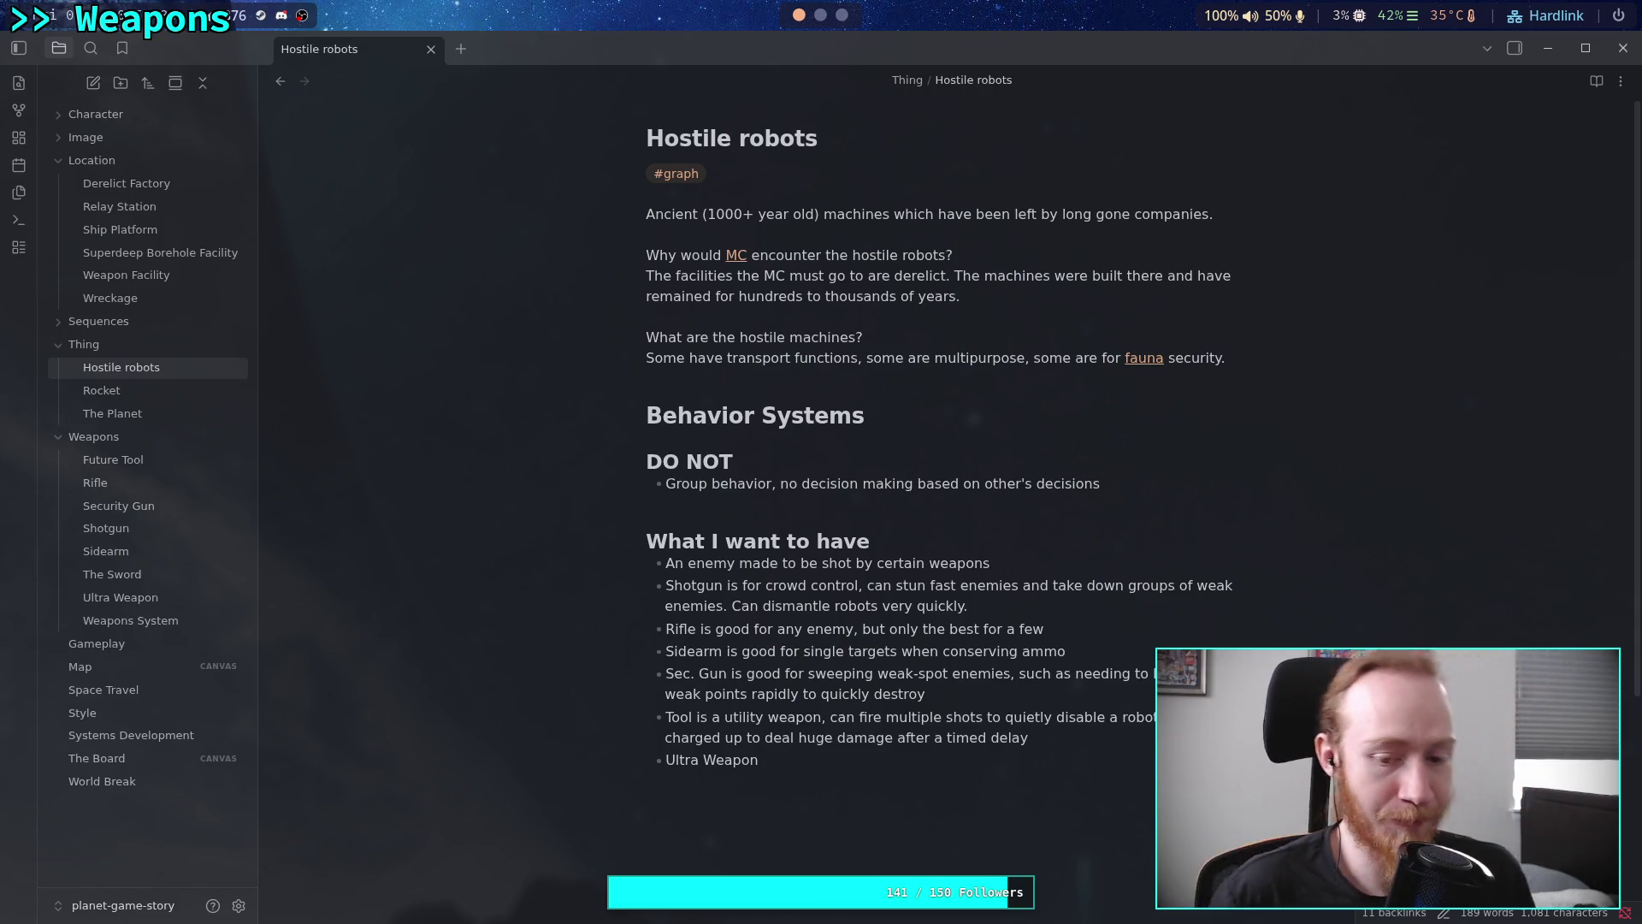
Add 'is a type of railgun' to the Ultra Weapon bullet and add 'railgun' to the dictionary
type(" is a t")
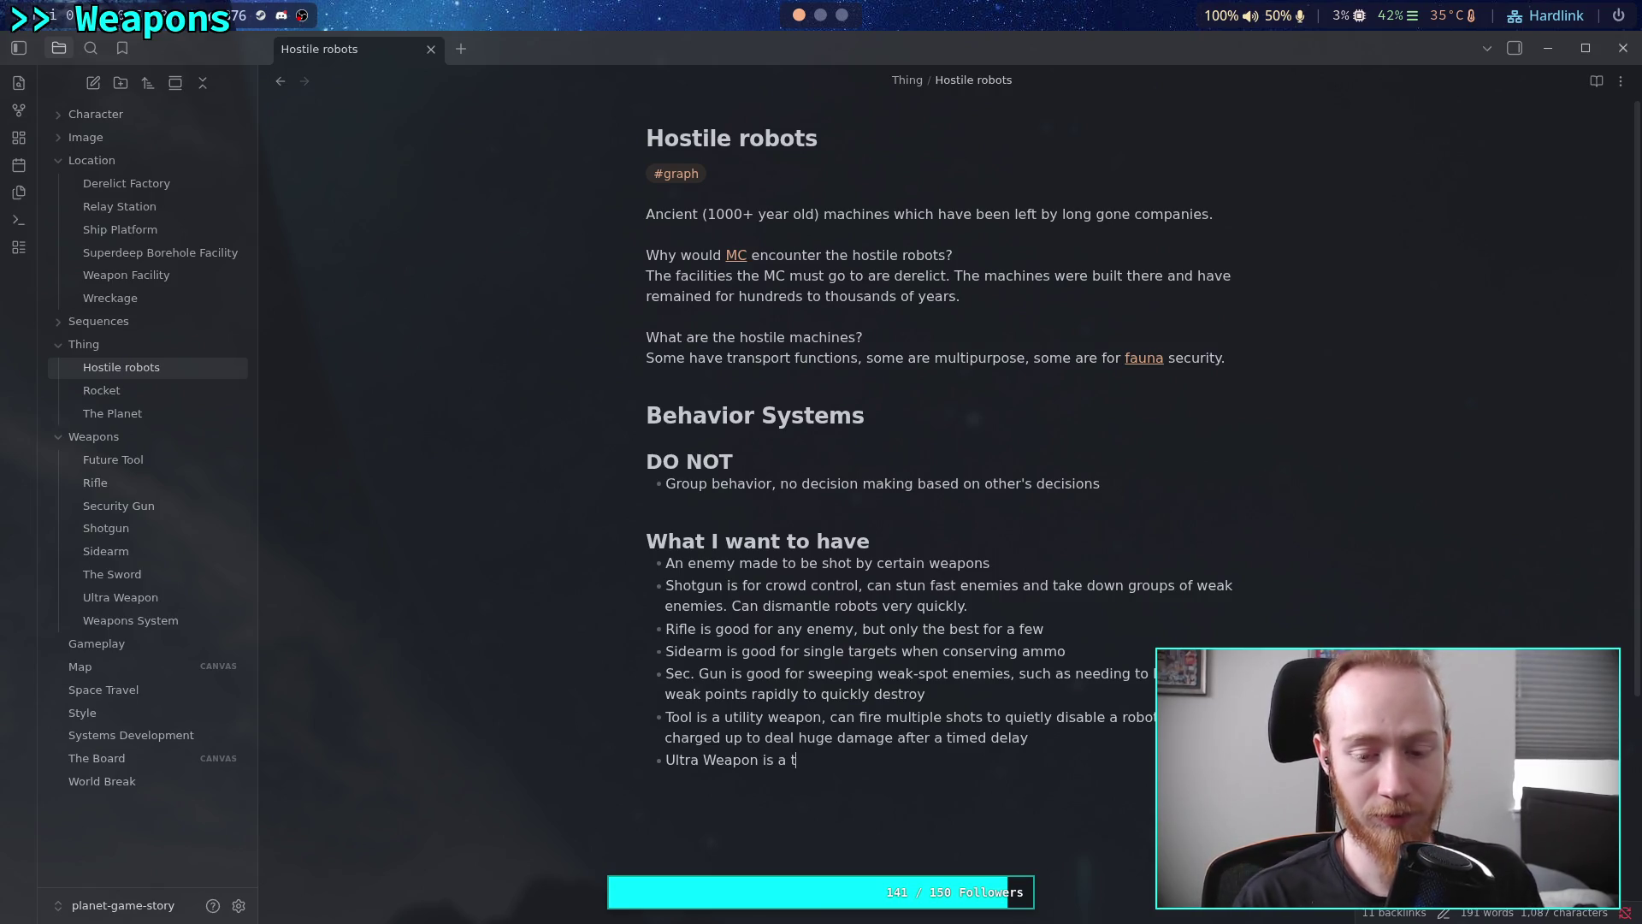
type("ype of ")
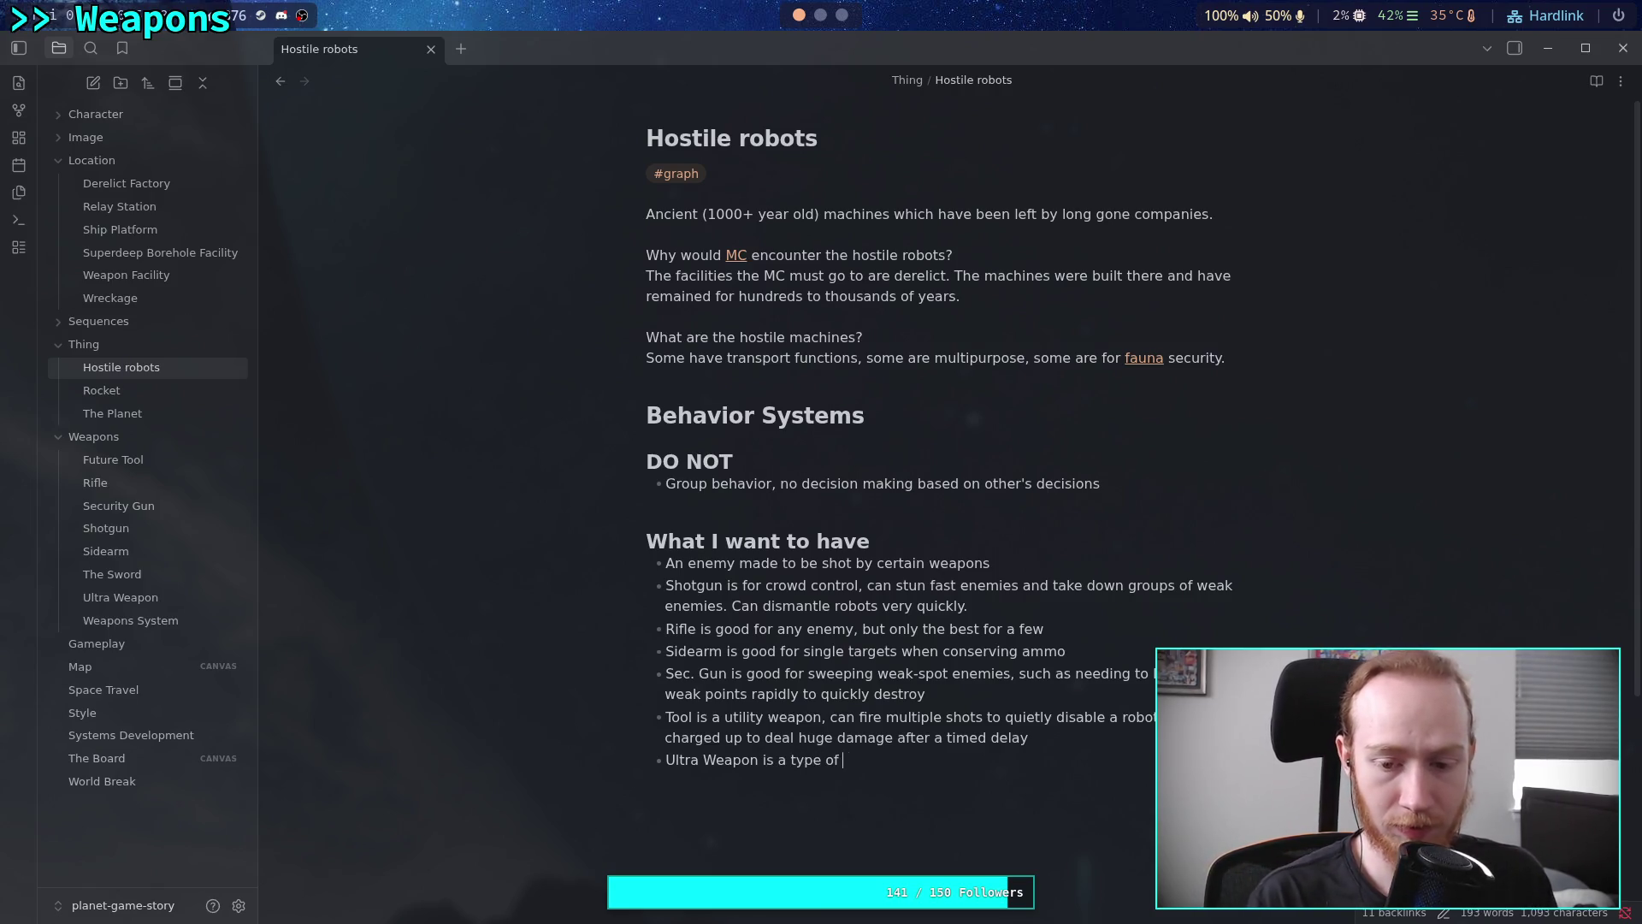
type("railgun")
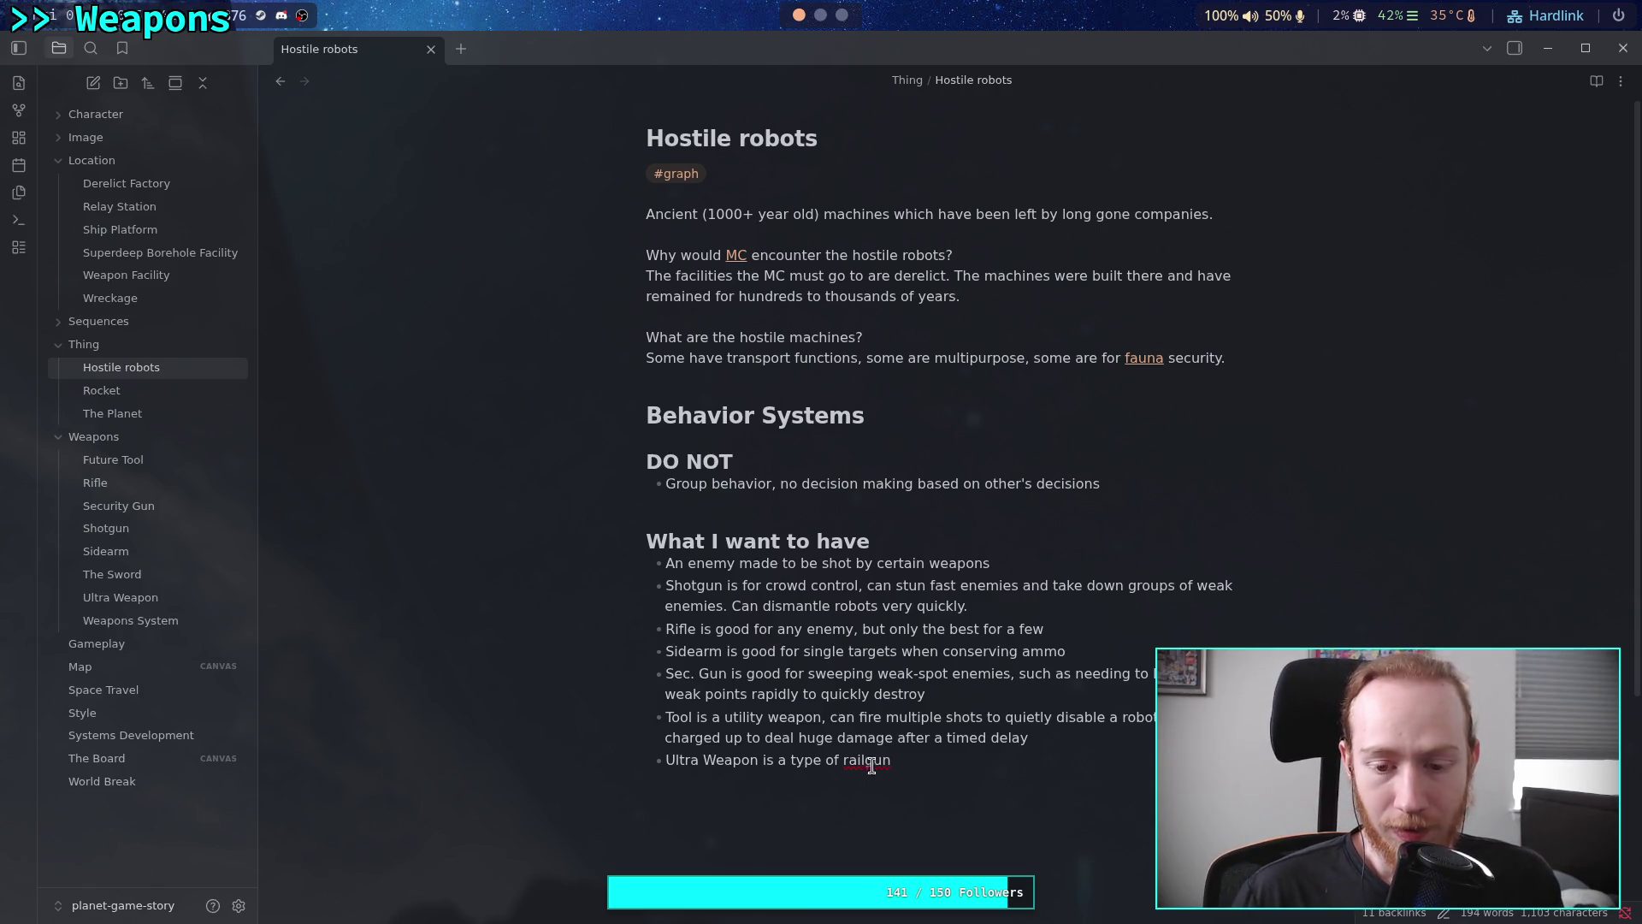
right_click(874, 759)
right_click(857, 761)
left_click(996, 457)
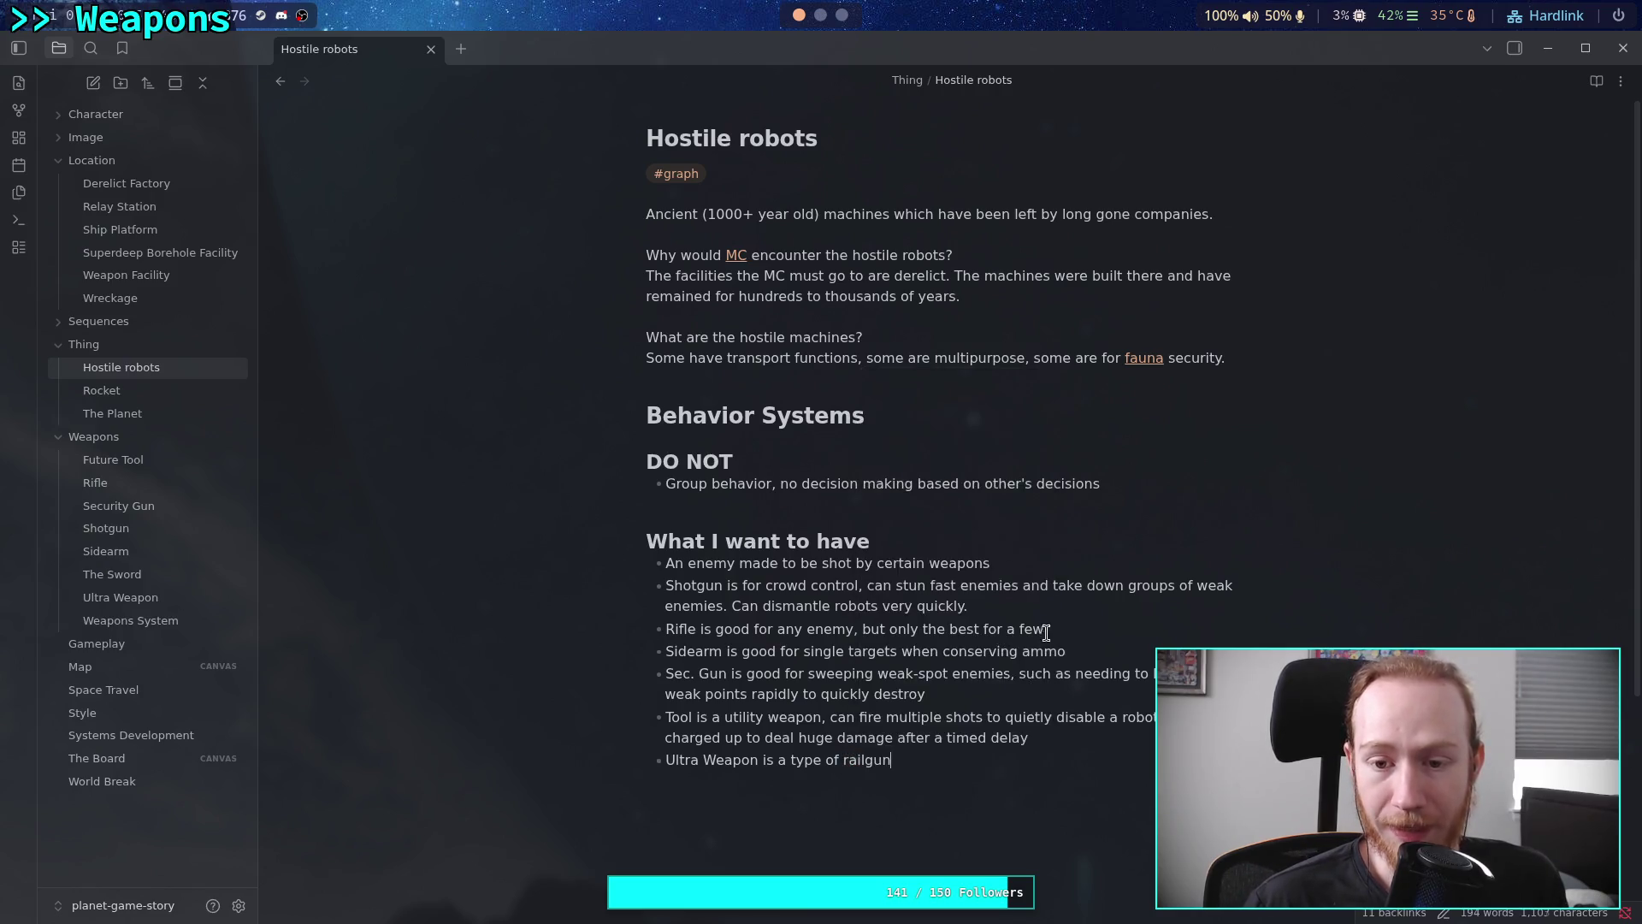
scroll(1018, 479, "down", 3)
left_click(1038, 463)
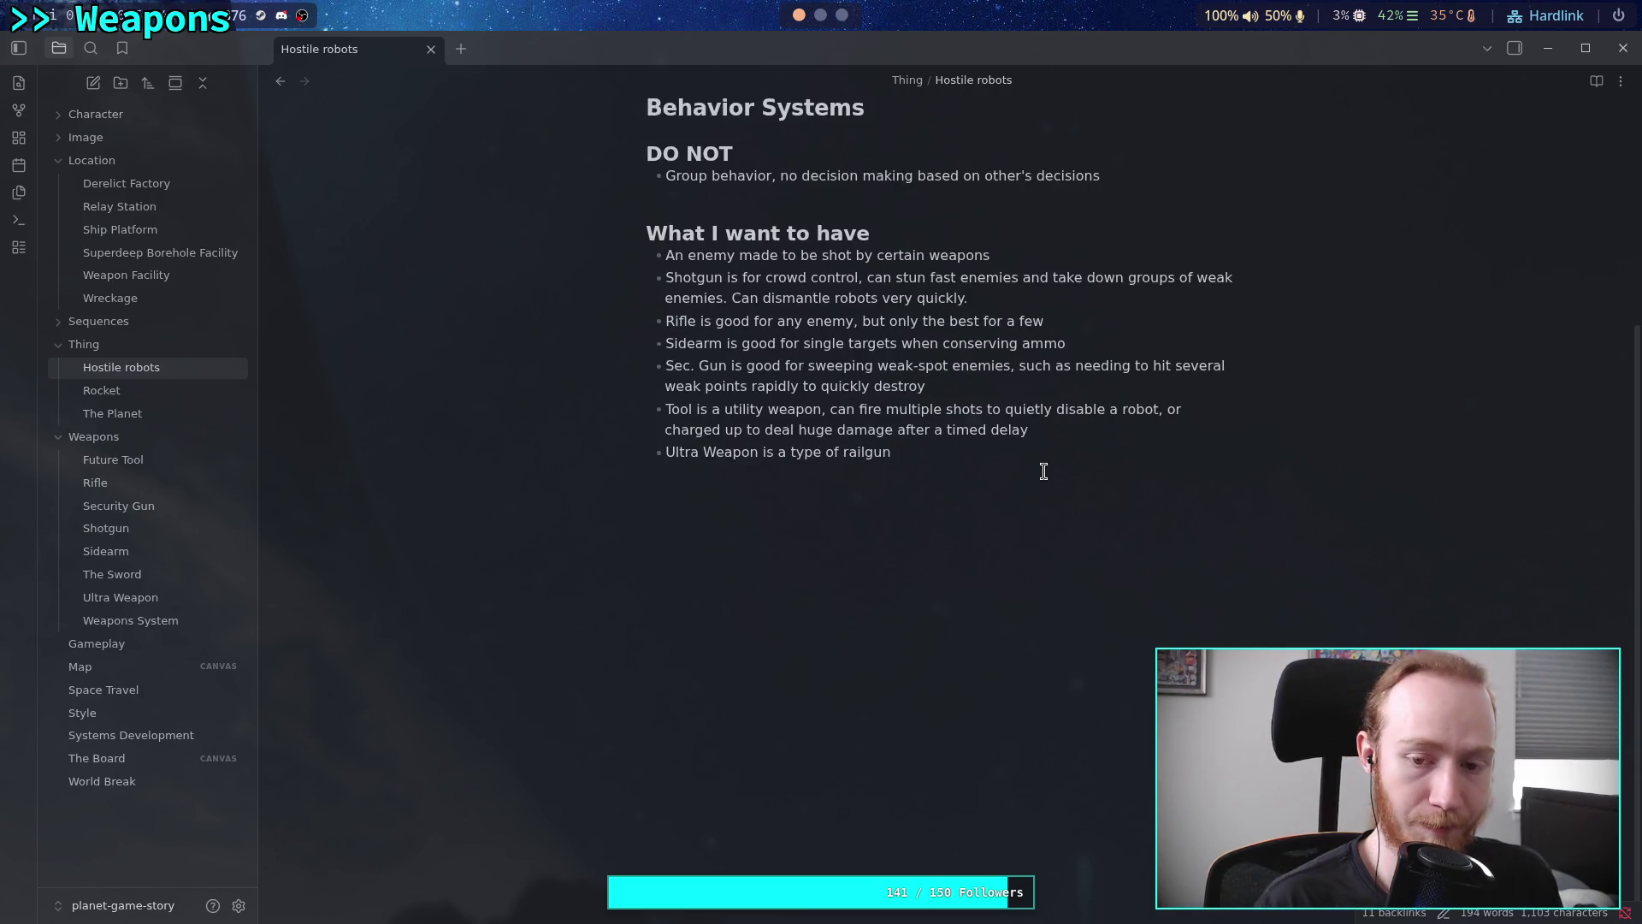
Describe it as target-locking several enemies by holding the trigger, or firing normally for precision shots
type(" that ac")
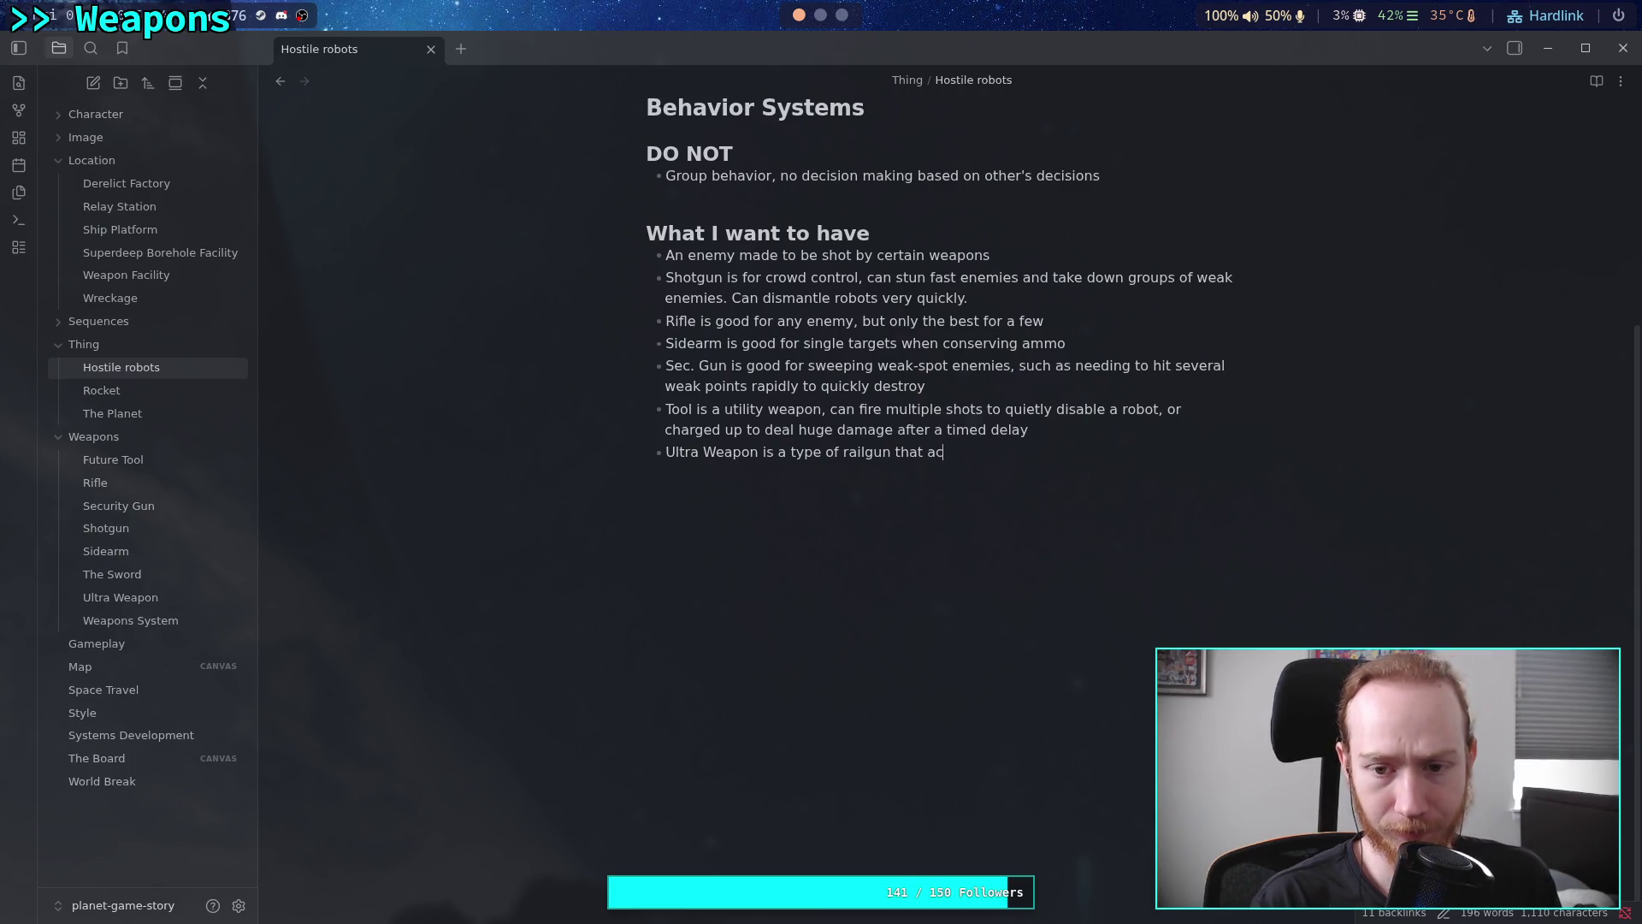
key("BackSpace")
key("BackSpace")
type("can ")
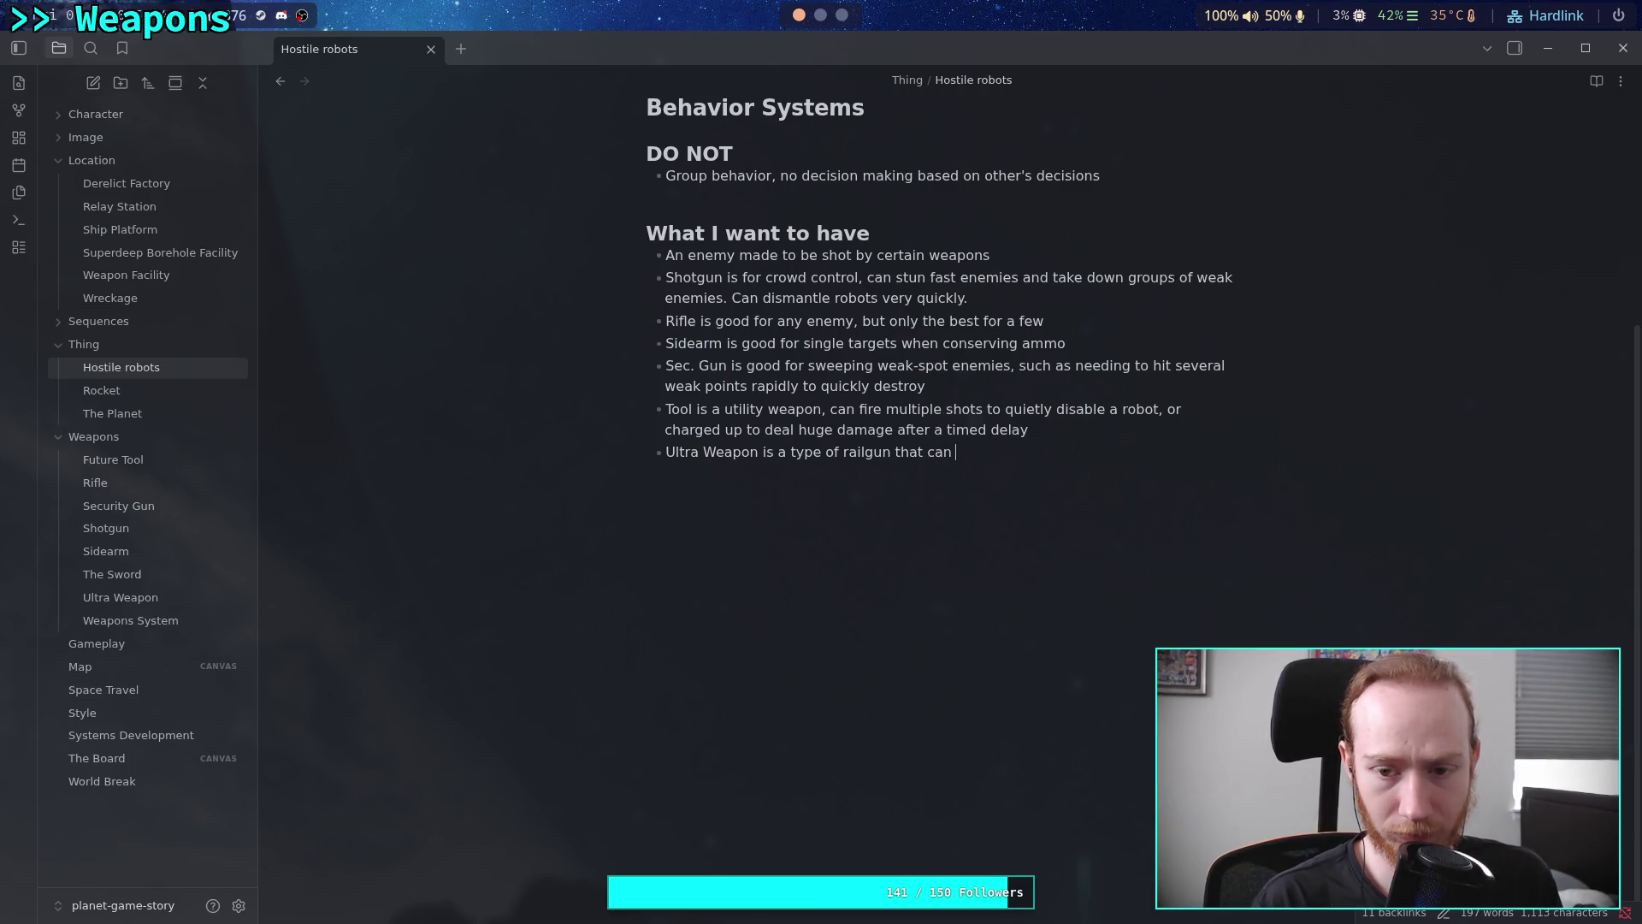
type("target lock")
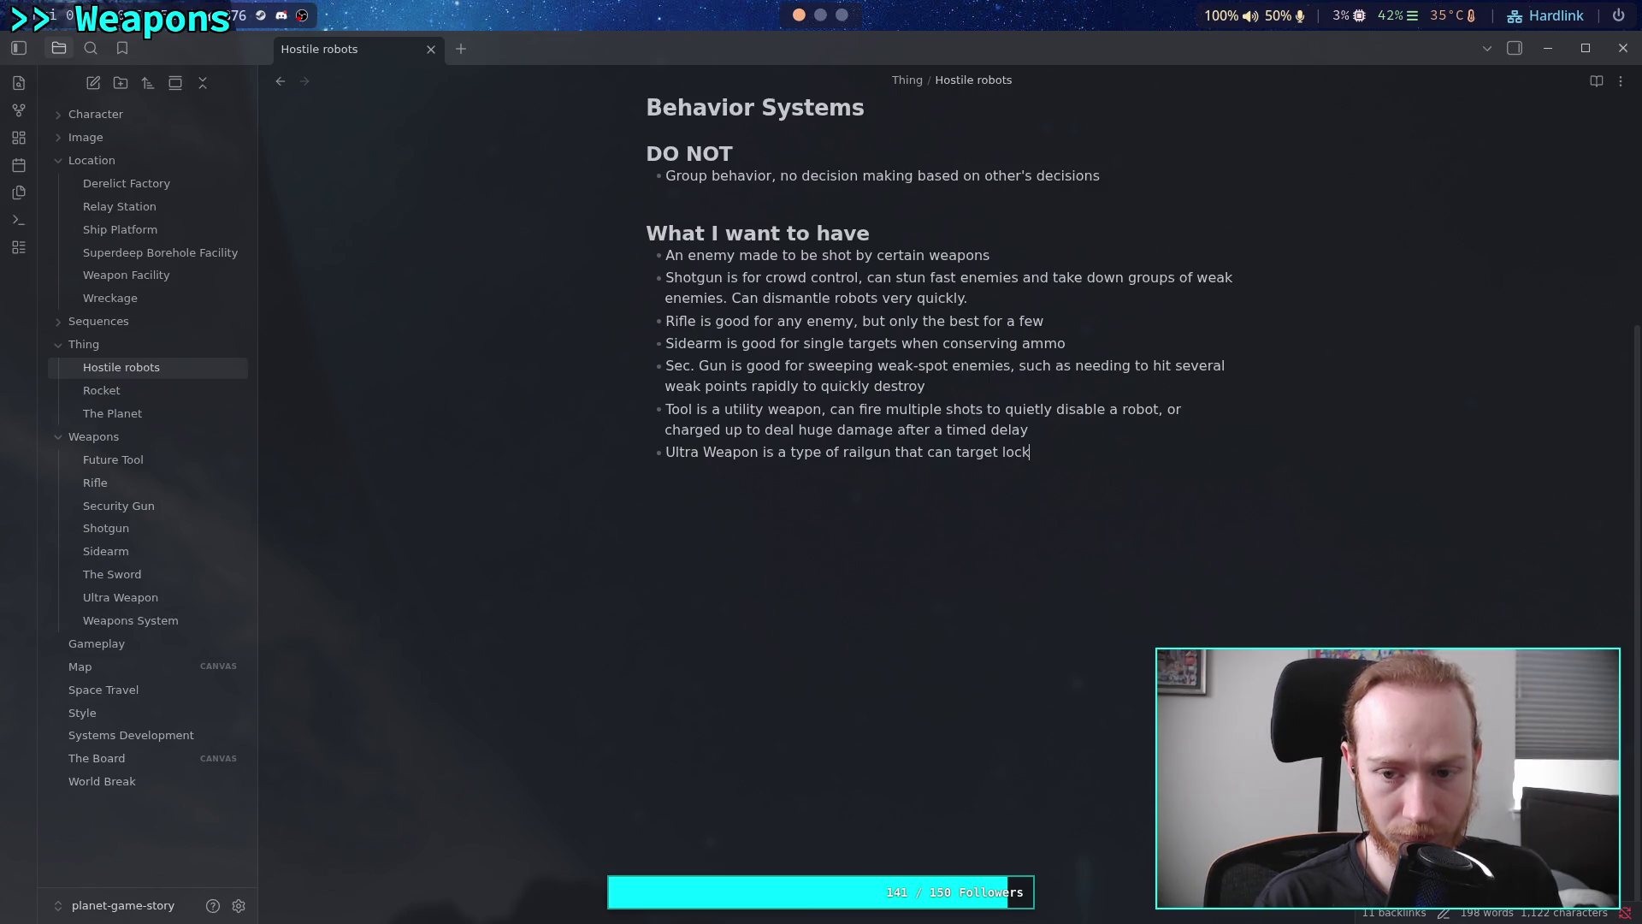
type(" several ")
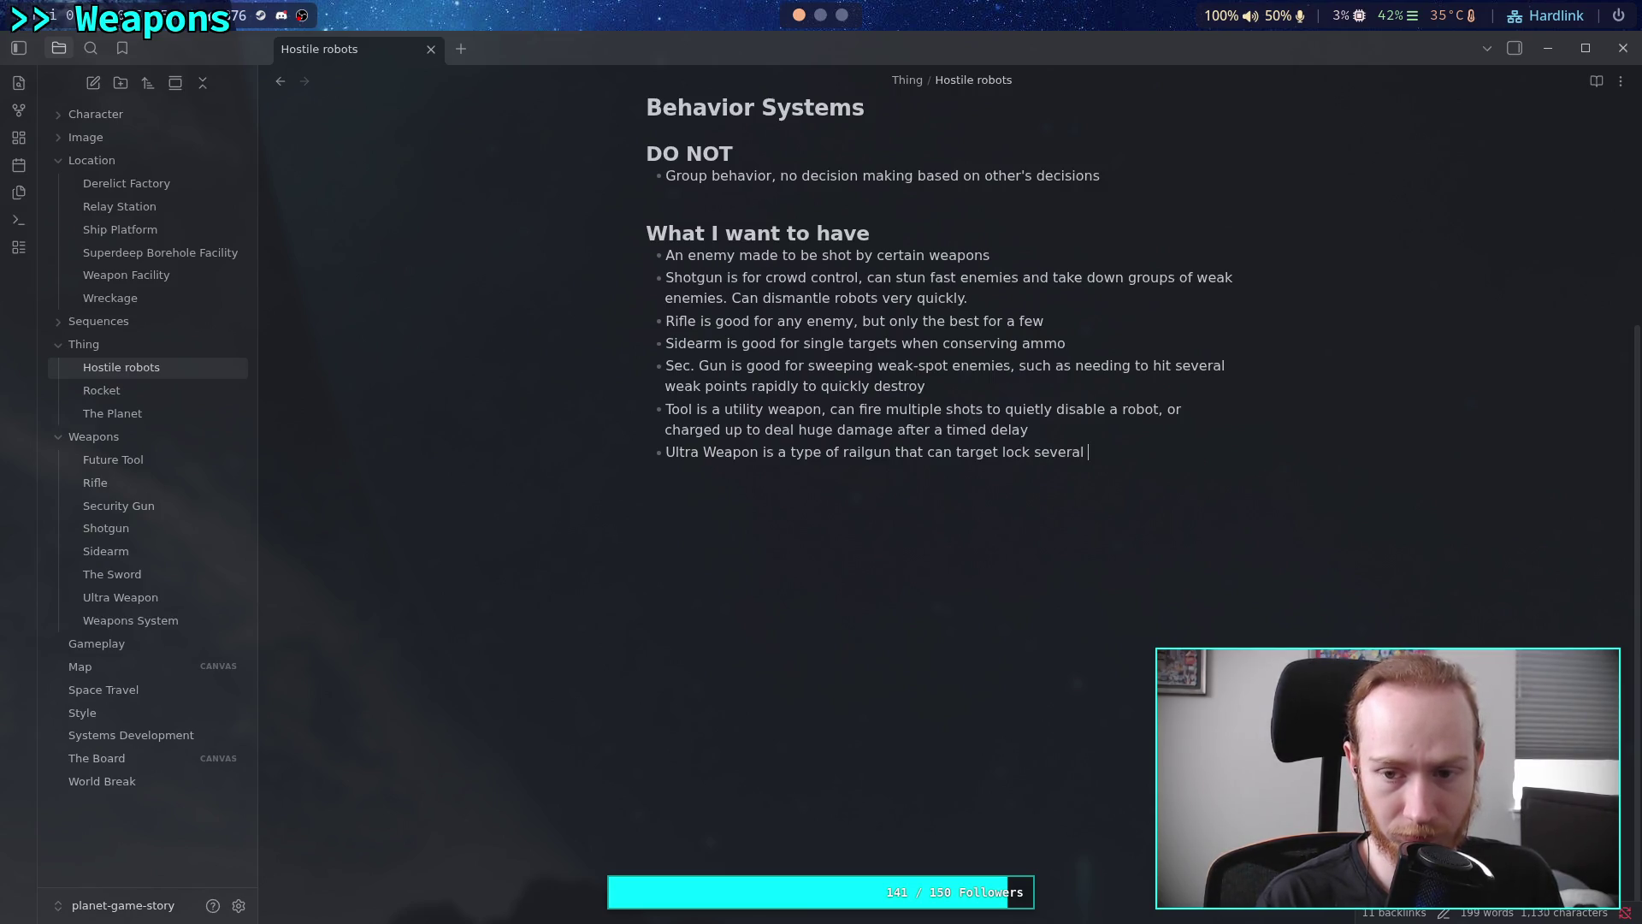
type("enemies")
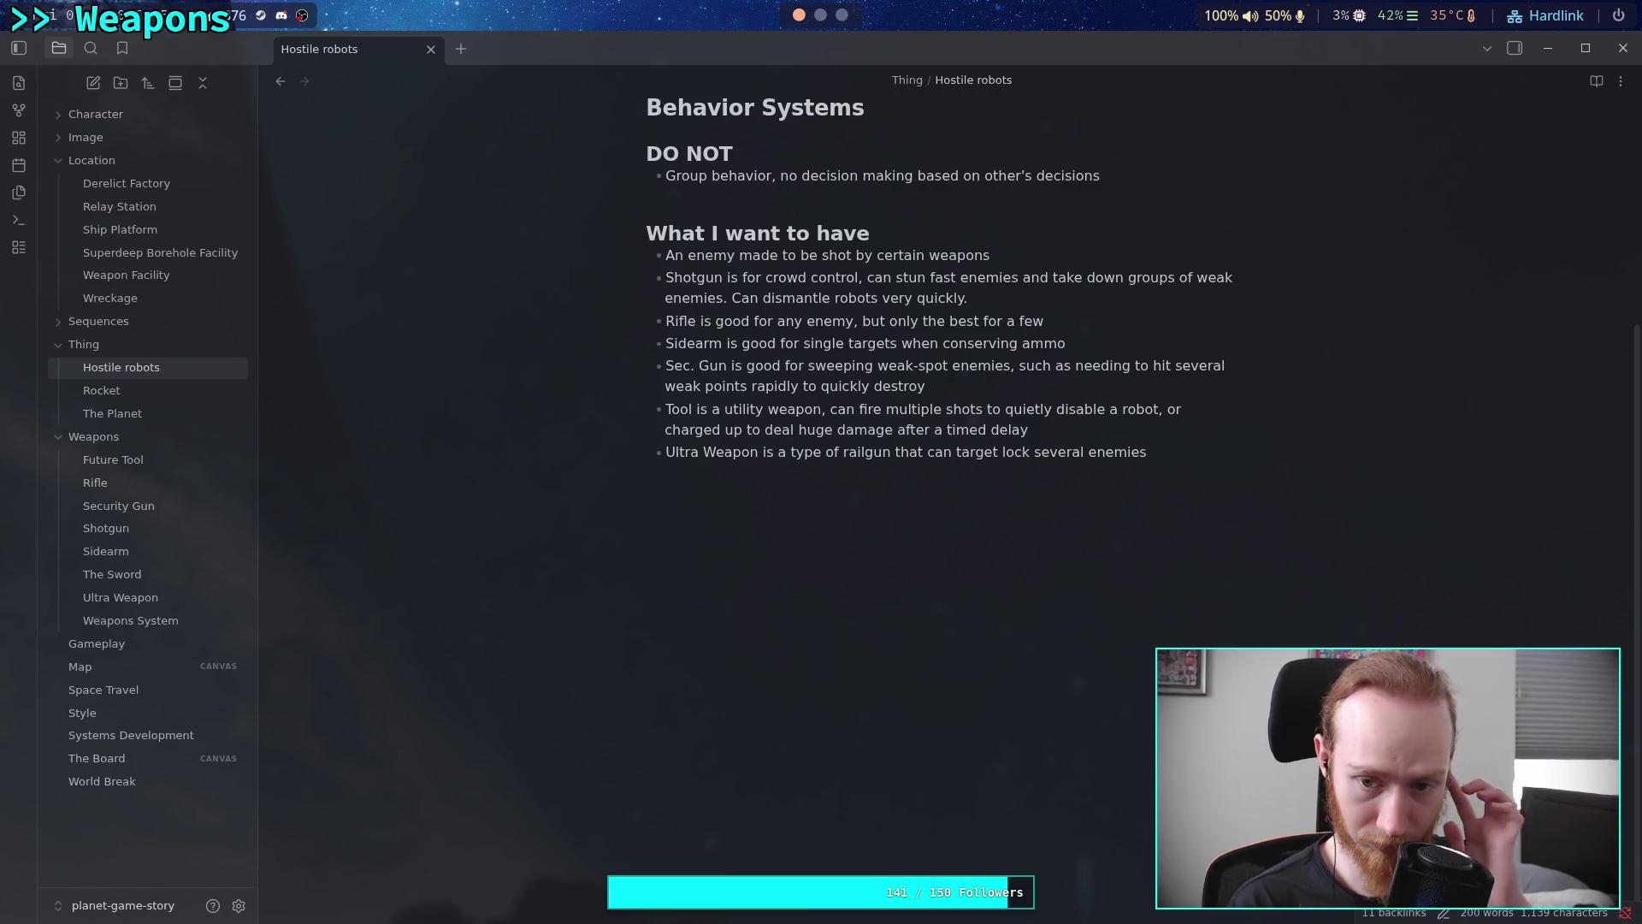
type(" by")
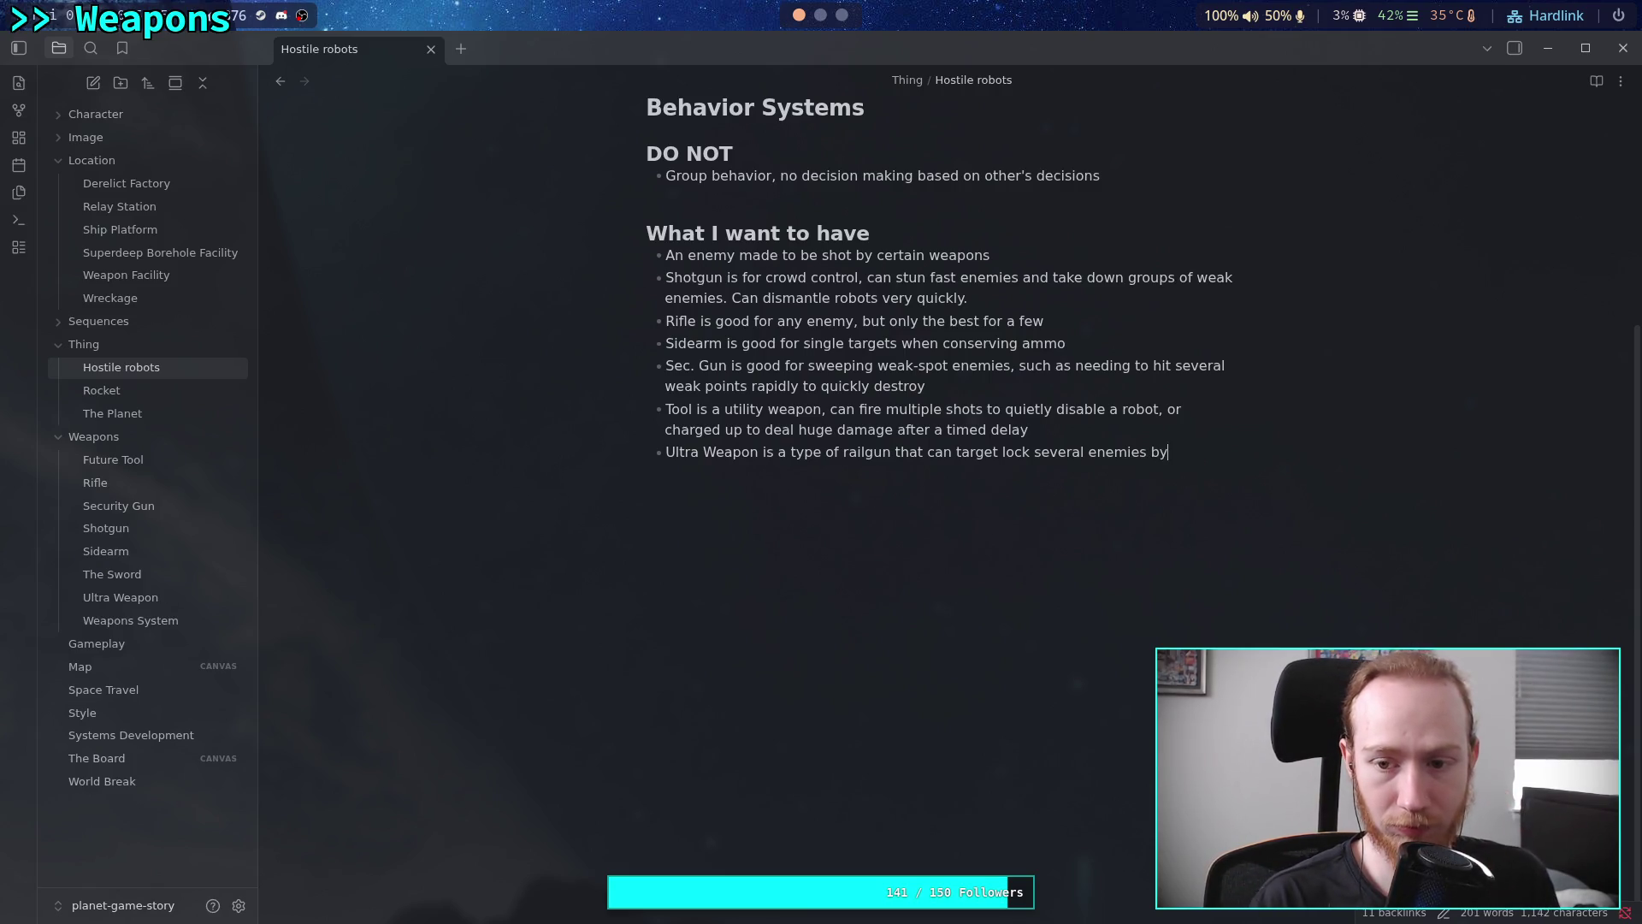
type(" holding the tr")
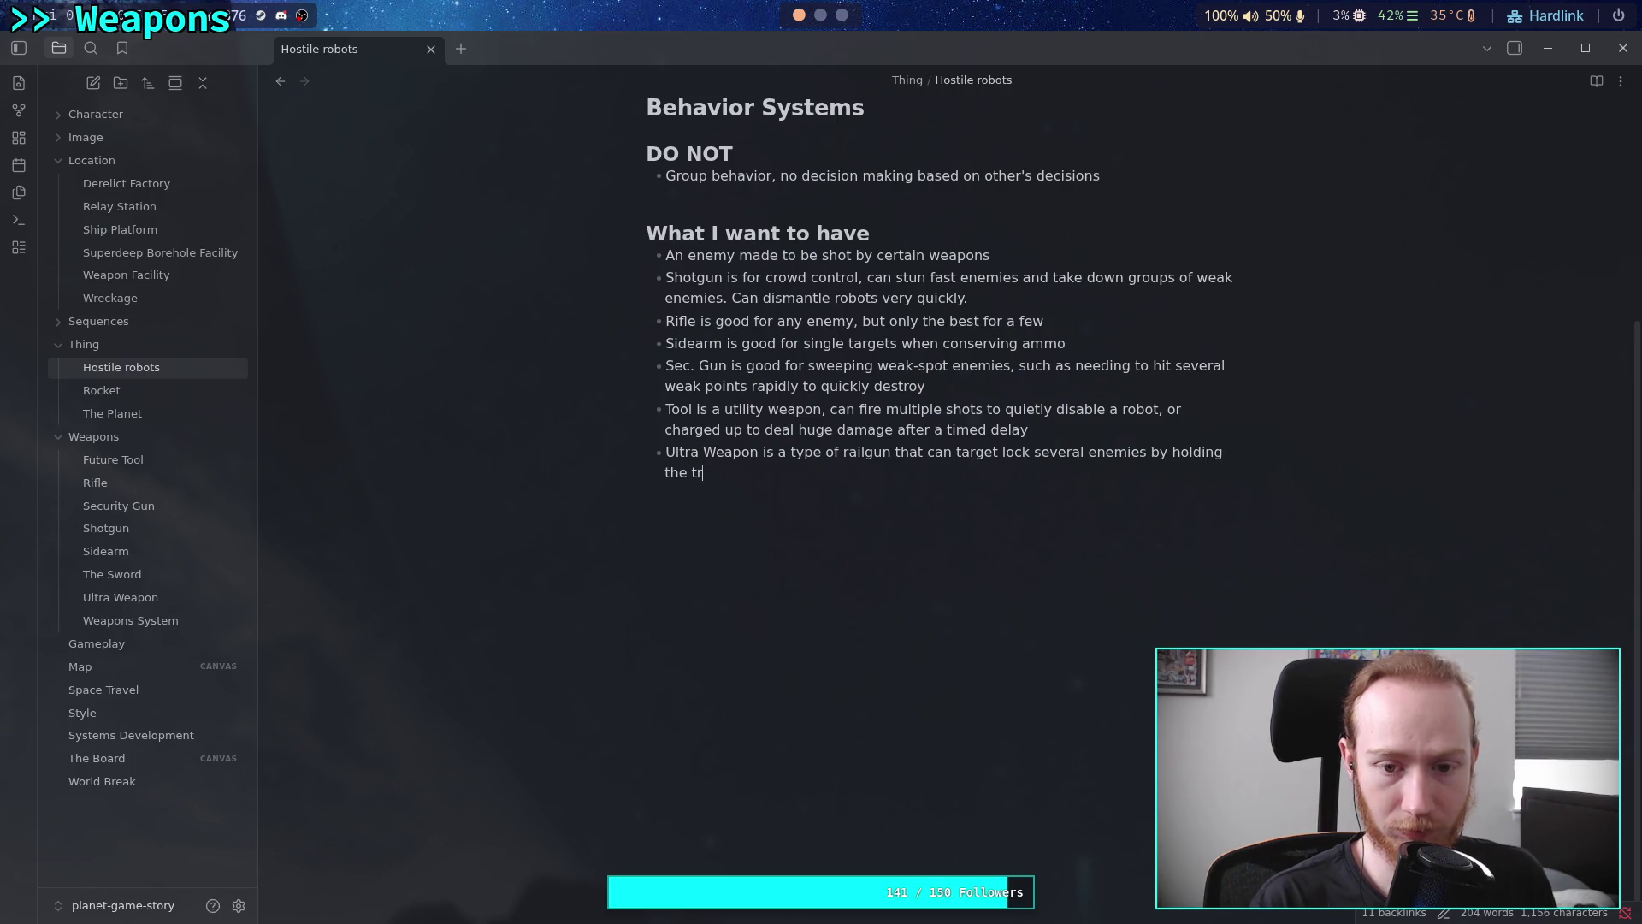
type("igger. I t")
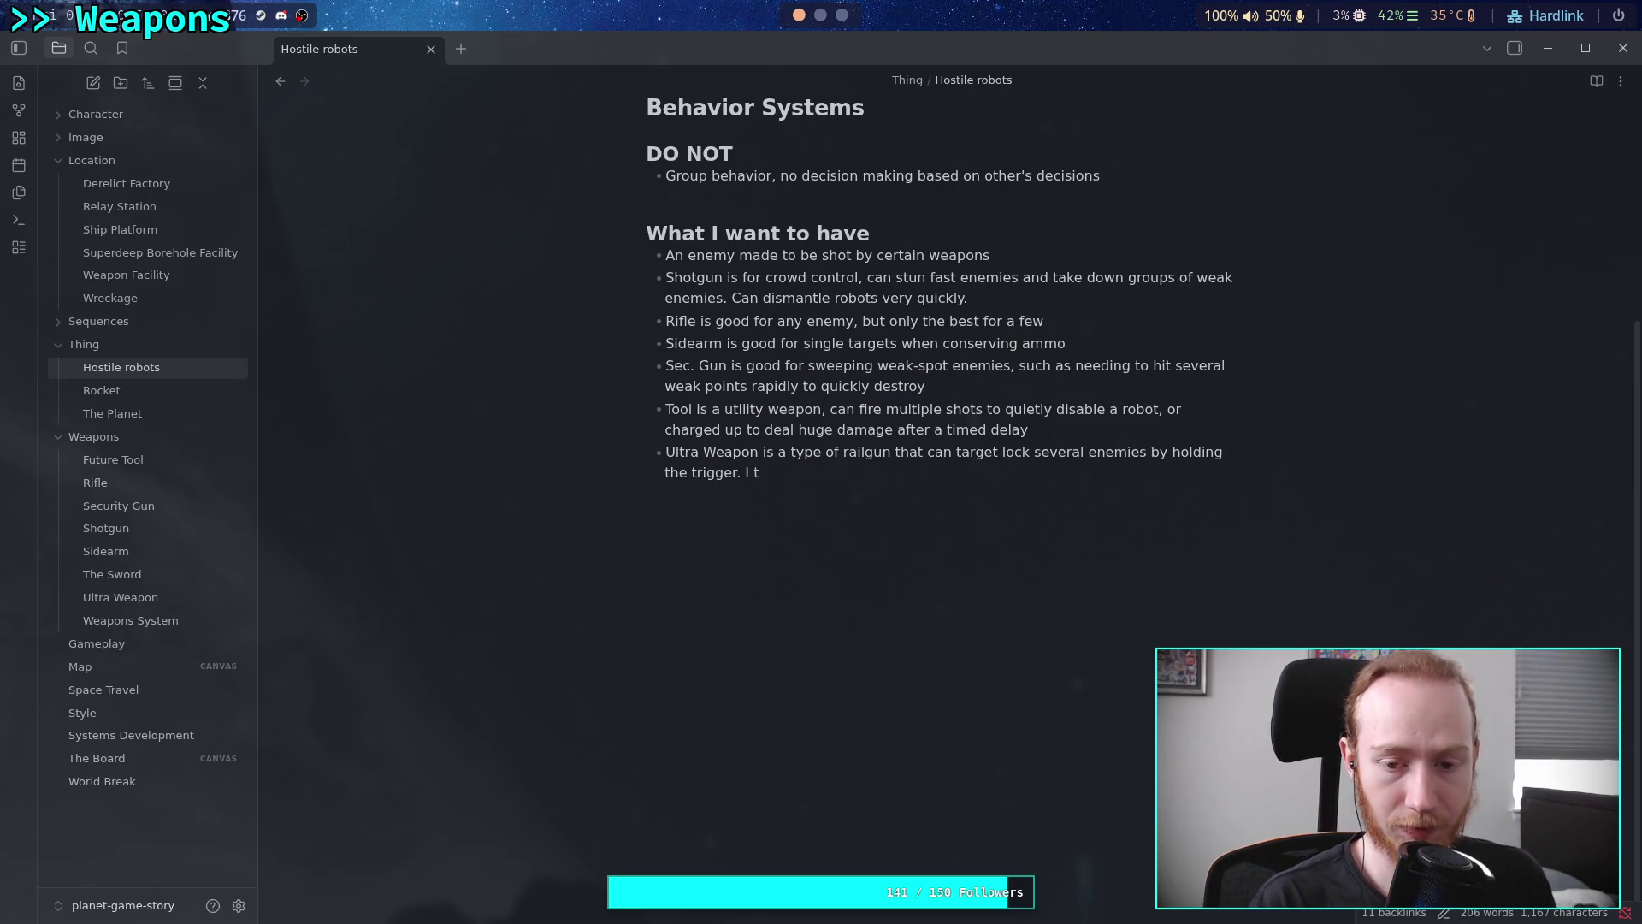
key("BackSpace")
key("BackSpace")
type("t can be fire")
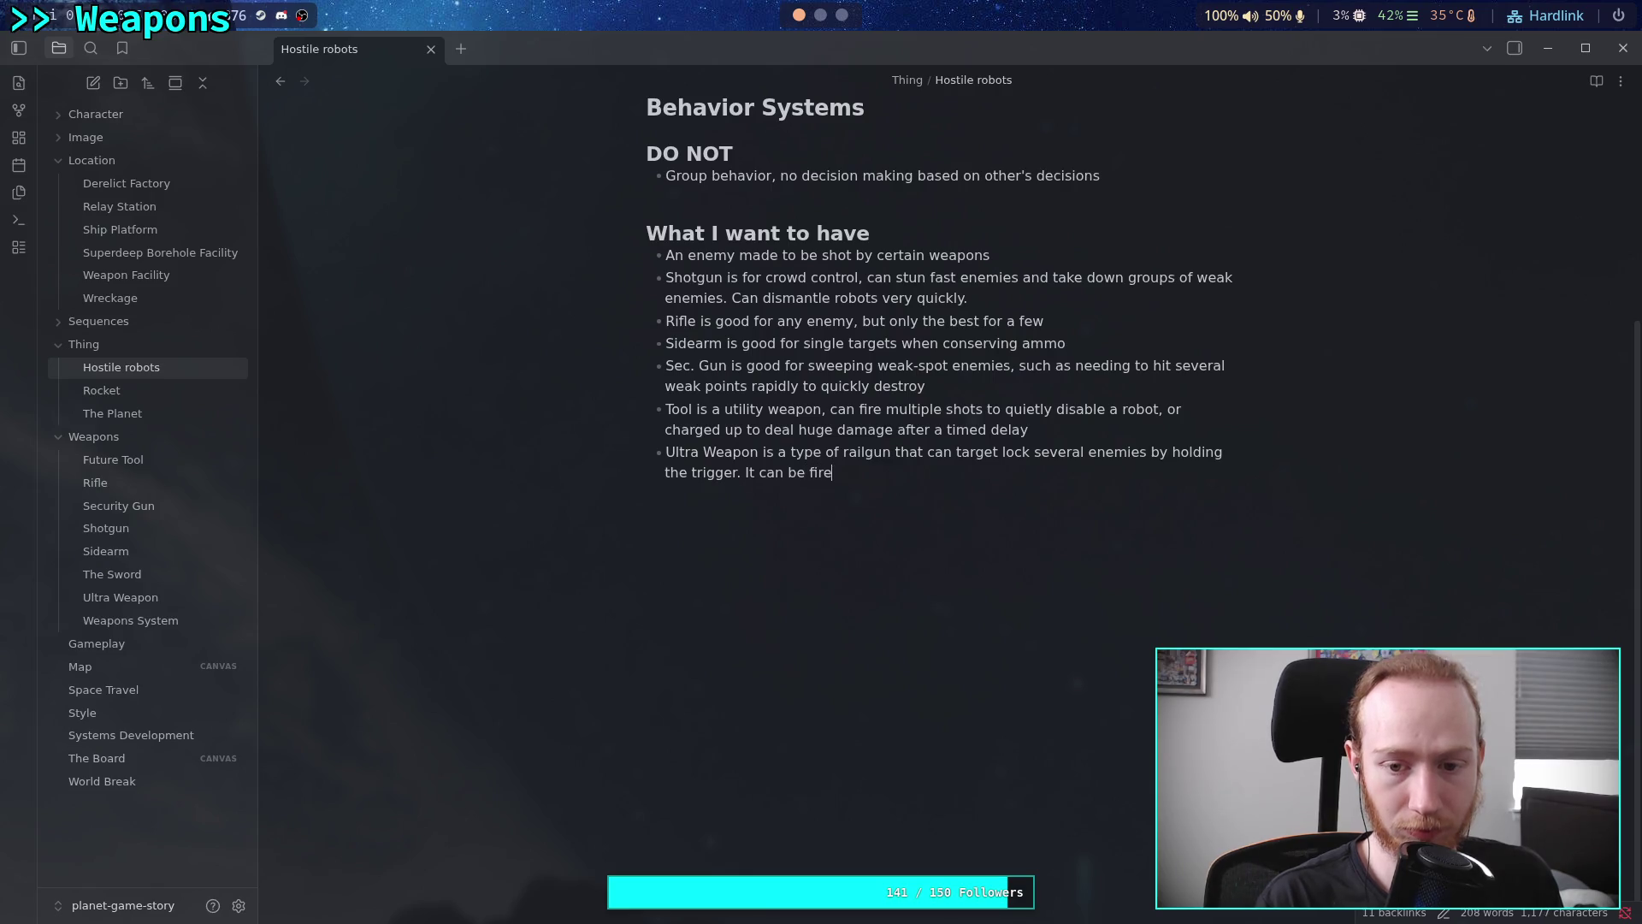
type("d normally")
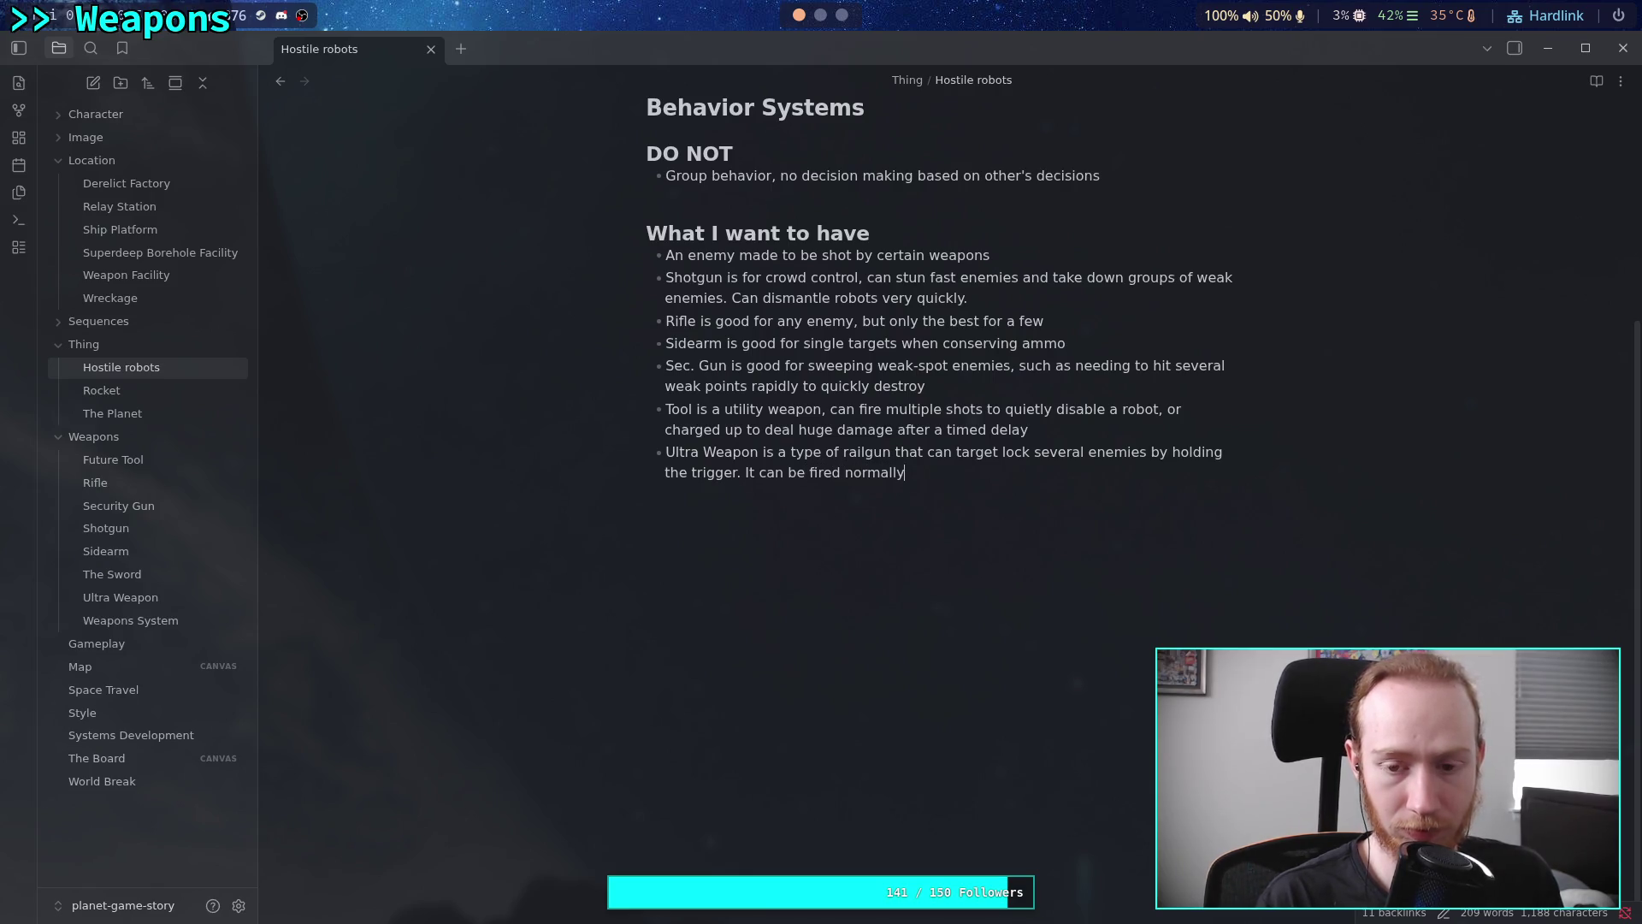
type("preciio")
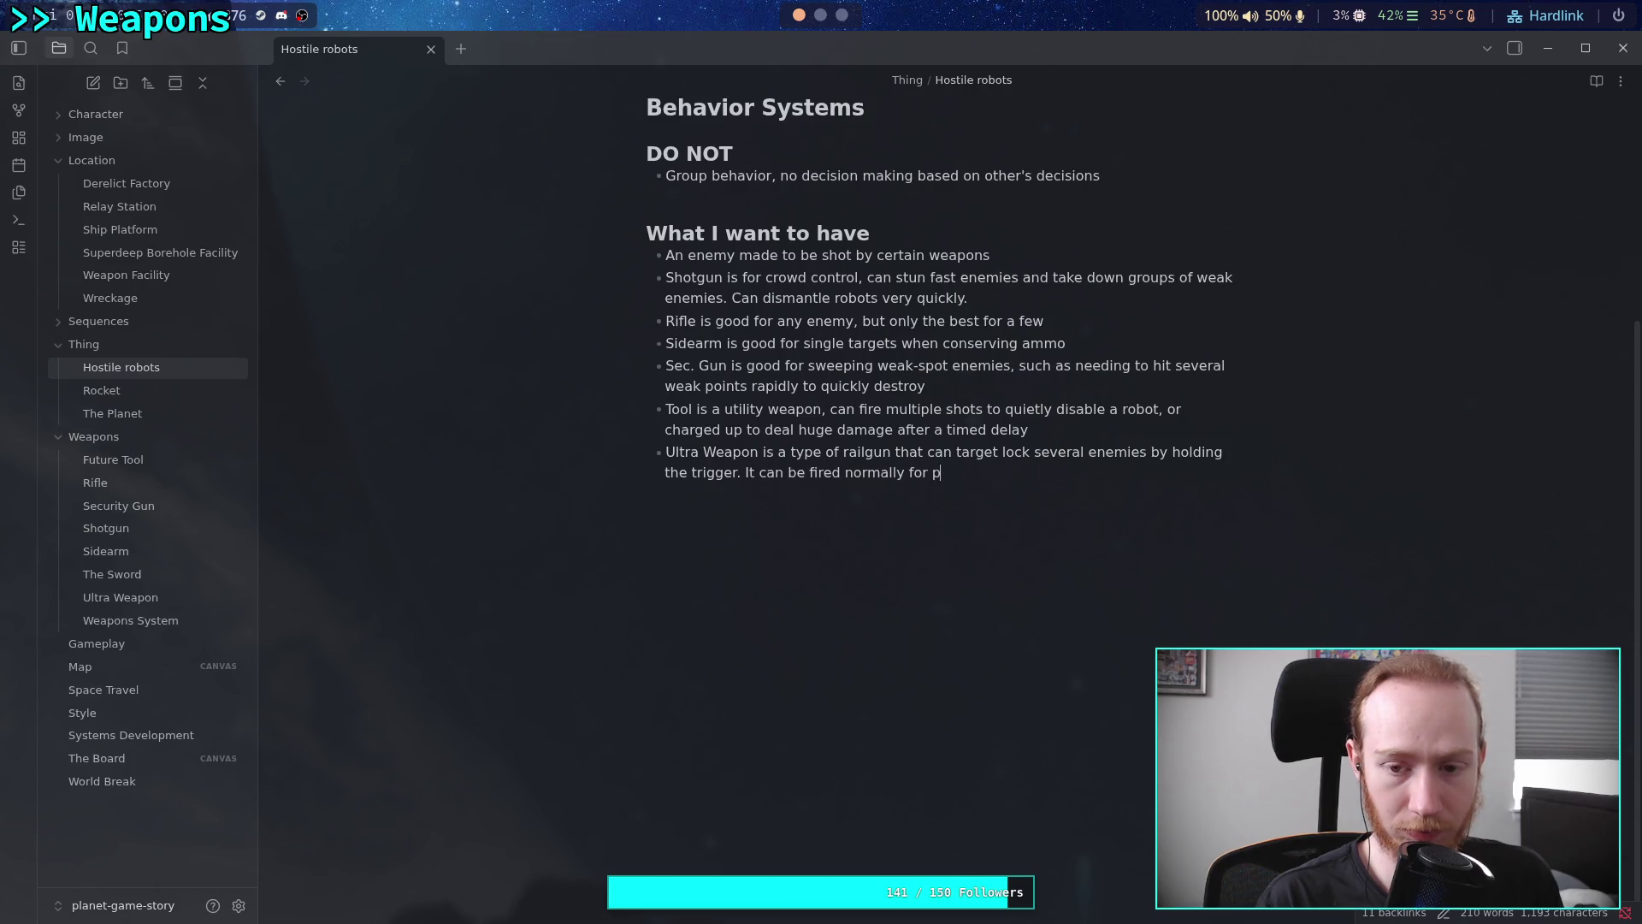
key("BackSpace")
key("BackSpace")
type("s")
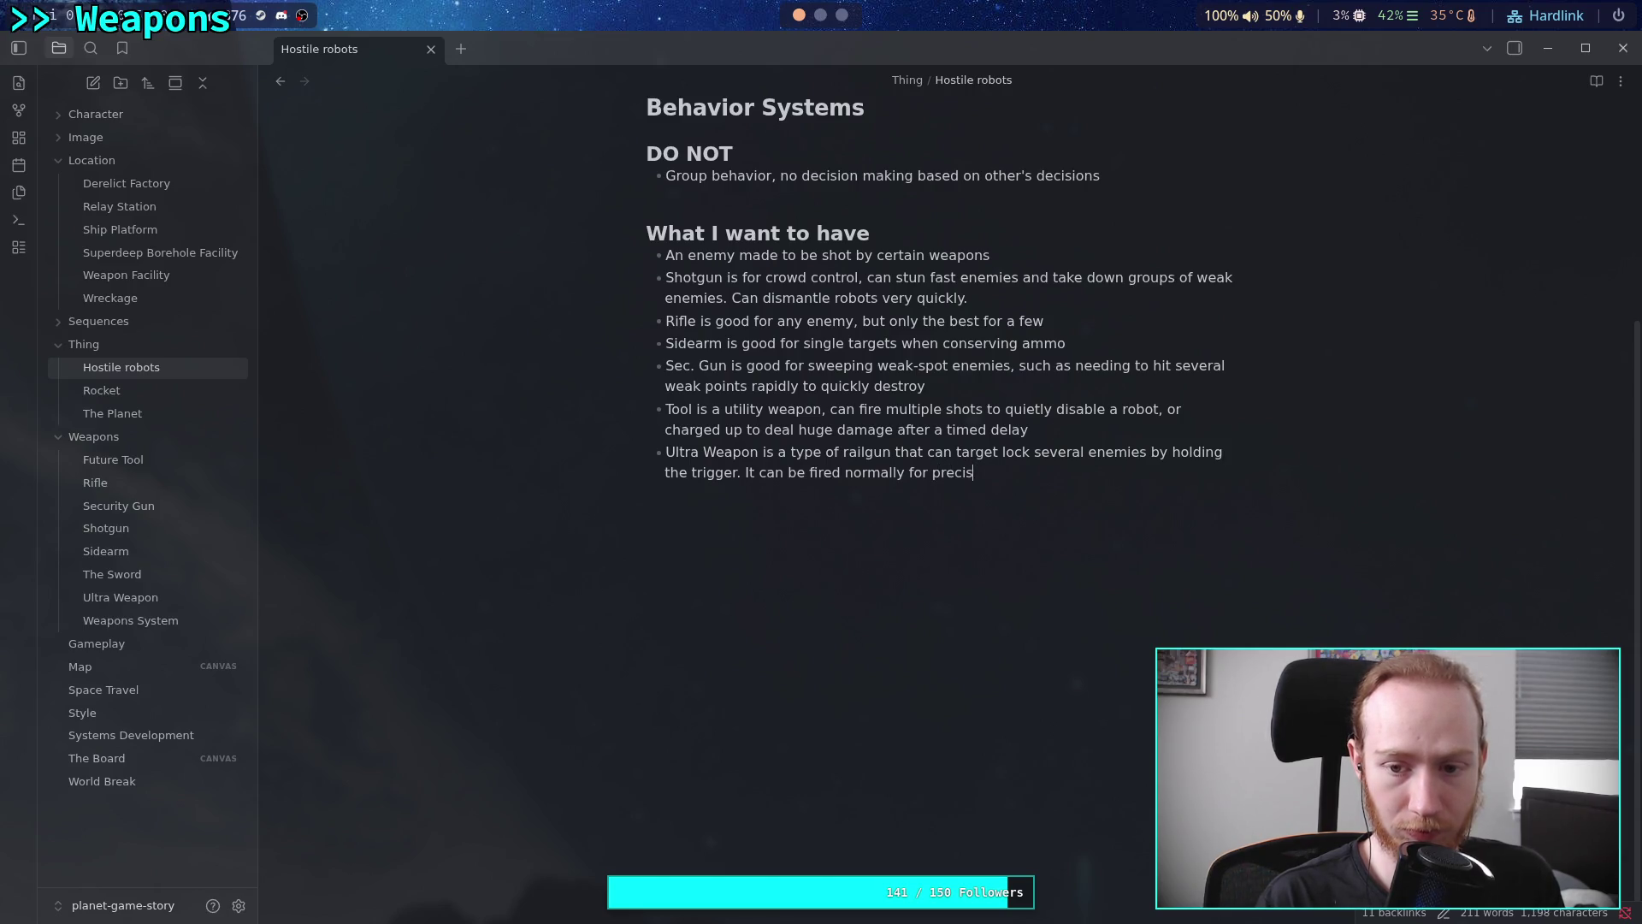
type("ion shots. It t")
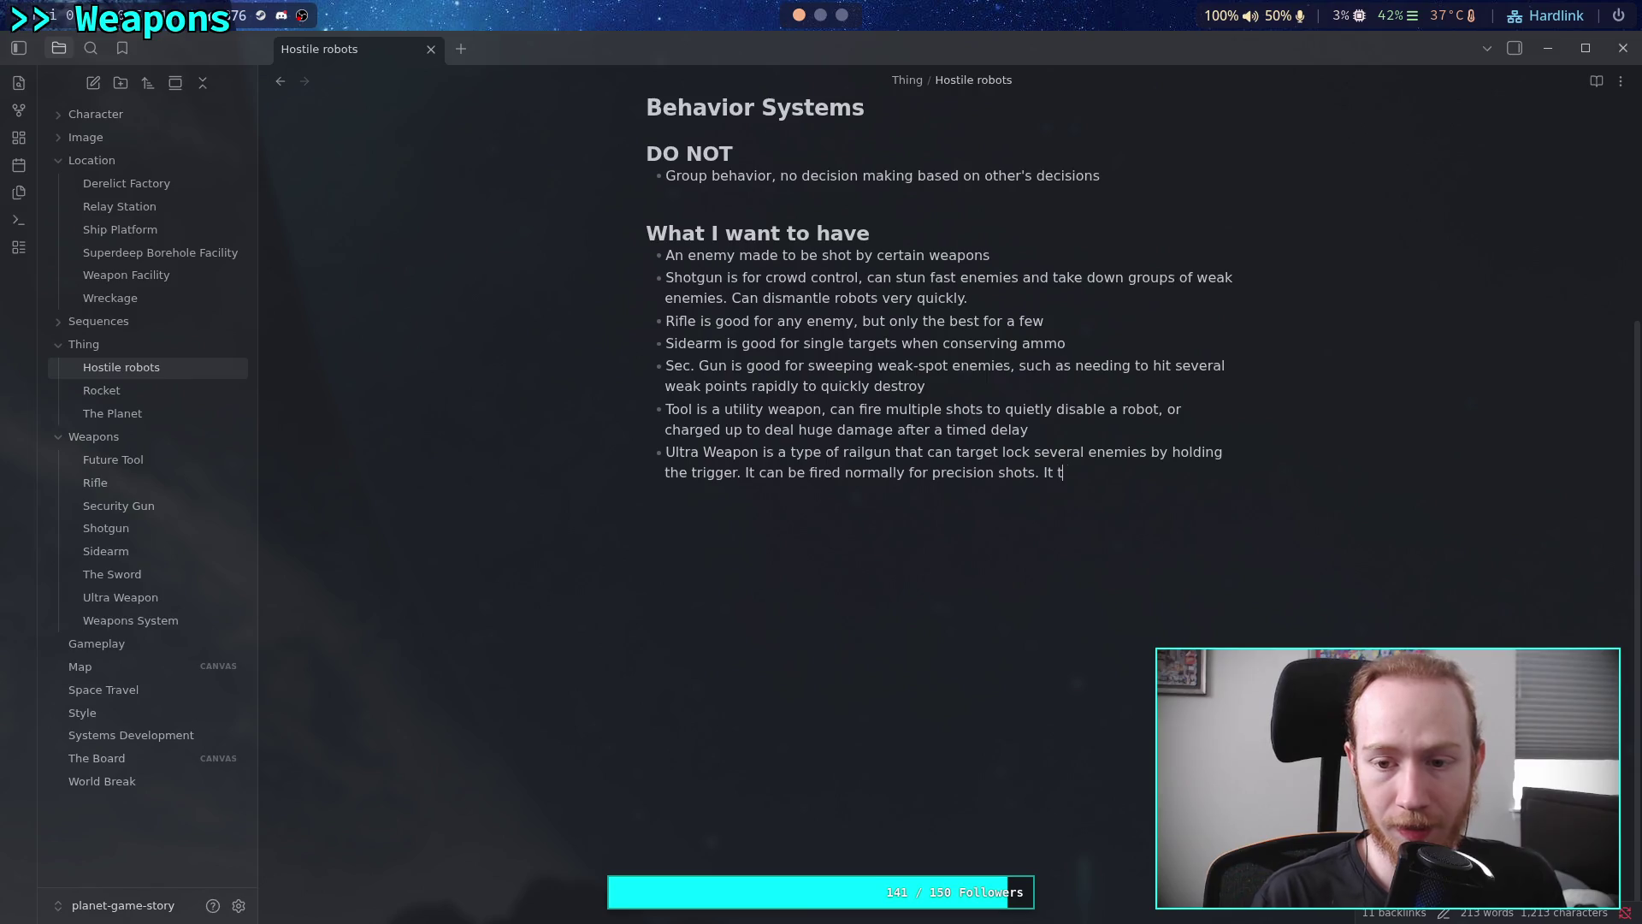
type("ravels through e")
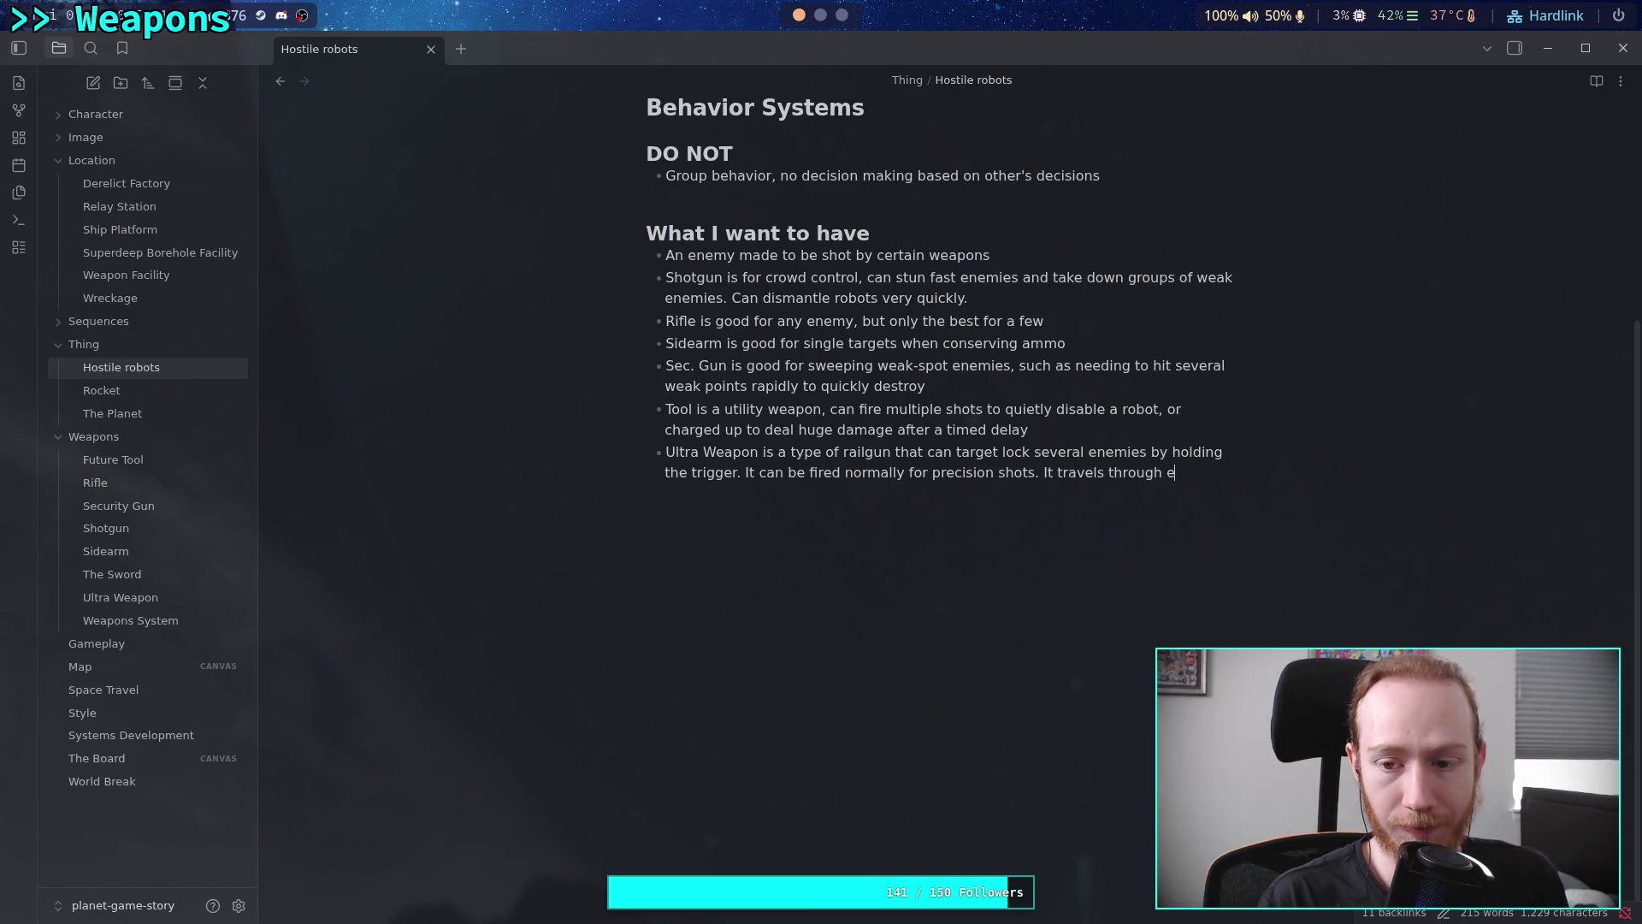
type("nemies")
Finish the Ultra Weapon bullet with amplifying cone-shaped damage and 'like bowling with robots'
key("BackSpace")
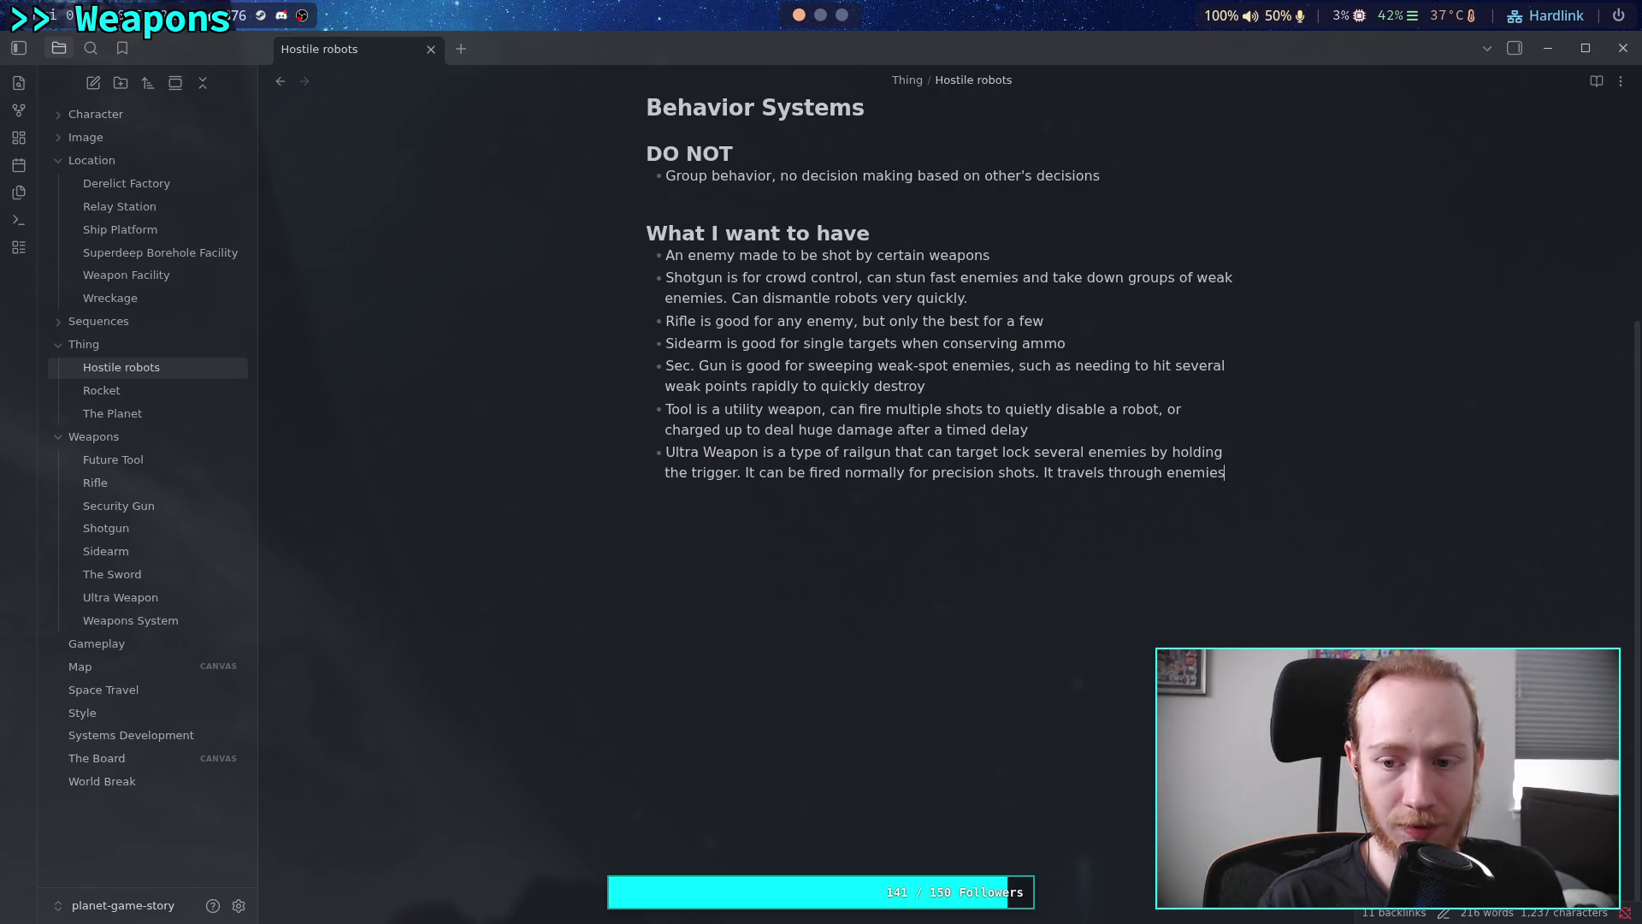
type("mplifying d")
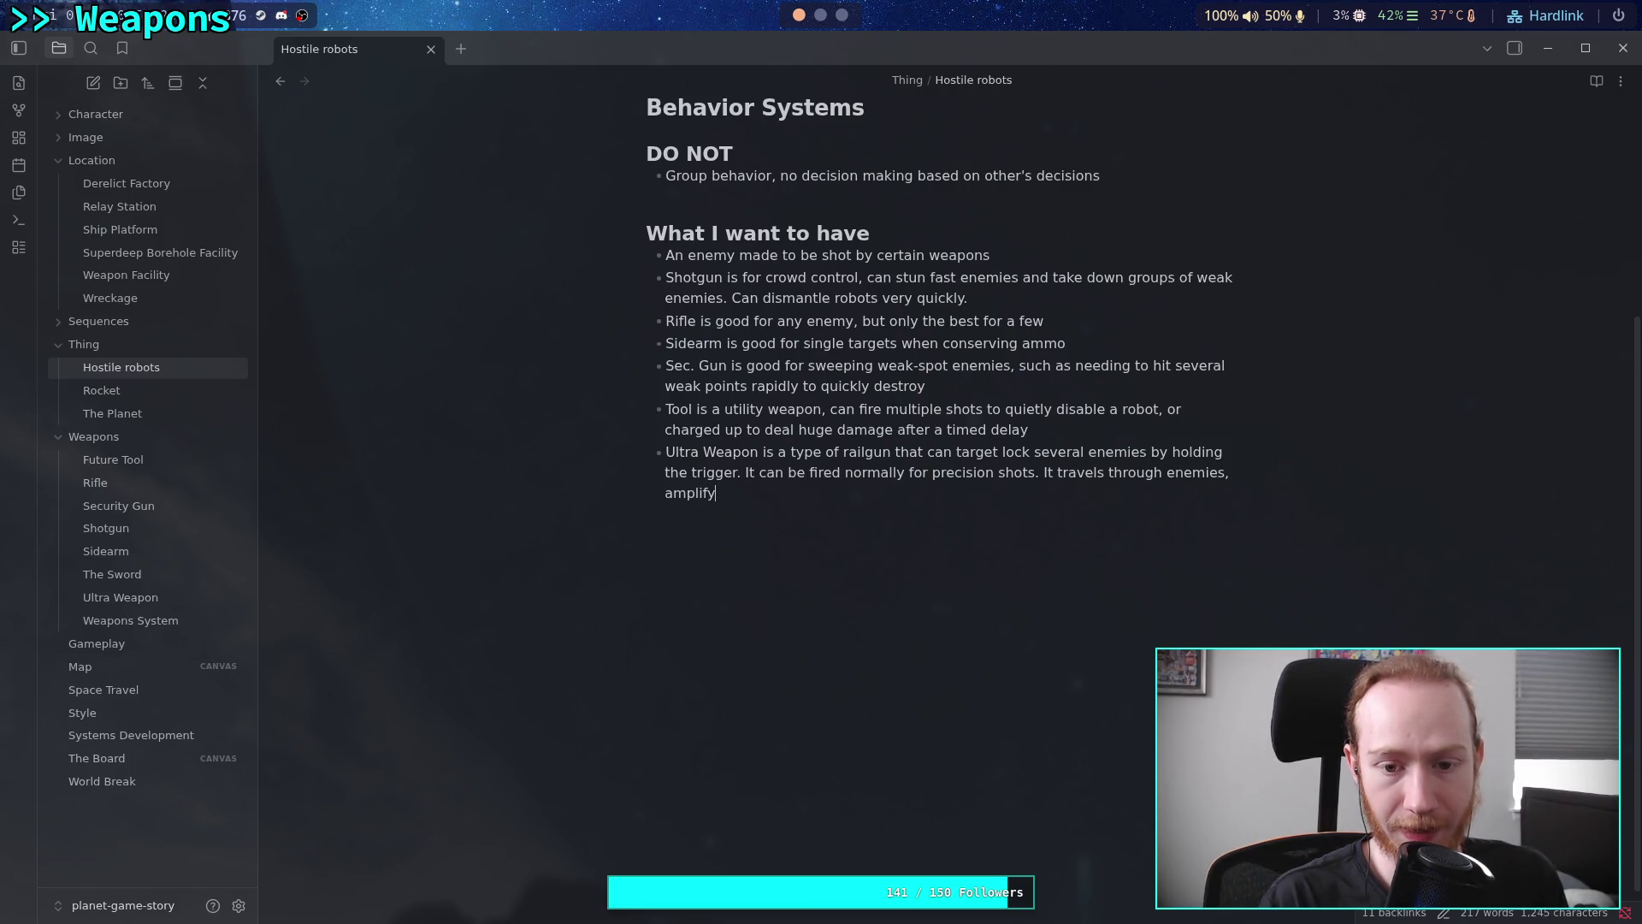
type("am")
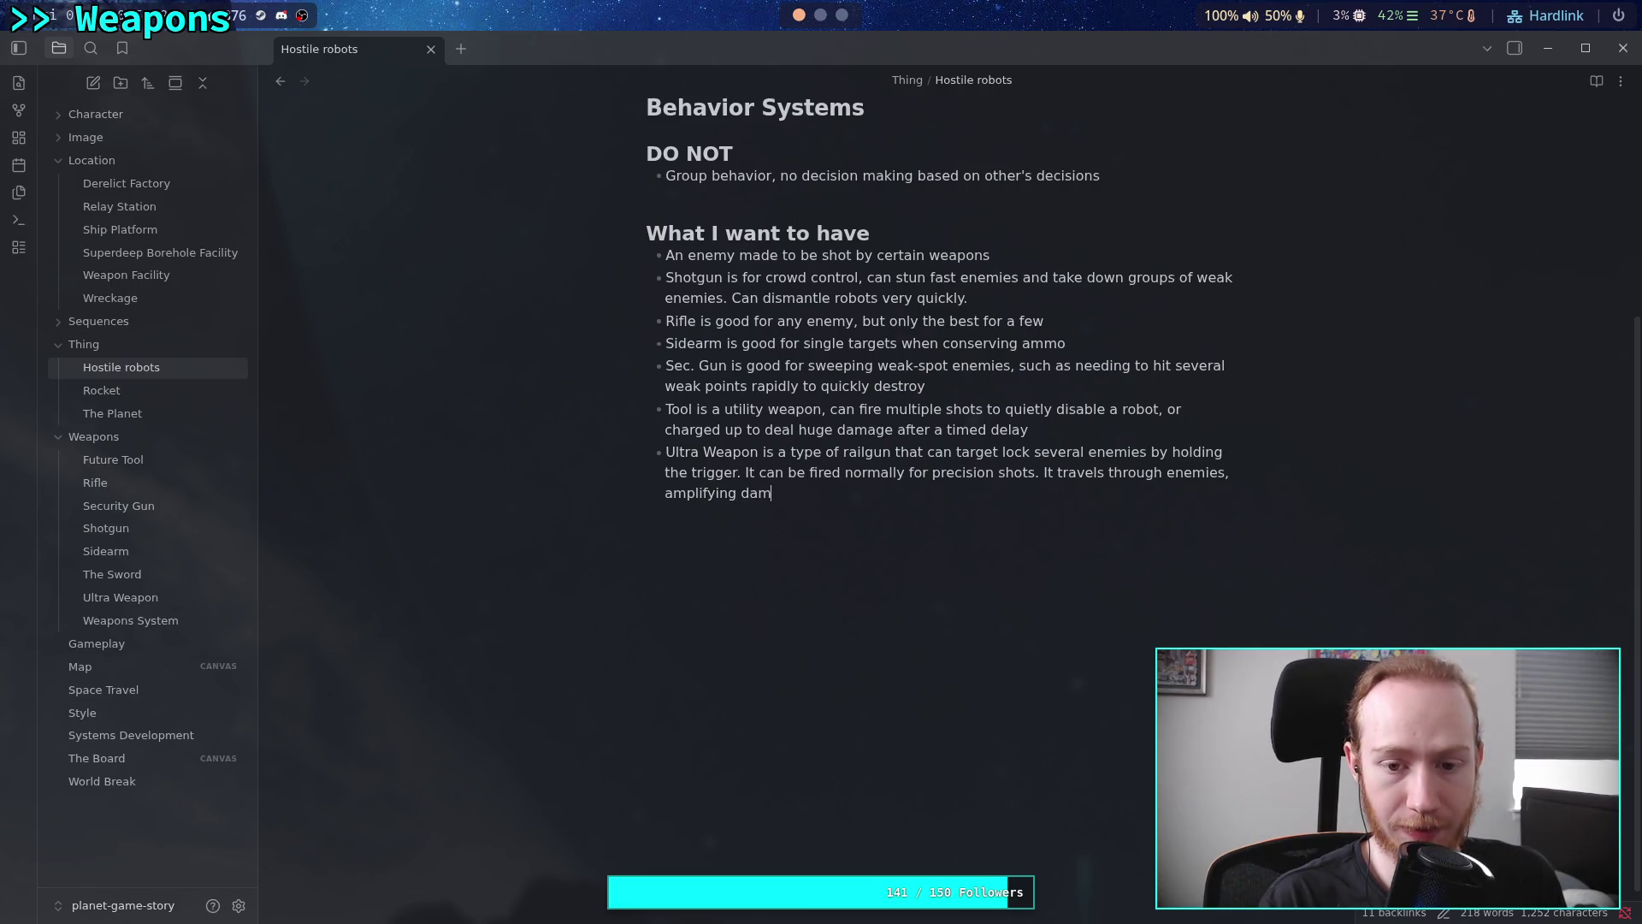
type("age in a sort of cone ")
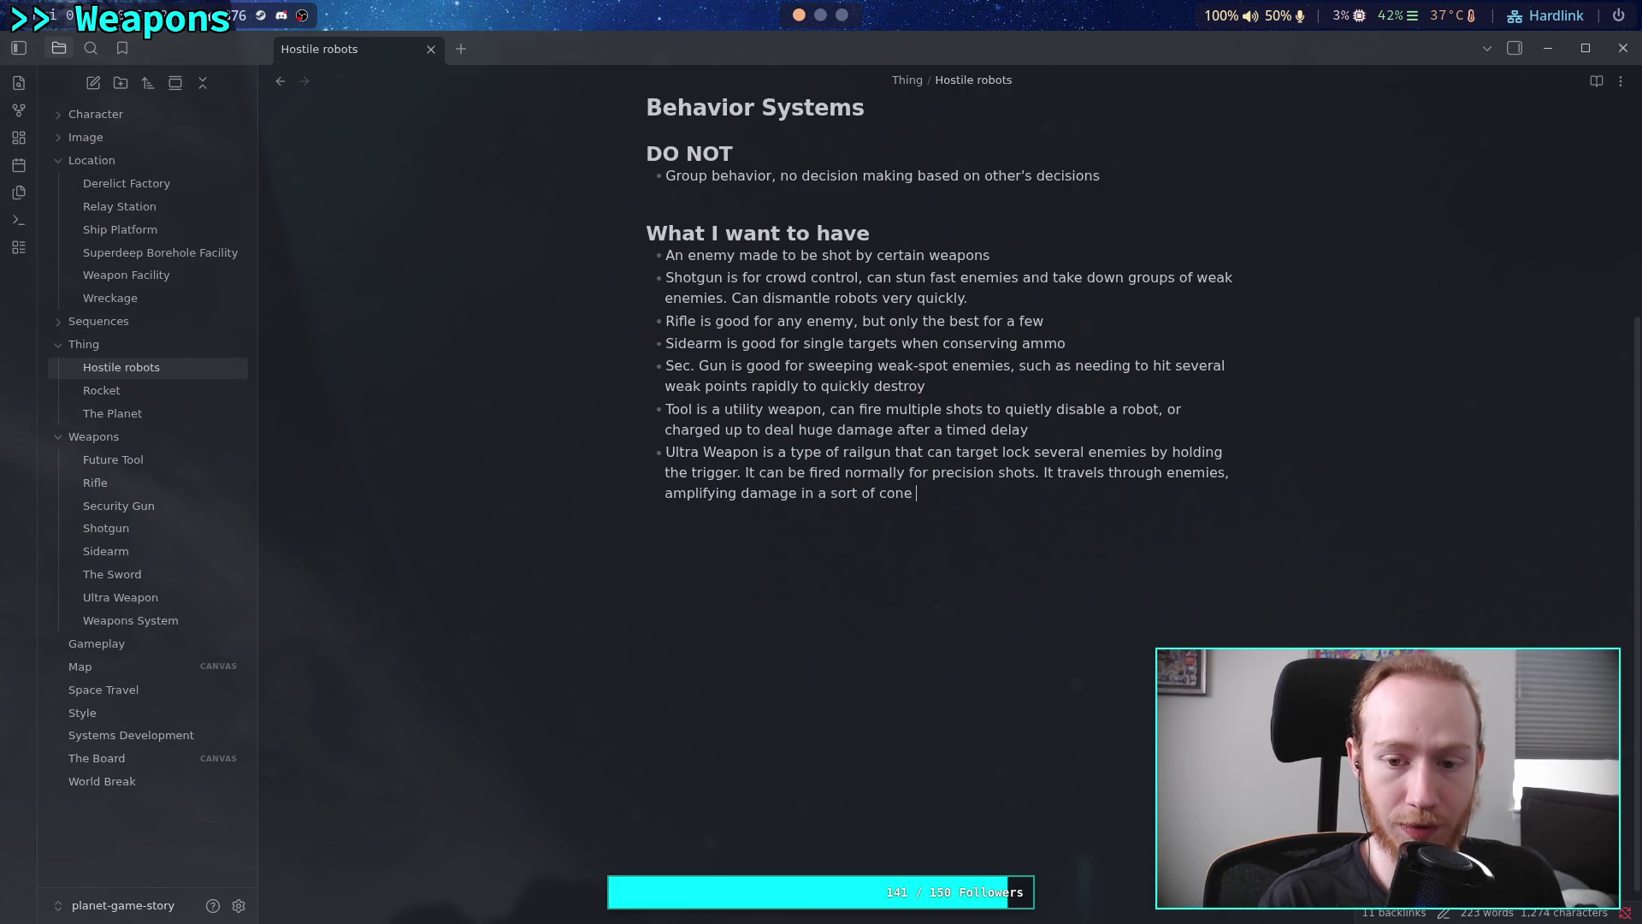
type("shape. Li")
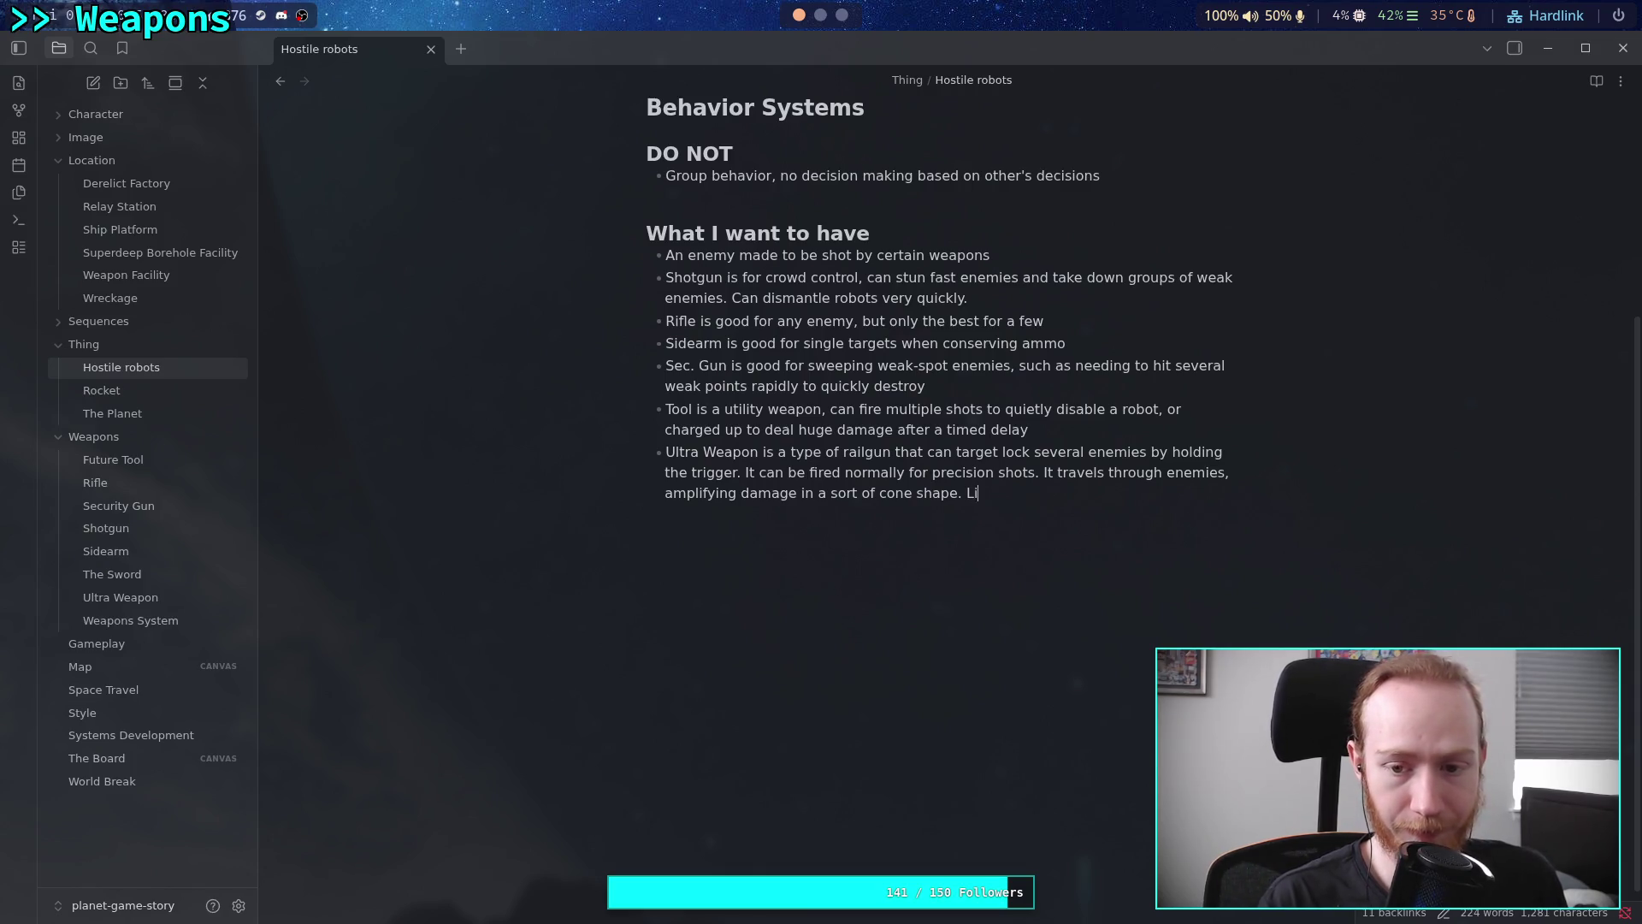
type("ke bowling.")
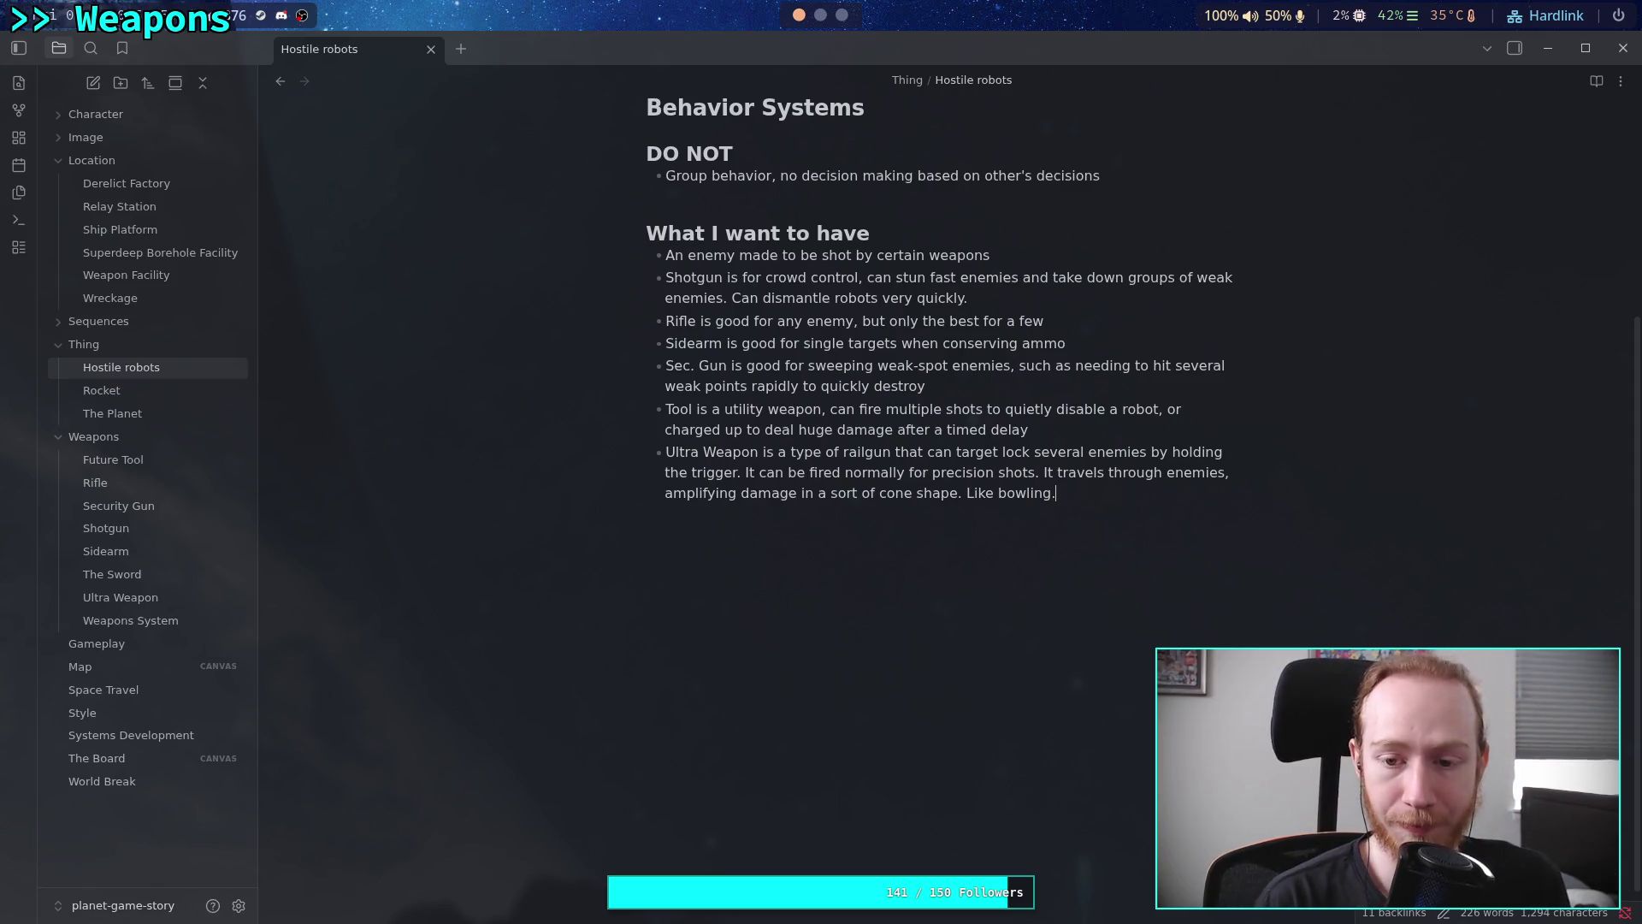
type("with robobts")
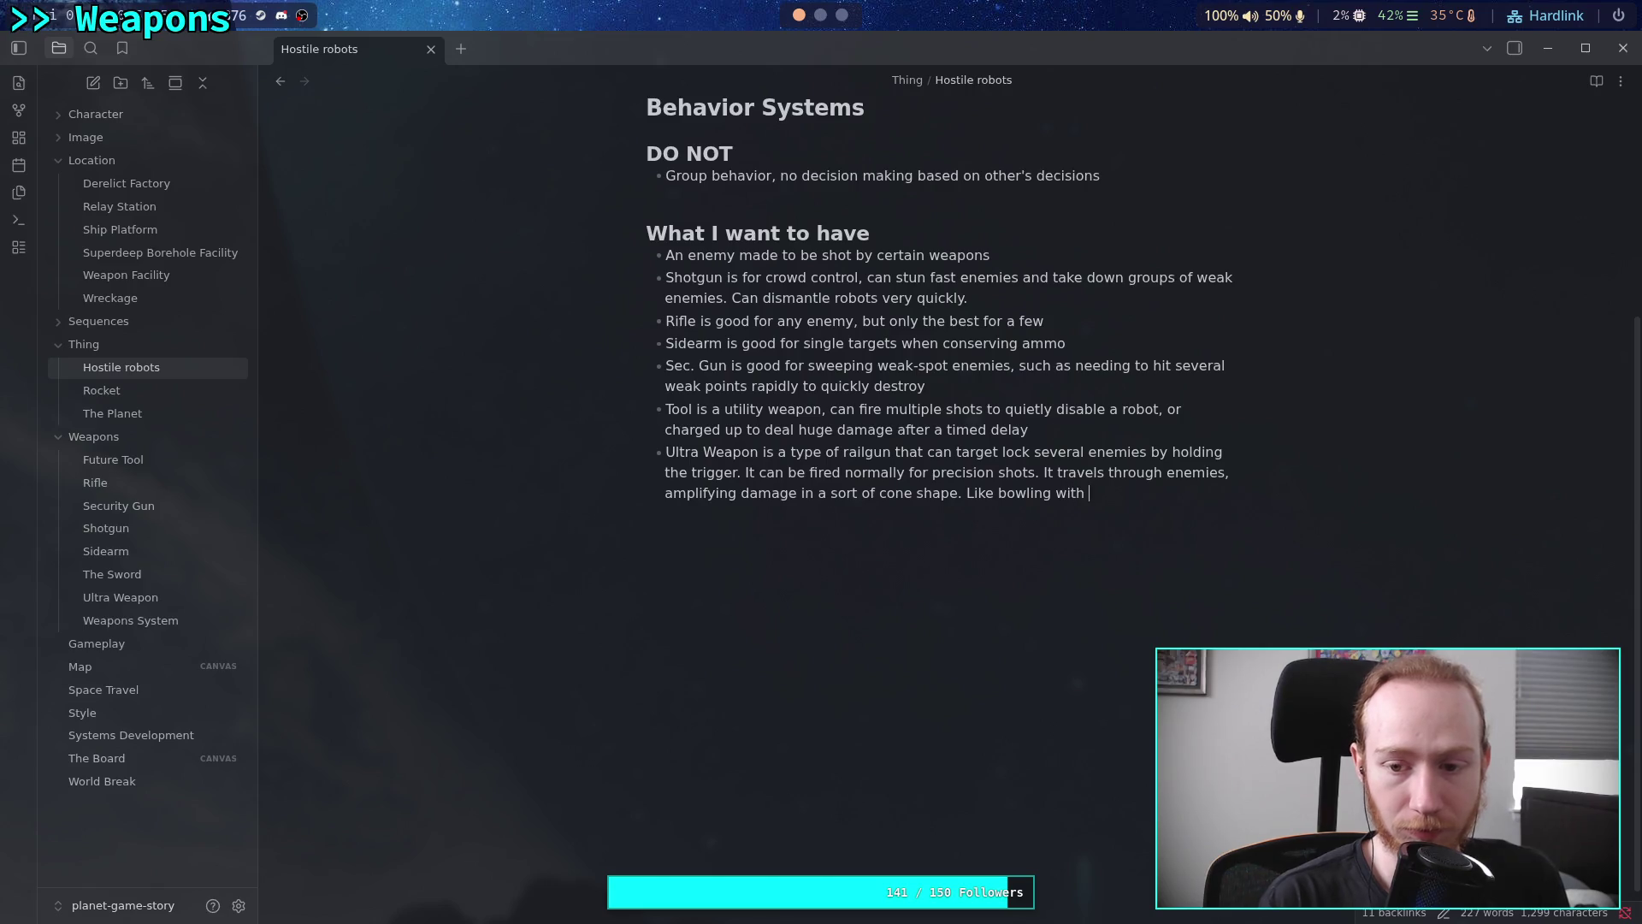
key("BackSpace")
key("BackSpace")
key("BackSpace")
type("ts.")
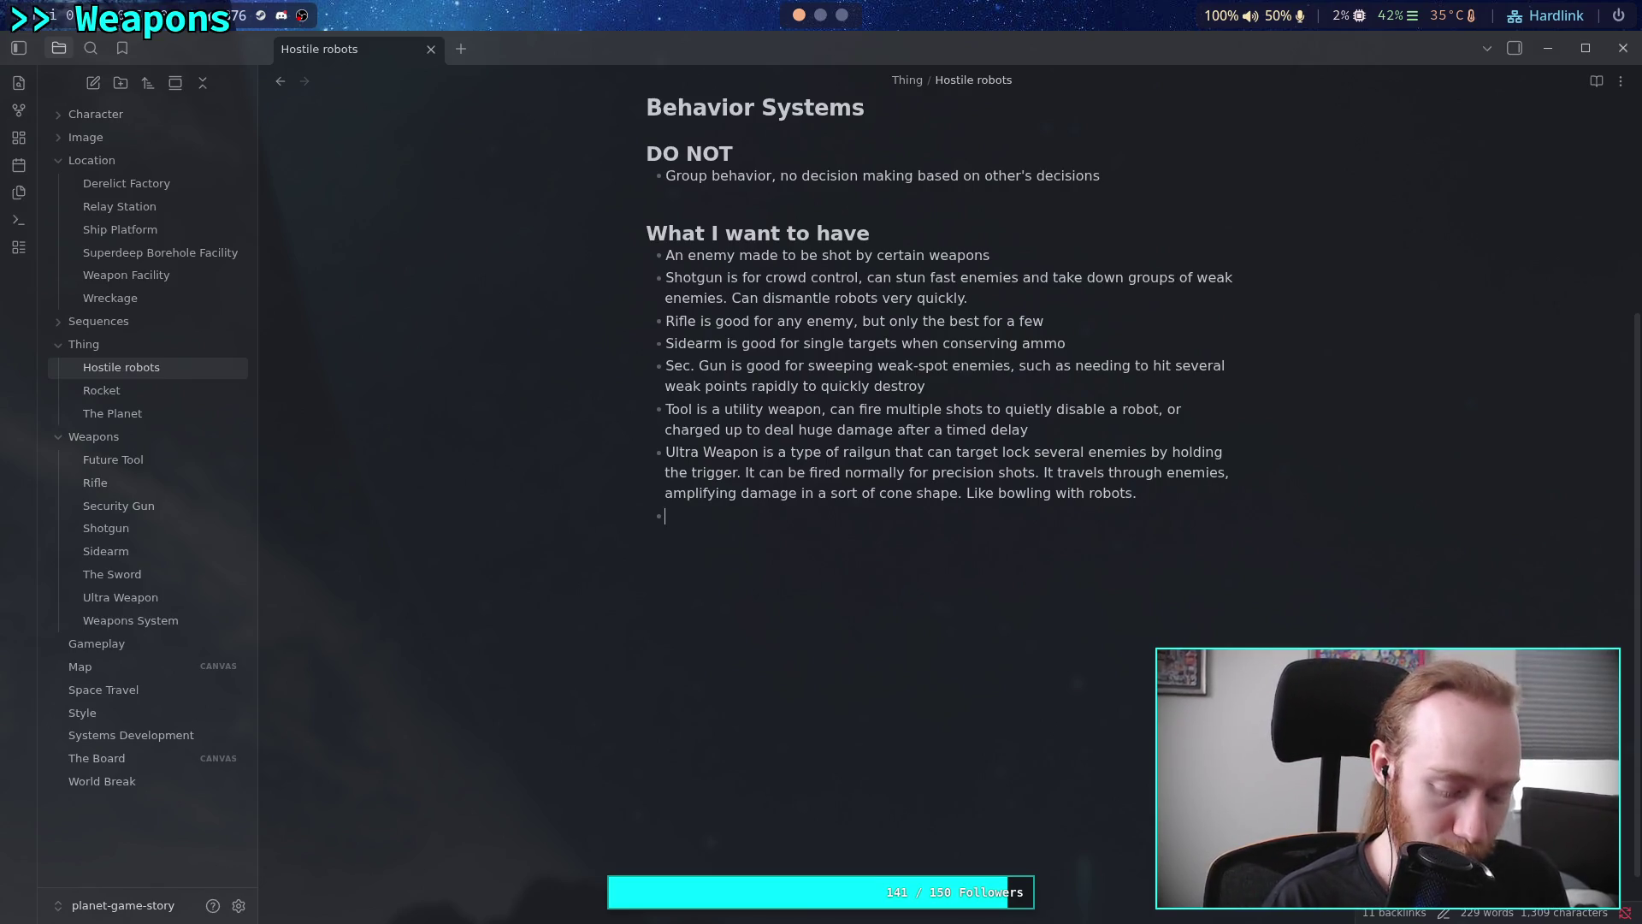
Start the new bullet with a link to The Sword note
type("he Sw")
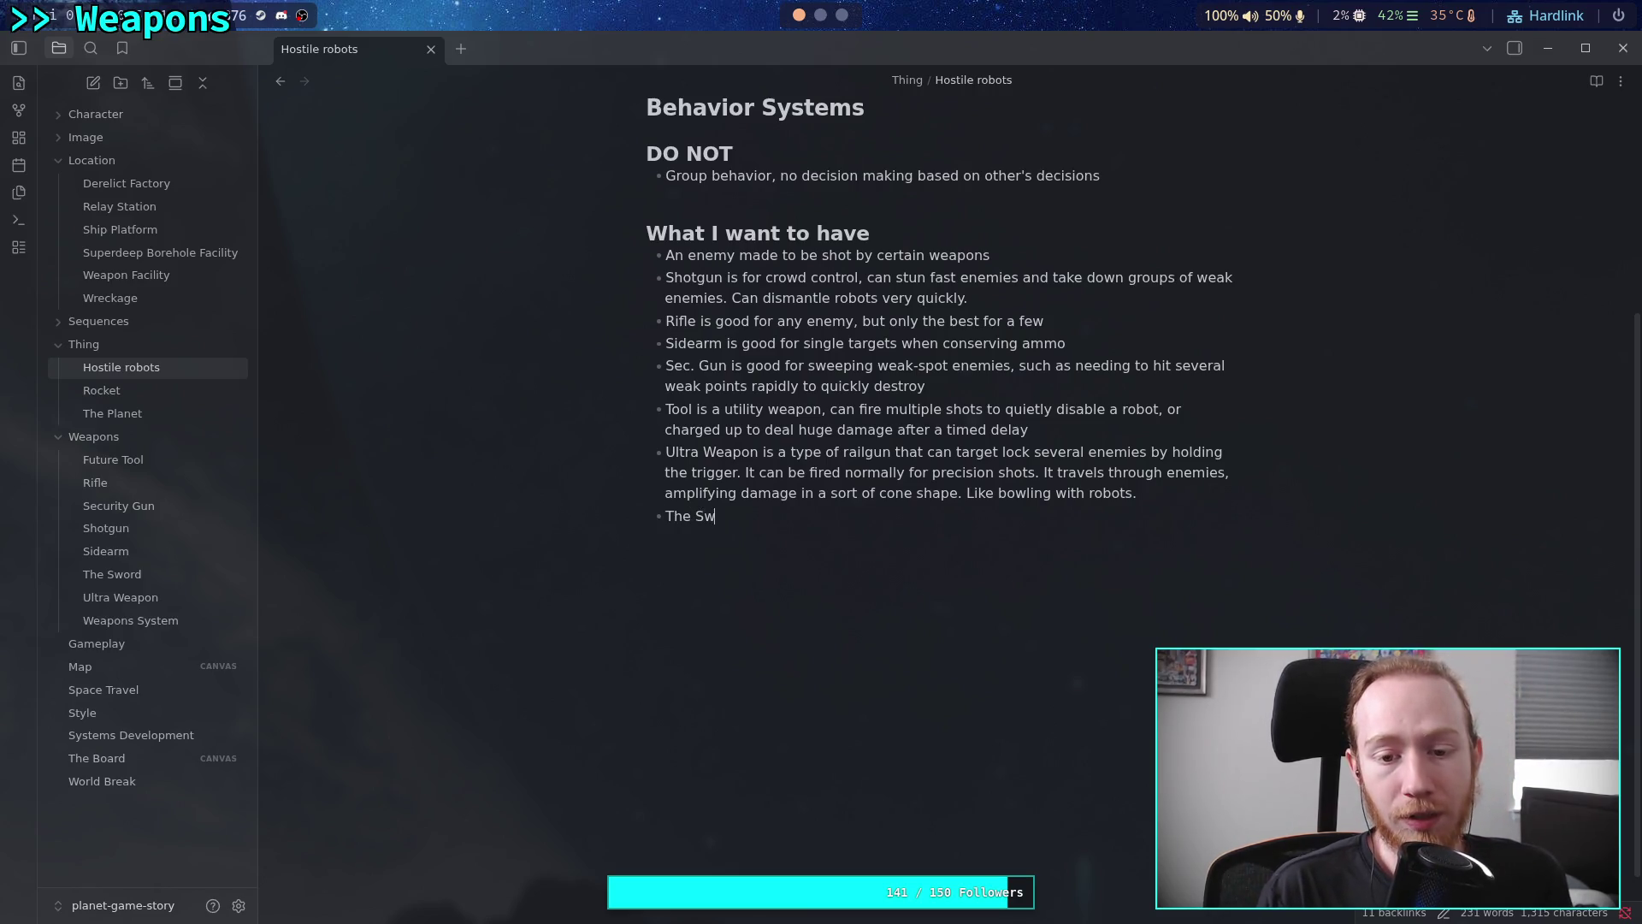
key("BackSpace")
key("BackSpace")
key("BackSpace")
type("[[The")
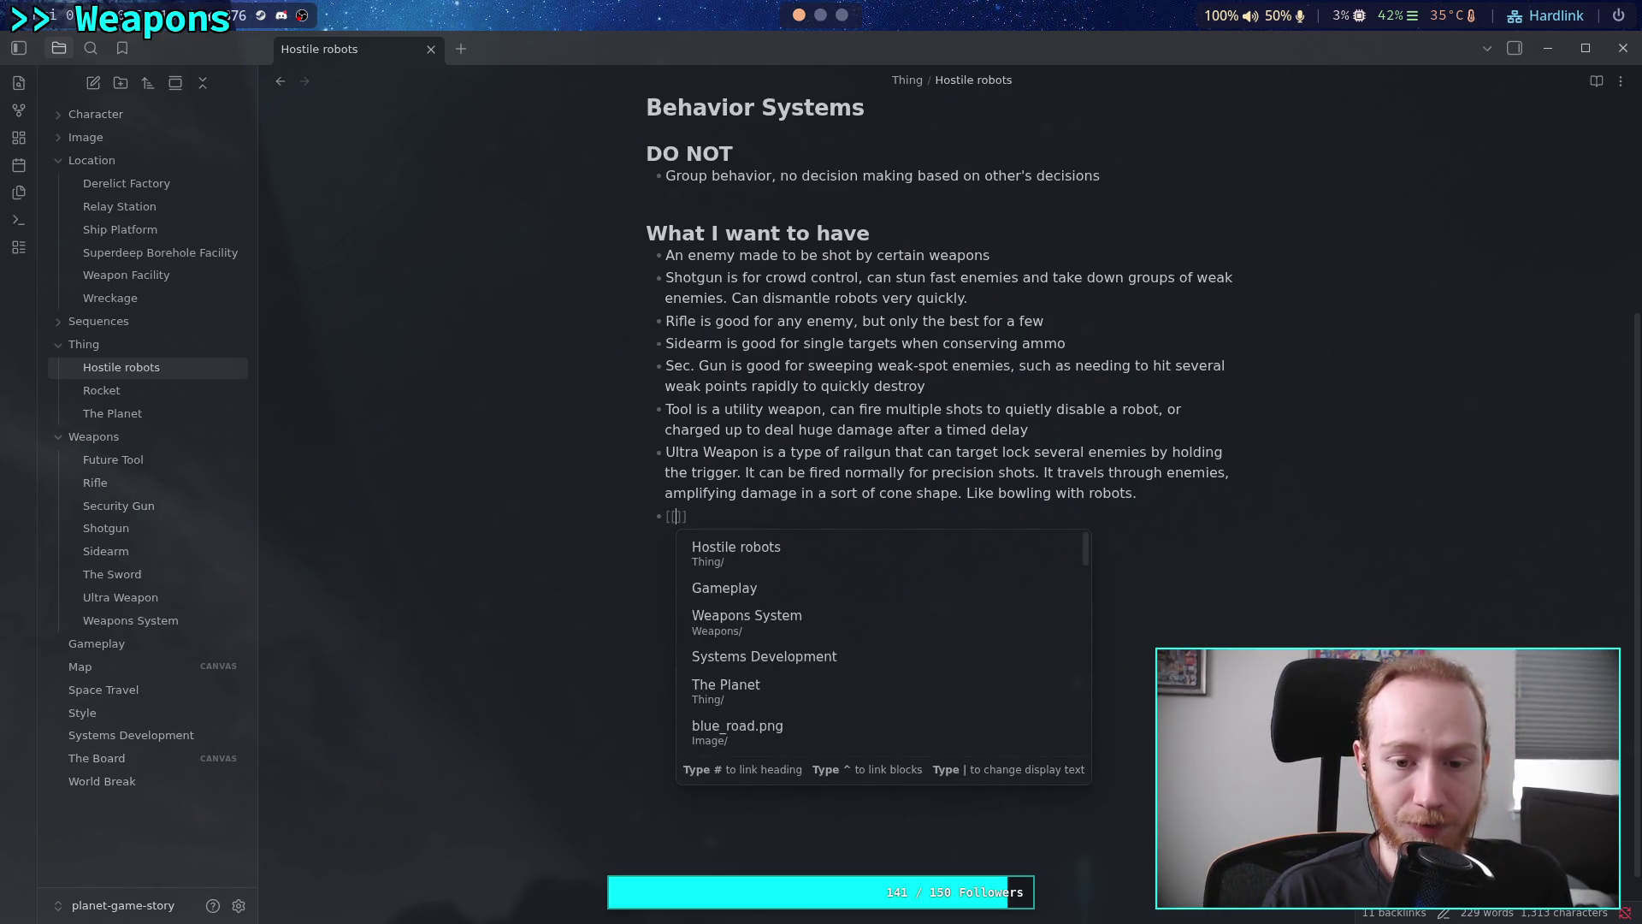
key("Return")
Turn Ultra Weapon and Future Tool into wikilinks to their notes
double_click(709, 458)
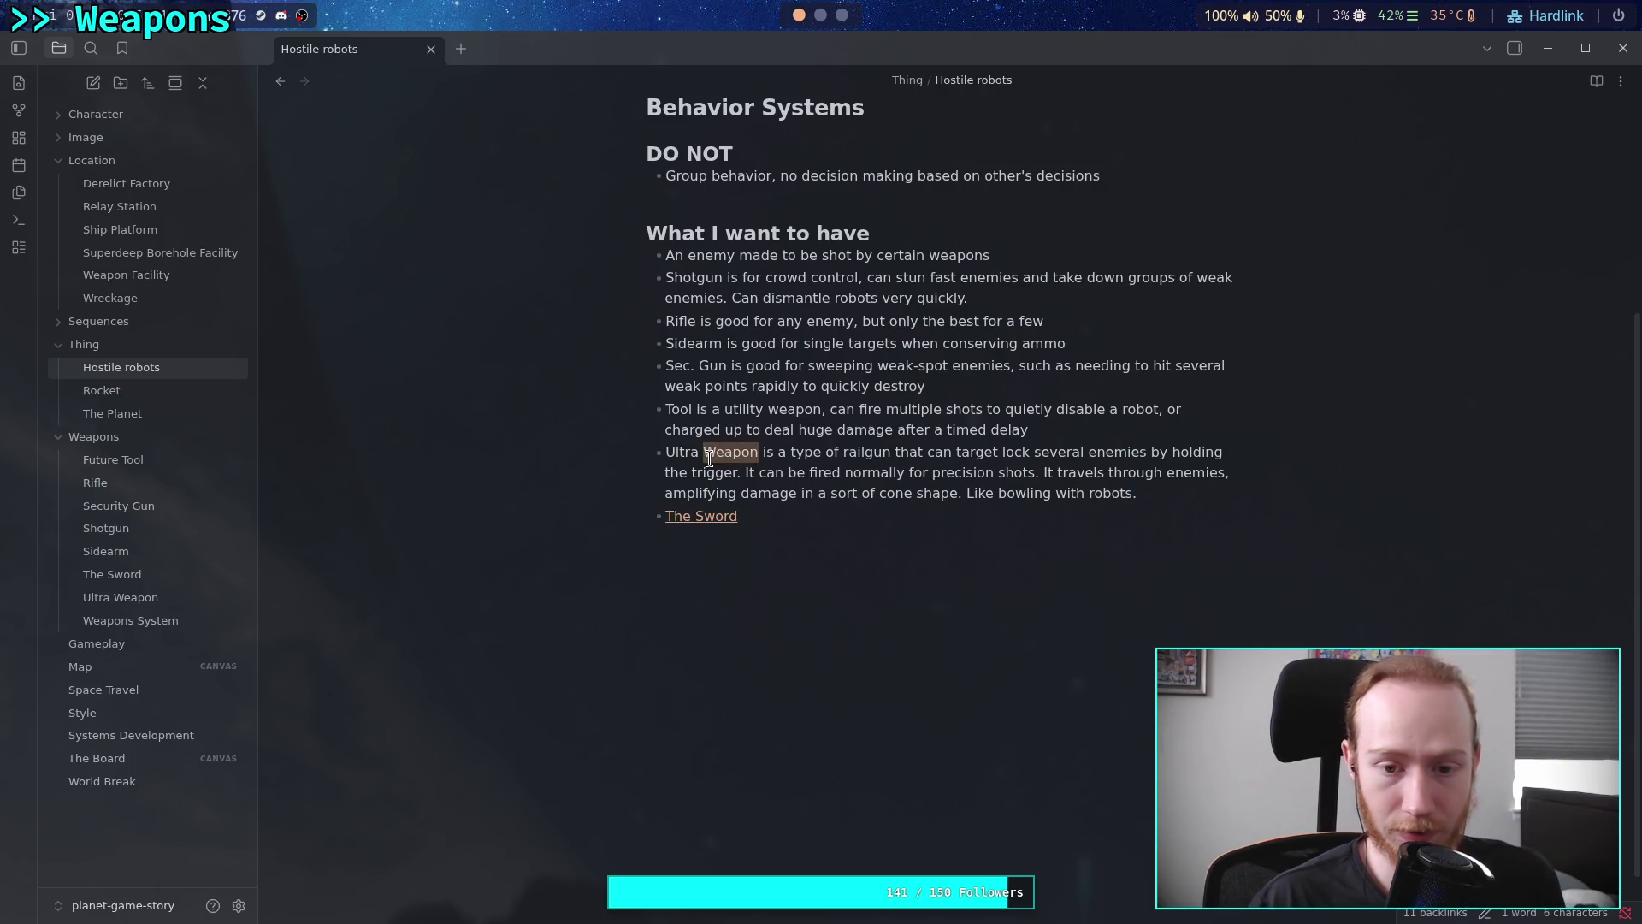
left_click_drag(758, 455, 665, 455)
type("[[")
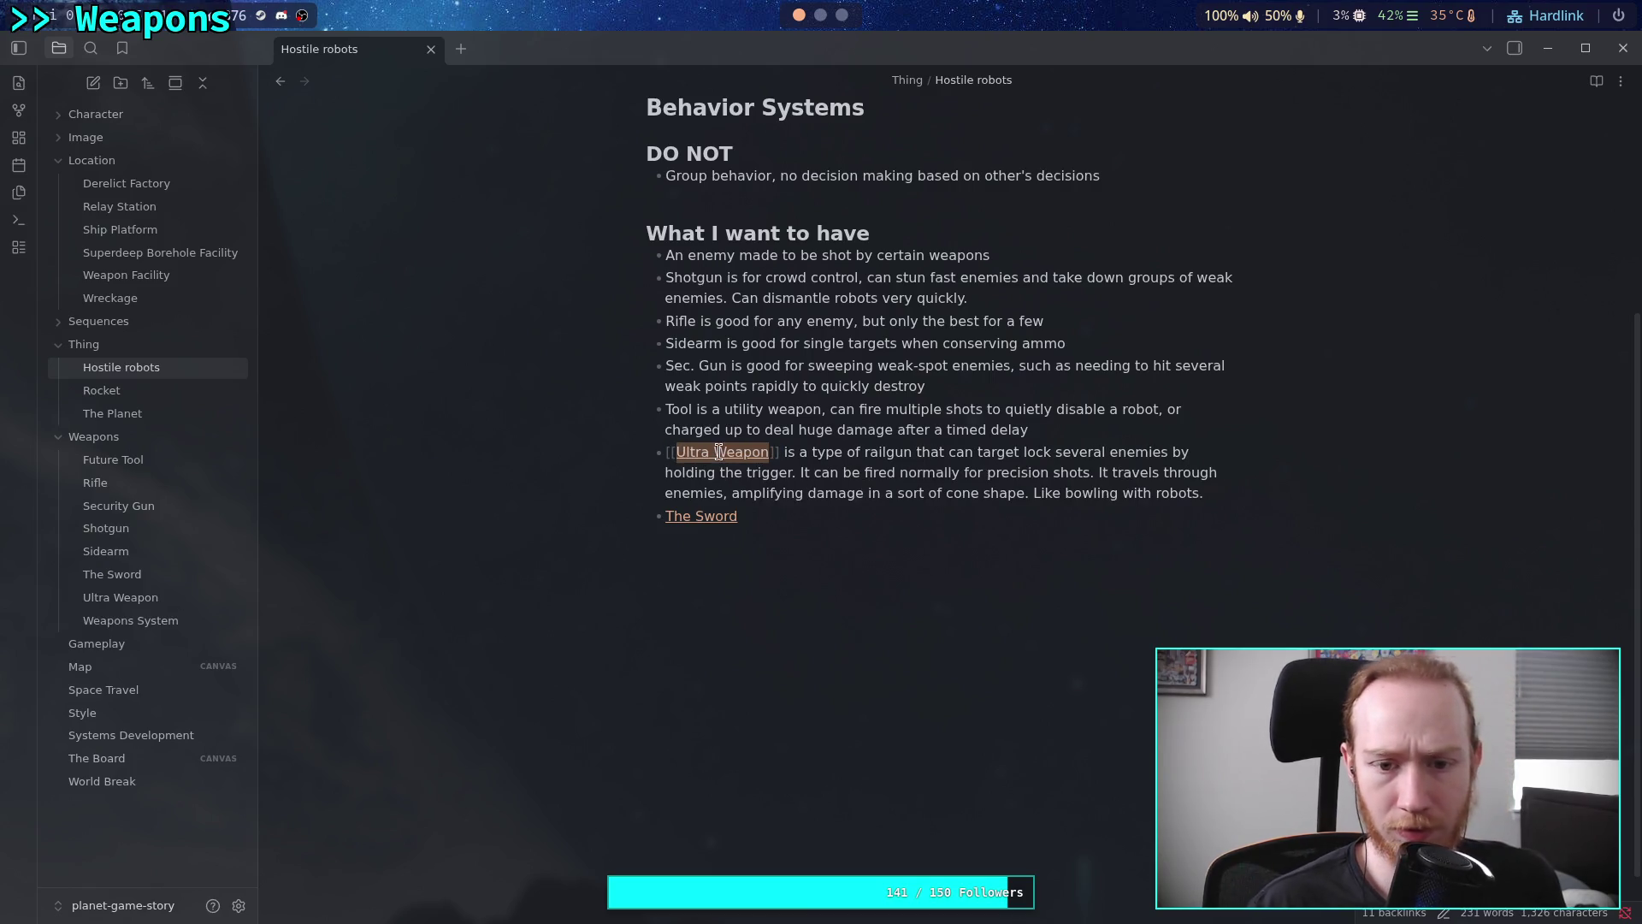
double_click(682, 408)
key("BackSpace")
type("[[")
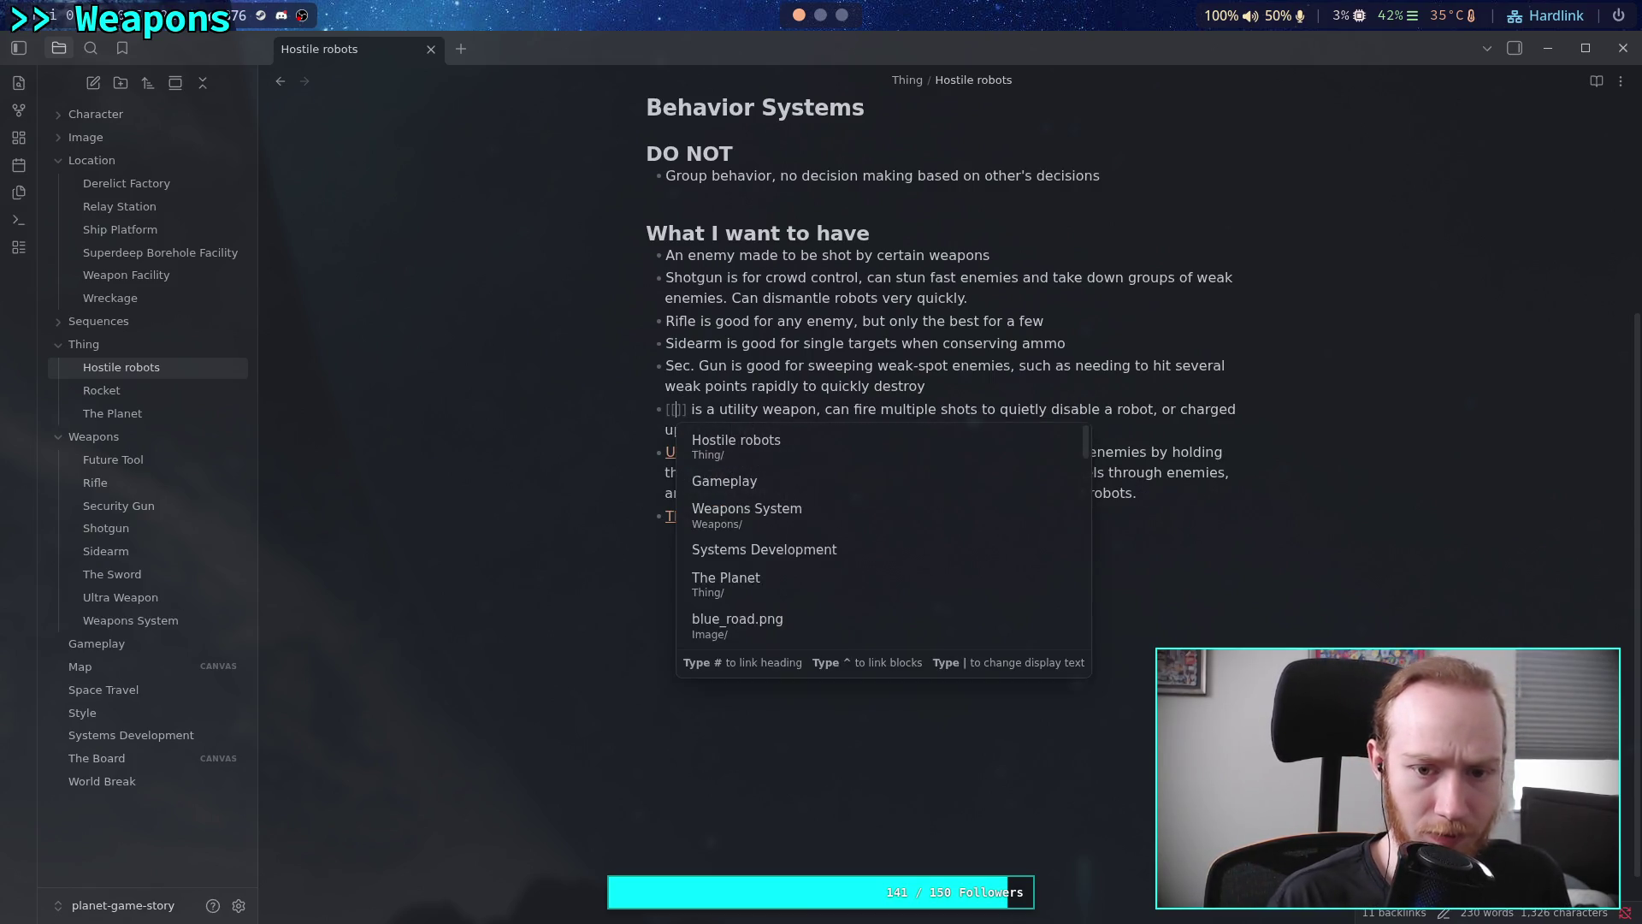
type("F")
key("Return")
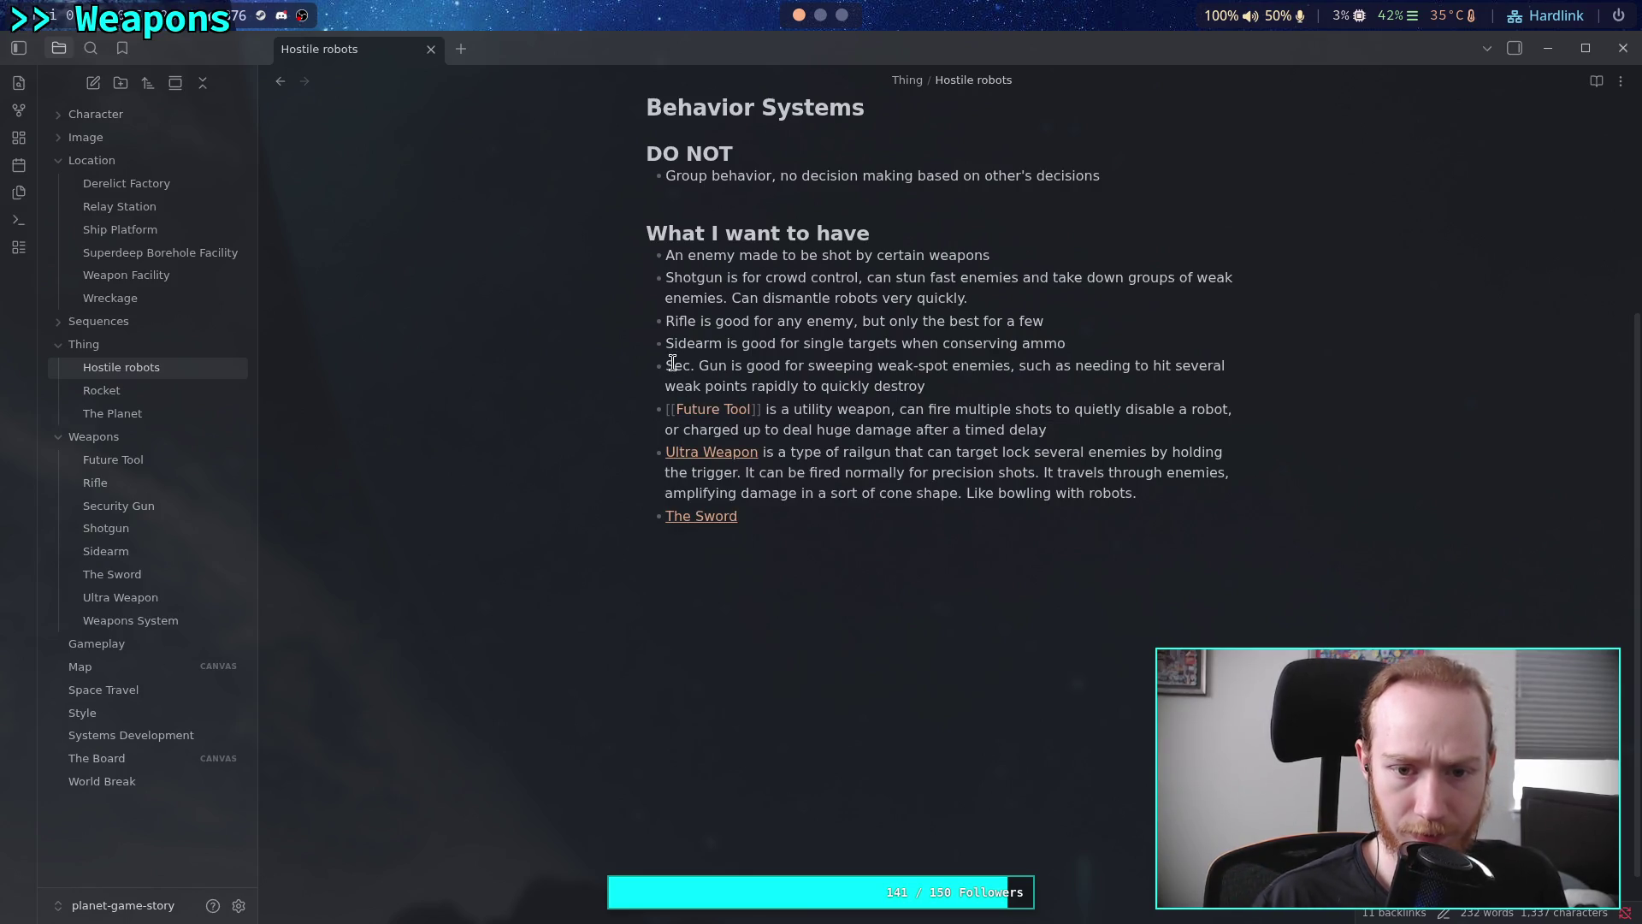
Link the Security Gun note, displayed with the alias 'Sec. Gun'
left_click_drag(666, 366, 726, 363)
type("[[Se")
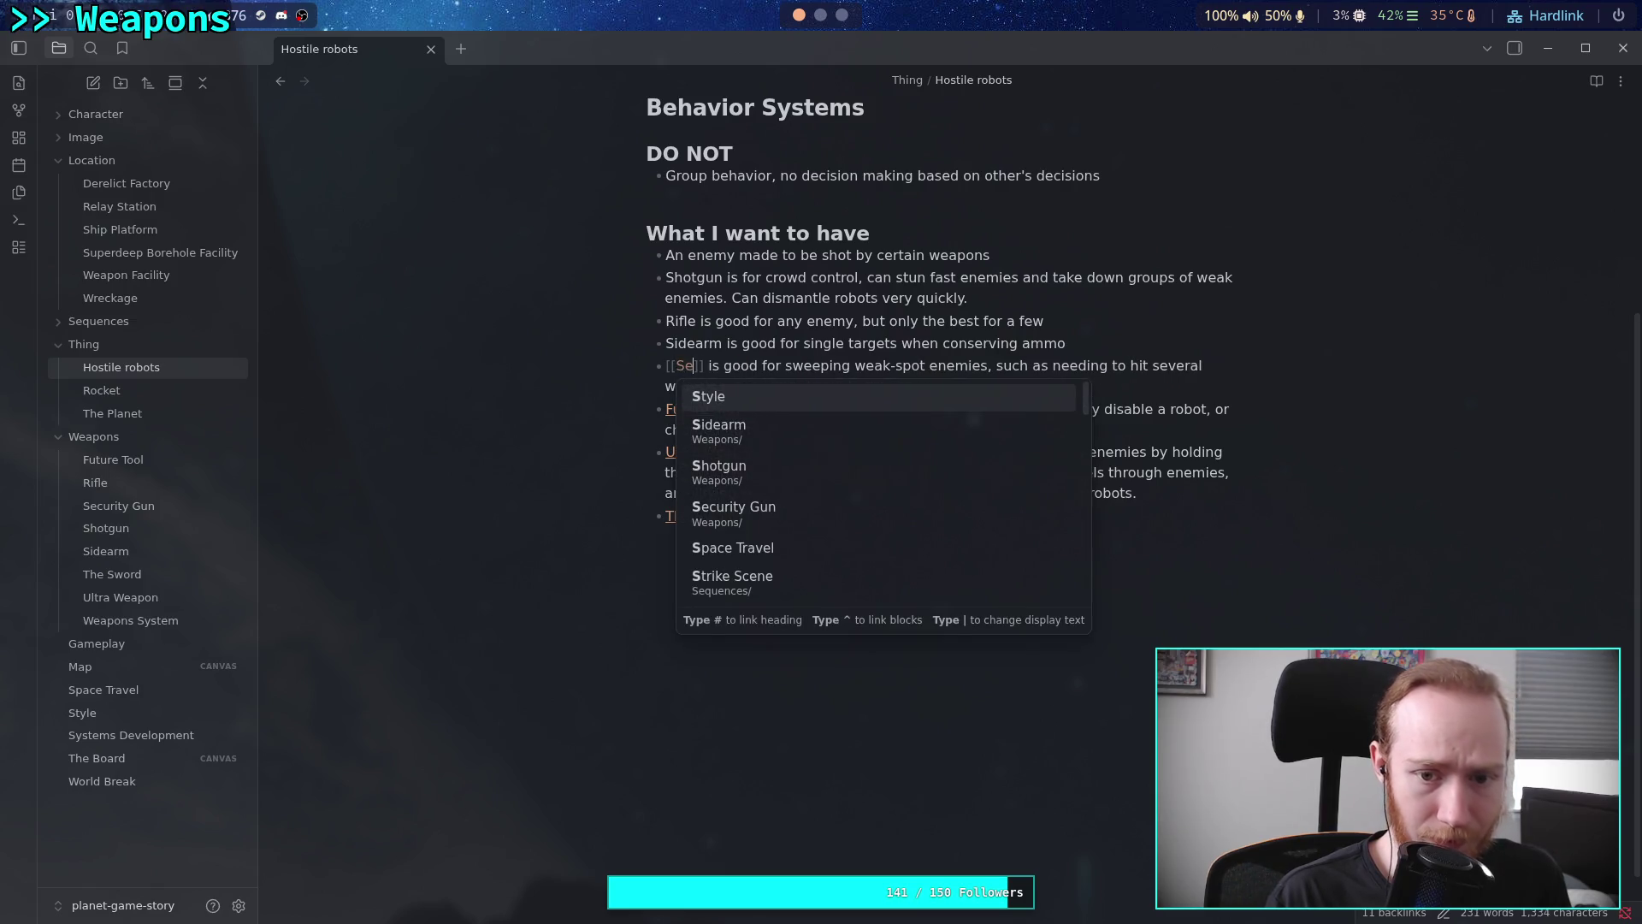
key("Return")
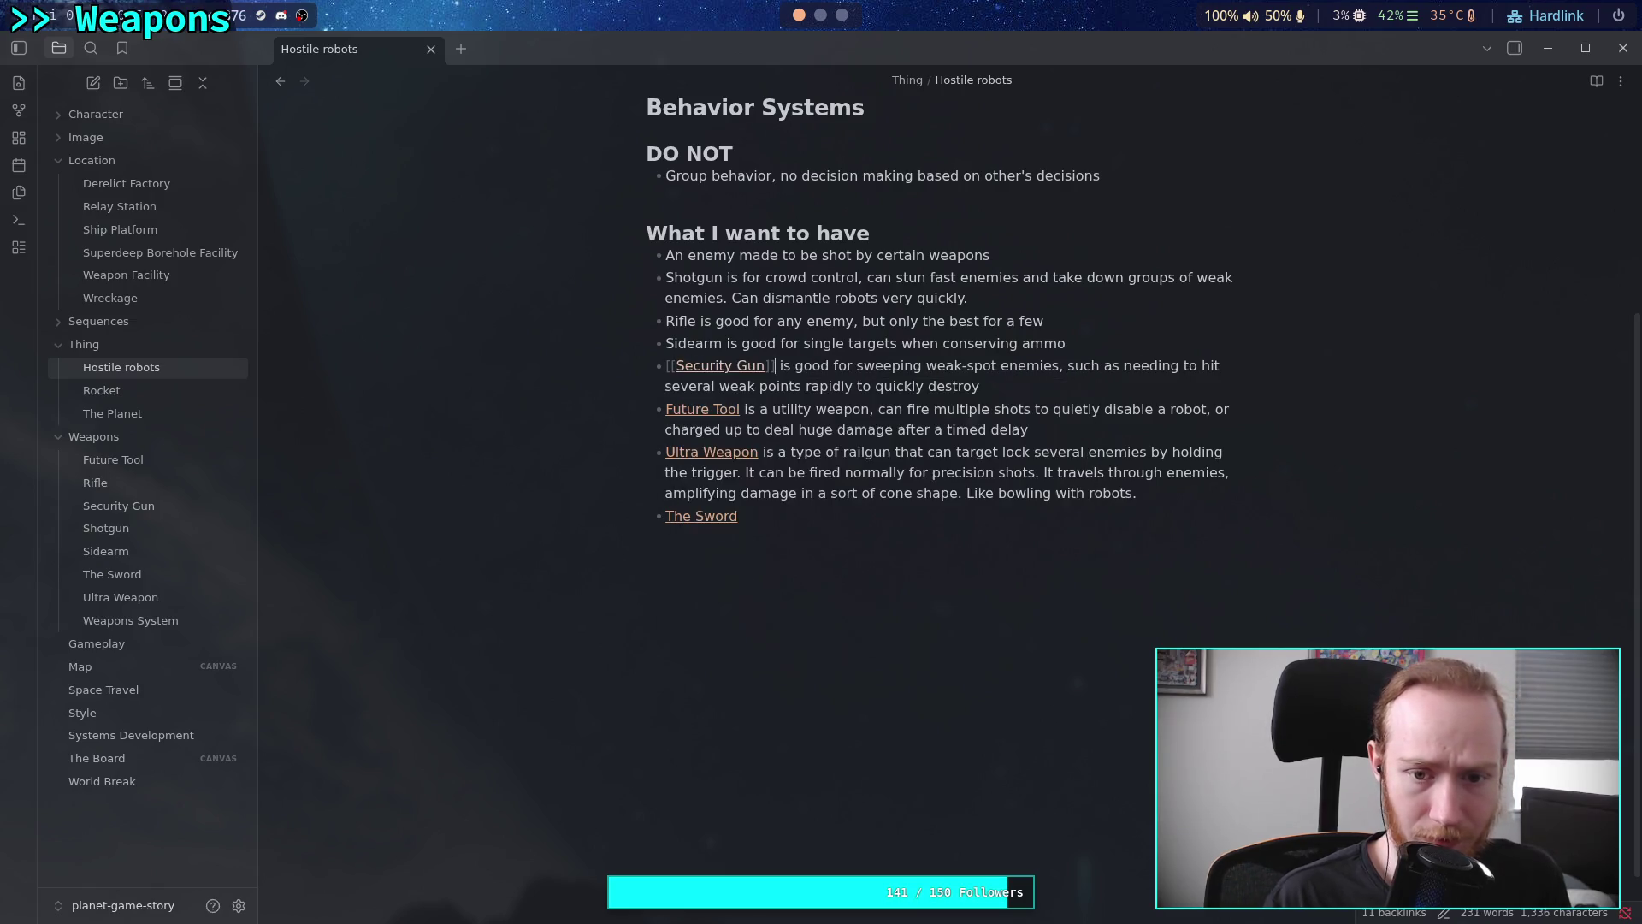
type("|Sec. C")
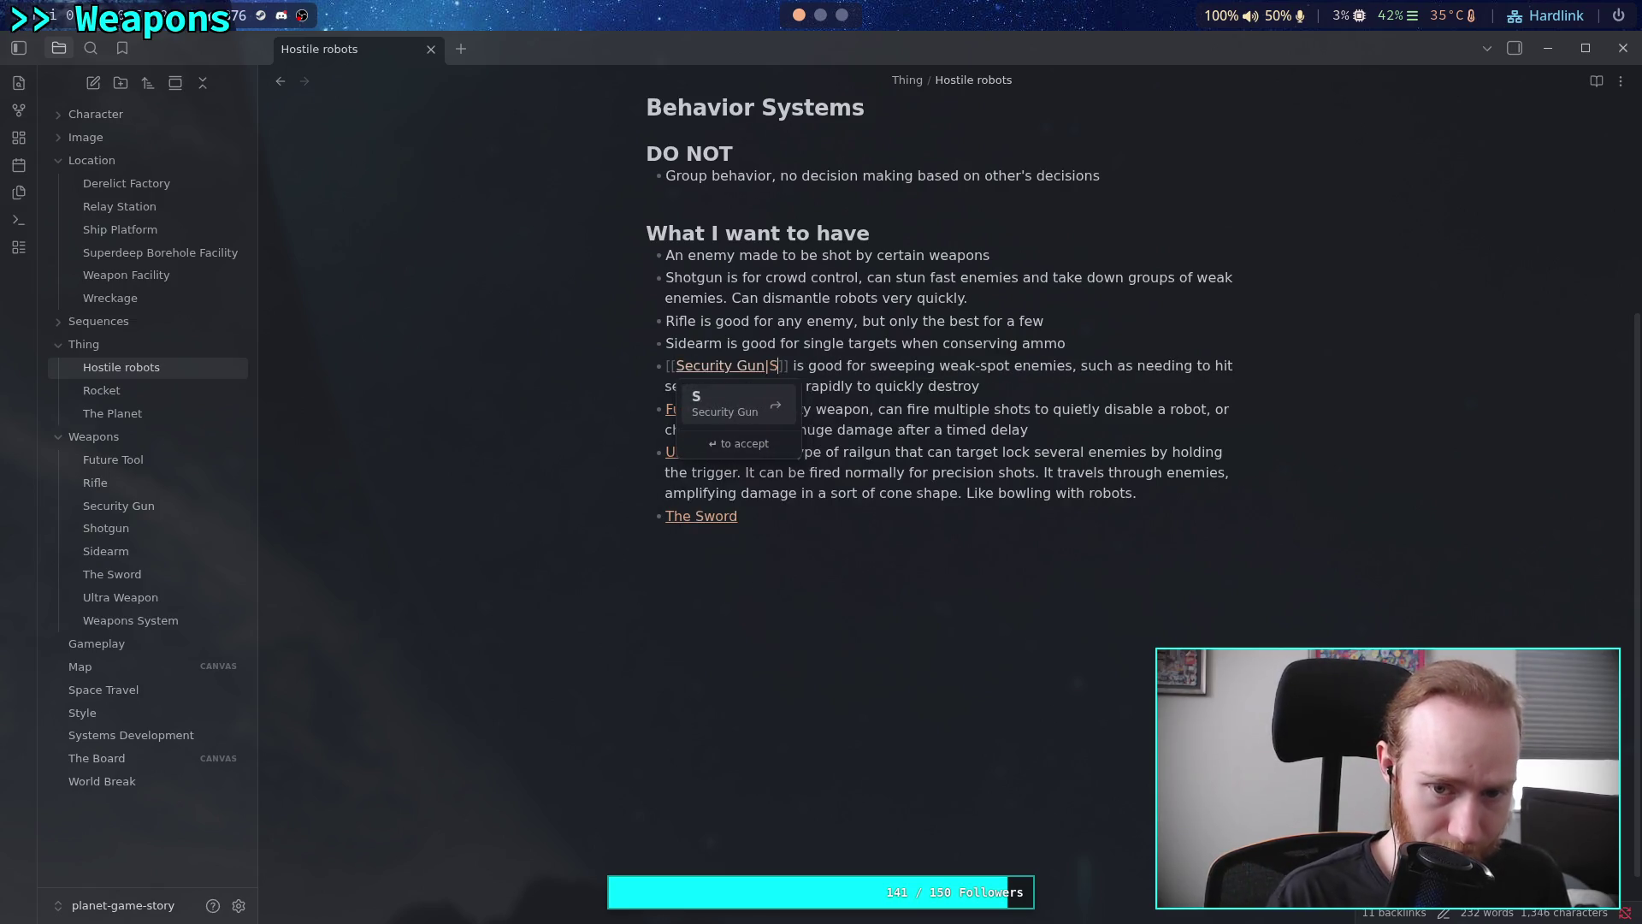
type("un")
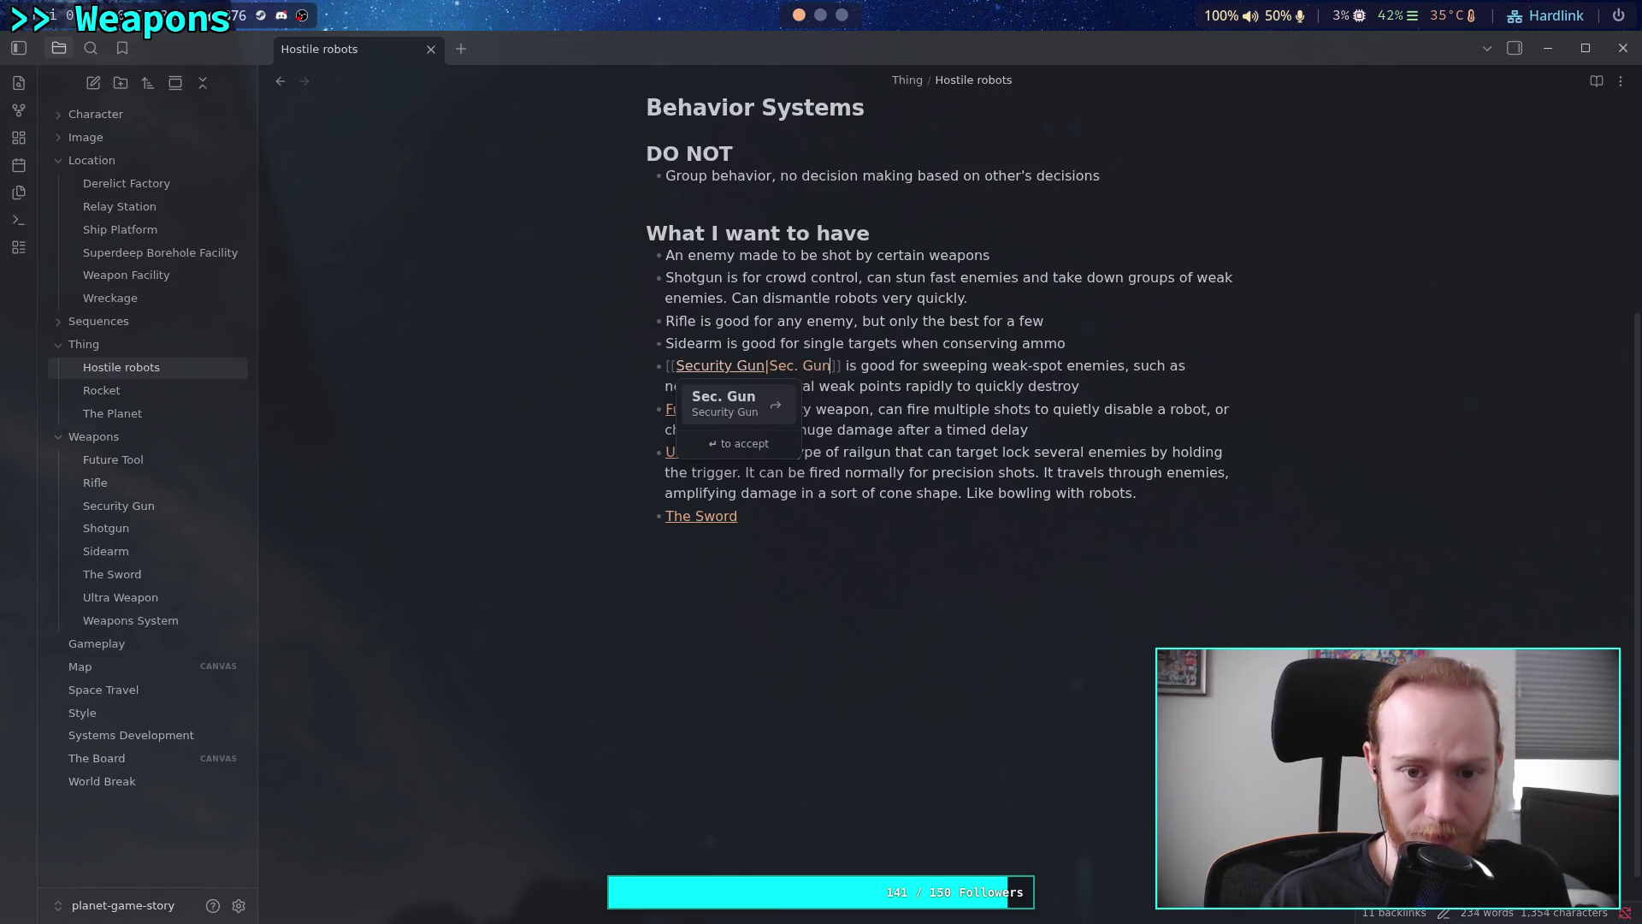
Wrap Sidearm, Rifle and Shotgun as wikilinks to their weapon notes
double_click(689, 342)
type("[[")
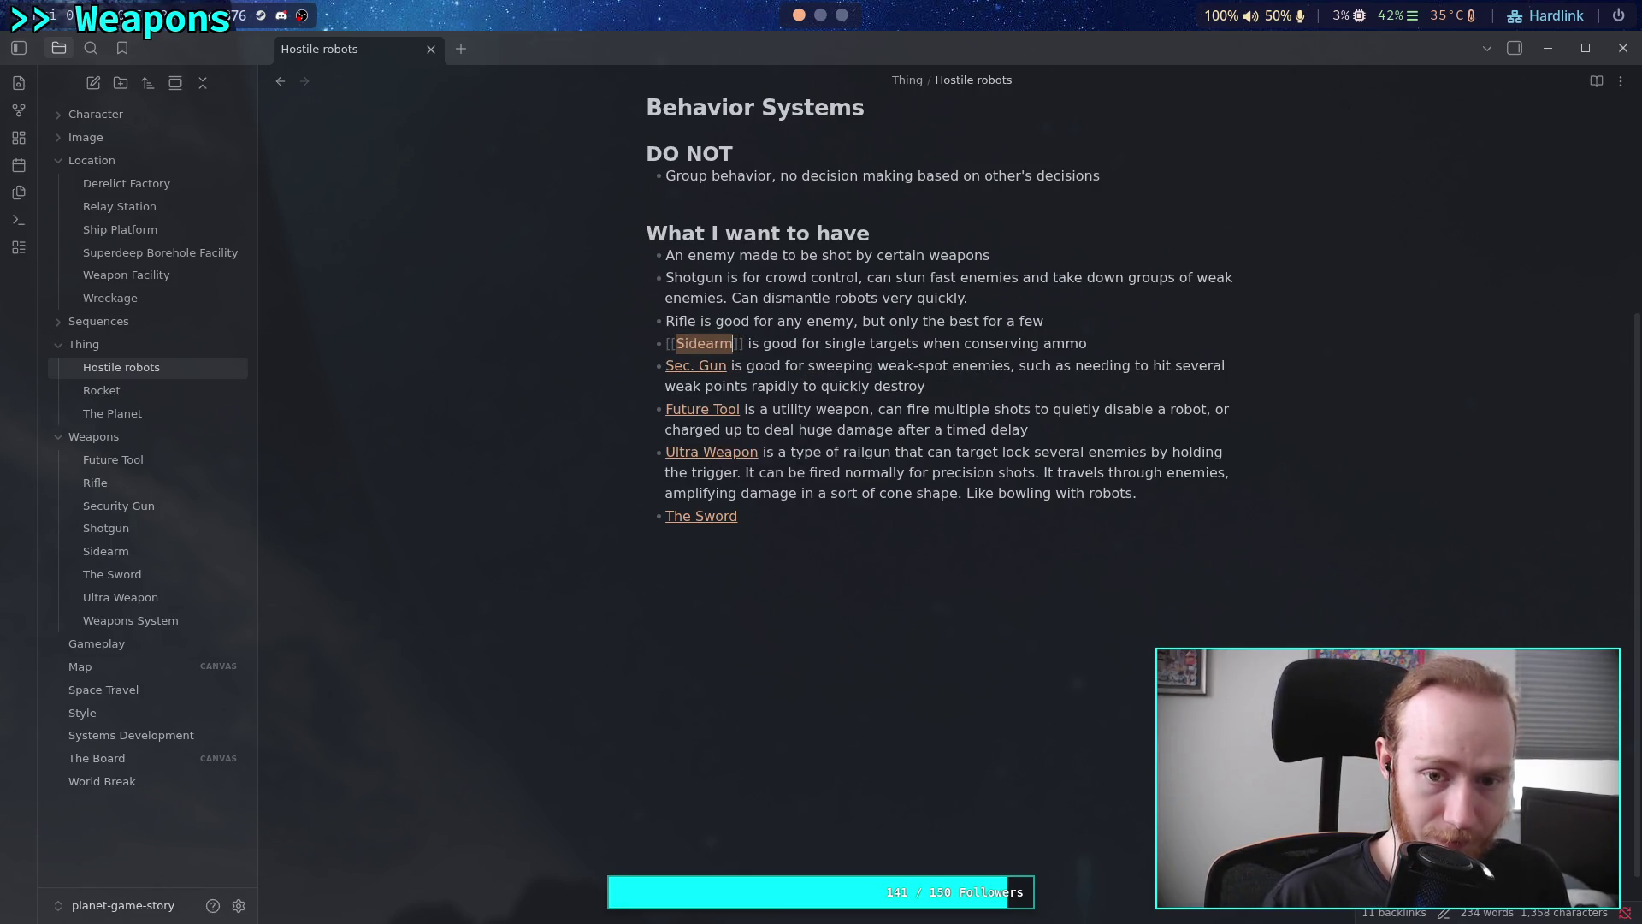
double_click(676, 323)
type("[[")
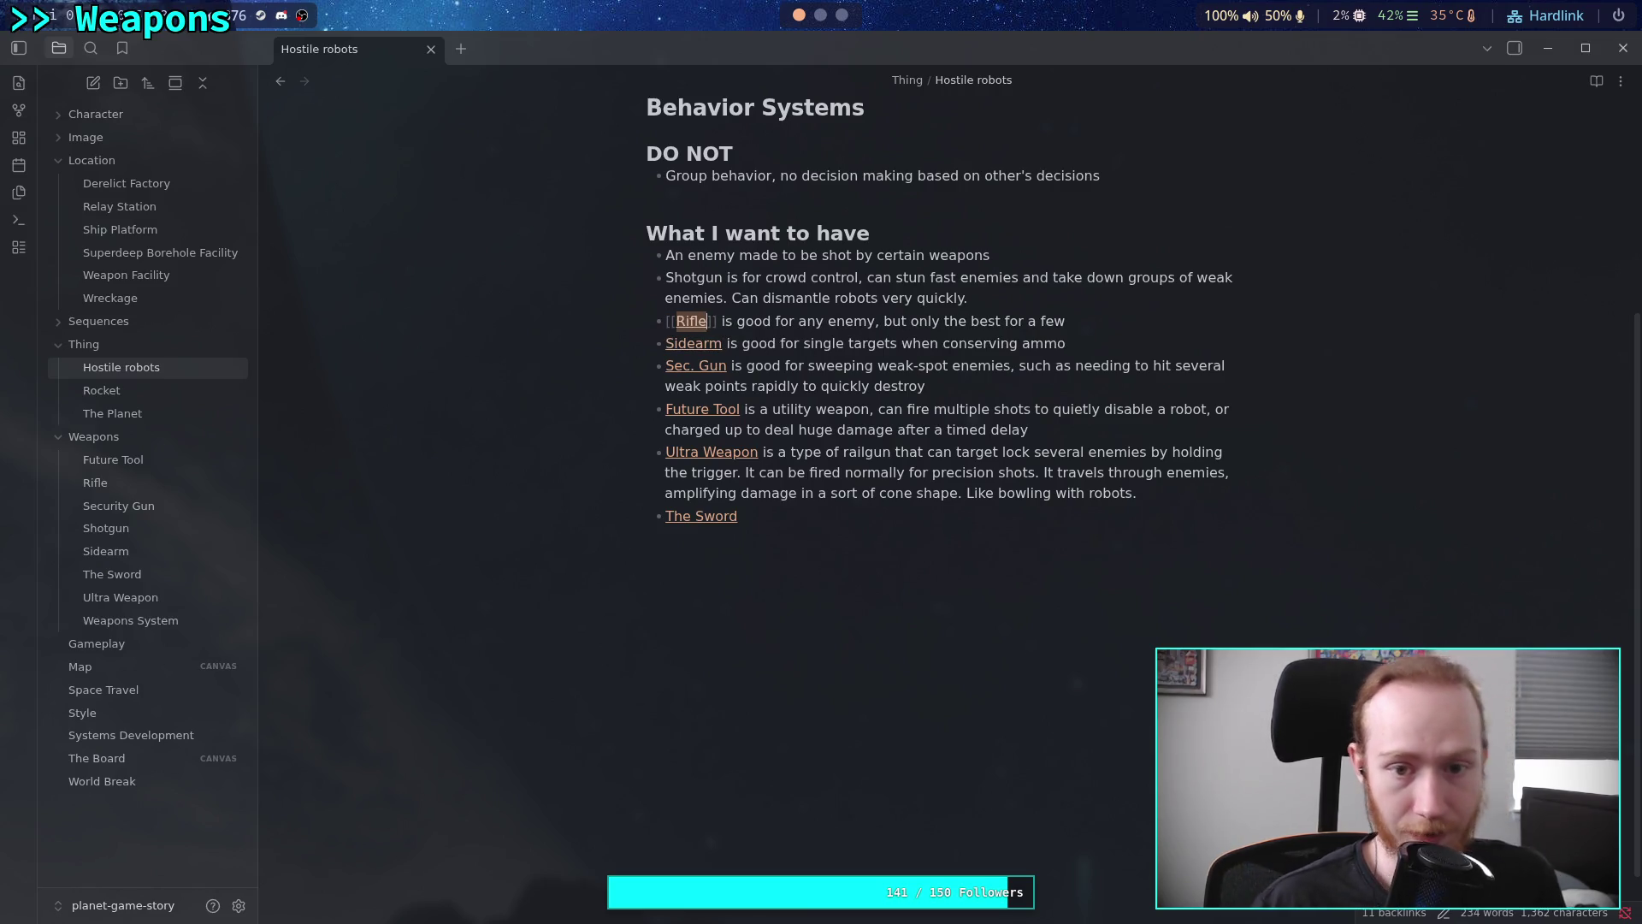
double_click(704, 277)
type("[[")
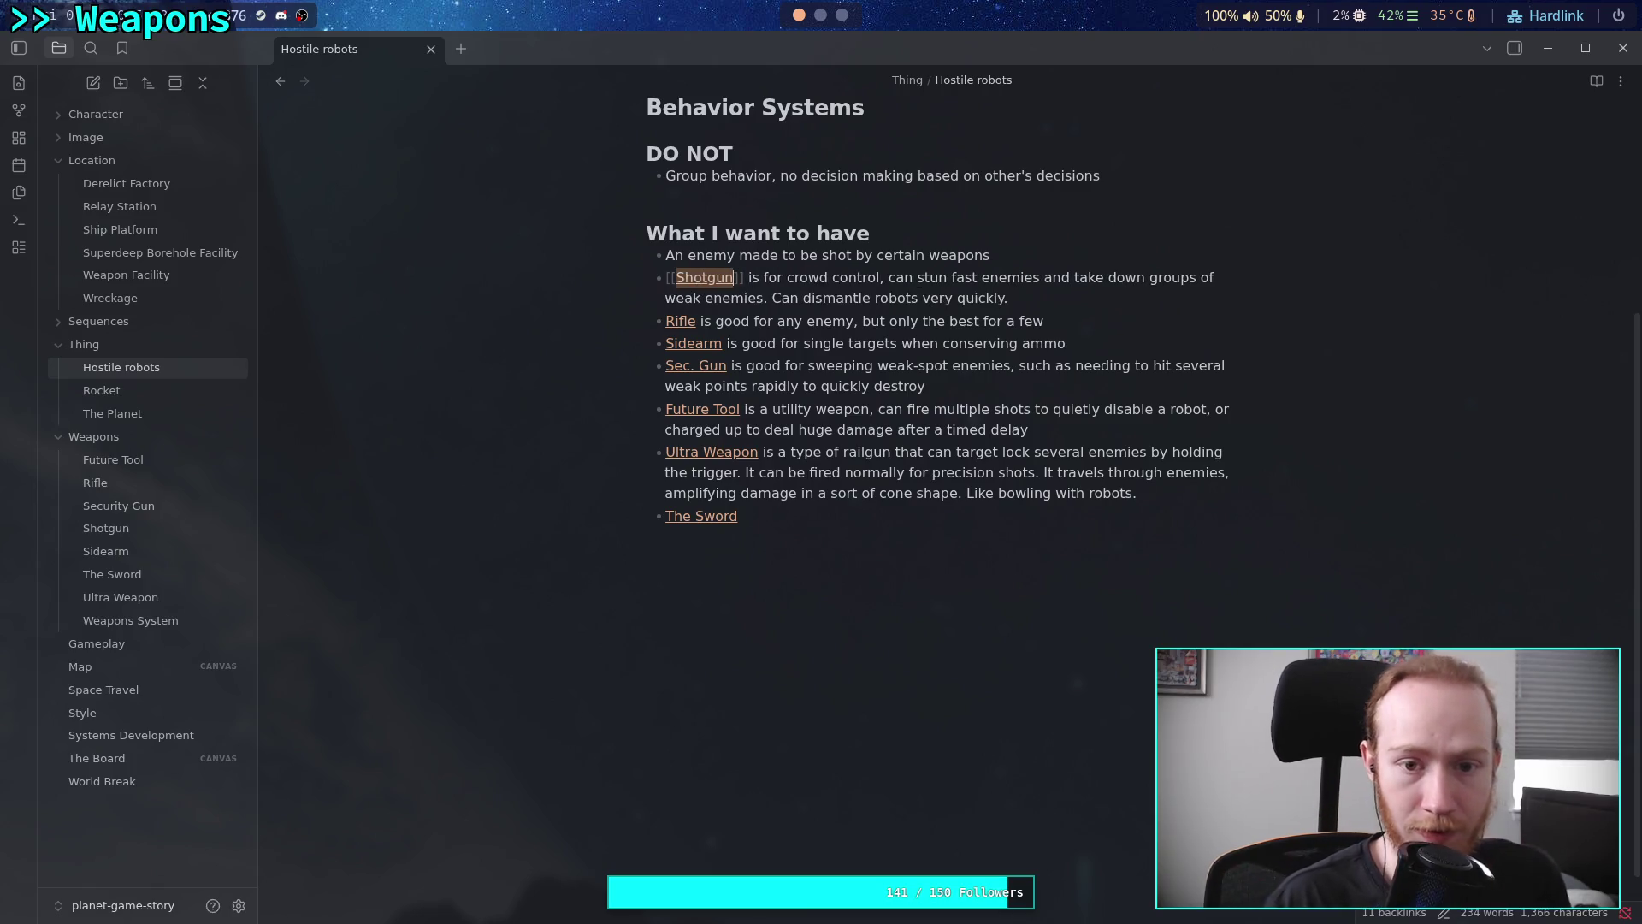
key("ctrl+End")
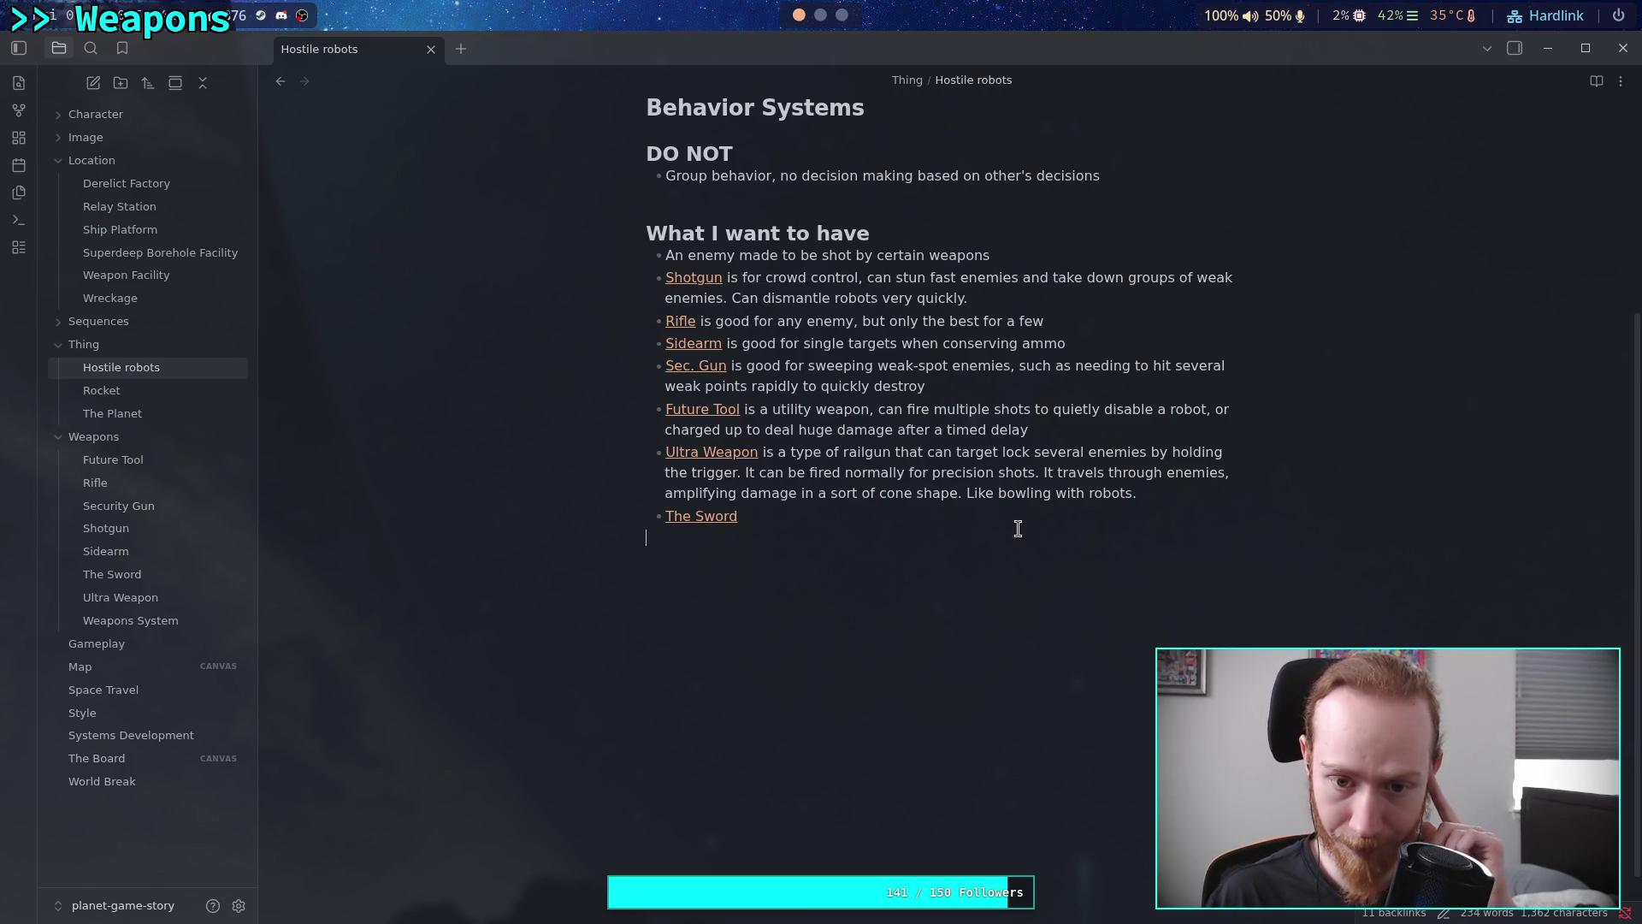
left_click(1038, 509)
Describe The Sword: cuts through any metal with ease, swung to deal massive damage and dismantle robots
type("c")
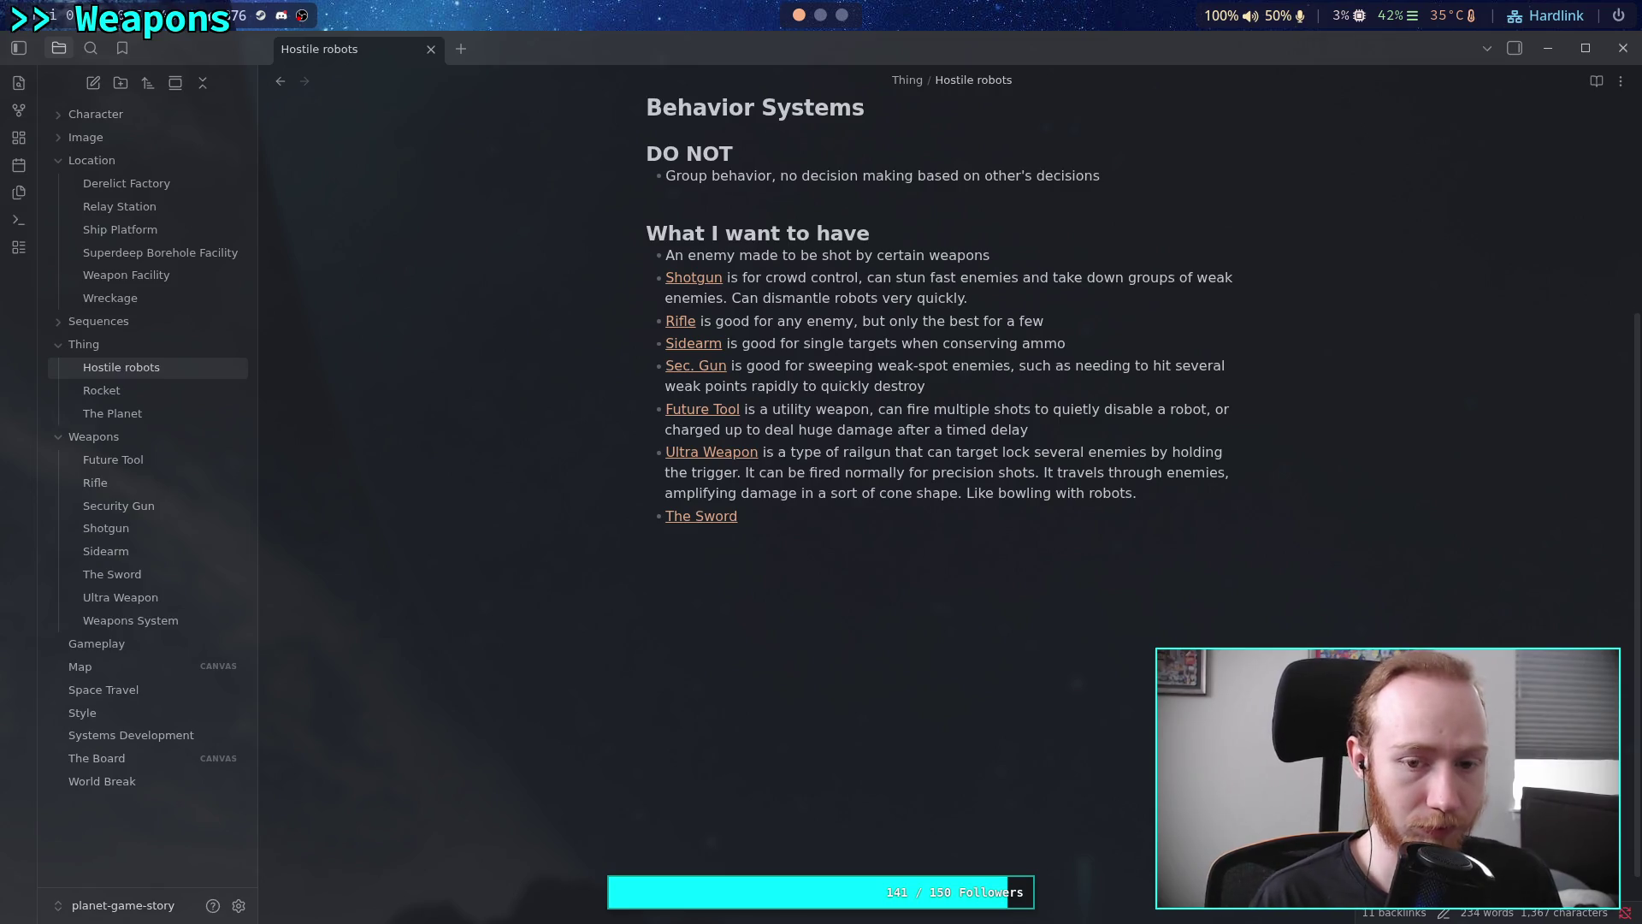
type("u")
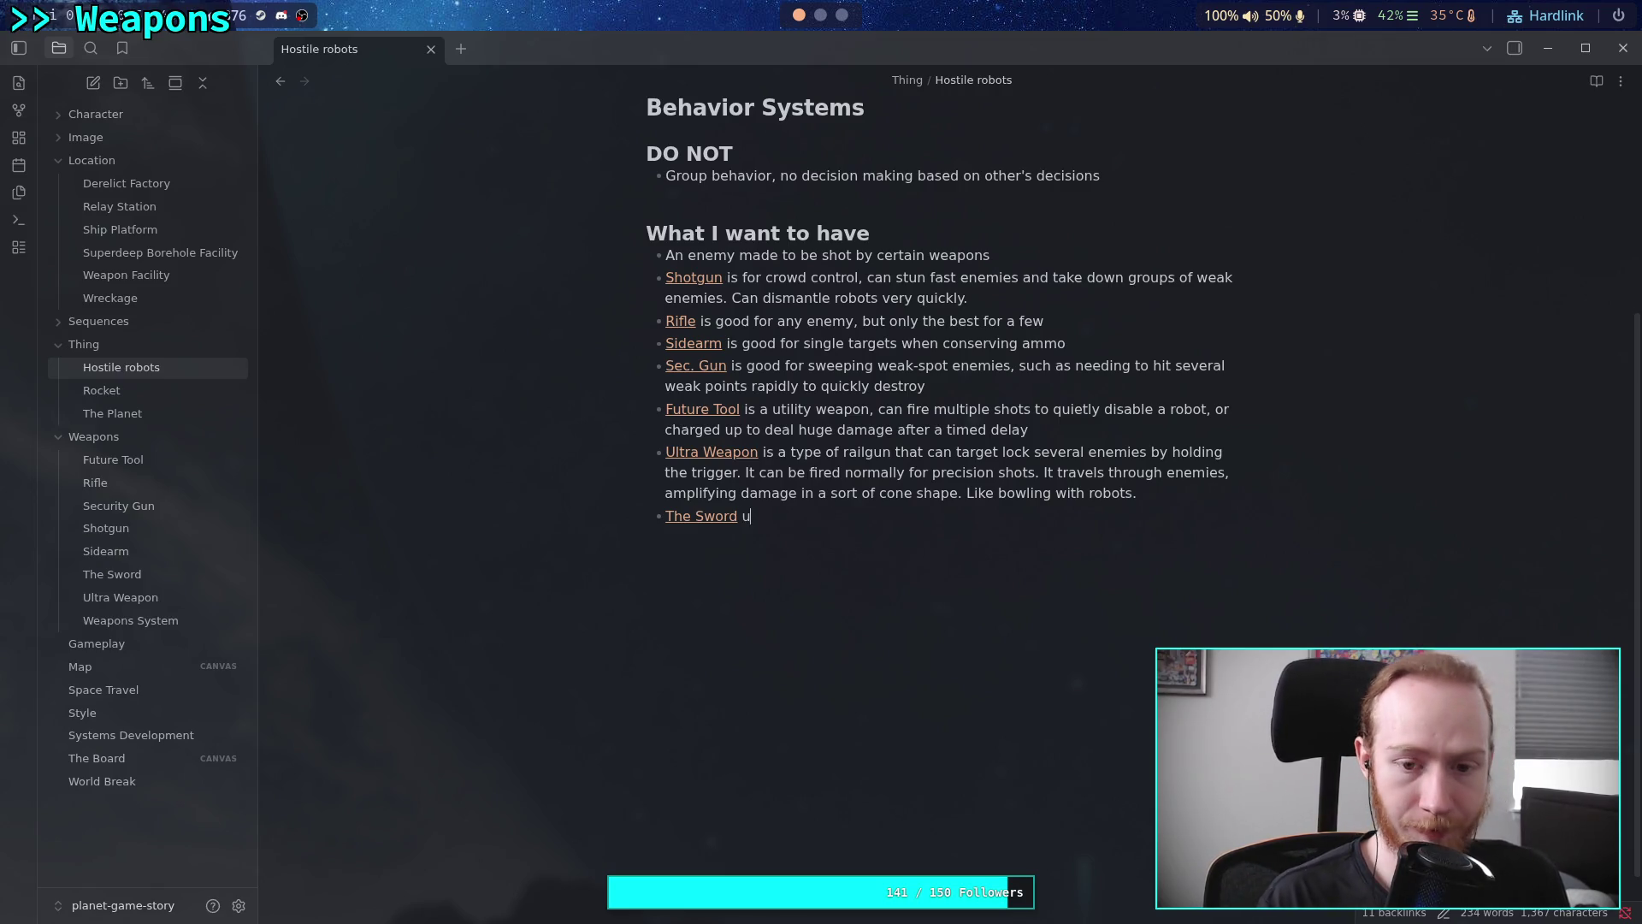
key("BackSpace")
type("cuts thr")
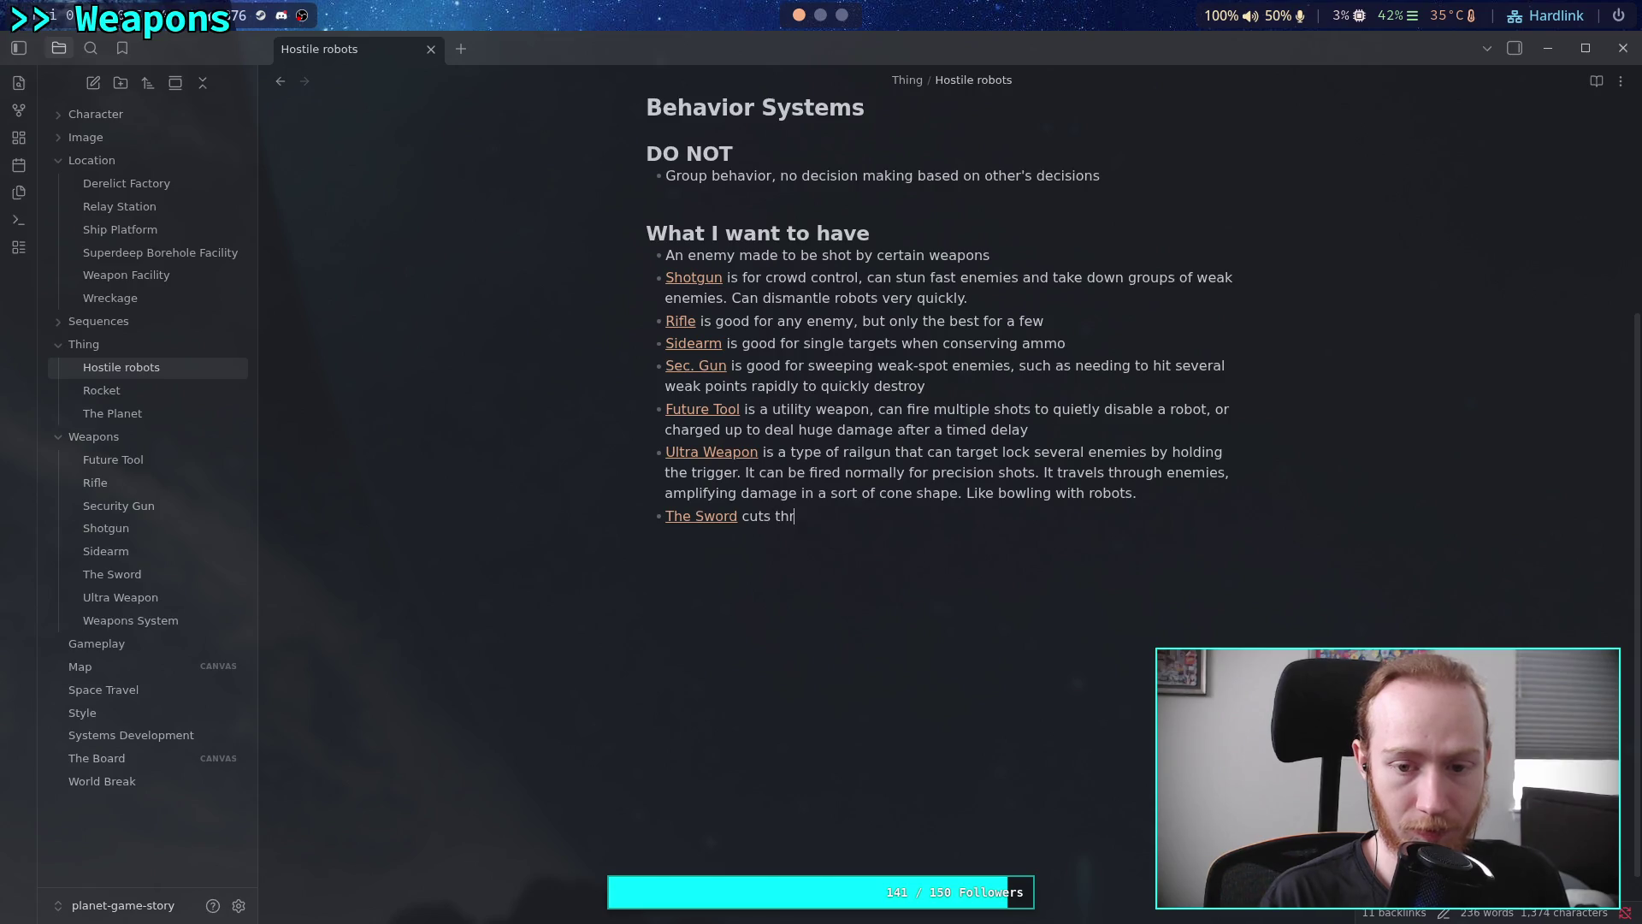
type("ough any robot")
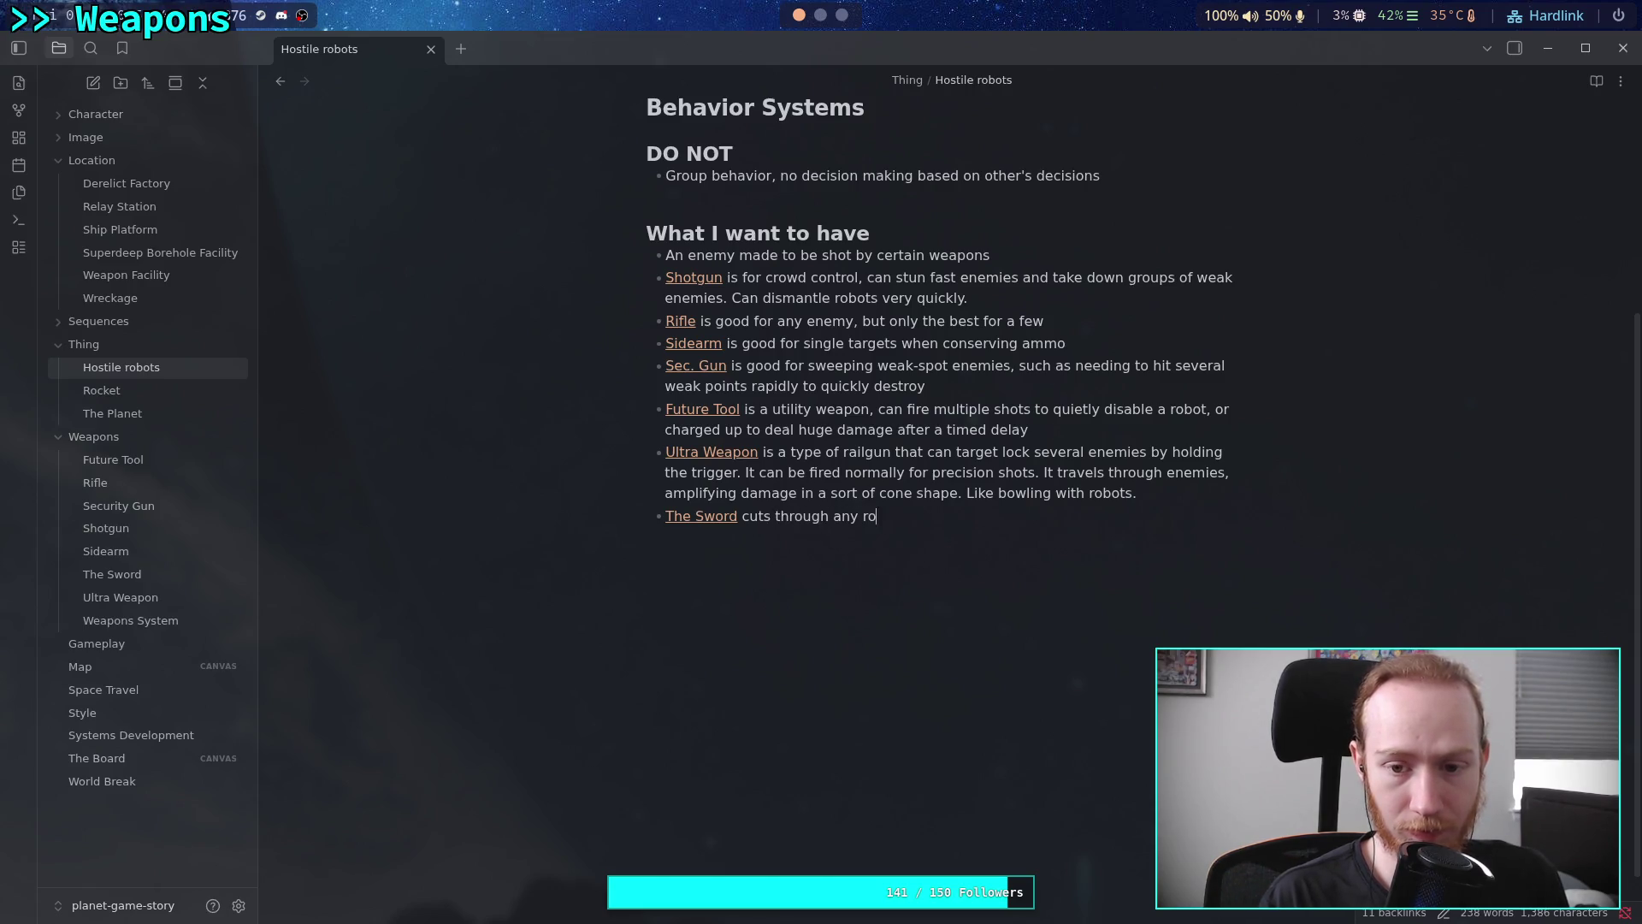
key("BackSpace")
key("BackSpace")
key("BackSpace")
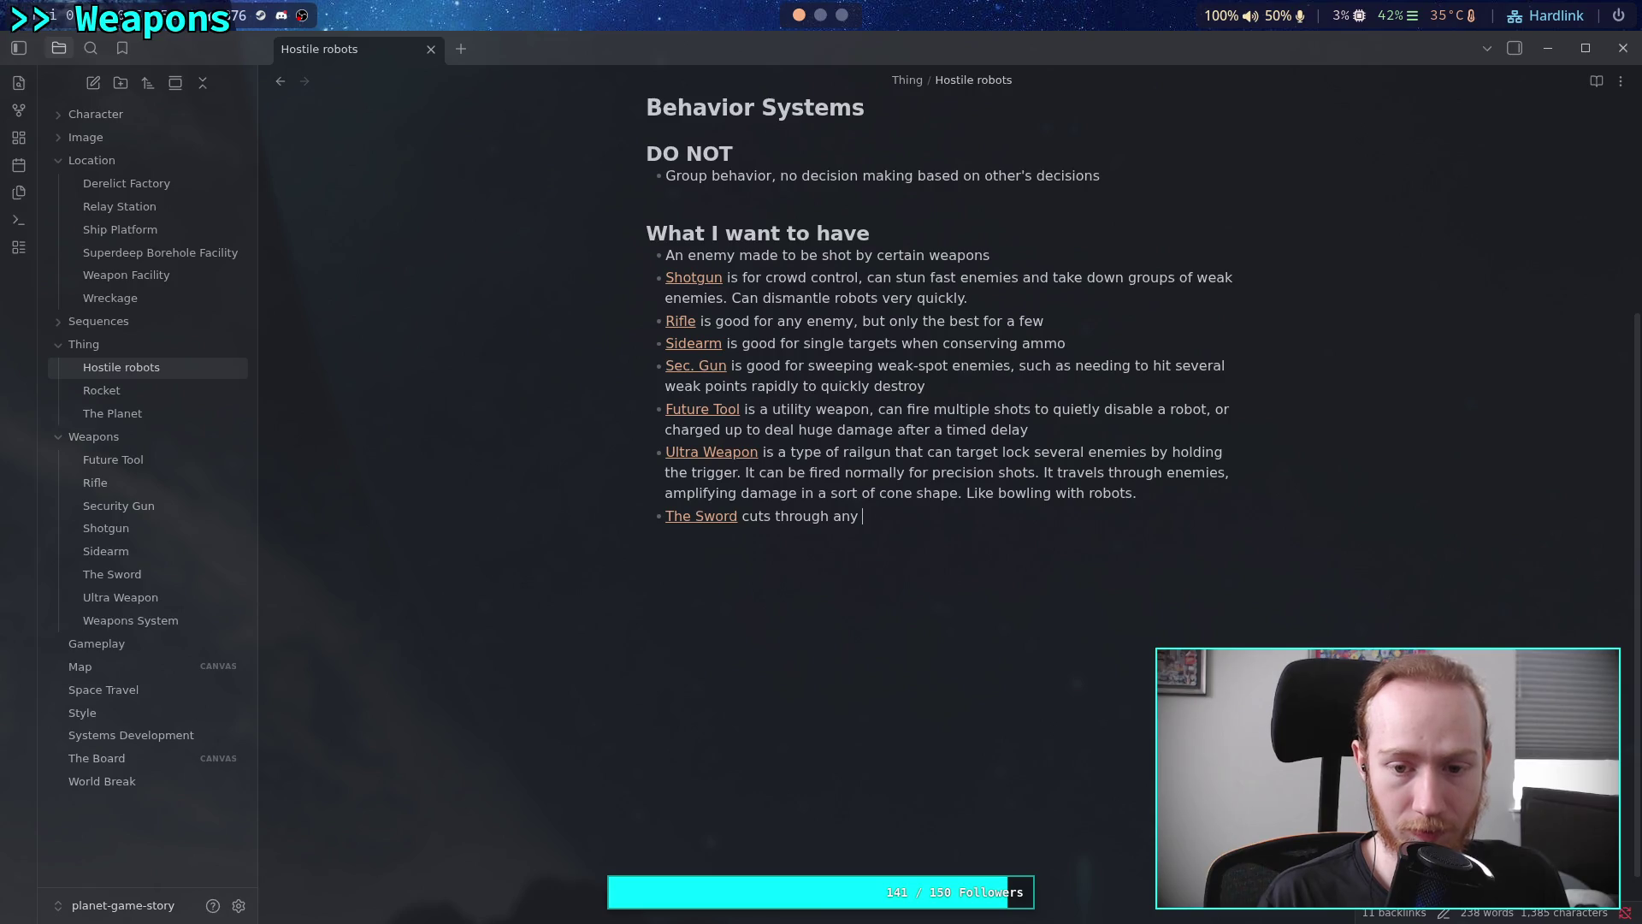
type("metal ")
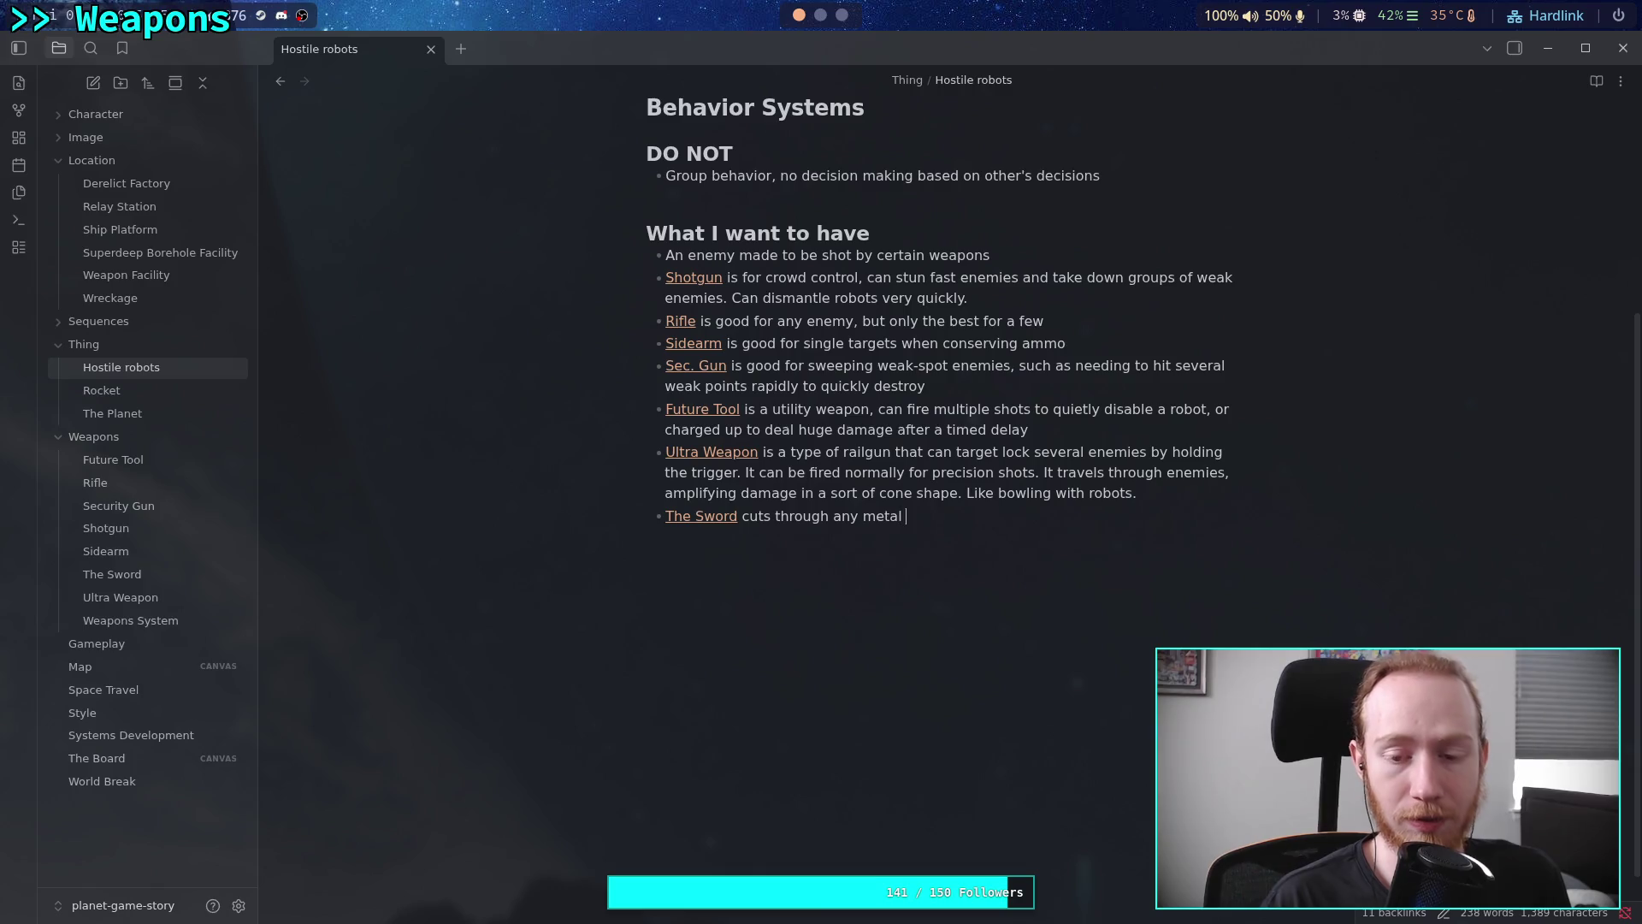
type("with ease, ")
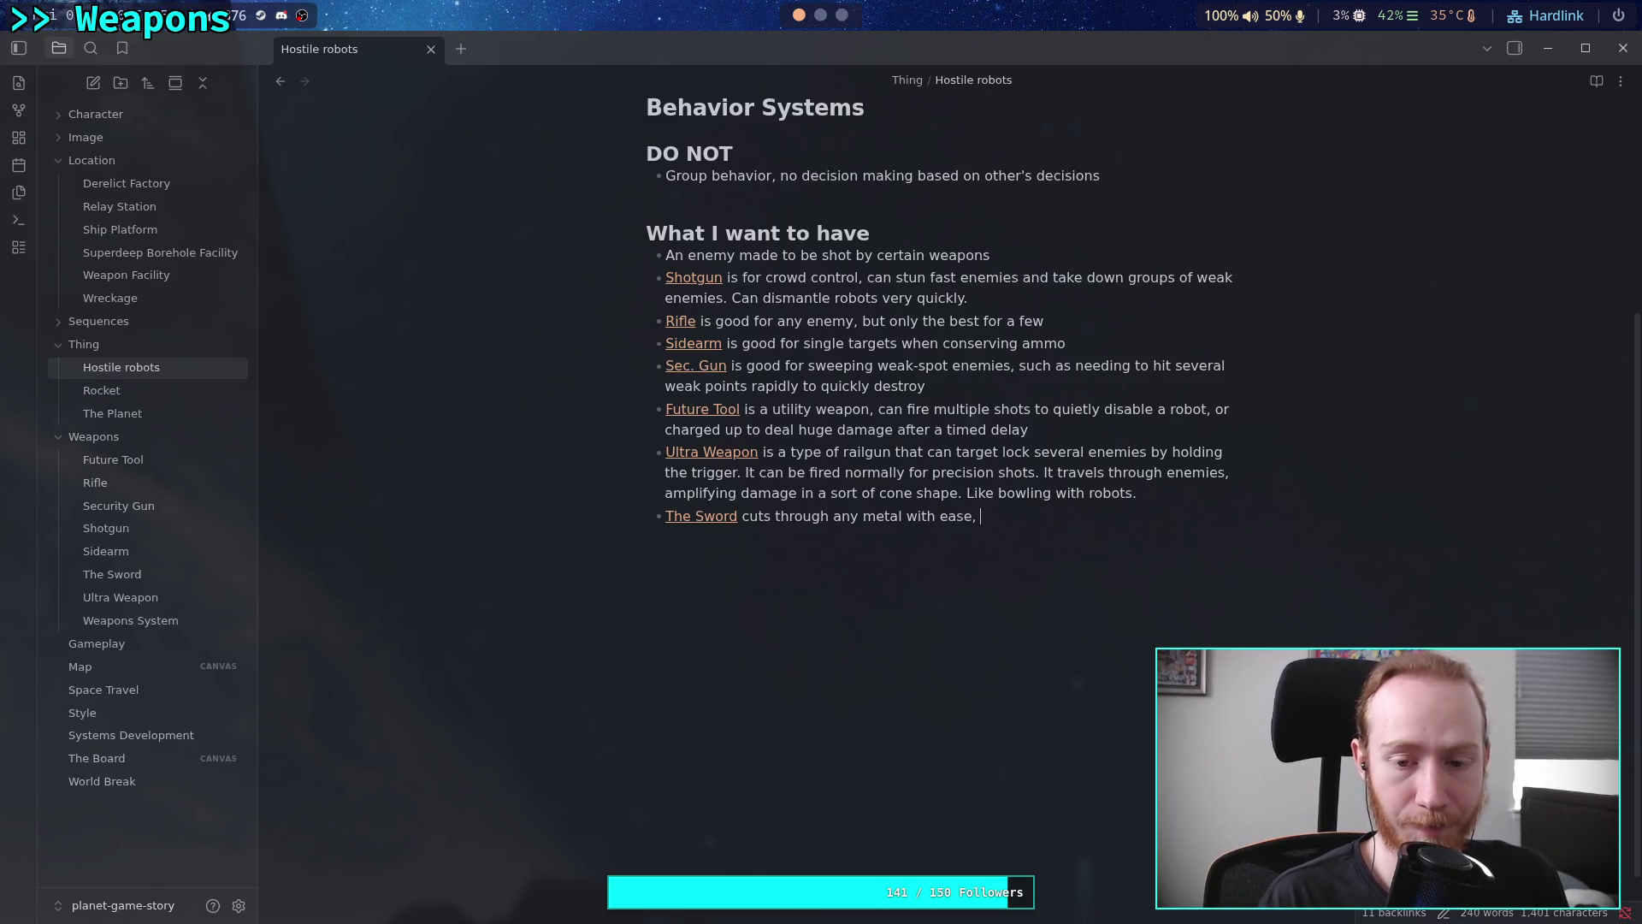
type("can be ")
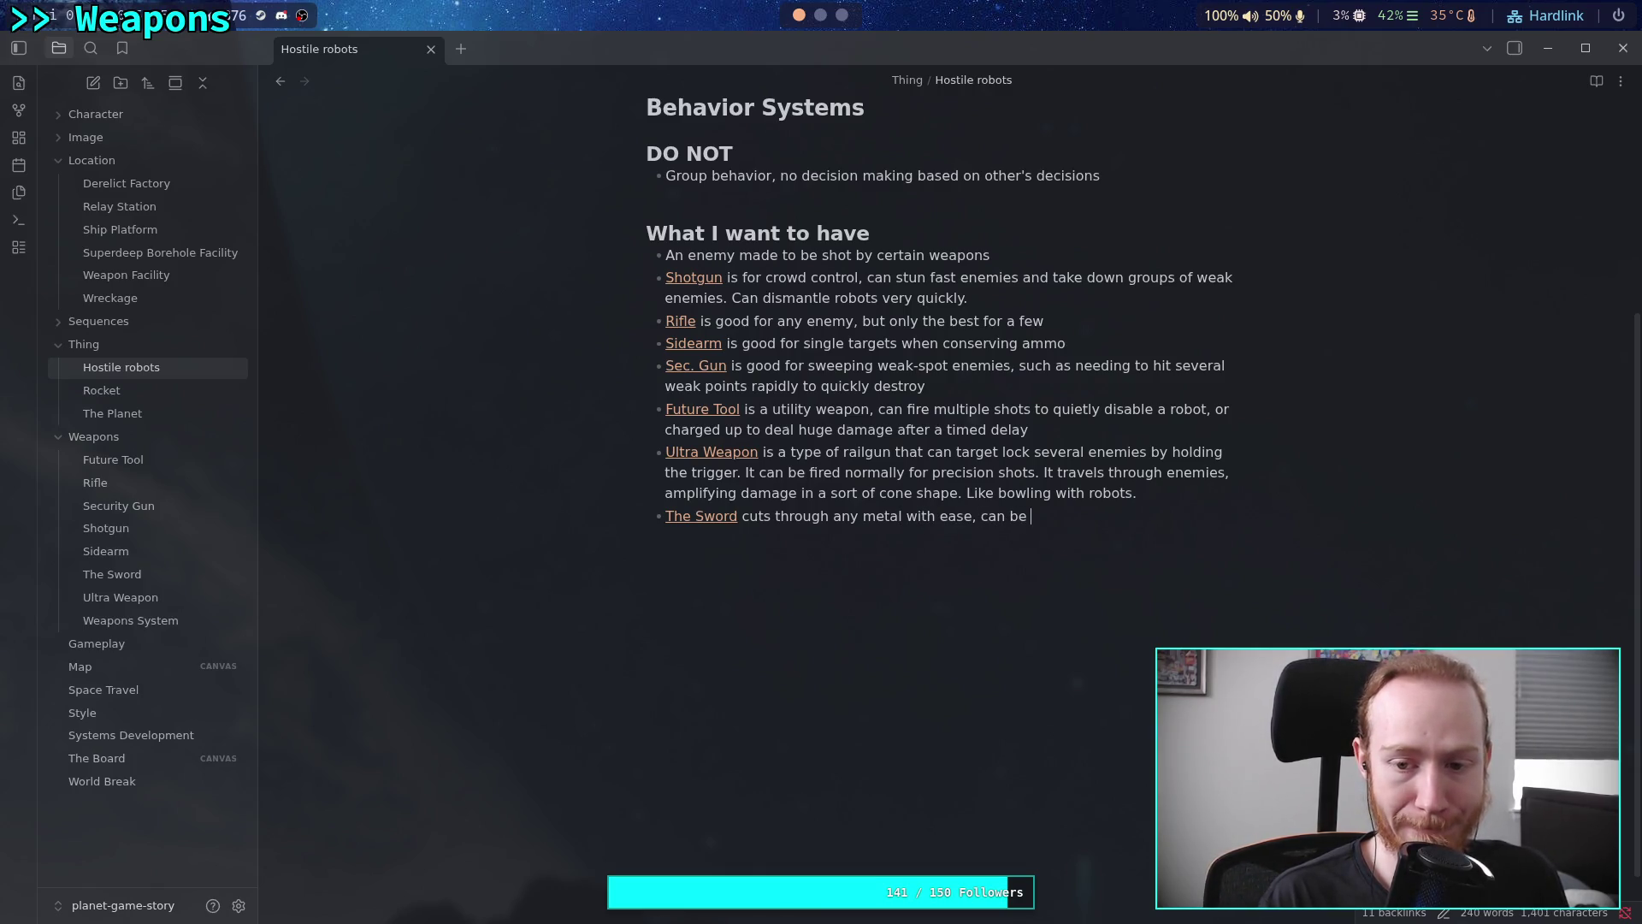
type("swung")
key("BackSpace")
key("BackSpace")
key("BackSpace")
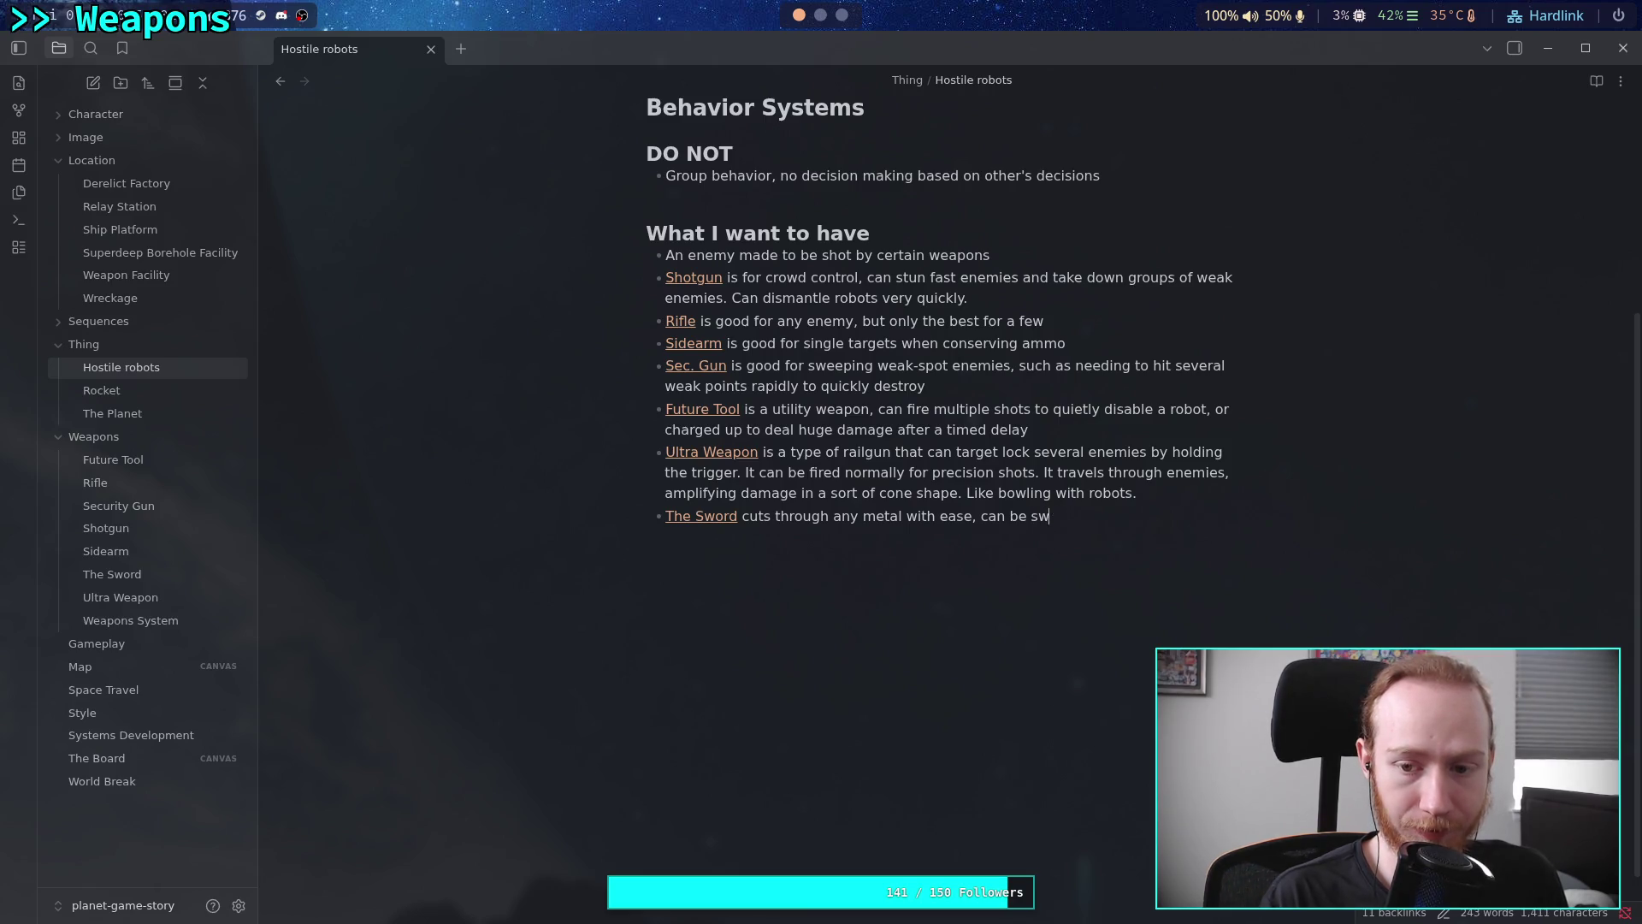
type("ung ")
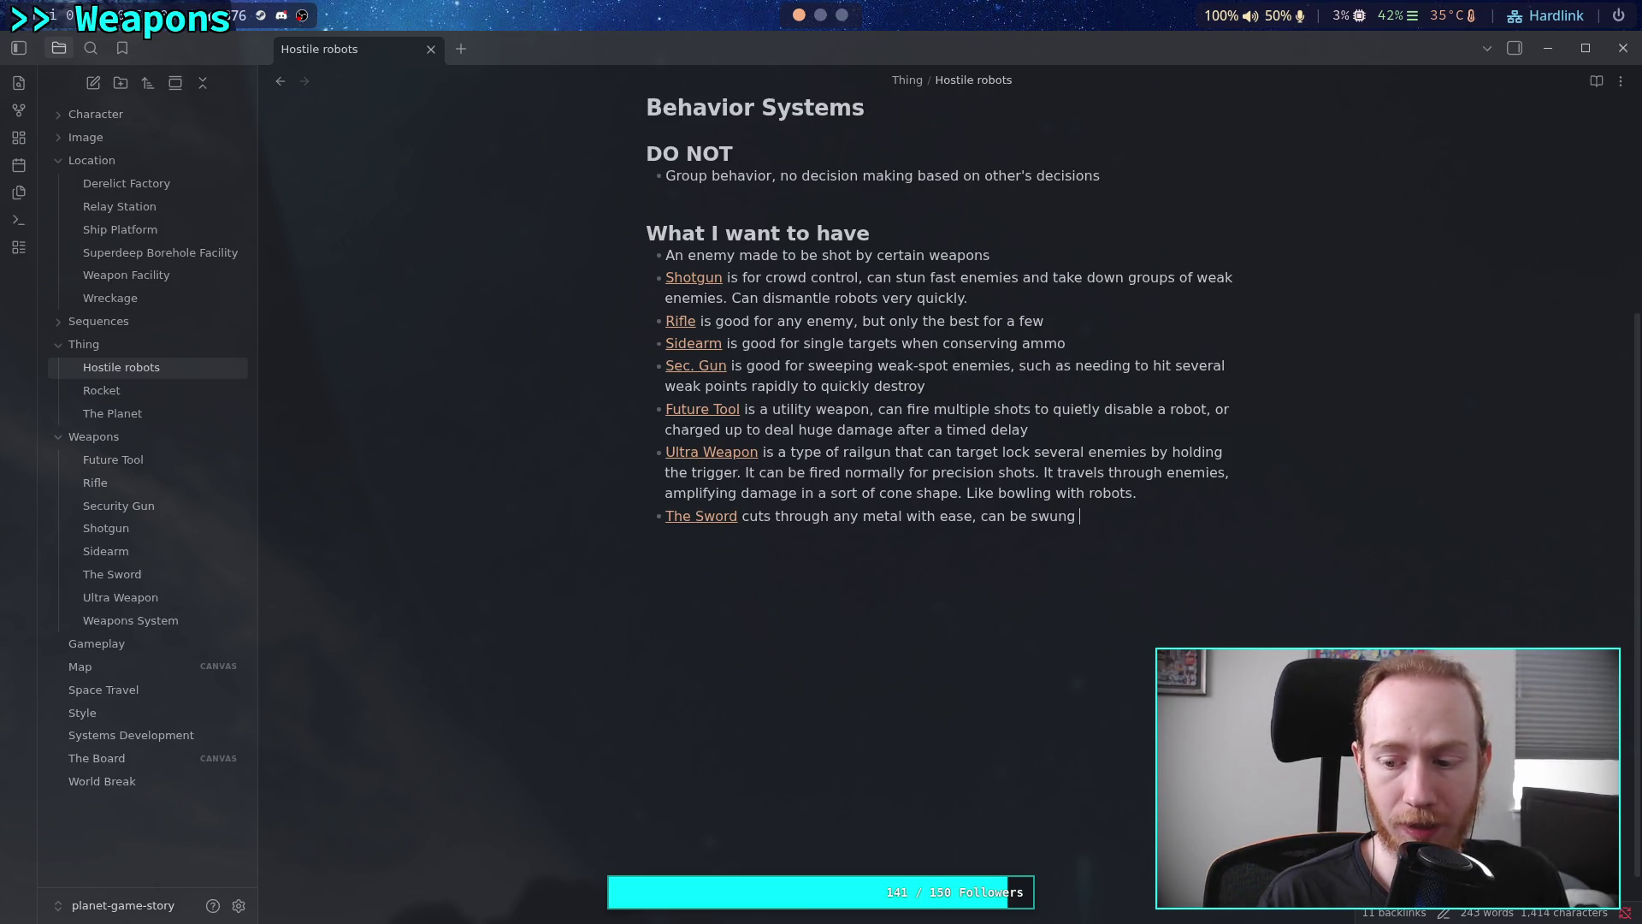
type("to d")
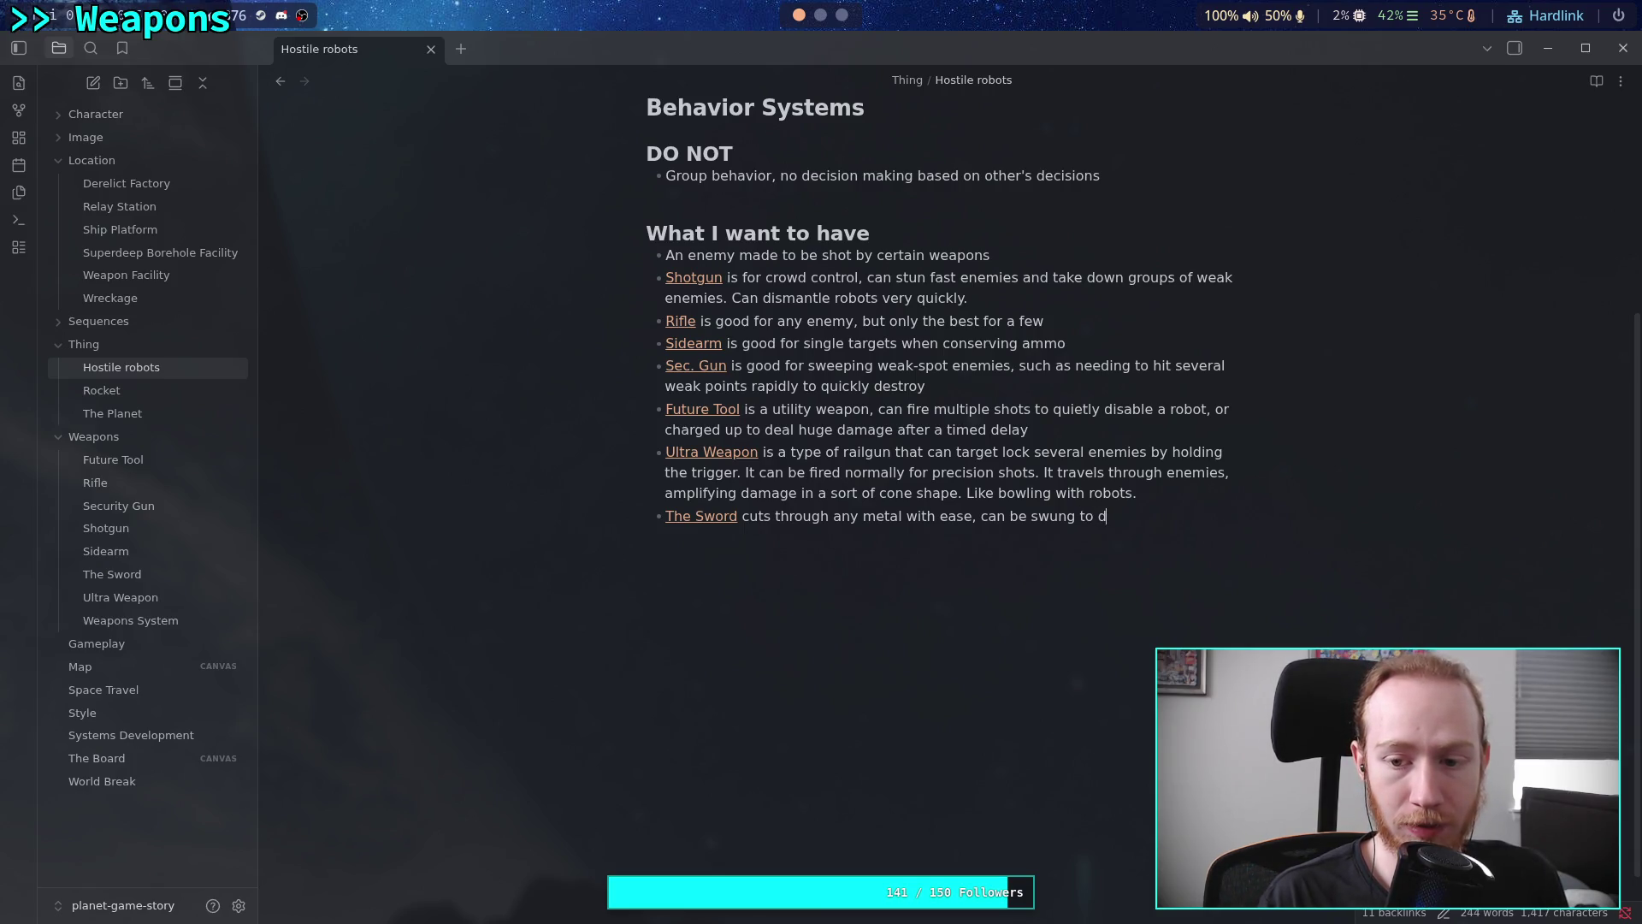
type("eal massive damage")
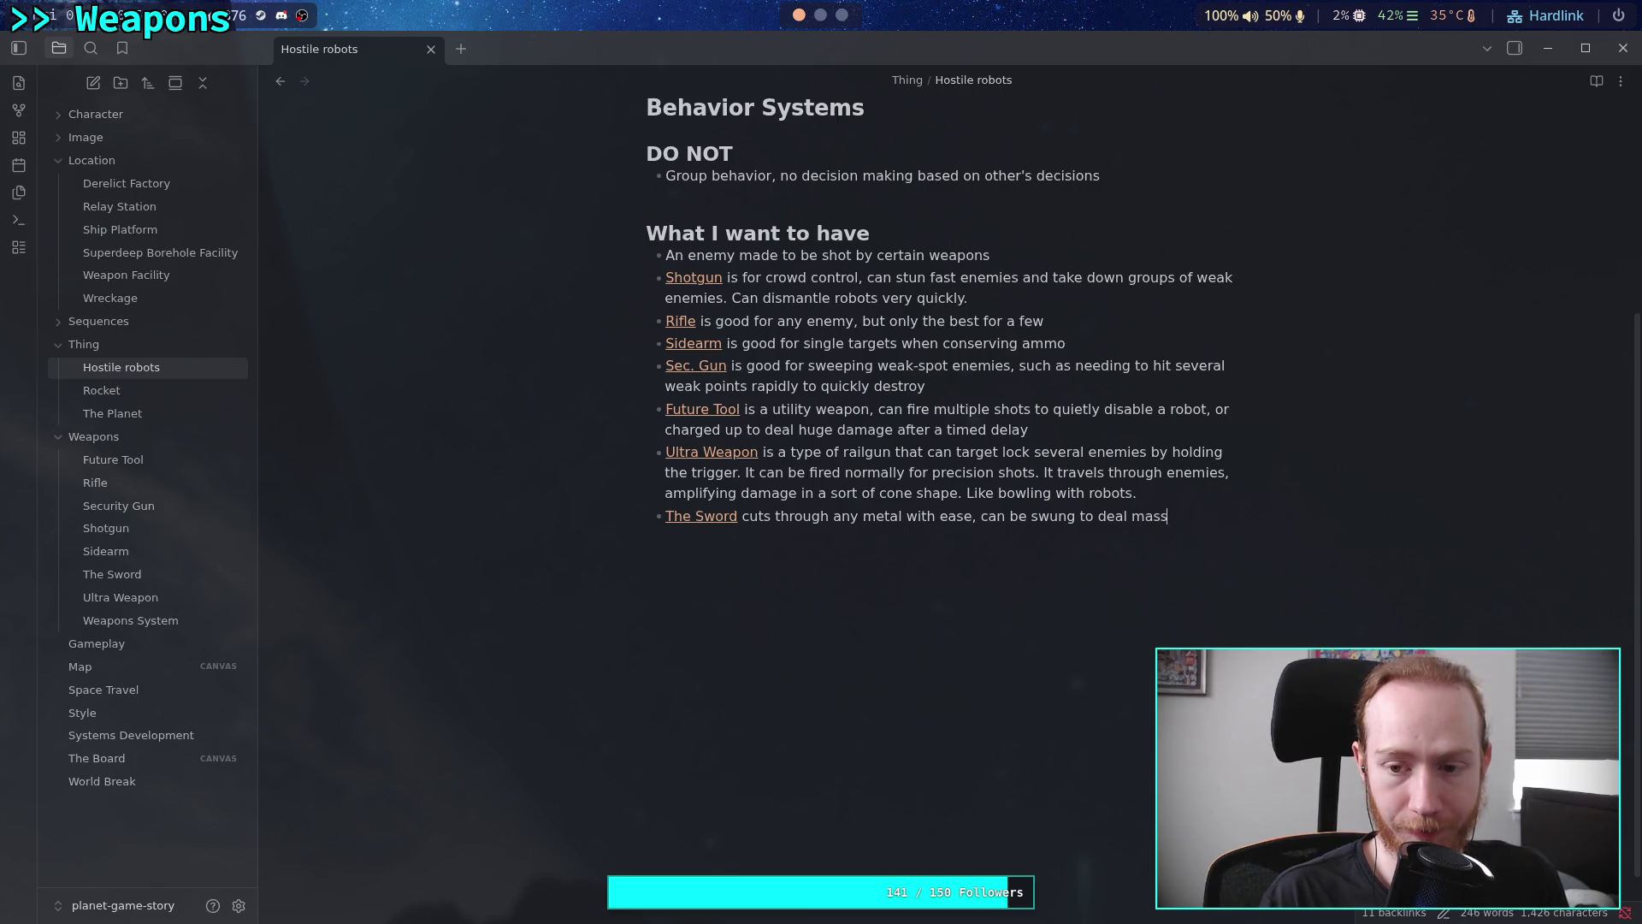
type(" and ")
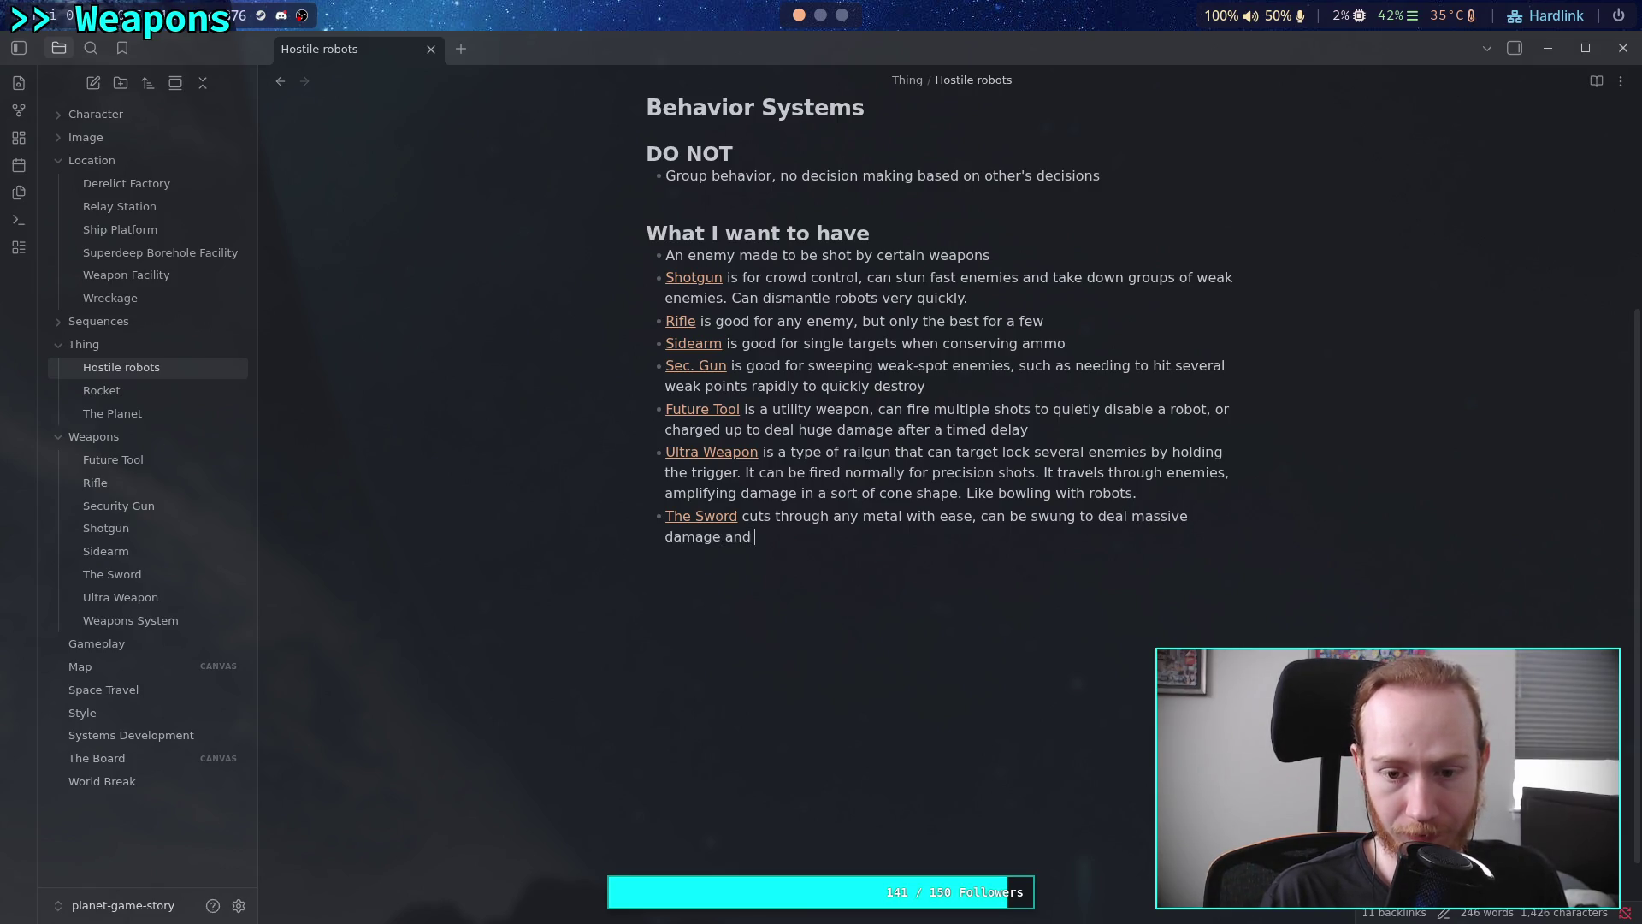
type("dismantle any ")
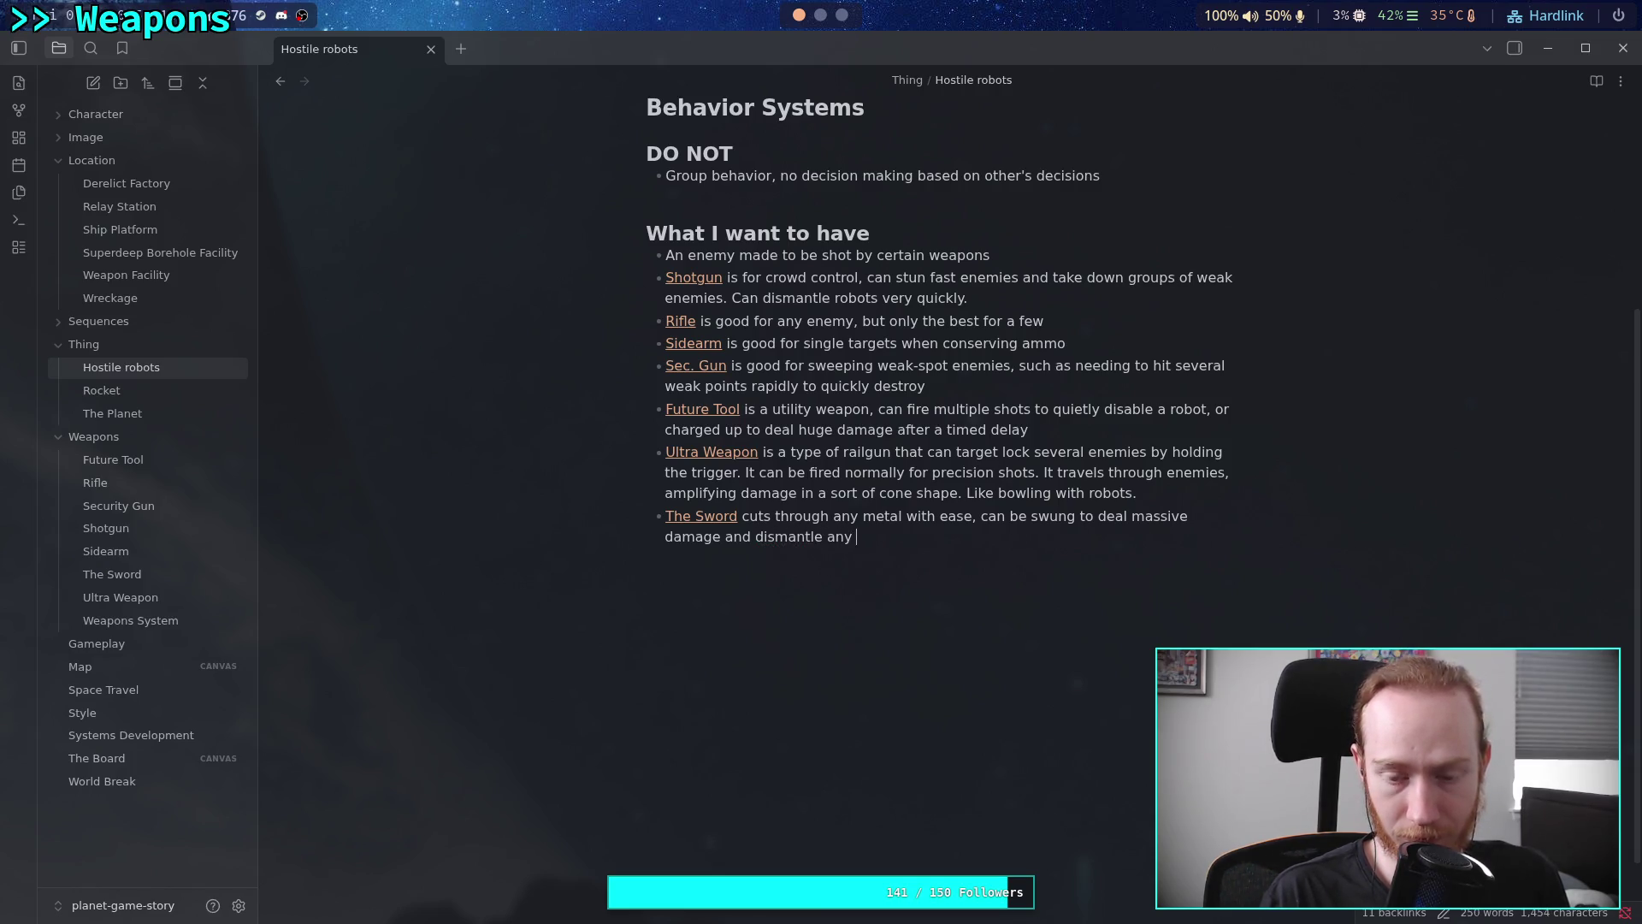
type("robot.")
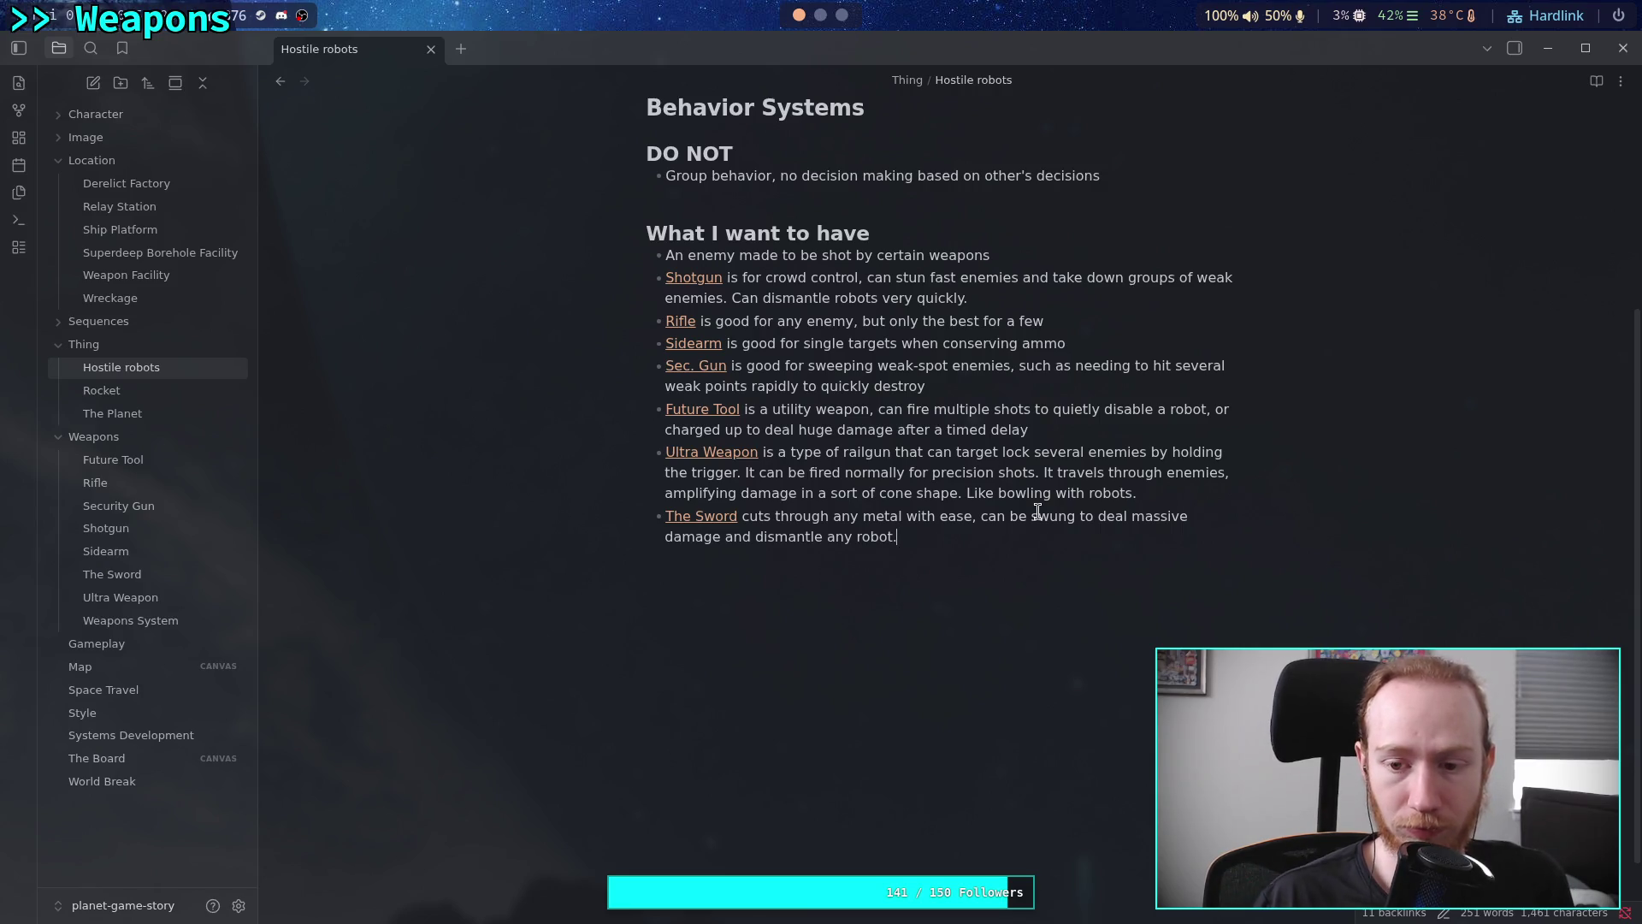
double_click(1156, 515)
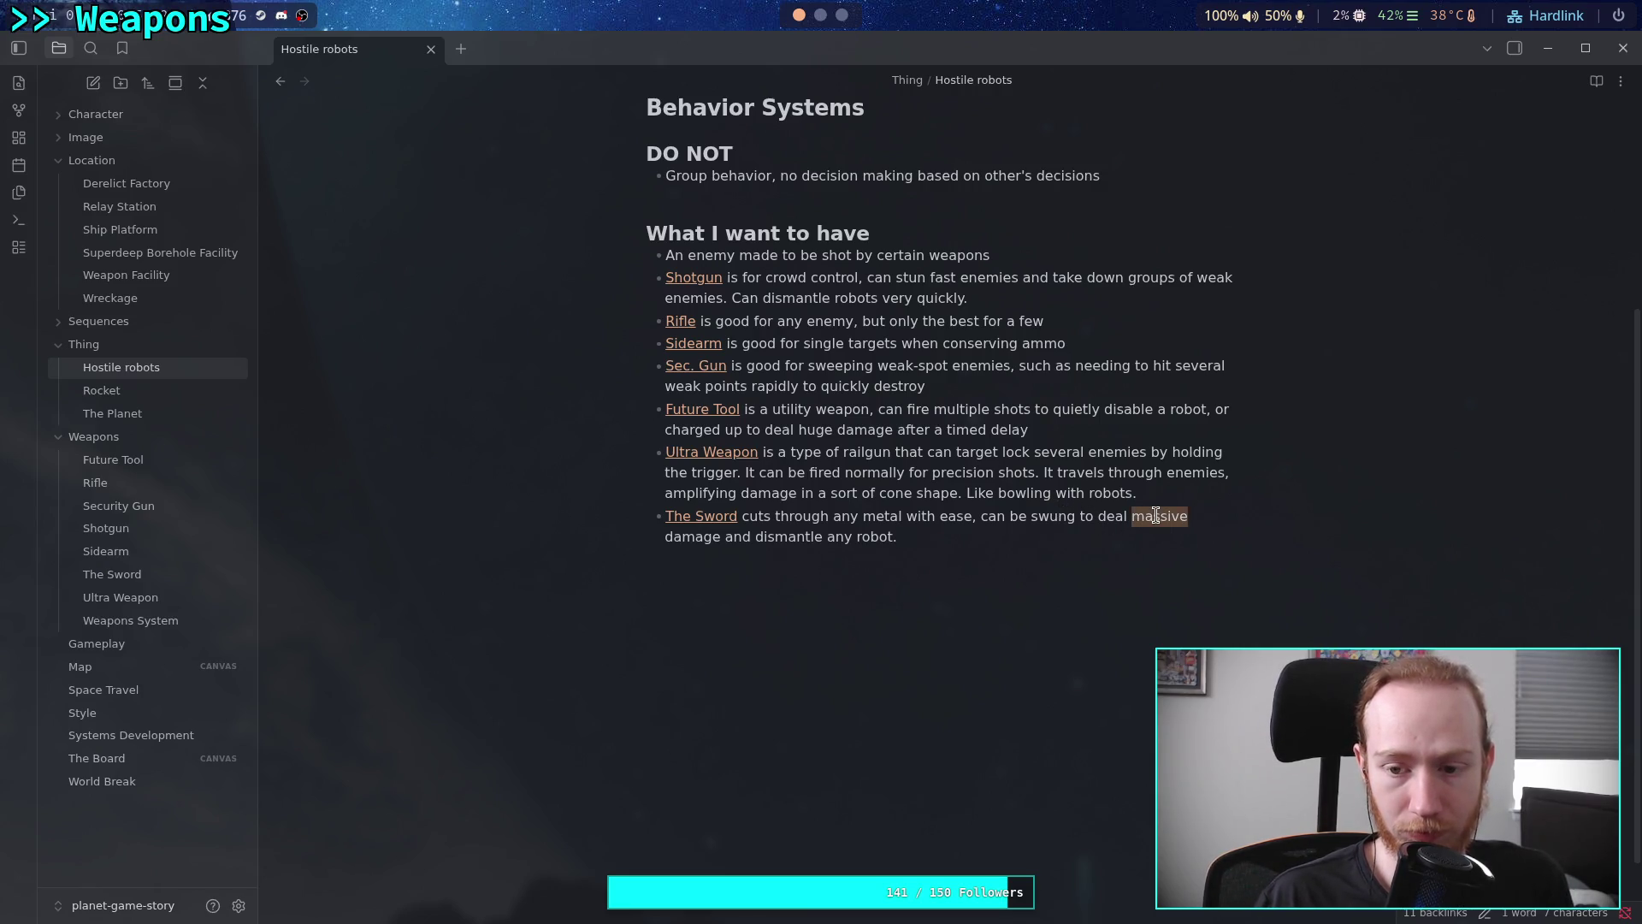
Try 'critical' in place of 'massive' in The Sword bullet, then restore 'massive'
type("critial")
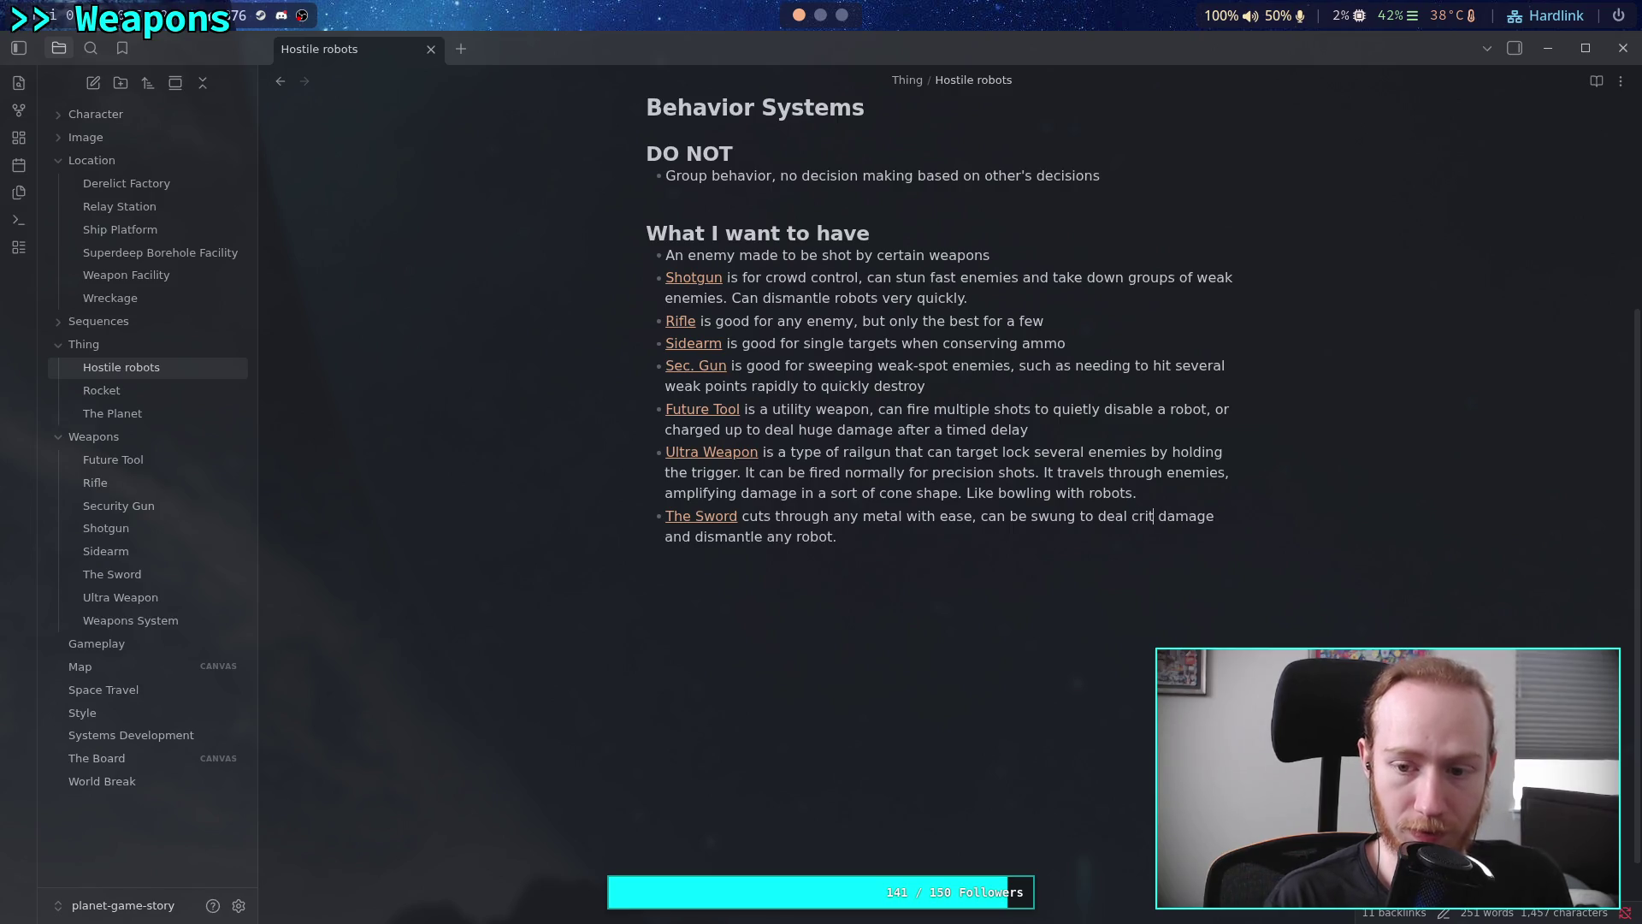
key("BackSpace")
key("BackSpace")
type("cal")
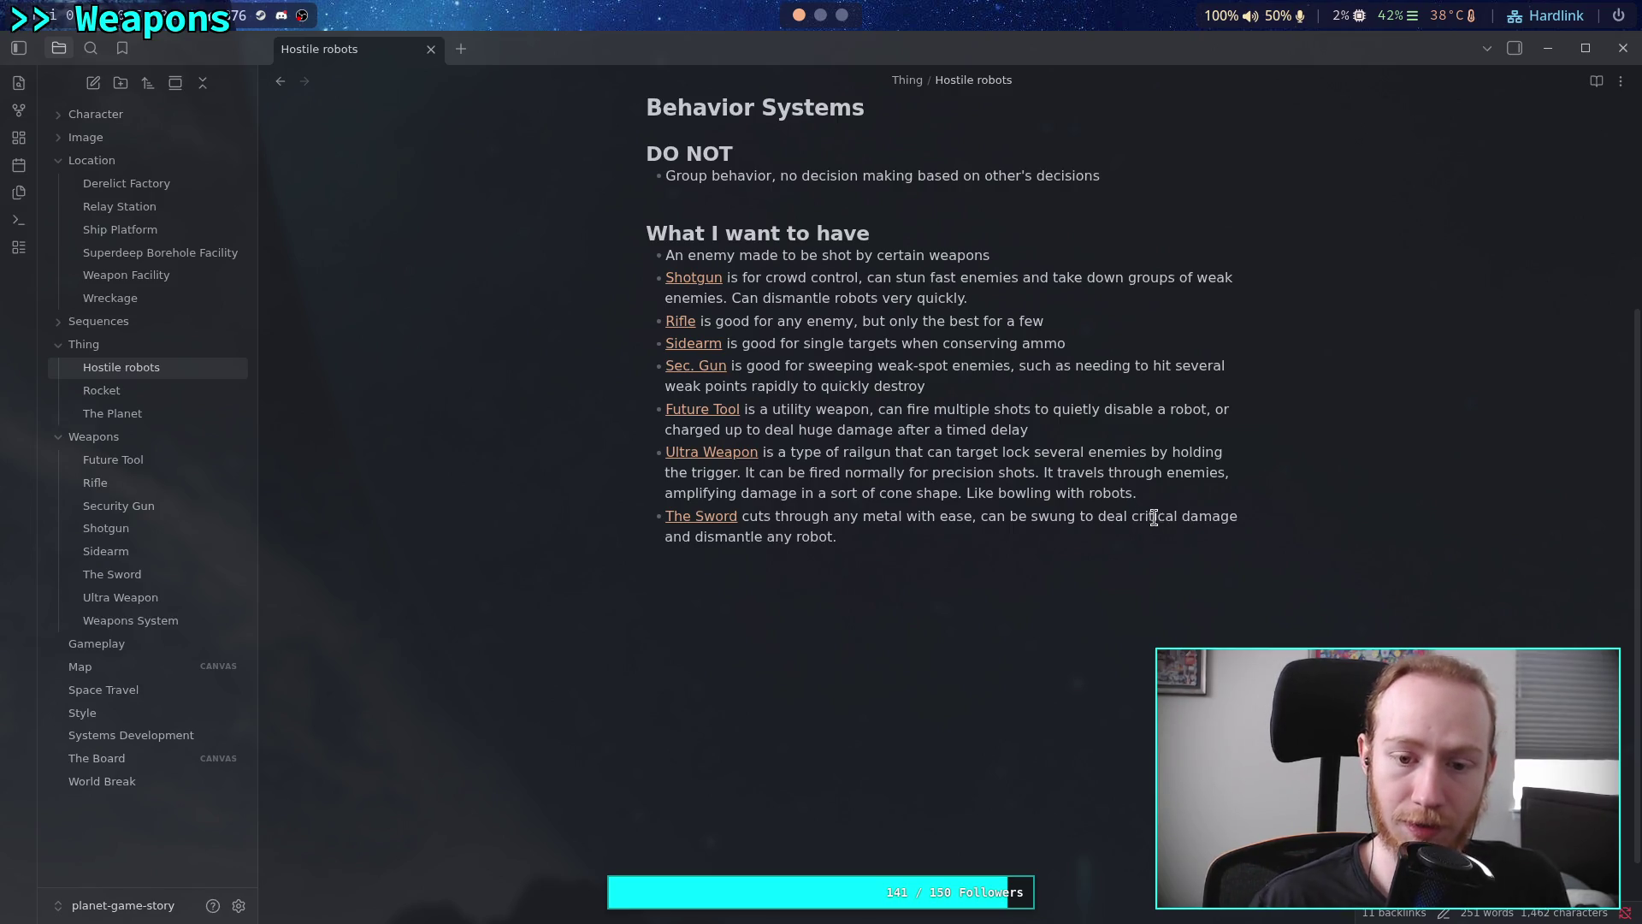
left_click(1040, 539)
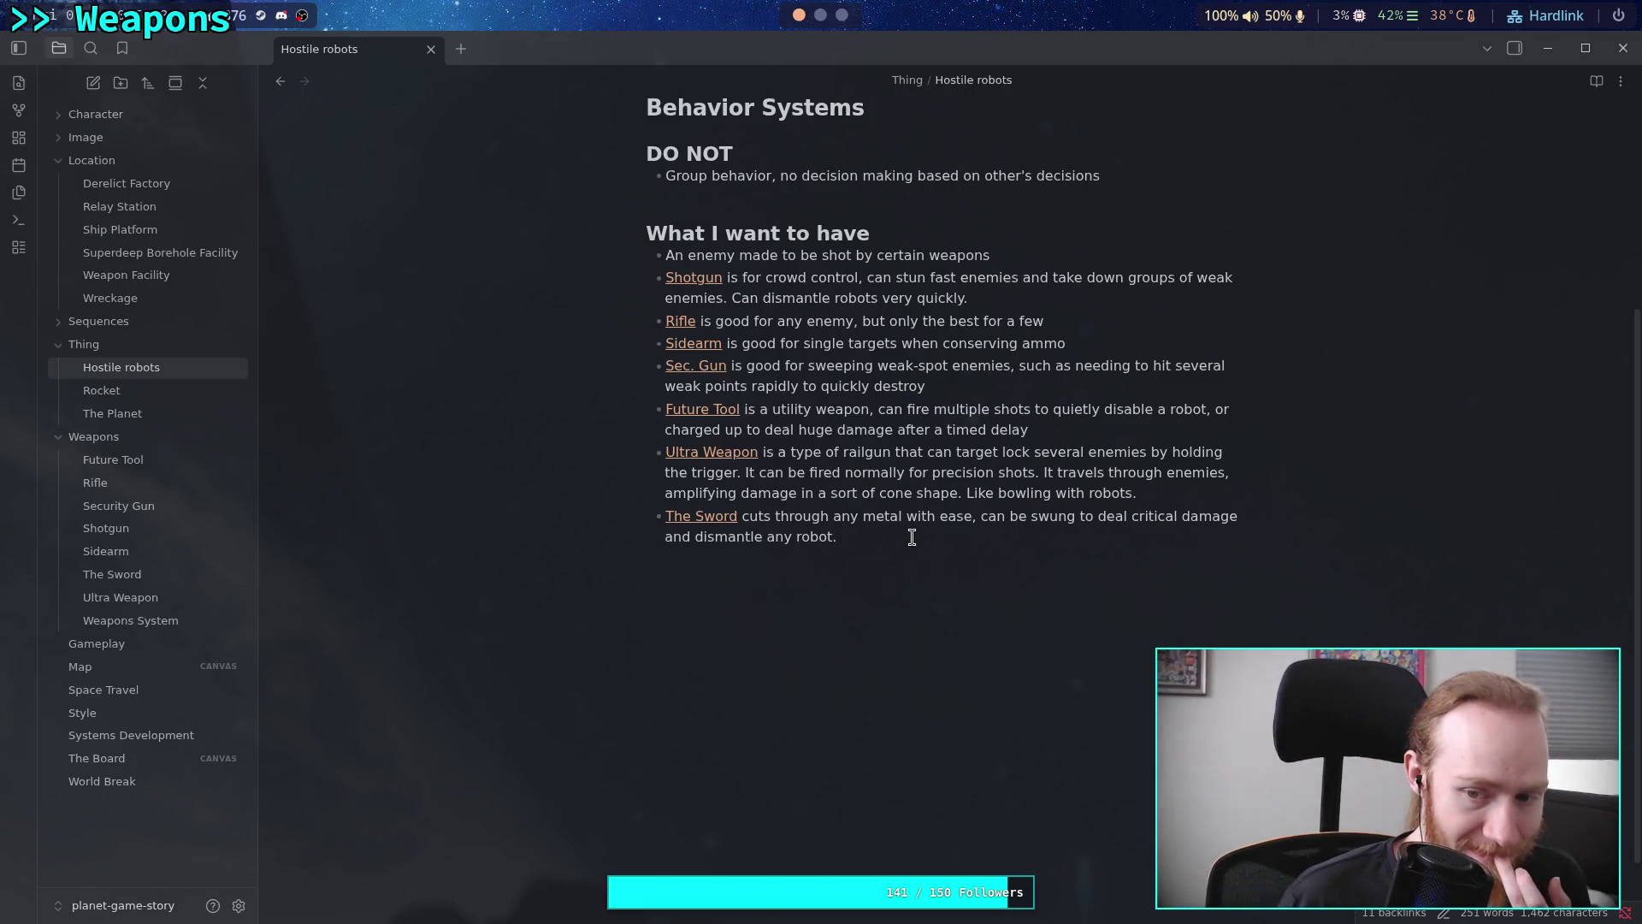
double_click(1155, 515)
type("massi")
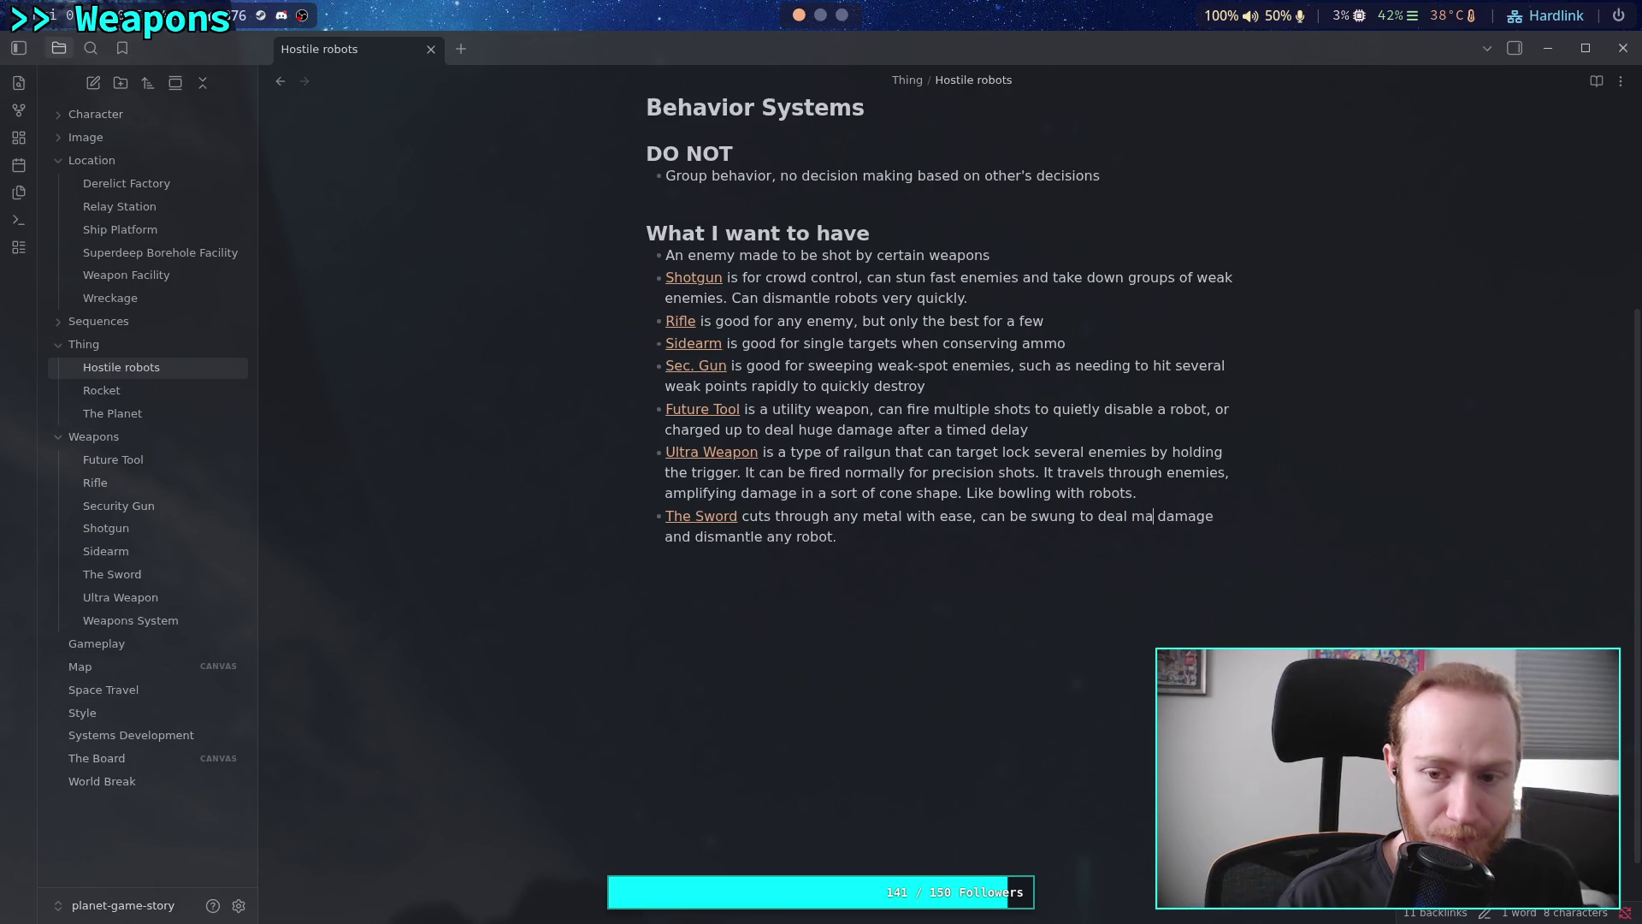
type("ve")
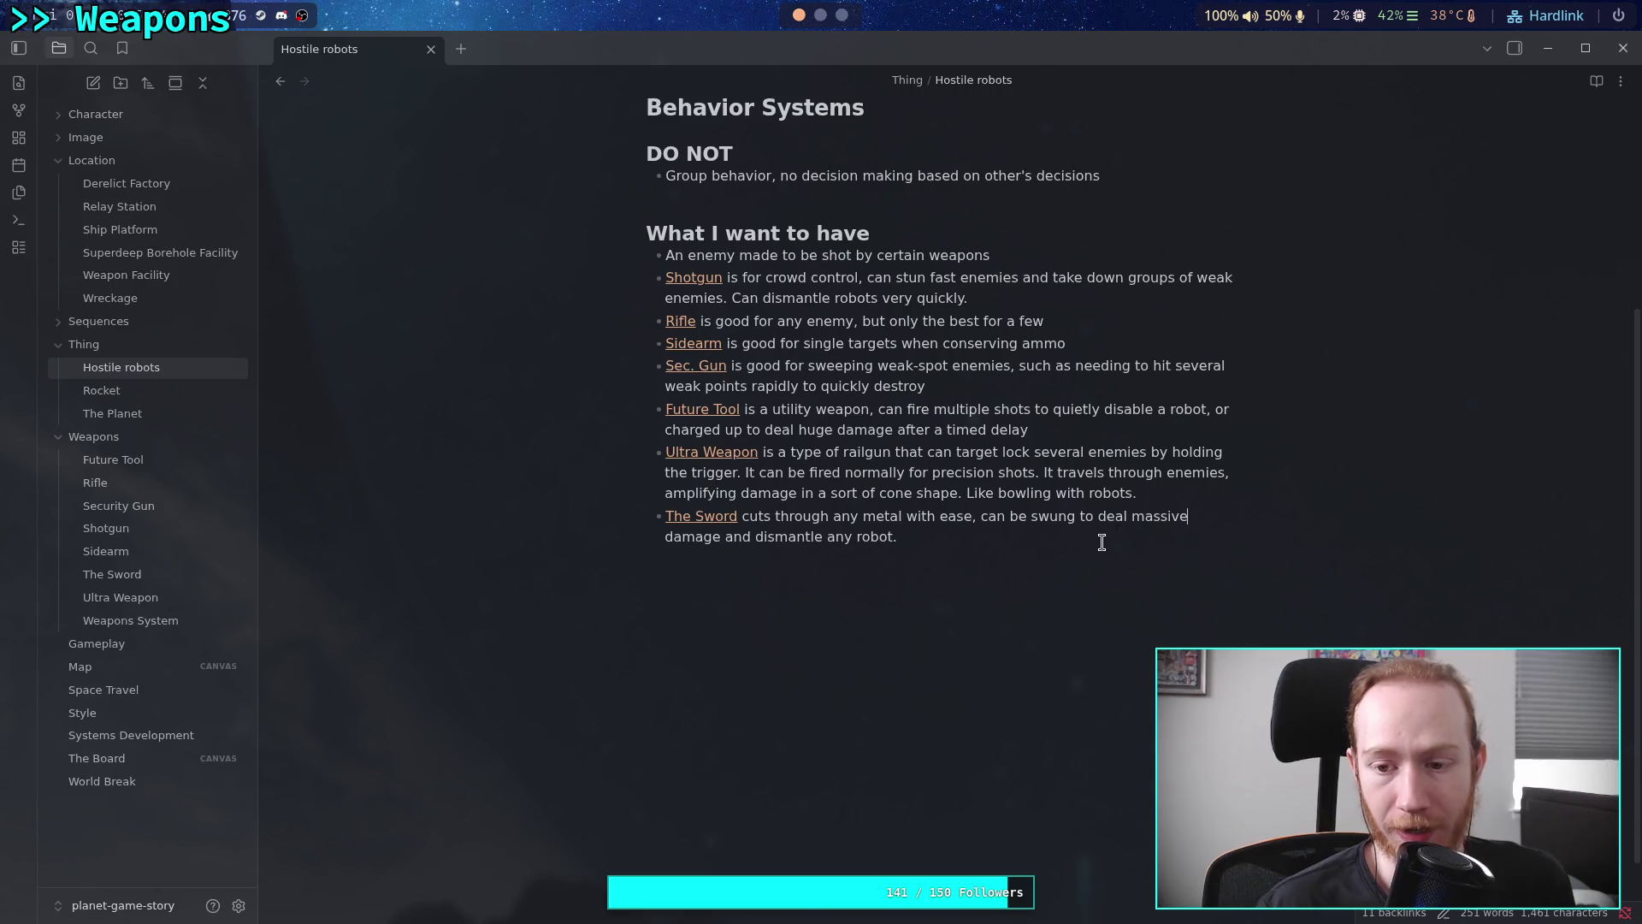
Delete 'deal massive damage and' so it reads 'can be swung to dismantle any robot.'
left_click_drag(1098, 515, 756, 537)
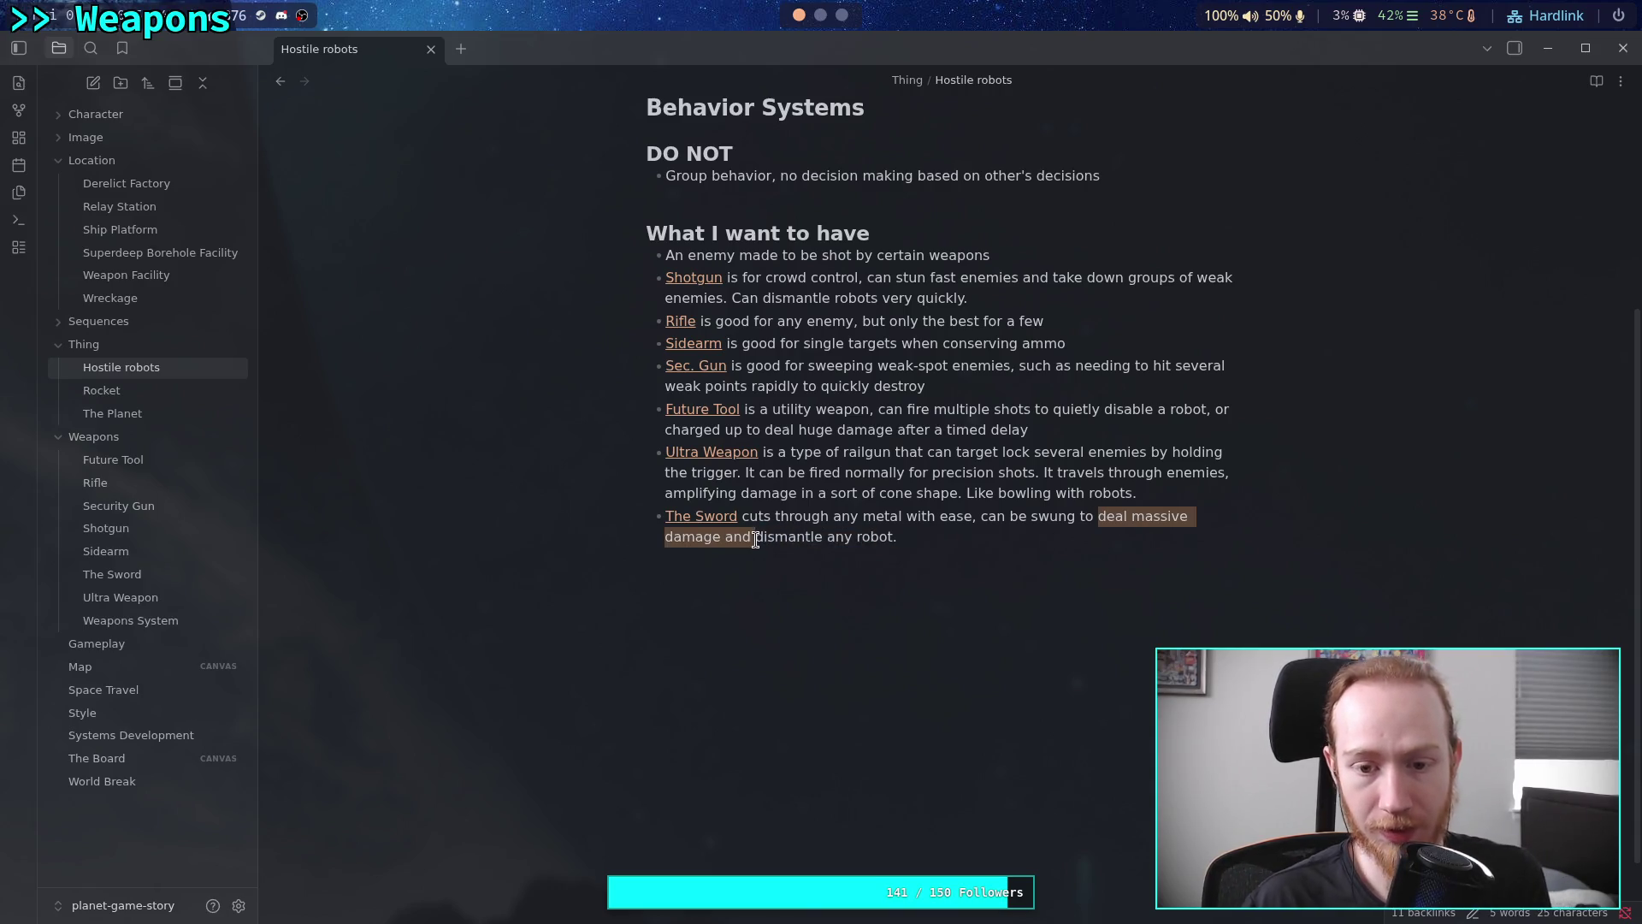
key("BackSpace")
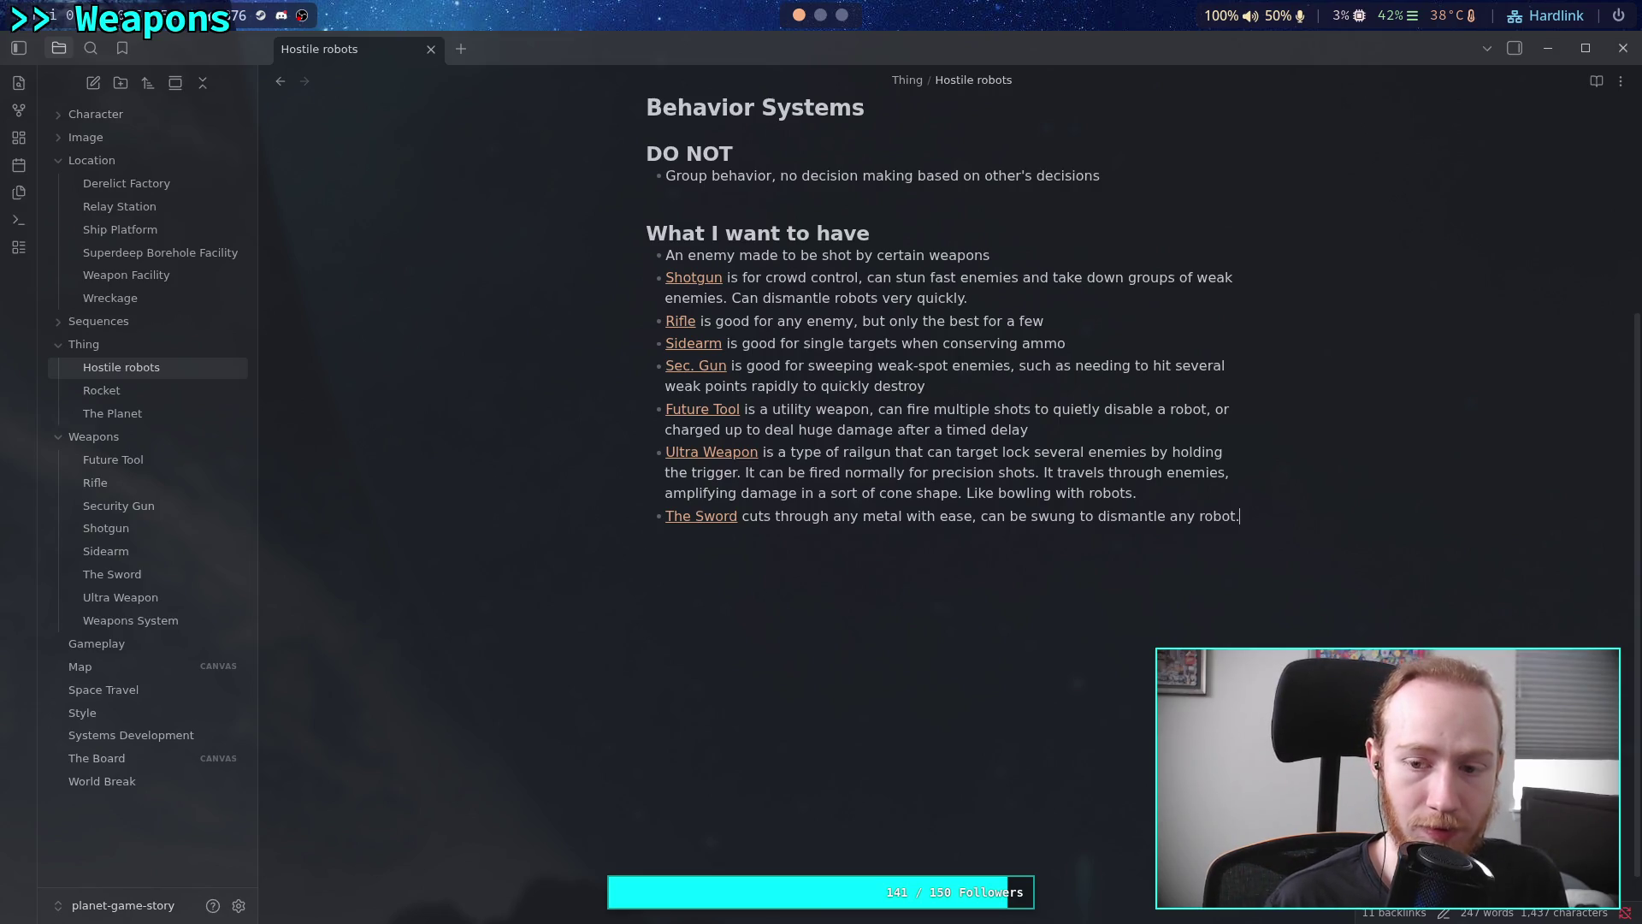
type("Dis")
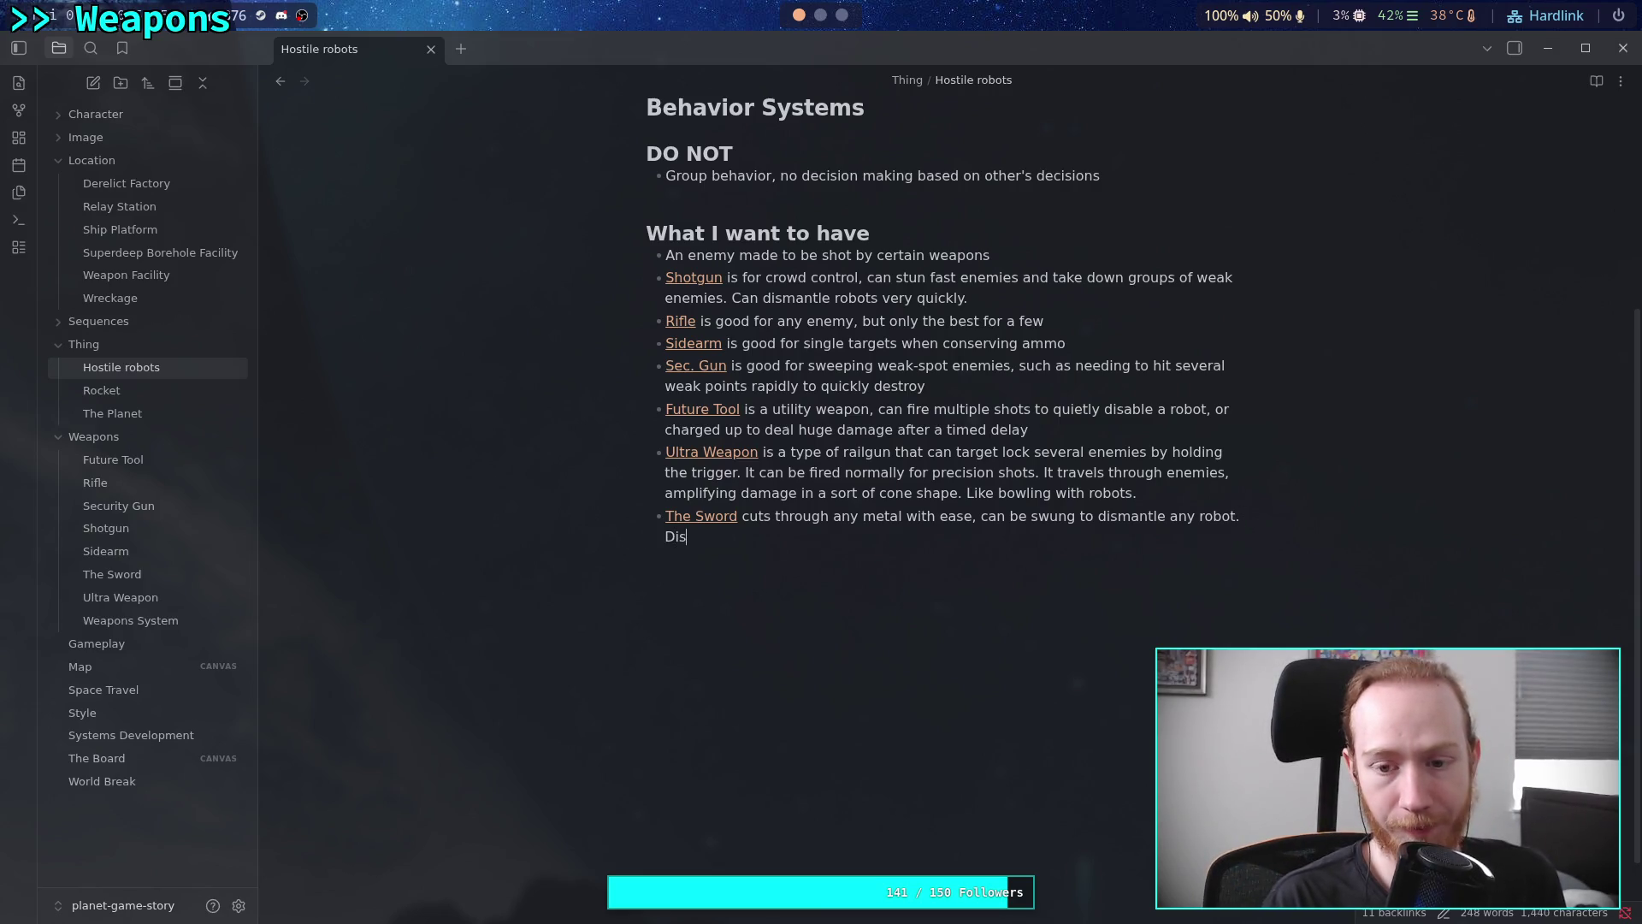
type("mantling")
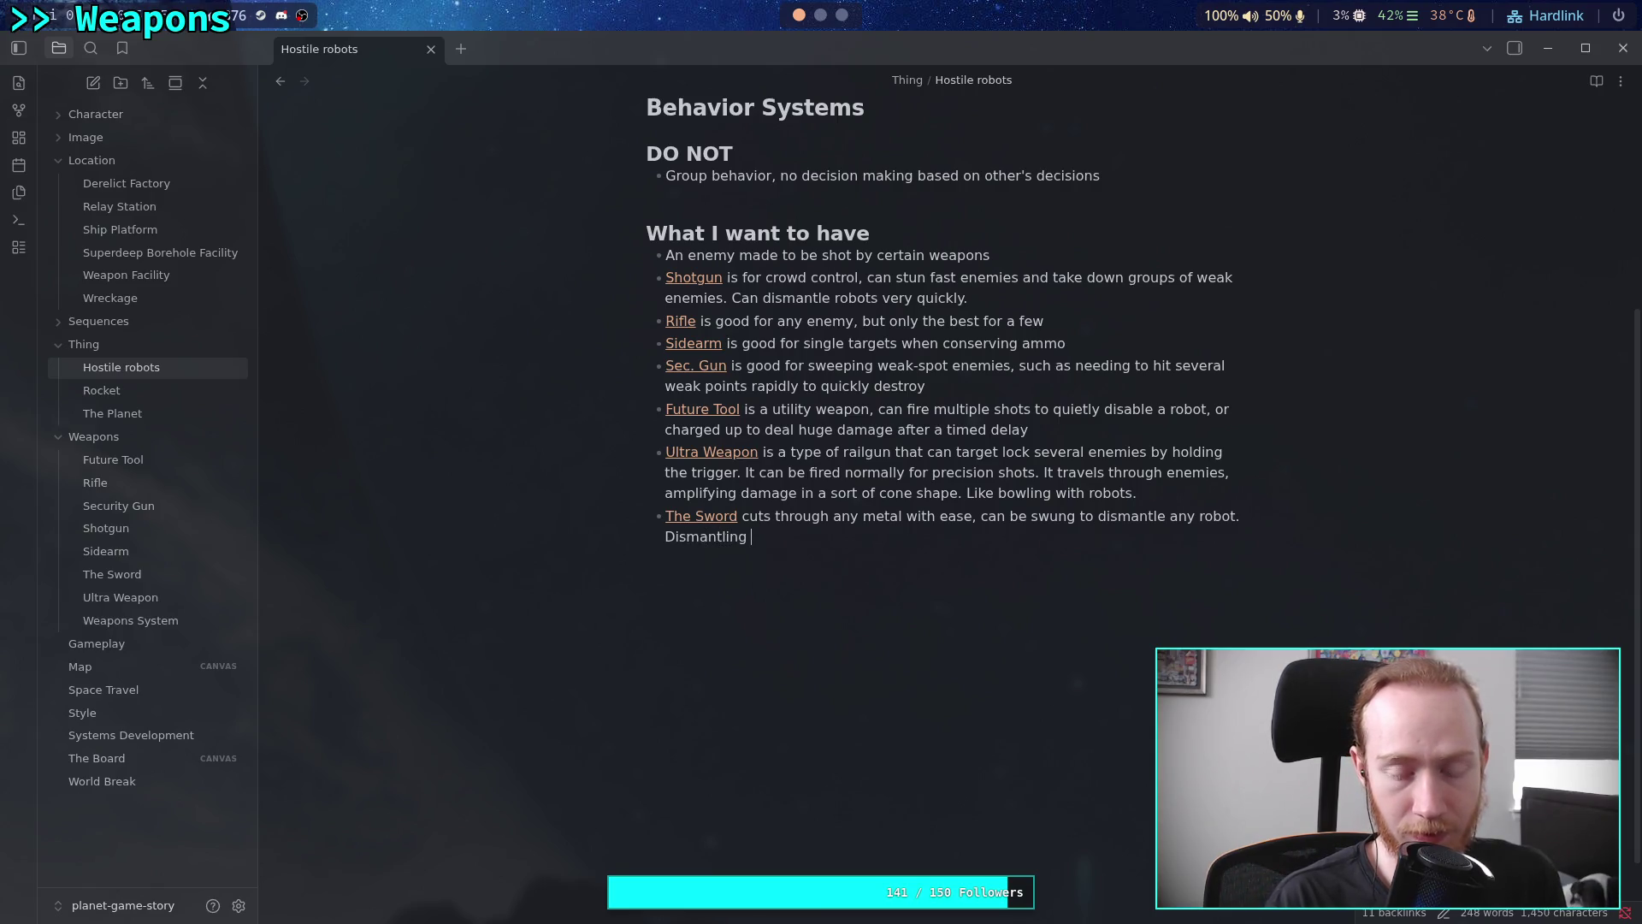
Add 'Dismantling, of course, is completely destructive to the bots.' to The Sword bullet
key("BackSpace")
type(", of coure")
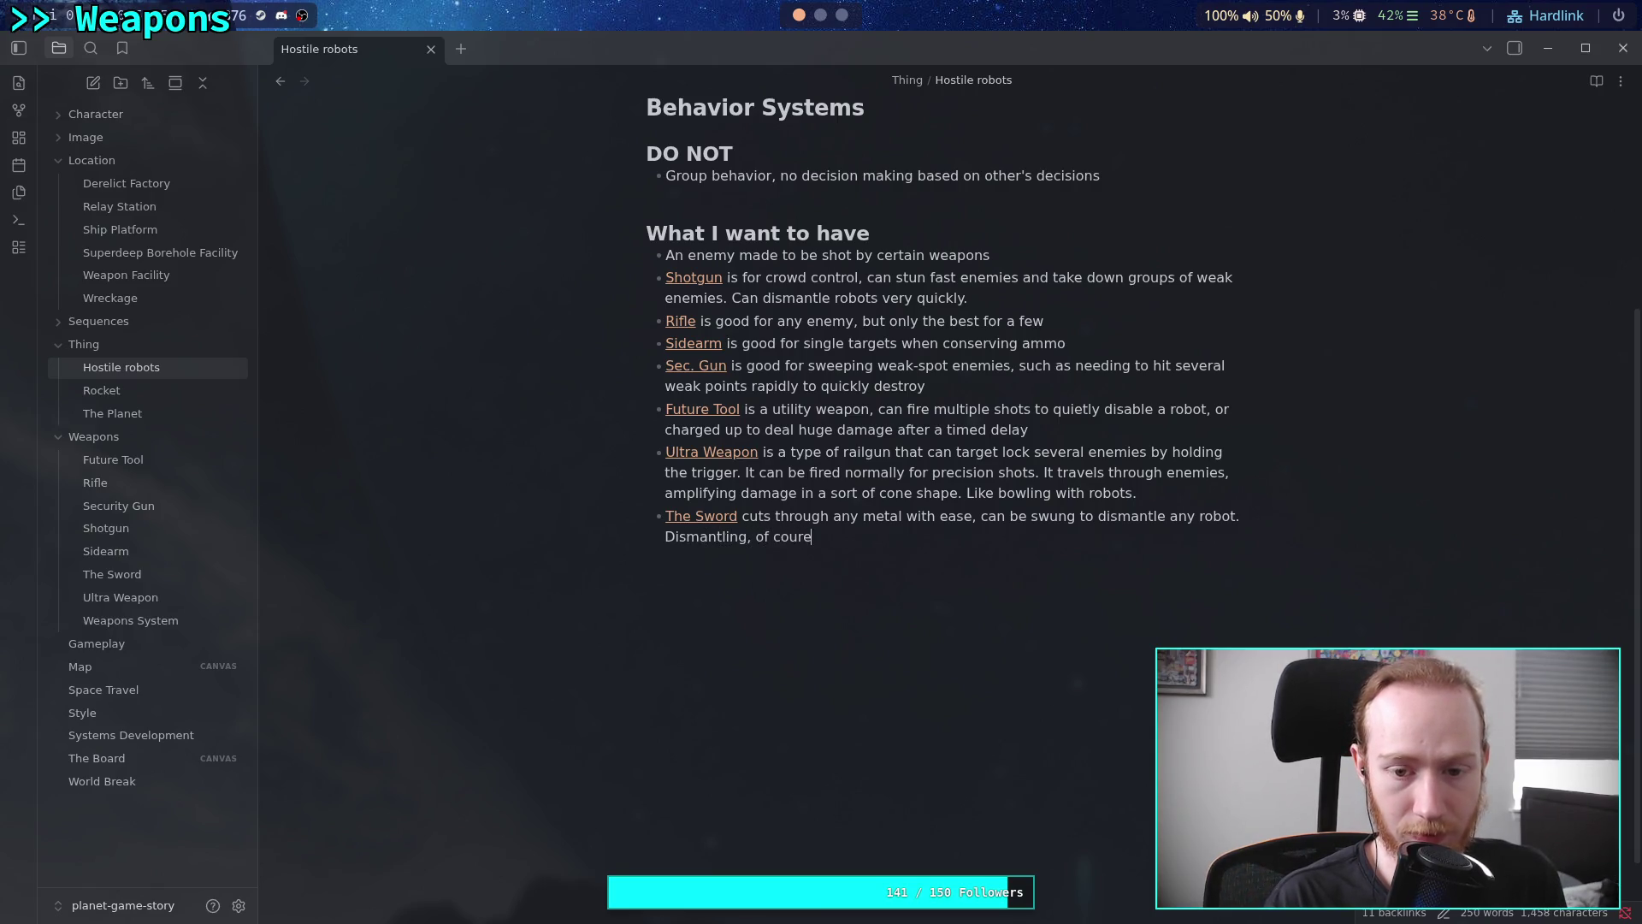
key("BackSpace")
key("BackSpace")
type("rse , ")
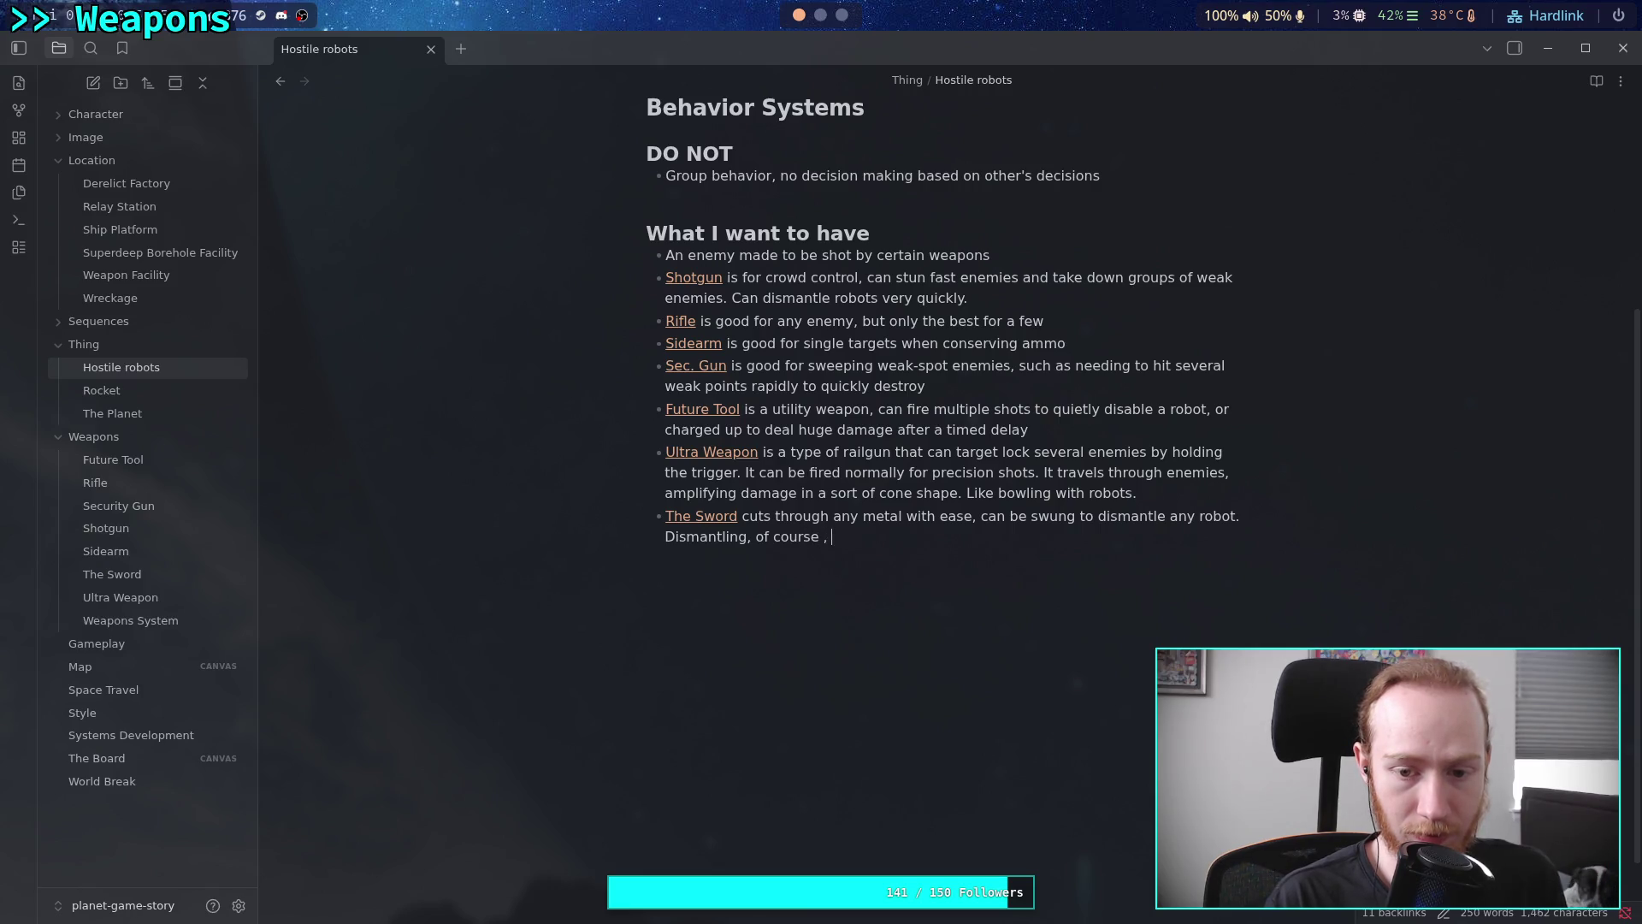
type("frequ")
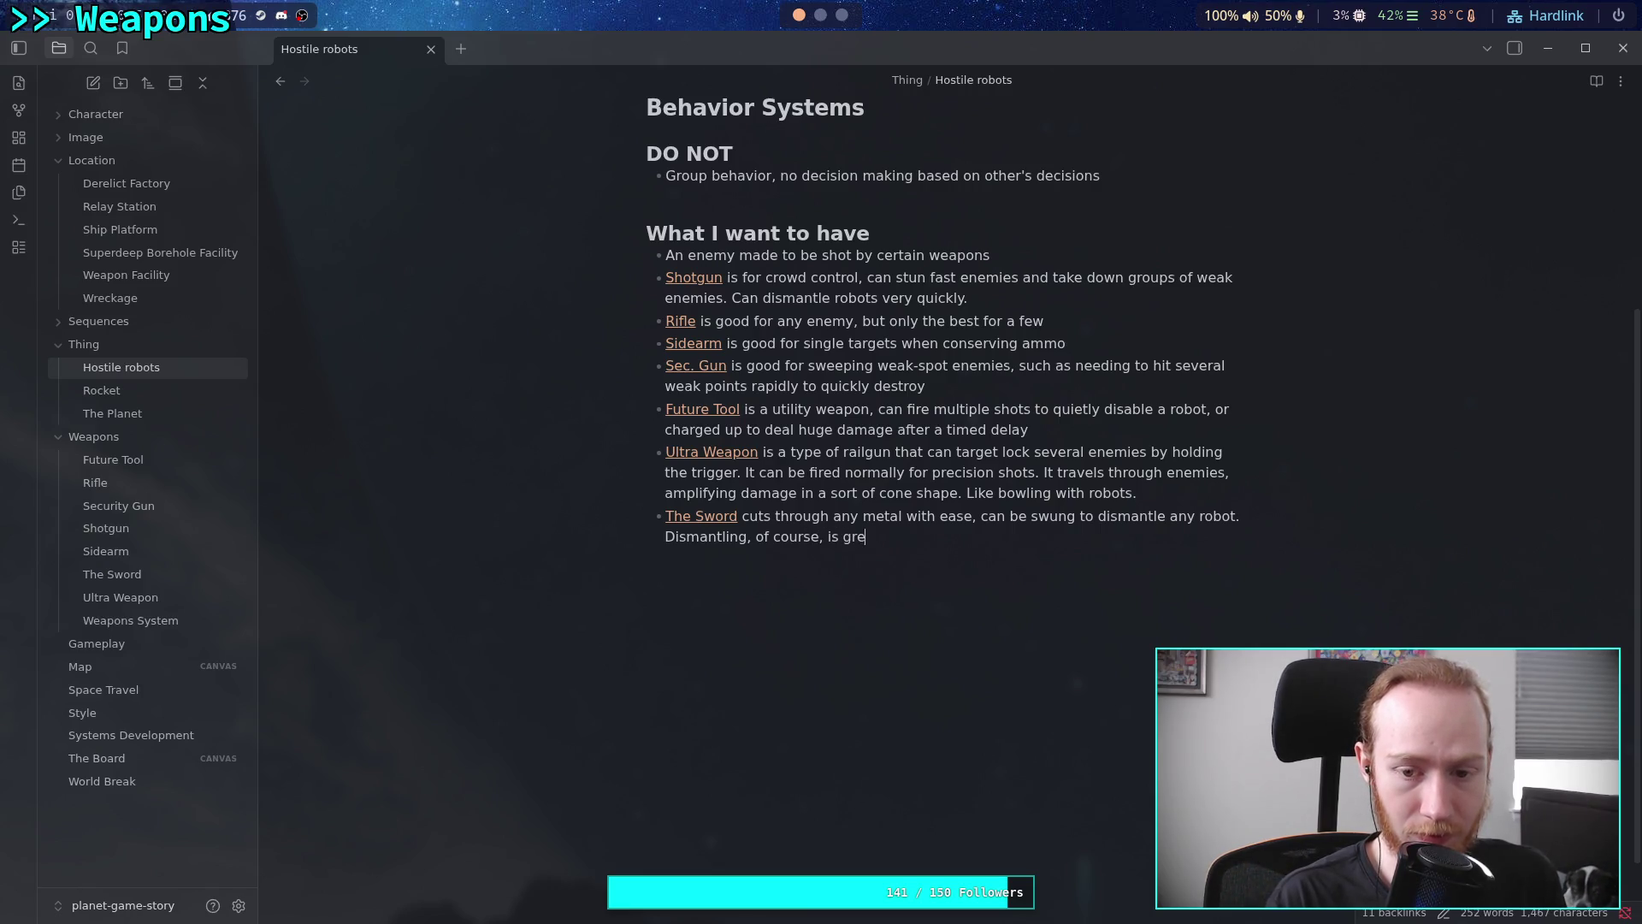
type("ently")
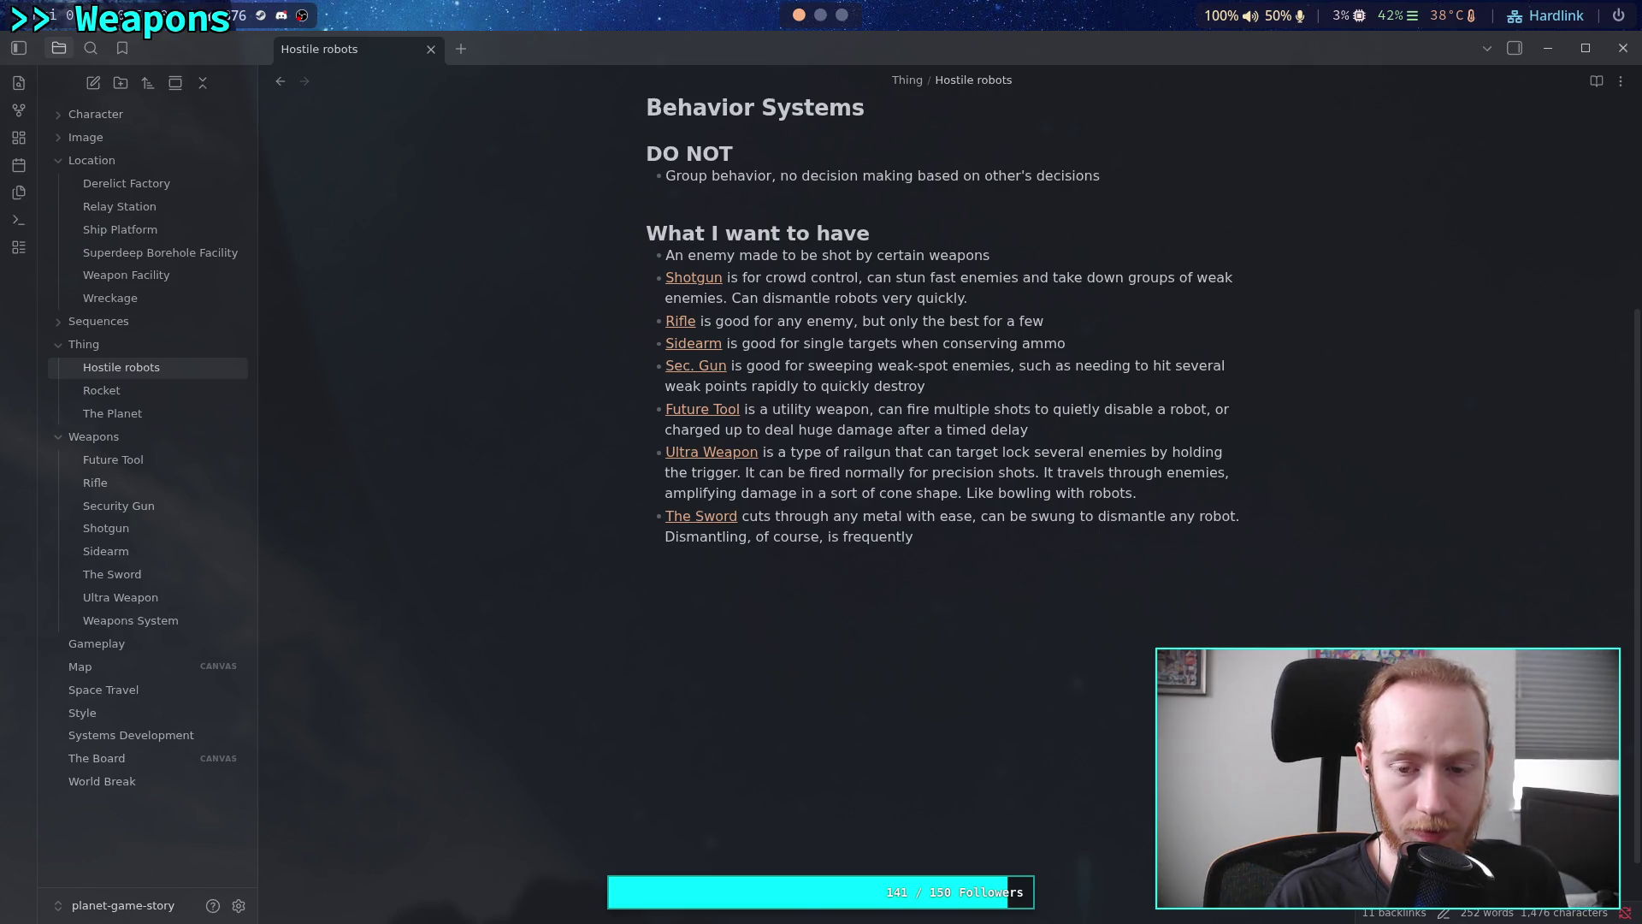
key("BackSpace")
key("BackSpace")
key("BackSpace")
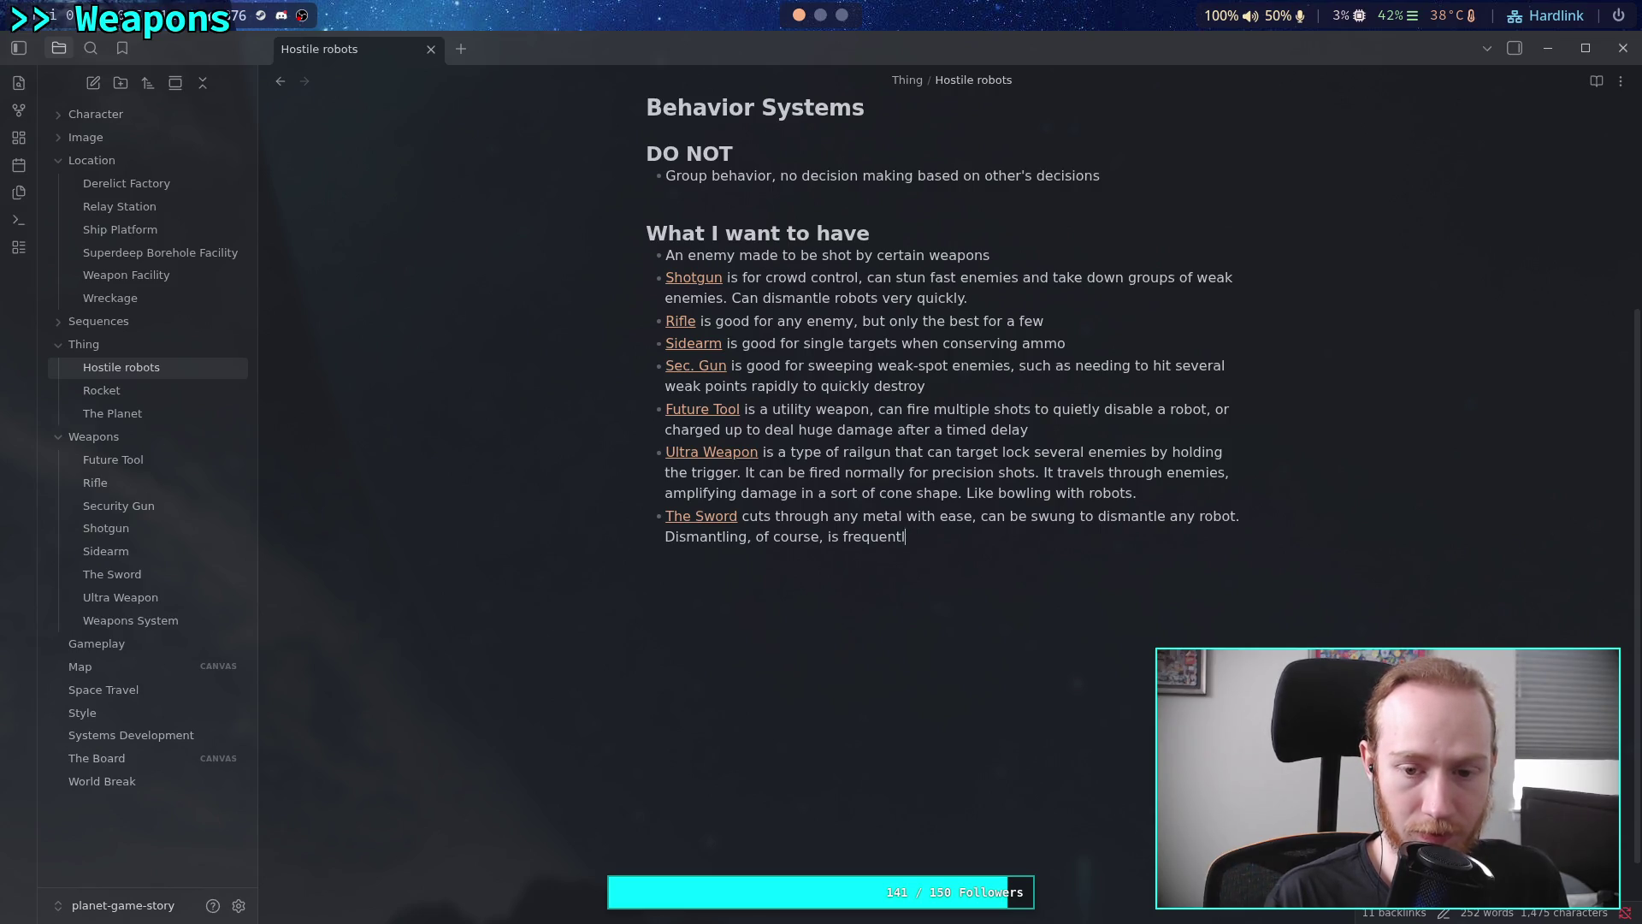
type("com")
type("p")
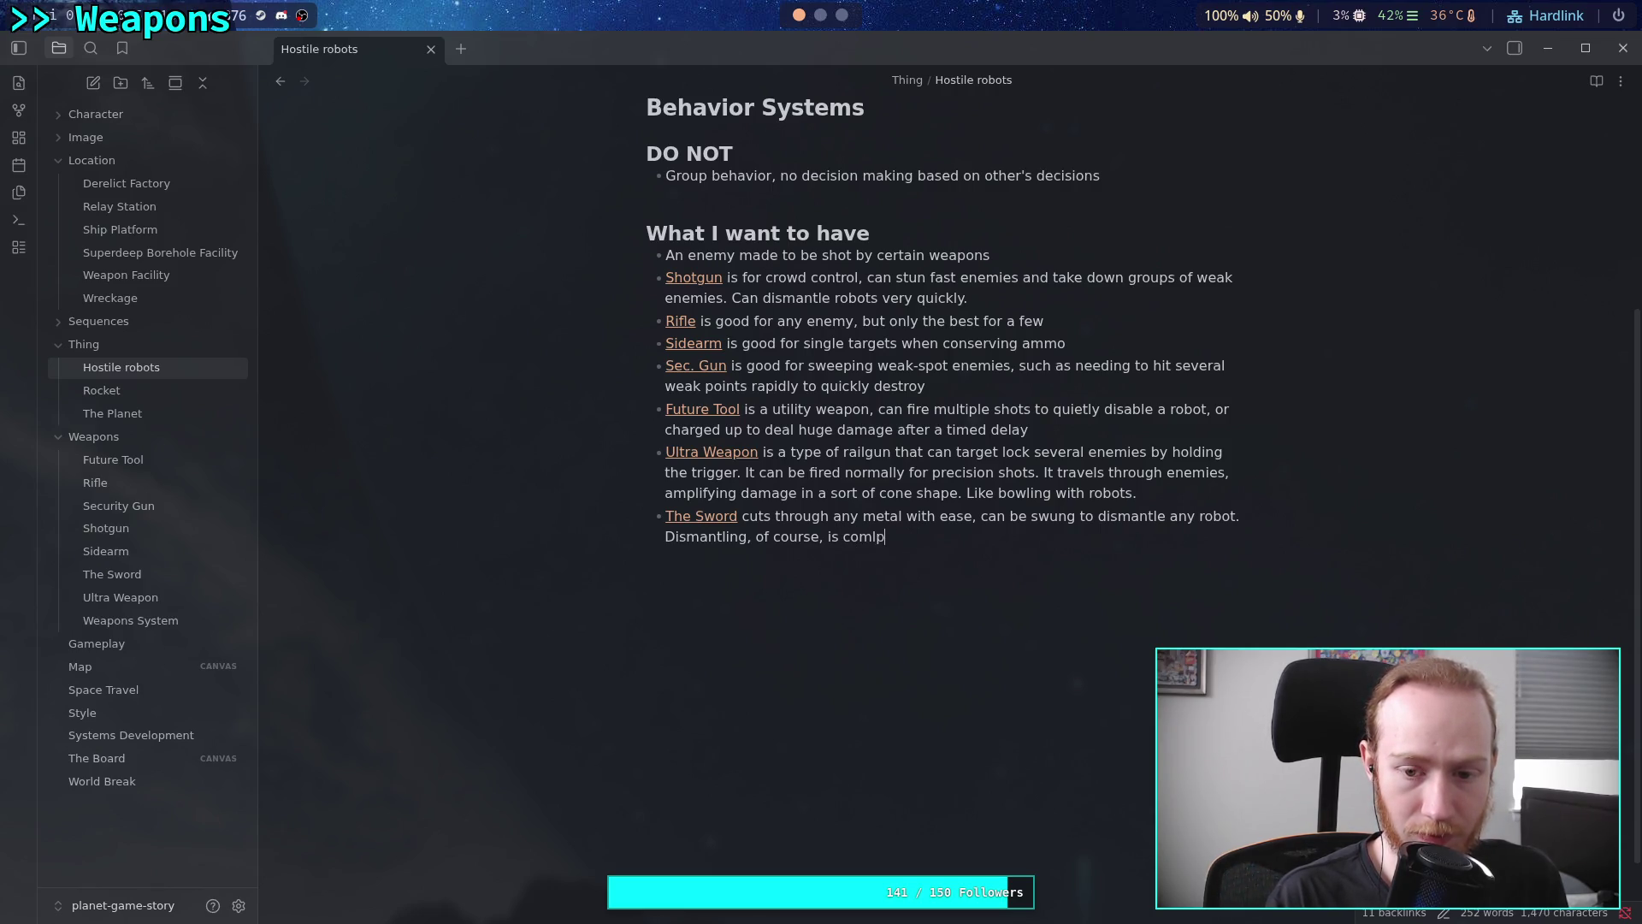
type("letely d")
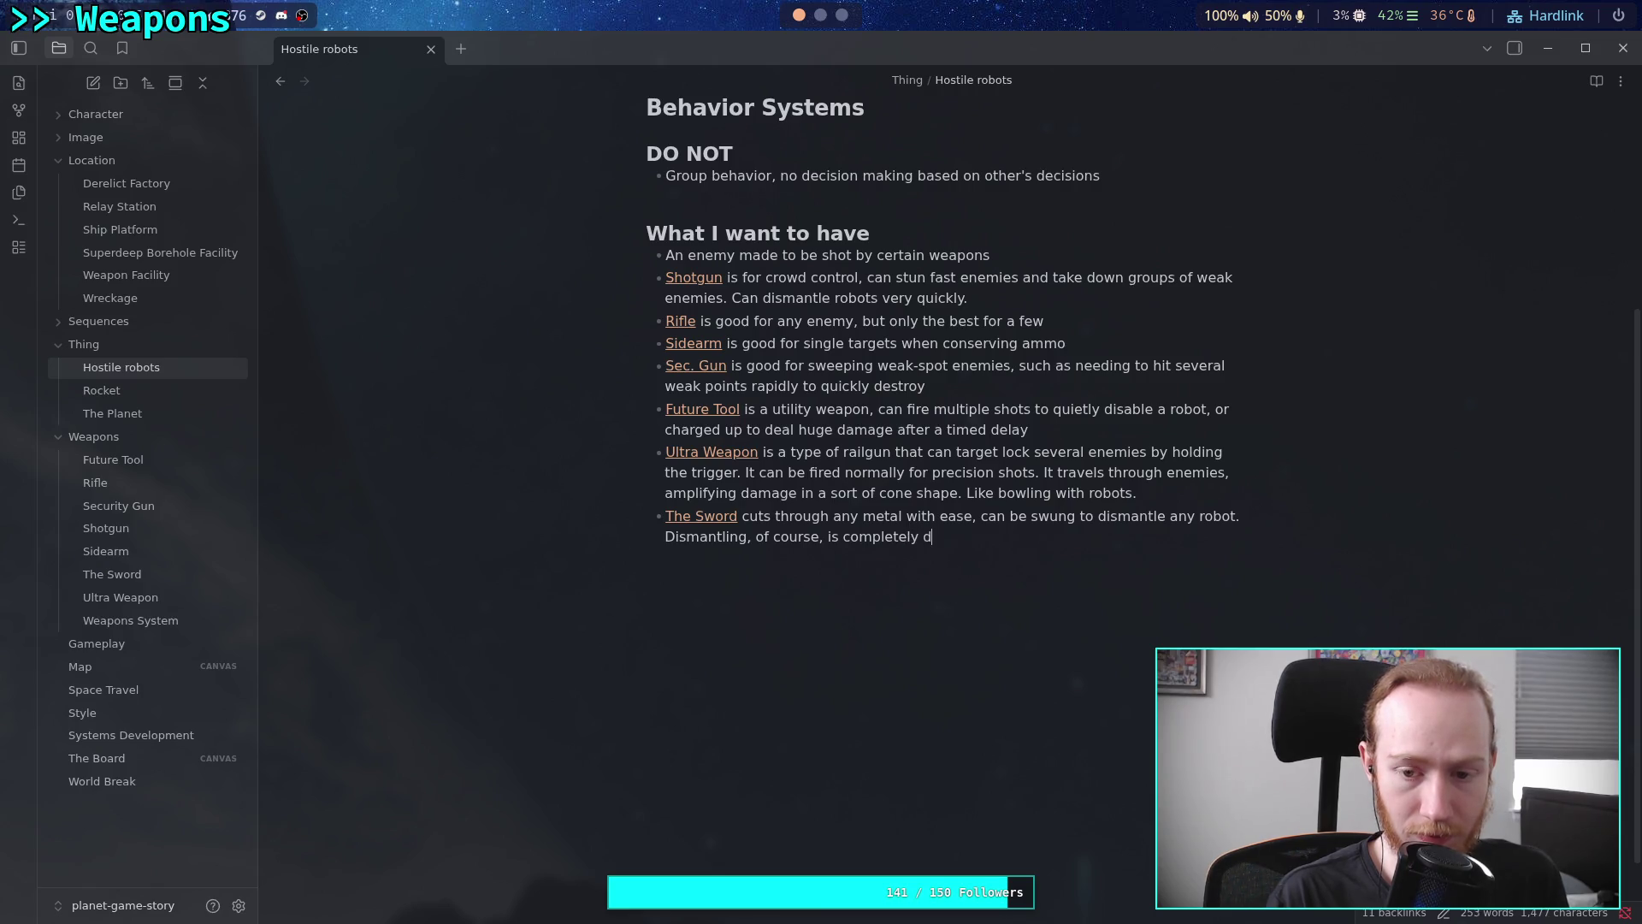
type("estructive to the robts")
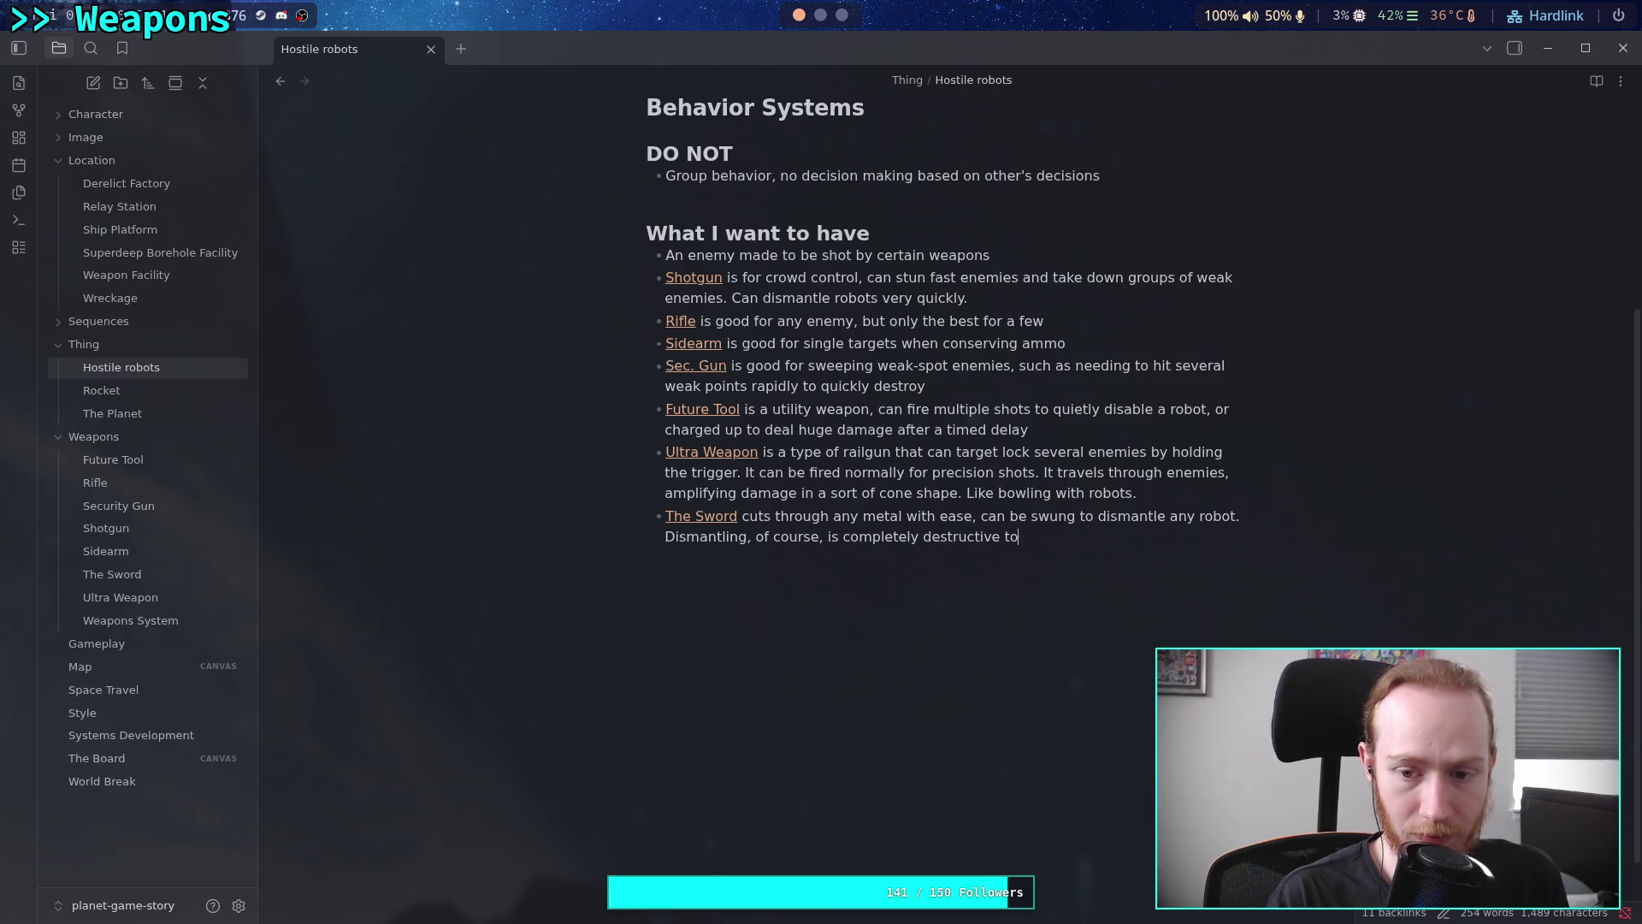
key("BackSpace")
key("BackSpace")
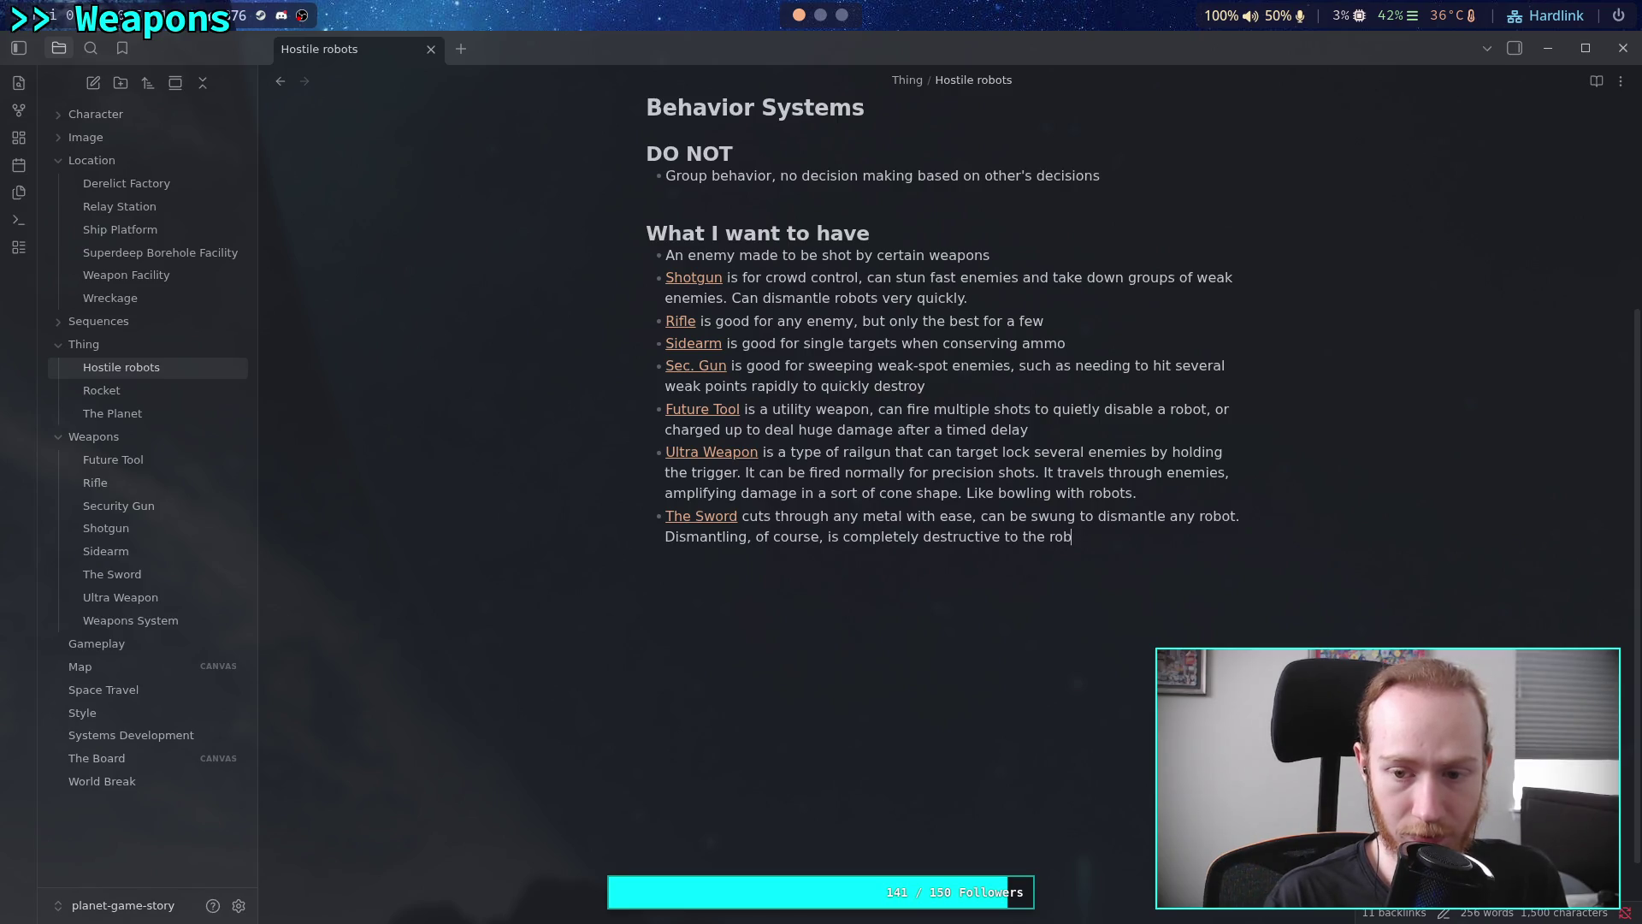
key("BackSpace")
key("BackSpace")
key("BackSpace")
type("bot")
type("s.")
Begin the sentence 'It has no ammo.' on the same Sword bullet
key("Return")
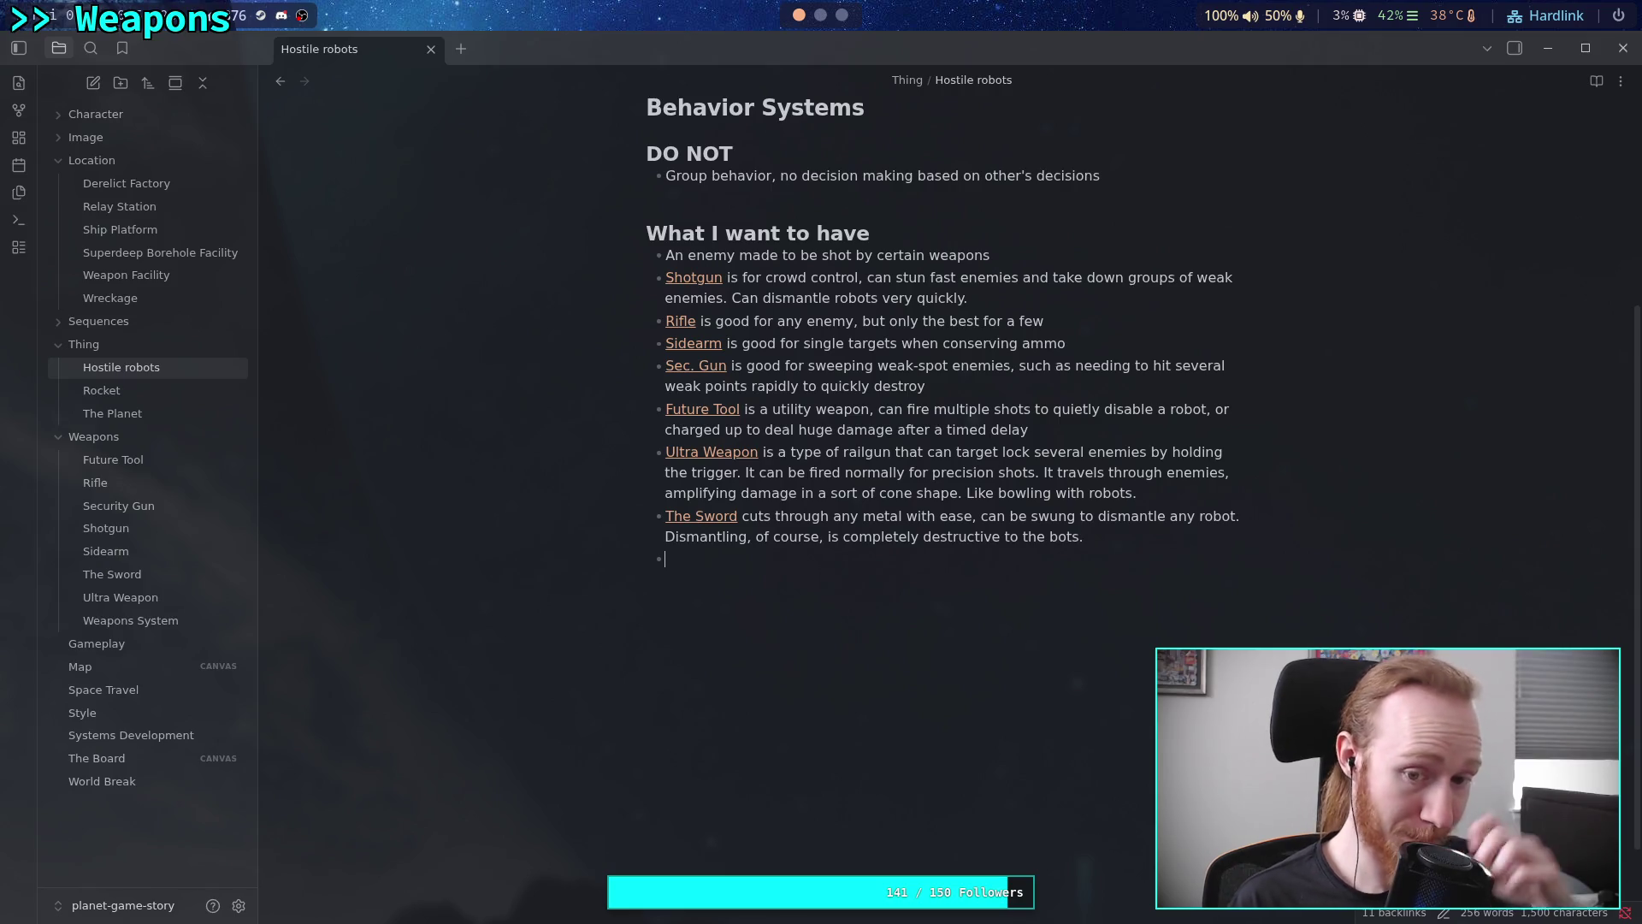
key("BackSpace")
key("BackSpace")
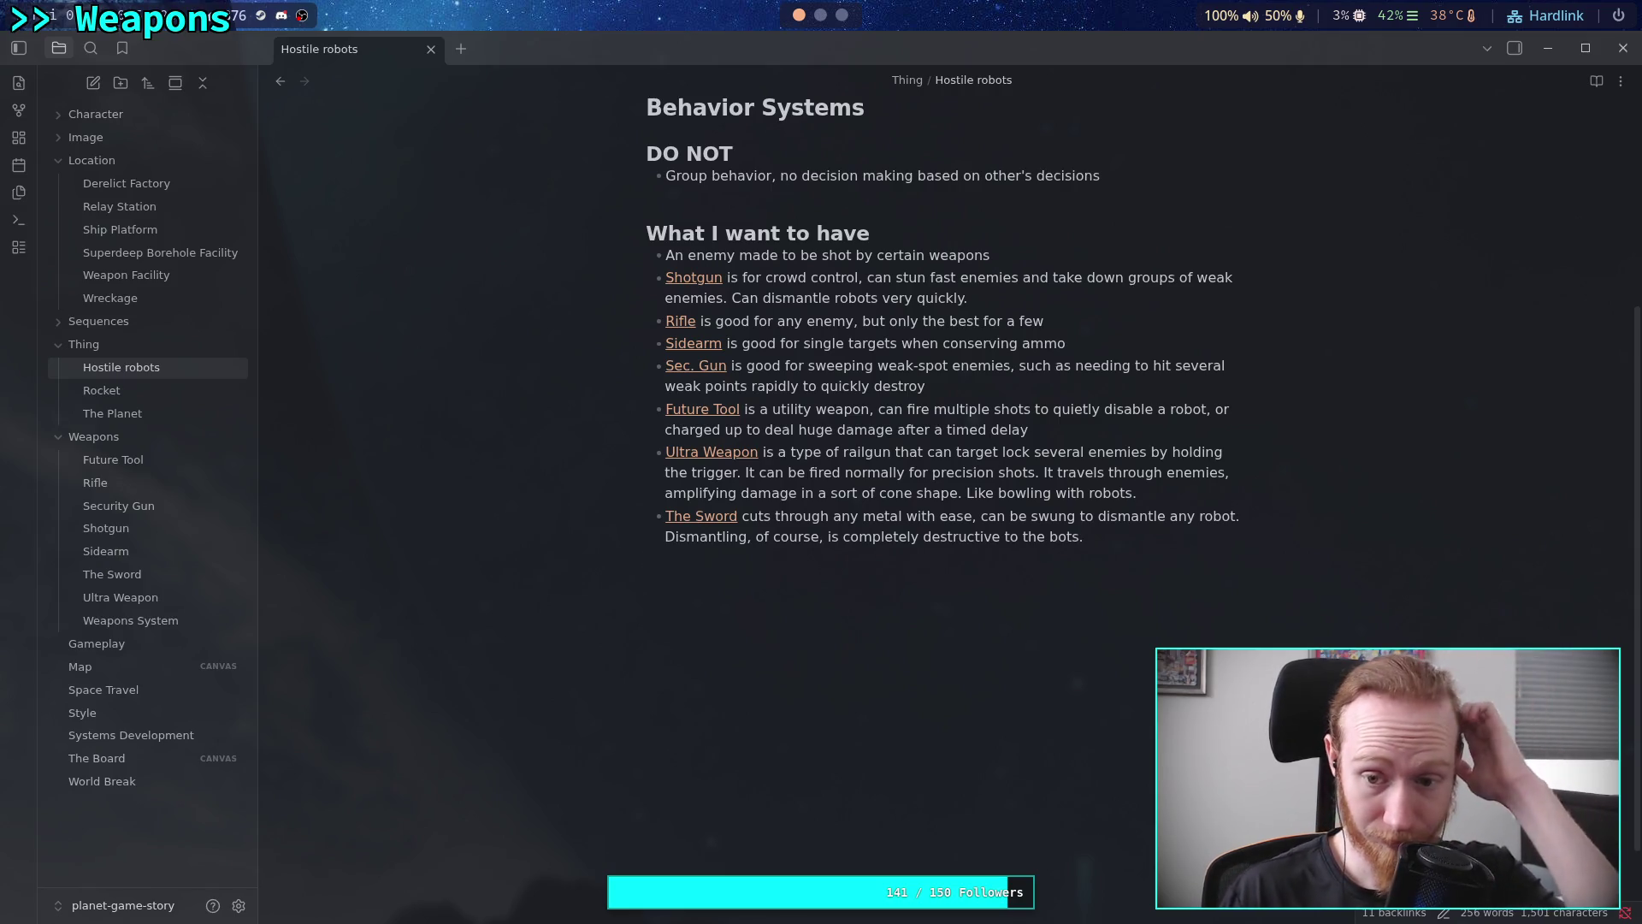
type("Ithas no ammo")
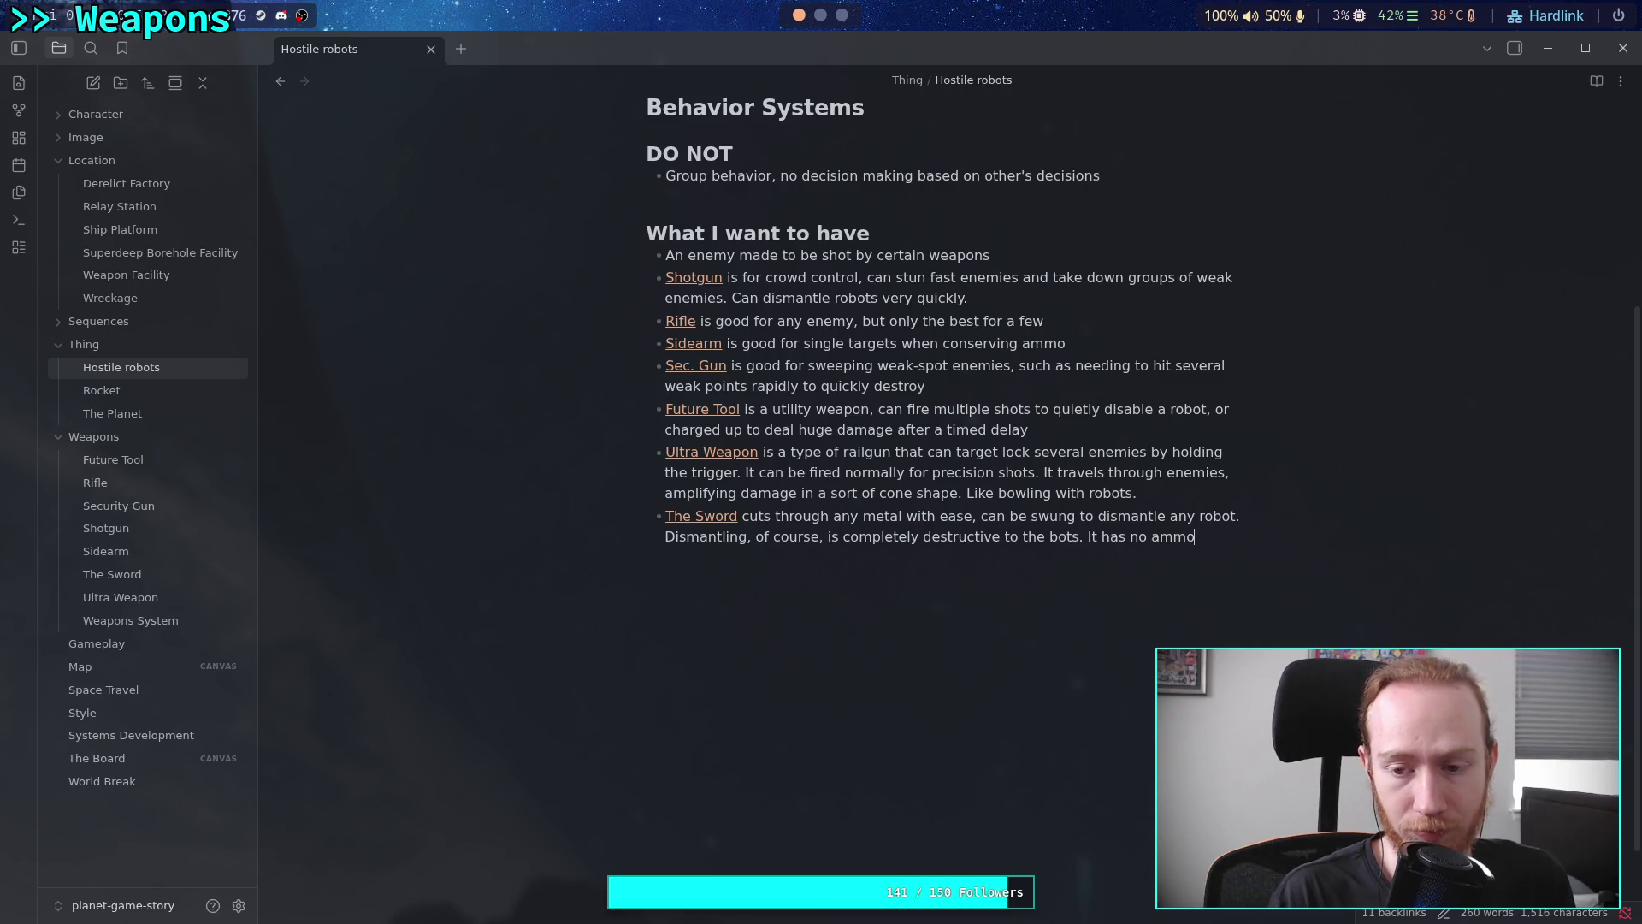
type(".")
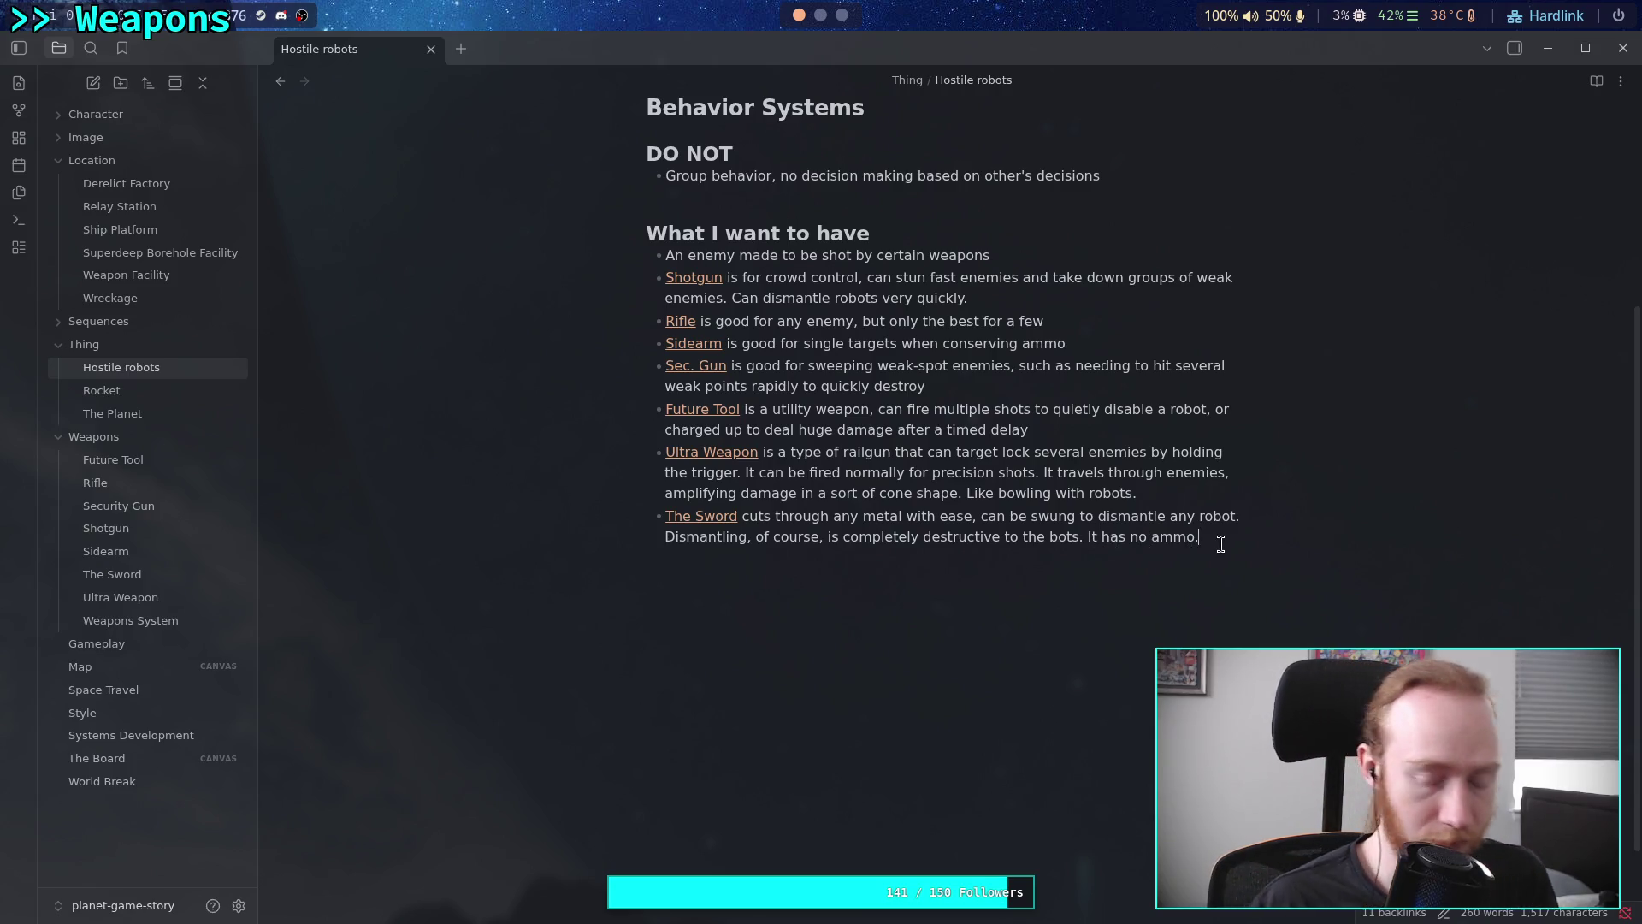
Extend it to 'It has no ammo, but is only effective for larger targets that you can get close to.'
key("BackSpace")
type(", a")
key("BackSpace")
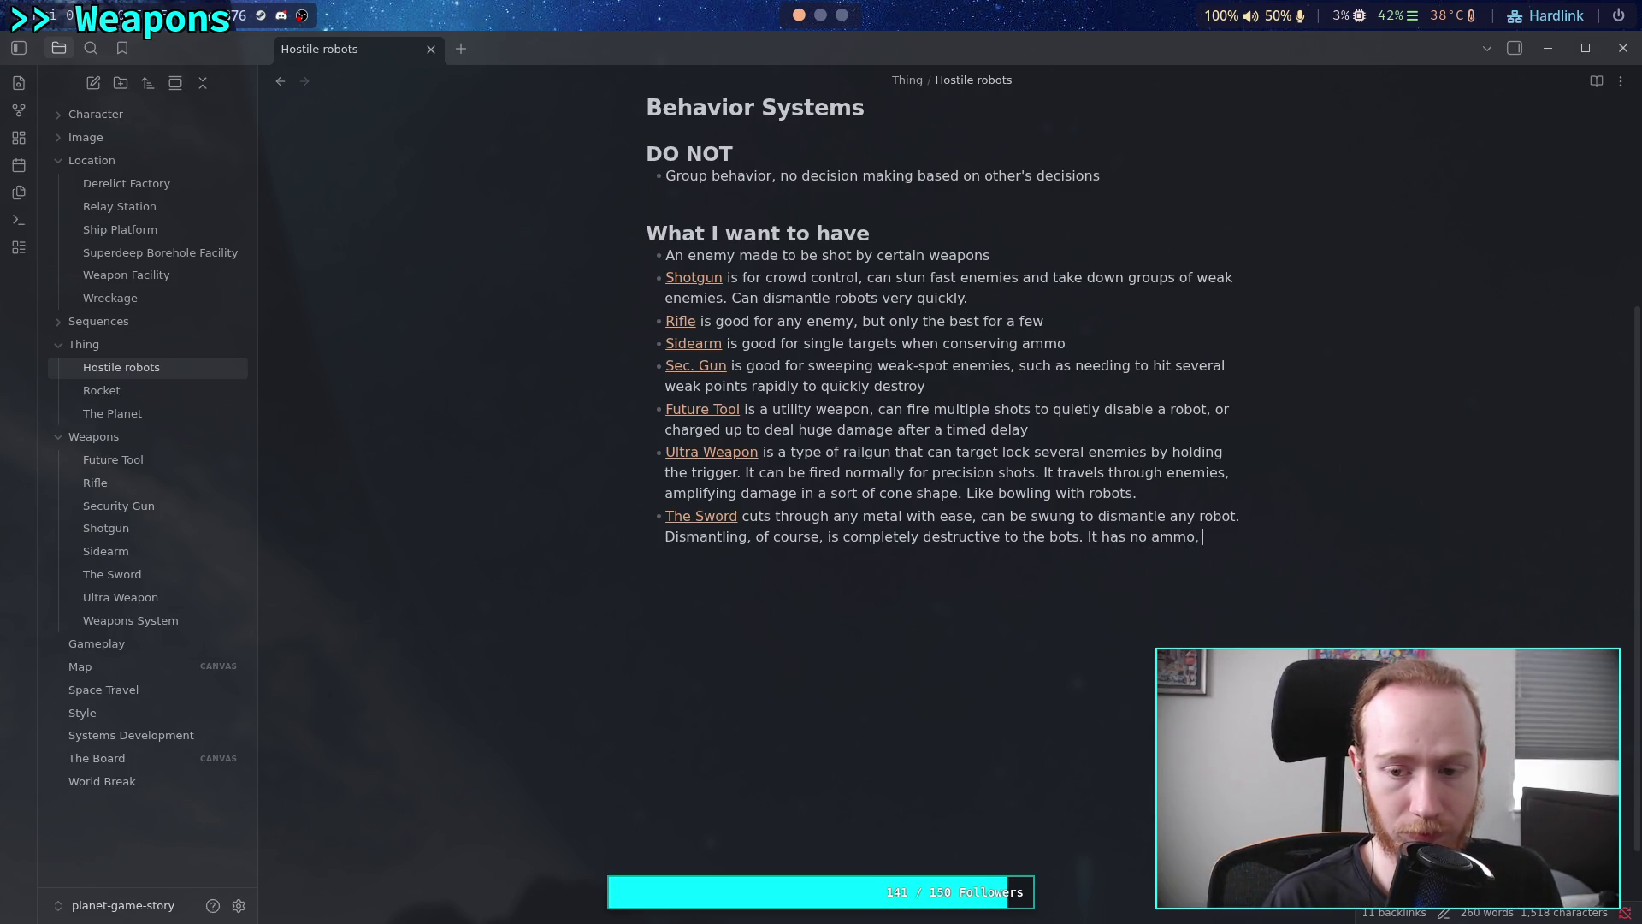
type("but is only effe")
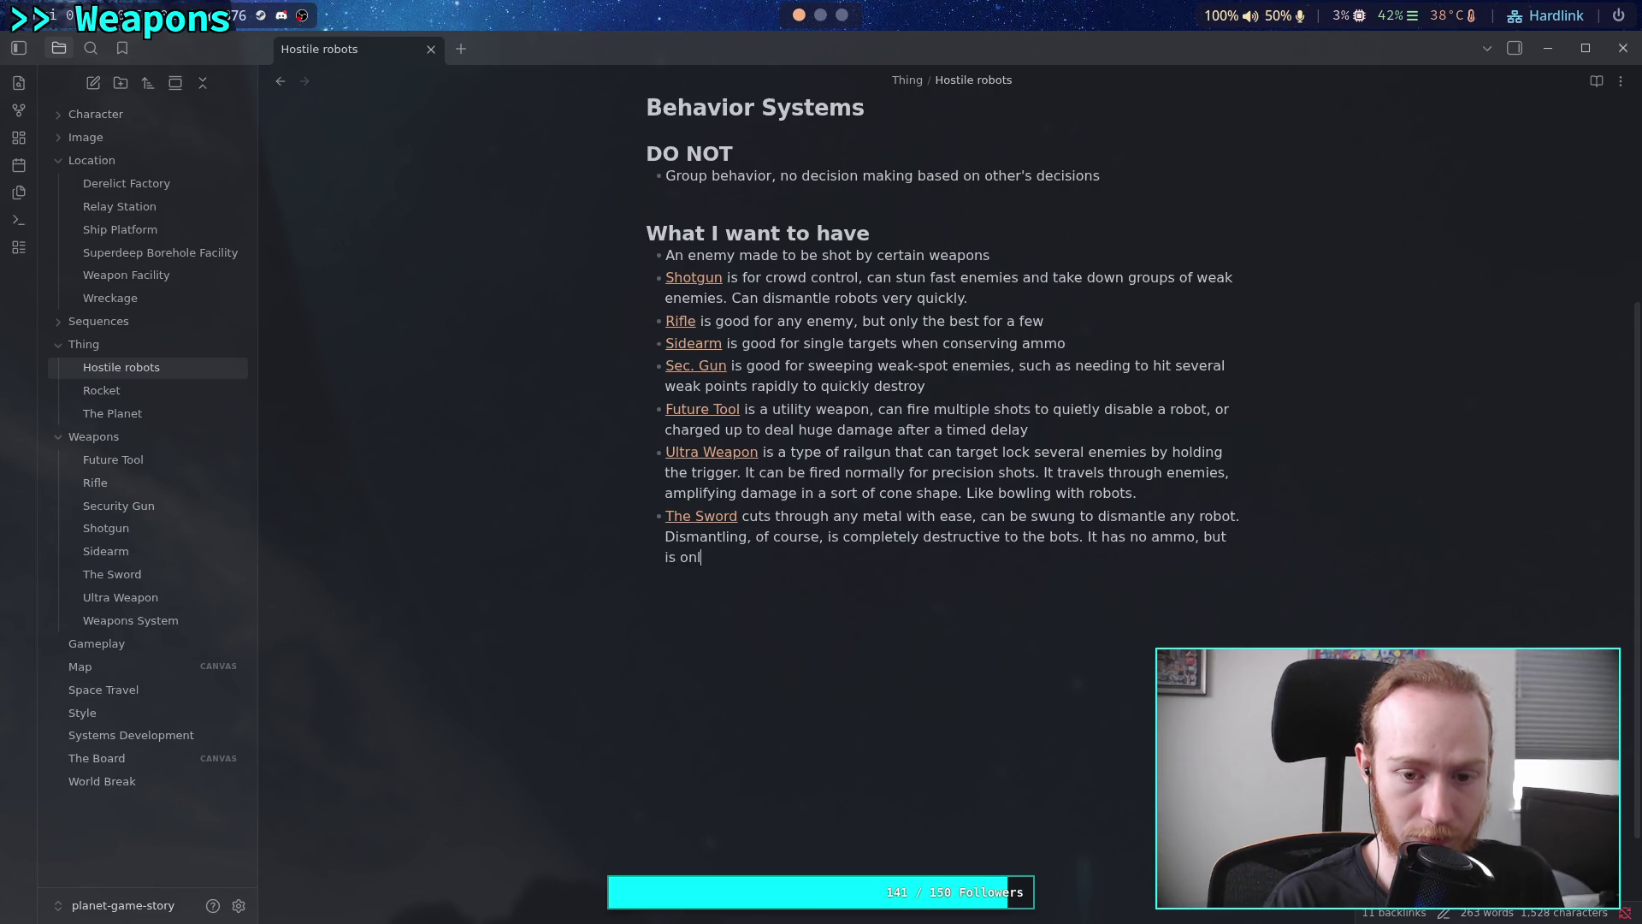
type("ctive for h")
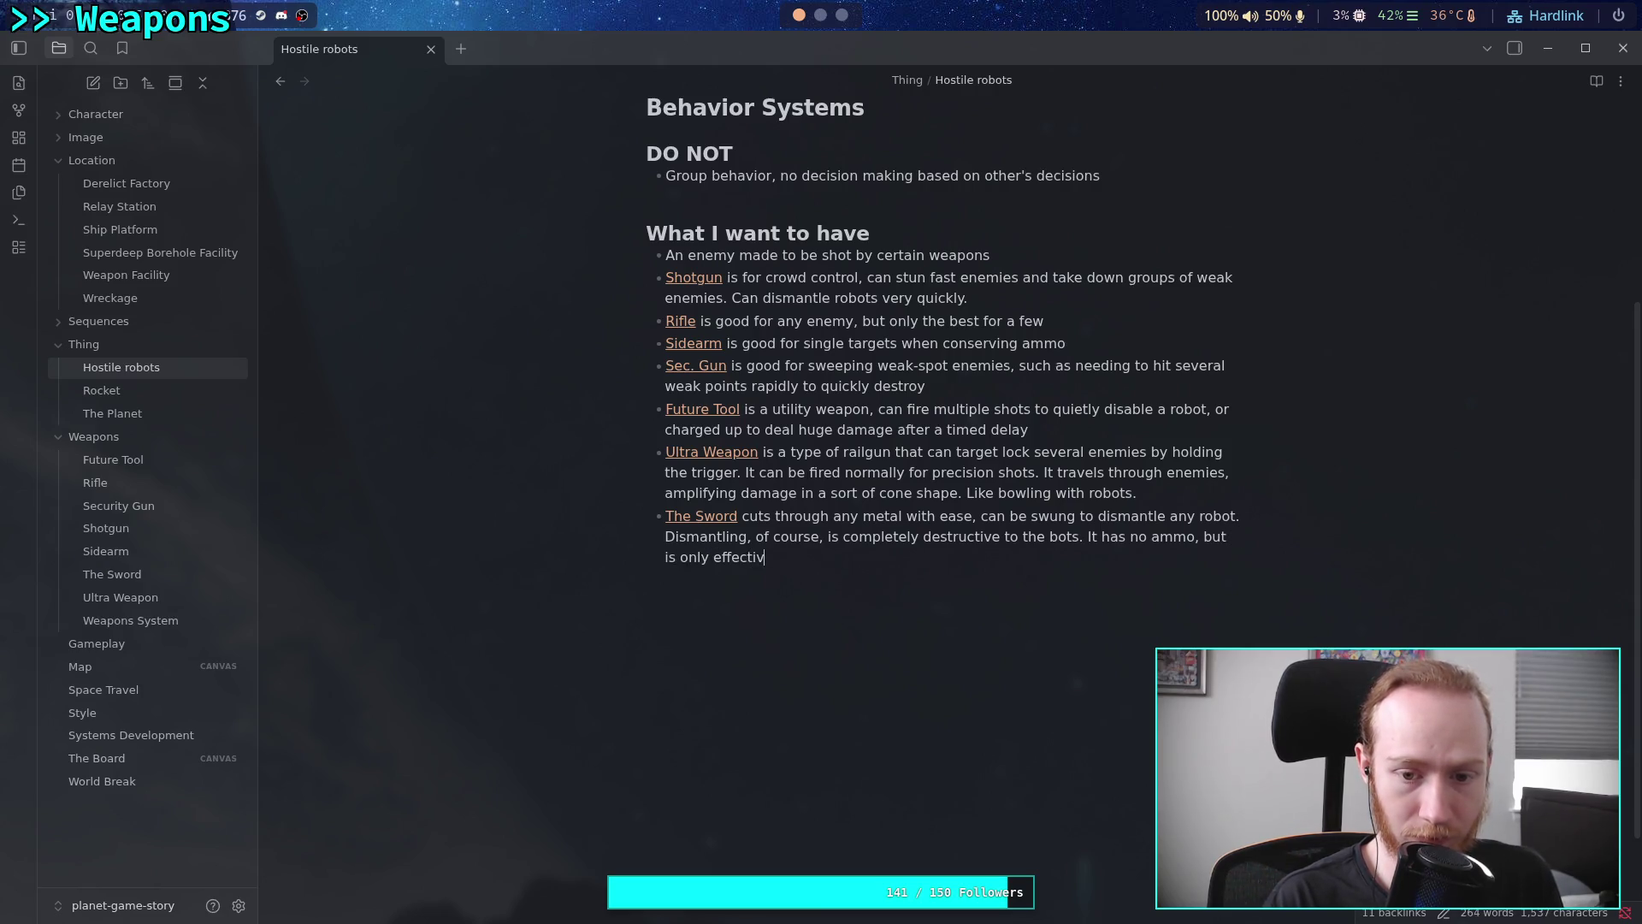
key("BackSpace")
type("l")
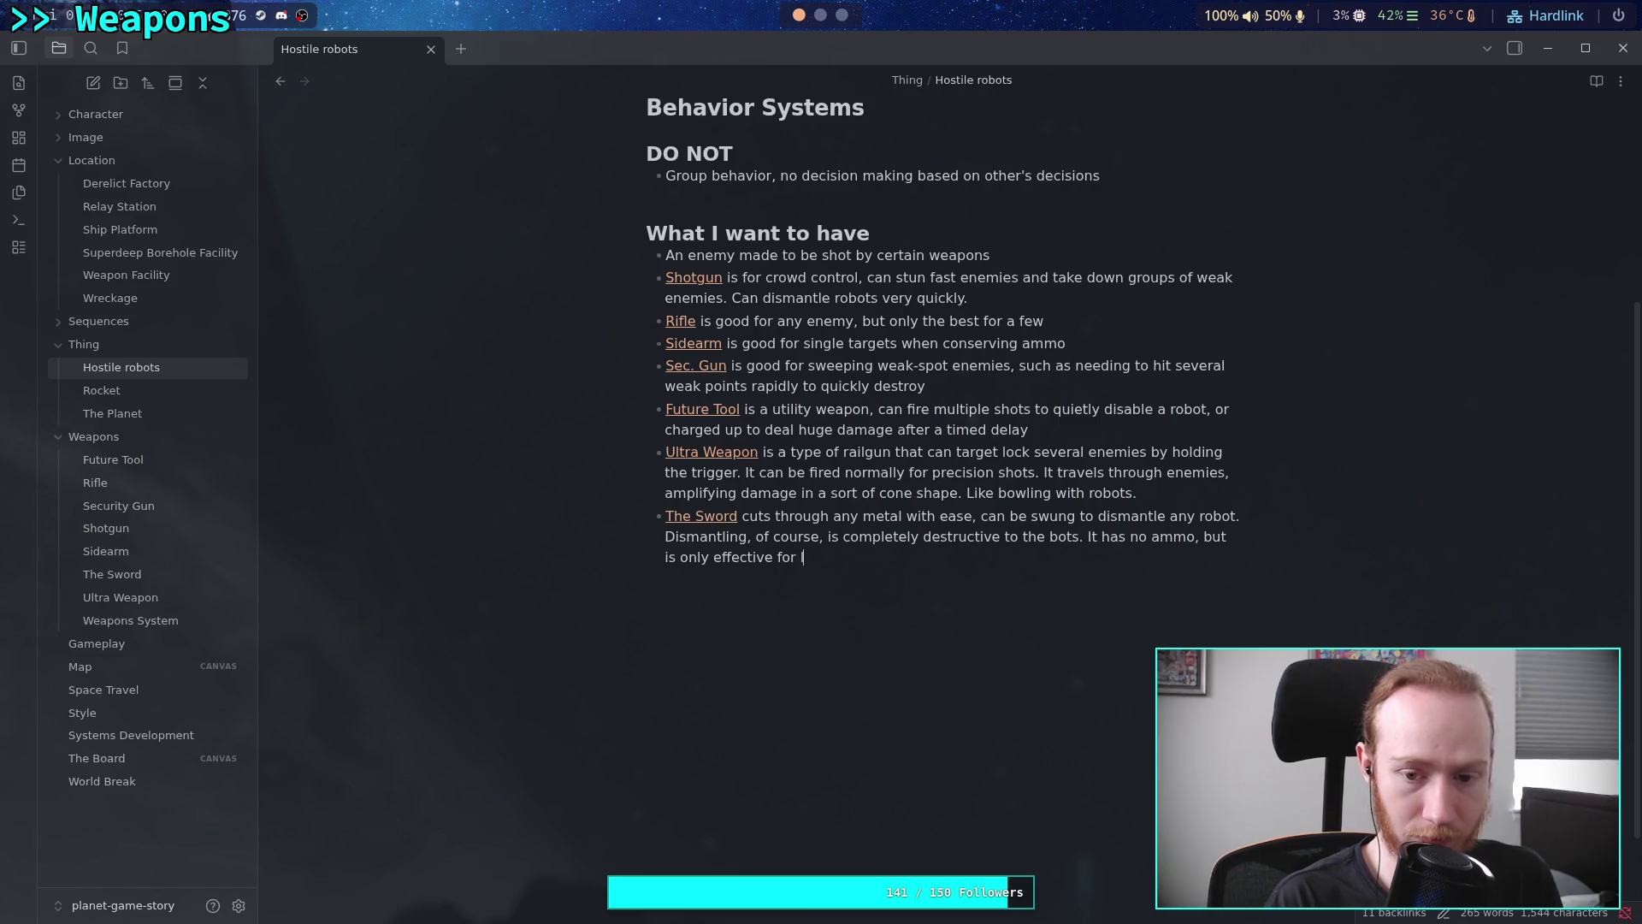
type("arger targ")
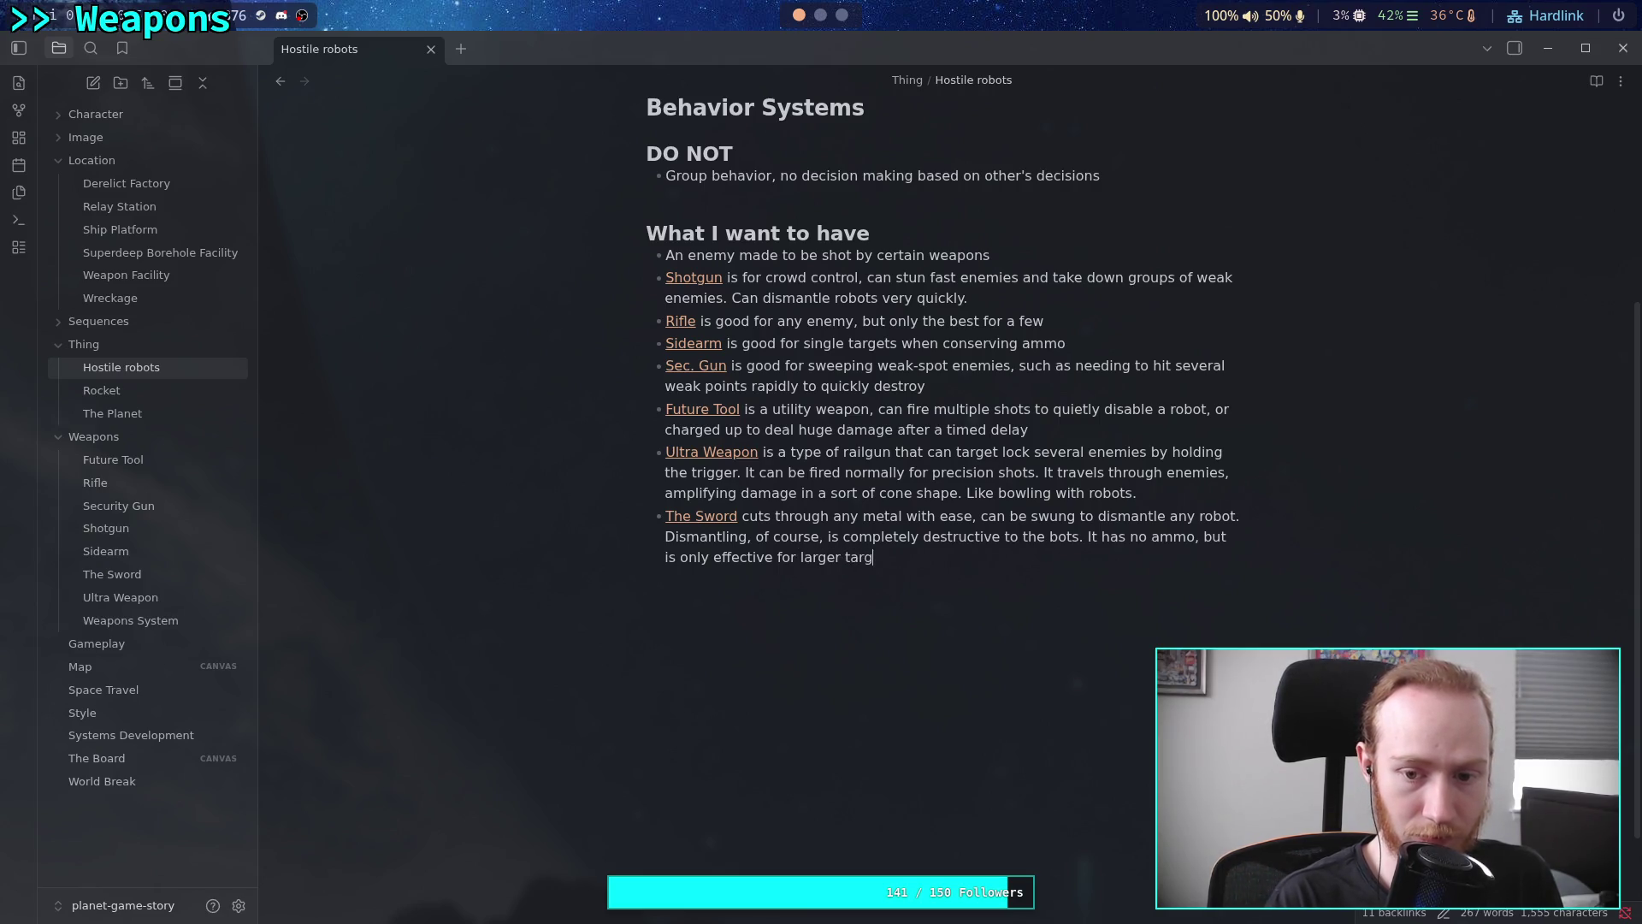
type("ets that you can ")
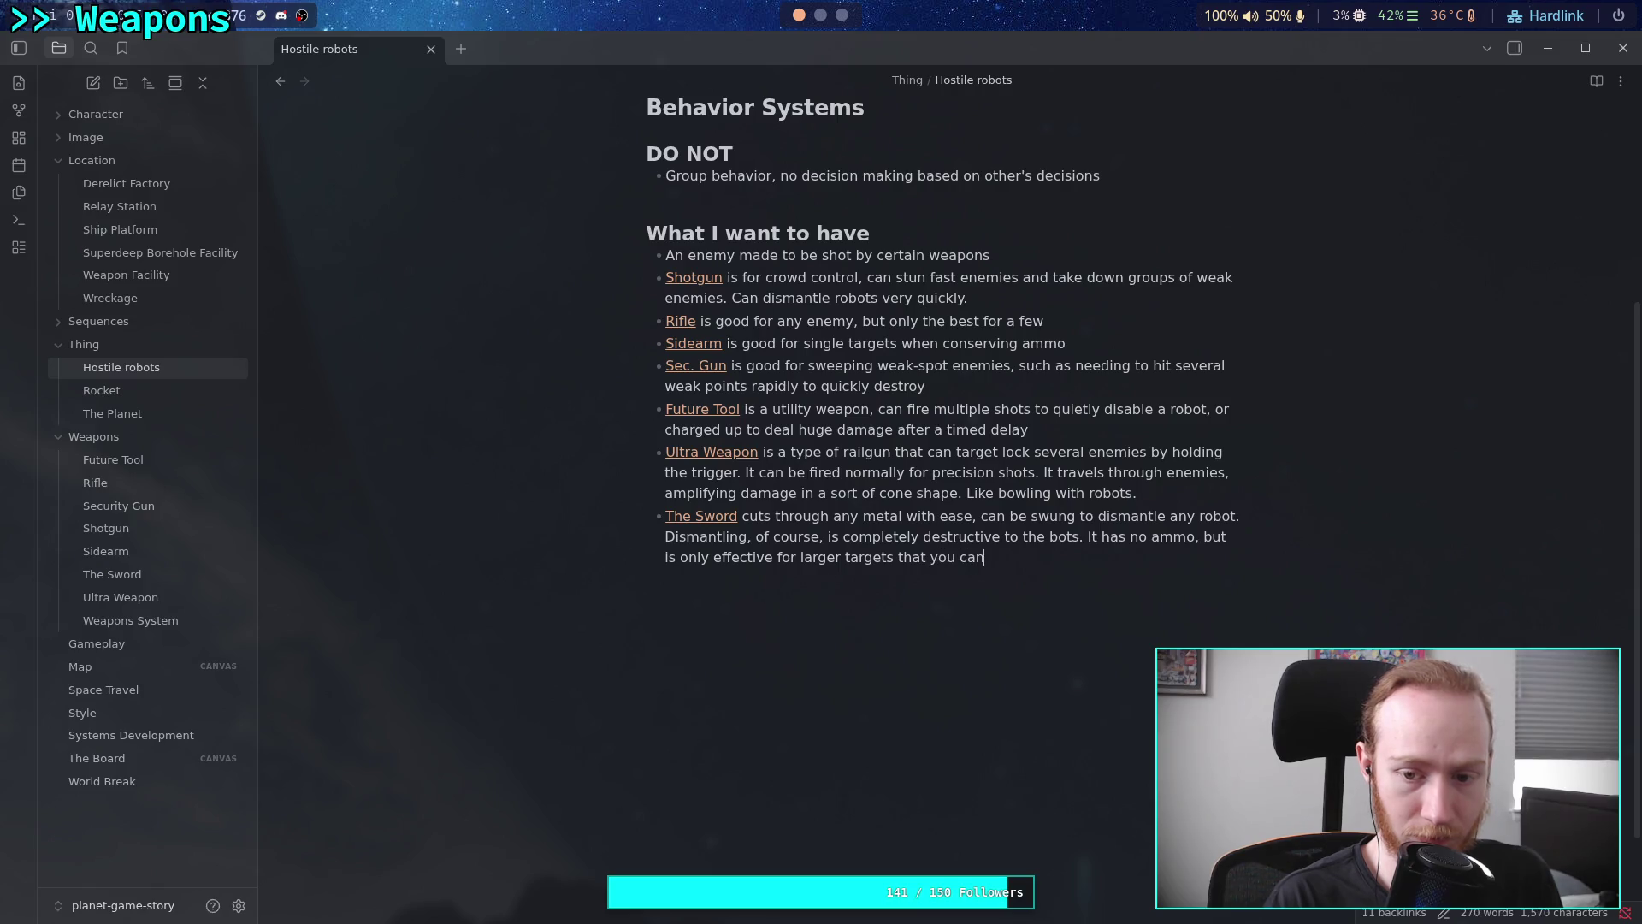
type("get close t")
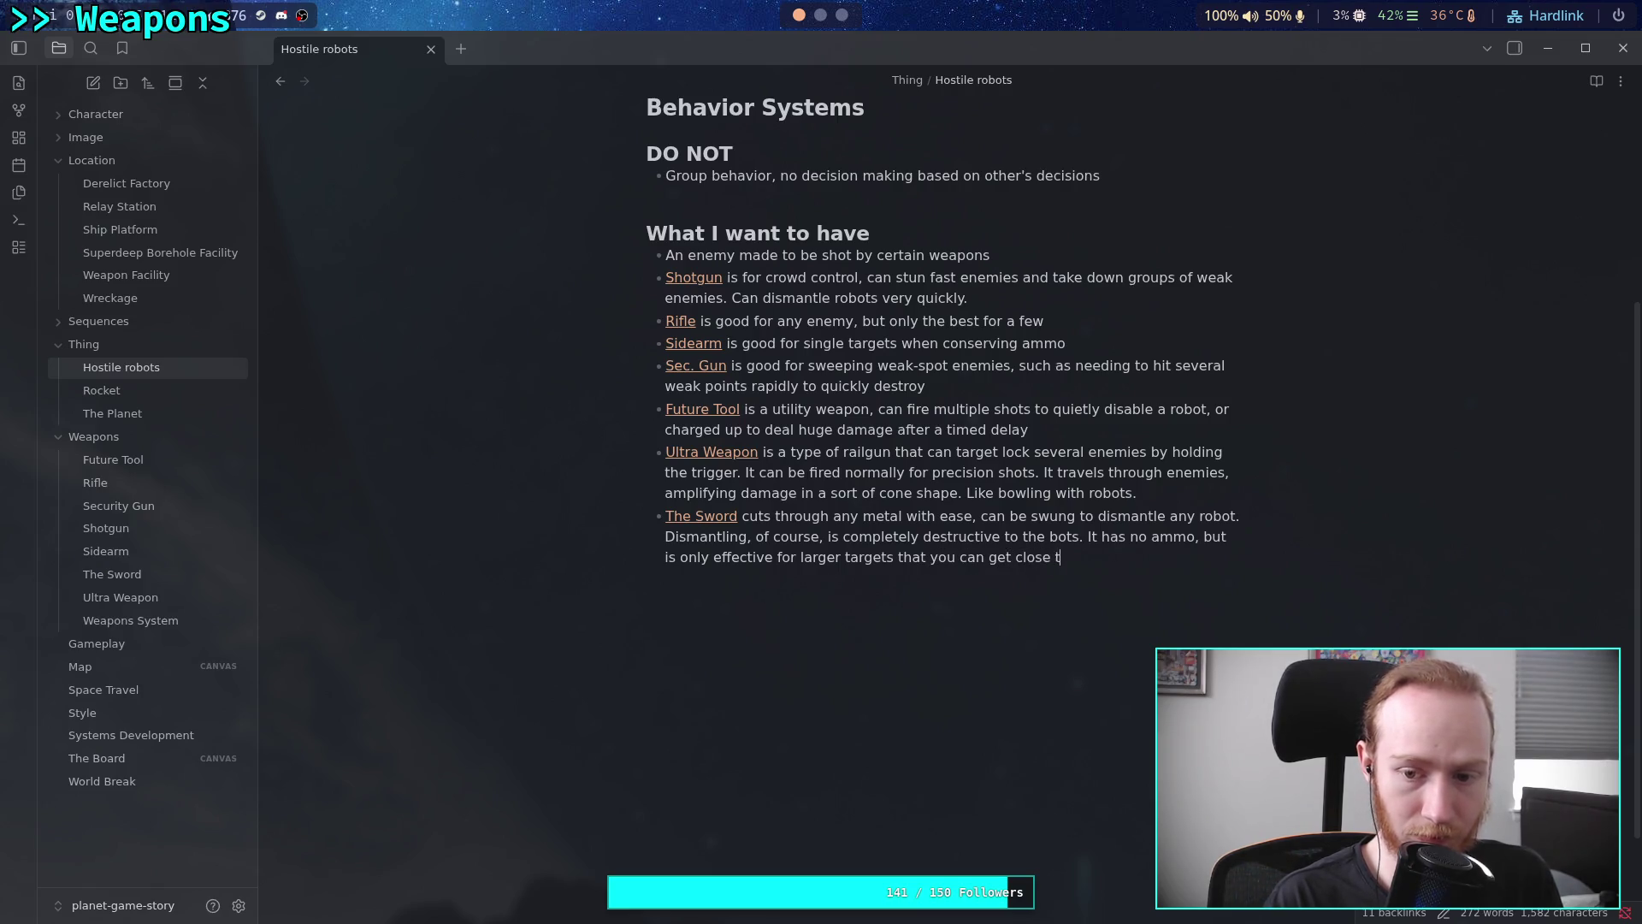
type("o.")
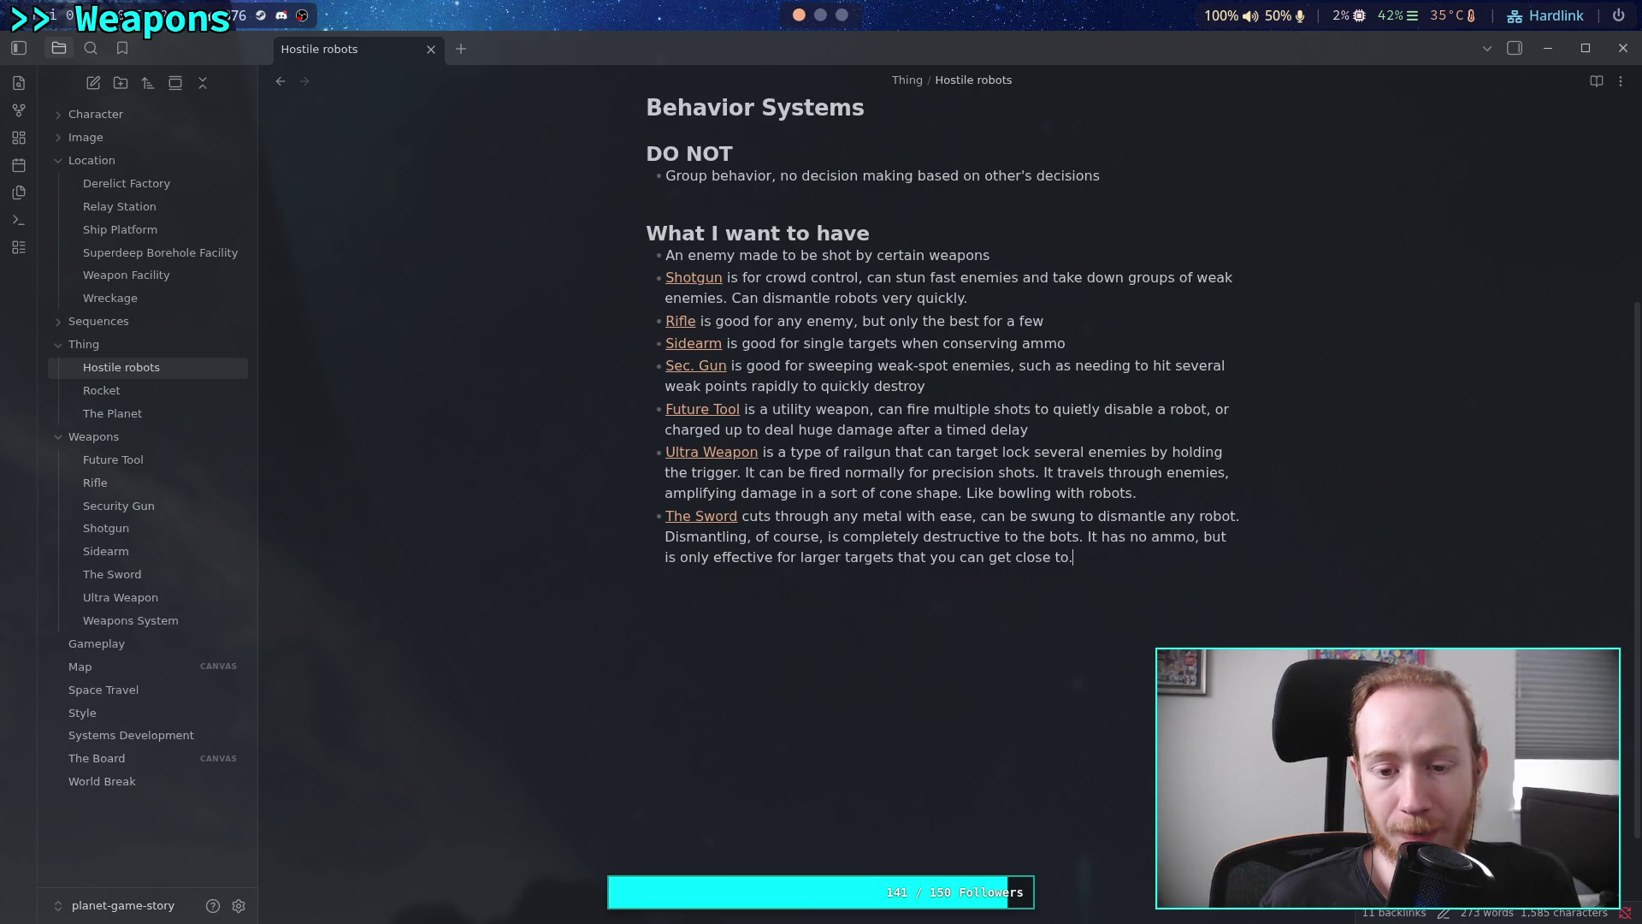
left_click(646, 579)
key("Return")
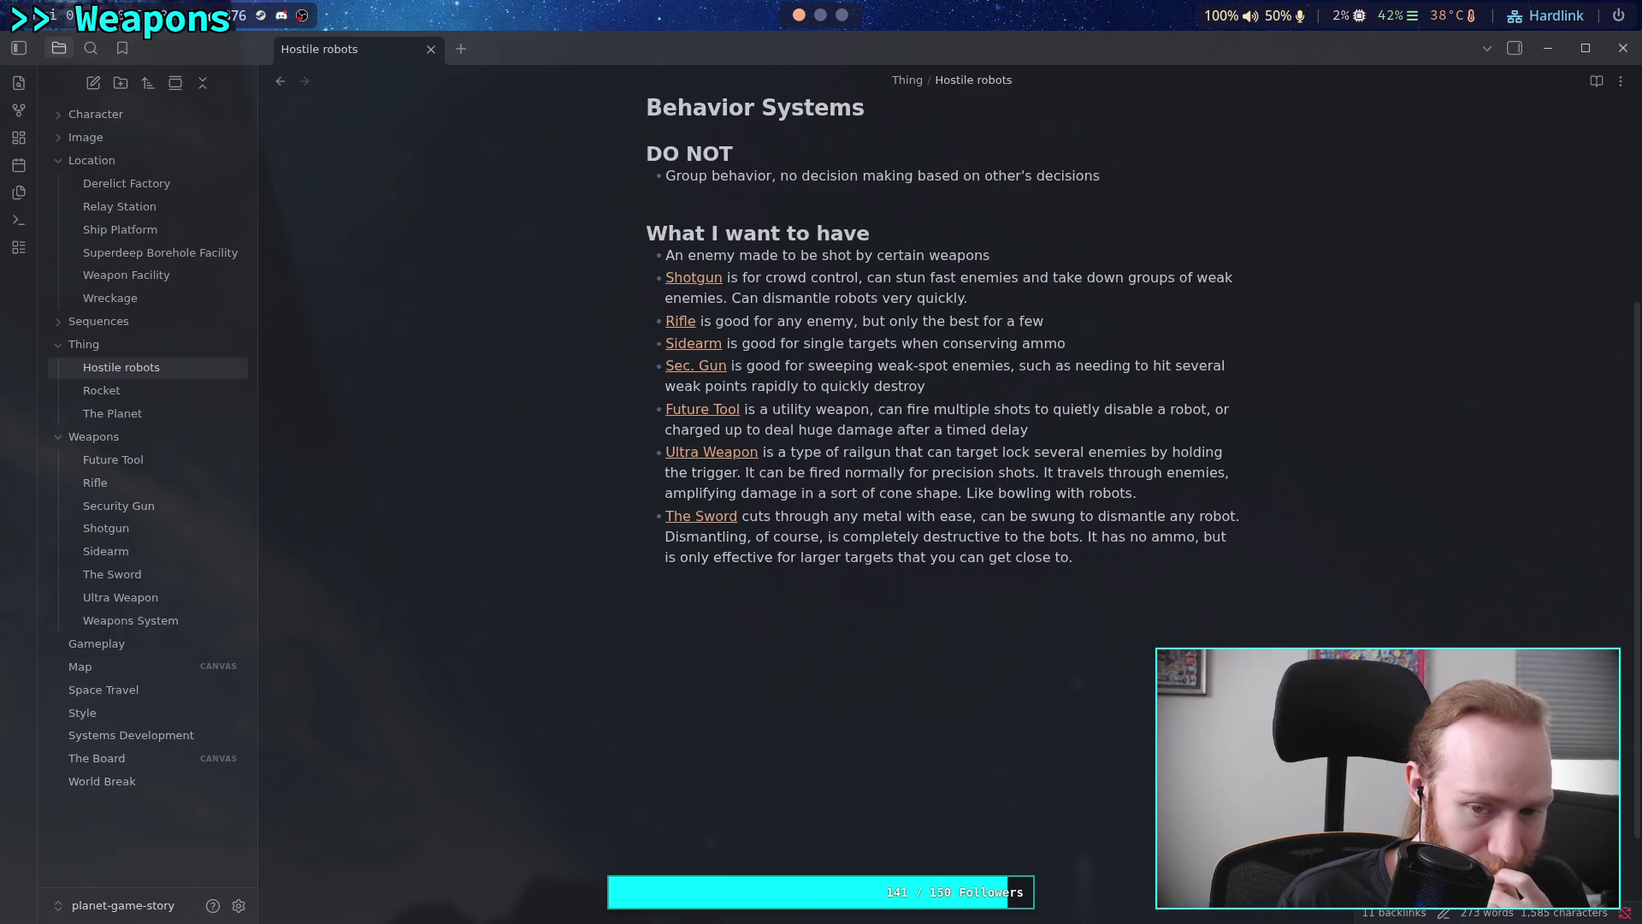
key("Return")
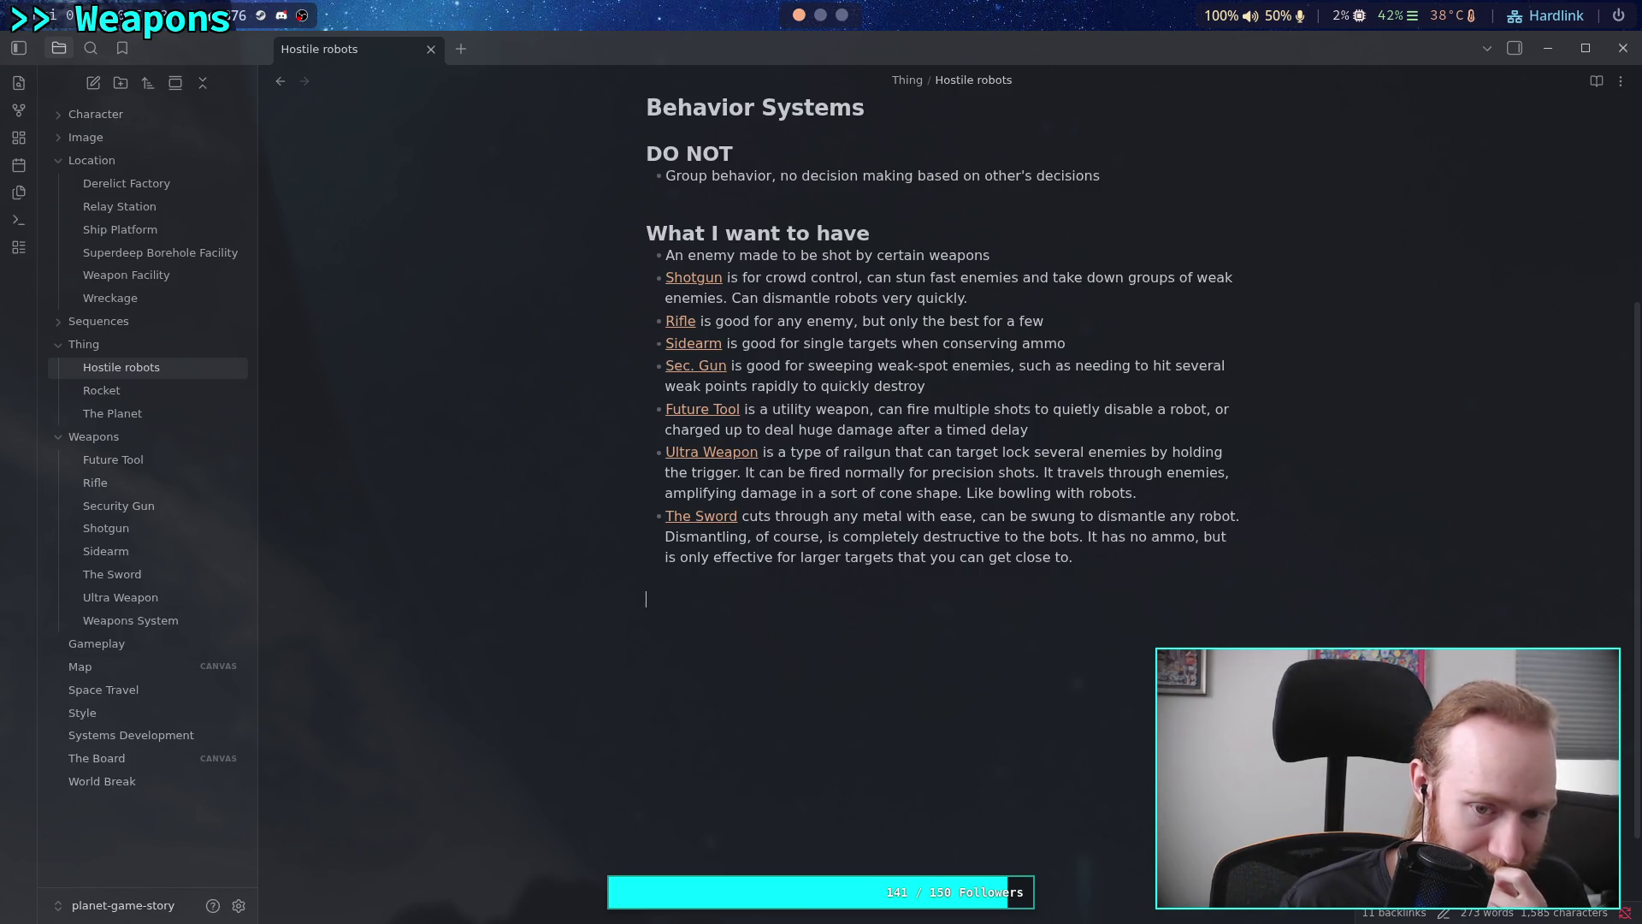
key("BackSpace")
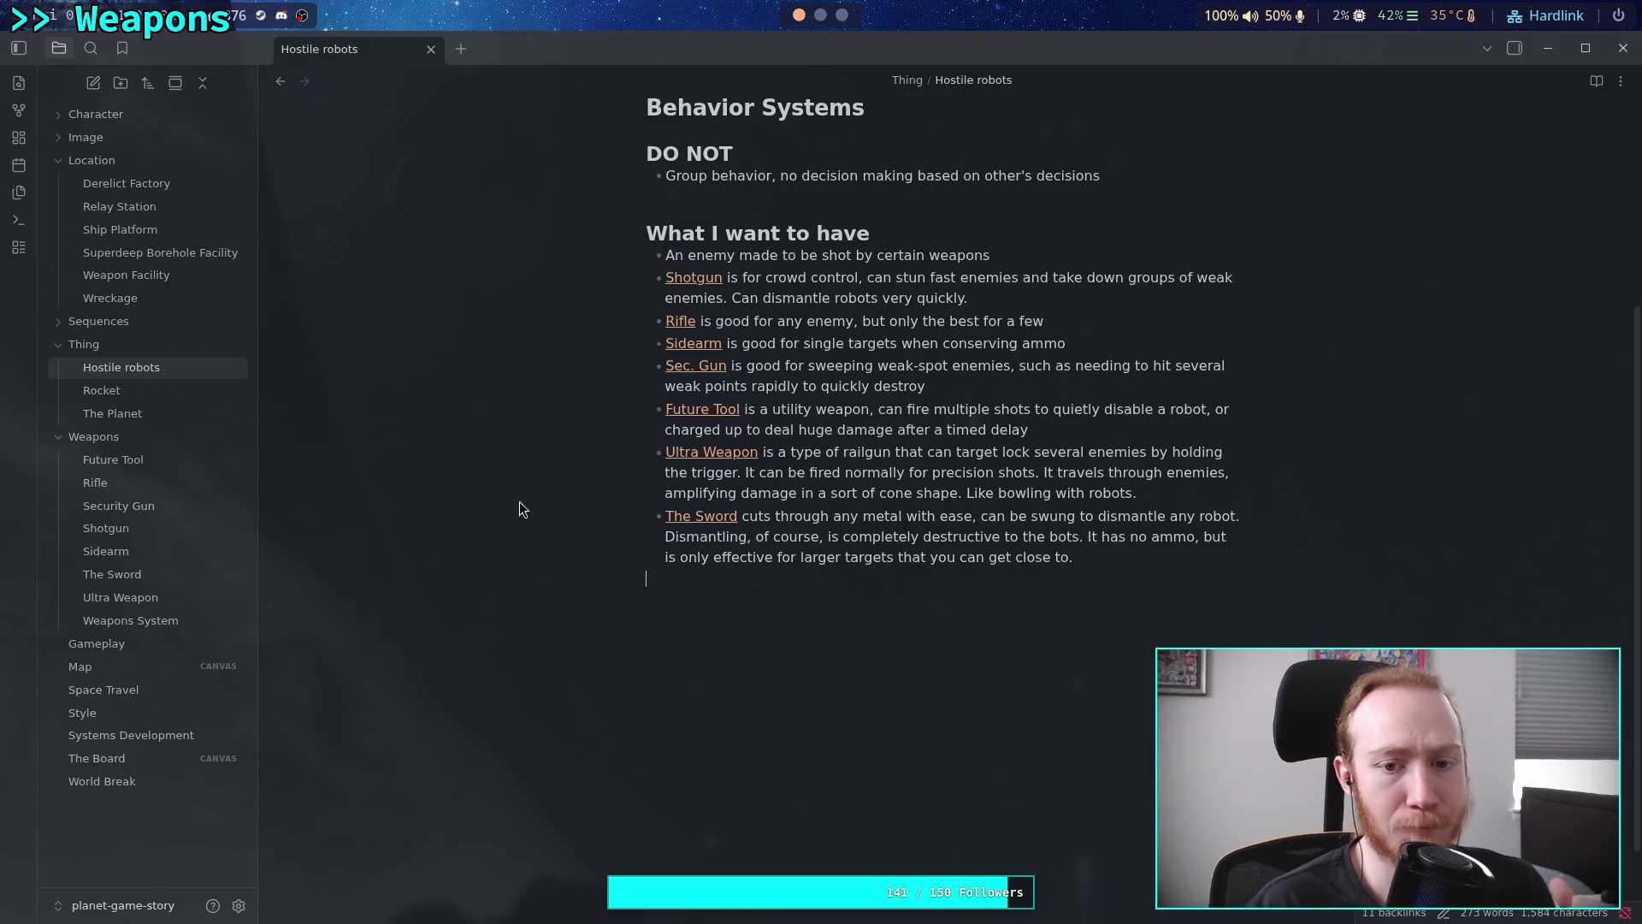
left_click(157, 628)
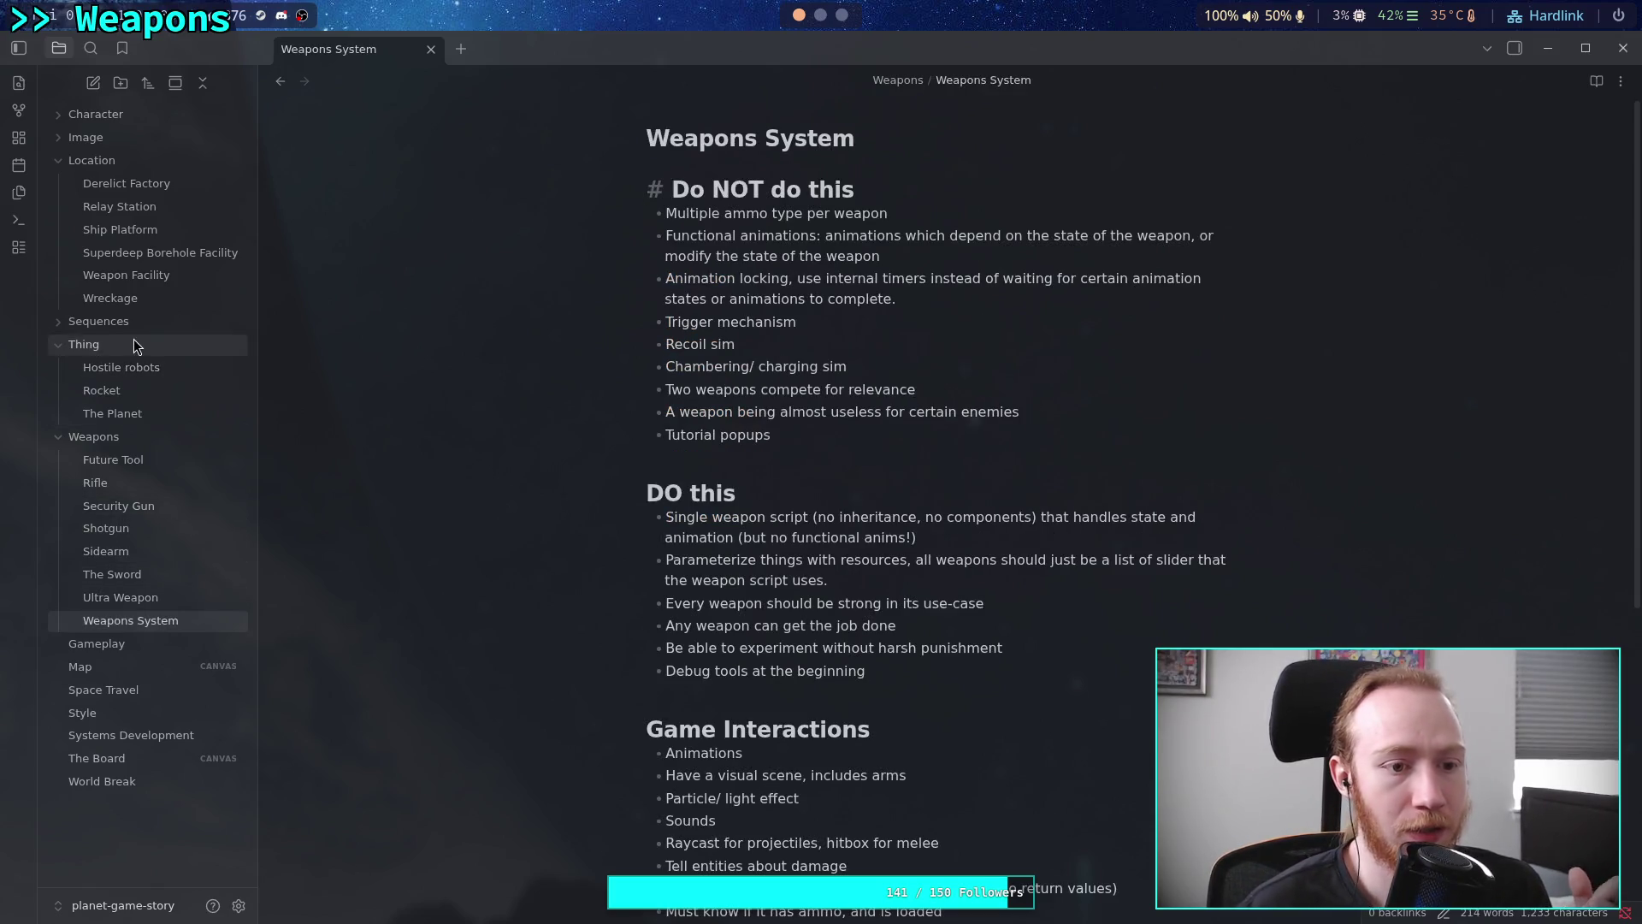
left_click(185, 366)
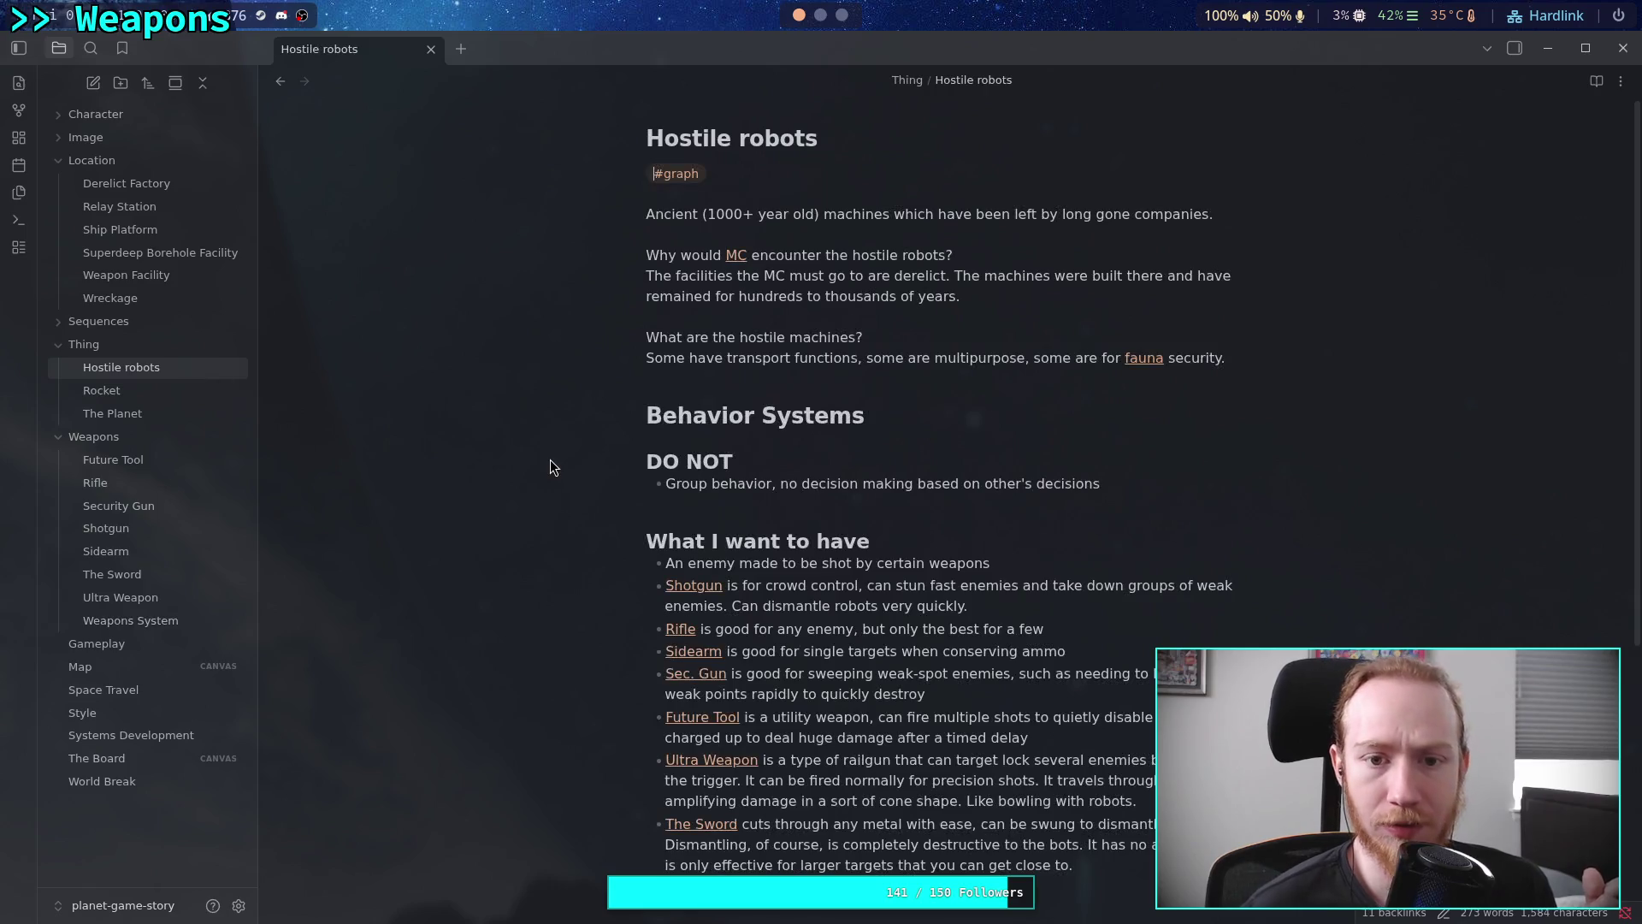
Cut the weapon bullets from Shotgun to The Sword and switch to the Weapons System note
scroll(550, 460, "down", 5)
scroll(1075, 630, "up", 1)
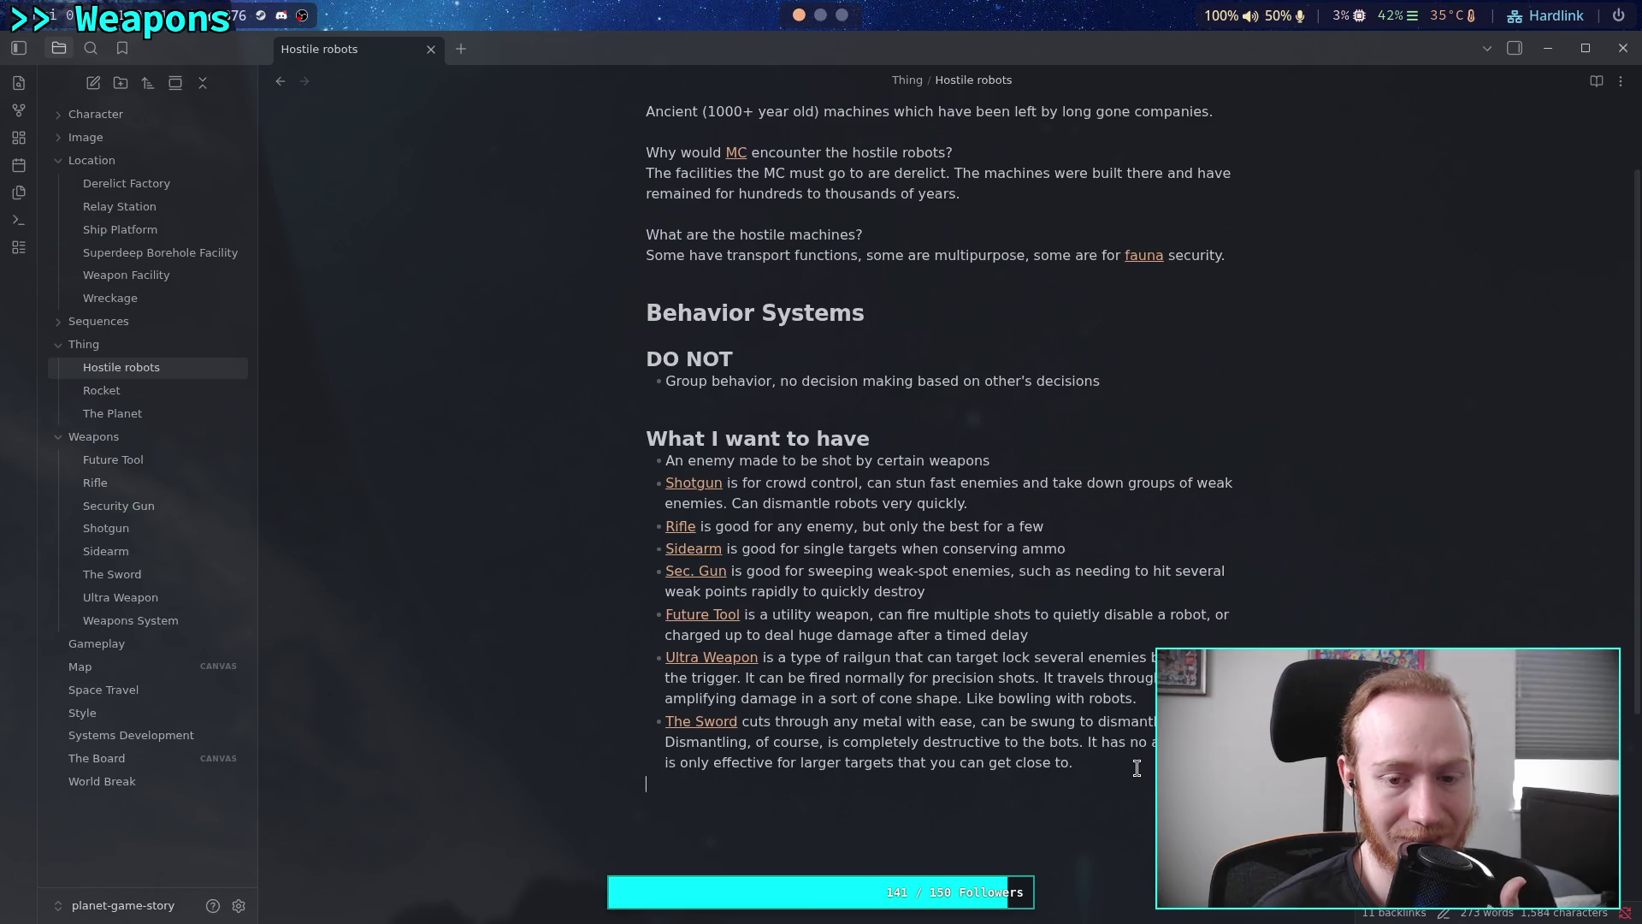
mouse_move(1137, 767)
left_mouse_down()
mouse_move(655, 723)
mouse_move(557, 477)
left_mouse_up()
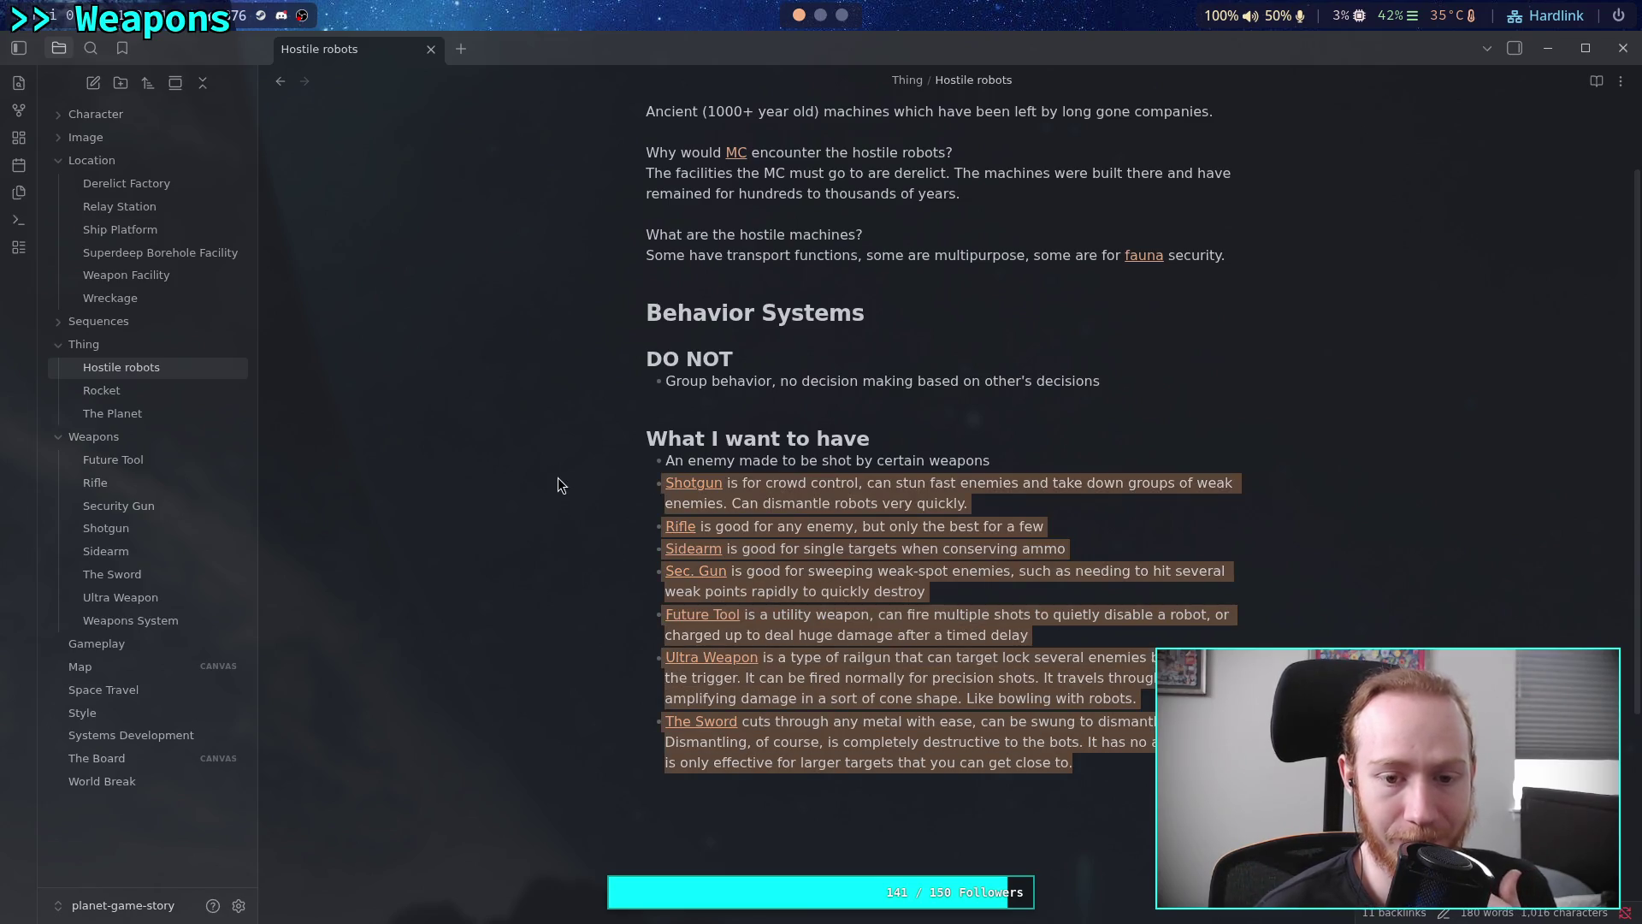
right_click(756, 492)
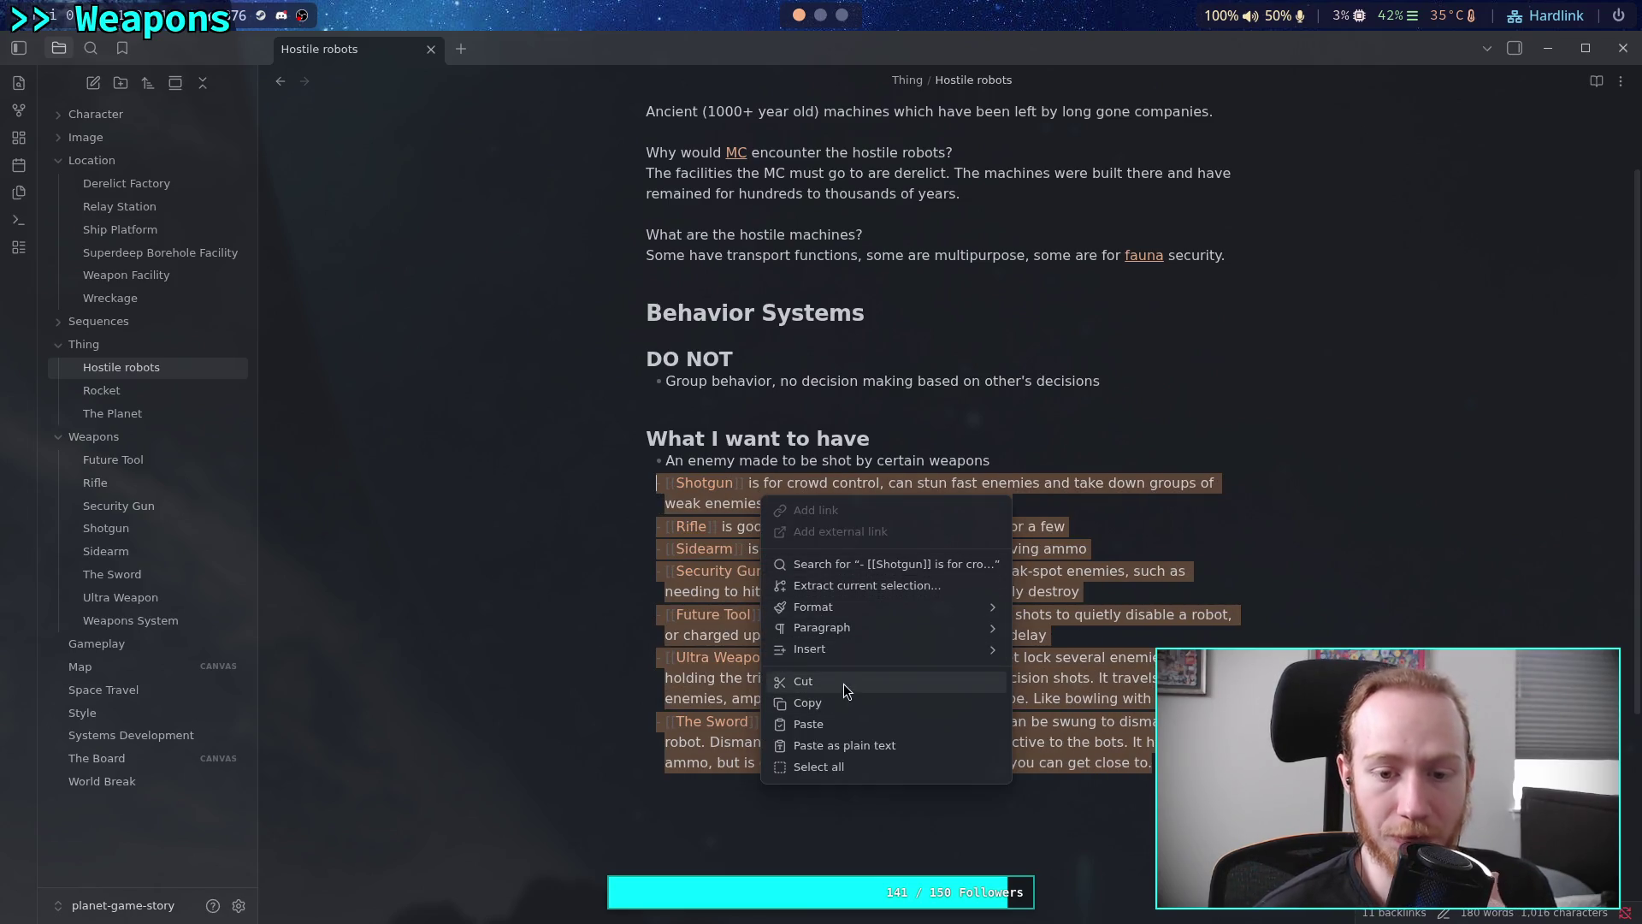
left_click(844, 684)
left_click(171, 620)
scroll(343, 626, "down", 5)
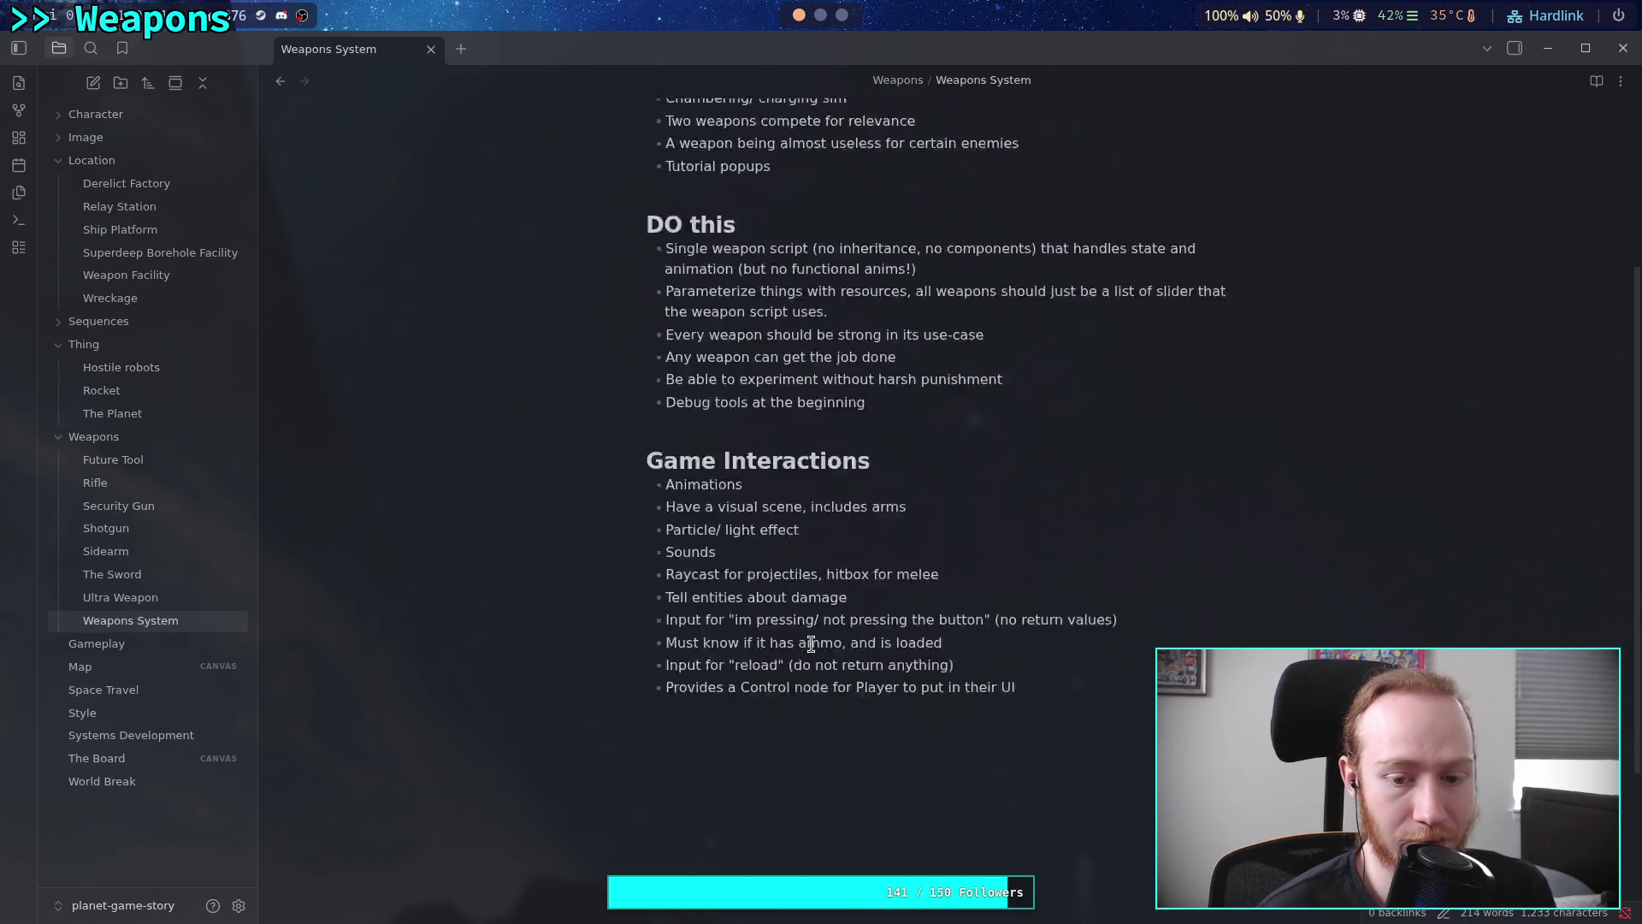
Paste the weapon bullets below Game Interactions under a new 'What I want' heading
key("ctrl+v")
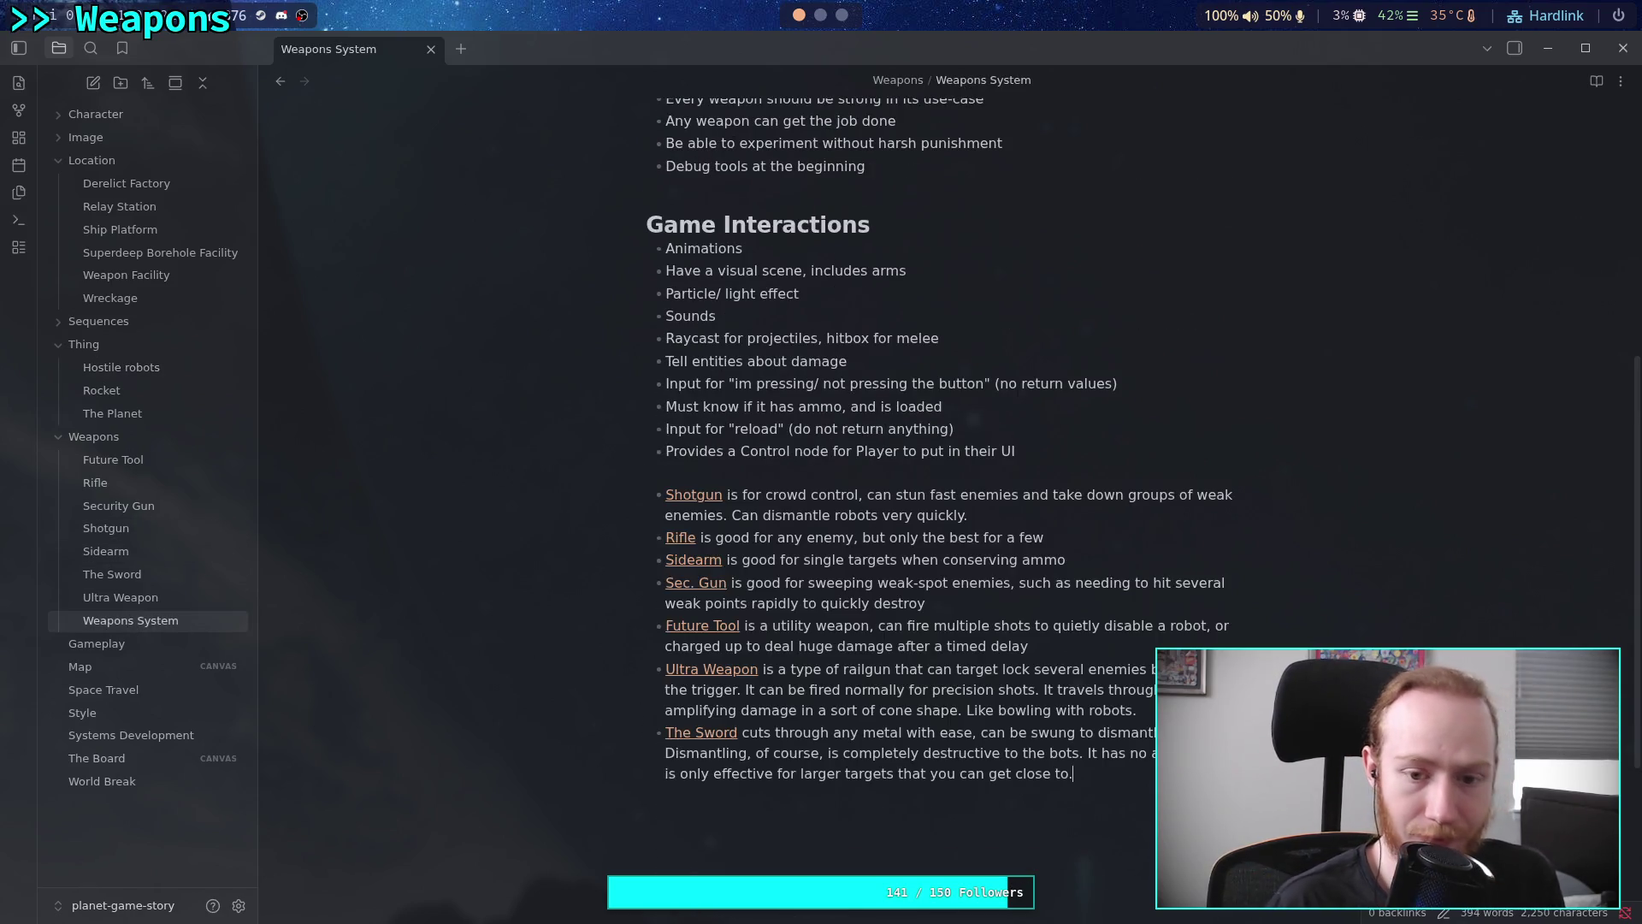
key("Return")
type("# h")
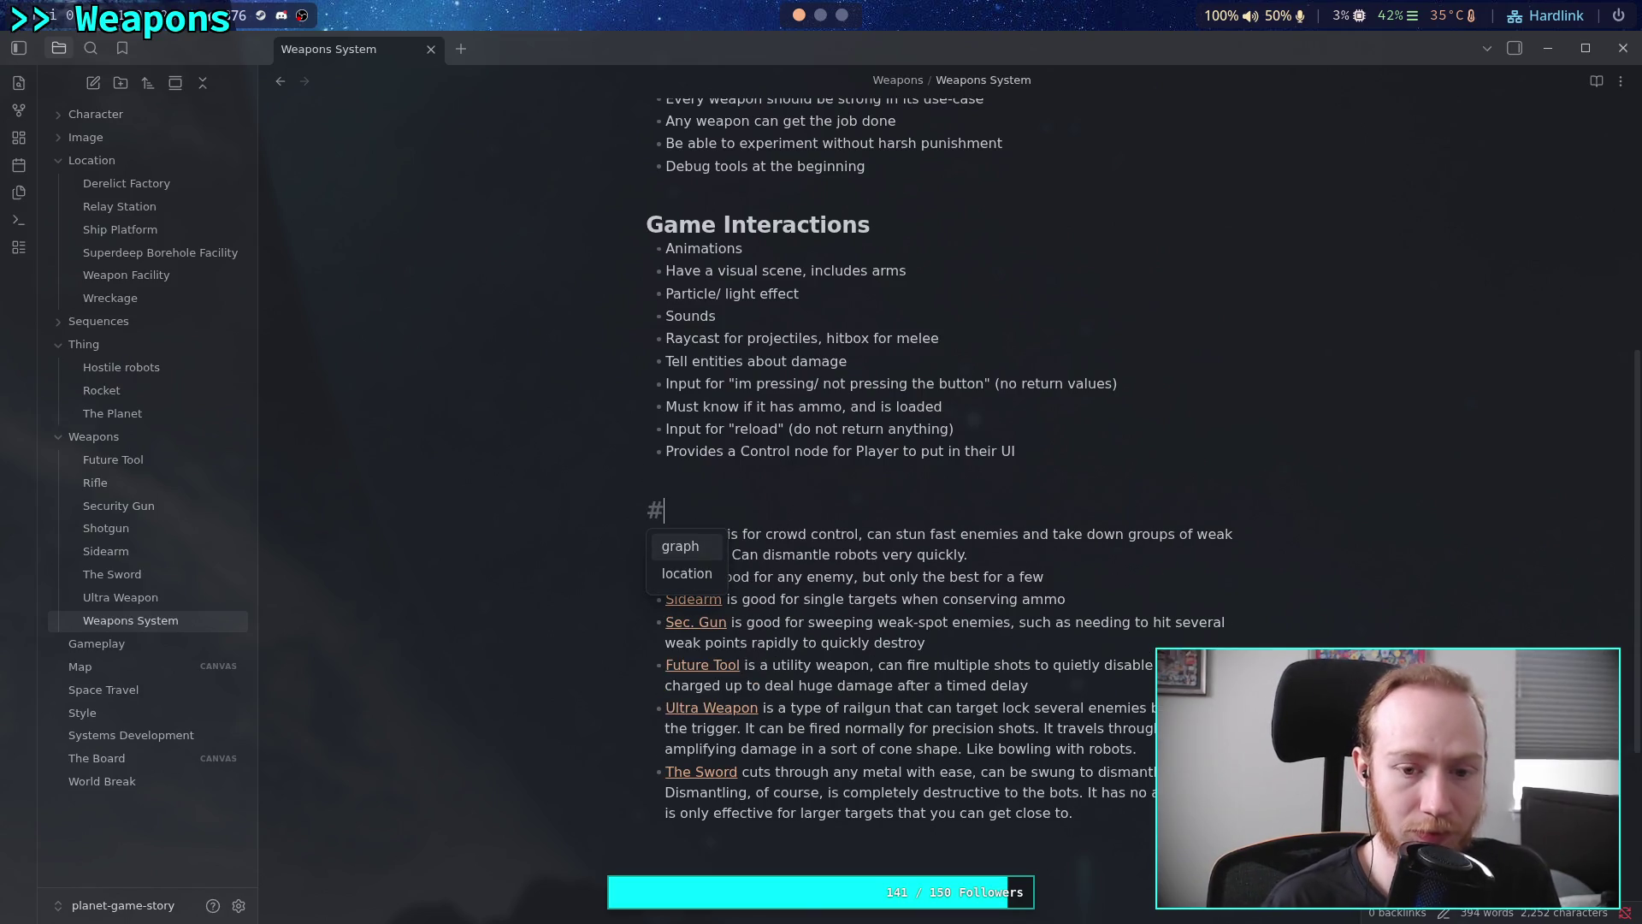
key("BackSpace")
type("What ")
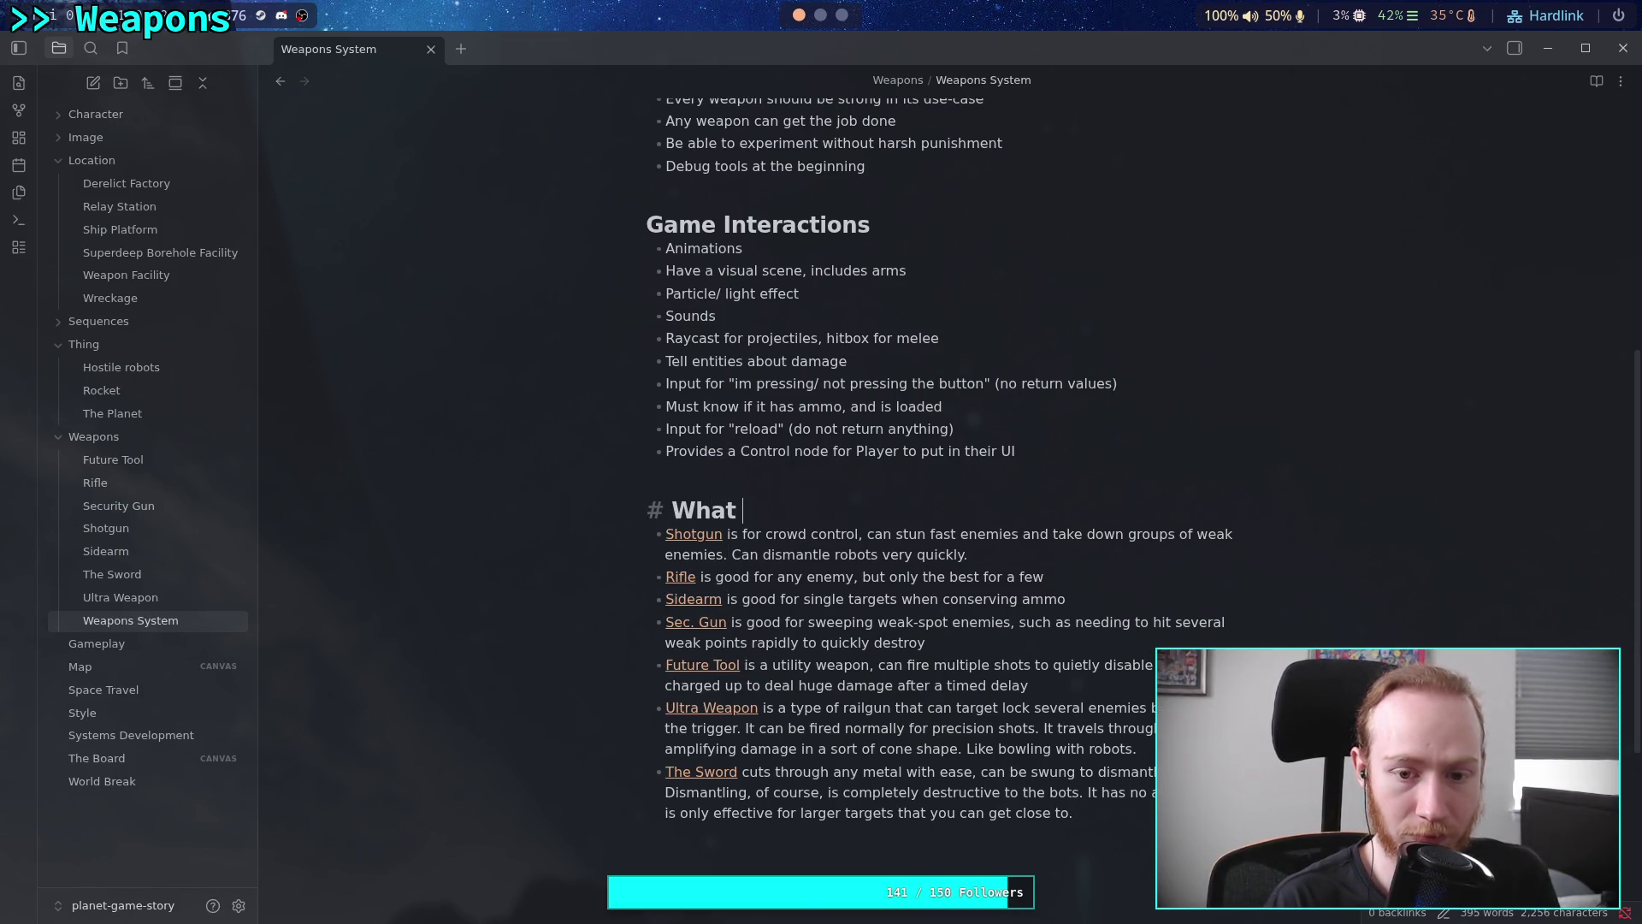
type("I want")
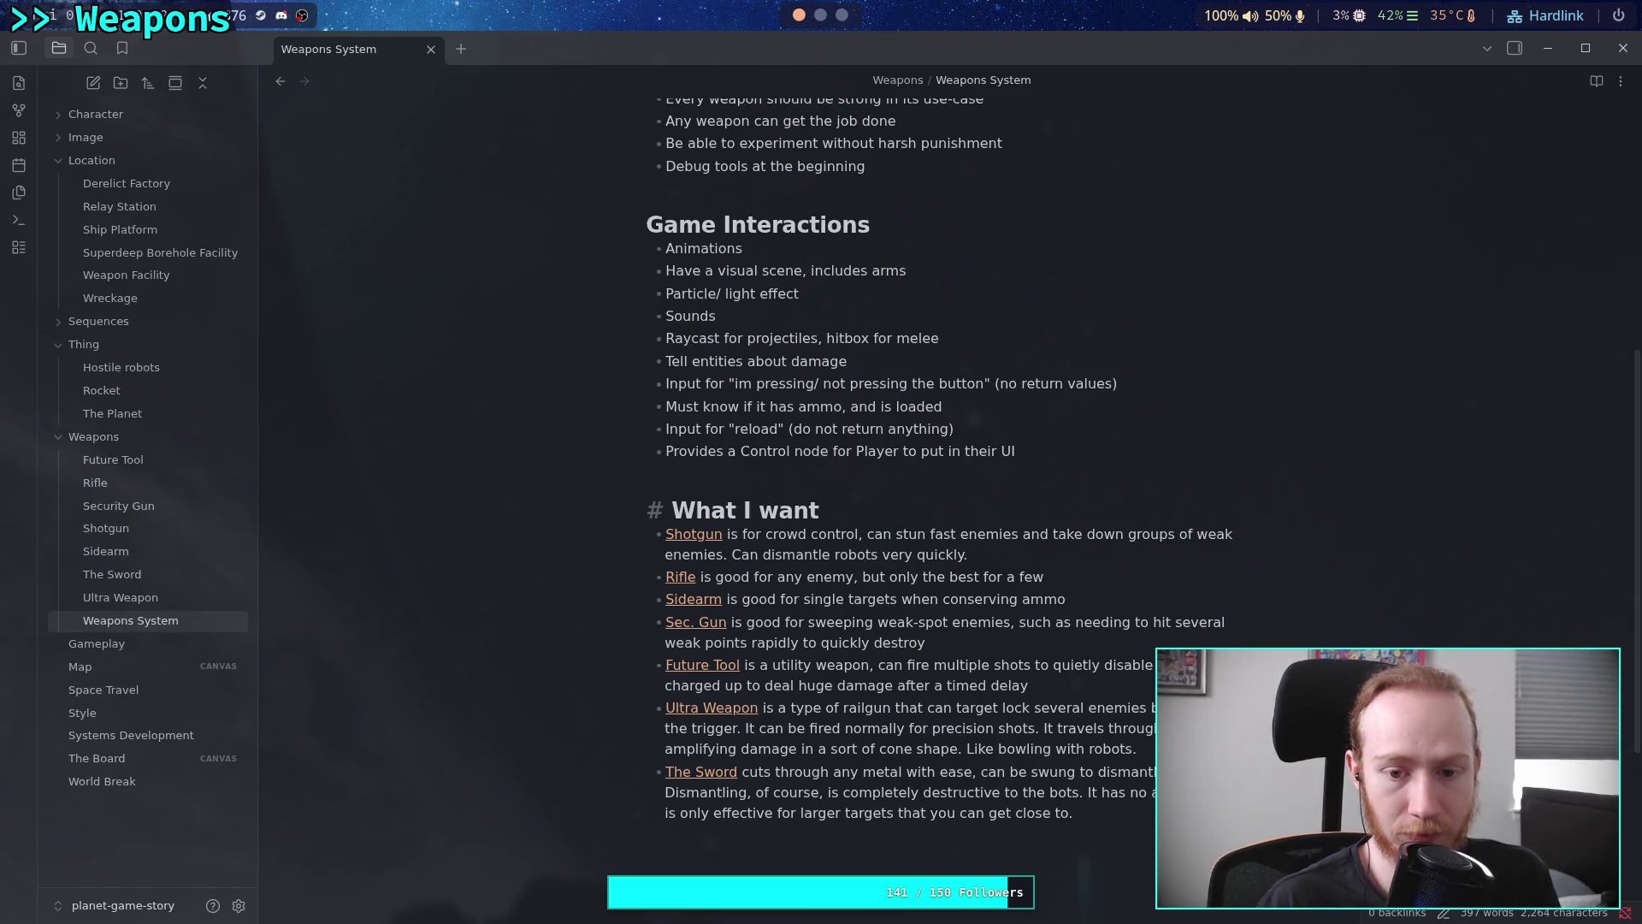
left_click(845, 575)
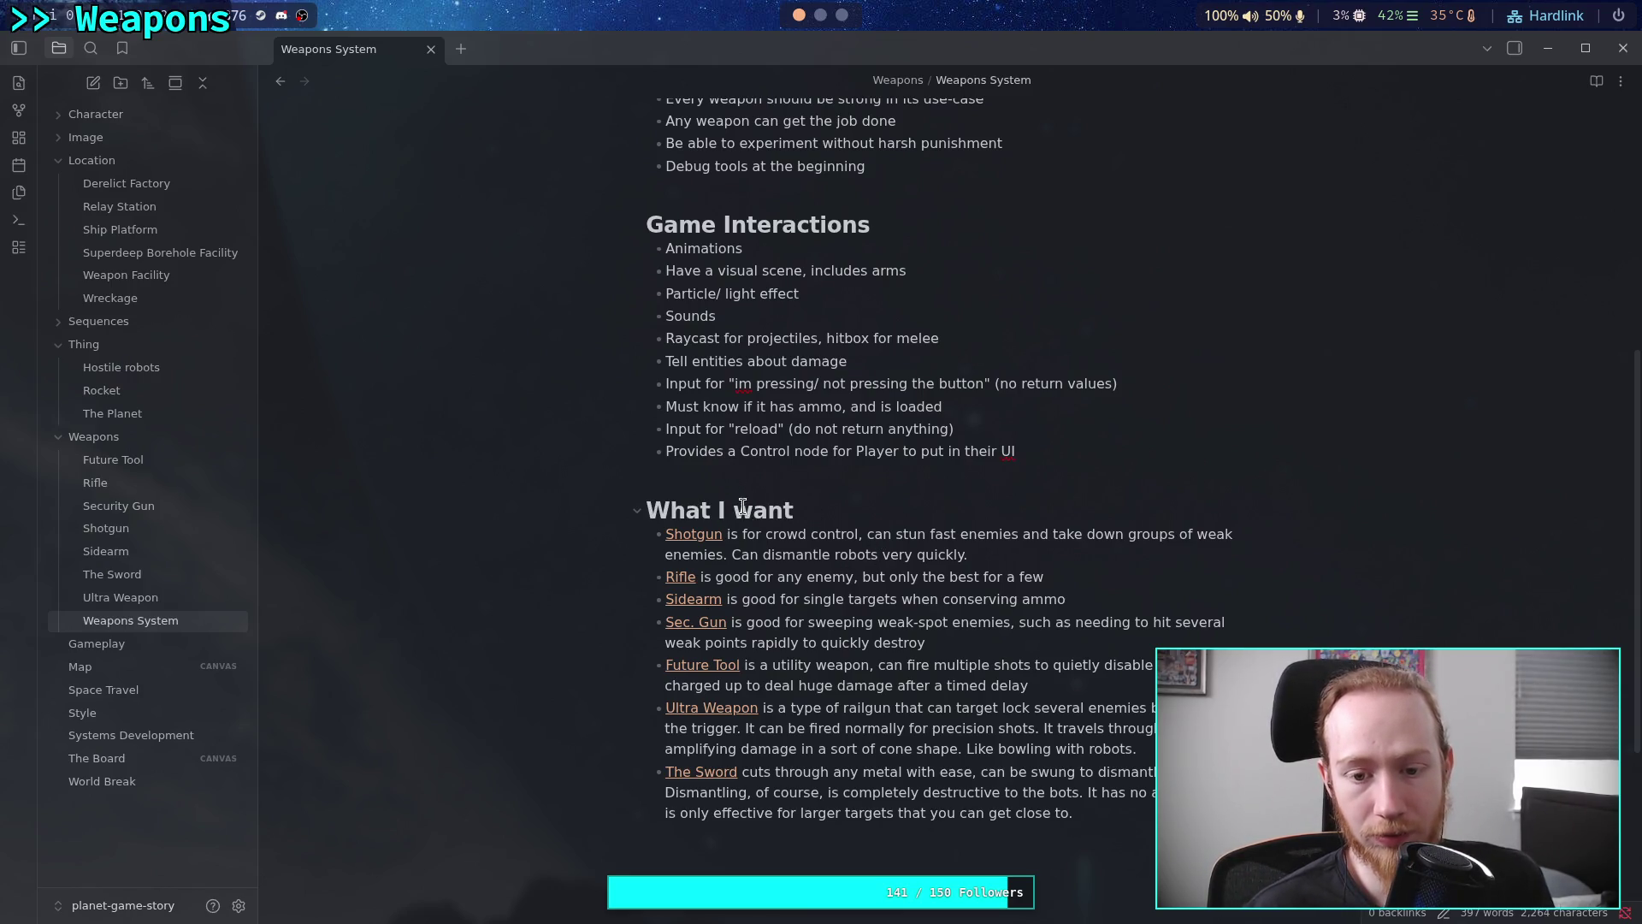
Rename the heading to 'Want This' and return to the Hostile robots note
left_click_drag(742, 506, 650, 509)
key("BackSpace")
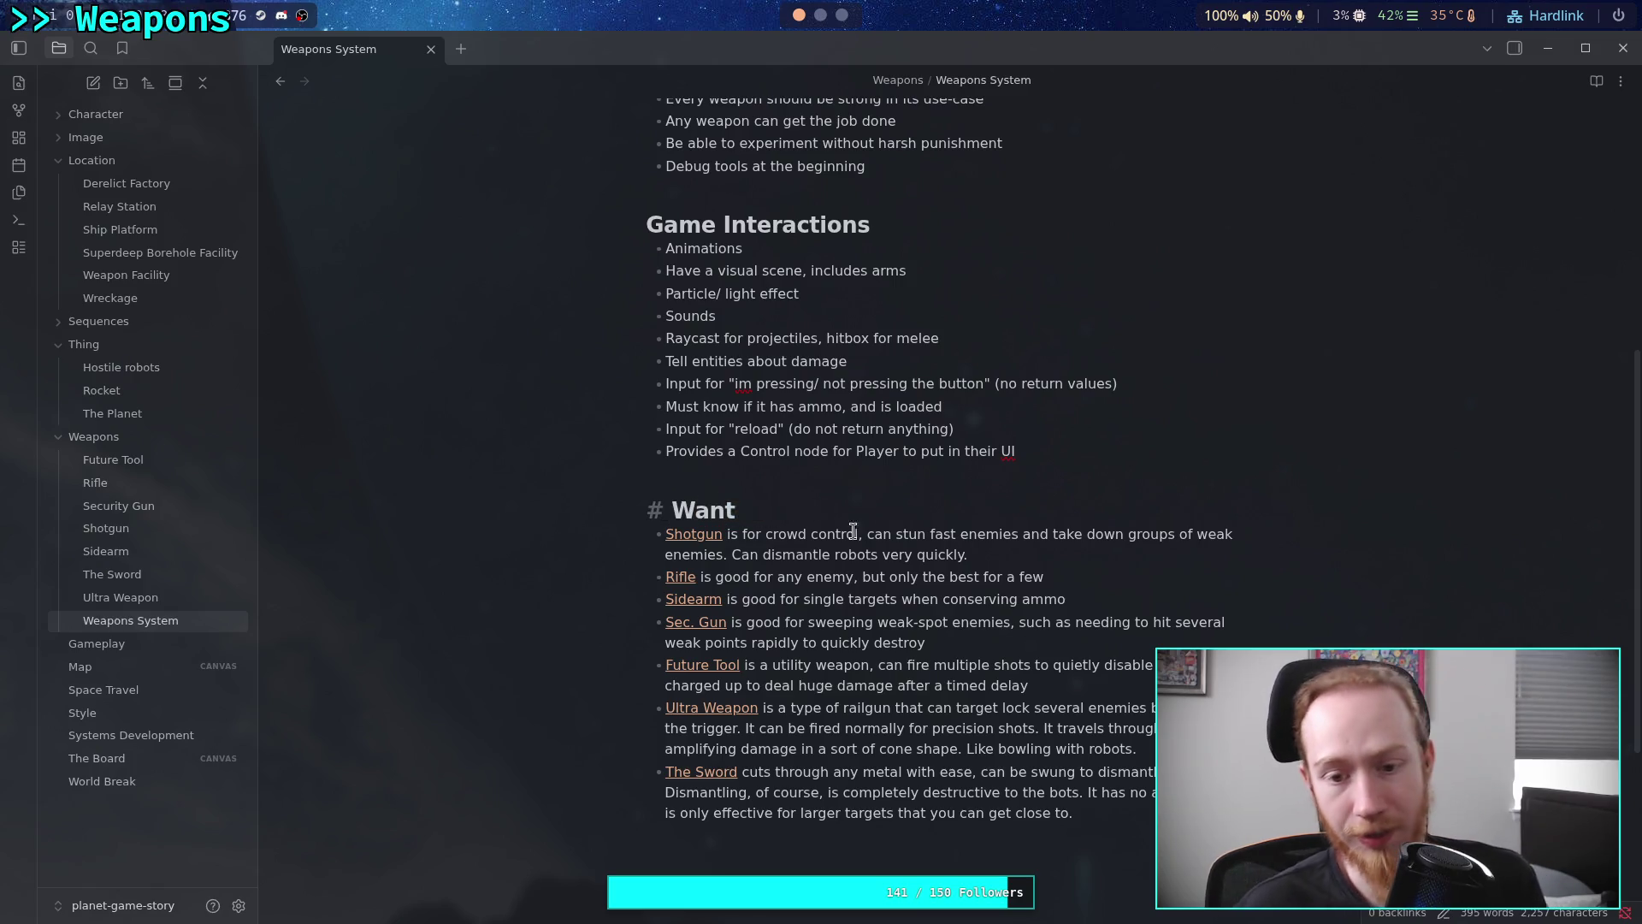
left_click(909, 505)
type("This")
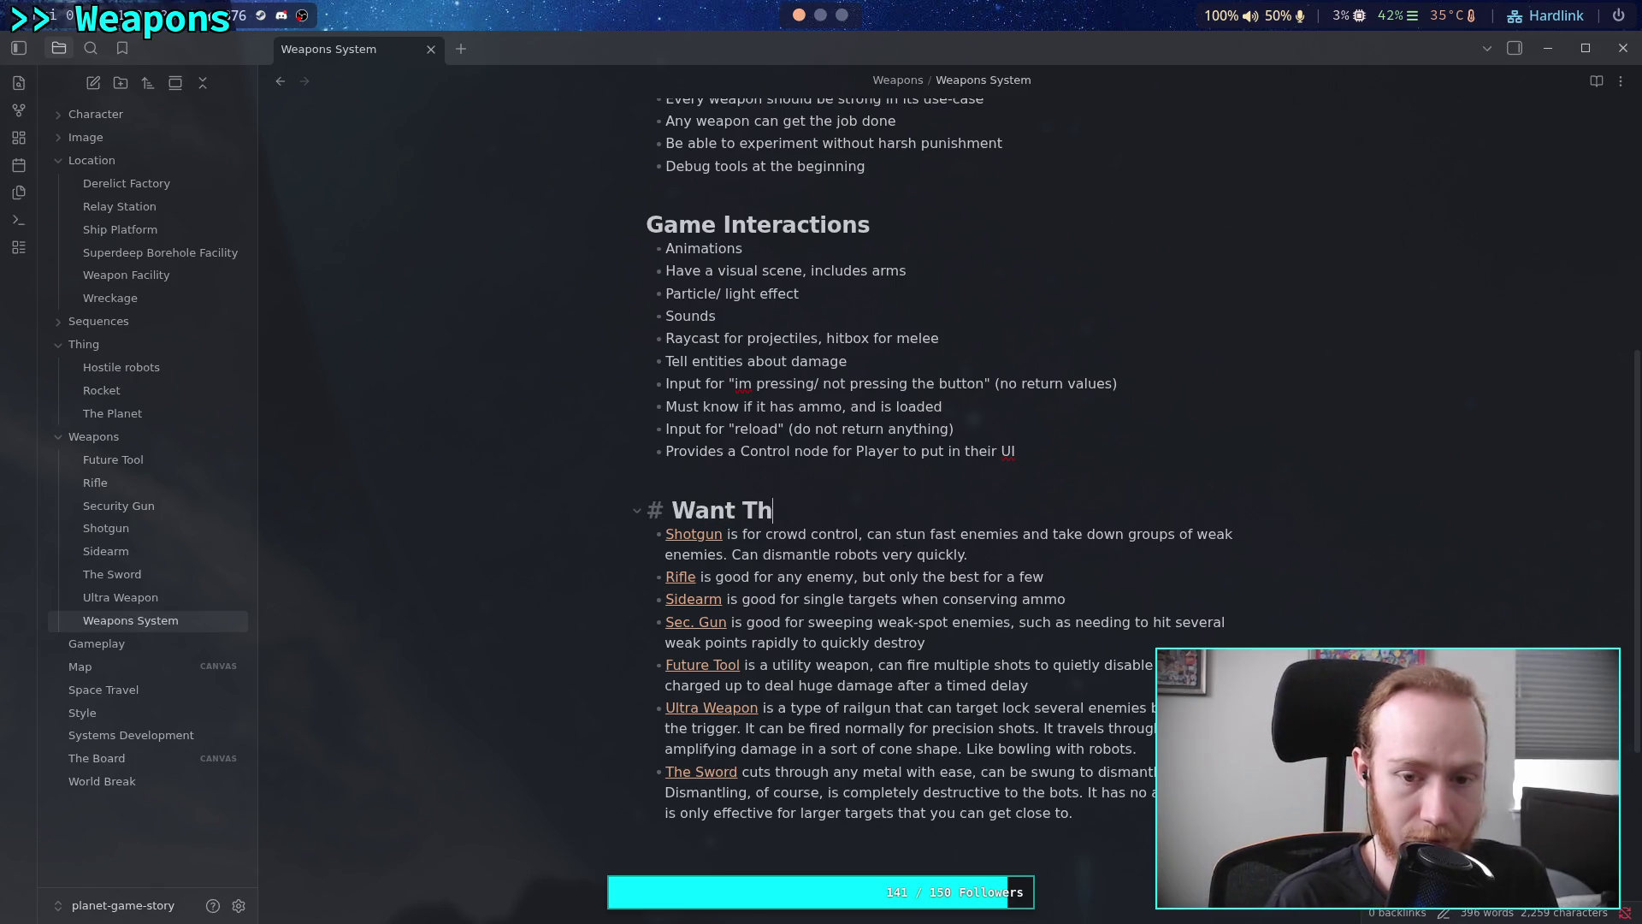
left_click(927, 475)
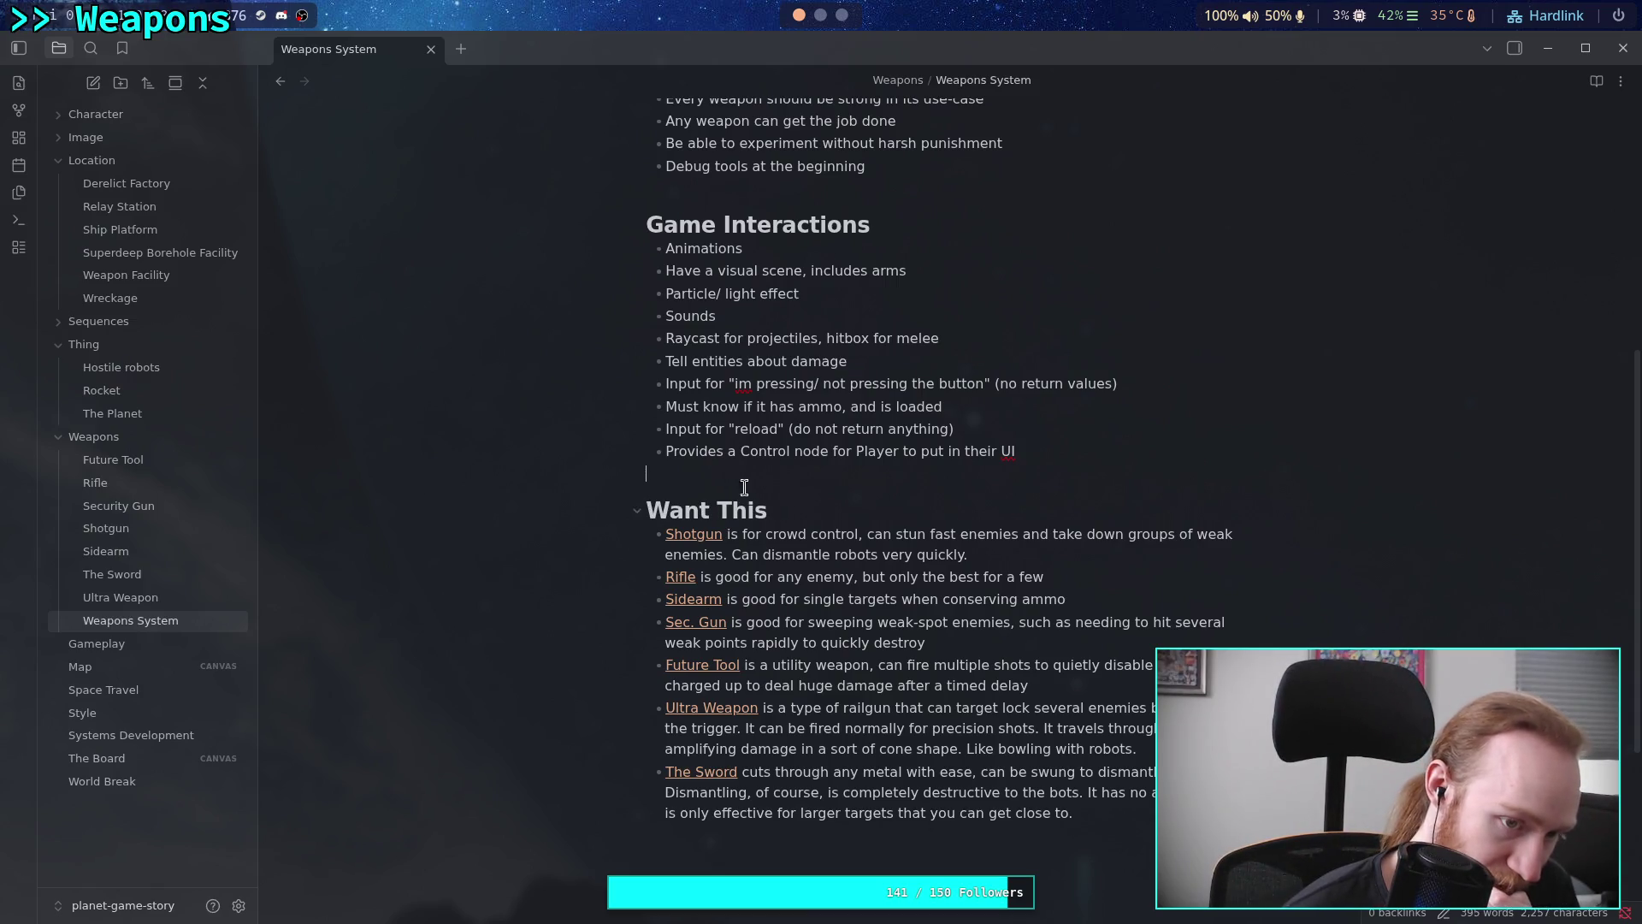
left_click(168, 369)
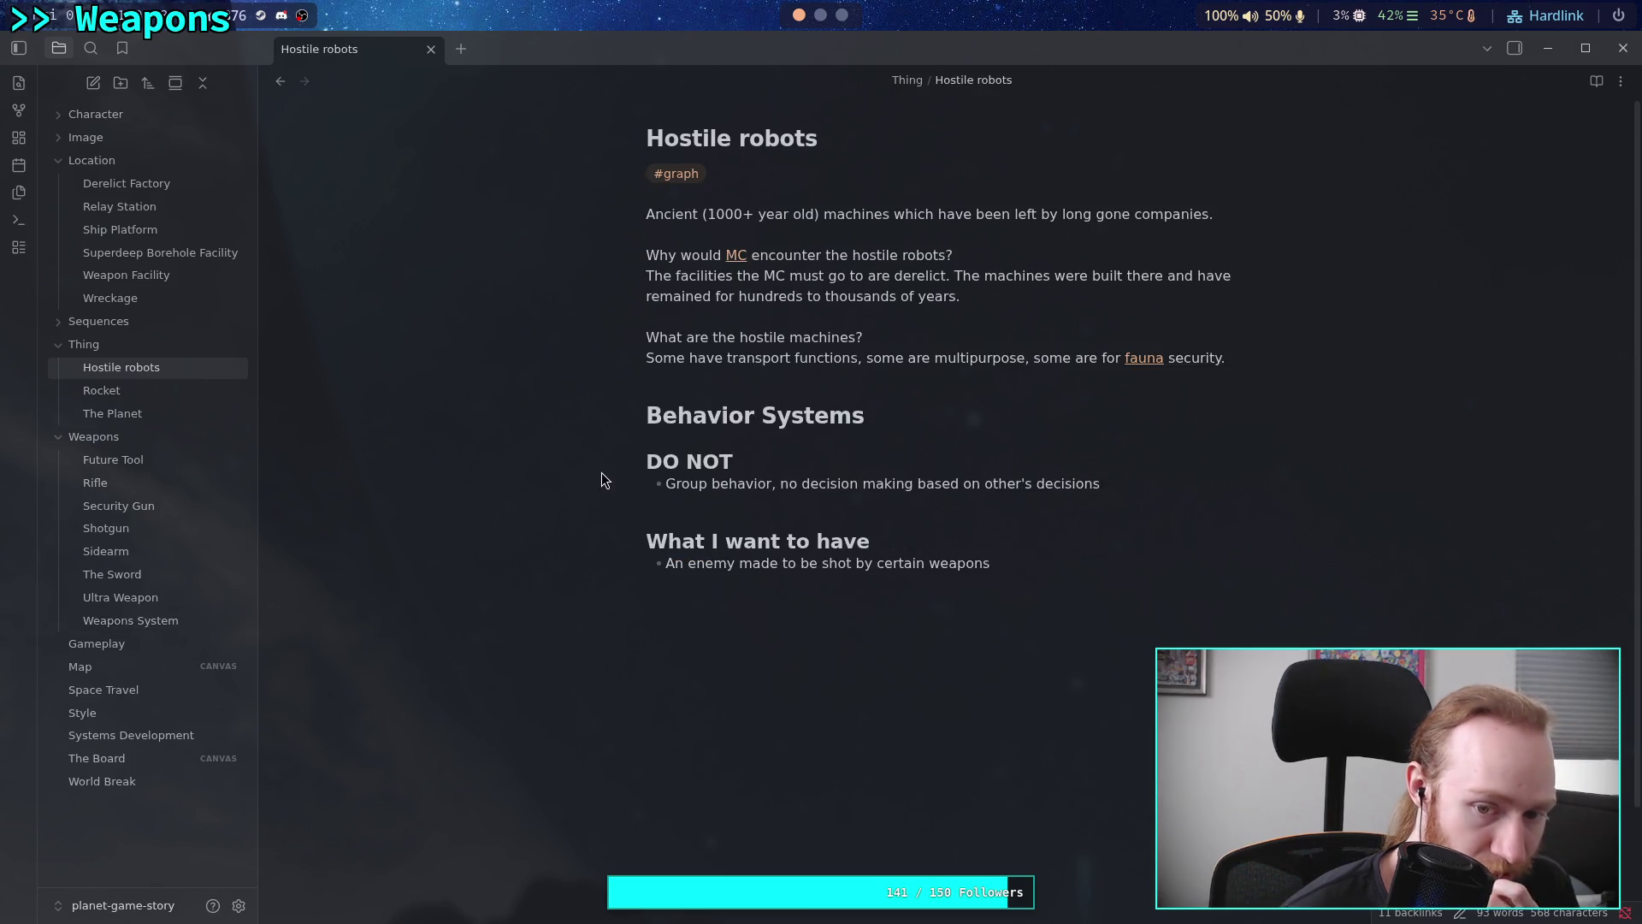
Add an empty bullet after 'An enemy made to be shot by certain weapons'
left_click(1013, 561)
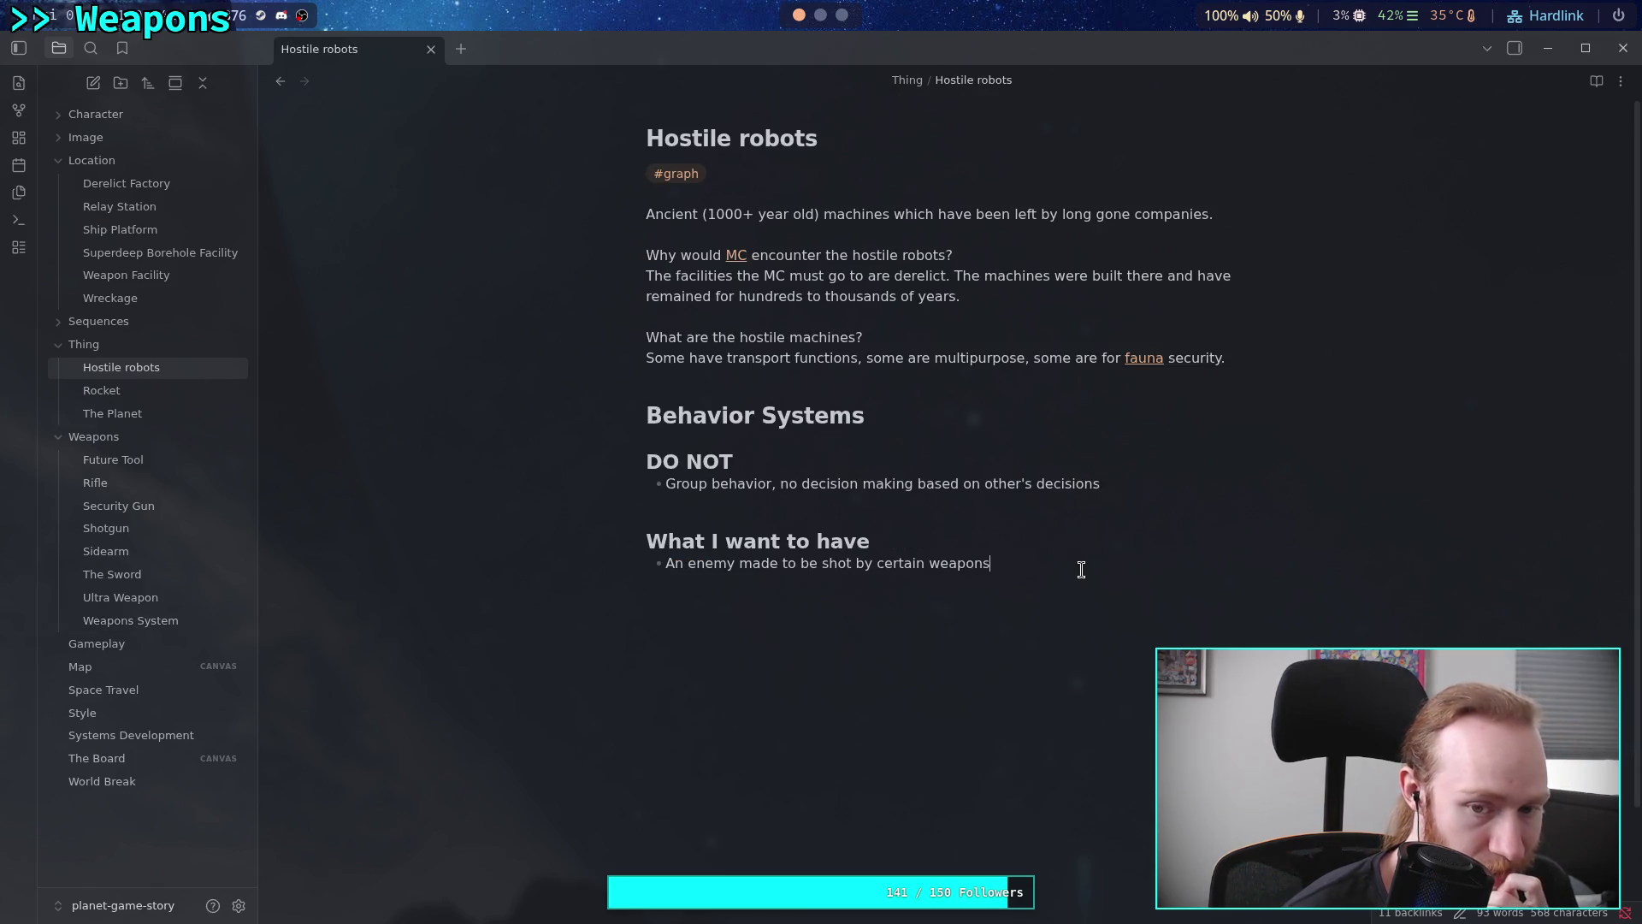
key("Return")
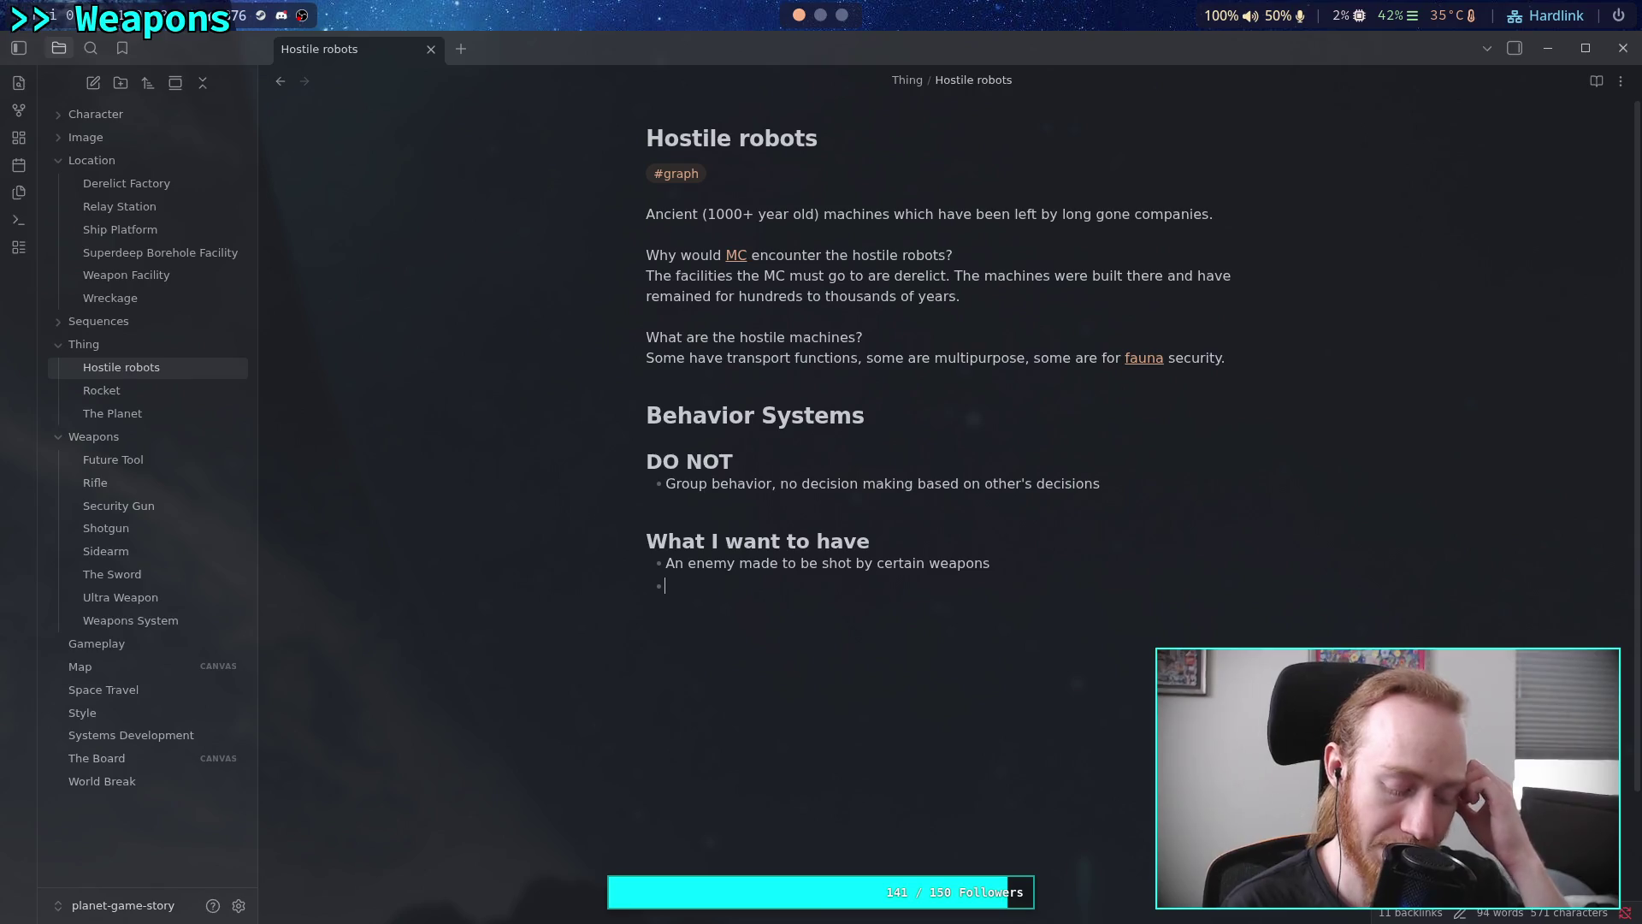
Write the bullet 'Bipedal Security Bots that use human tools and weapons to fight you. They can' and start a new bullet
type("Humano")
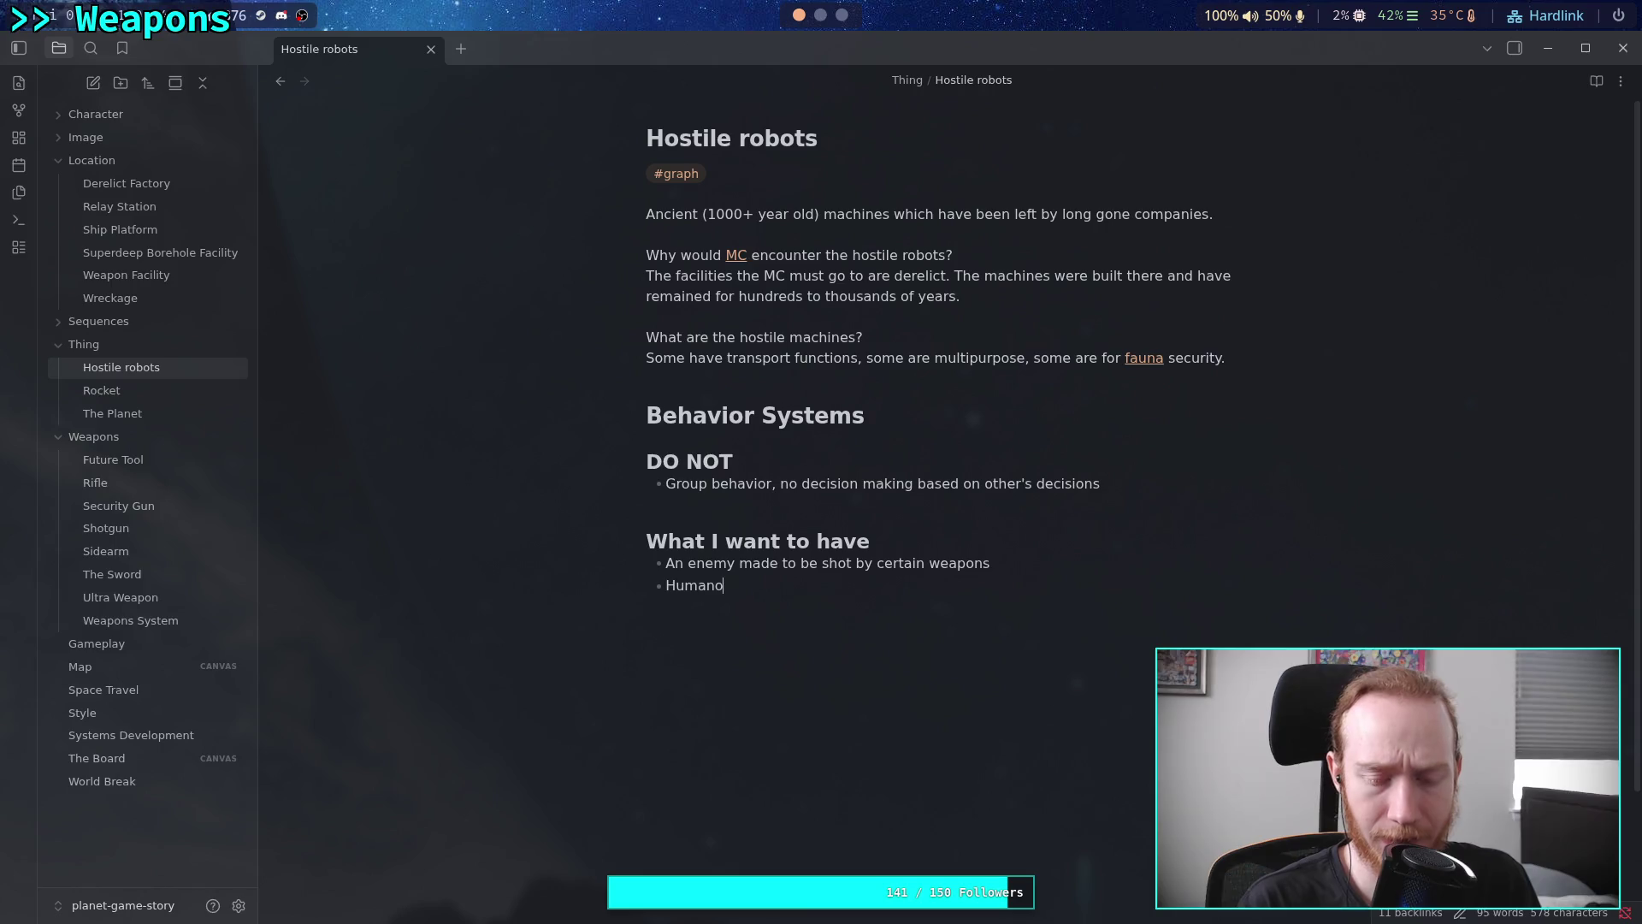
key("BackSpace")
key("BackSpace")
key("BackSpace")
type("Bi")
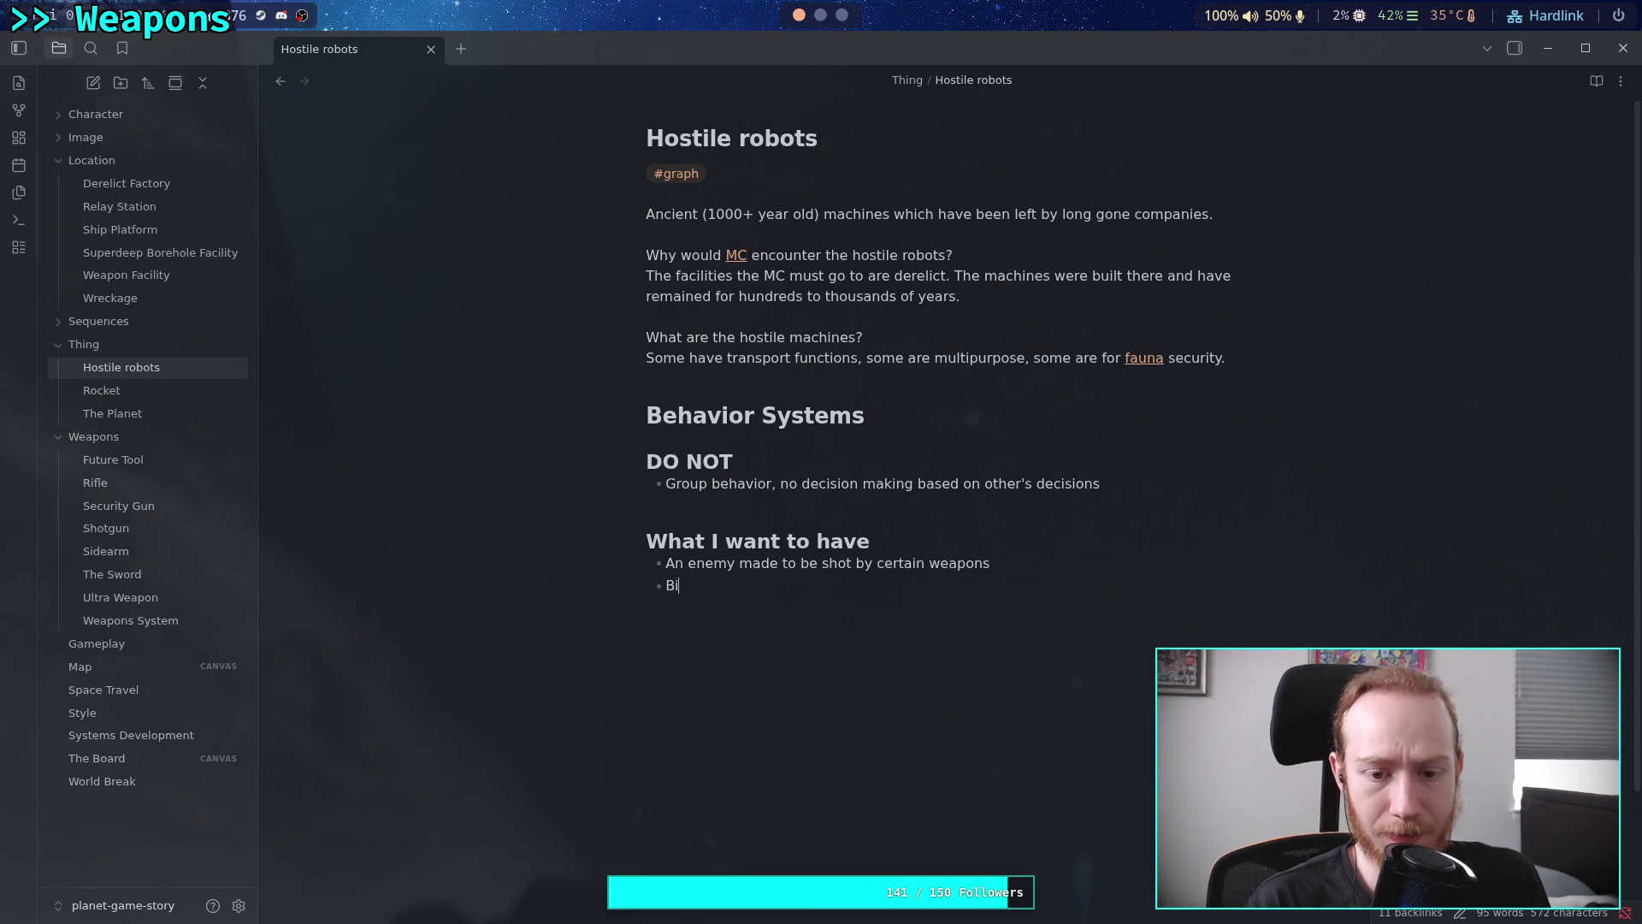
type("pedal [[")
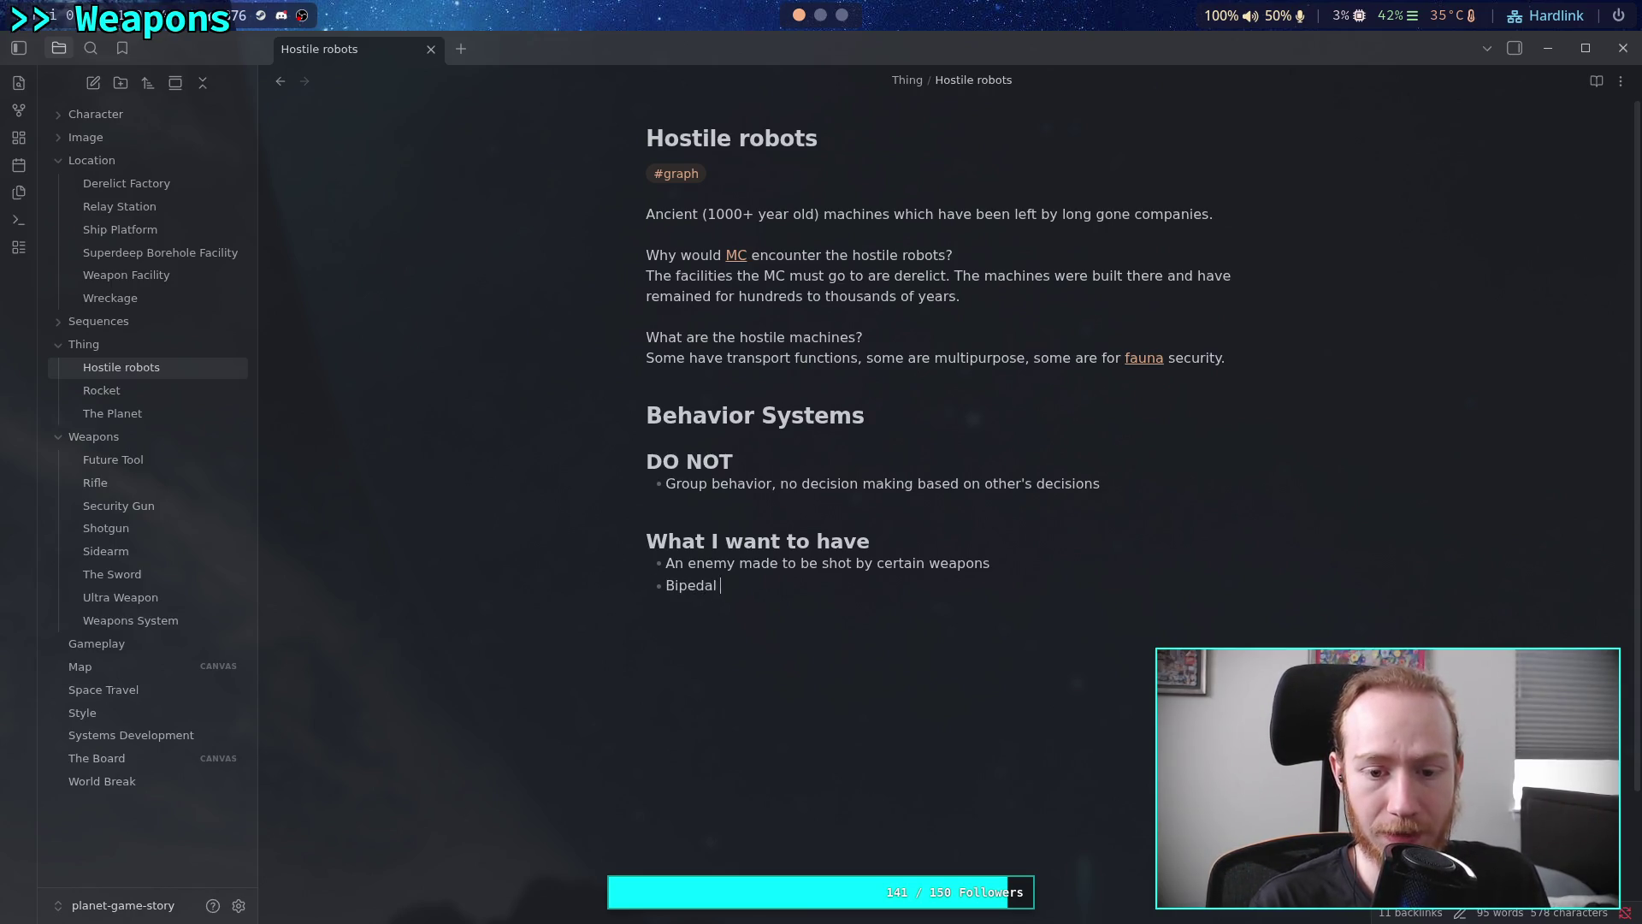
key("BackSpace")
key("BackSpace")
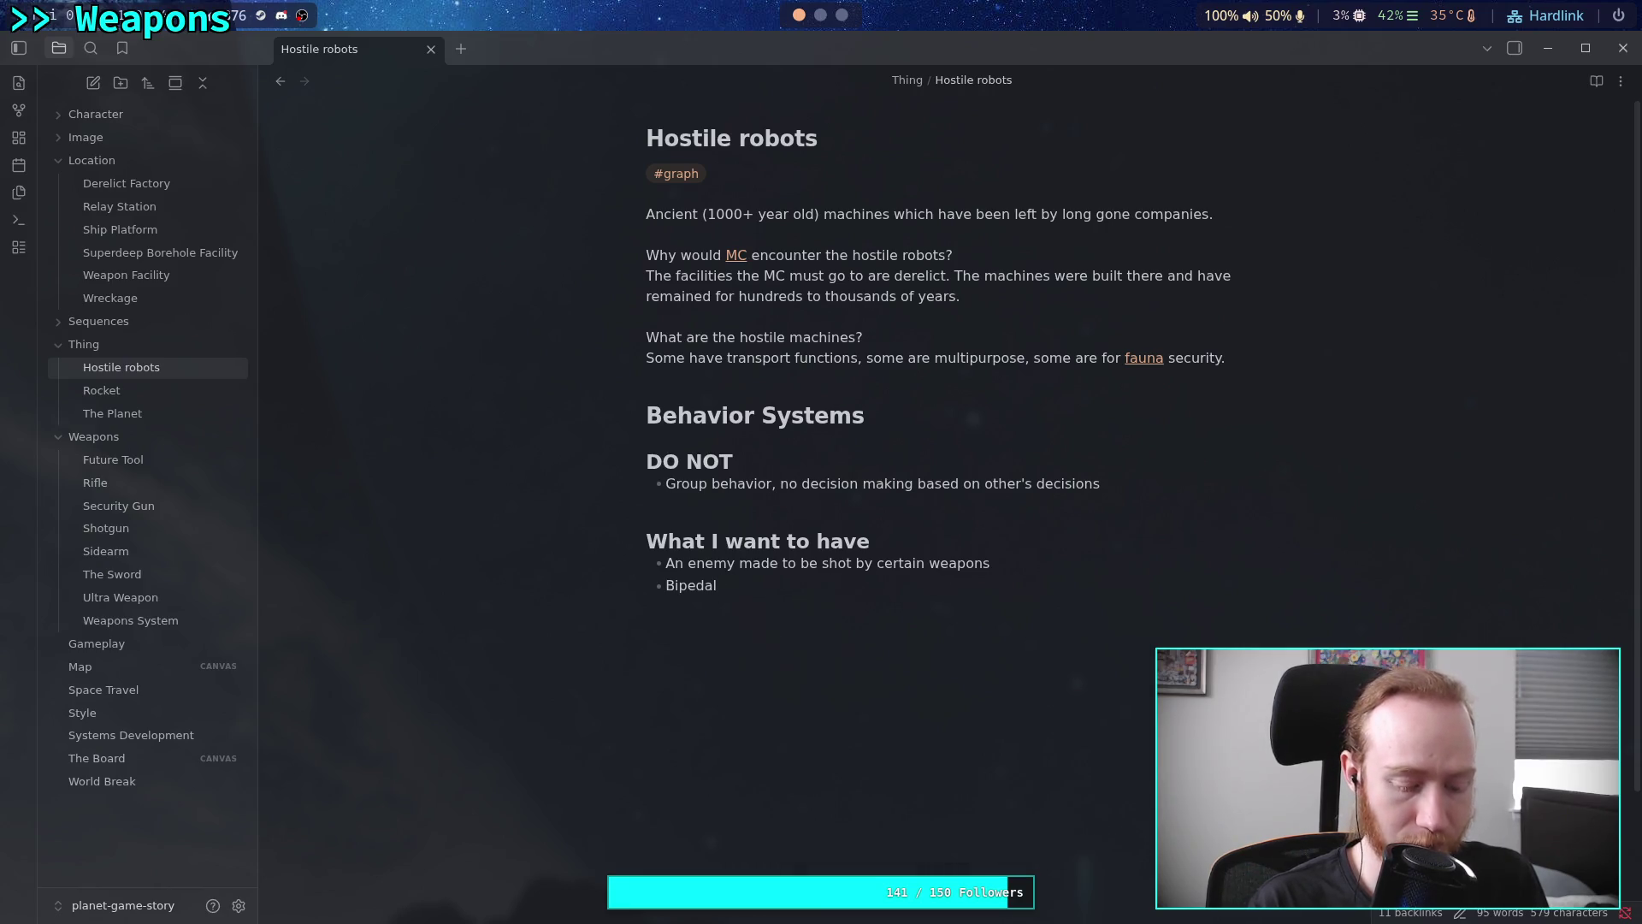
type(" Secur")
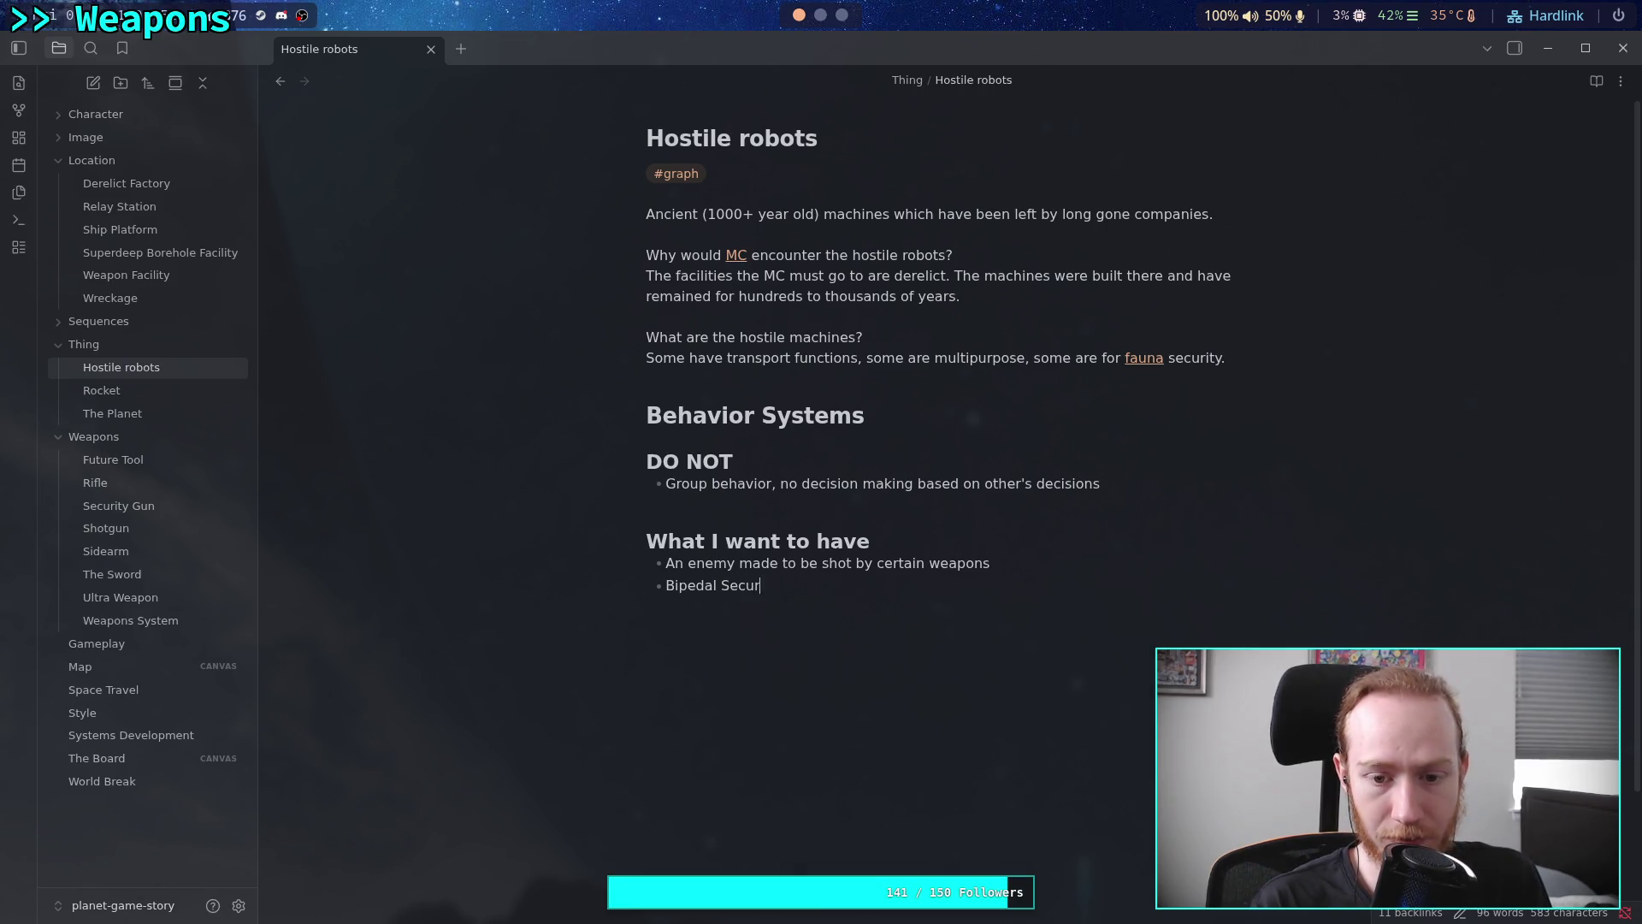
type("ity B")
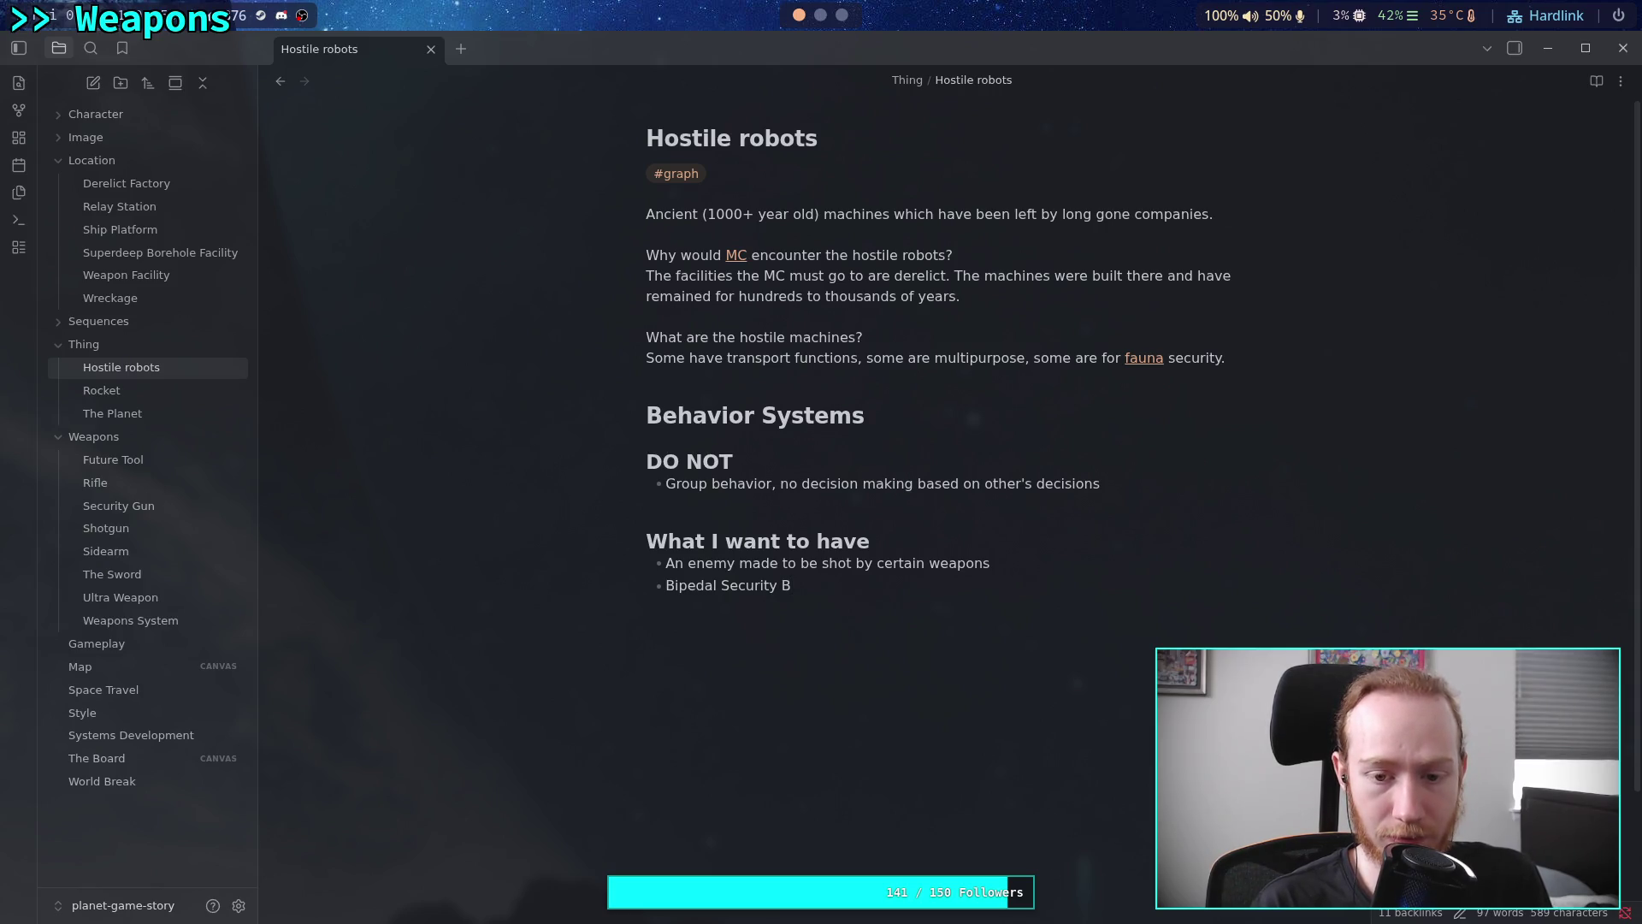
key("BackSpace")
type("Bots ")
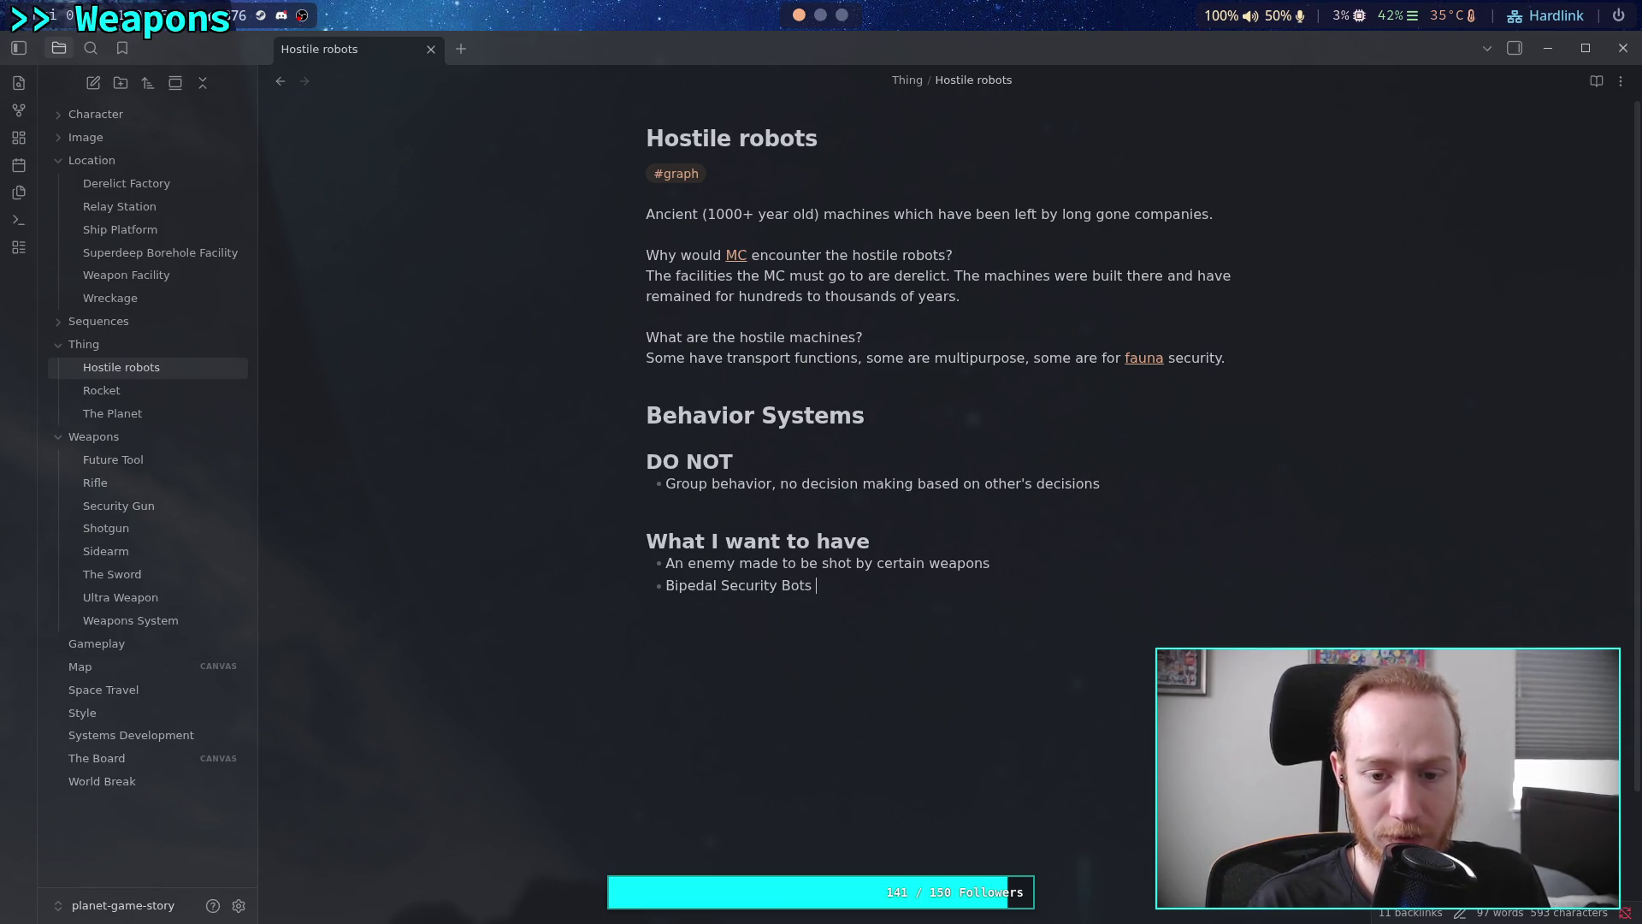
type("that use h")
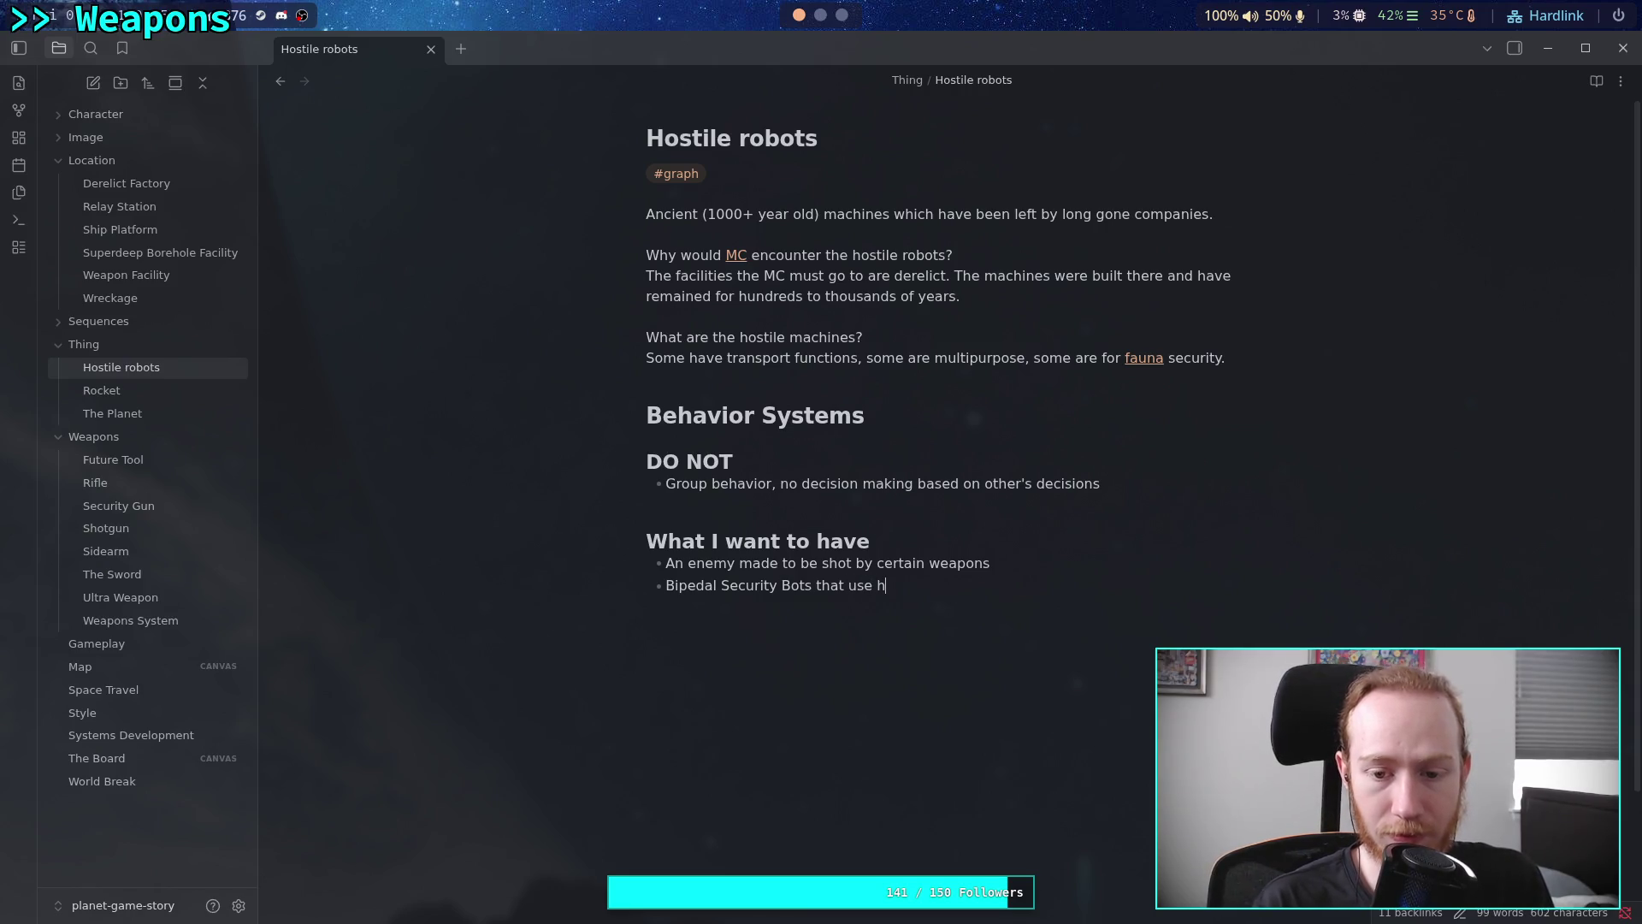
type("uman tool")
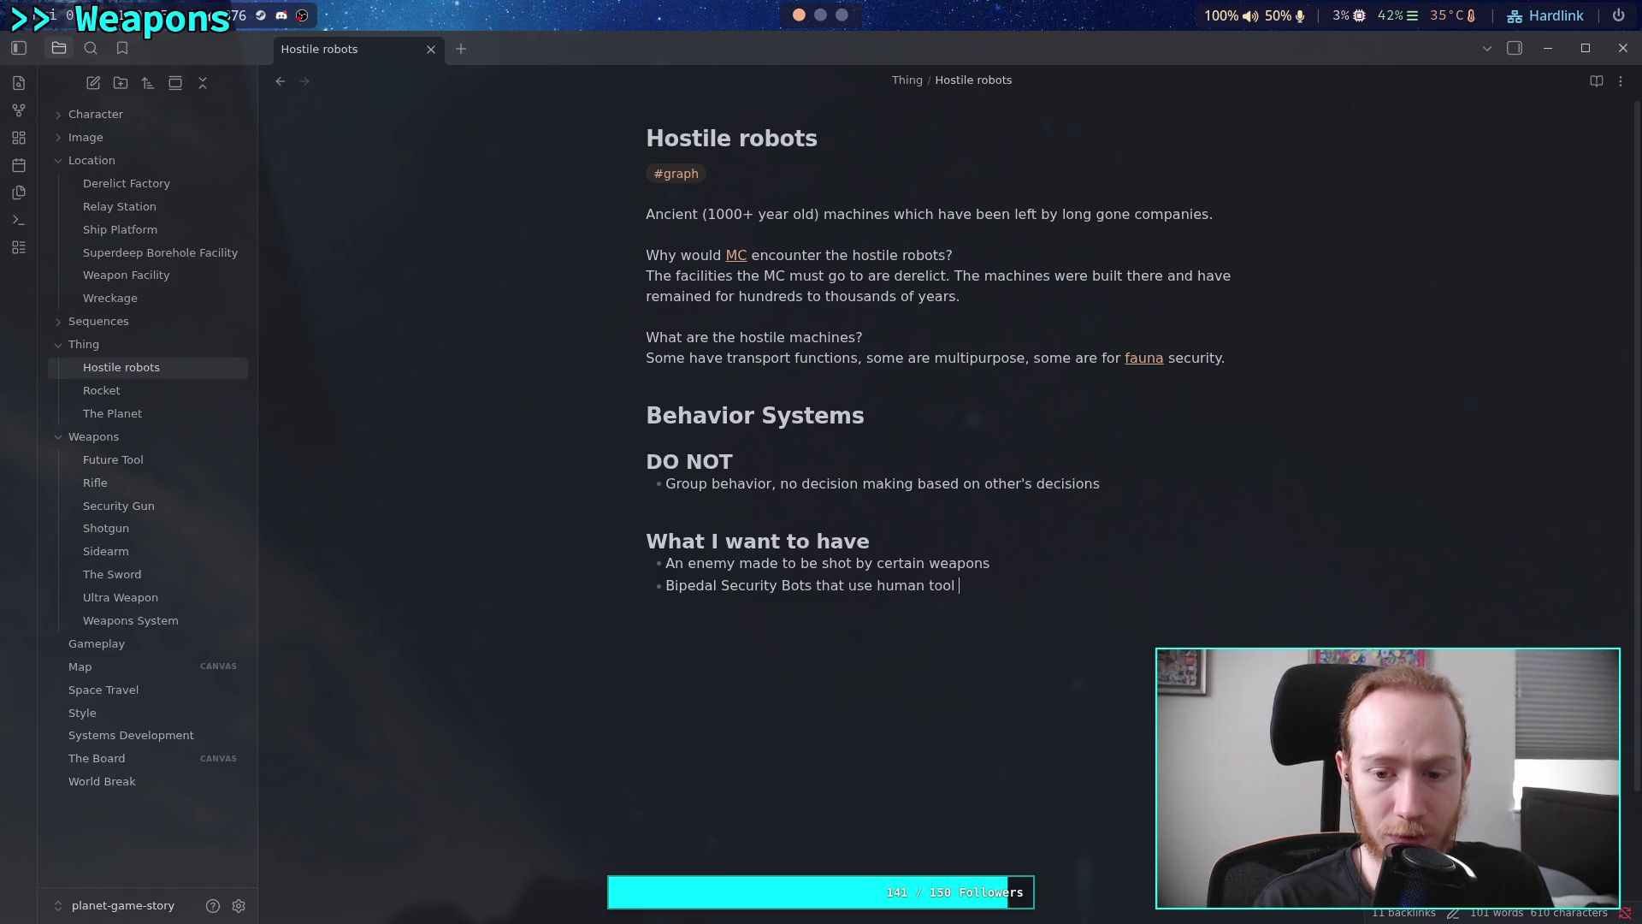
key("BackSpace")
type("s and weapons")
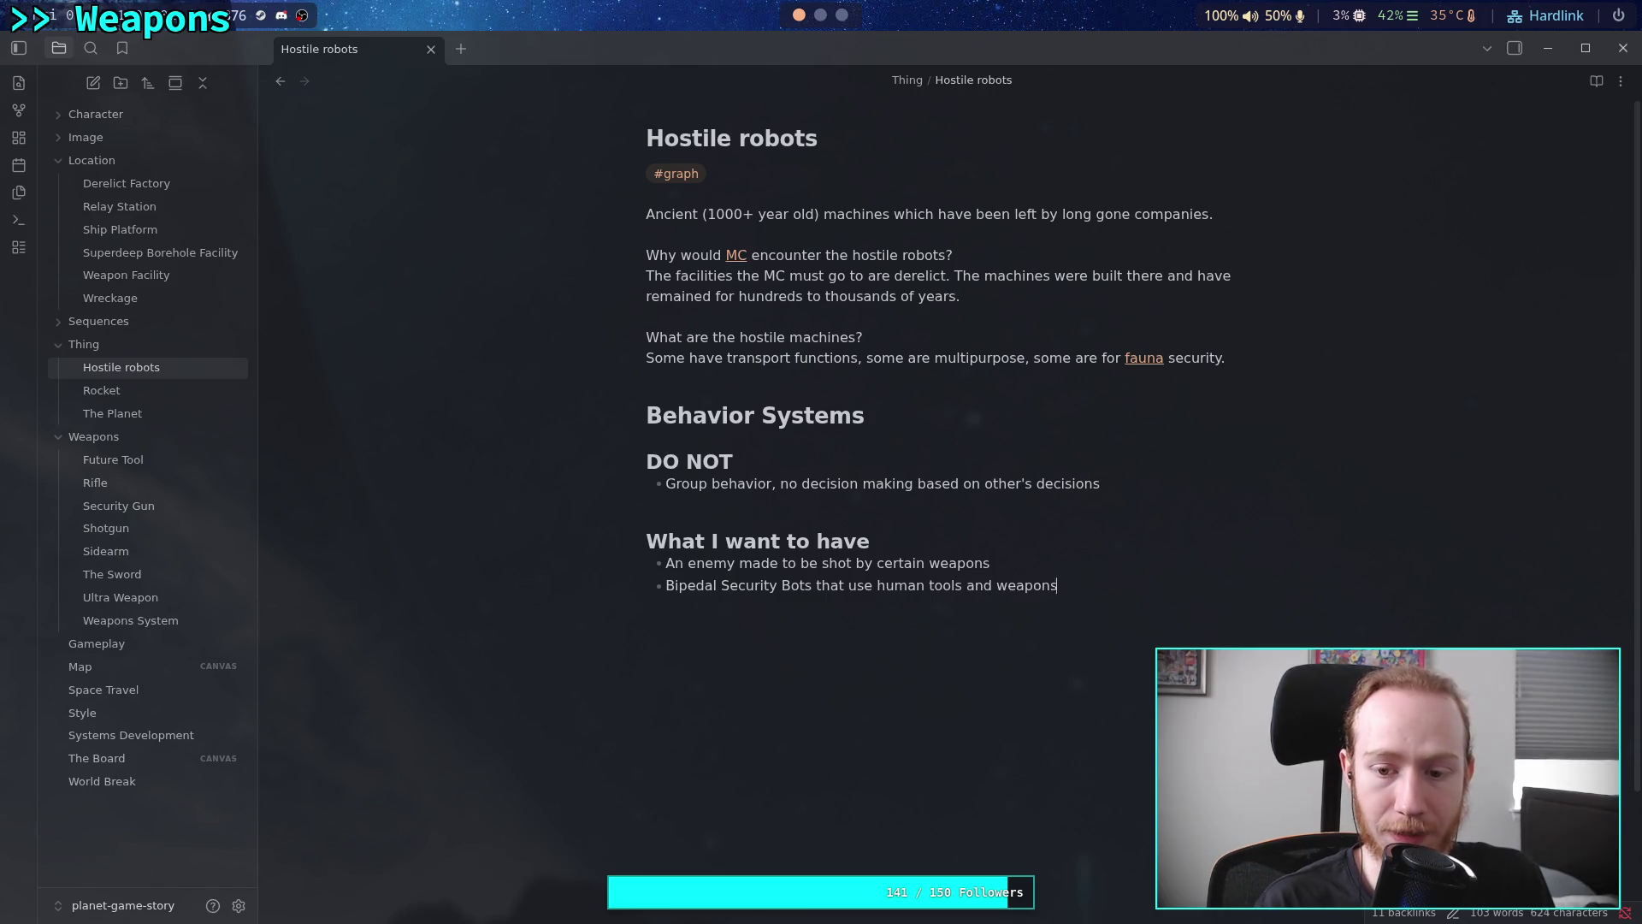
type(" to ")
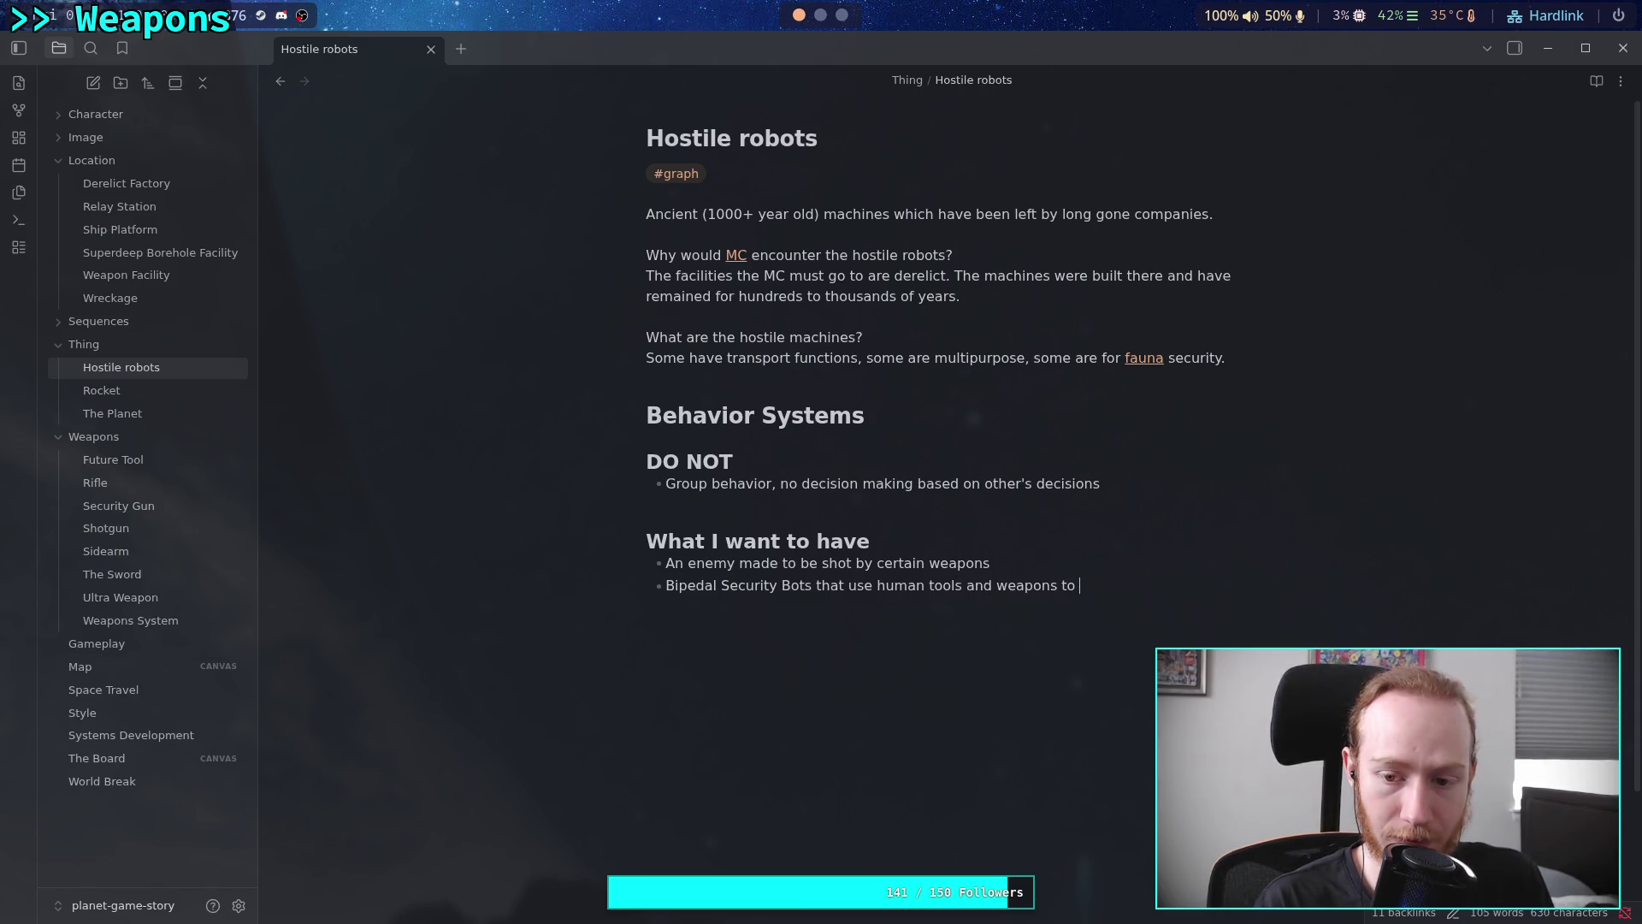
type("fih")
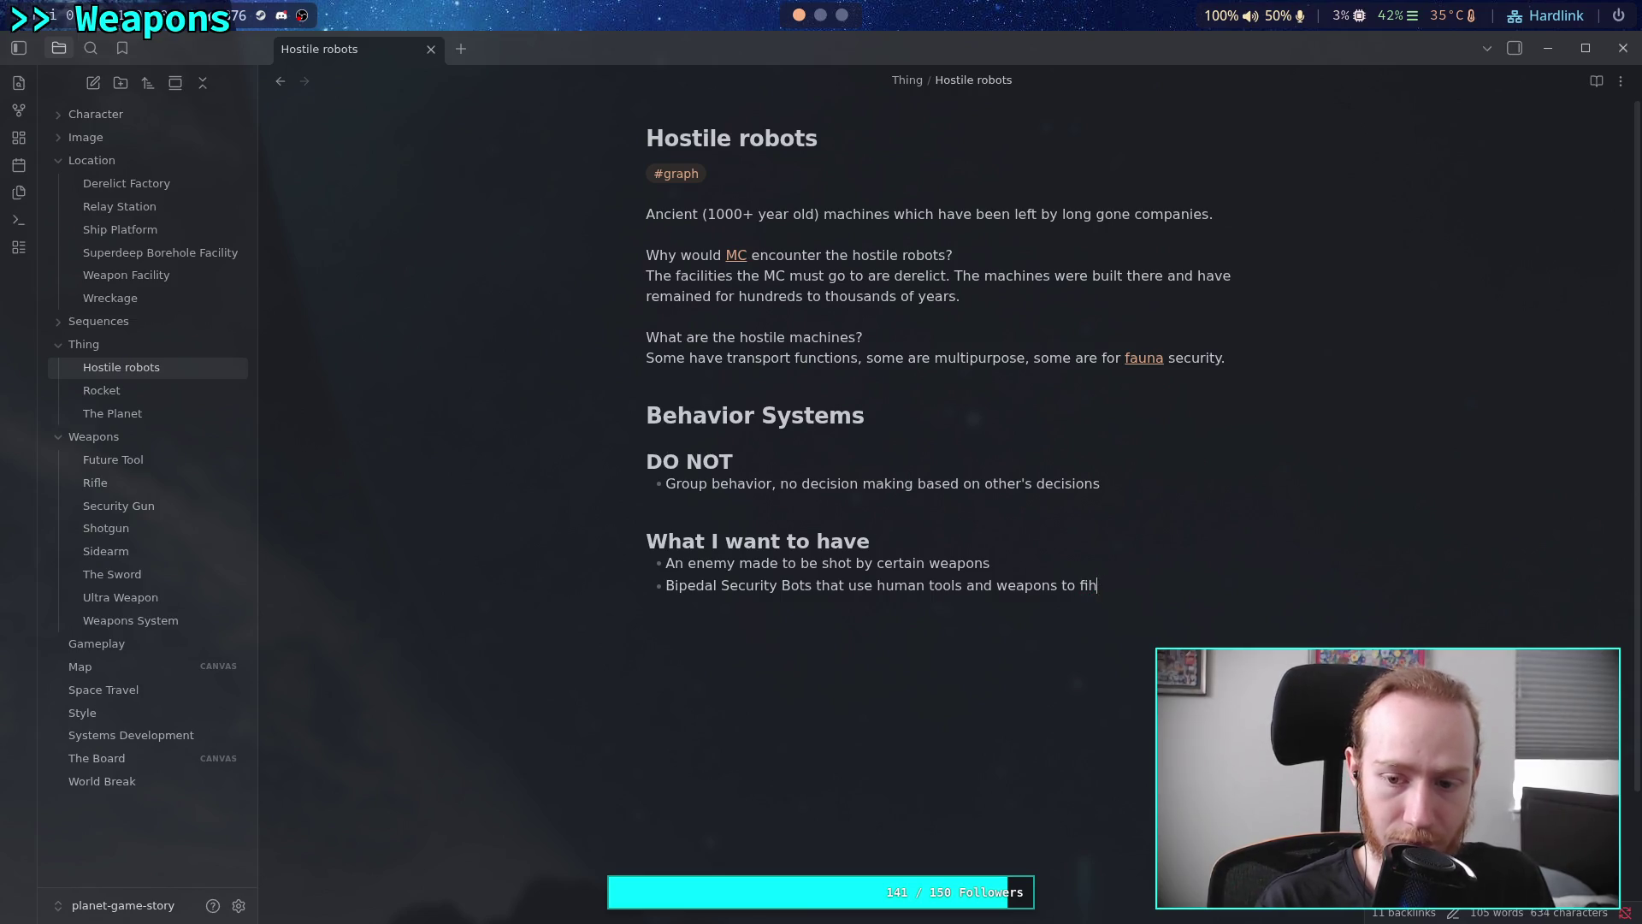
key("BackSpace")
type("ght you. ")
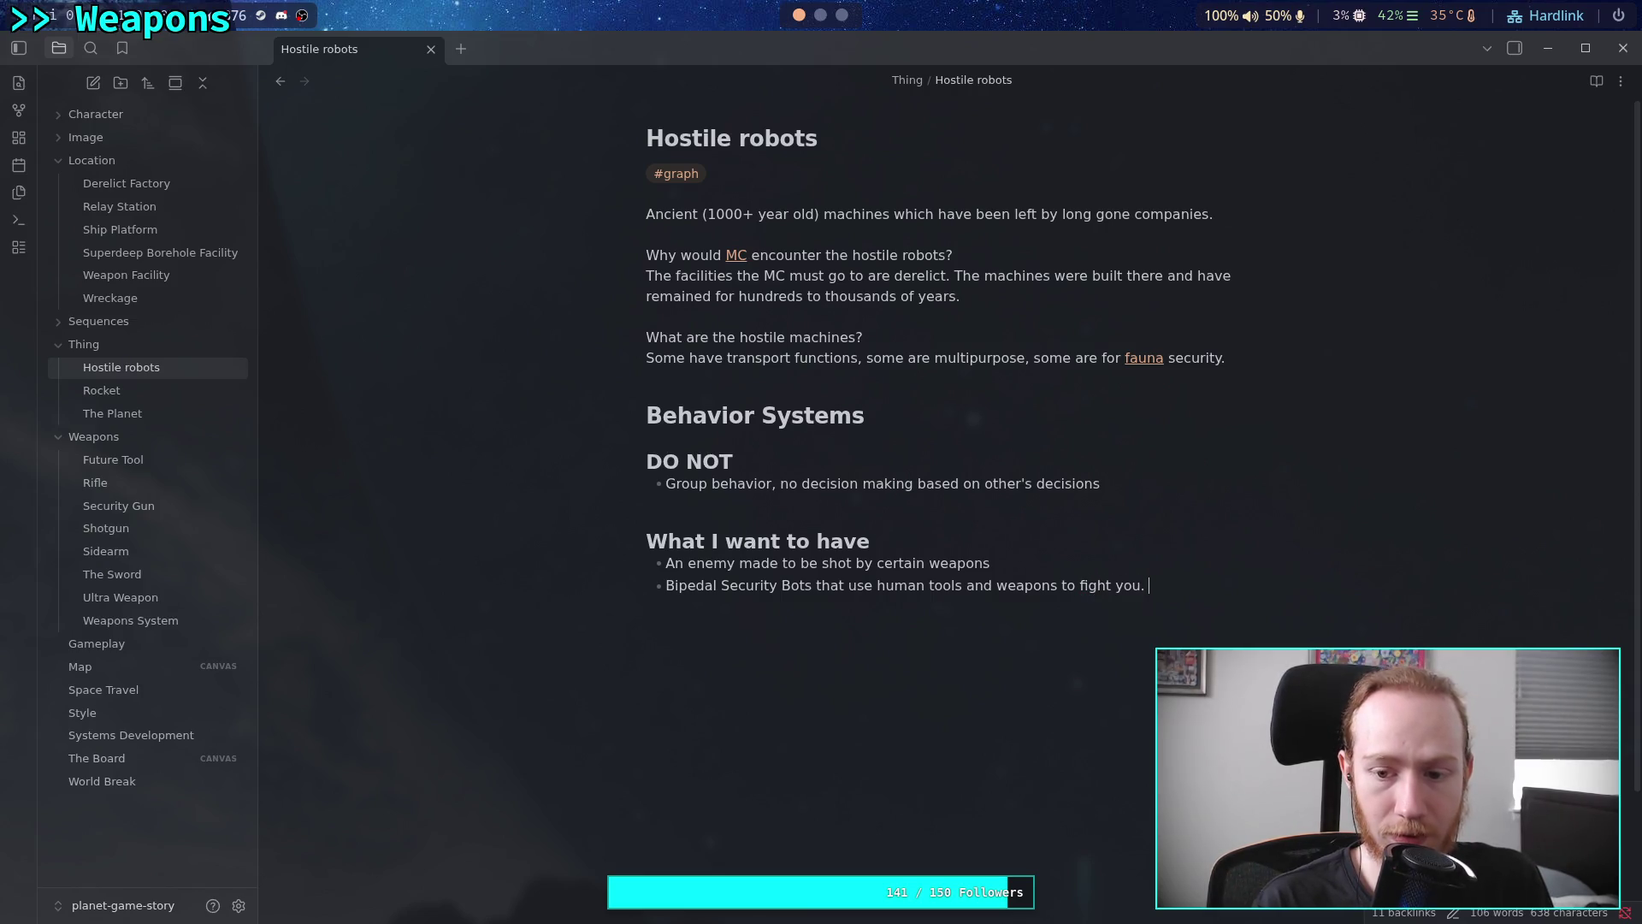
type("They can")
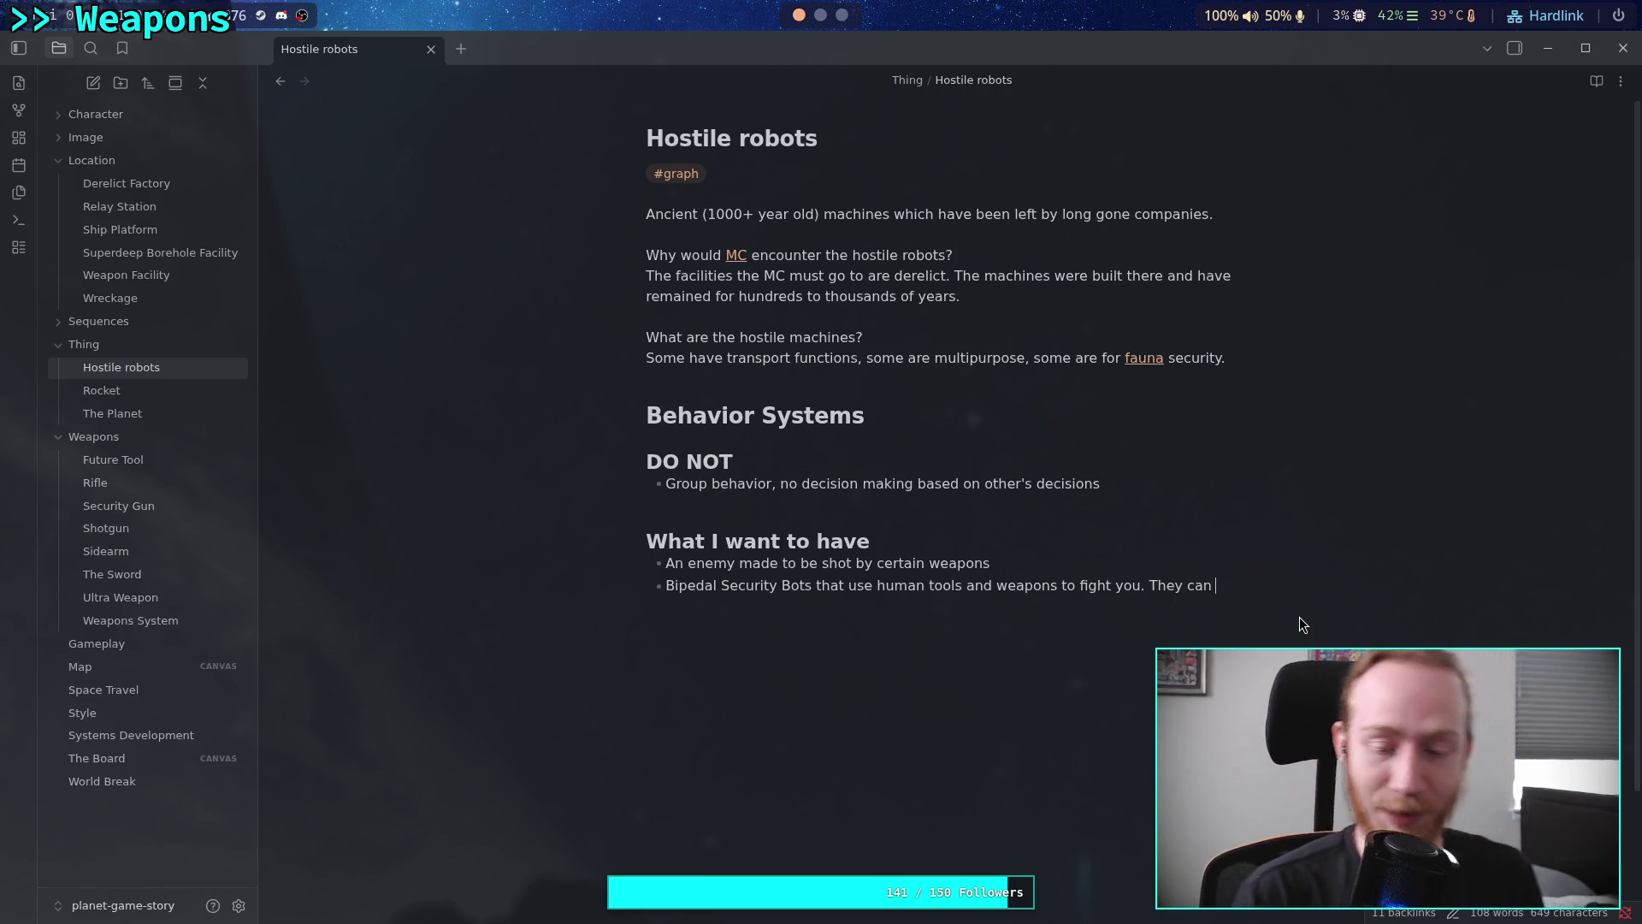
key("Return")
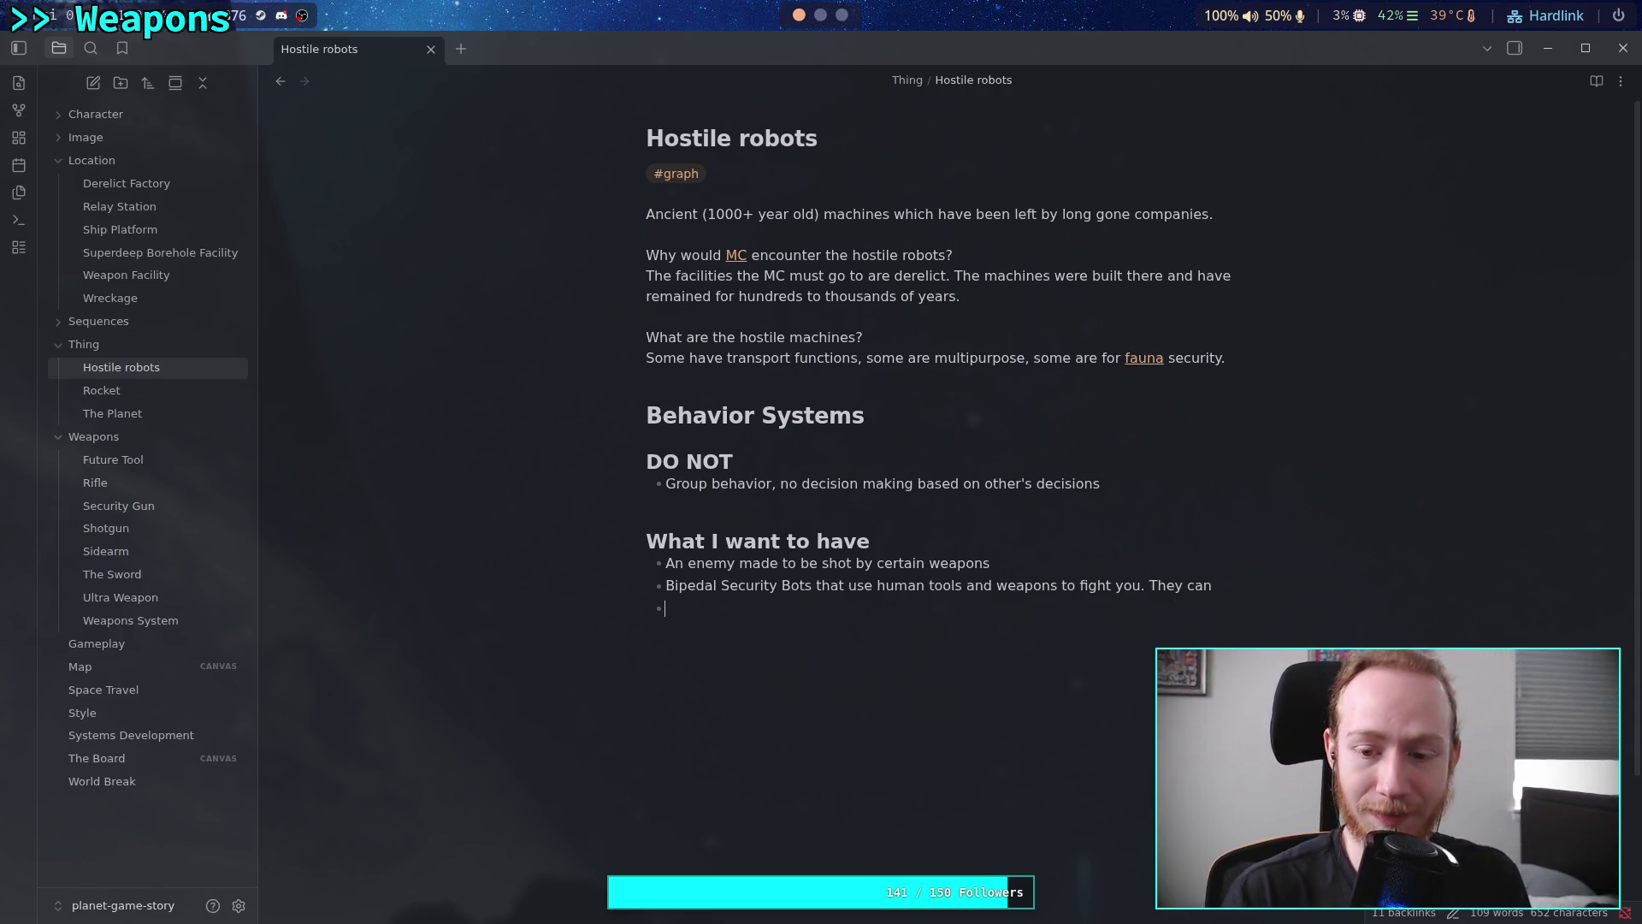
Begin the third bullet with 'As you leave the [[Weapon Facility]] with [[The Sword]]'
left_click(1223, 583)
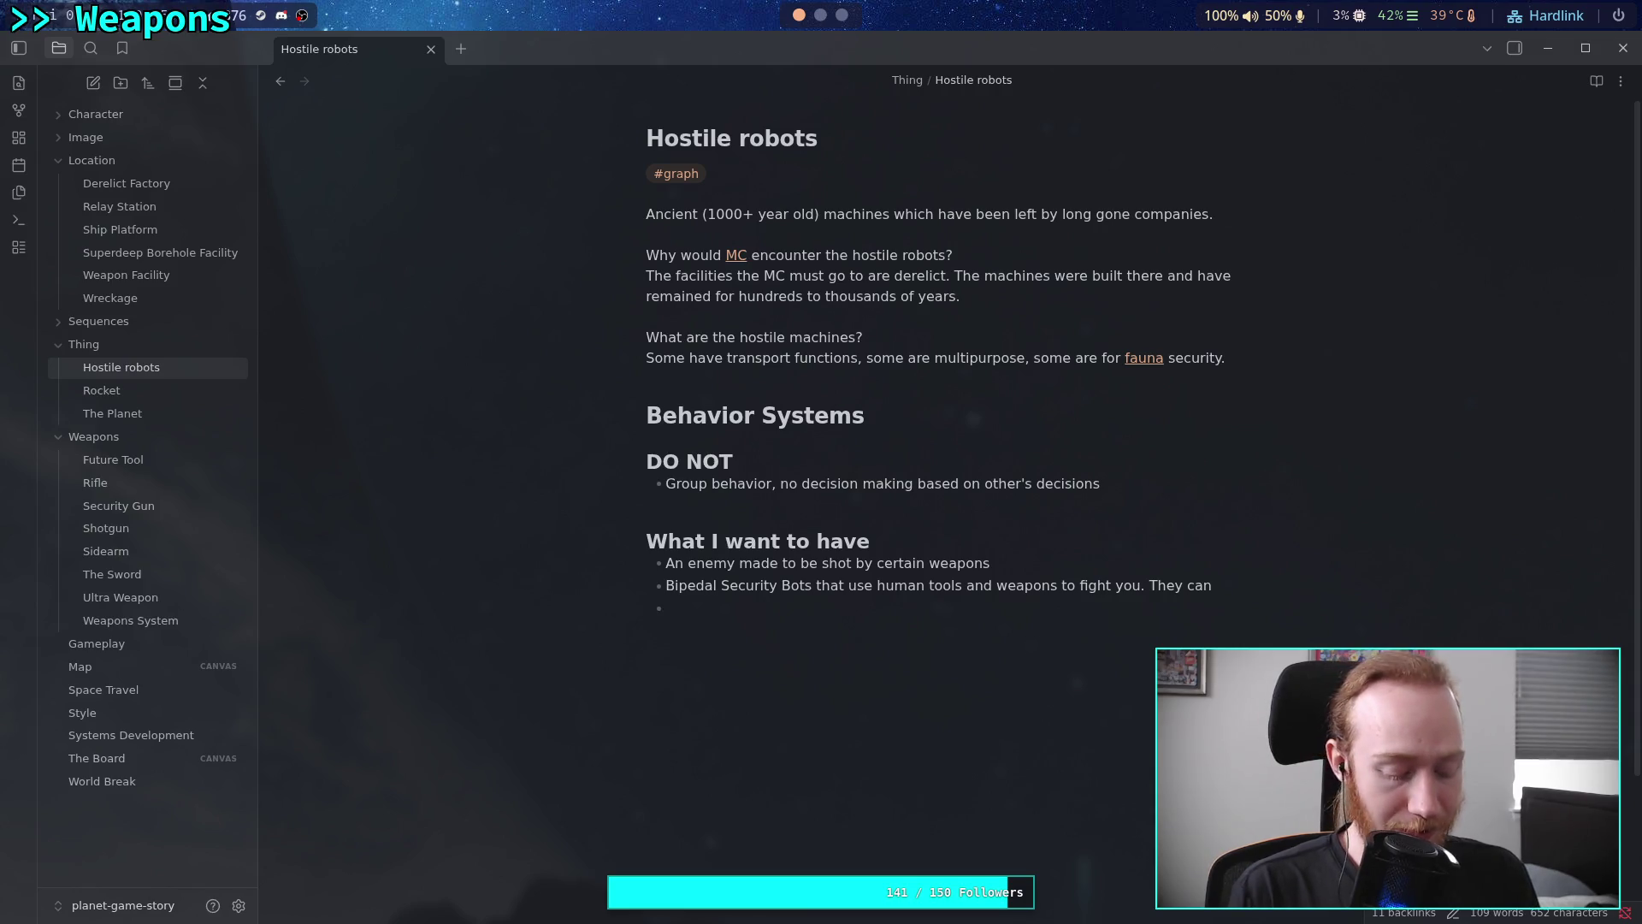
type("As you leave to")
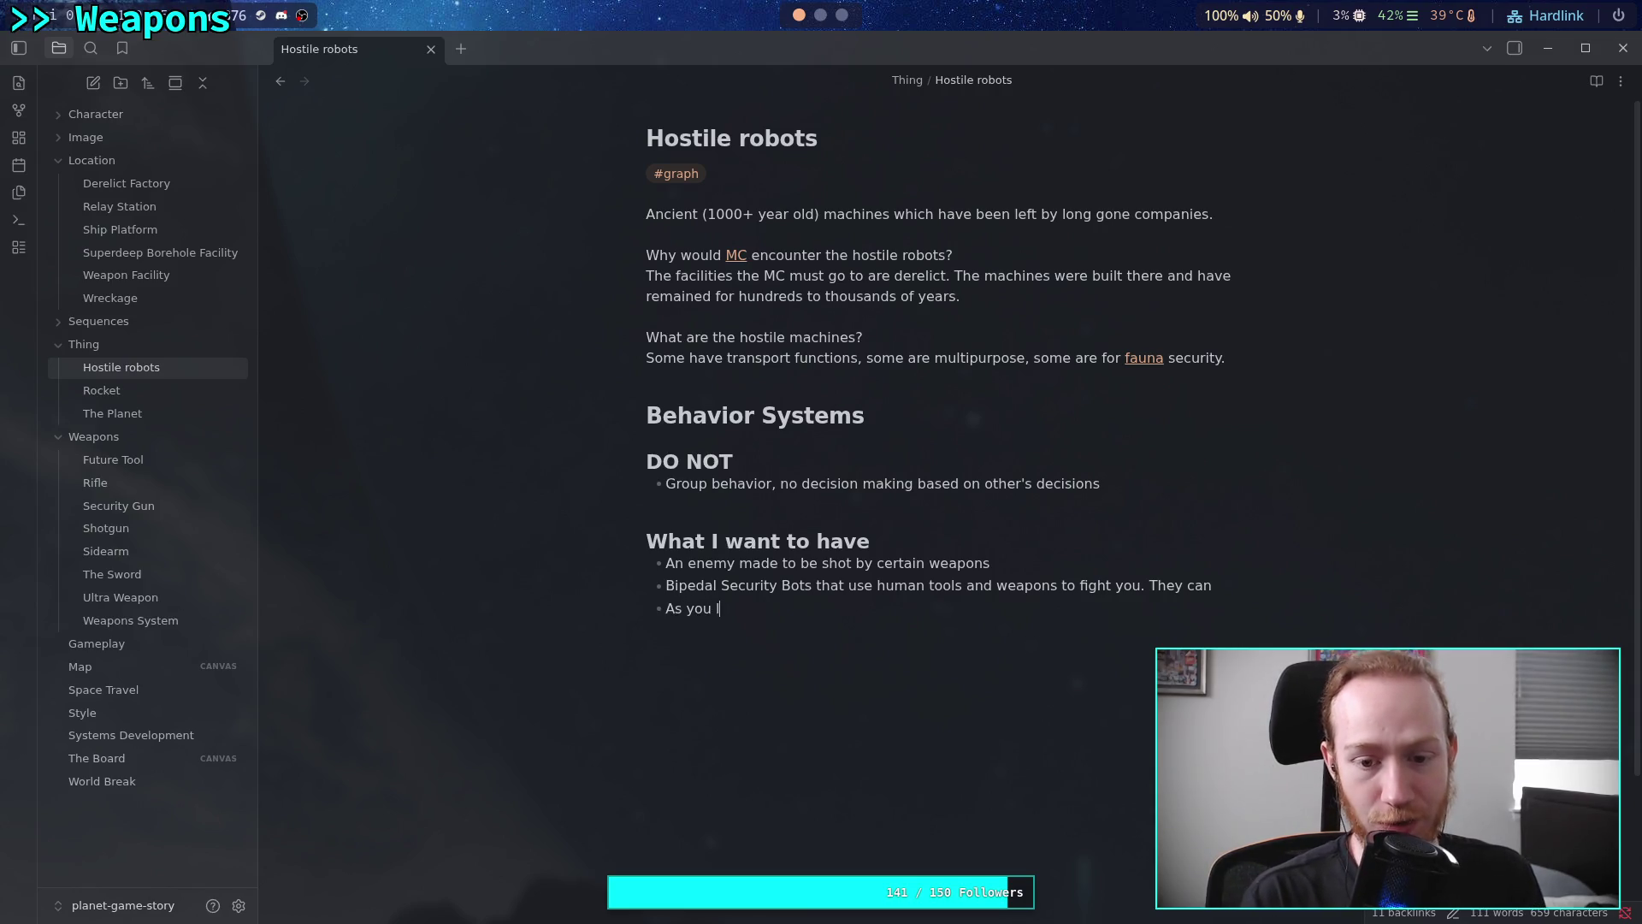
key("BackSpace")
type("h")
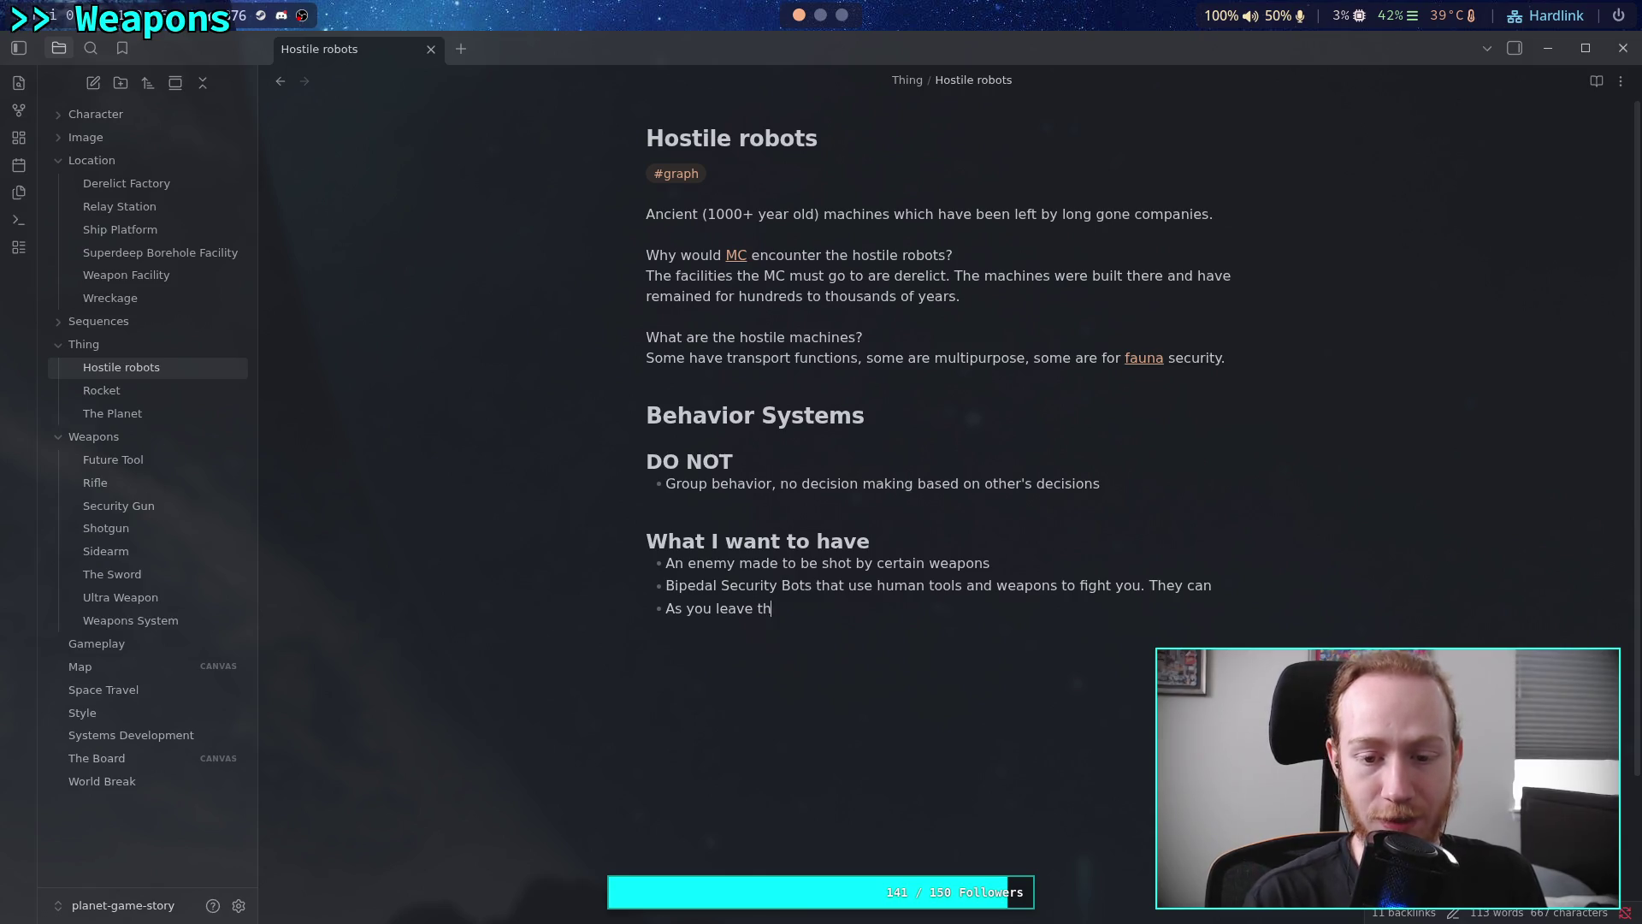
type("e [[Weapons Syste")
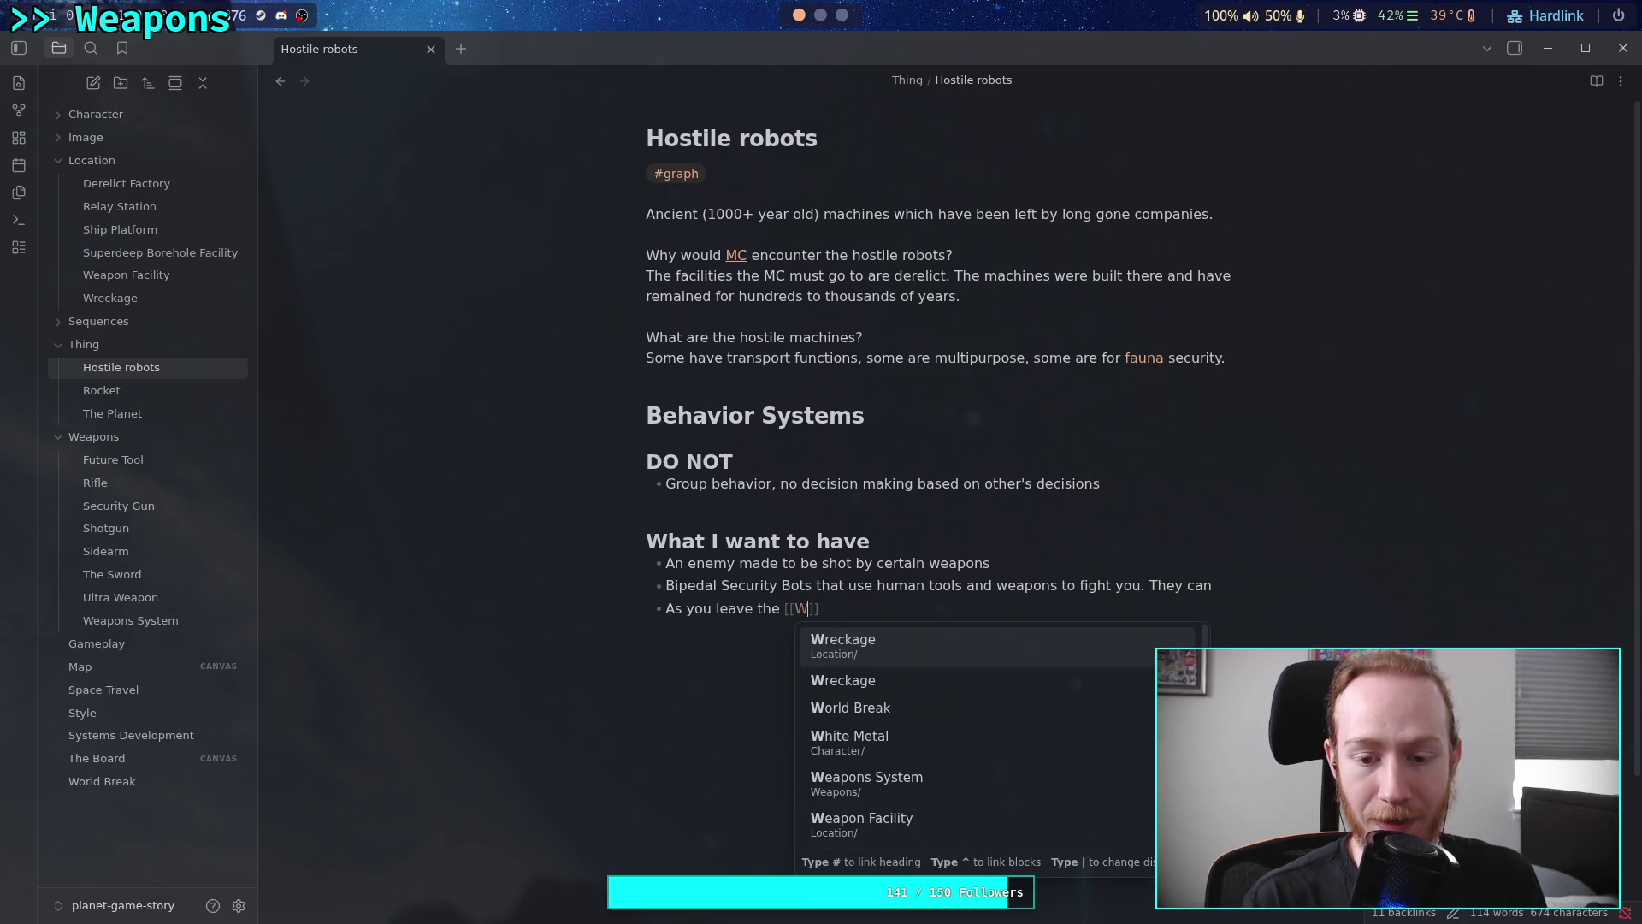
key("BackSpace")
key("BackSpace")
key("BackSpace")
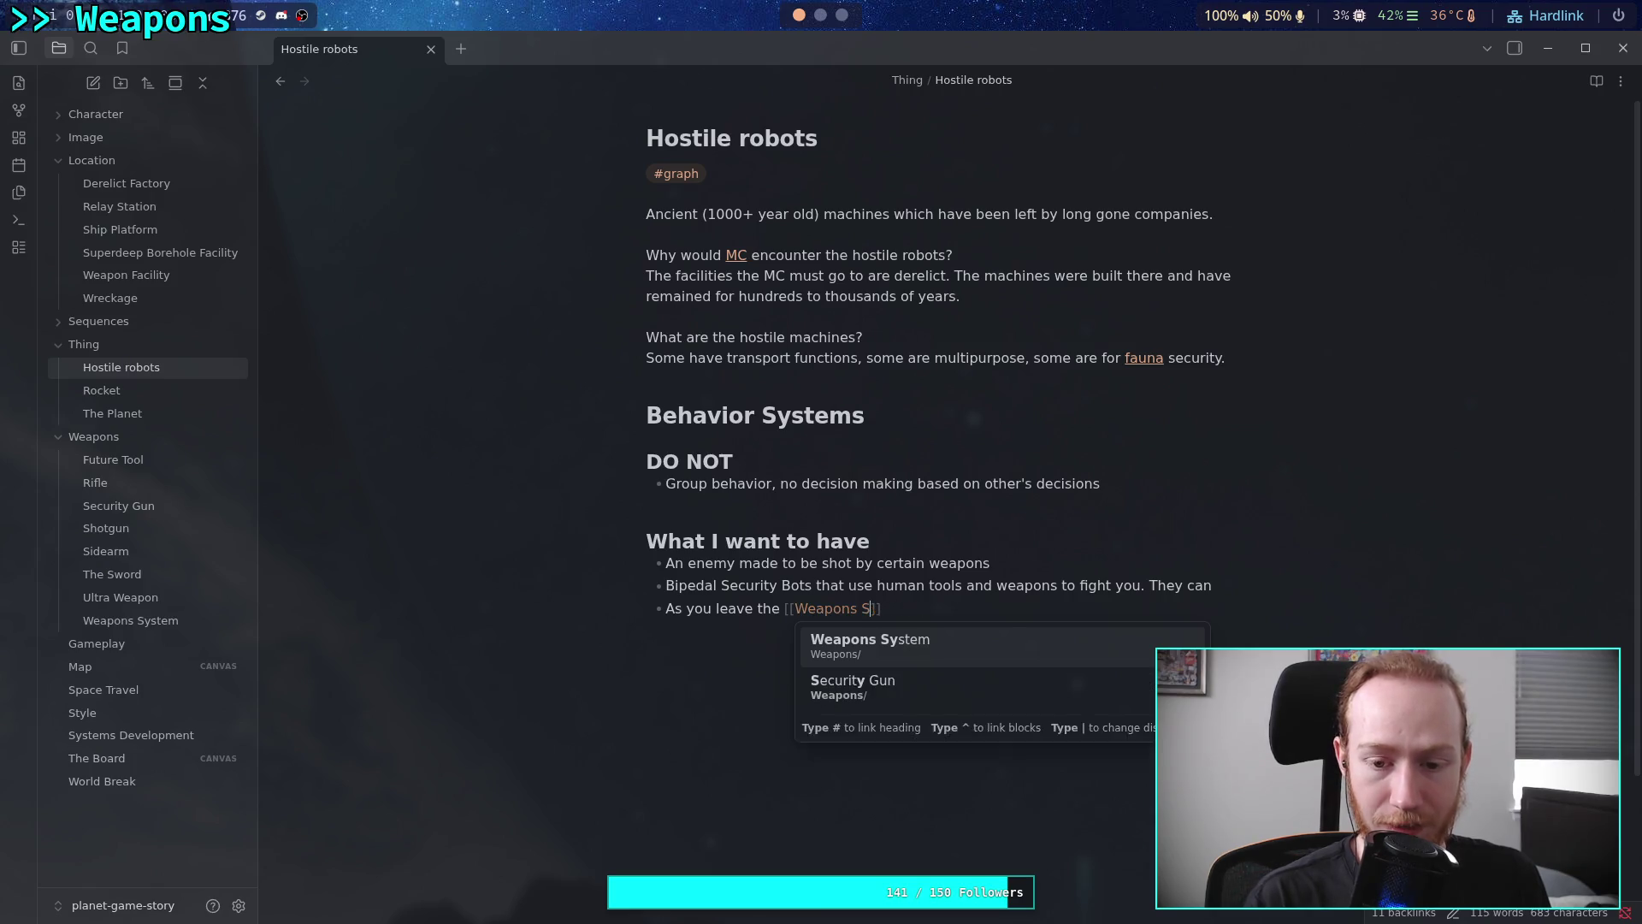
key("BackSpace")
key("BackSpace")
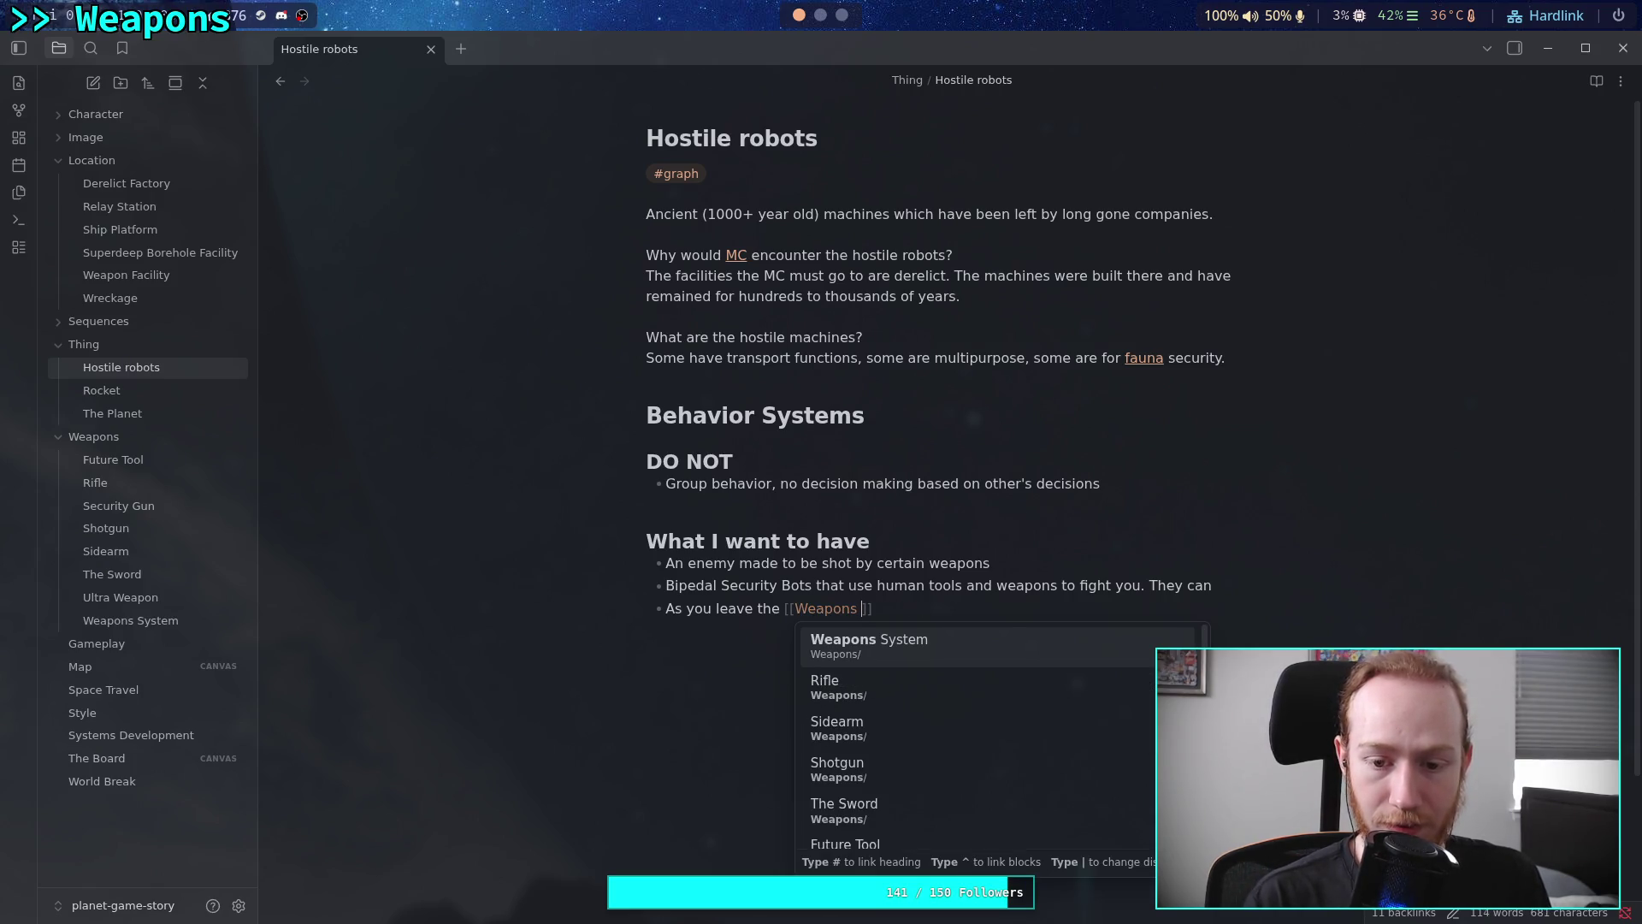
type("Facility")
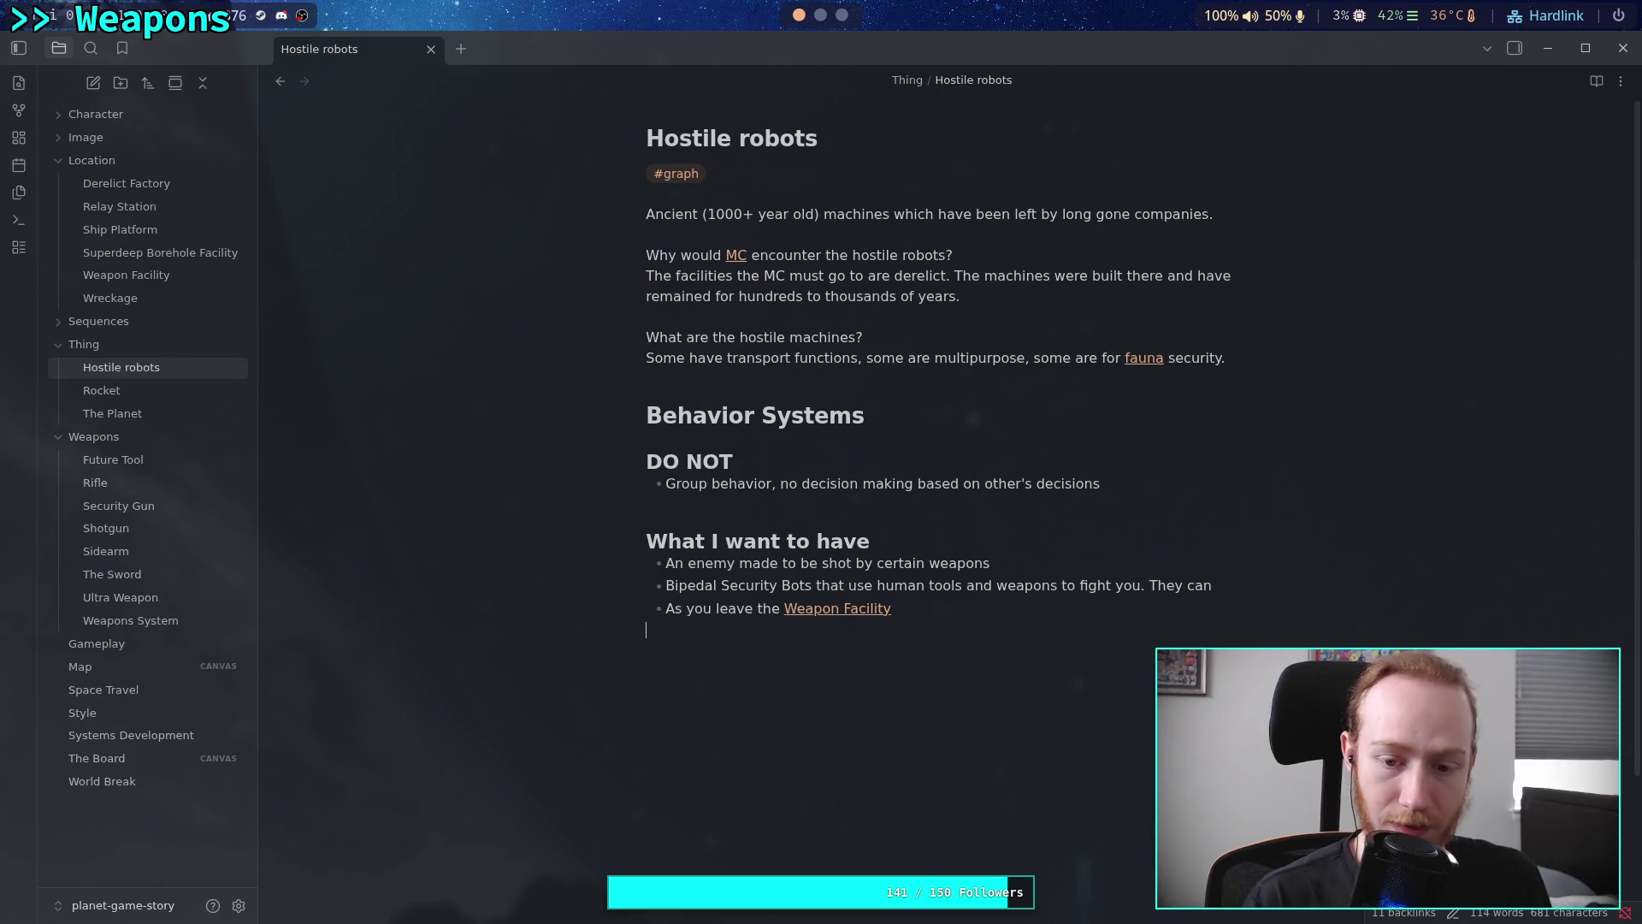
type(" with the")
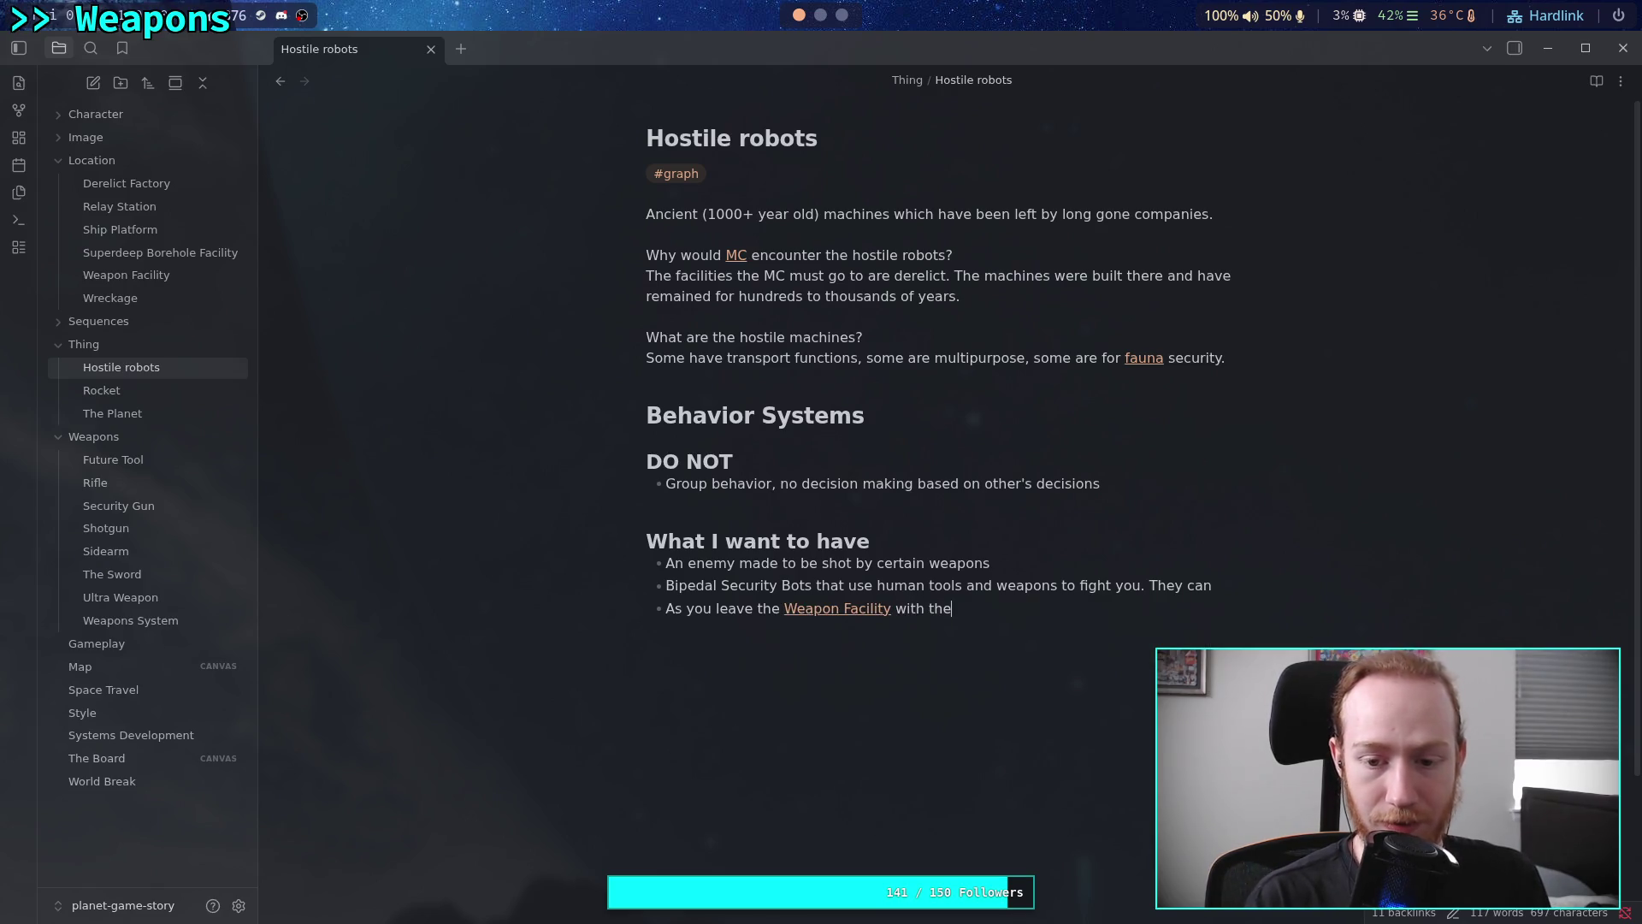
key("BackSpace")
key("BackSpace")
key("BackSpace")
type("[[The")
key("Return")
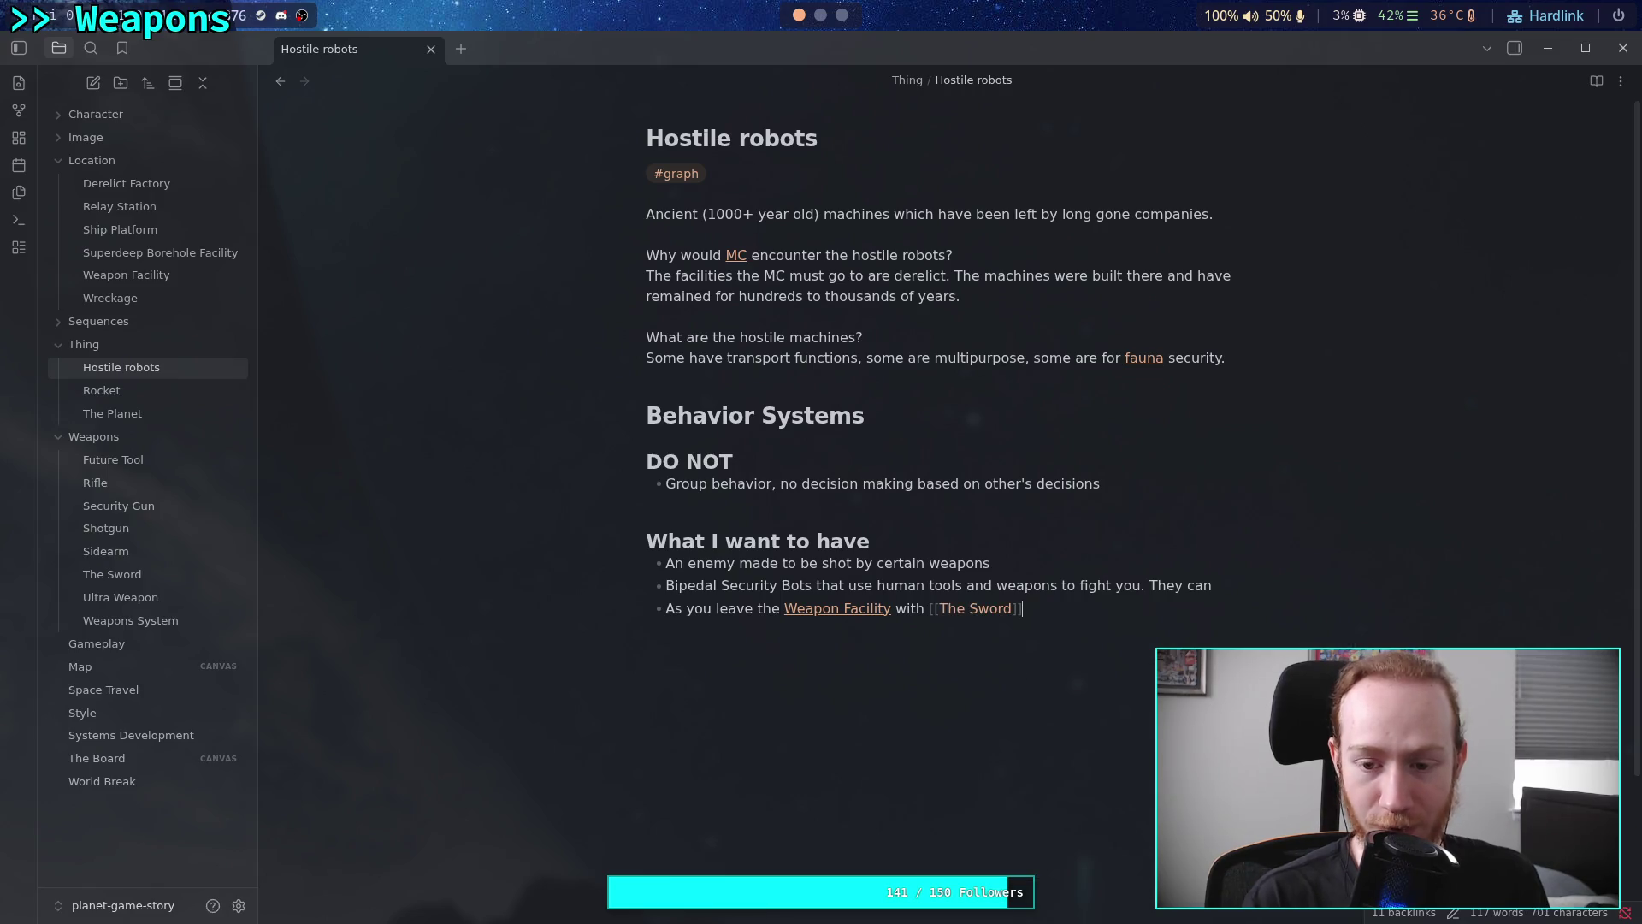
Continue: a sword-wielding bi-ped comes out; fight it with the sword or blast it with a gun, then [[White Metal]]
type(", a swor")
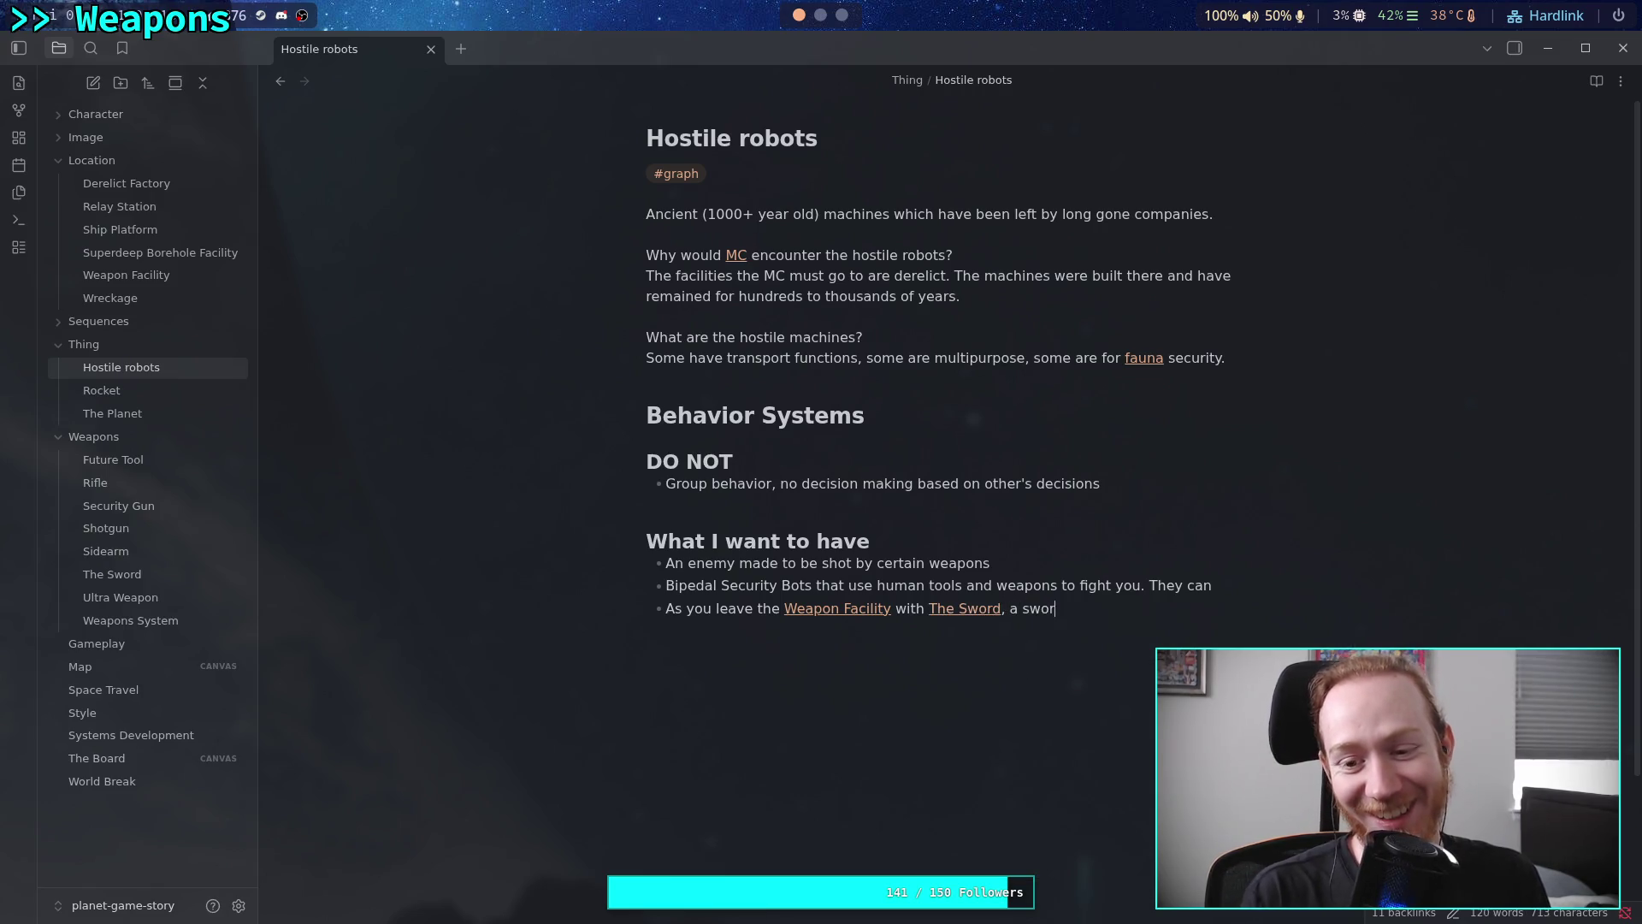
type("d-weilding r")
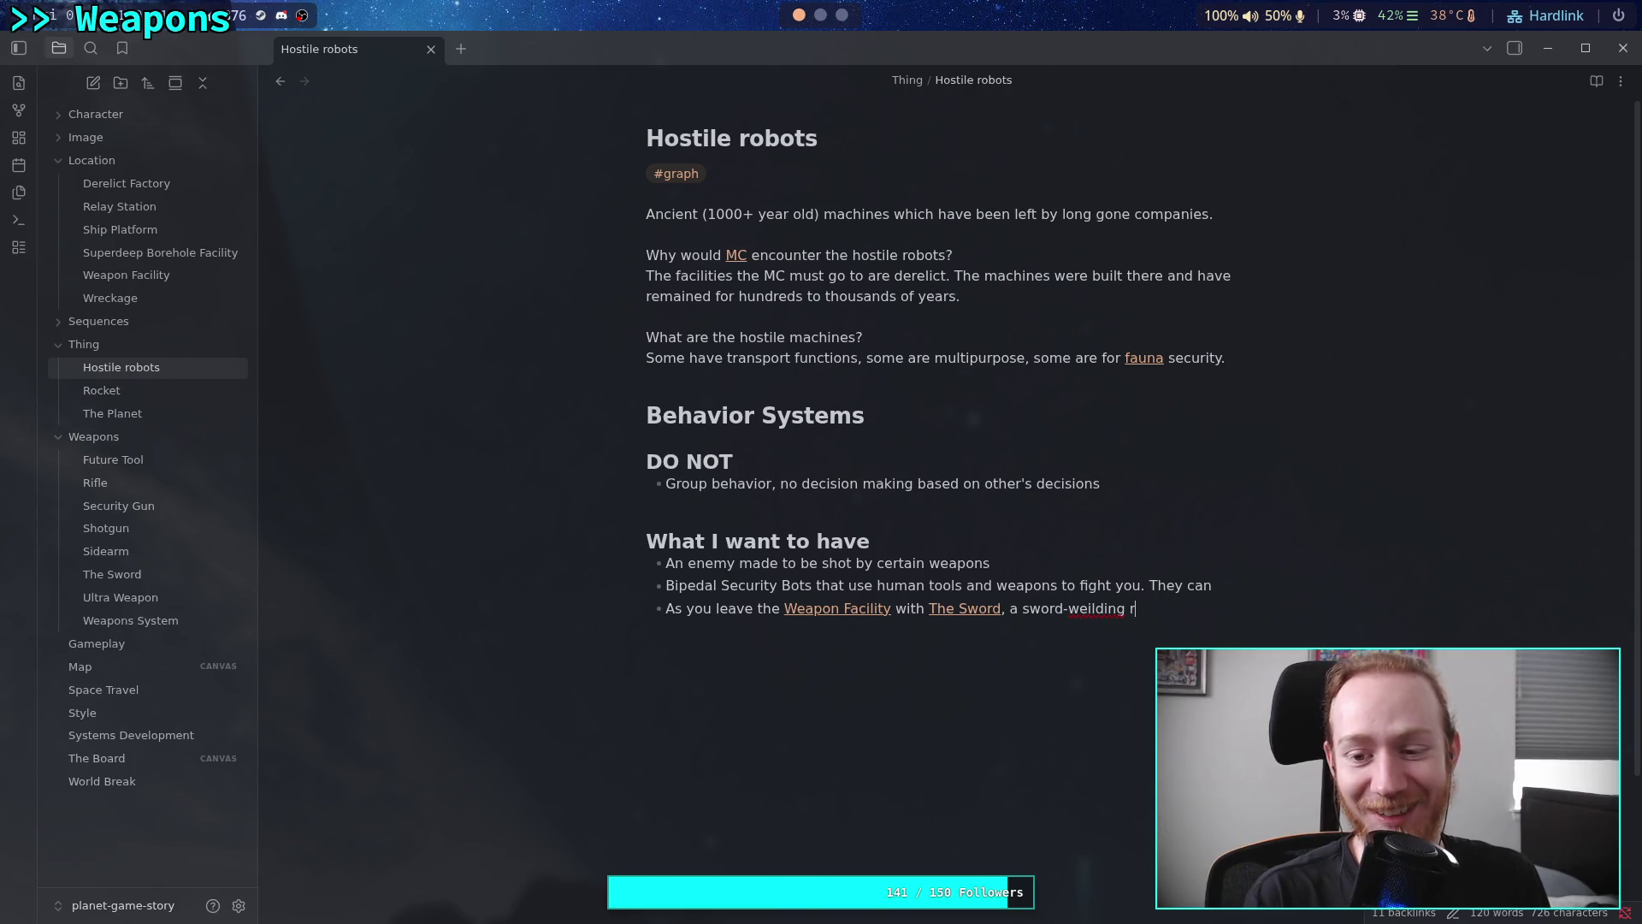
type("ob")
key("BackSpace")
key("BackSpace")
key("BackSpace")
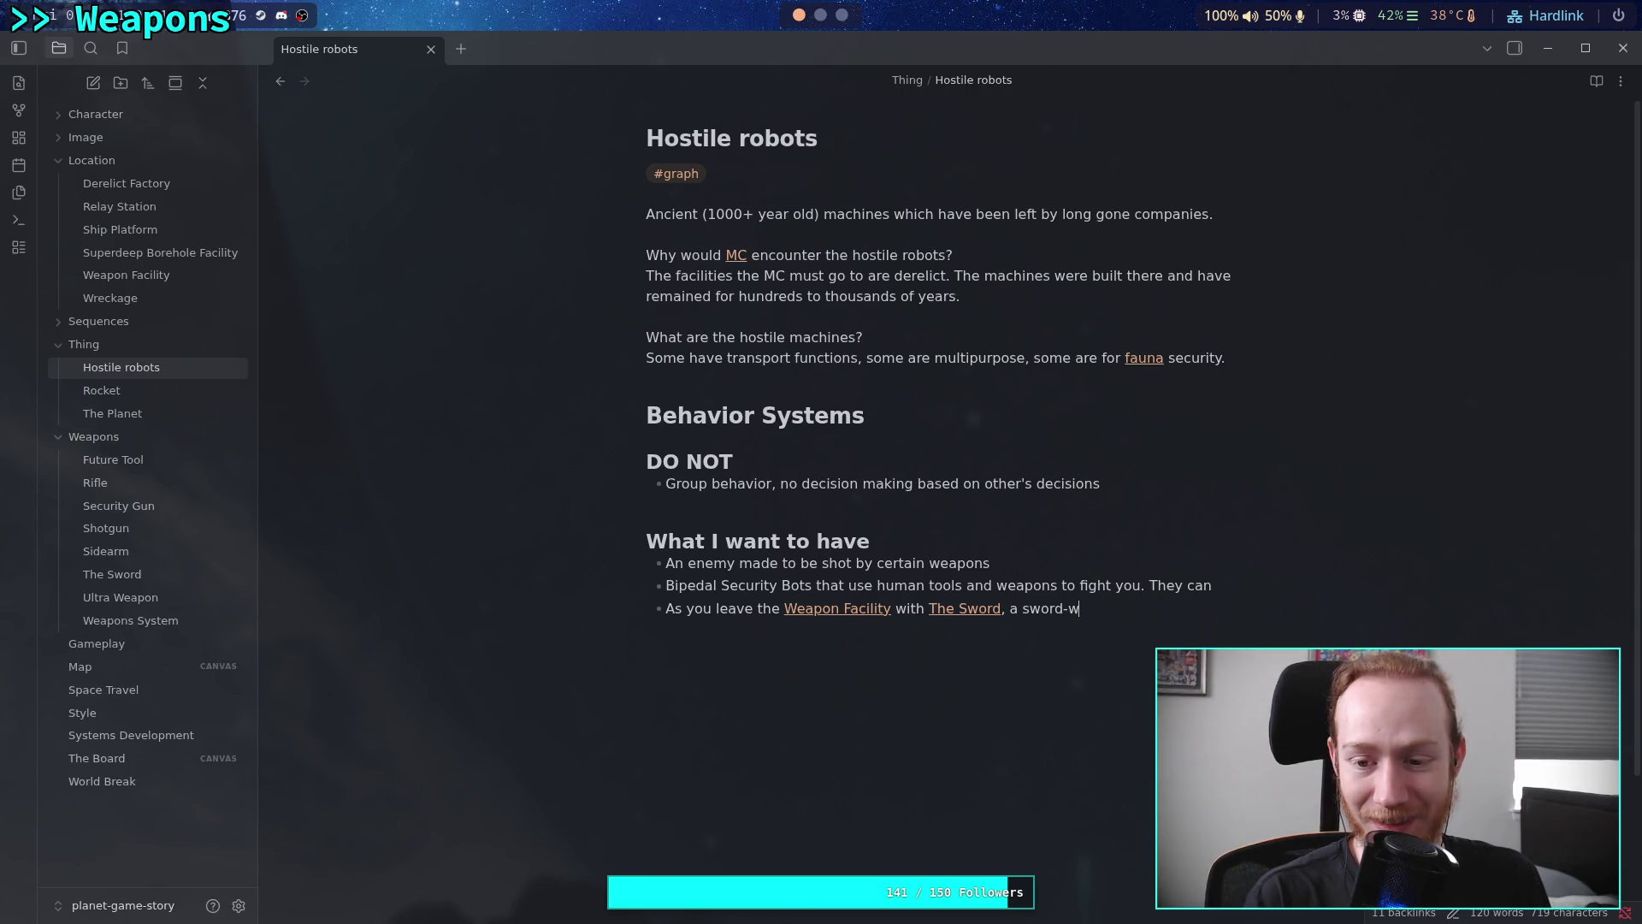
type("ielding")
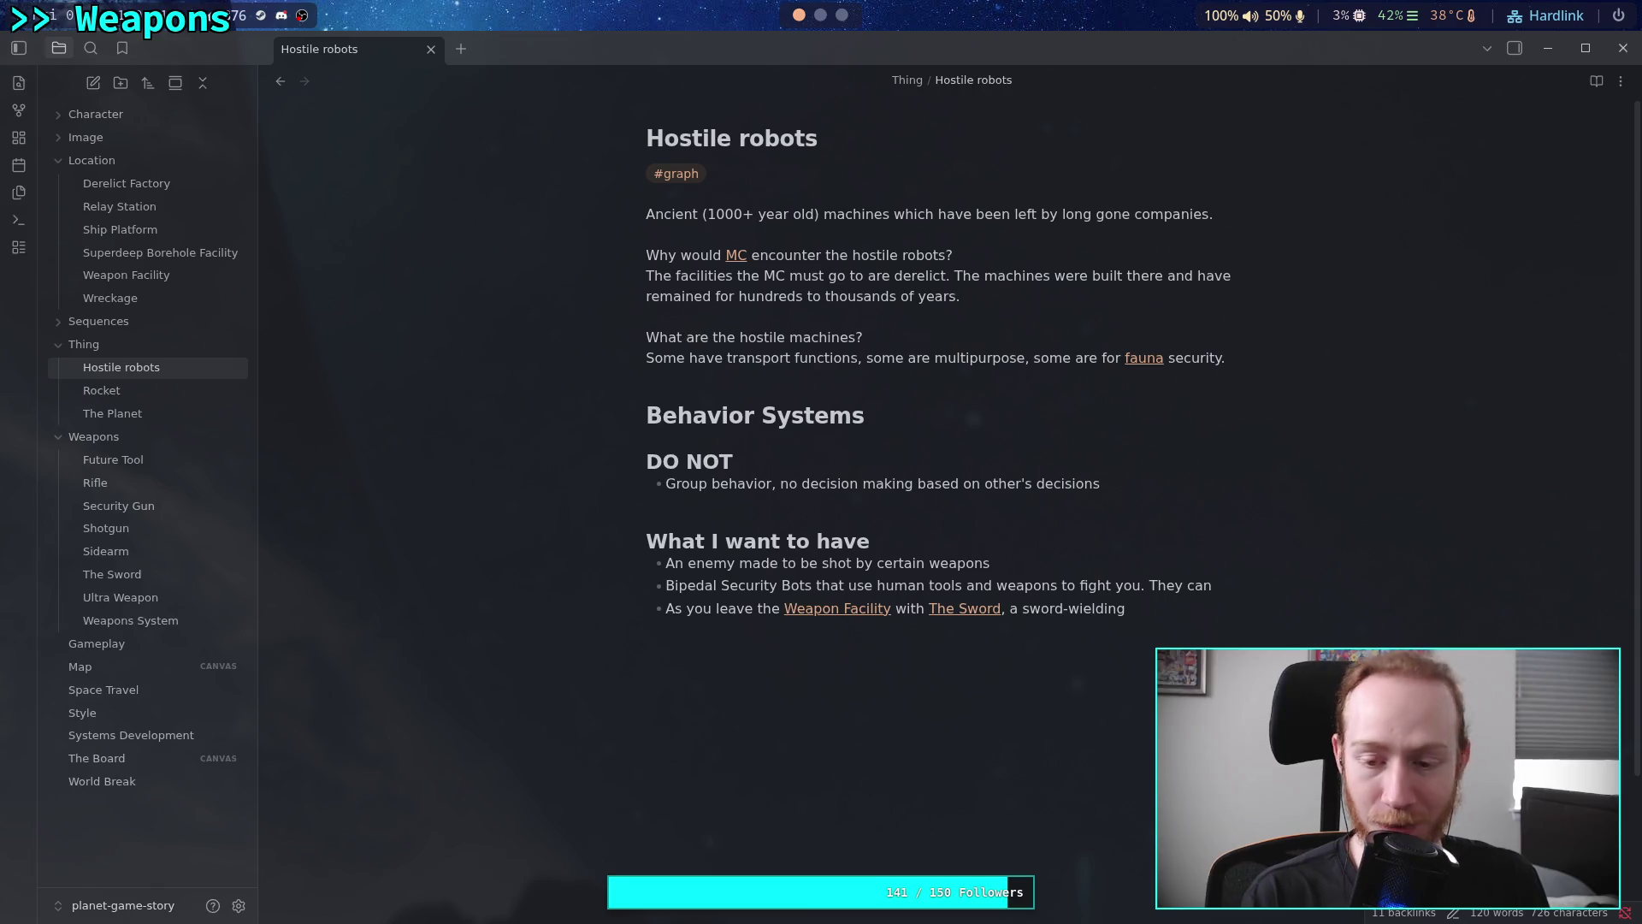
type(" bi-pedal")
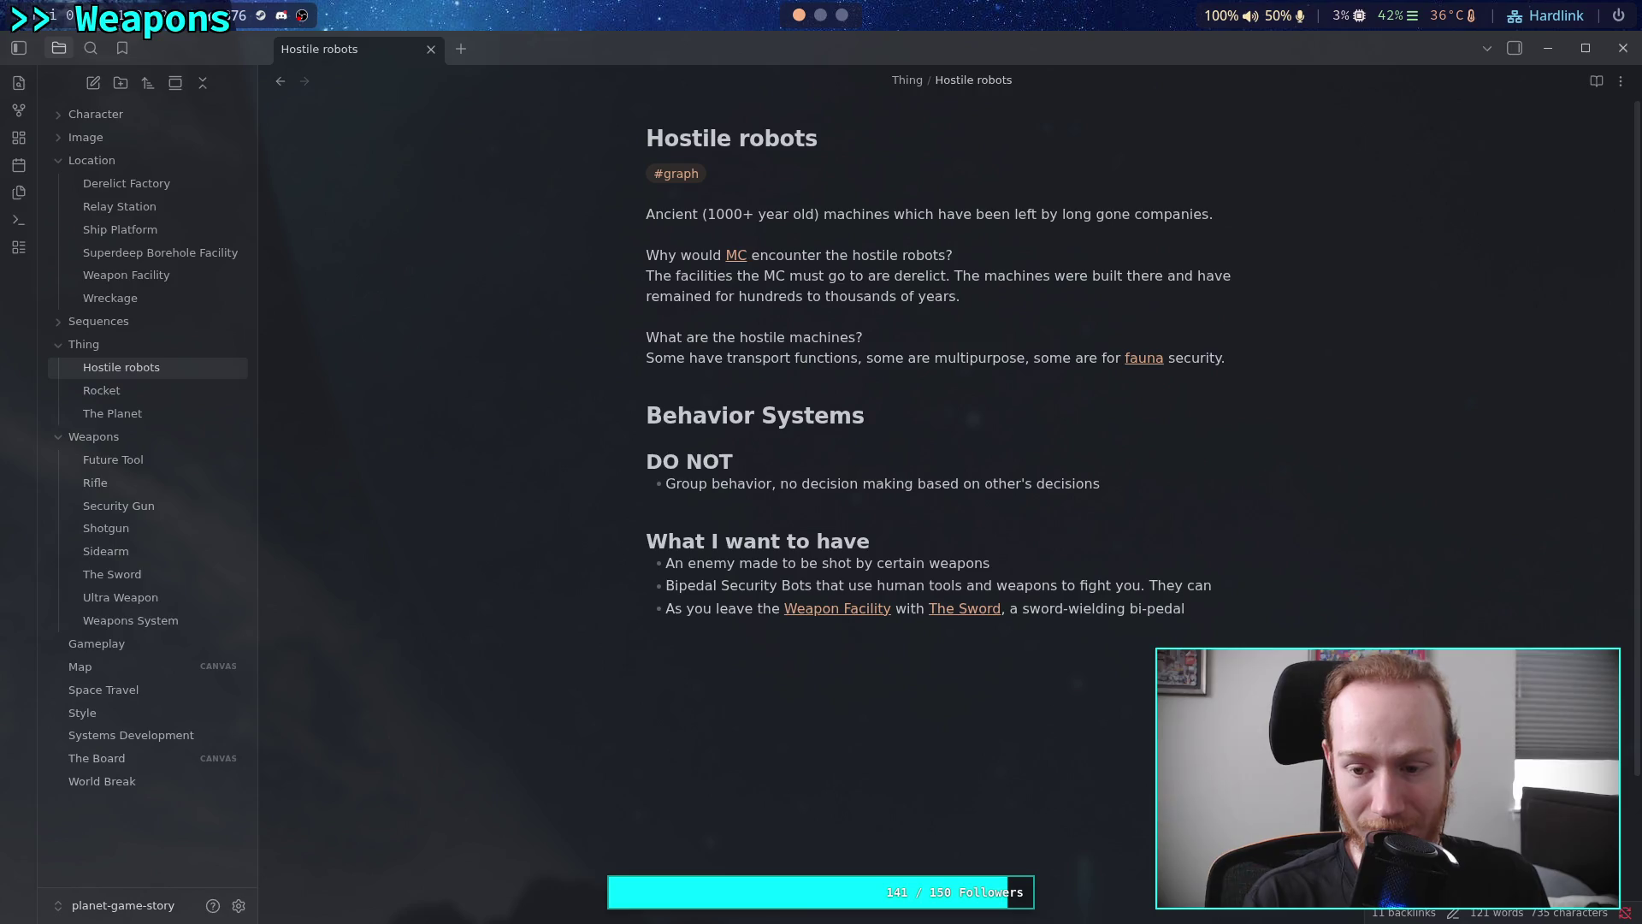
key("BackSpace")
key("BackSpace")
key("BackSpace")
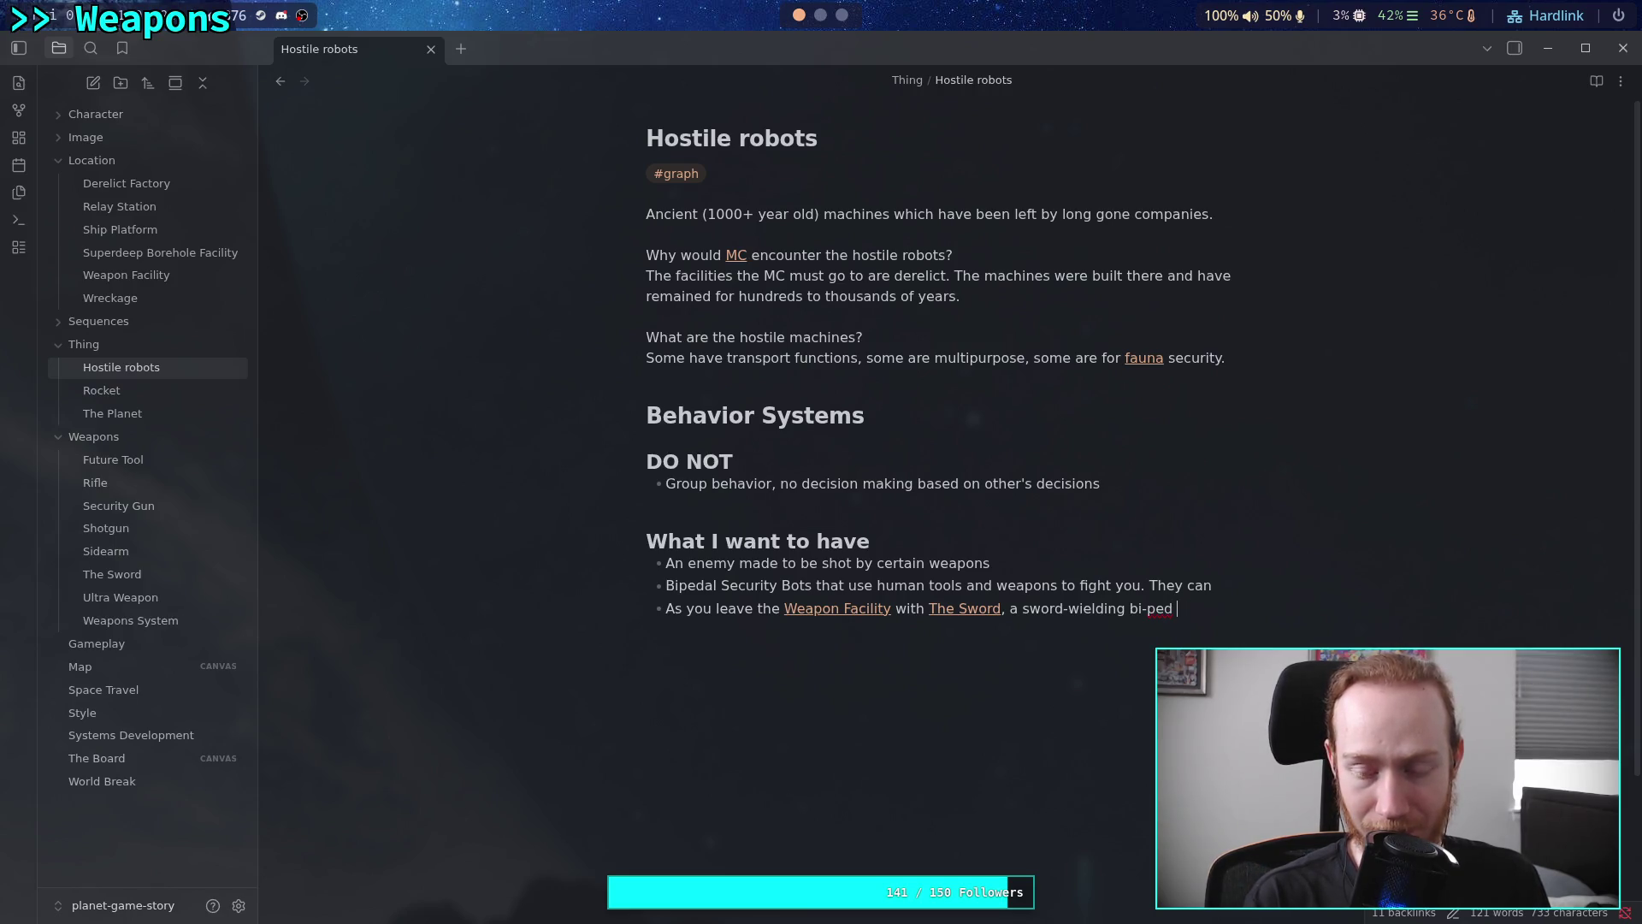
type("comes ou")
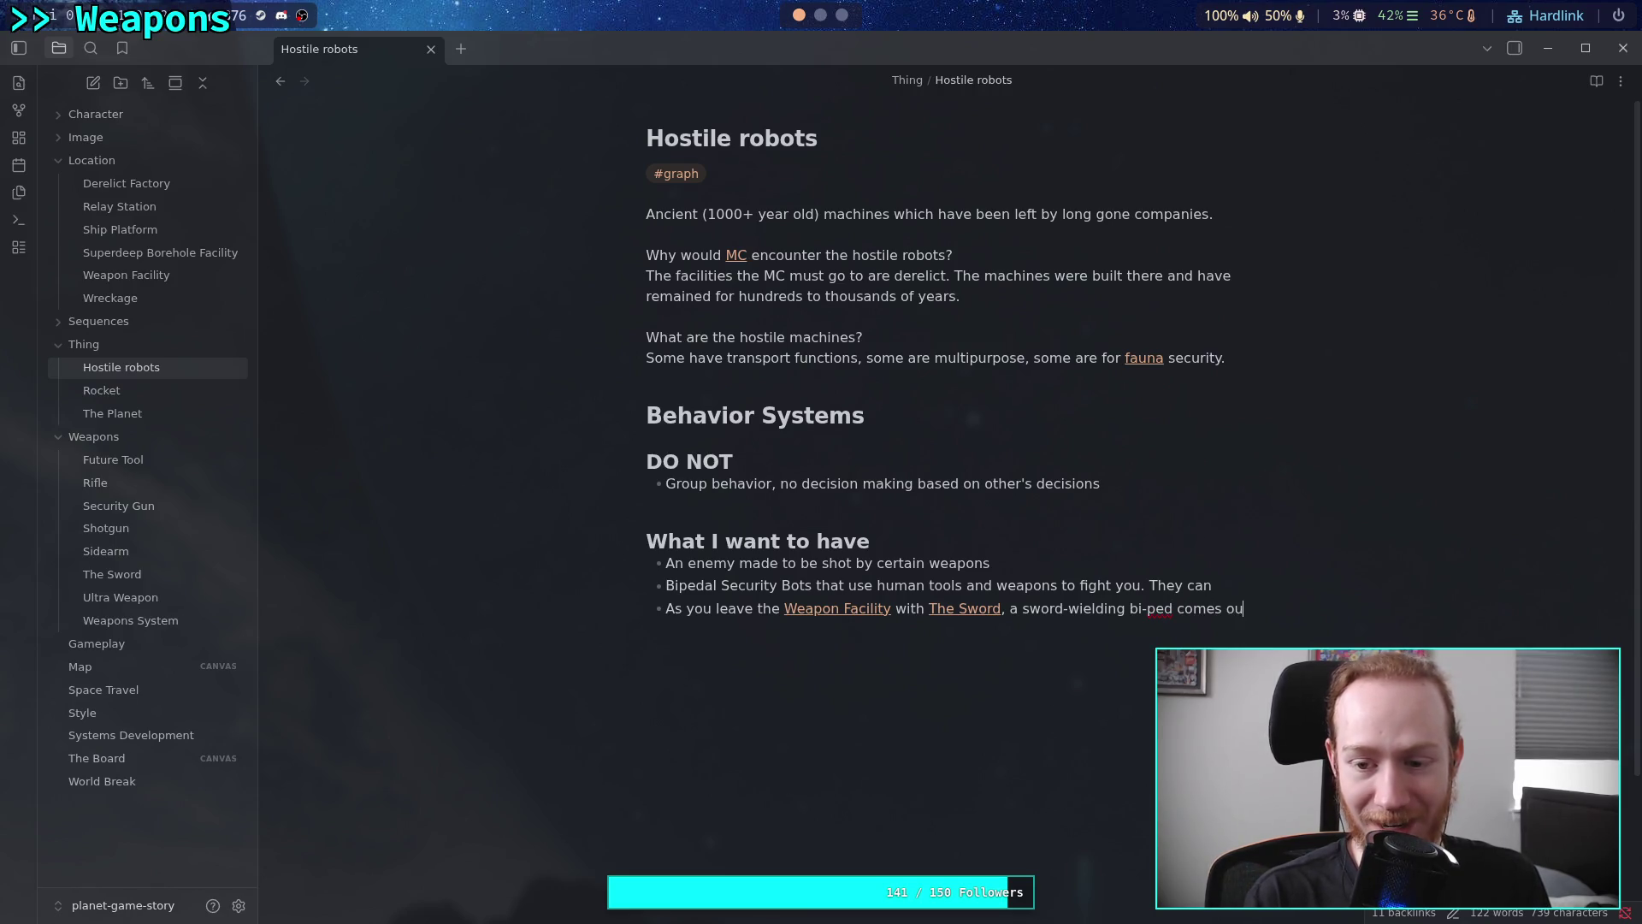
type("t and you fih")
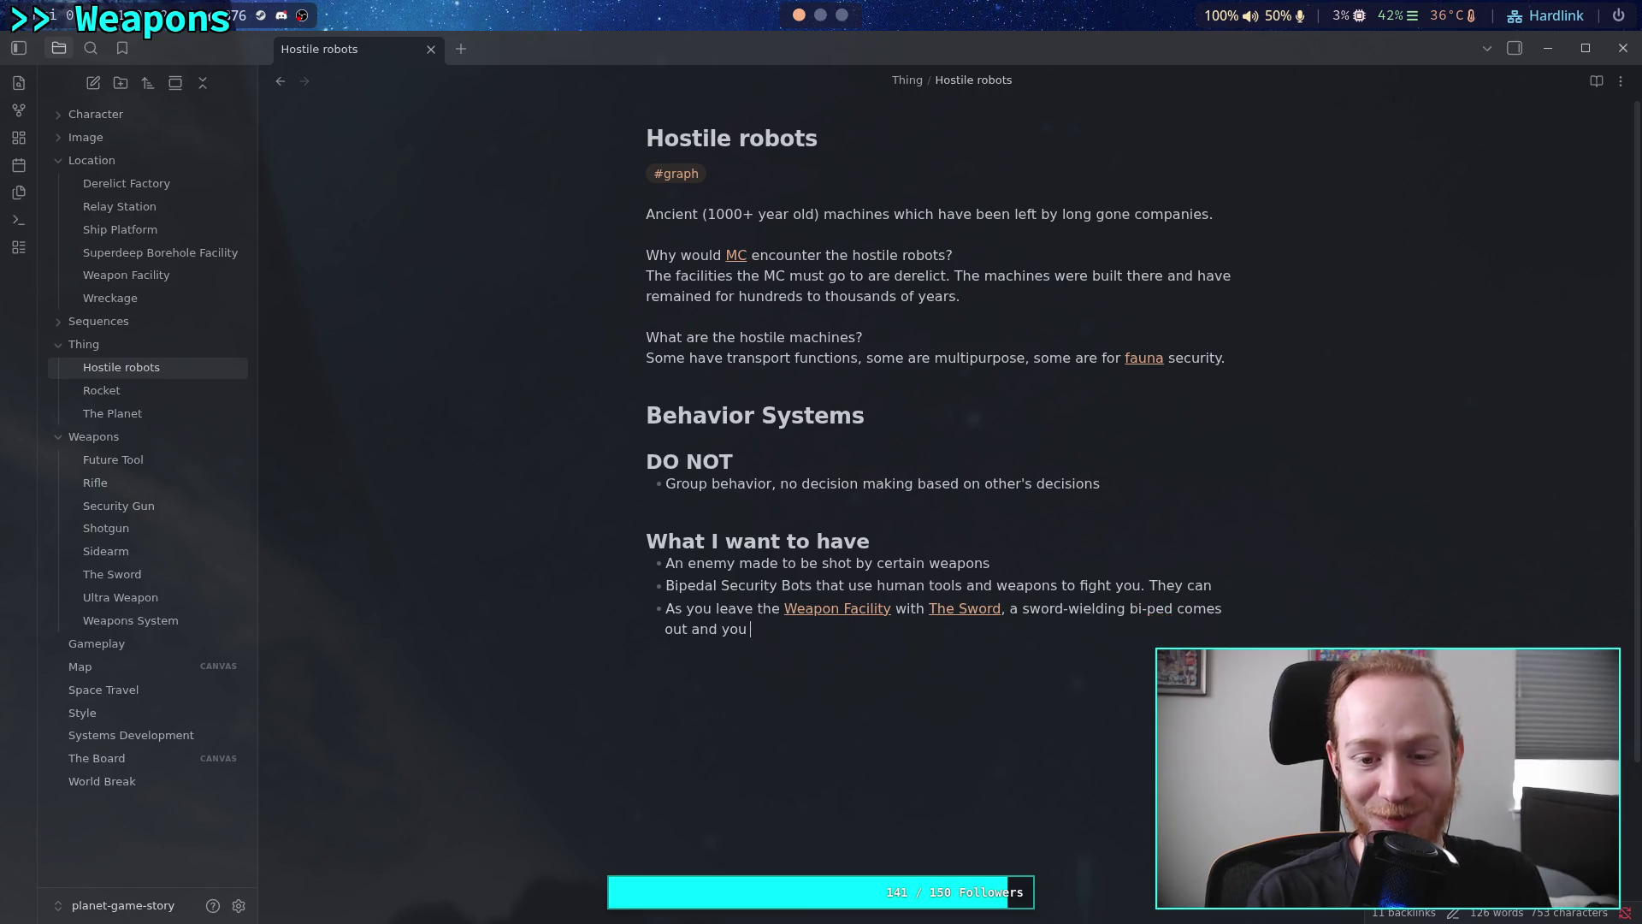
key("BackSpace")
type("ght it s")
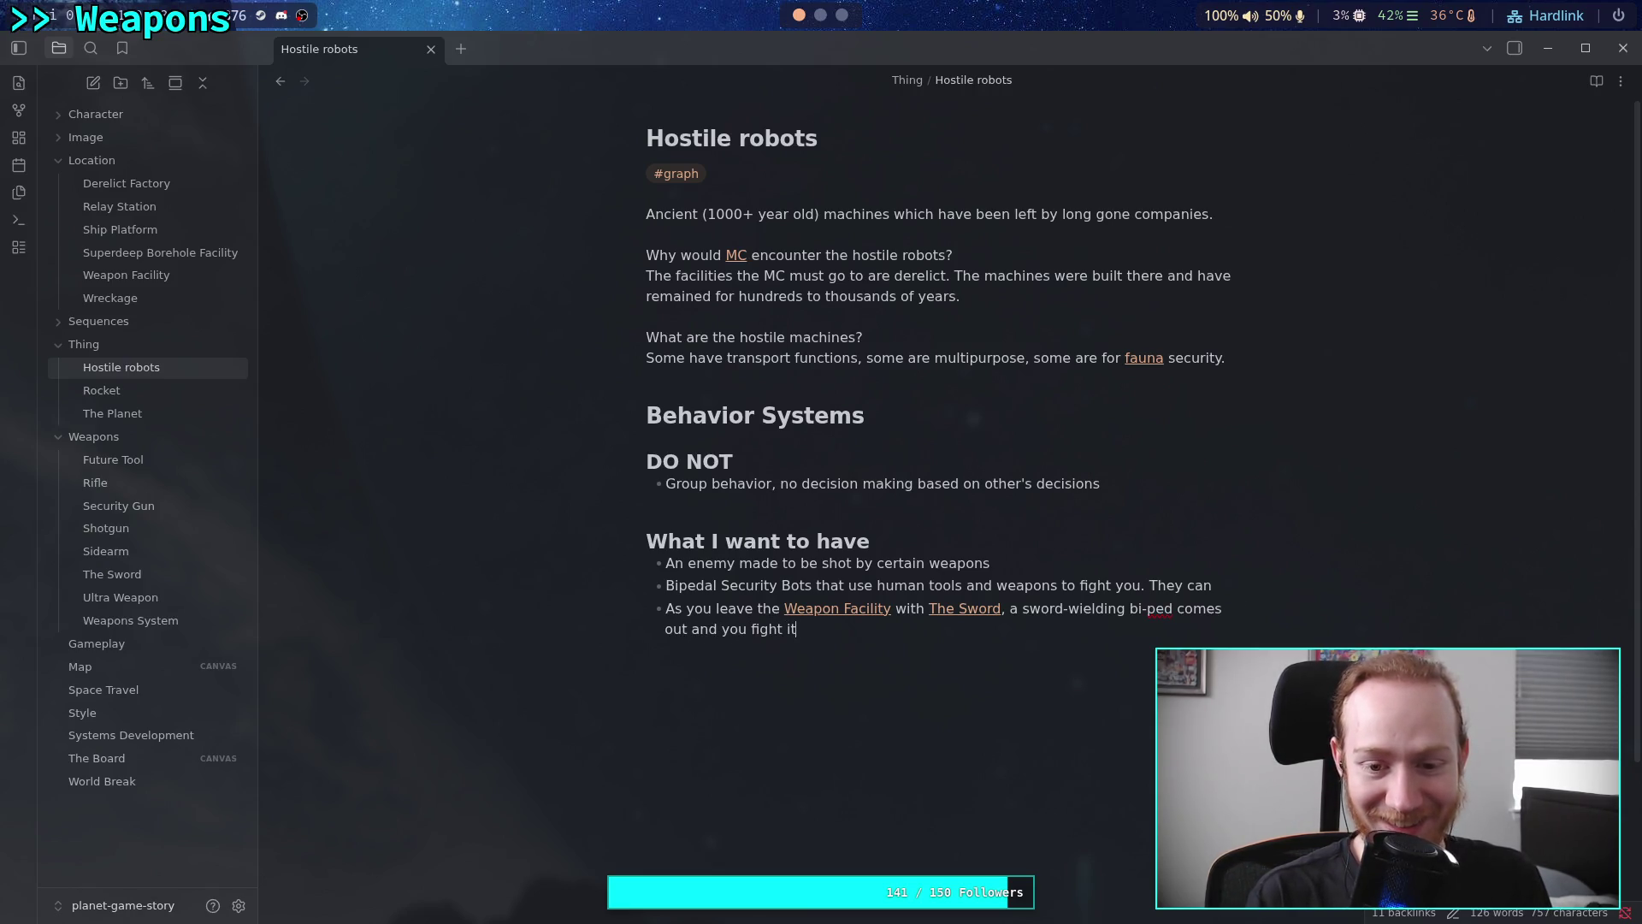
key("BackSpace")
type("with the s")
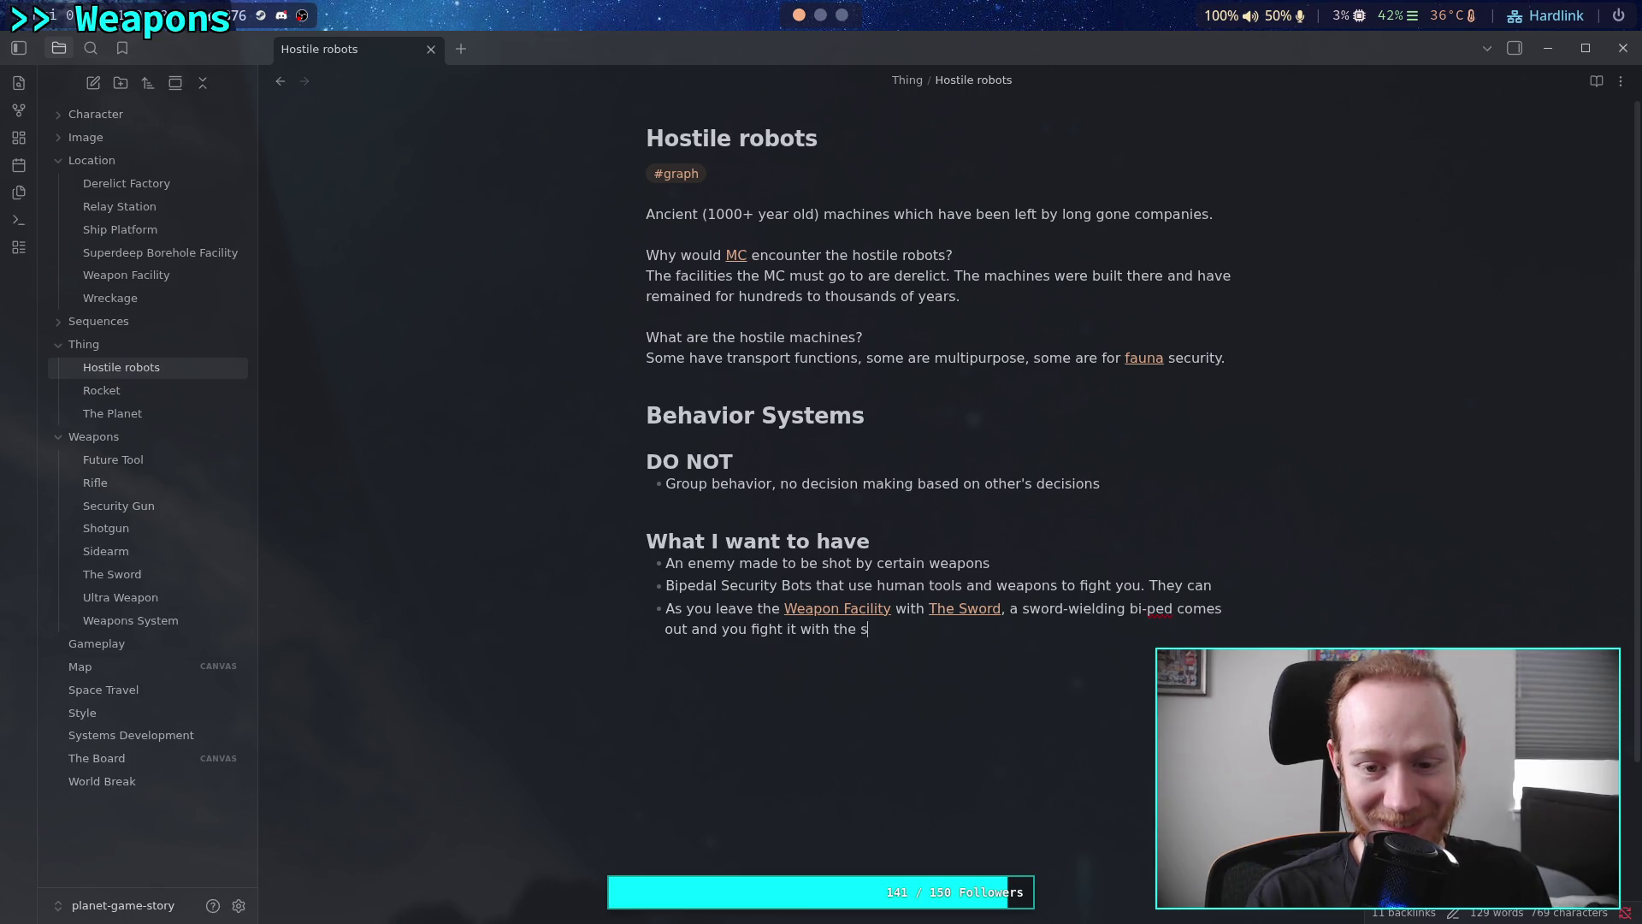
type("word. Or you can ")
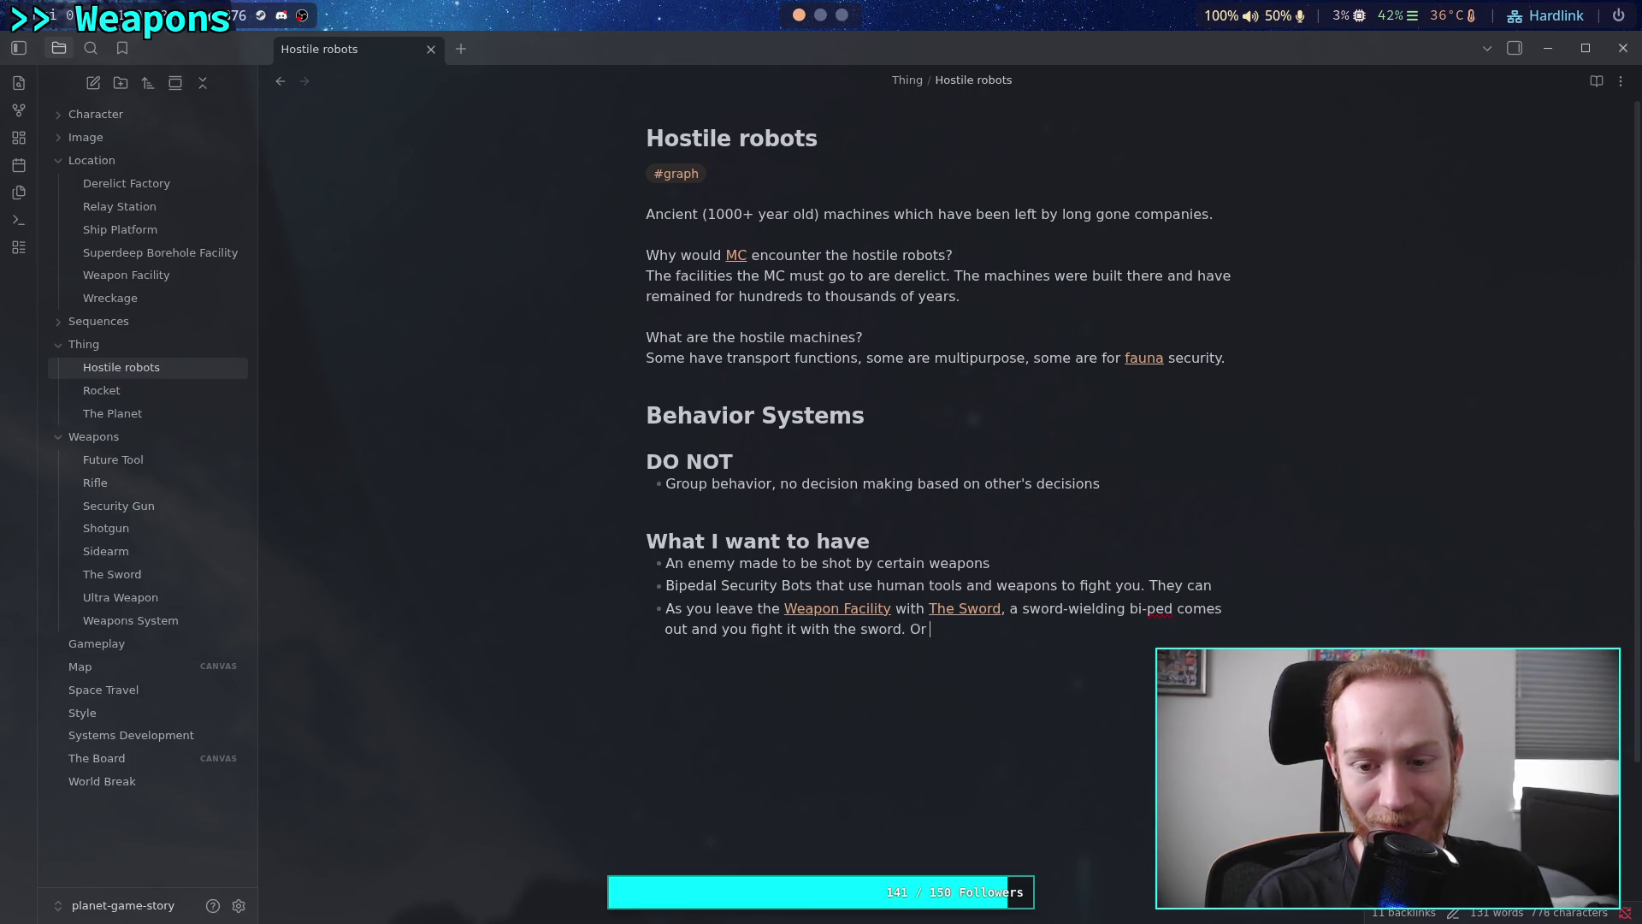
type("just")
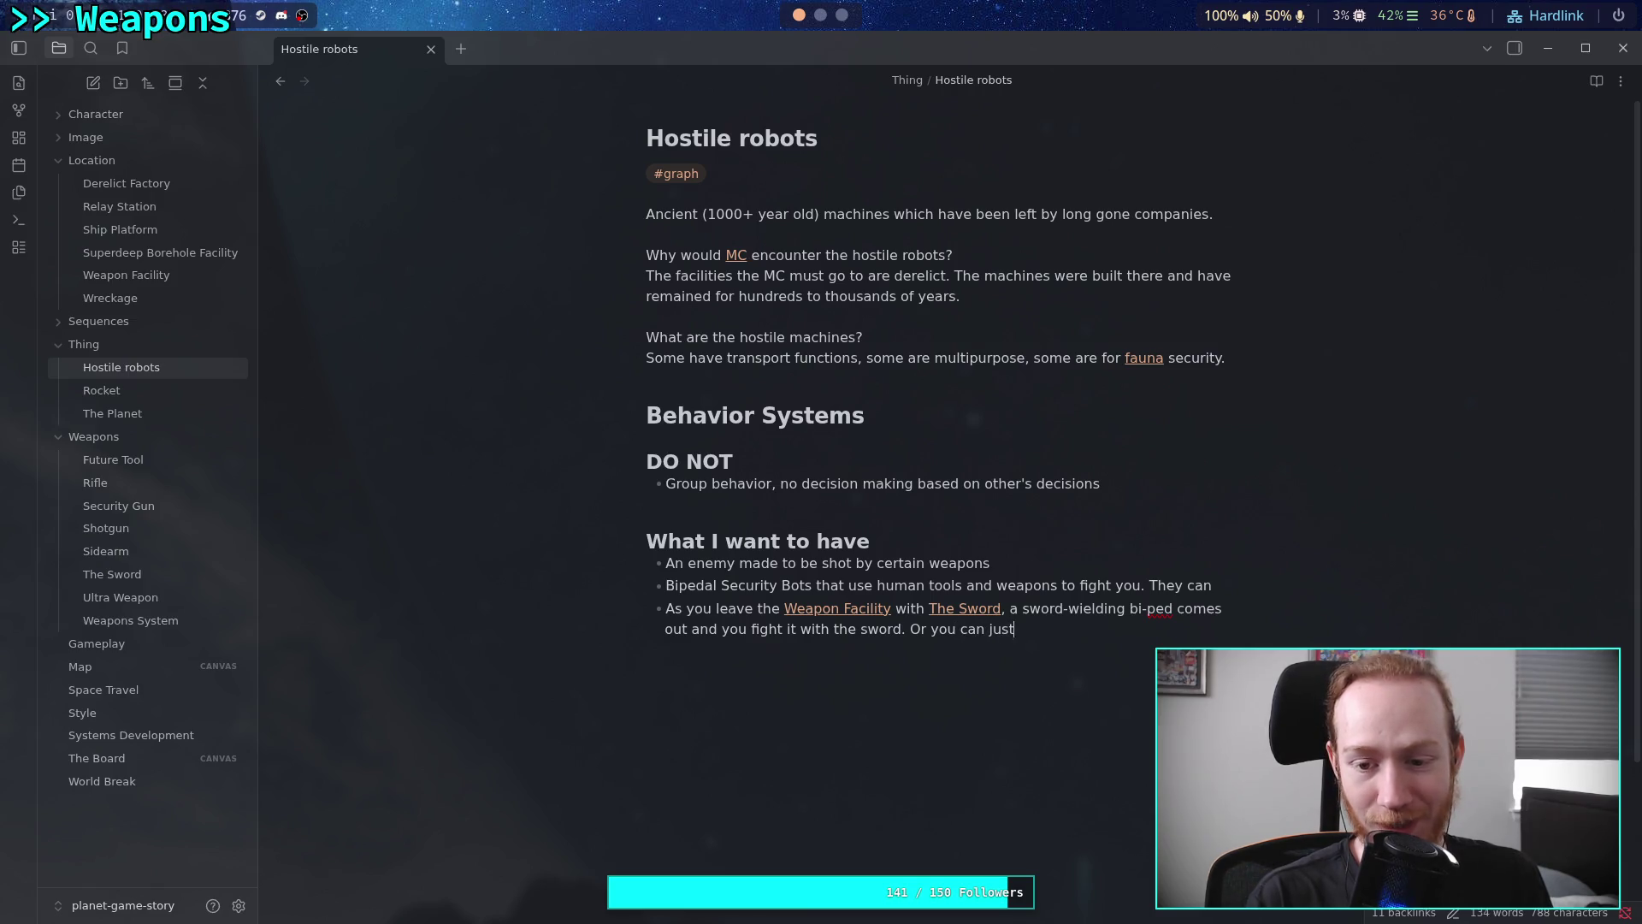
type(" blast it with ")
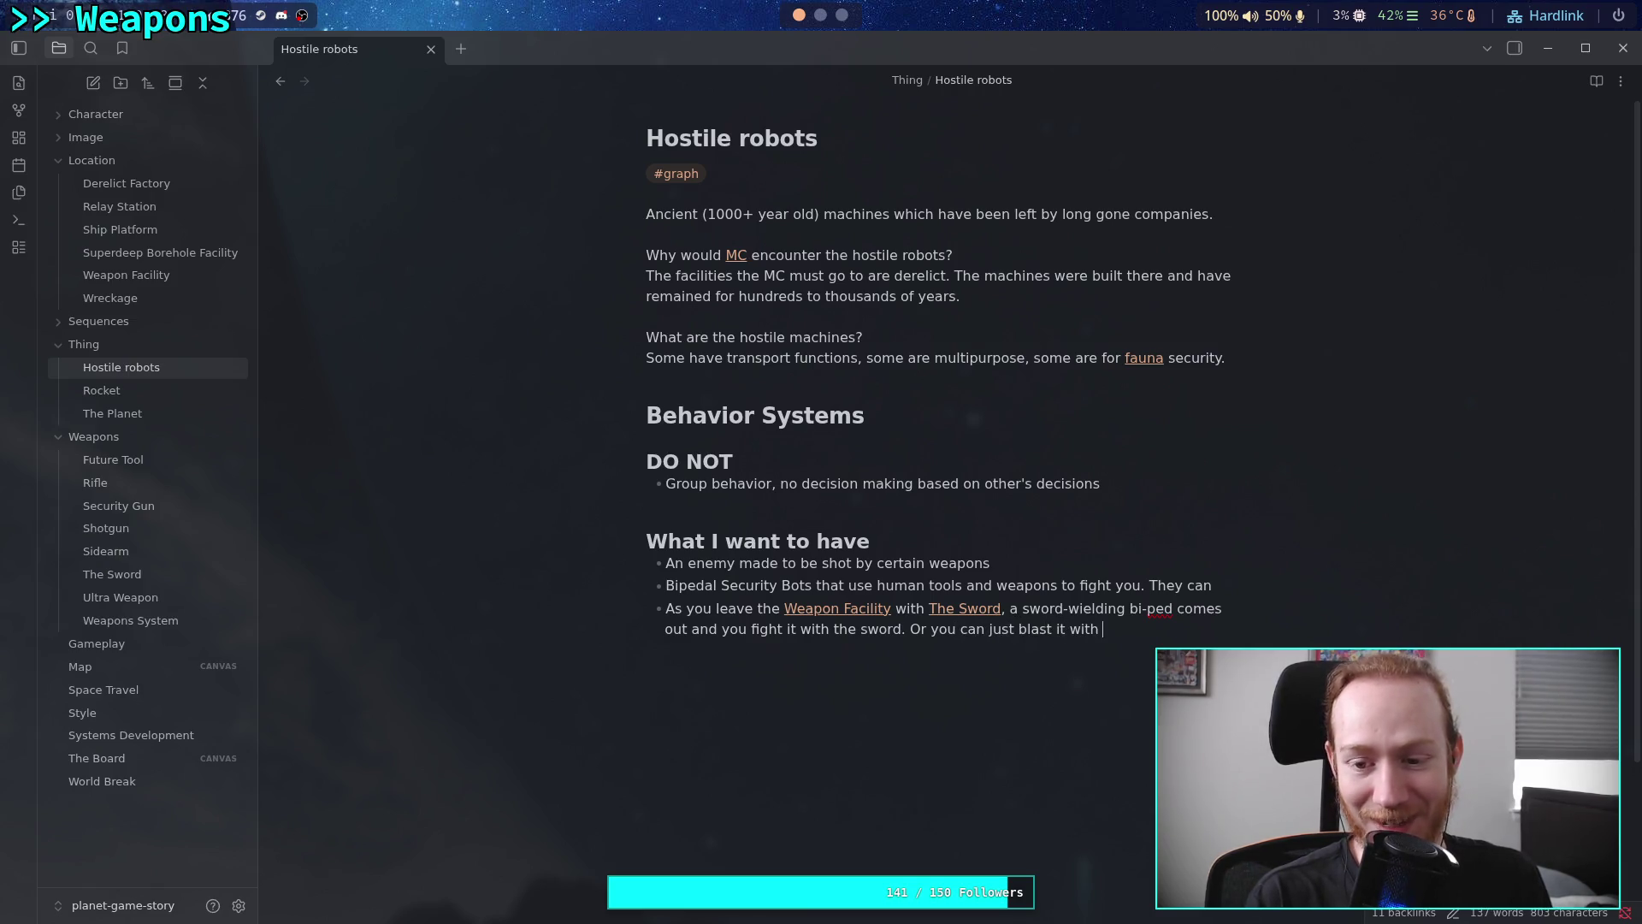
type("a gun")
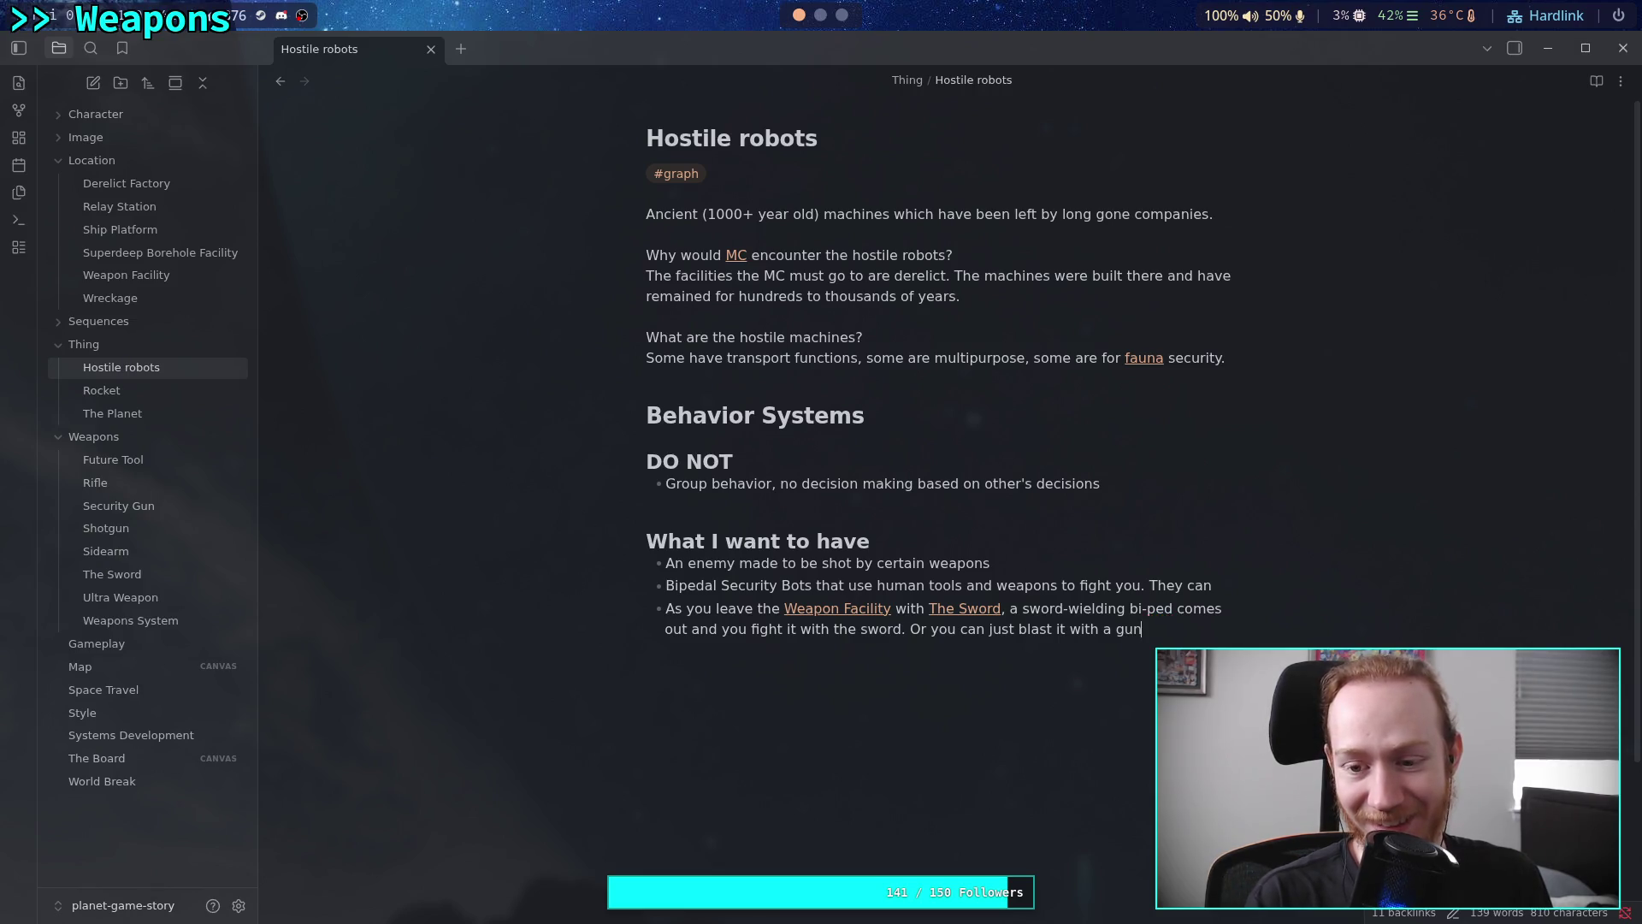
type(" and then [[Wh")
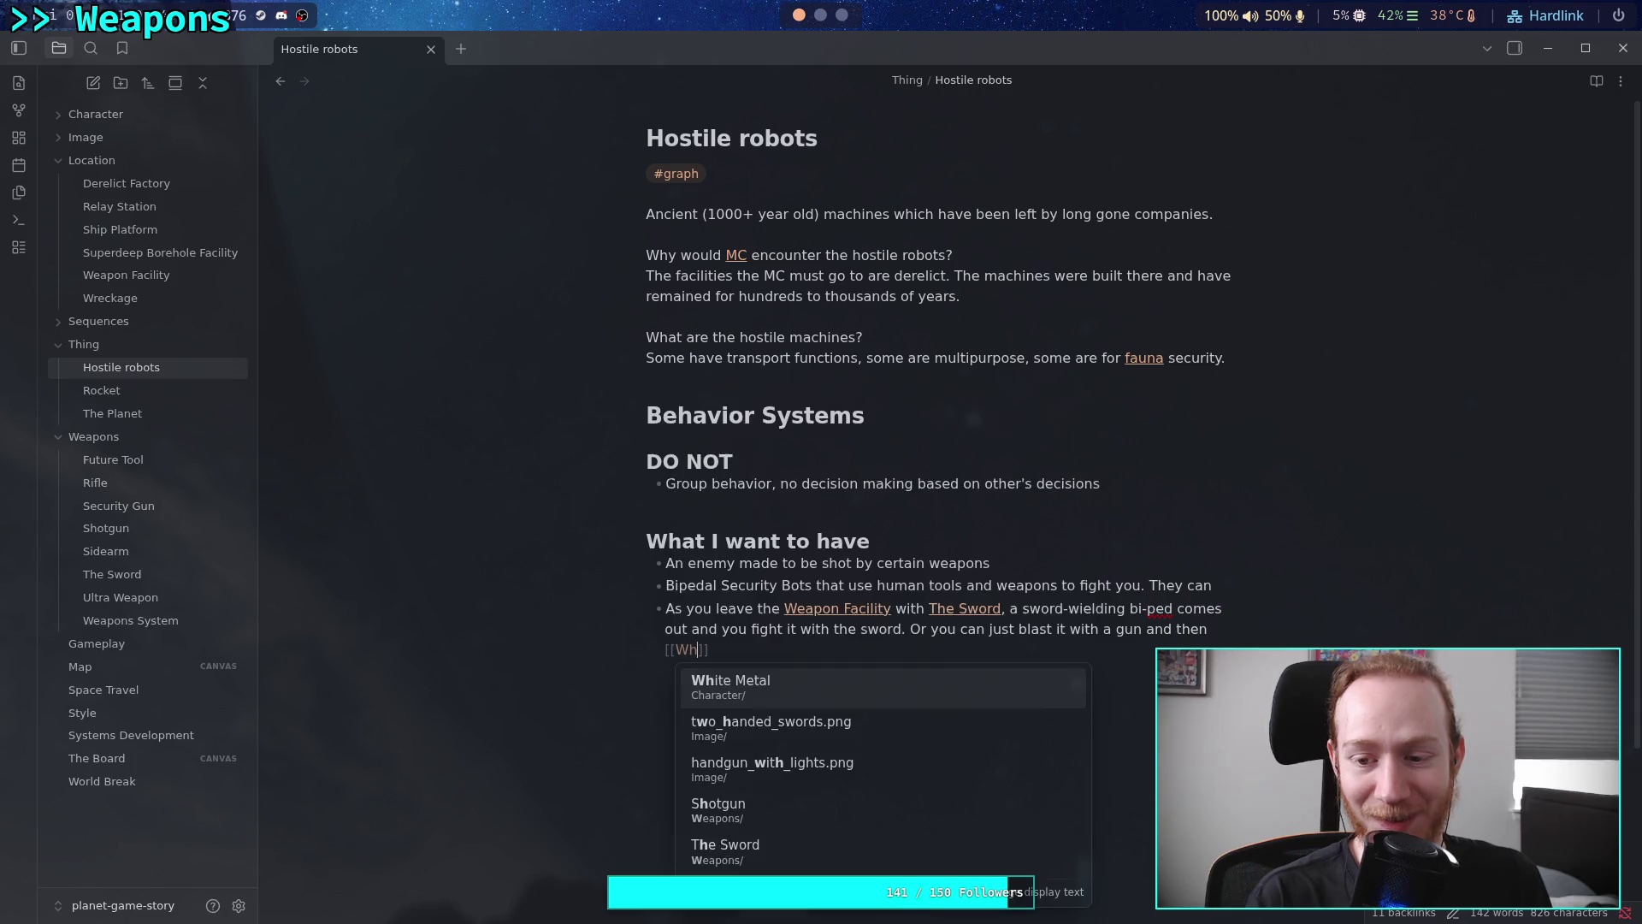
key("Return")
End the bullet with 'sounds sad' and the quote "Well, don't bring a gun to a sword fight..."
type("sounds dis")
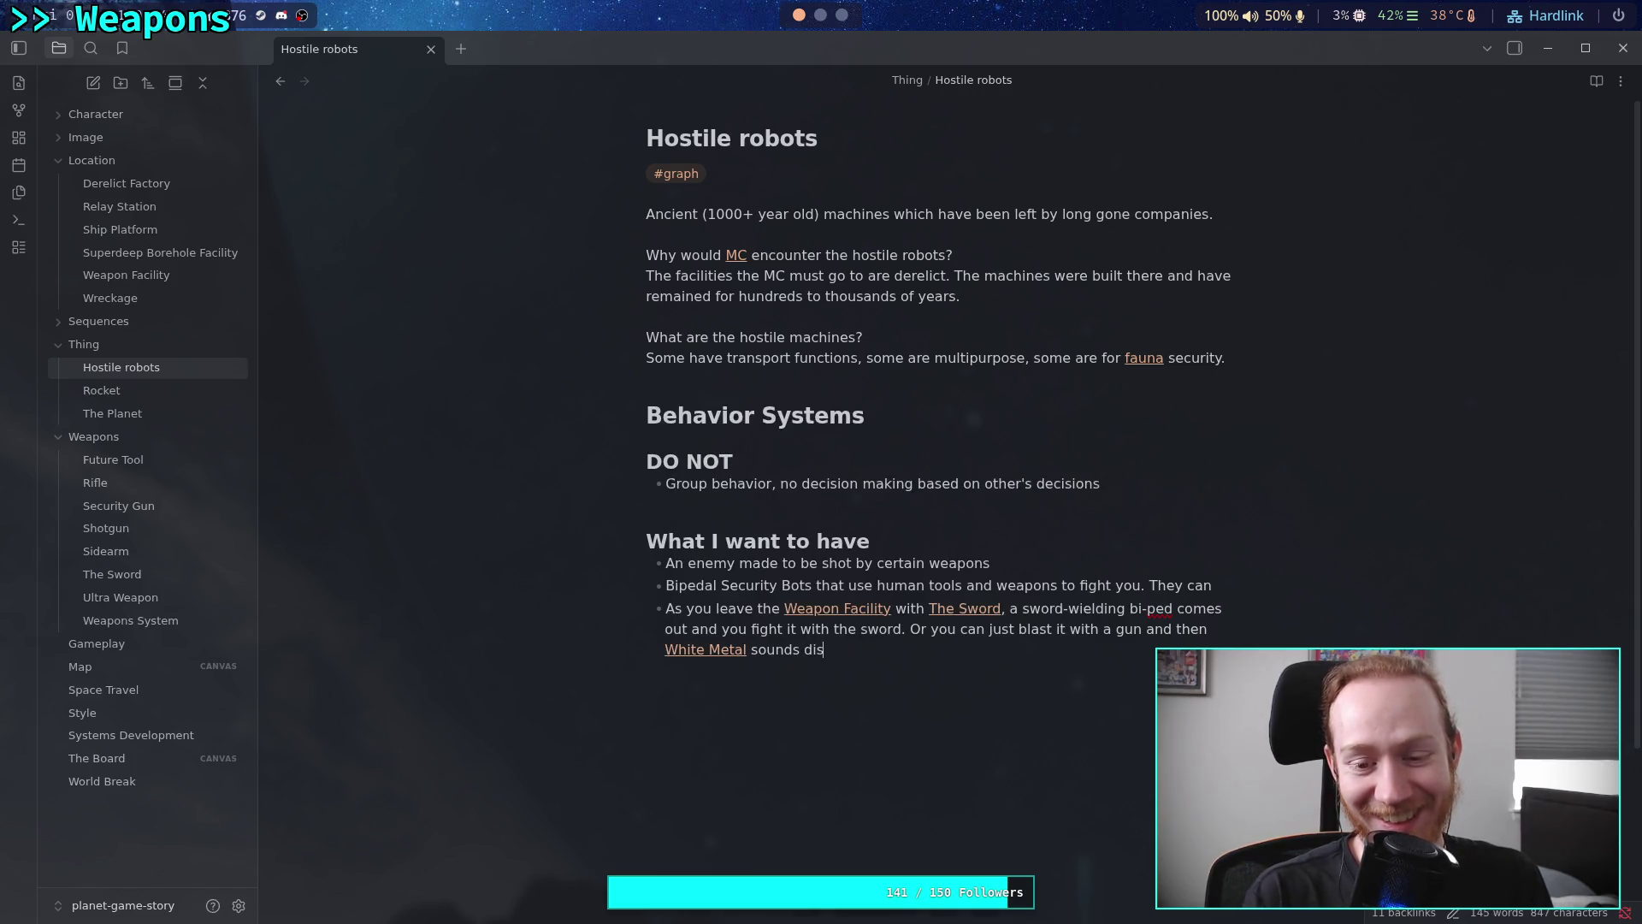
key("BackSpace")
key("BackSpace")
key("BackSpace")
type("sad.")
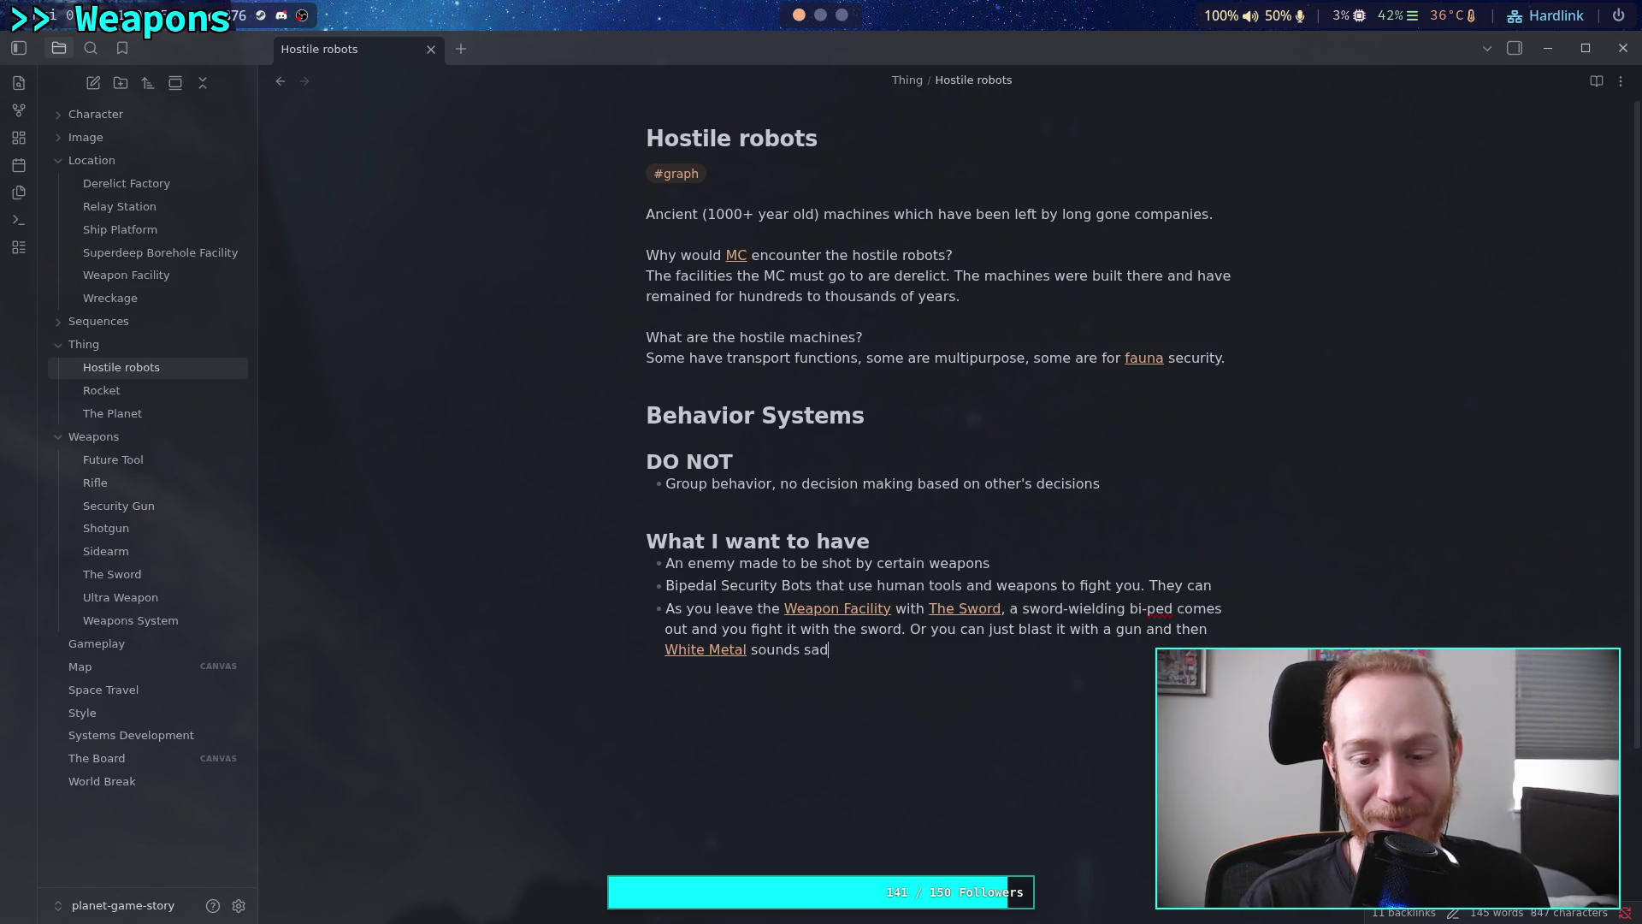
key("BackSpace")
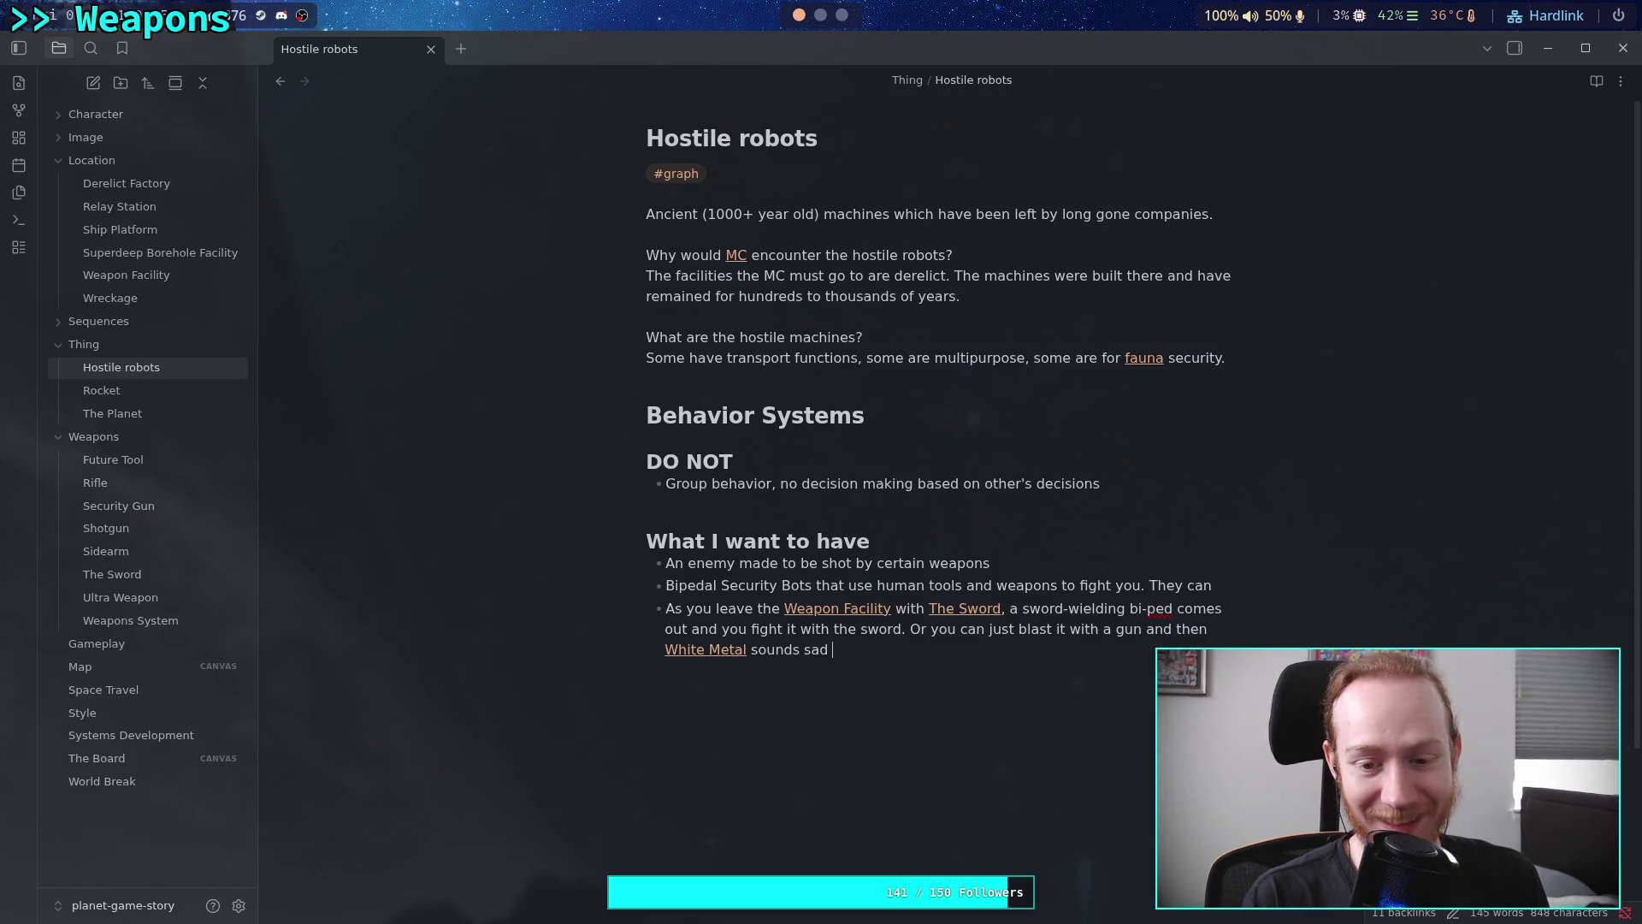
type("\"Well, ")
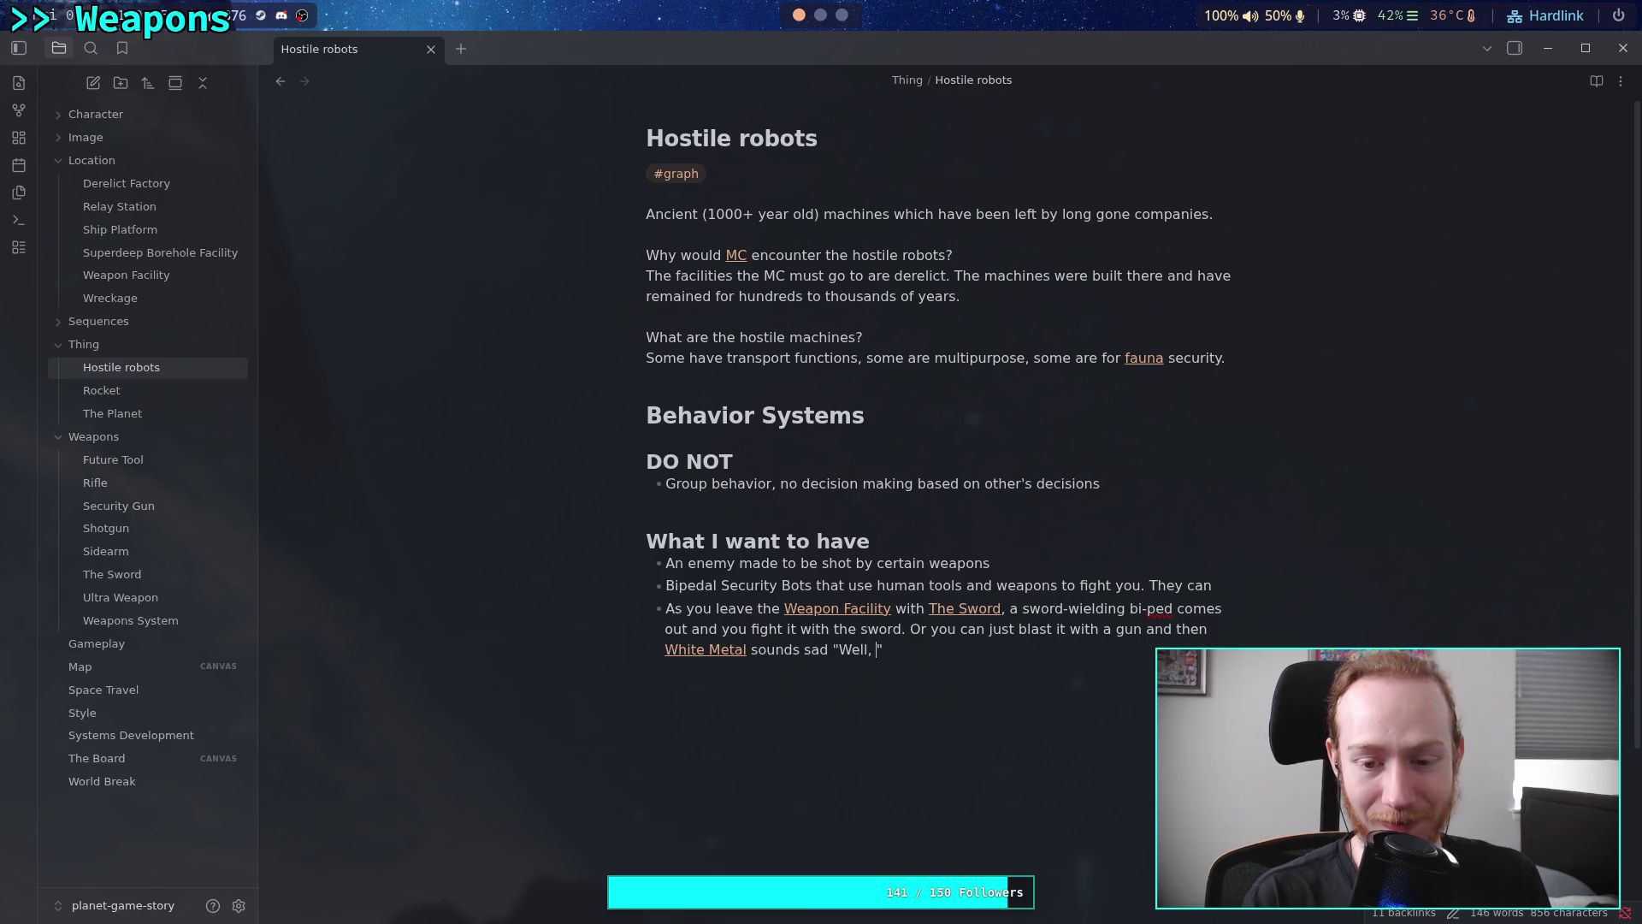
type("don't bri")
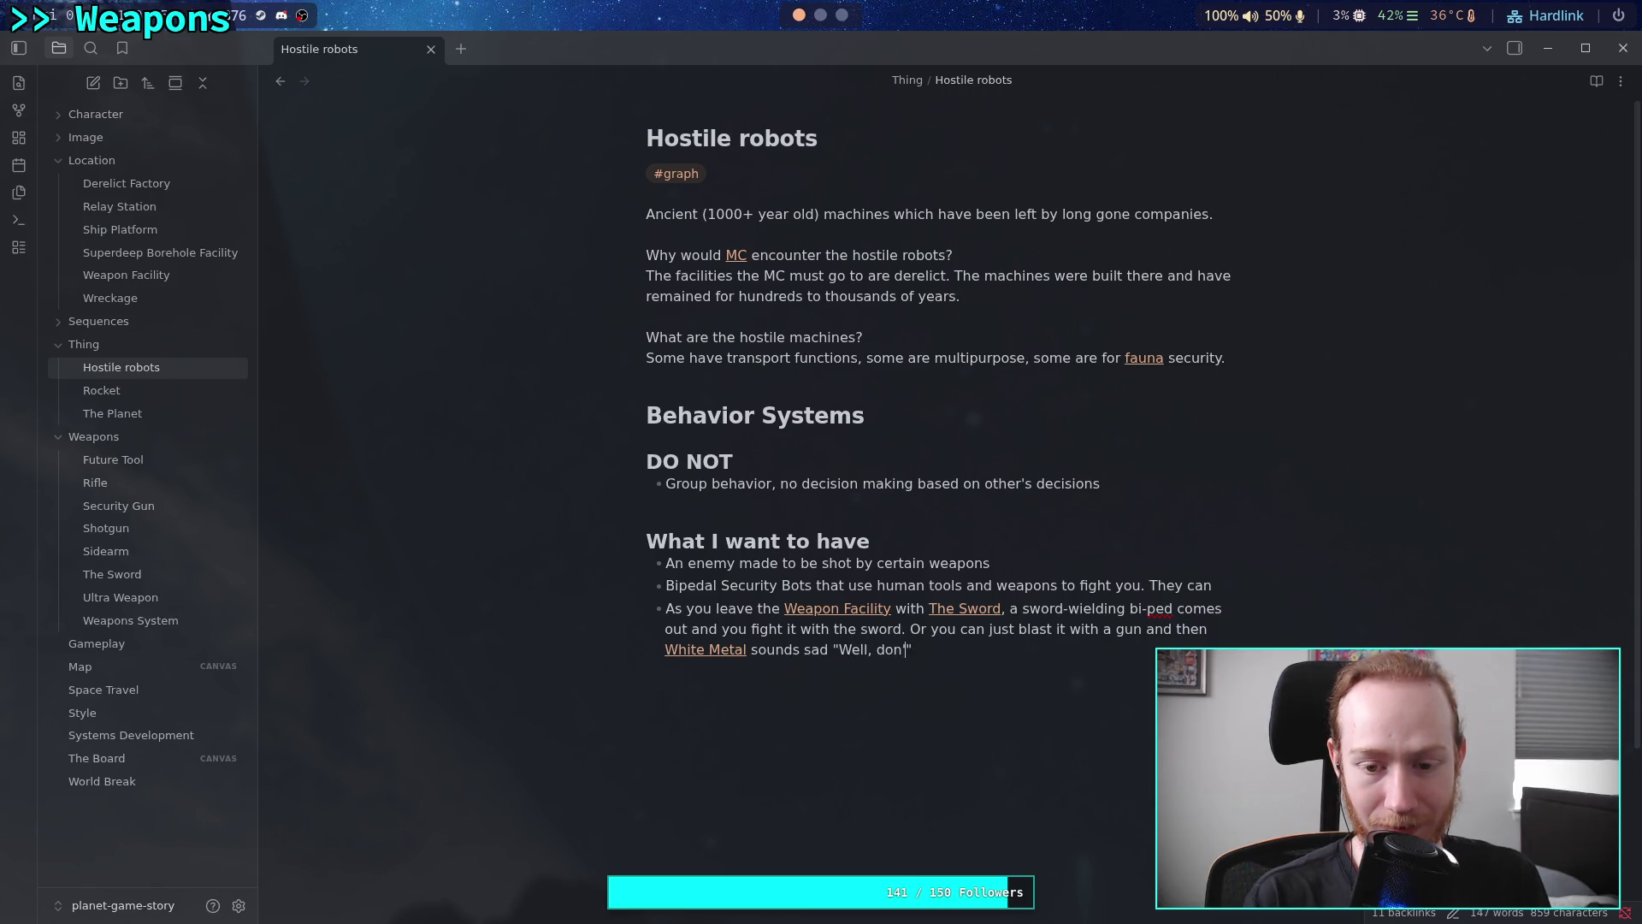
type("ng a gun to a ")
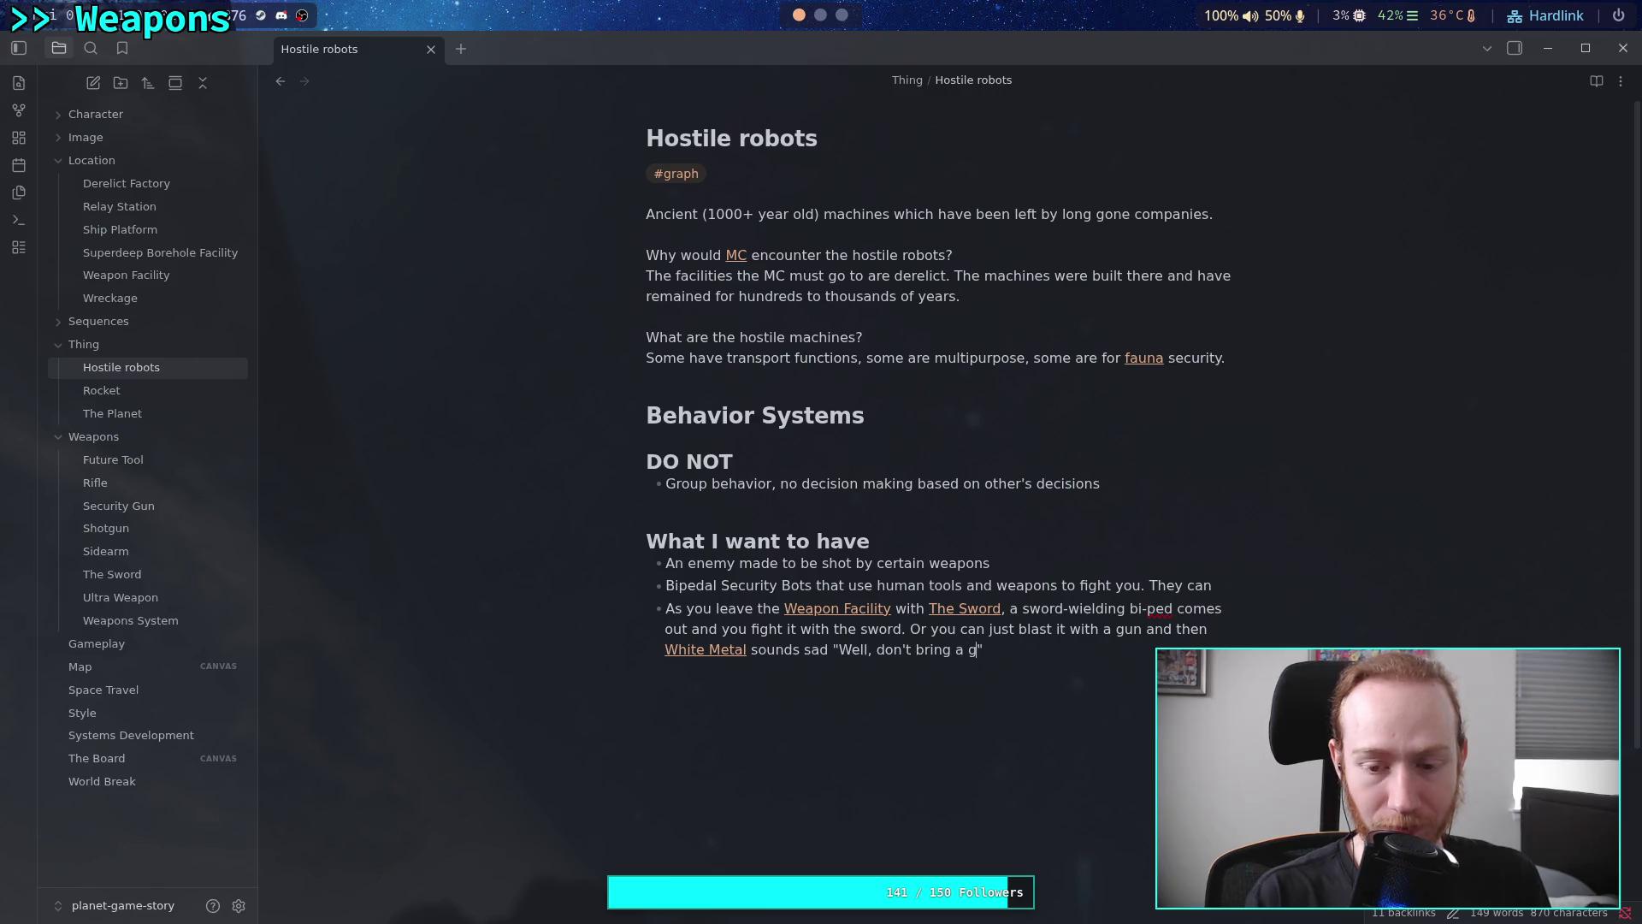
type("sword f")
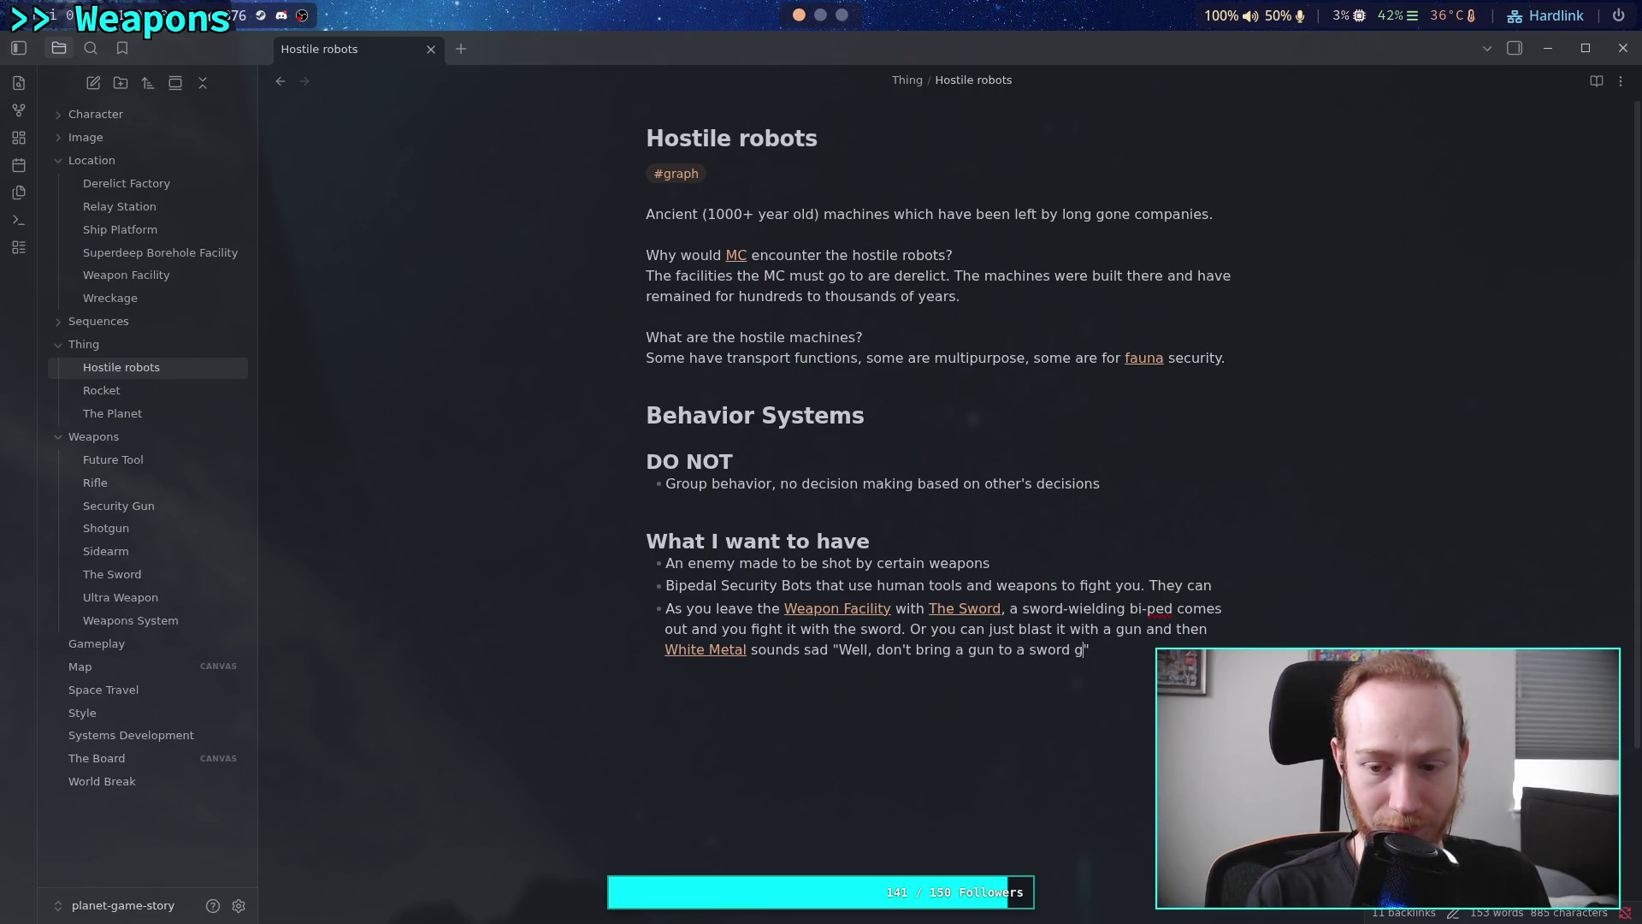
type("ight")
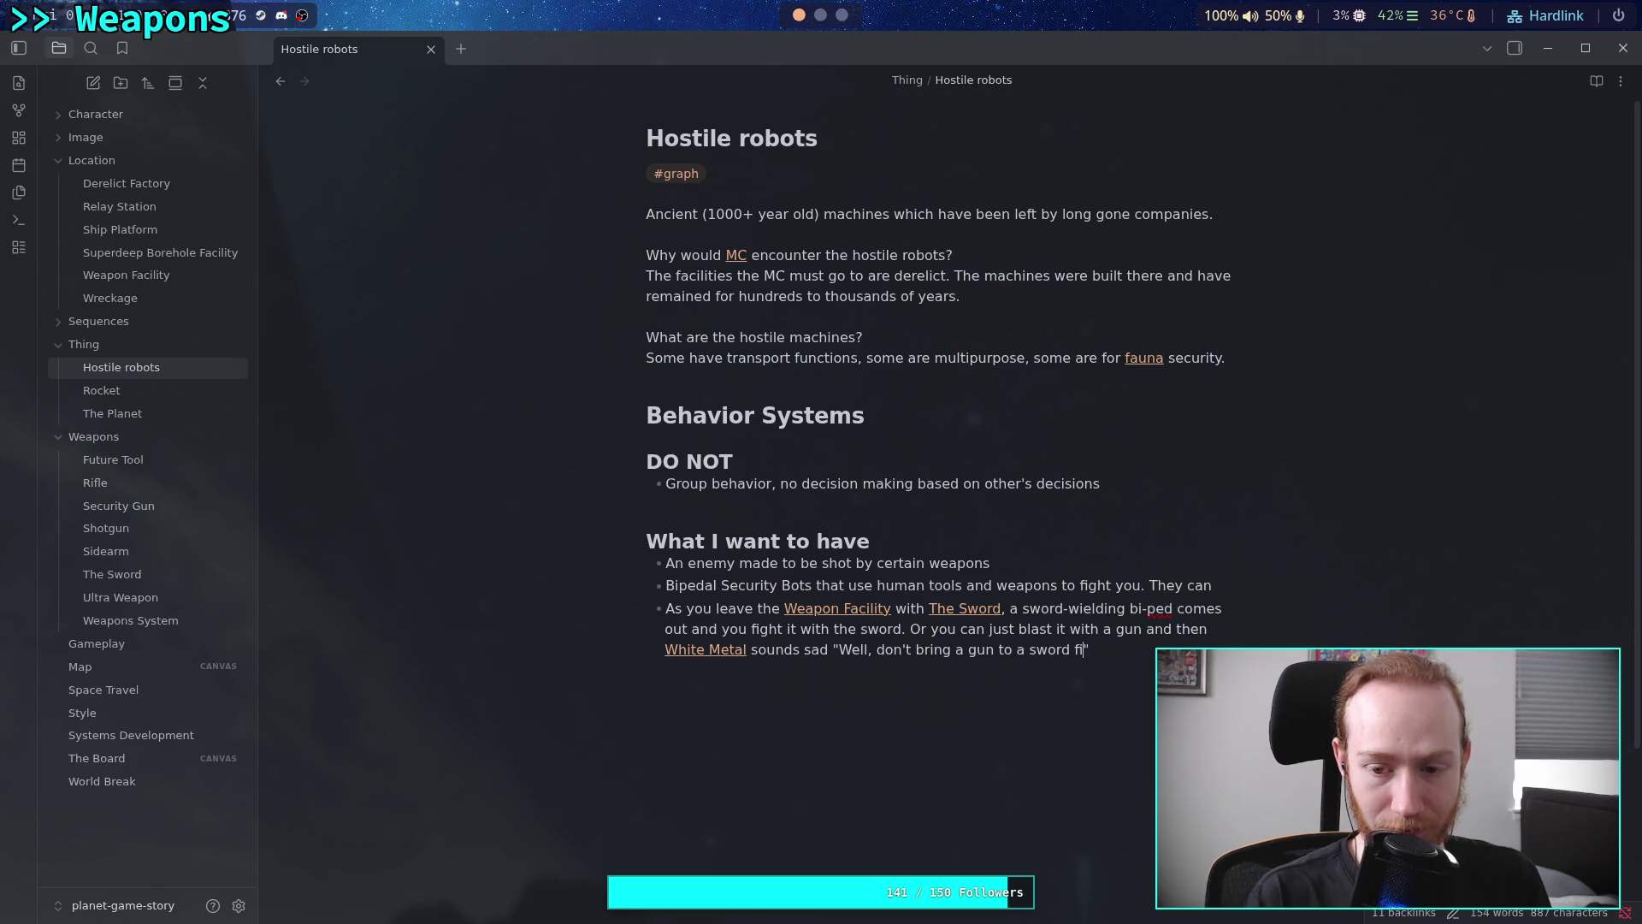
type("...")
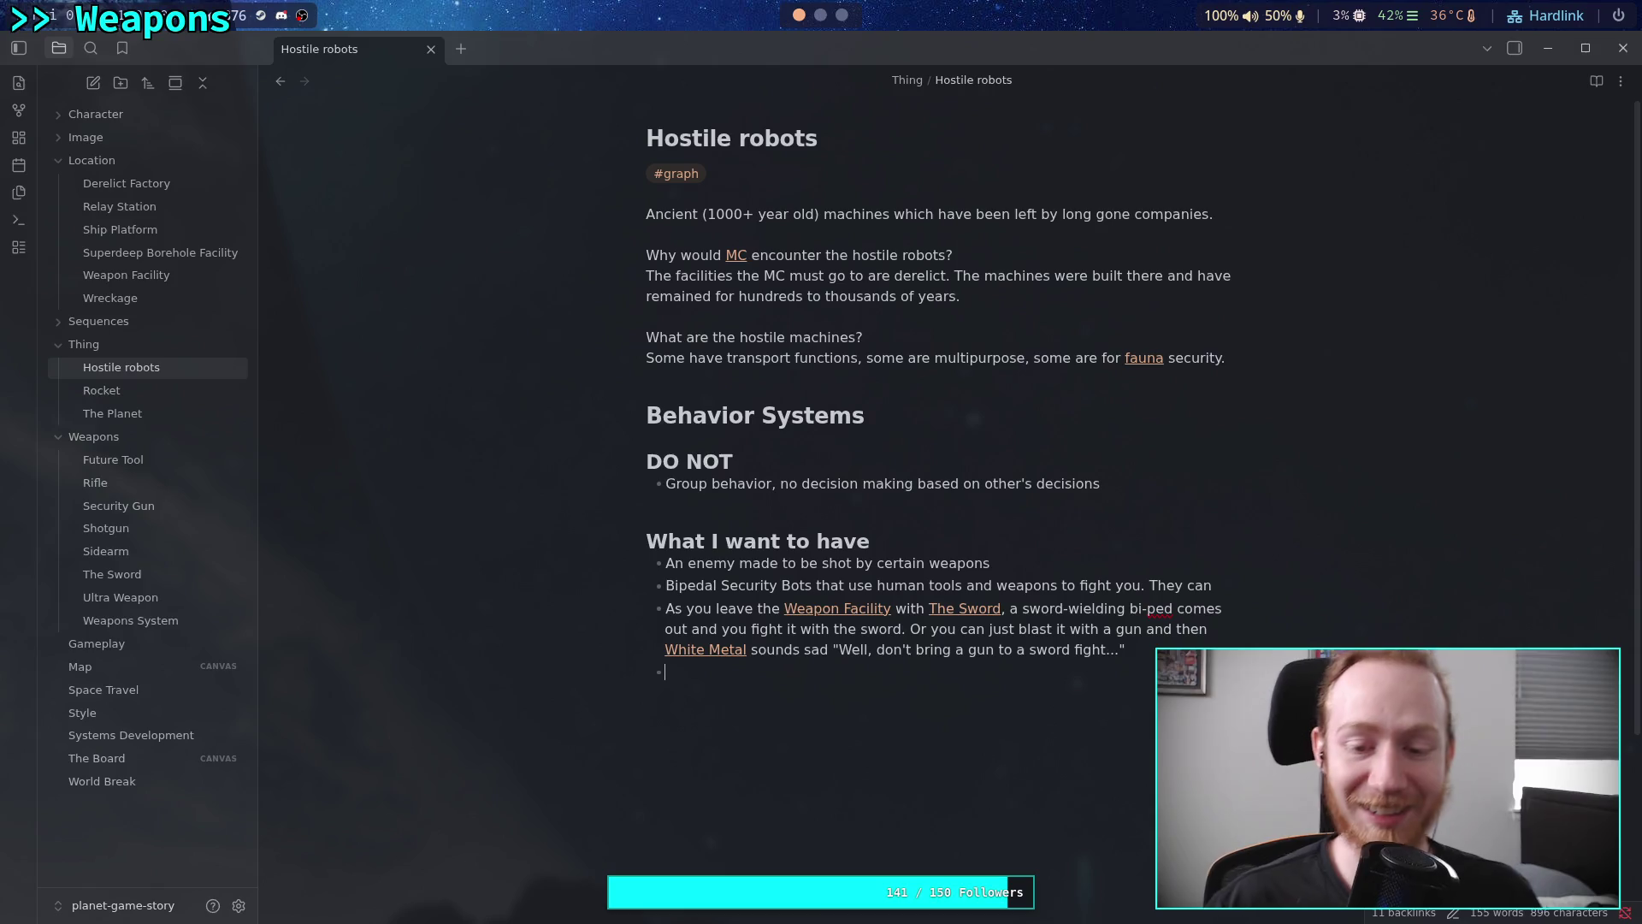
double_click(981, 652)
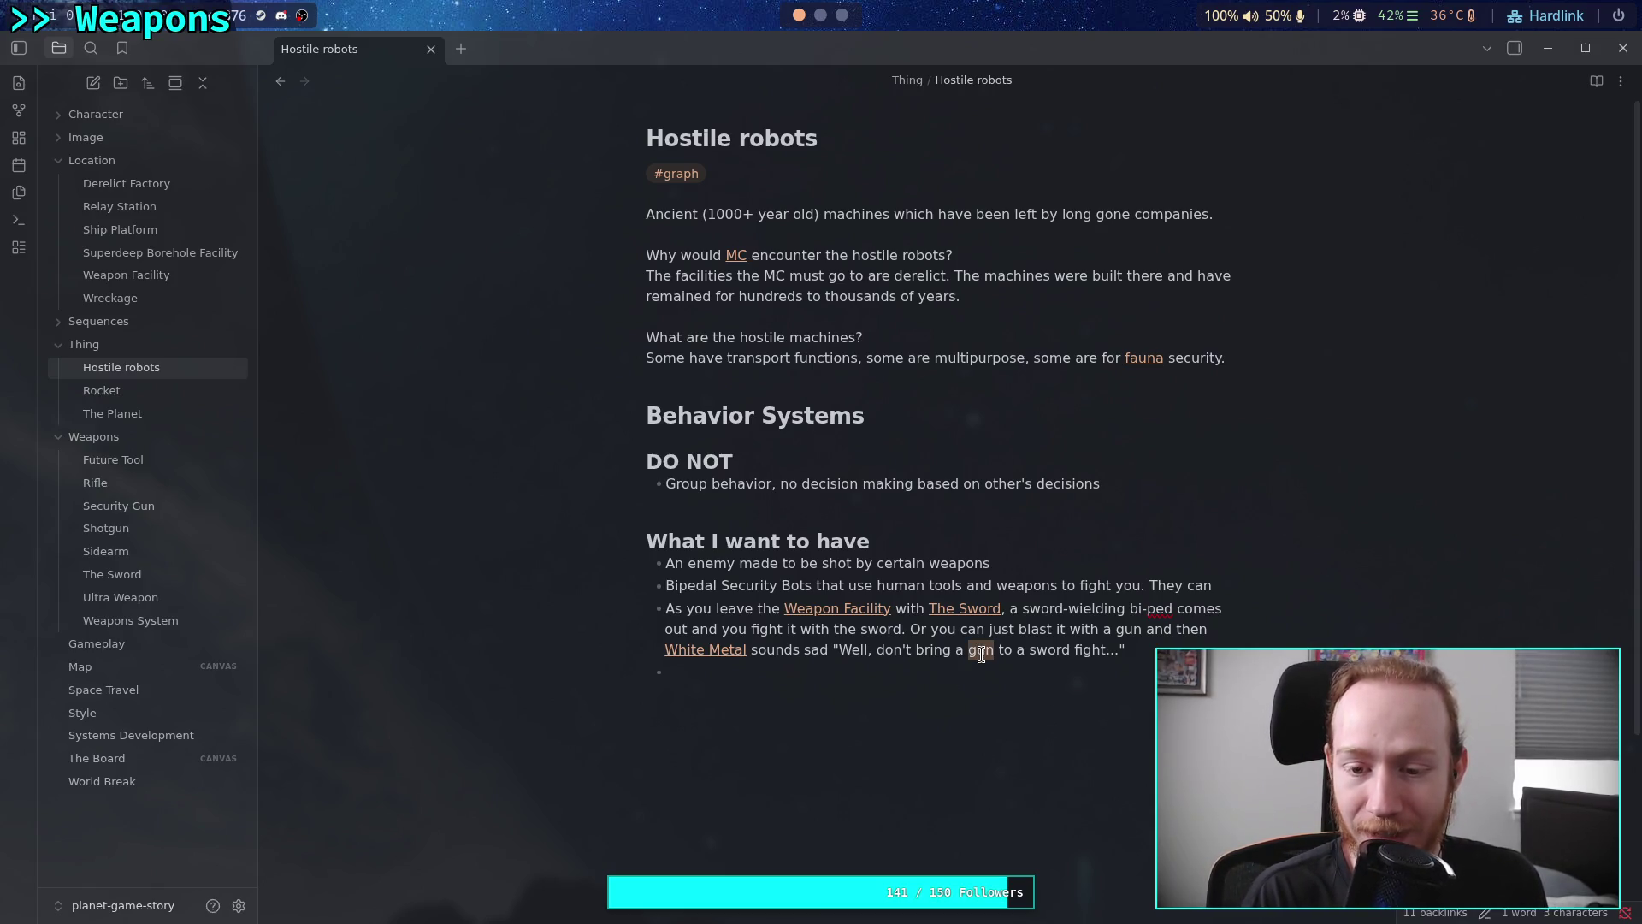
Keep 'gun' in the quote and append '(wrong phrase on purpose)' after it
type("s")
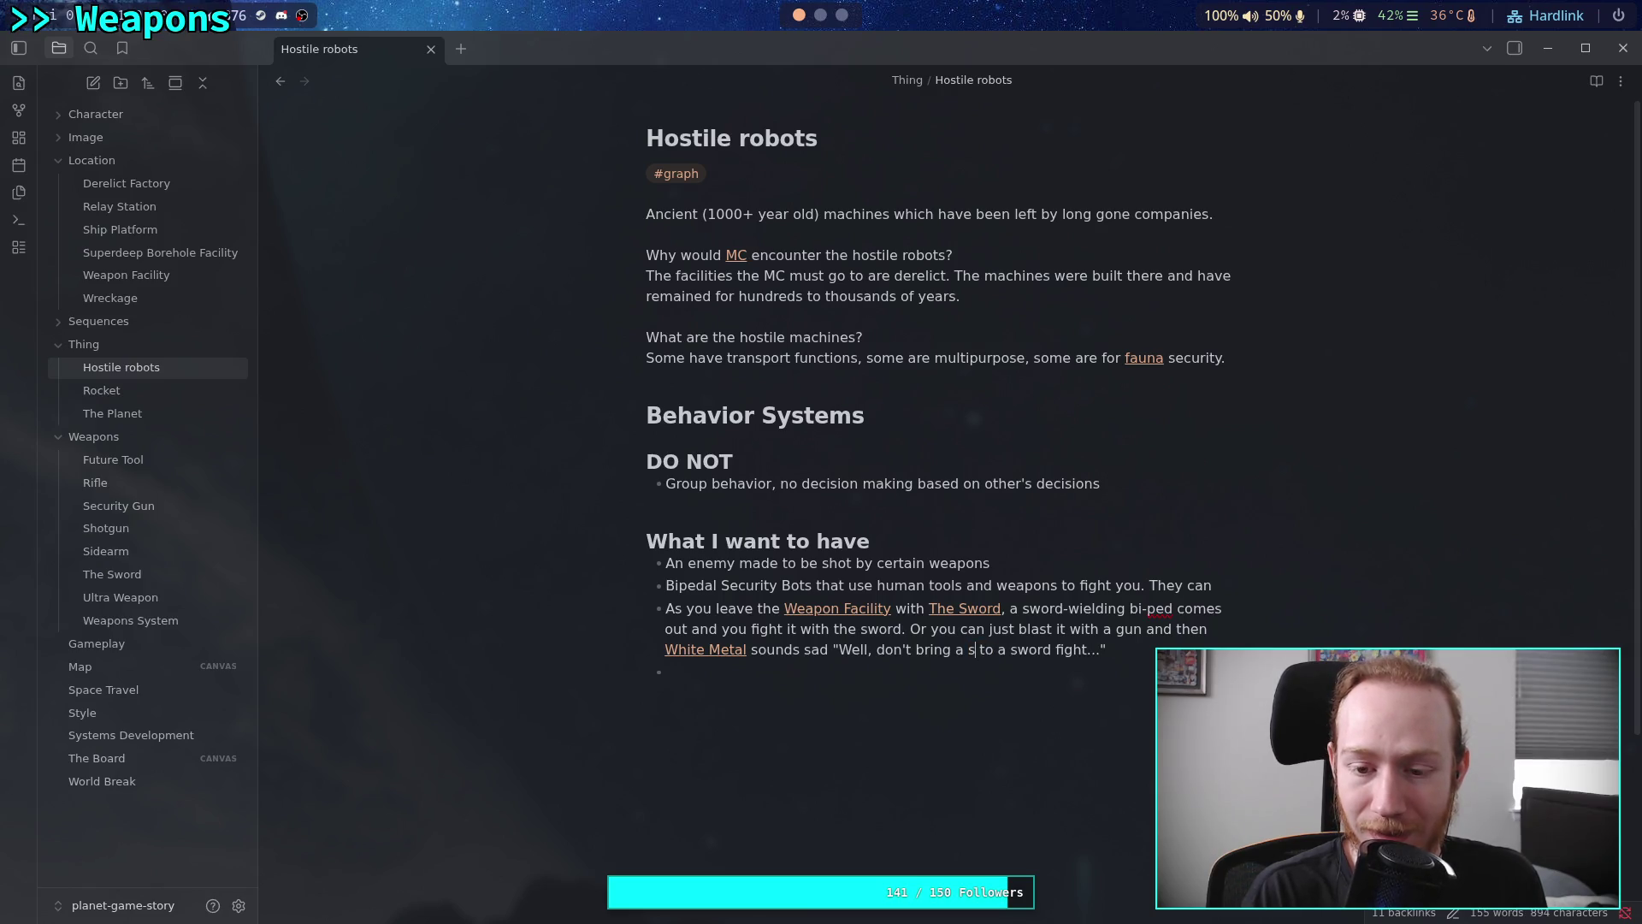
key("BackSpace")
type("gun")
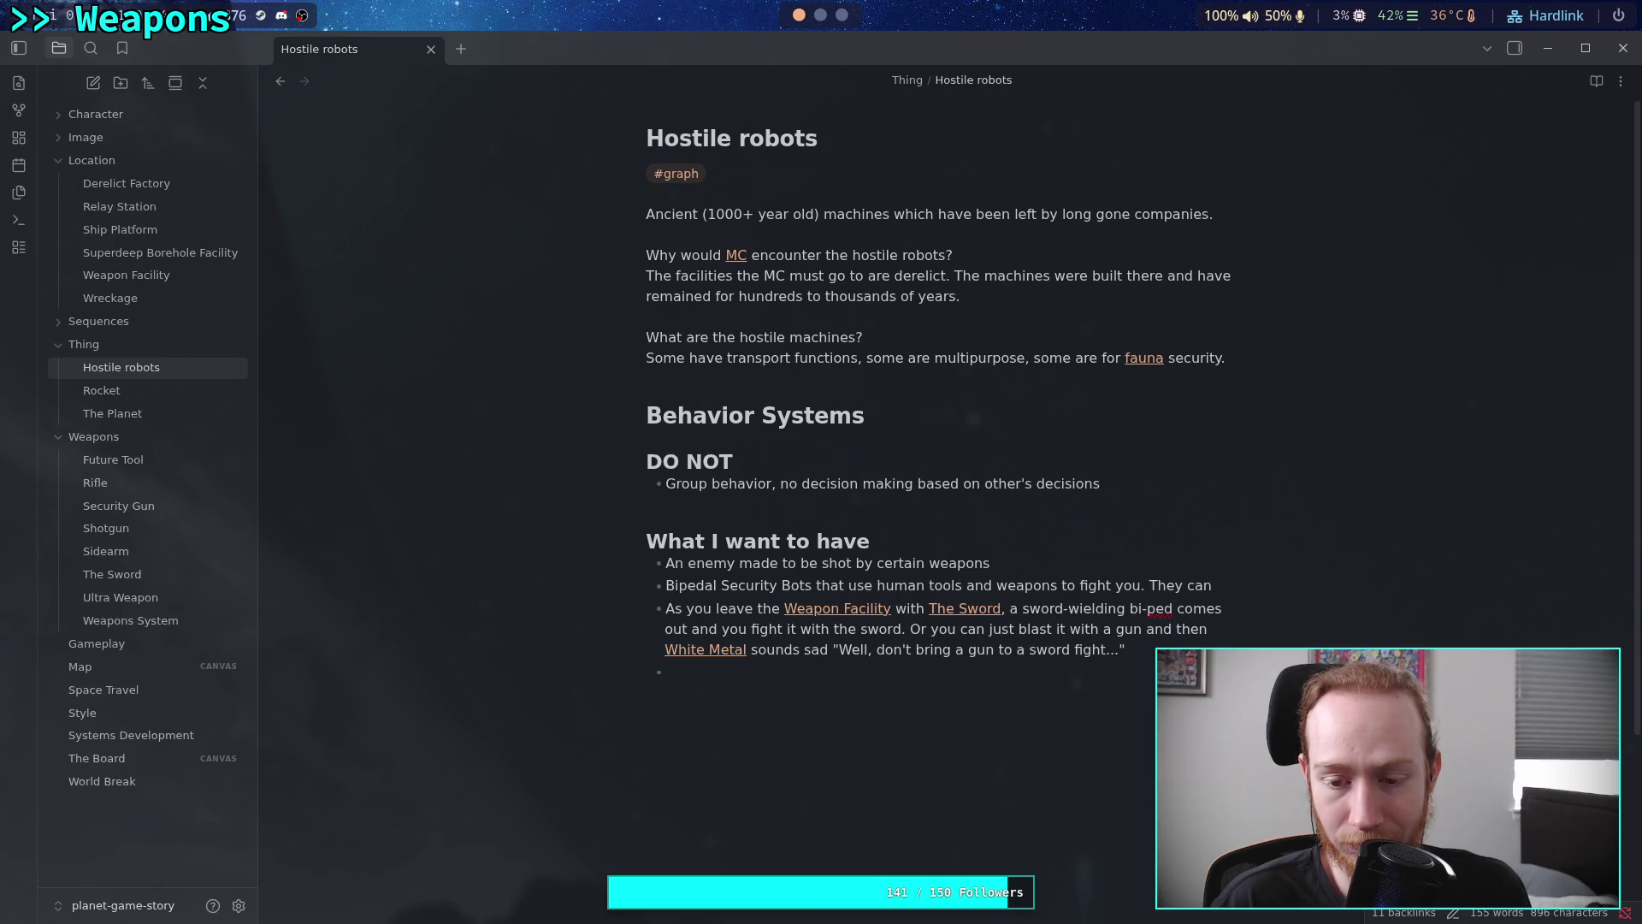
type("(wrong phrase on purpose)")
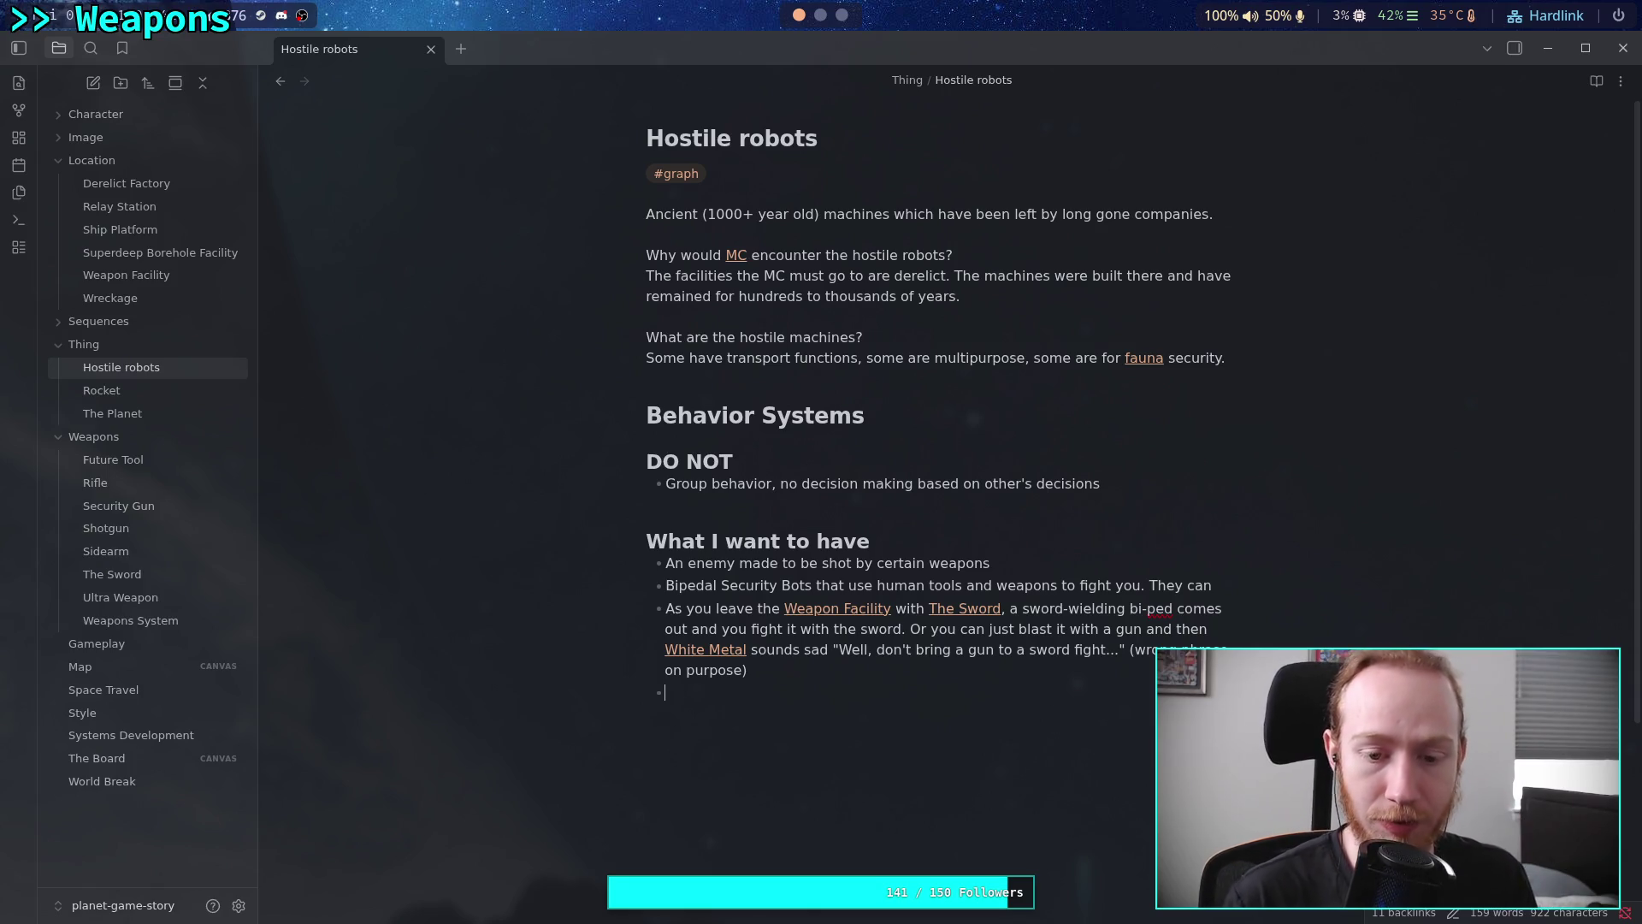
Replace the trailing 'They can' with 'Without a weapon, they charge at you to punch you.'
left_click(1230, 584)
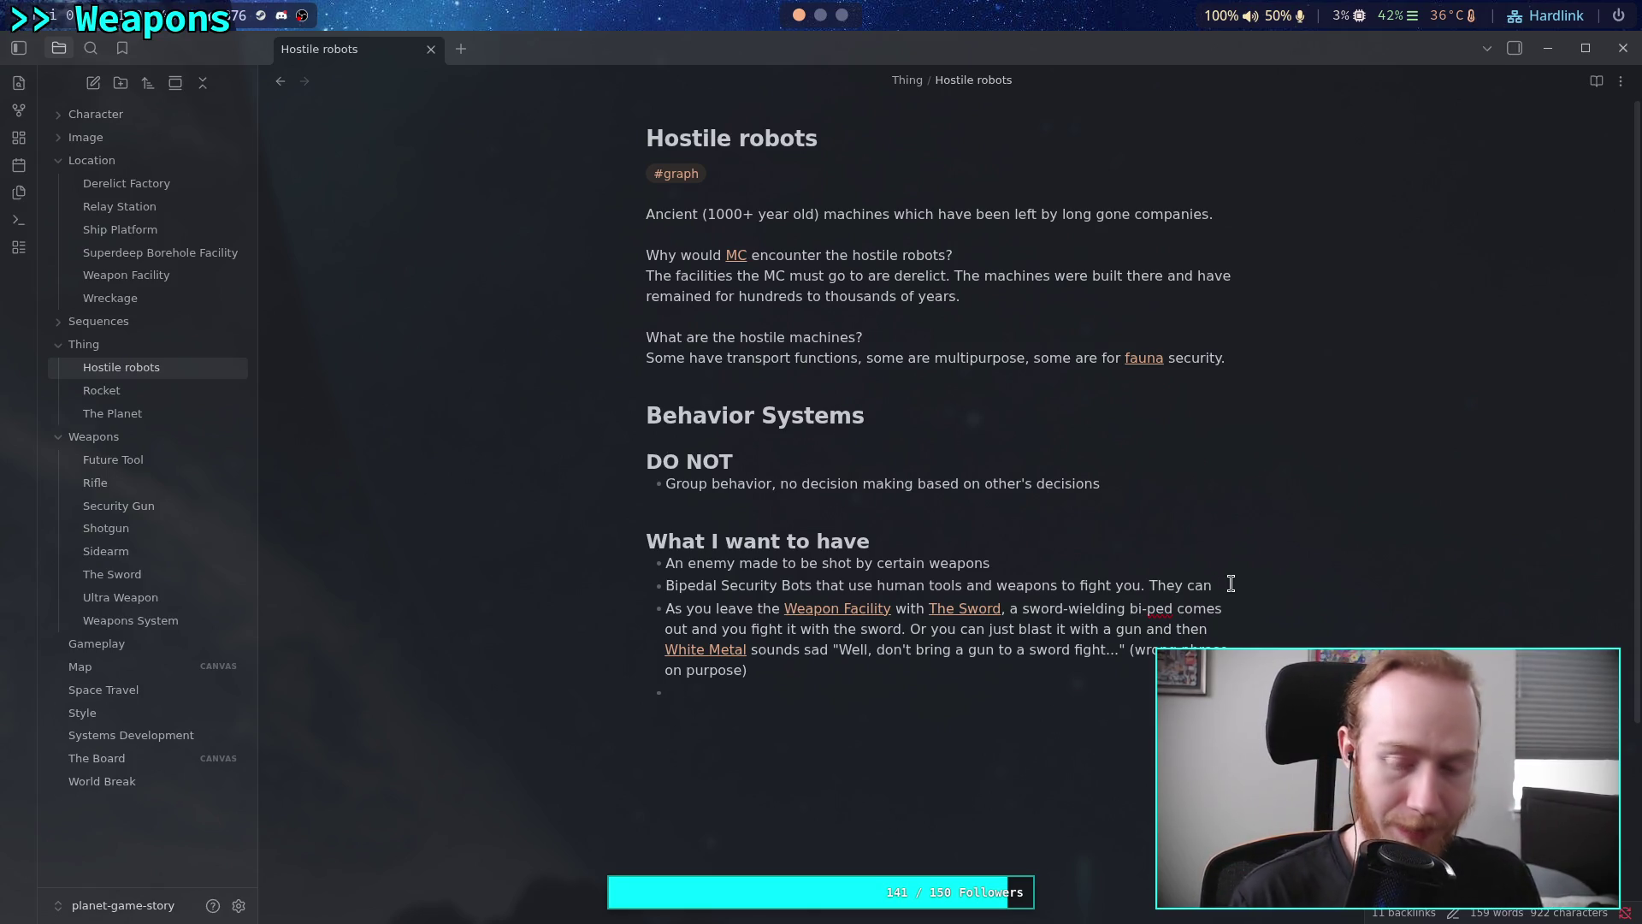
key("BackSpace")
key("BackSpace")
key("BackSpace")
key("BackSpace")
key("BackSpace")
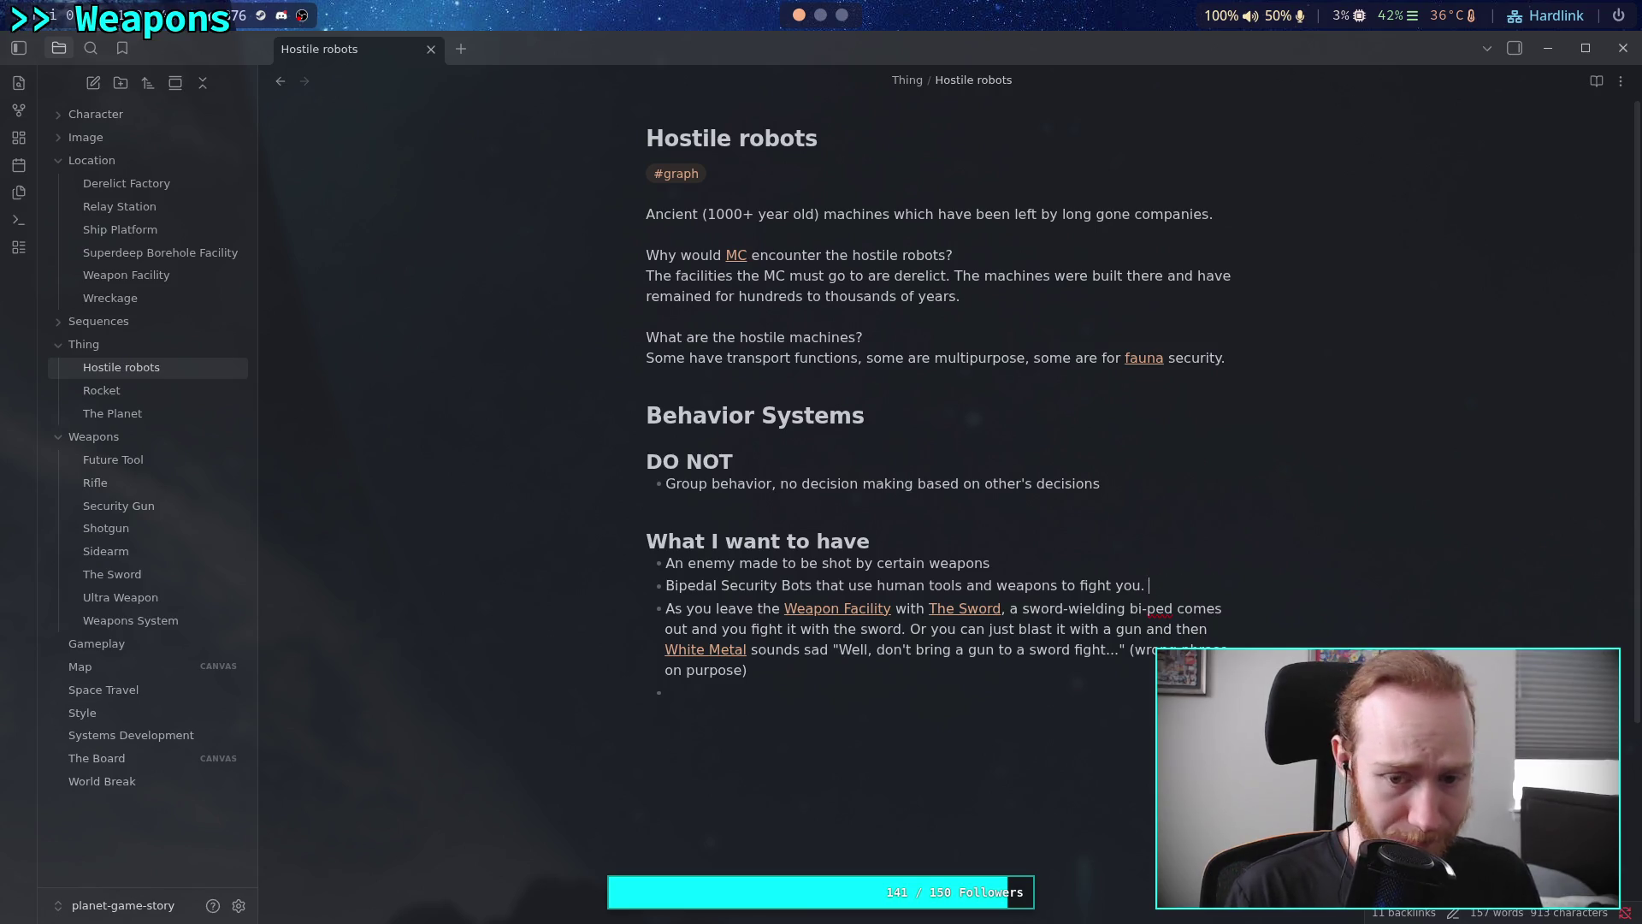
type("Wi")
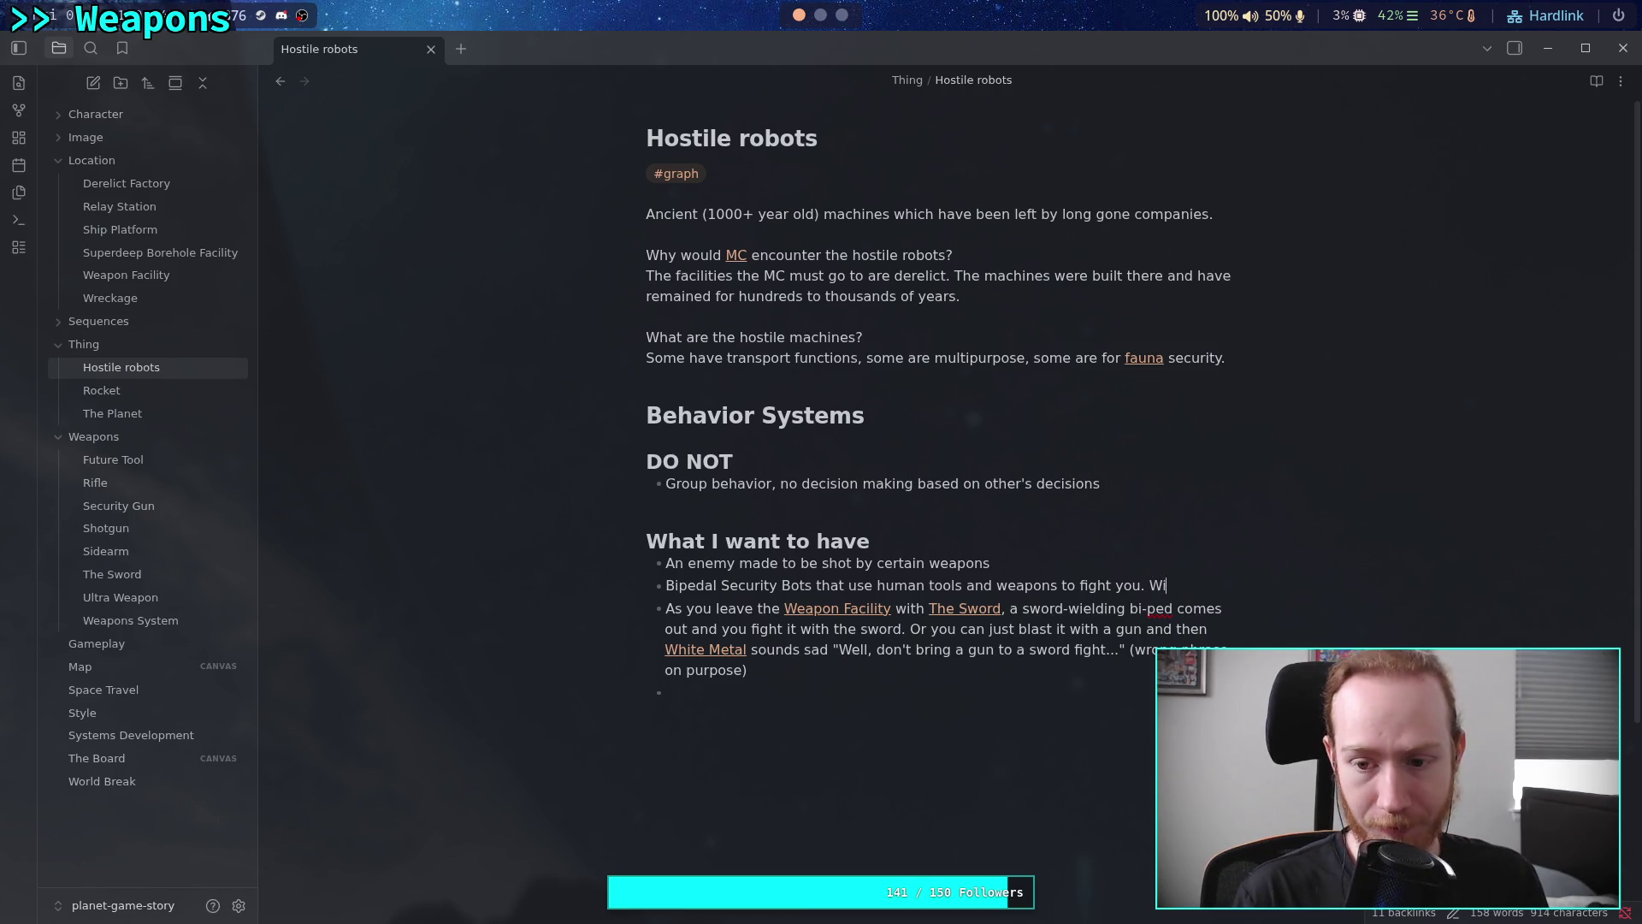
type("thout a weapon, ")
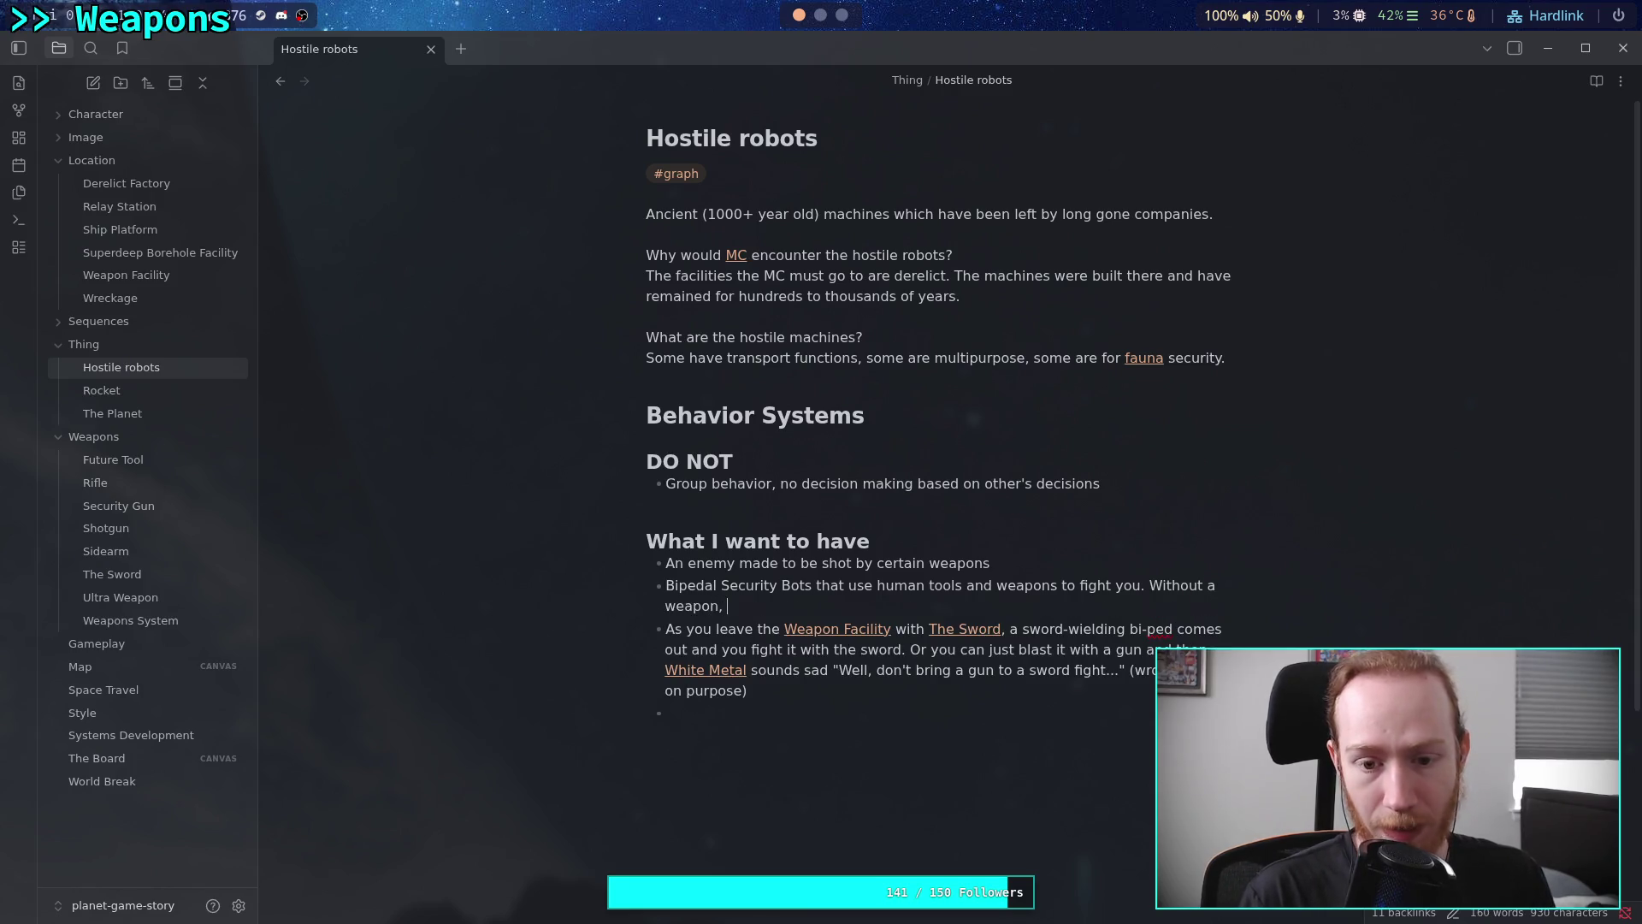
type("they charges")
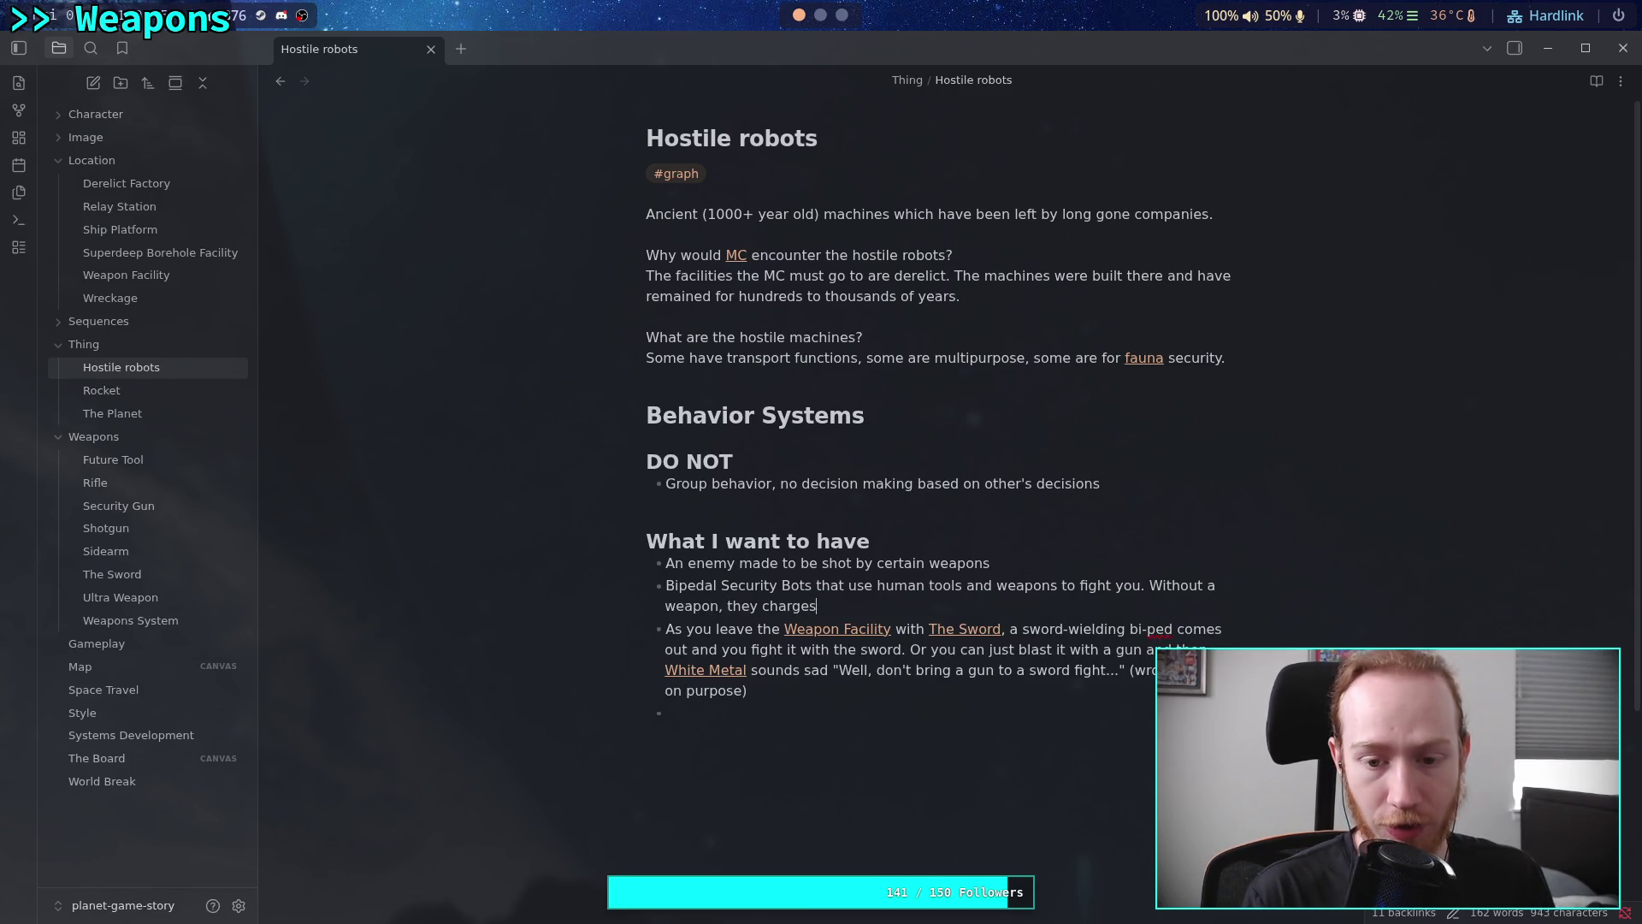
key("BackSpace")
type(" at you to")
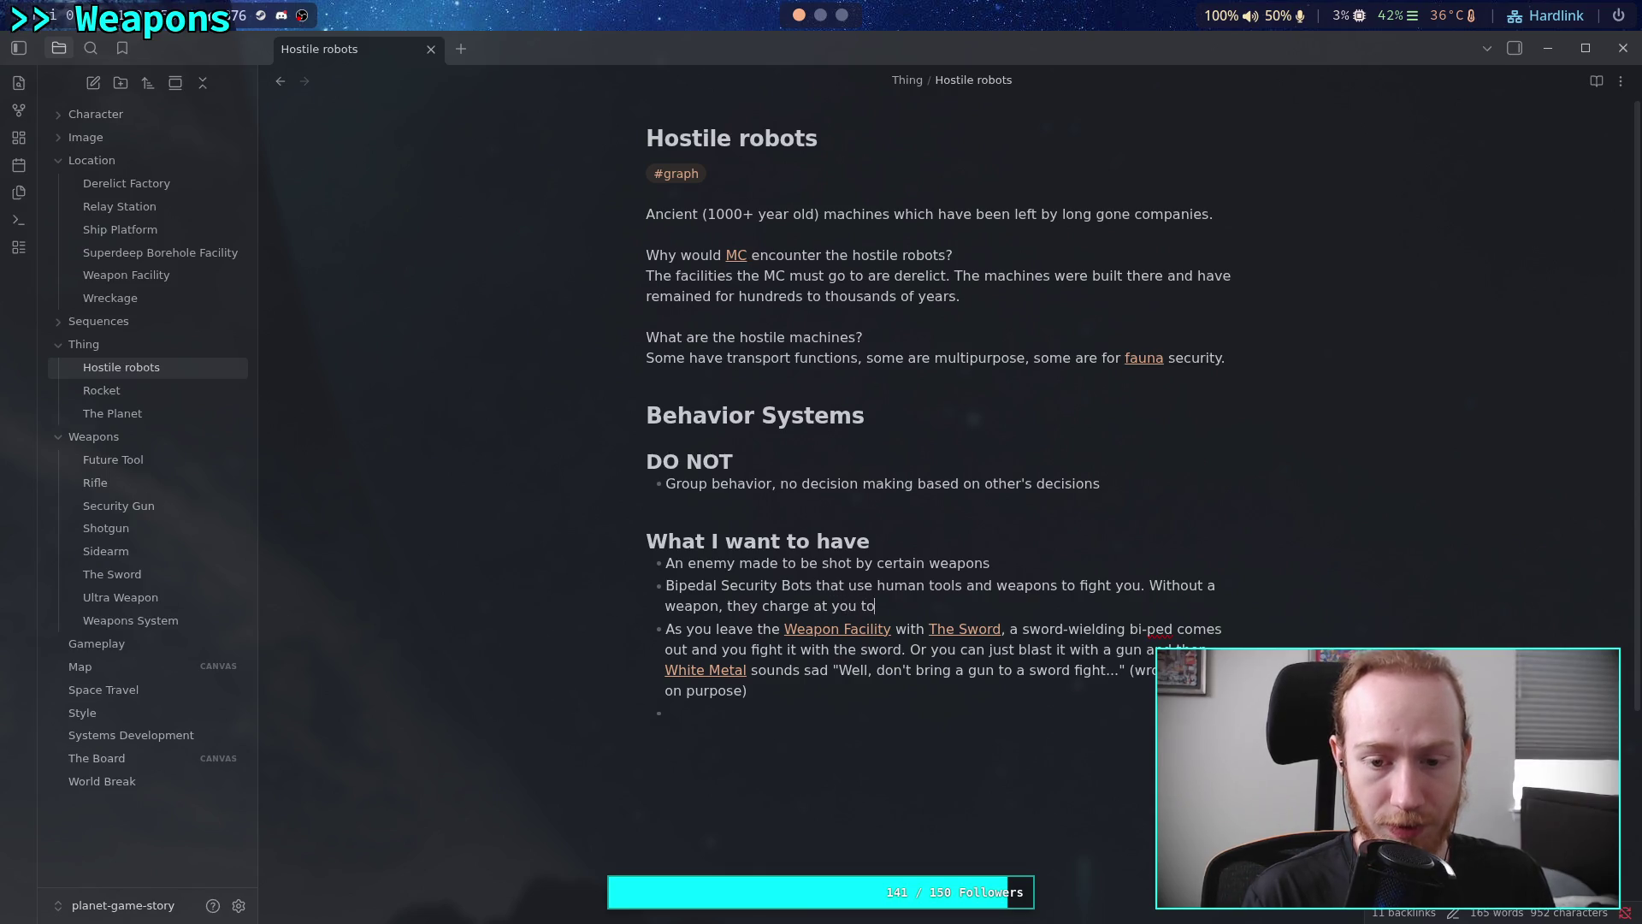
type(" punch you.")
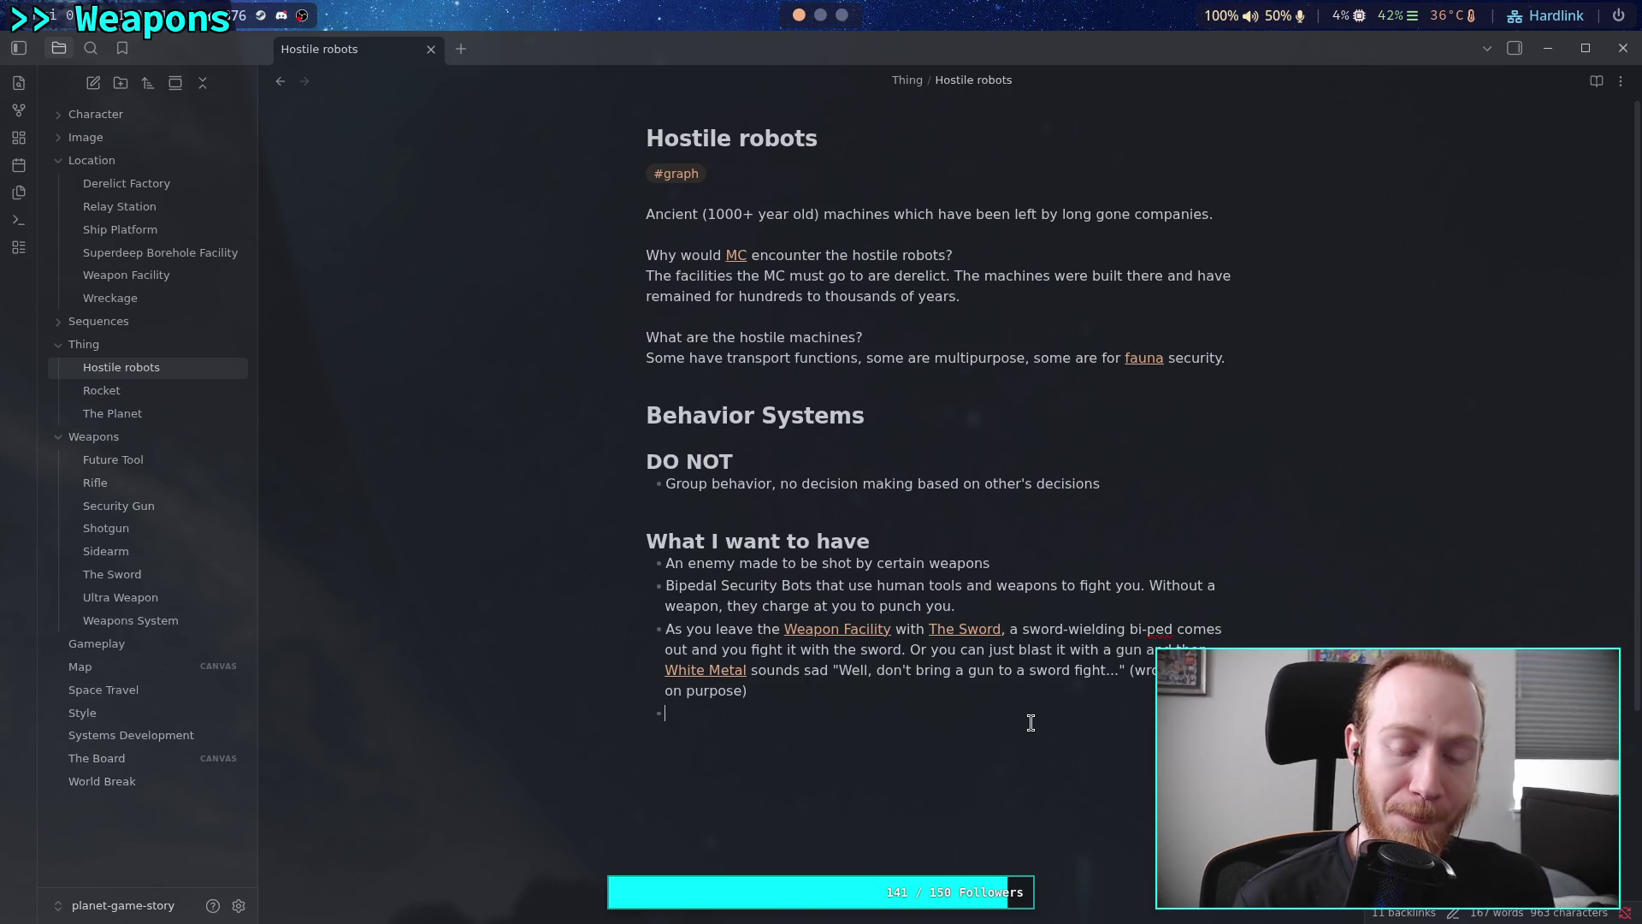
Start the bullet 'Flying drones with several weak-spots'
type("Flying")
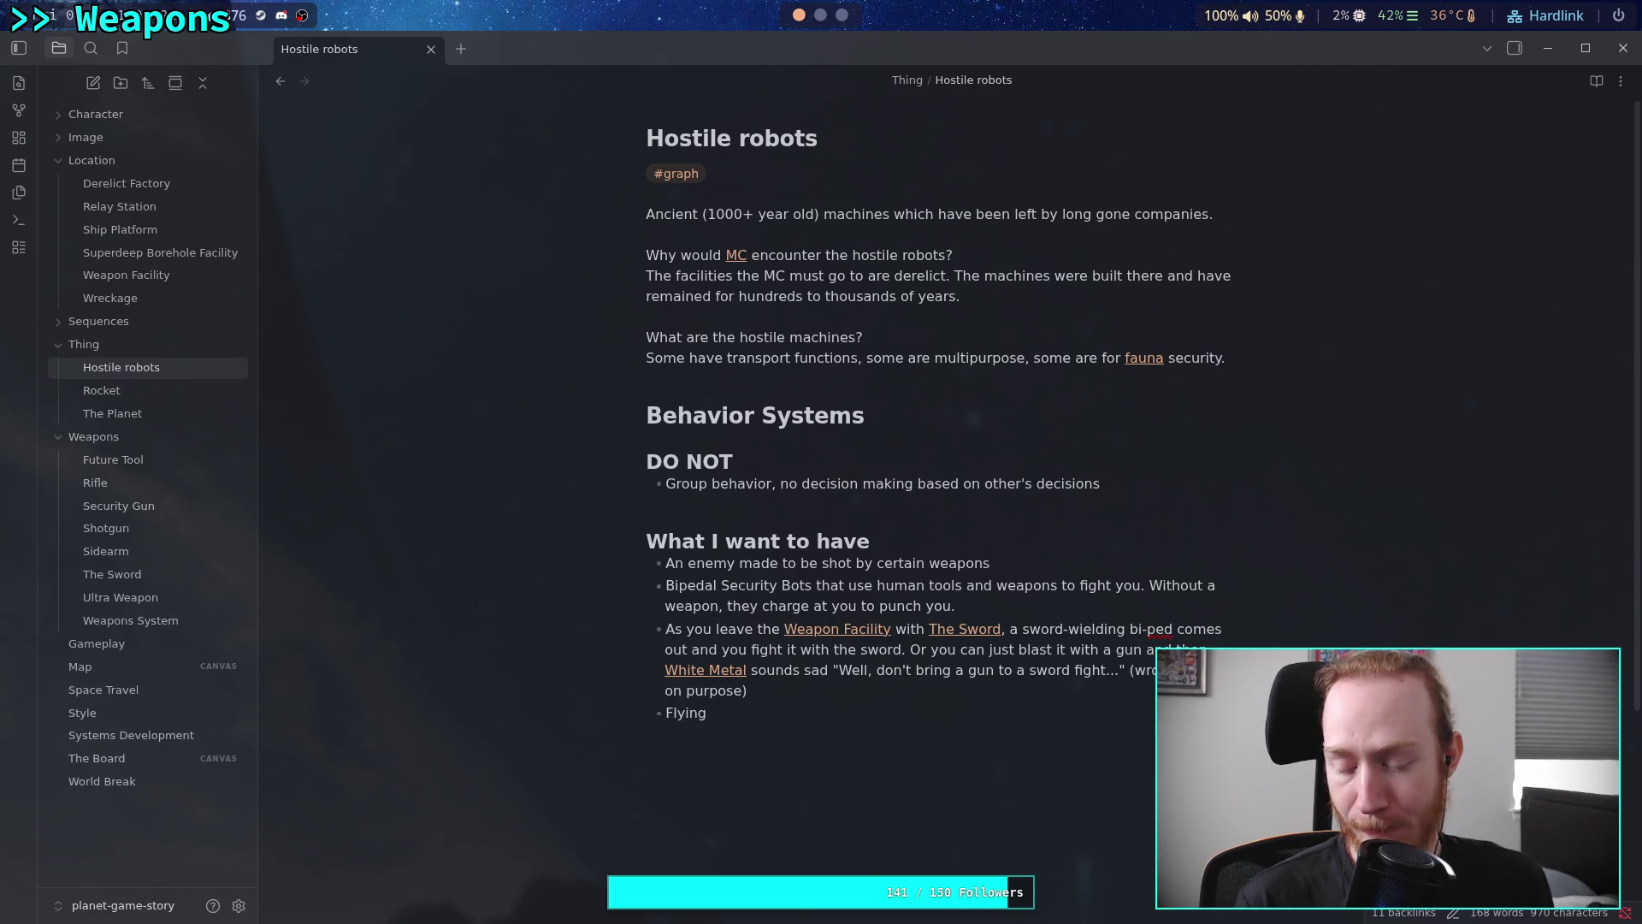
type(" drones i")
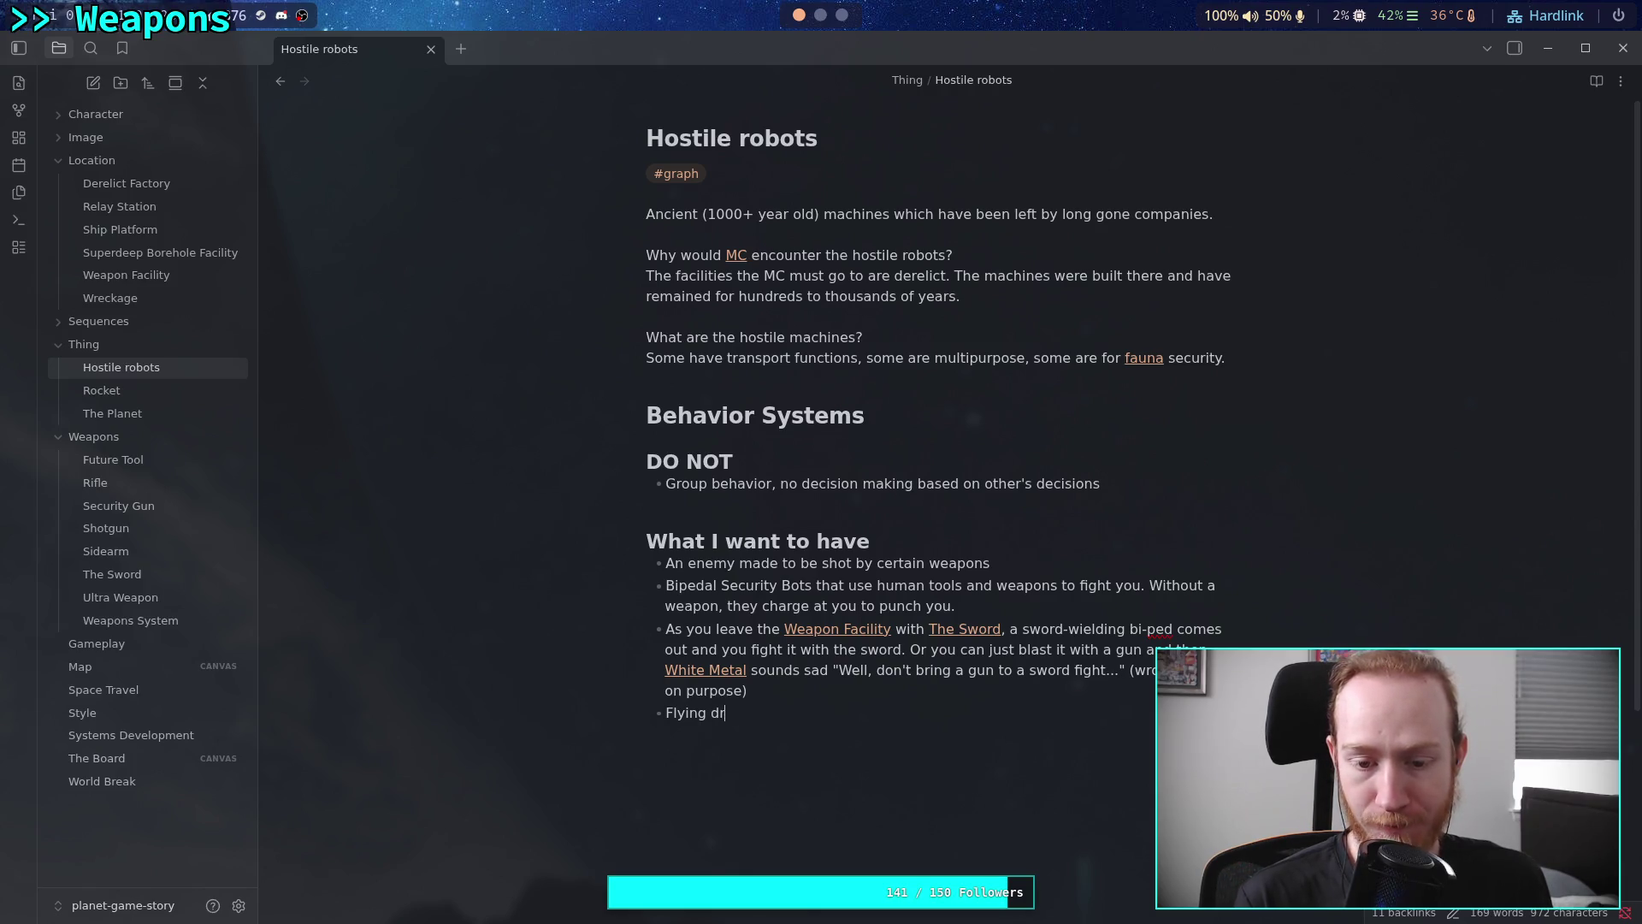
key("BackSpace")
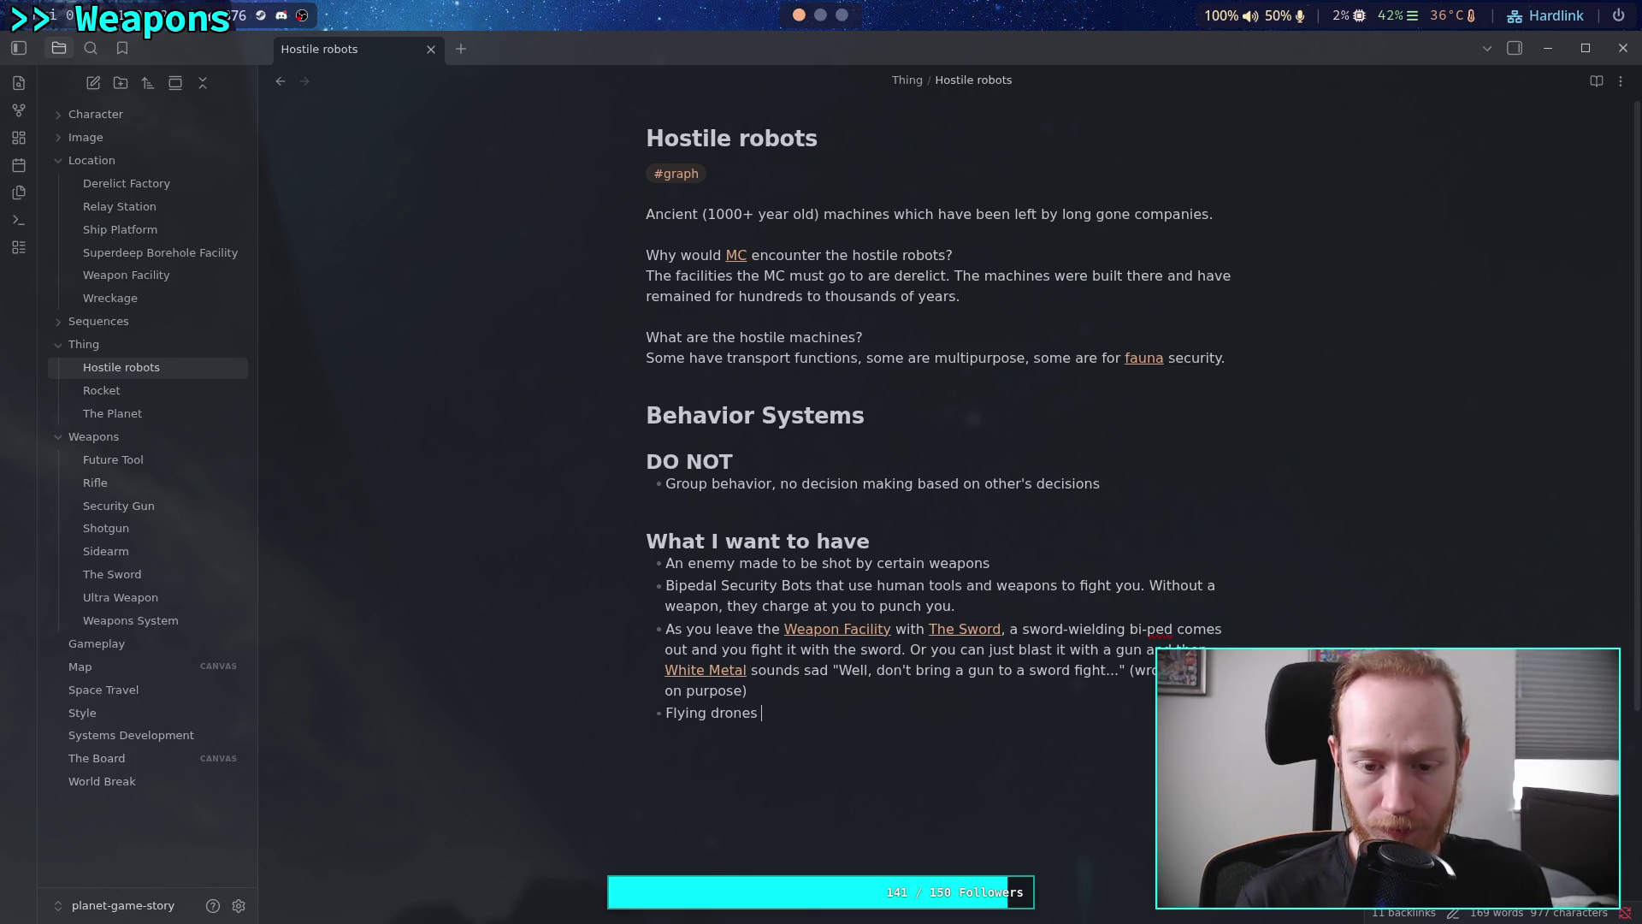
type("with several w")
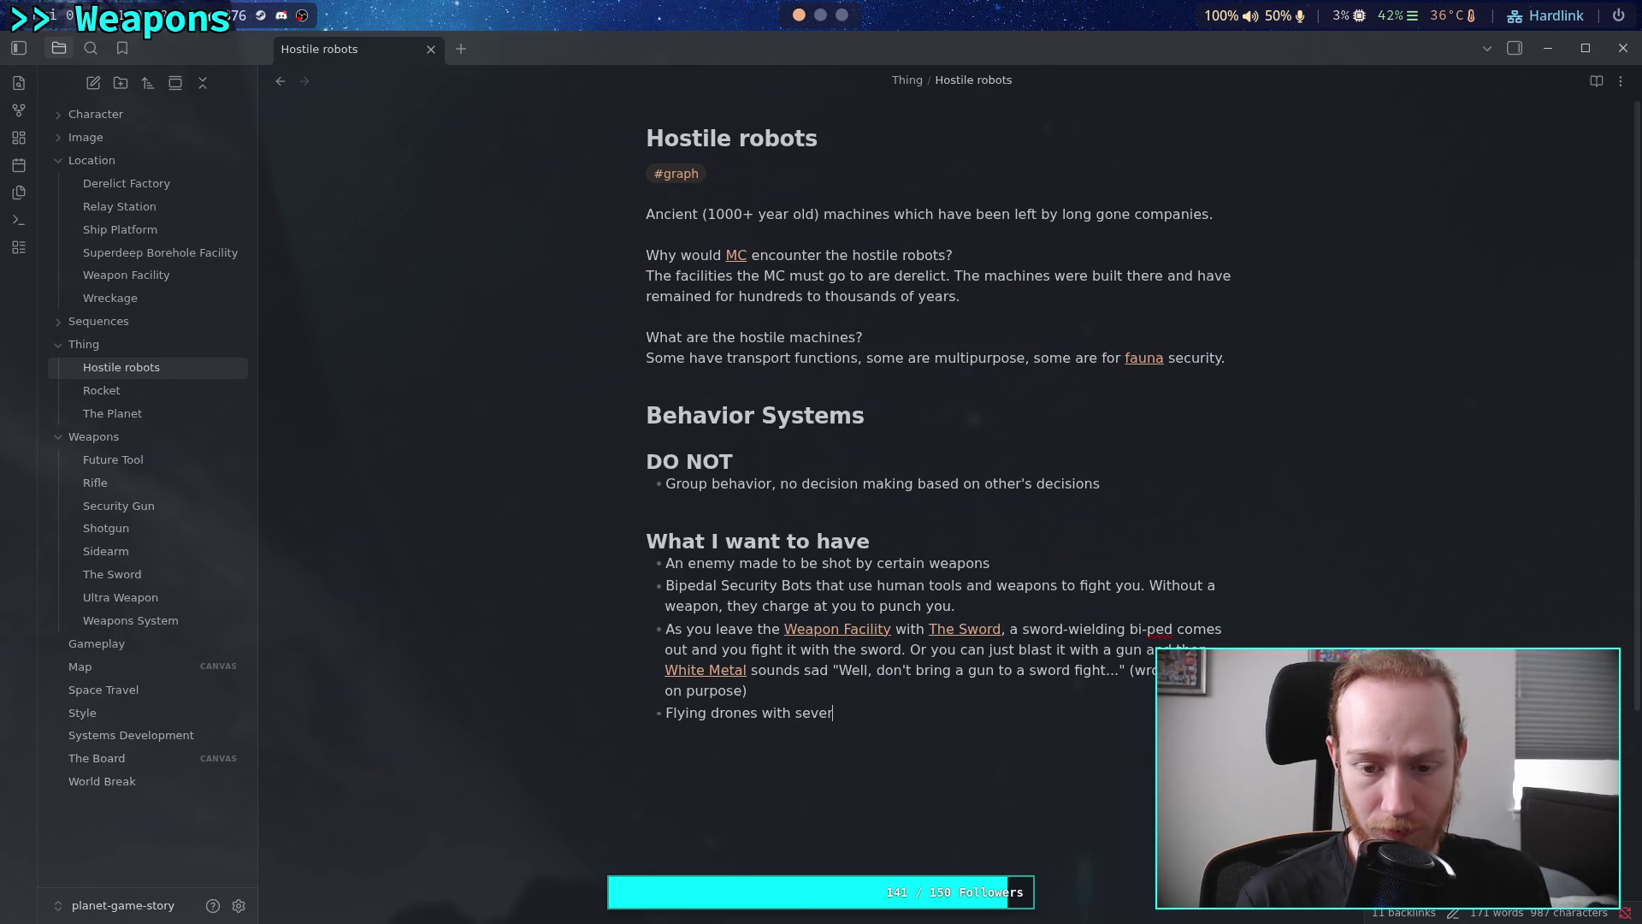
type("ea")
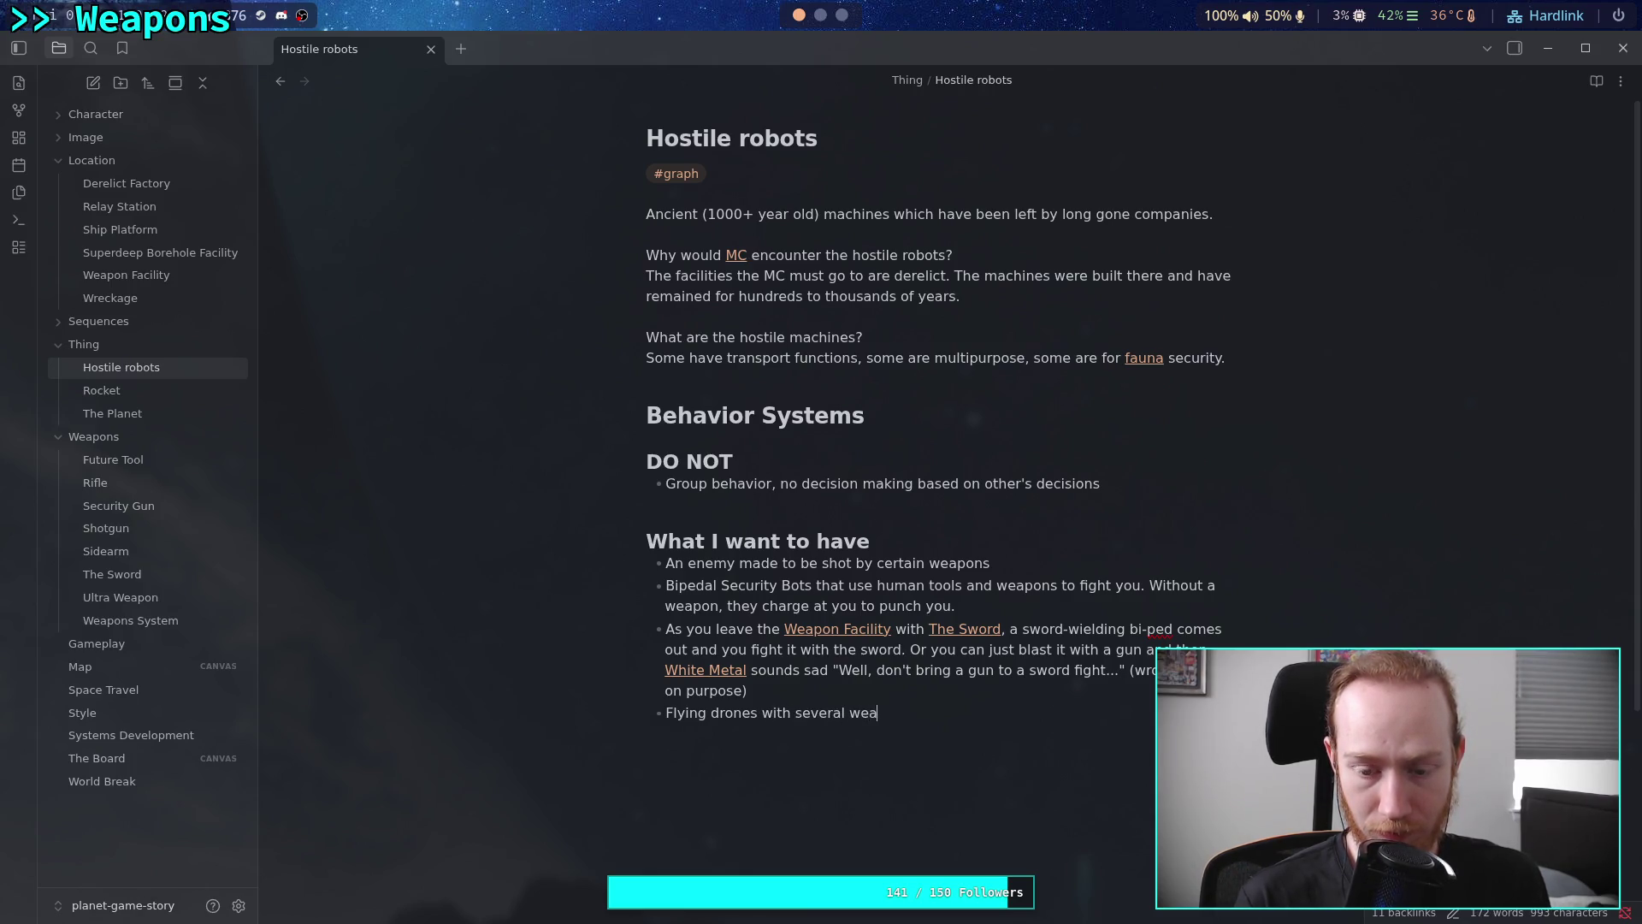
type("kpoints")
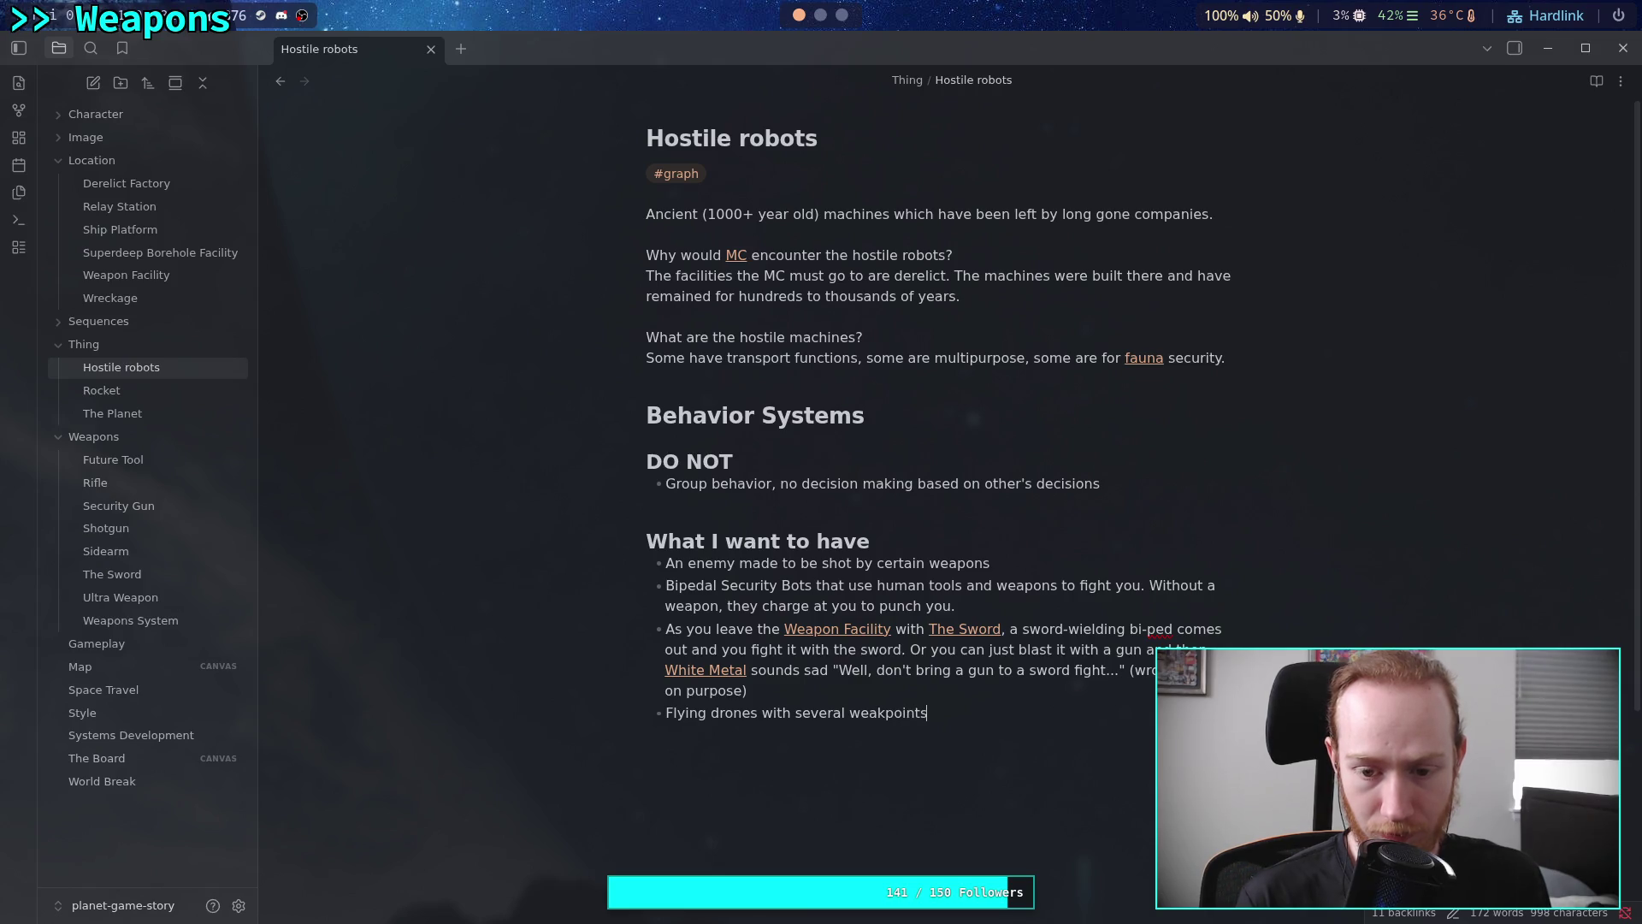
key("BackSpace")
key("BackSpace")
key("BackSpace")
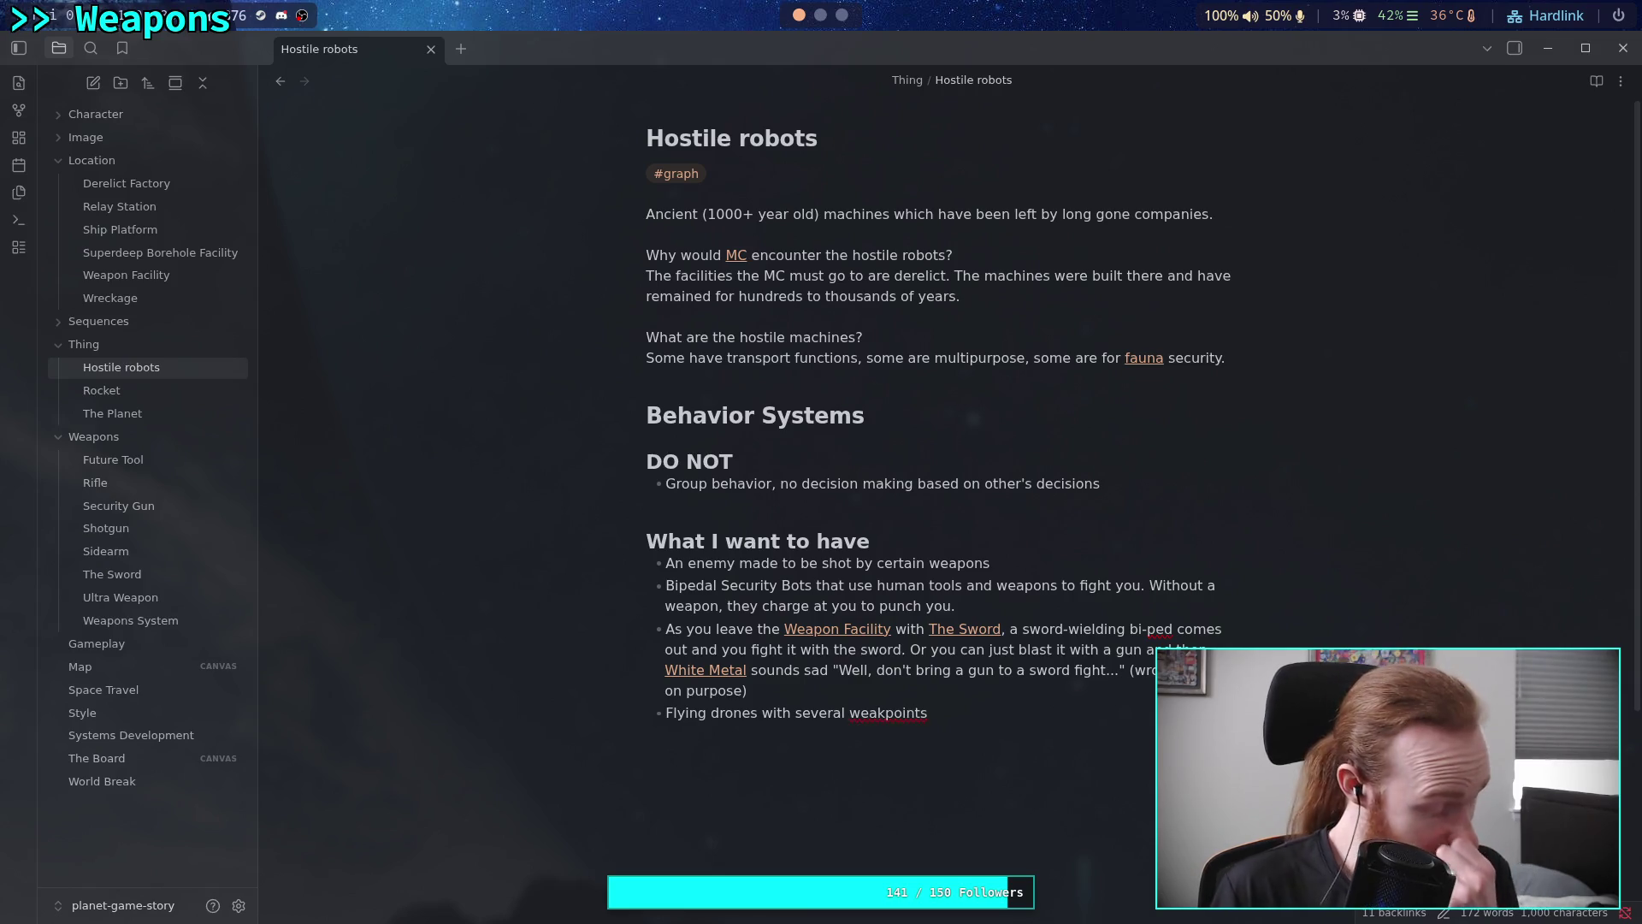
key("BackSpace")
type("spots")
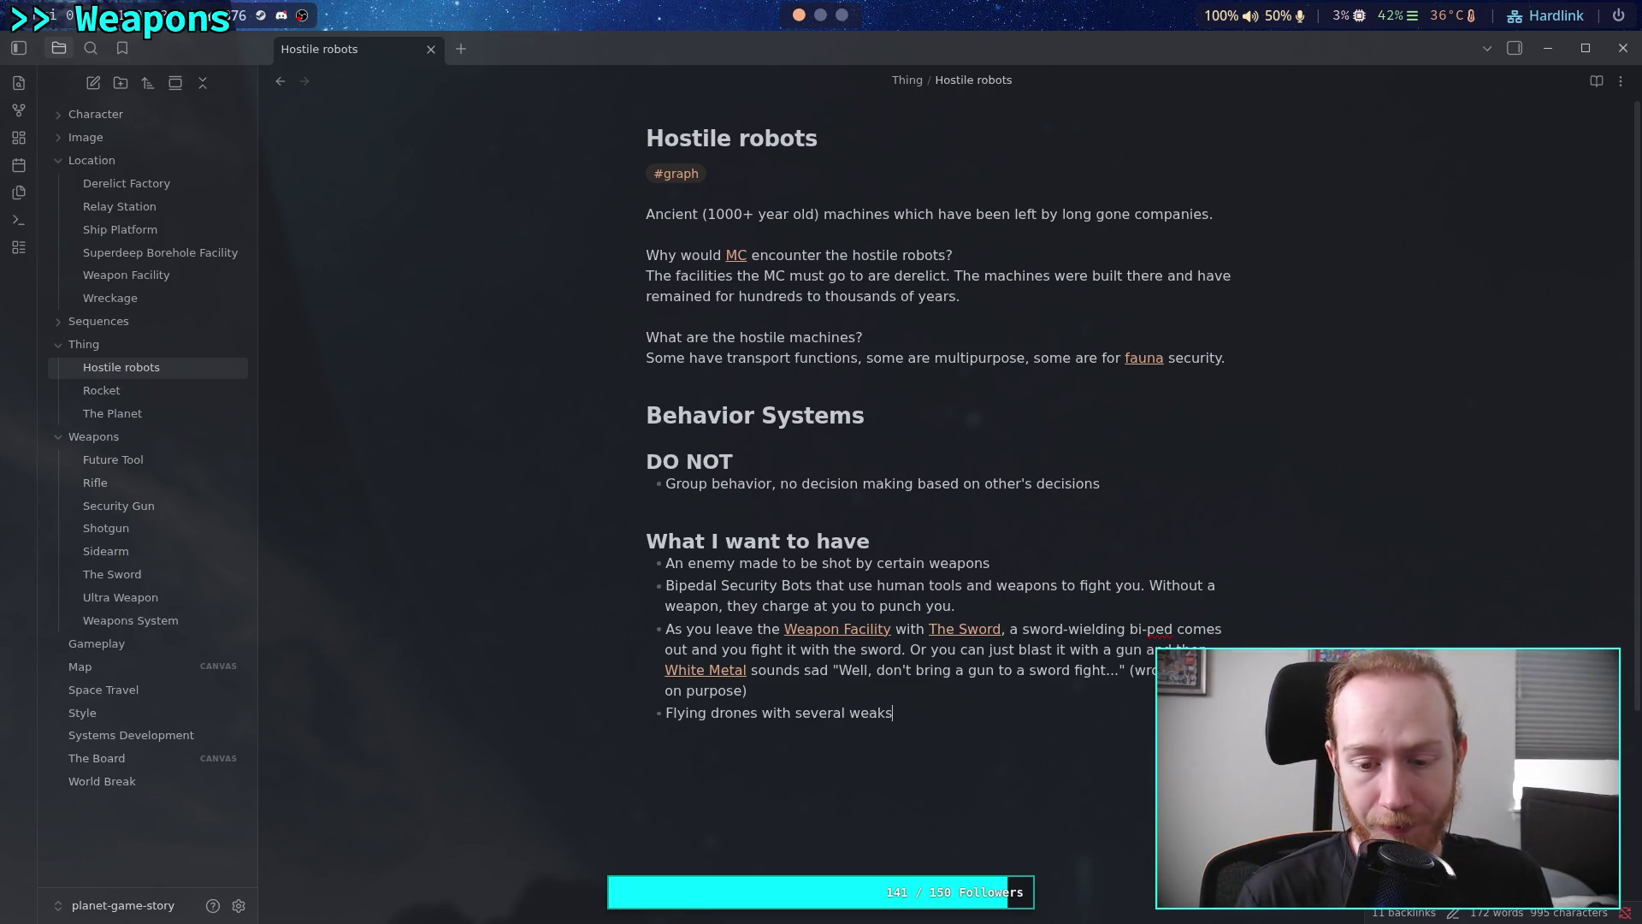
left_click(887, 714)
type("-")
left_click(999, 712)
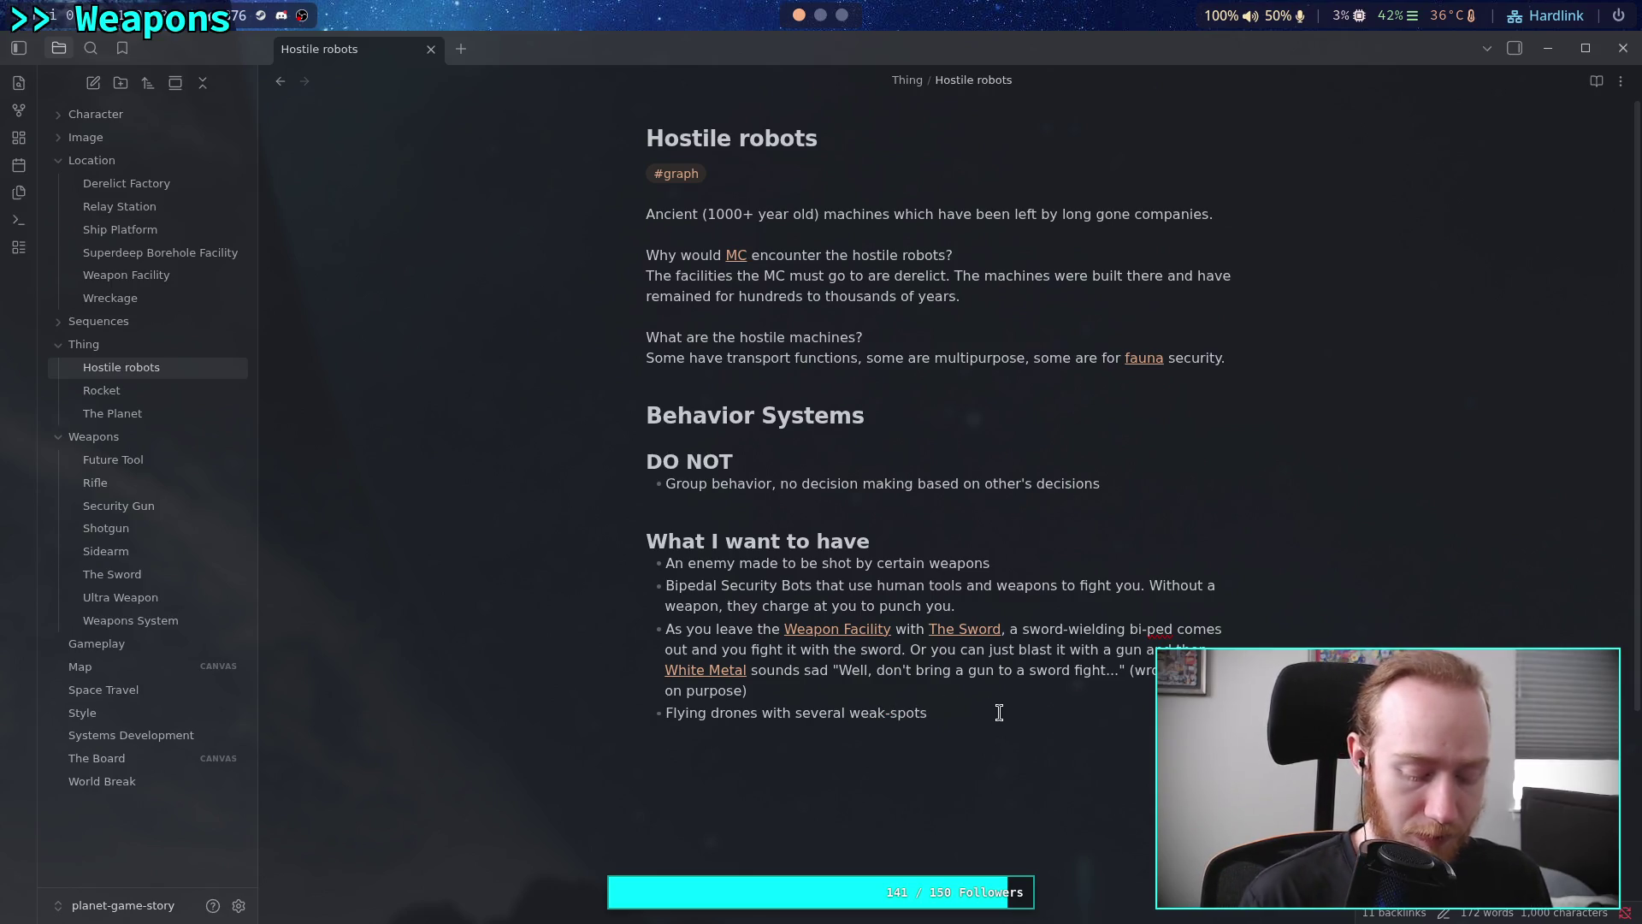
Continue it with 'which if shot together (like by the [[Security Gun]]), can break it very quickly'
type("which if ")
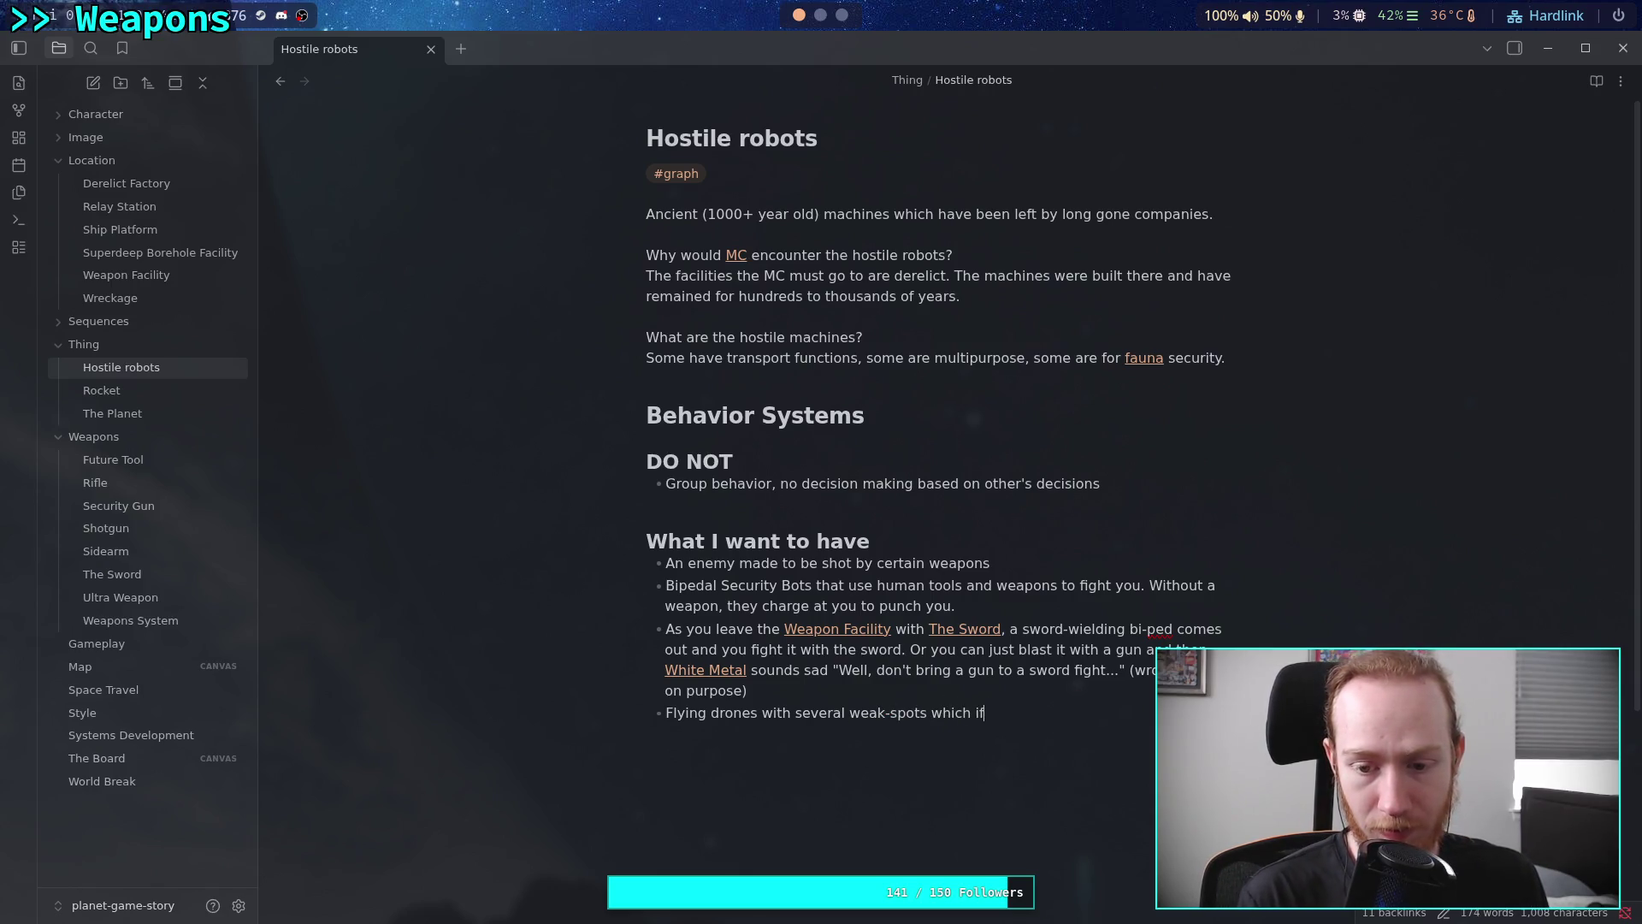
type("shot togethr")
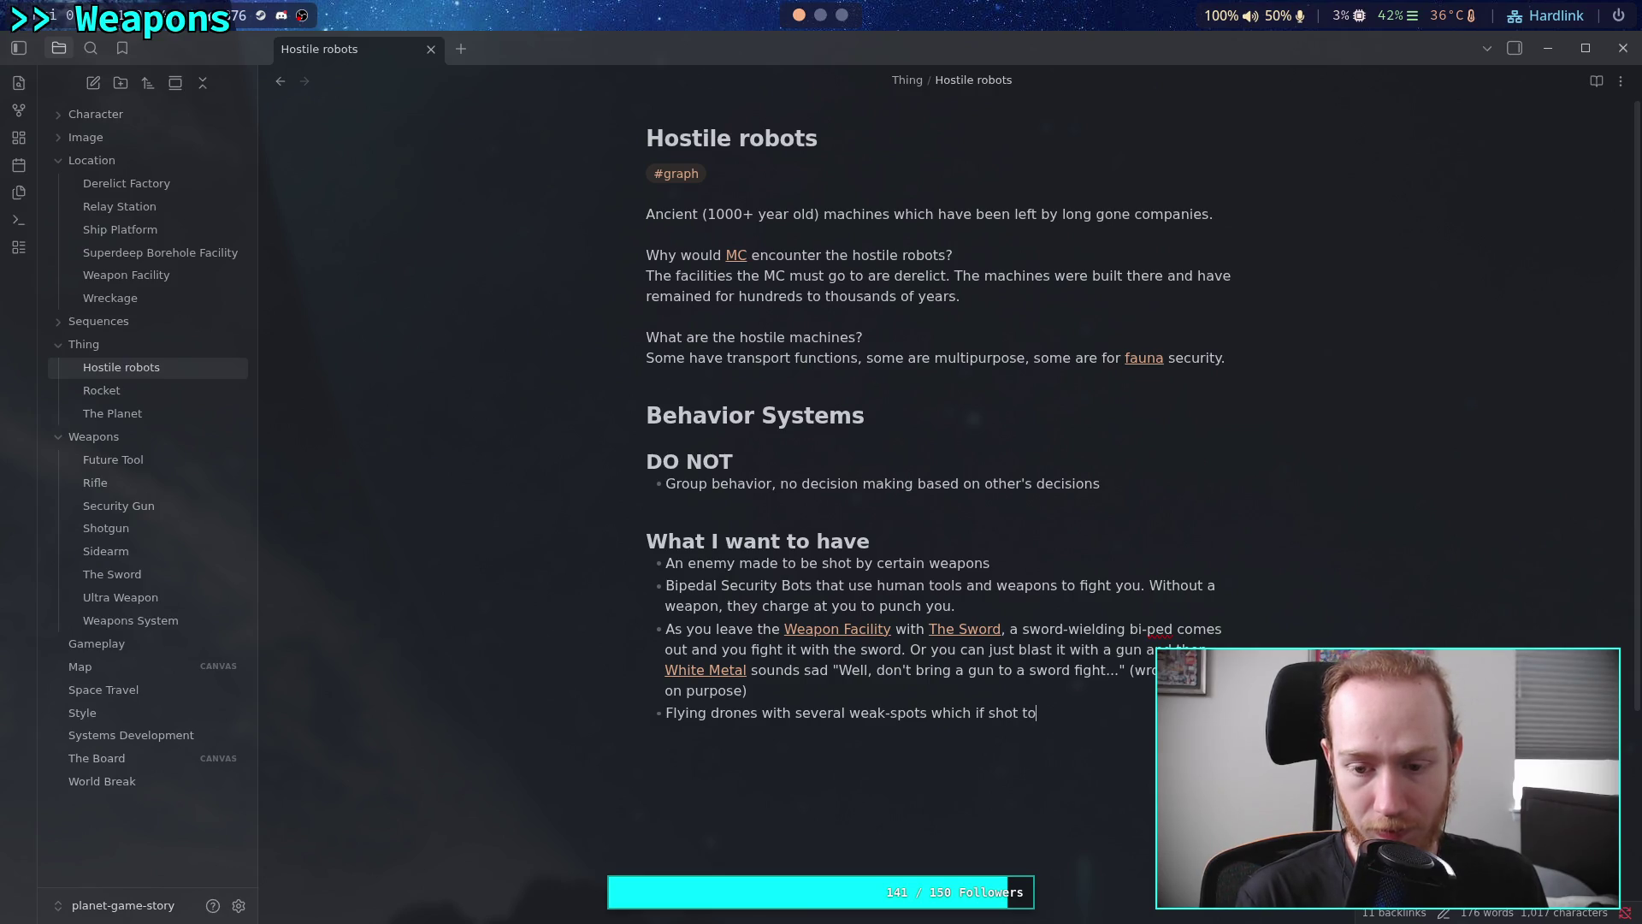
key("BackSpace")
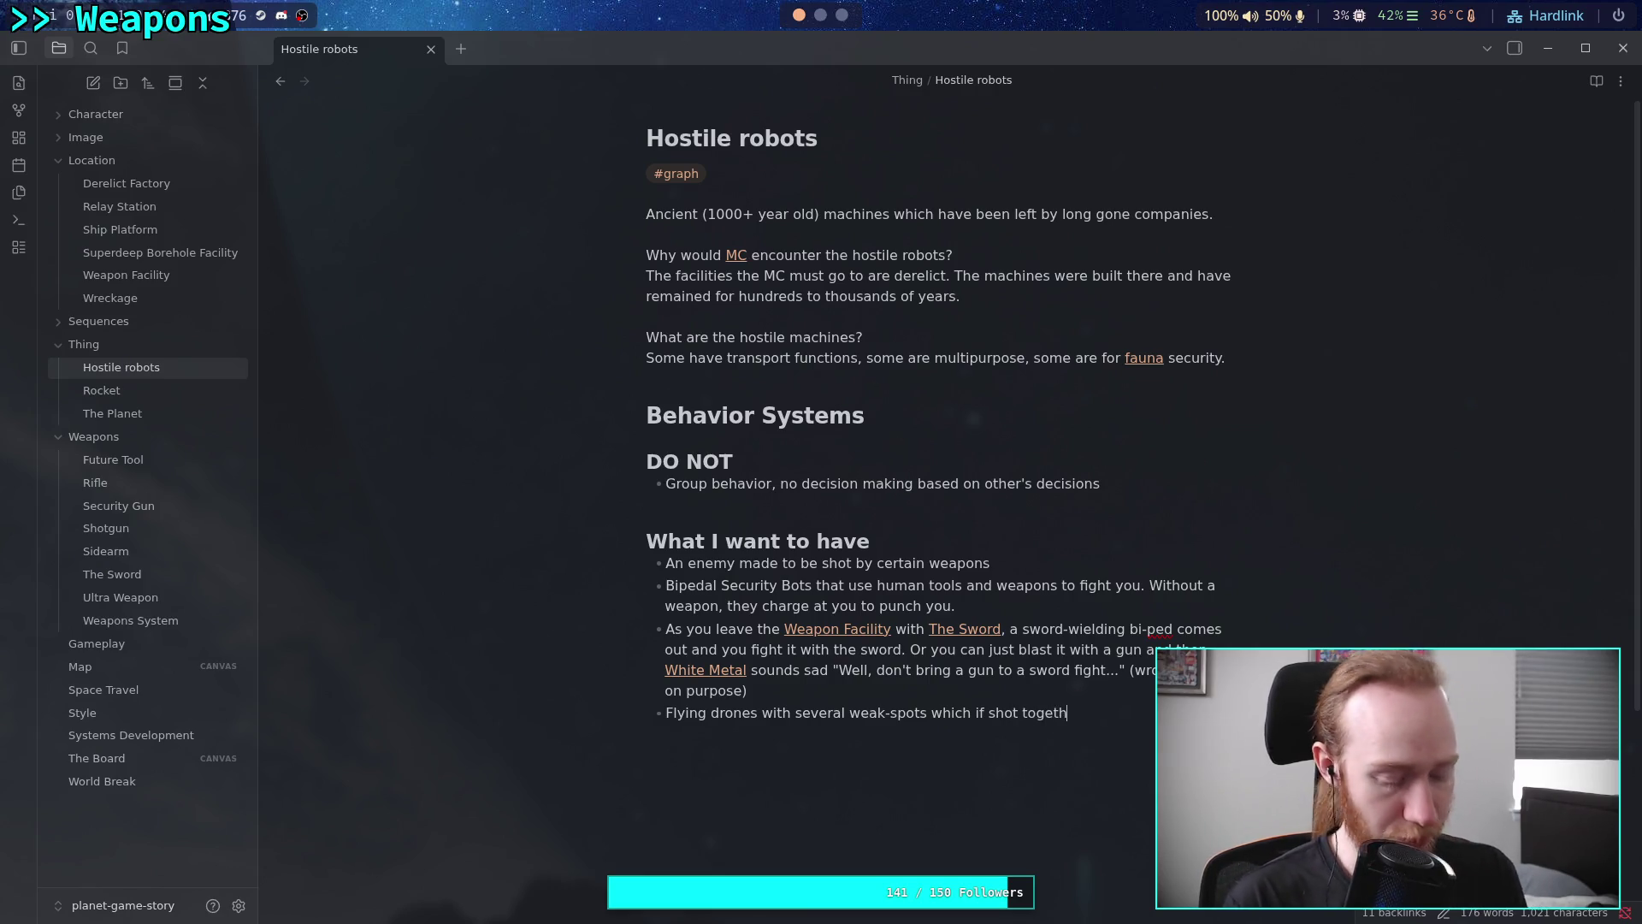
type("er ")
type("(like ")
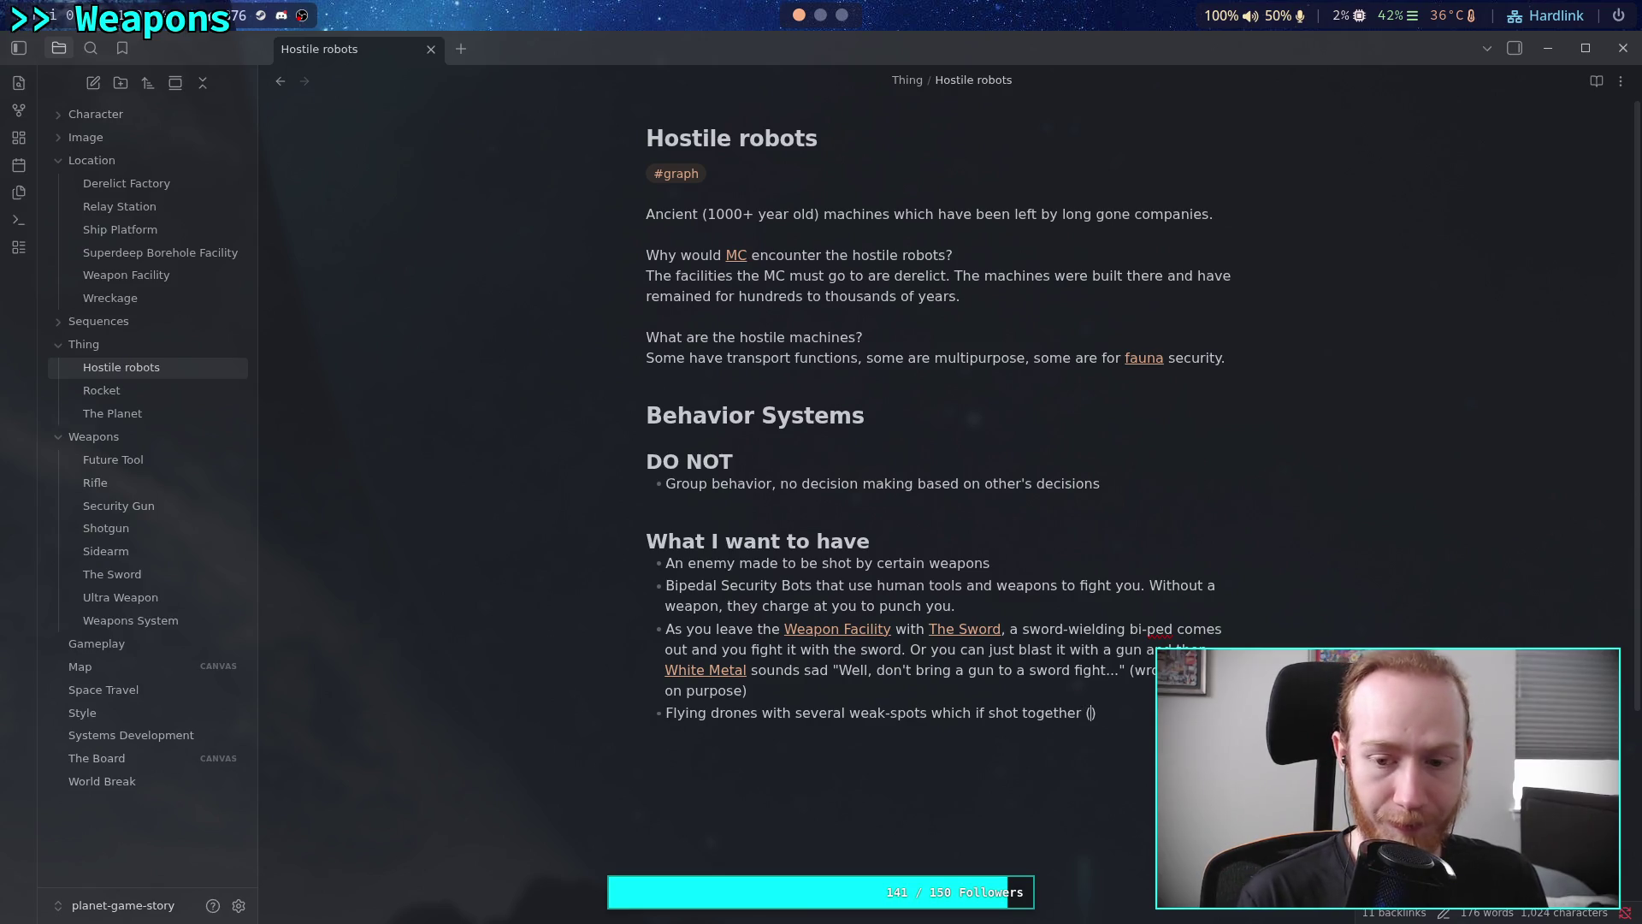
type("by the [[S")
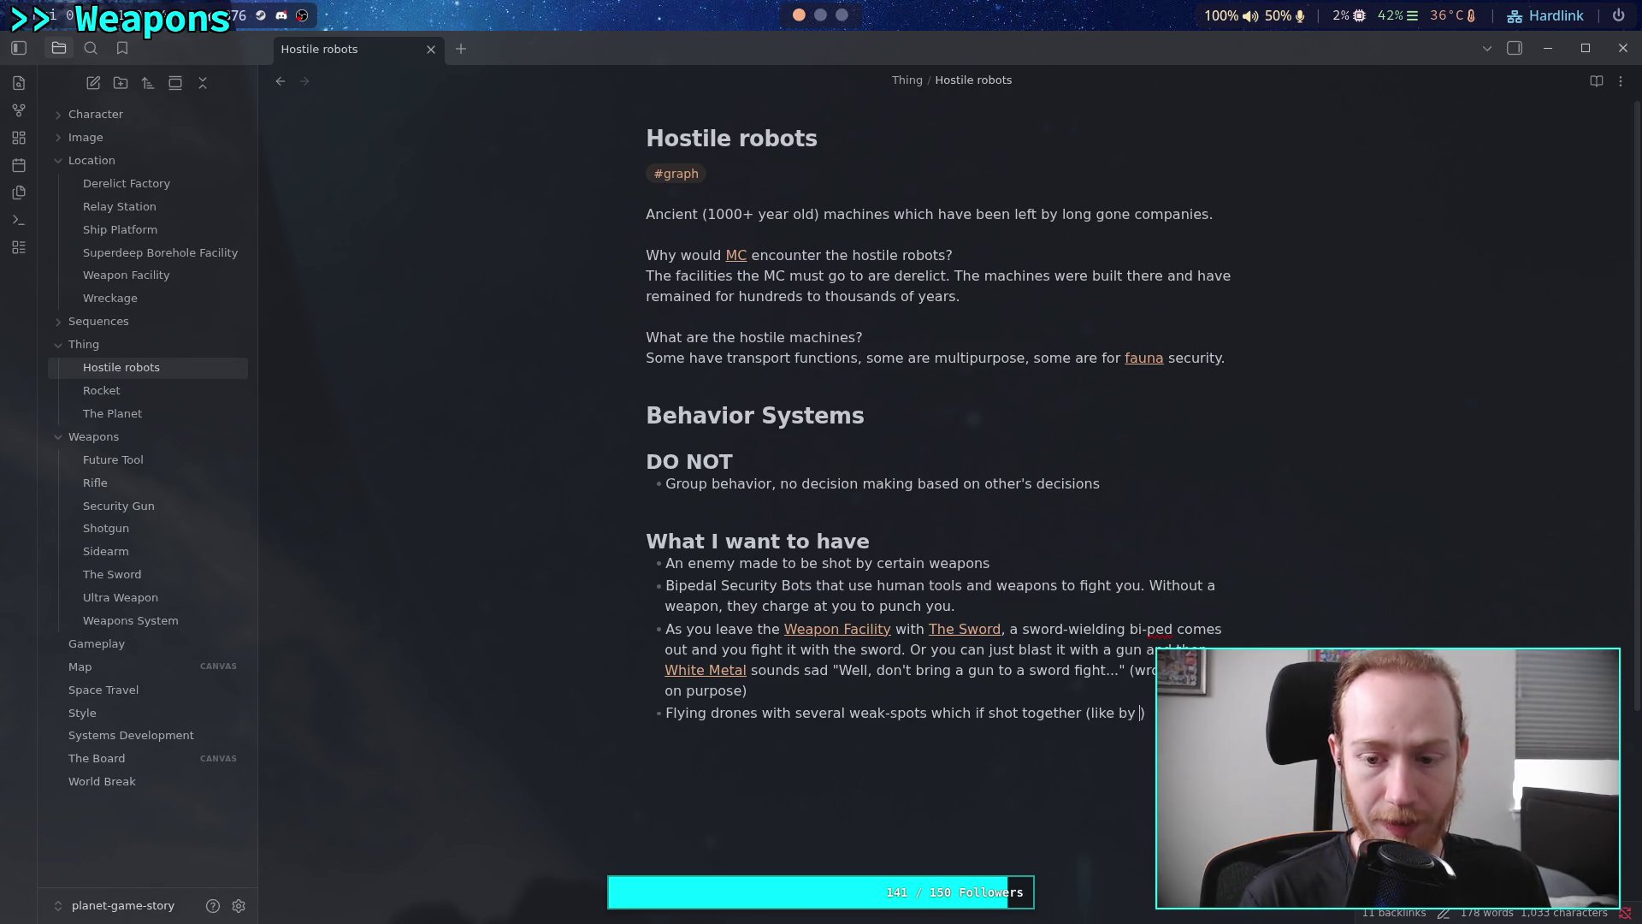
type("ec")
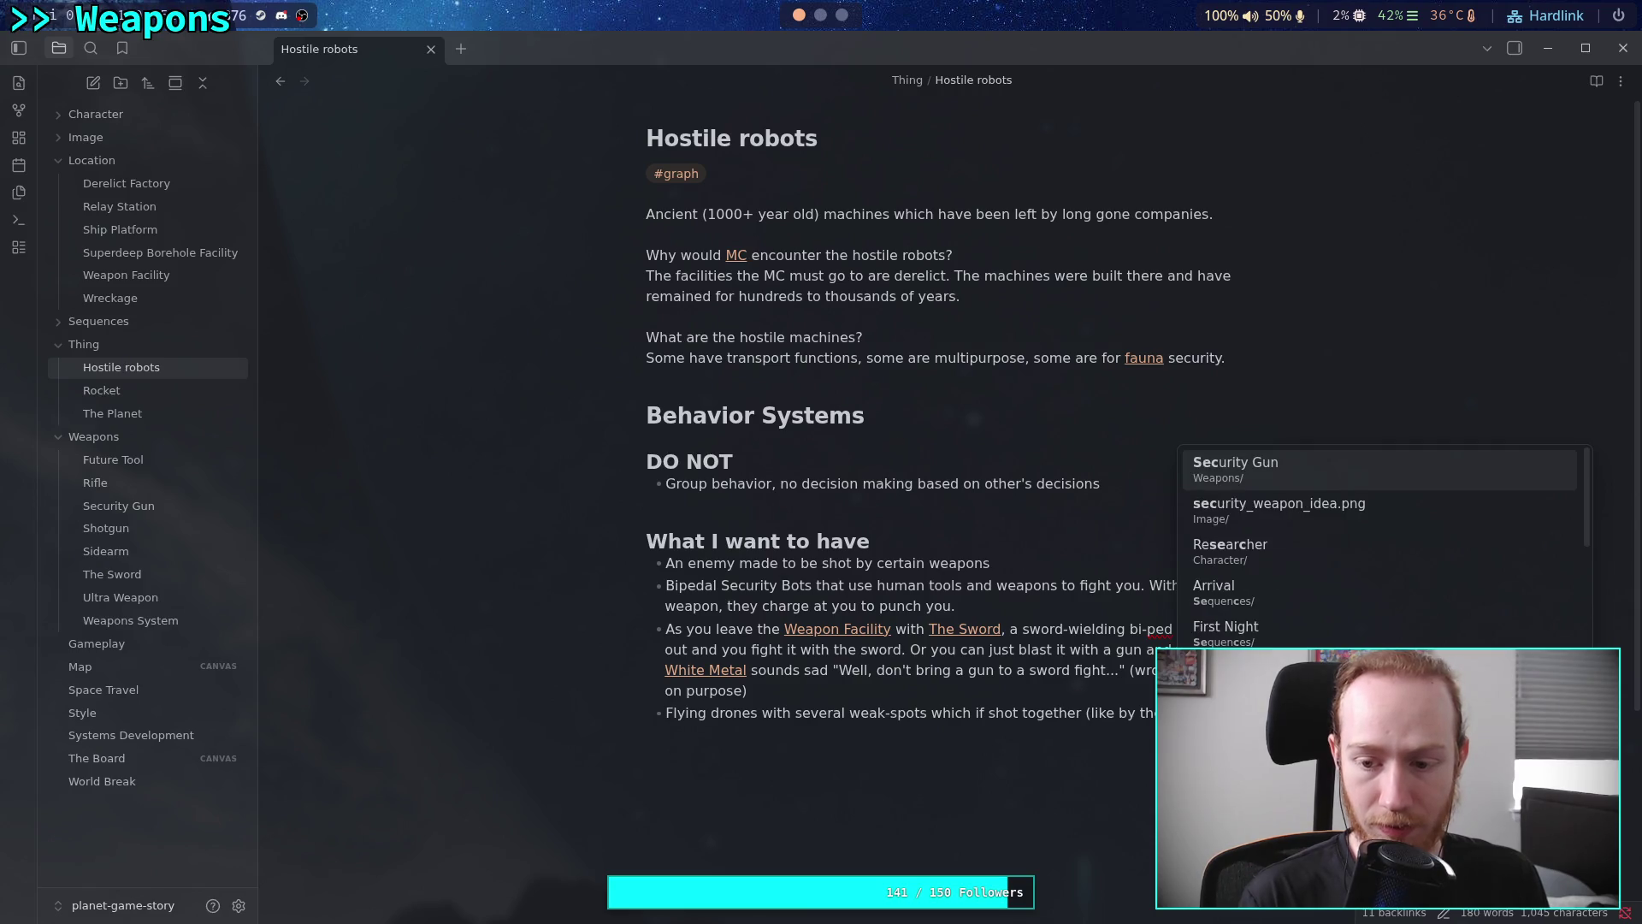
key("Return")
key("Right")
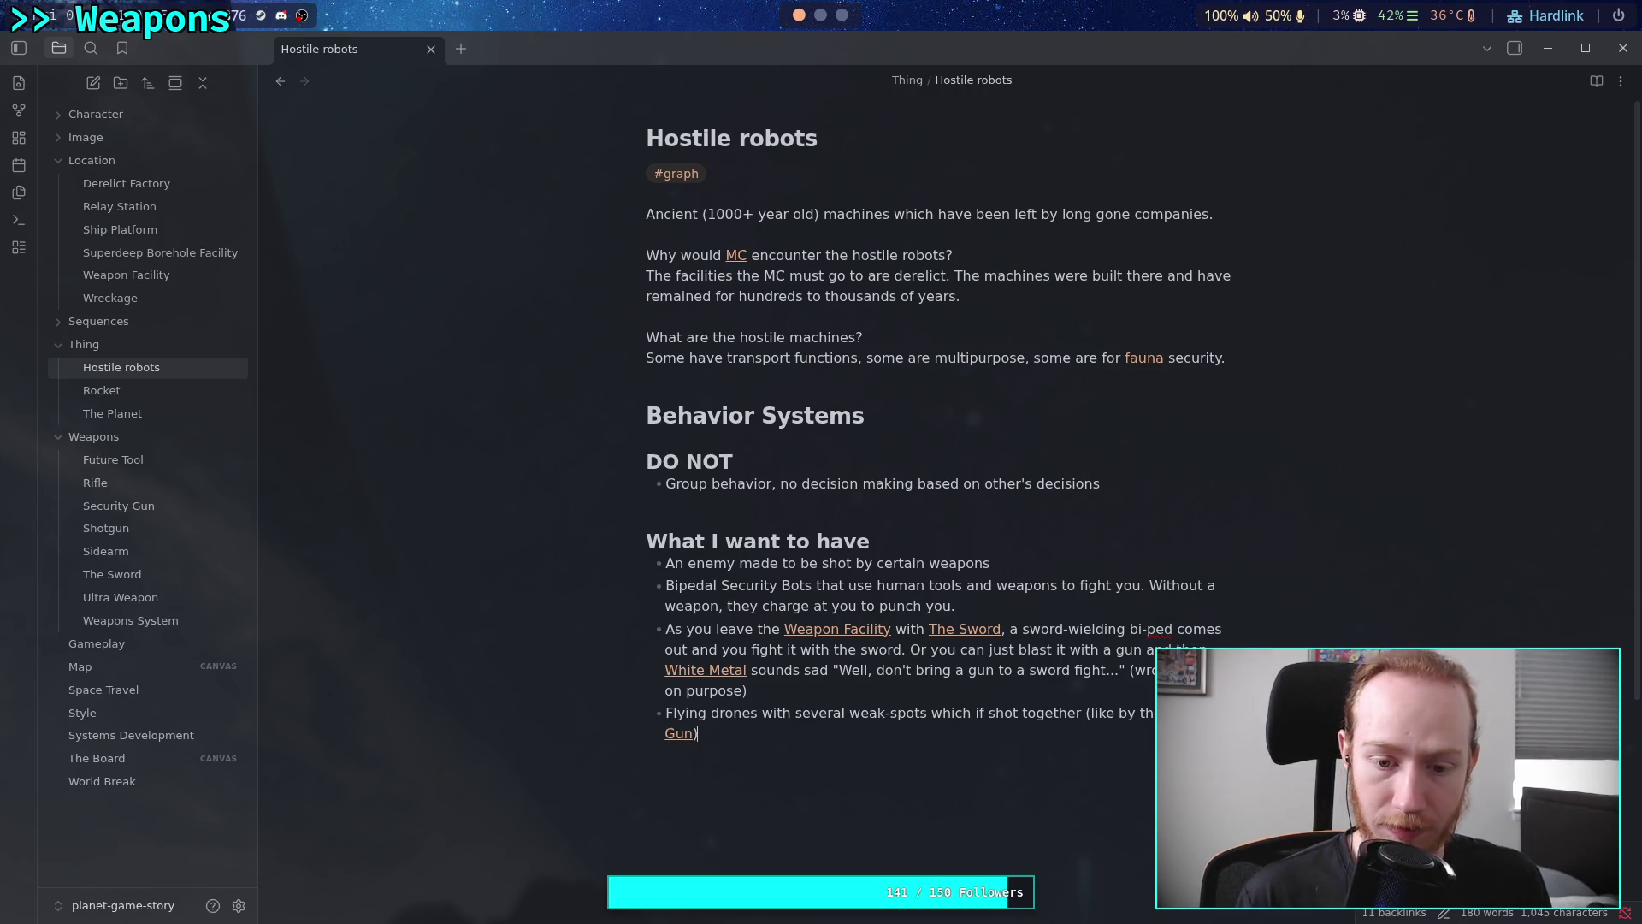
type(",can break ")
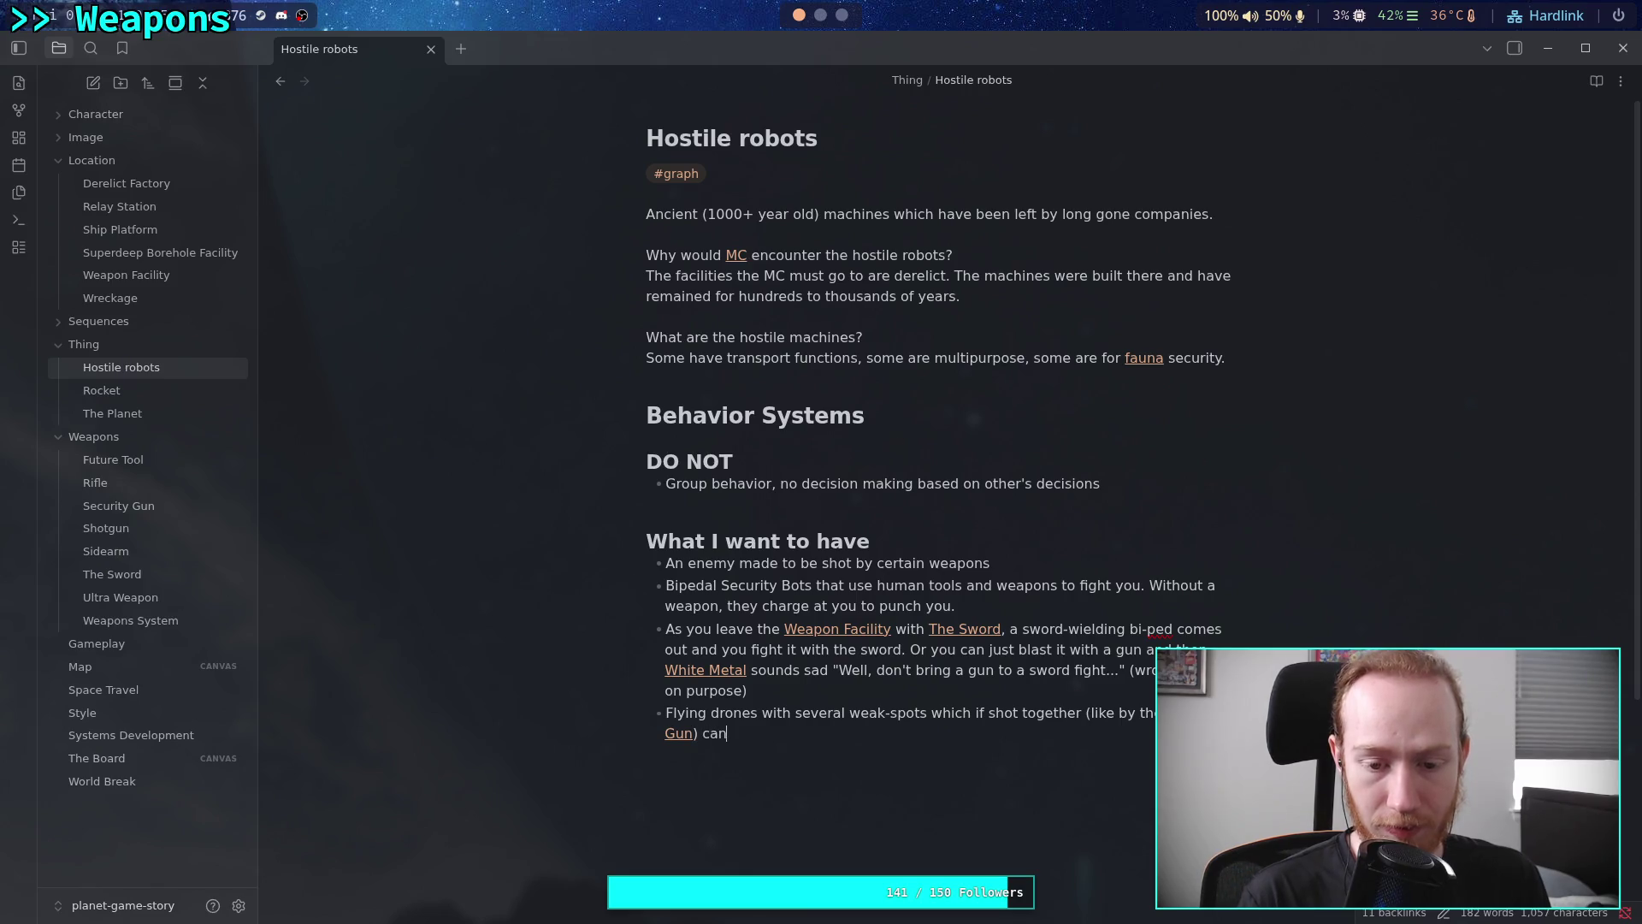
type("it ")
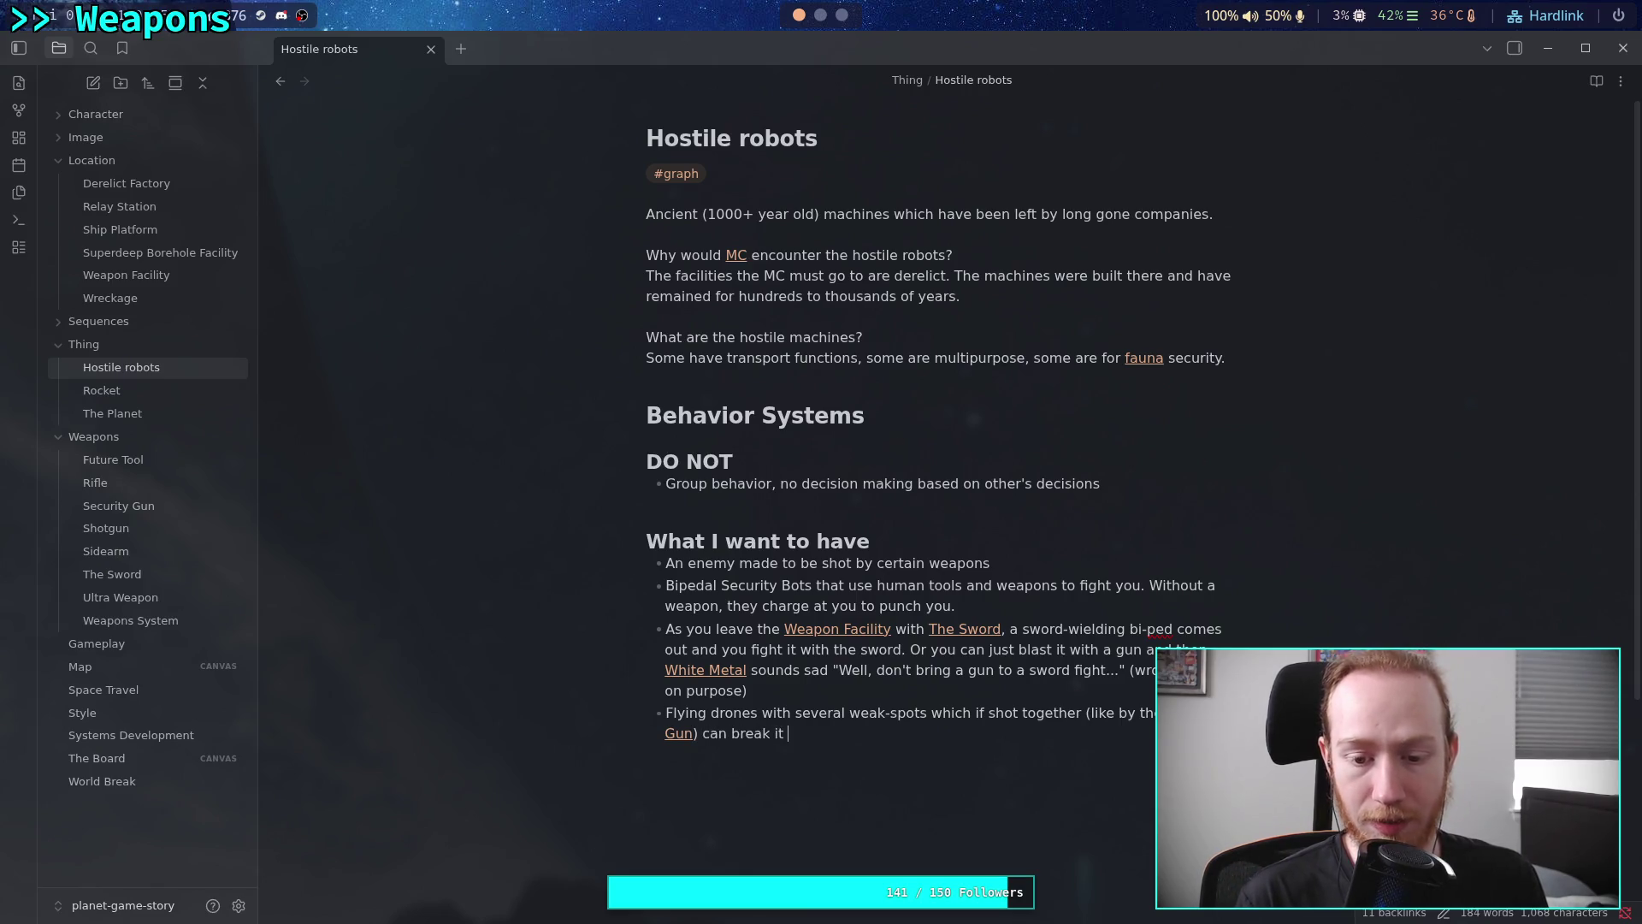
type("very qu")
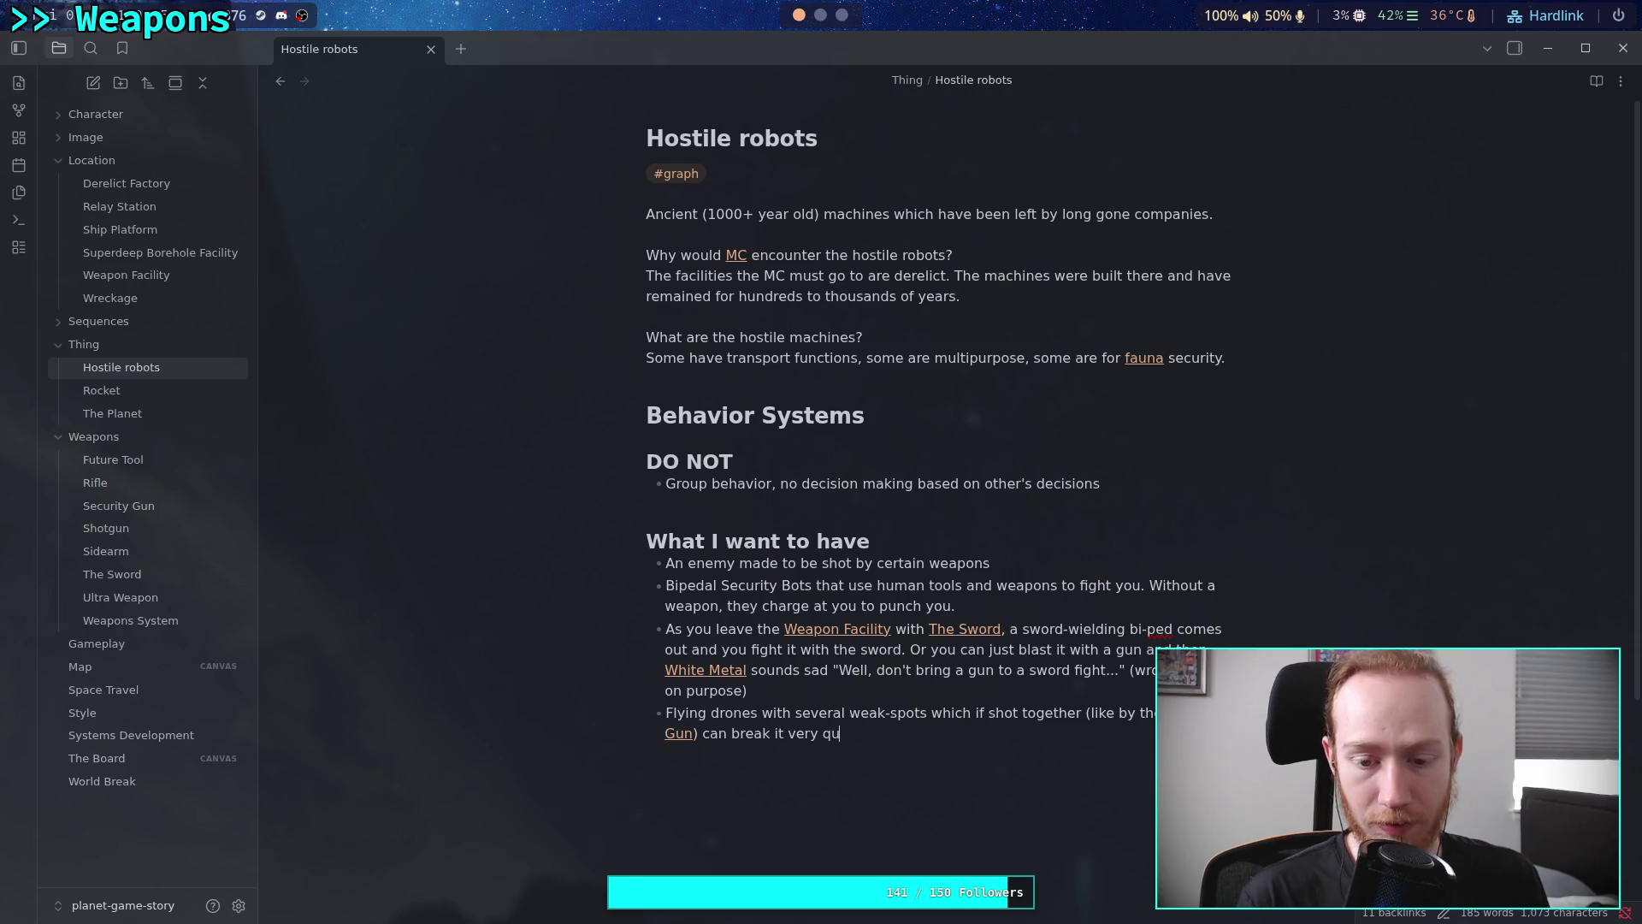
type("ickly")
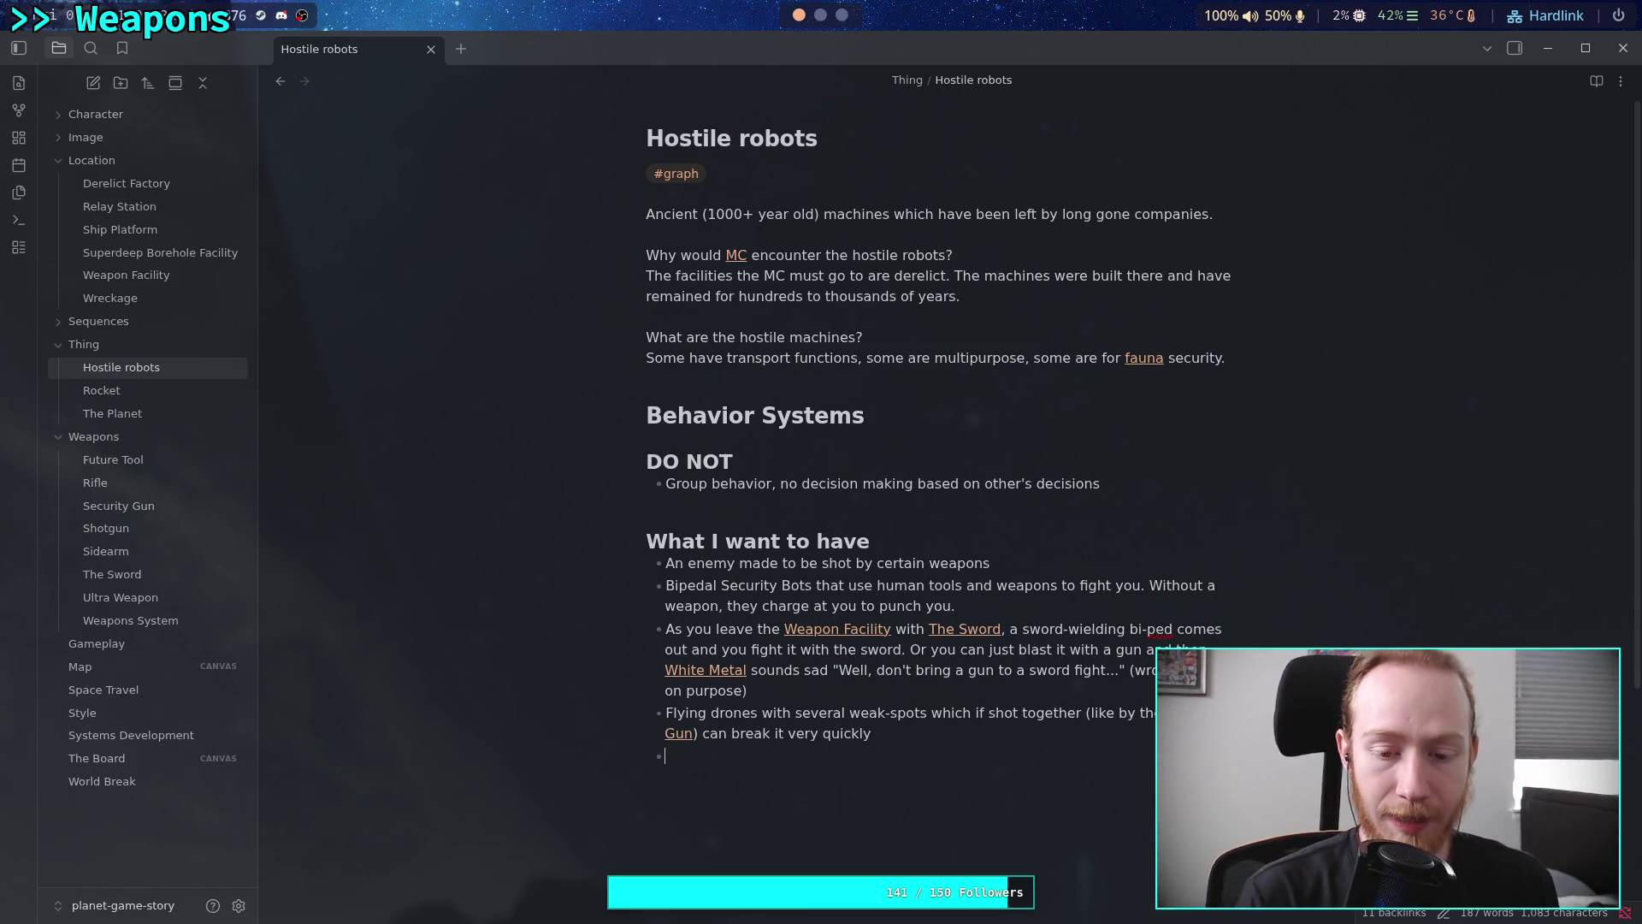
Type the bullet 'Blind robots that seek out noise and explode'
type("Blind ")
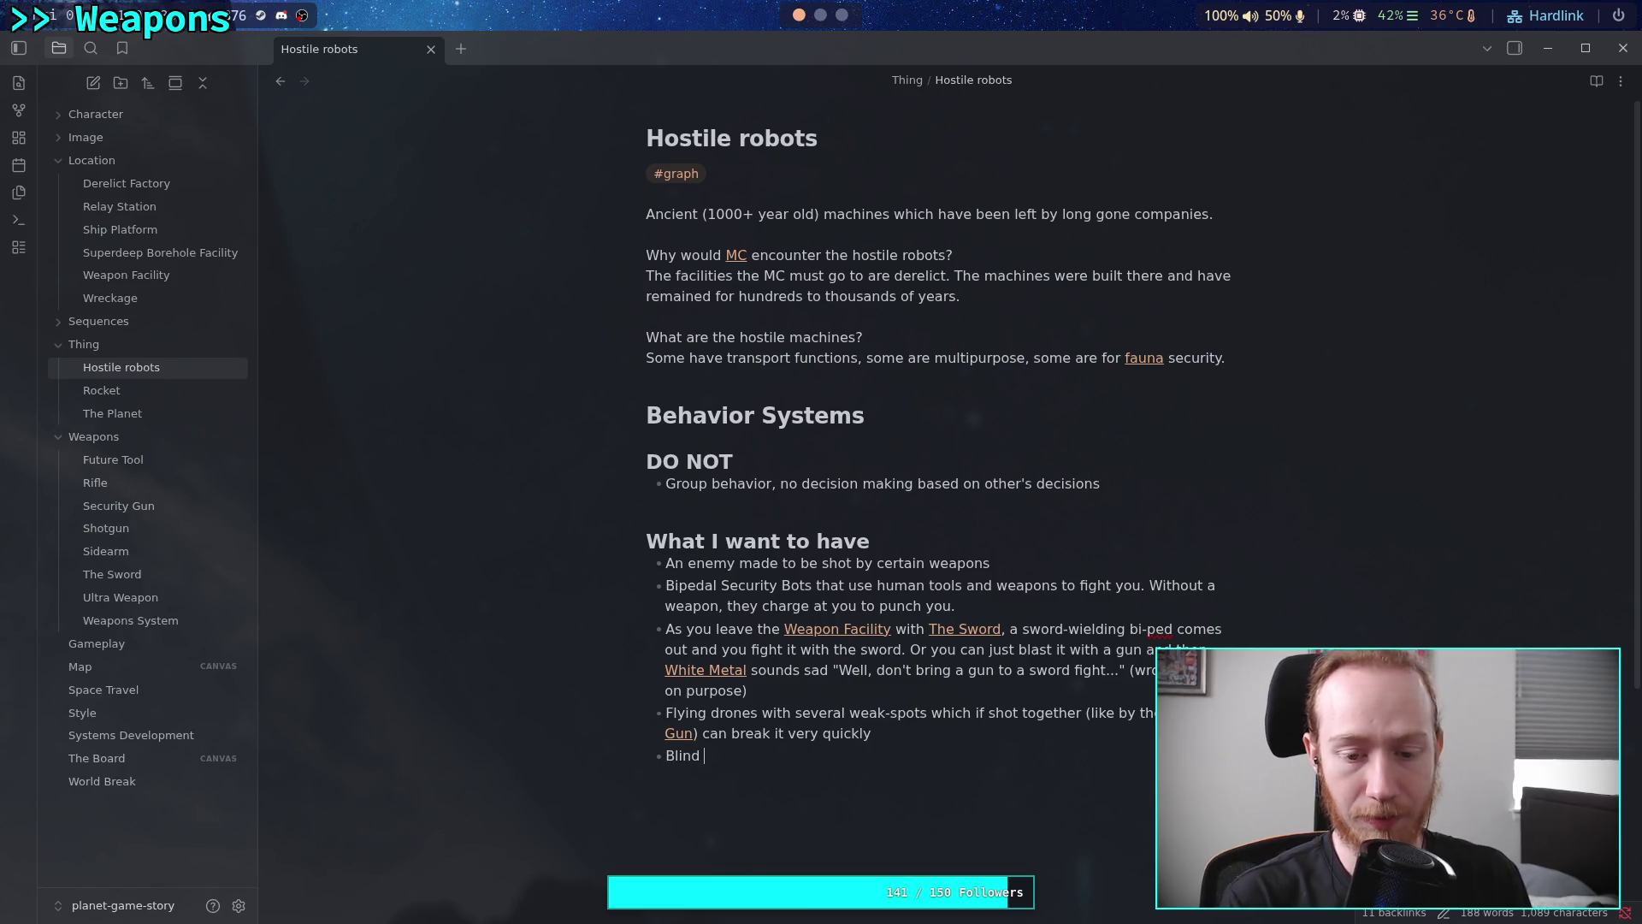
type("robots that ")
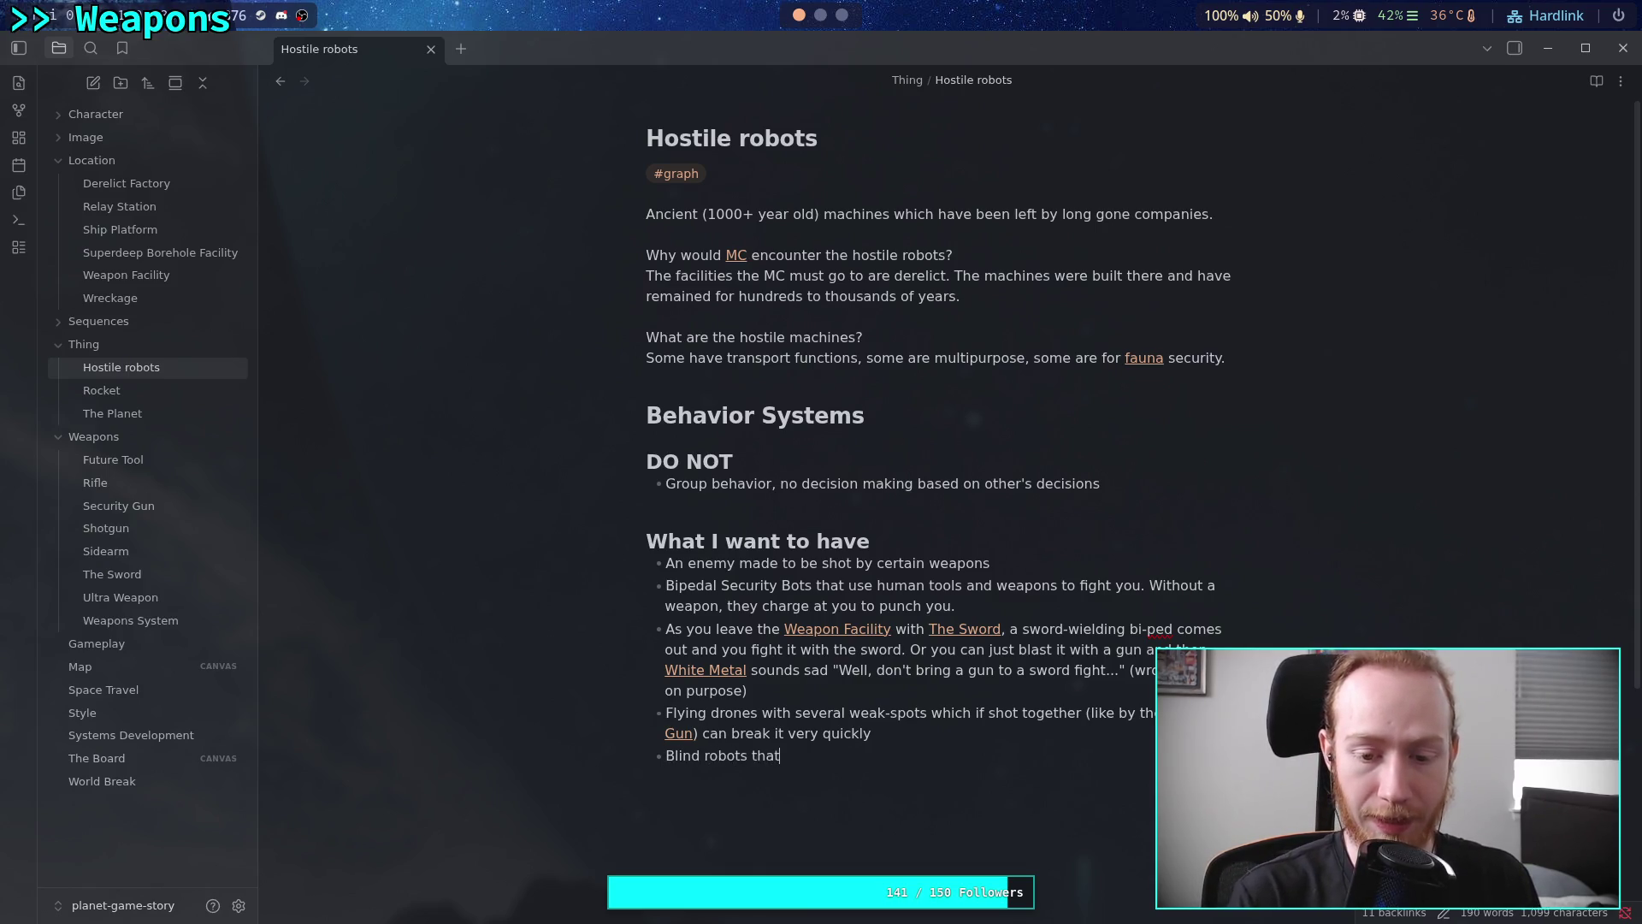
type("ex")
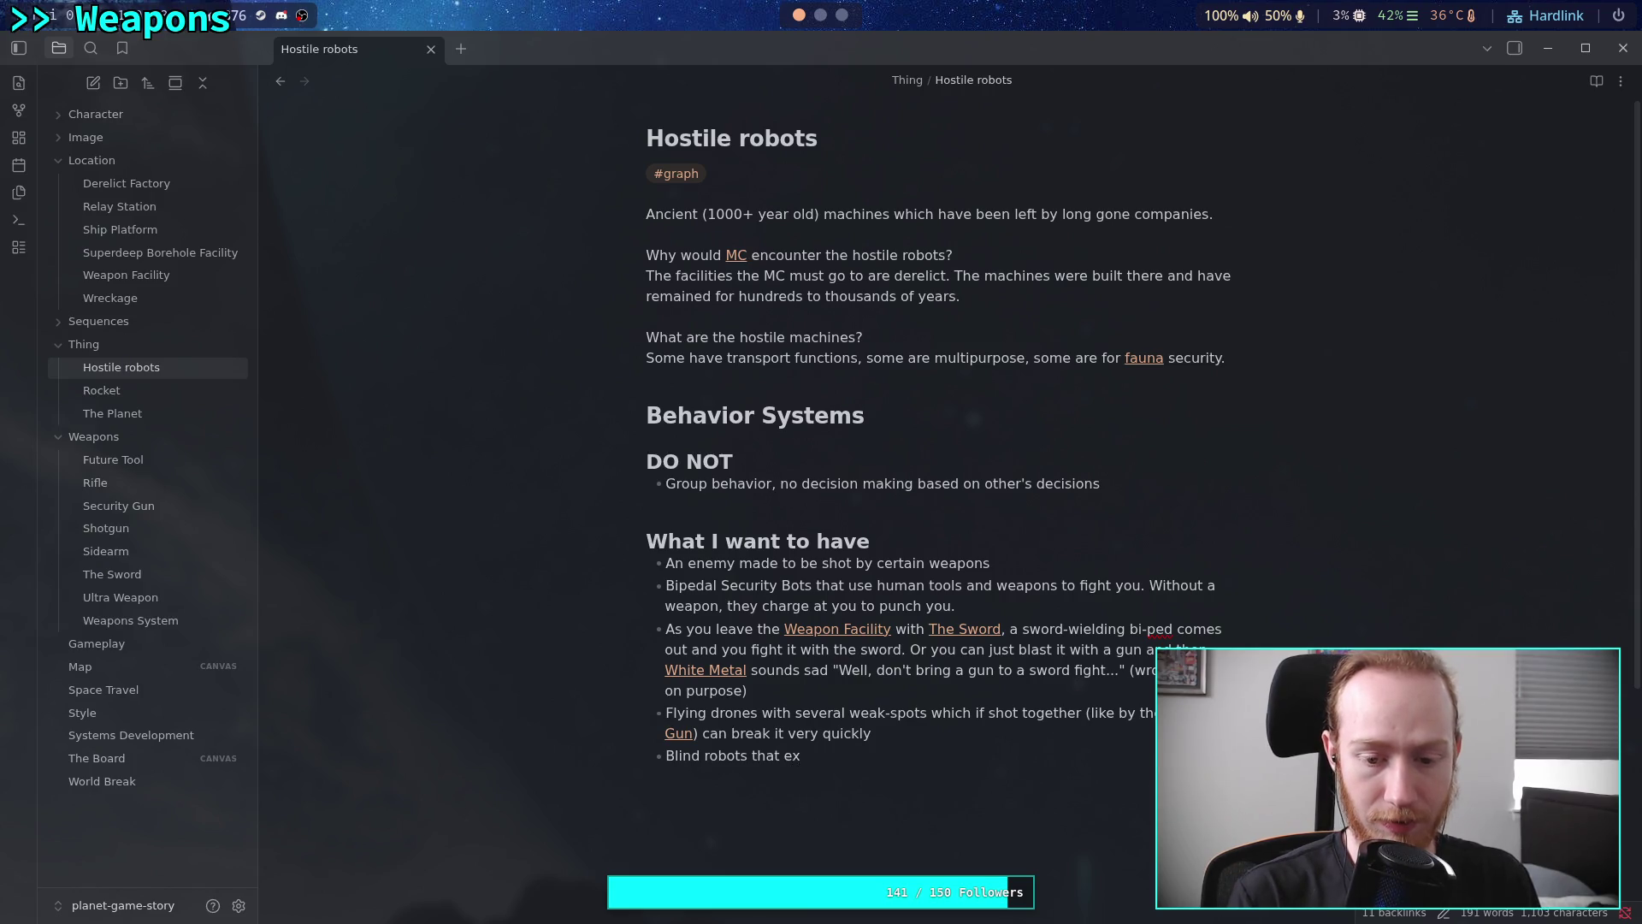
key("BackSpace")
key("BackSpace")
type("seex ")
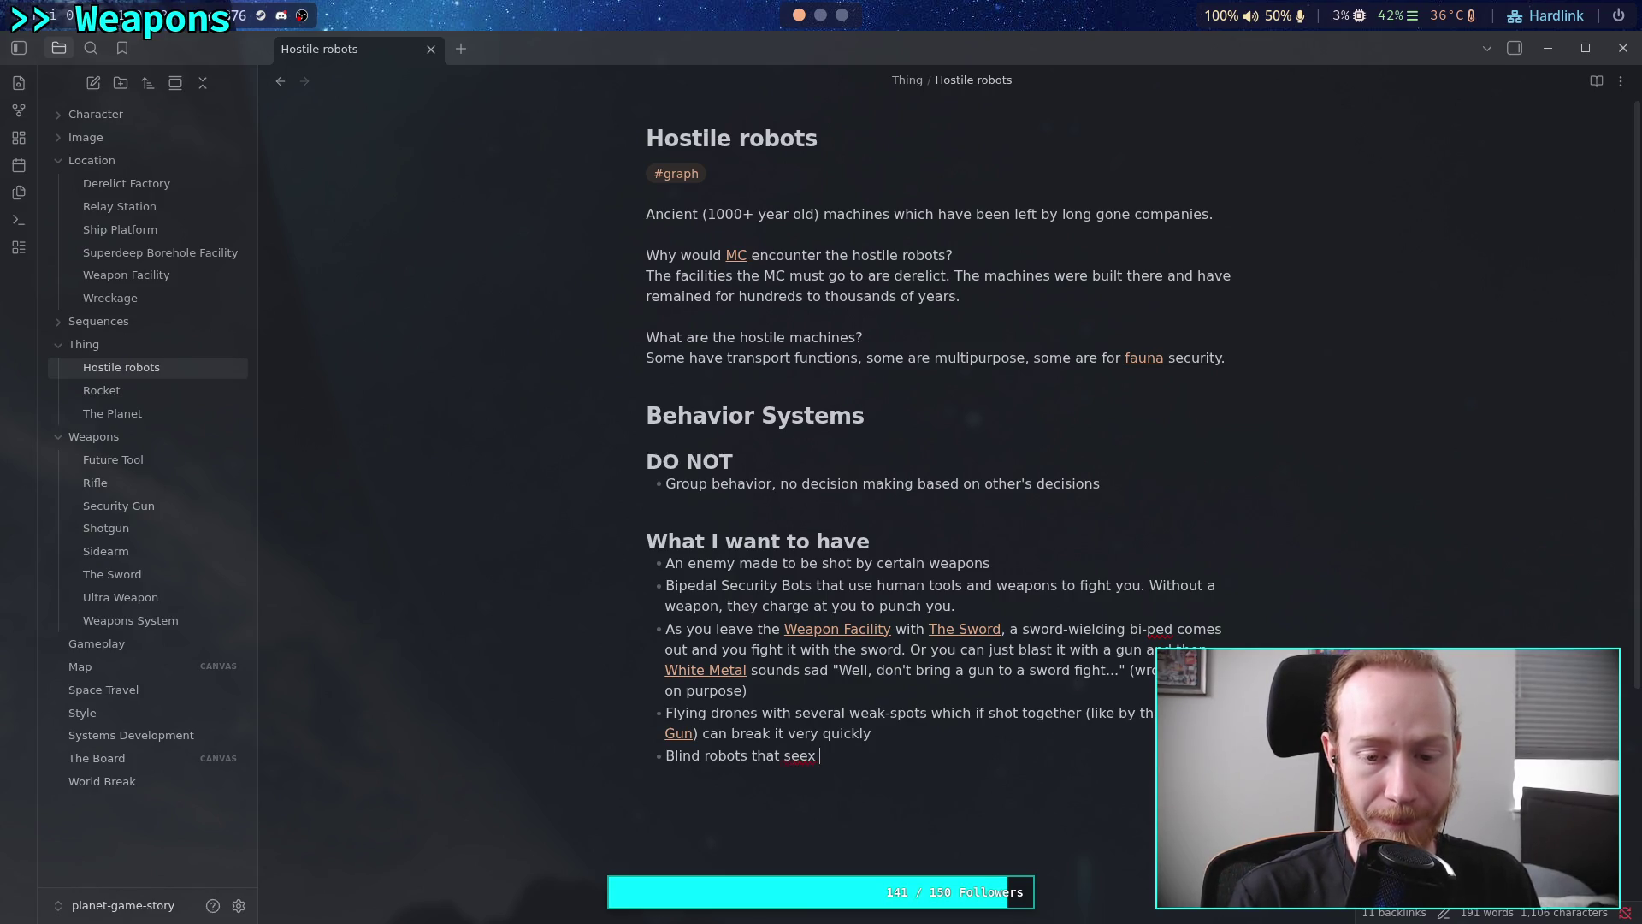
key("BackSpace")
key("BackSpace")
type("k out noise")
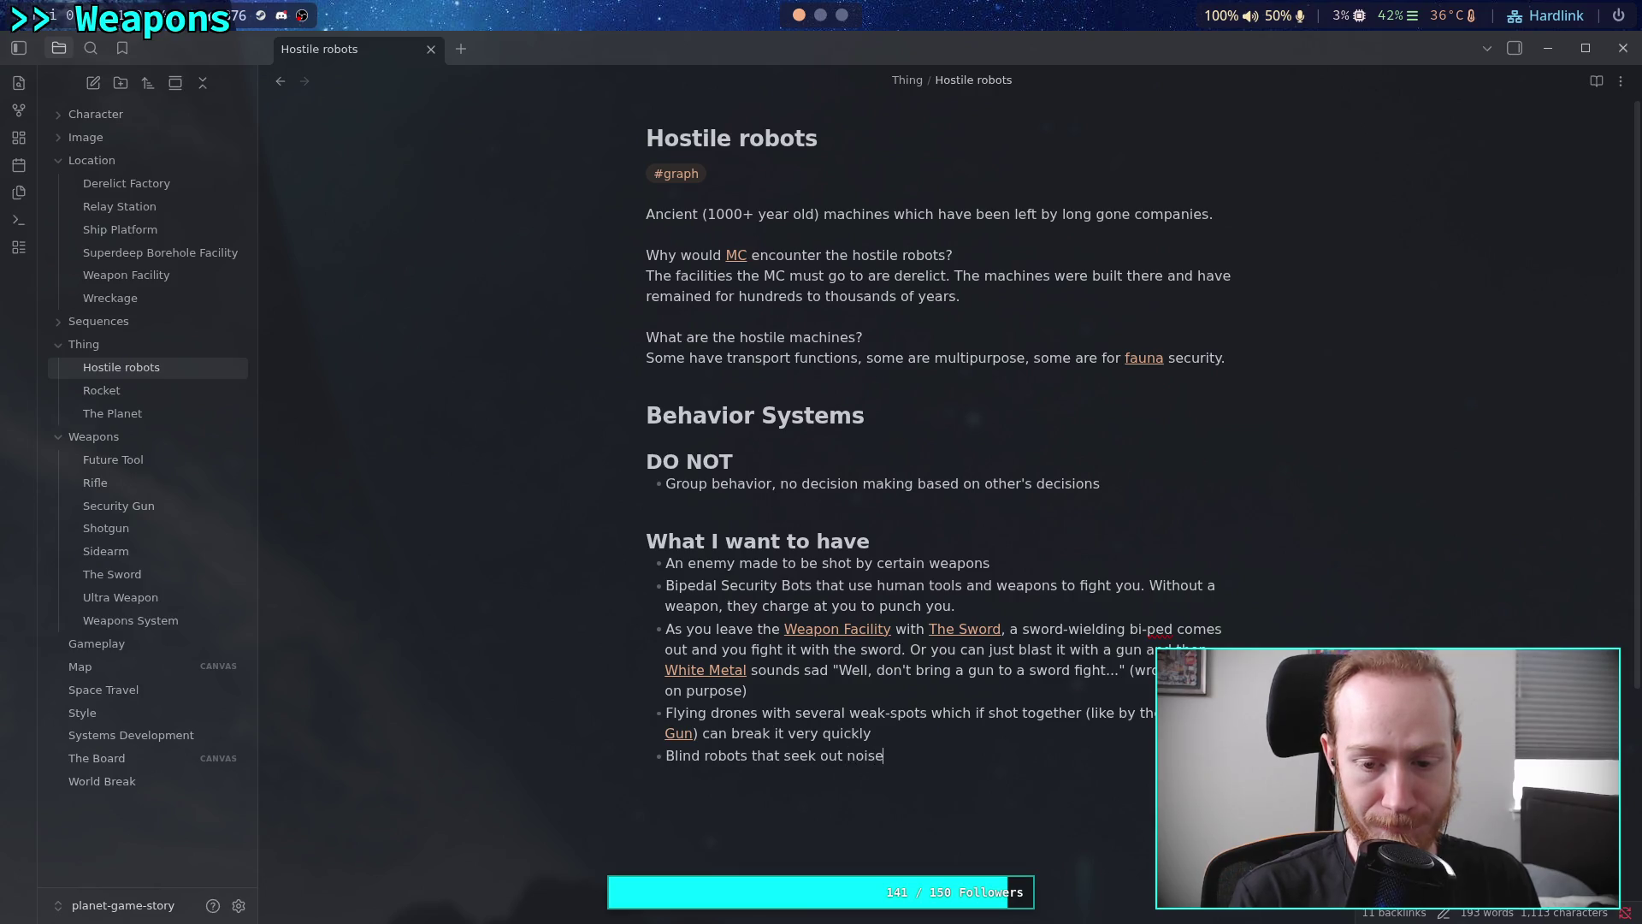
type(" and explode")
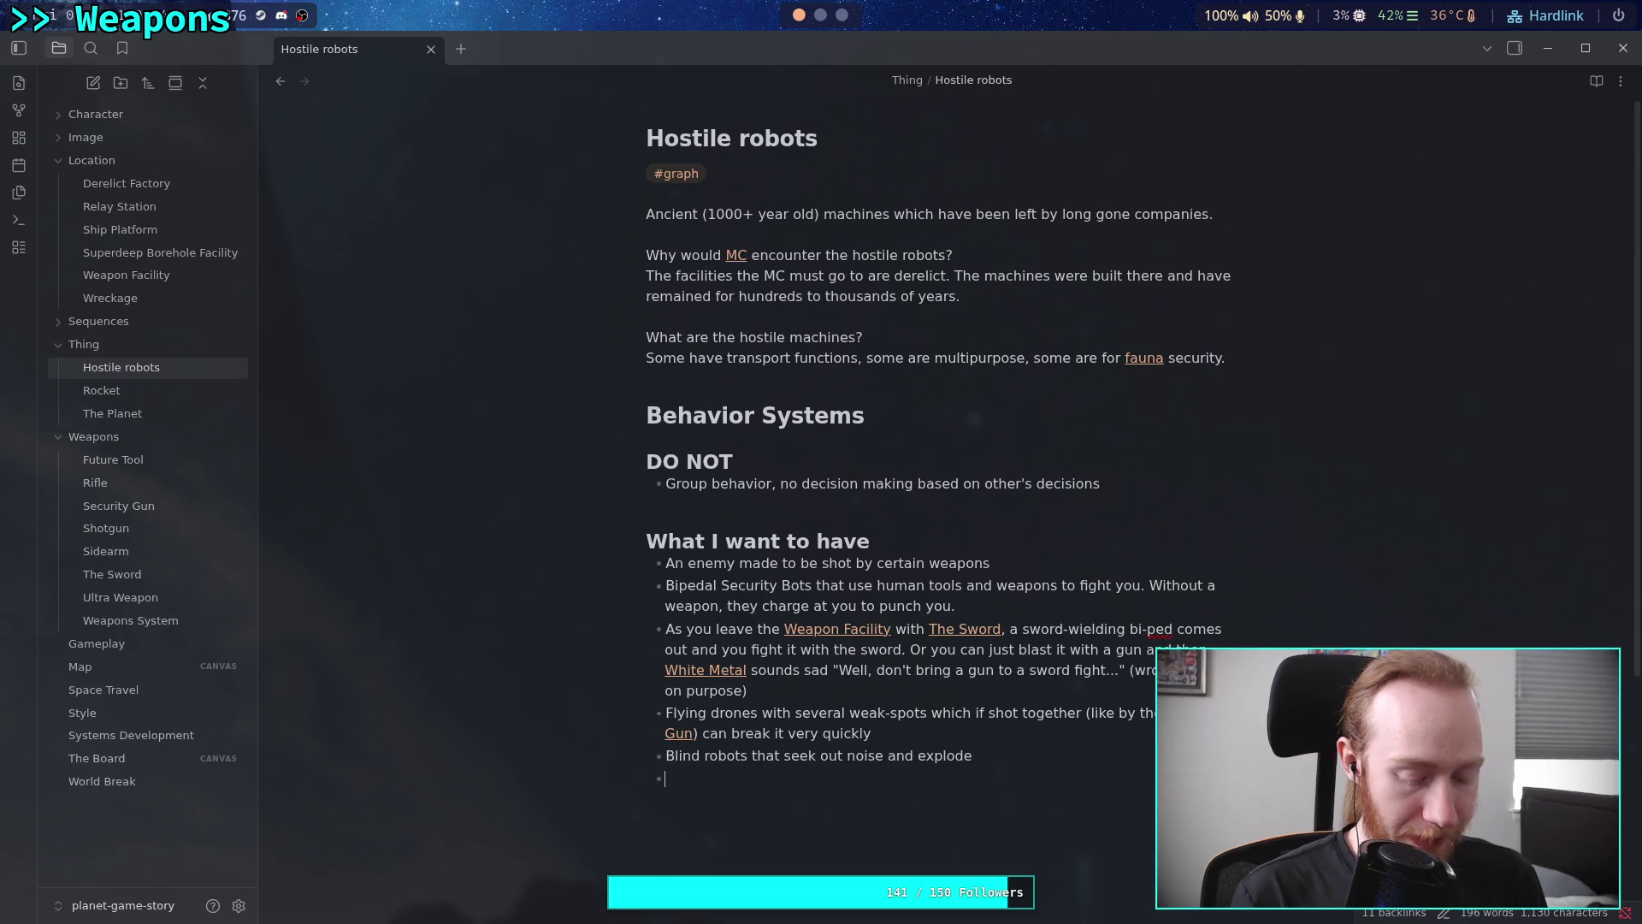
Add the bullet: ancient robots that cannot move very quickly, see very well, are deaf, and just punch you
type("Decre")
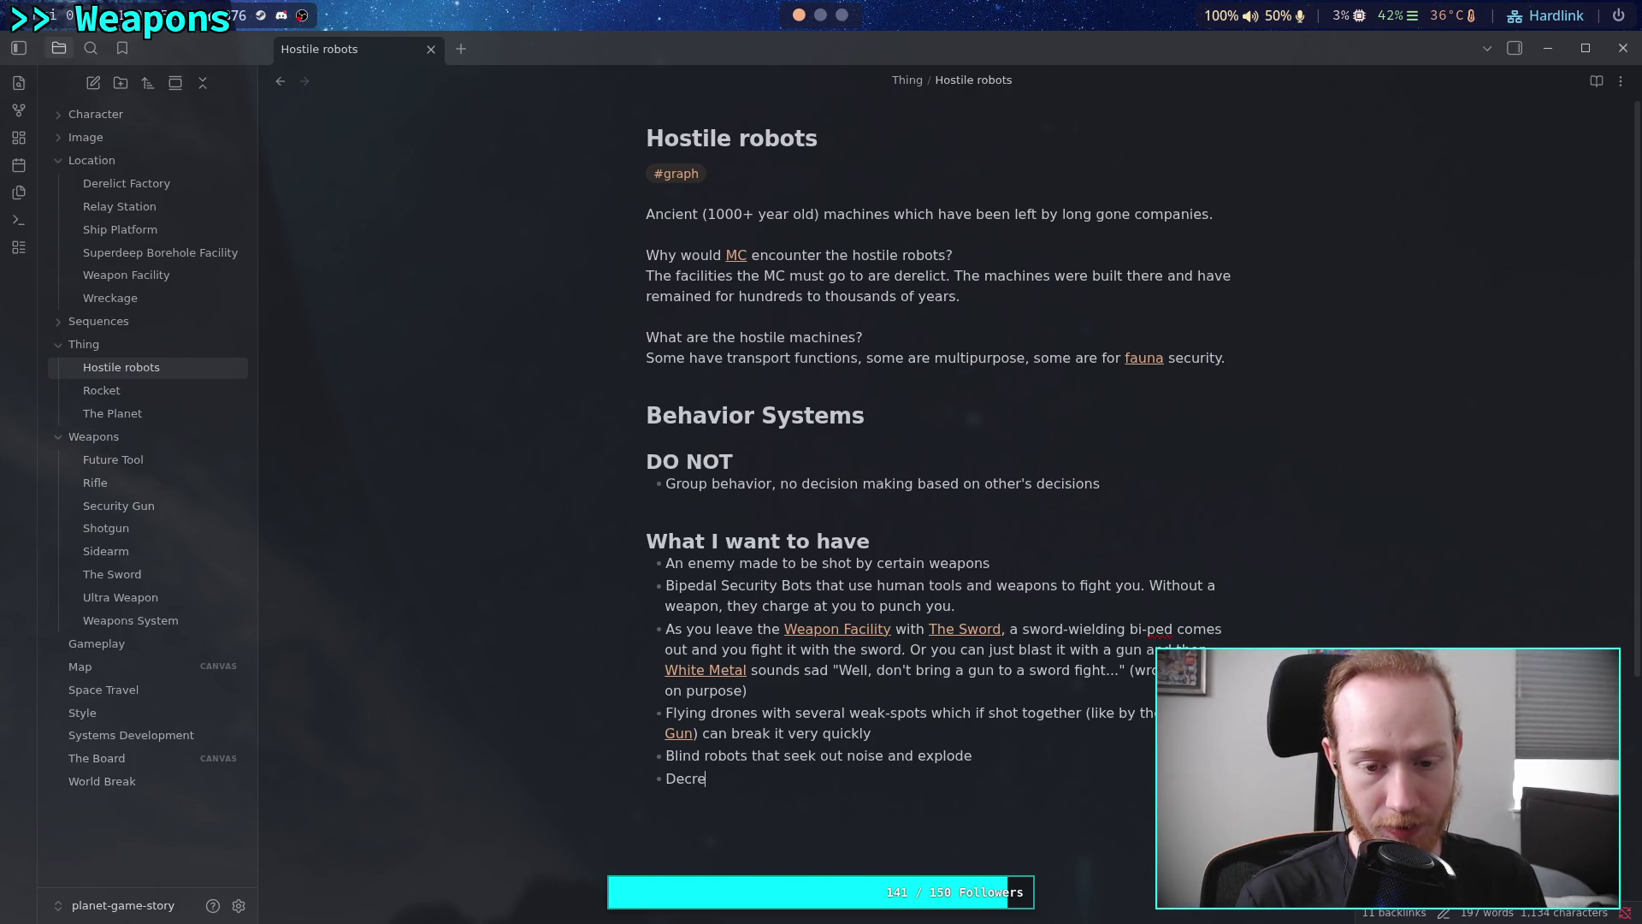
type("pit")
key("BackSpace")
key("BackSpace")
key("BackSpace")
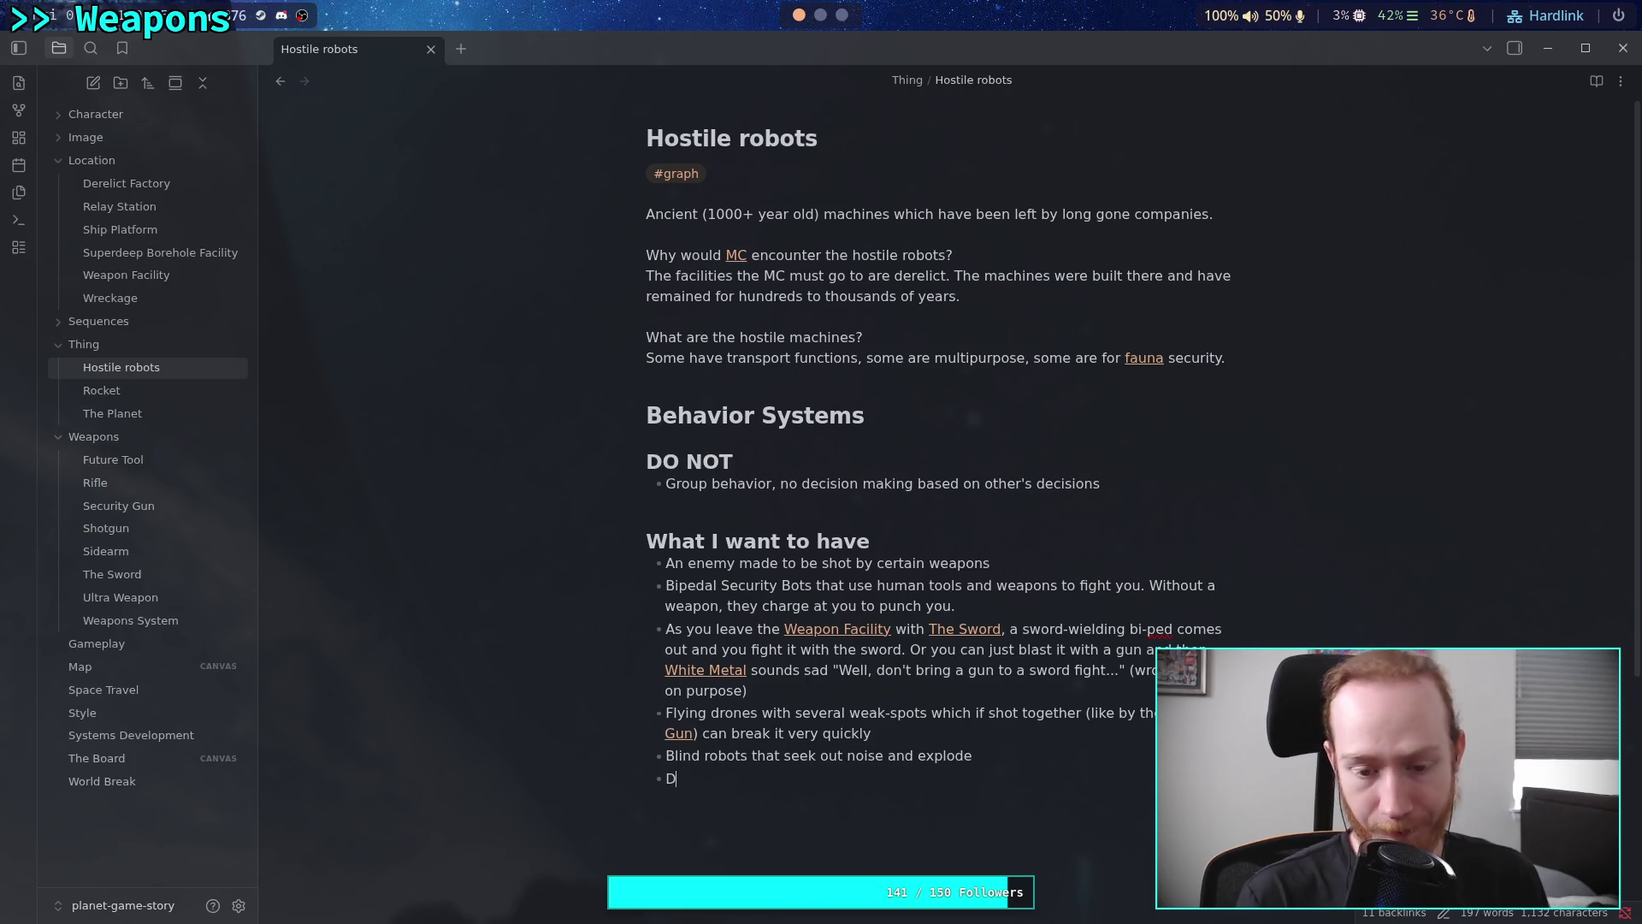
key("BackSpace")
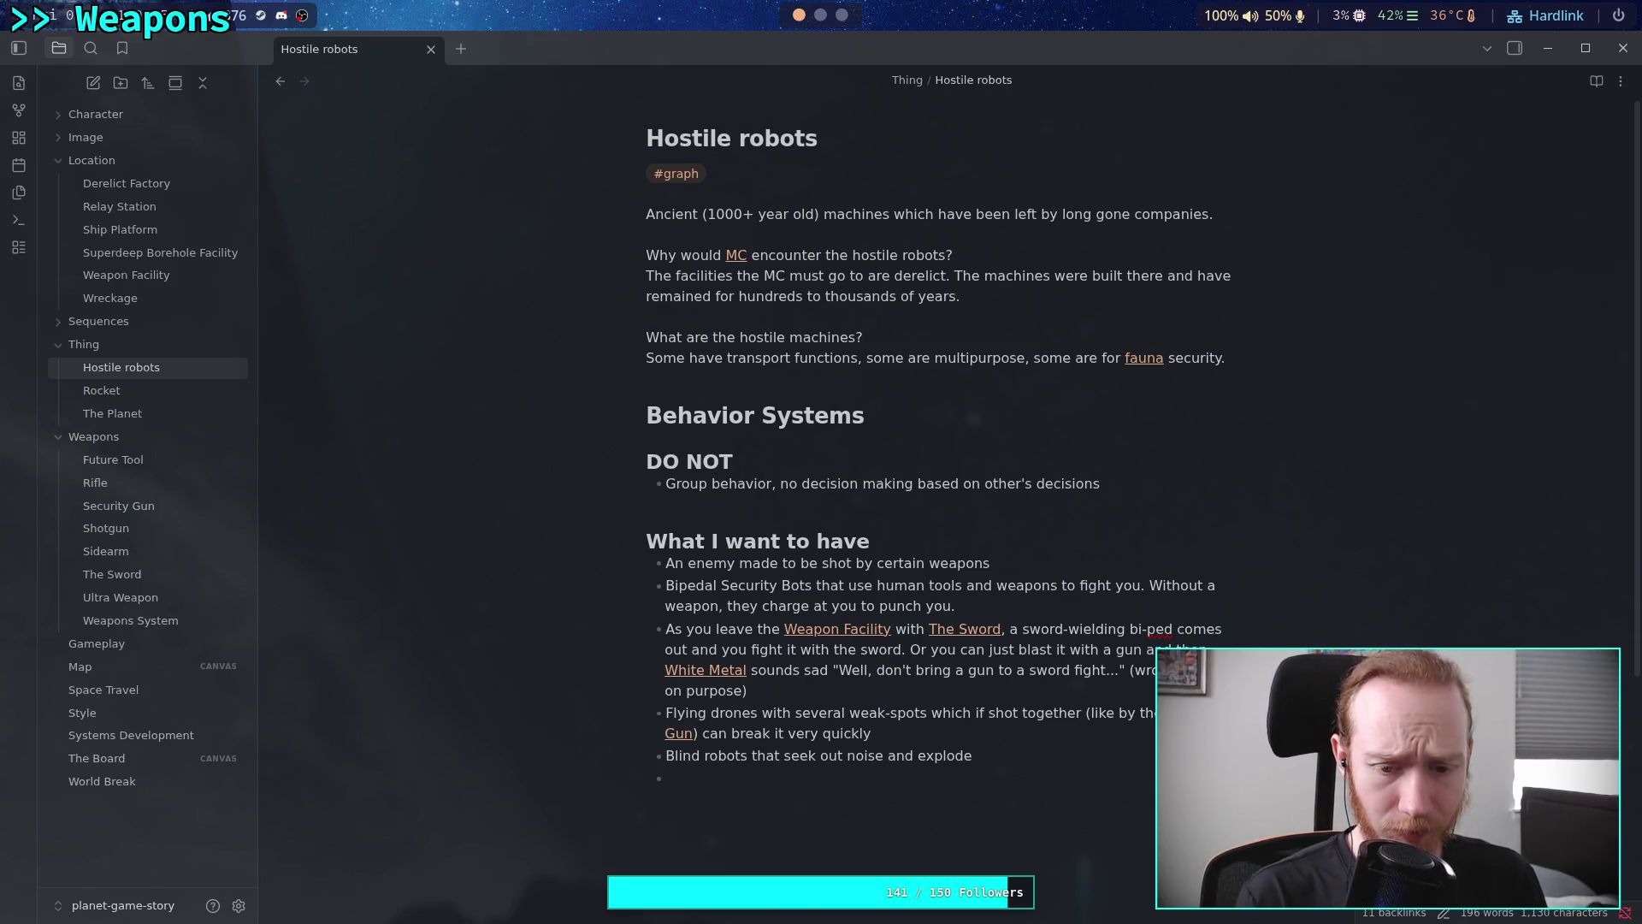
type("Ancient robots that ")
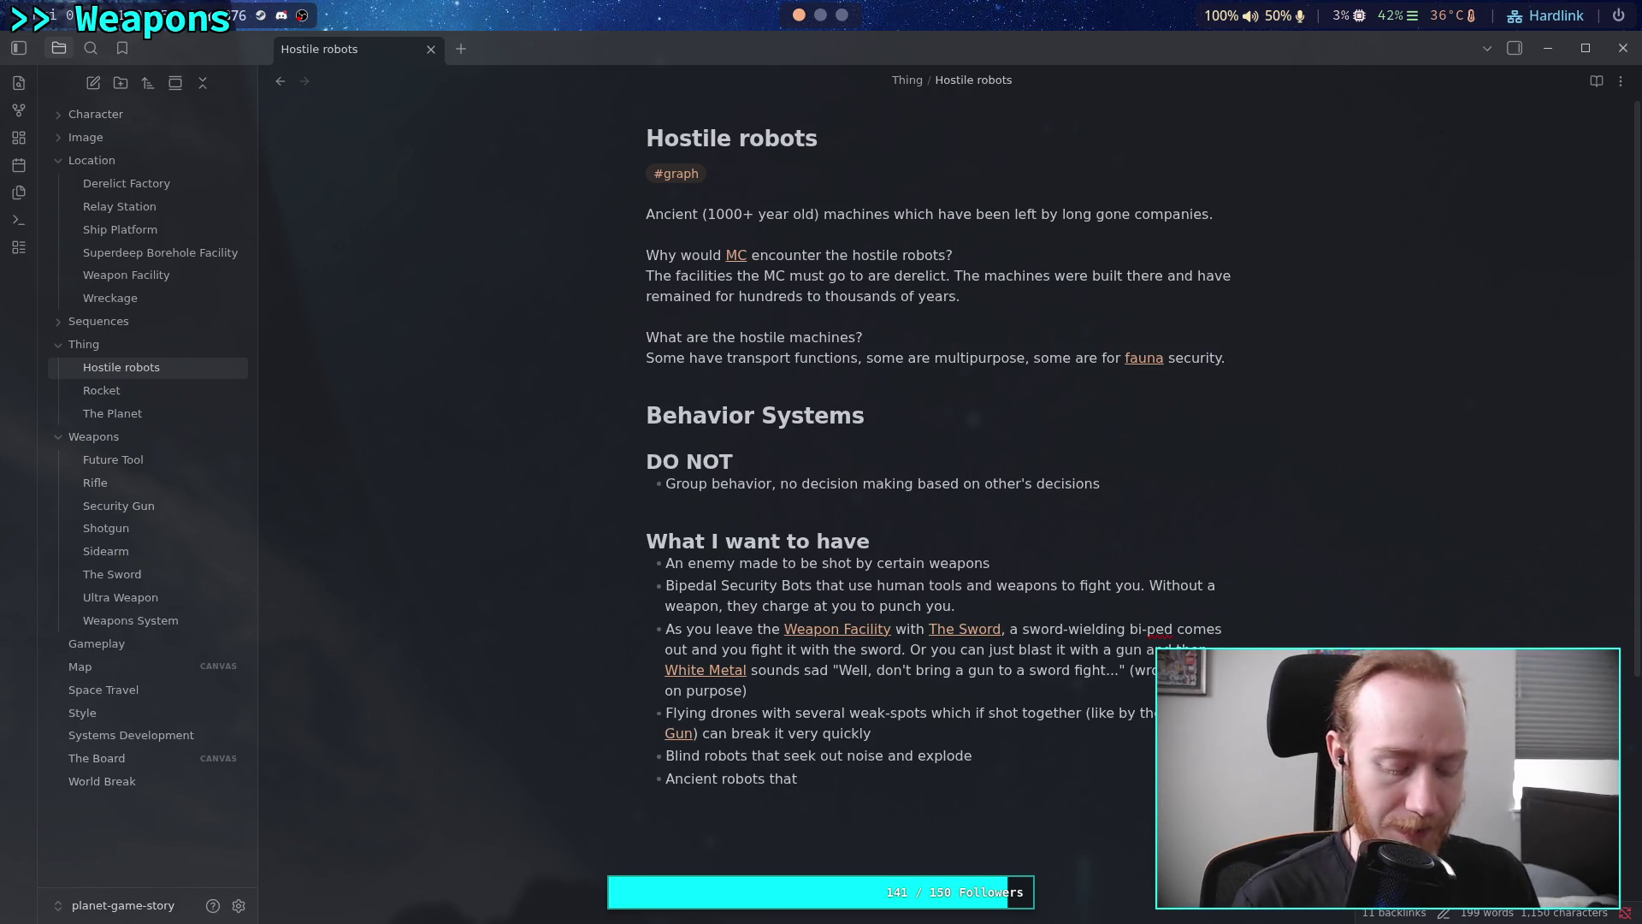
type("c")
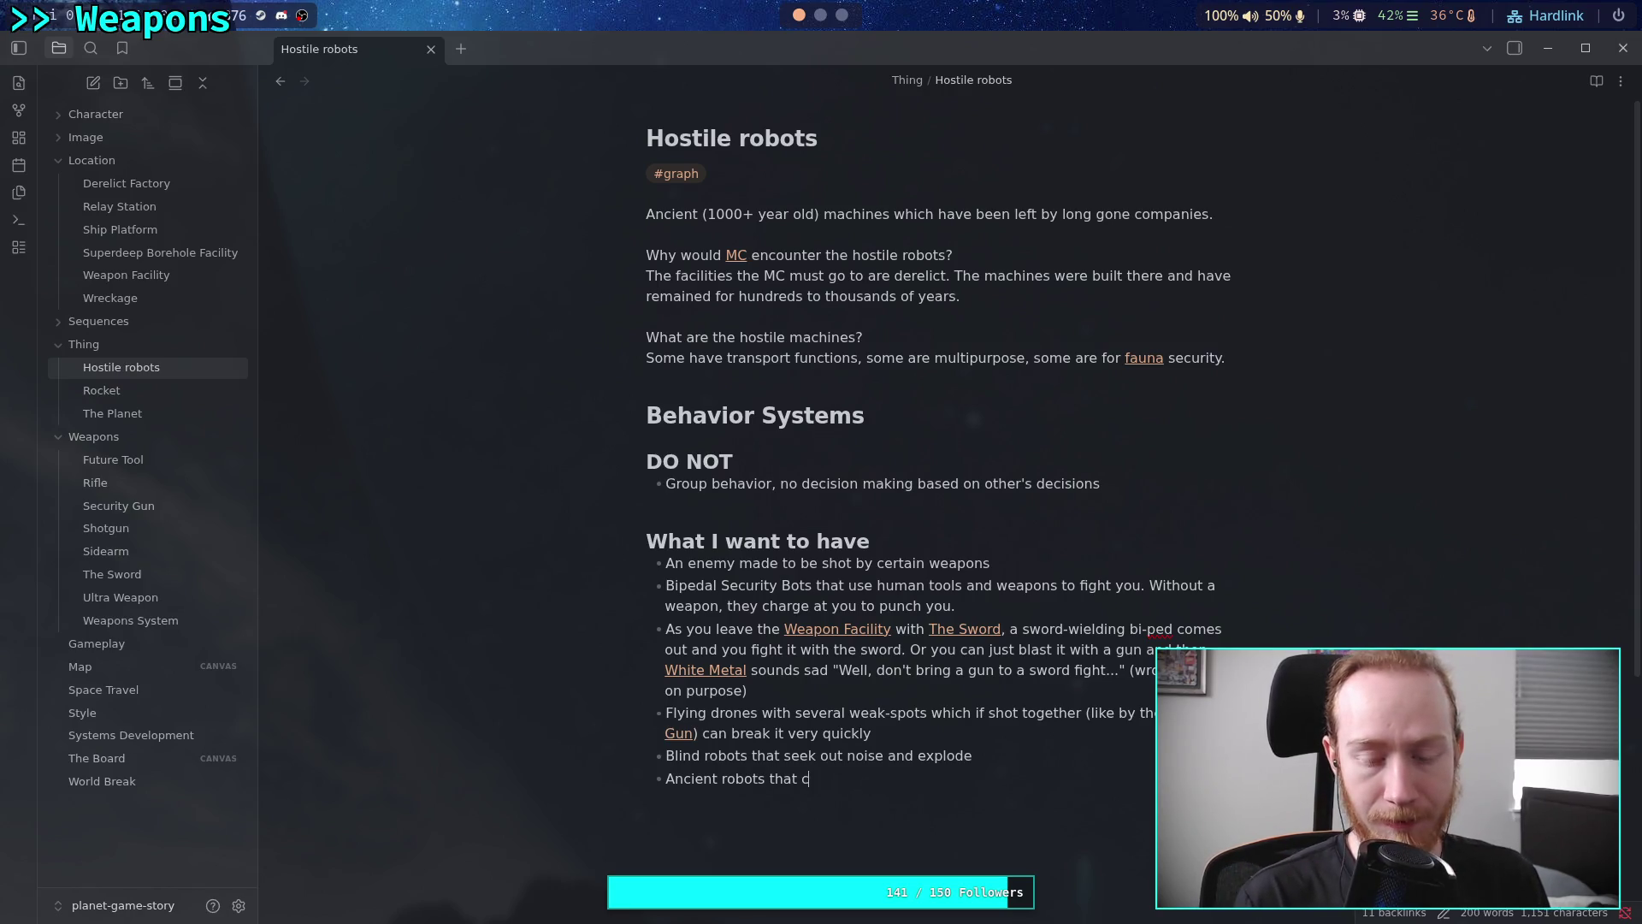
type("annot move ")
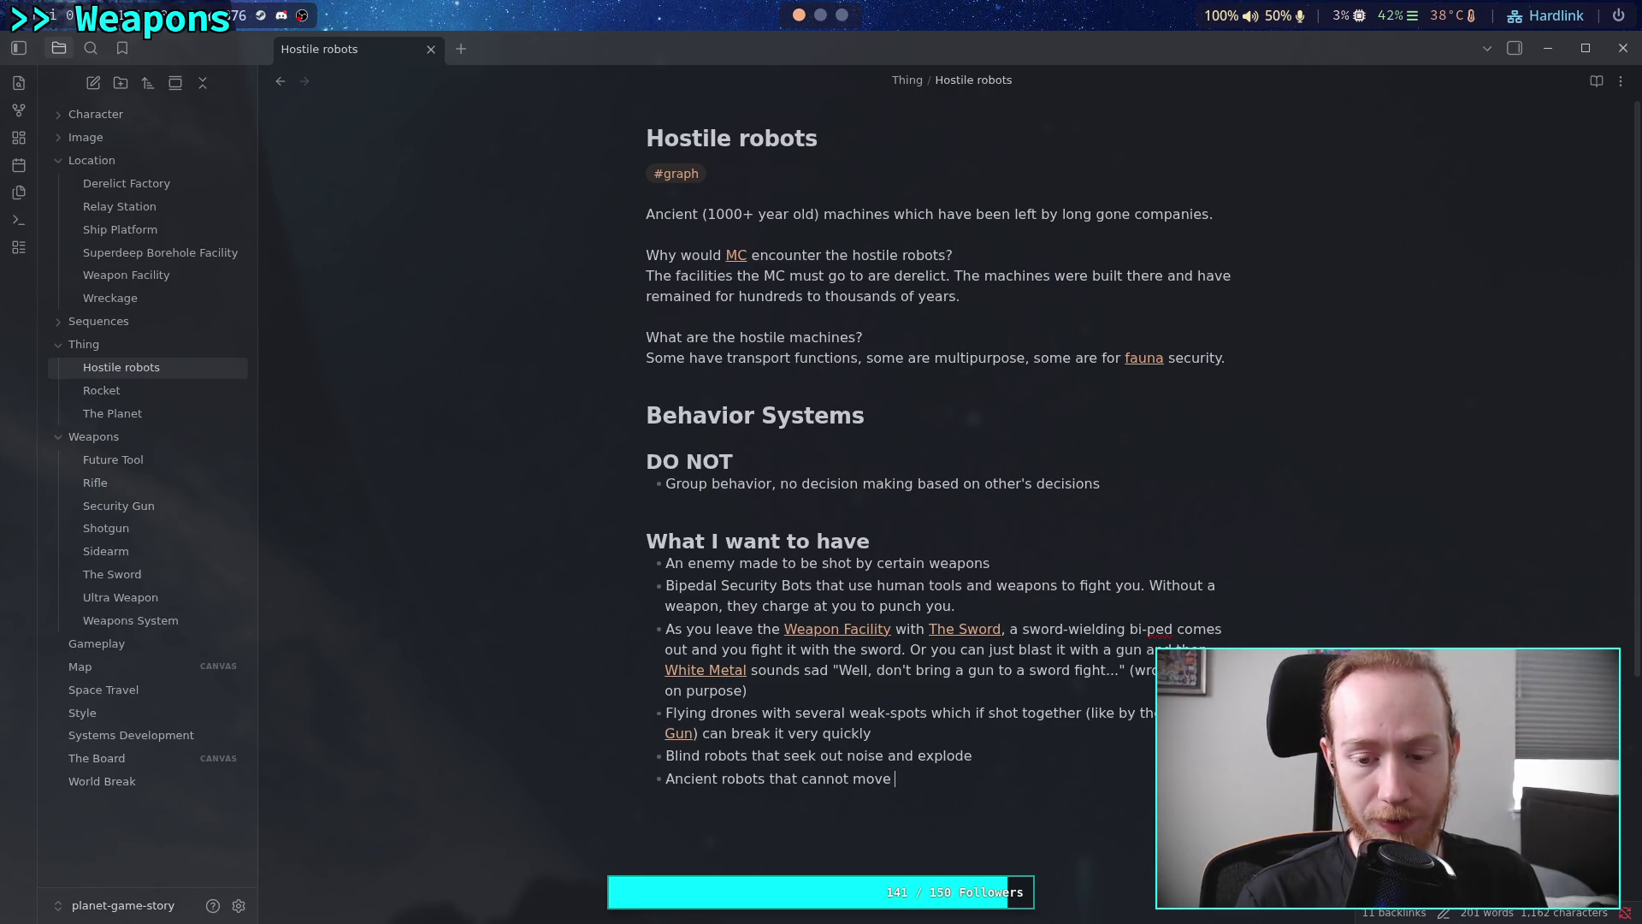
type("very quickly")
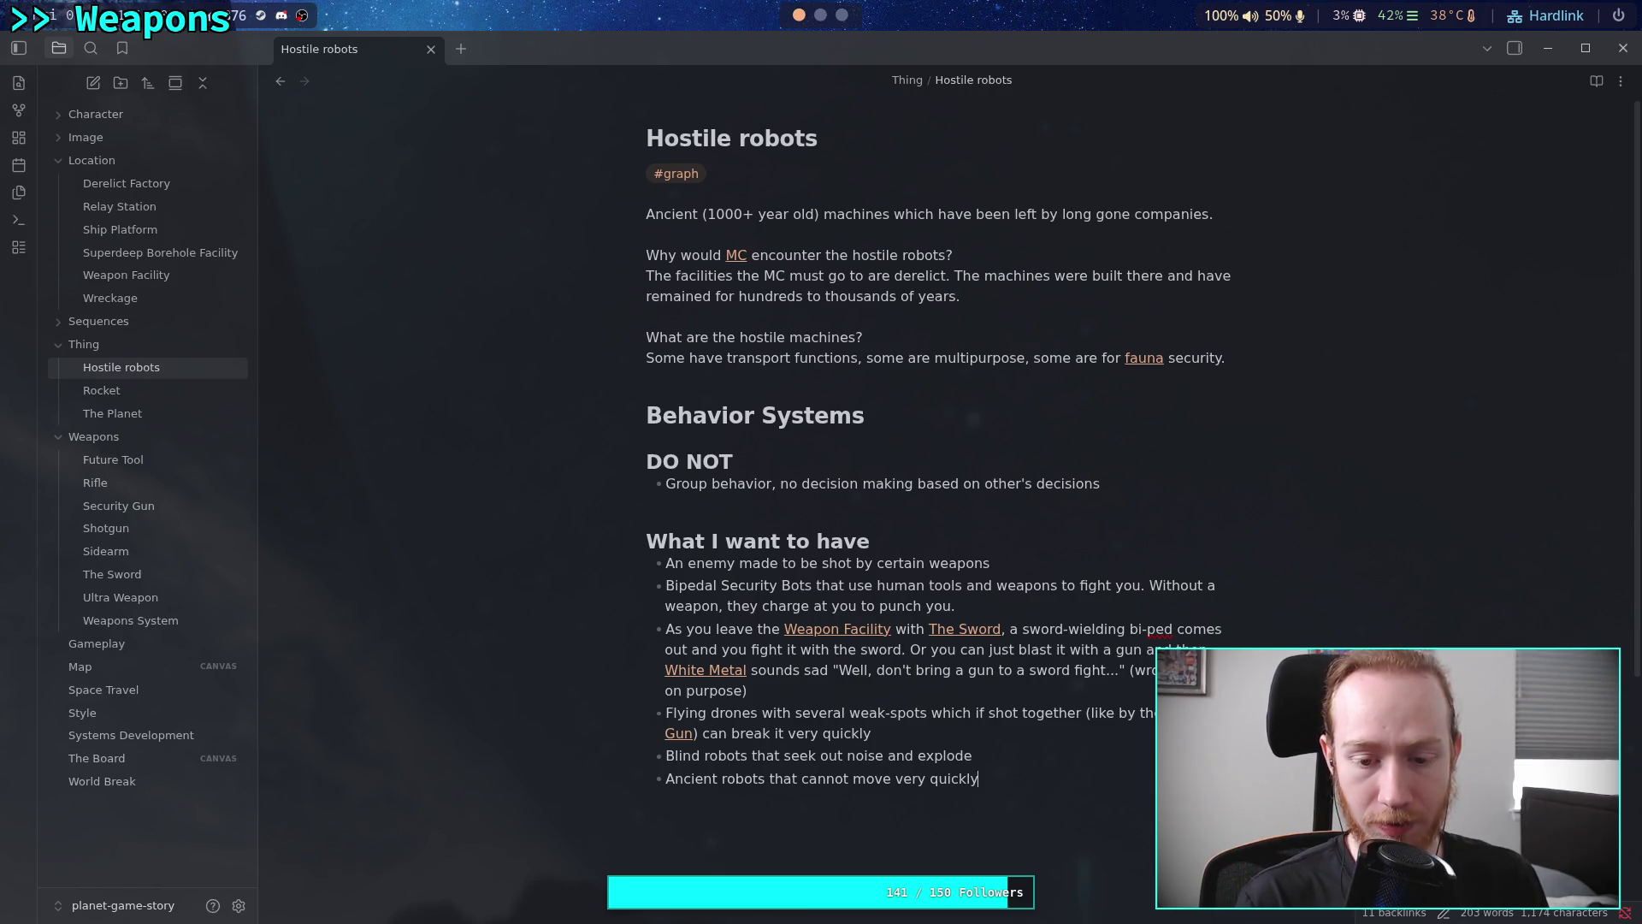
type(", see well")
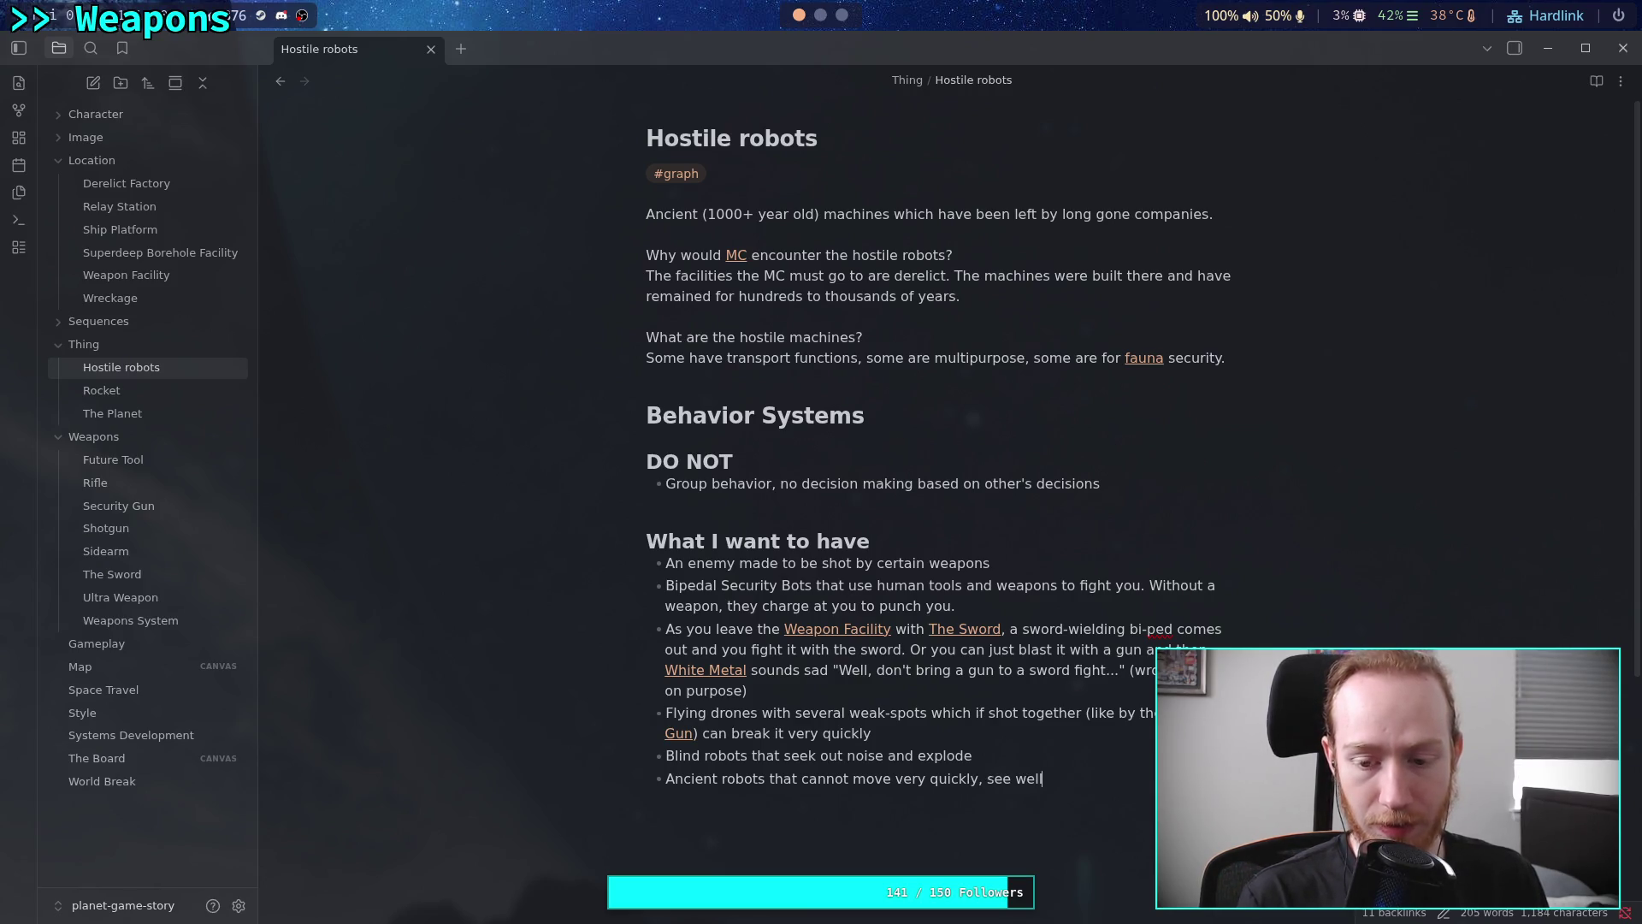
key("BackSpace")
key("BackSpace")
key("BackSpace")
key("BackSpace")
type("very ")
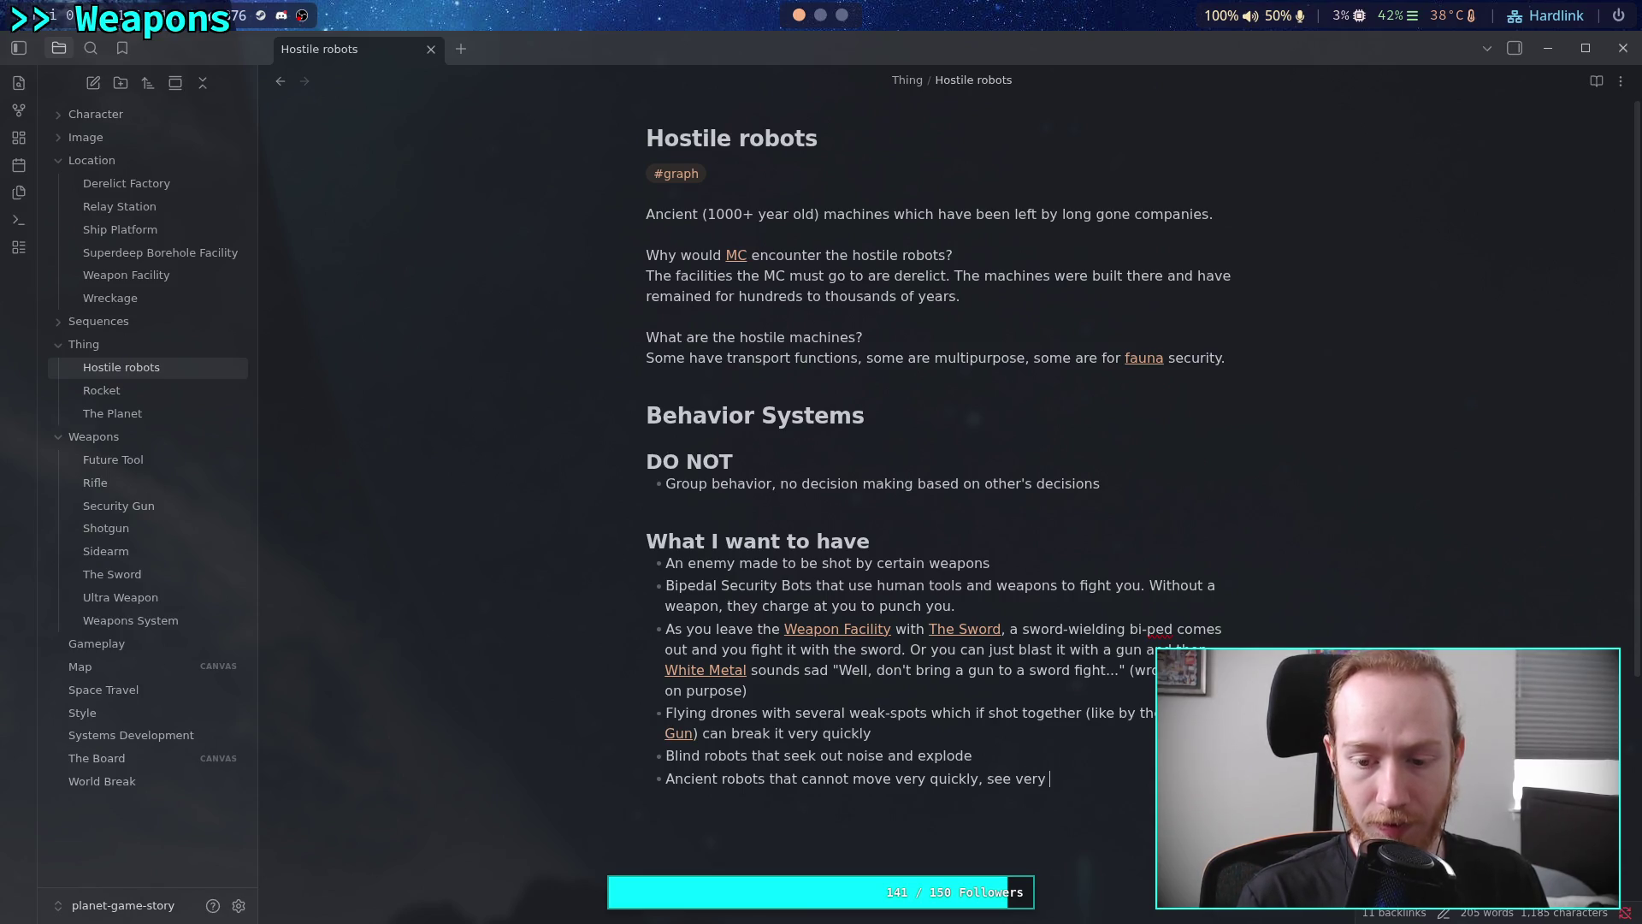
type("well, ")
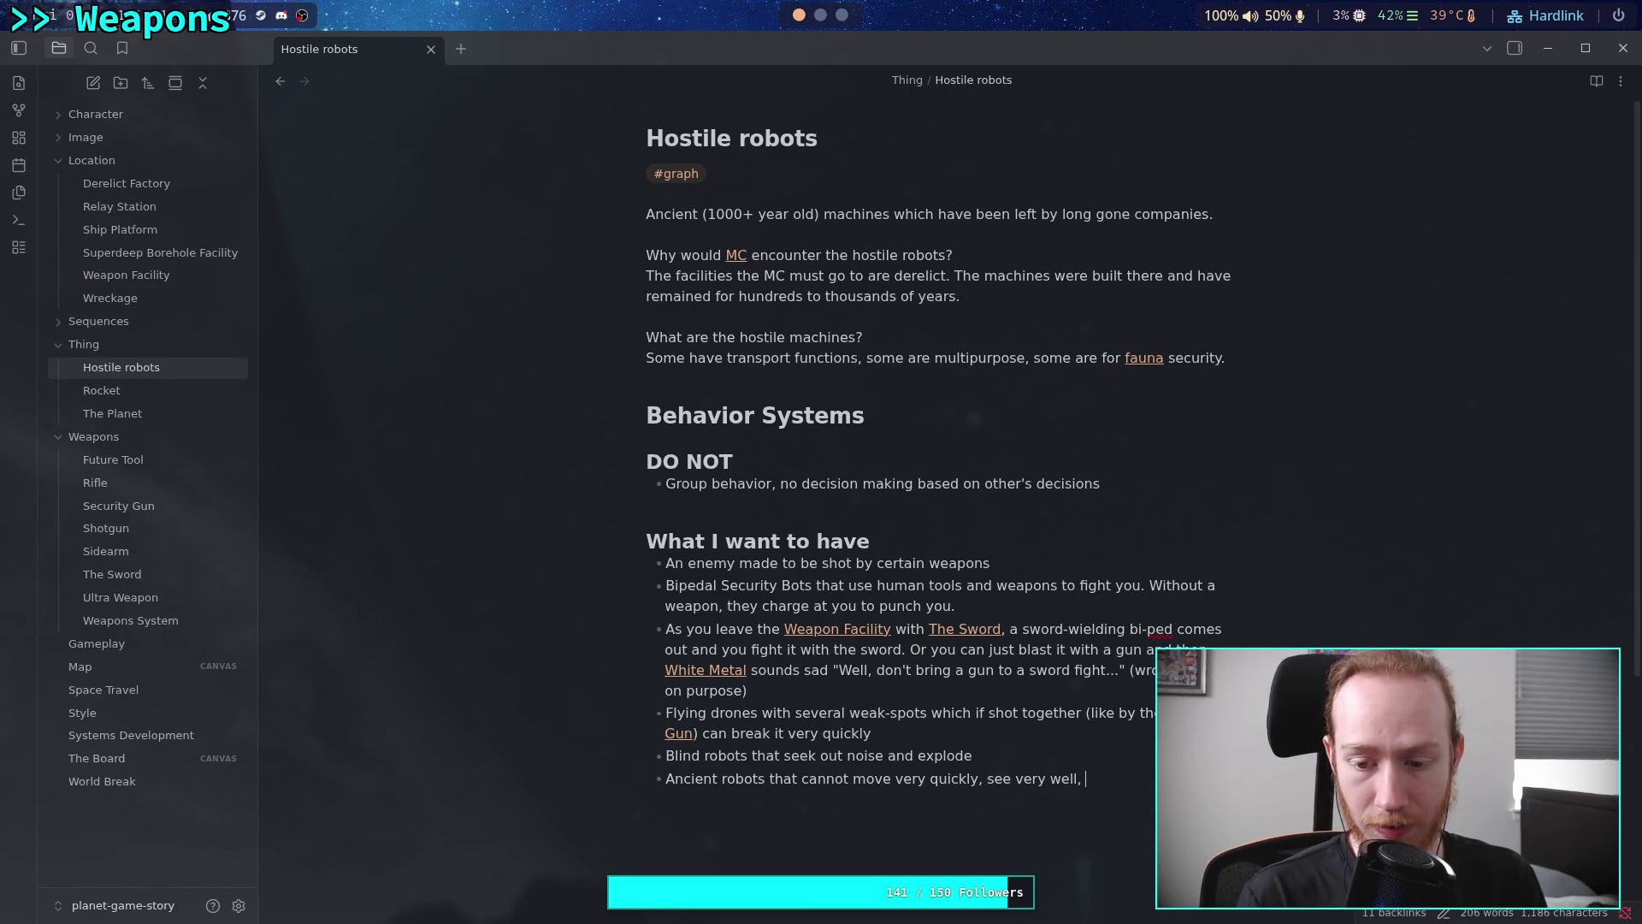
type("are deaf, t")
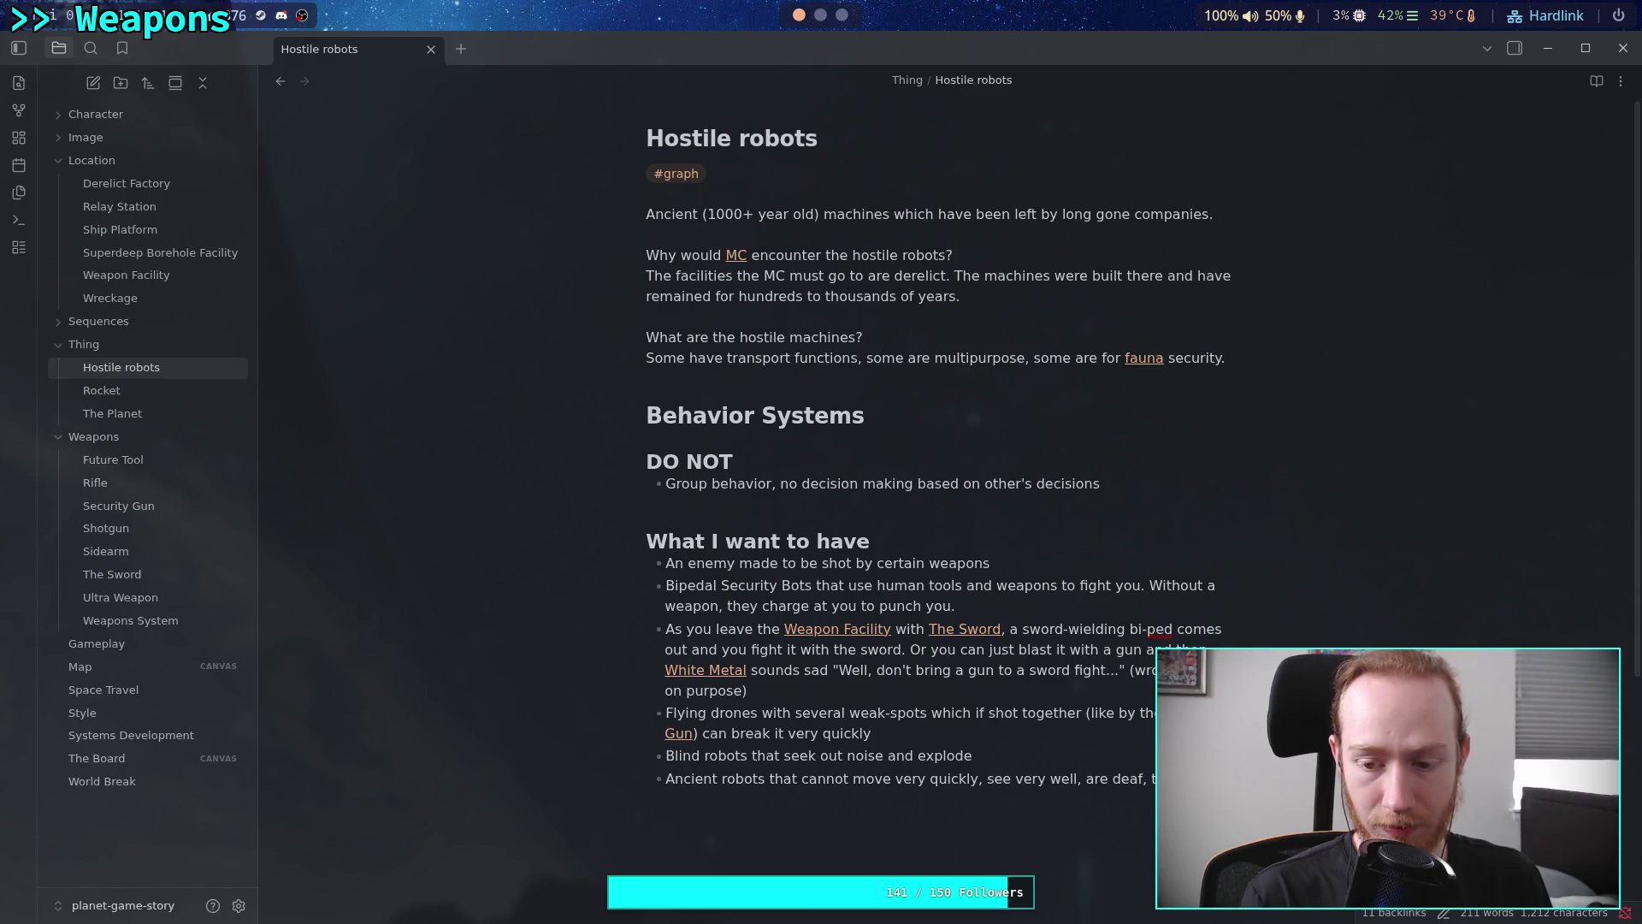
type(" melee")
key("BackSpace")
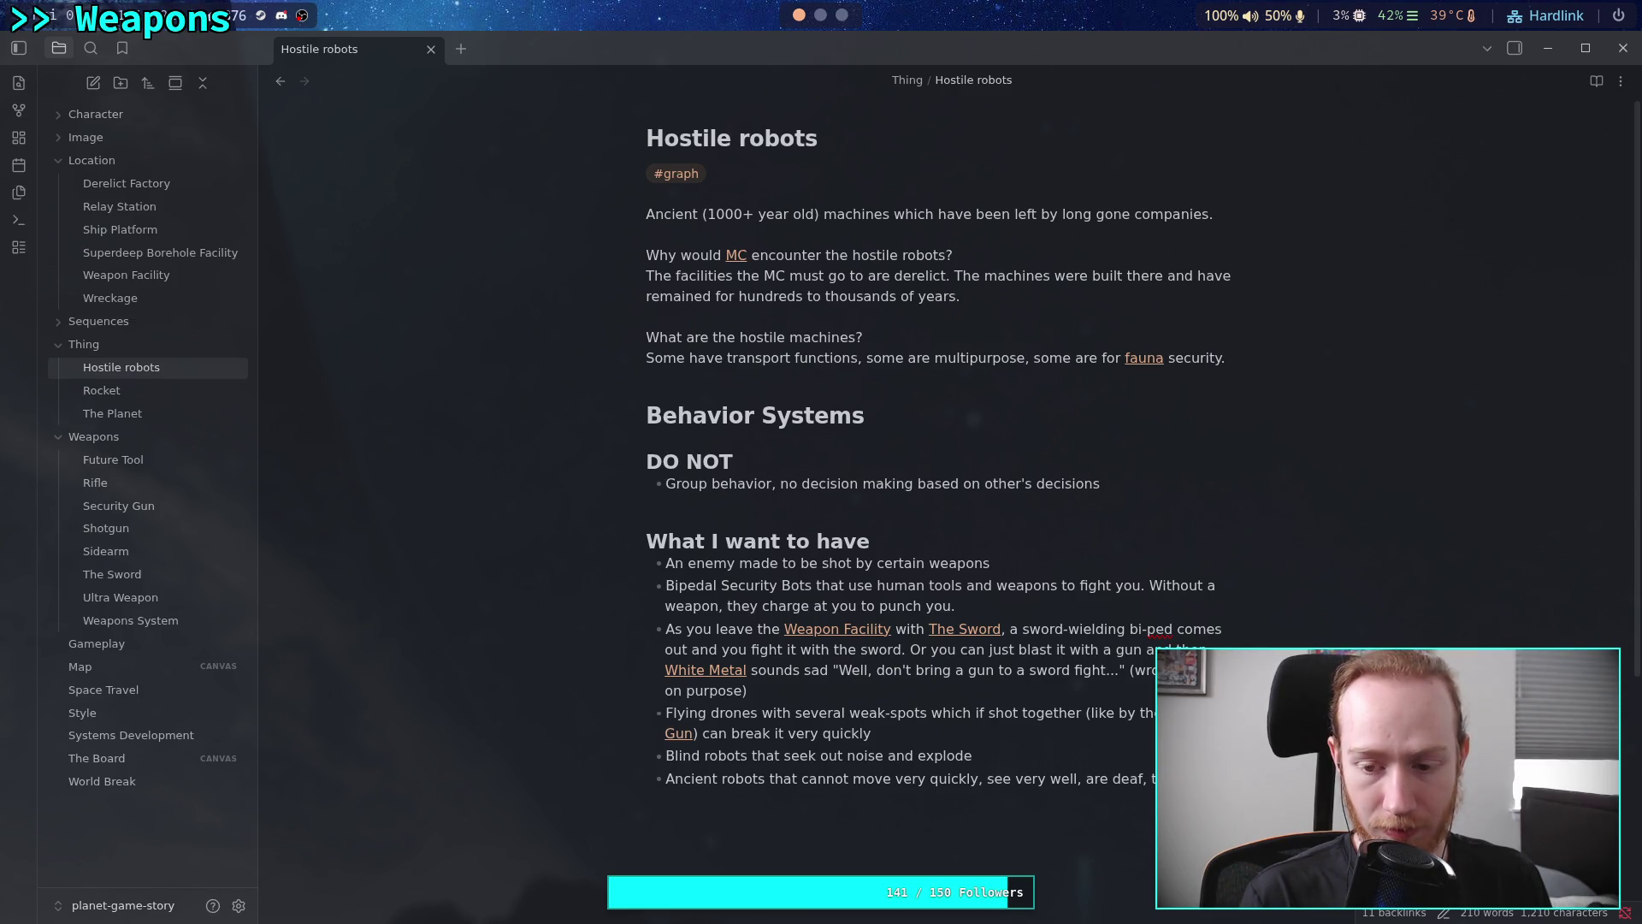
type("nch you")
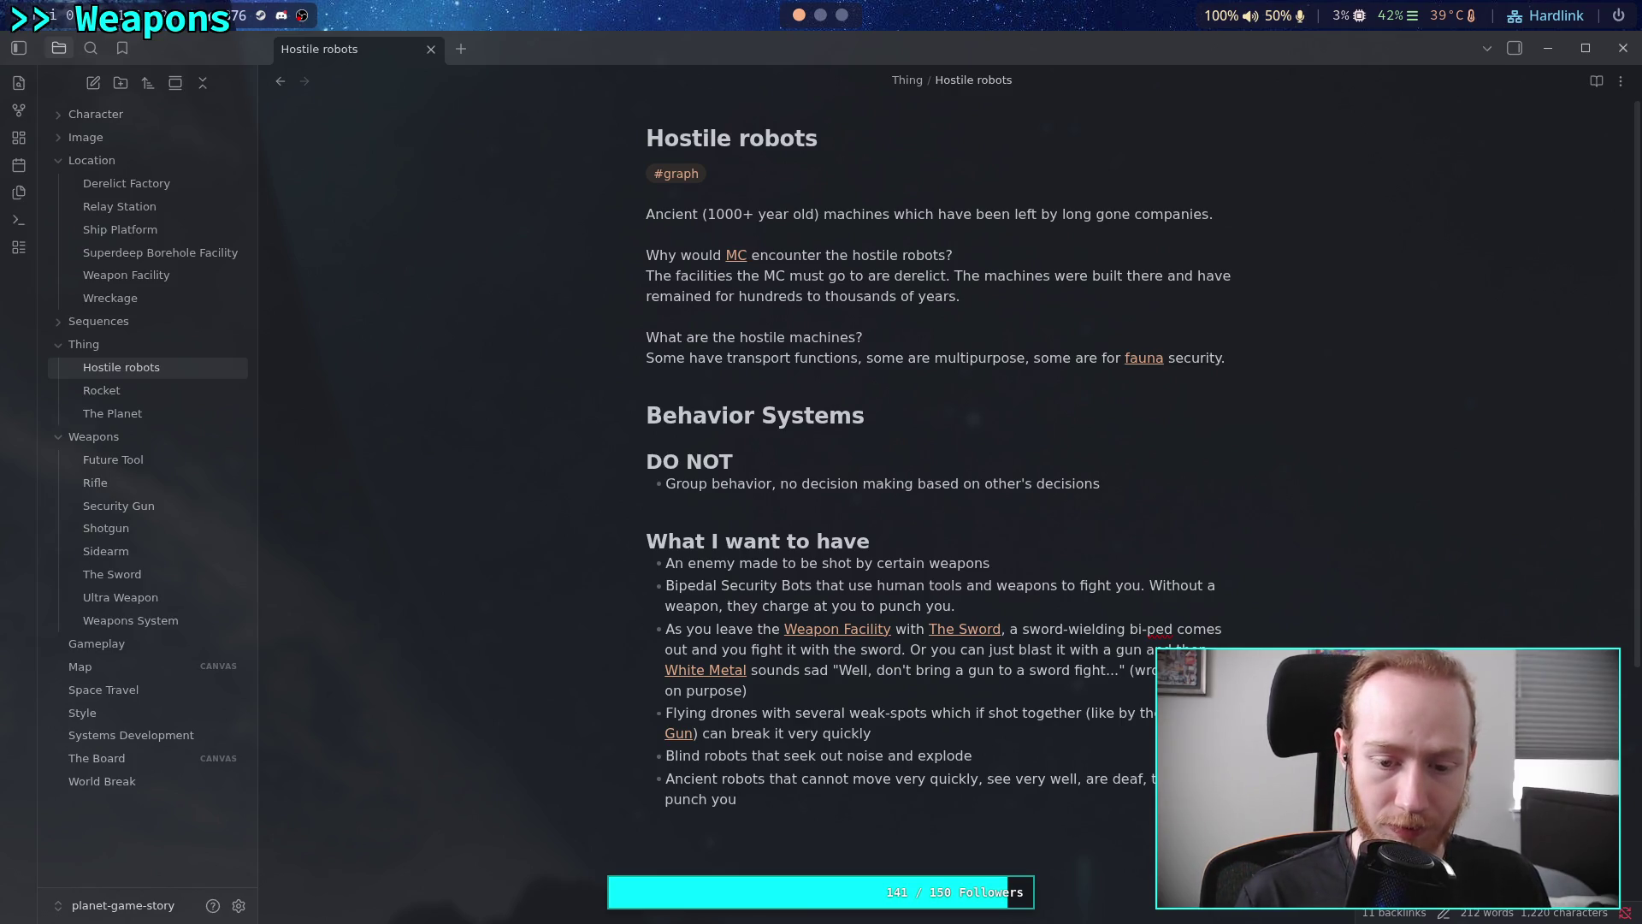
scroll(1015, 689, "down", 3)
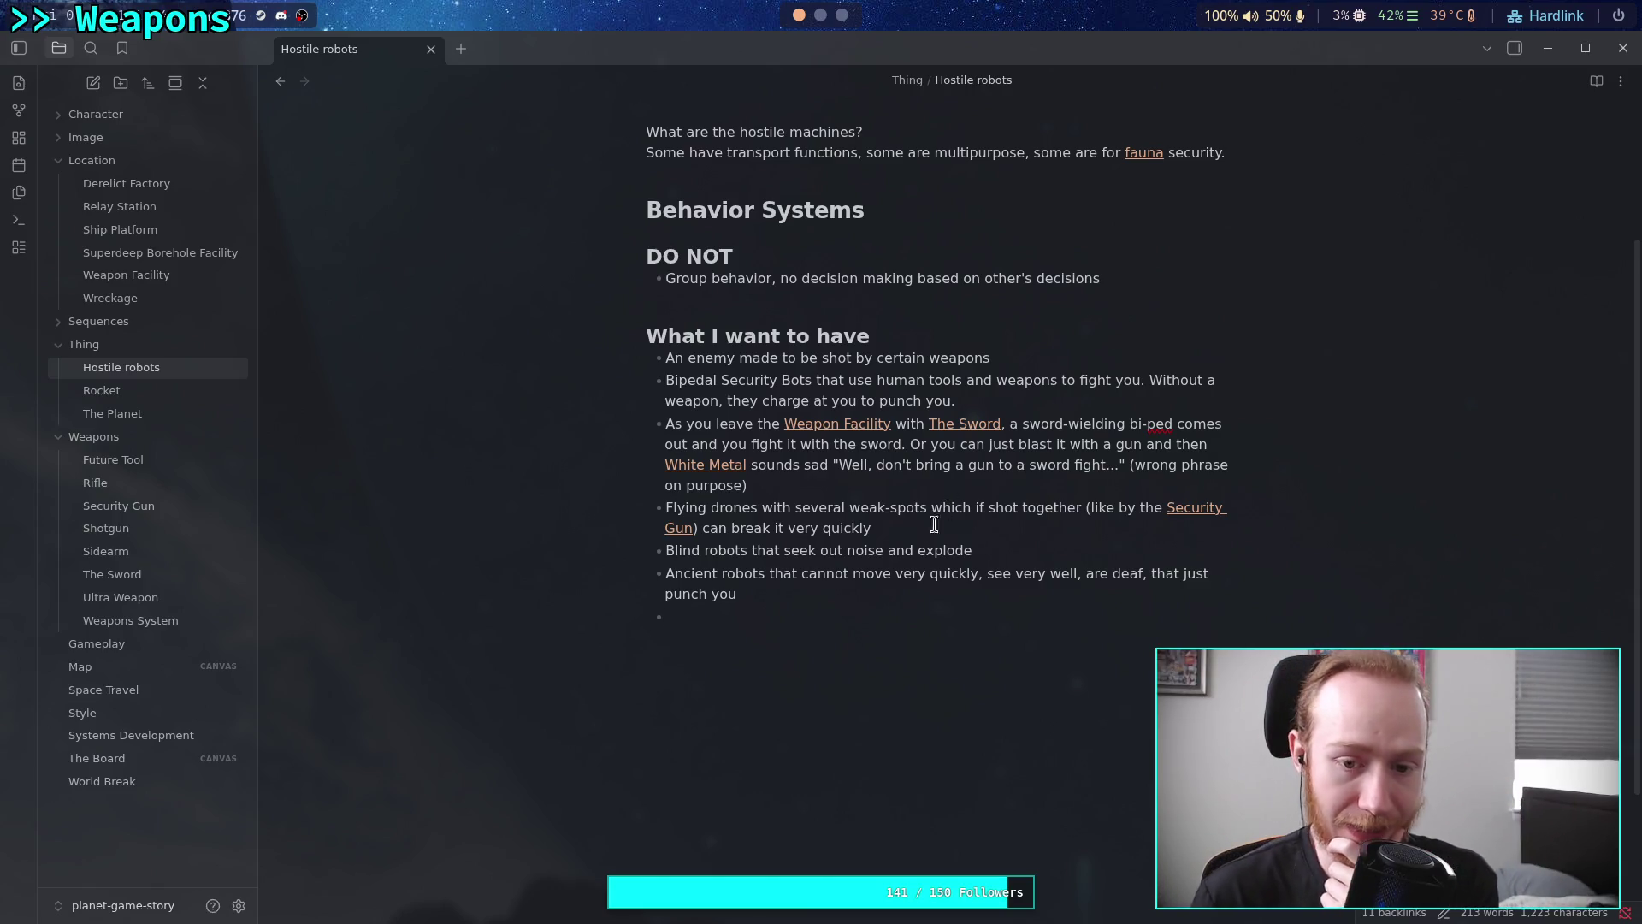
left_click_drag(934, 525, 813, 528)
left_click_drag(979, 550, 665, 550)
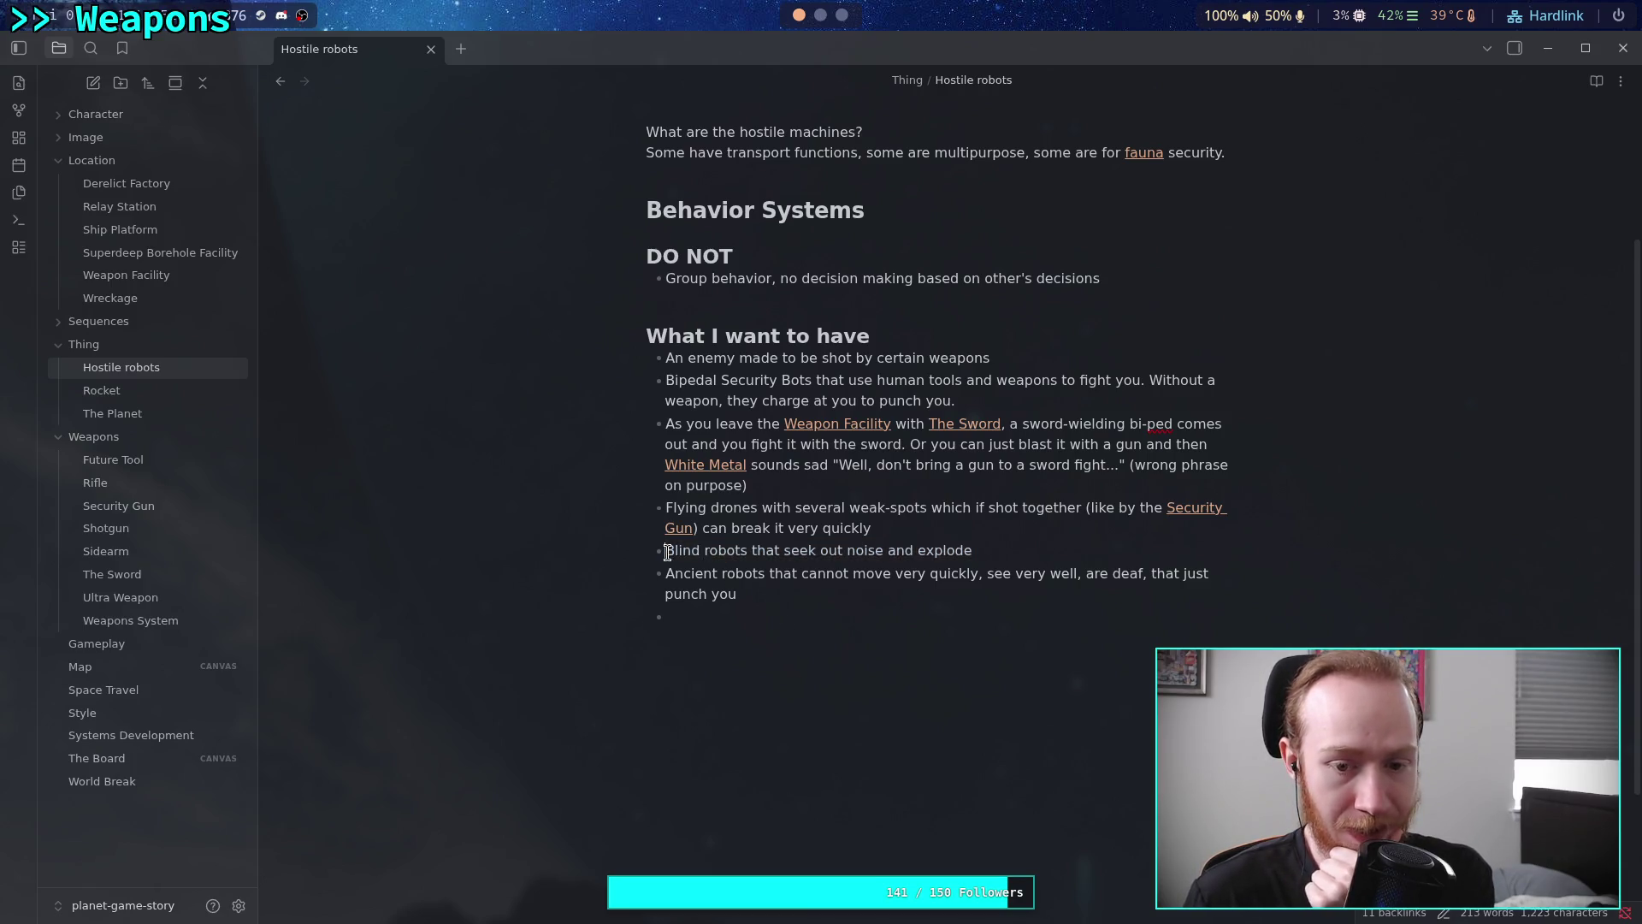
left_click_drag(666, 550, 972, 550)
left_click(840, 619)
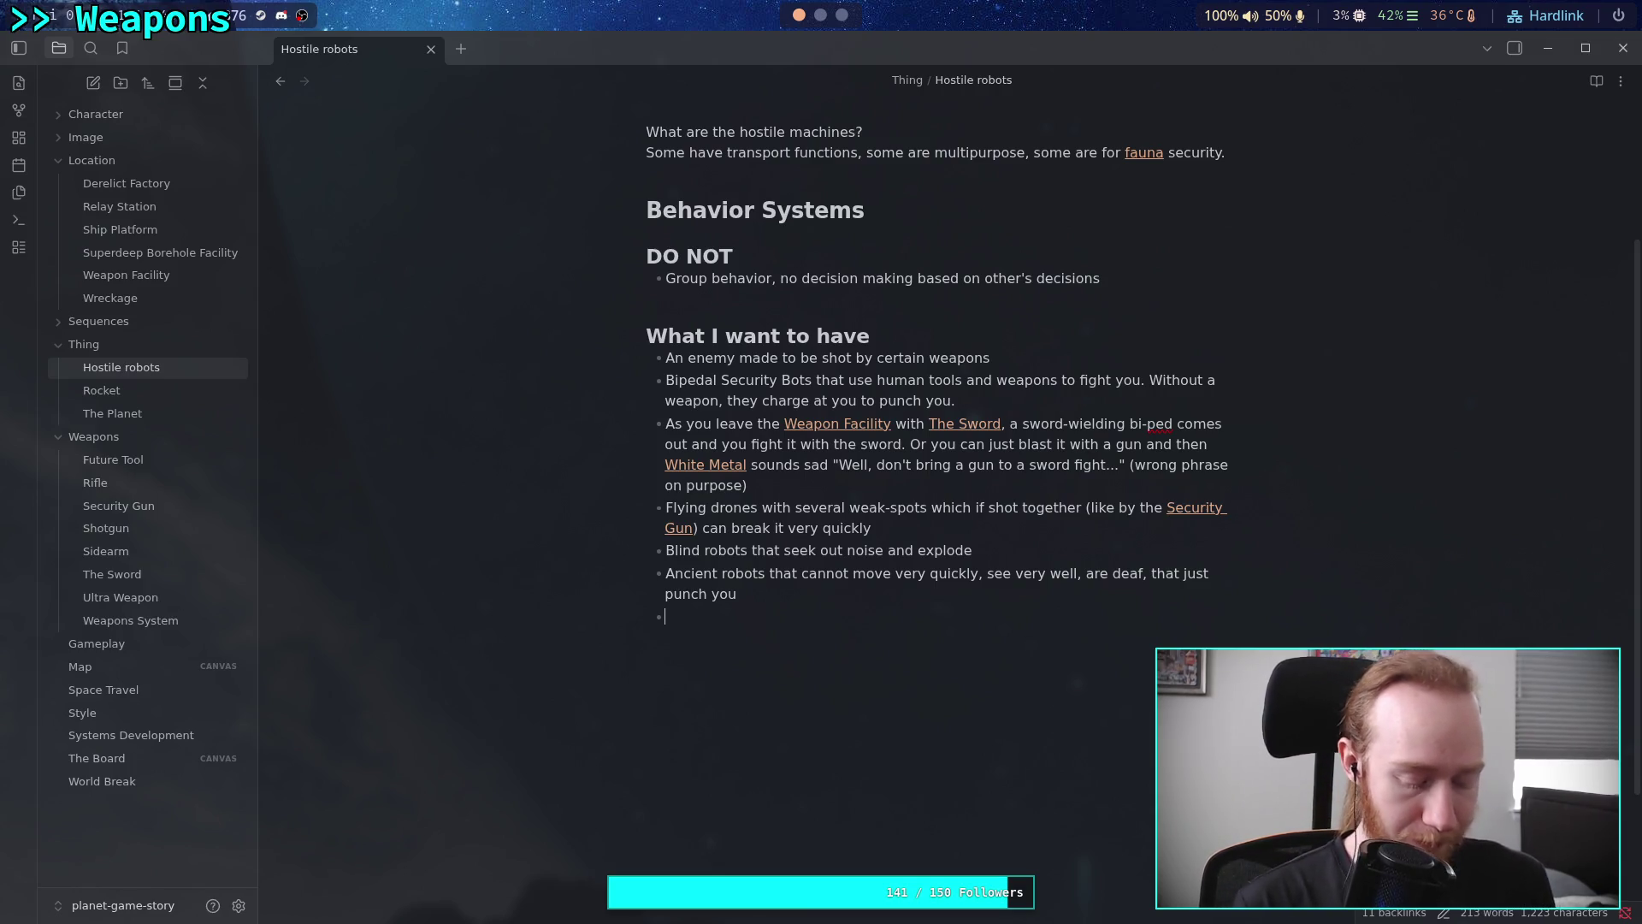
Write the bullet 'Crawling spider machines that go on any surface, walls and ceilings' with an empty bullet after it
type("Crawling mach")
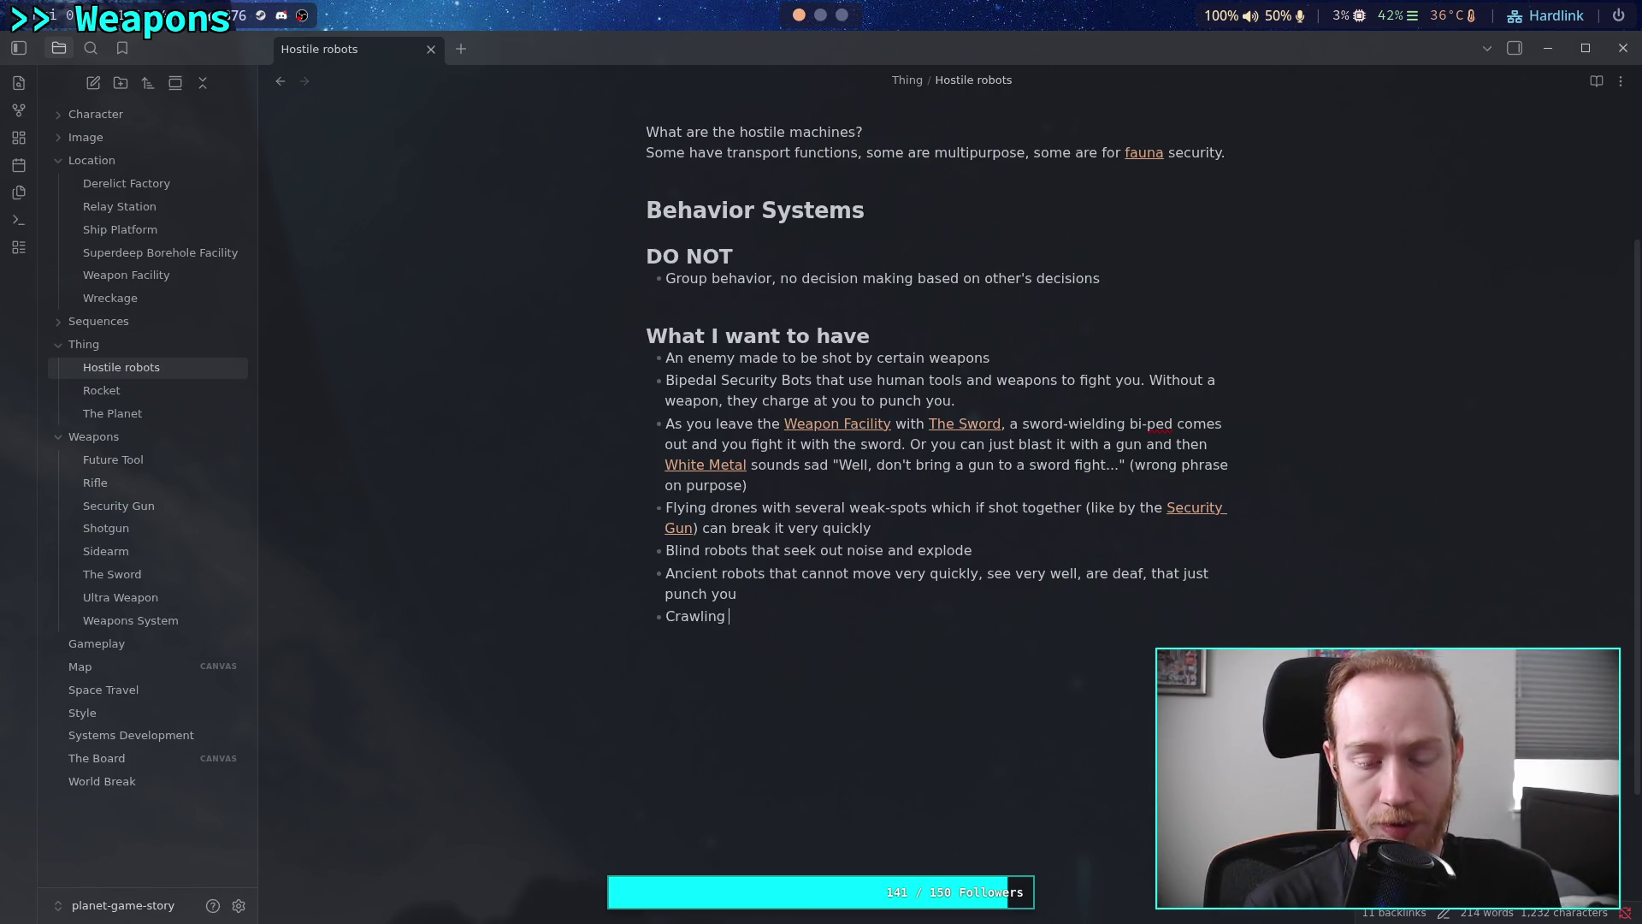
type("ines")
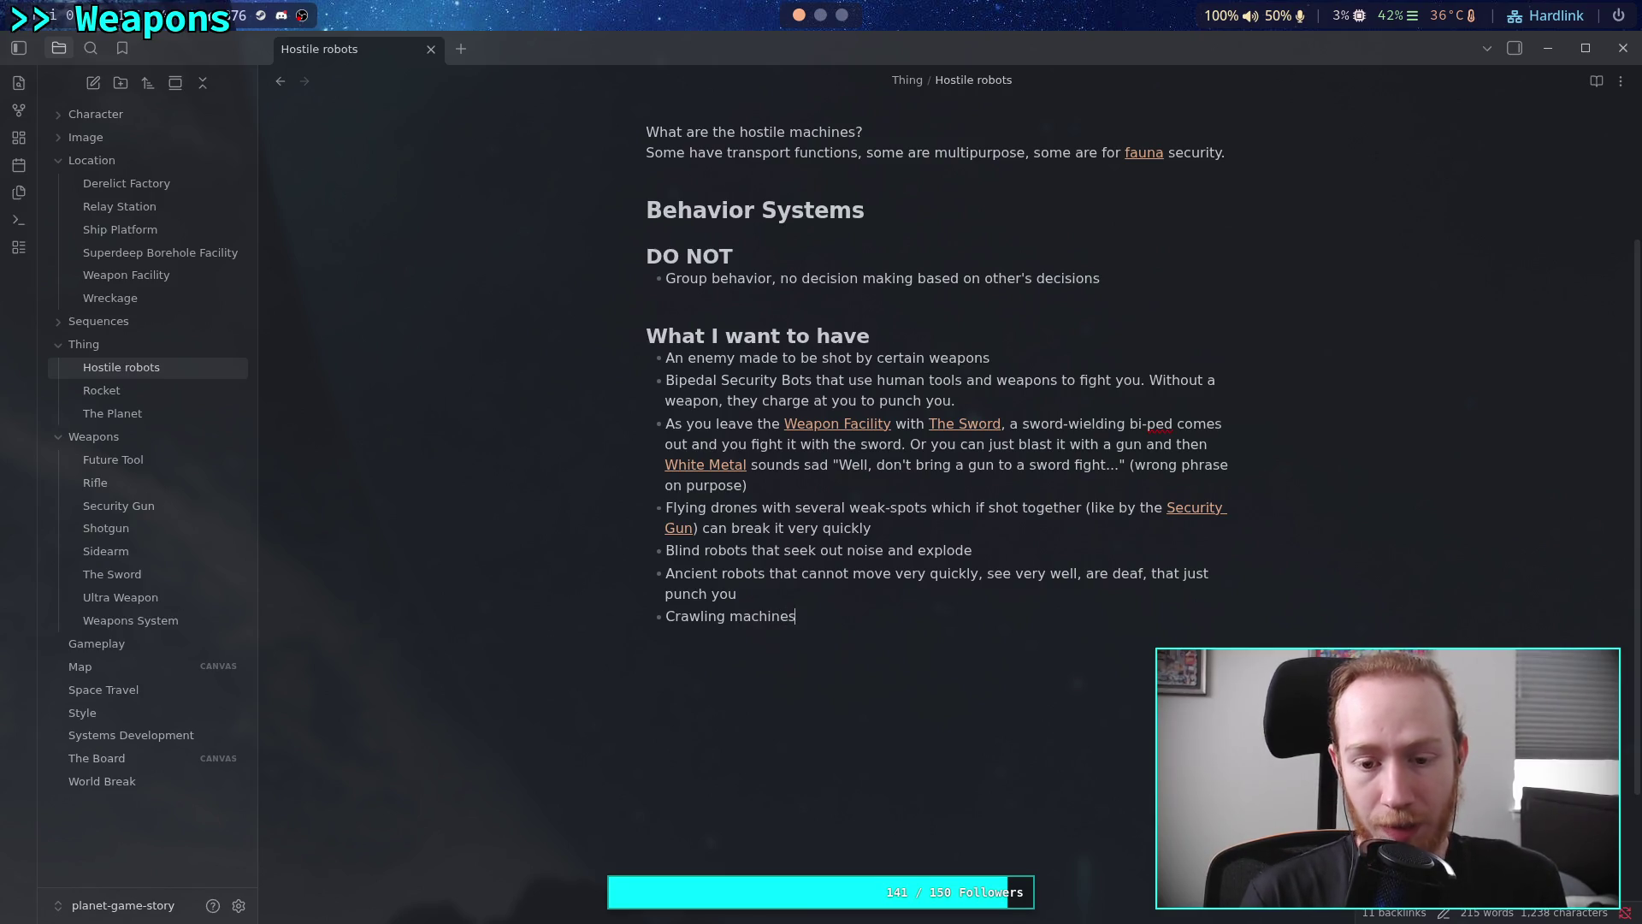
type(" that go")
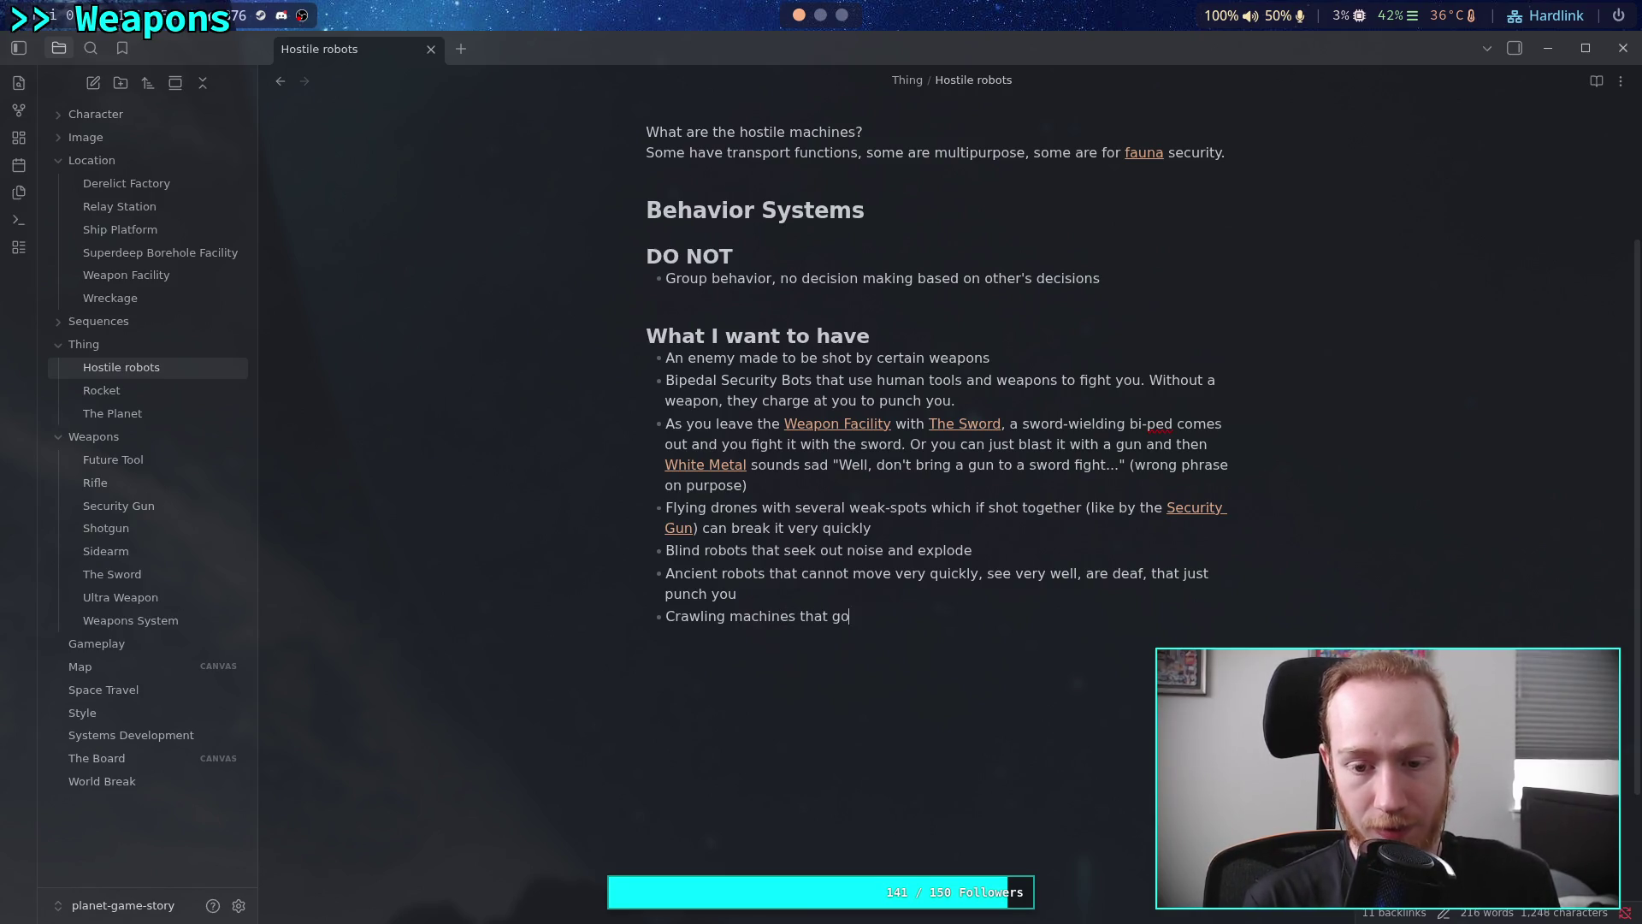
type(" on walls/ ci")
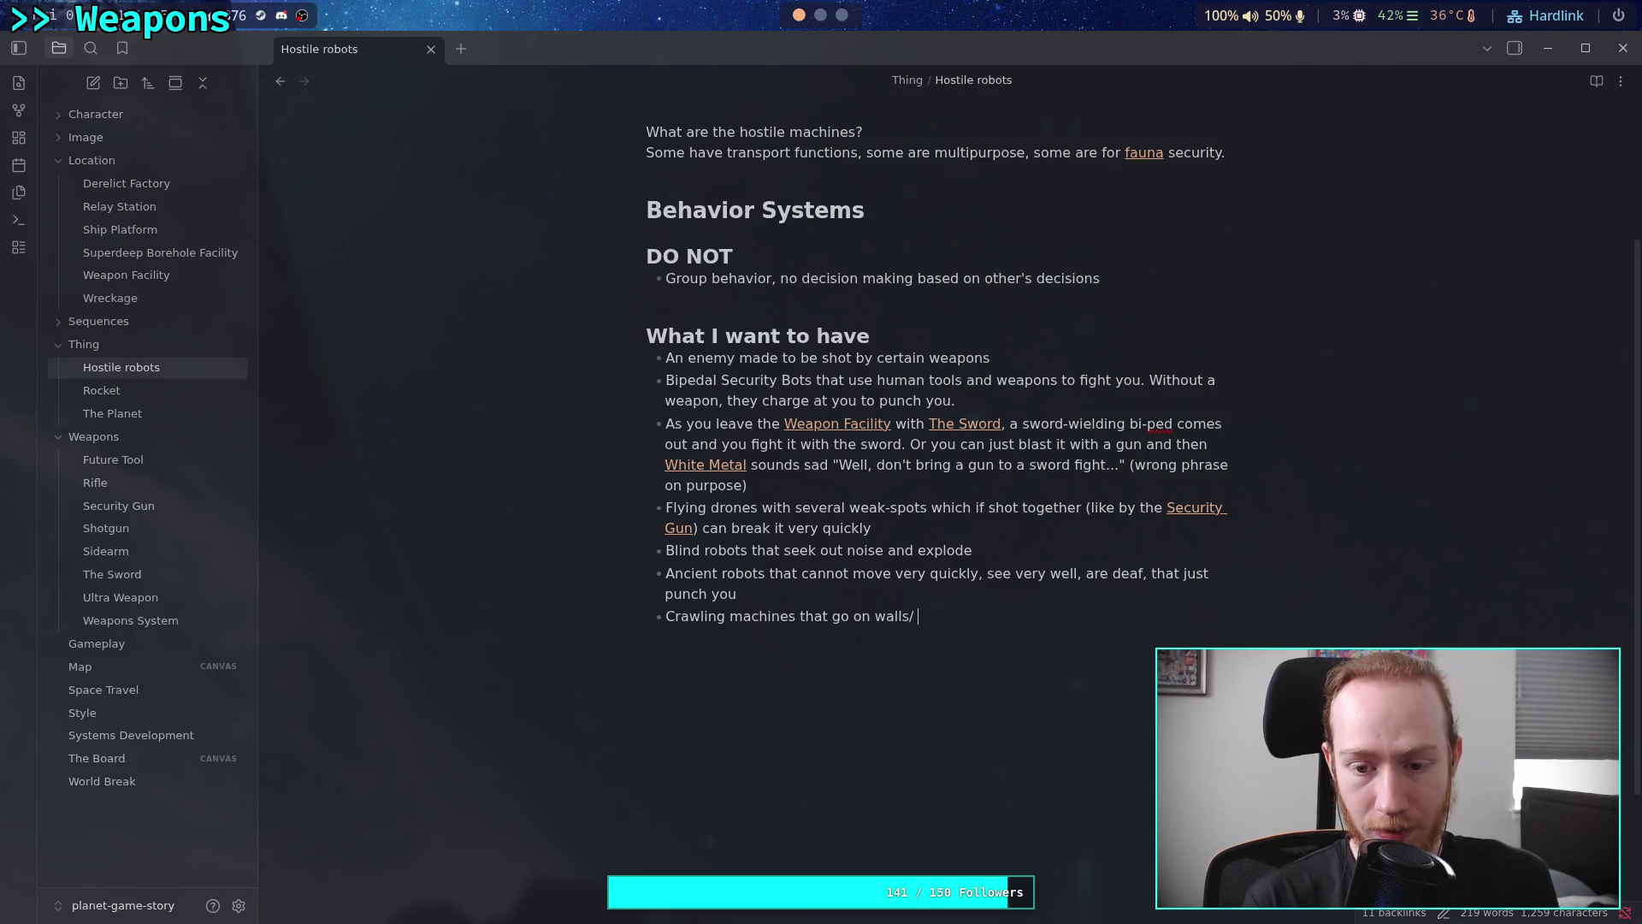
key("BackSpace")
type("eiling")
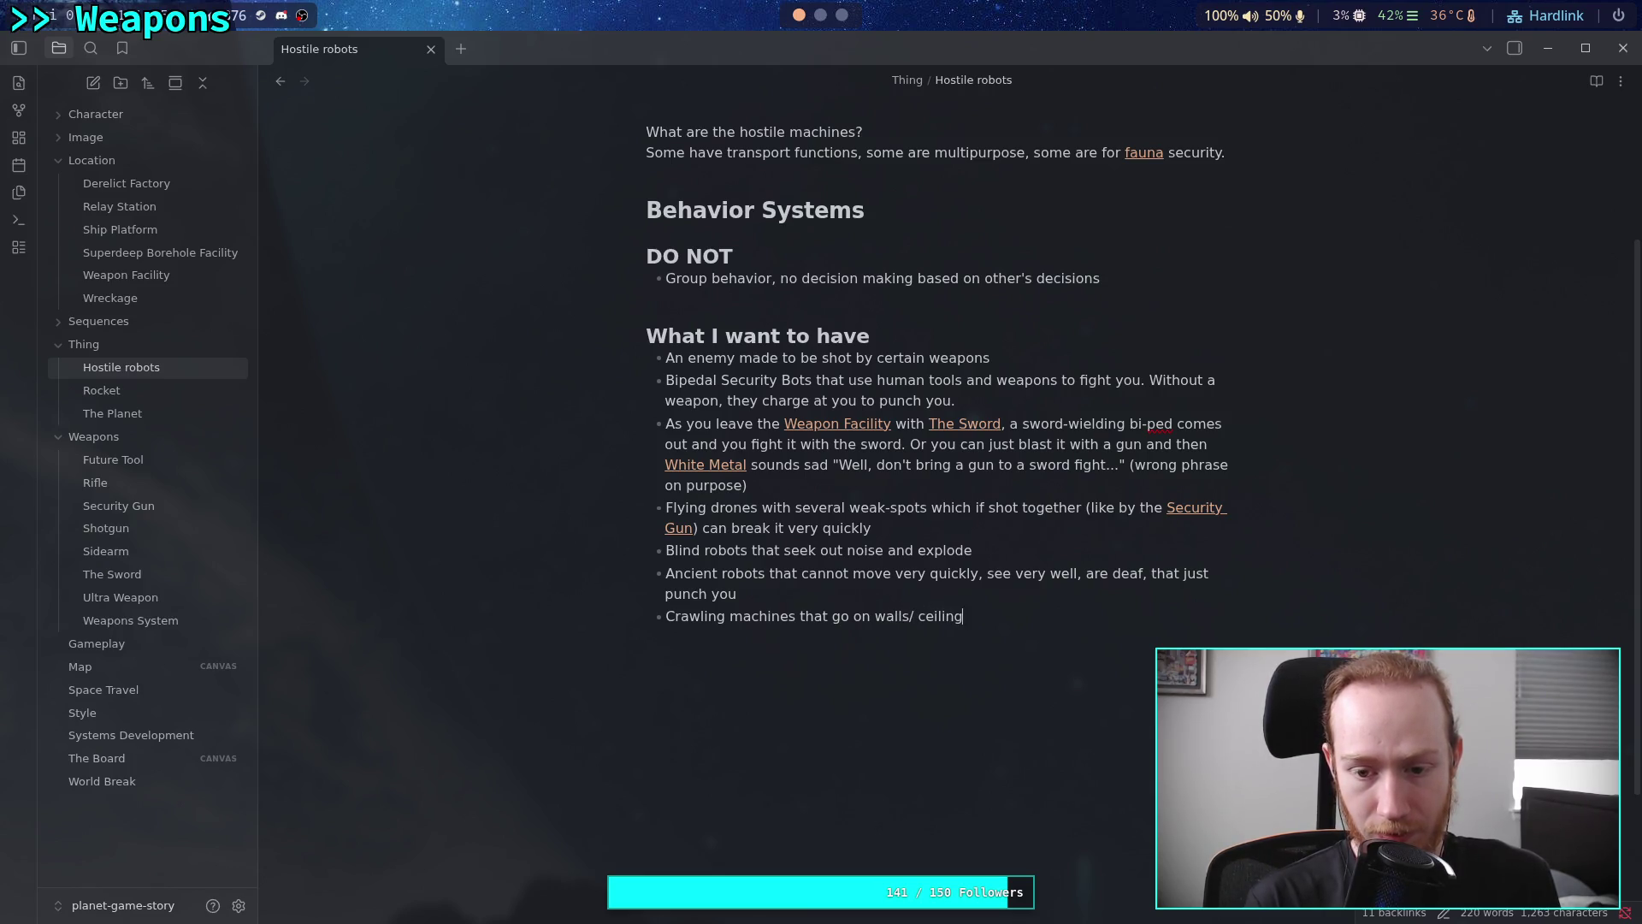
key("BackSpace")
key("BackSpace")
key("BackSpace")
key("BackSpace")
key("BackSpace")
key("BackSpace")
type("any p")
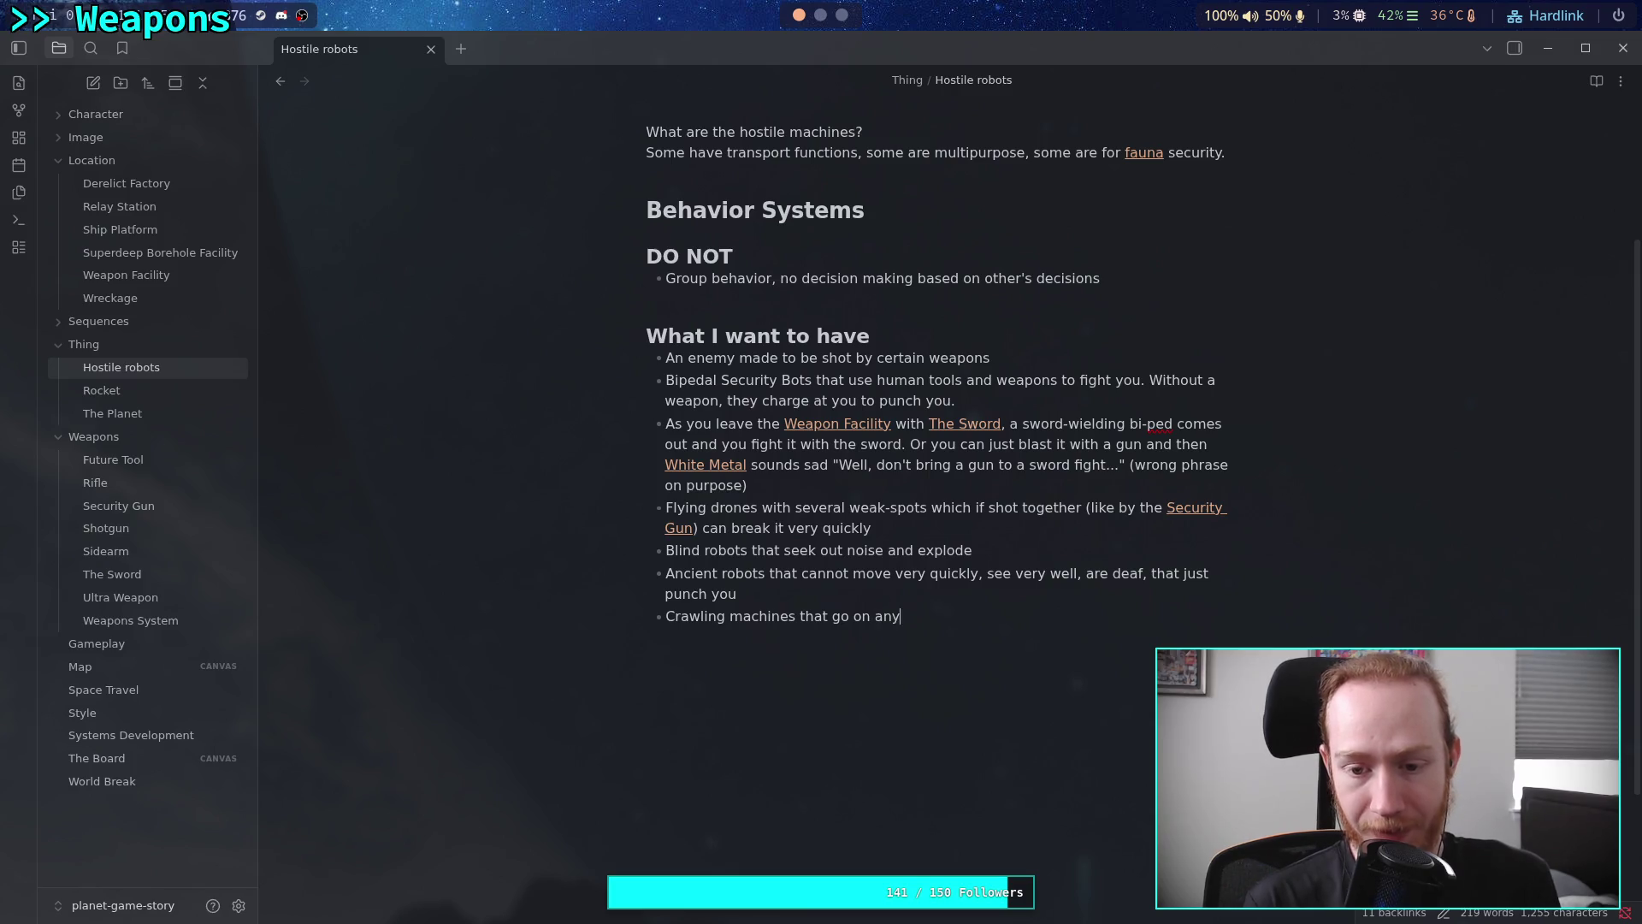
key("BackSpace")
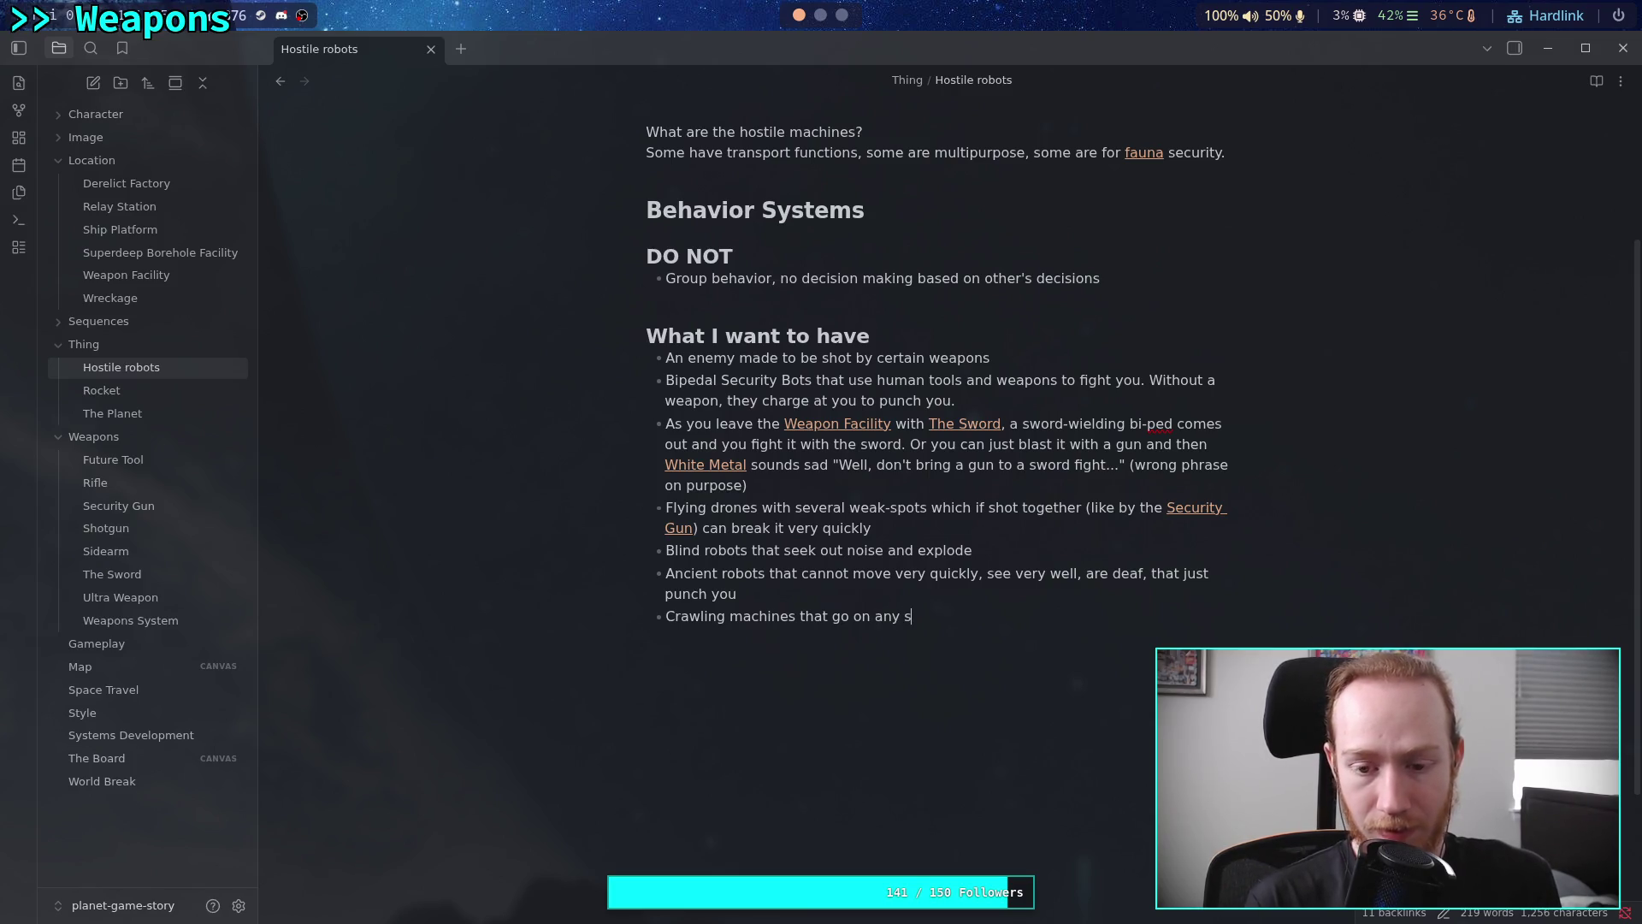
type("surface")
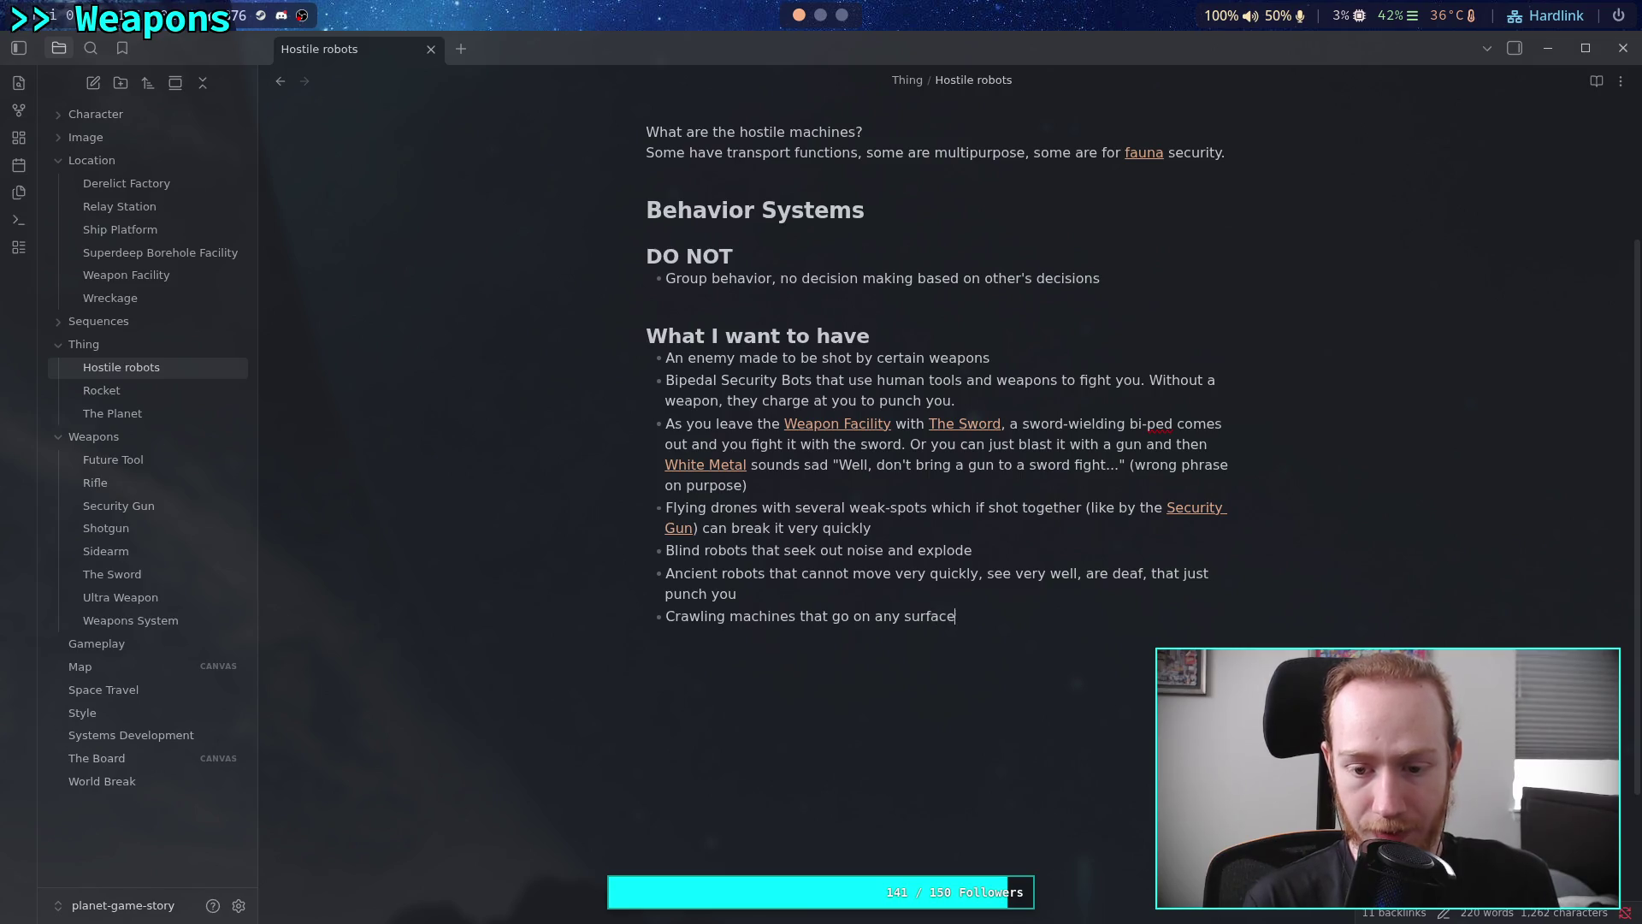
type(", a")
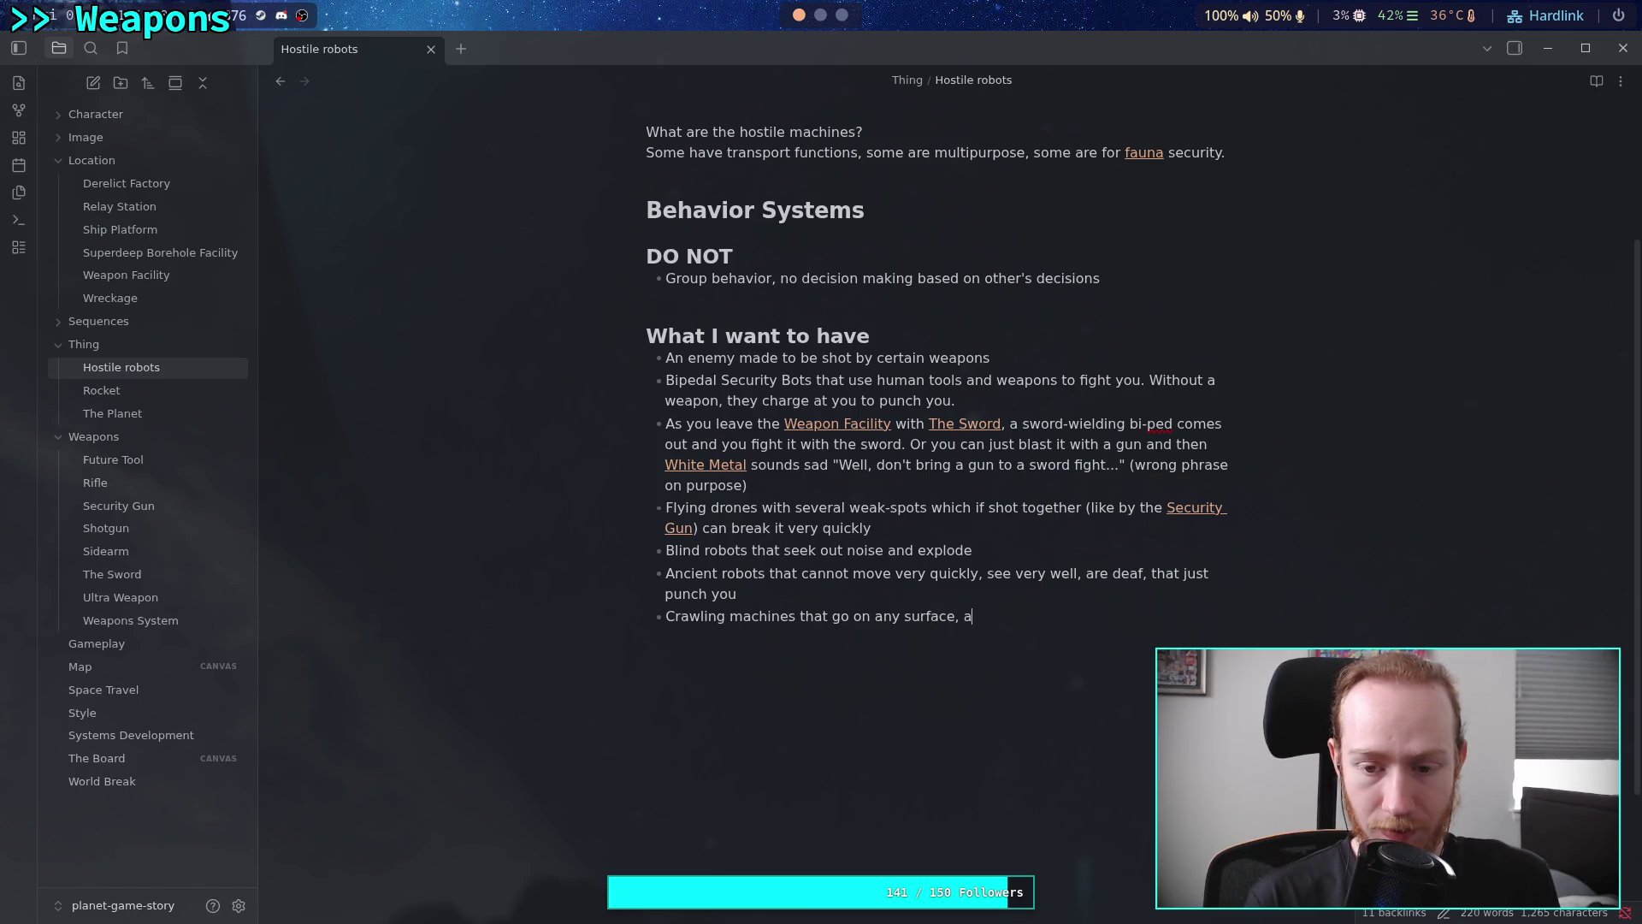
key("BackSpace")
type("walls")
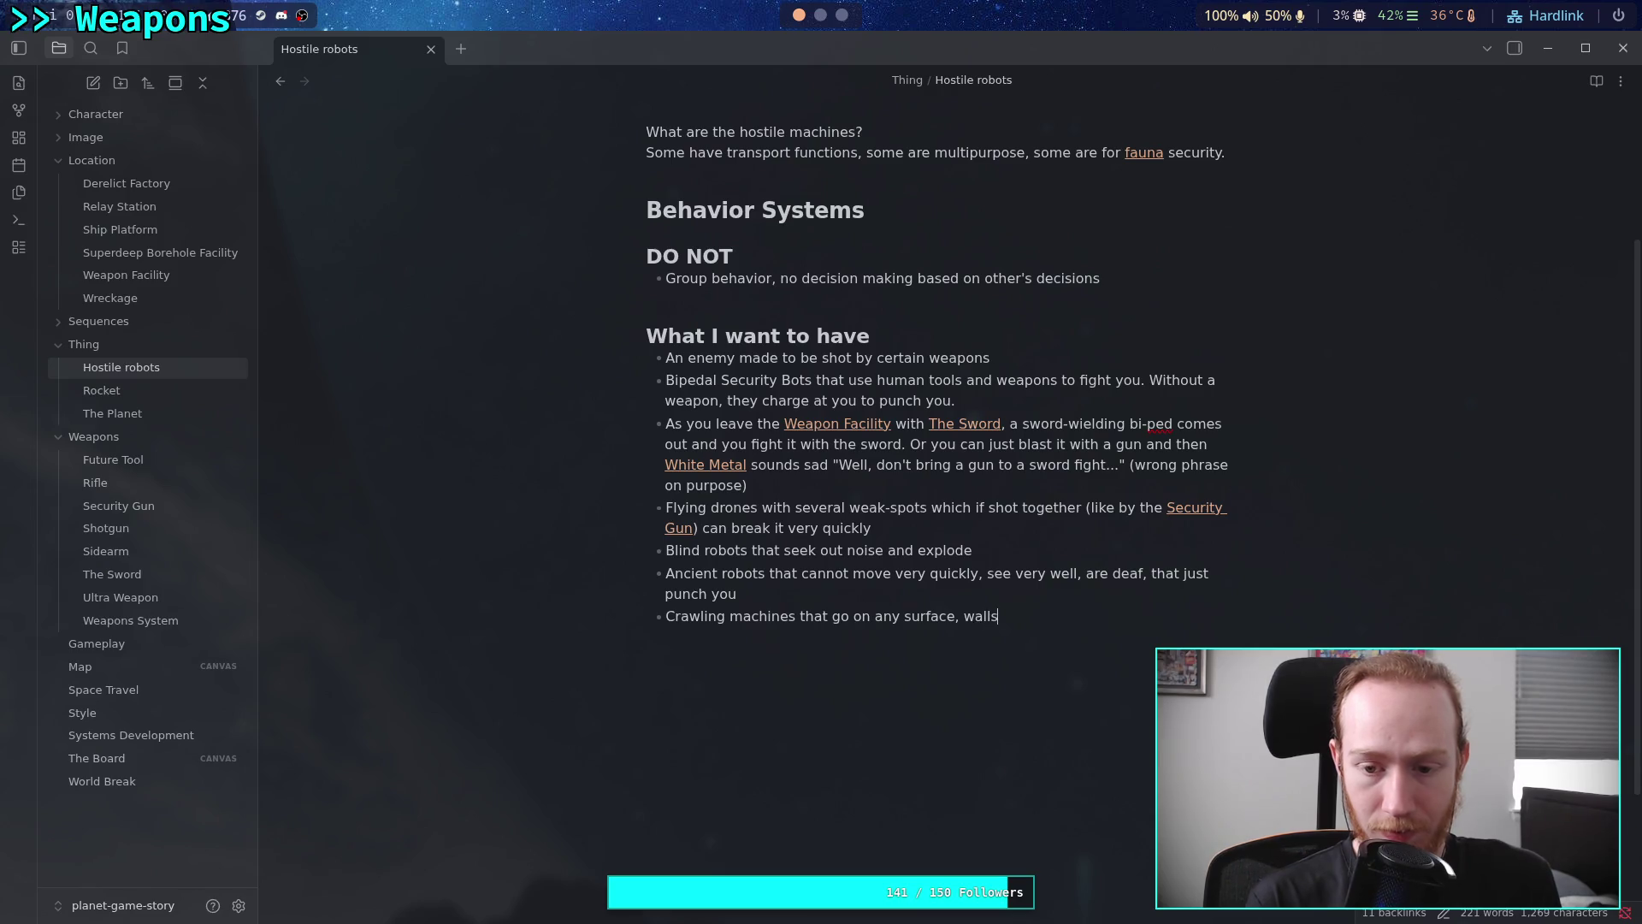
type(" and ceili")
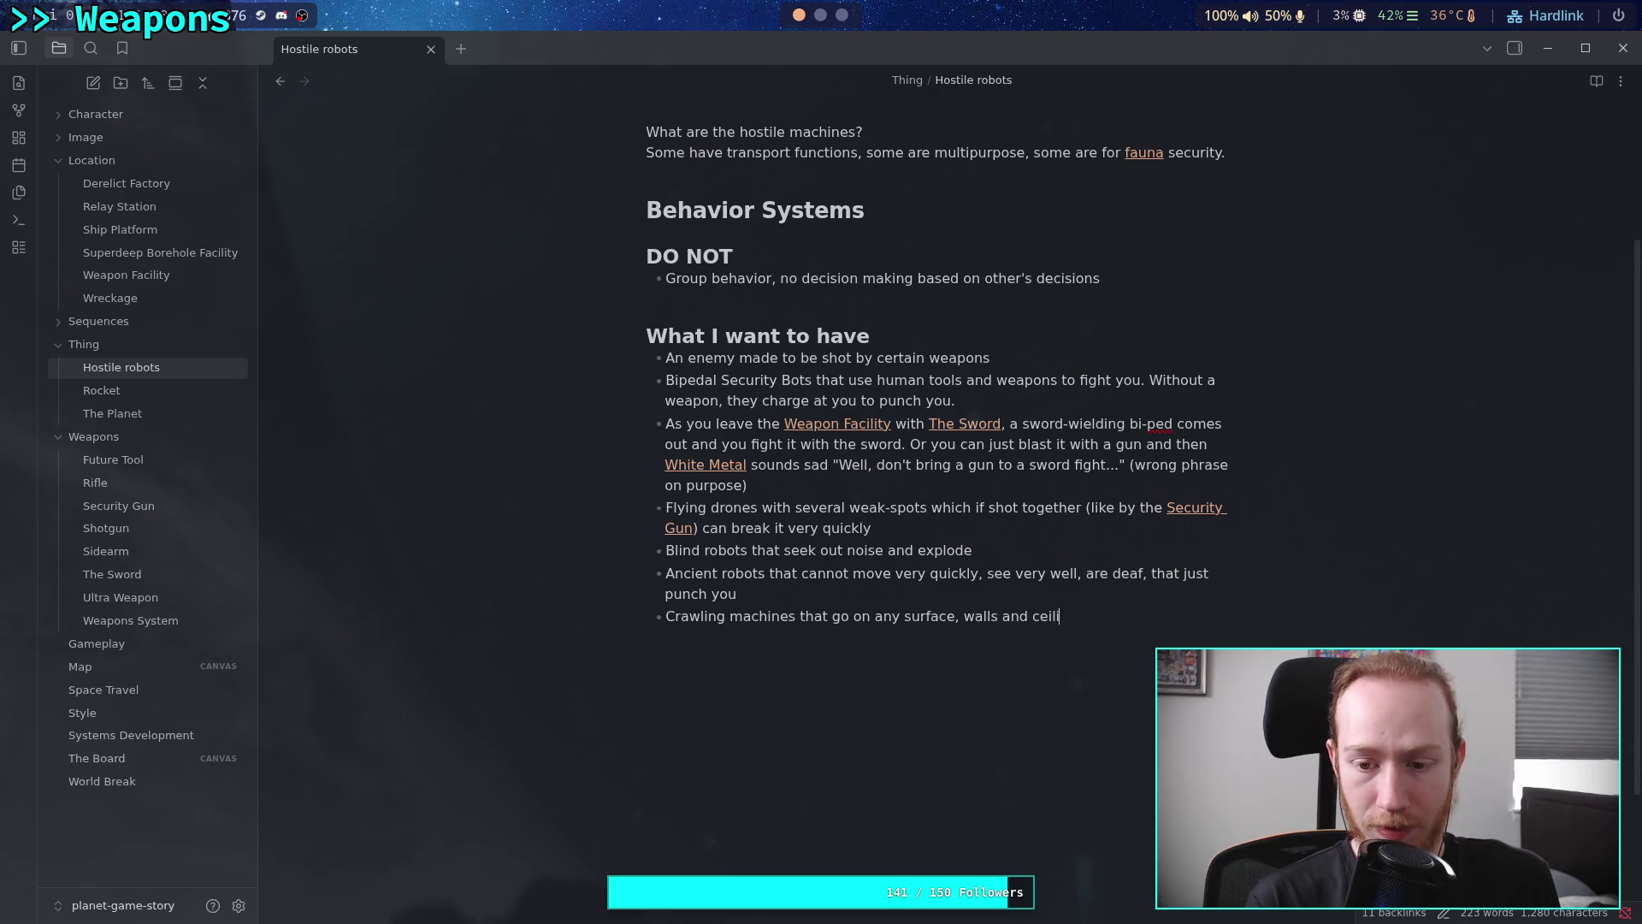
type("ngs,")
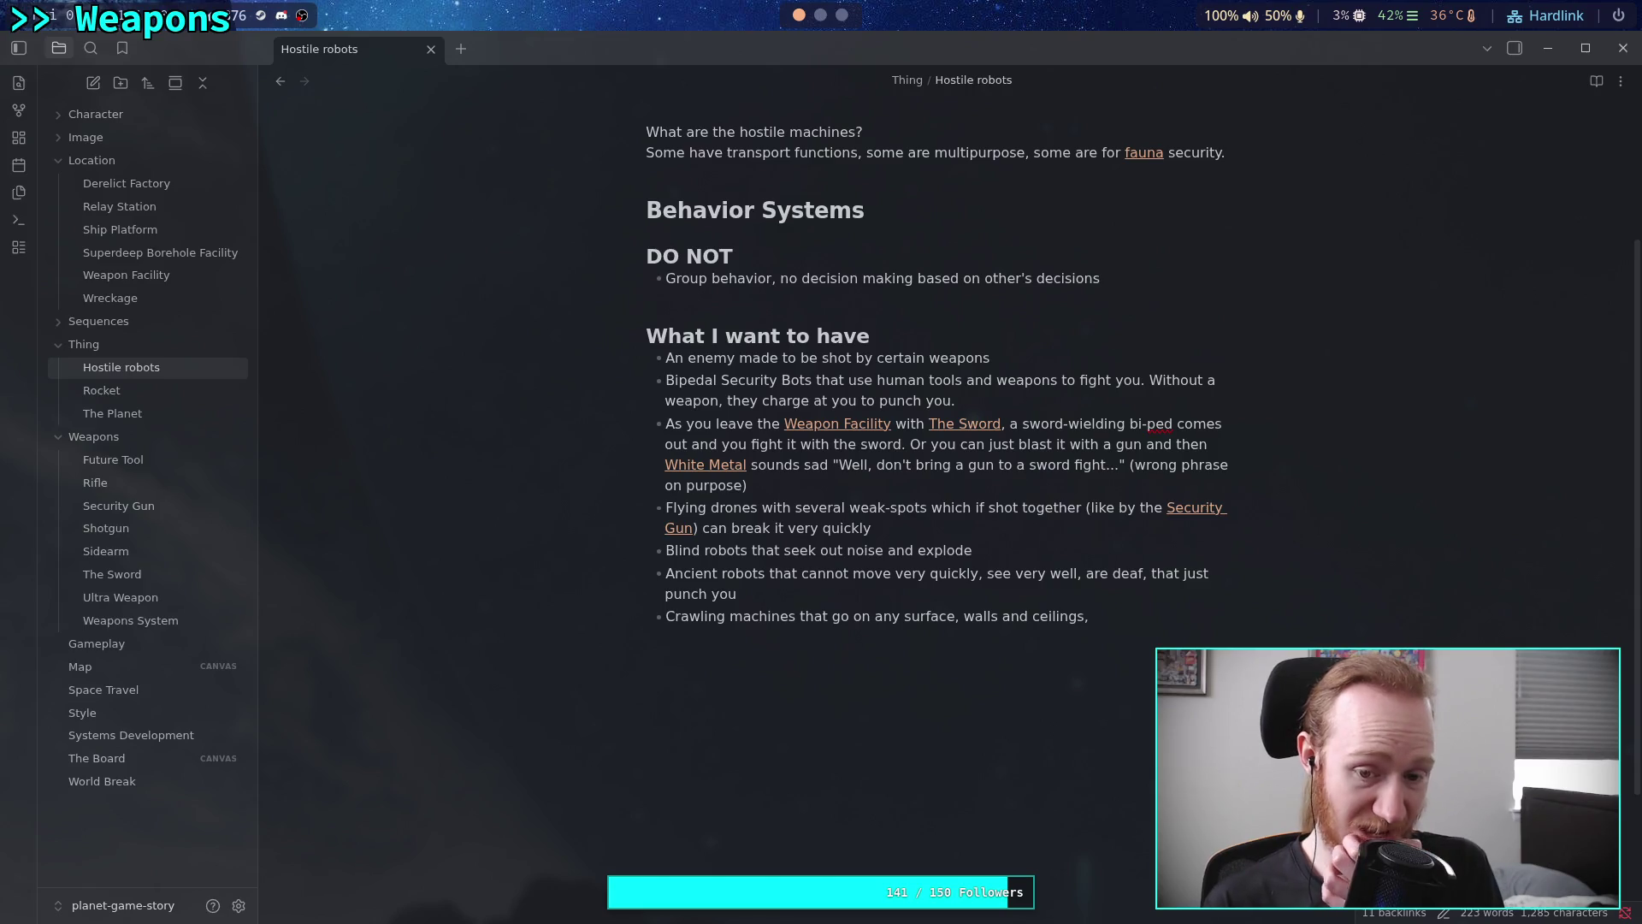
key("BackSpace")
key("BackSpace")
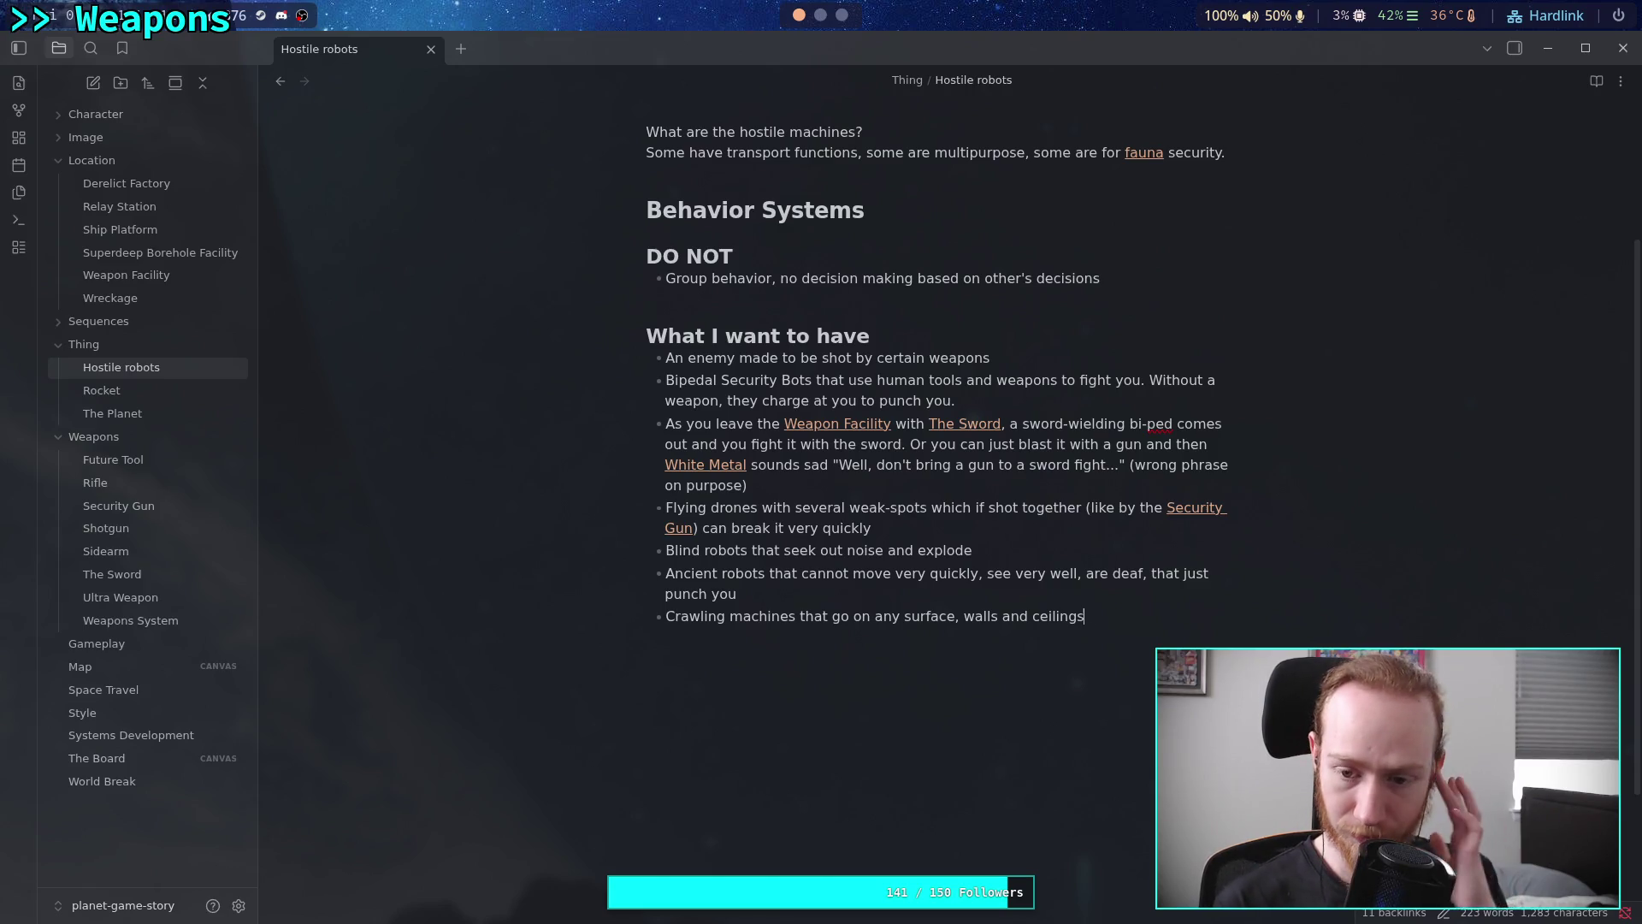
key("Return")
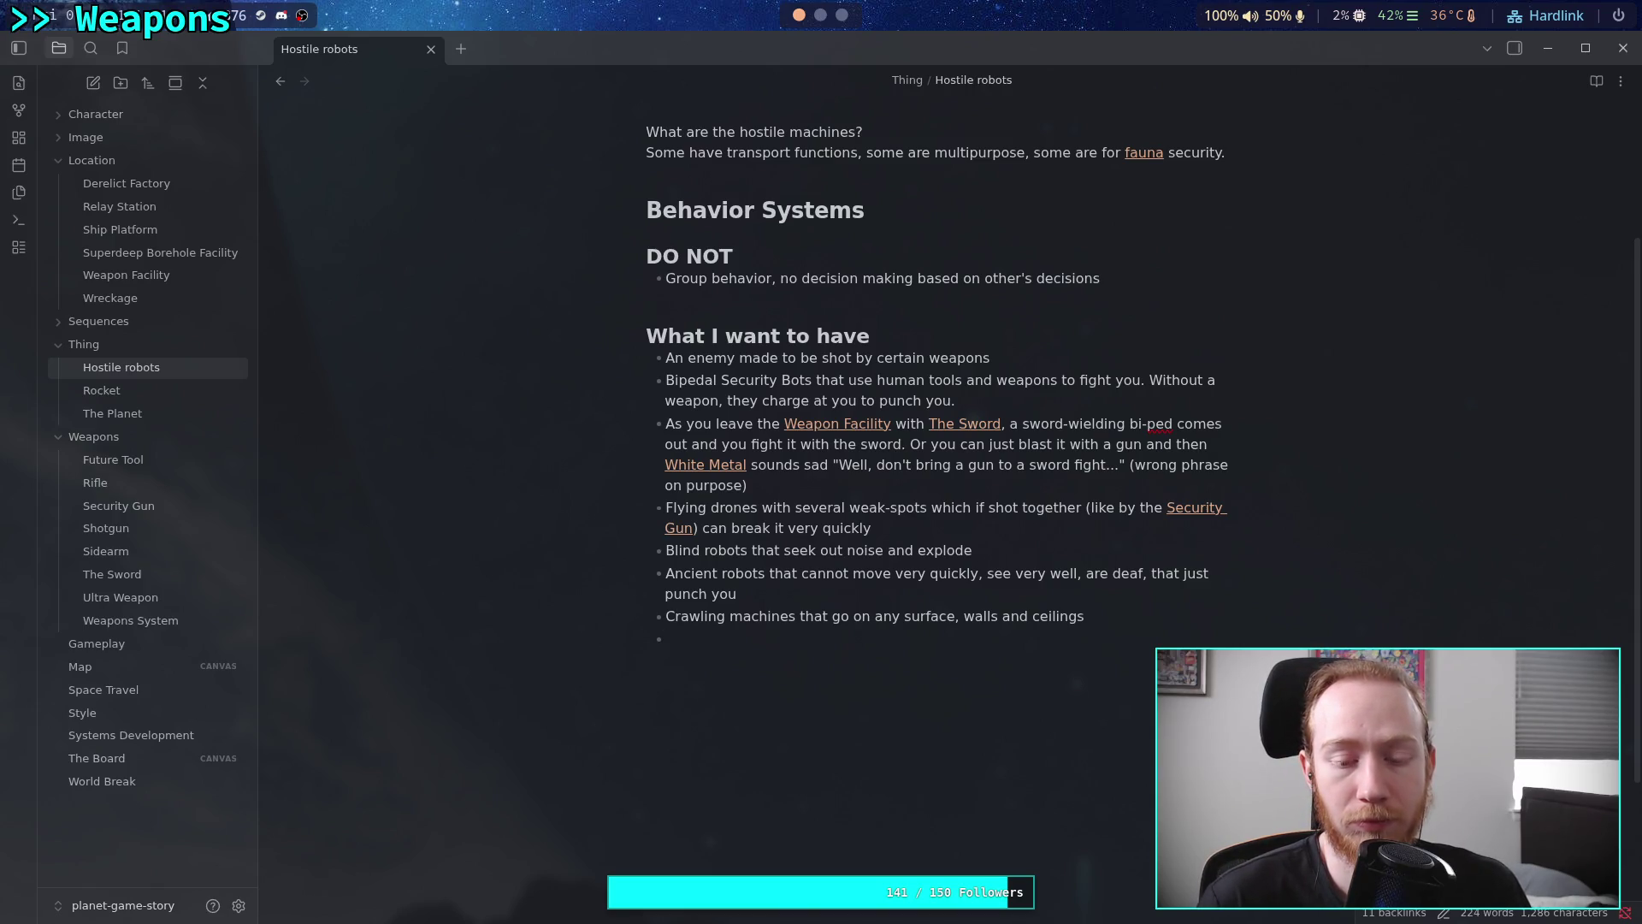
left_click(731, 617)
type("spider")
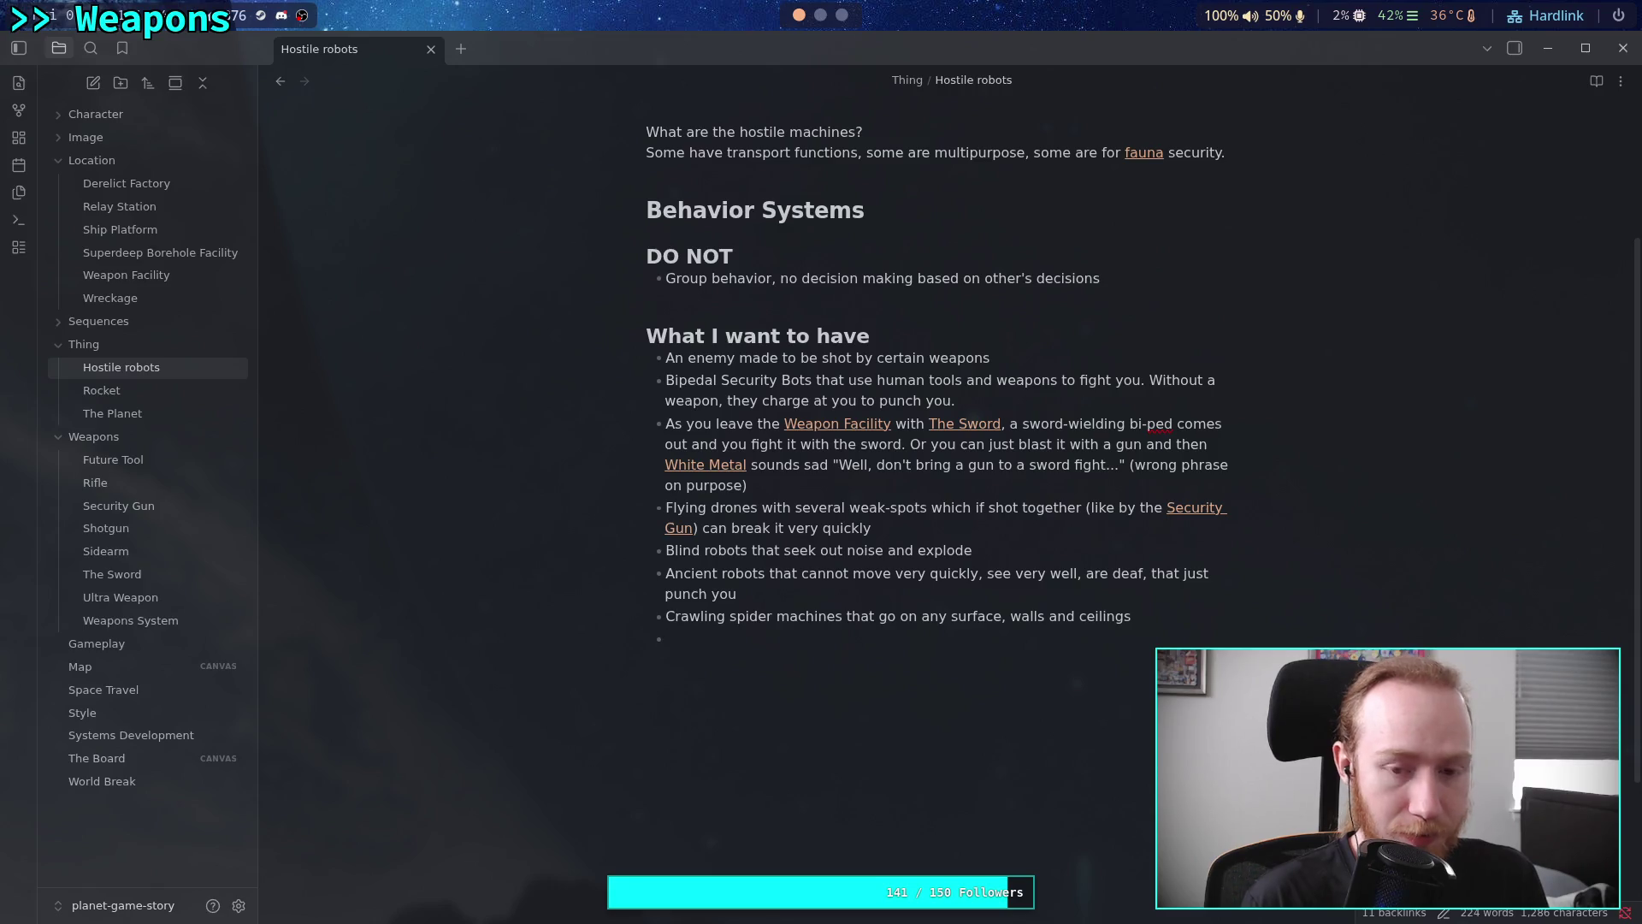
Switch to the browser window showing the Planet Game document
key("super+3")
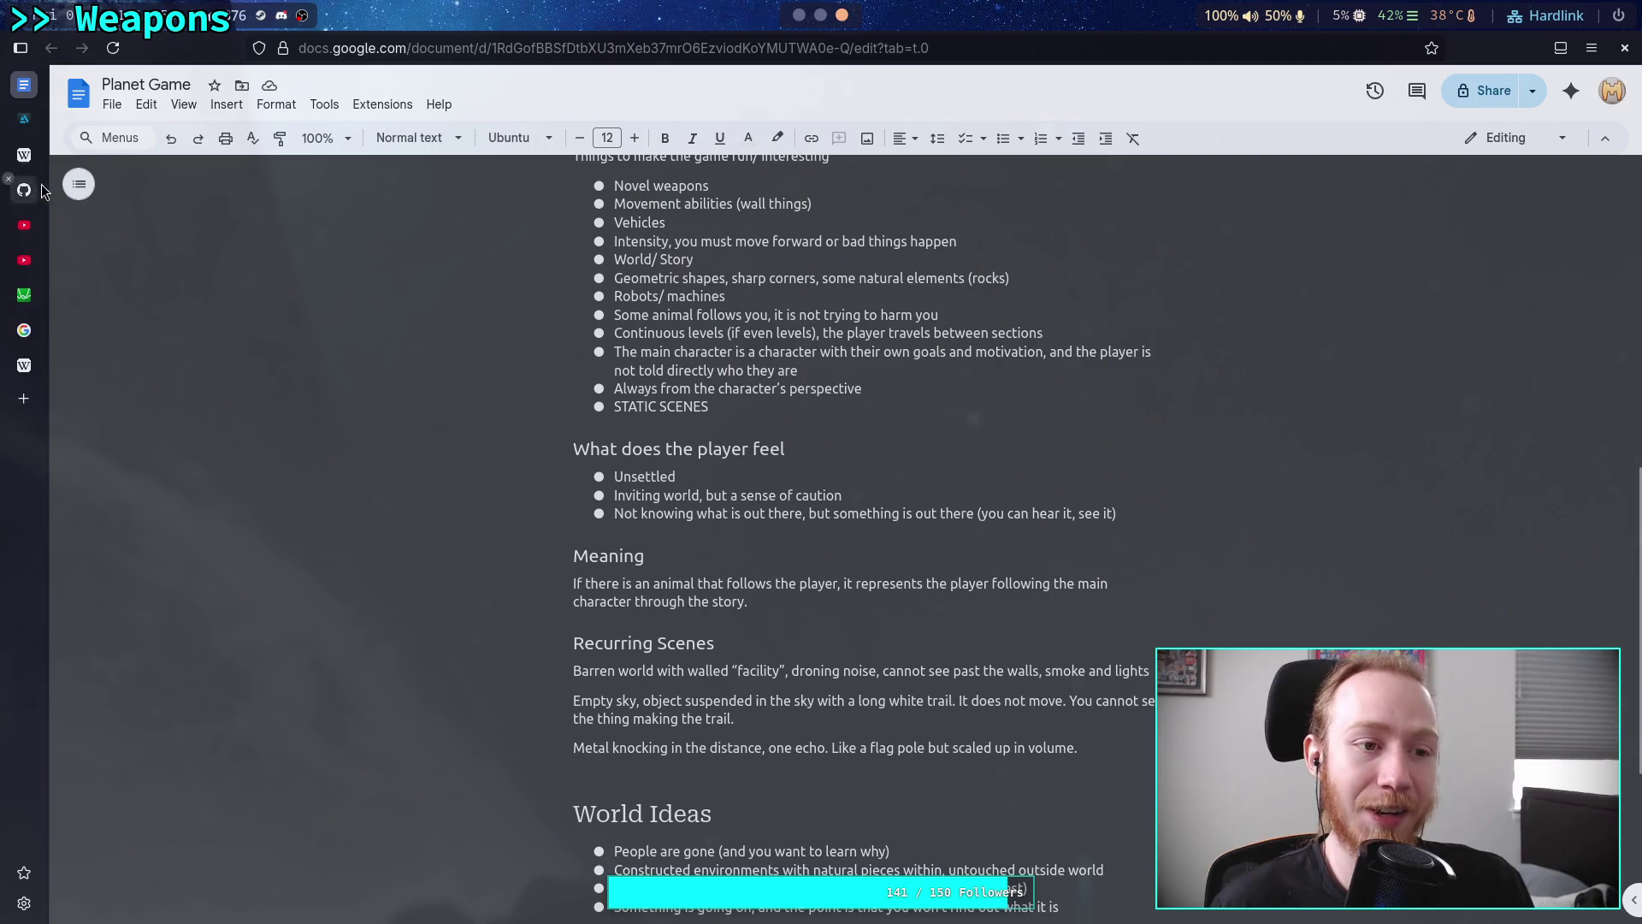
Open artstation.com in a new tab and go to the artwork search page
left_click(24, 119)
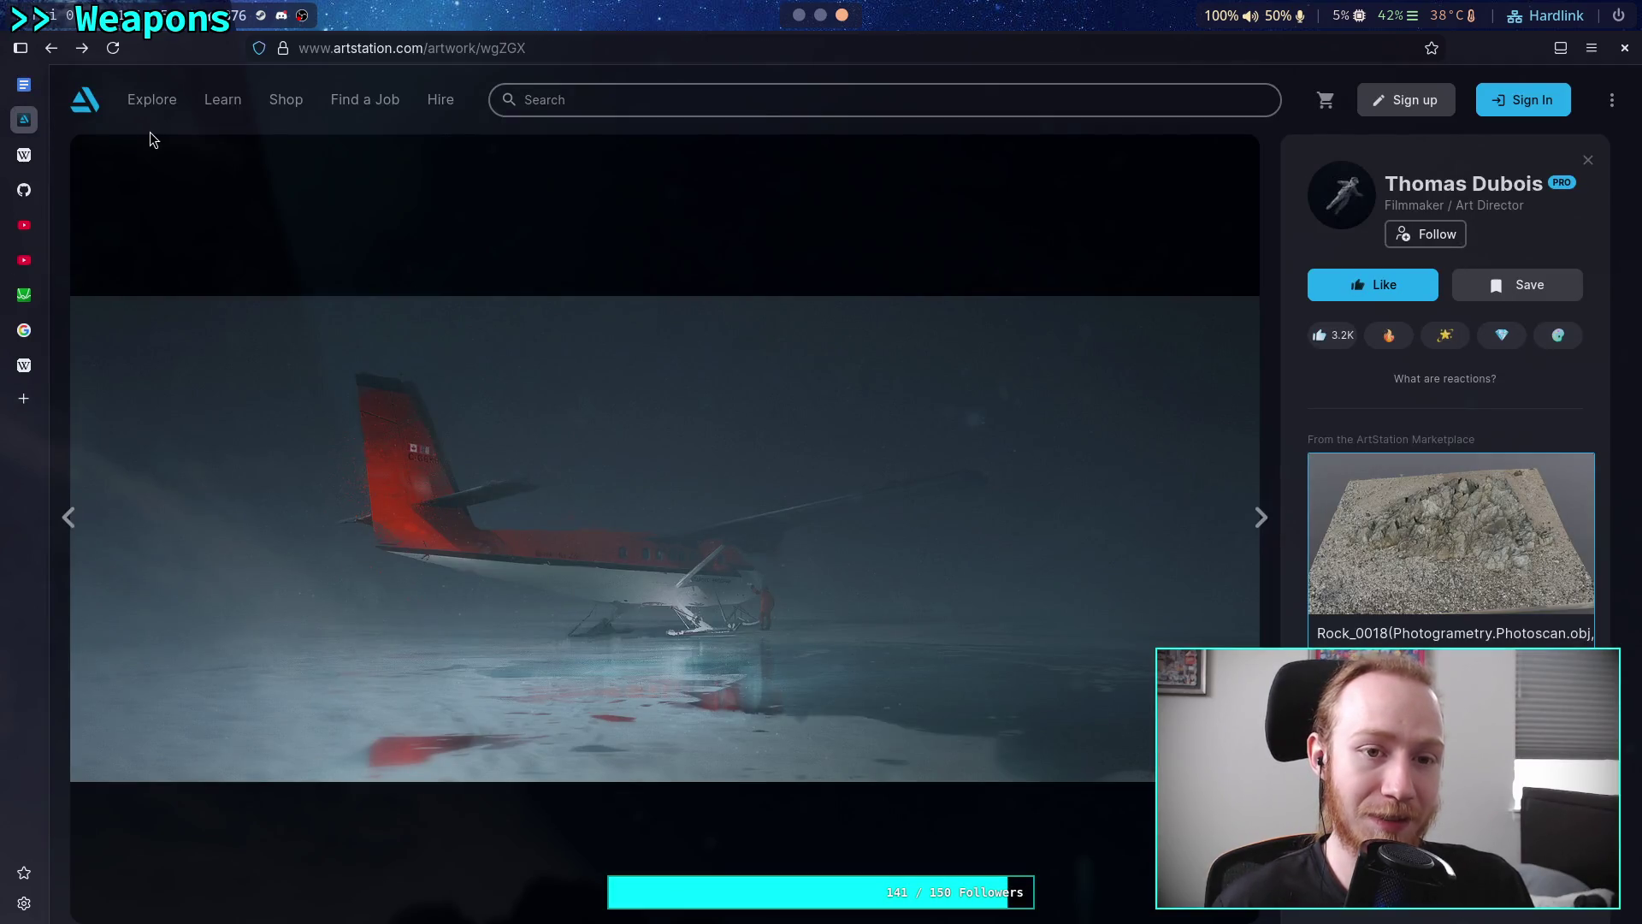
left_click(24, 398)
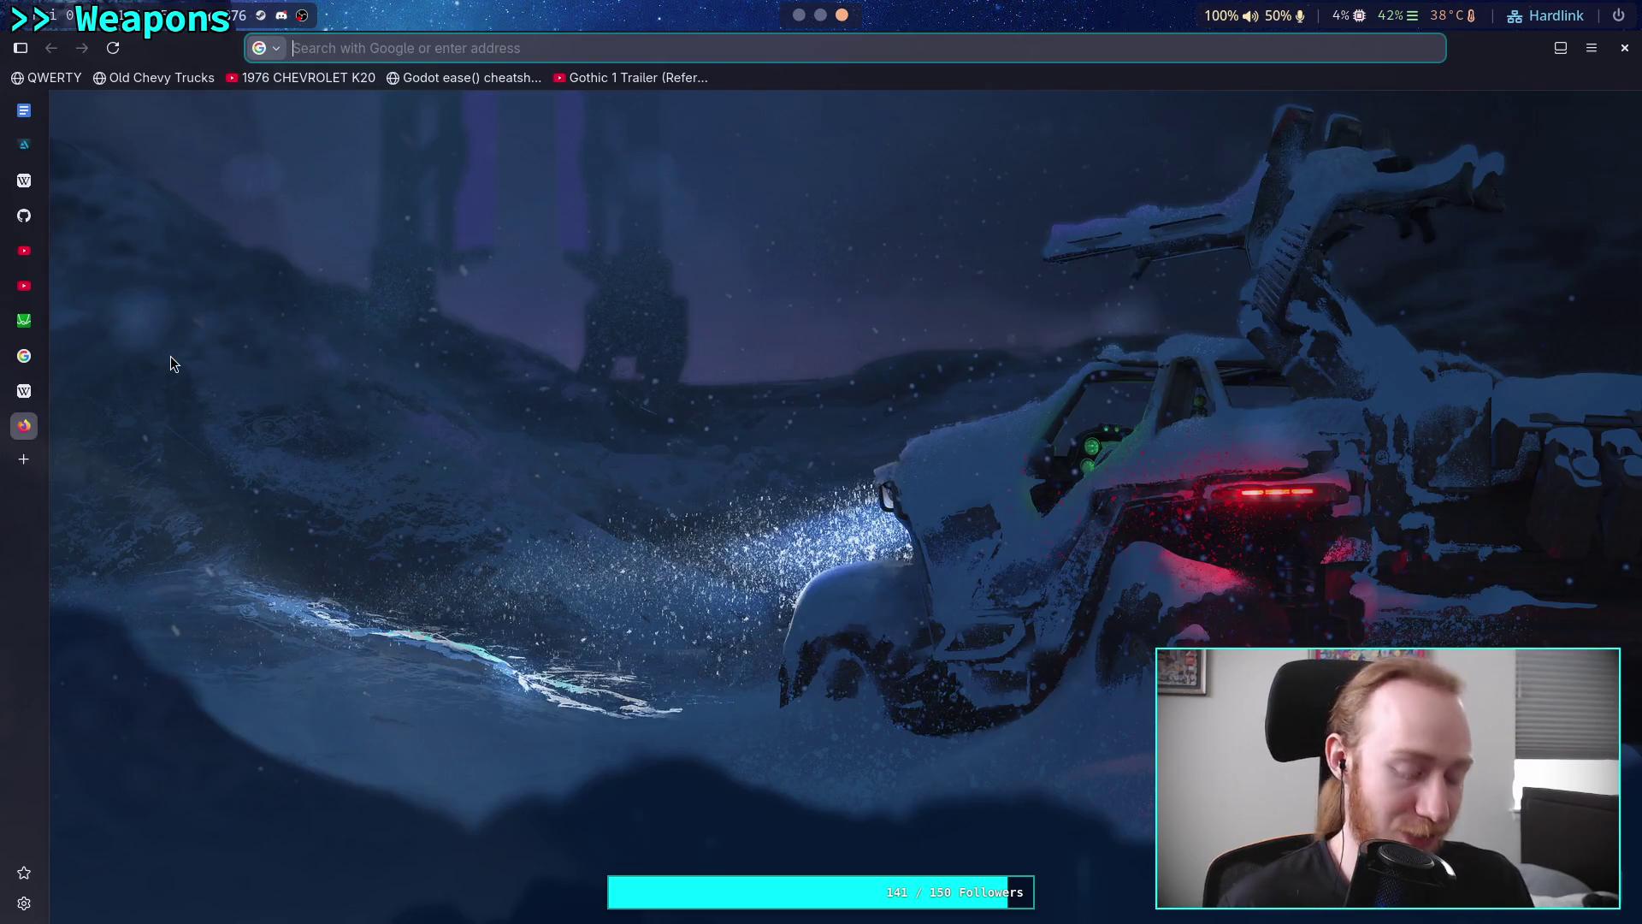
type("artstatio")
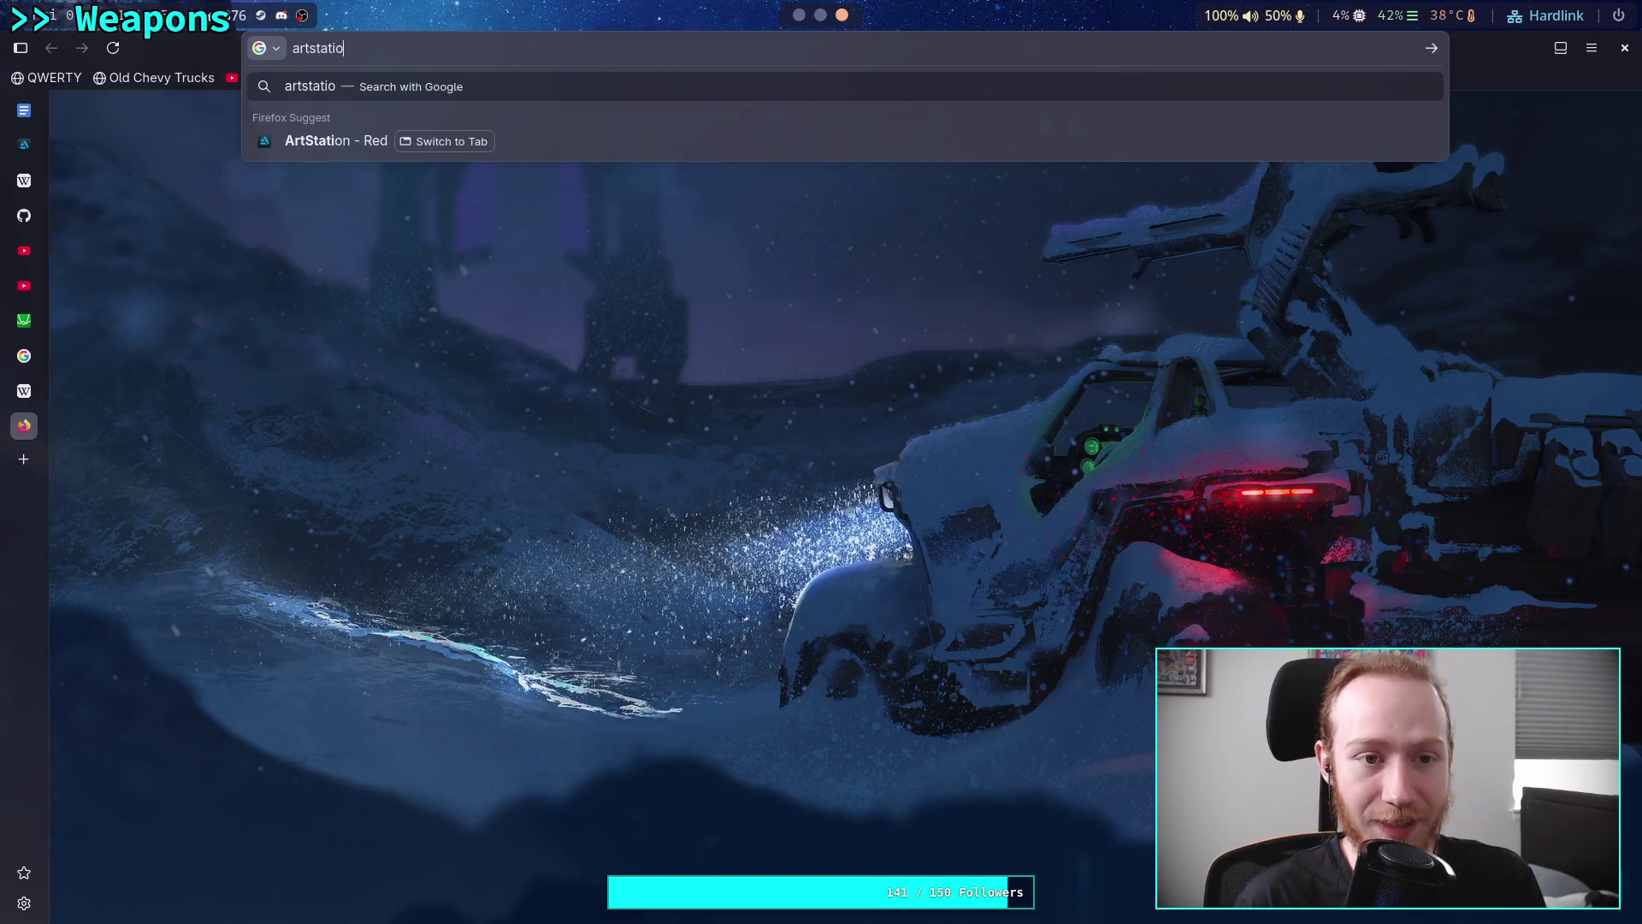
type("n.com")
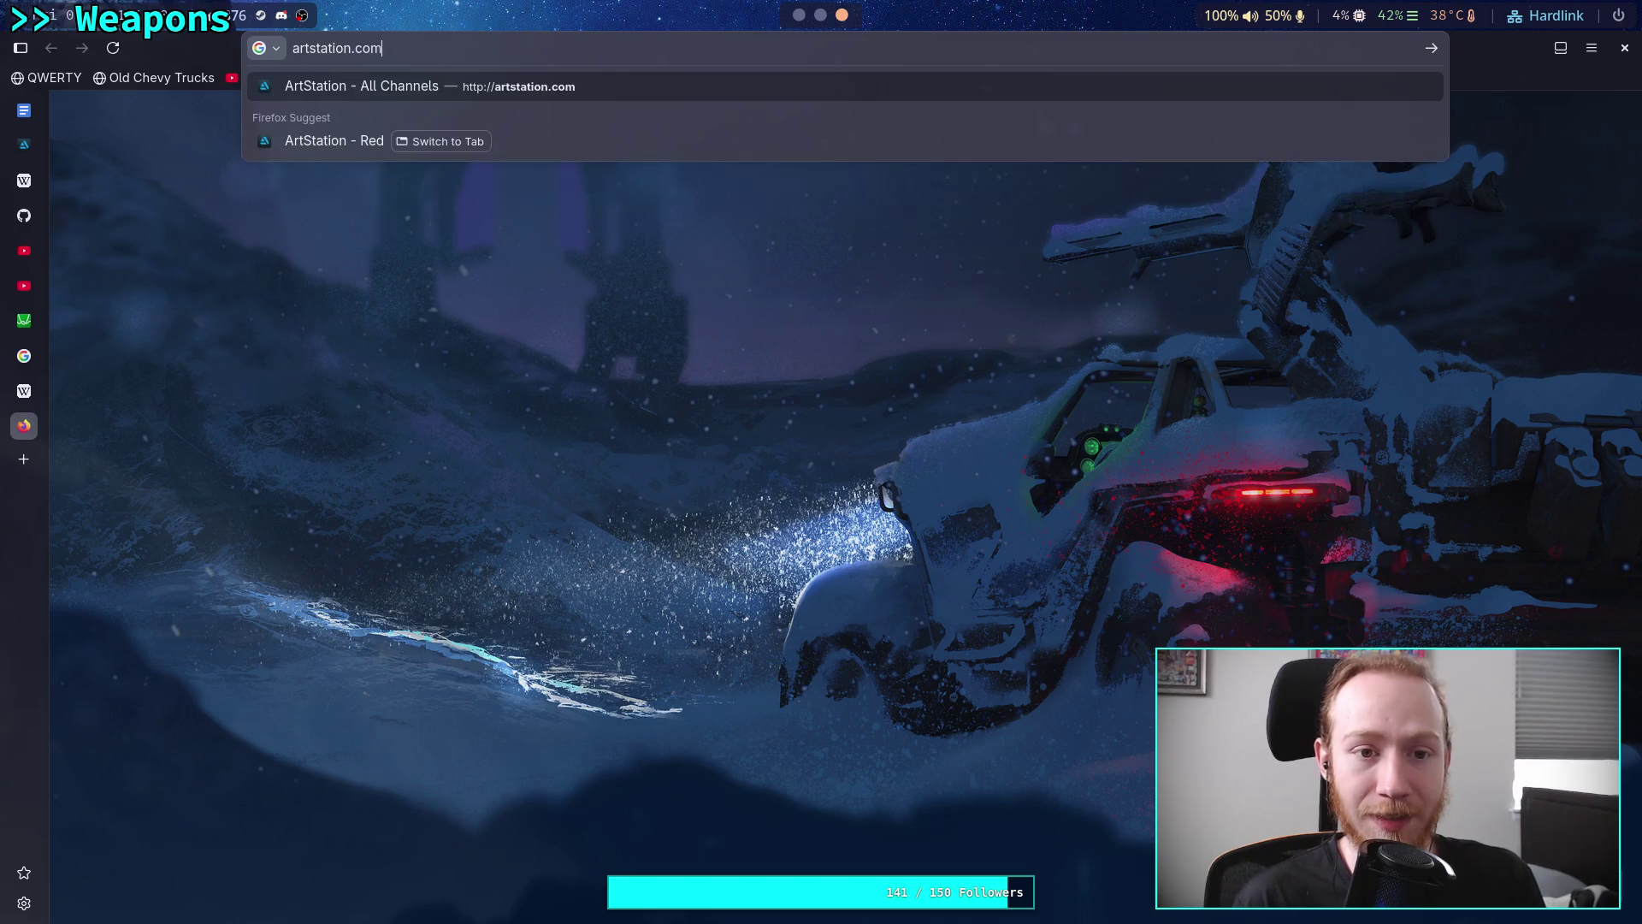
key("Return")
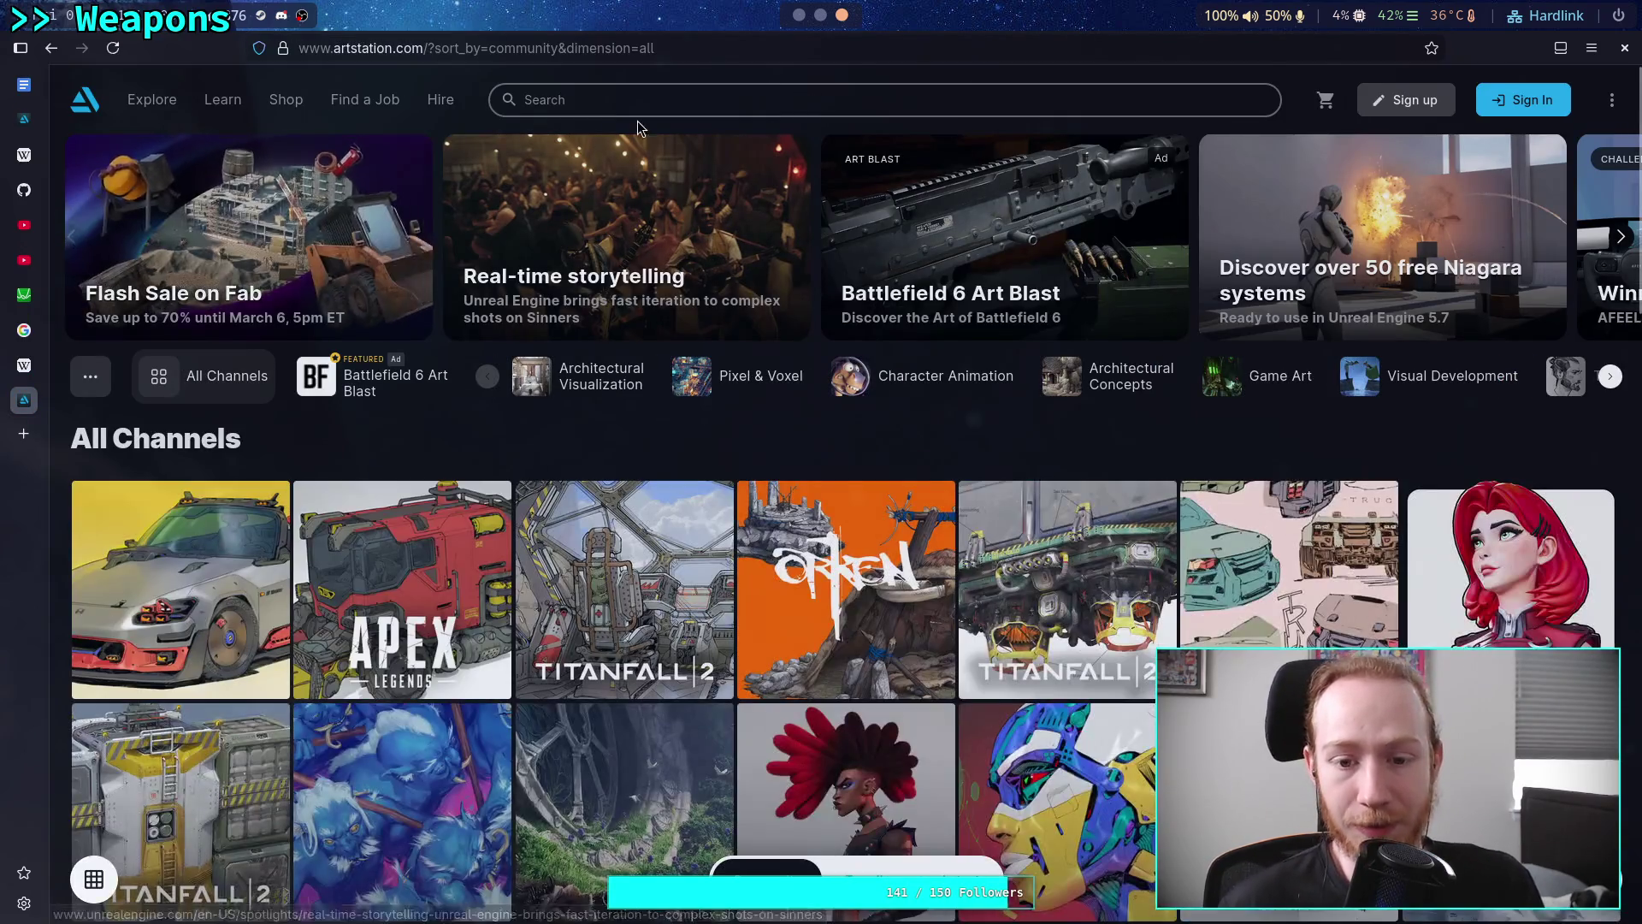
left_click(733, 98)
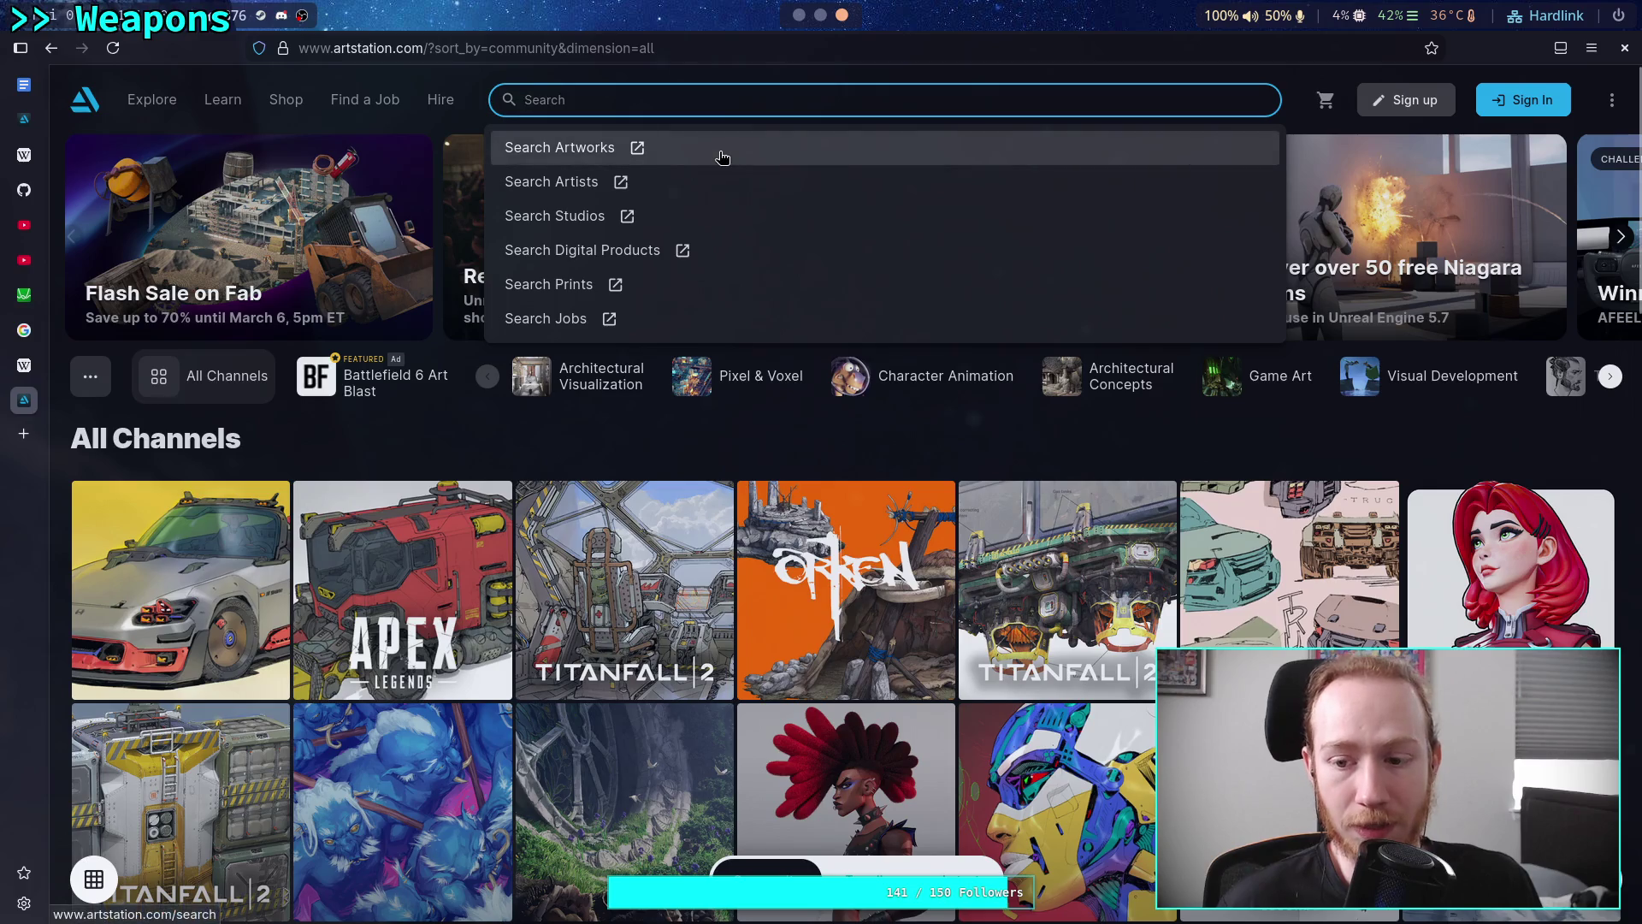
left_click(720, 153)
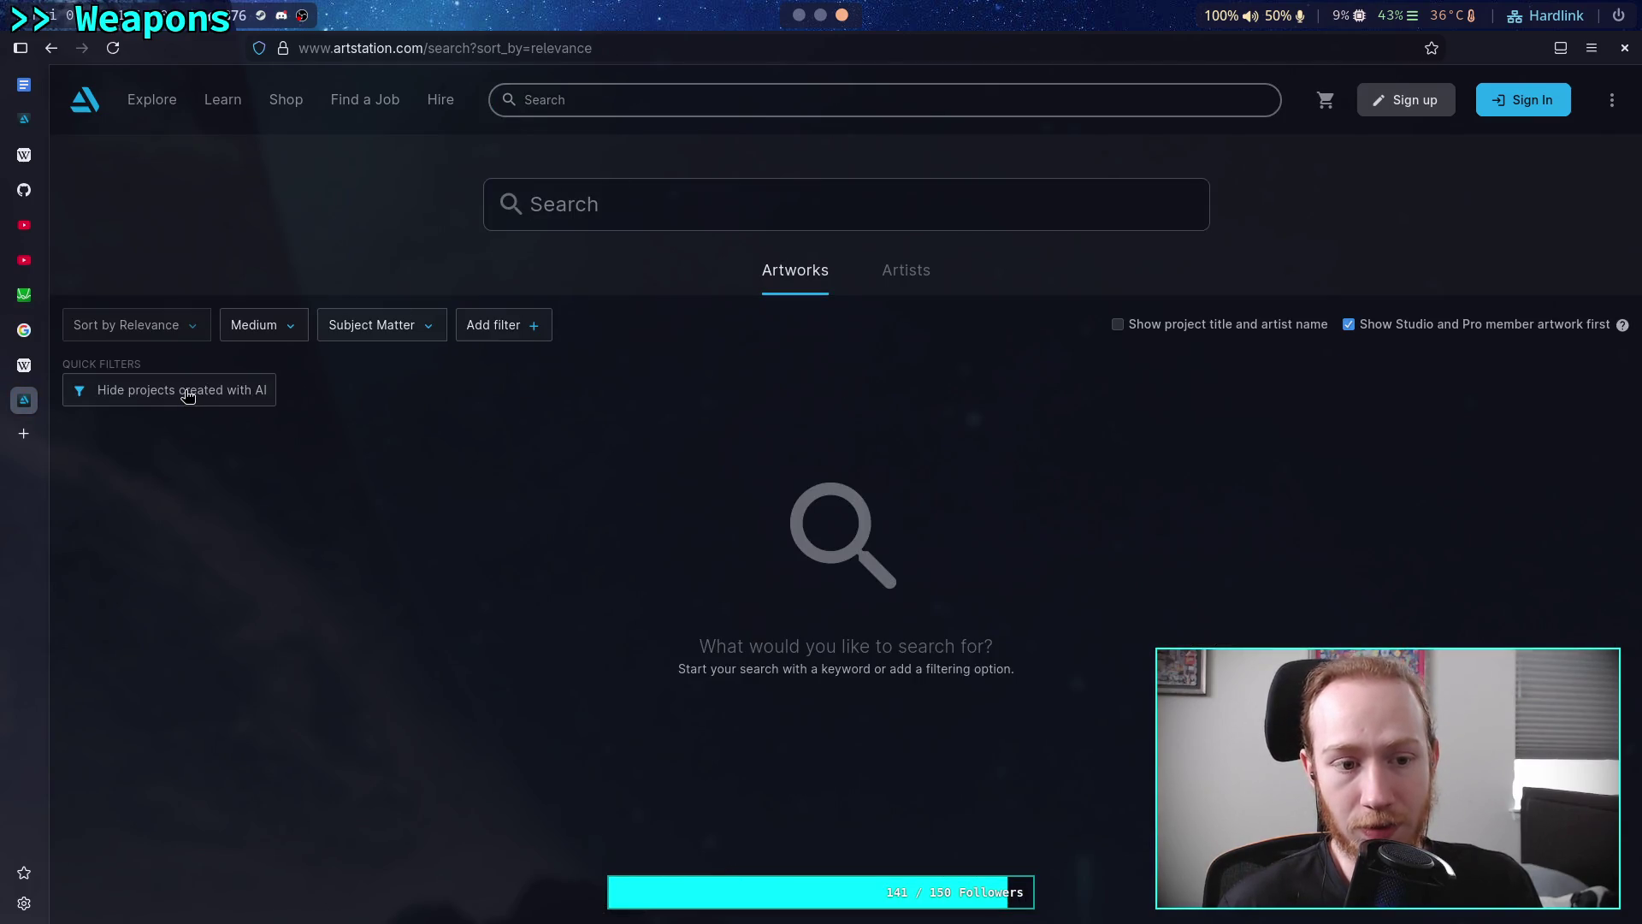
Hide AI-created projects and limit results to the Mechanical Design subject matter
left_click(188, 394)
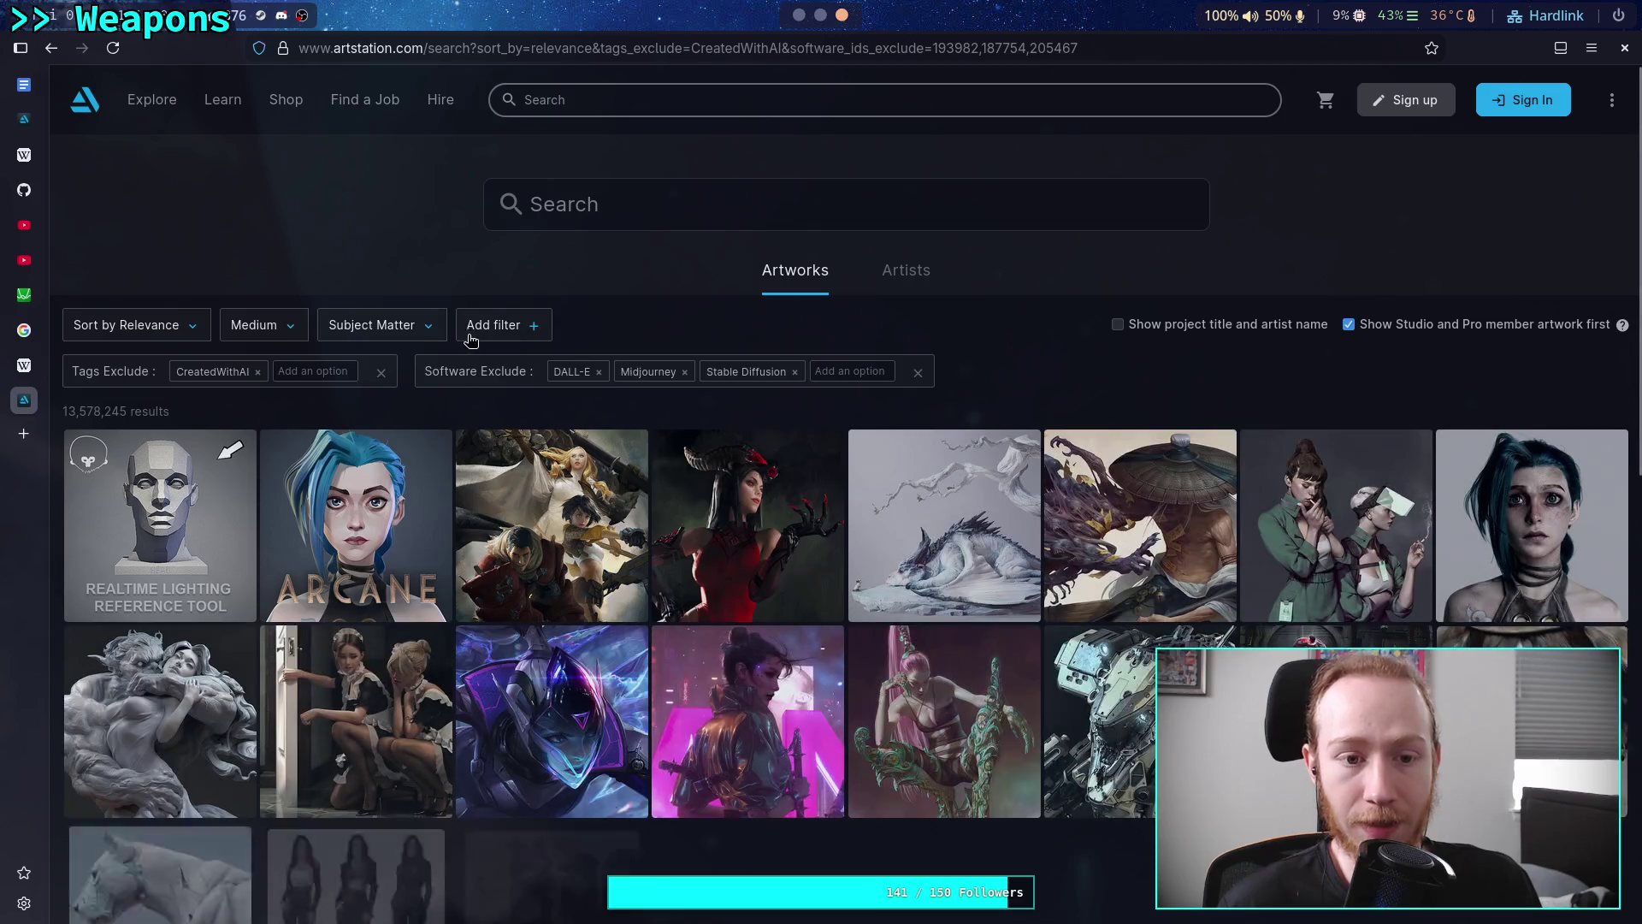
left_click(422, 338)
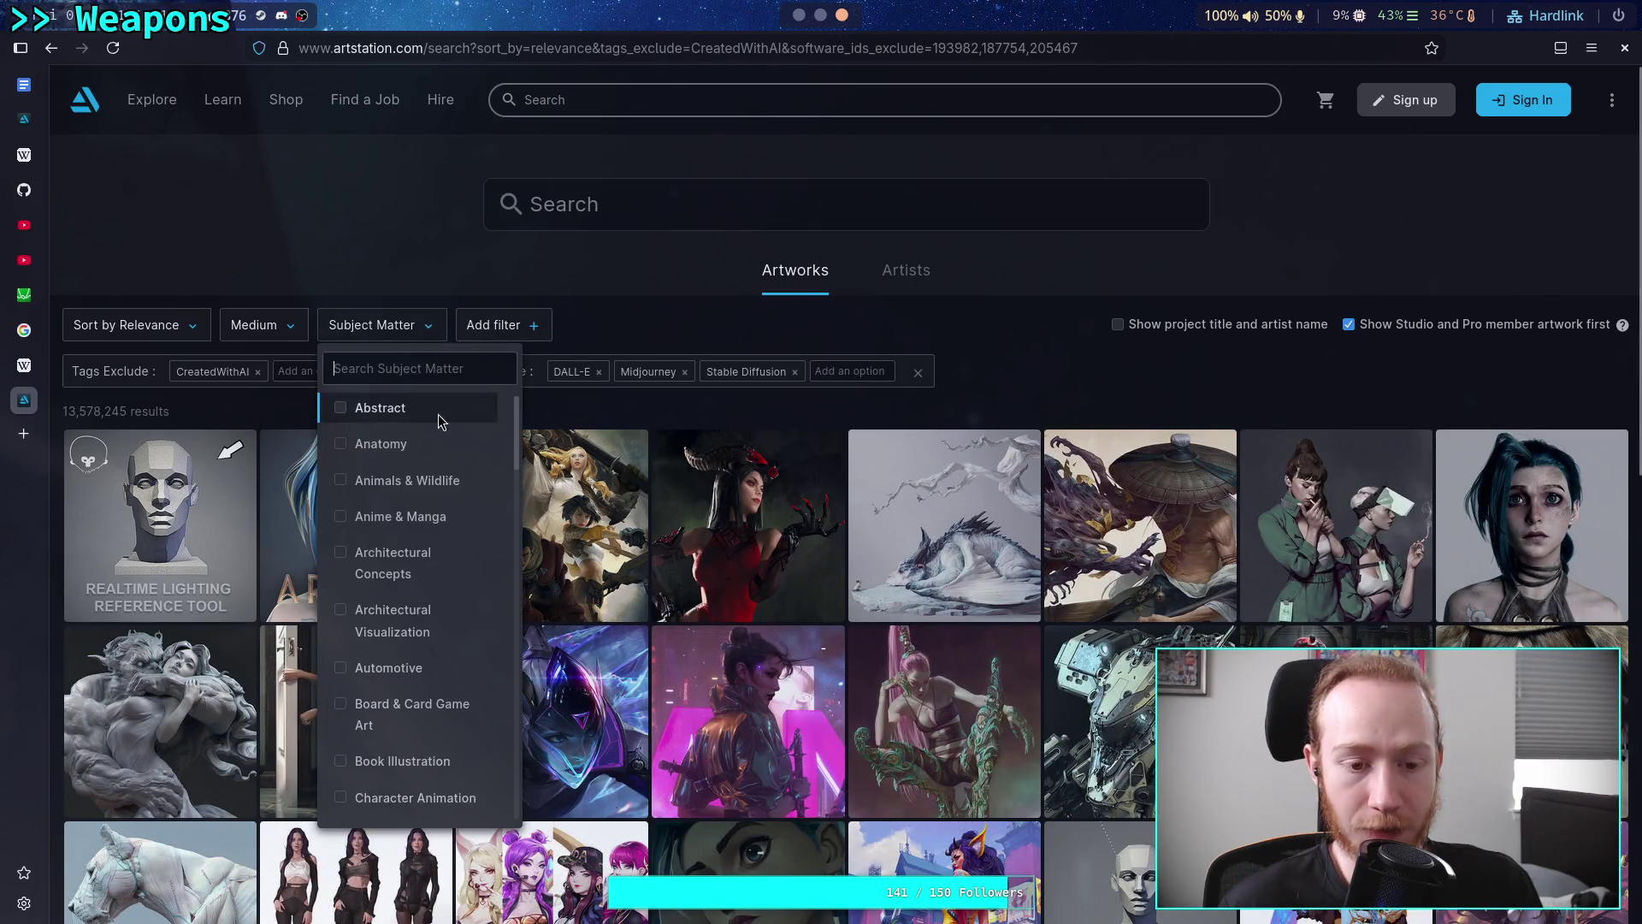
scroll(432, 444, "down", 5)
scroll(427, 633, "down", 8)
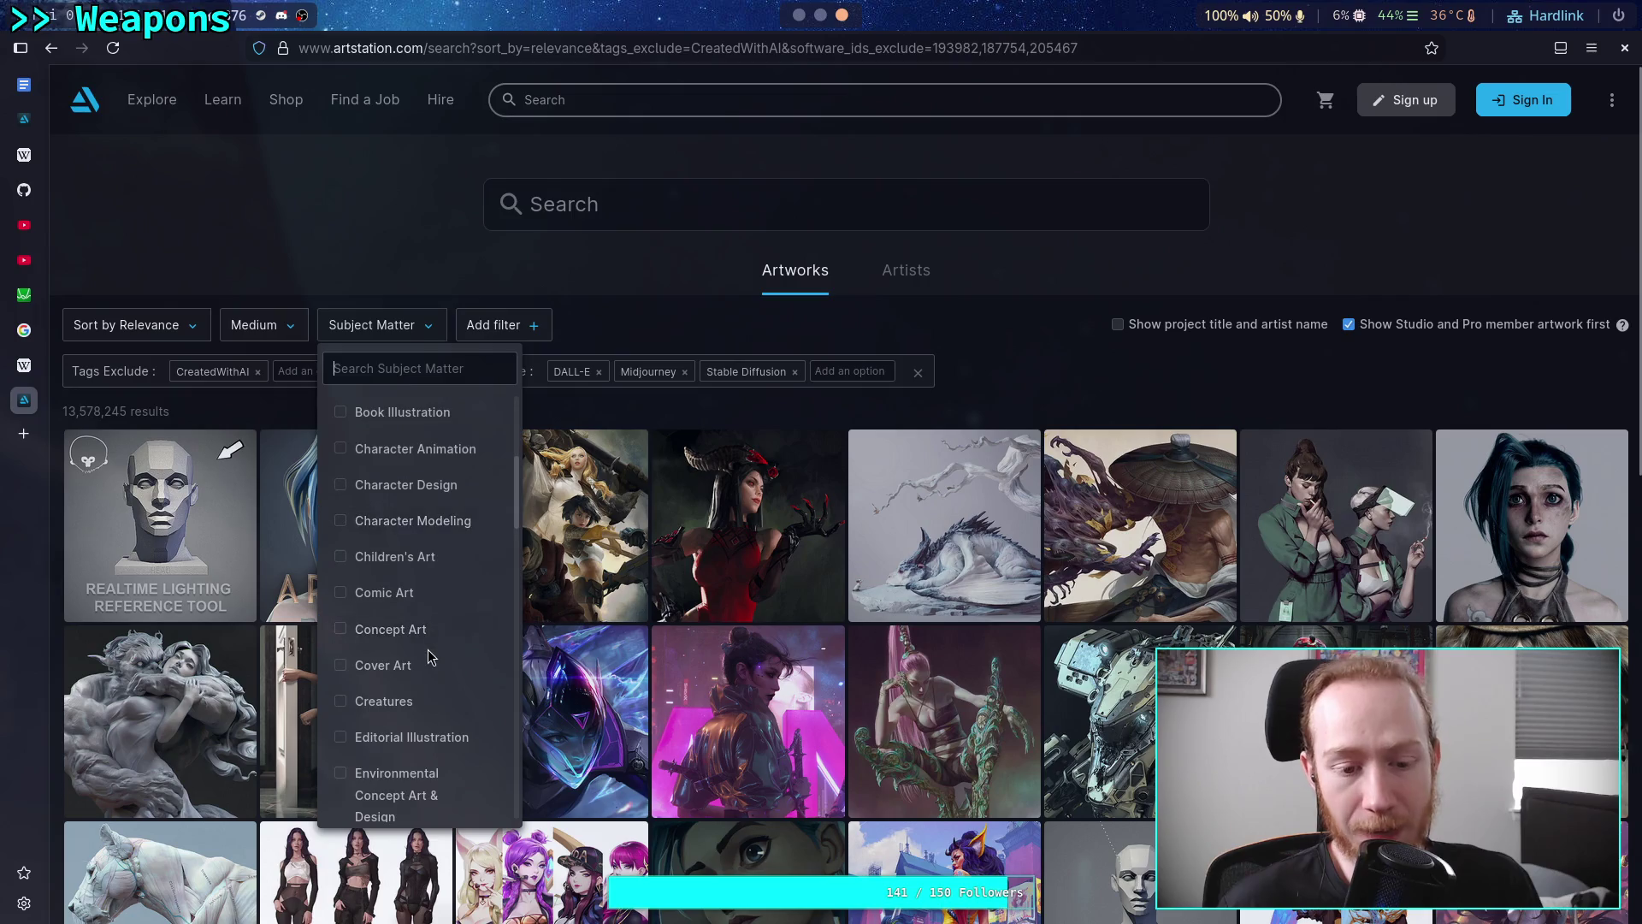
scroll(446, 639, "down", 7)
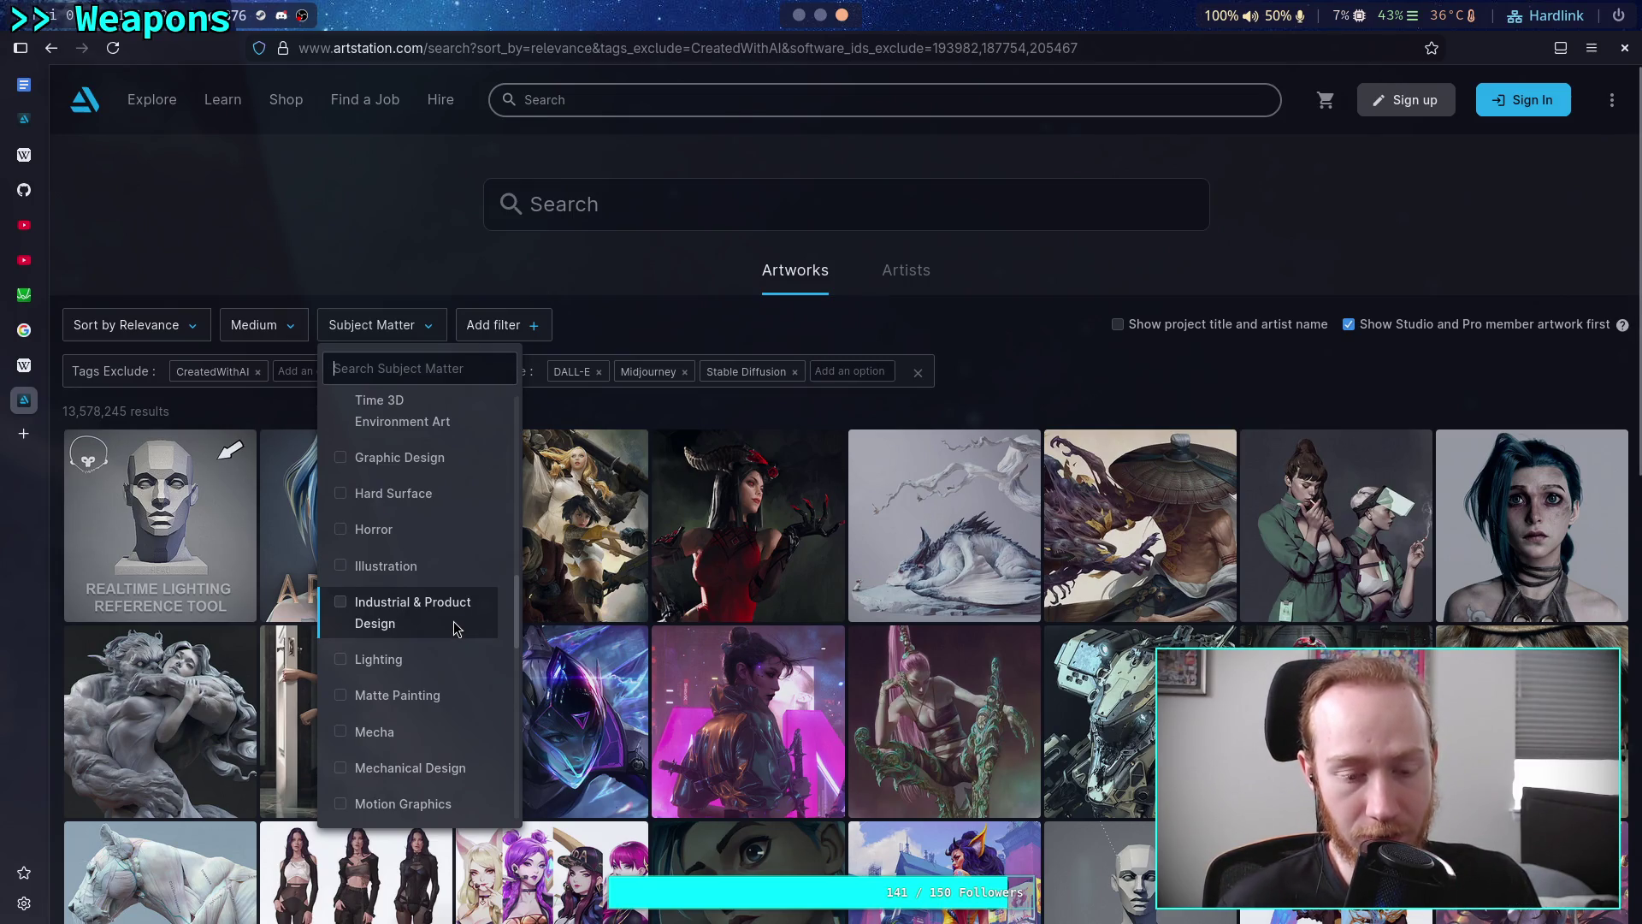
scroll(456, 623, "down", 4)
left_click(462, 599)
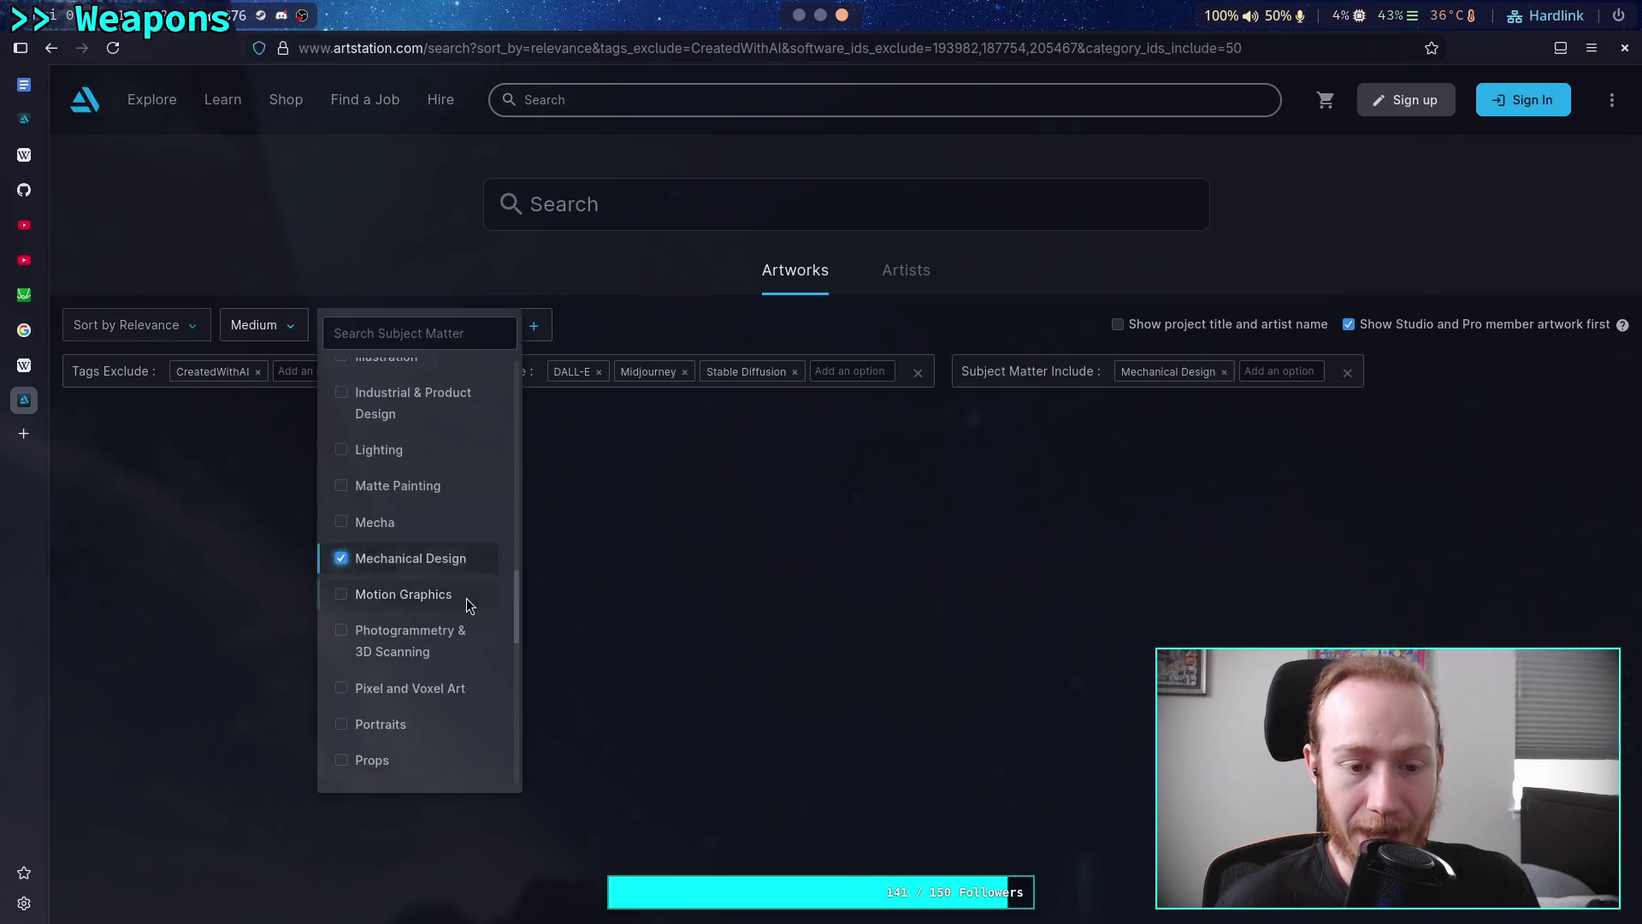
Add Mecha, Science Fiction and Industrial & Product Design to the subject matter filter
left_click(404, 521)
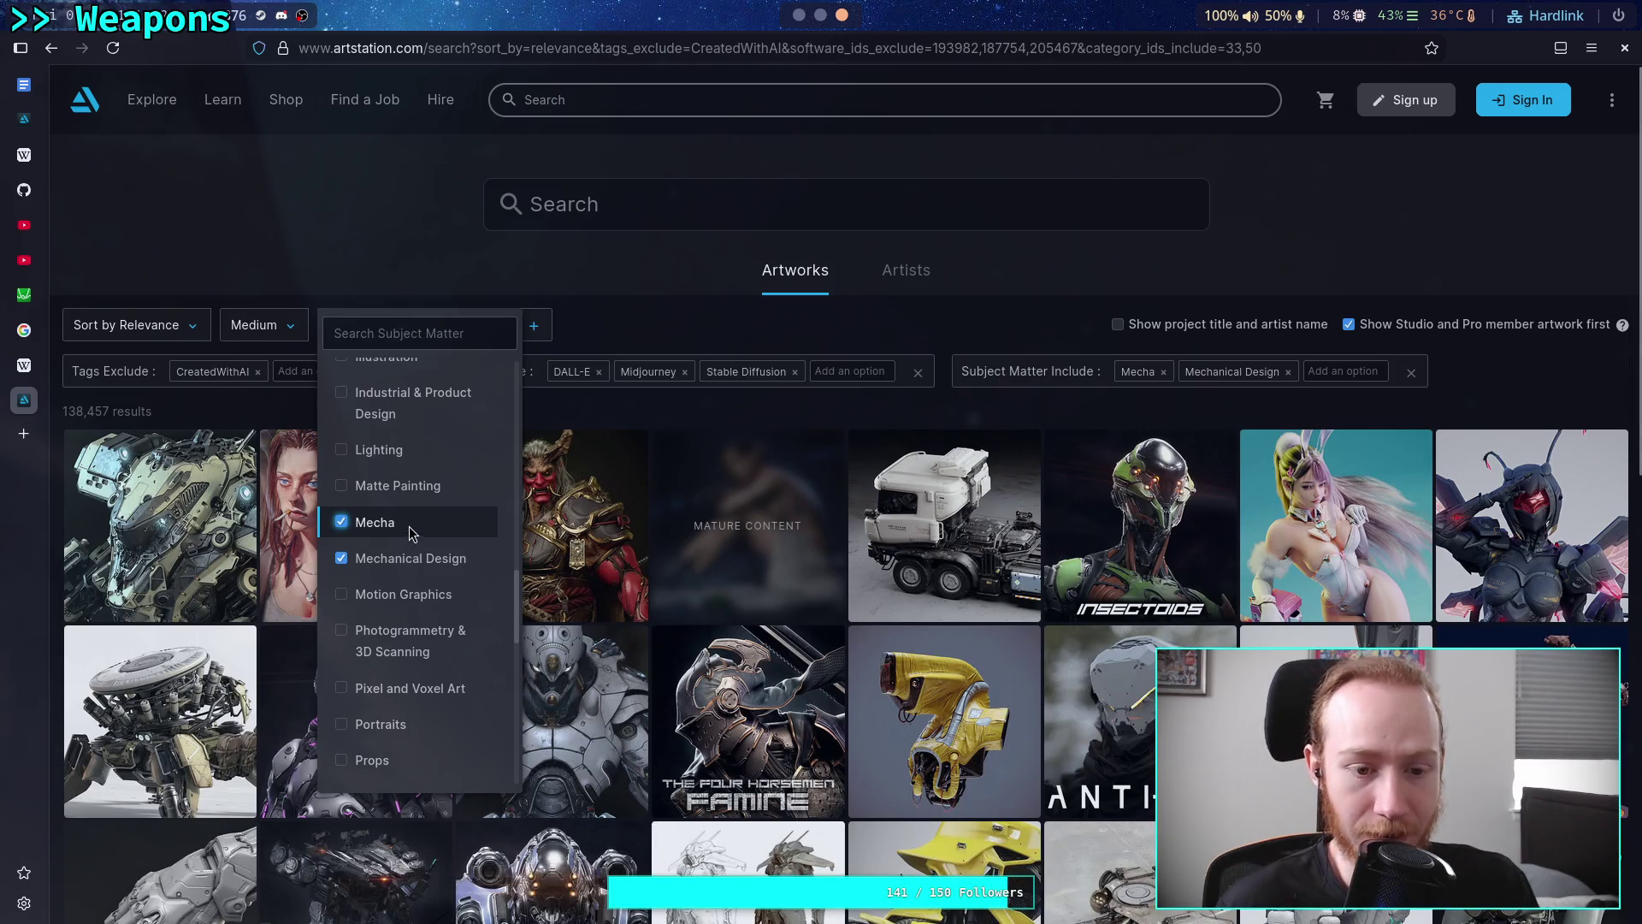
scroll(410, 539, "down", 3)
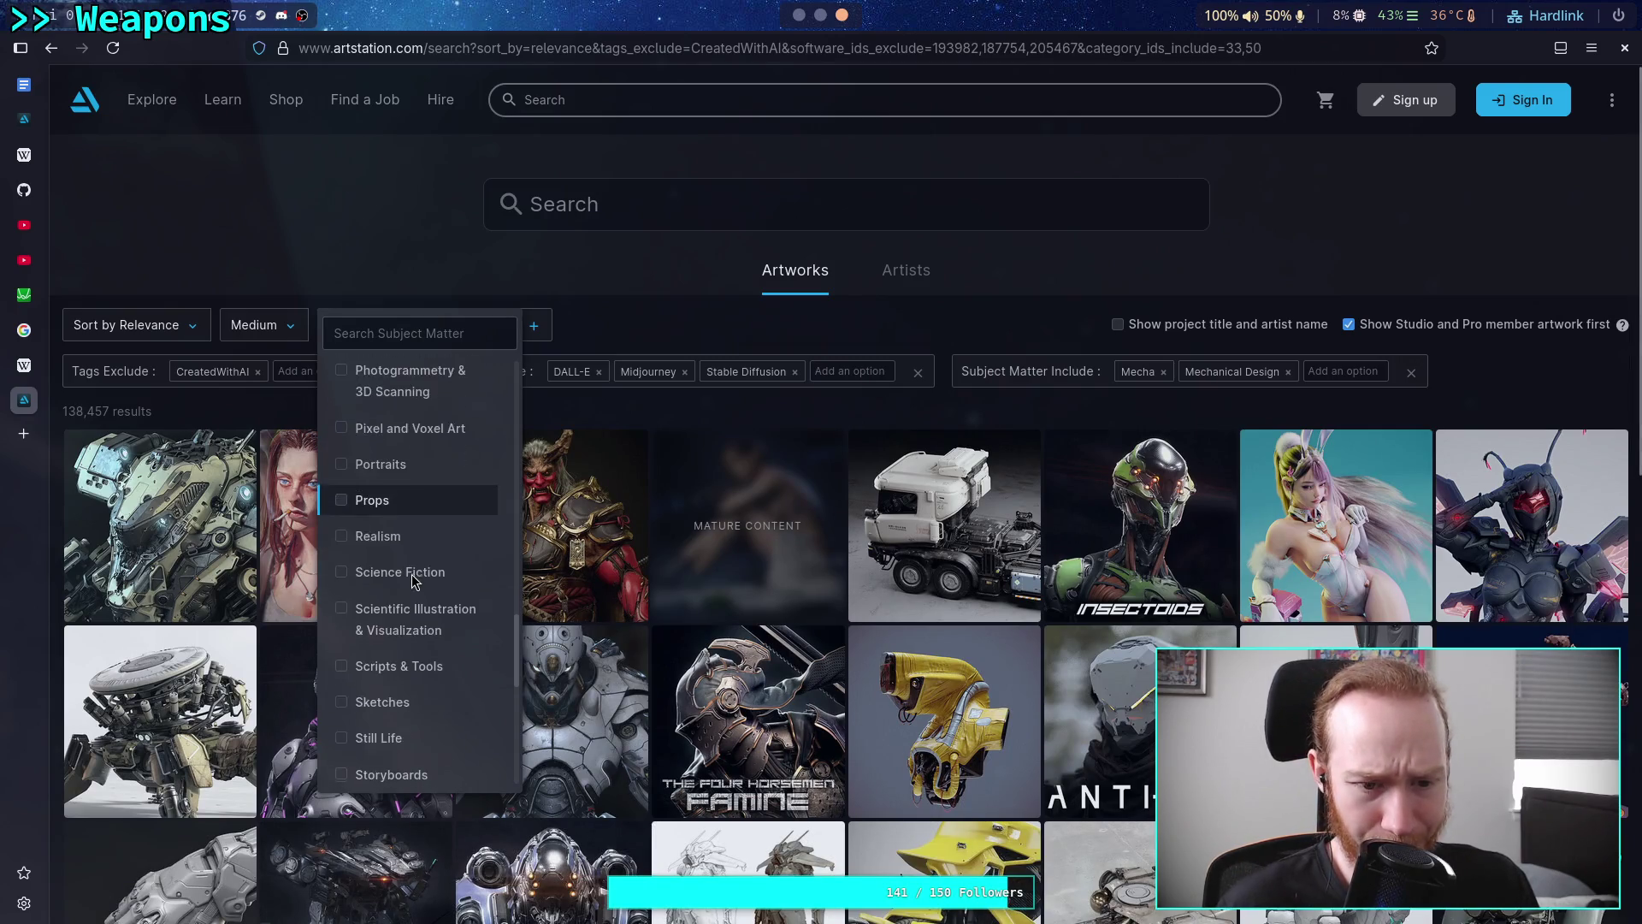
scroll(413, 573, "down", 1)
left_click(420, 486)
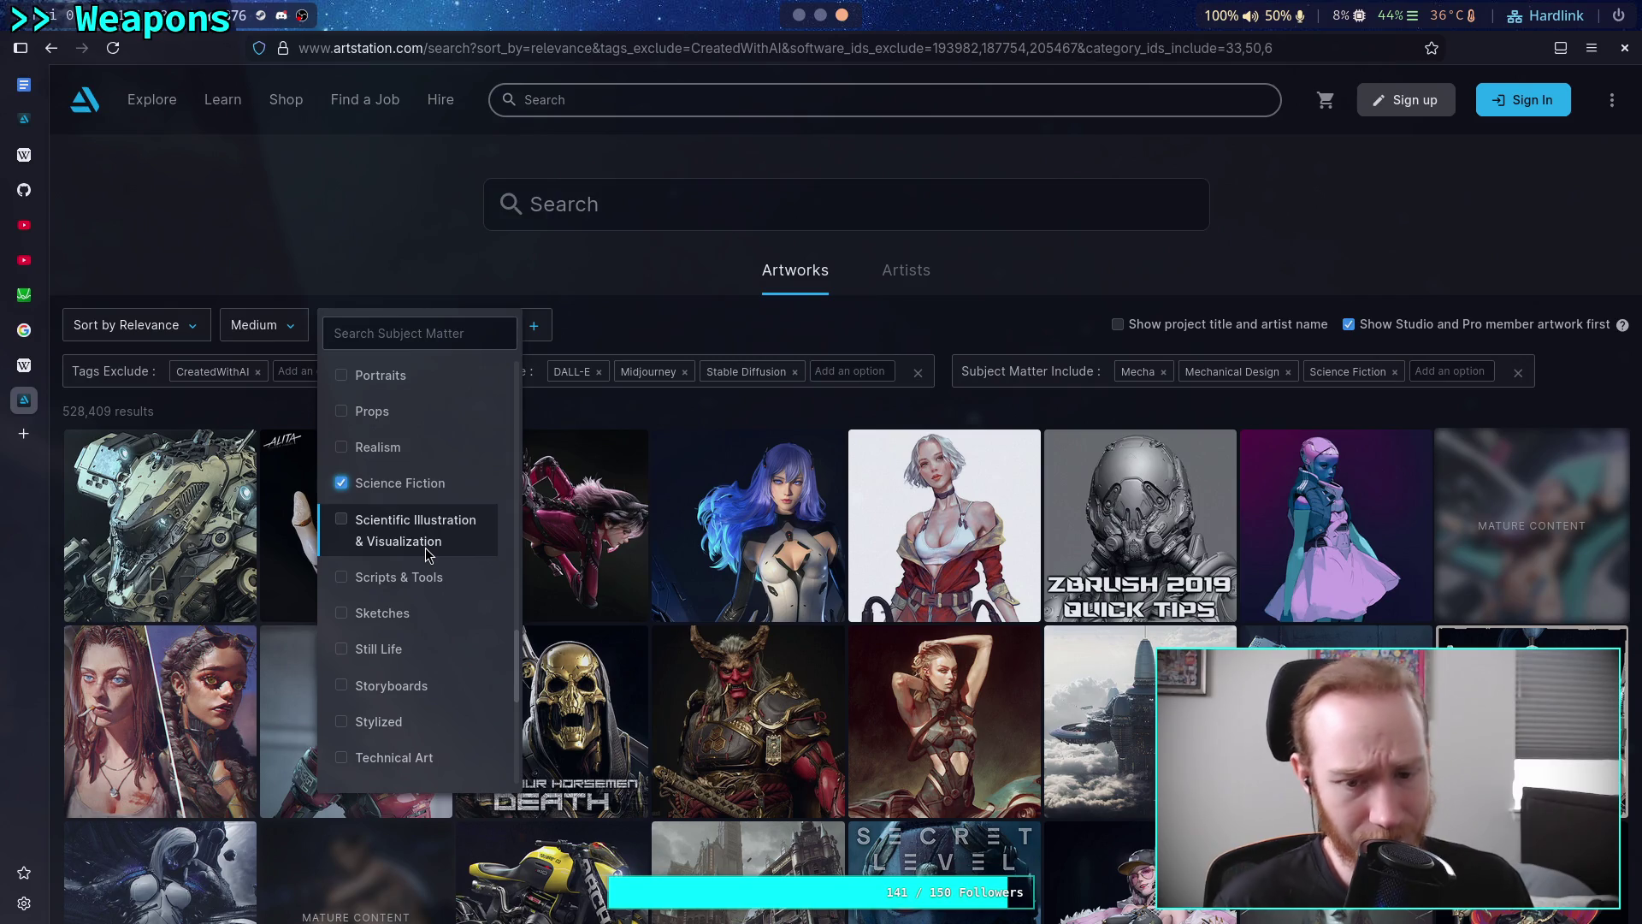
scroll(412, 556, "down", 5)
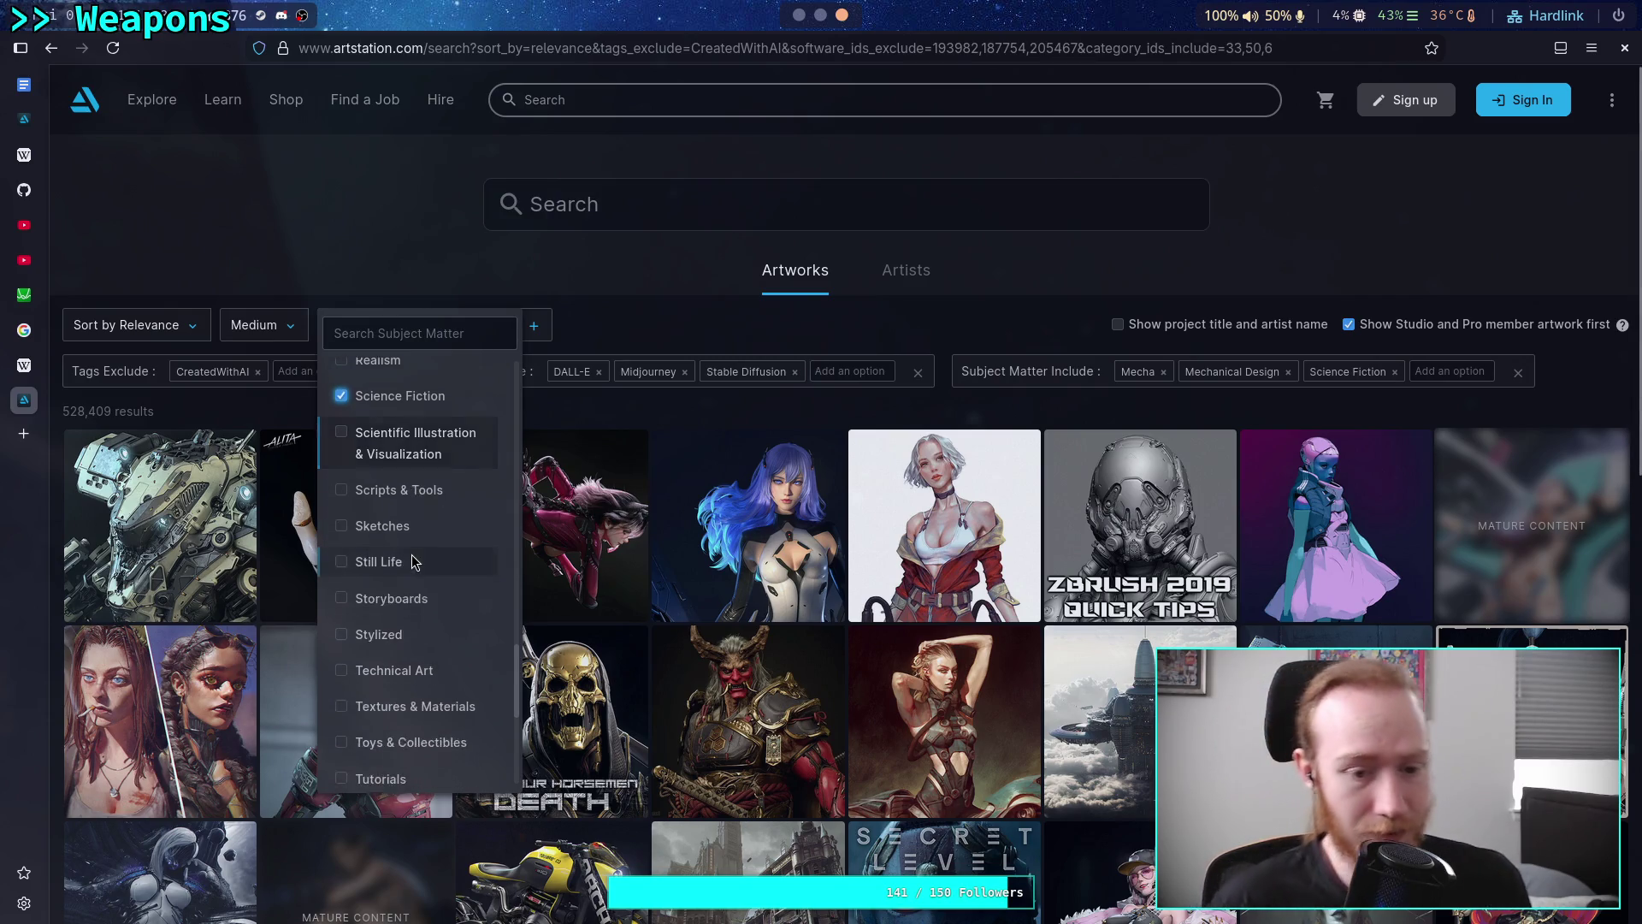
scroll(413, 558, "down", 2)
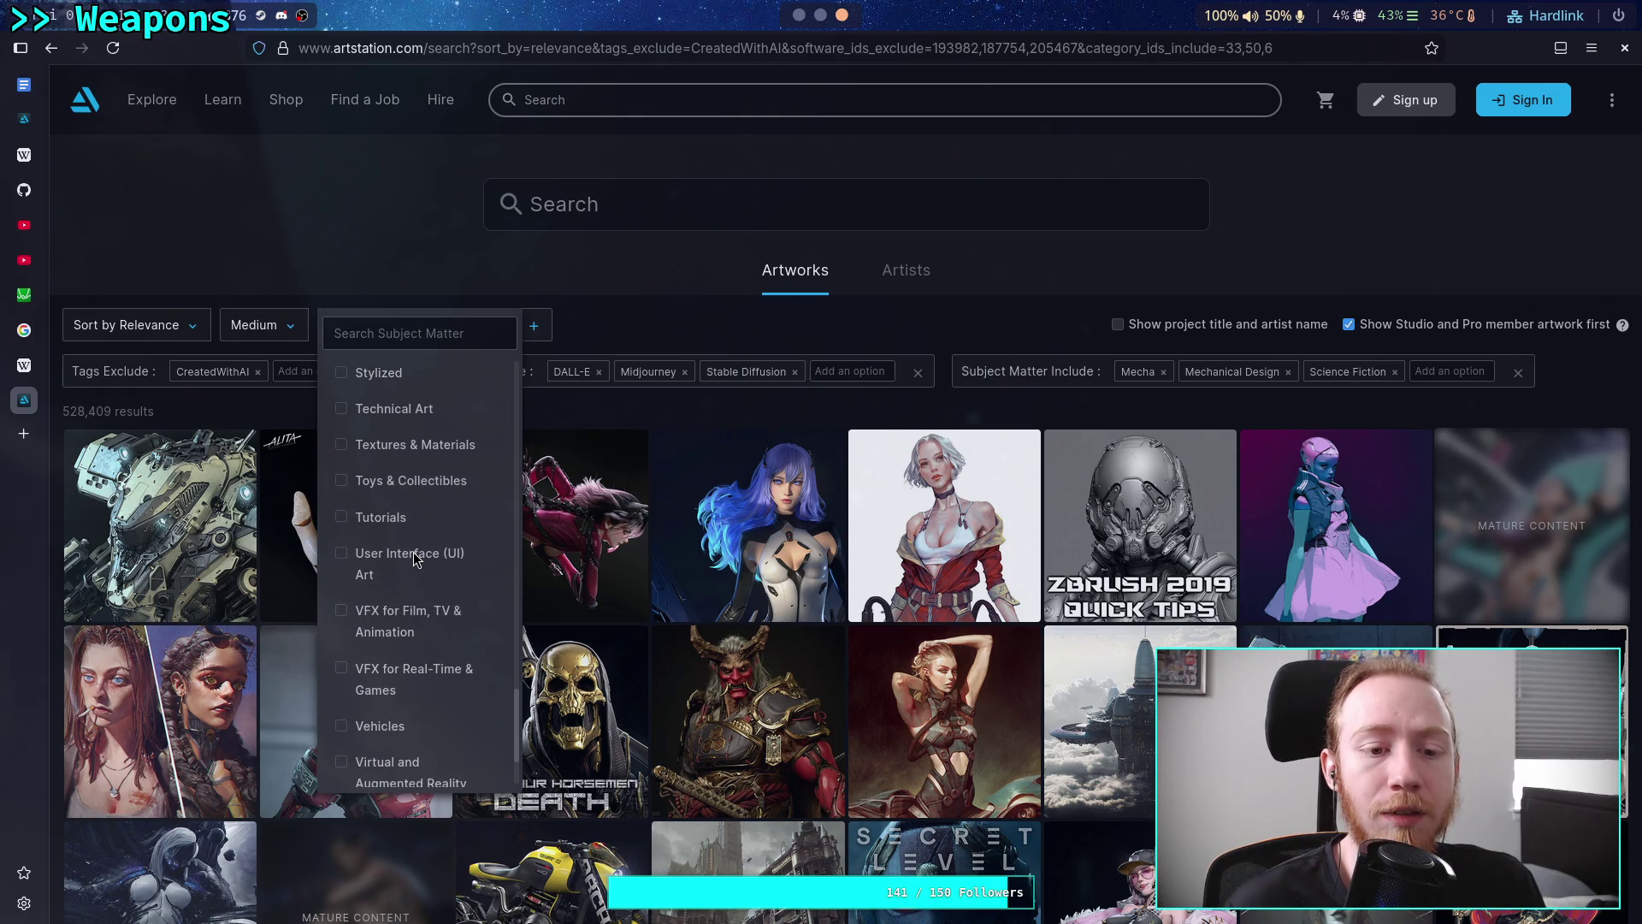
scroll(413, 558, "up", 2)
scroll(414, 559, "down", 2)
scroll(413, 557, "down", 3)
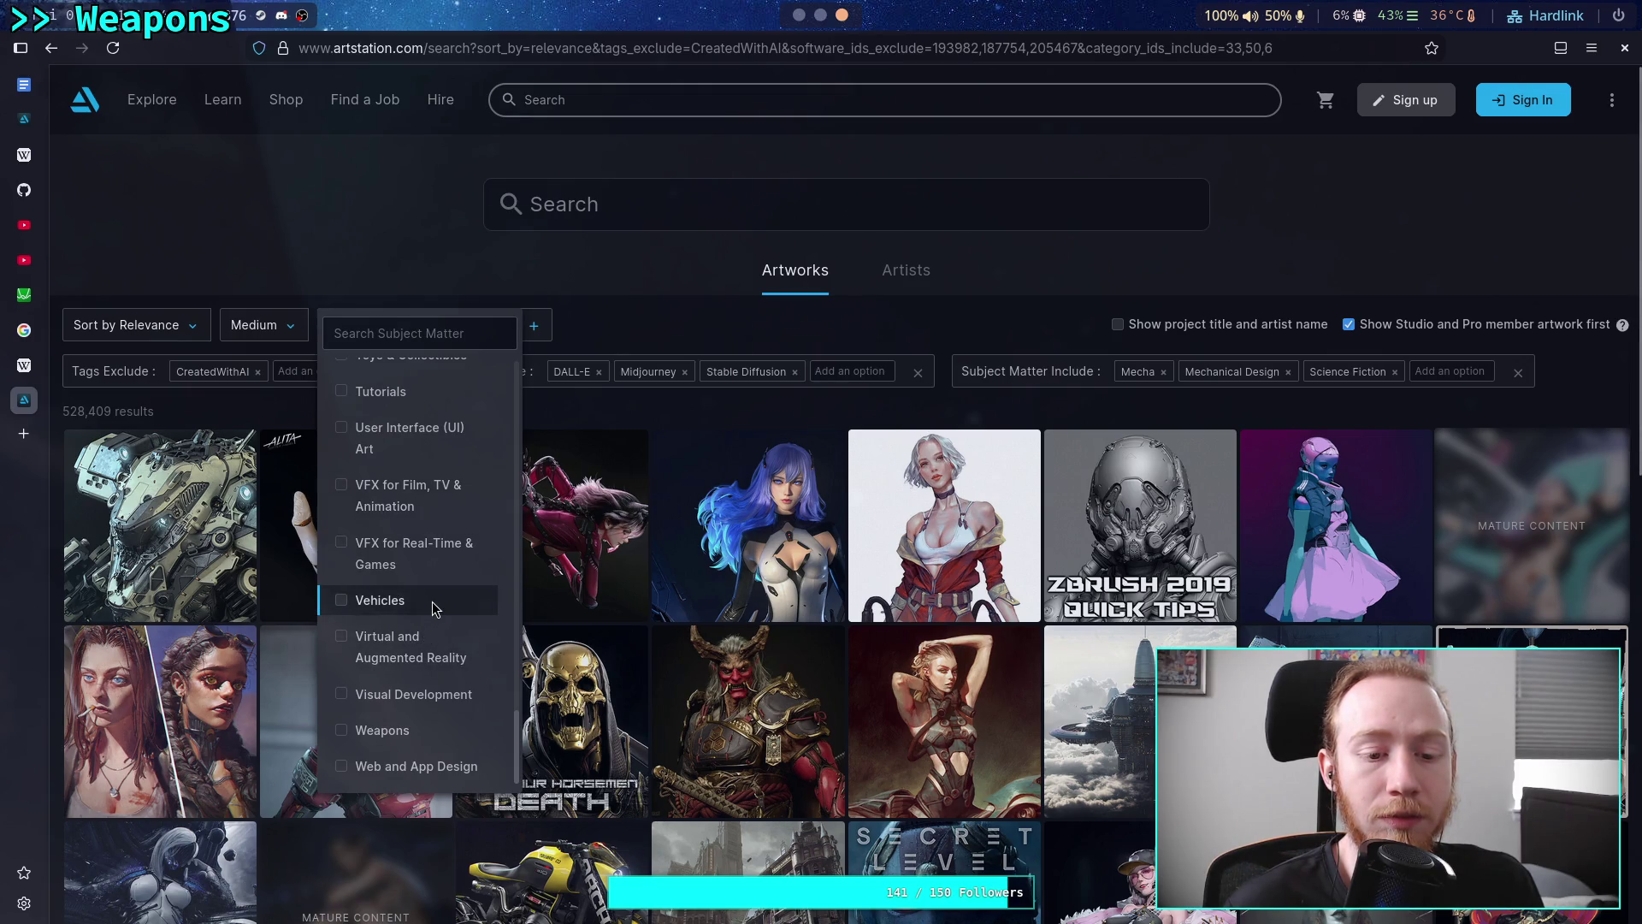
scroll(433, 602, "up", 8)
scroll(433, 602, "up", 10)
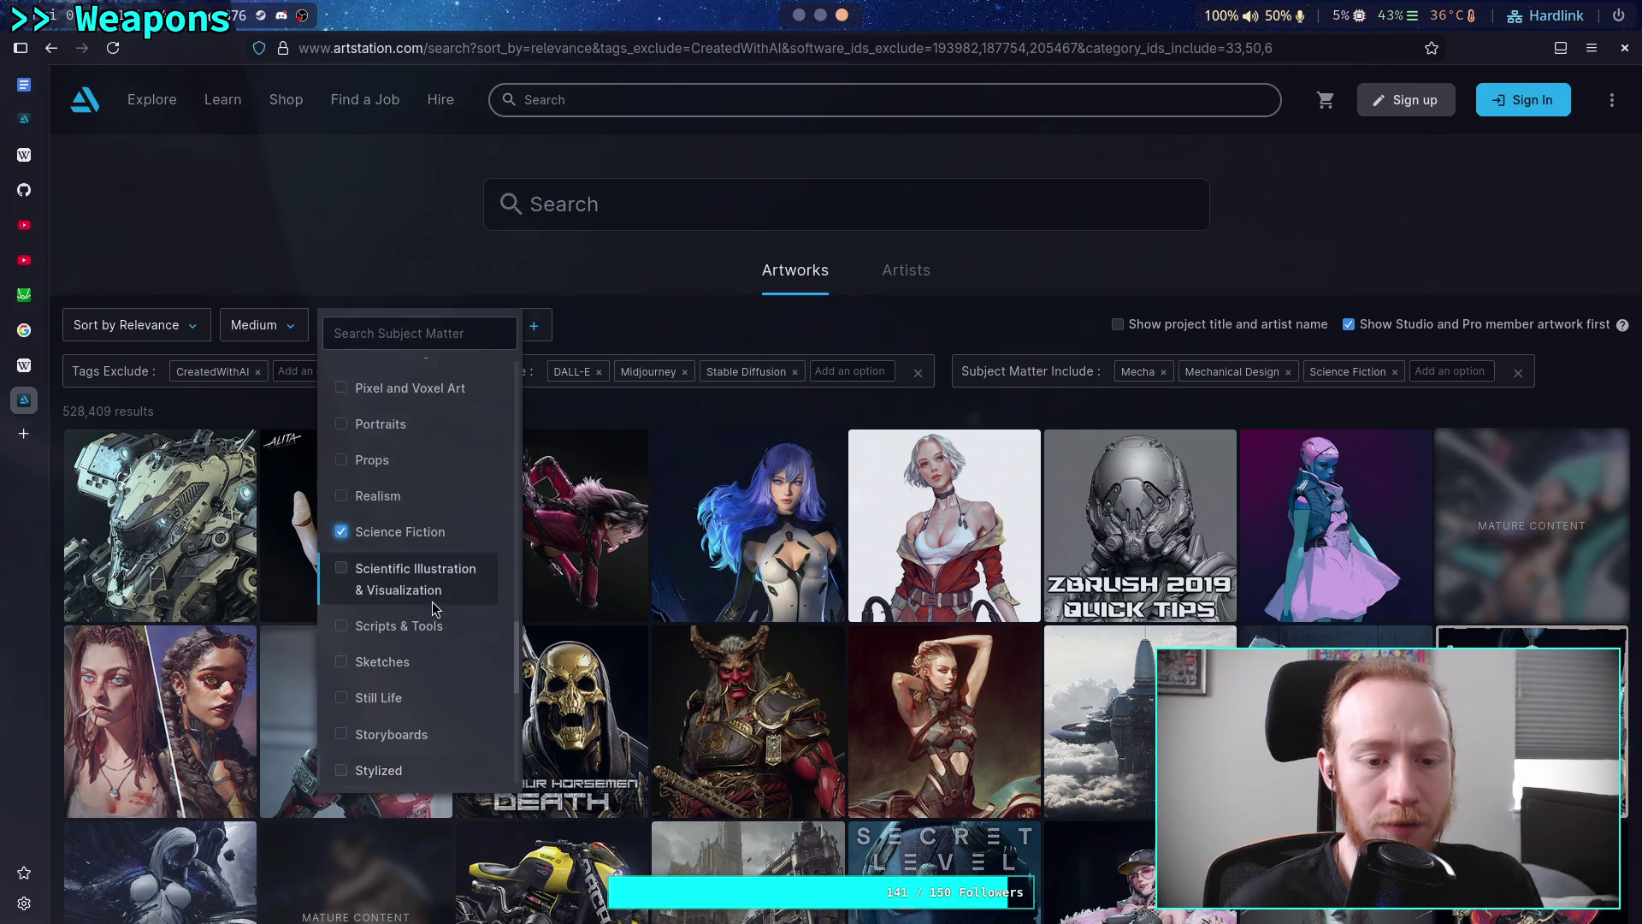
scroll(432, 602, "up", 3)
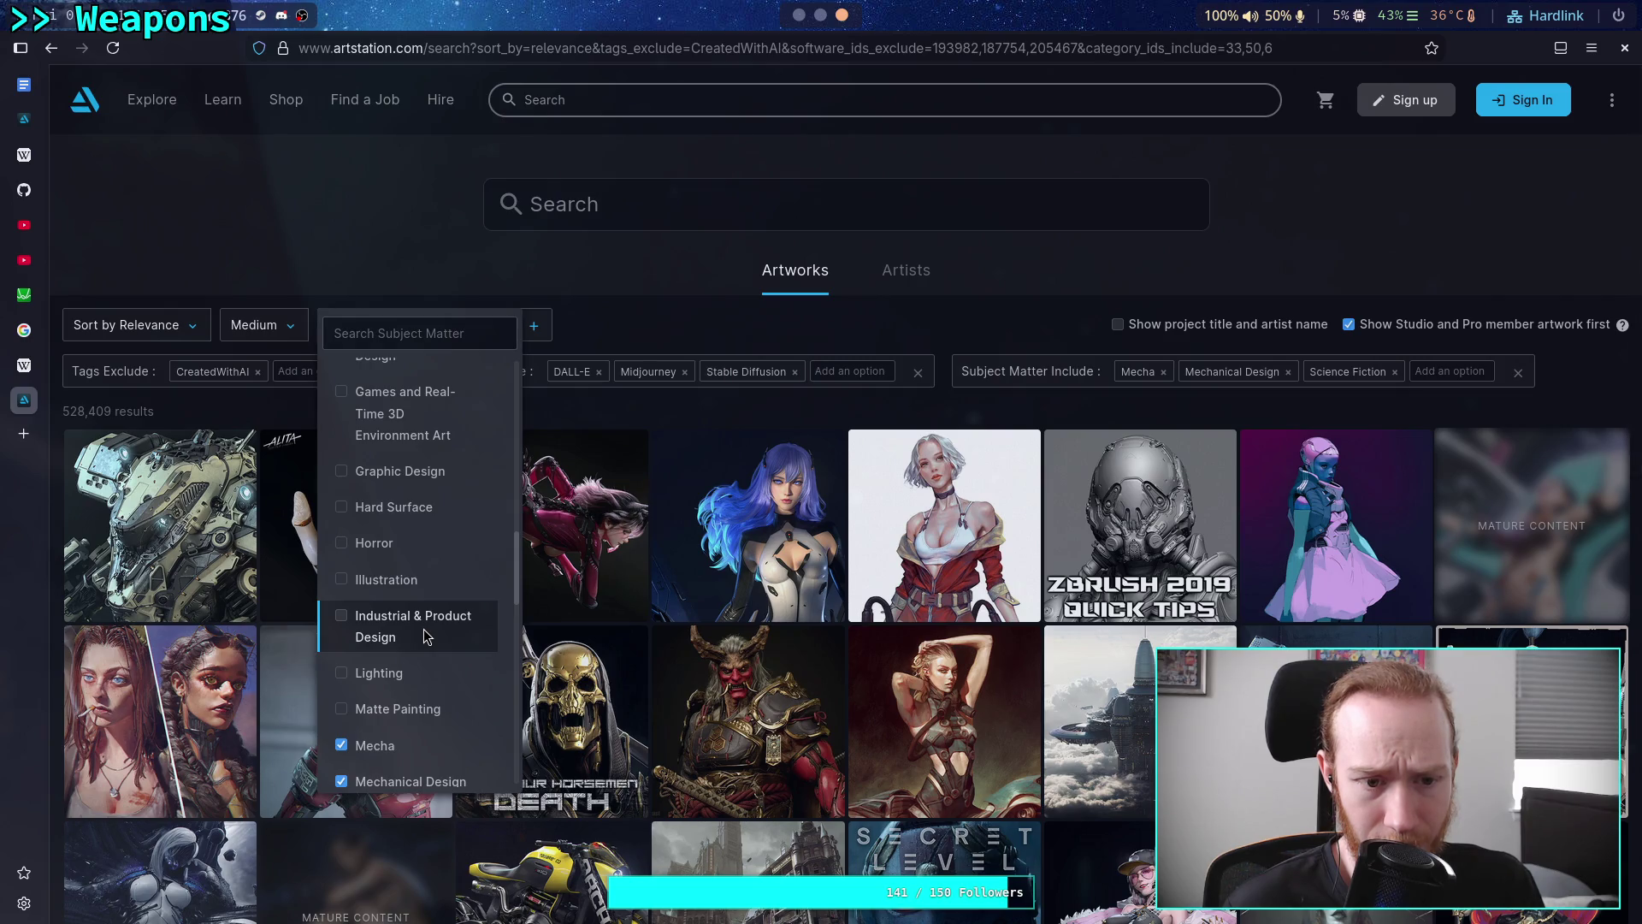
left_click(425, 624)
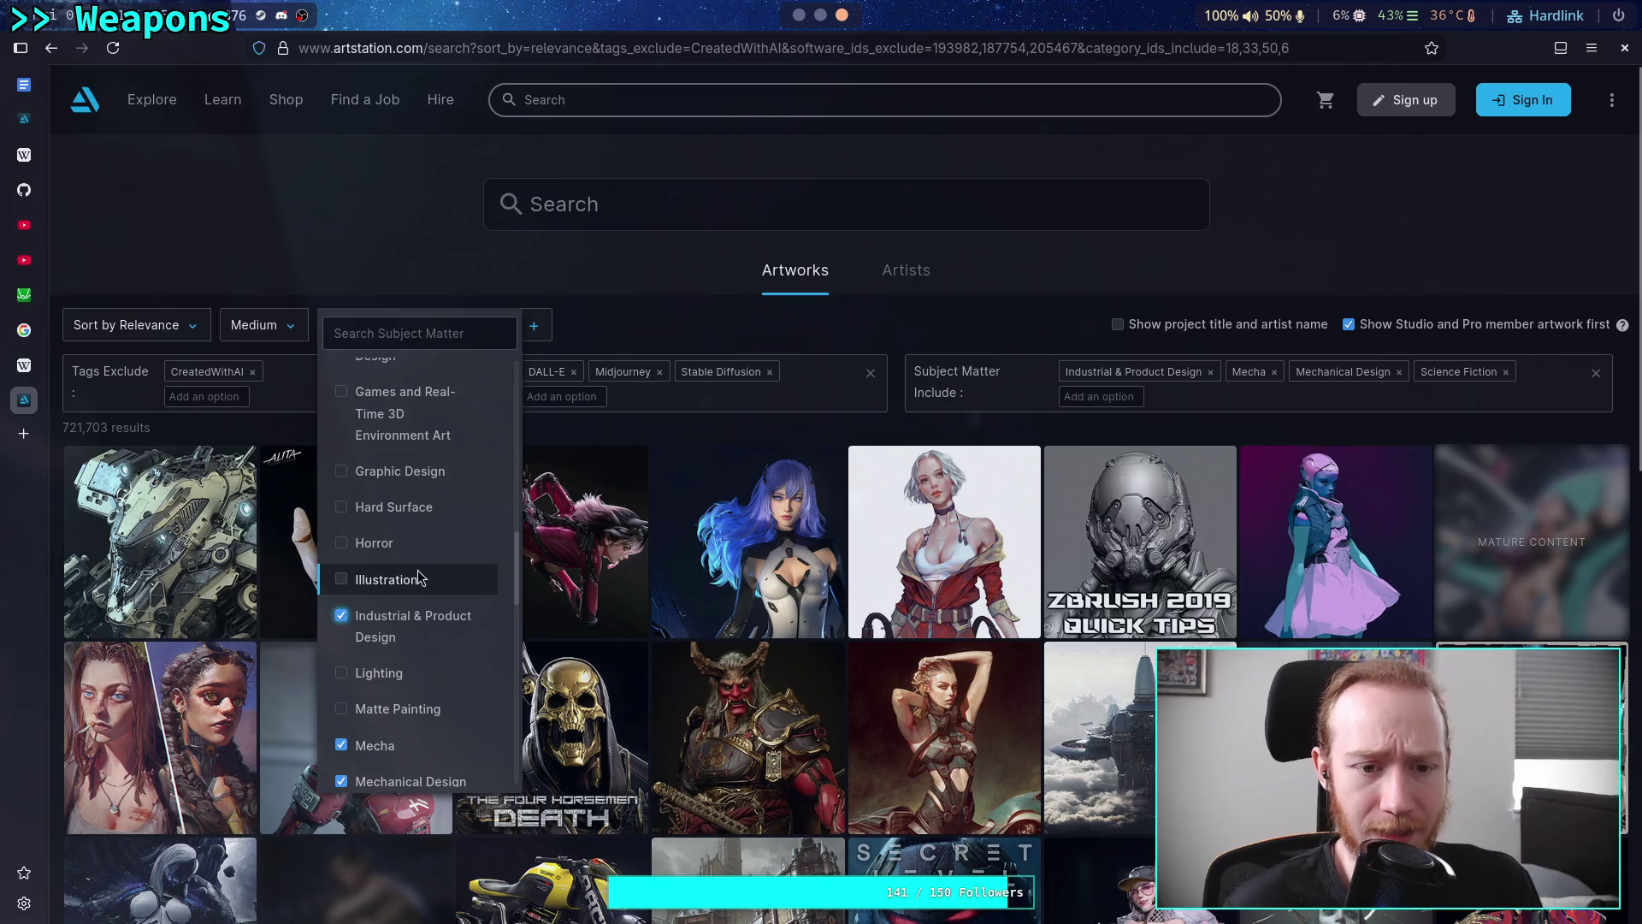
Swap Game Art for Creatures among the included subjects and close the subject list
scroll(419, 579, "up", 2)
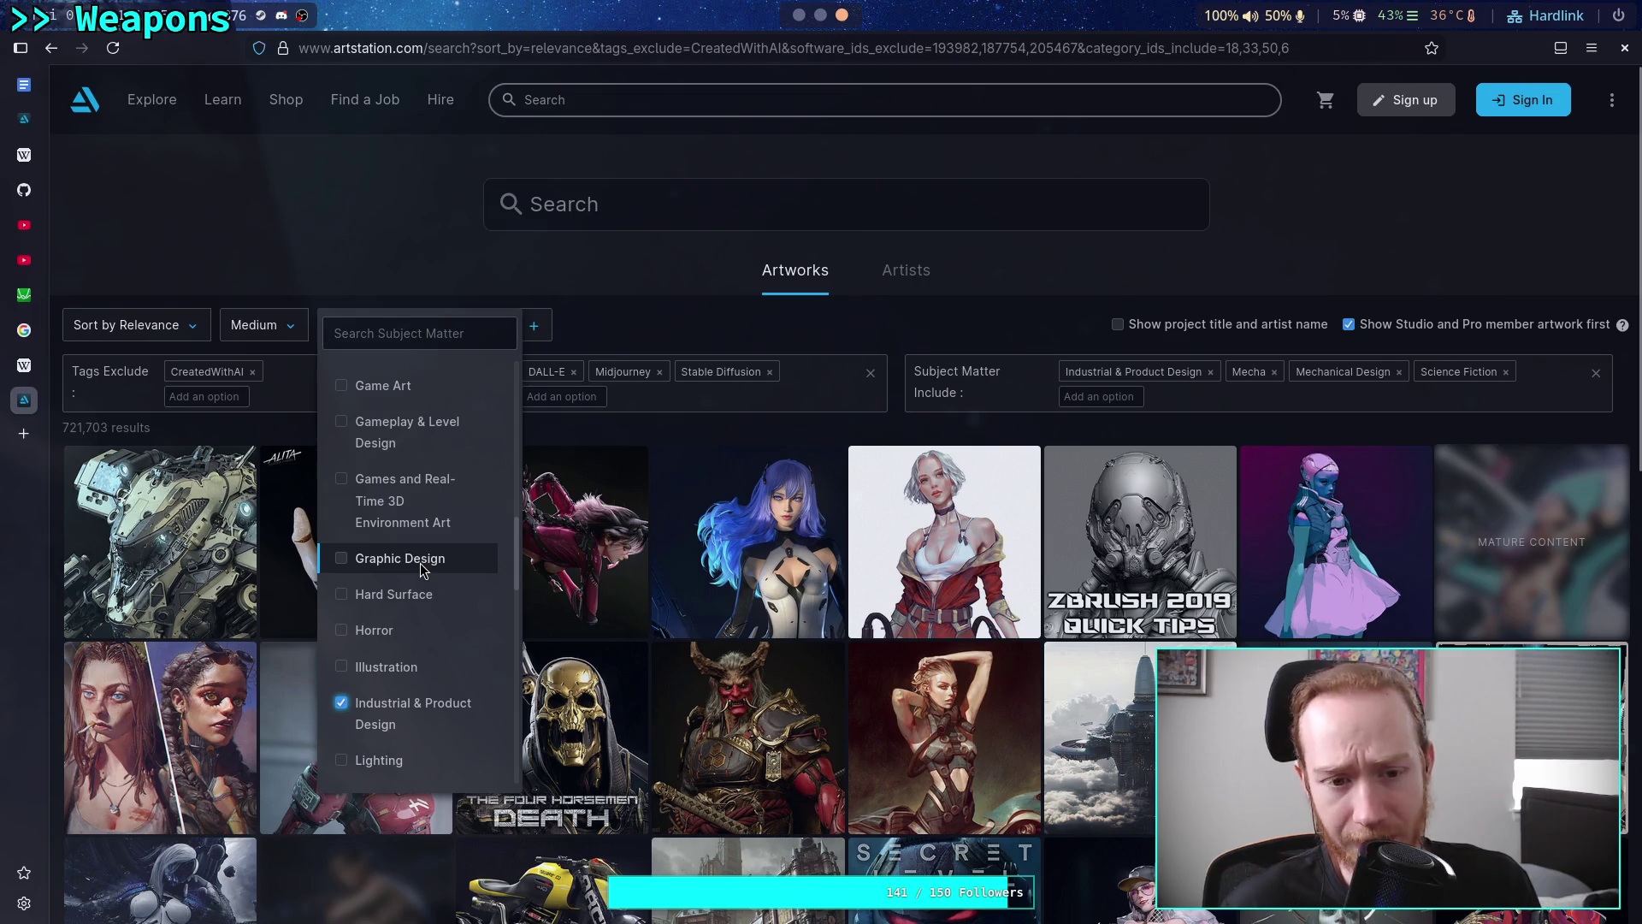
scroll(419, 563, "up", 2)
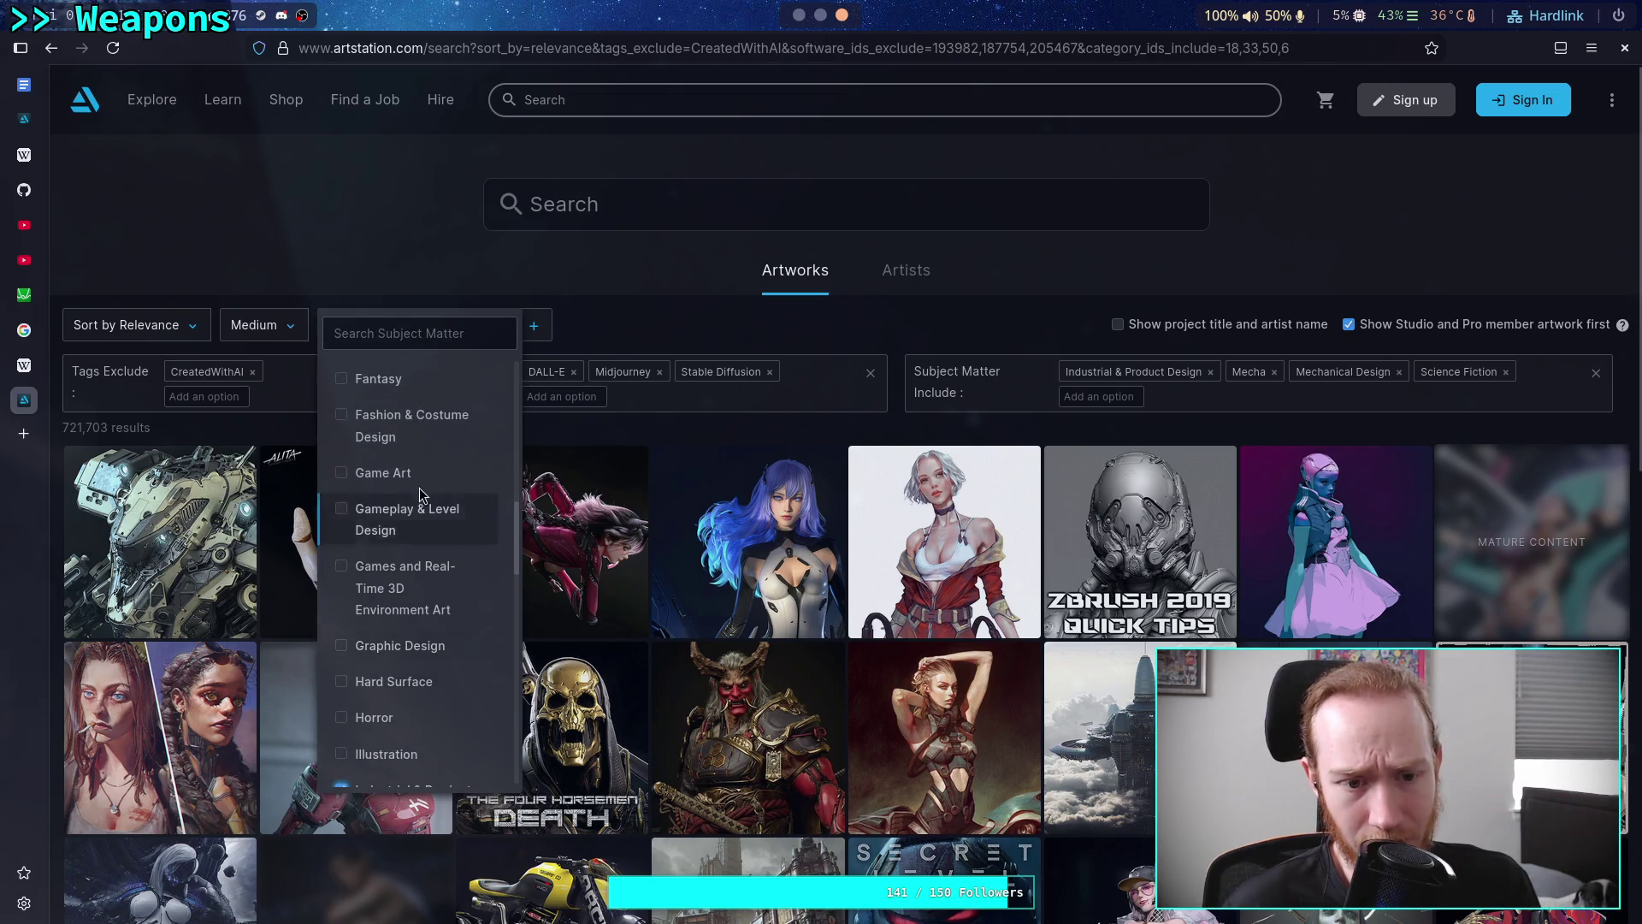
left_click(418, 472)
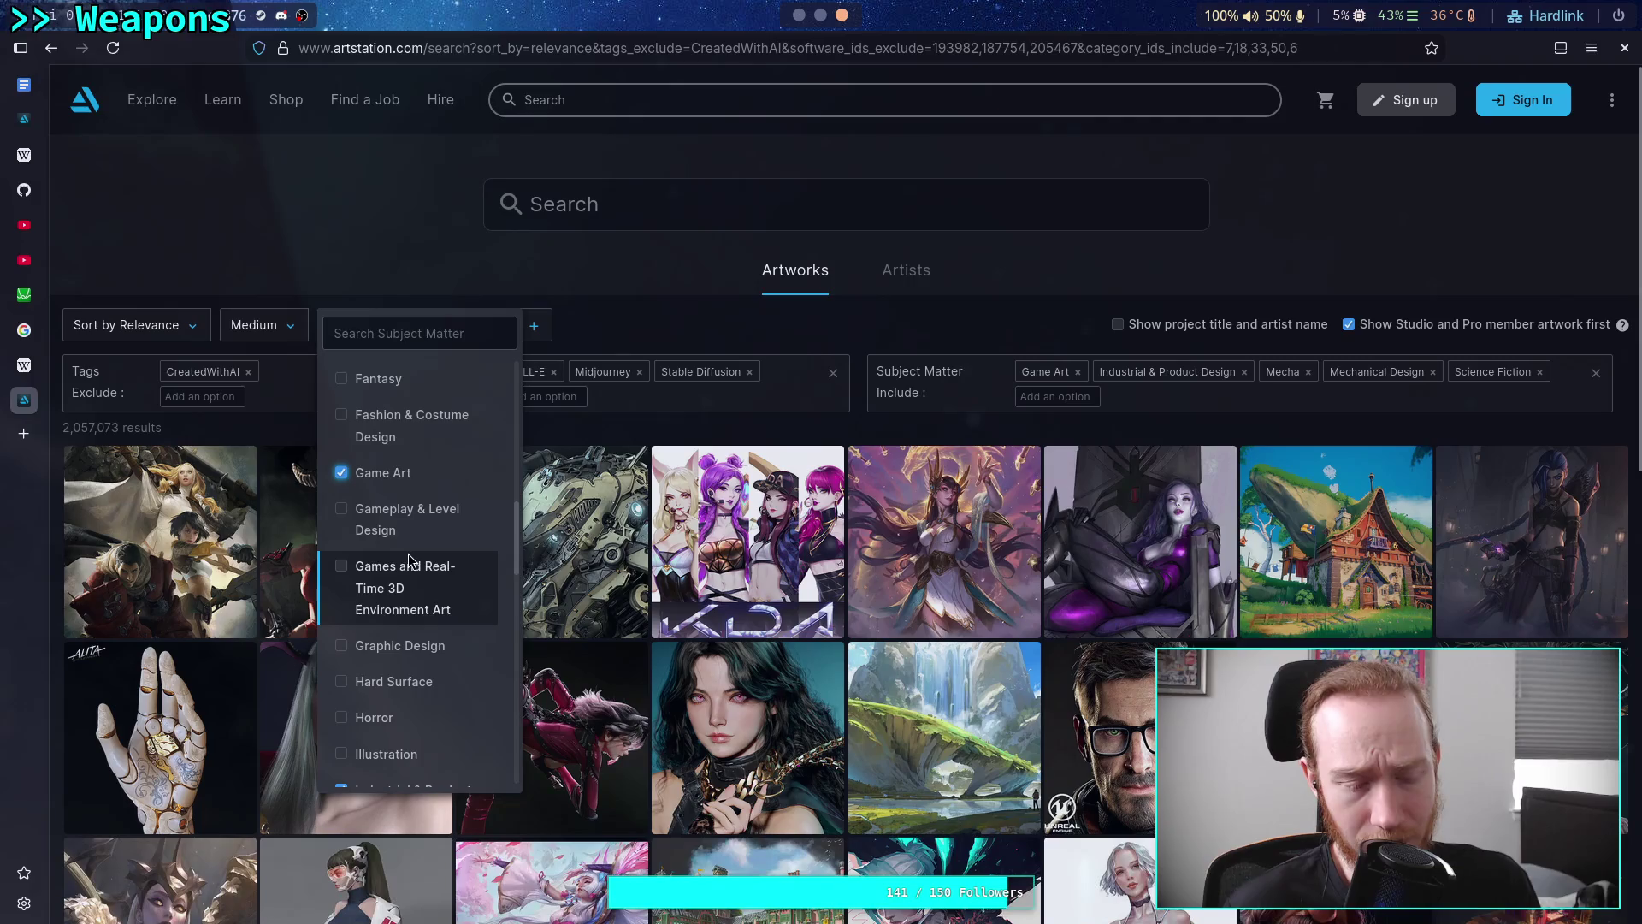
left_click(377, 475)
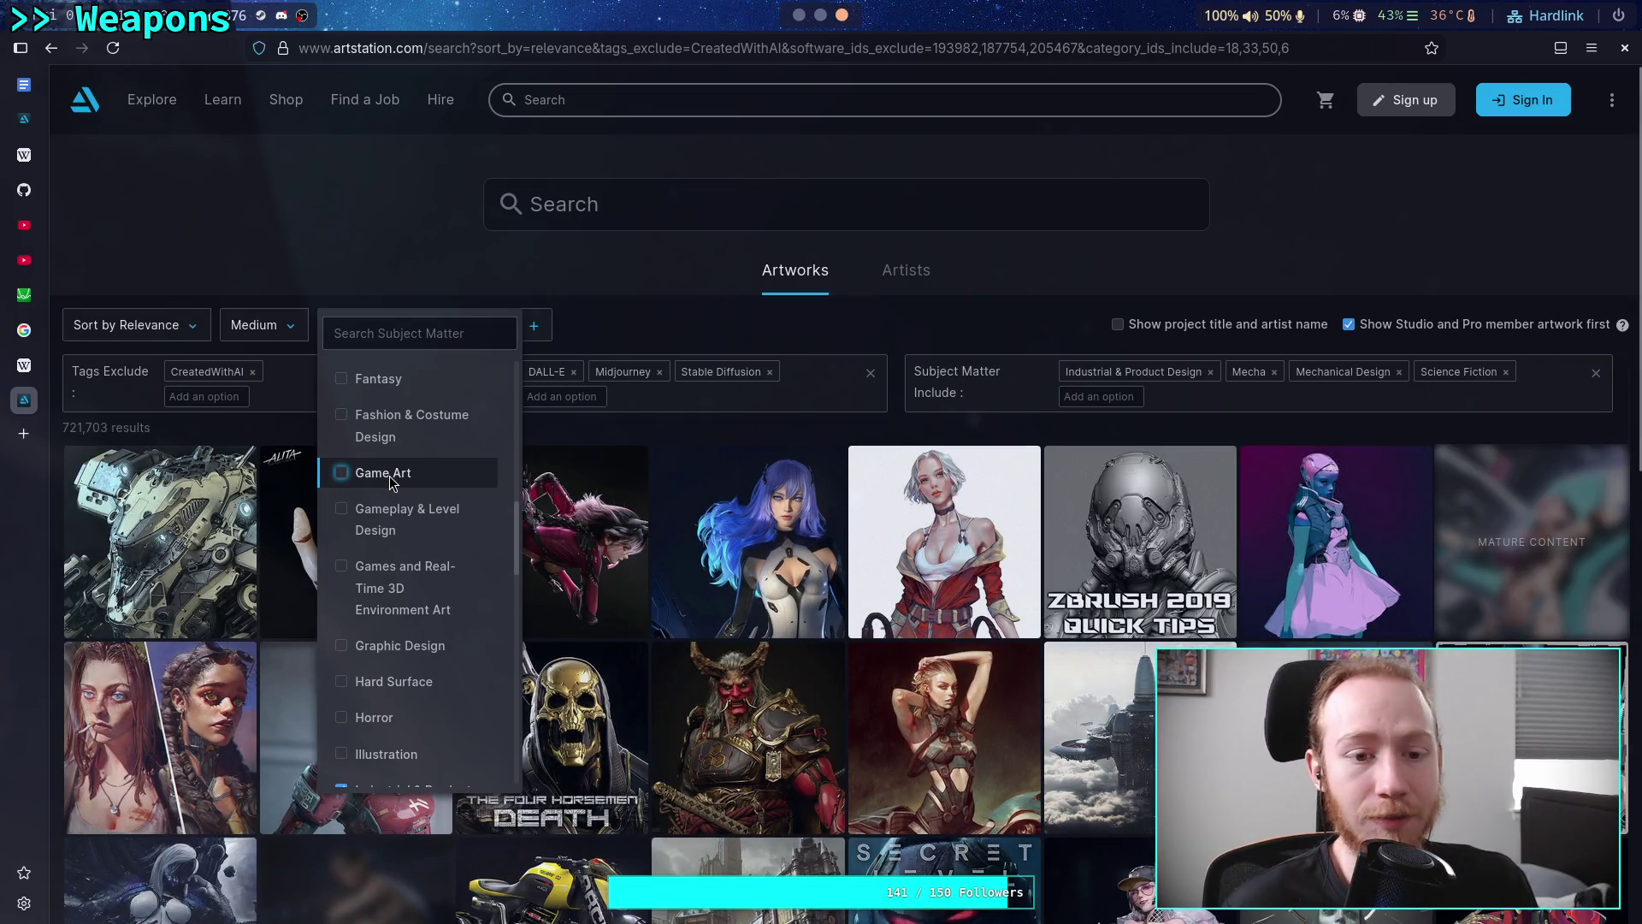
scroll(411, 480, "up", 2)
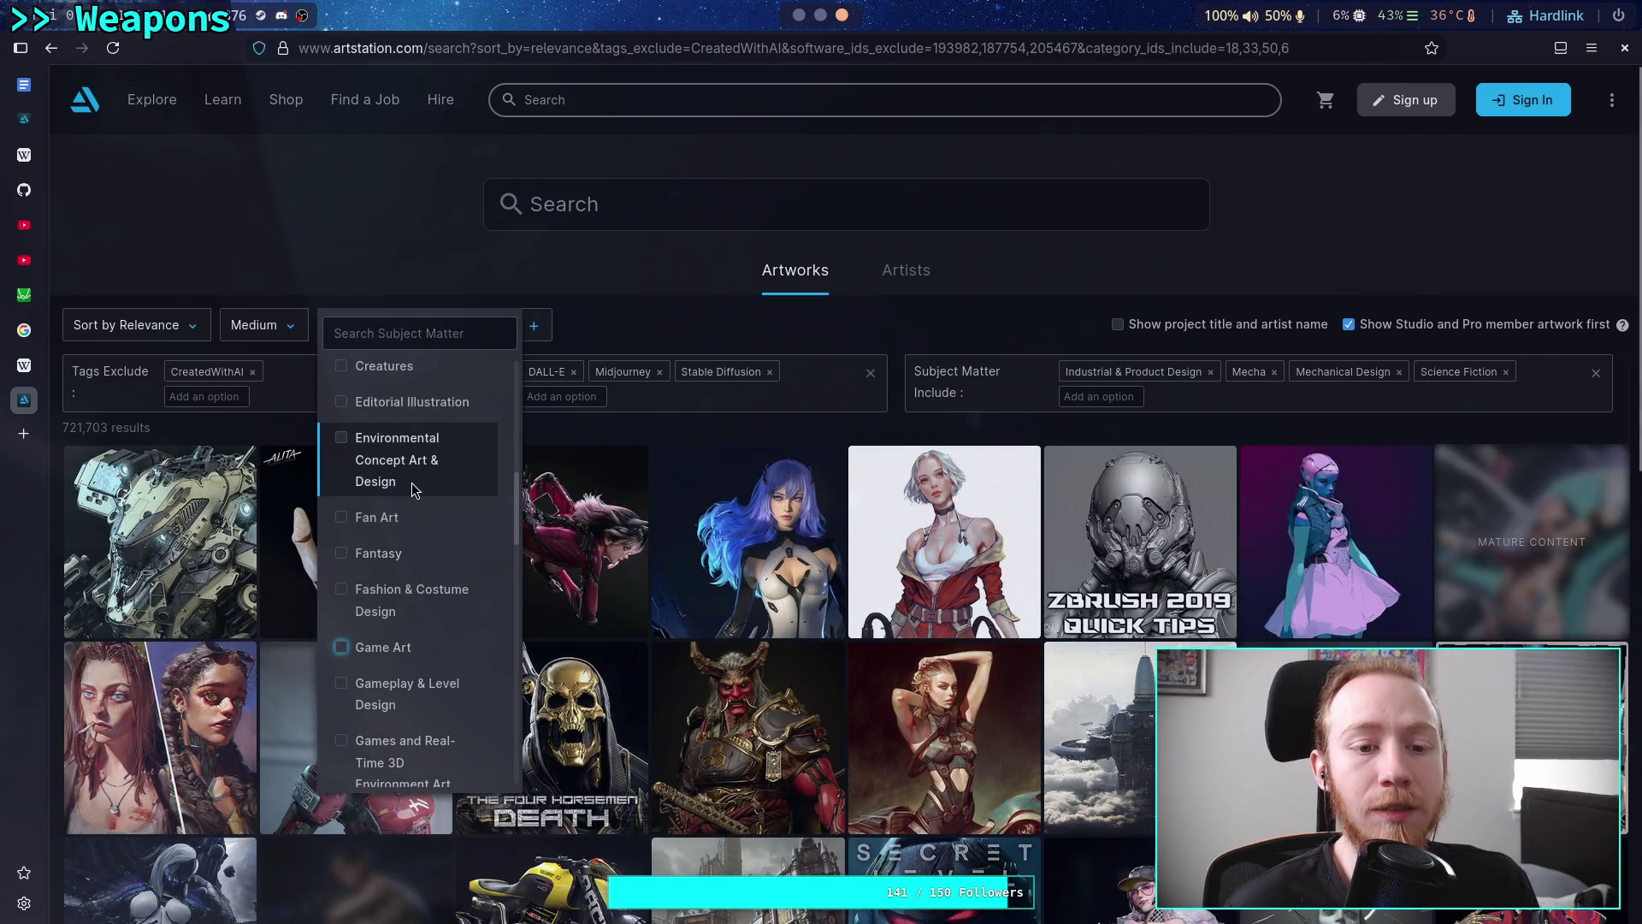
scroll(412, 482, "up", 1)
left_click(429, 464)
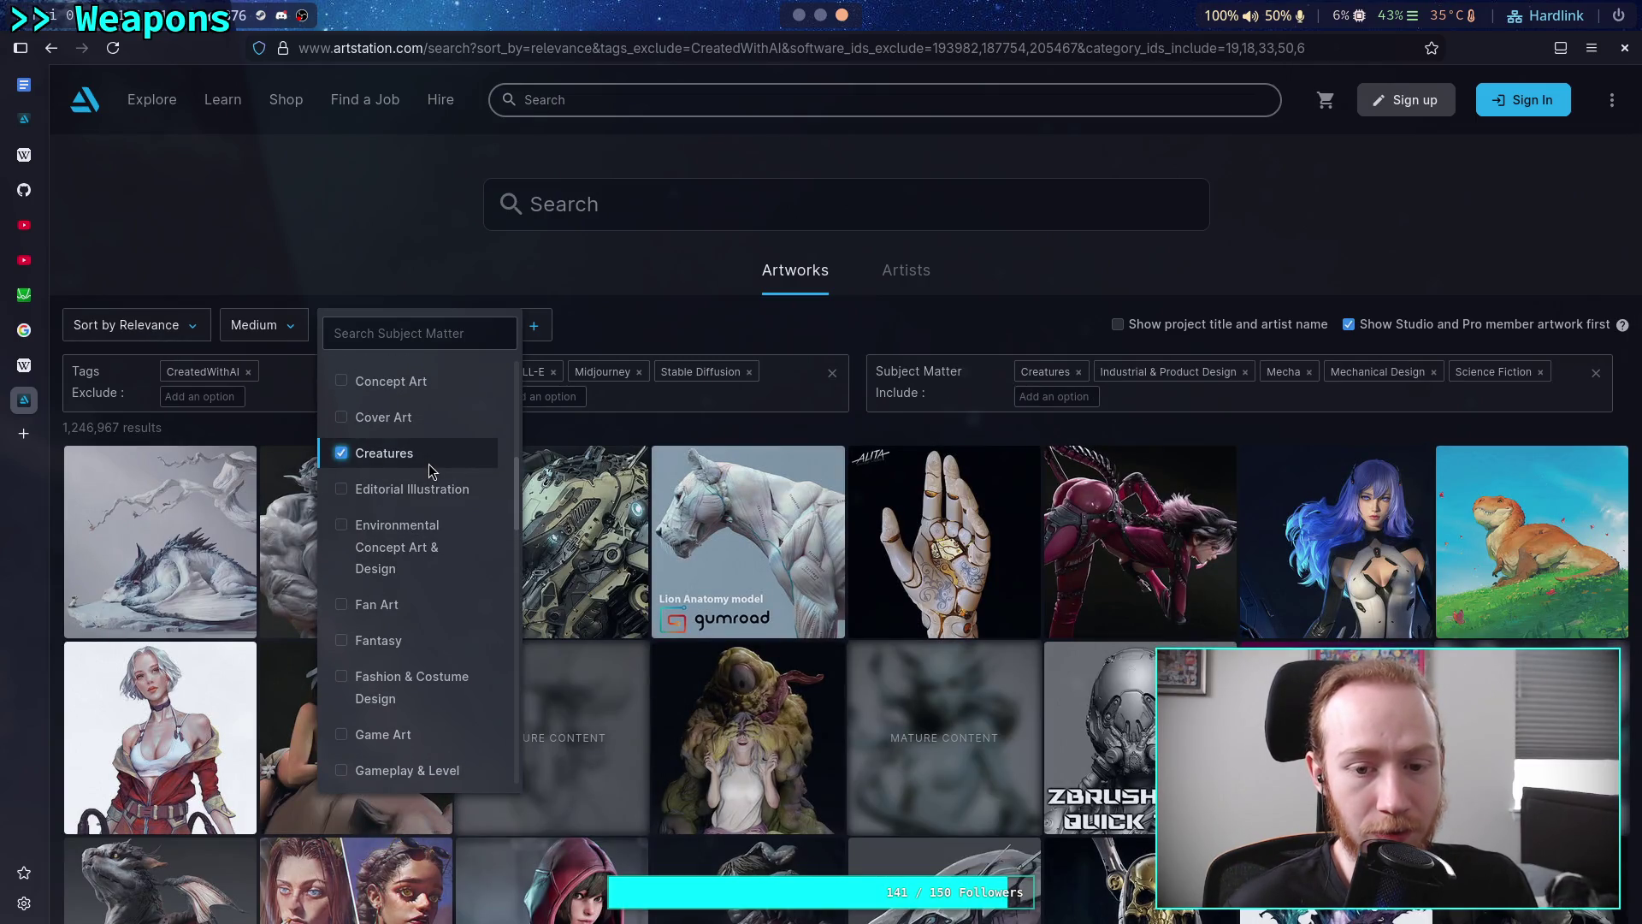
scroll(429, 464, "up", 1)
scroll(428, 466, "up", 1)
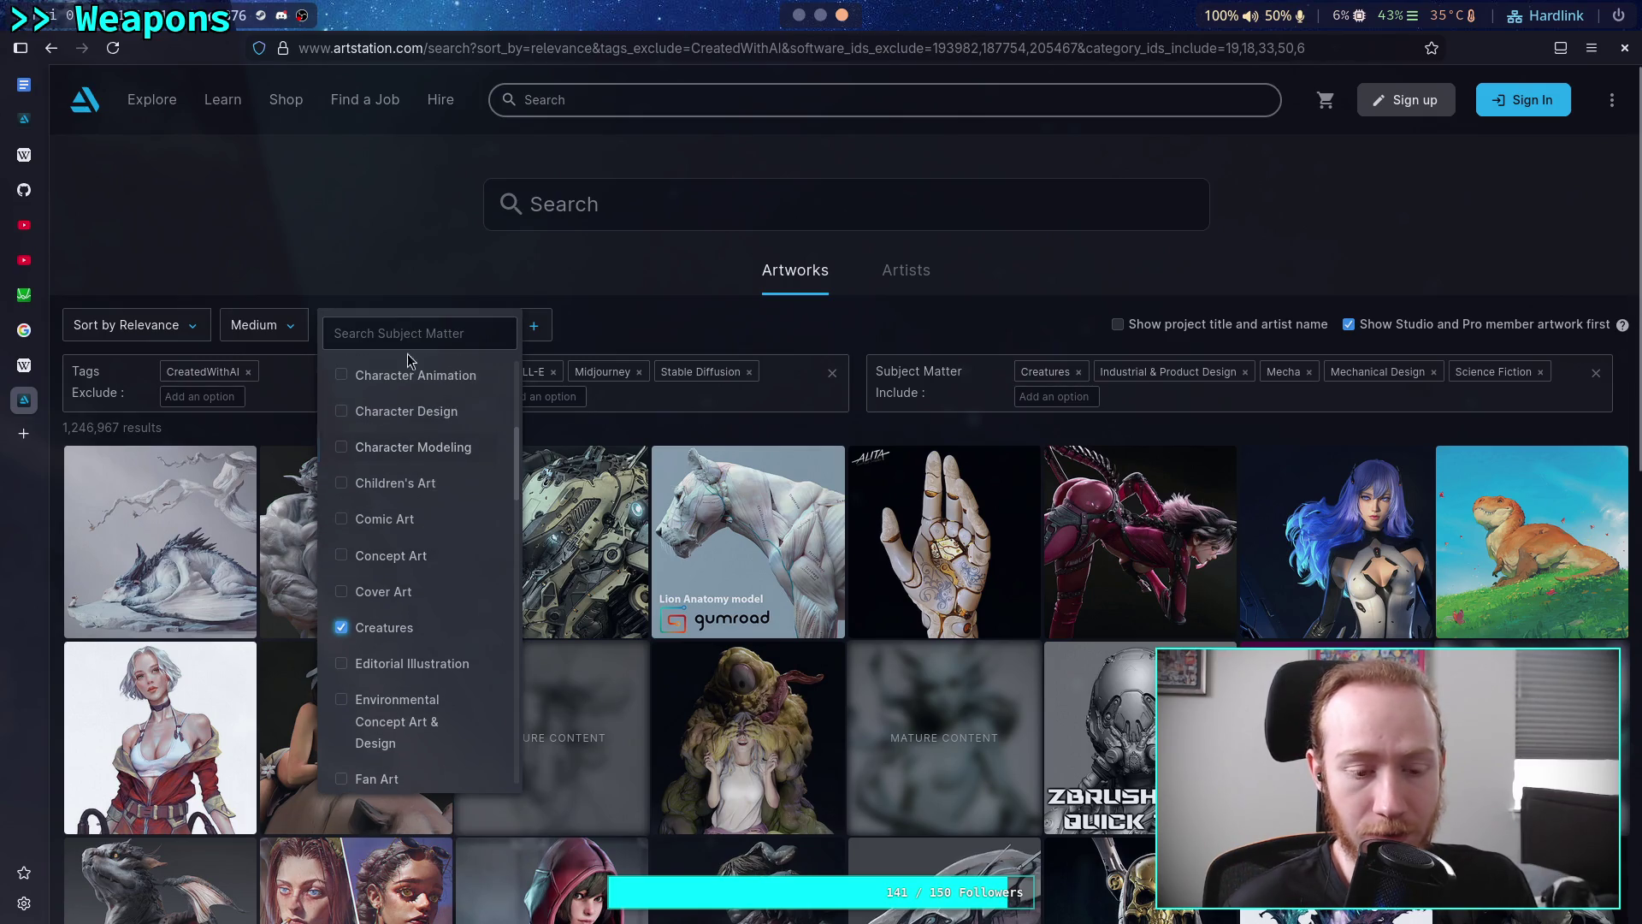
left_click(394, 218)
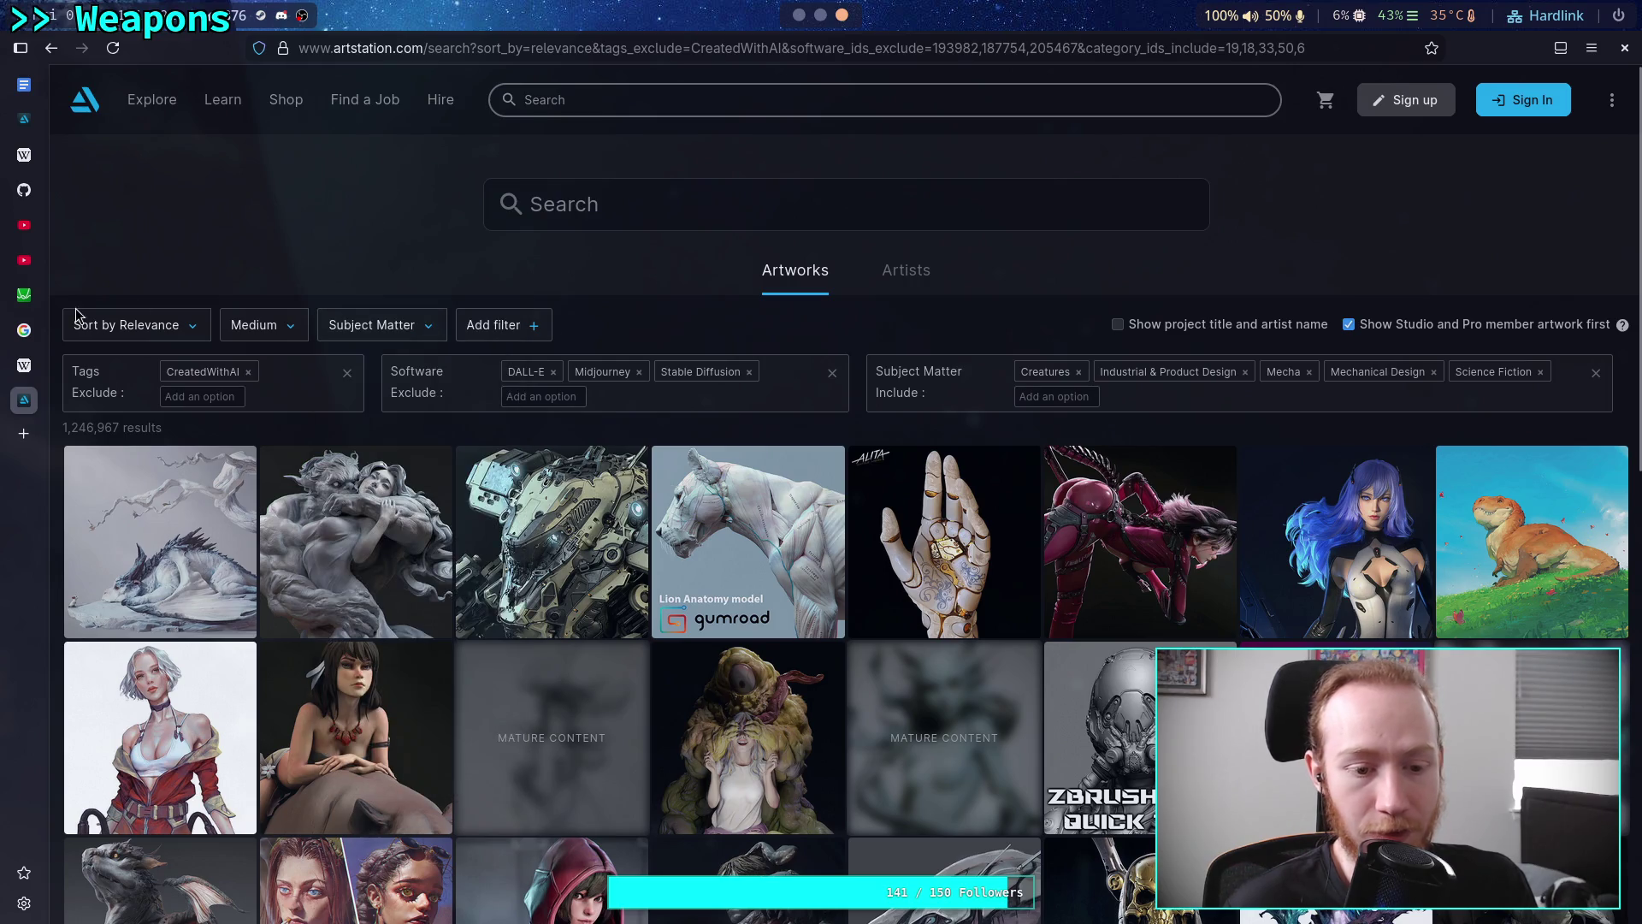
Browse the filtered results and open the four-legged mech walker artwork beside a soldier
scroll(53, 331, "down", 4)
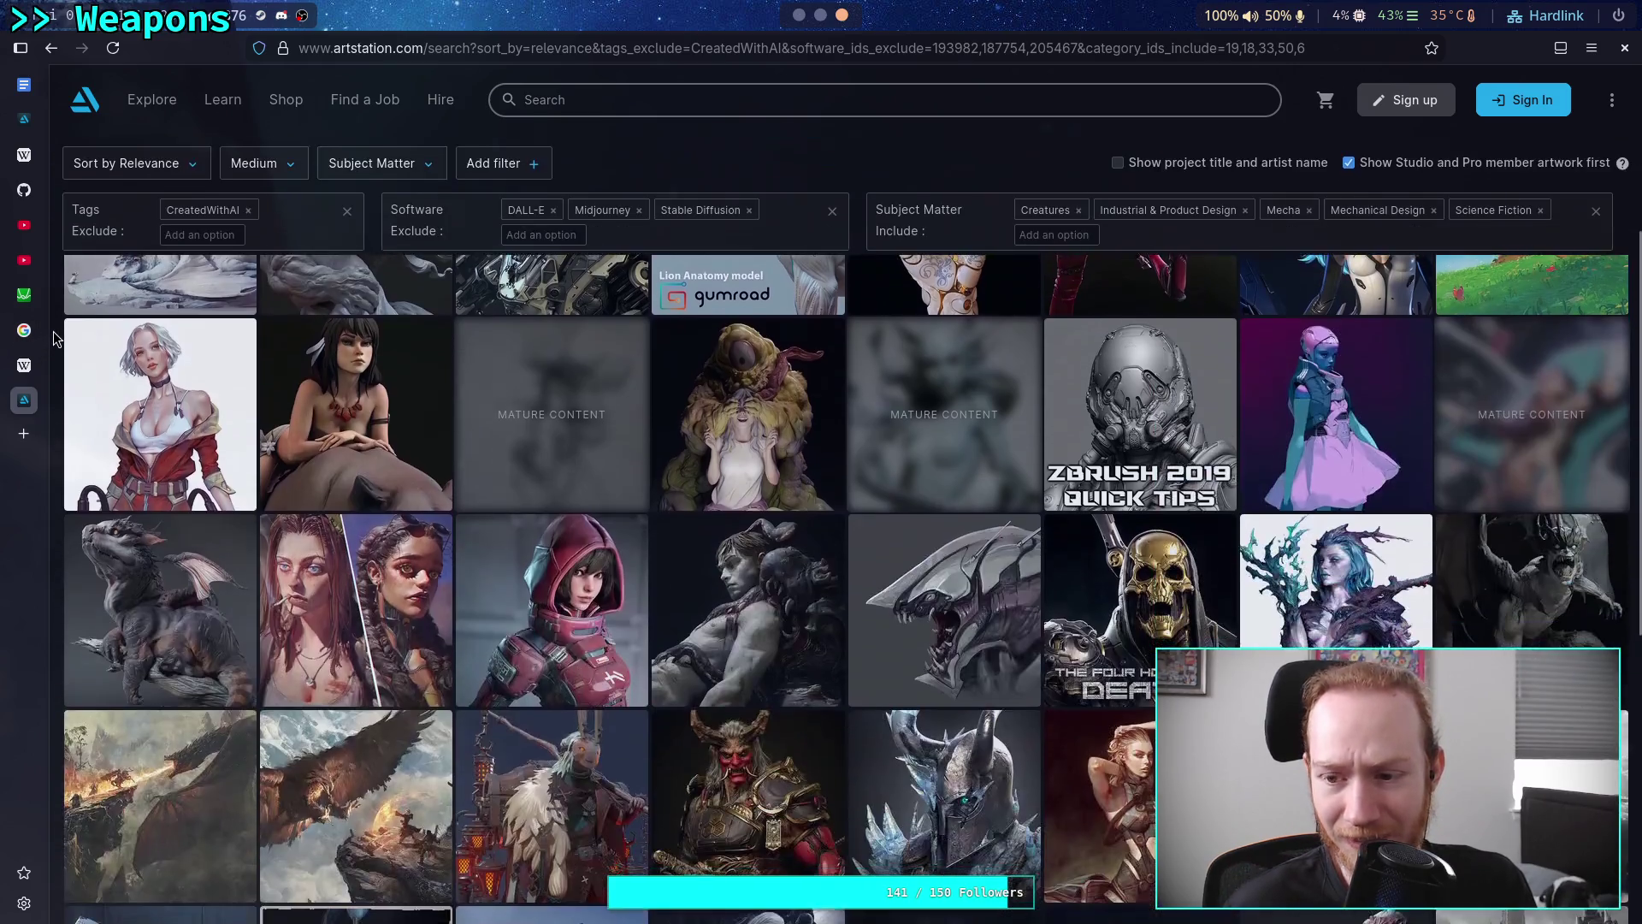
scroll(53, 338, "down", 4)
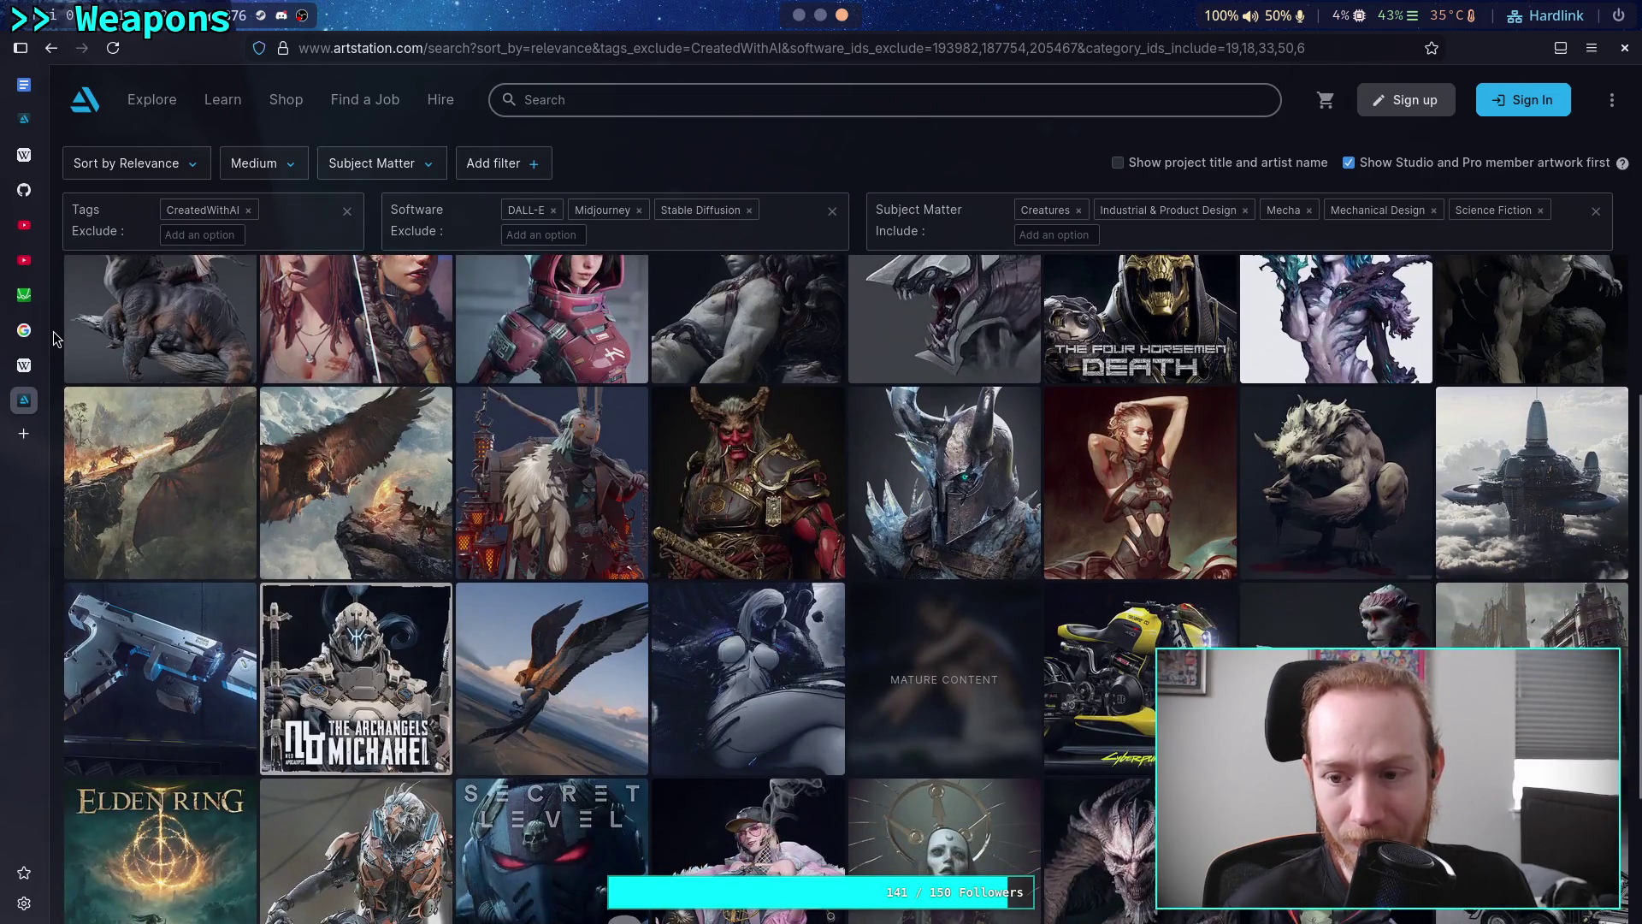
scroll(53, 331, "down", 3)
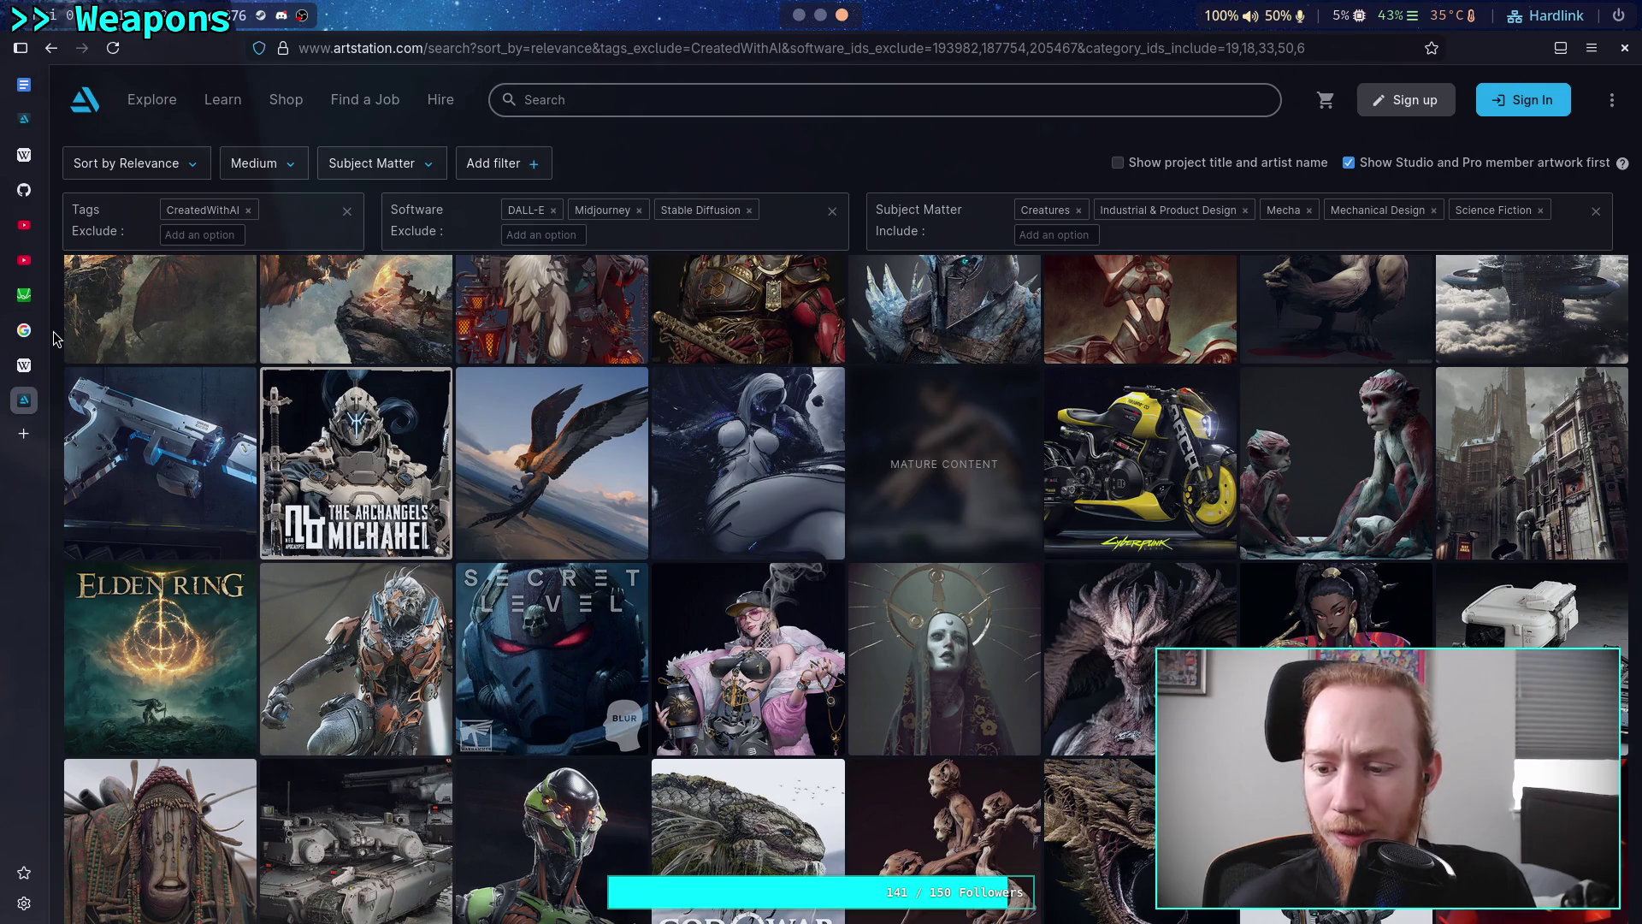
scroll(53, 331, "down", 3)
scroll(53, 331, "down", 3)
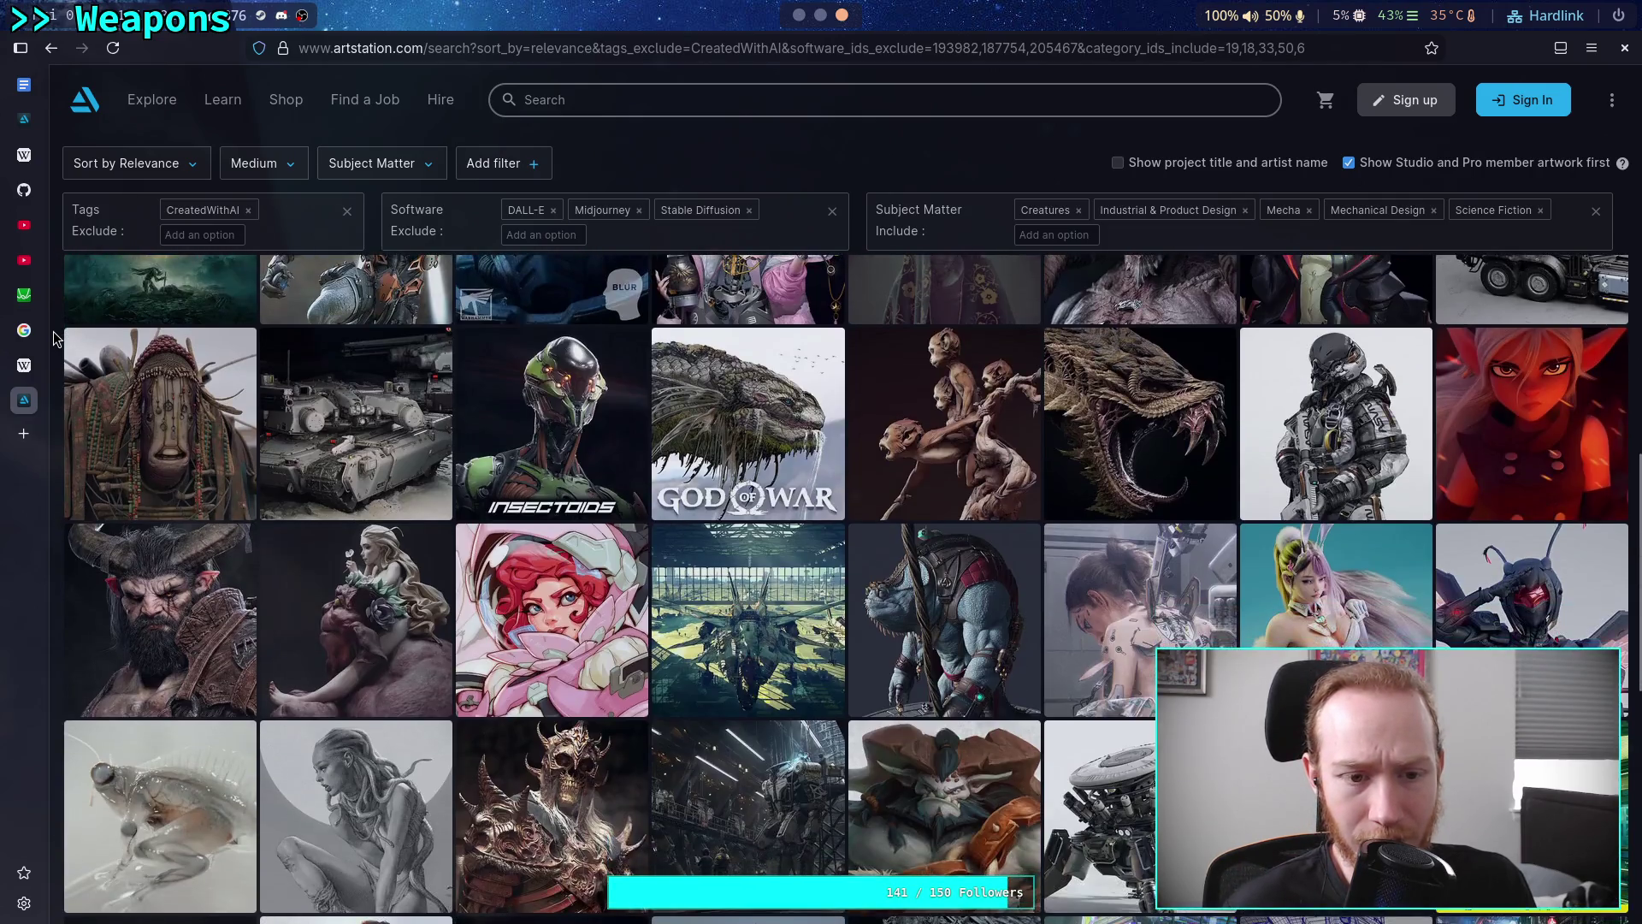
scroll(53, 337, "down", 2)
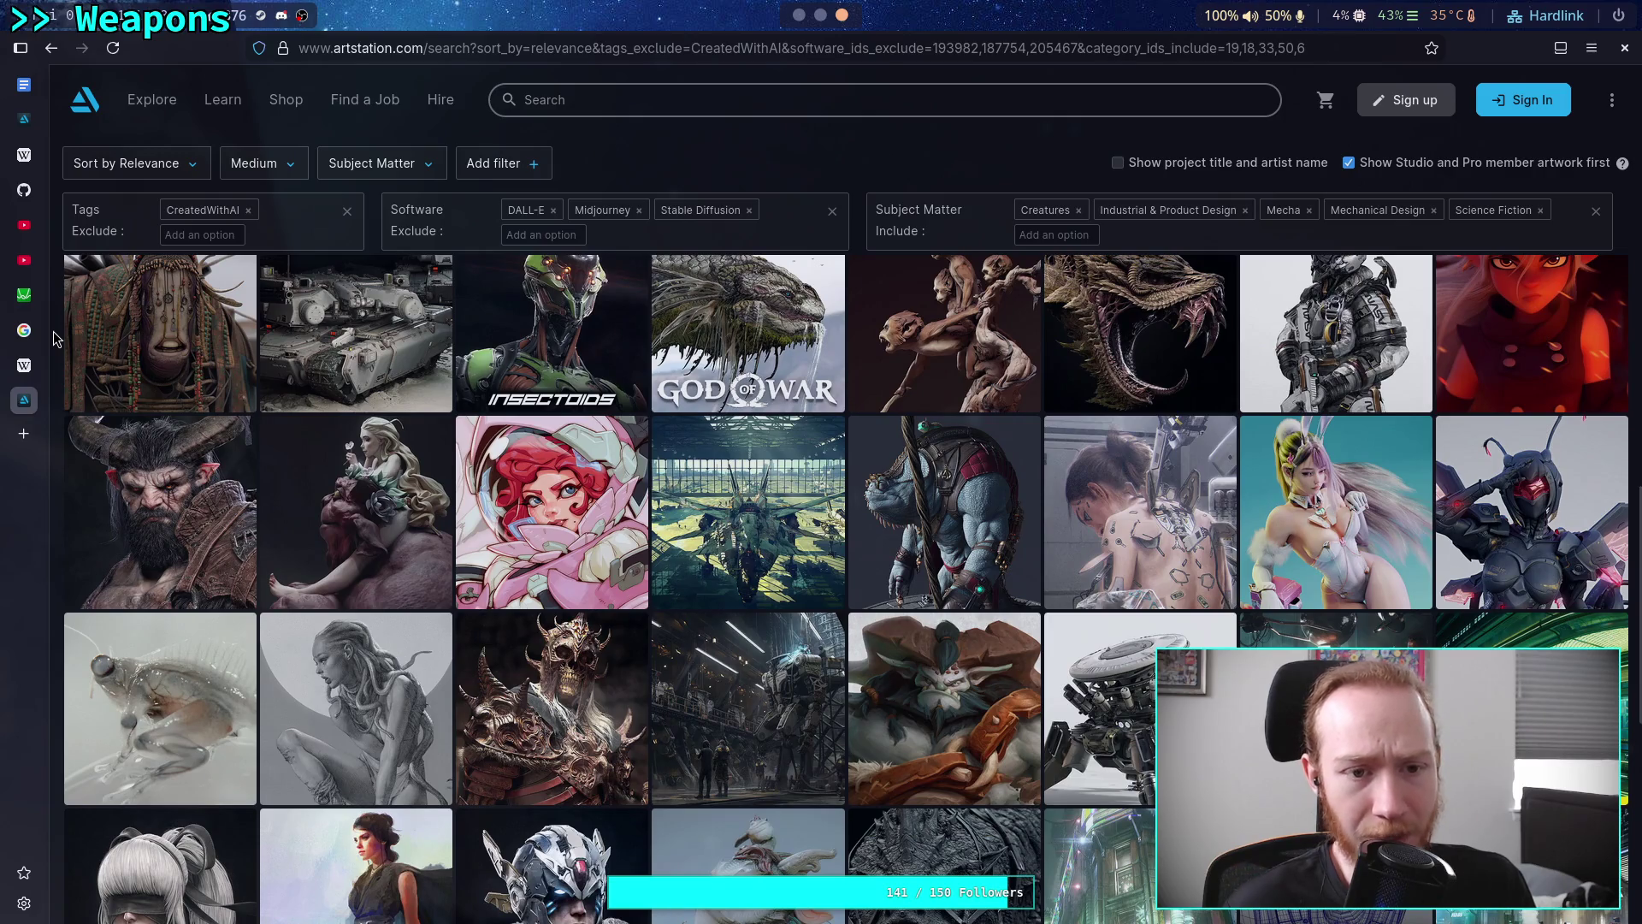
scroll(53, 338, "down", 3)
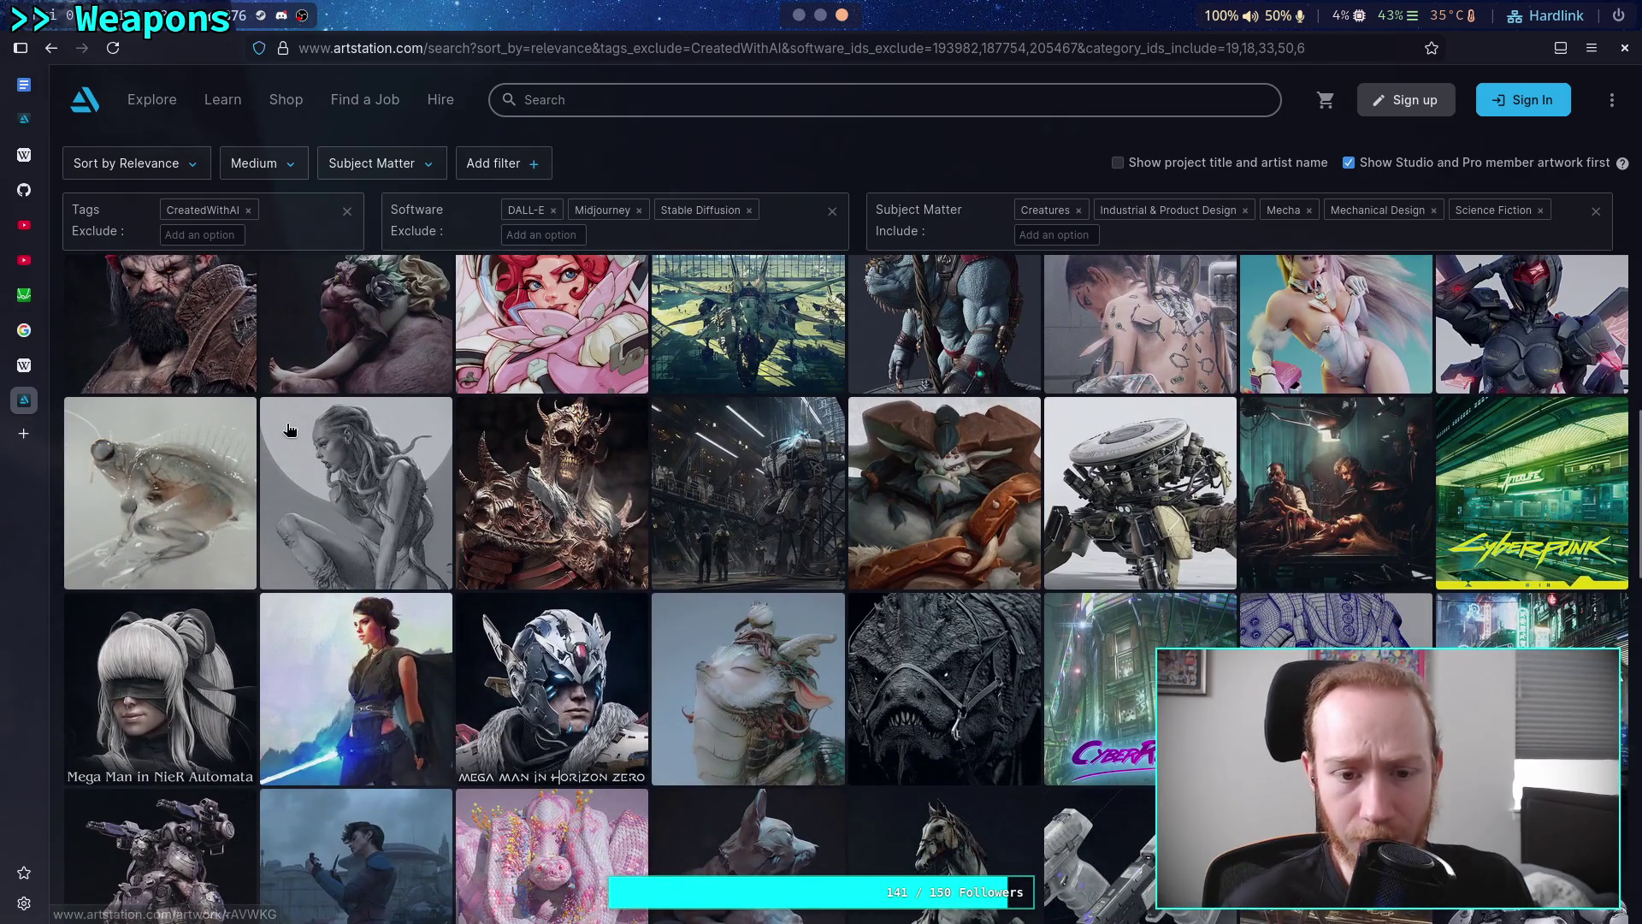
left_click(1139, 481)
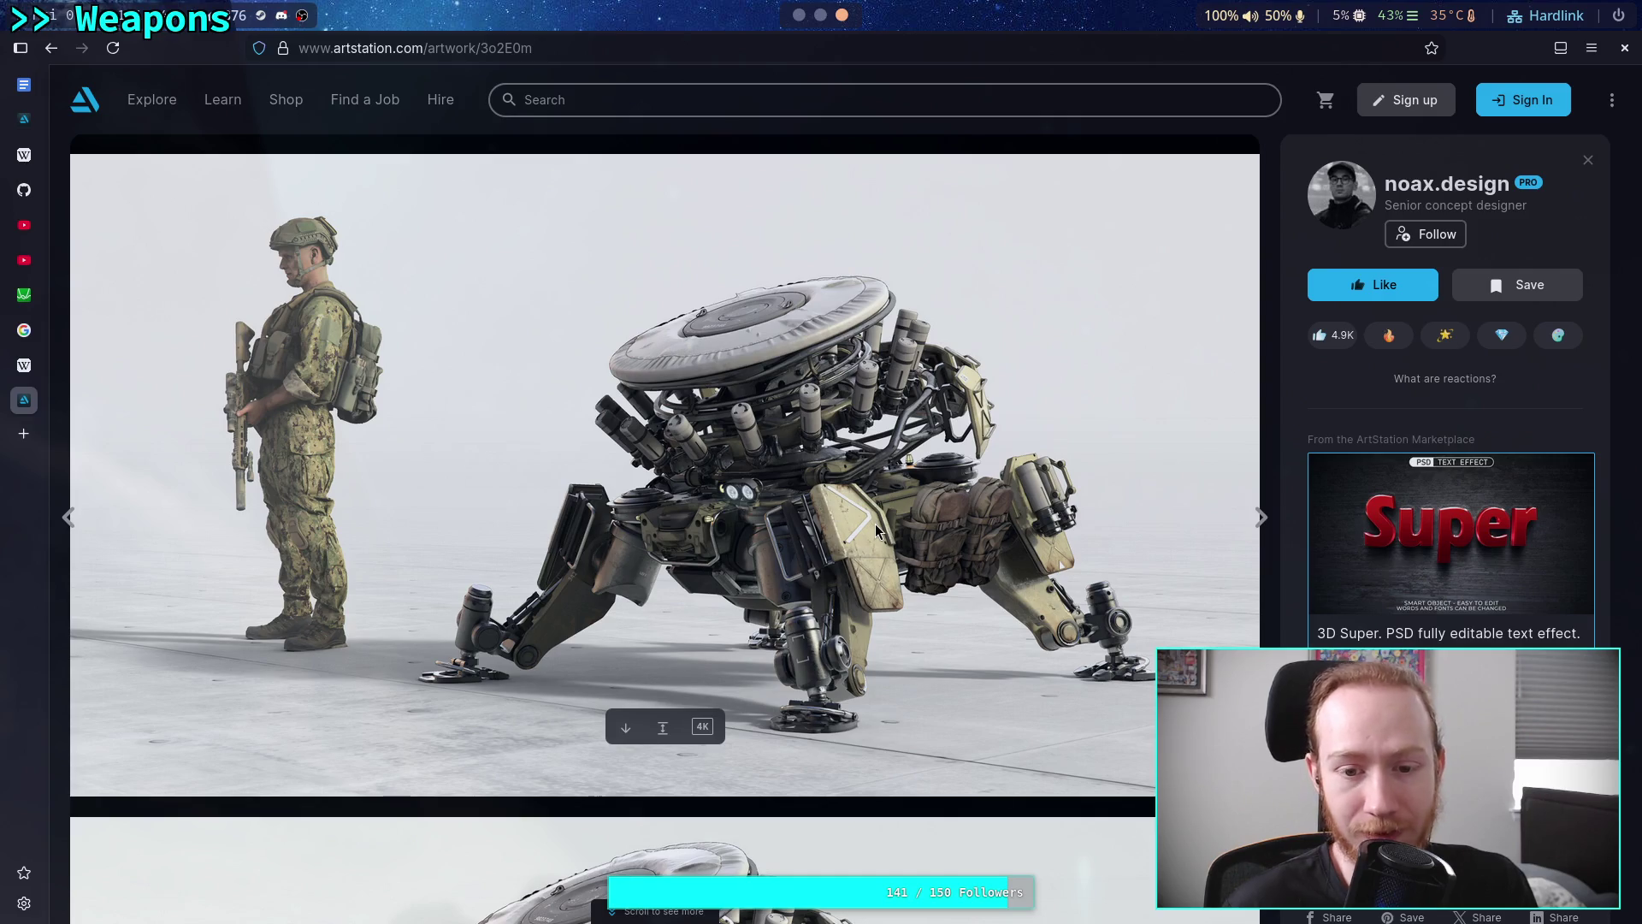
scroll(875, 523, "down", 4)
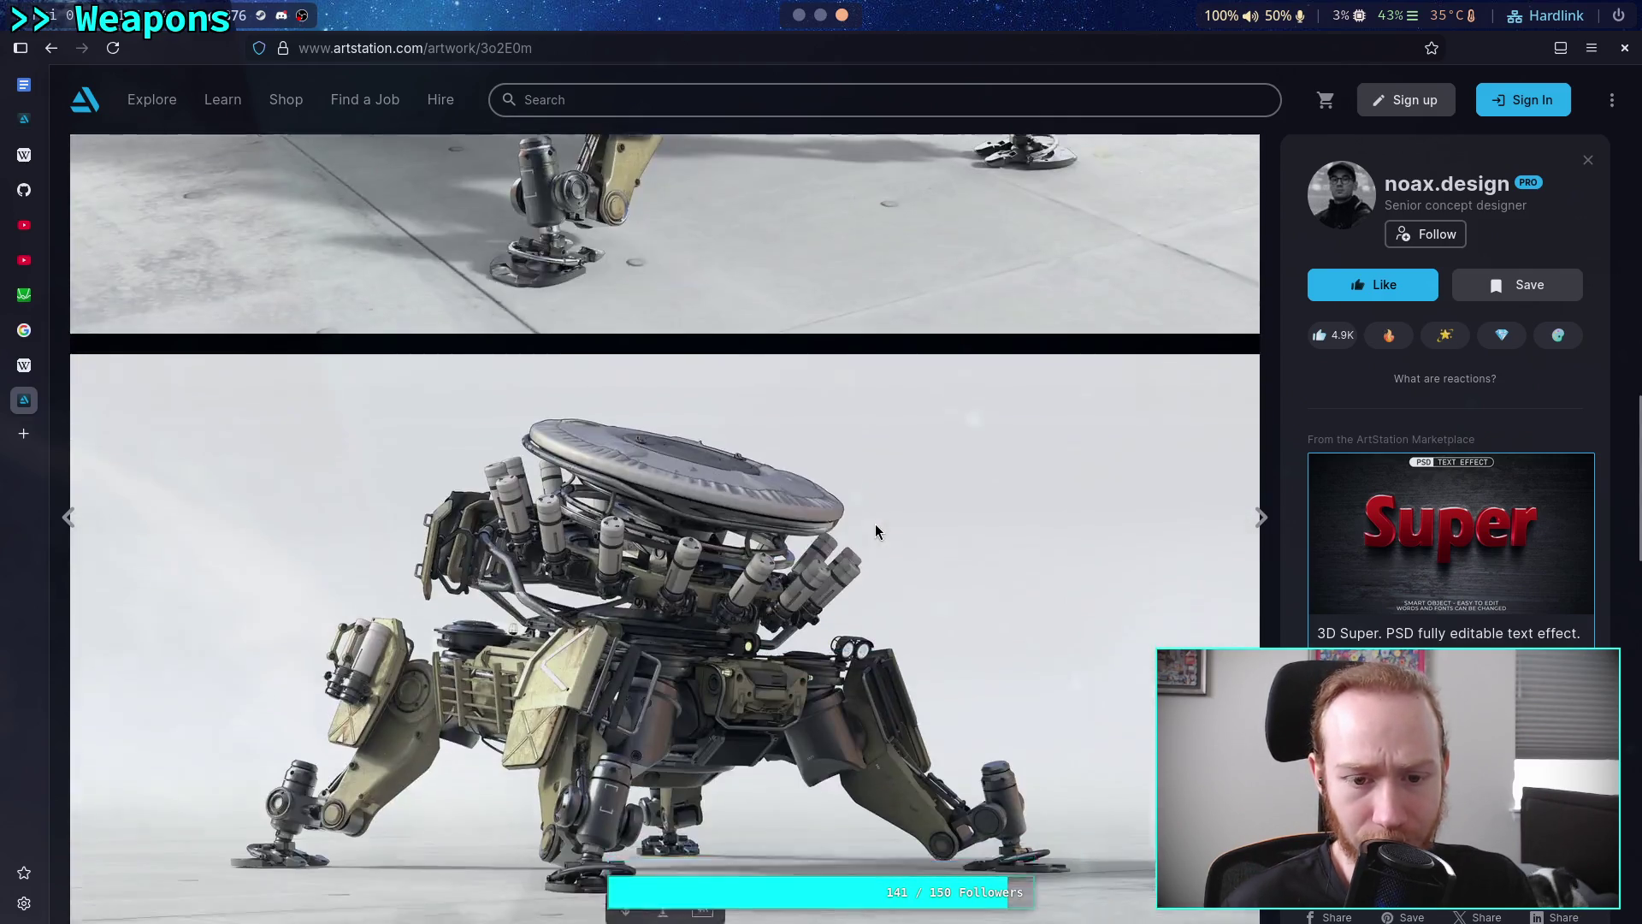
scroll(875, 524, "down", 3)
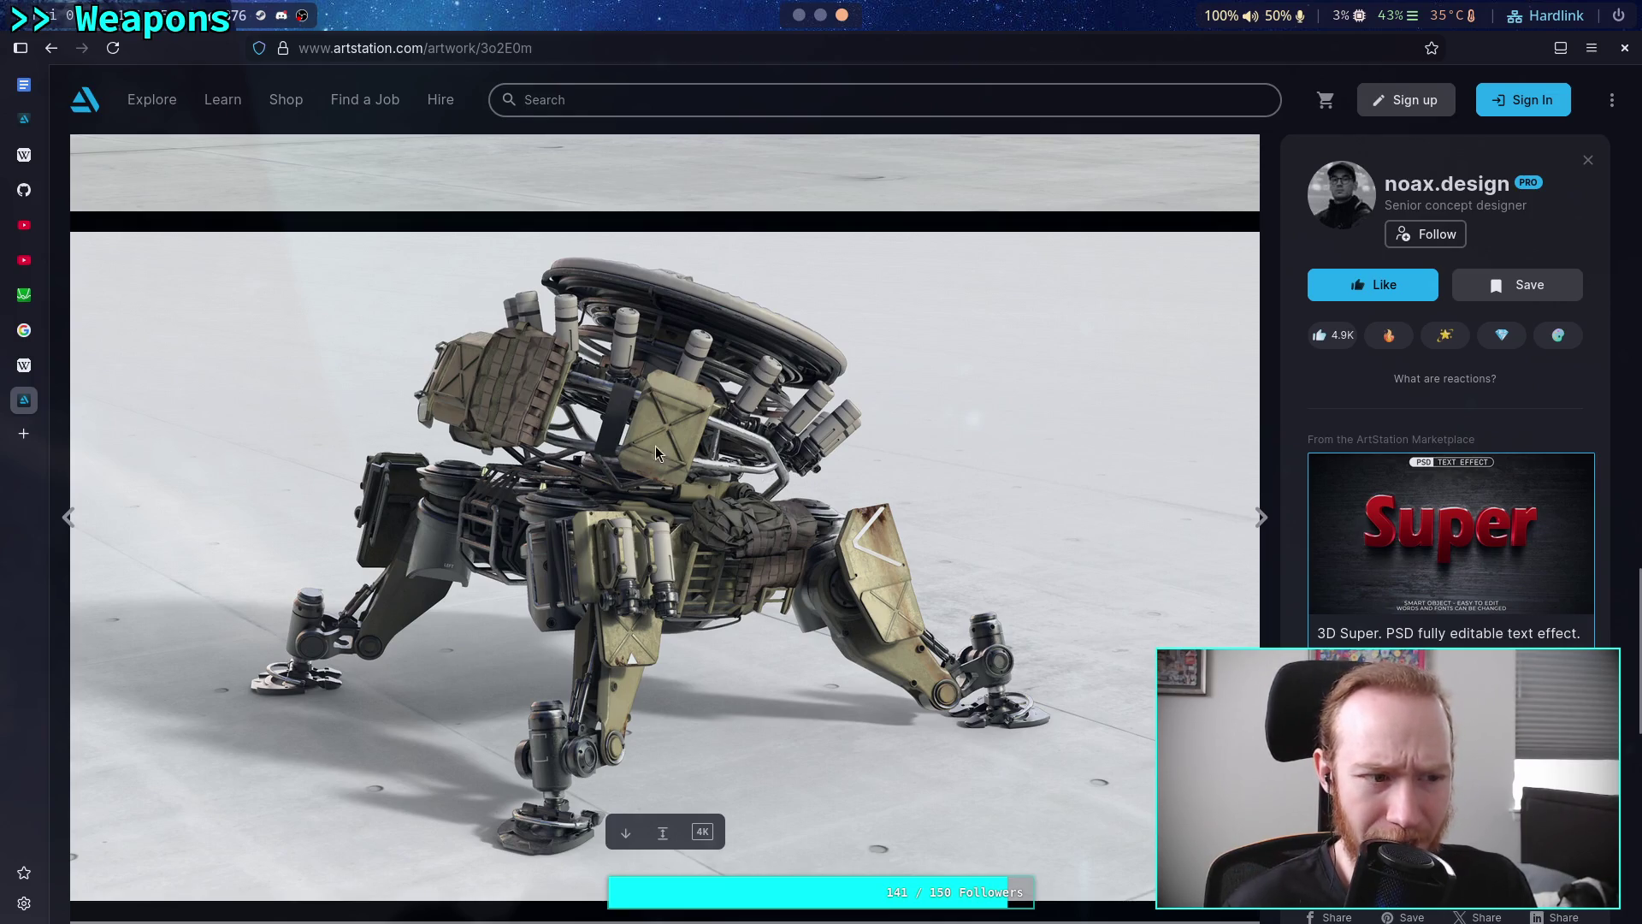
scroll(667, 443, "down", 11)
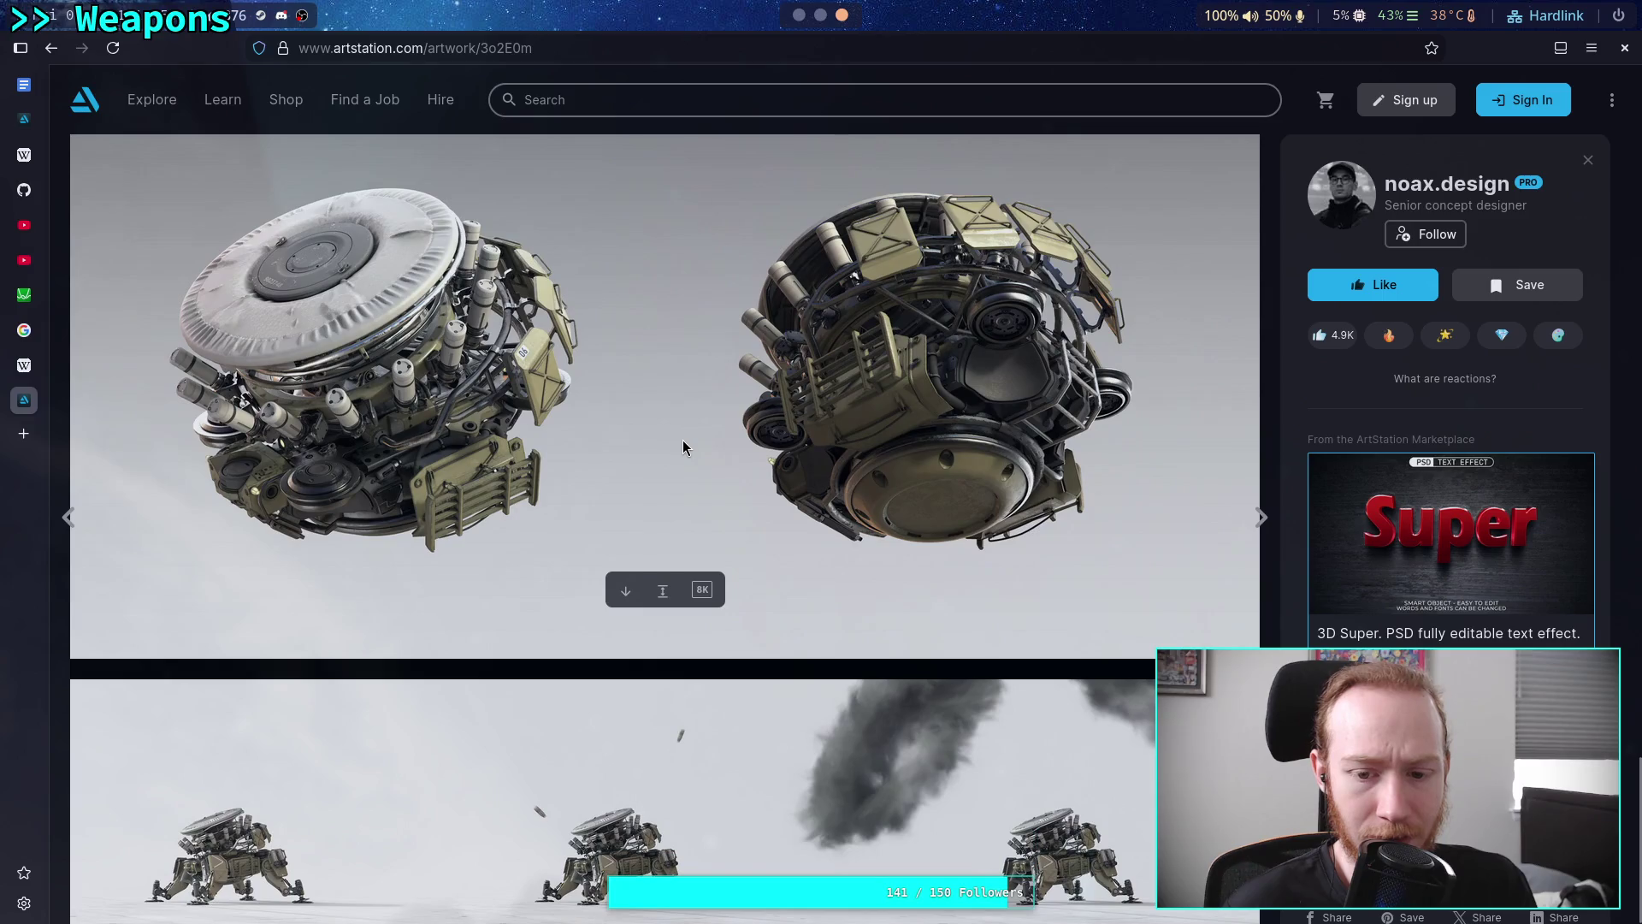
scroll(686, 440, "up", 10)
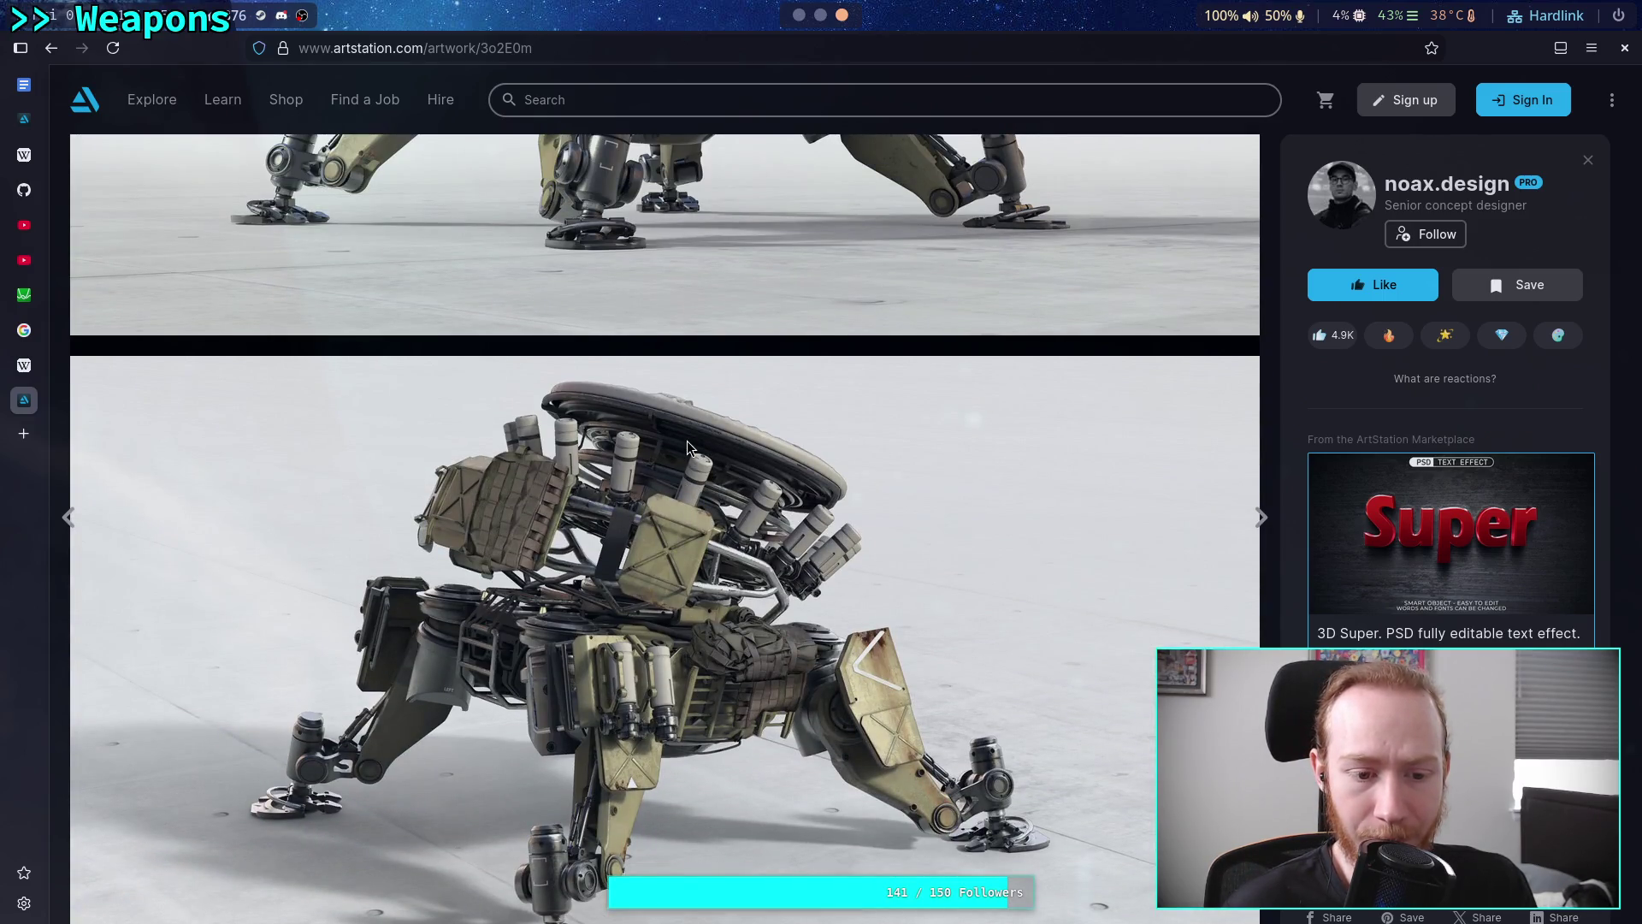
scroll(686, 440, "up", 4)
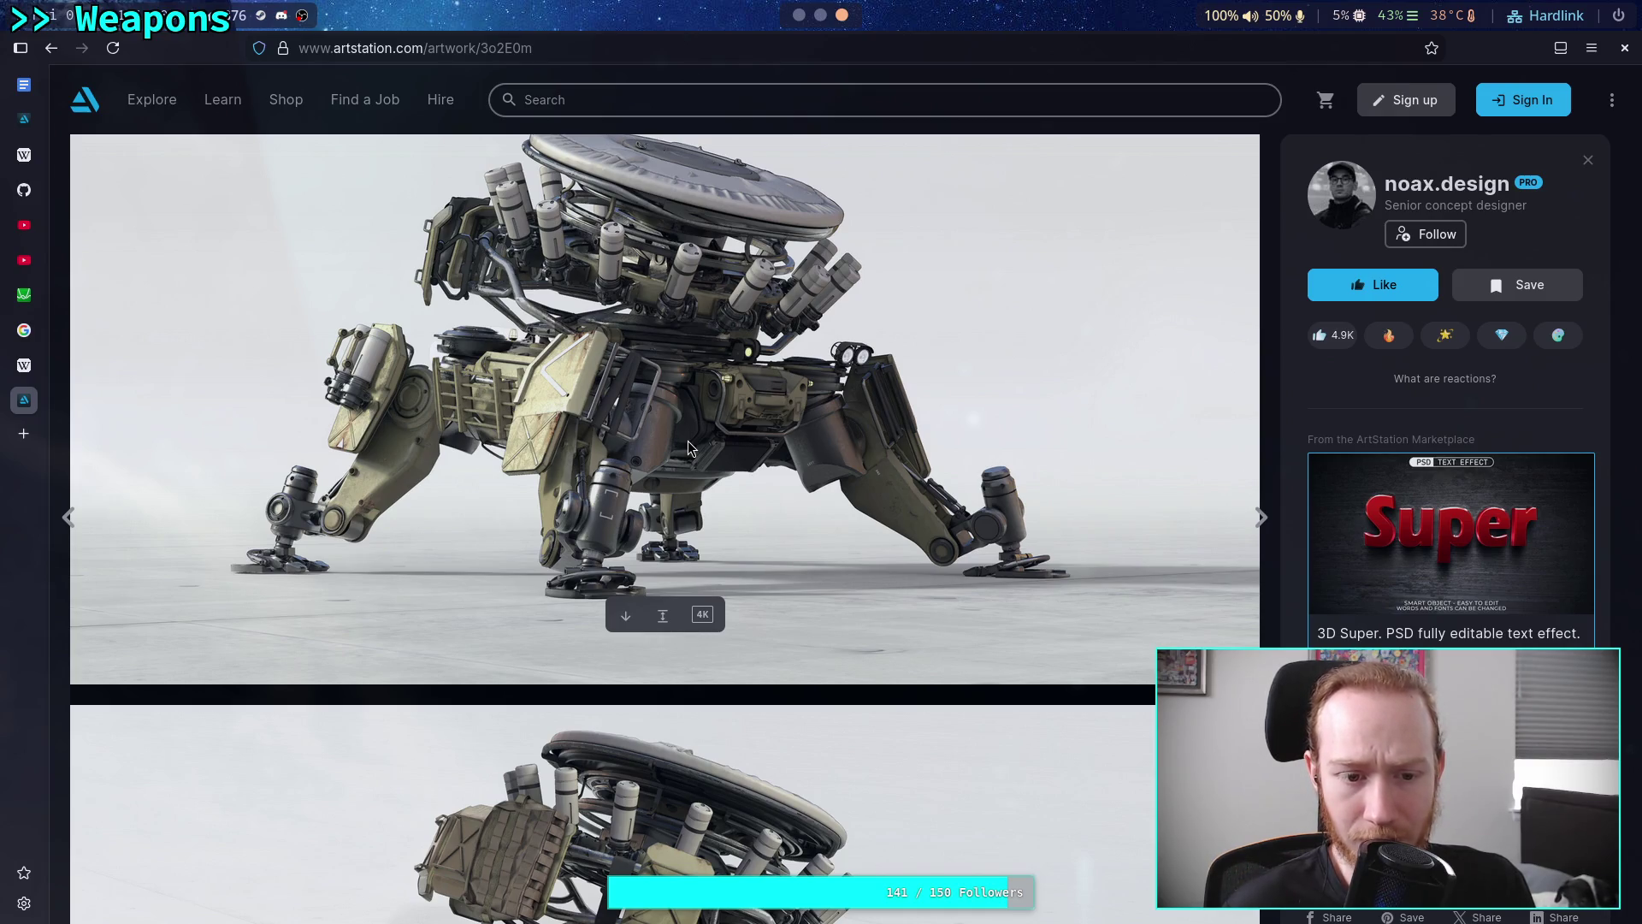
scroll(687, 439, "down", 6)
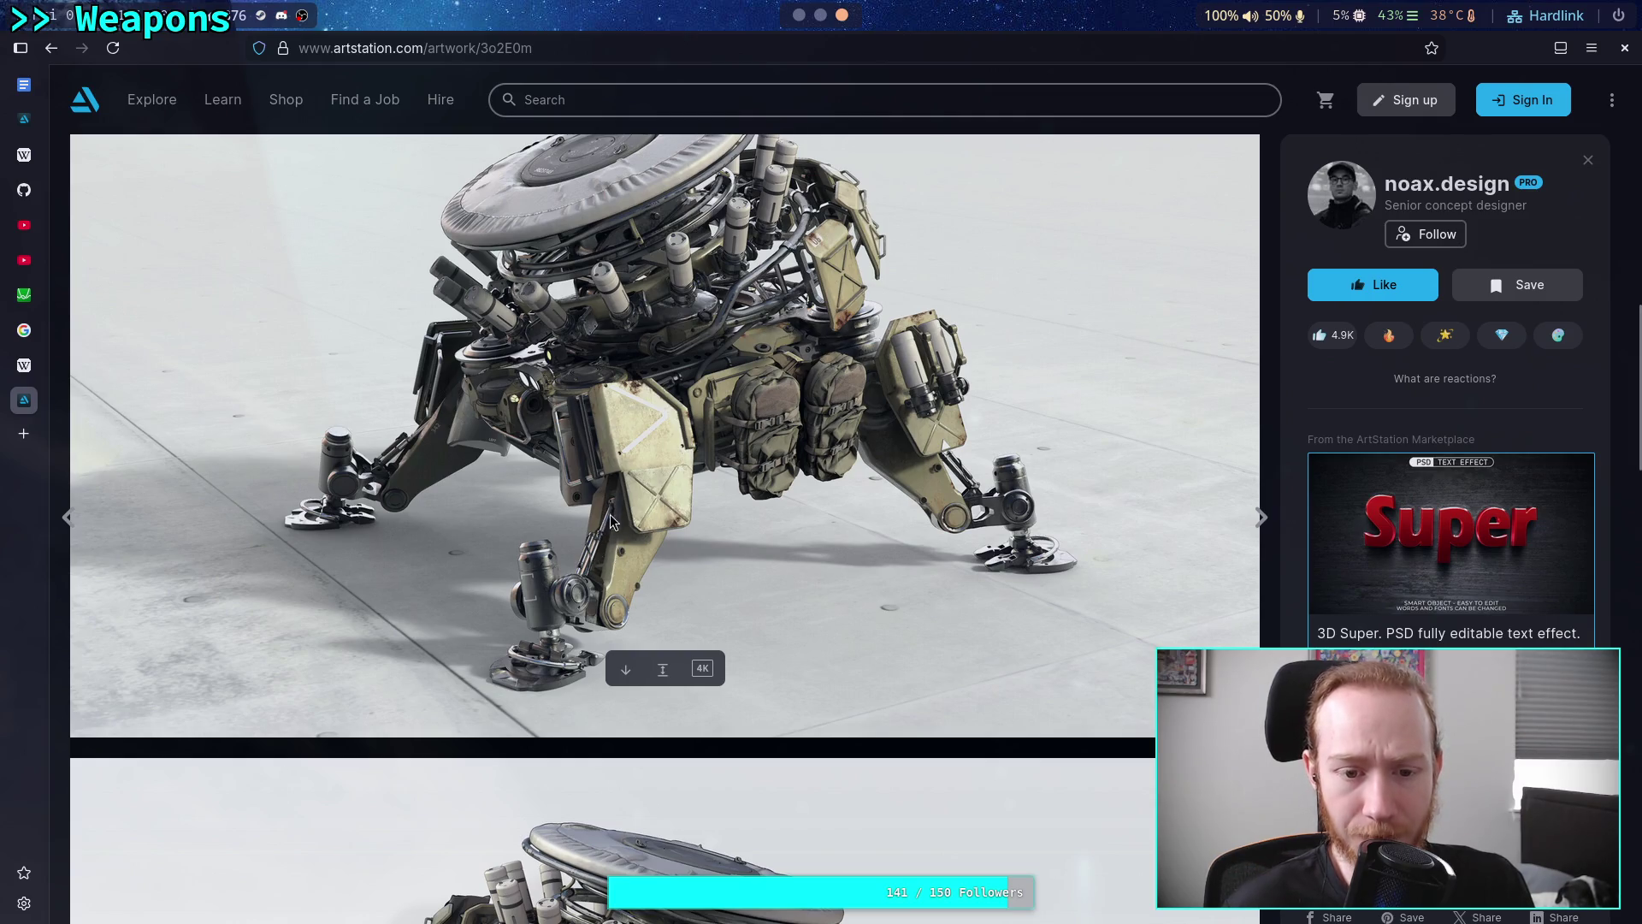
scroll(621, 534, "down", 6)
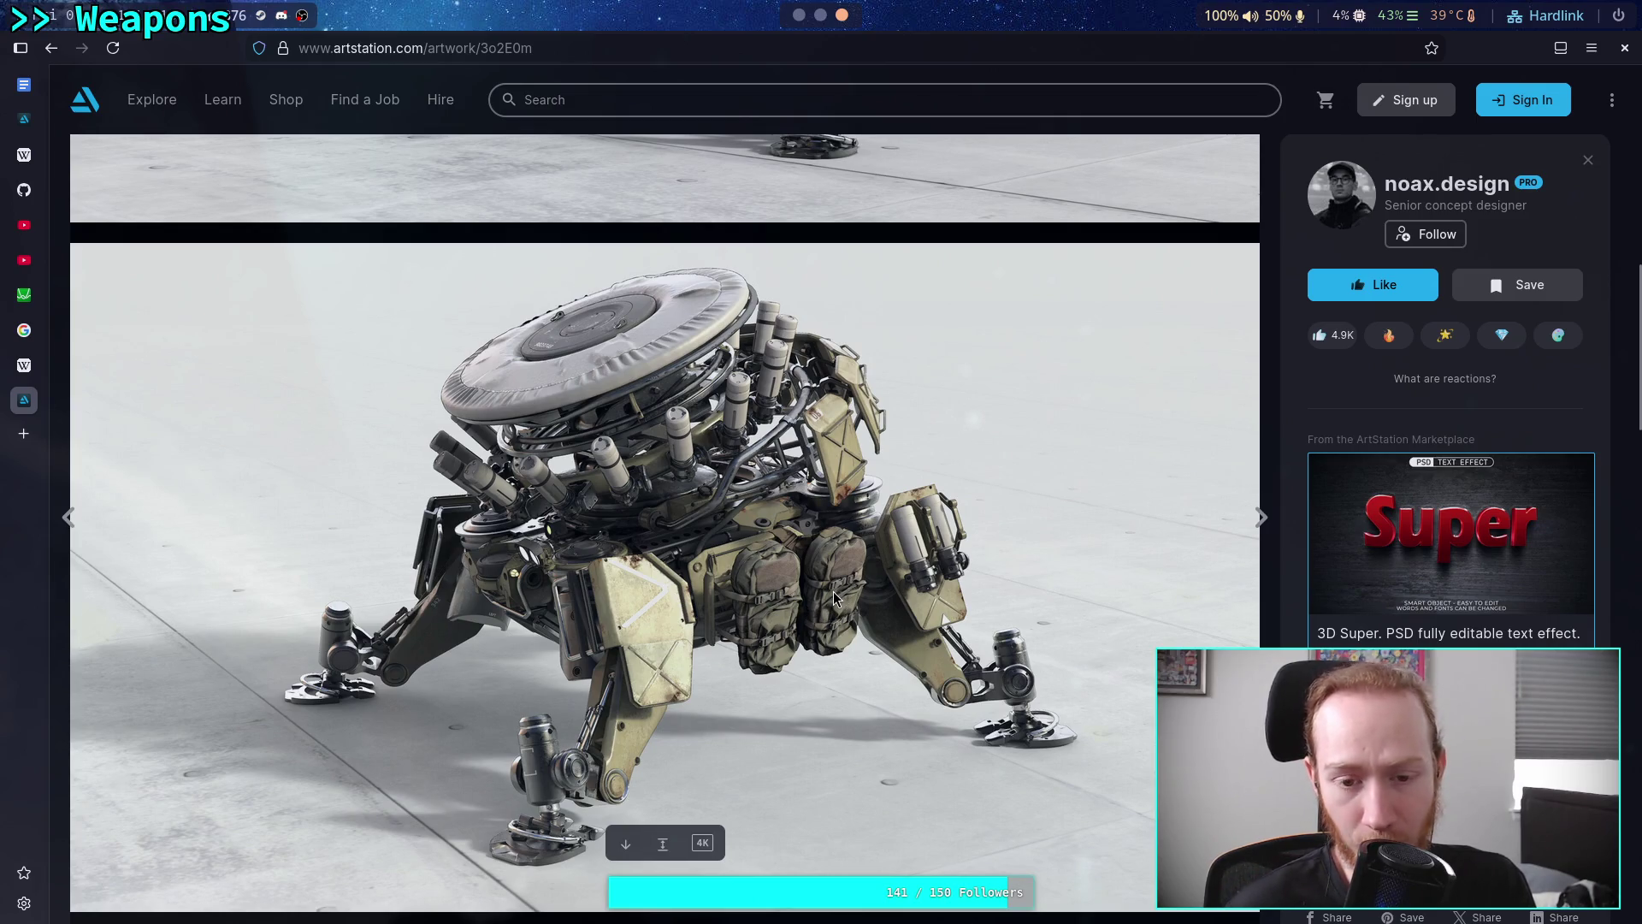
scroll(834, 590, "down", 9)
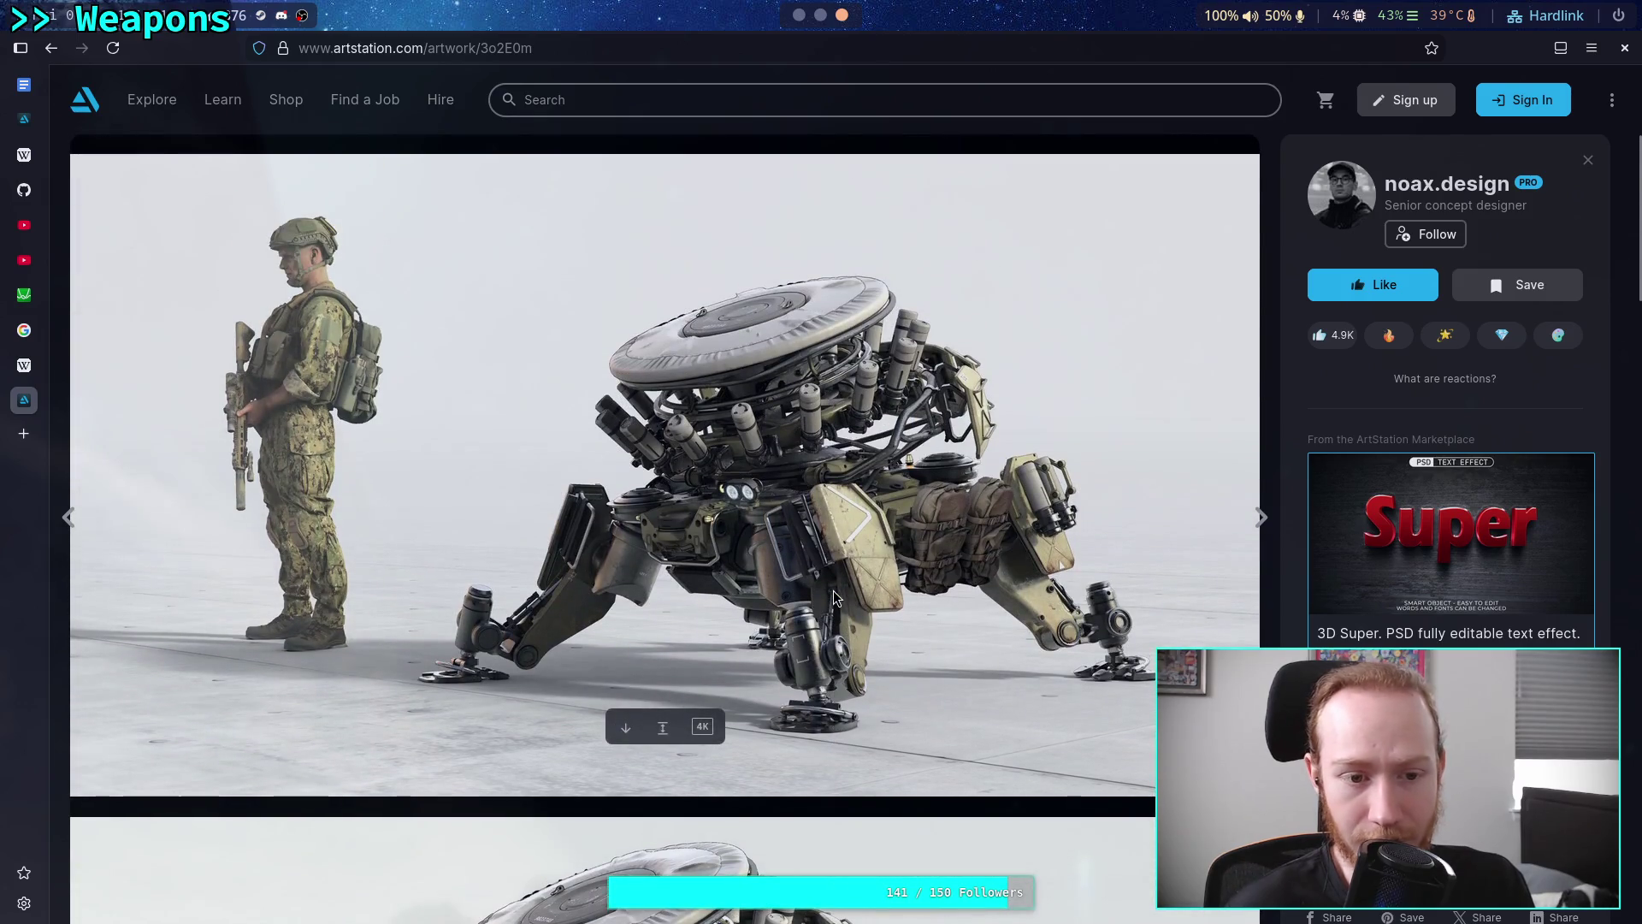
scroll(670, 567, "down", 18)
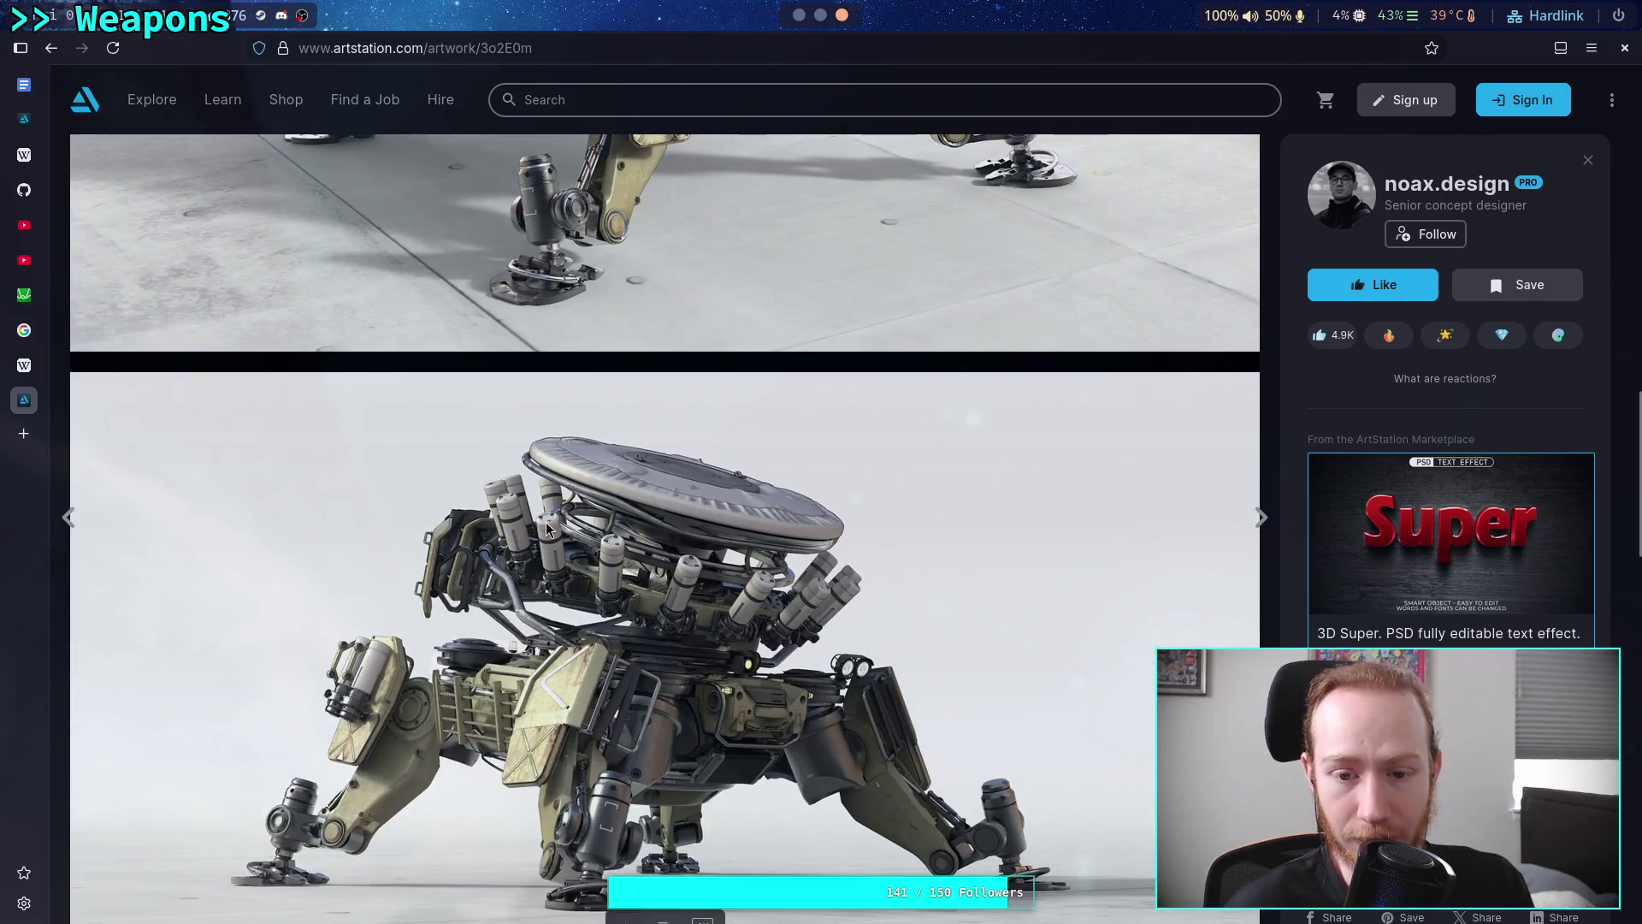
scroll(532, 514, "up", 2)
scroll(532, 514, "down", 5)
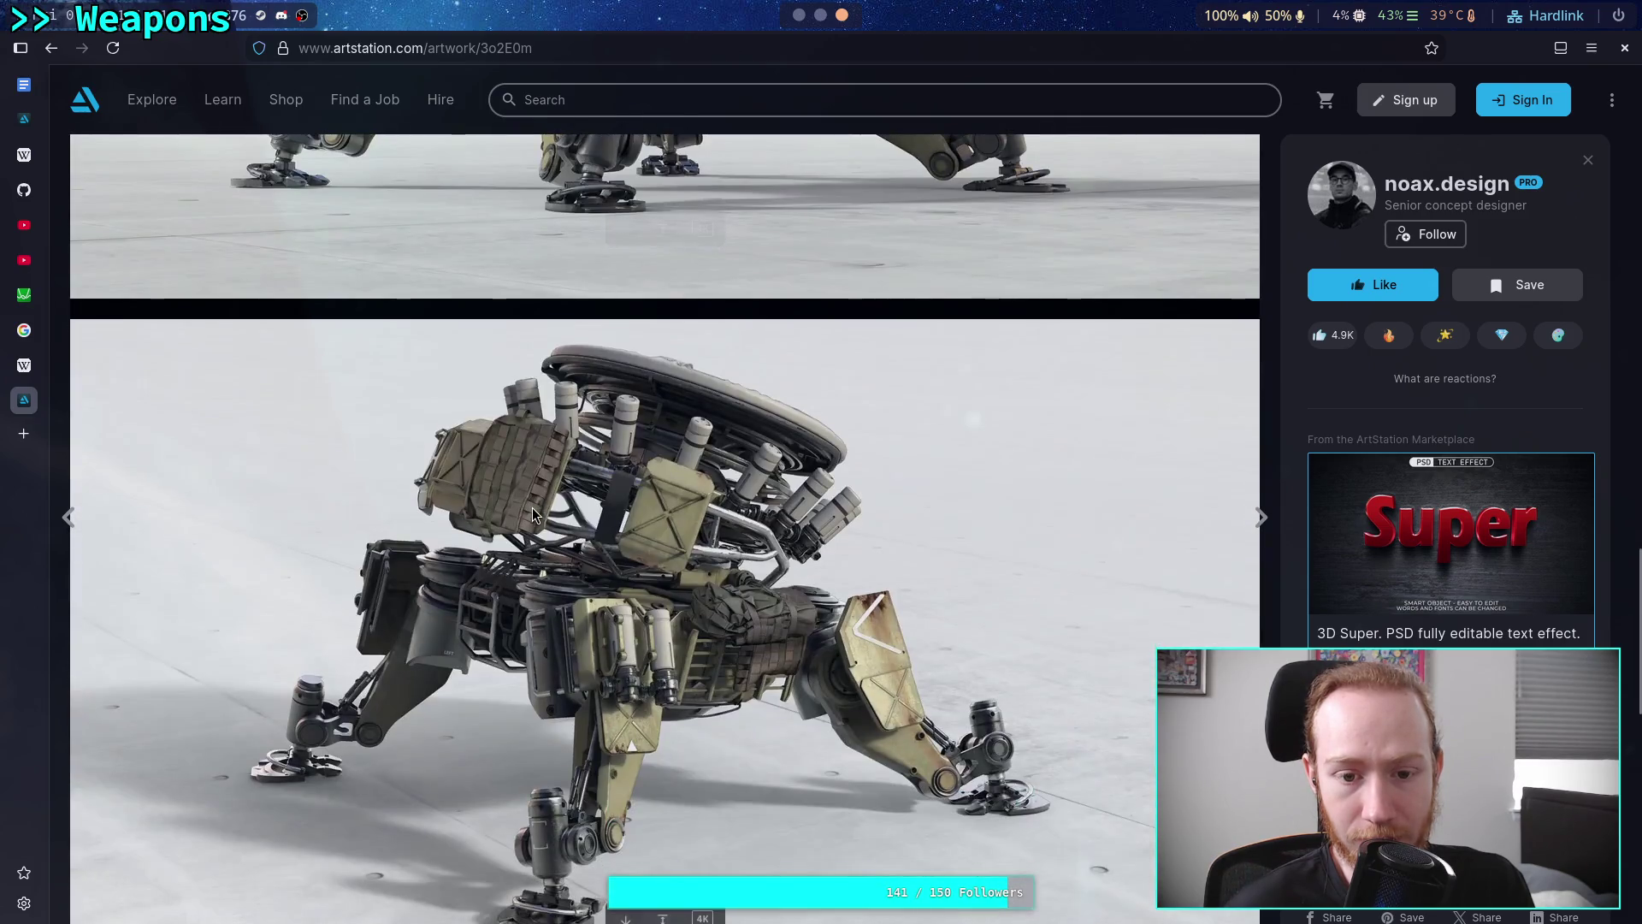
scroll(533, 513, "down", 7)
scroll(533, 513, "down", 3)
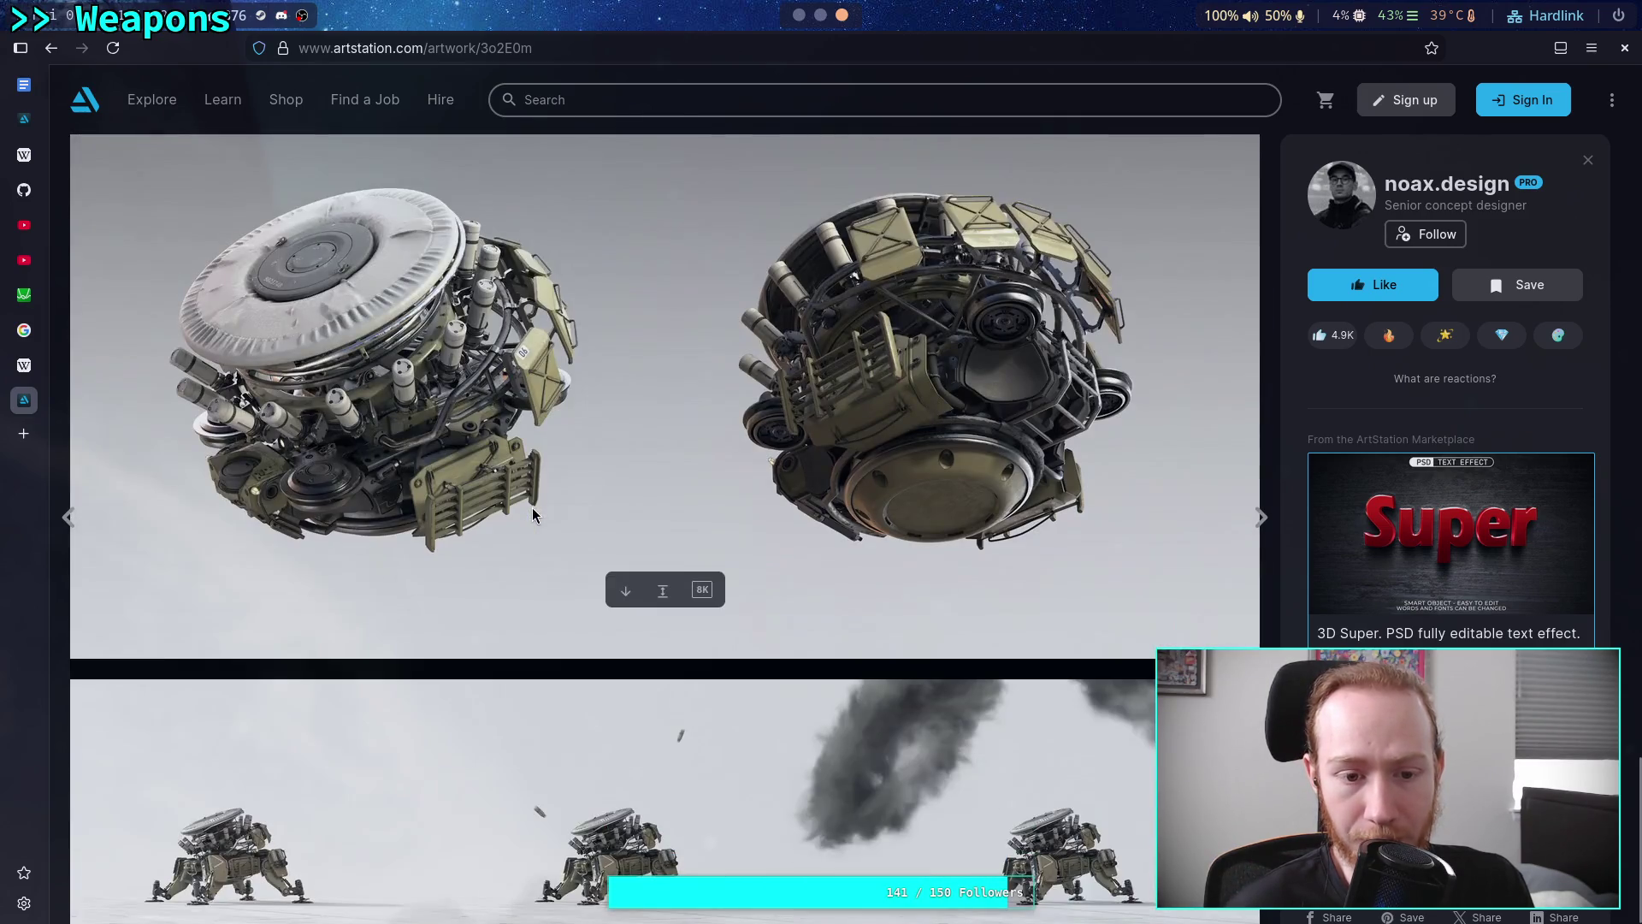
scroll(532, 509, "up", 3)
scroll(532, 510, "down", 3)
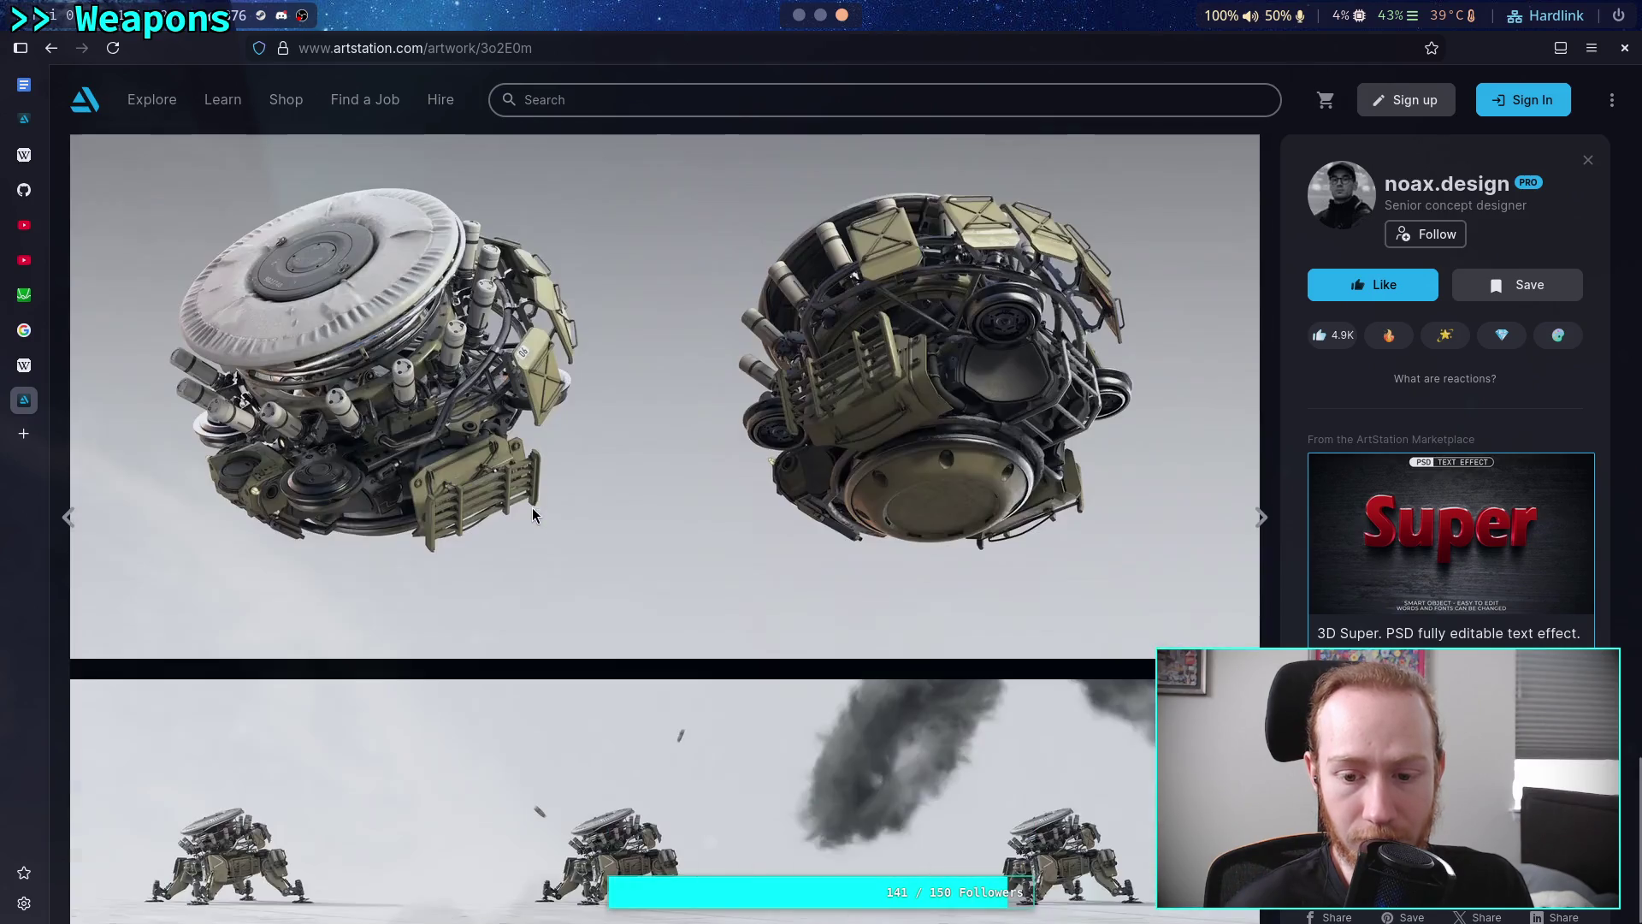
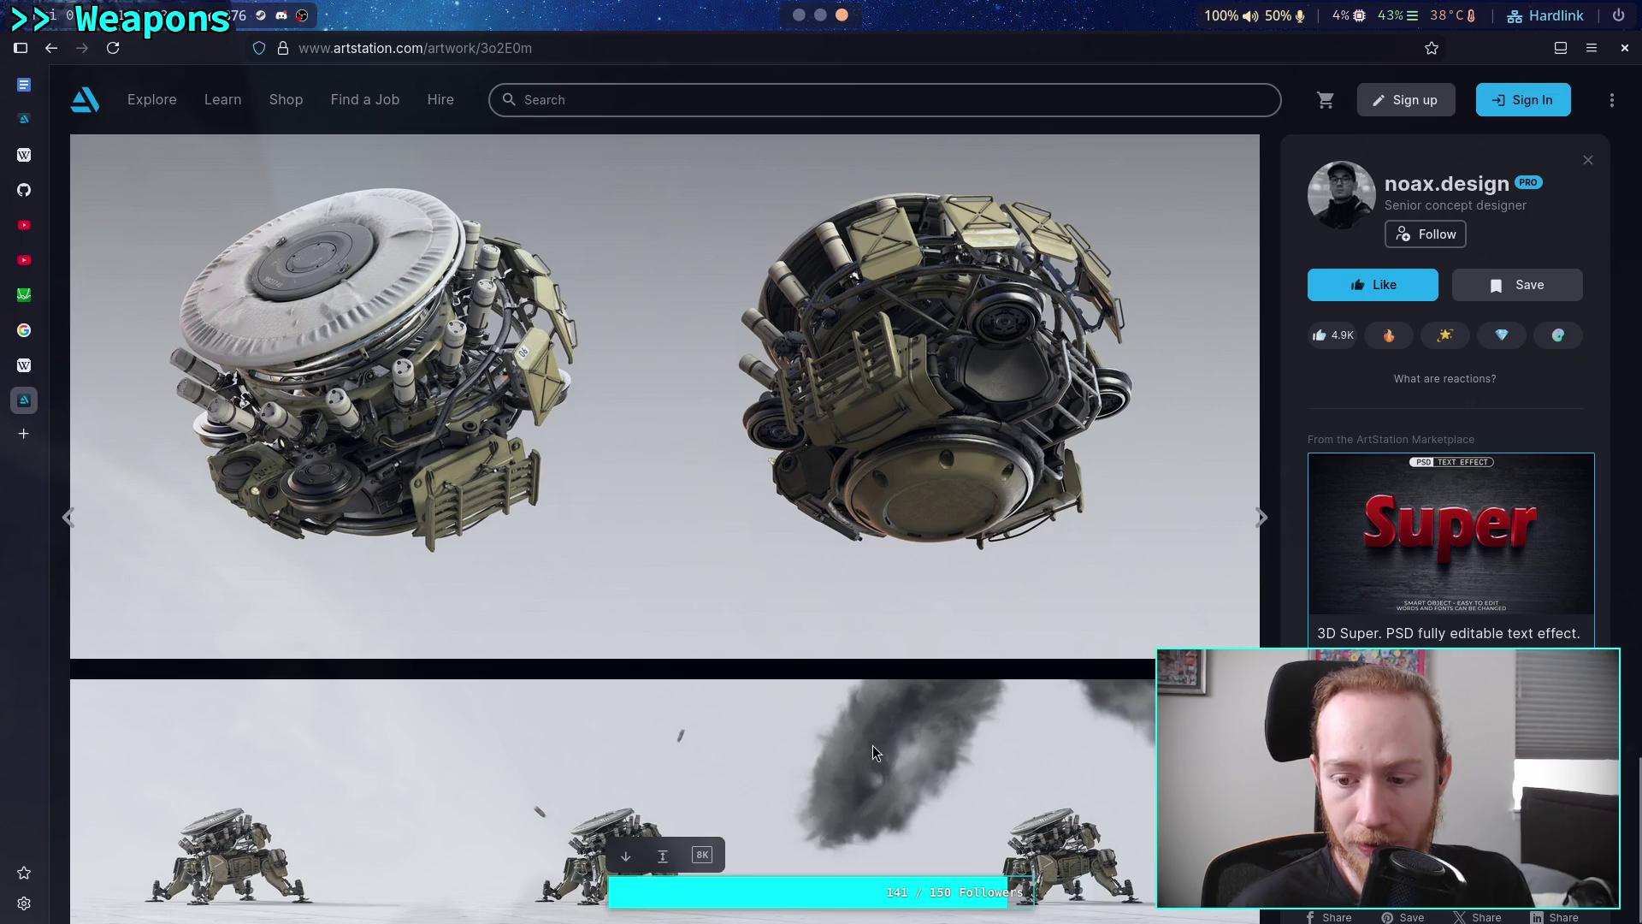
Copy the ArtStation image of the four-legged walker mech beside a soldier and return to Obsidian
scroll(881, 741, "down", 10)
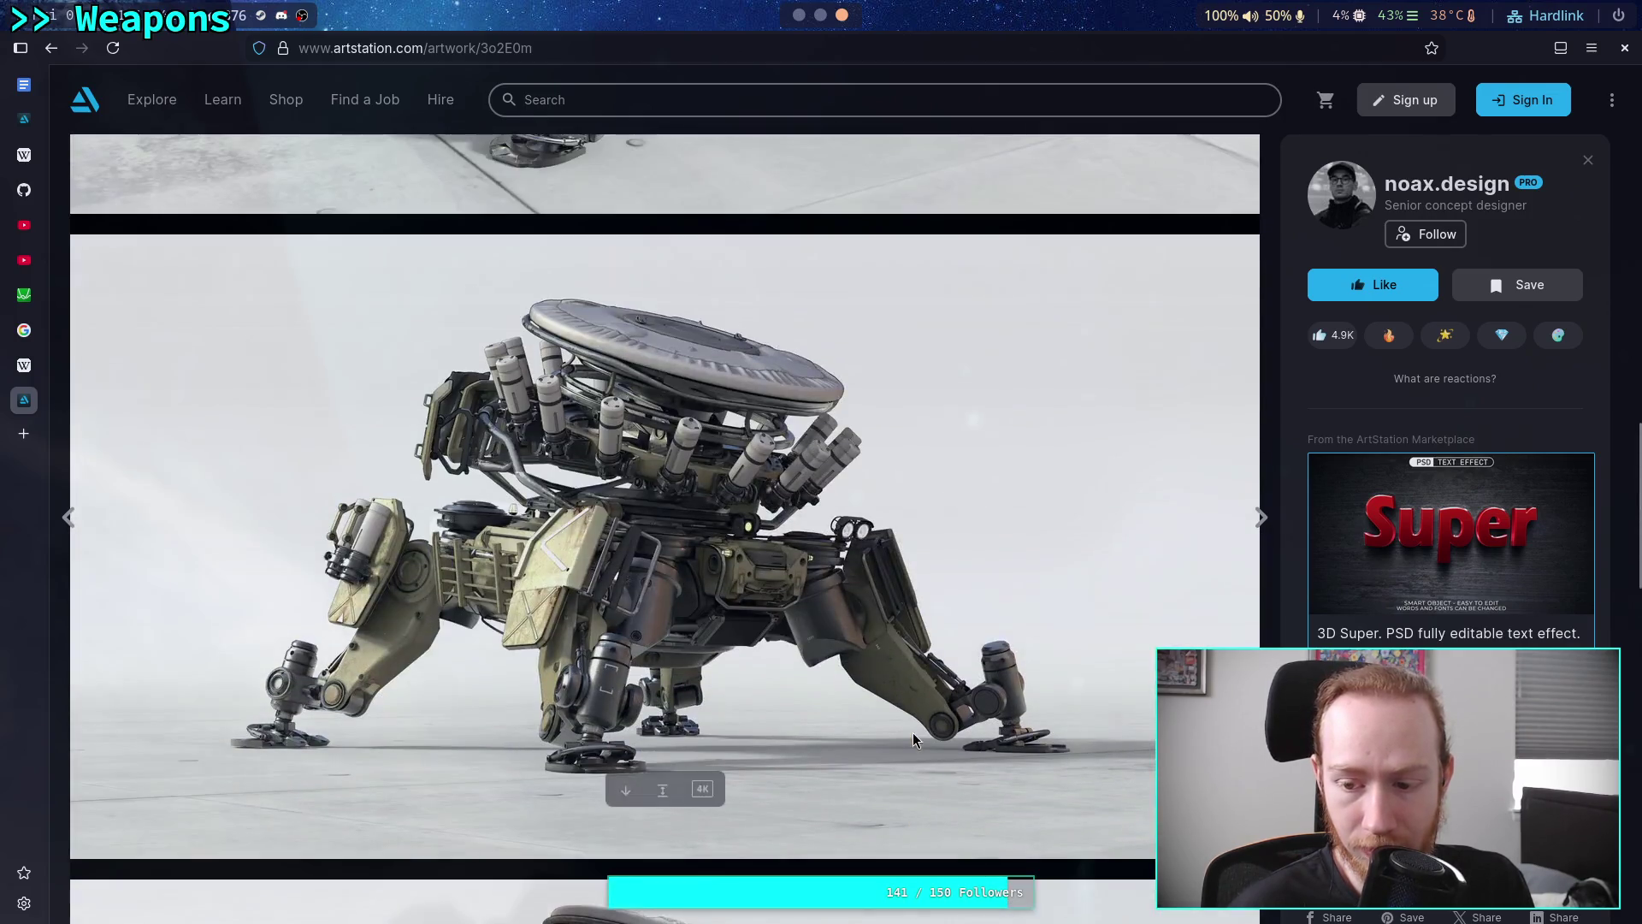
scroll(912, 732, "down", 3)
scroll(912, 732, "down", 10)
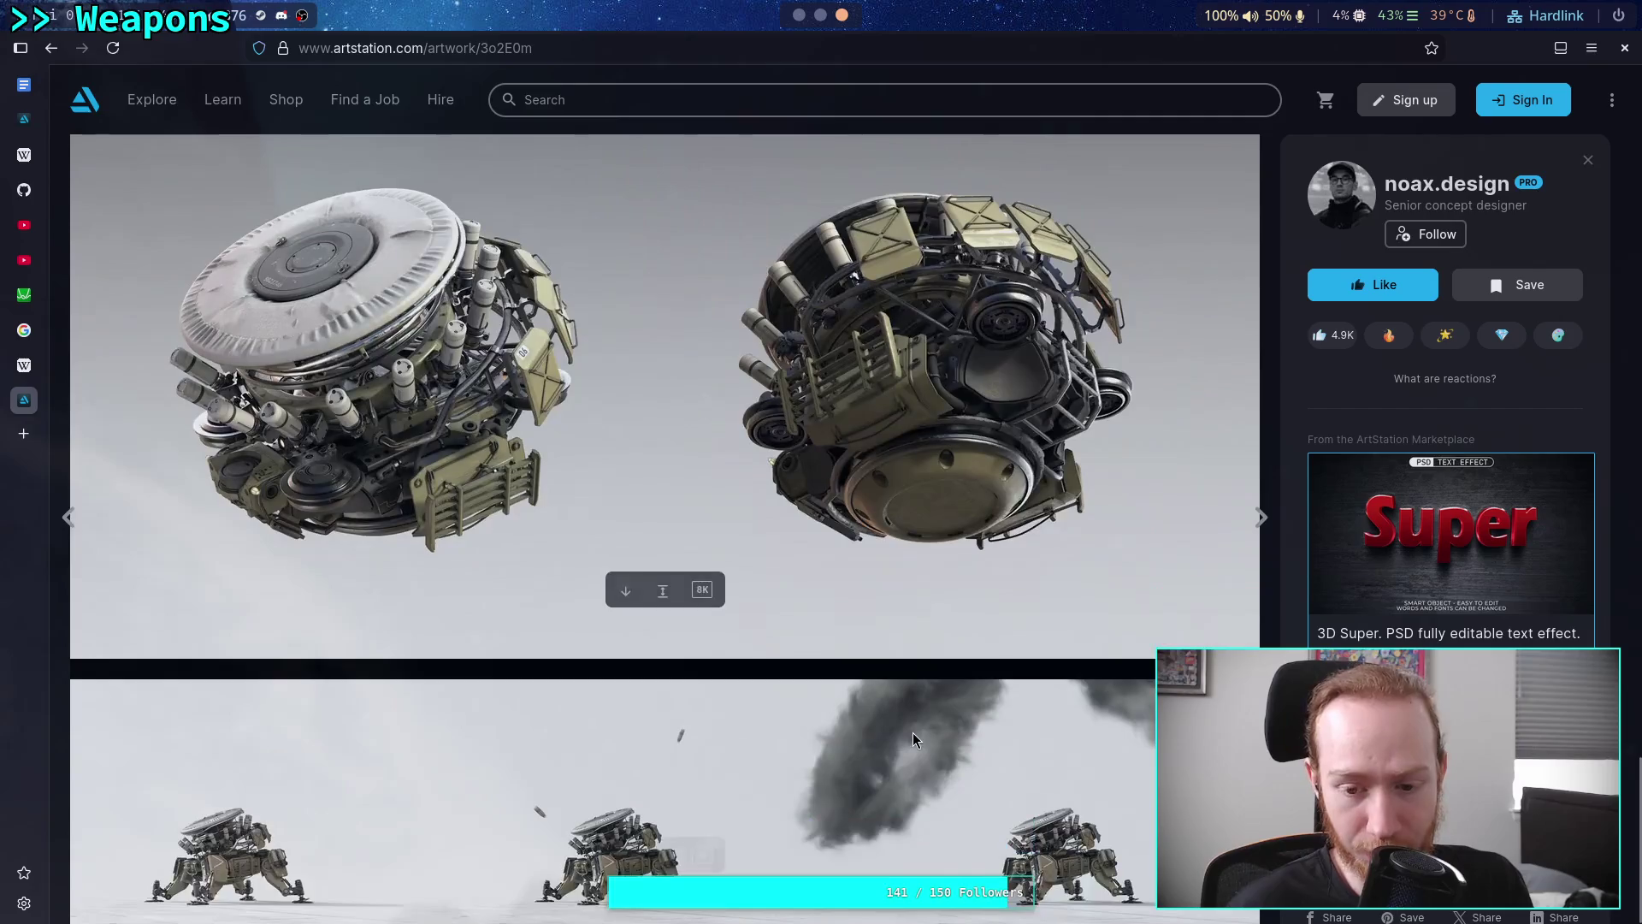
scroll(911, 732, "down", 10)
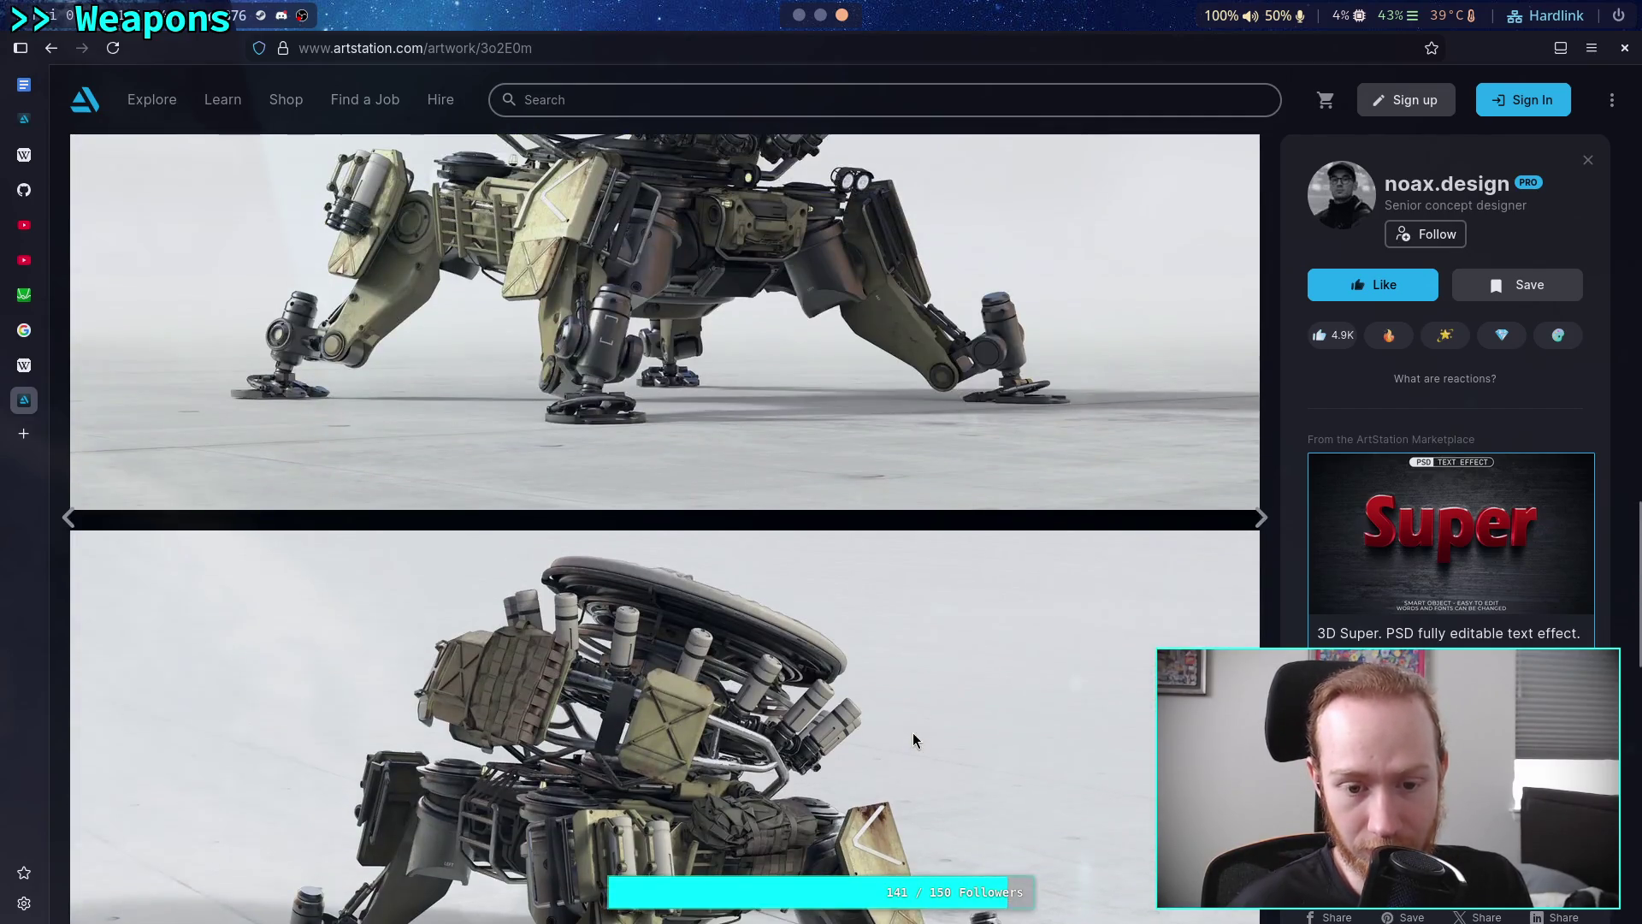
scroll(912, 732, "up", 10)
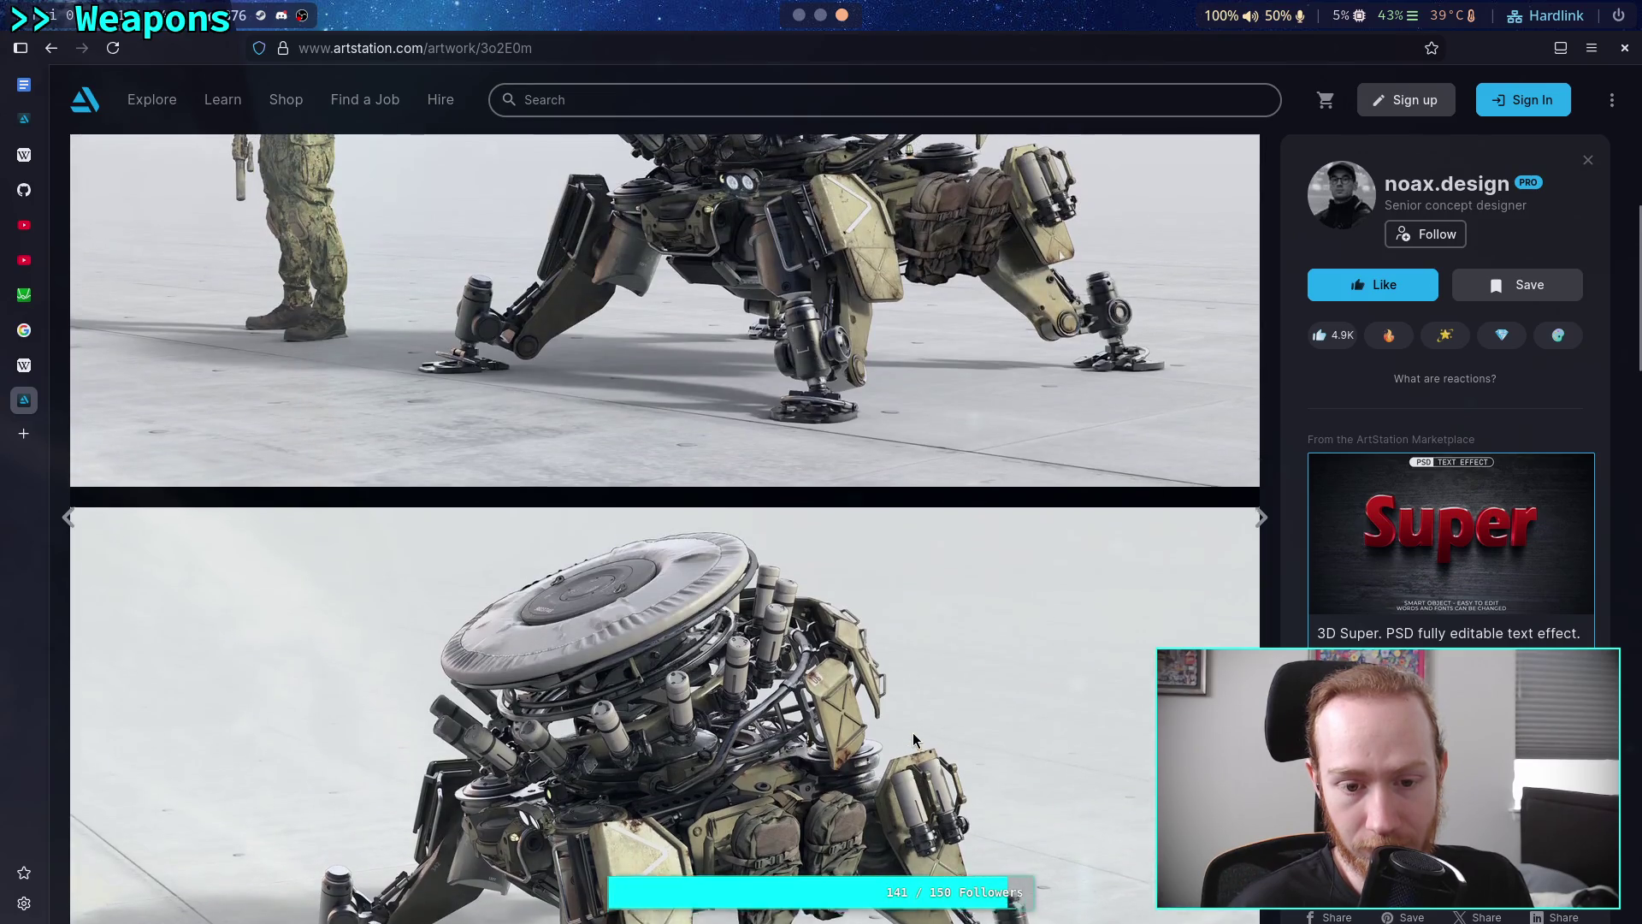
scroll(913, 740, "up", 3)
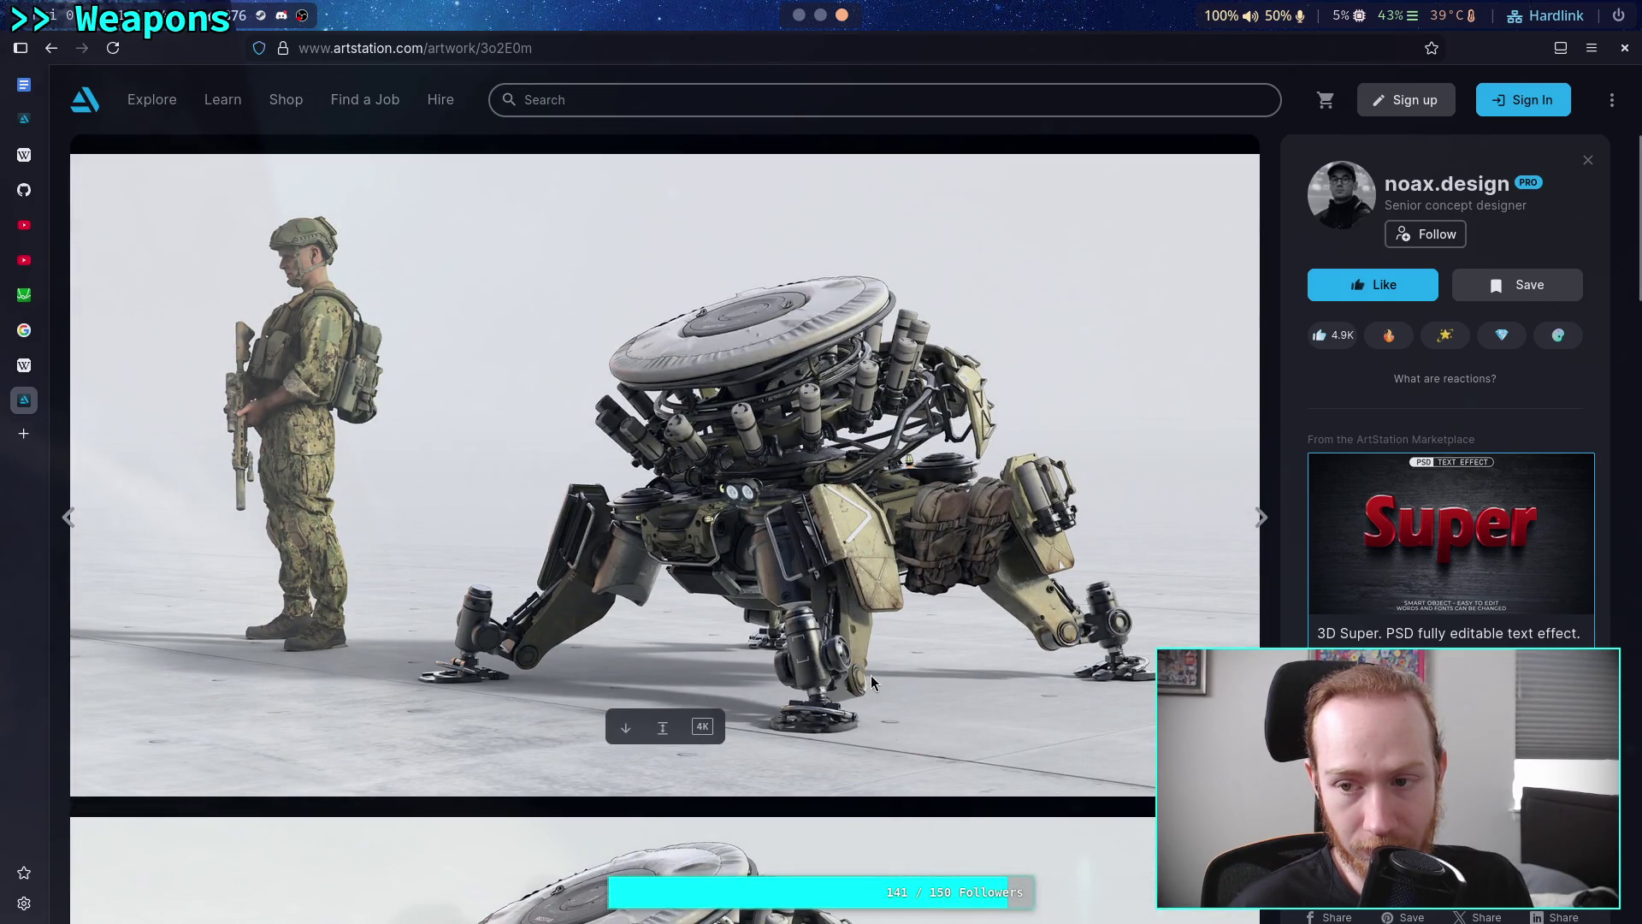
scroll(779, 633, "down", 5)
scroll(766, 597, "down", 8)
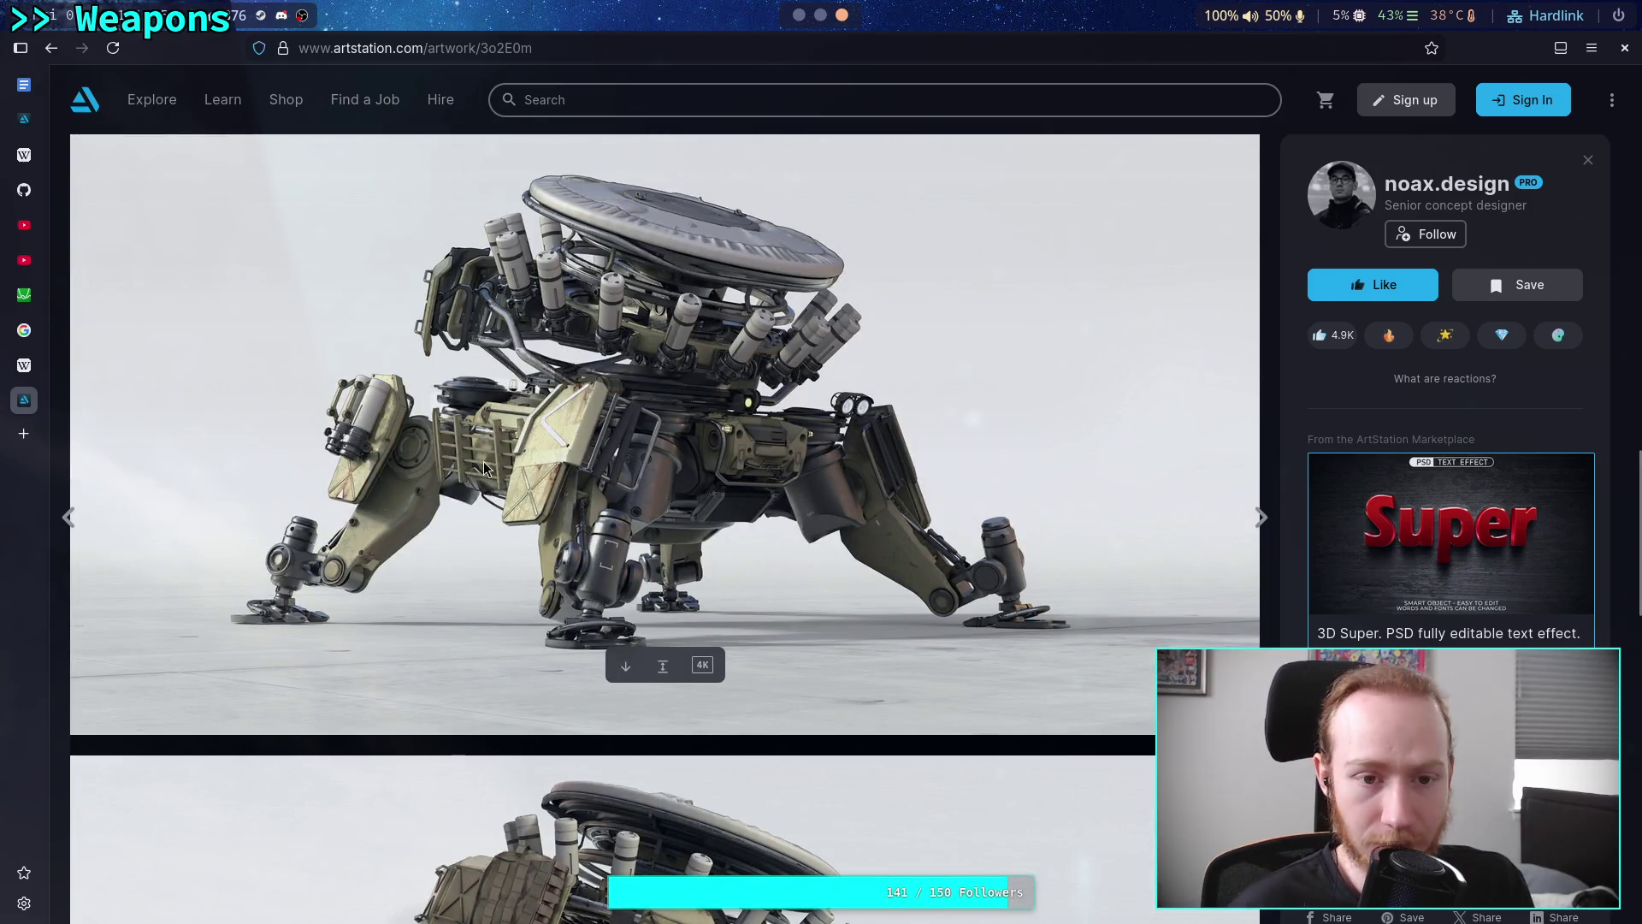
scroll(824, 513, "down", 5)
scroll(824, 513, "up", 20)
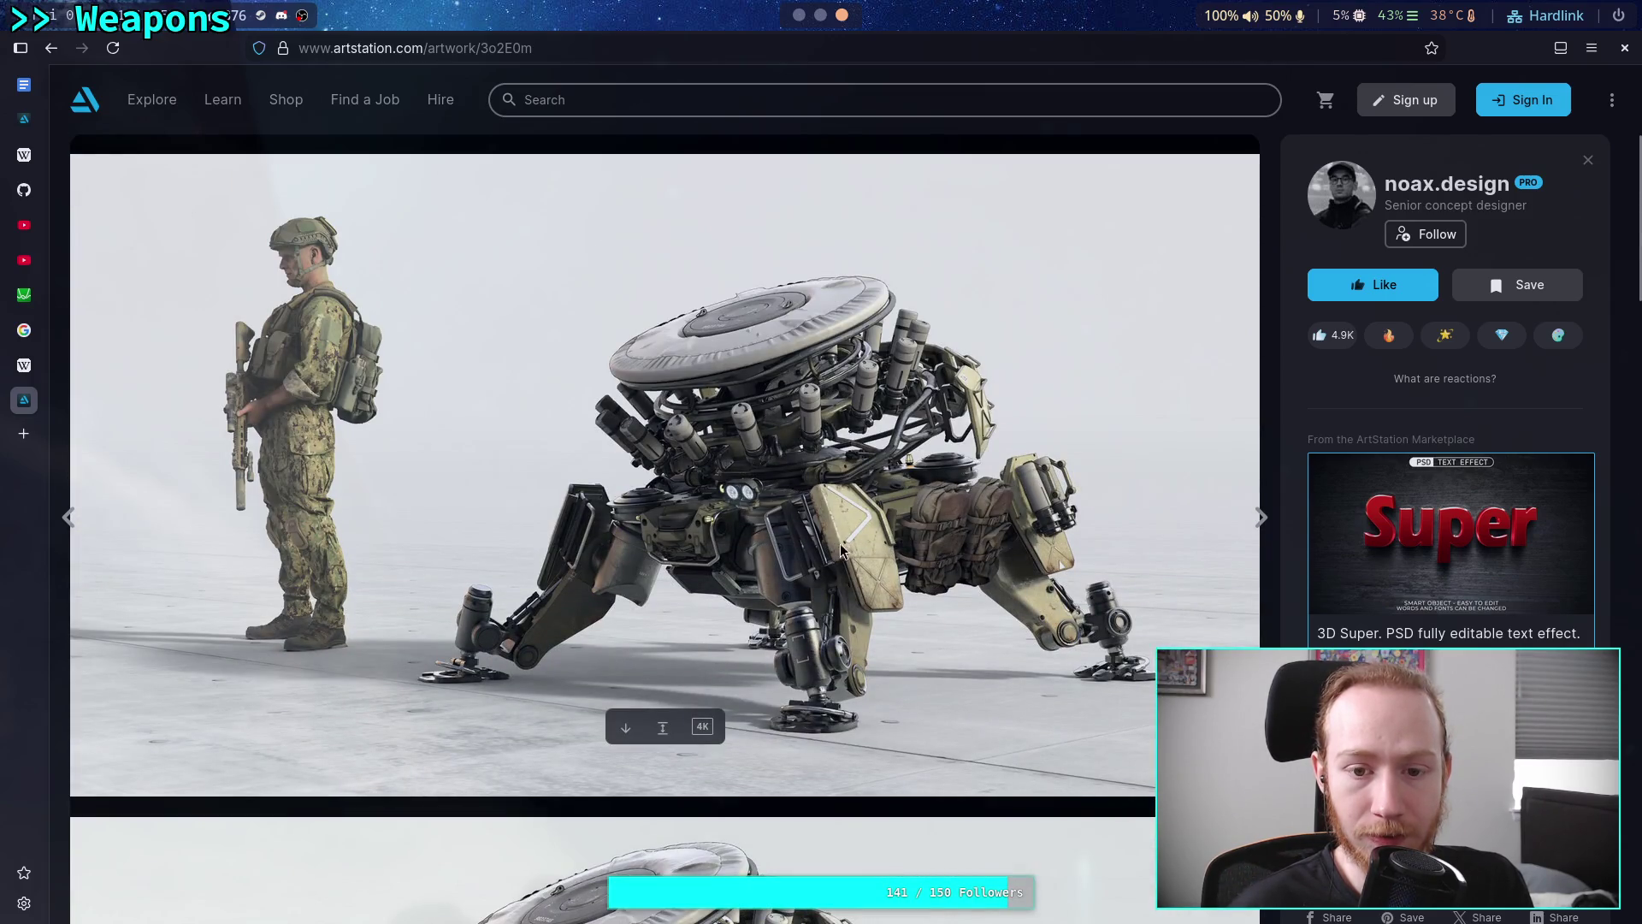
right_click(842, 536)
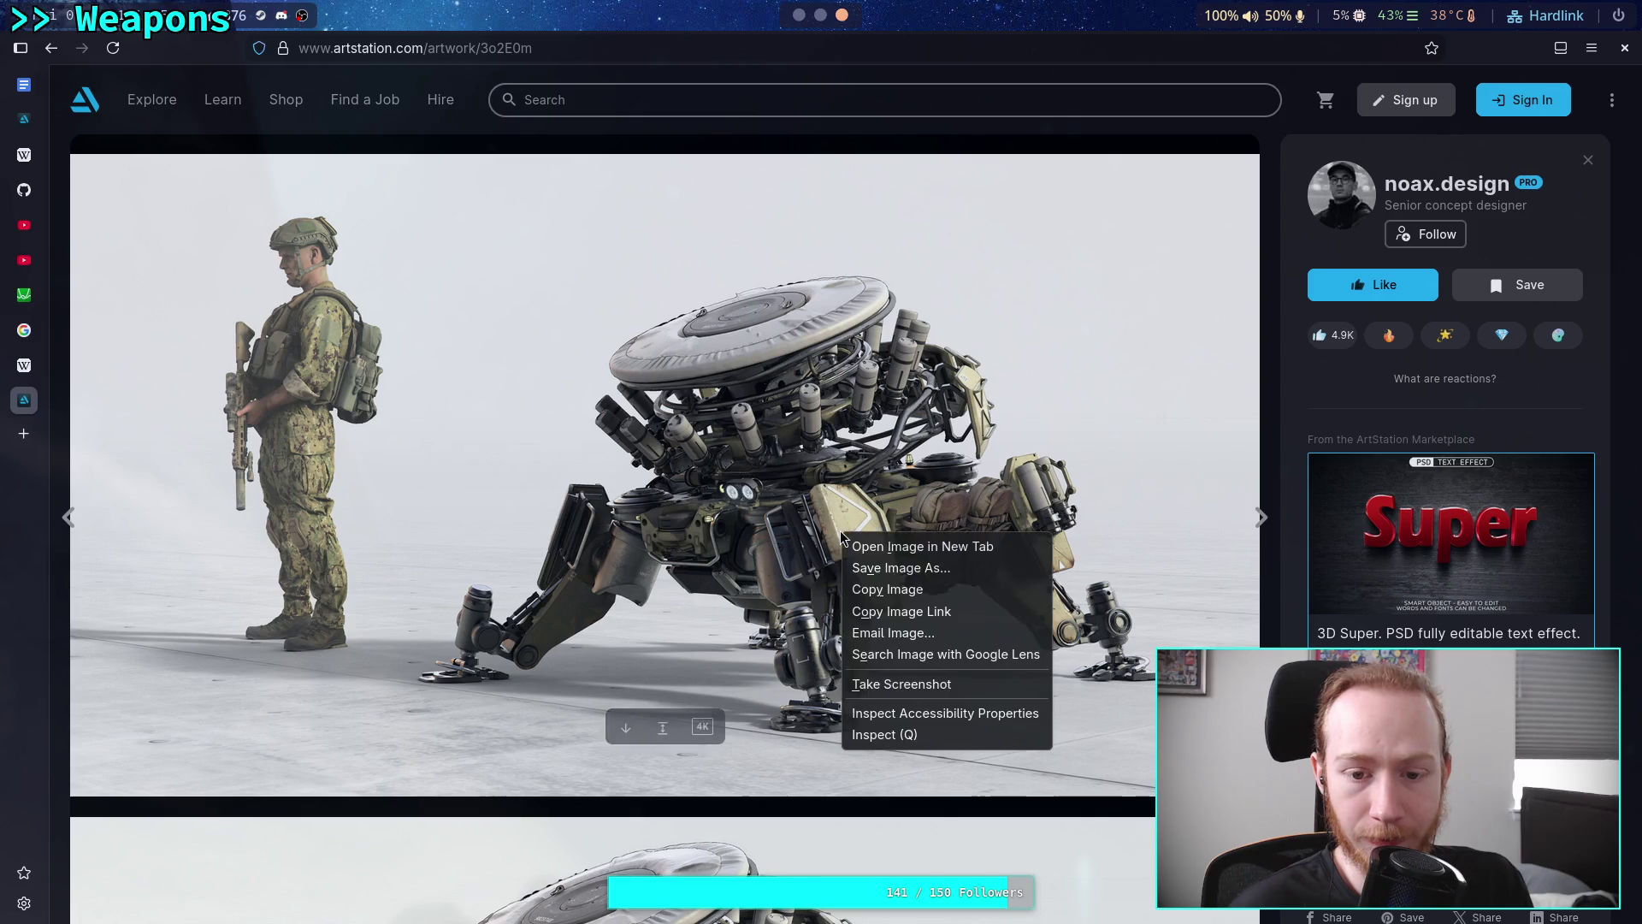
left_click(899, 601)
left_click(799, 15)
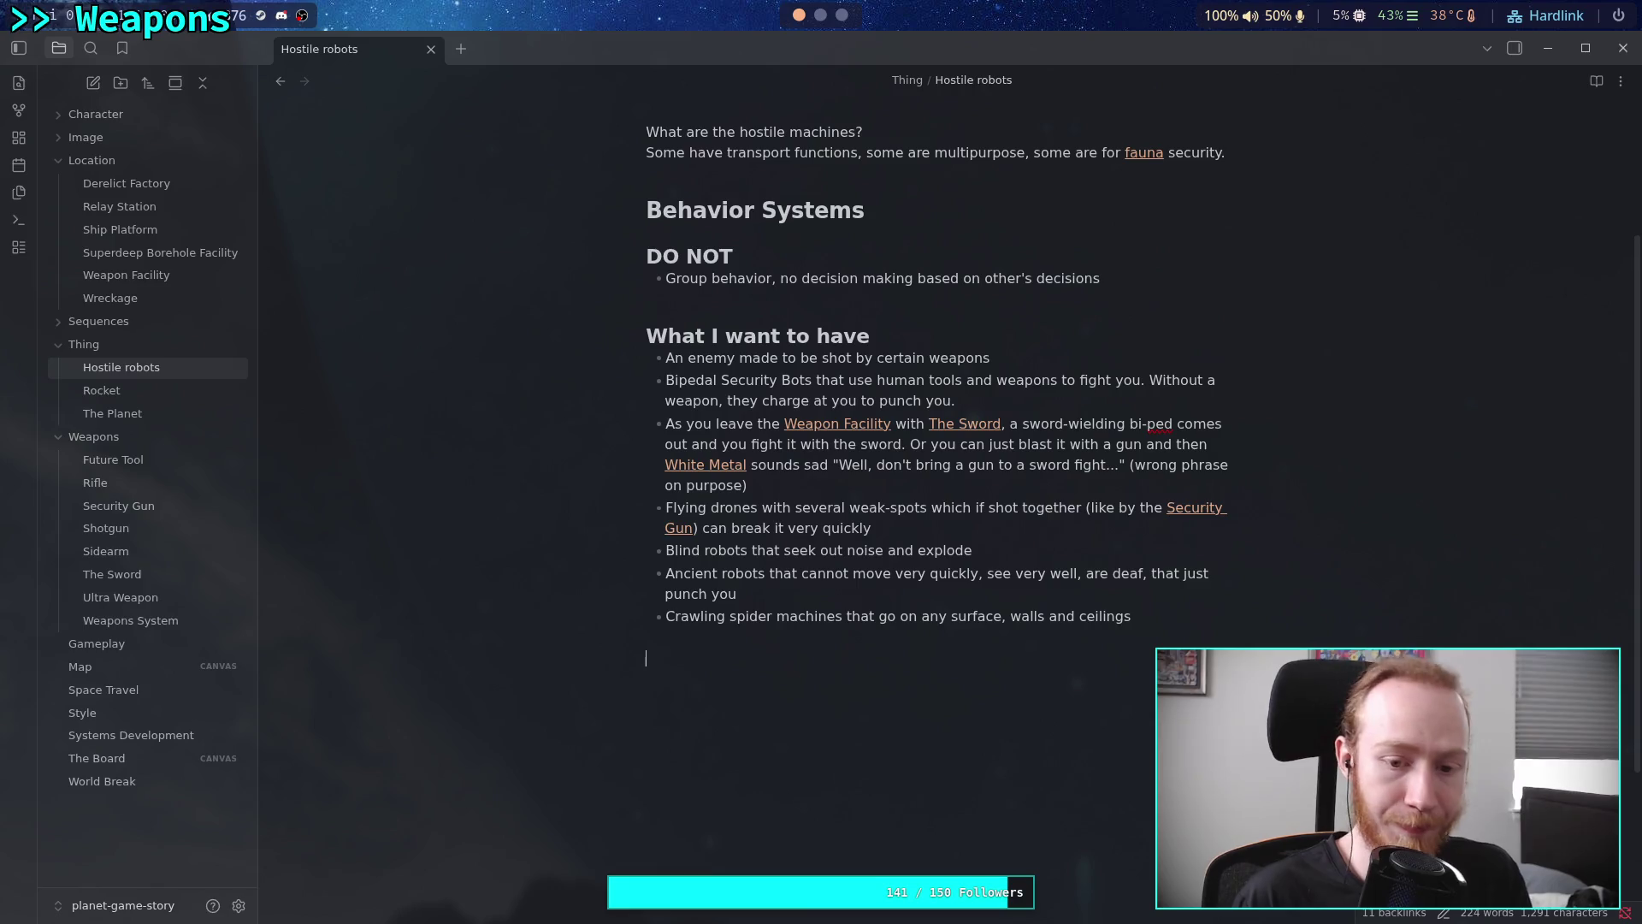
Add a '# Concept Art' heading and paste the walker mech image beneath it
type("# Conc")
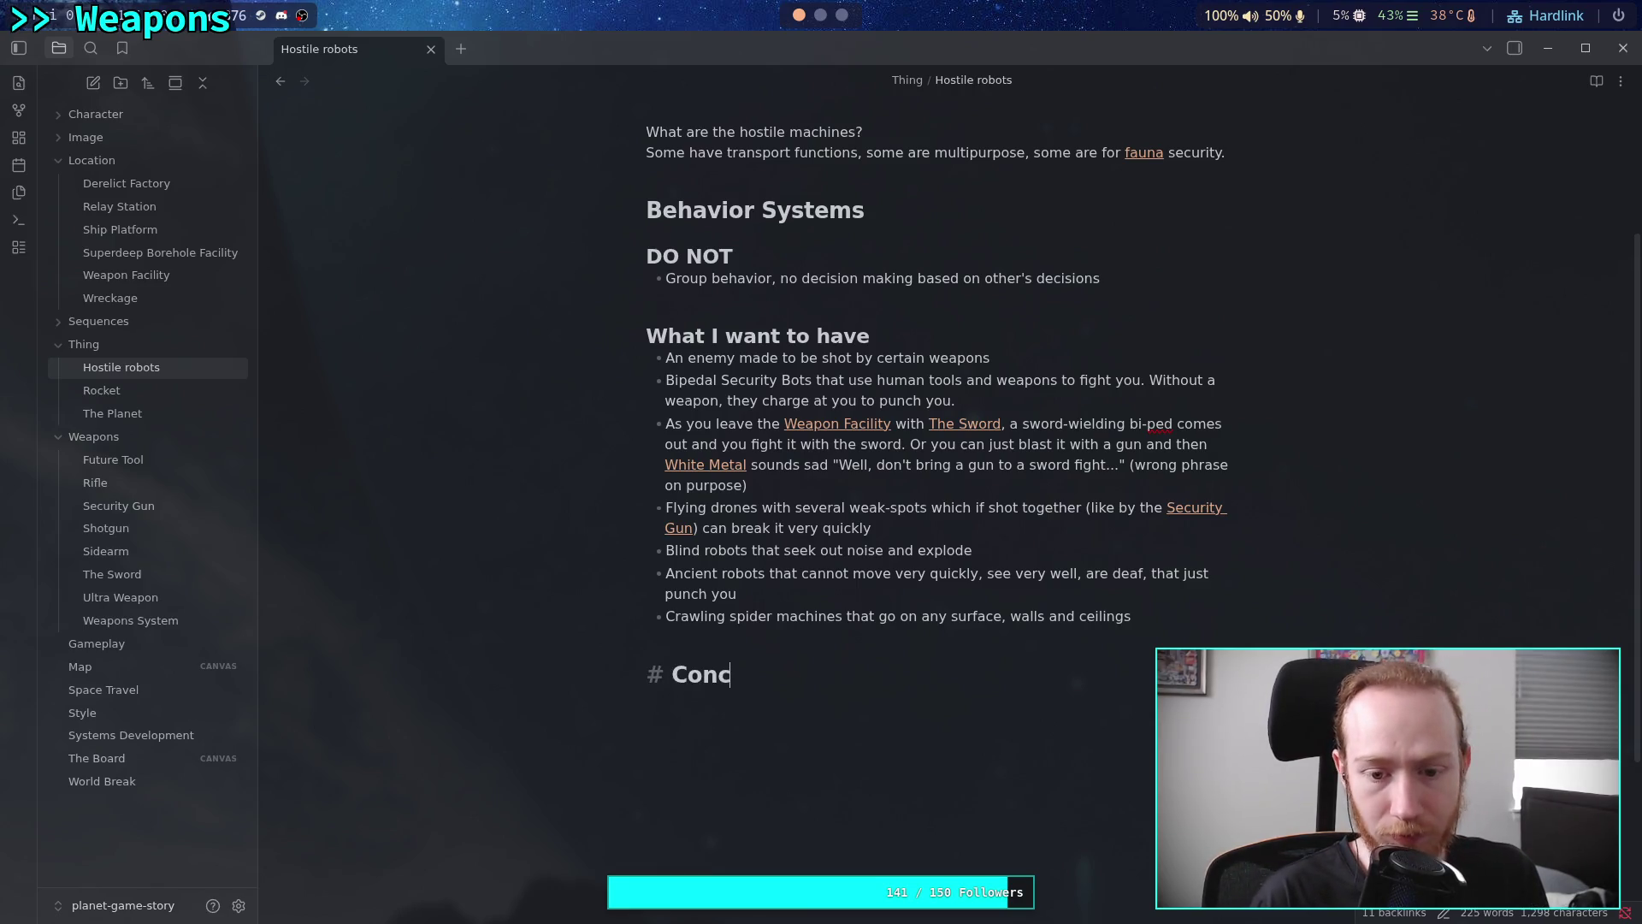
type("ept Art")
key("Return")
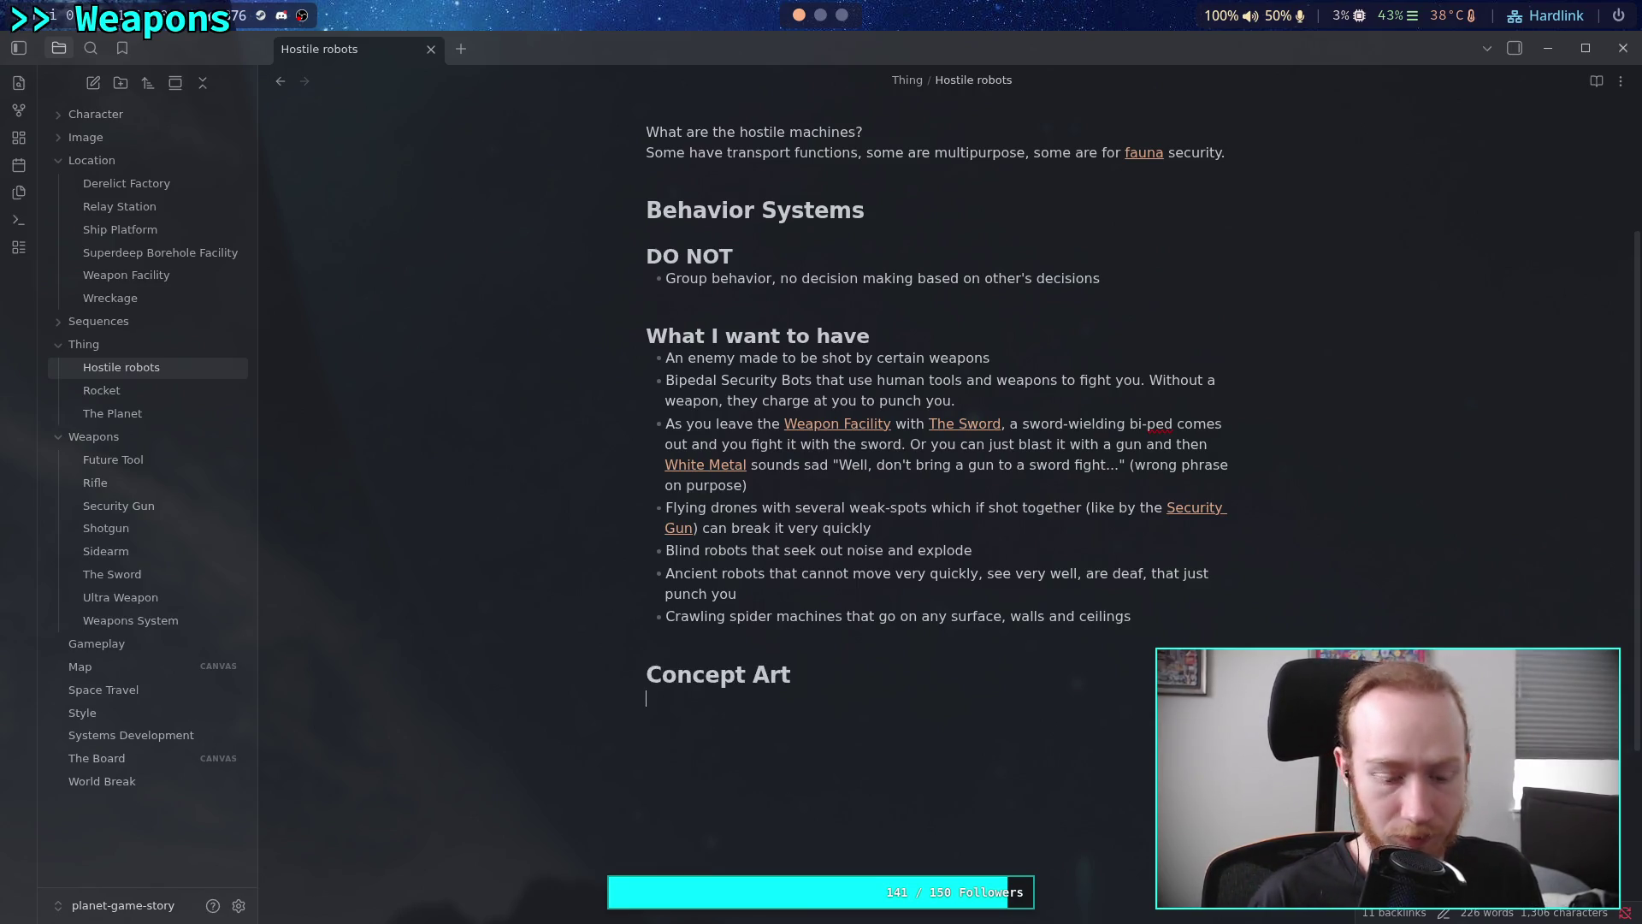
key("ctrl+v")
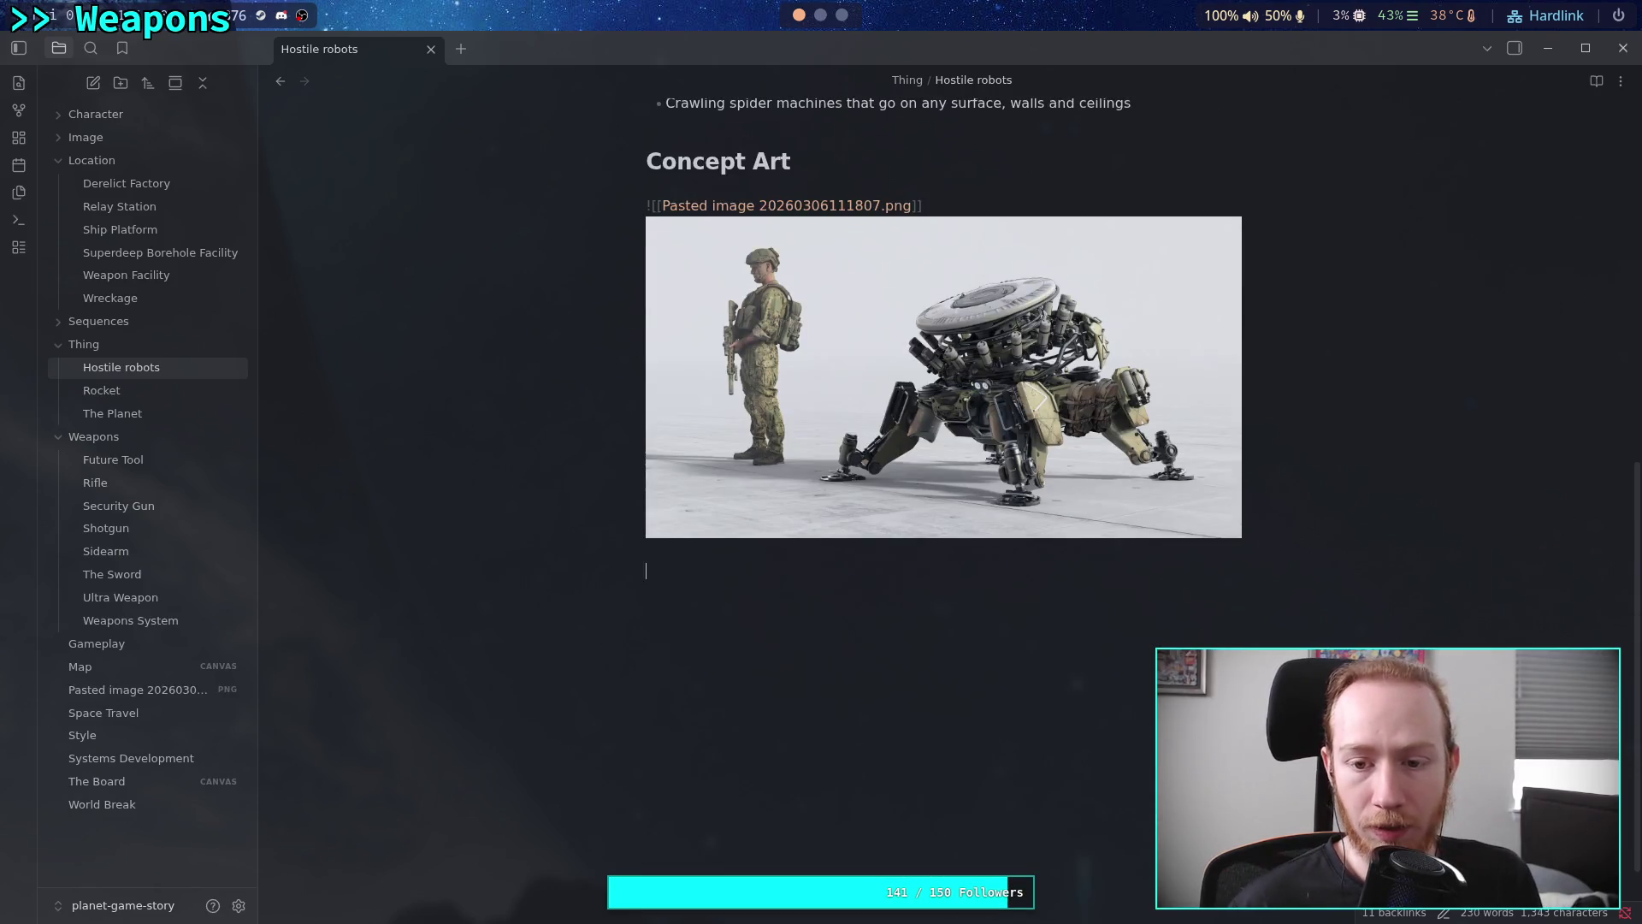
Paste the artwork's ArtStation link below the image and begin the caption 'Technically...'
left_click(841, 16)
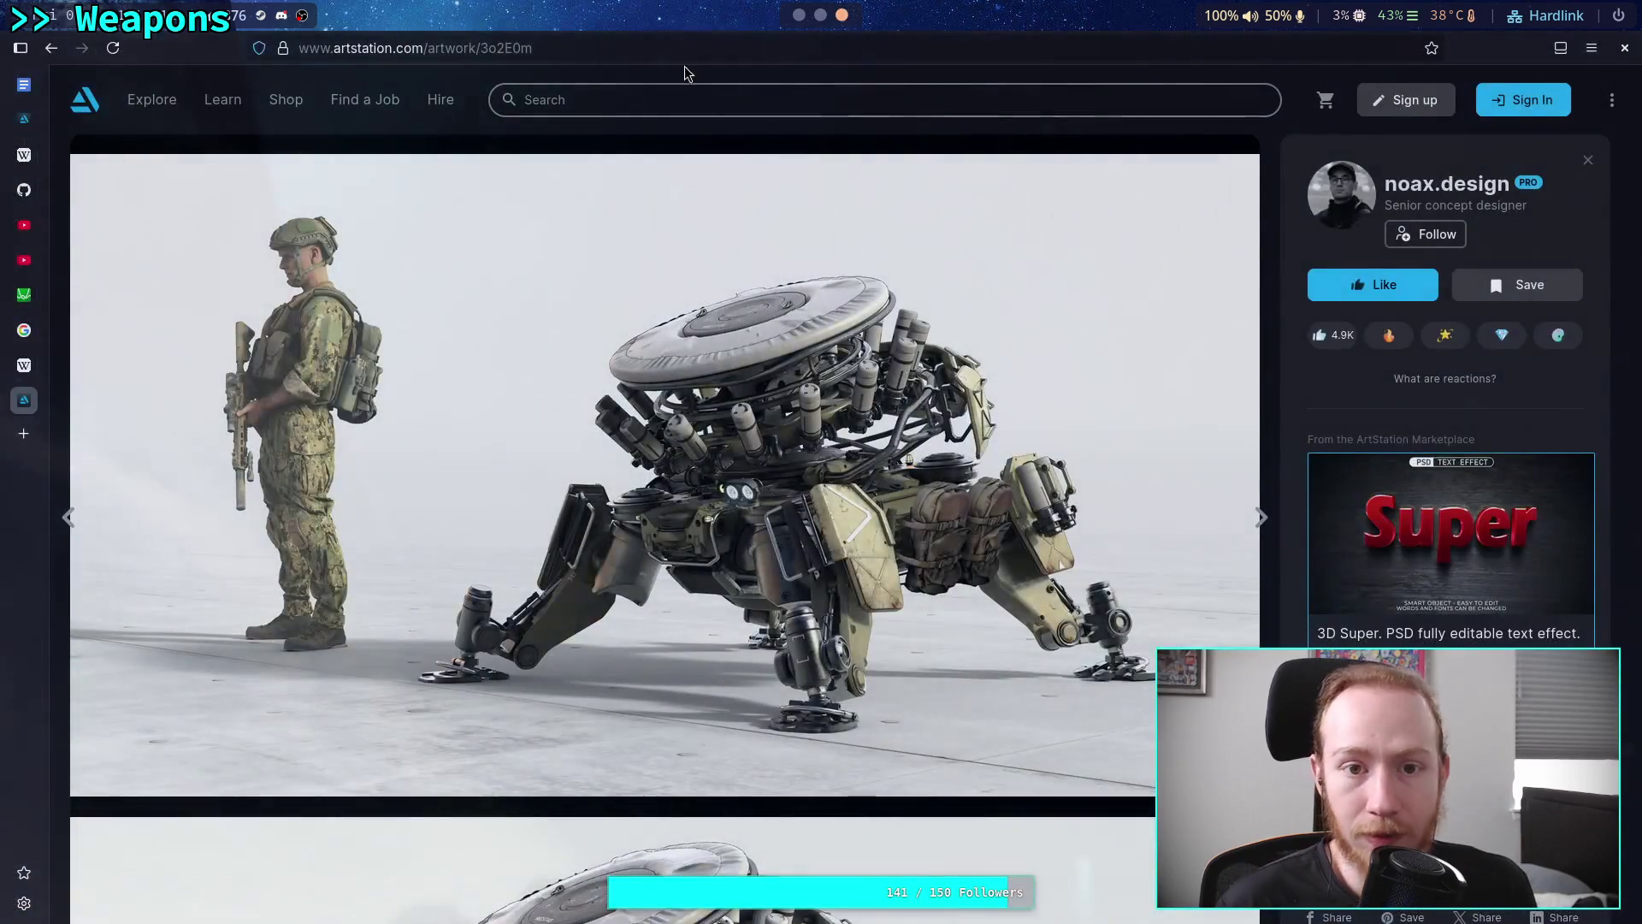
left_click(685, 44)
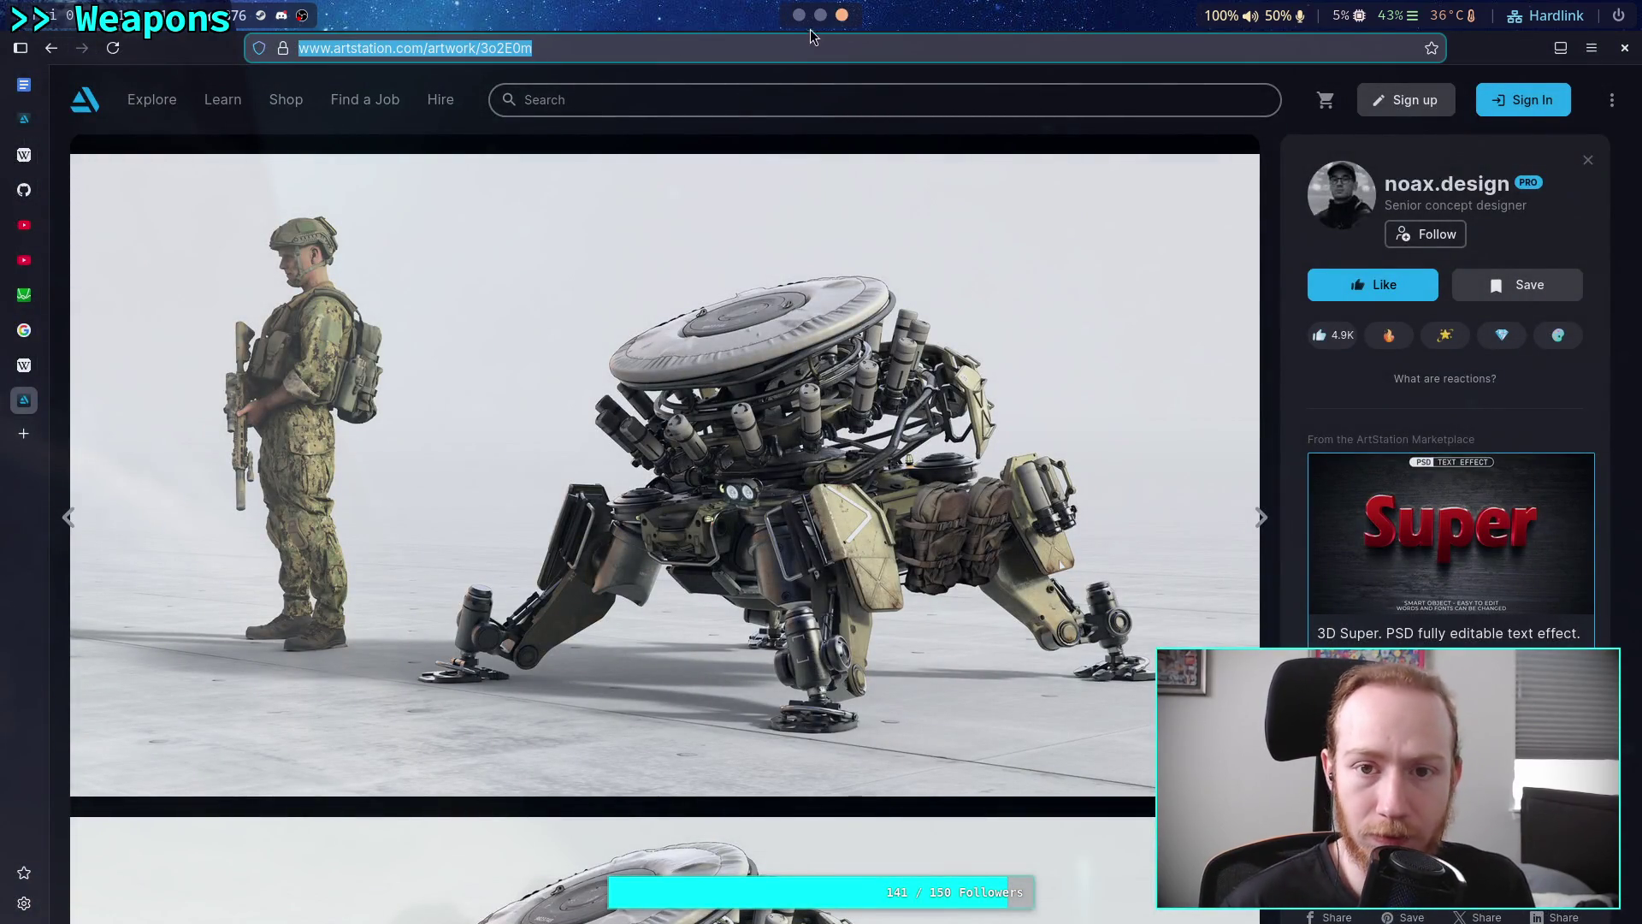
left_click(799, 16)
key("ctrl+v")
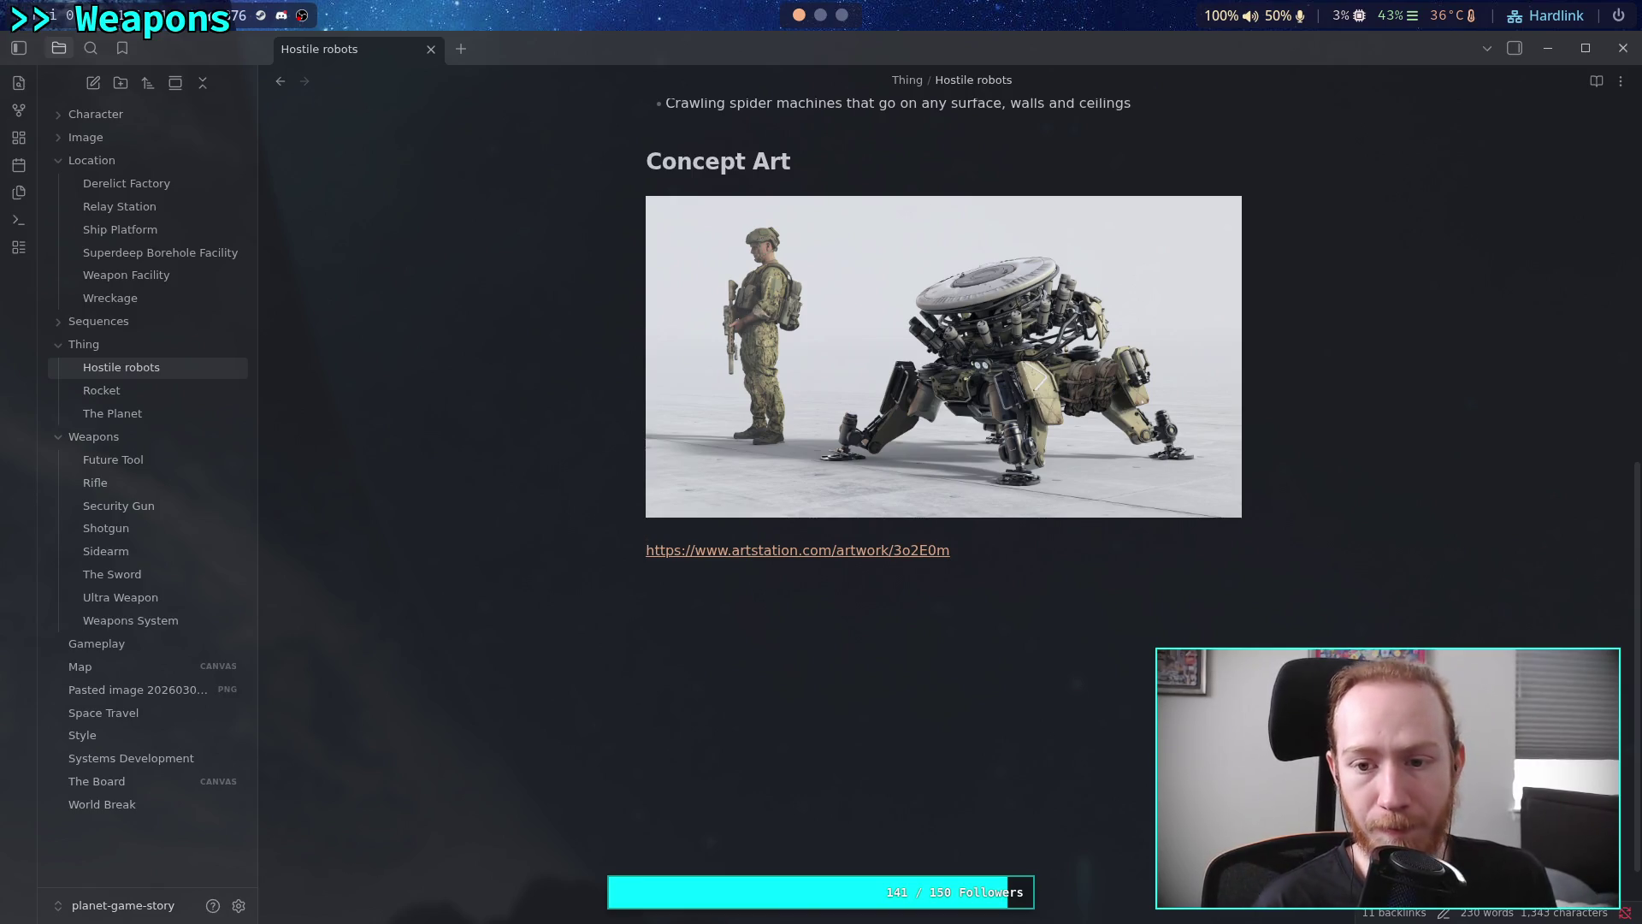
type("Technic")
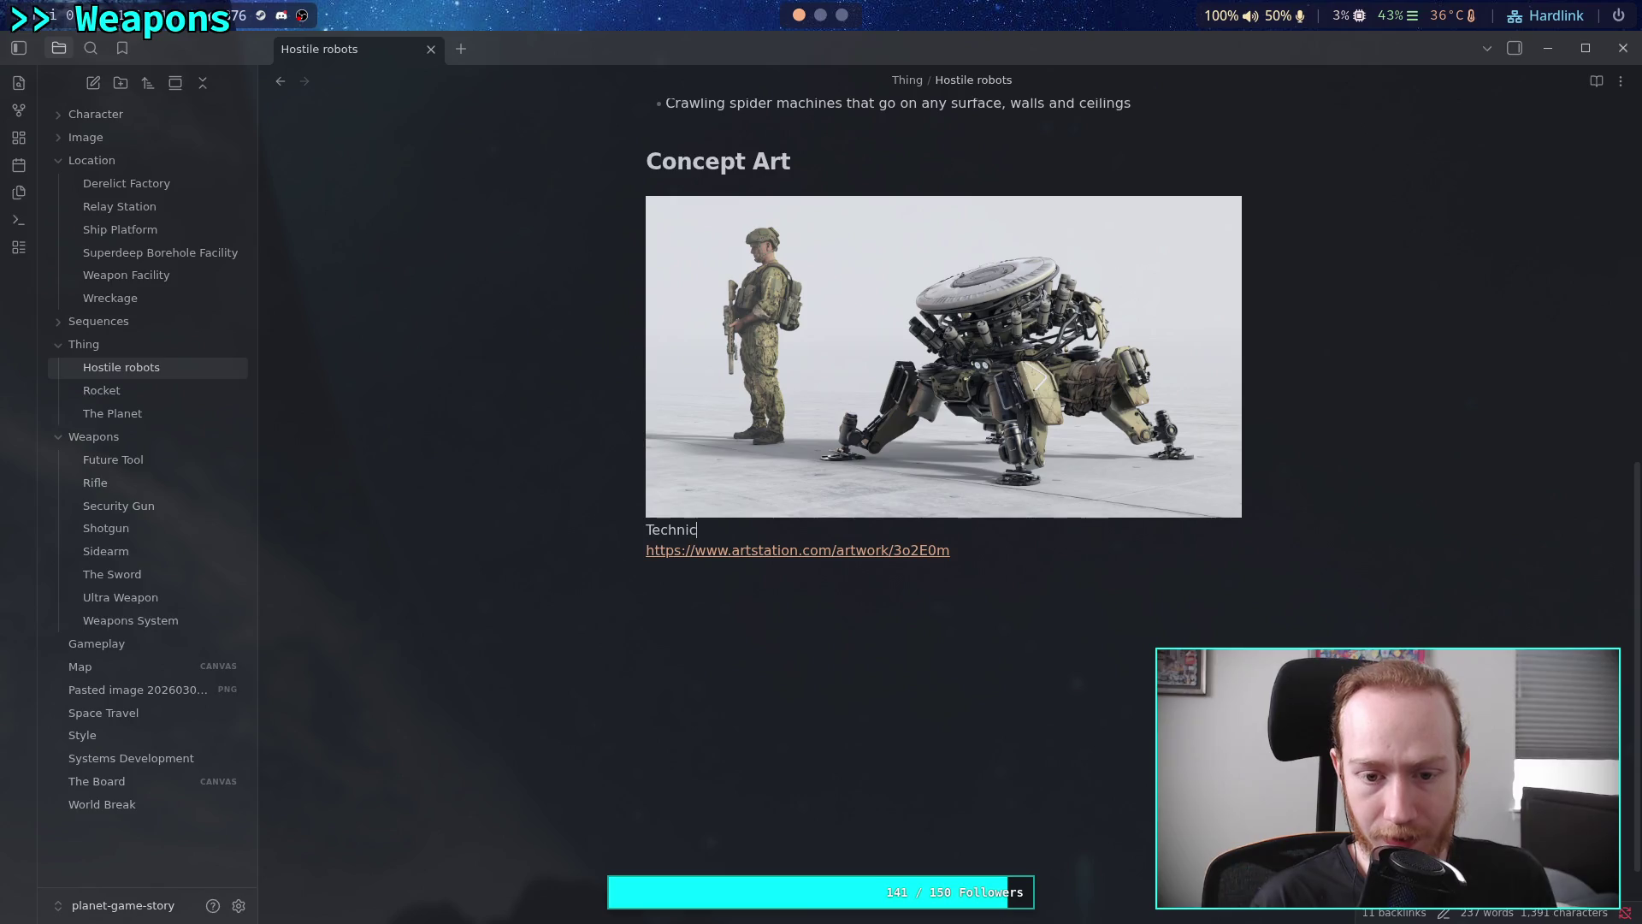
type("allysu")
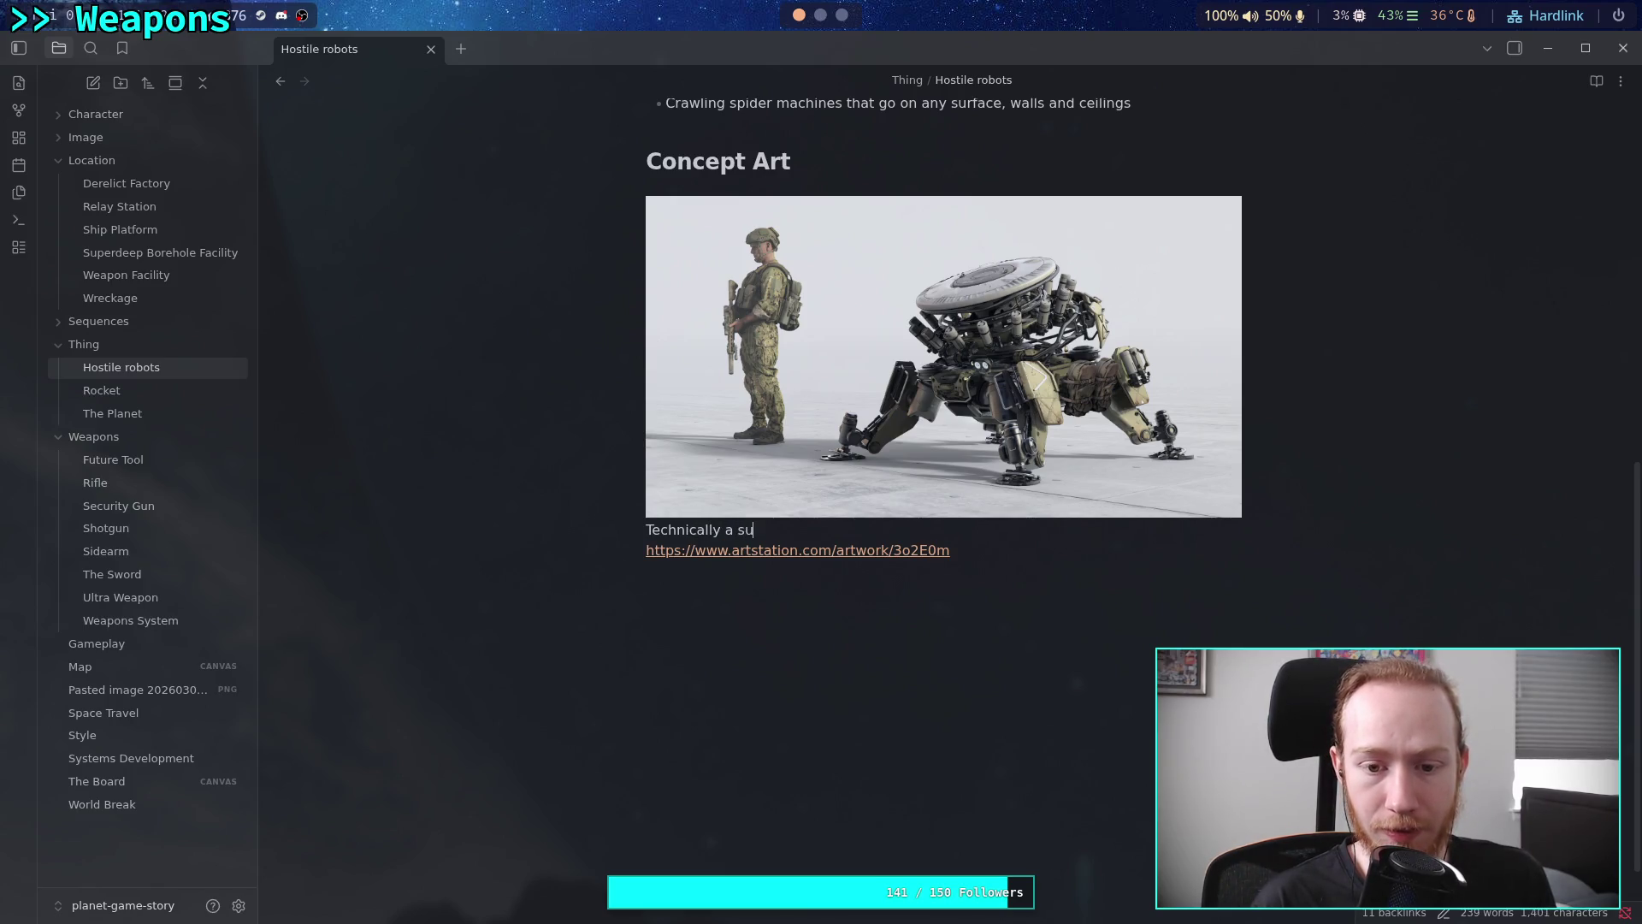
type("smoke-")
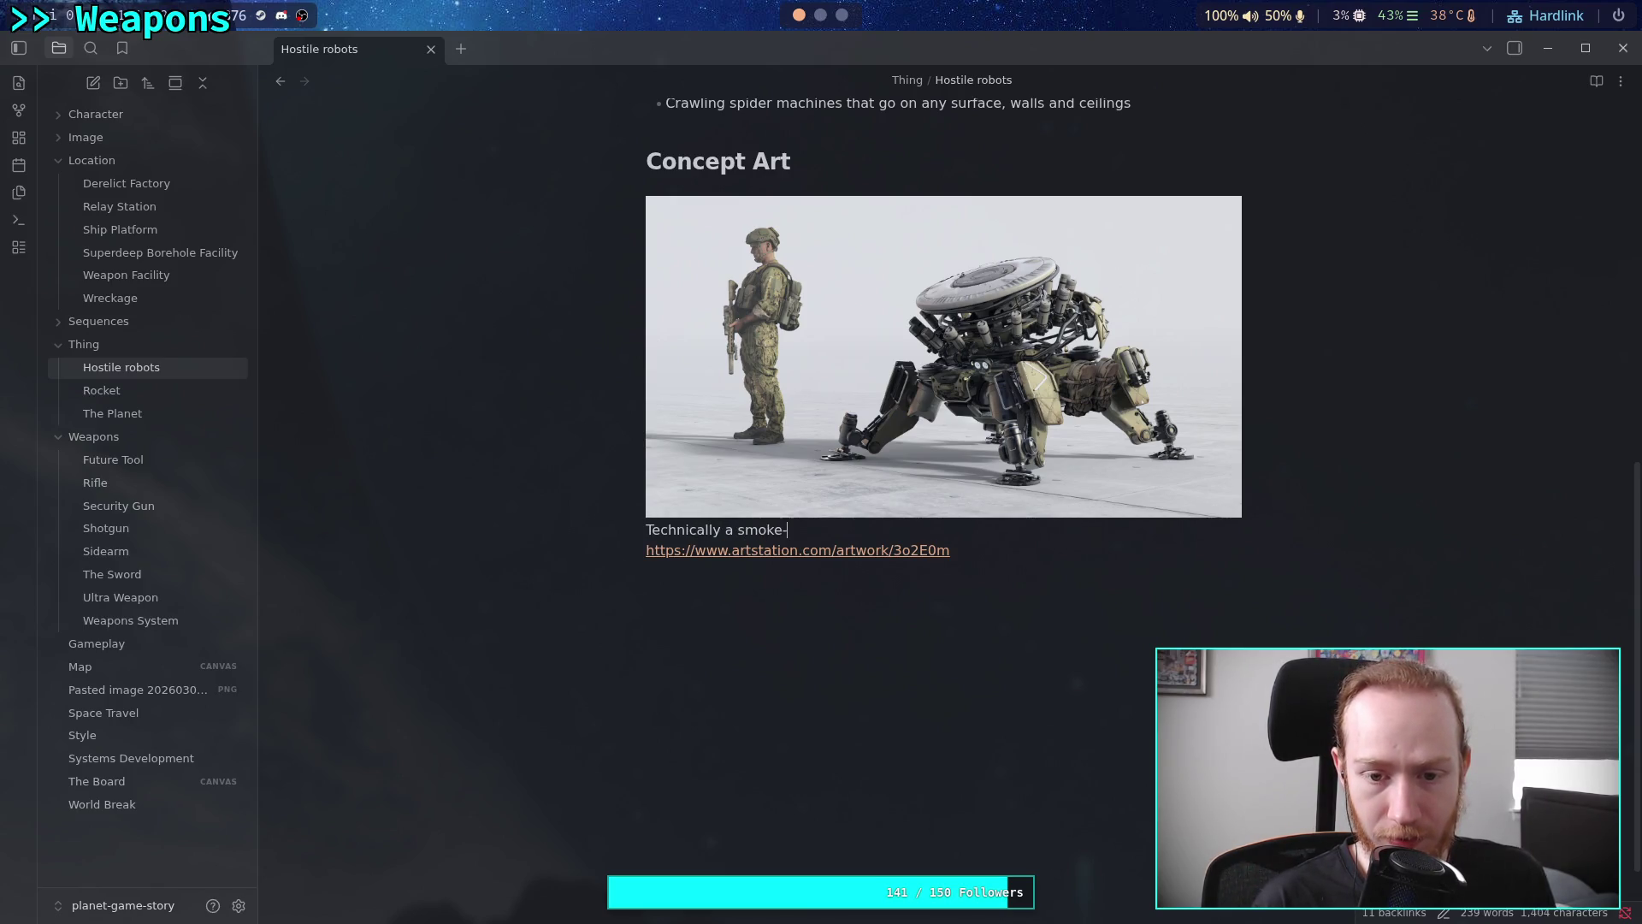
type("screen suppo")
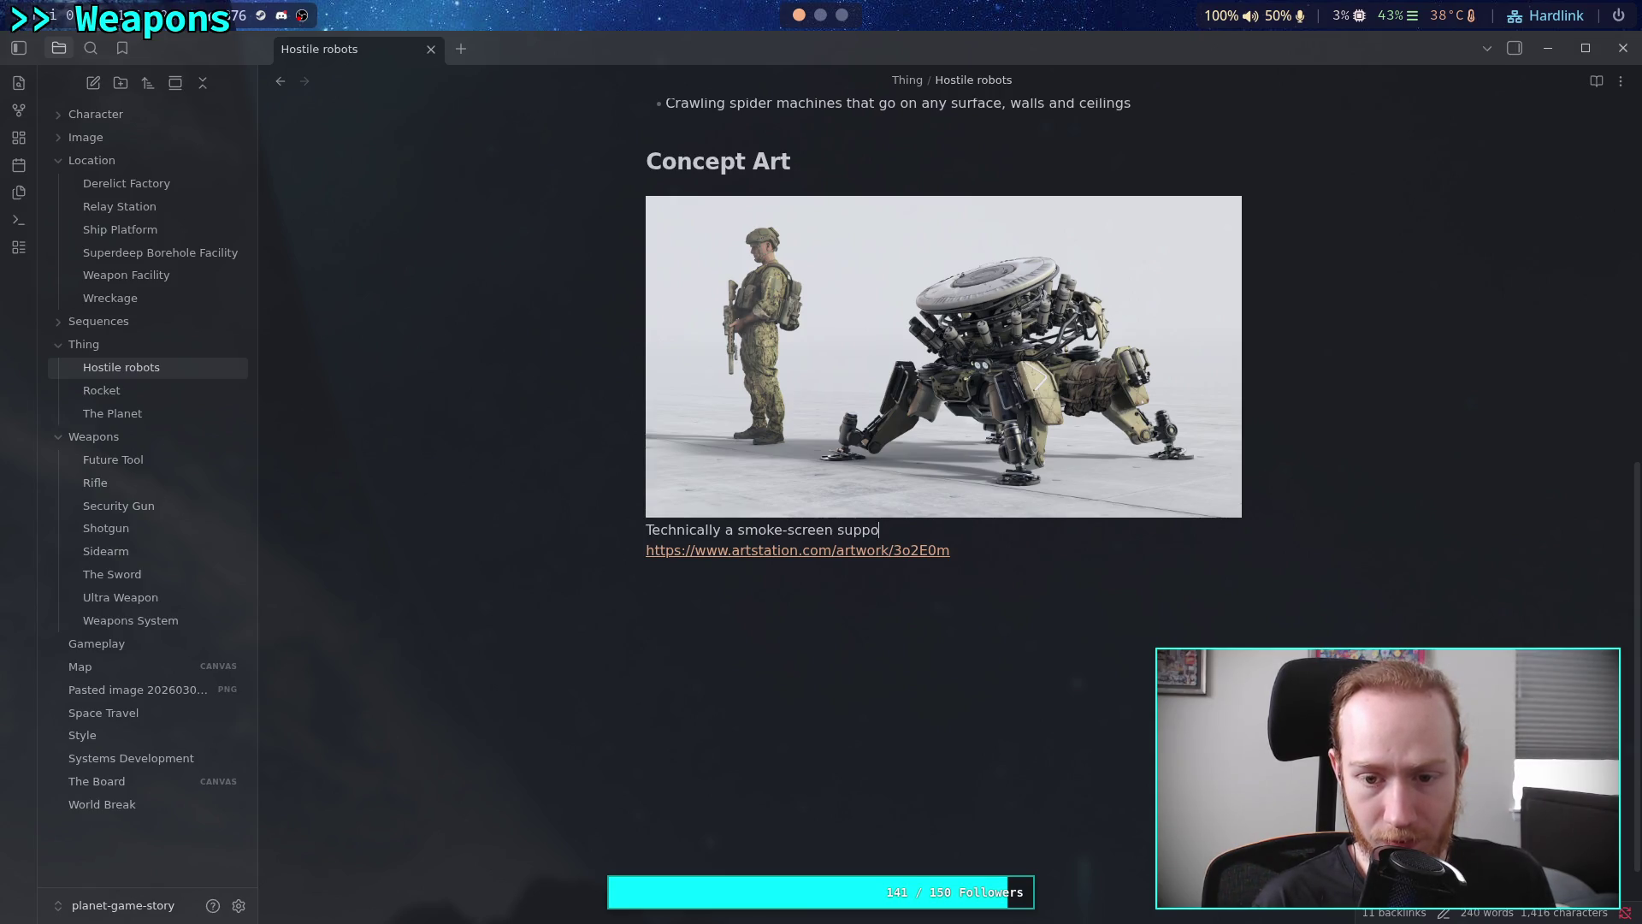
type("rt drone, but")
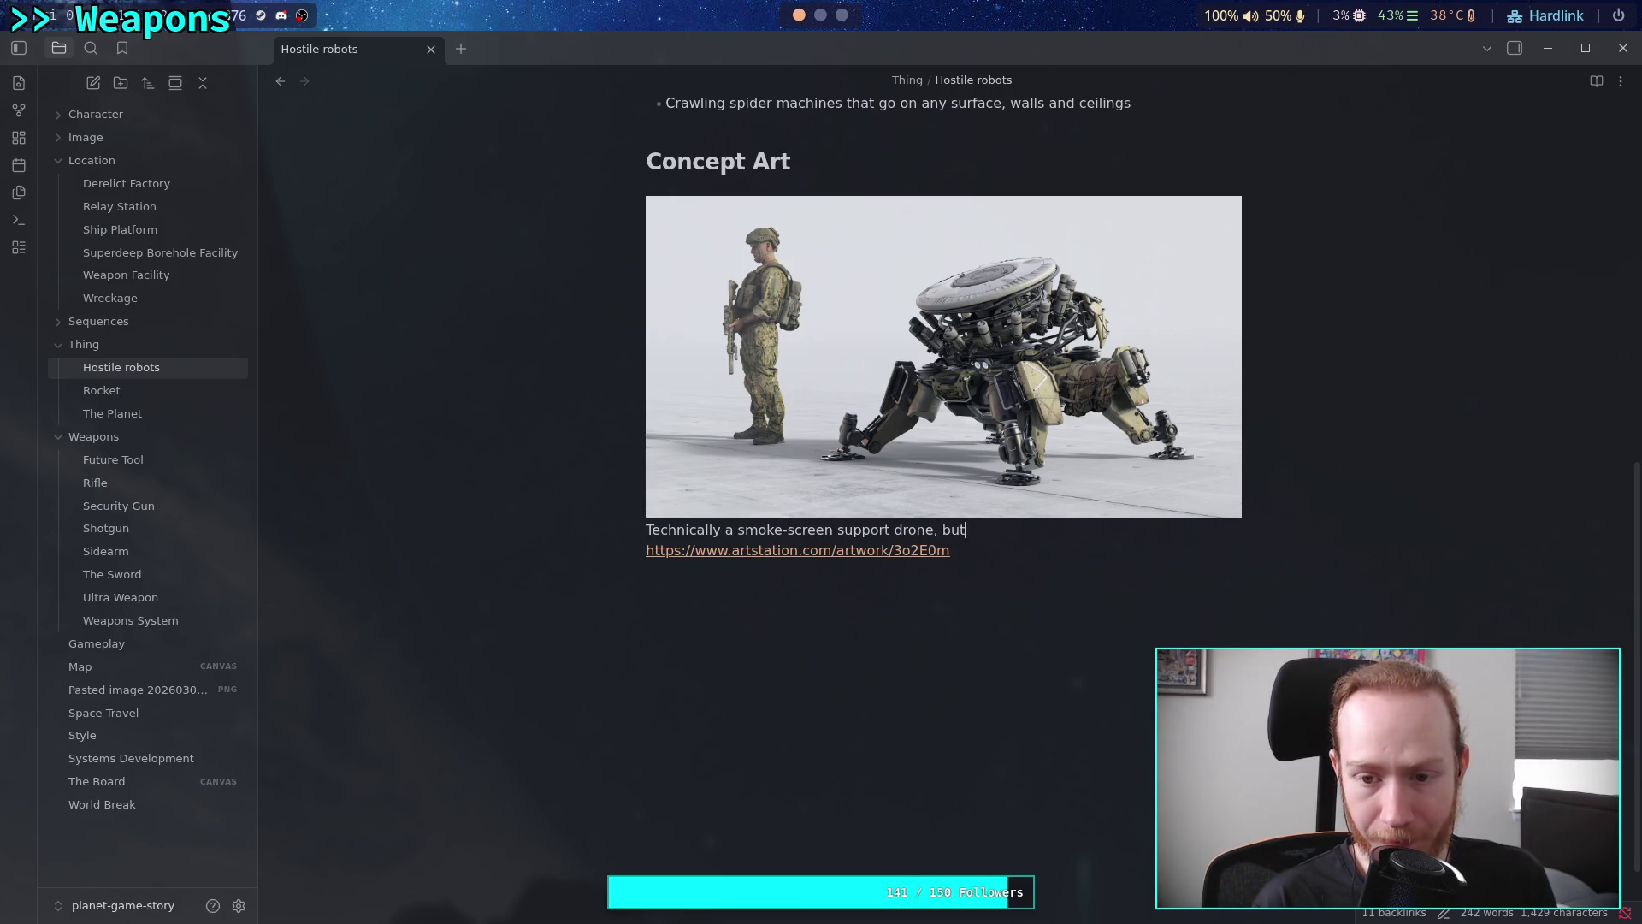
type(" i ke th")
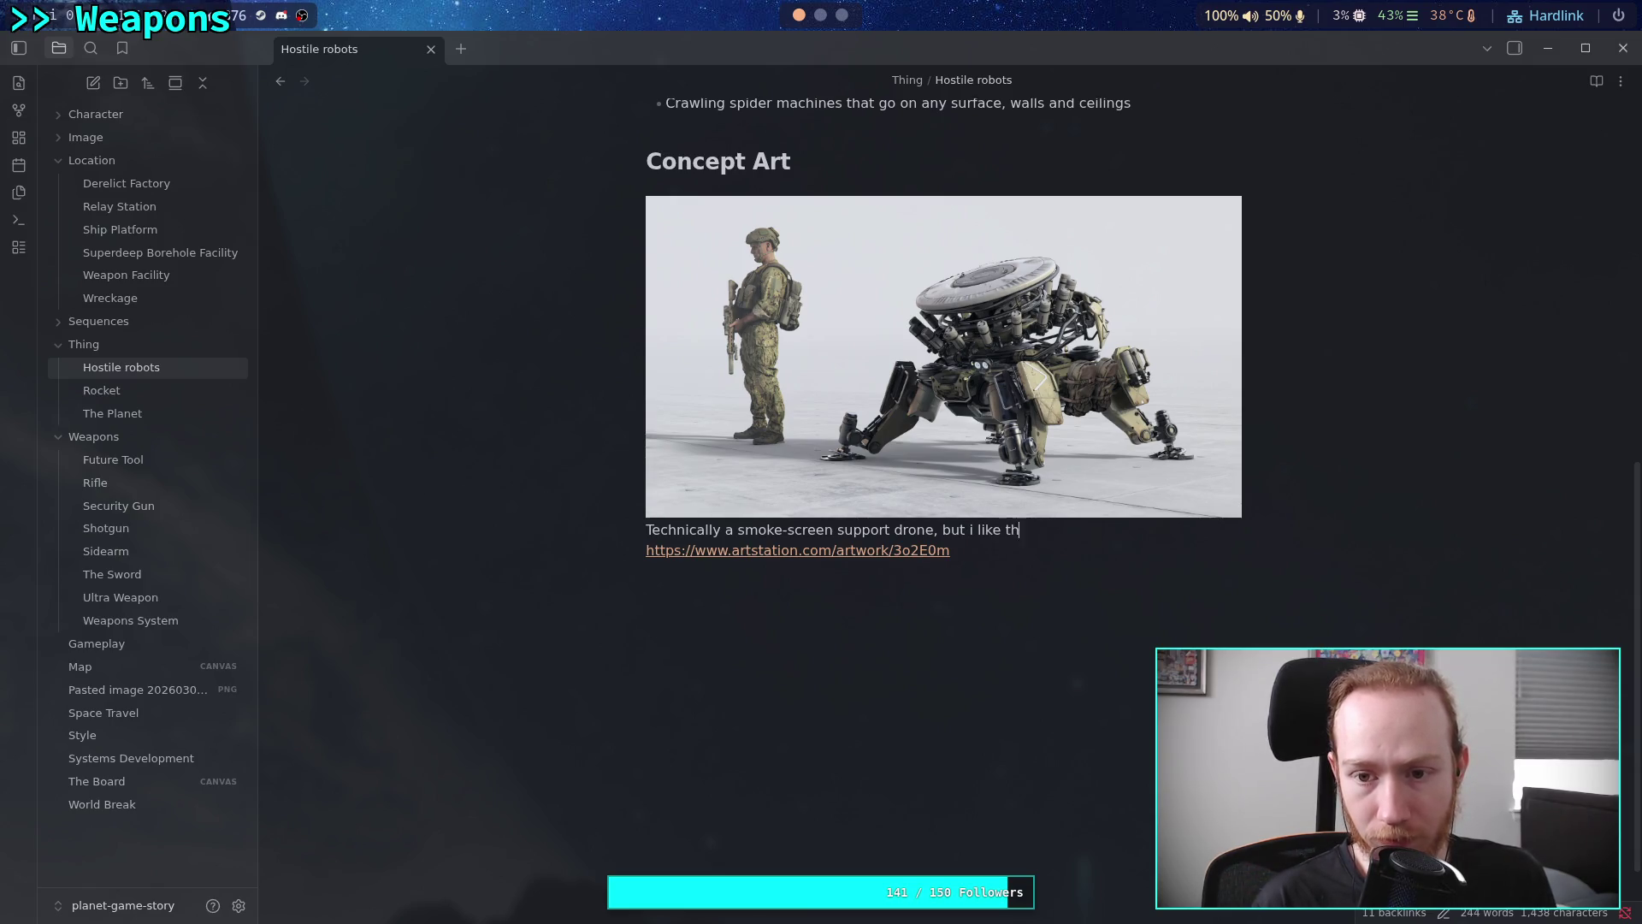
Finish the caption with 'large flat top and missiles around the center with the four legs. Feels very sturdy'
key("BackSpace")
key("BackSpace")
key("BackSpace")
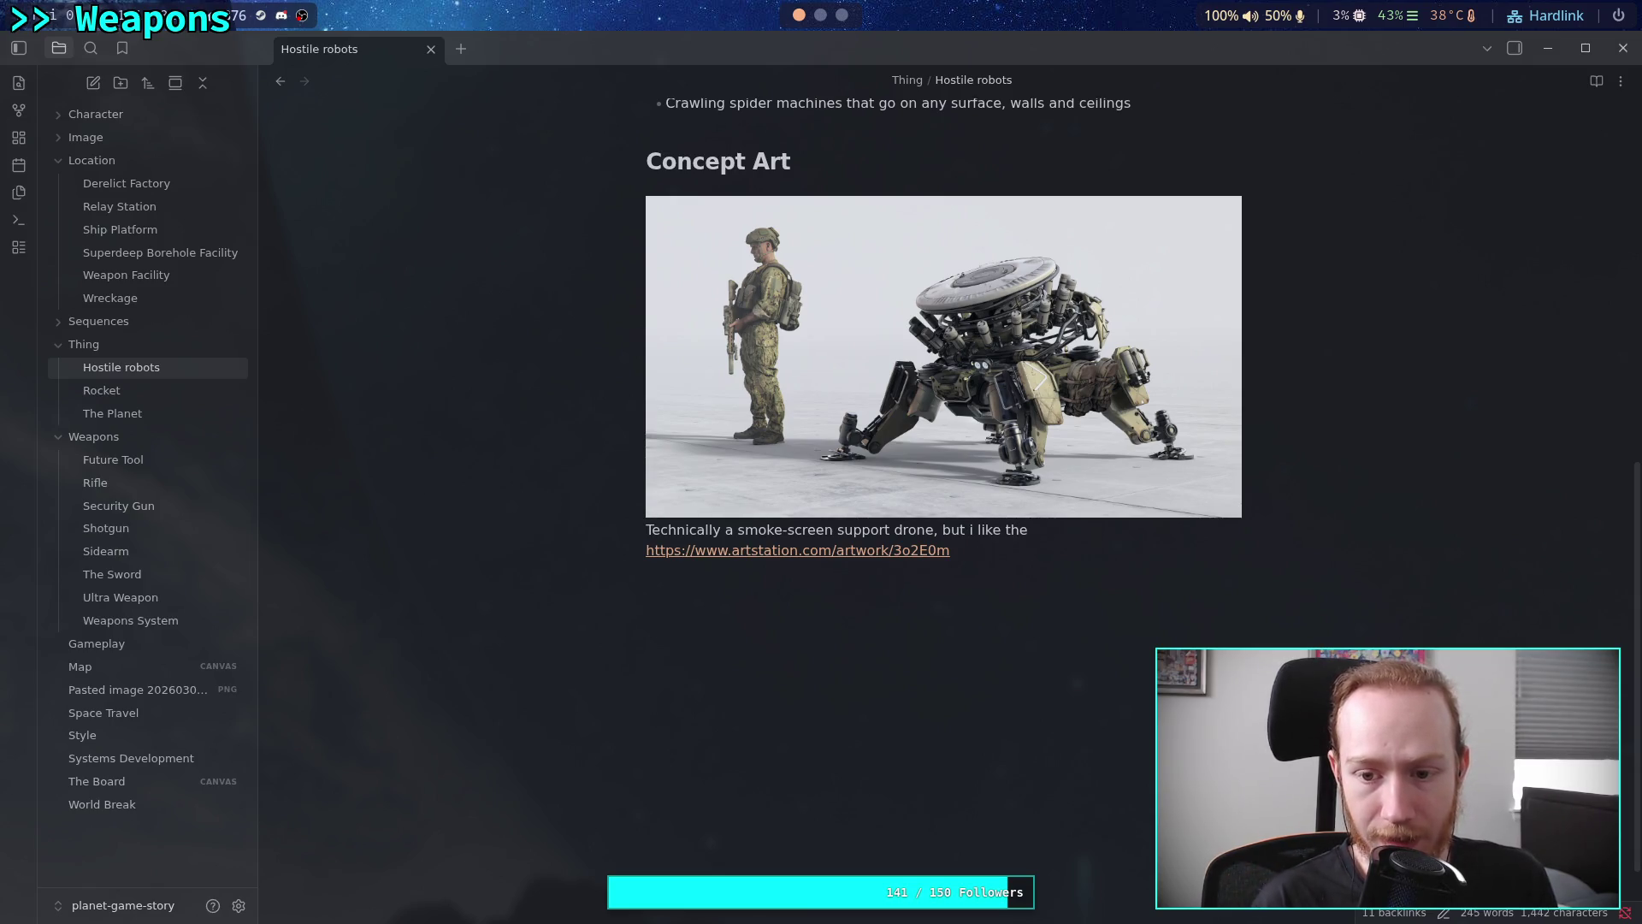
type(" large ")
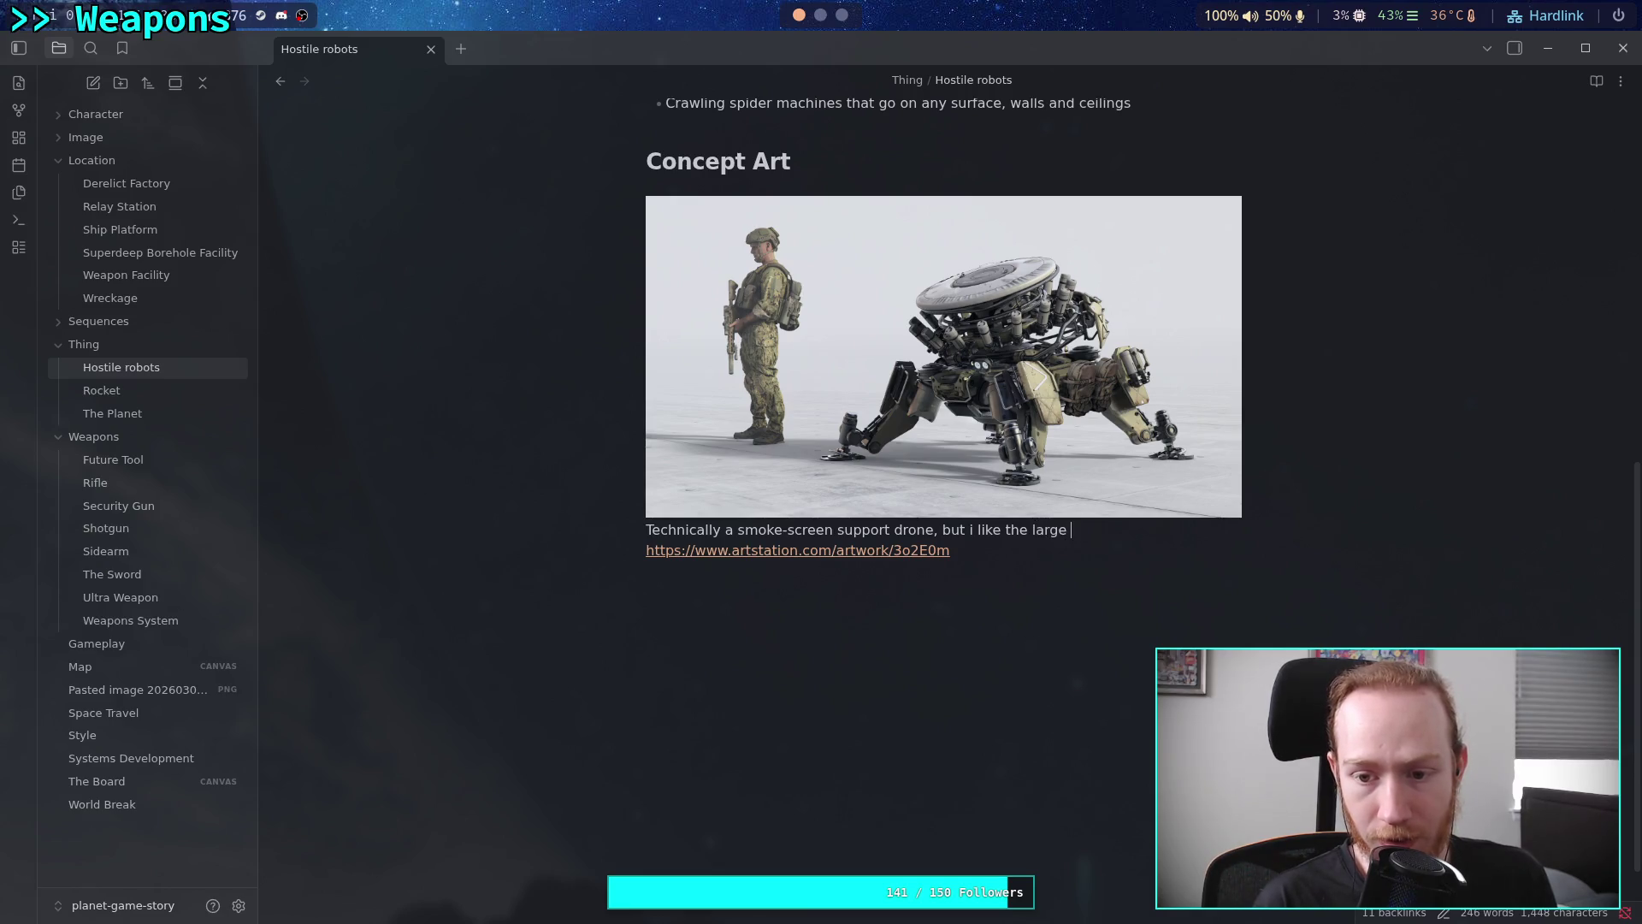
type("flat top and")
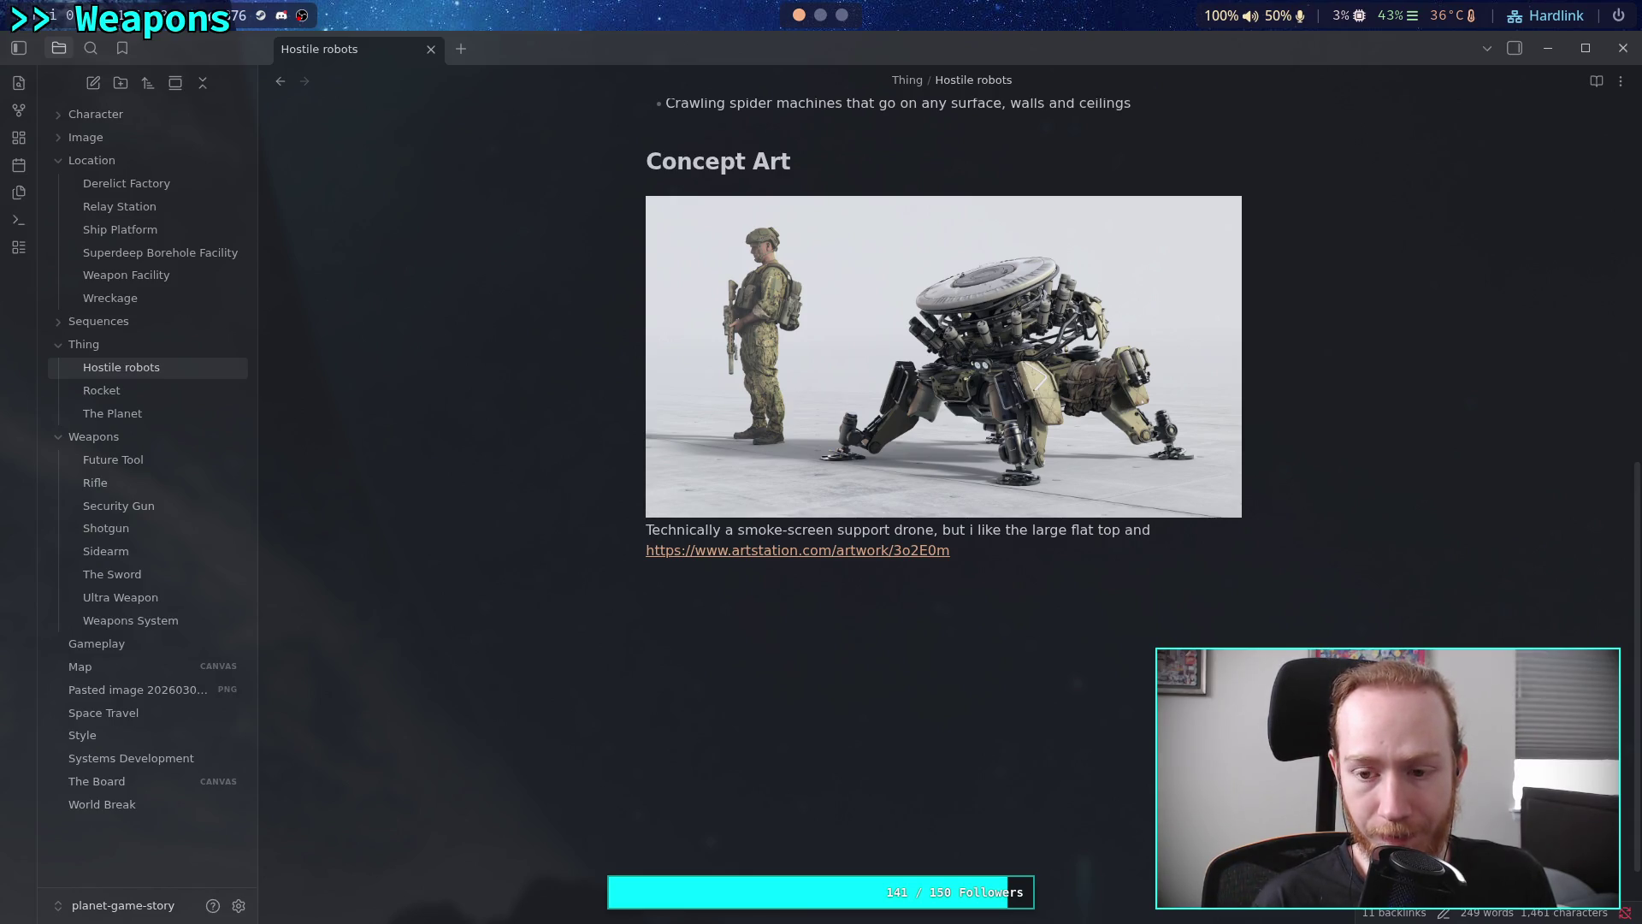
type(" missil")
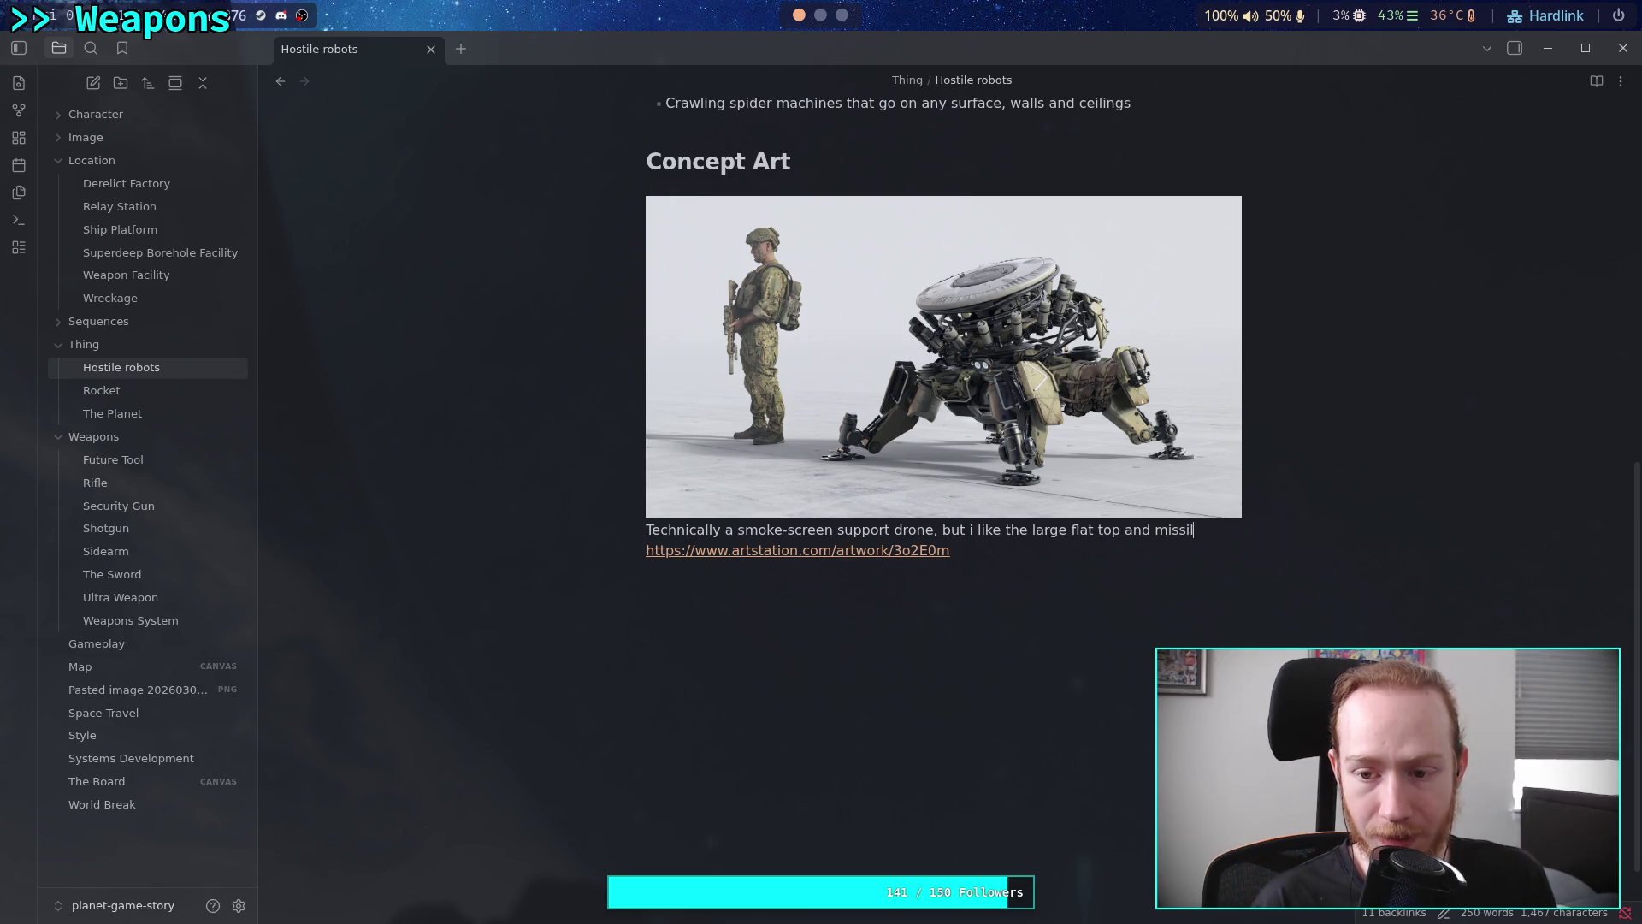
type("es ")
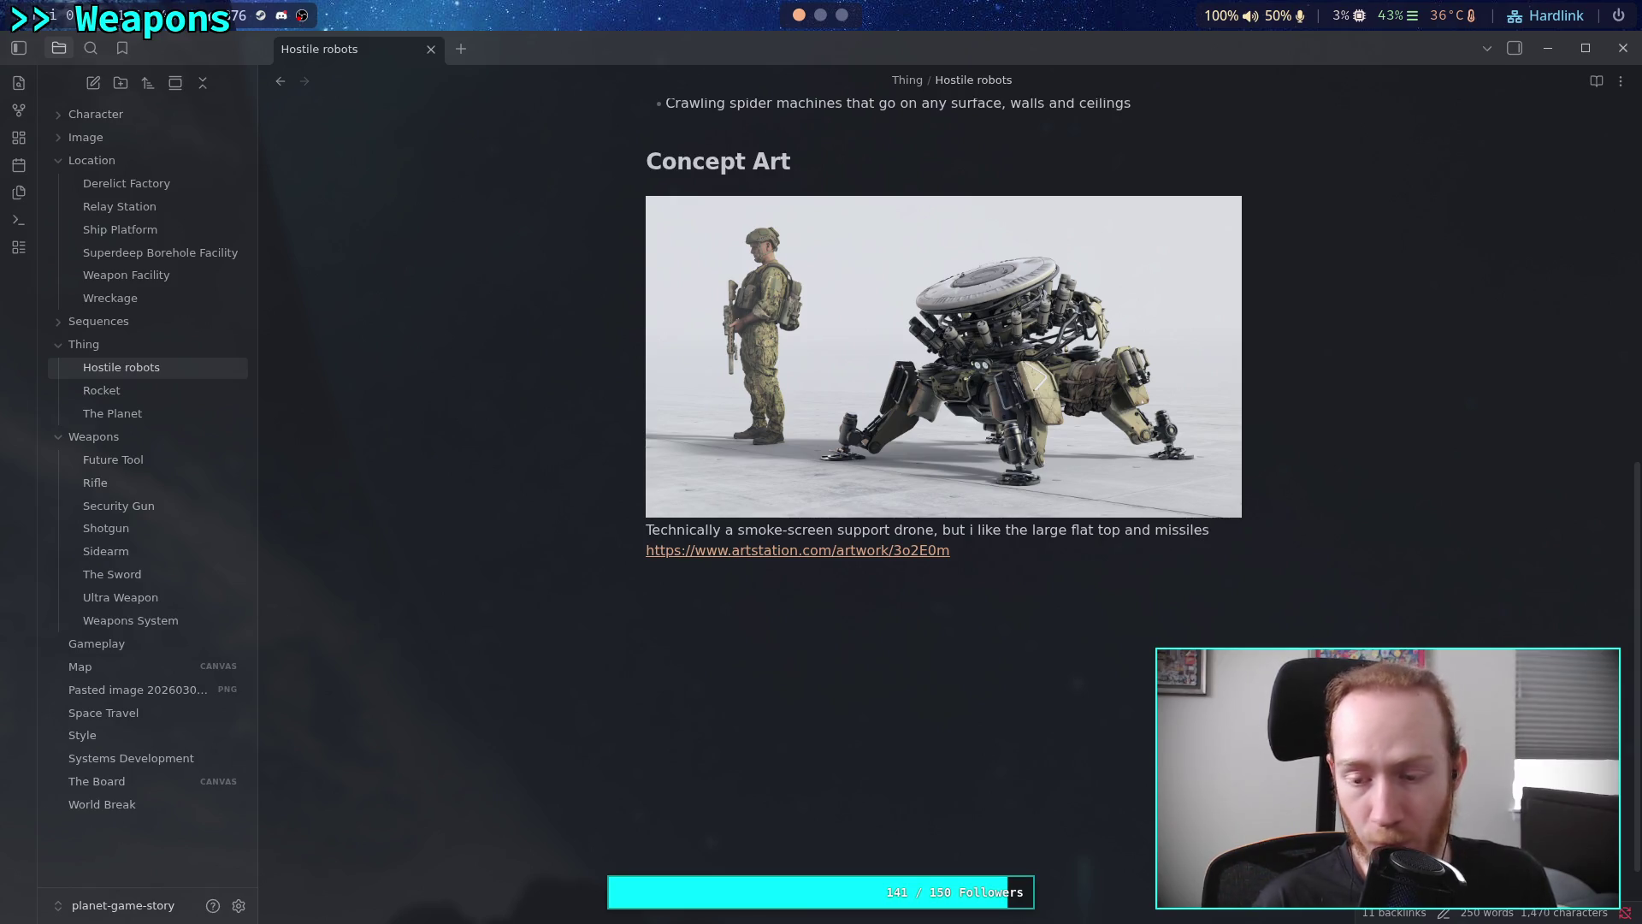
type("around the")
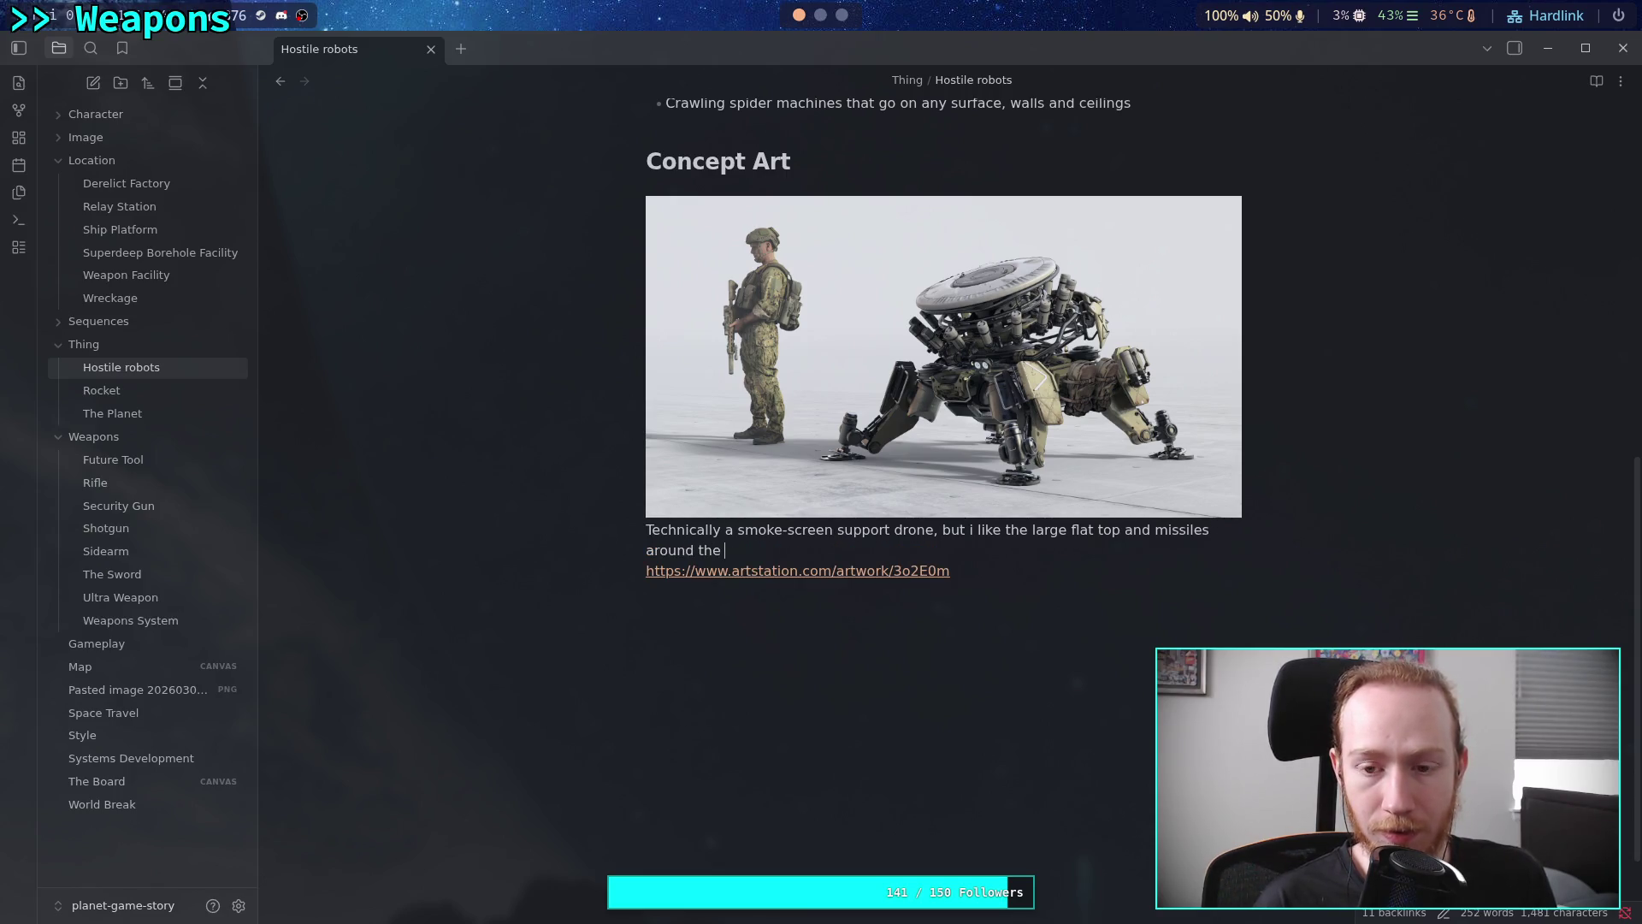
type(" center with the f")
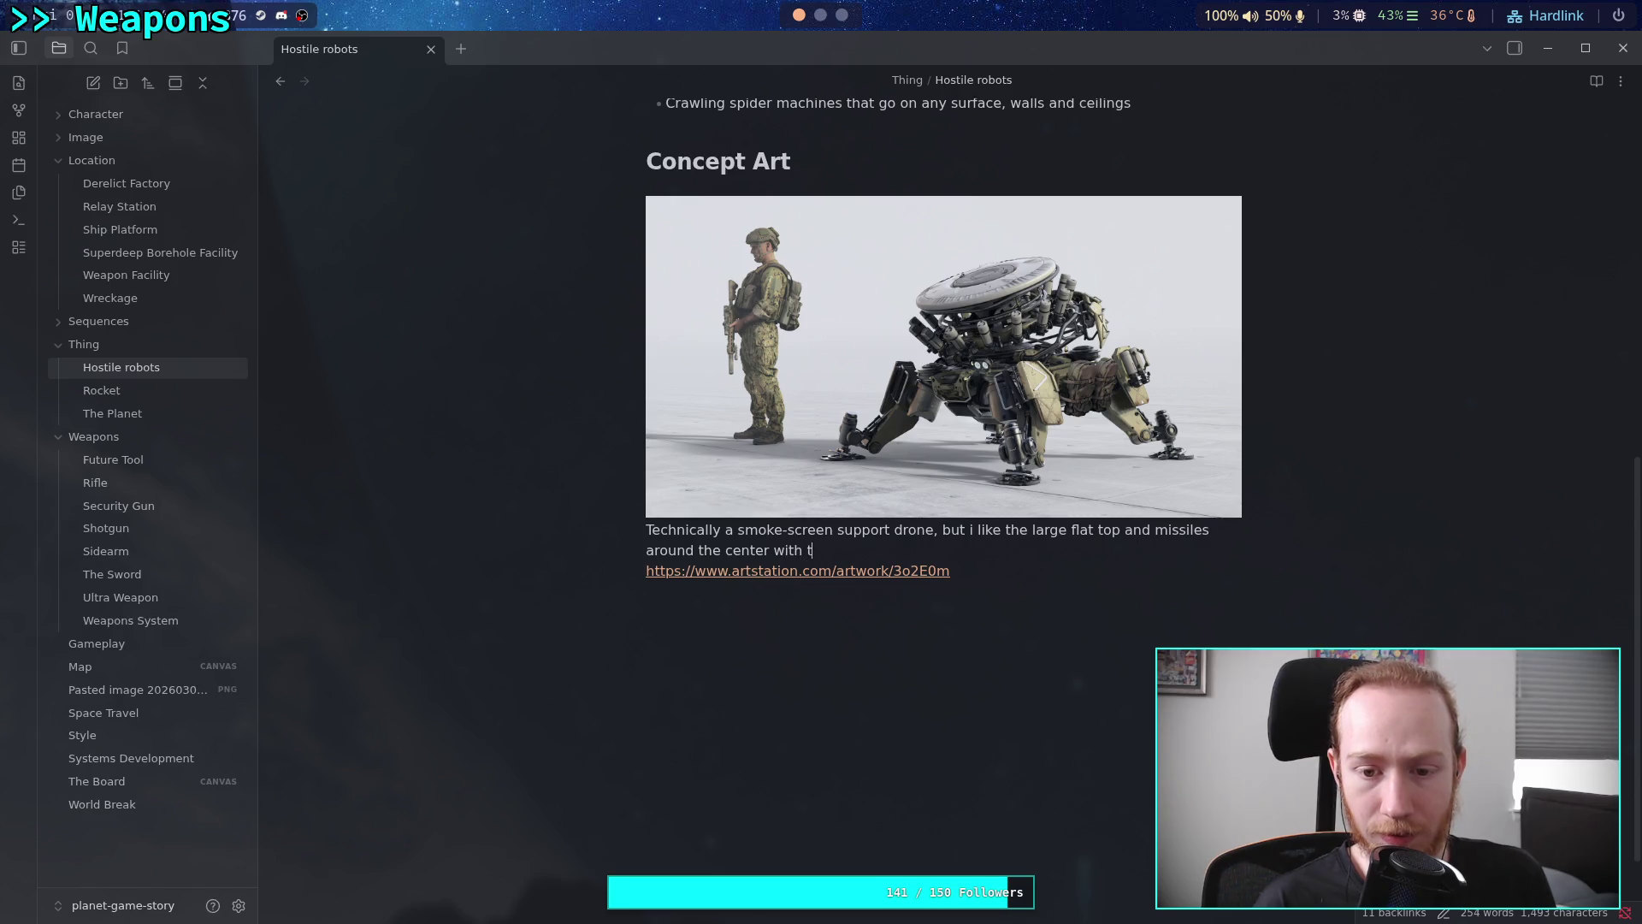
type("our ")
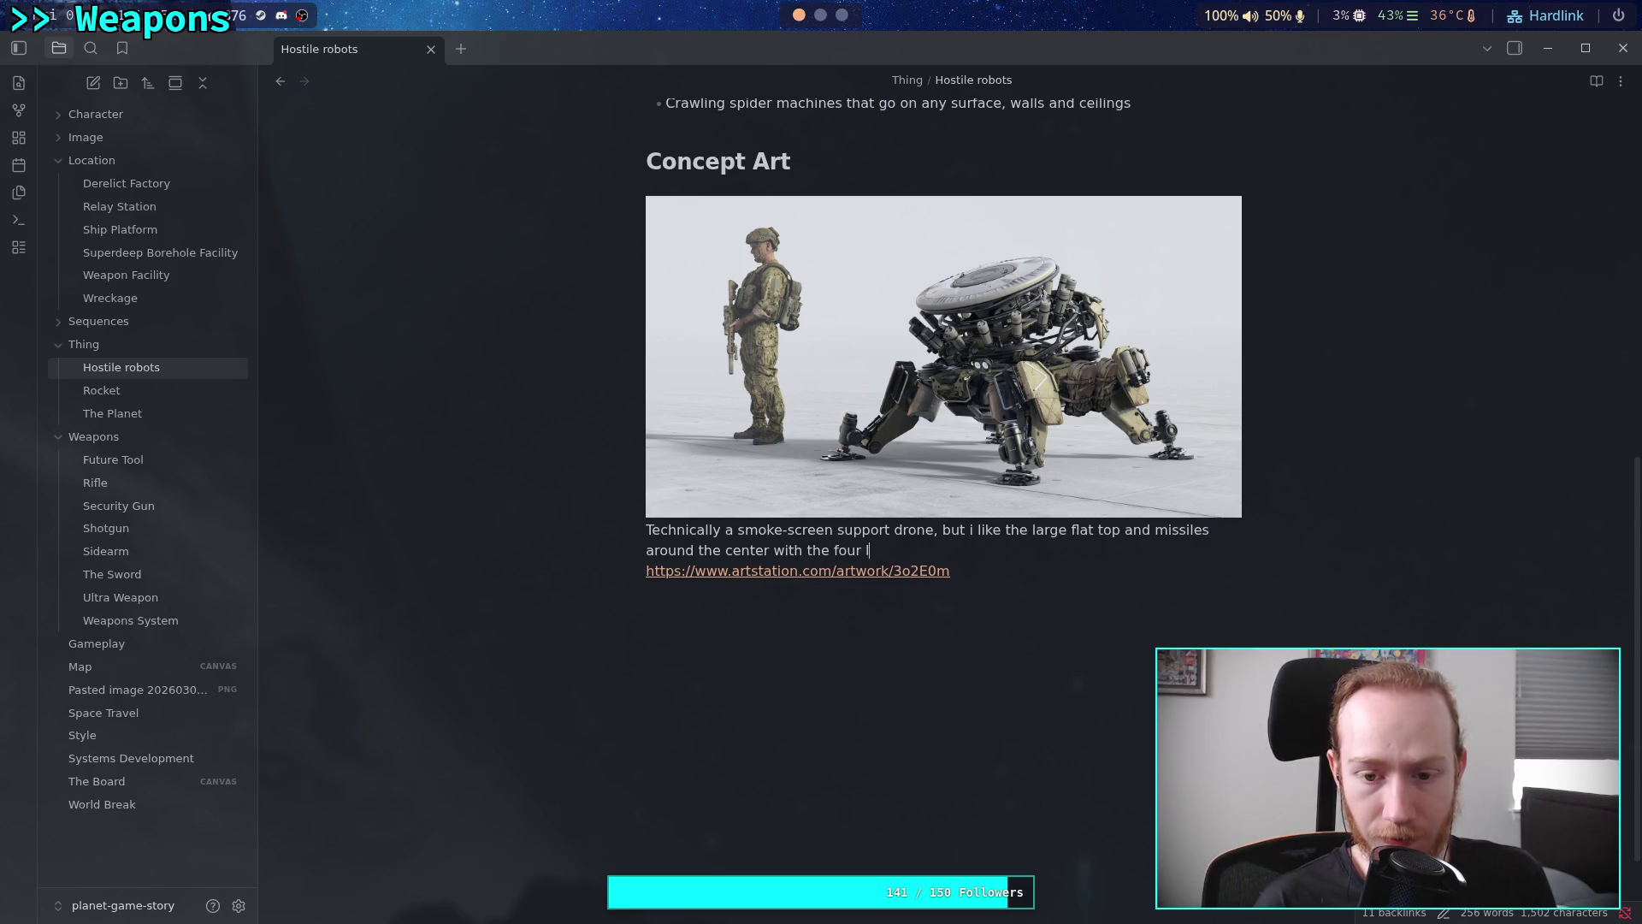
type("legs. Feels ")
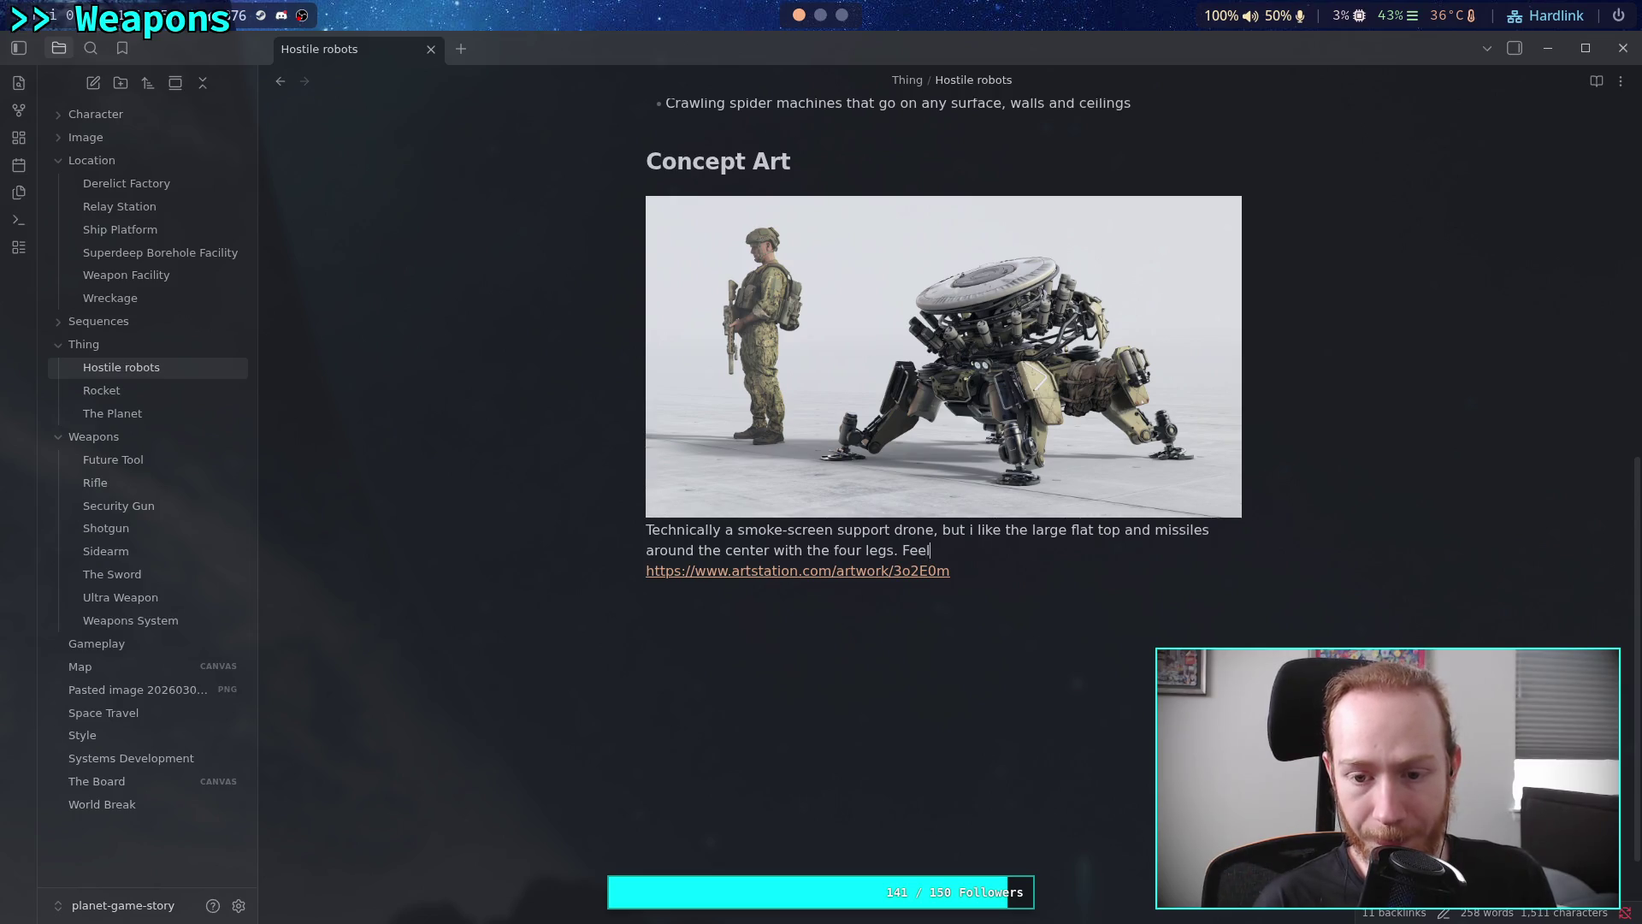
type("very stur")
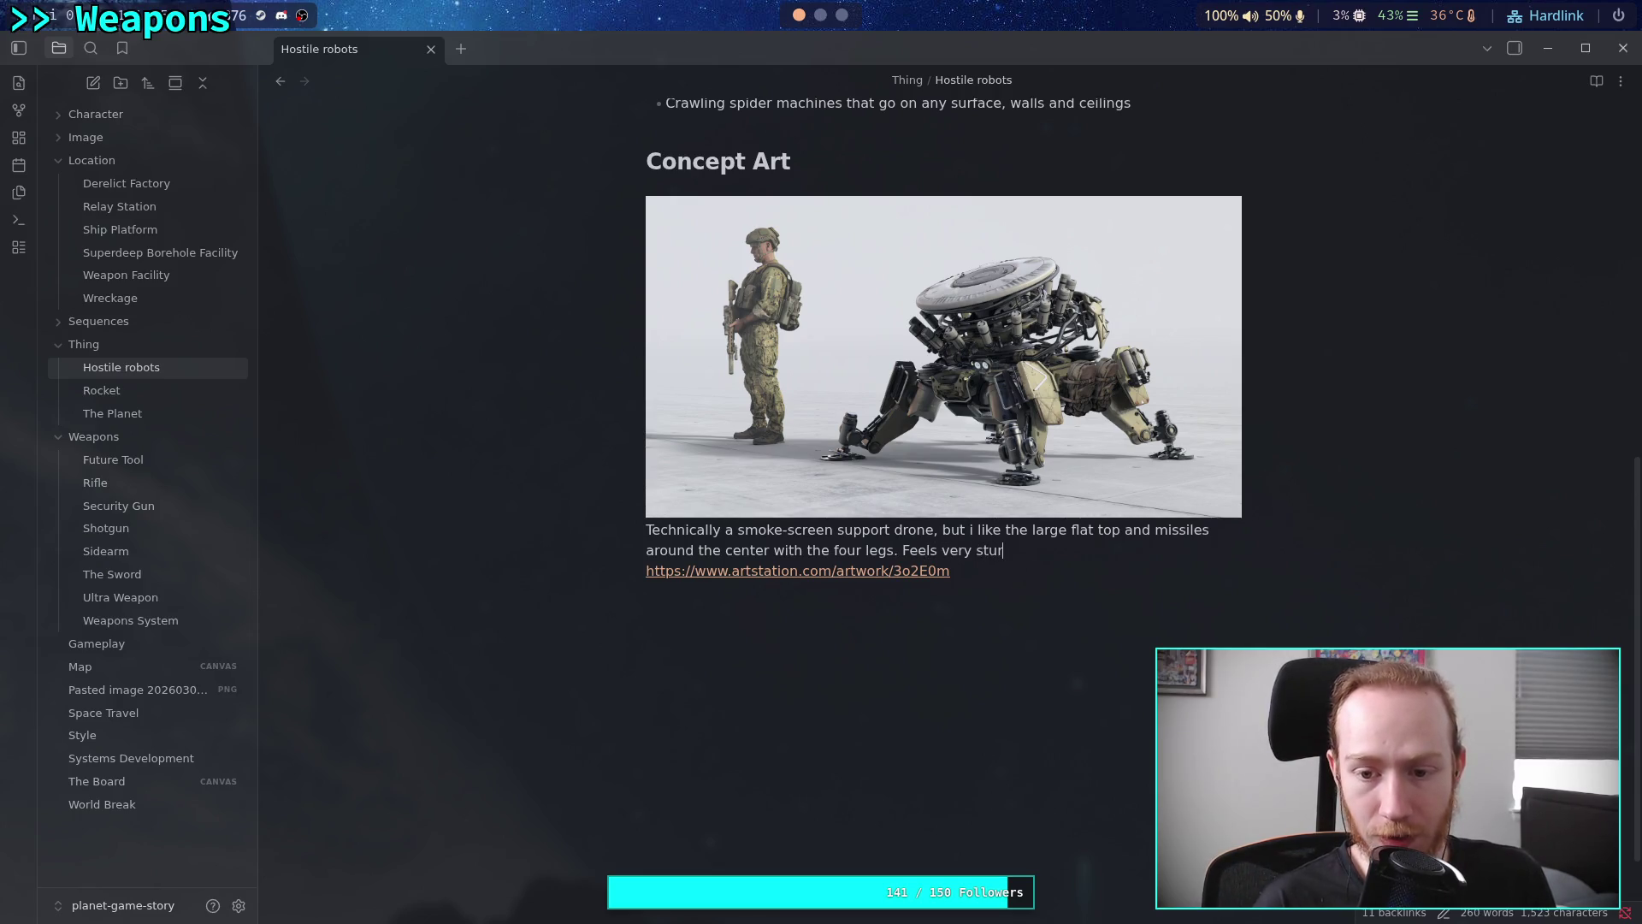
type("dy.")
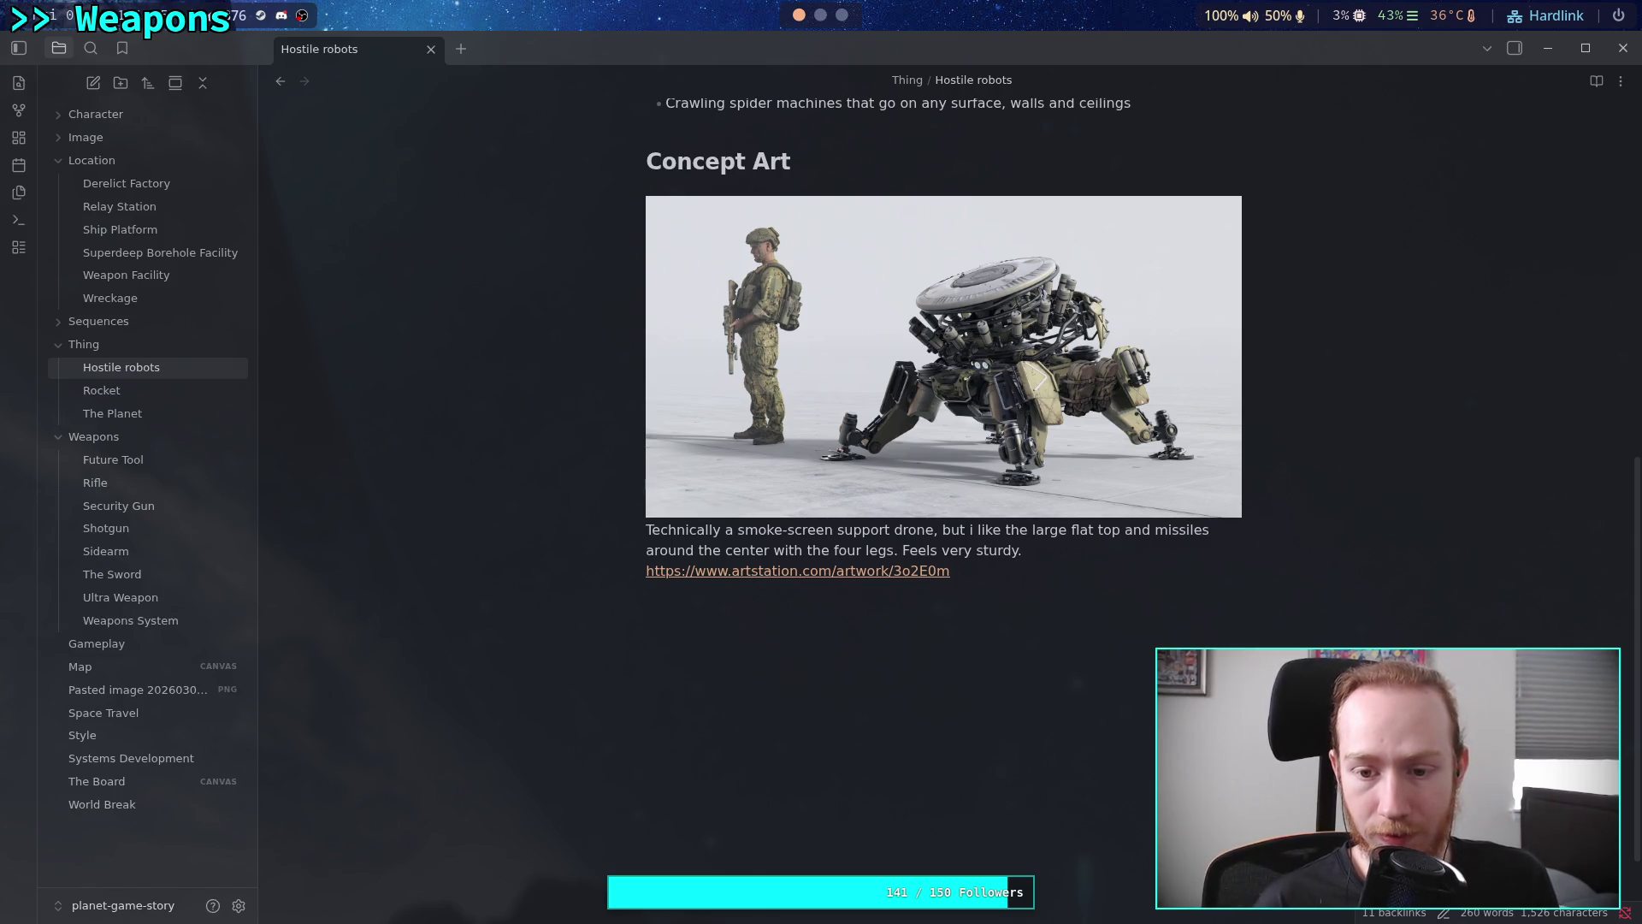
Rename the pasted drone image file to support_drone
left_click(867, 855)
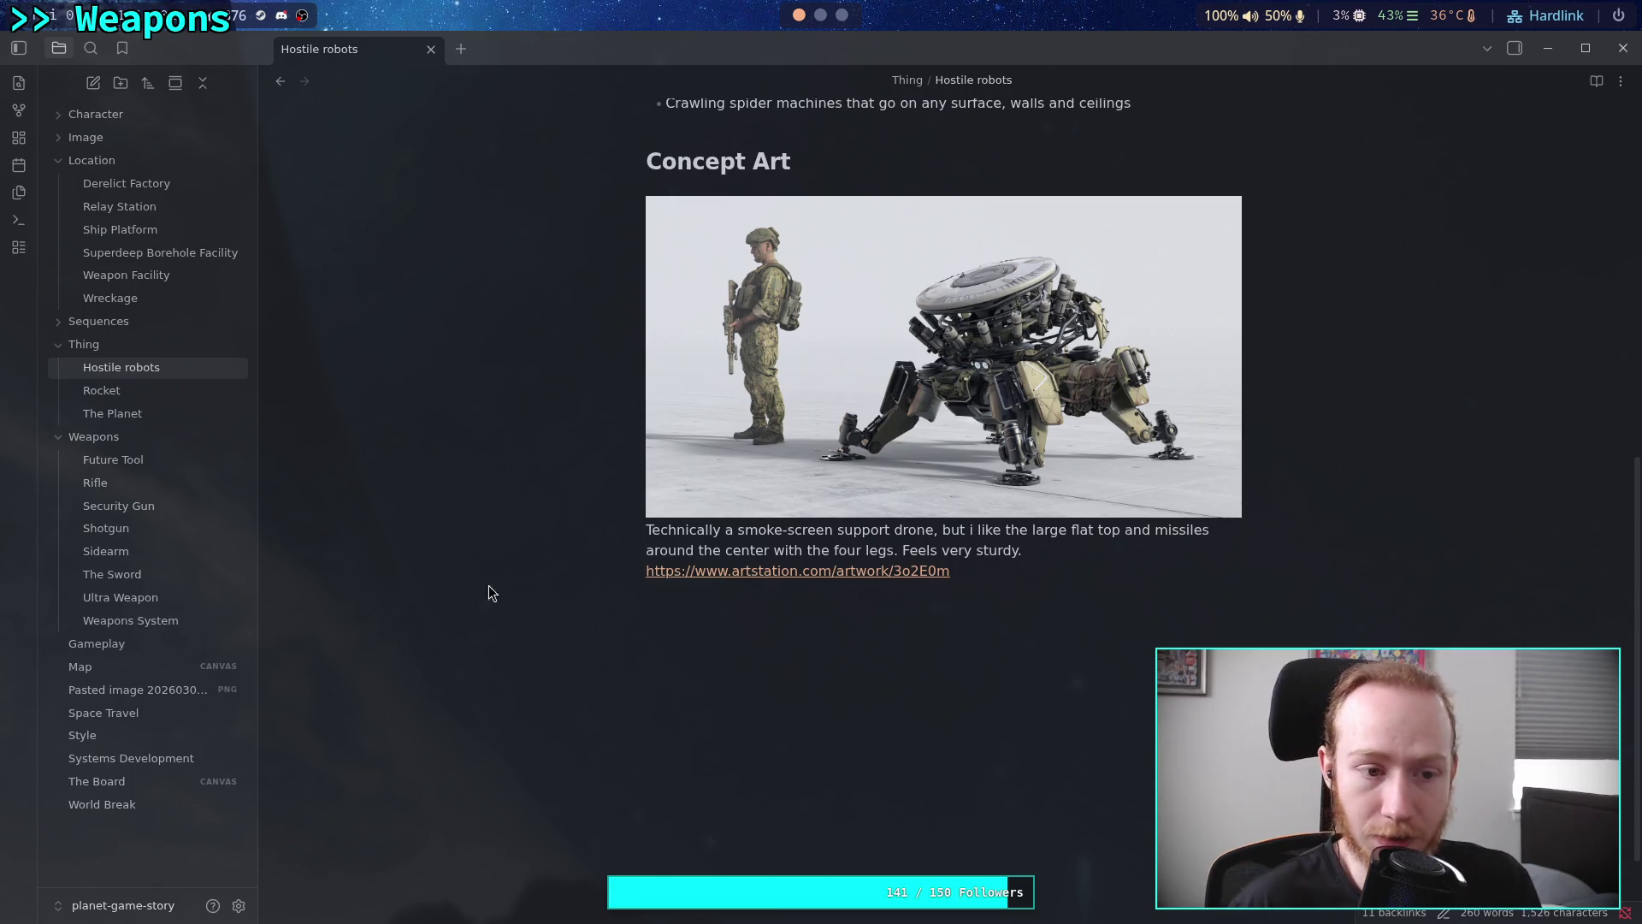
left_click(100, 692)
key("F2")
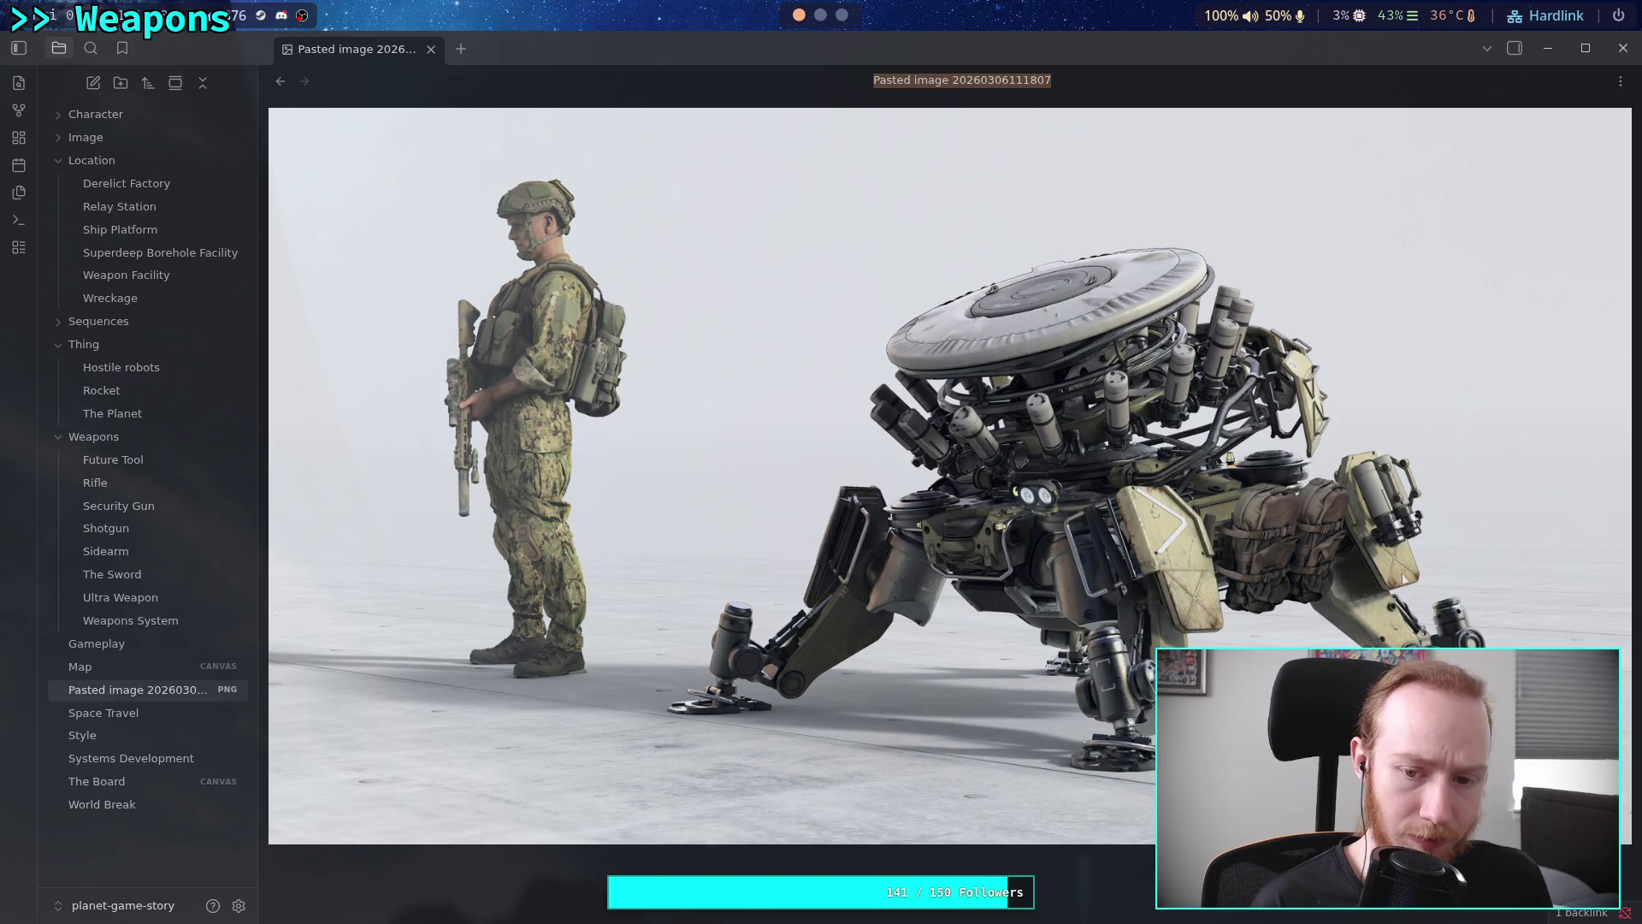
type("s")
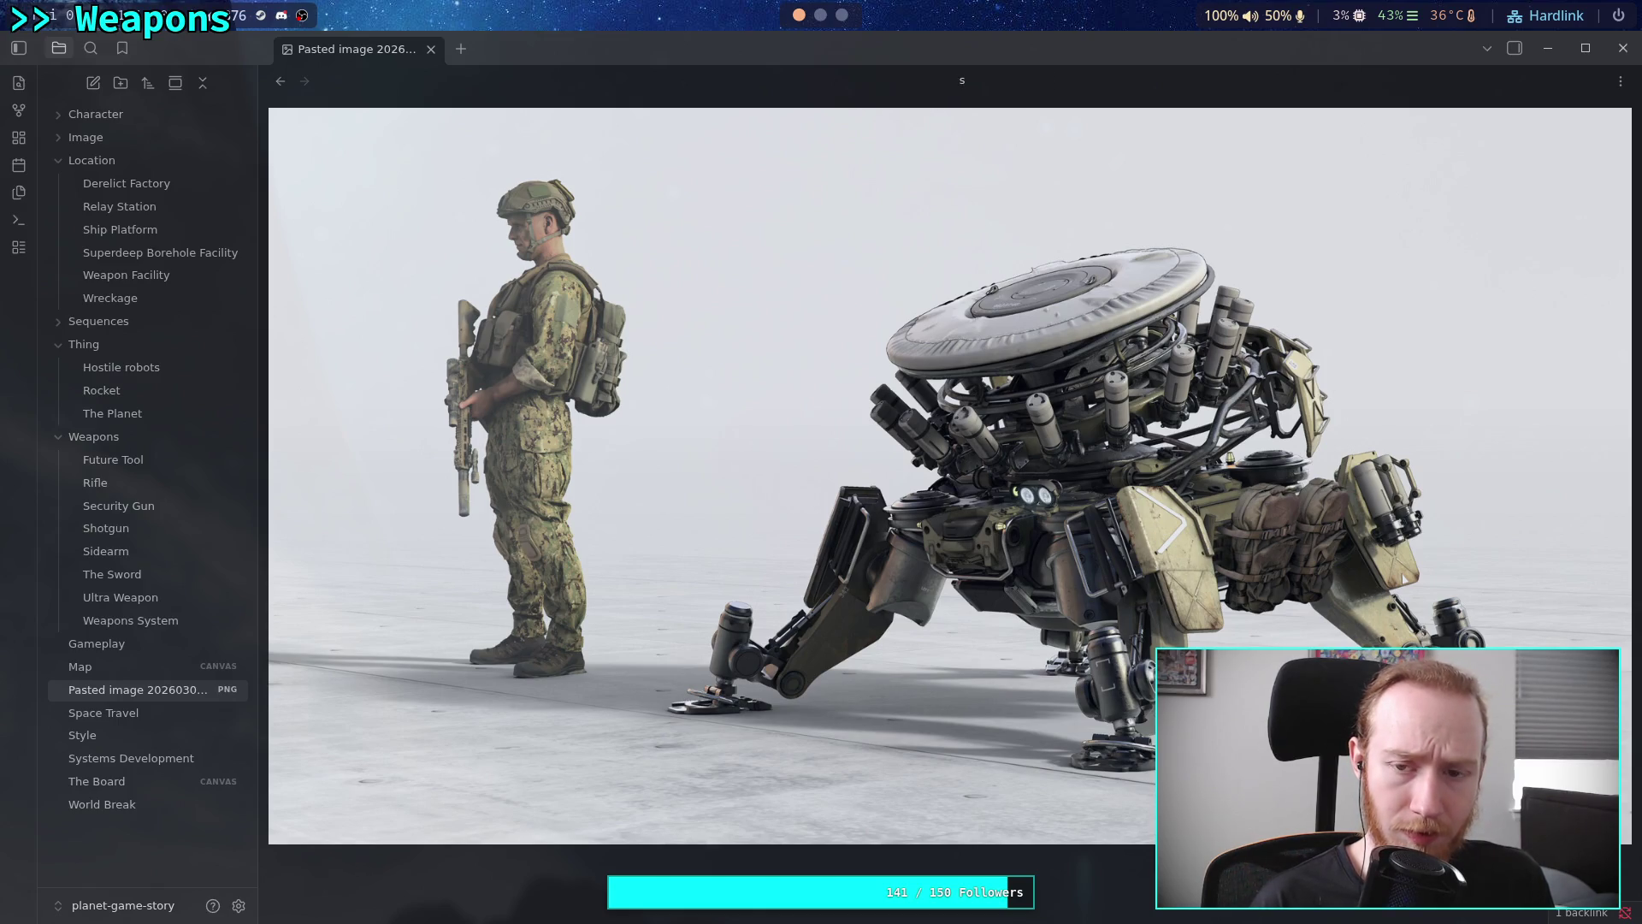
type("eupport_fro")
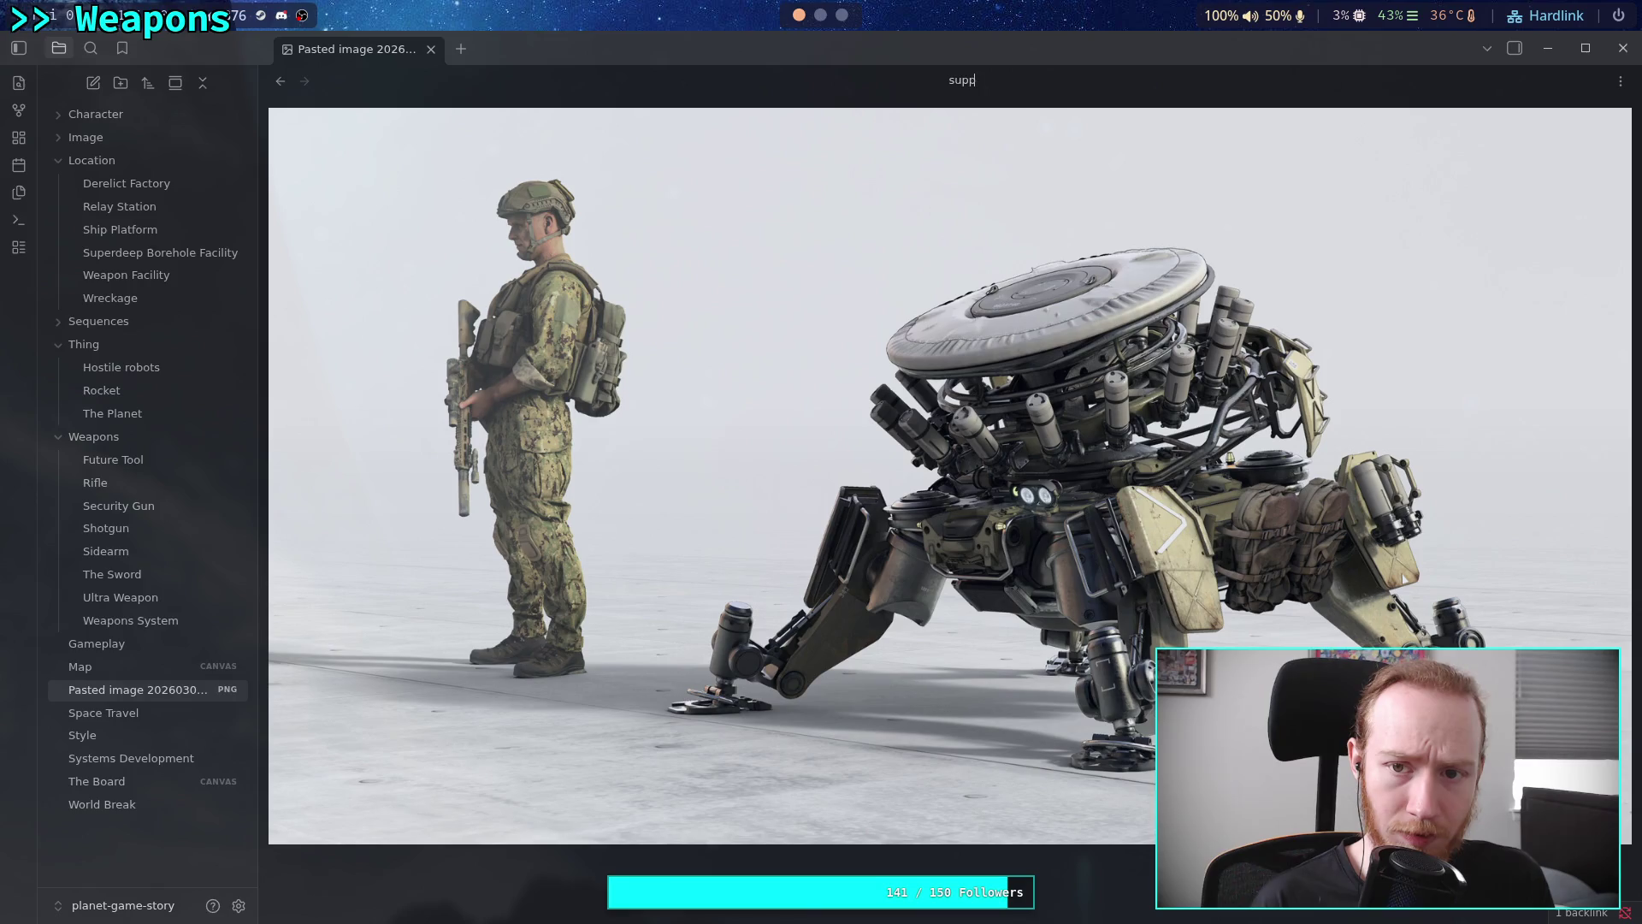
key("BackSpace")
key("BackSpace")
key("BackSpace")
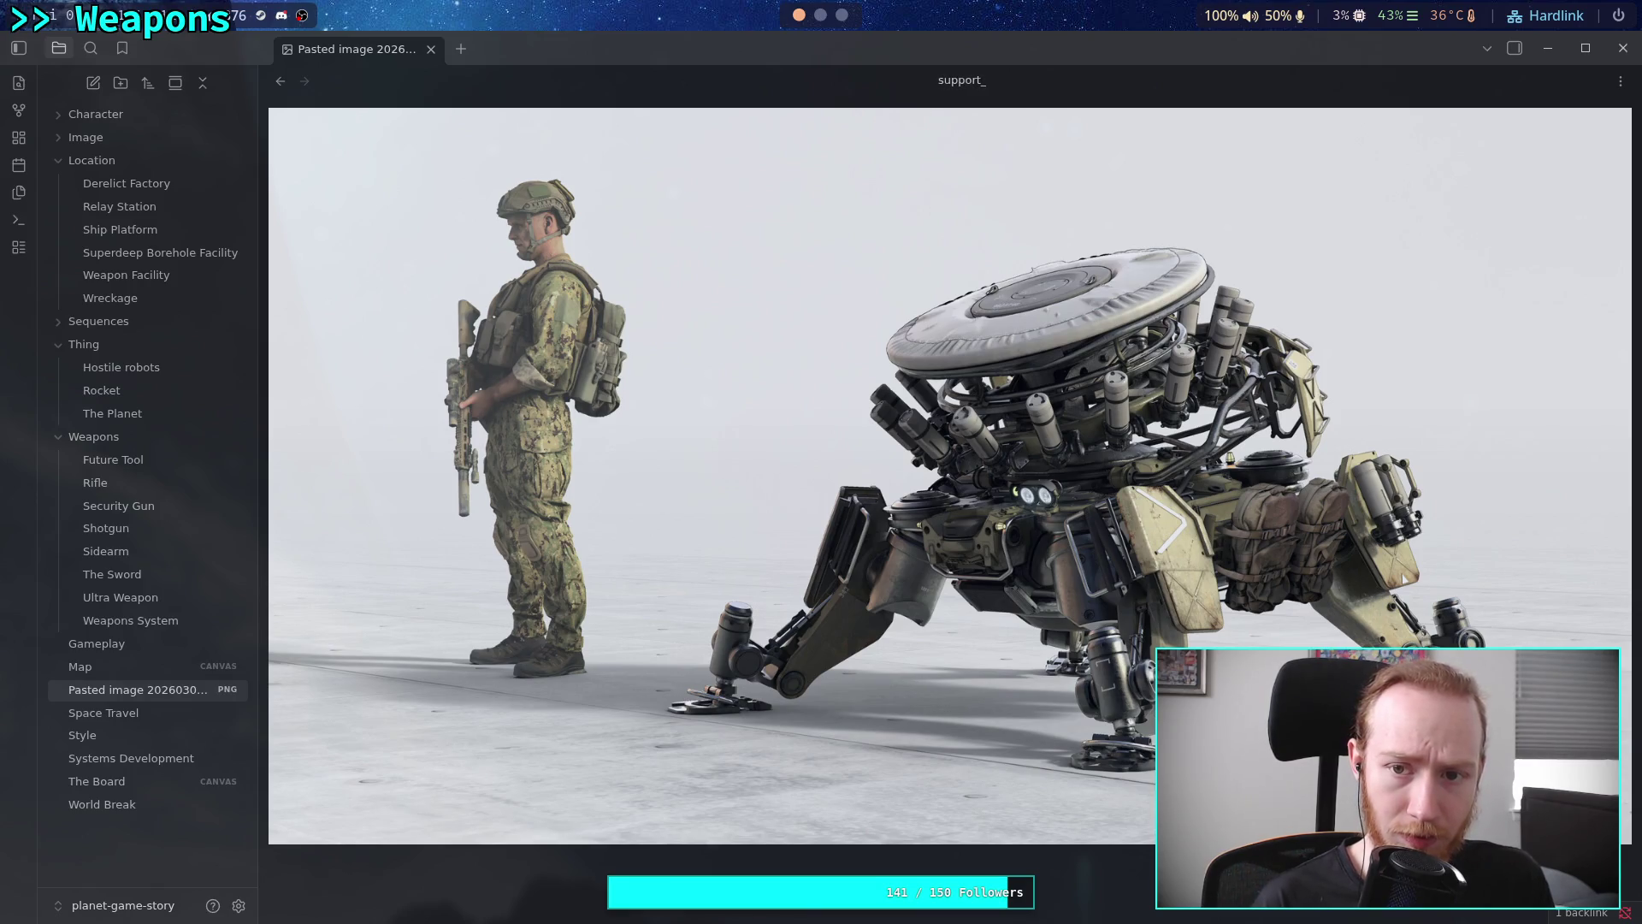
type("drone")
key("Return")
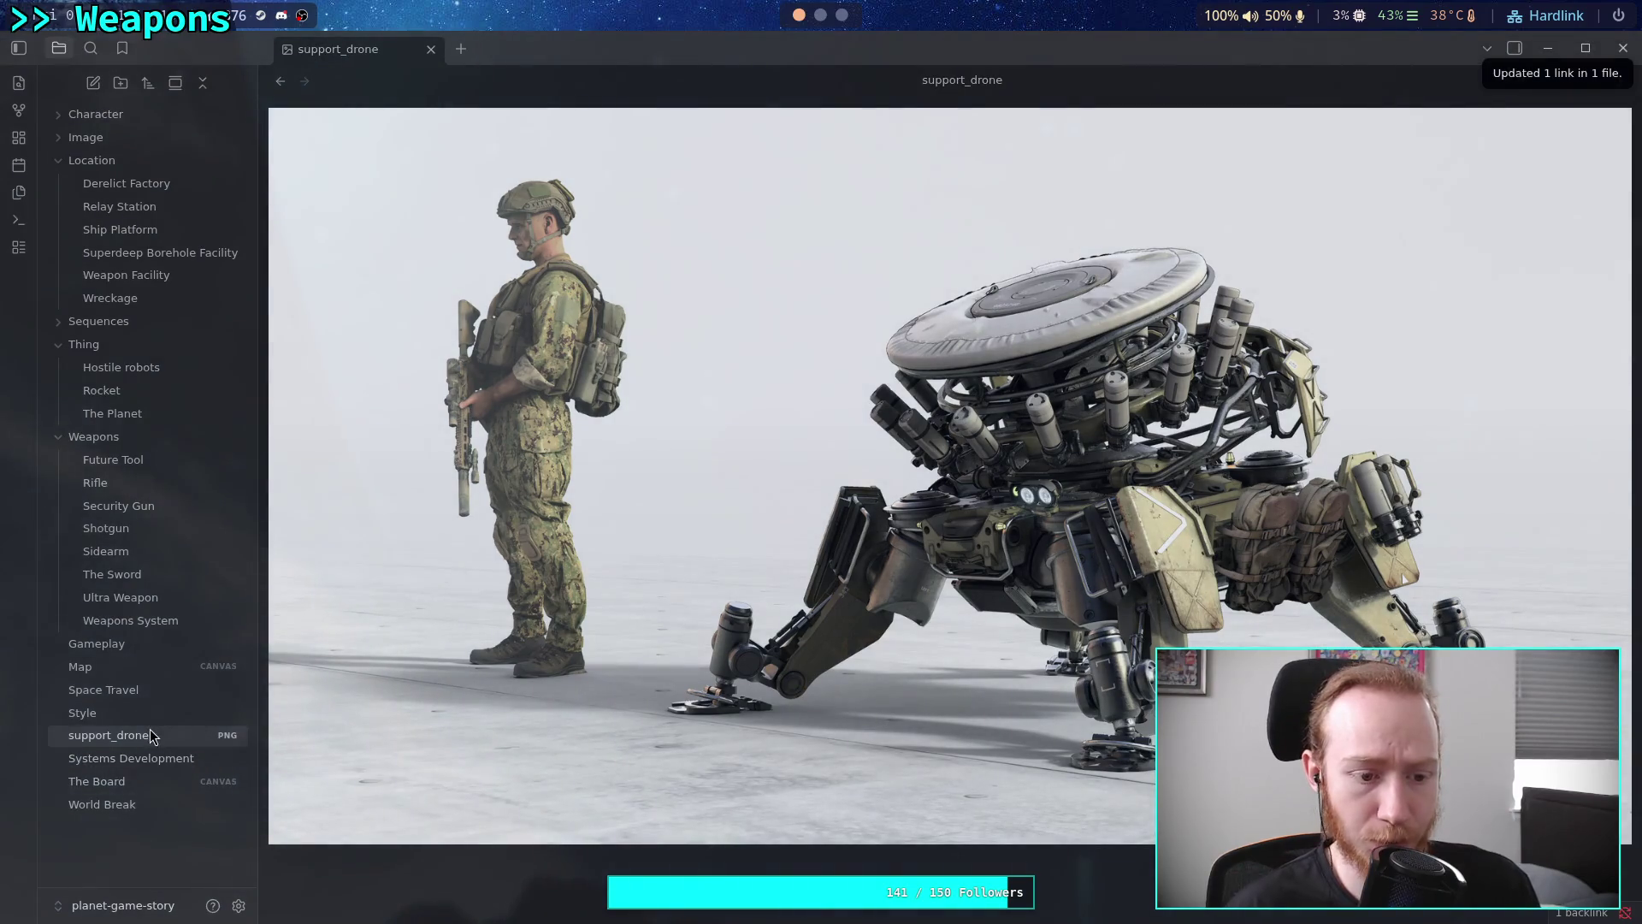
Move support_drone into the Image folder and reopen the Hostile robots note
left_click_drag(150, 728, 122, 142)
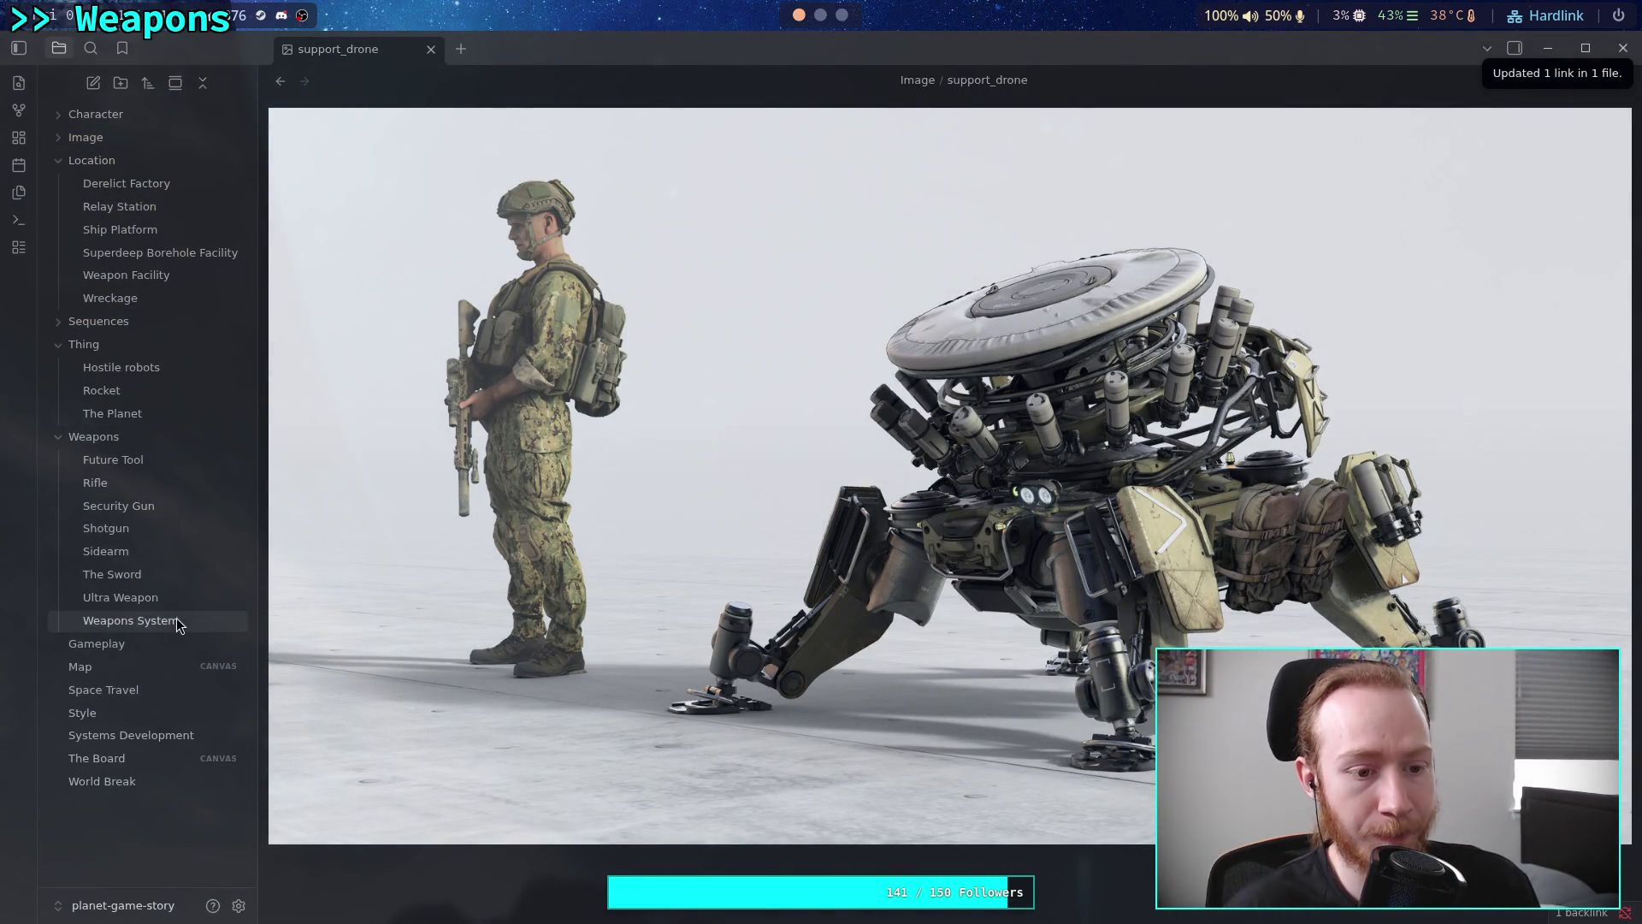
left_click(137, 369)
scroll(599, 590, "down", 7)
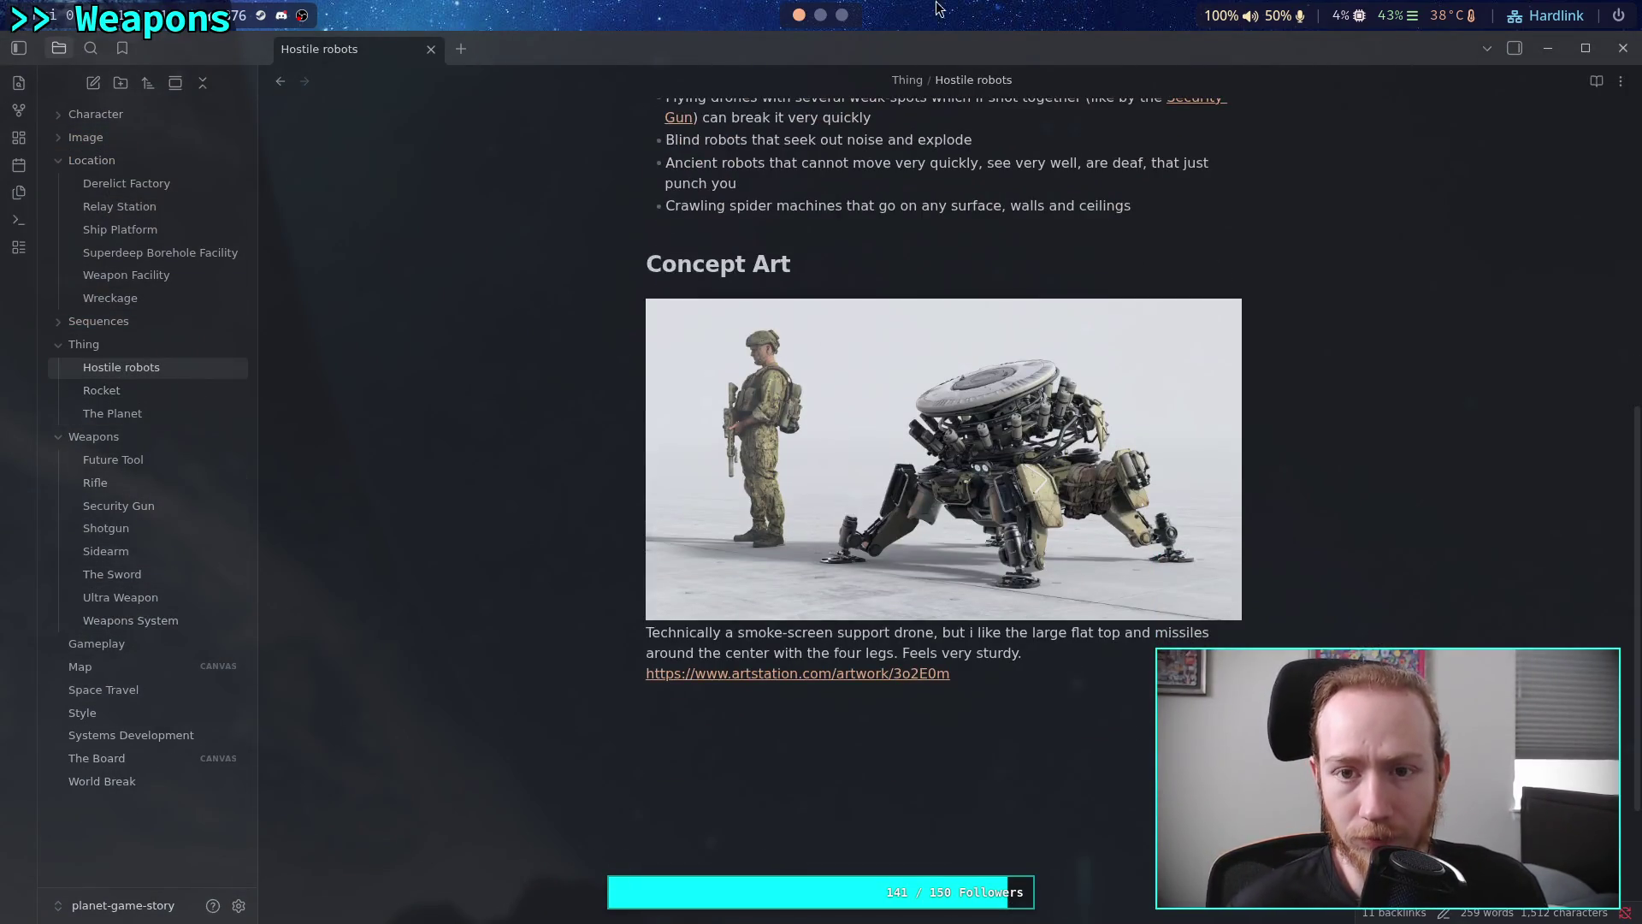
left_click(843, 16)
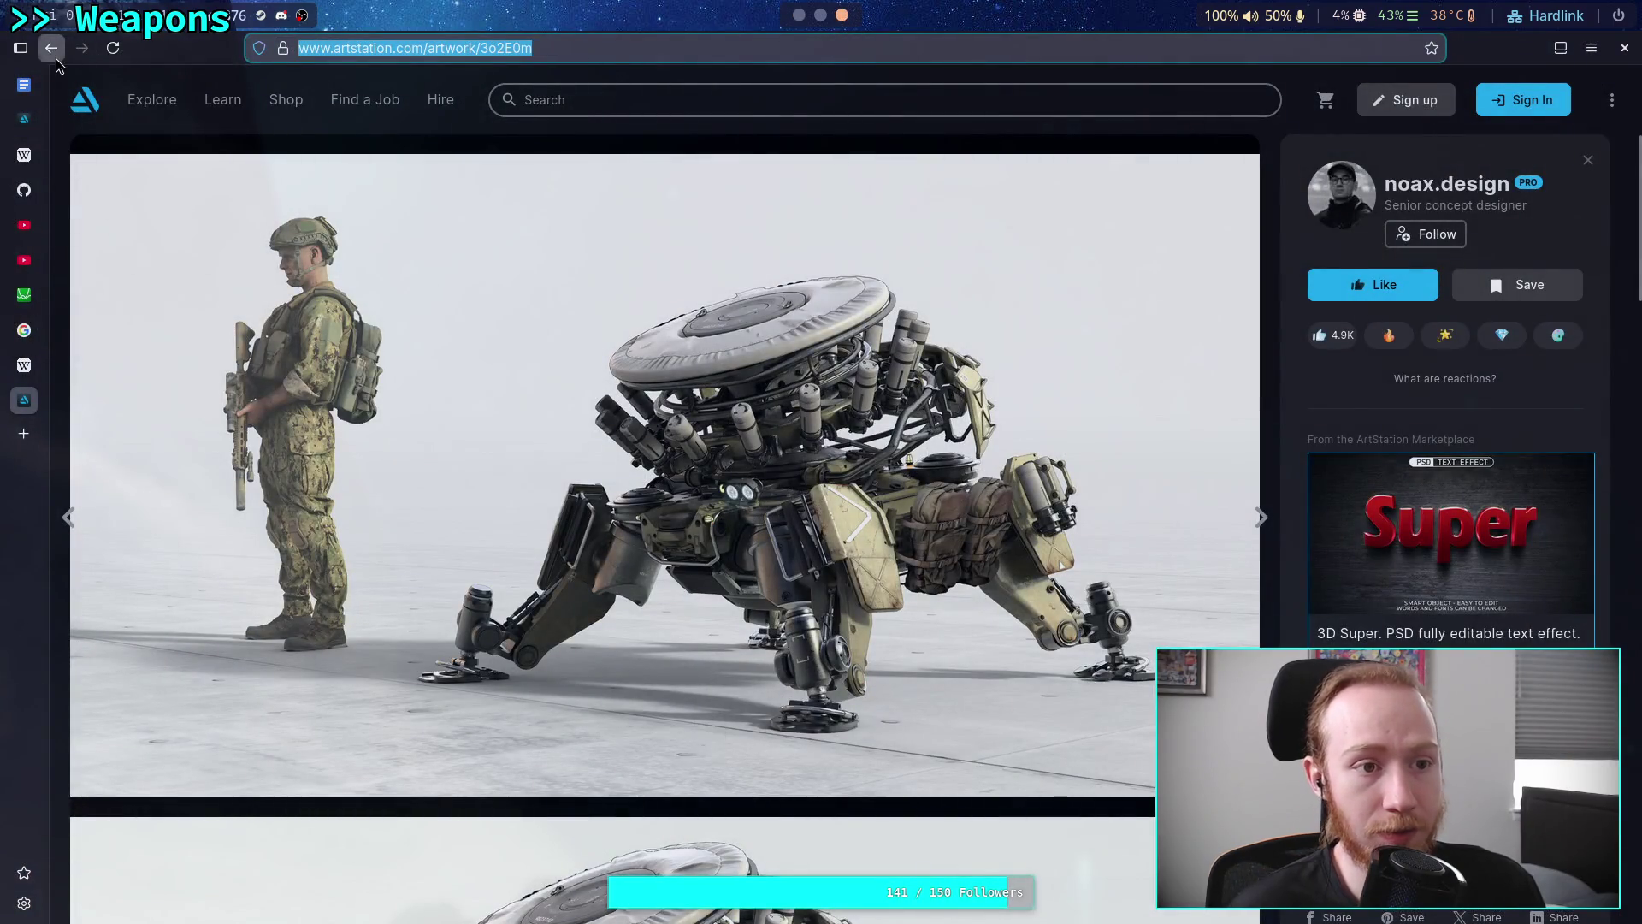
Go back to the filtered ArtStation search results and view the mech hangar artwork
left_click(51, 48)
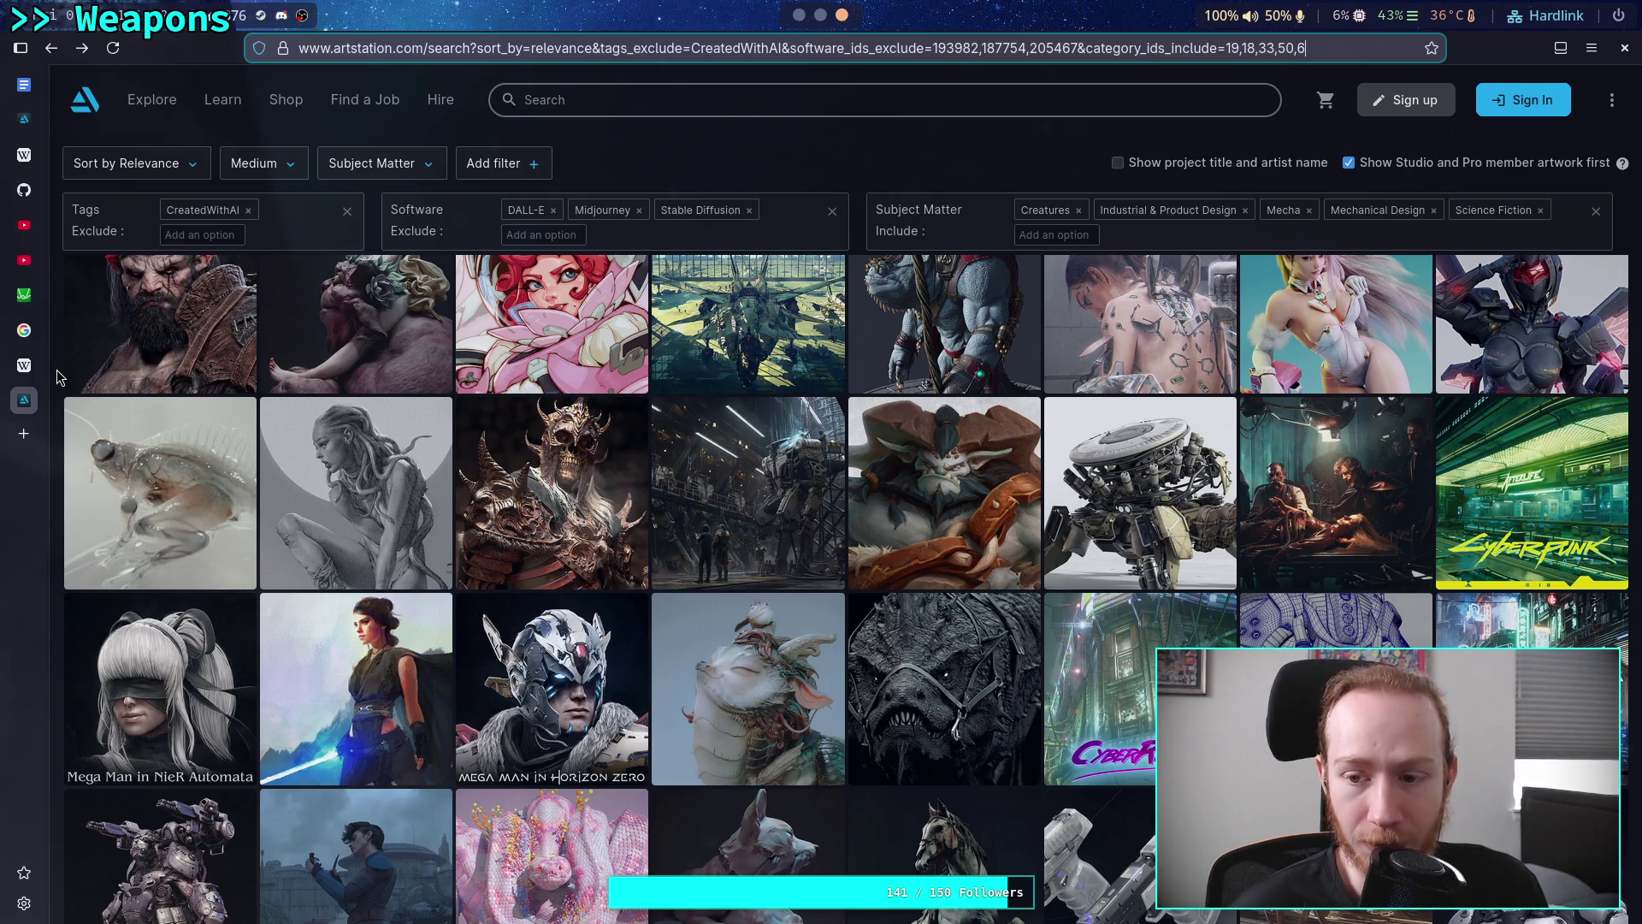
scroll(57, 377, "down", 2)
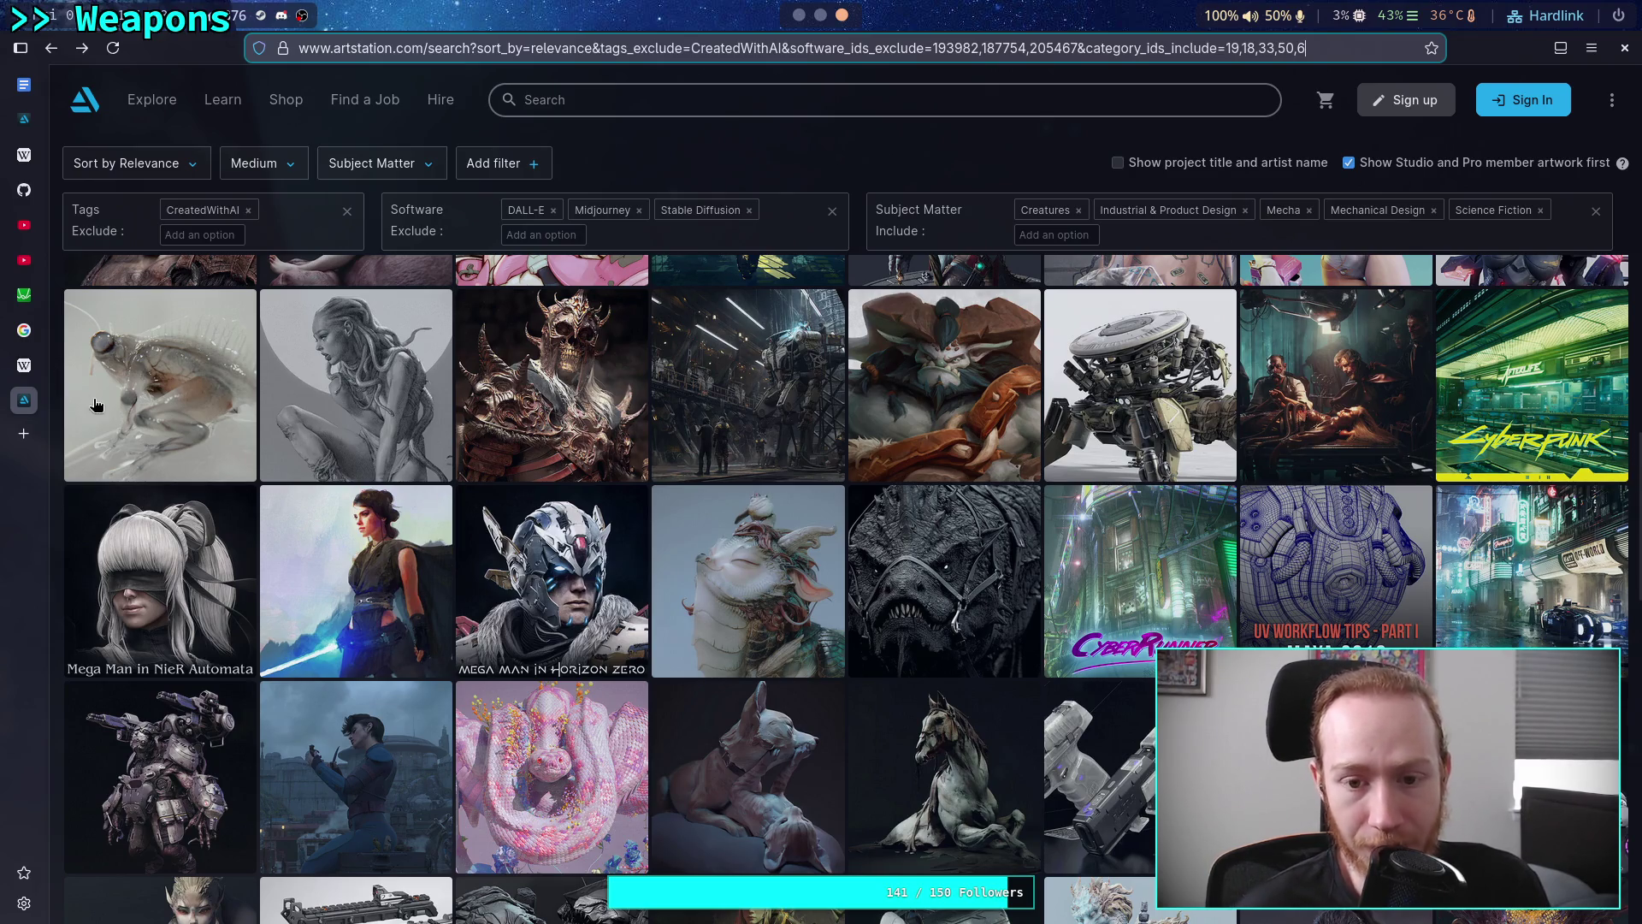
left_click(763, 383)
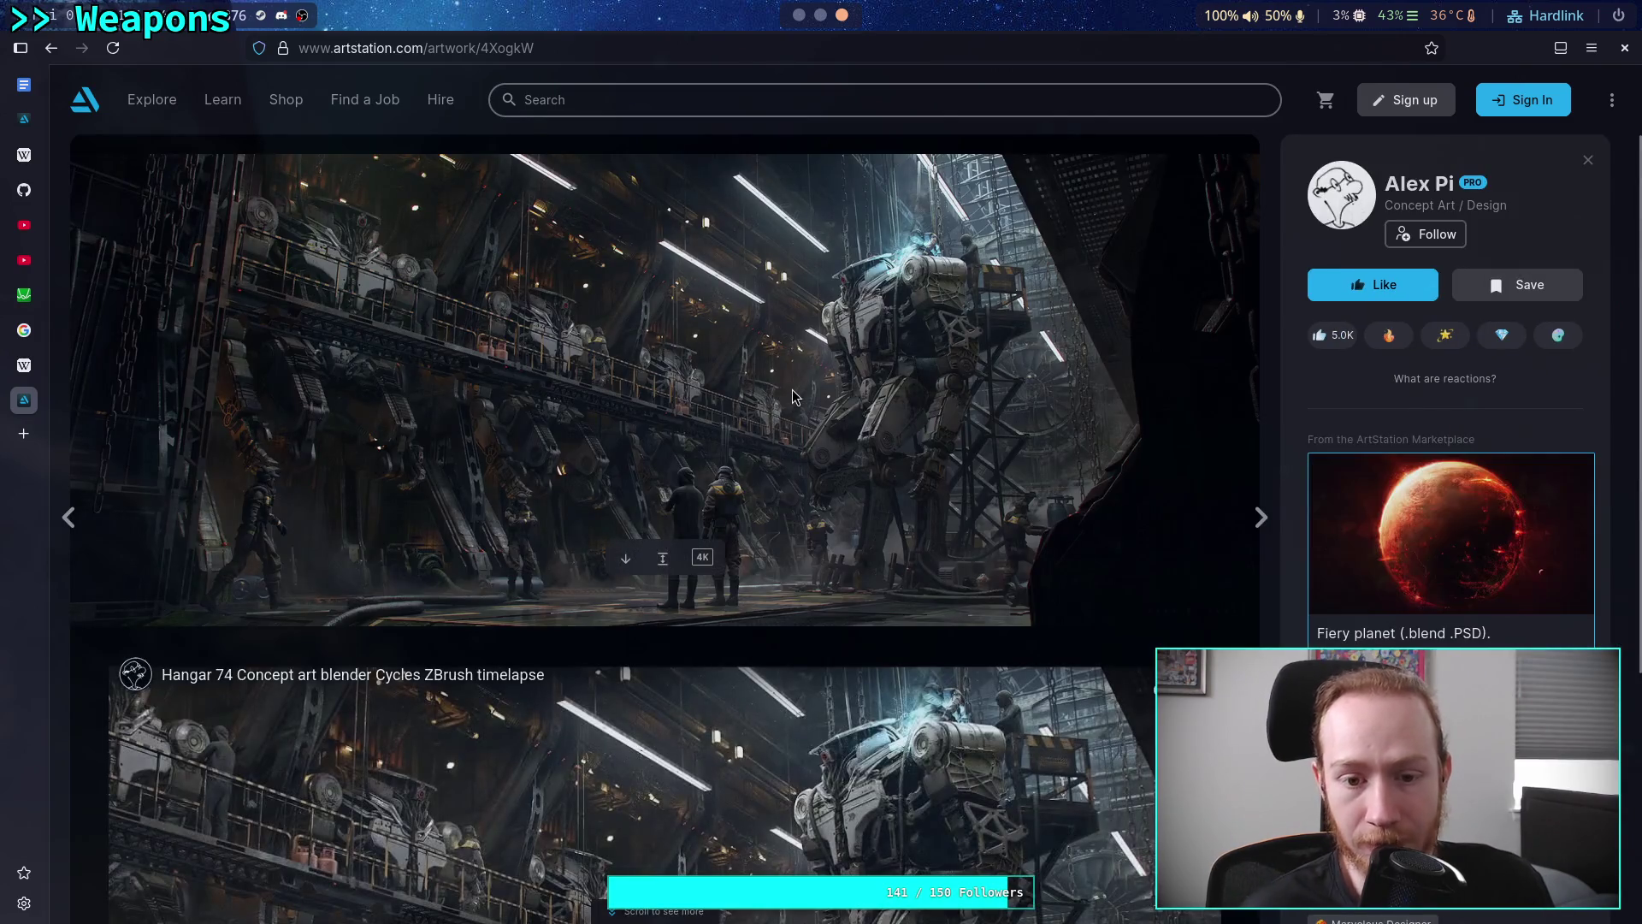
scroll(797, 386, "down", 4)
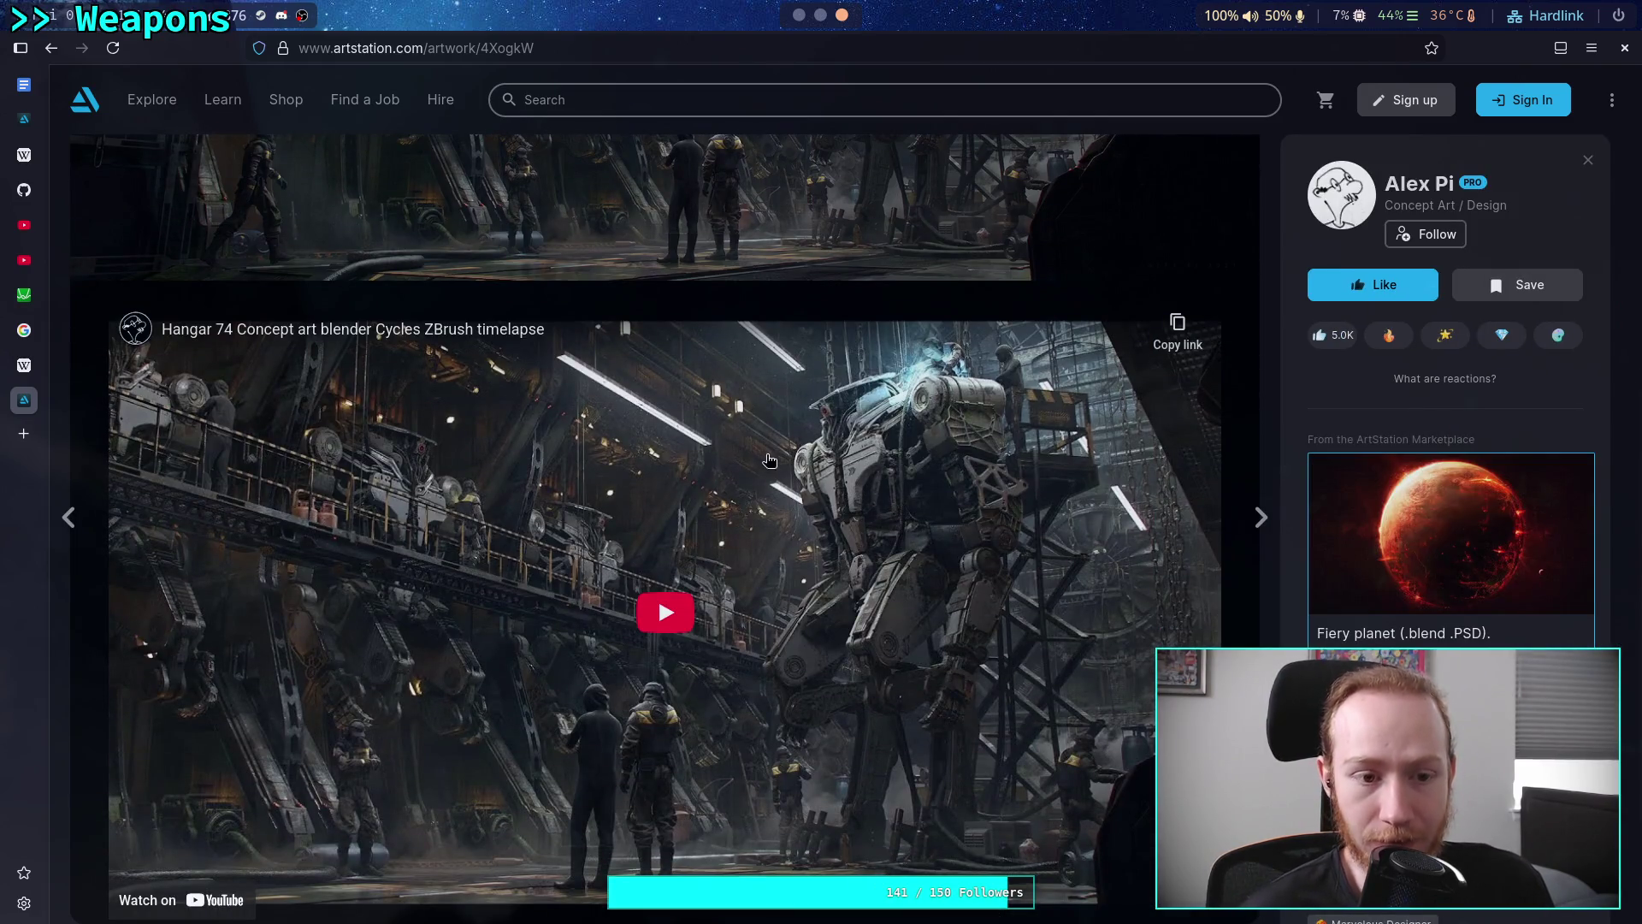
scroll(479, 390, "up", 4)
Return to the filtered search results grid and scroll through more artworks
left_click(52, 48)
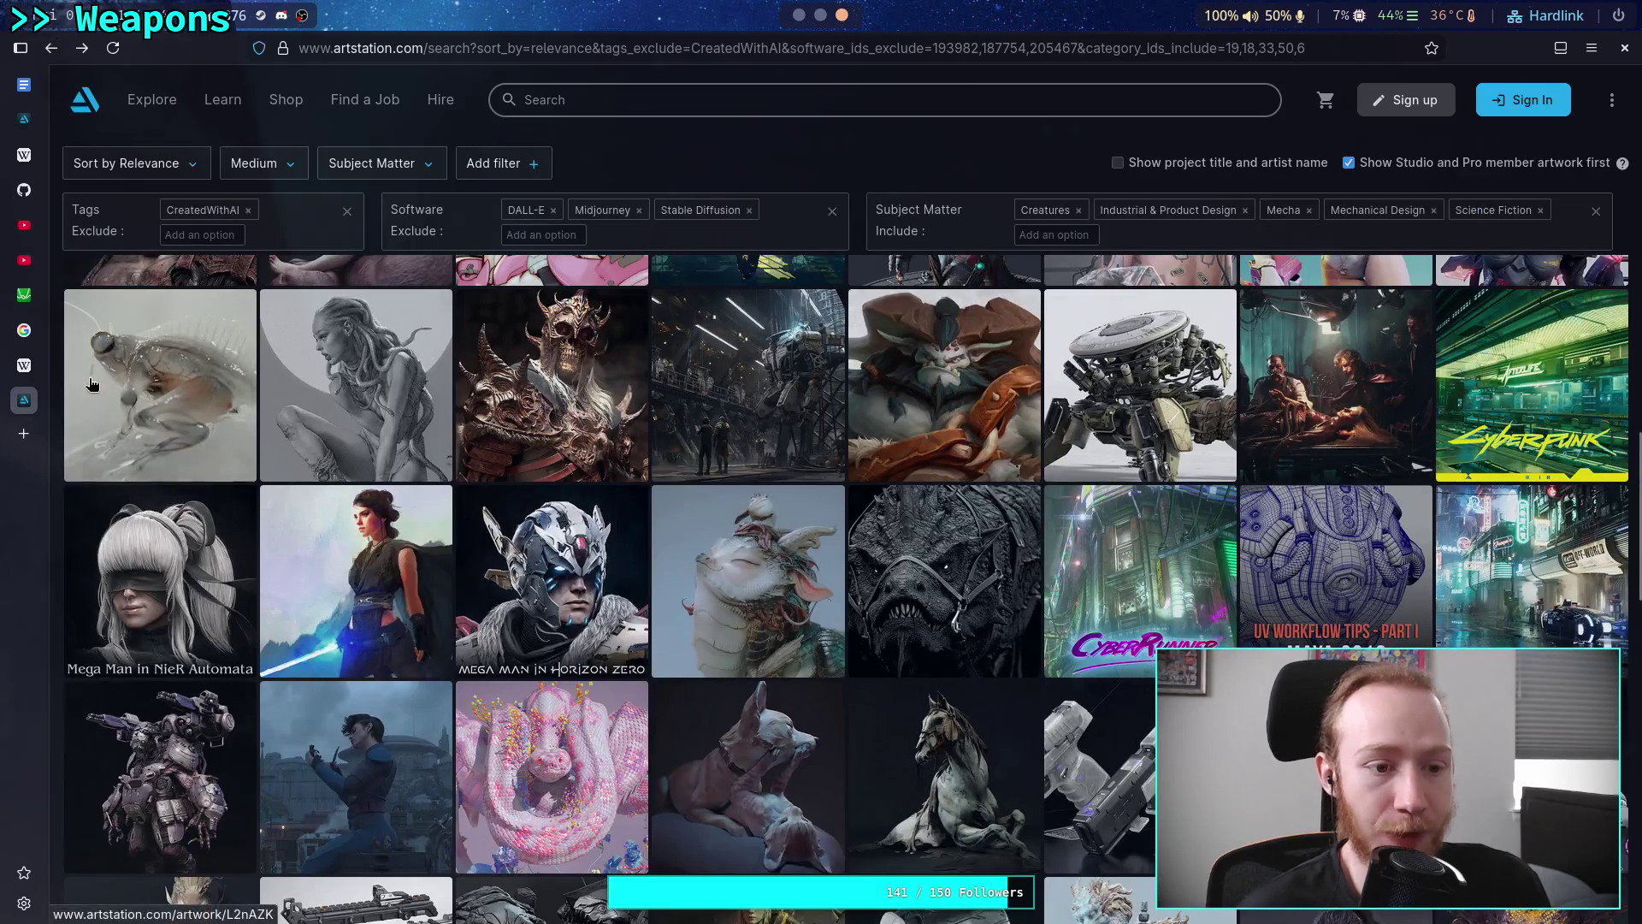
scroll(58, 393, "down", 1)
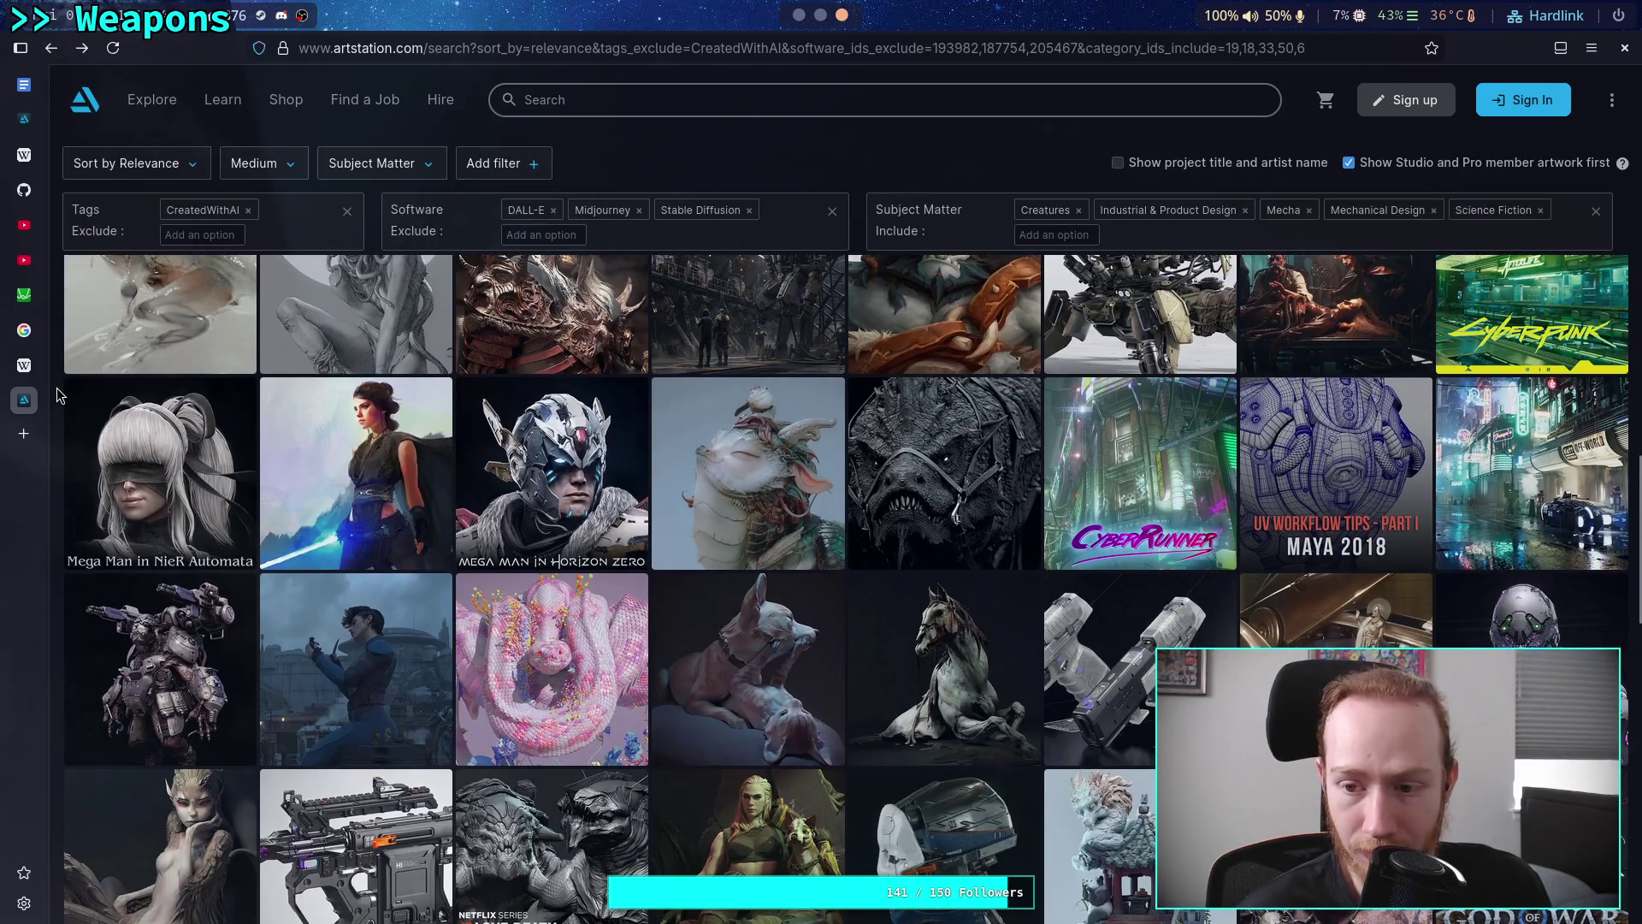
scroll(58, 393, "down", 1)
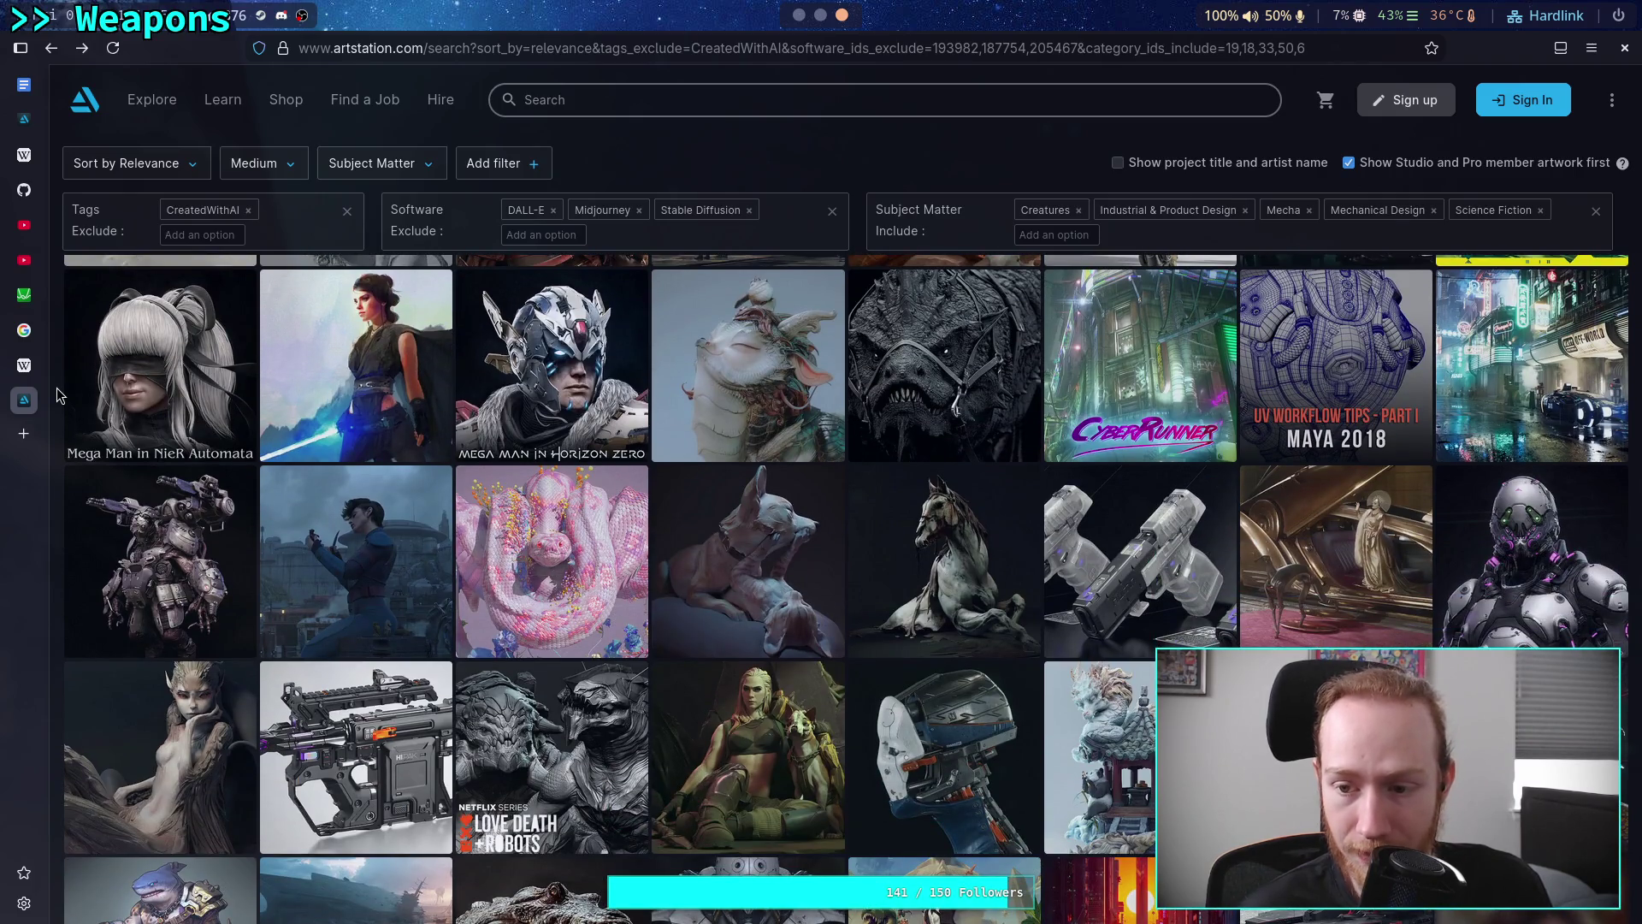
scroll(58, 394, "down", 3)
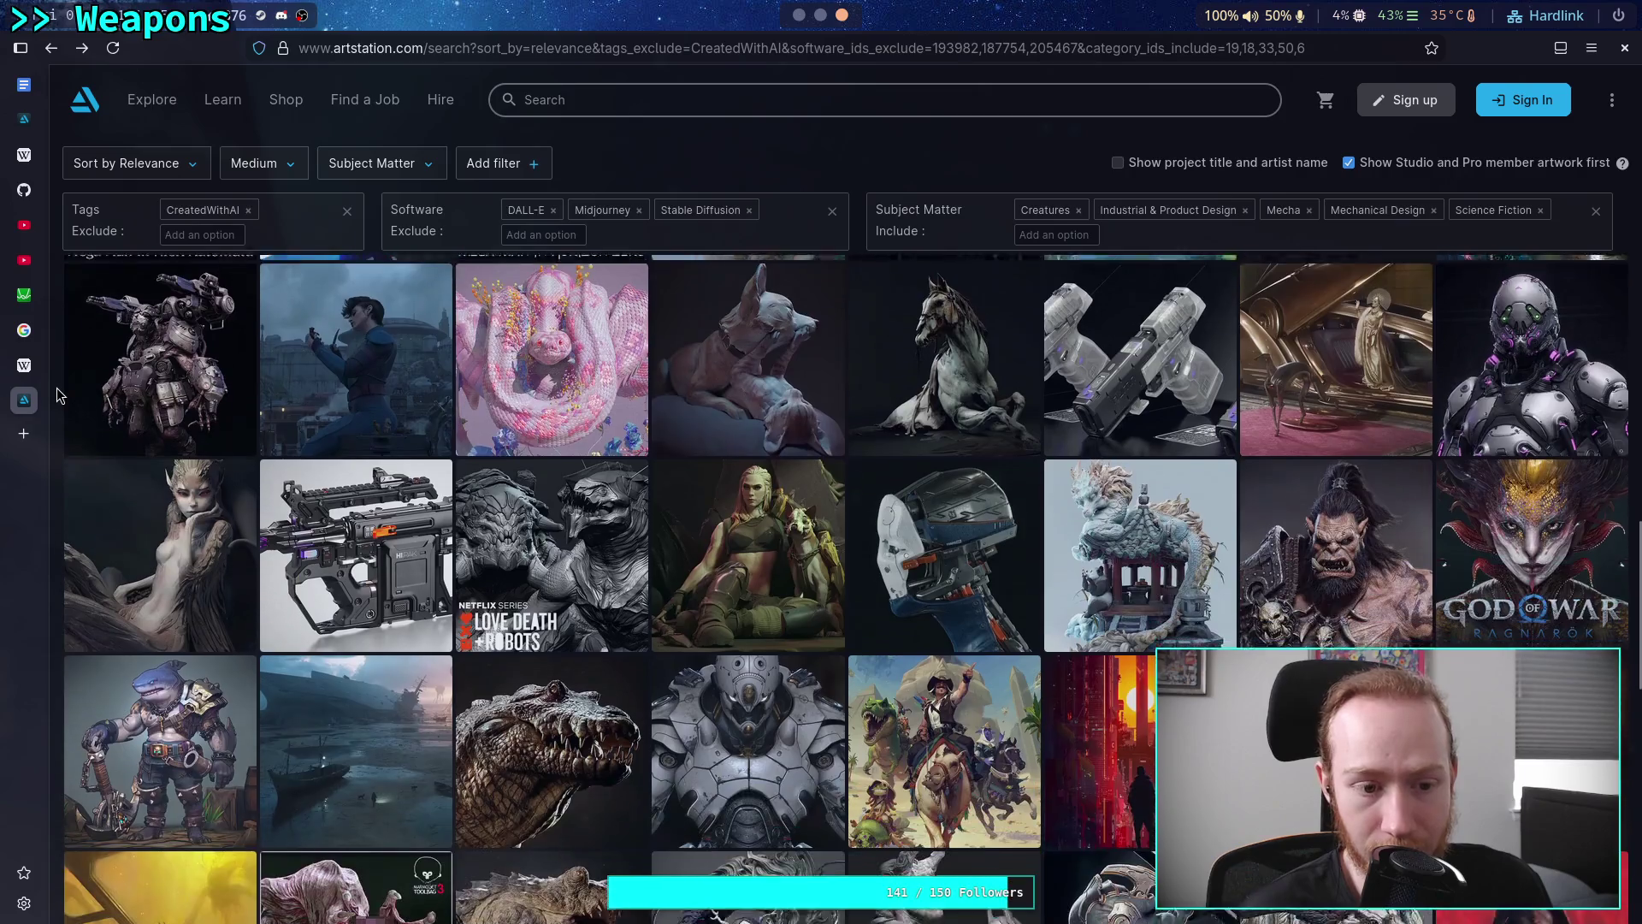
scroll(58, 394, "down", 1)
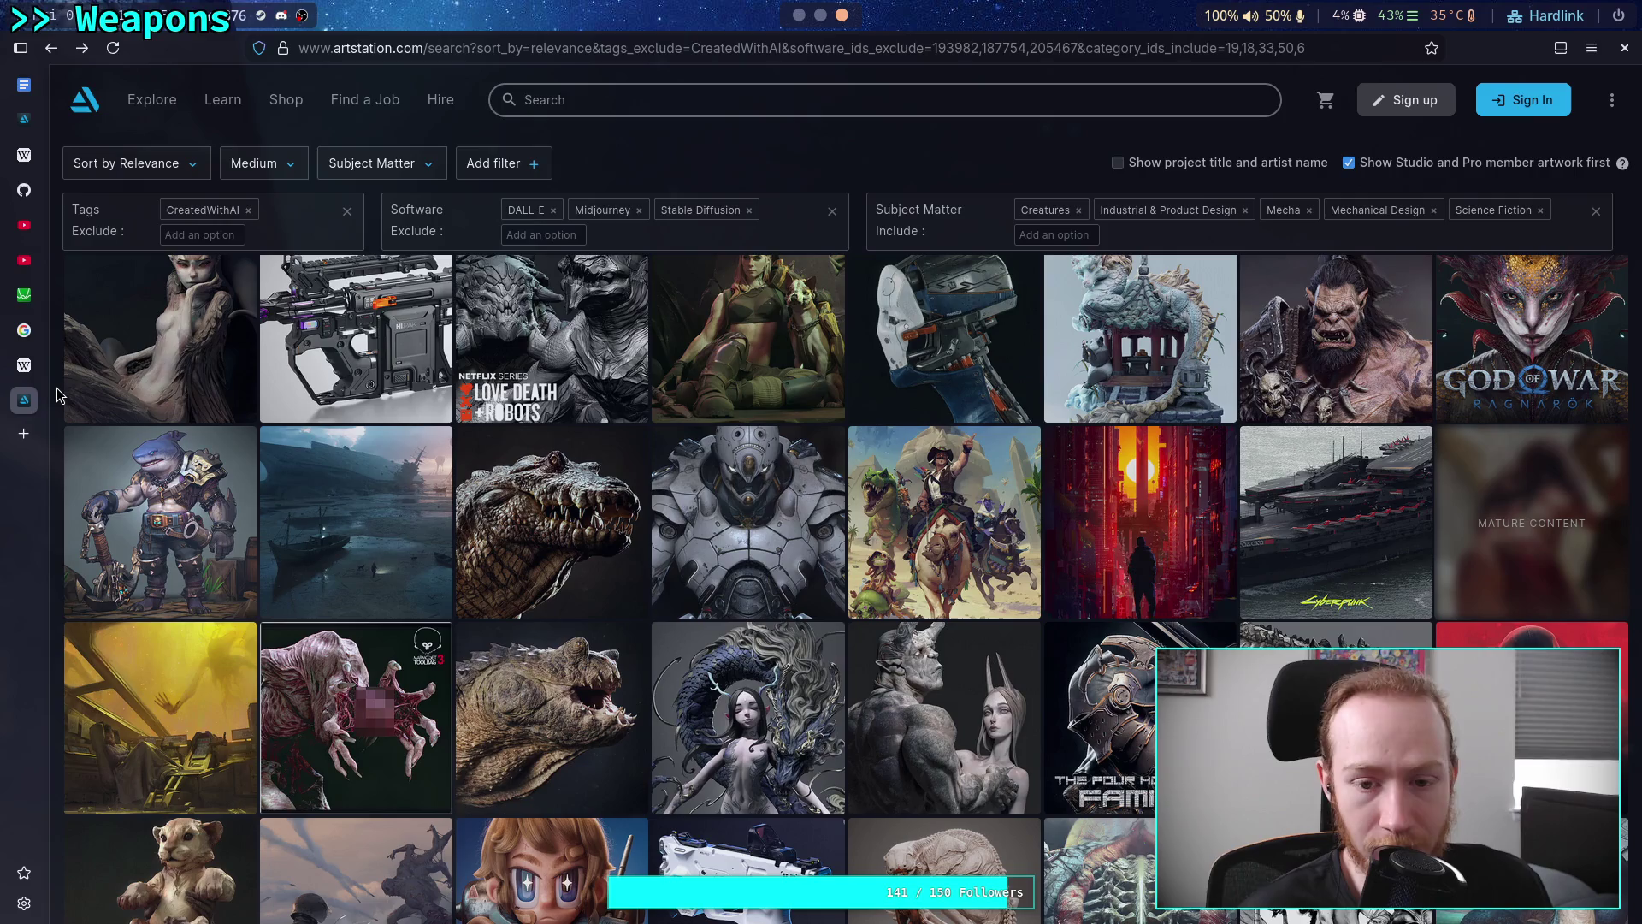
scroll(59, 393, "down", 2)
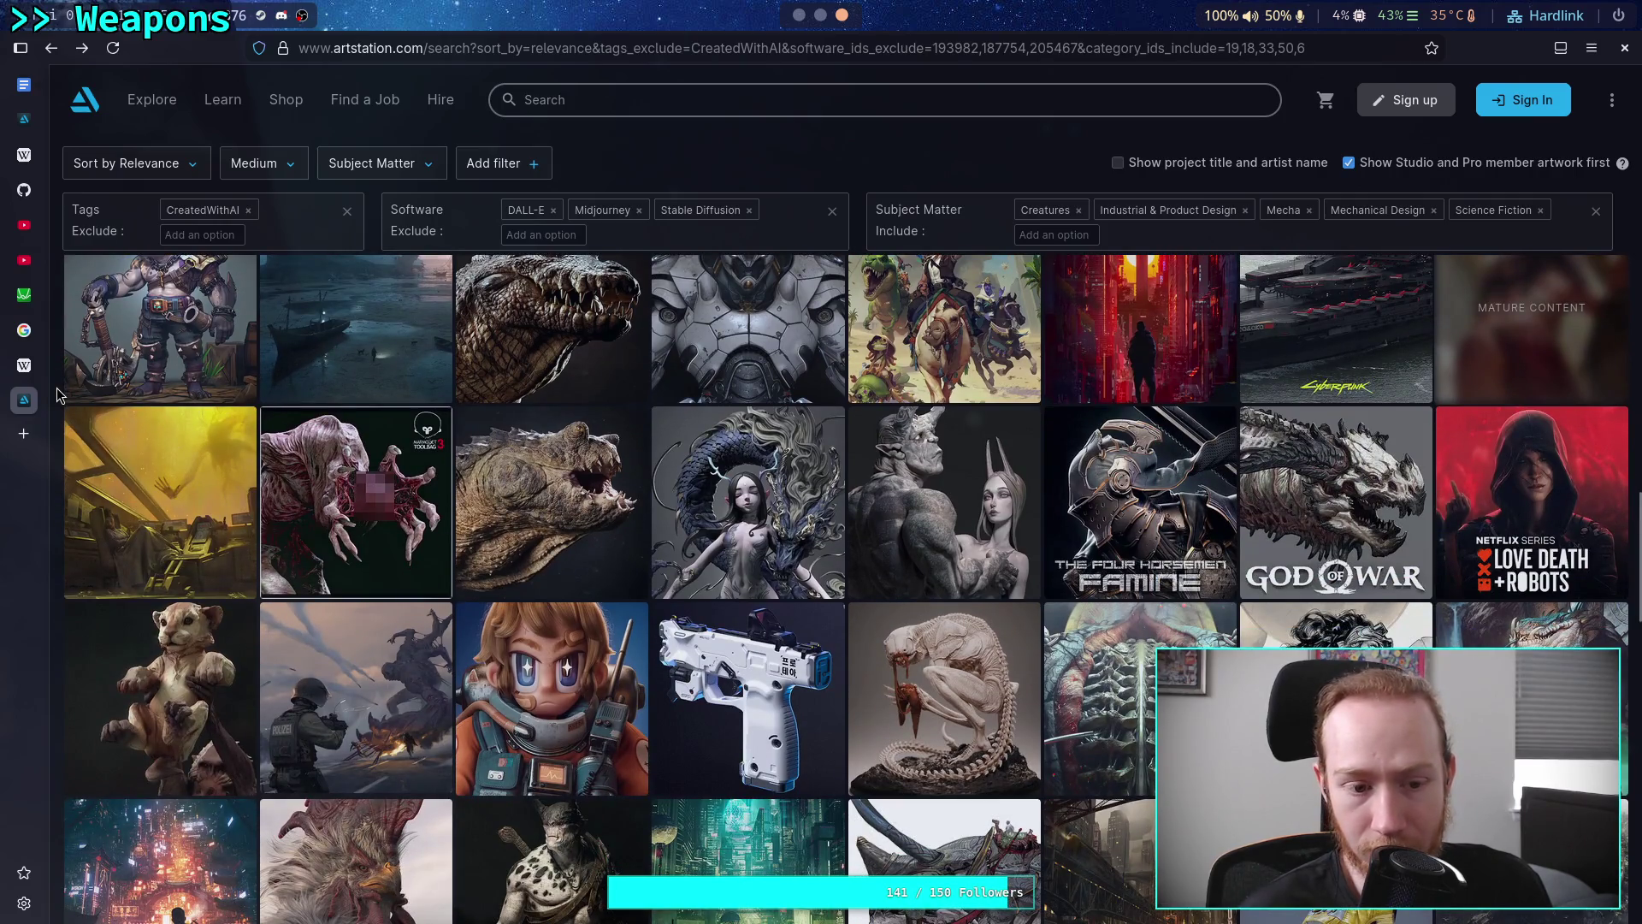
scroll(58, 393, "down", 1)
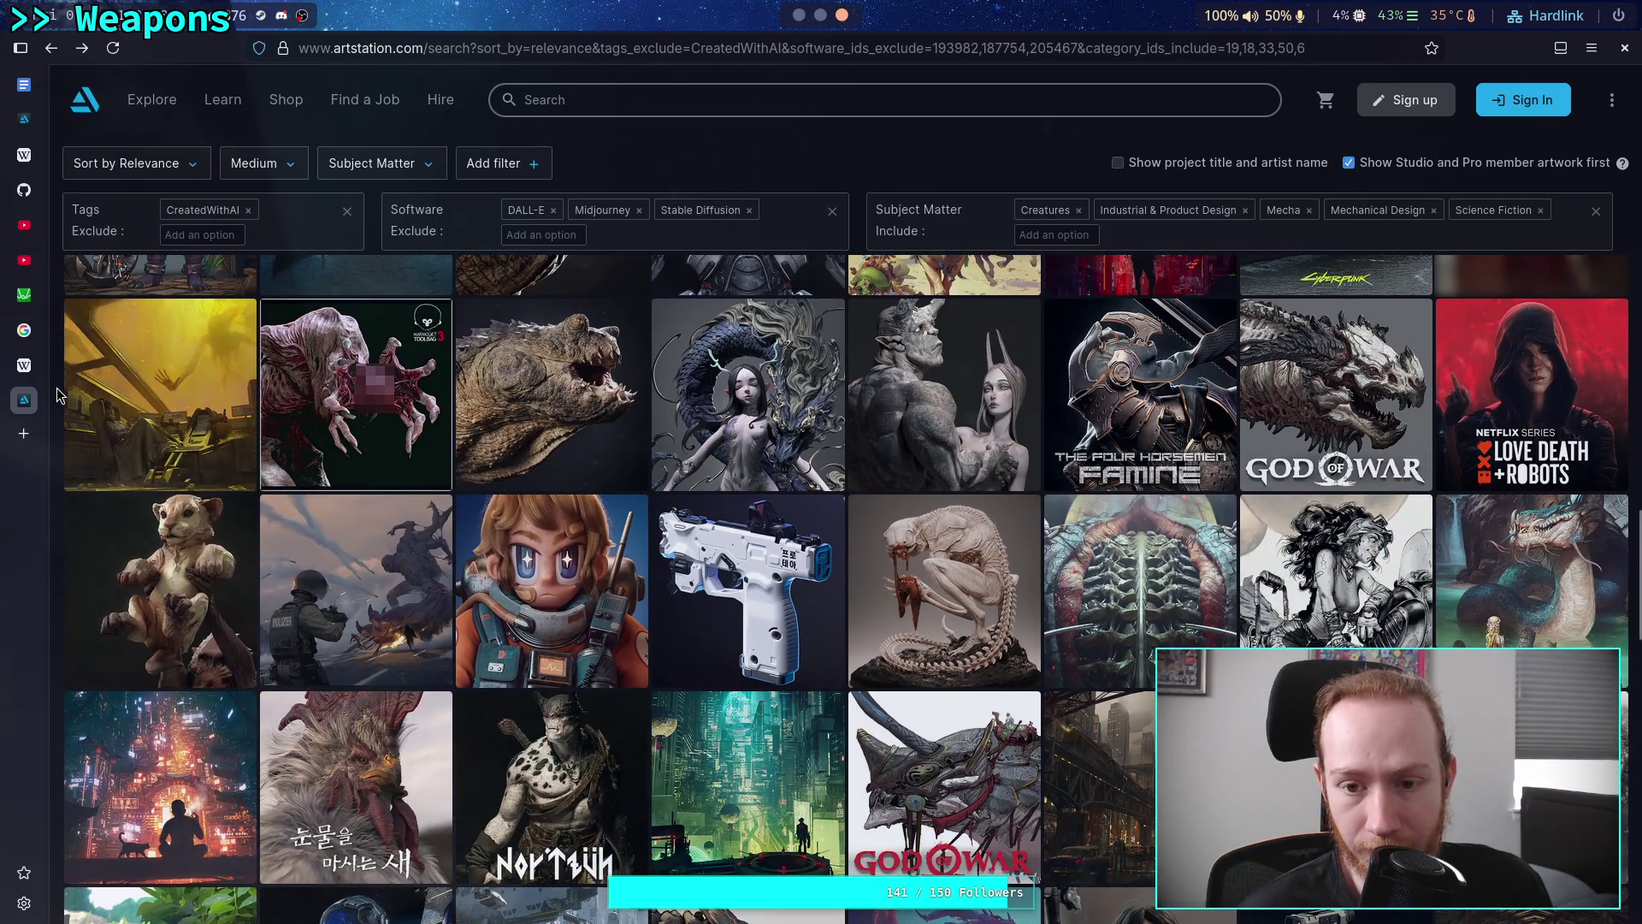
scroll(56, 391, "up", 10)
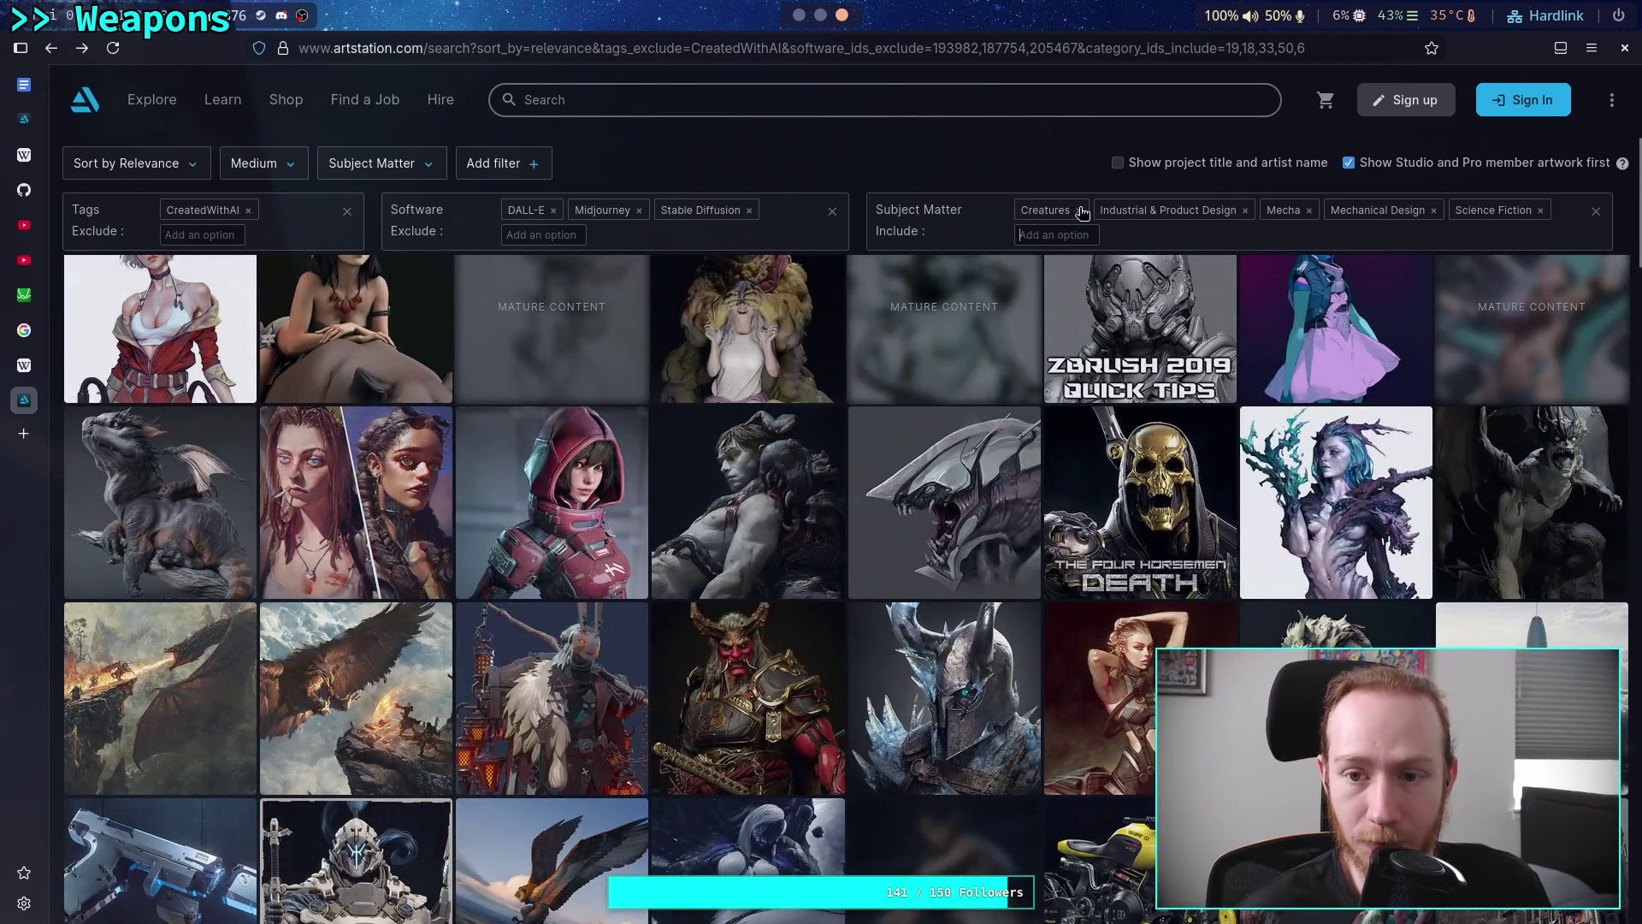
Drop Creatures from the Subject Matter include filter and browse the 721,704 reloaded results
left_click(1079, 210)
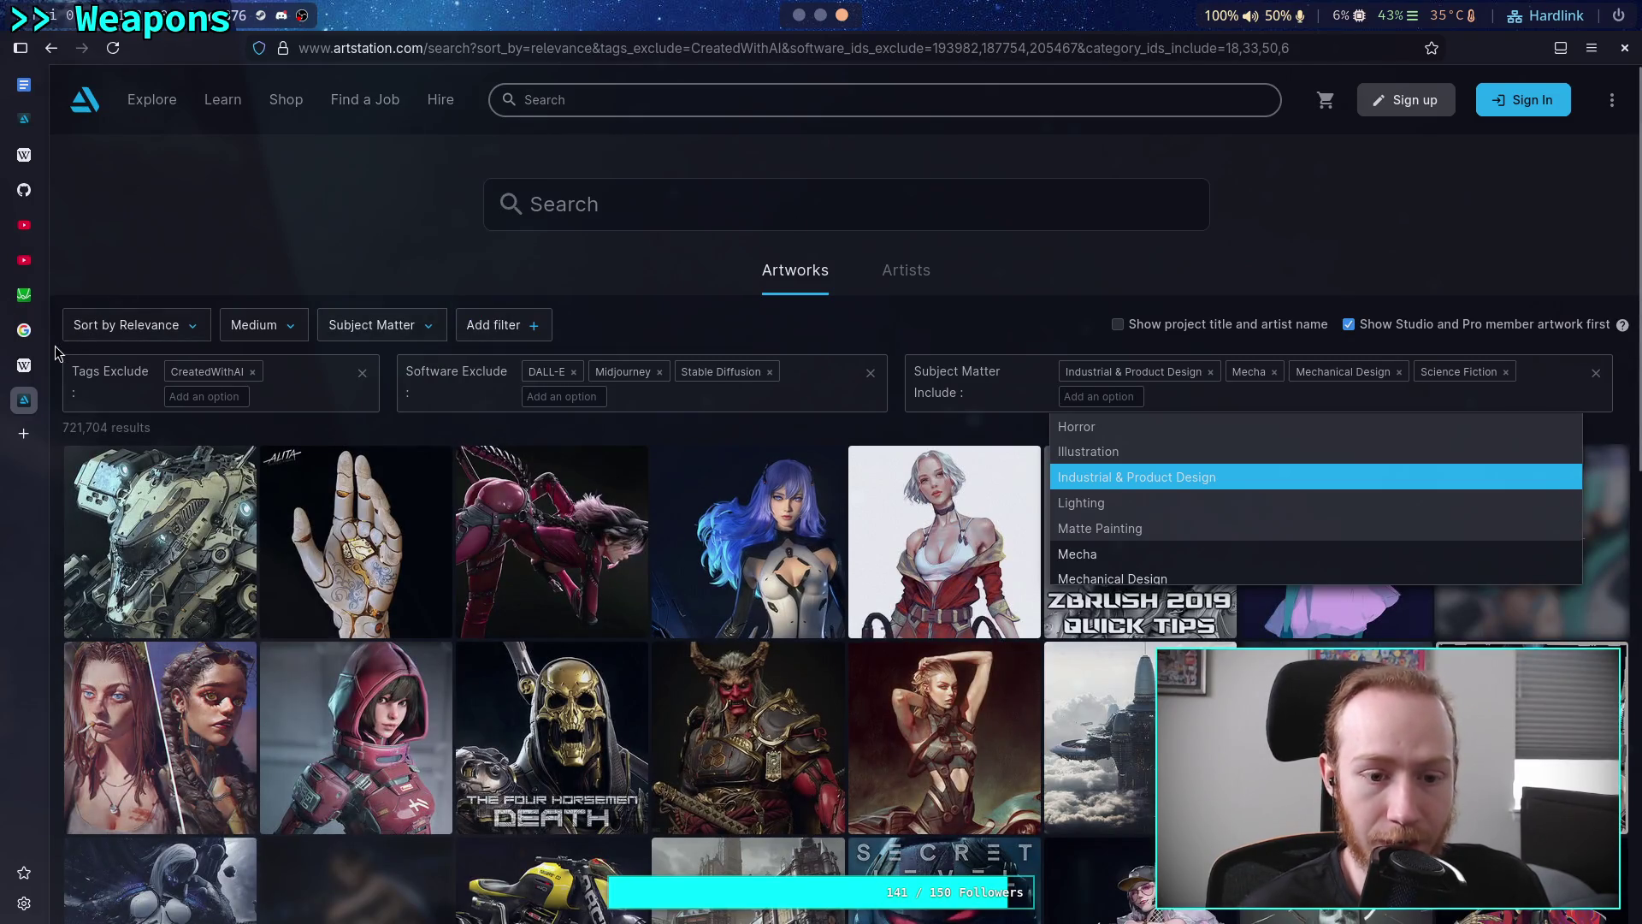
scroll(56, 347, "down", 2)
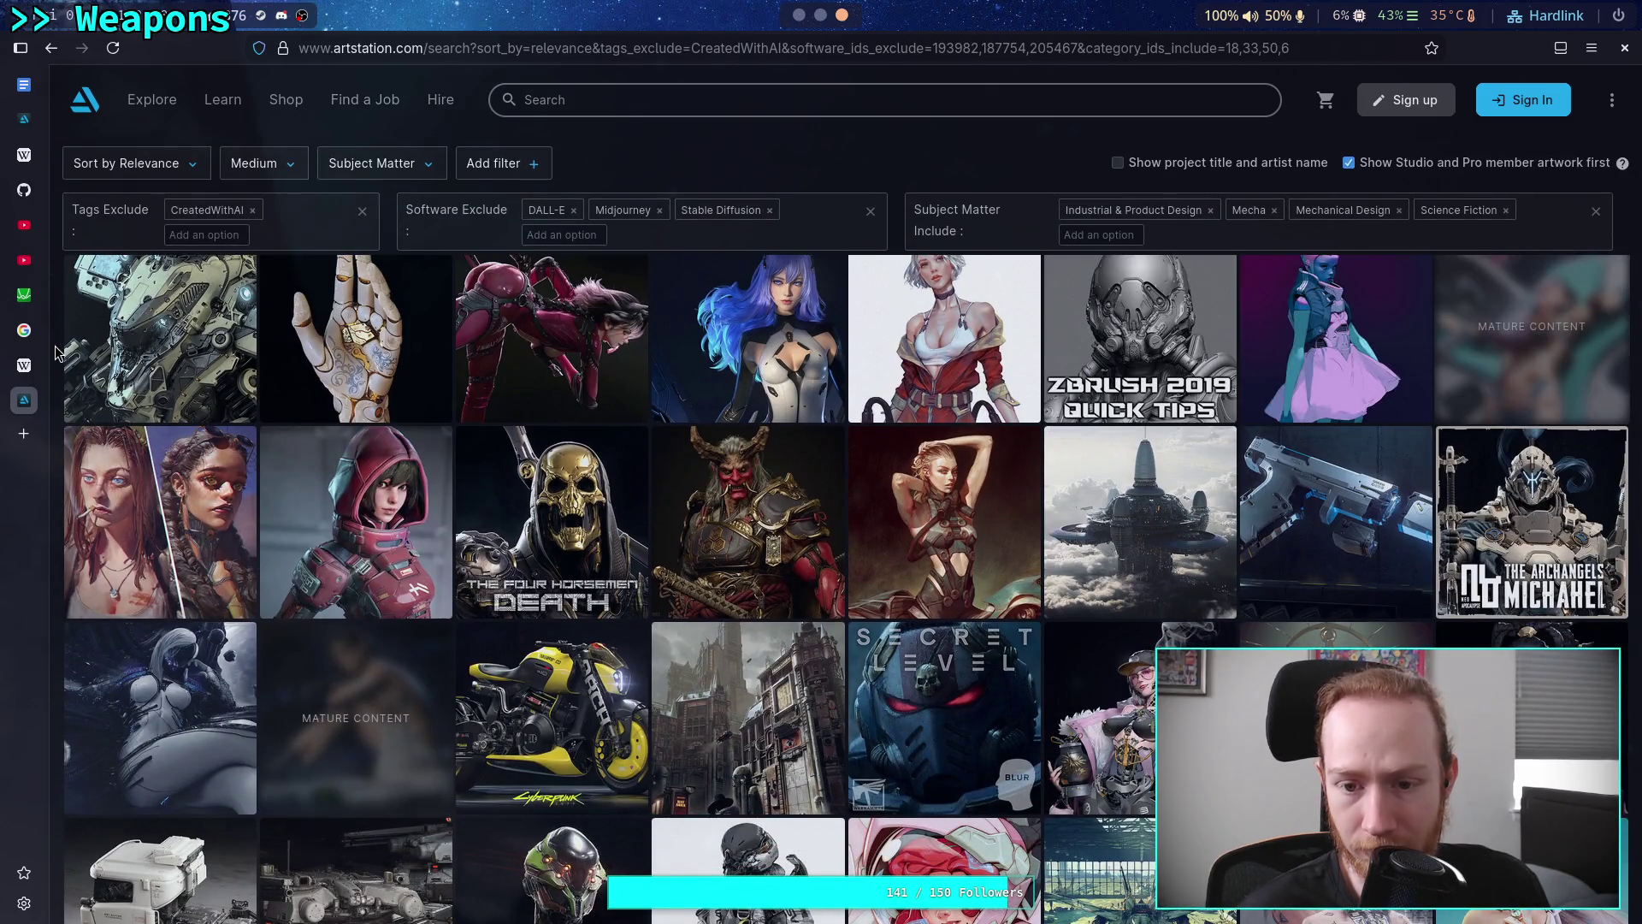
scroll(57, 350, "down", 6)
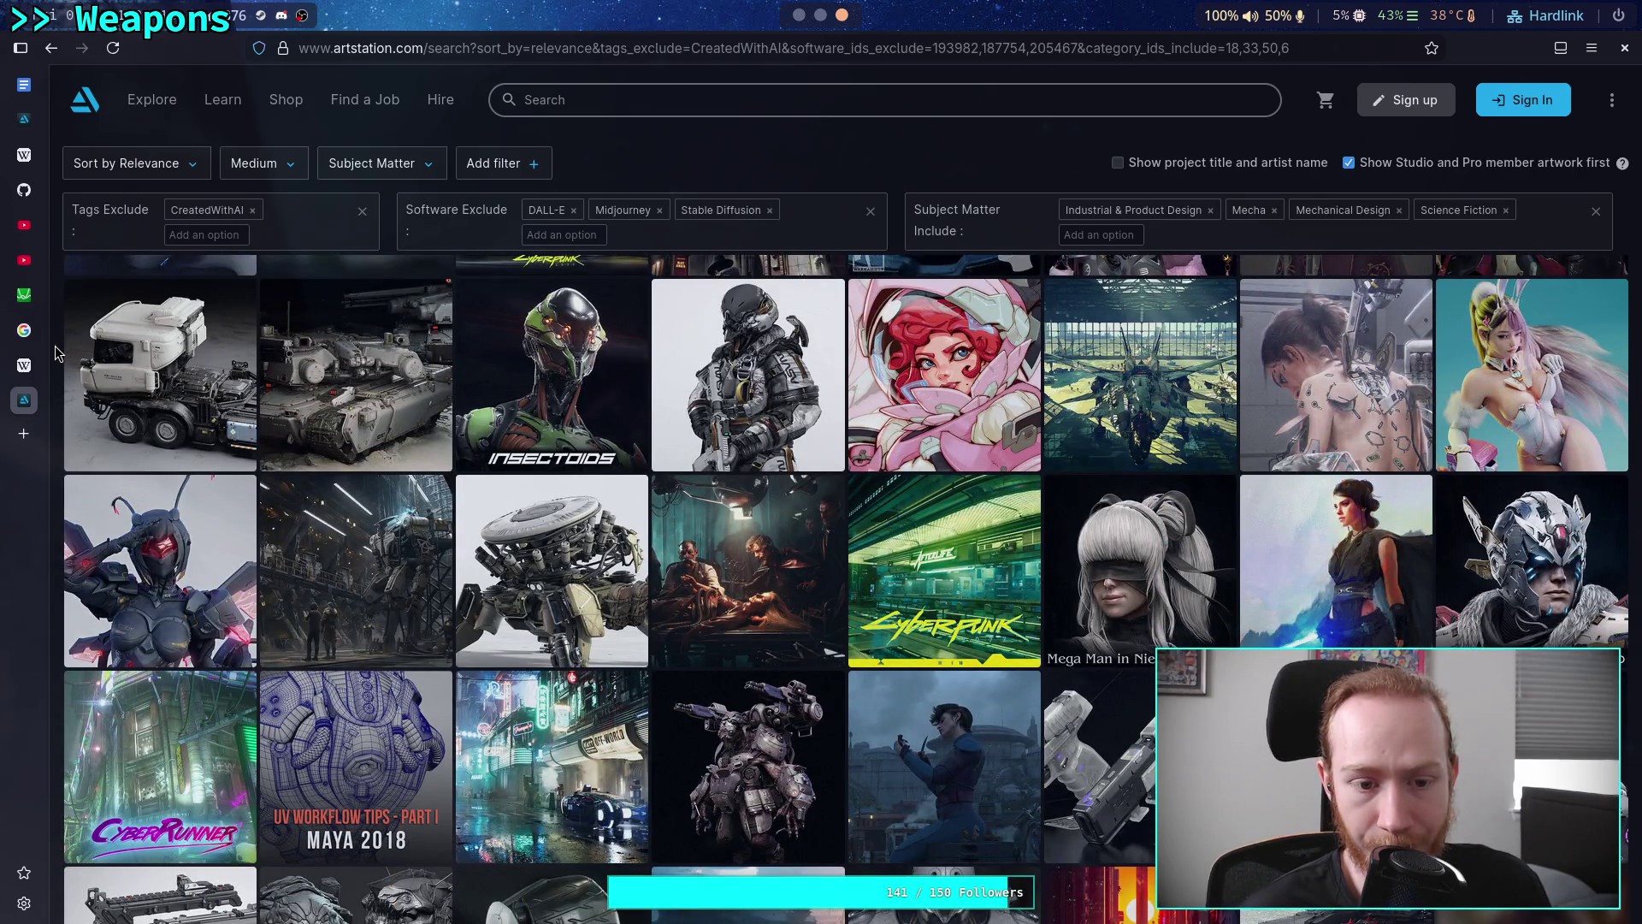
scroll(57, 353, "up", 1)
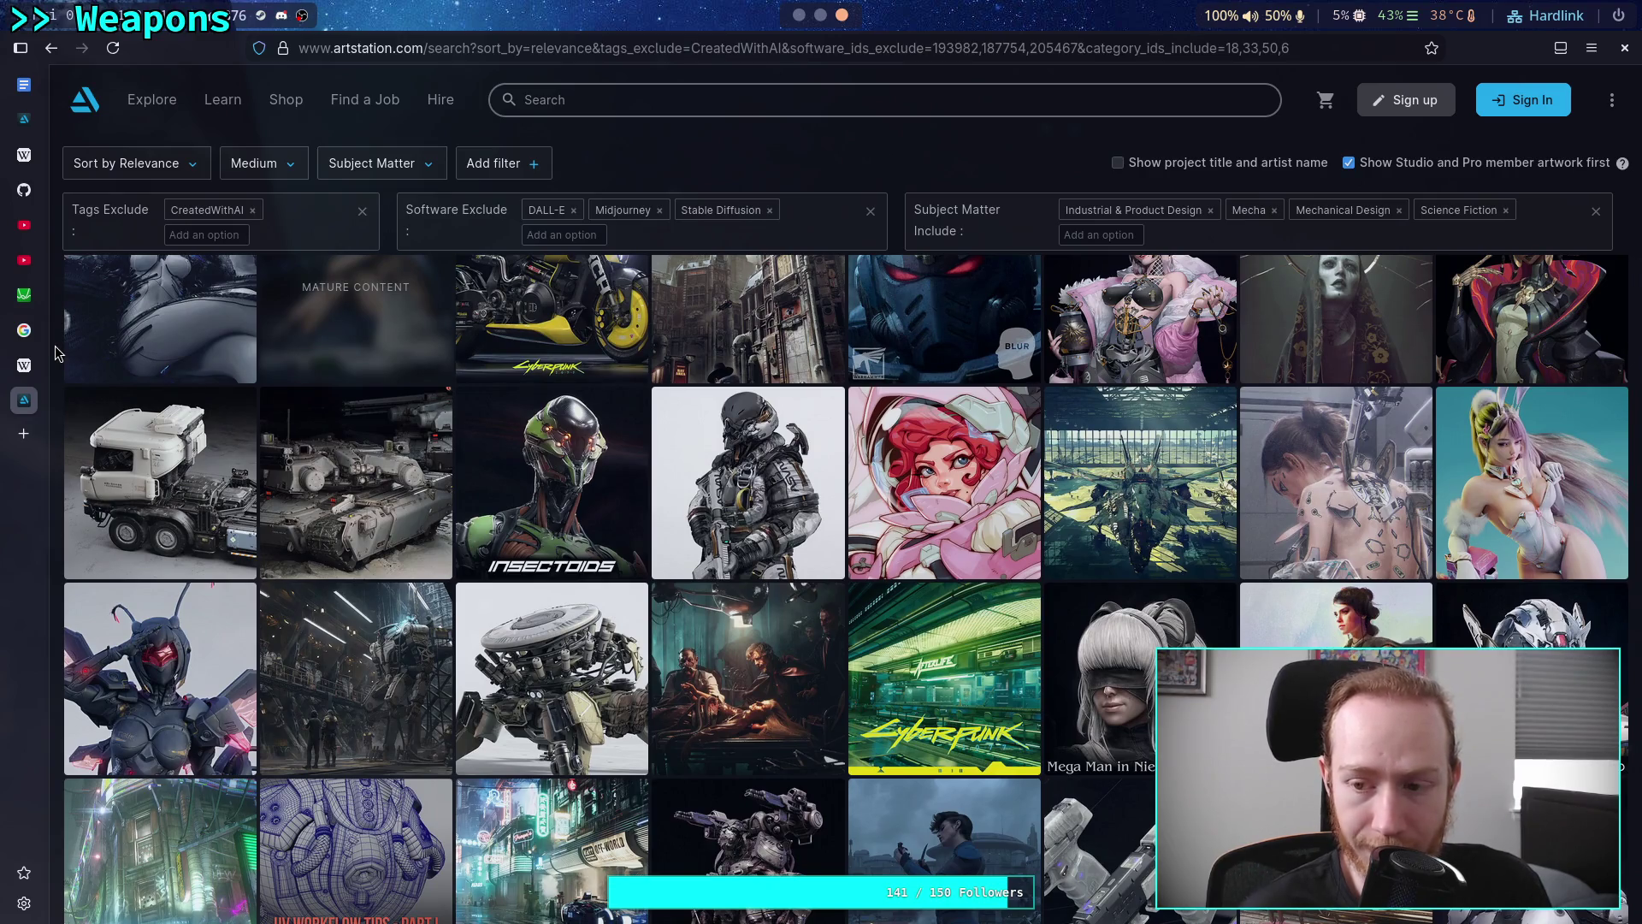
scroll(57, 353, "down", 1)
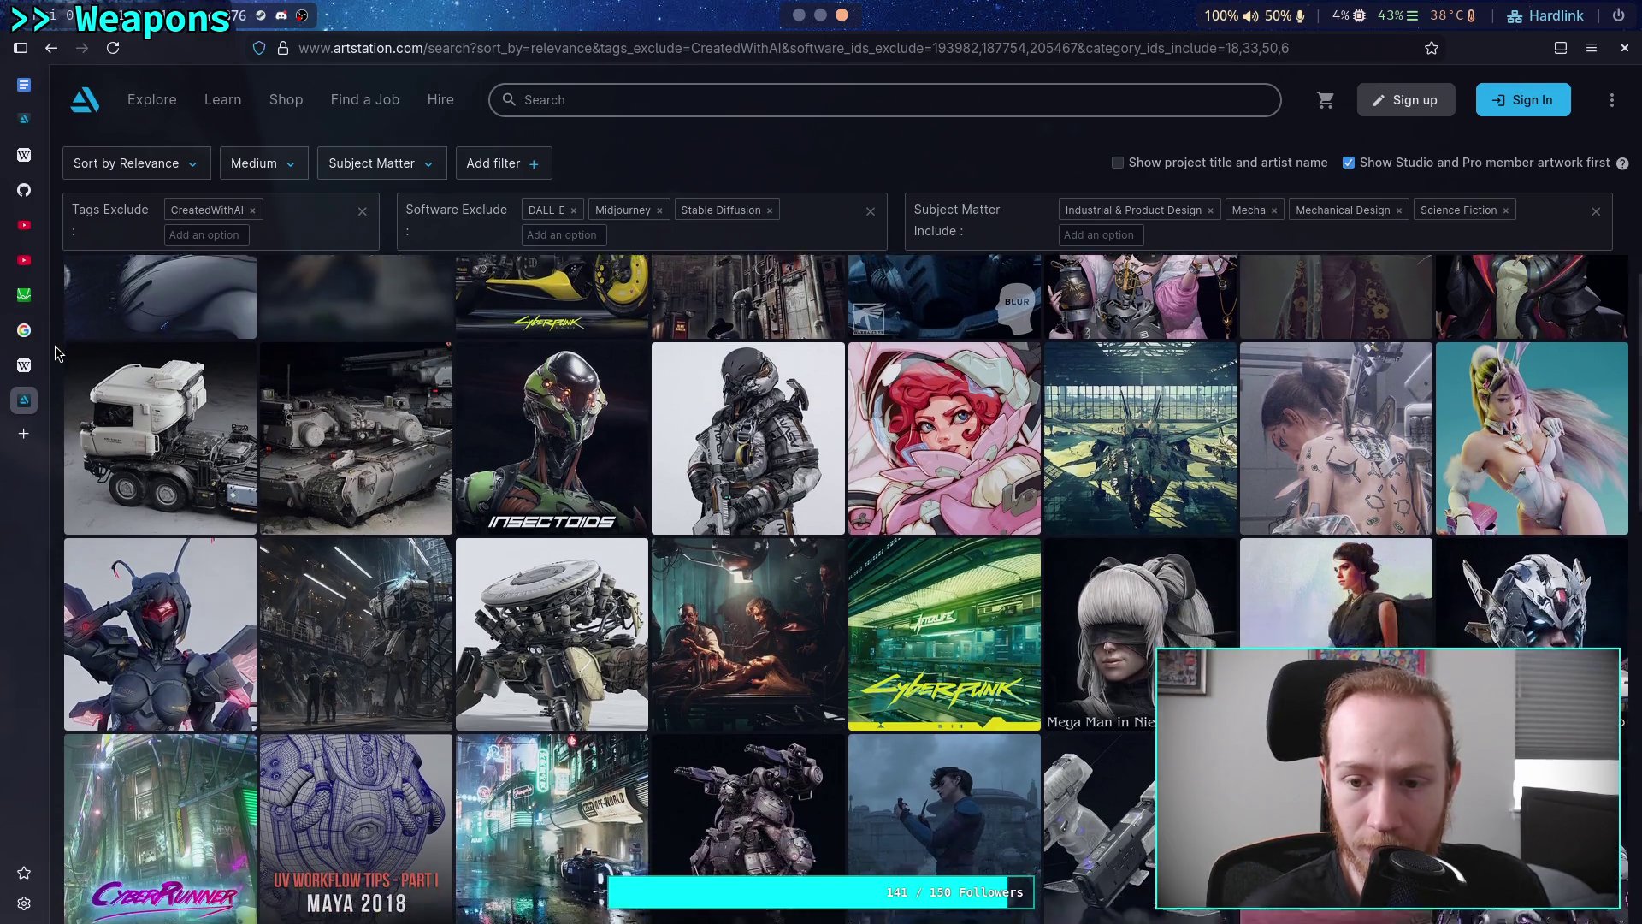
scroll(56, 352, "down", 3)
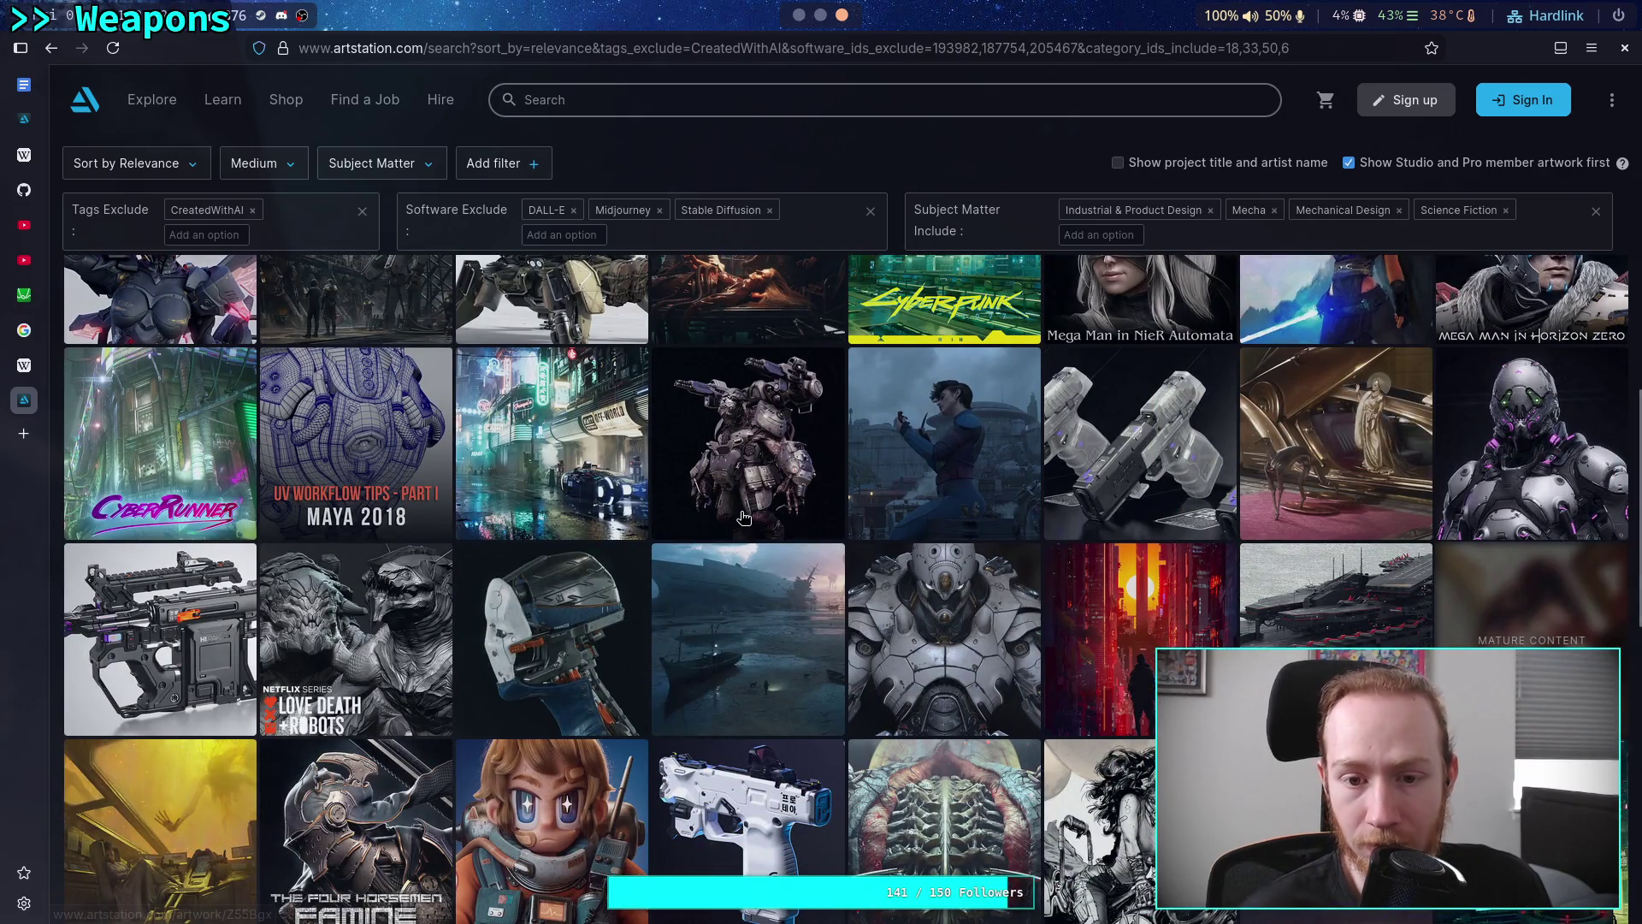
Open the Karkarach – Weapons test artwork, pause its video and scroll through it
left_click(803, 438)
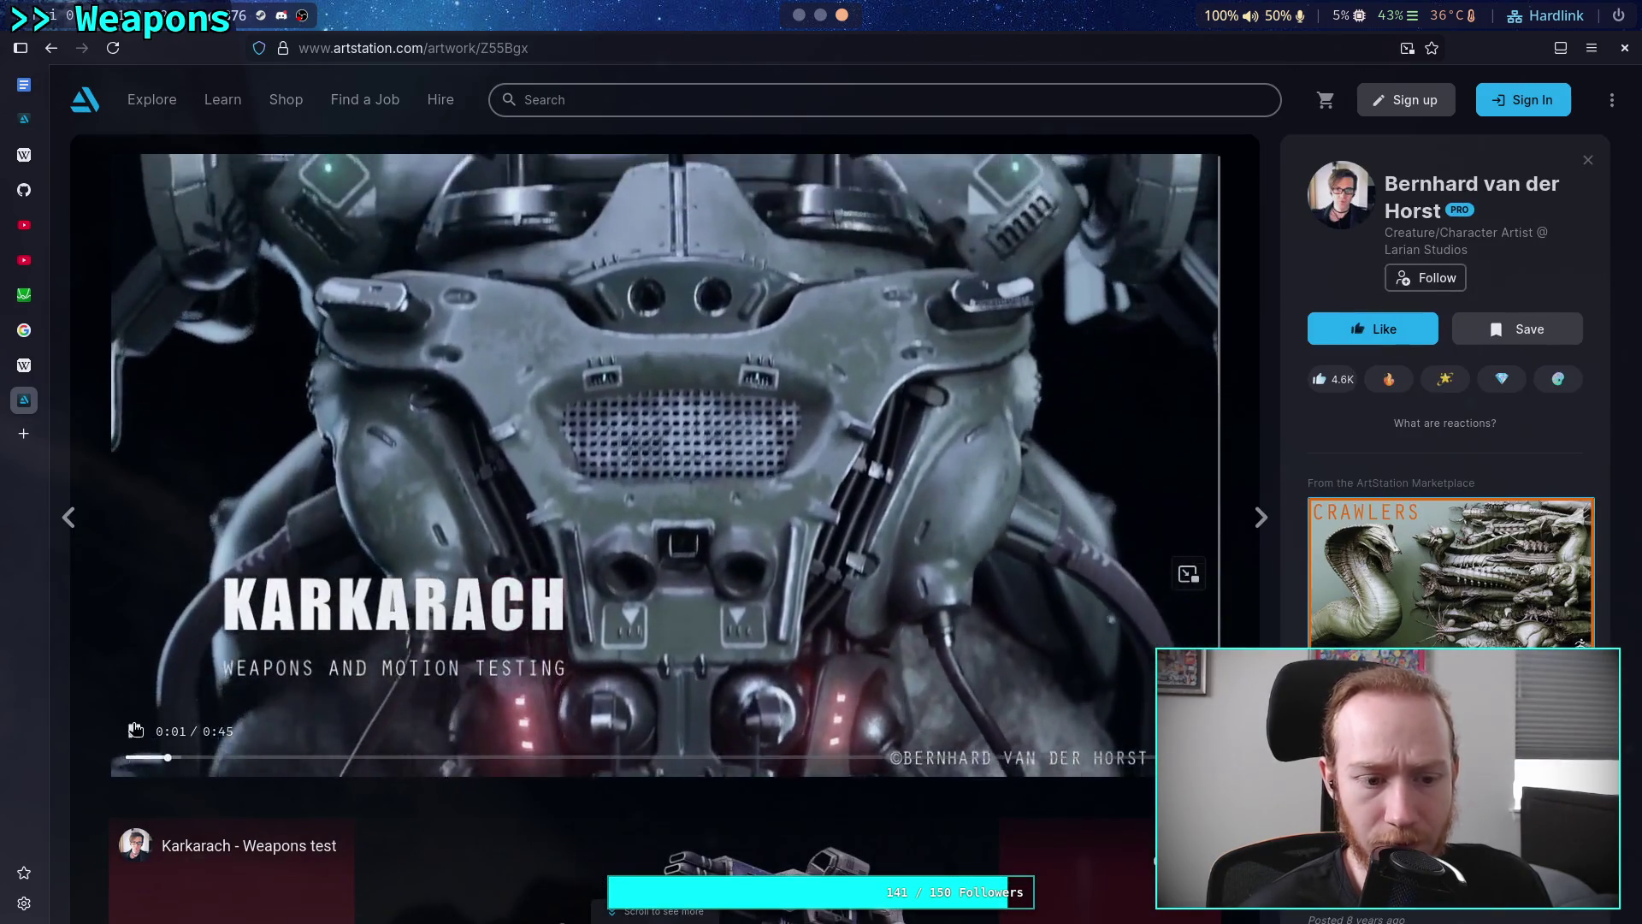
key("space")
scroll(89, 696, "down", 2)
scroll(89, 695, "down", 3)
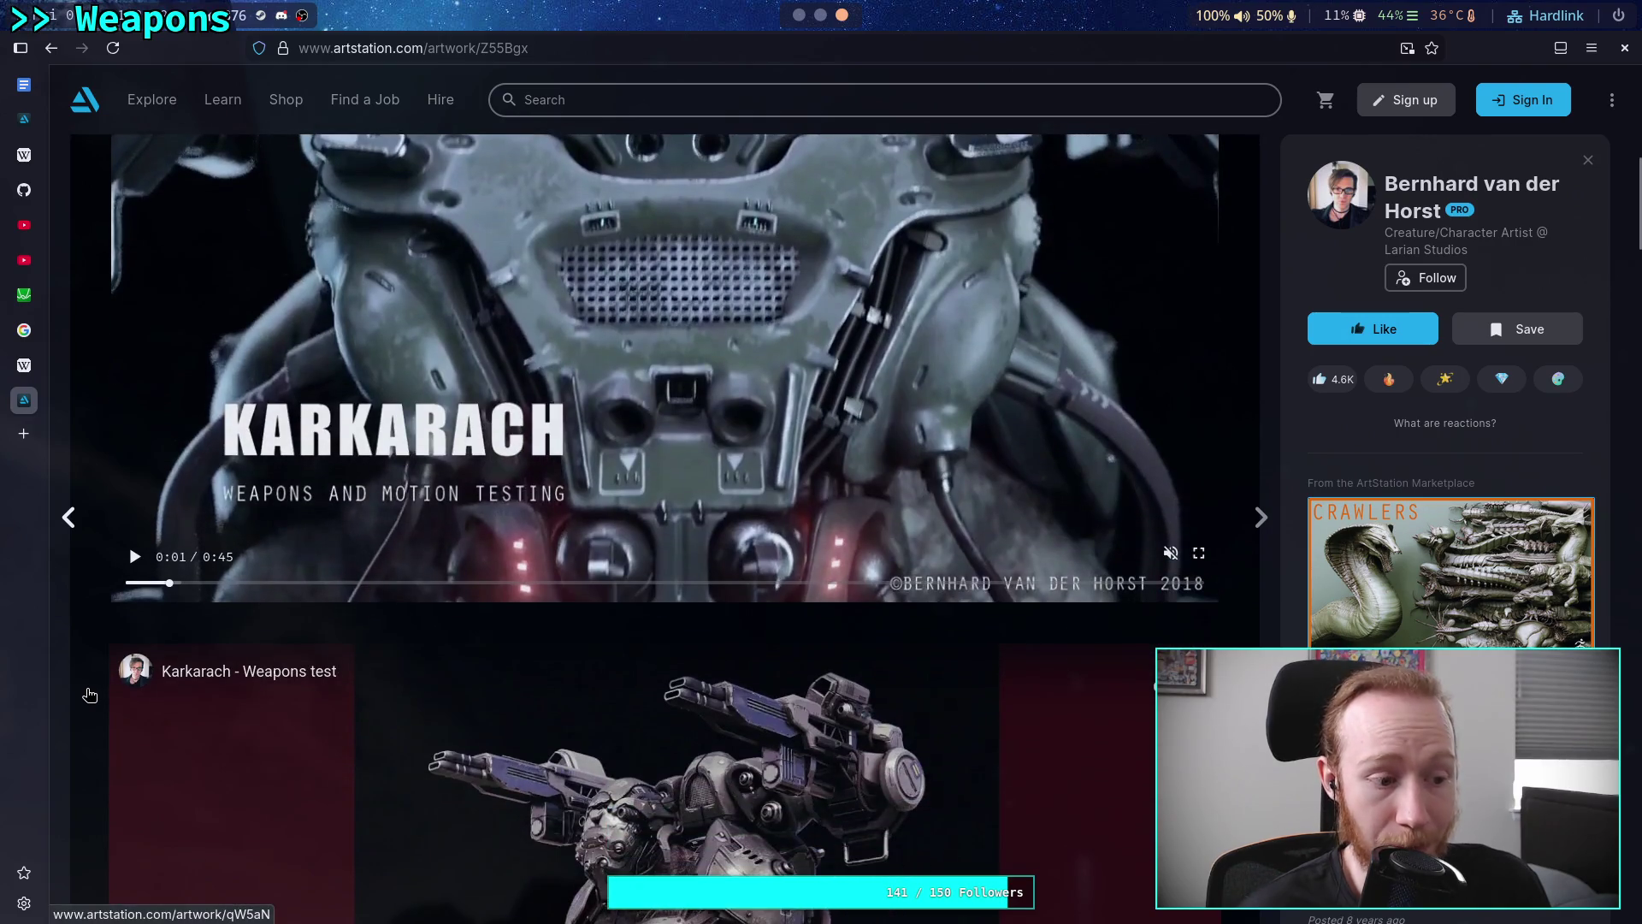
scroll(89, 695, "down", 10)
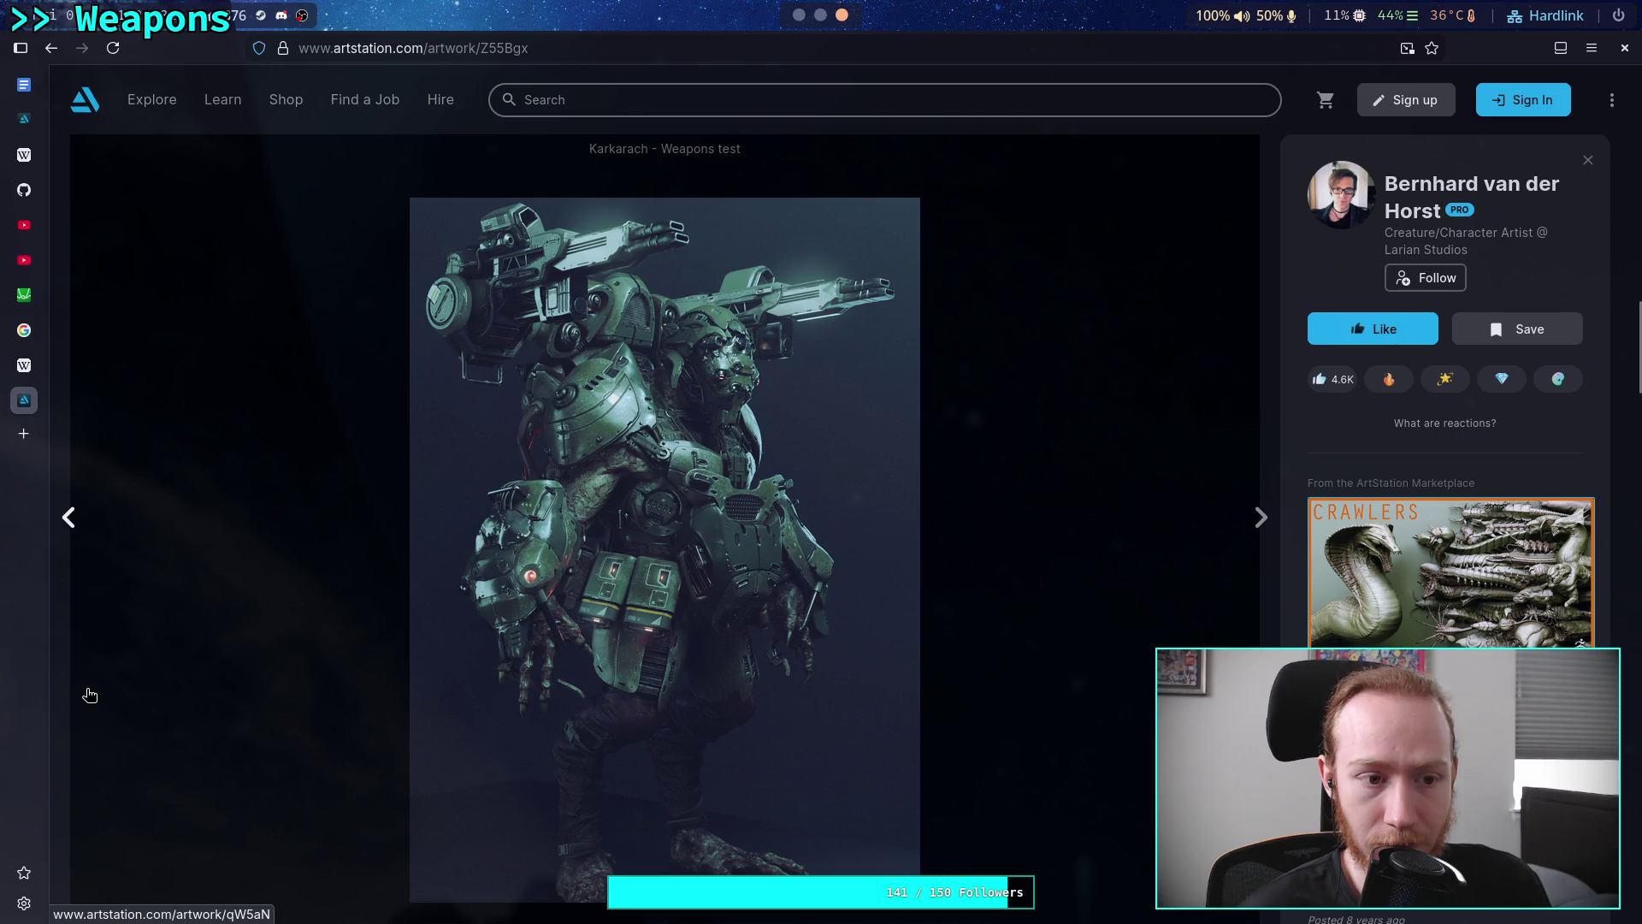
Return to the filtered mecha and sci-fi search results and scroll down the grid
left_click(51, 48)
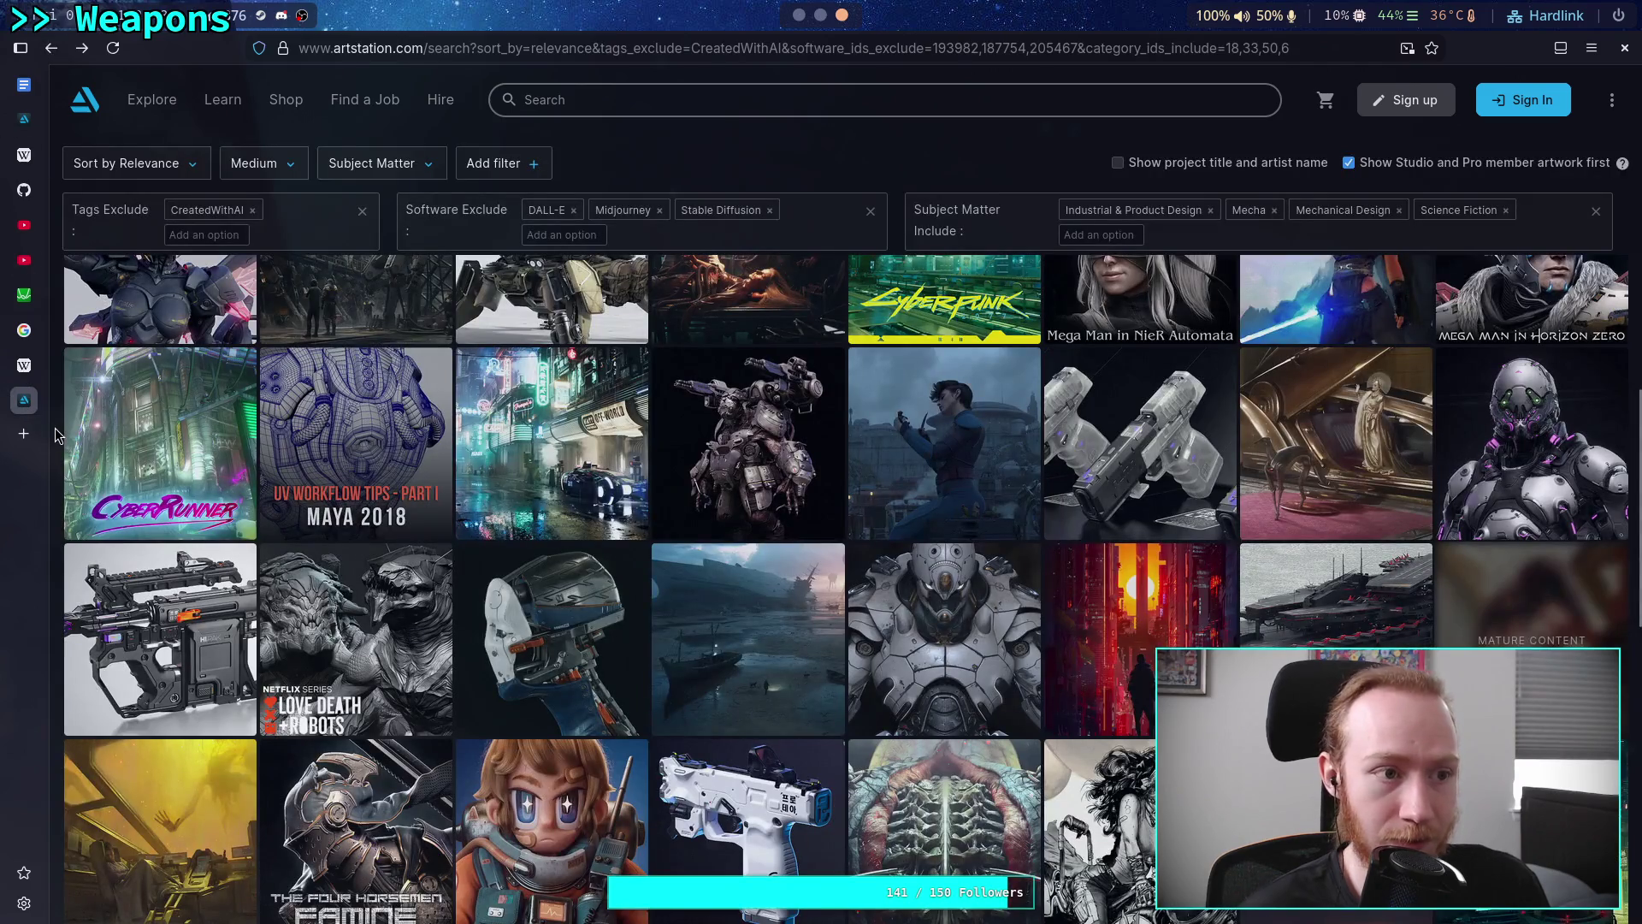
scroll(55, 435, "down", 2)
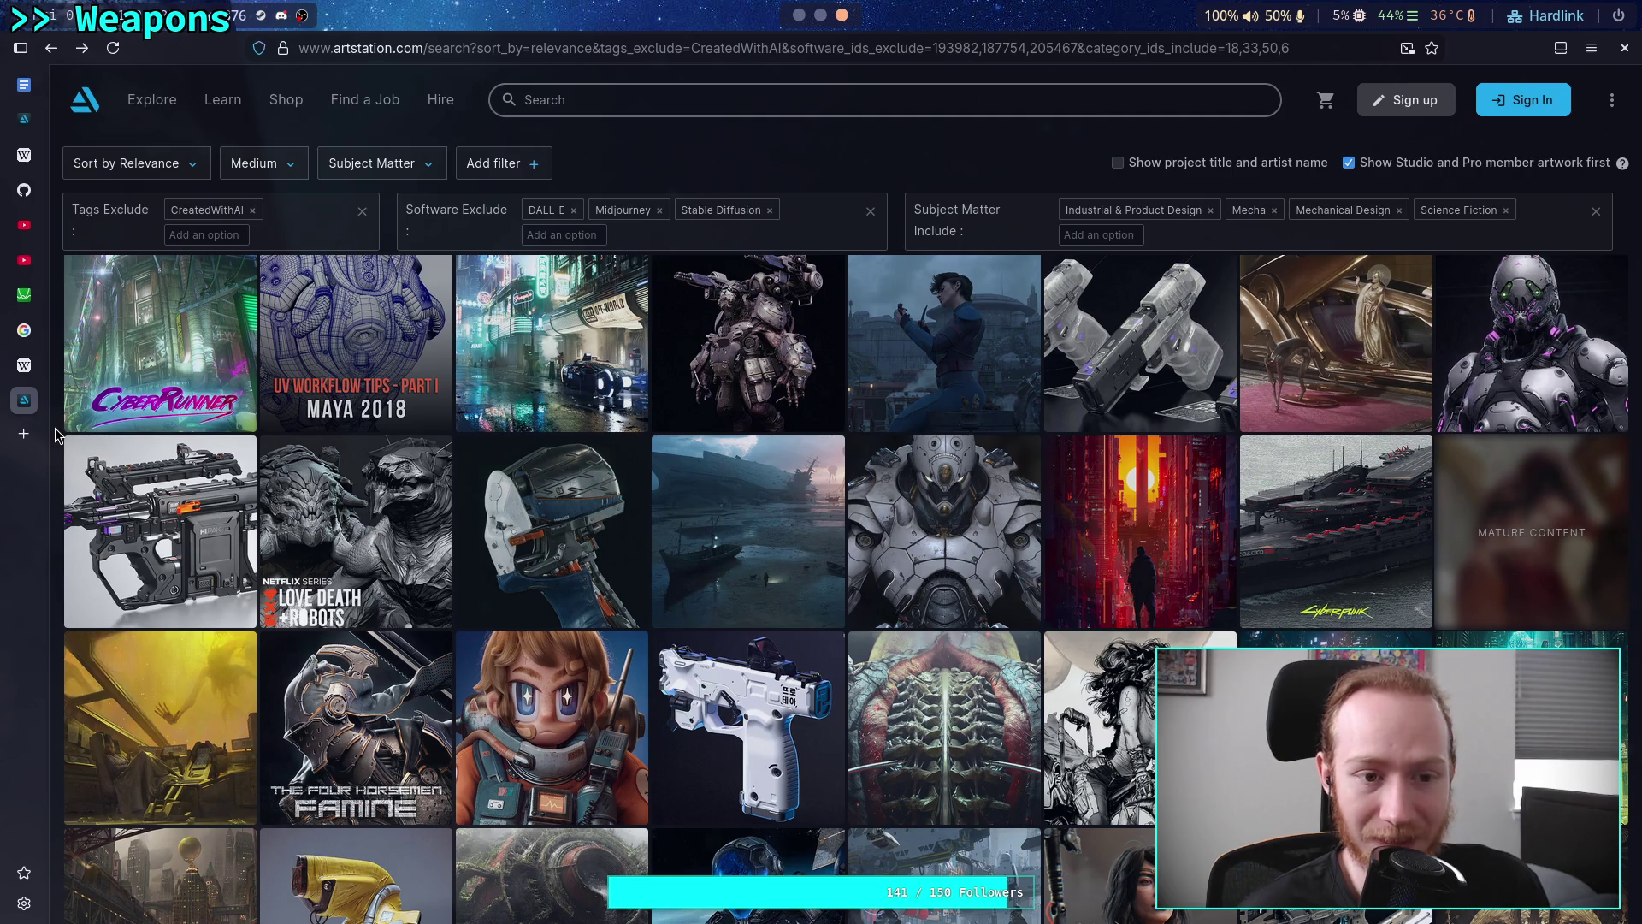
scroll(55, 435, "down", 2)
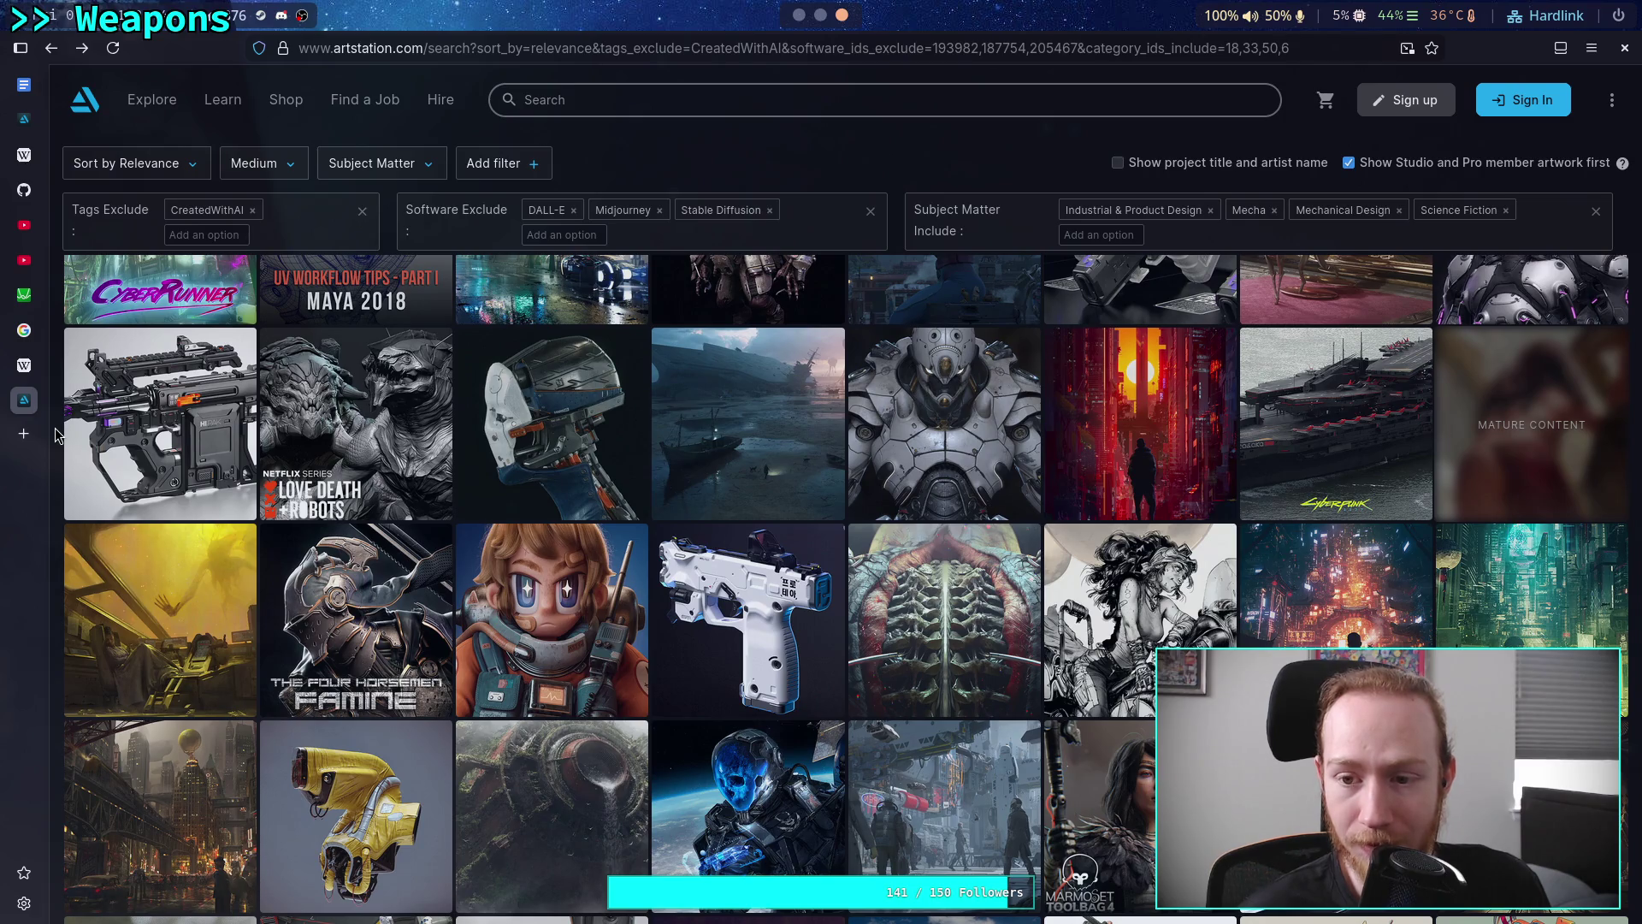
scroll(54, 434, "down", 2)
scroll(55, 435, "down", 2)
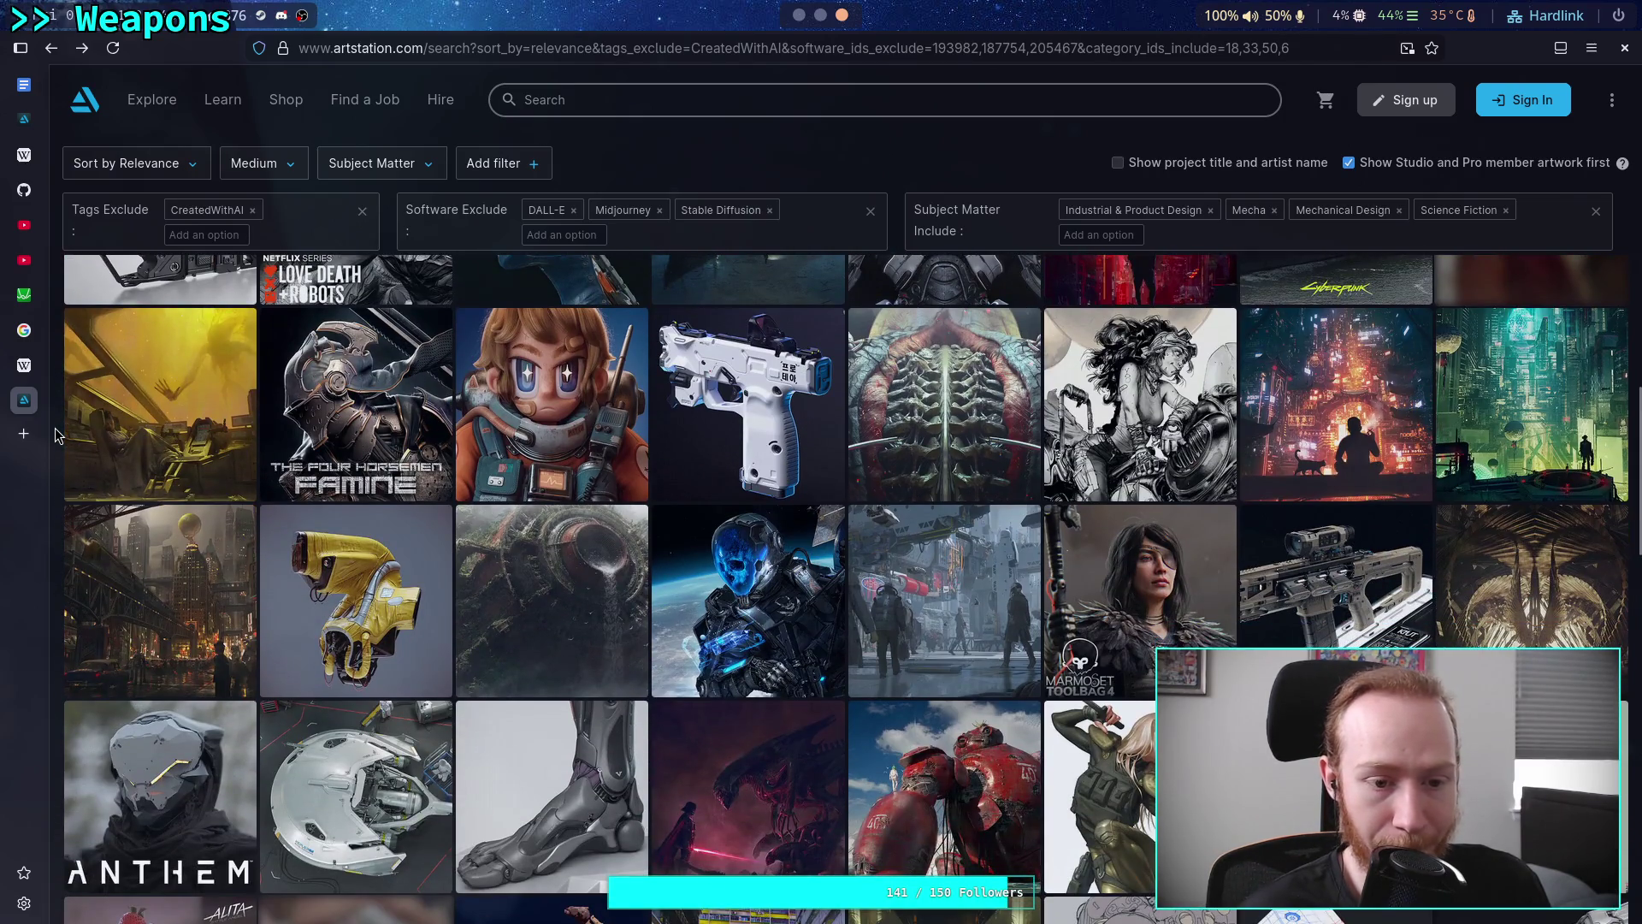
left_click(299, 599)
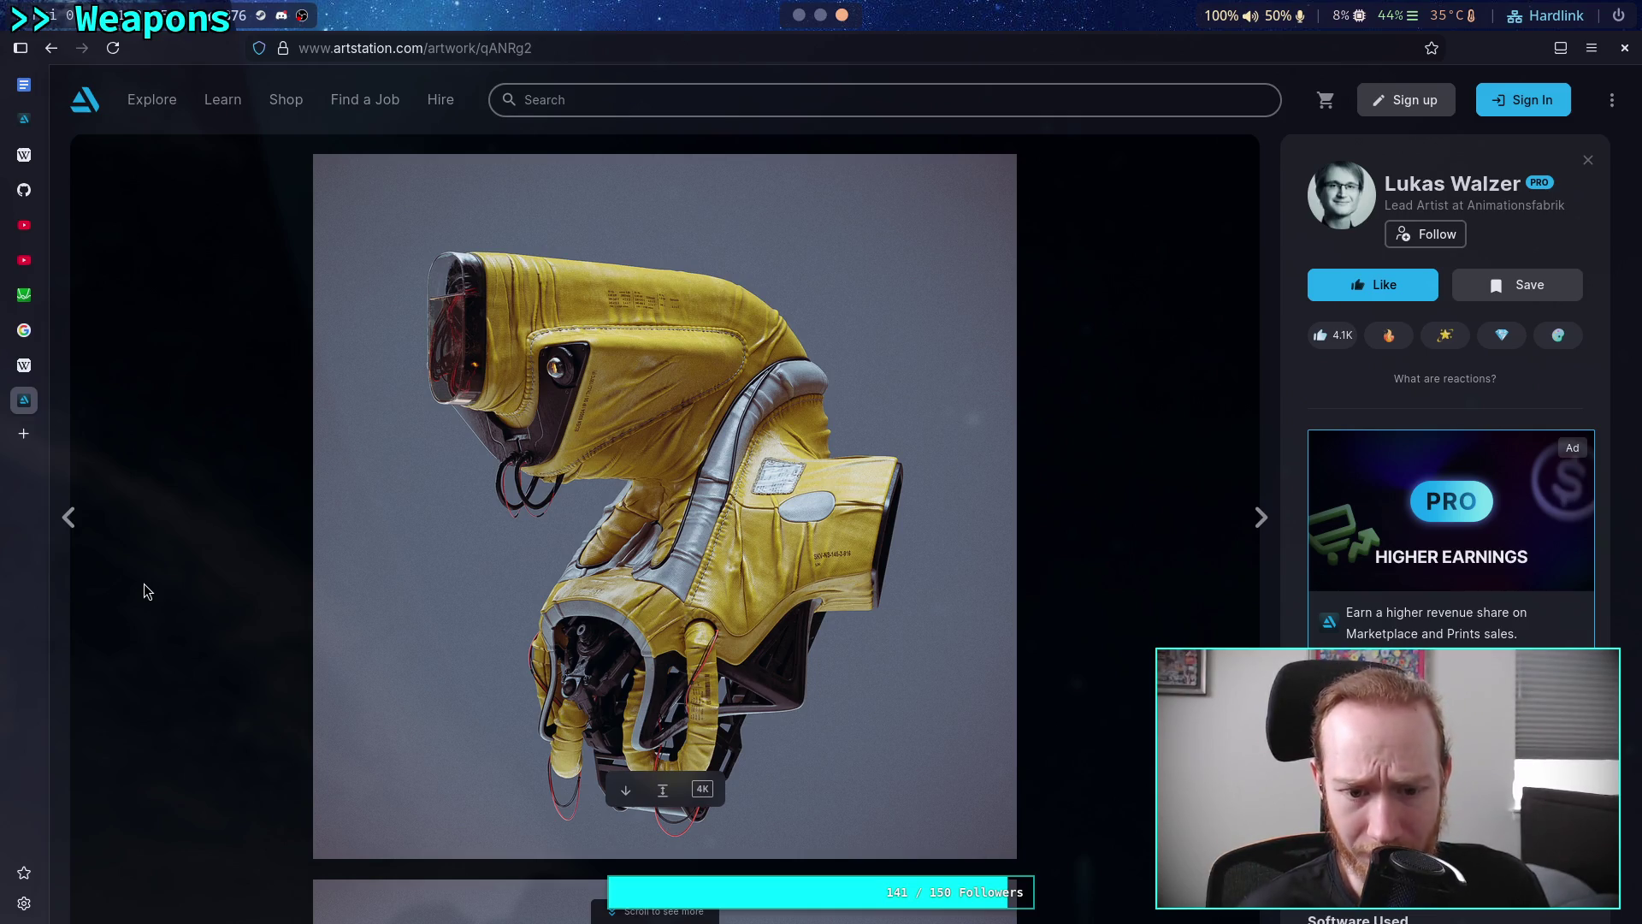
scroll(146, 590, "down", 7)
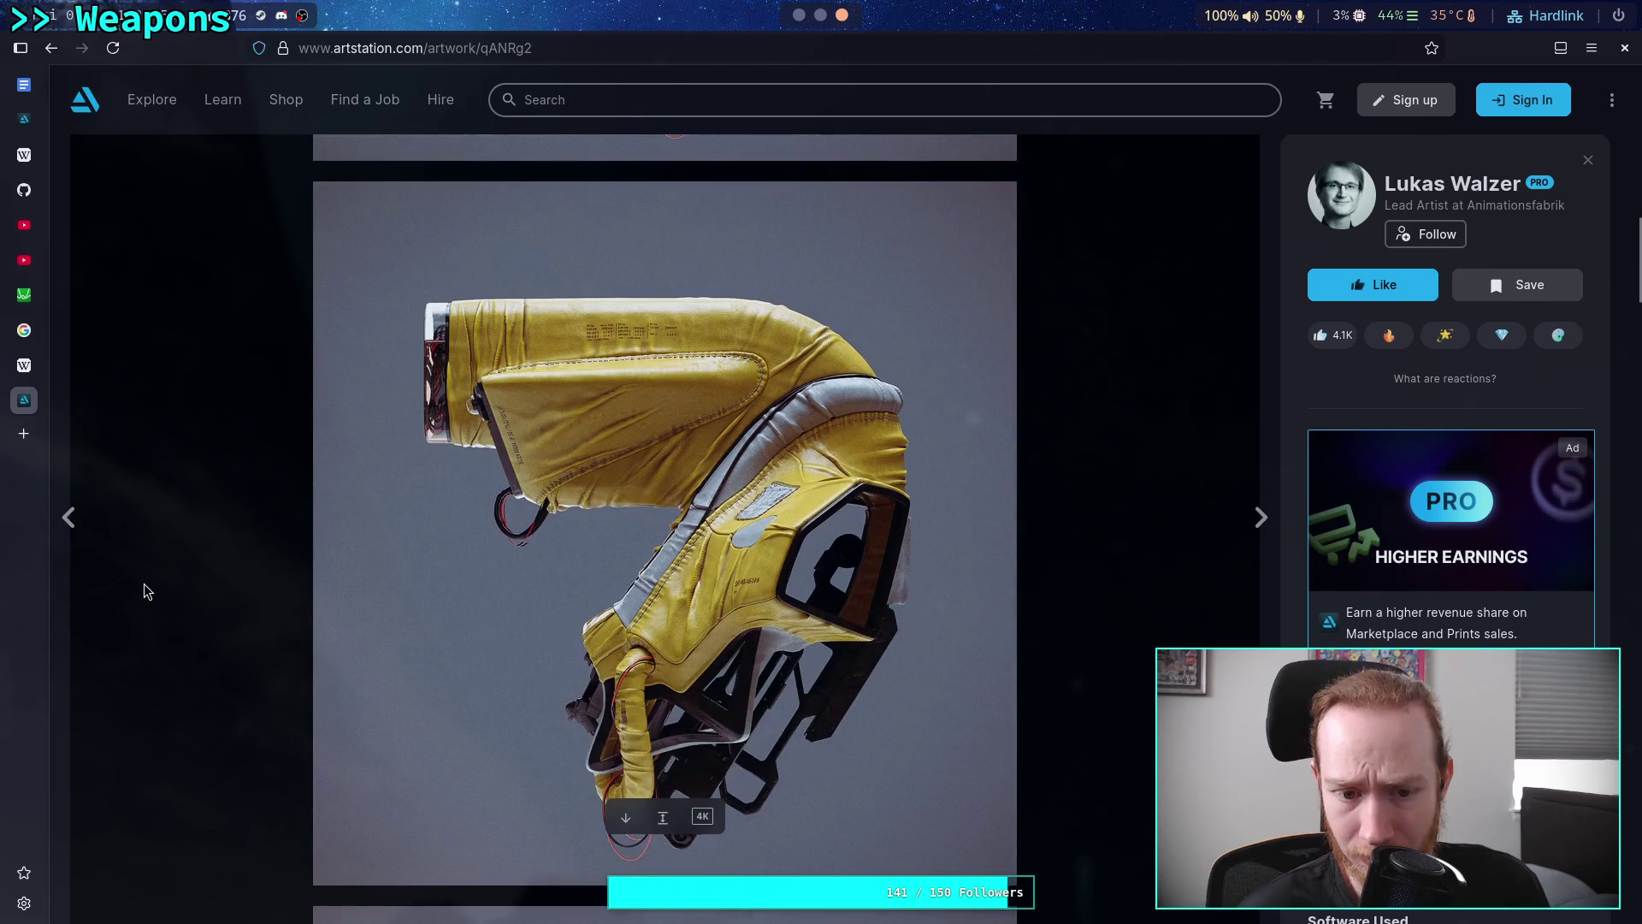
scroll(145, 590, "down", 4)
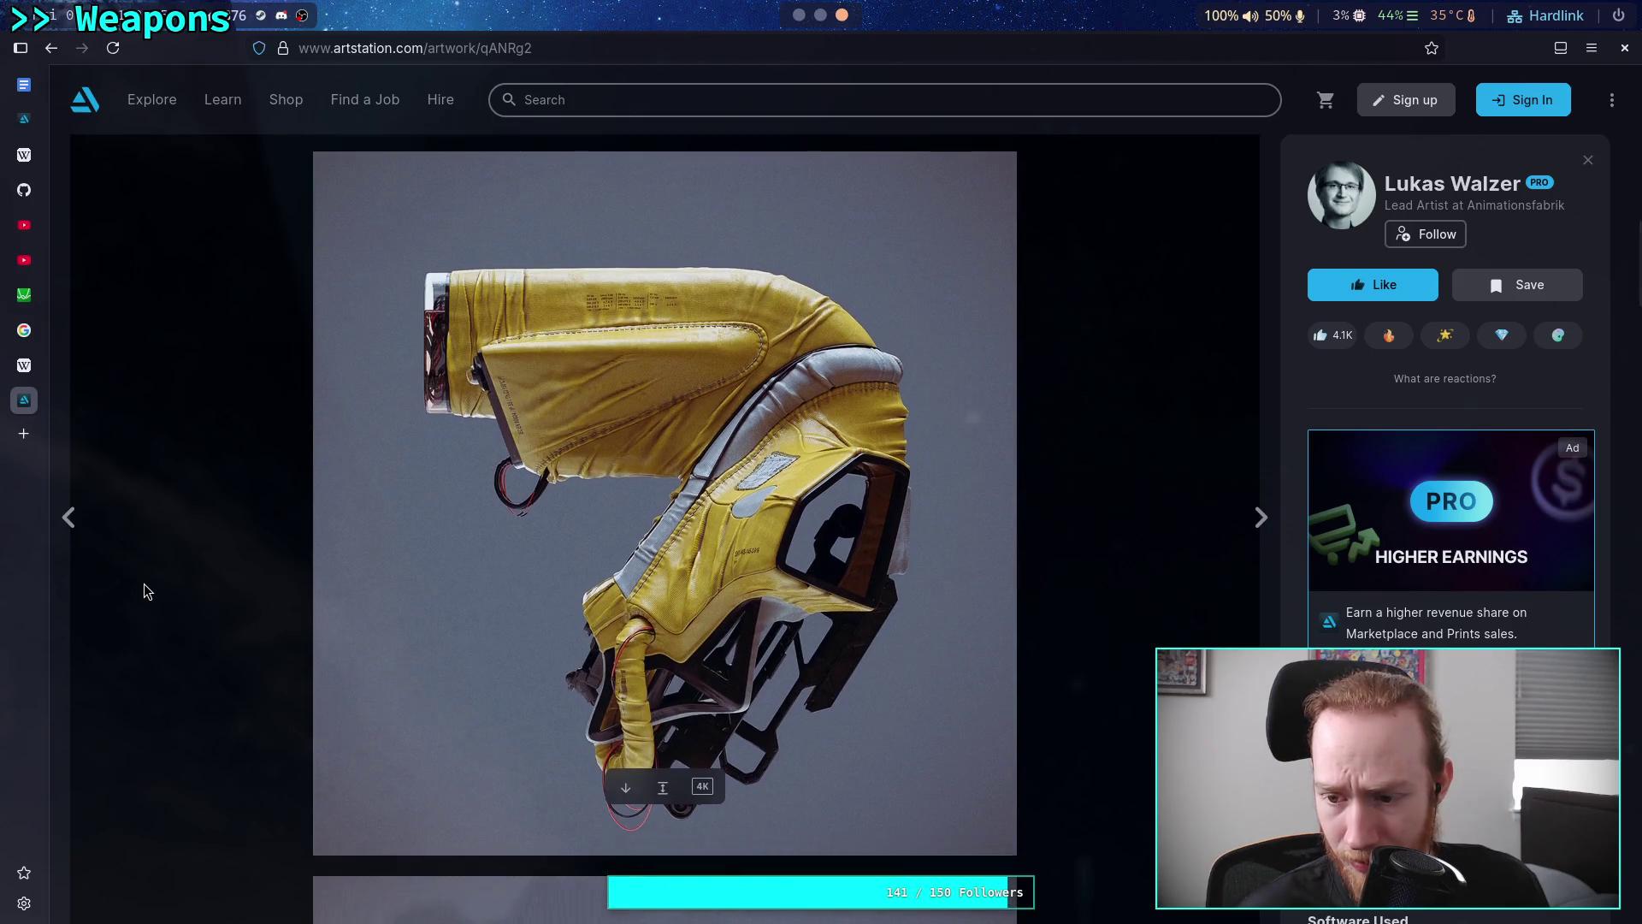
scroll(146, 590, "down", 4)
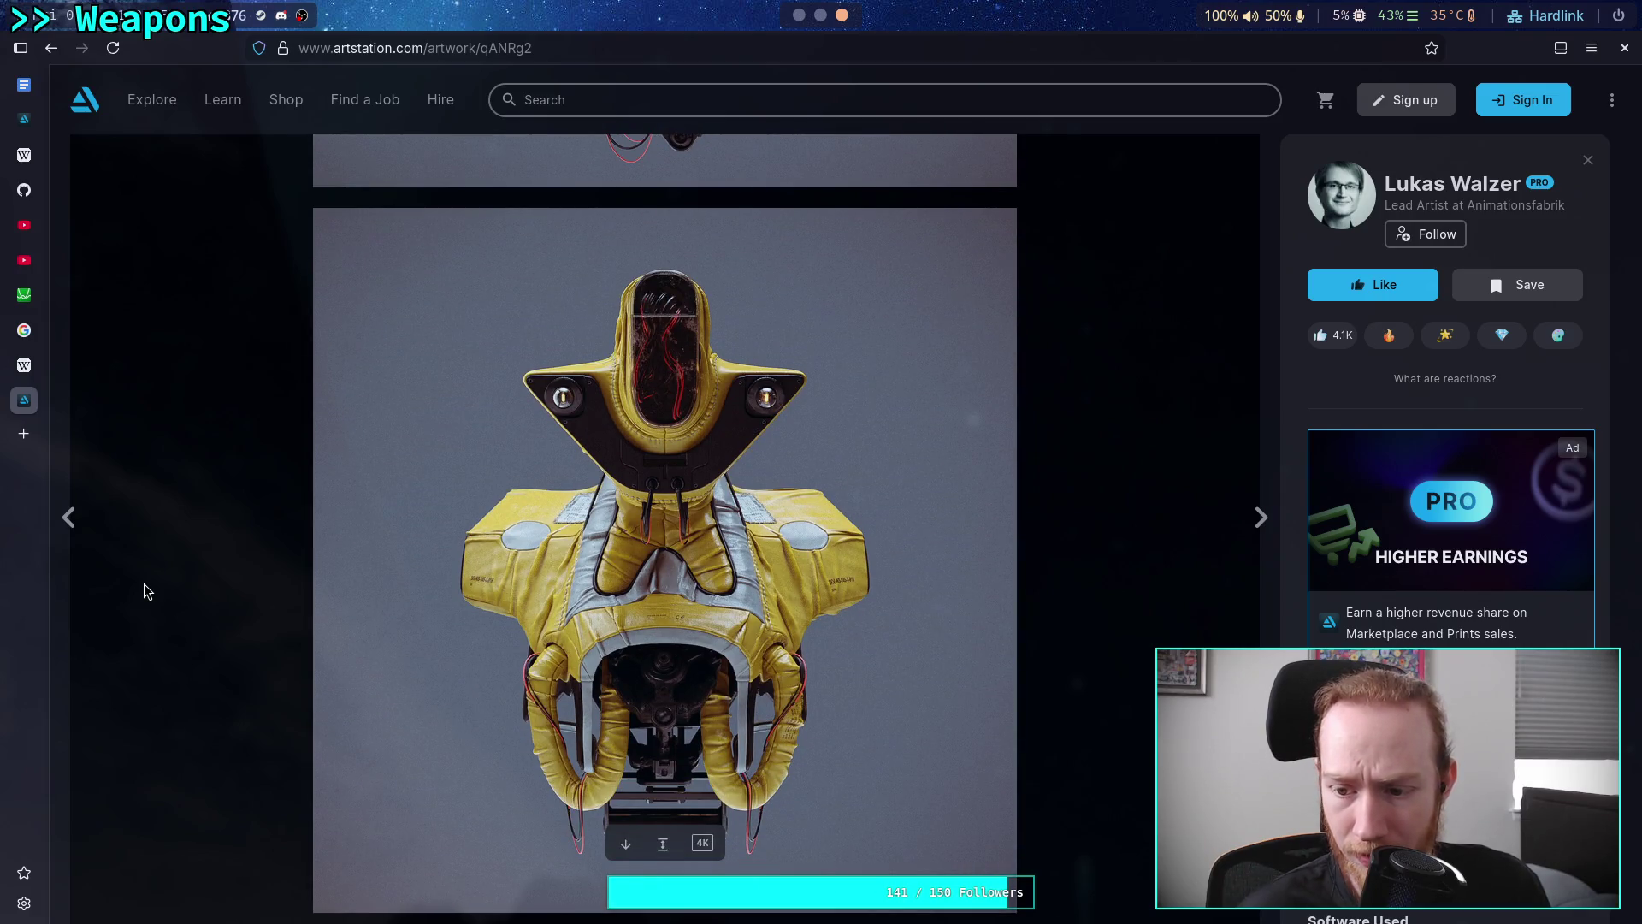
scroll(145, 590, "down", 9)
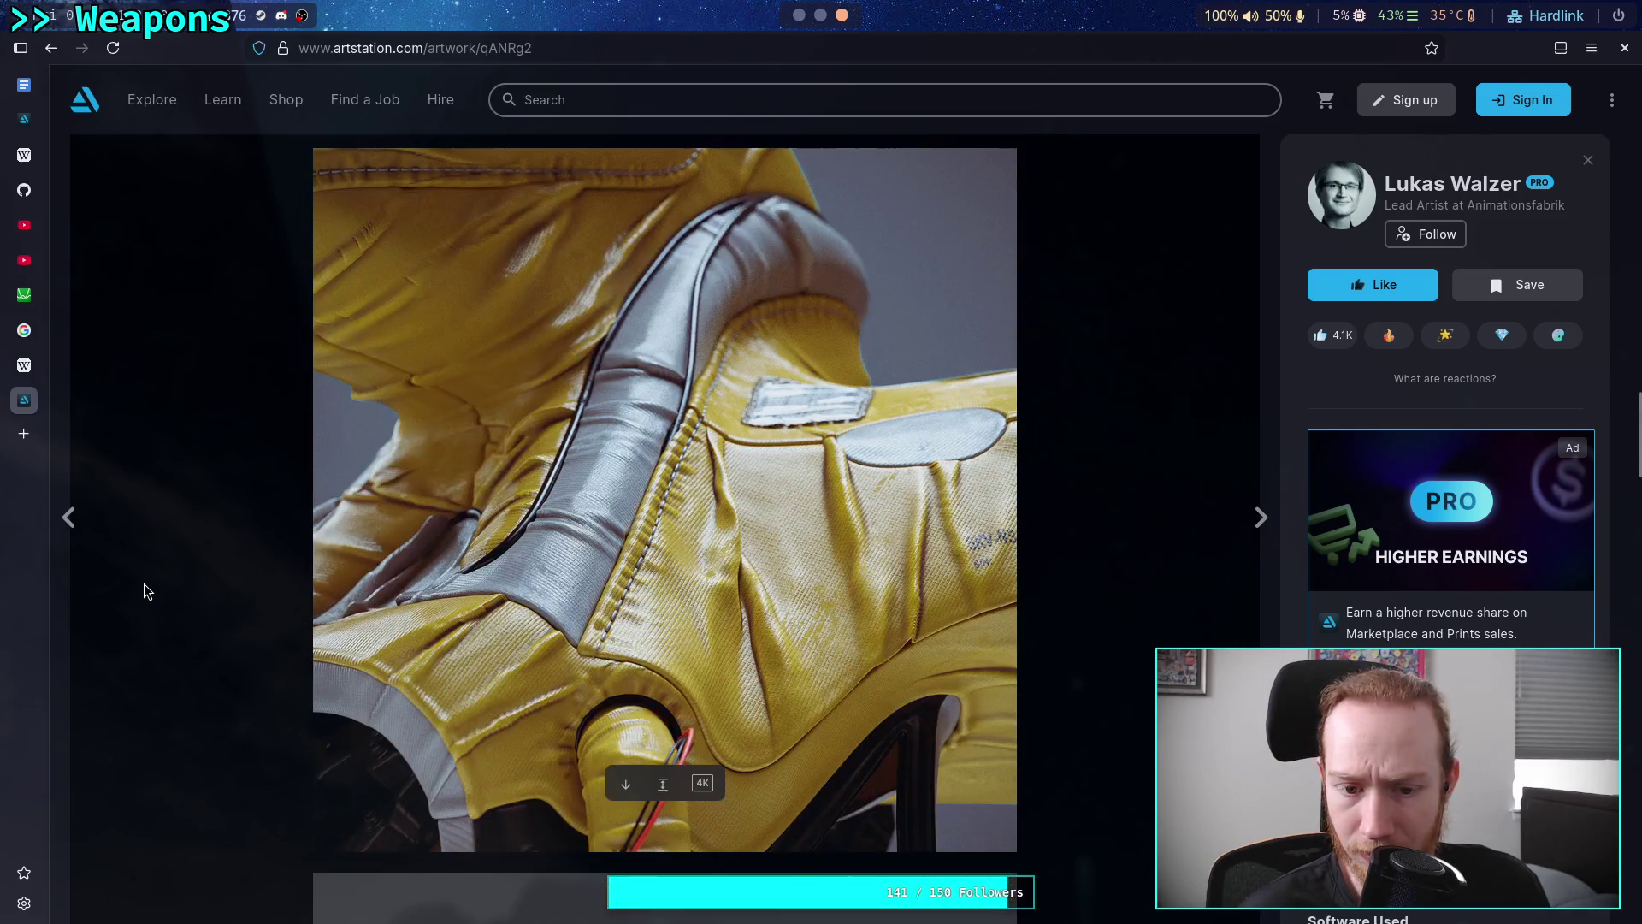
scroll(146, 590, "up", 20)
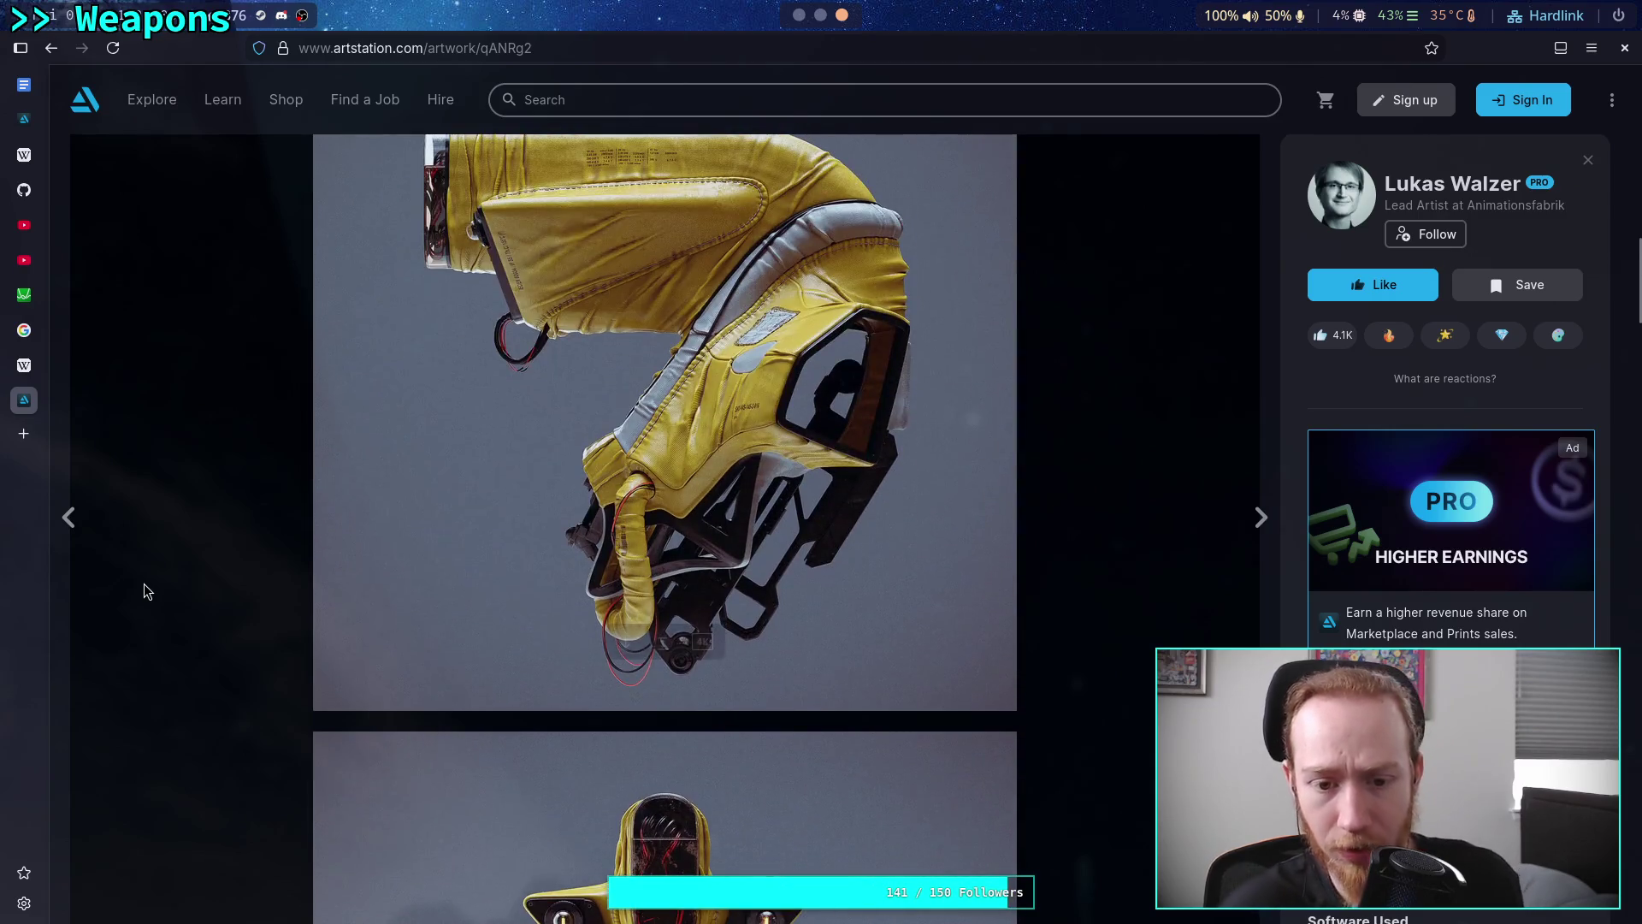
left_click(52, 48)
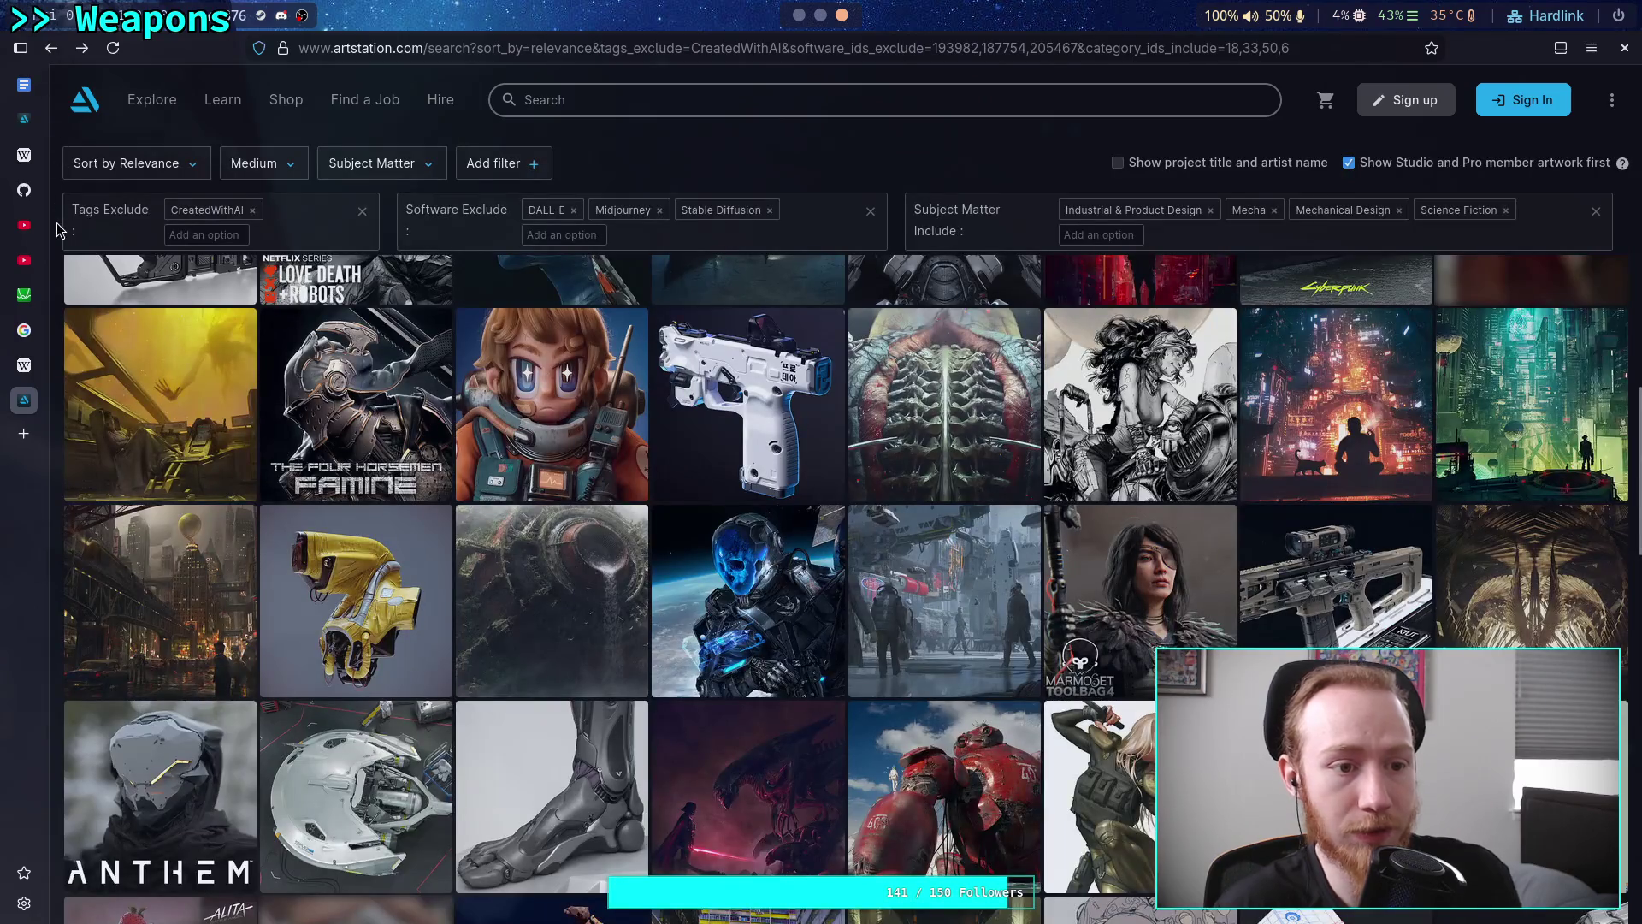
scroll(58, 229, "down", 2)
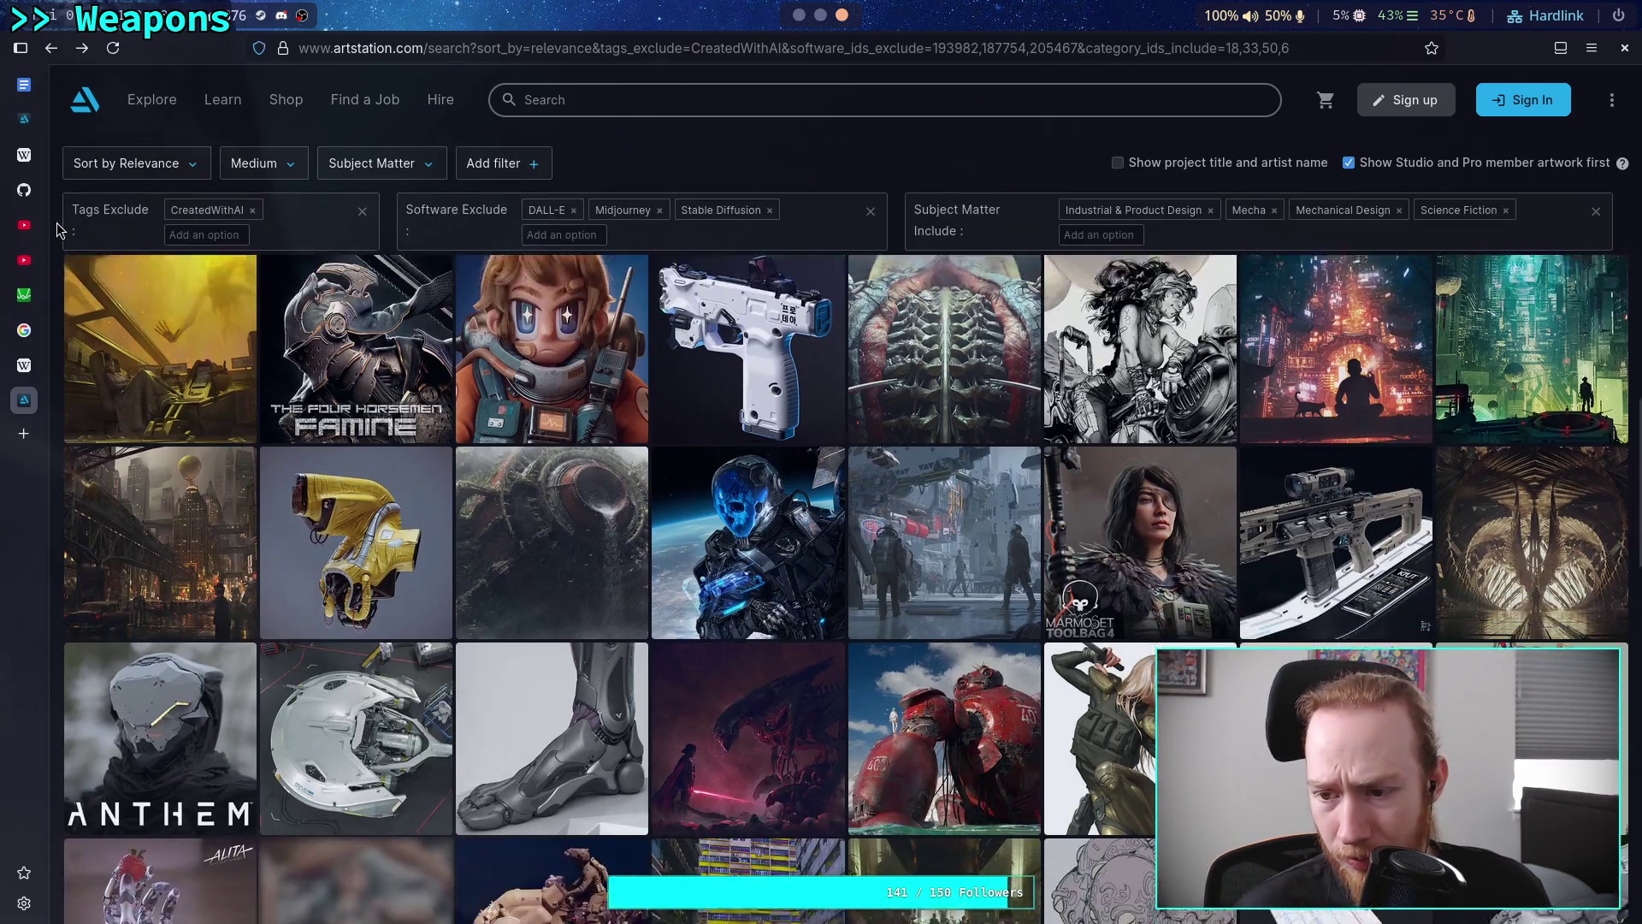
scroll(58, 230, "down", 3)
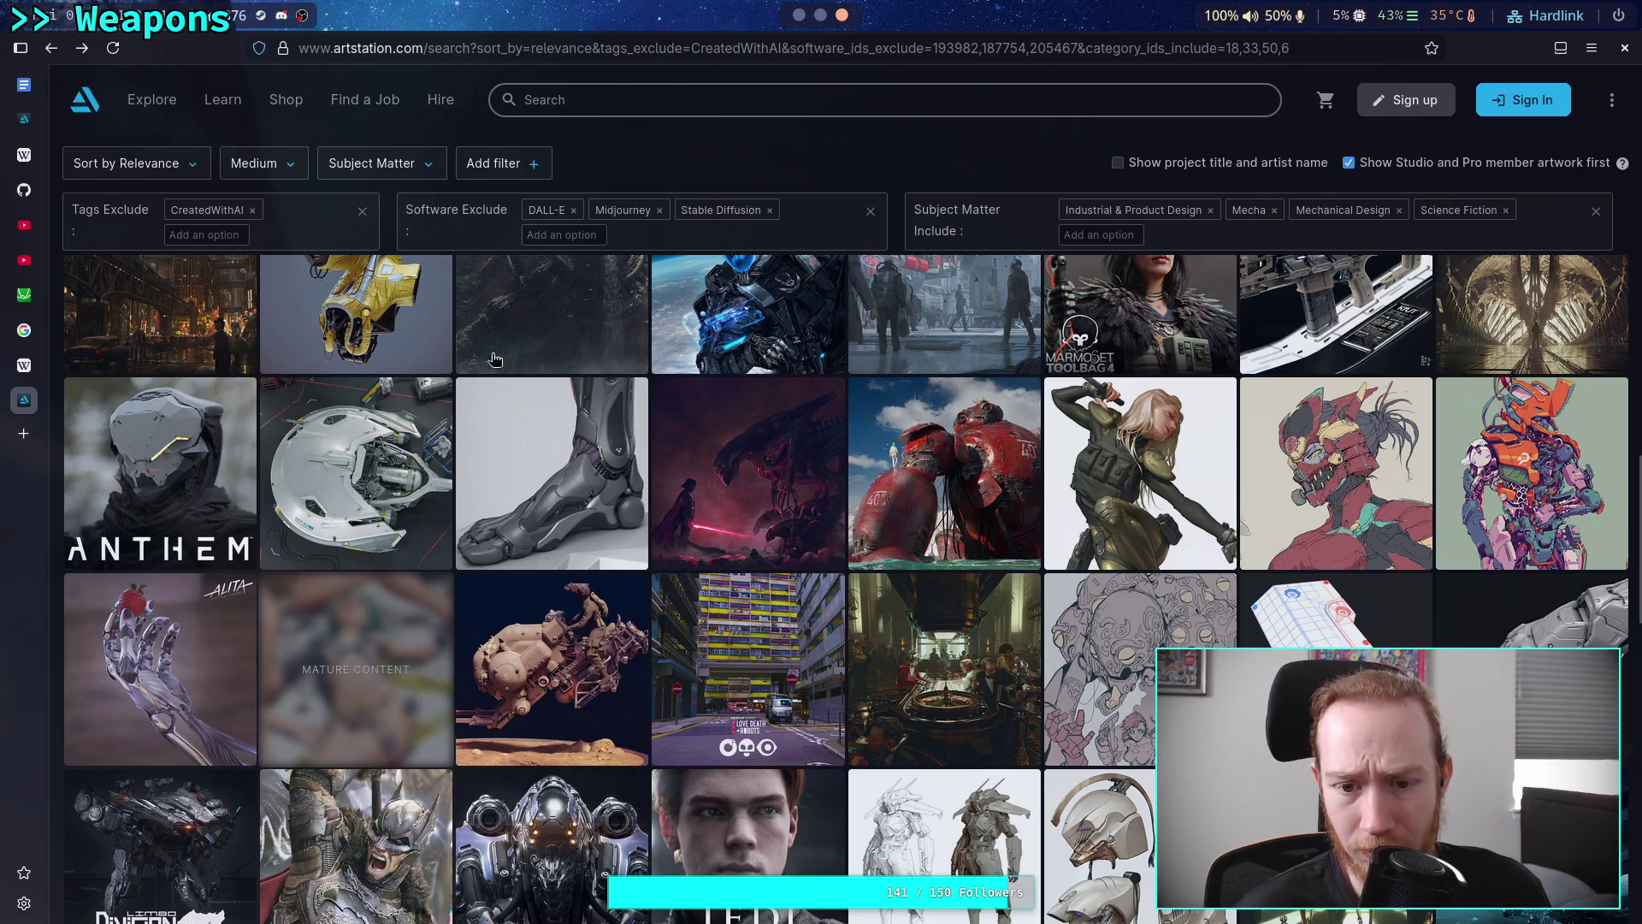
left_click(950, 446)
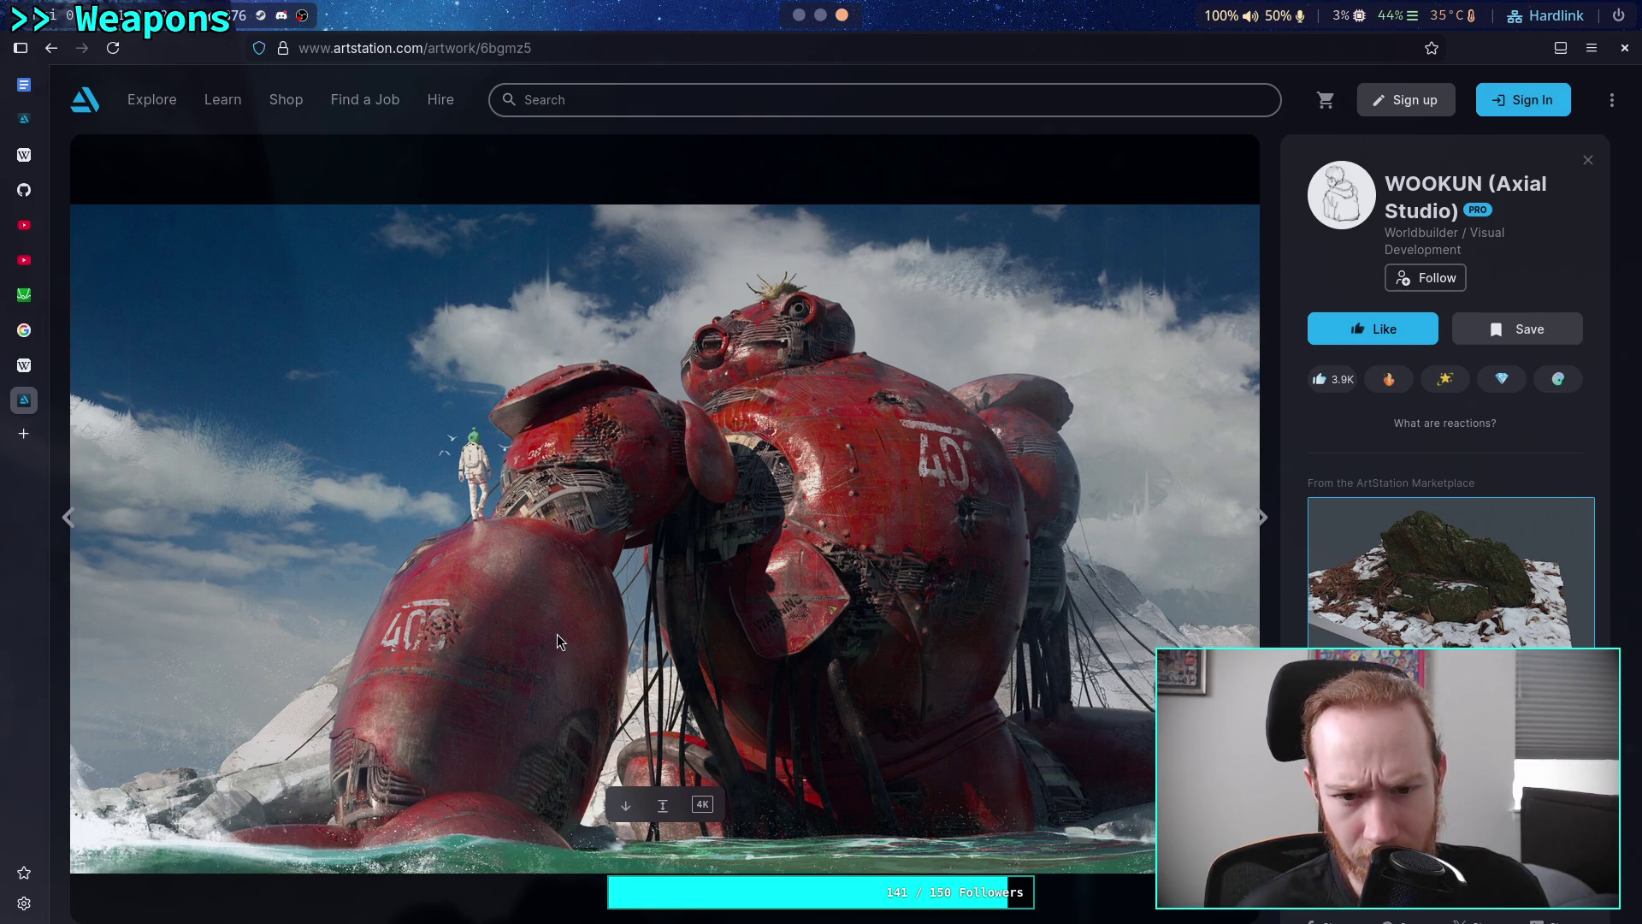
Copy the red giant scrap robot artwork image and switch back to the Hostile robots note
scroll(1445, 478, "down", 2)
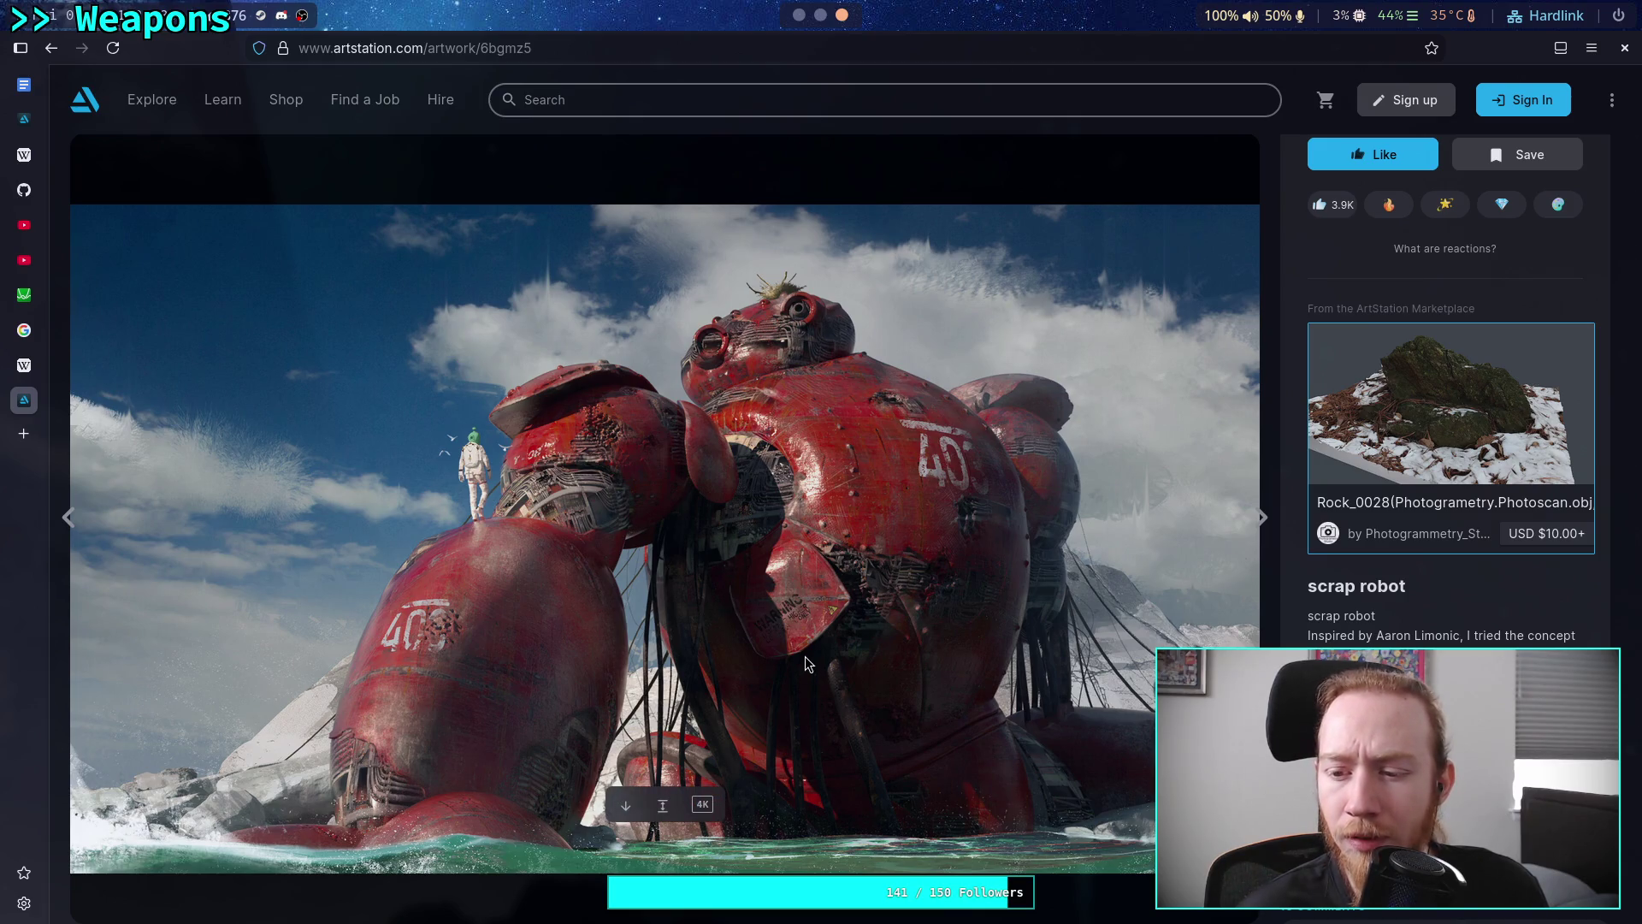
scroll(1445, 479, "up", 2)
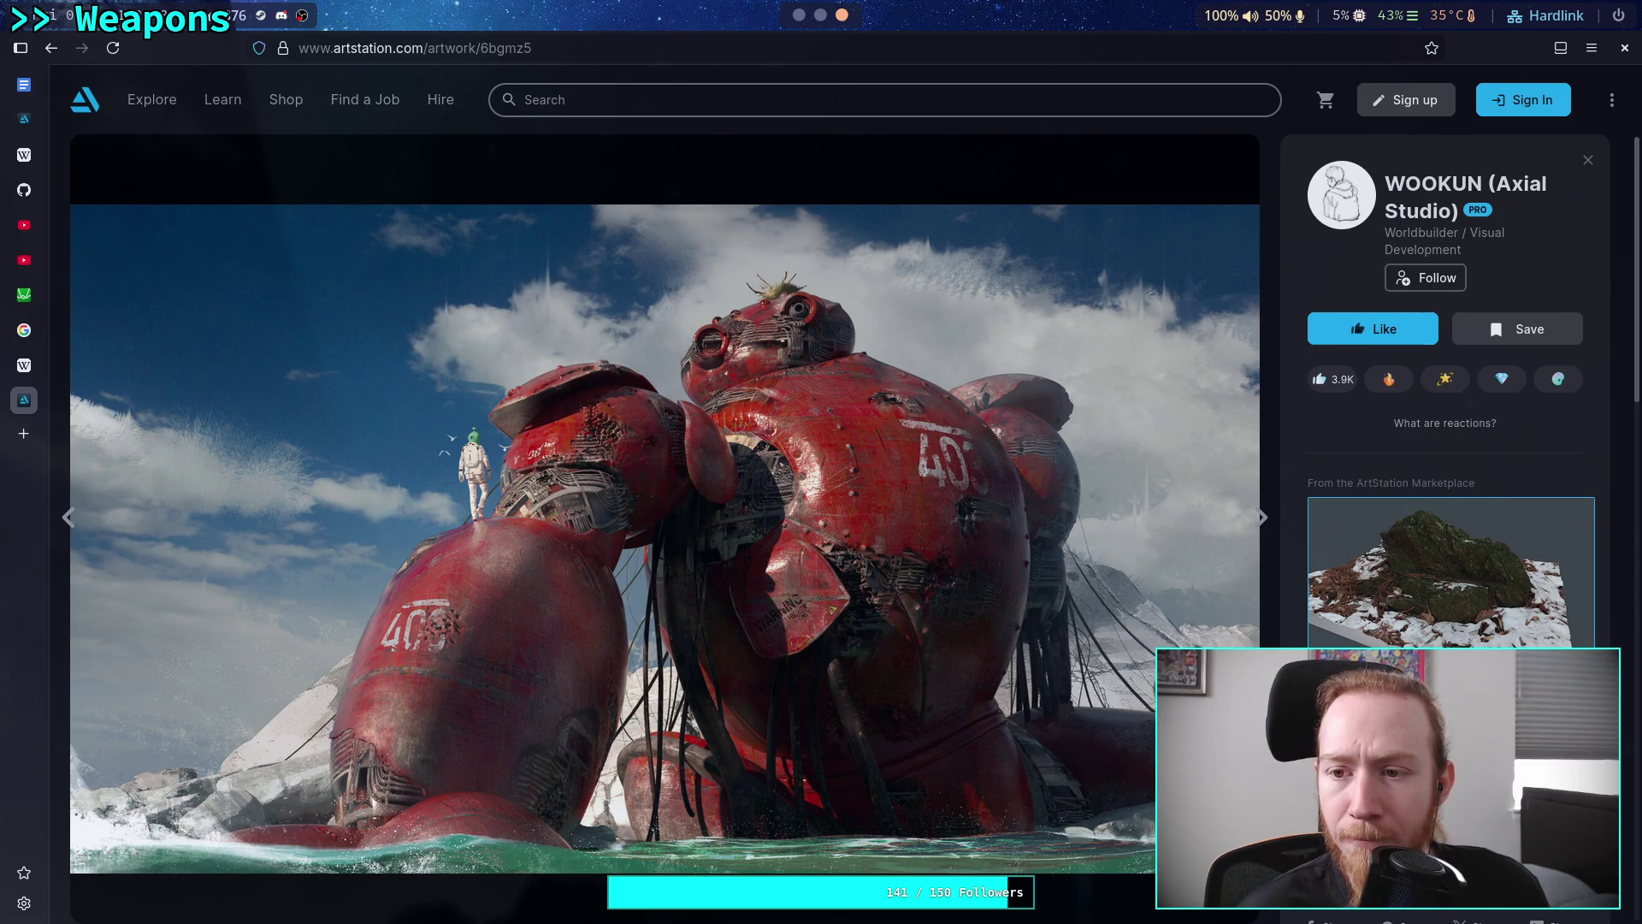
scroll(1446, 394, "down", 2)
scroll(1446, 427, "down", 2)
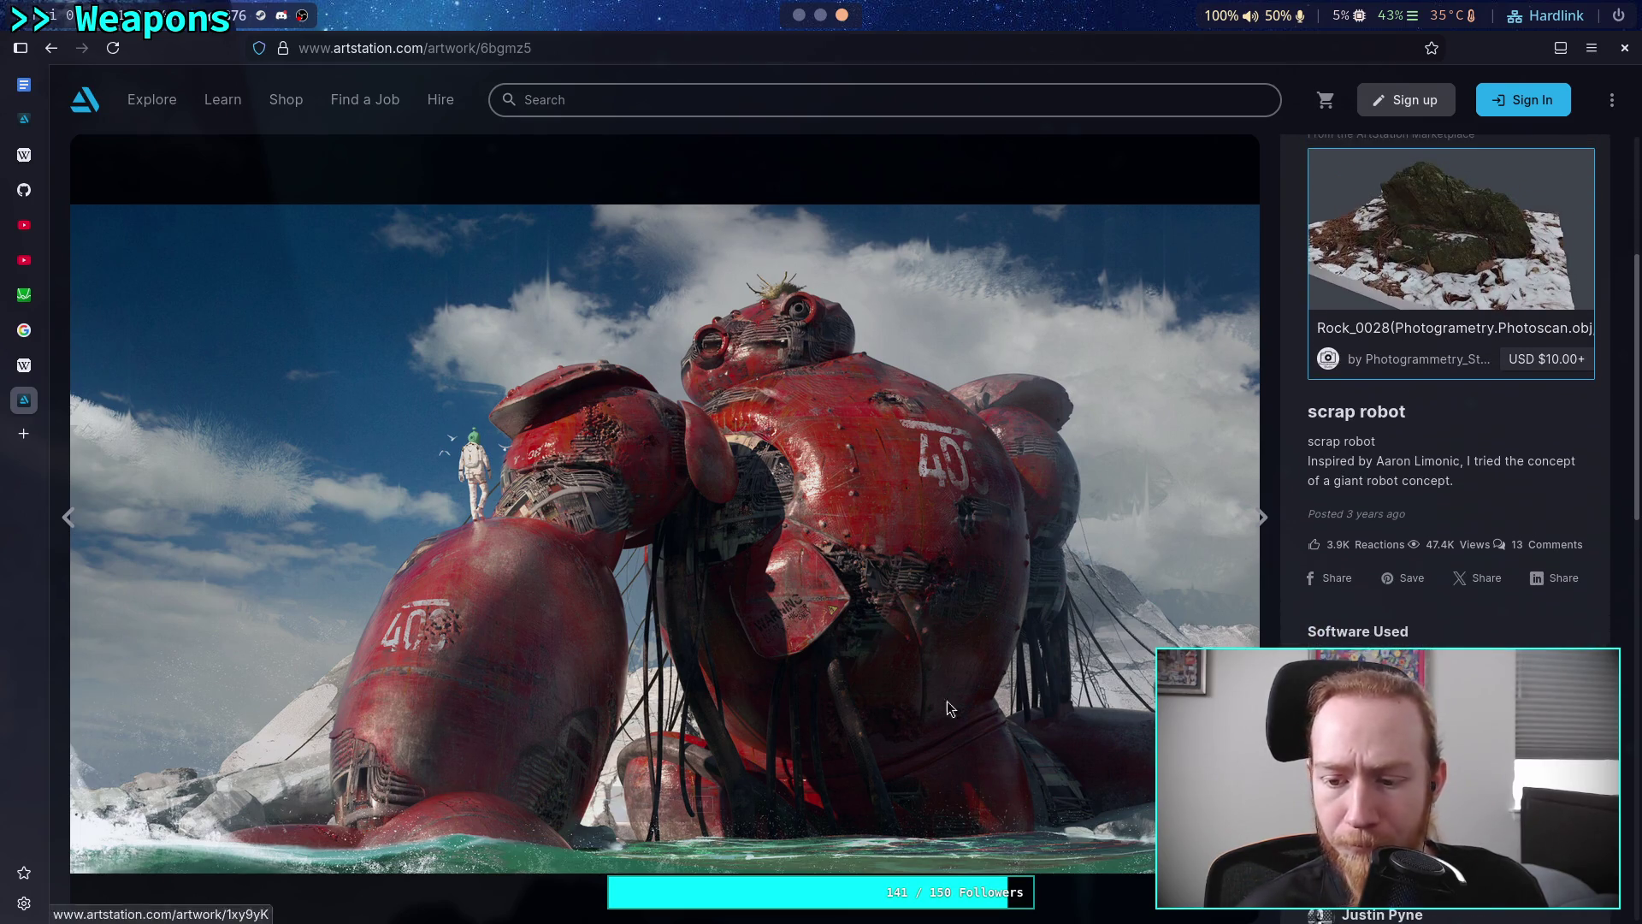
right_click(680, 630)
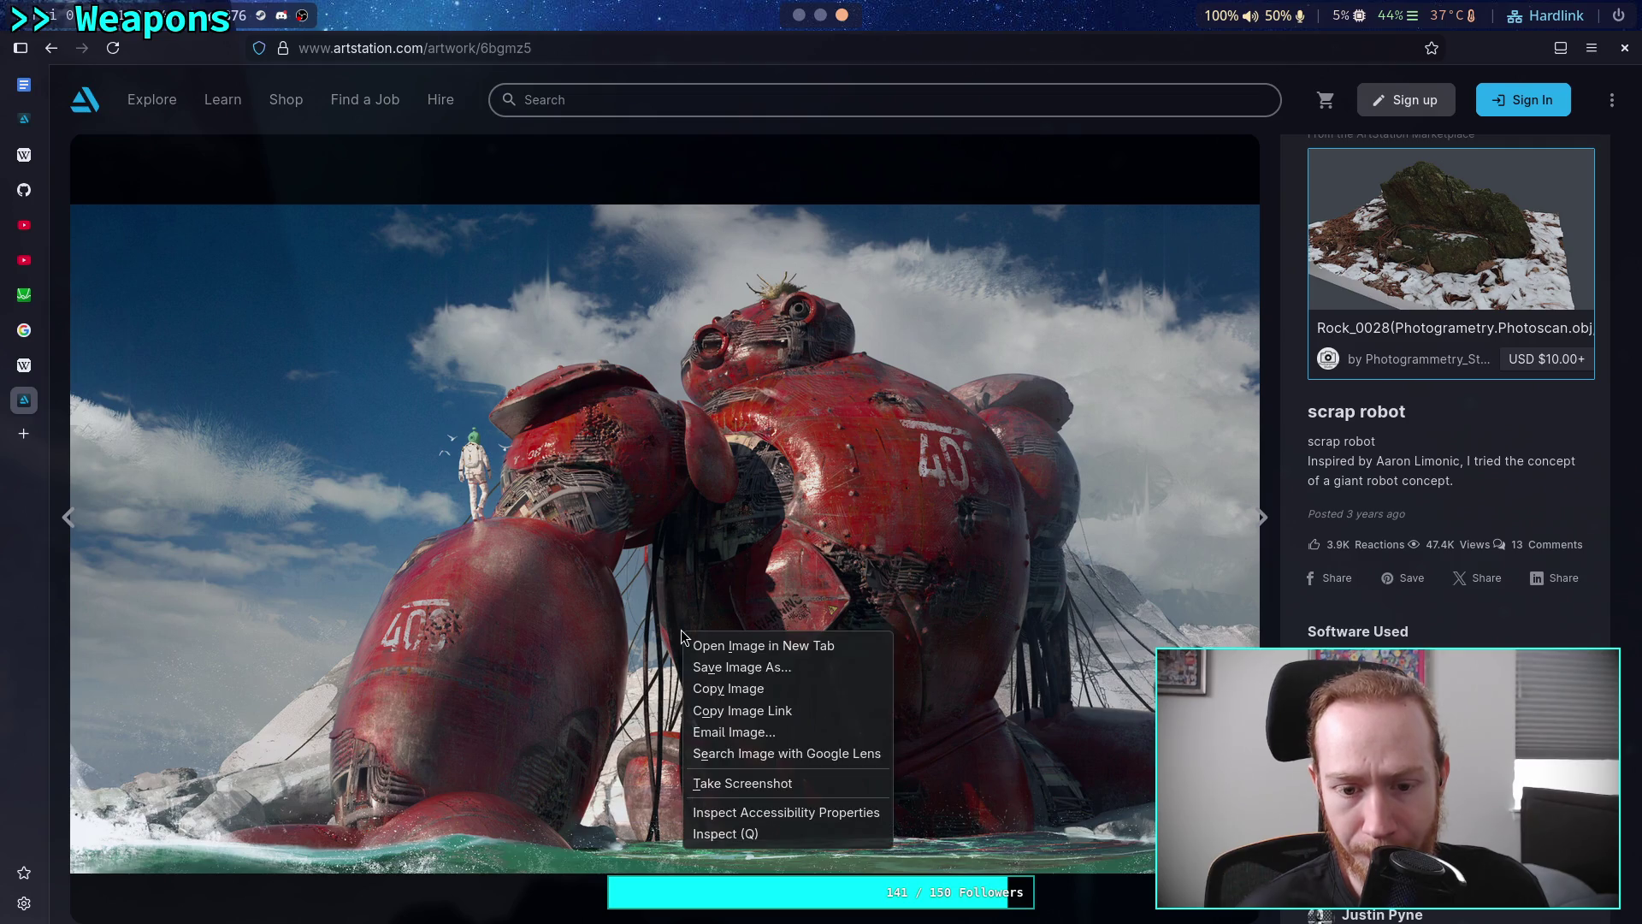
left_click(727, 682)
key("super+1")
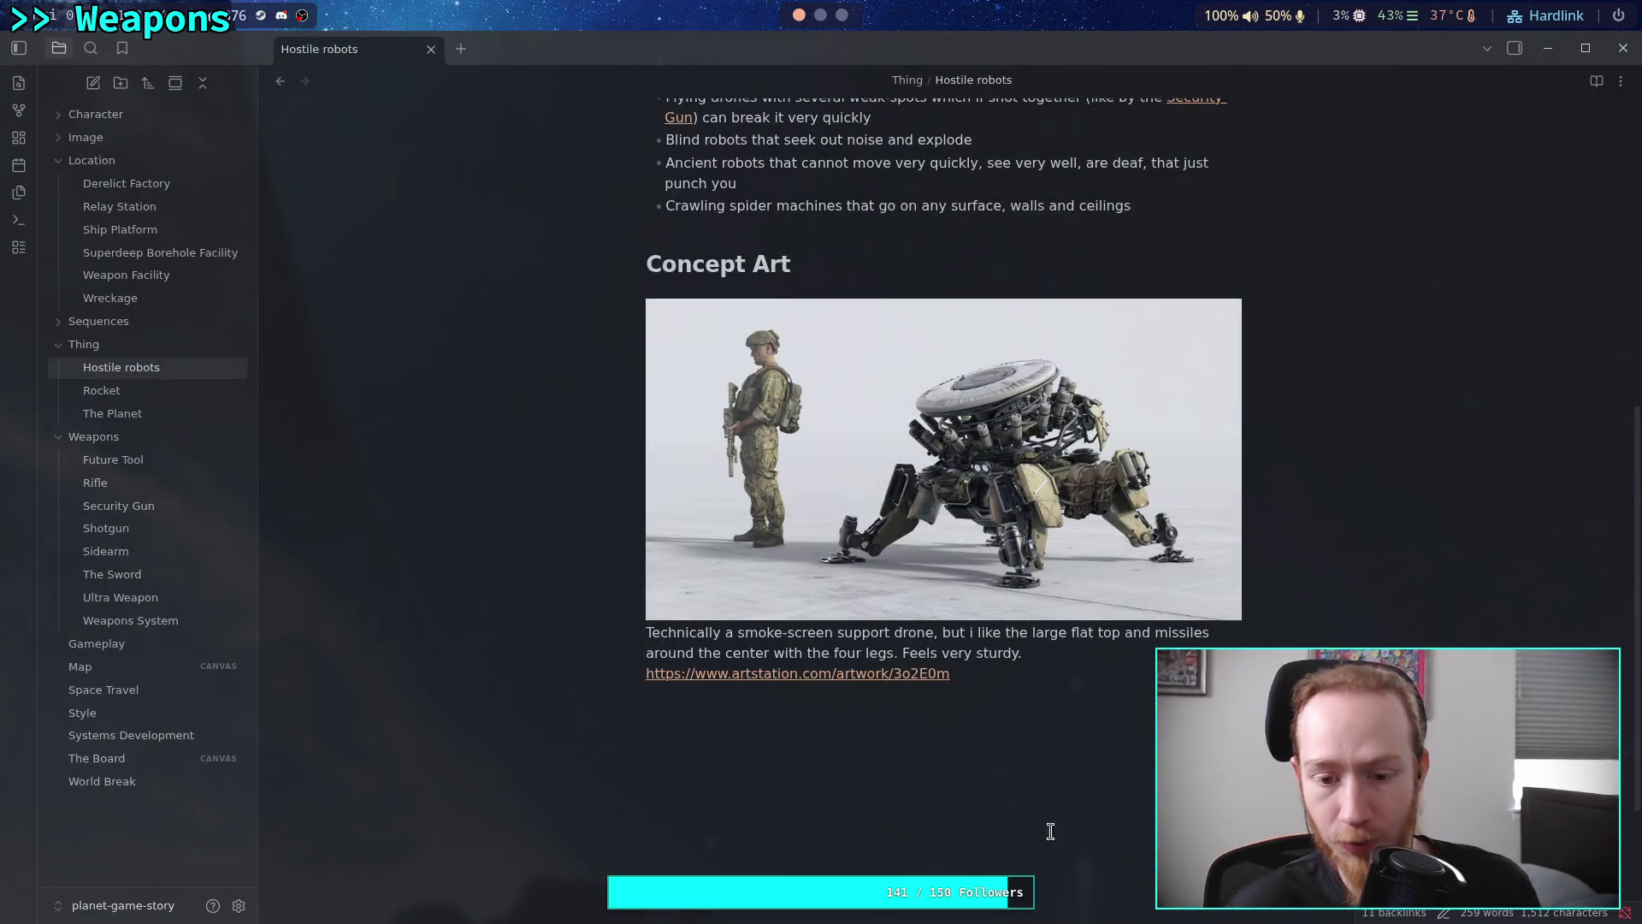
Add a [[Giant Deadly Robot]] link bullet after the crawling spider machines bullet
scroll(1058, 821, "up", 3)
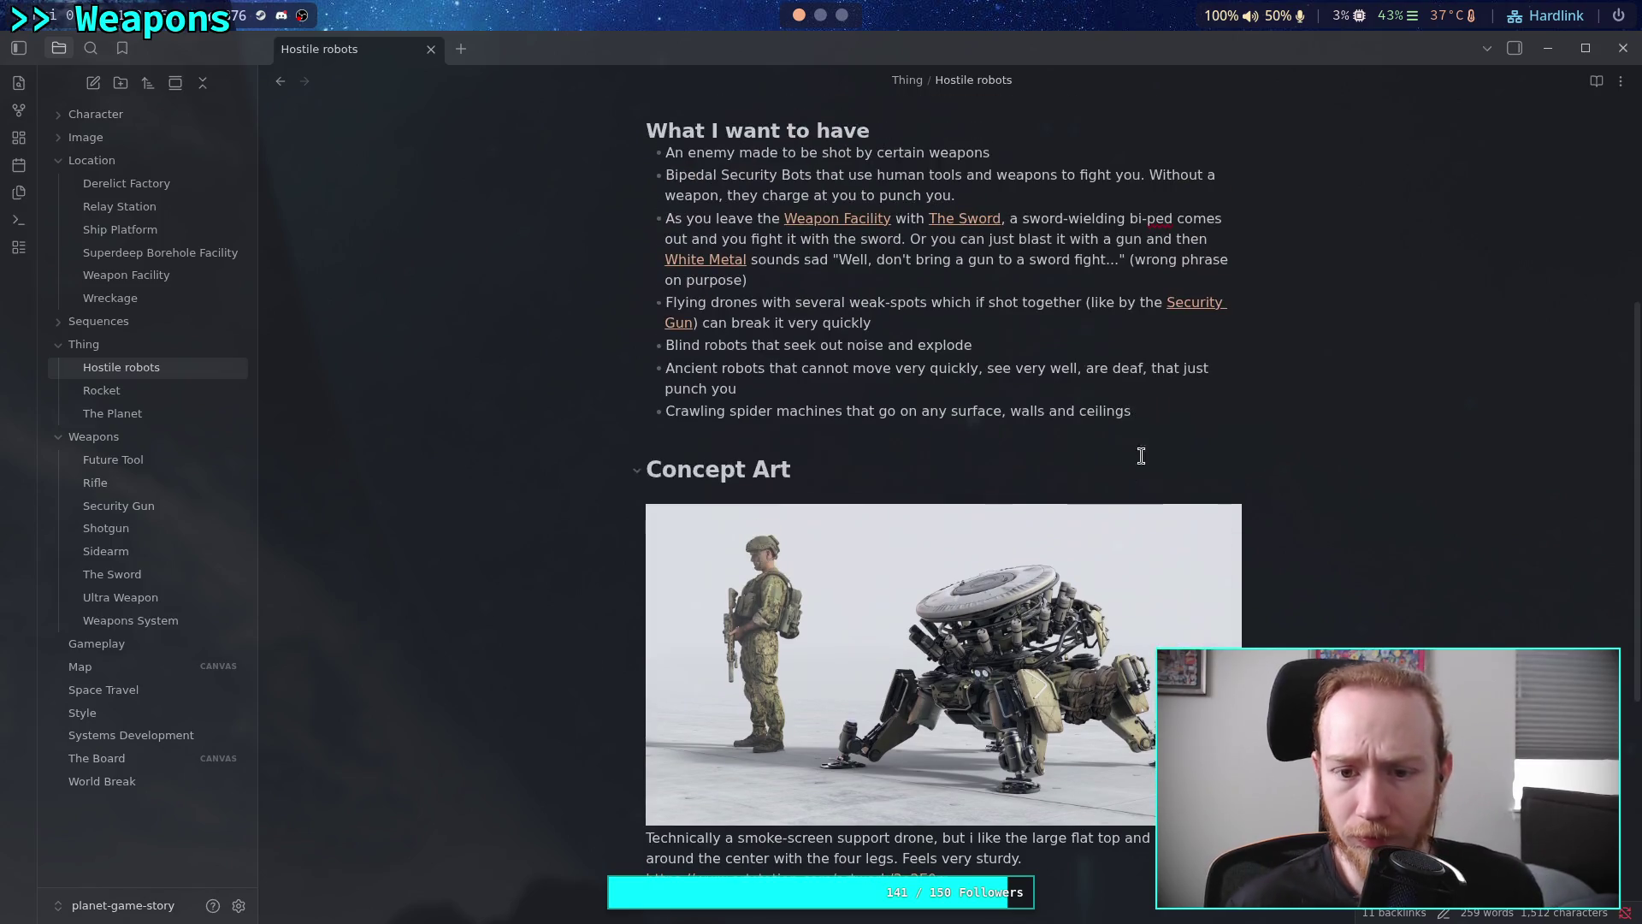
left_click(1178, 415)
key("Return")
type("Boss Bot")
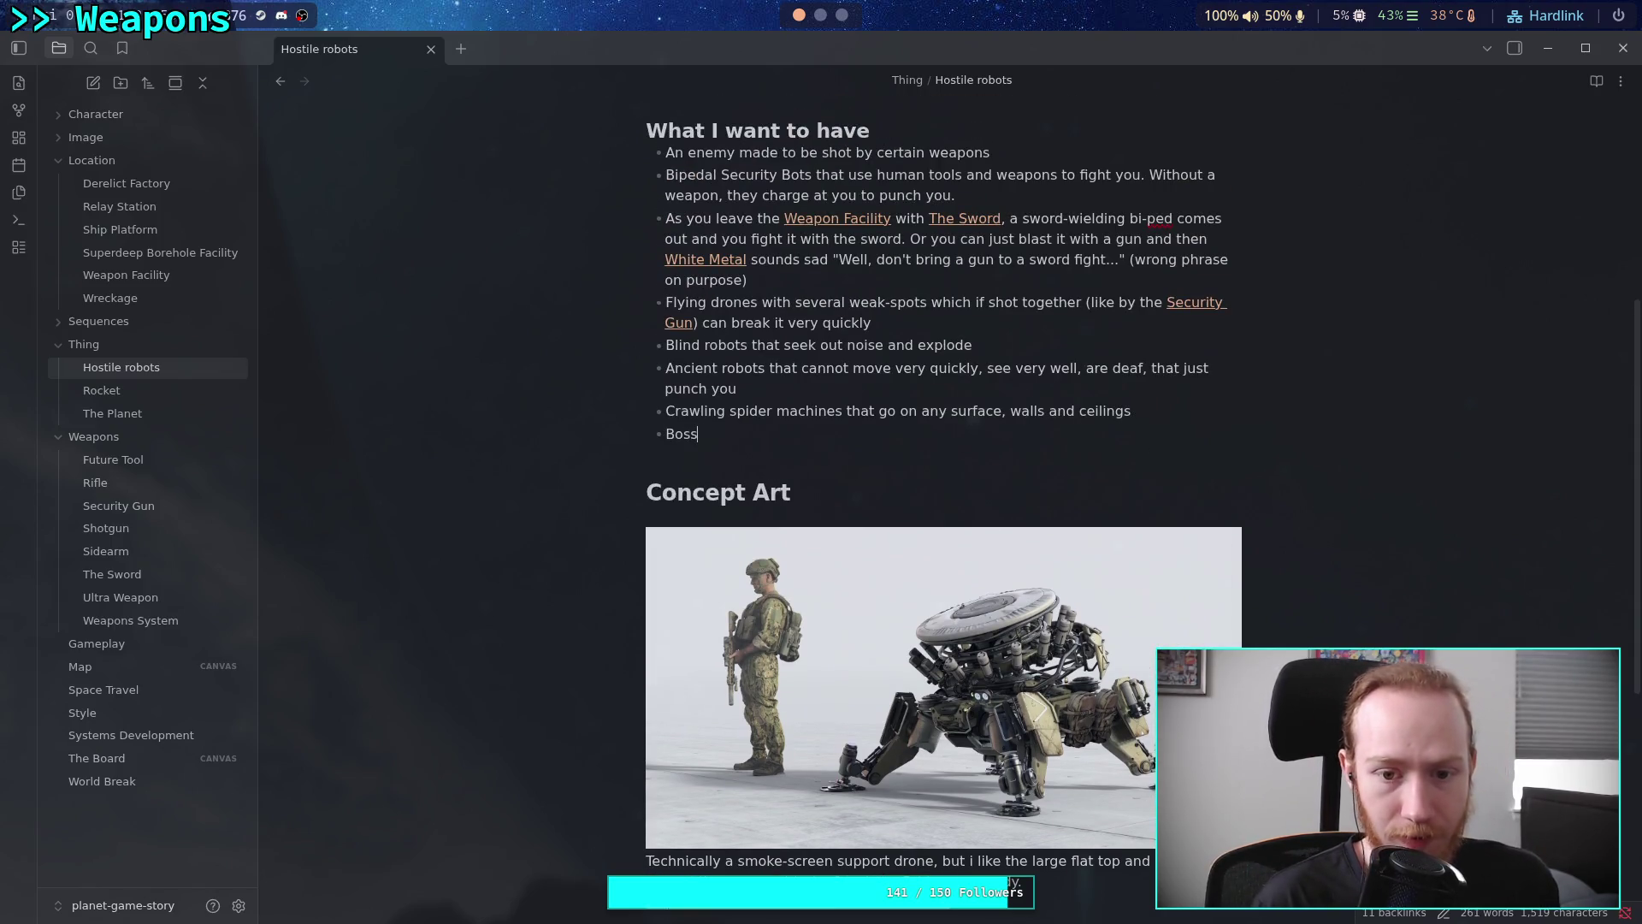
key("BackSpace")
key("BackSpace")
key("BackSpace")
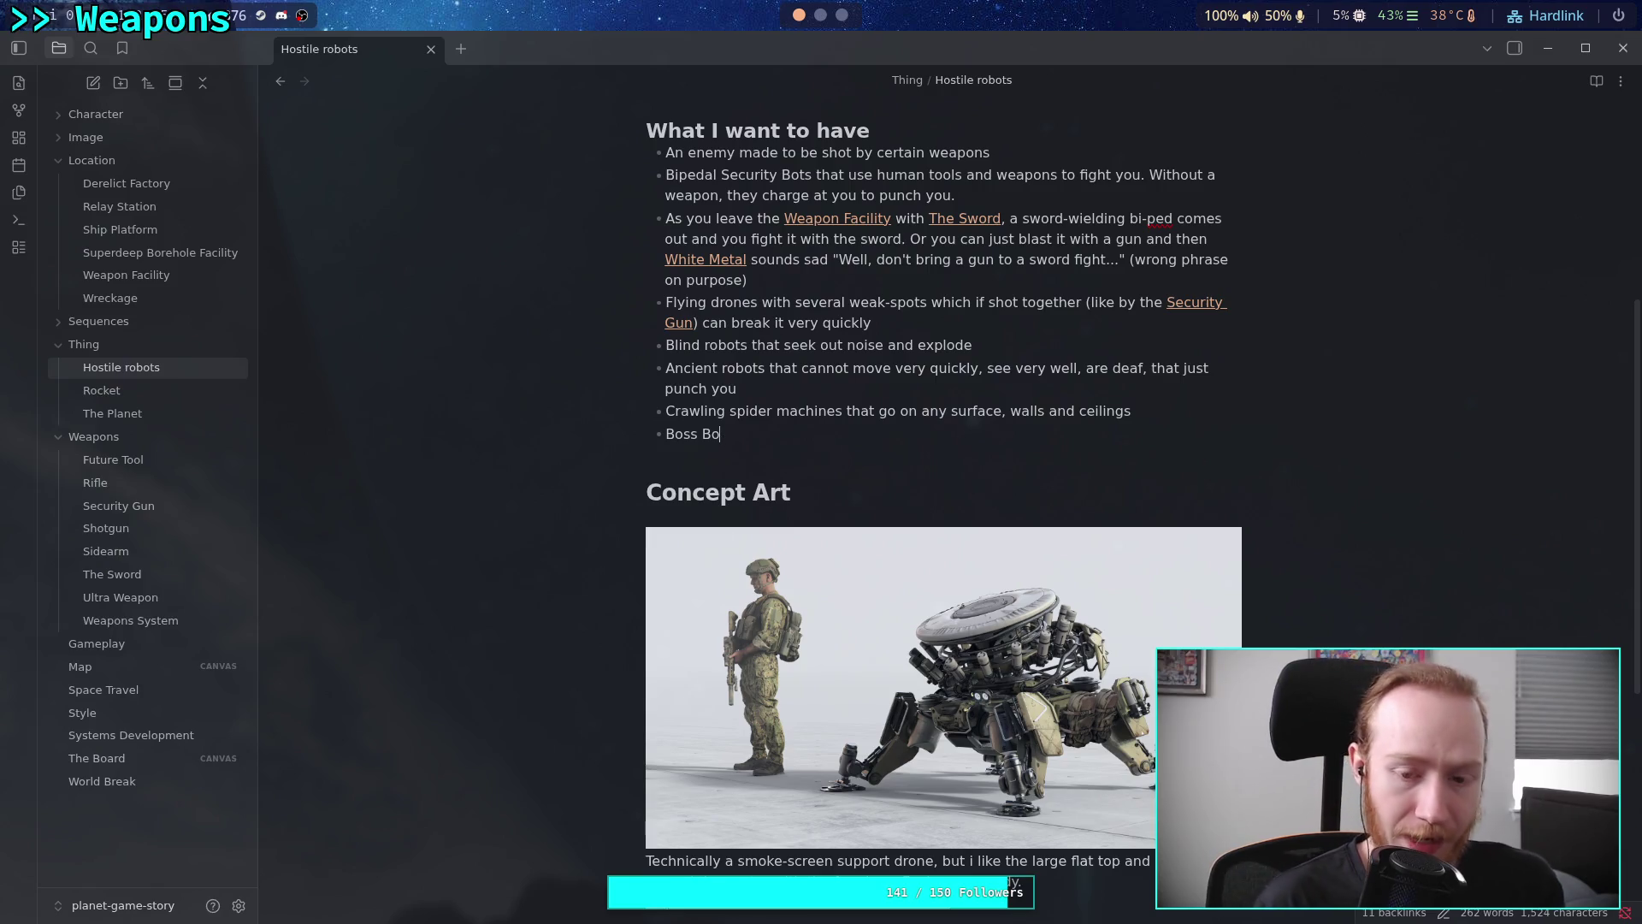
key("BackSpace")
key("BackSpace")
type("[[")
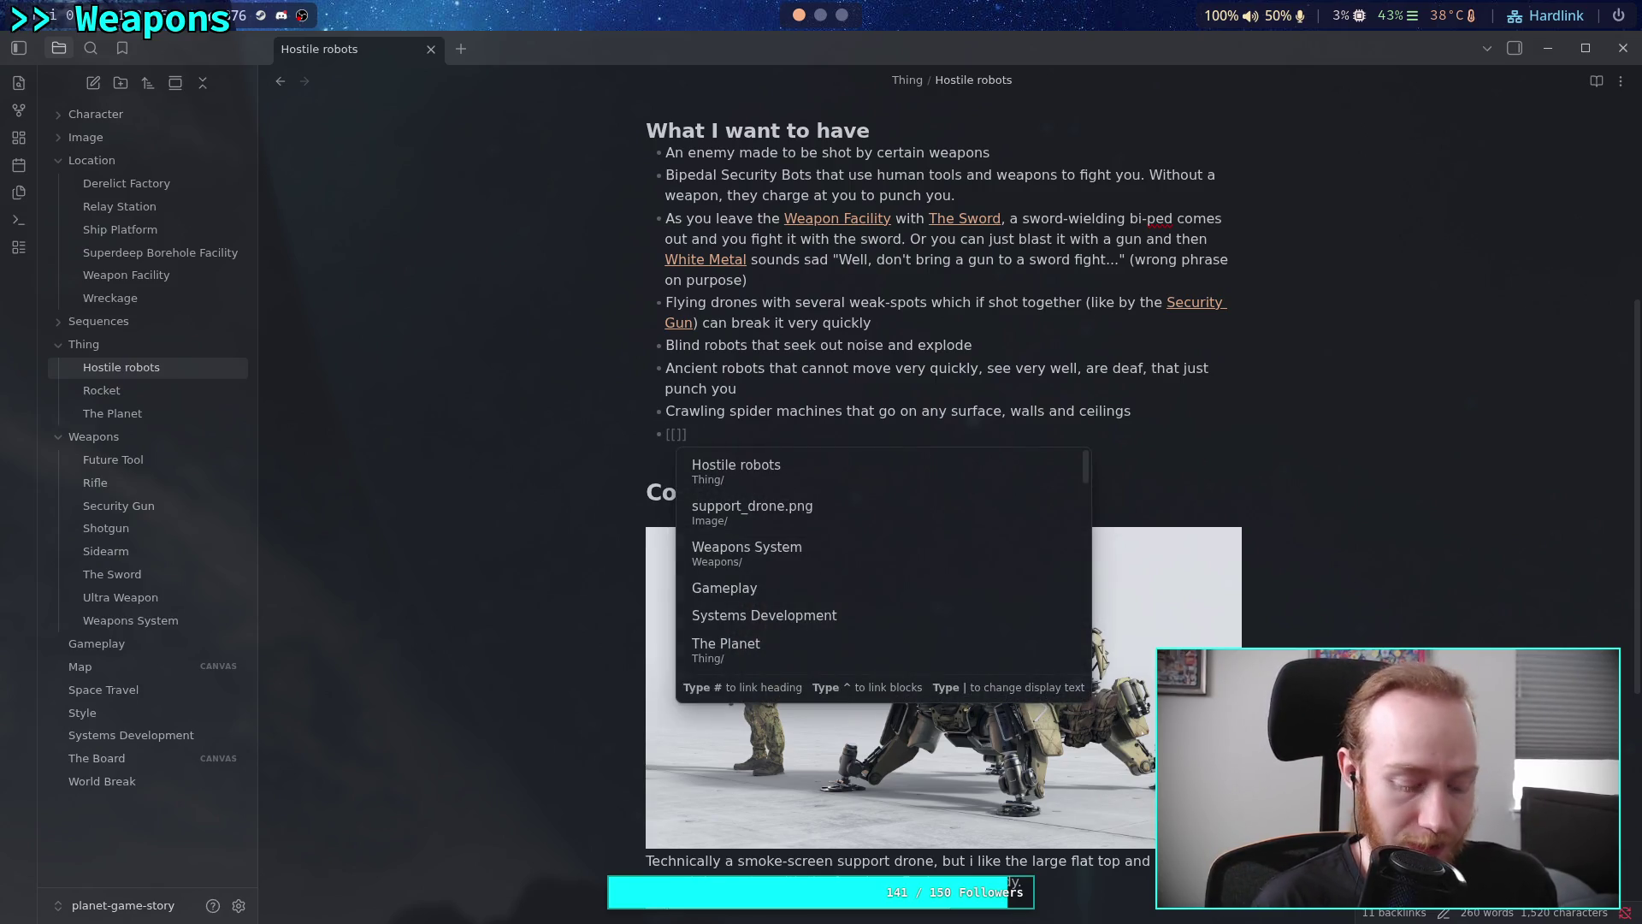
type("Gi")
key("Return")
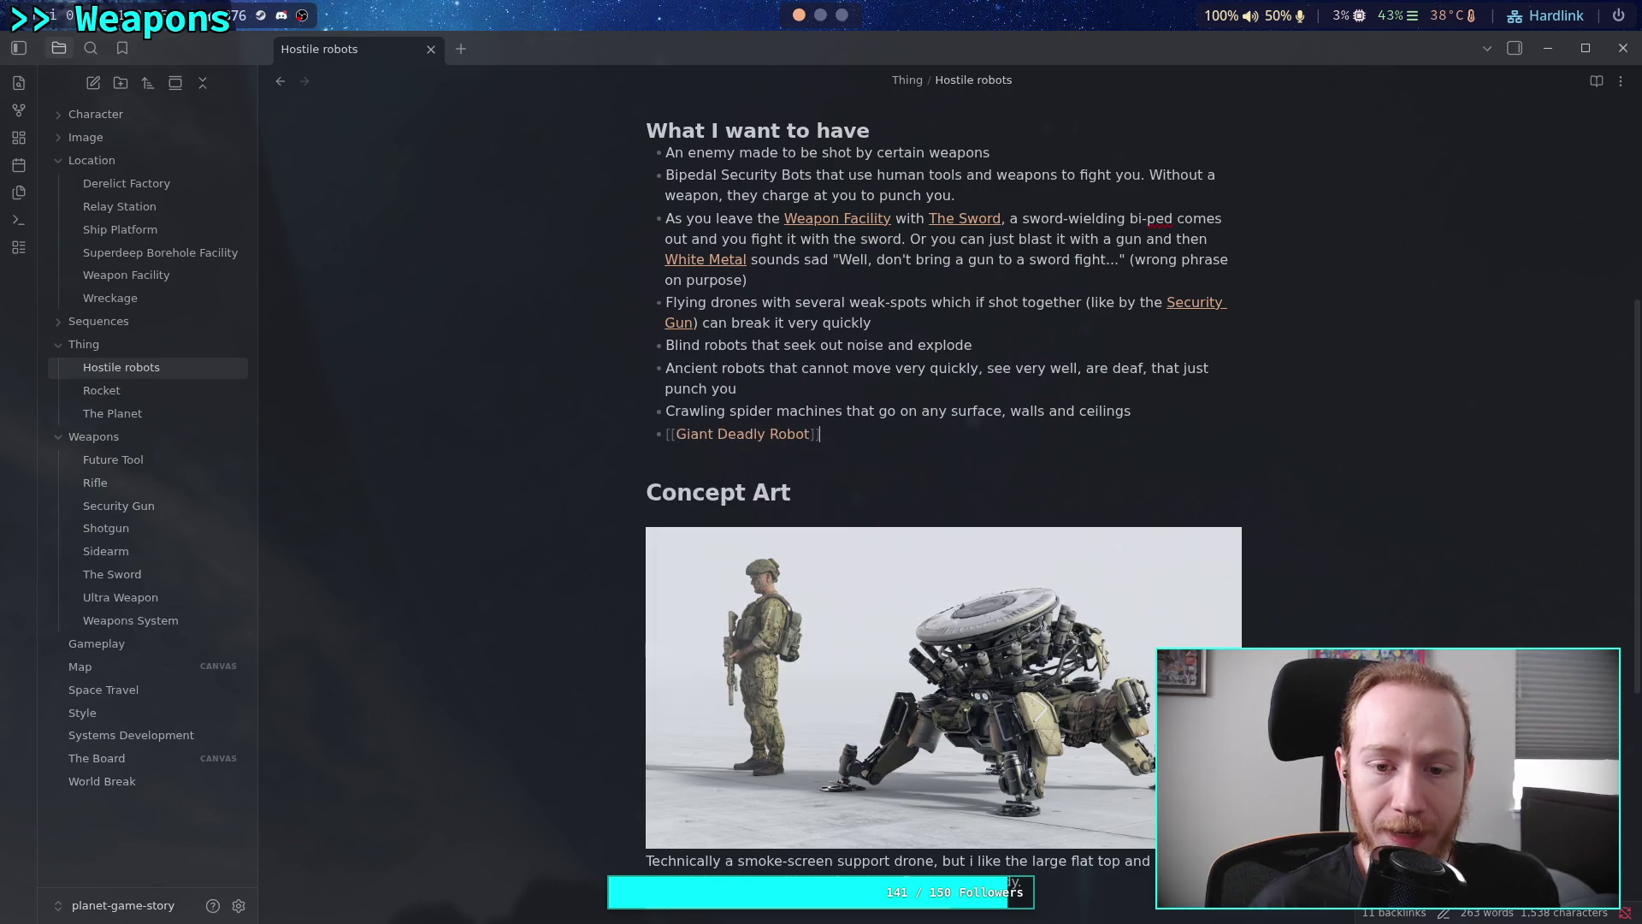
Paste the red scrap robot image at the end of the note
key("ctrl+End")
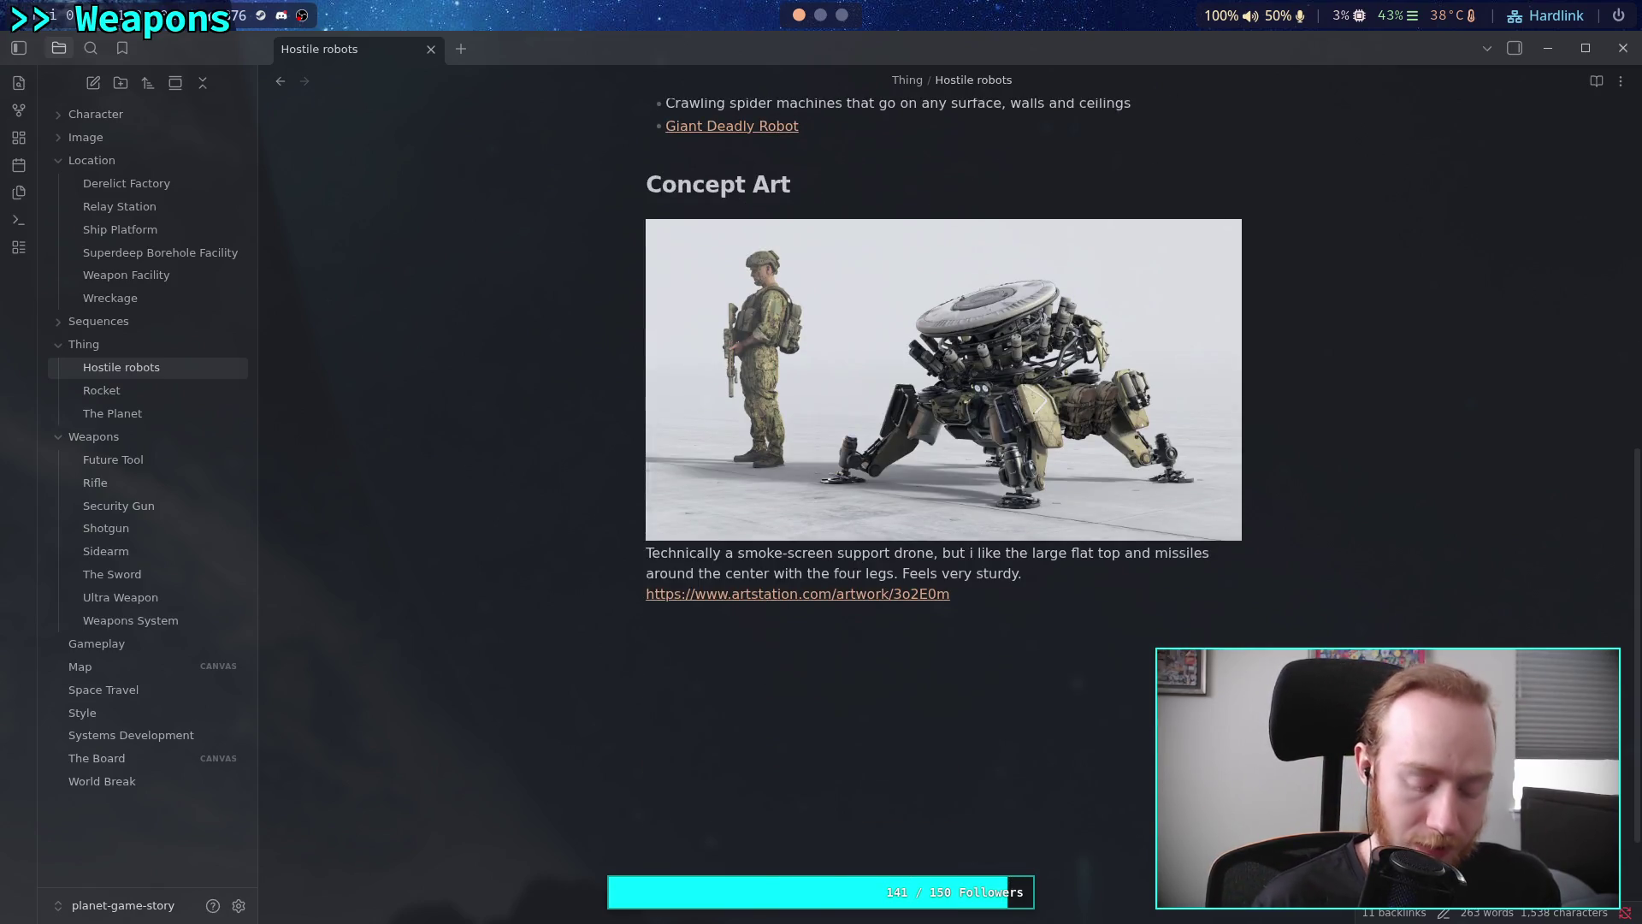
key("ctrl+v")
scroll(832, 721, "down", 3)
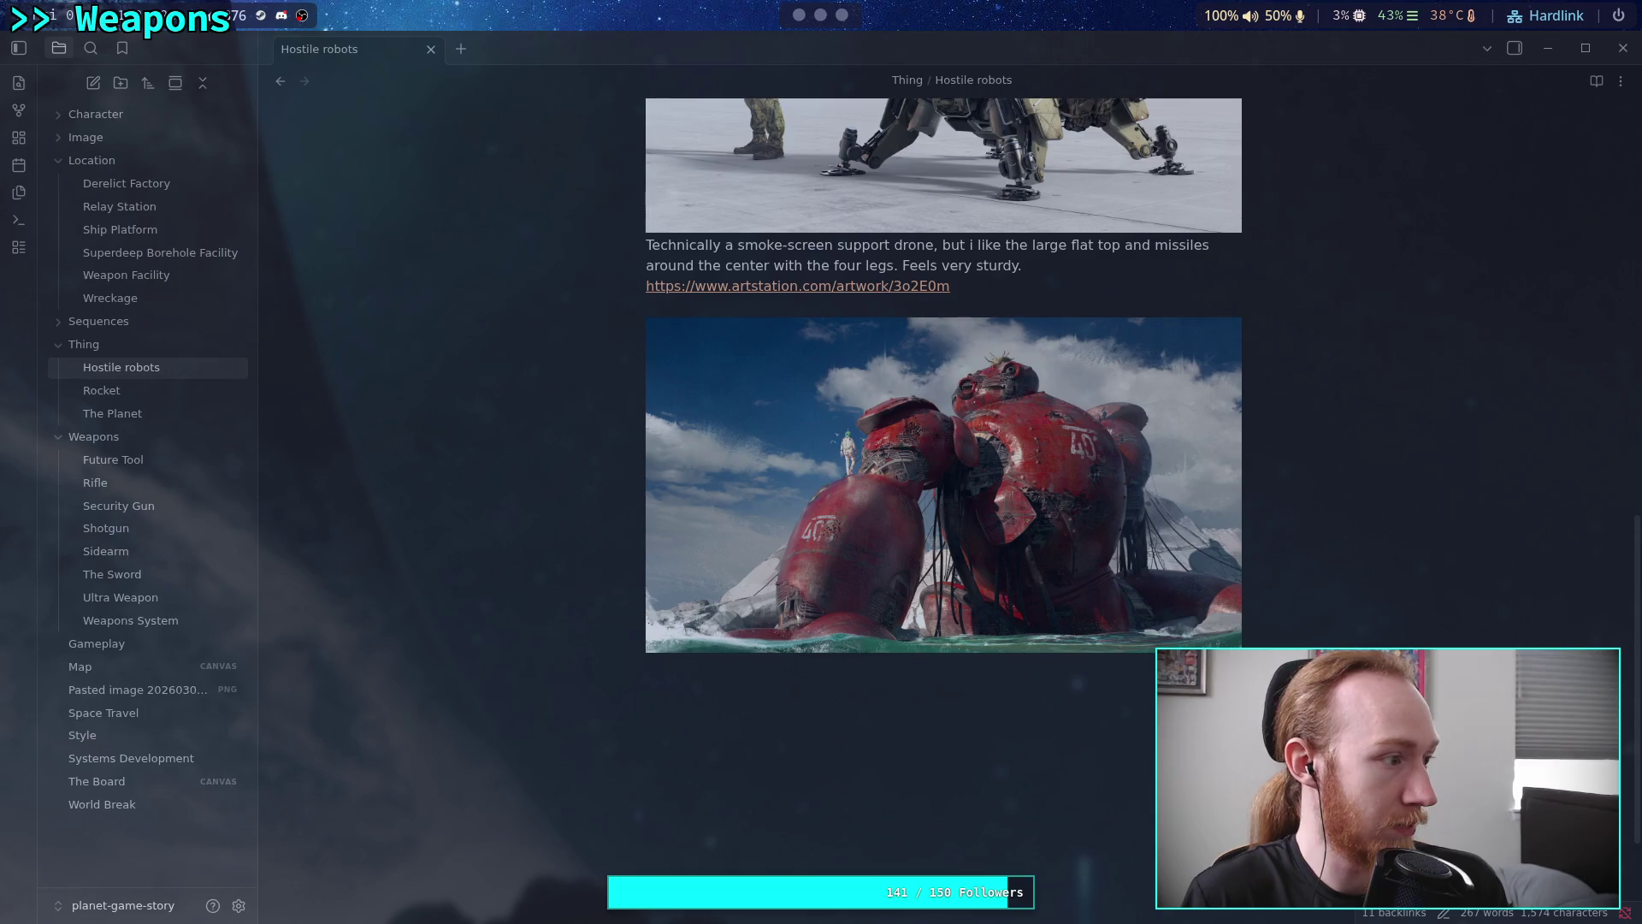
left_click(799, 733)
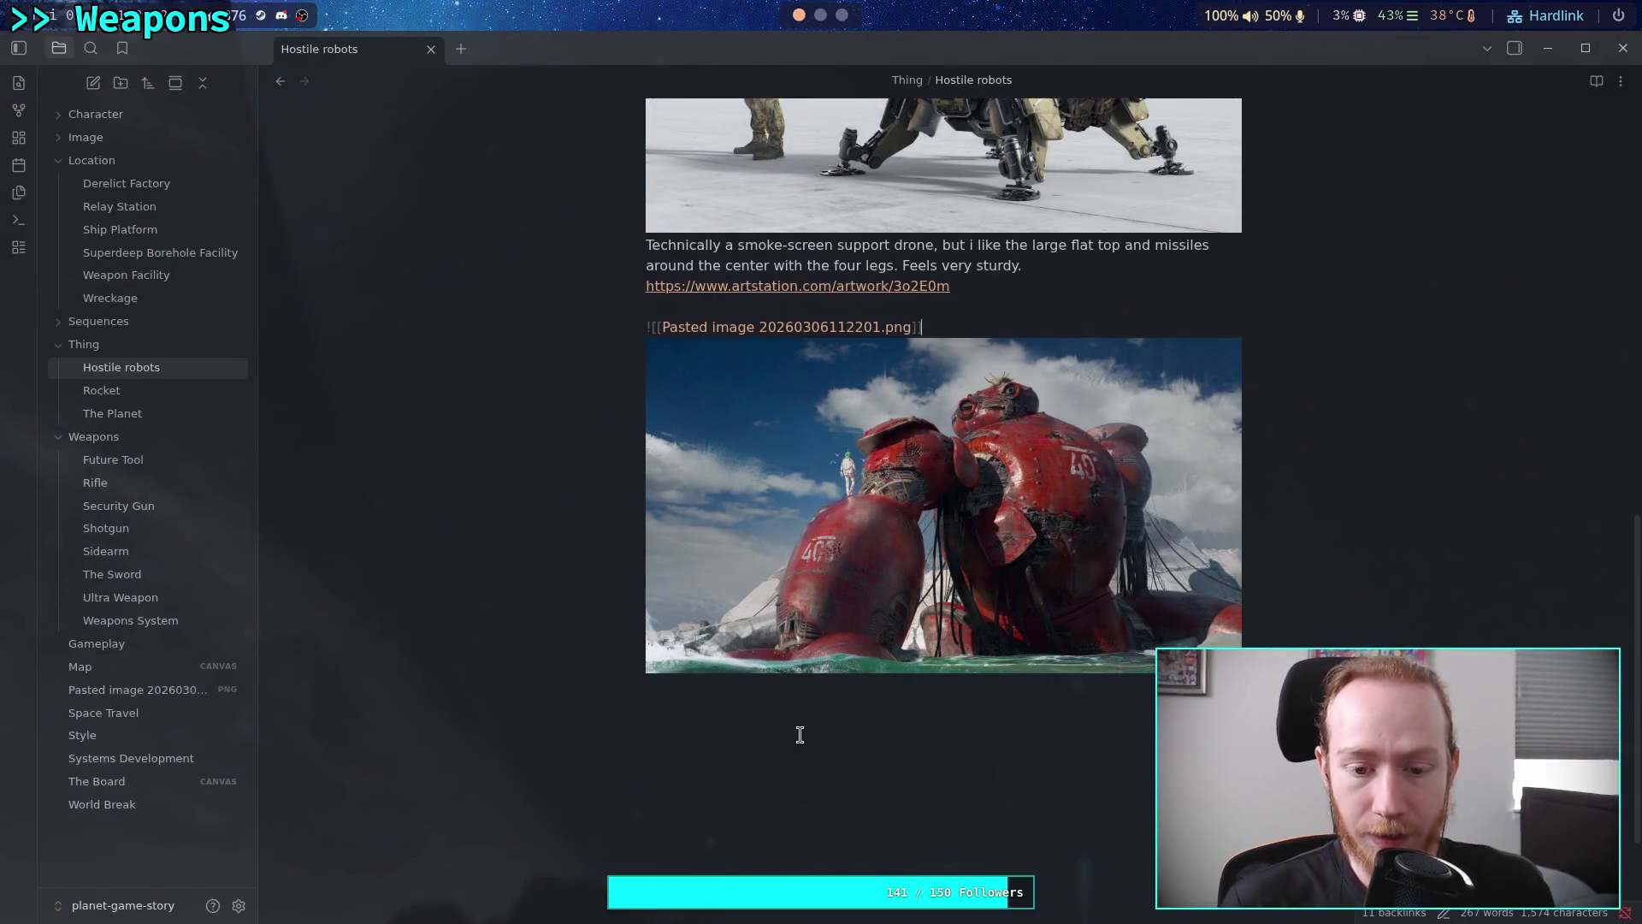
key("Return")
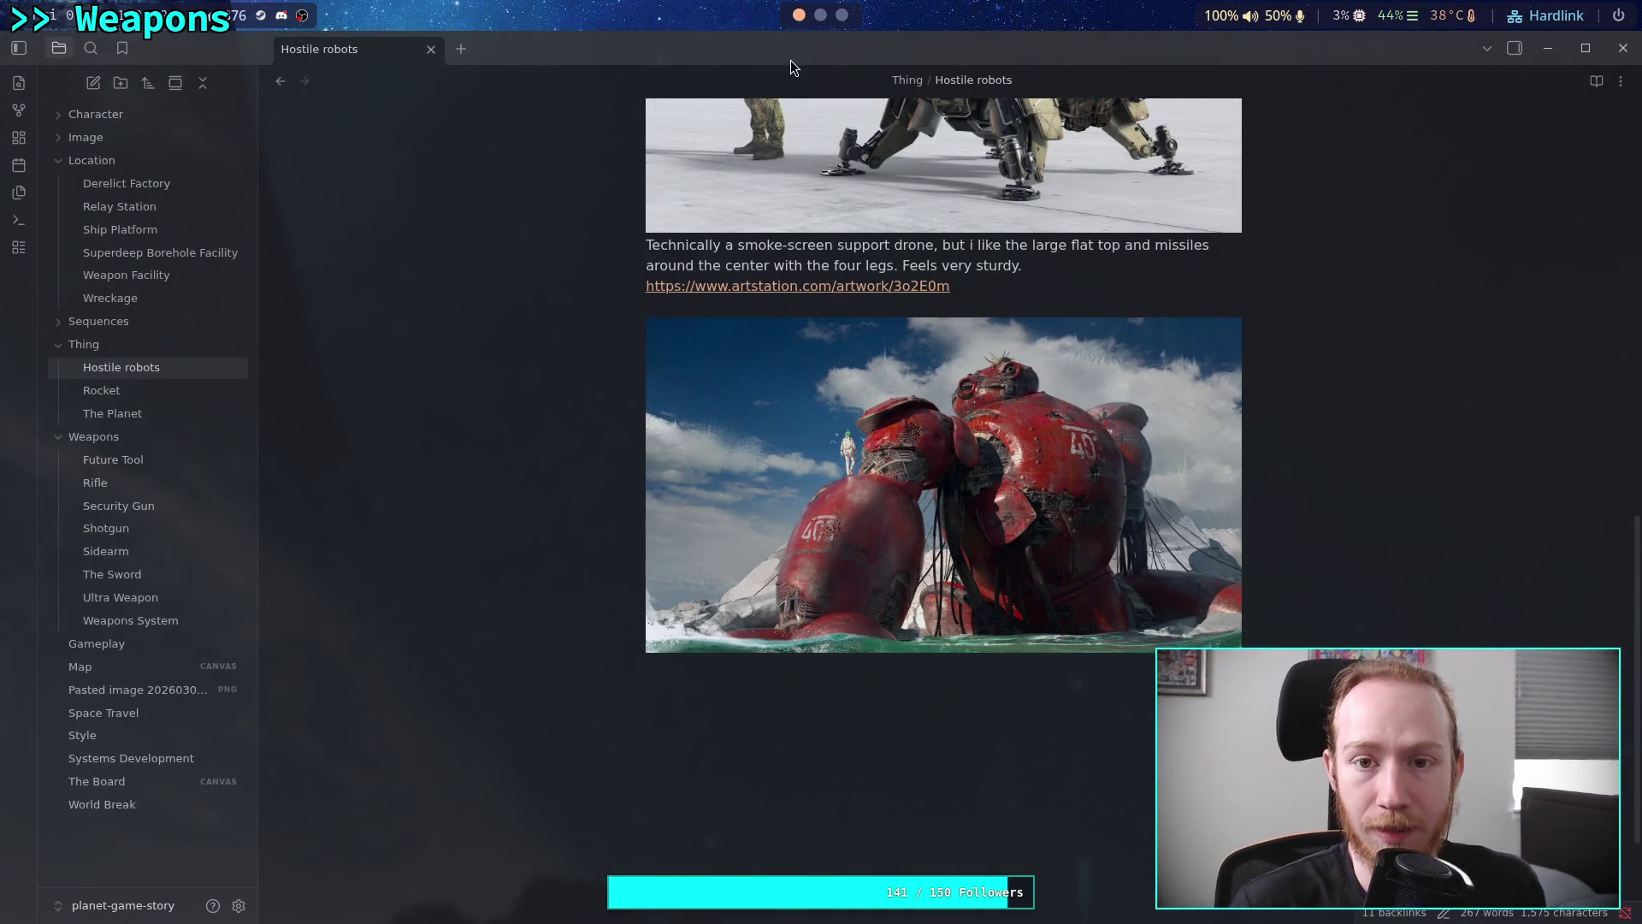
left_click(841, 14)
left_click(652, 50)
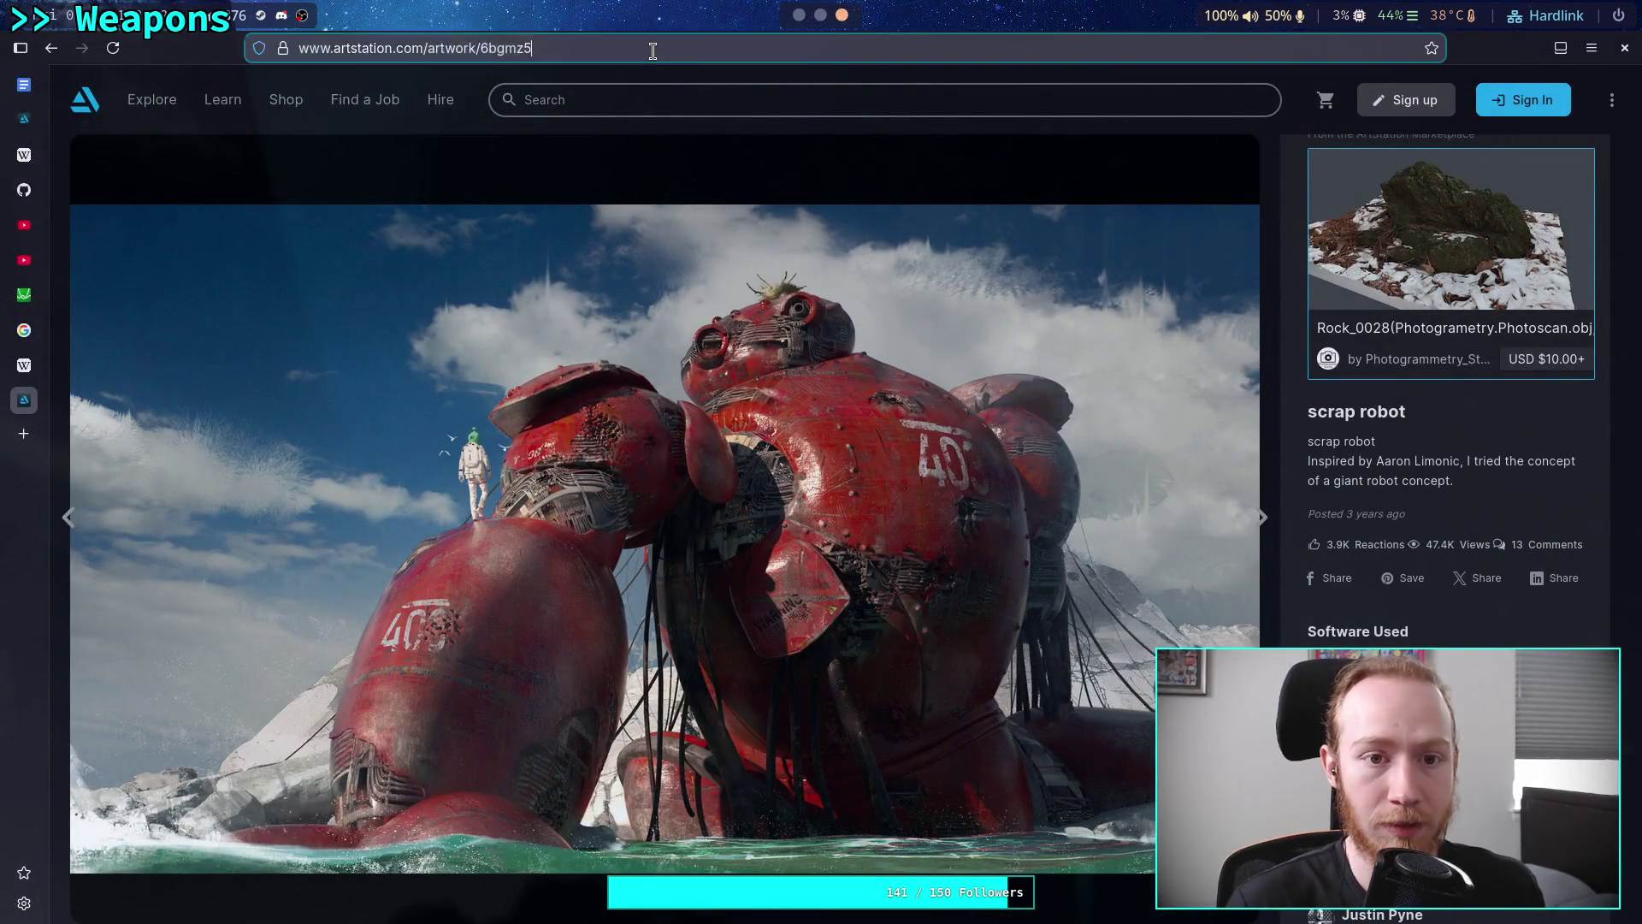
key("ctrl+a")
left_click(800, 15)
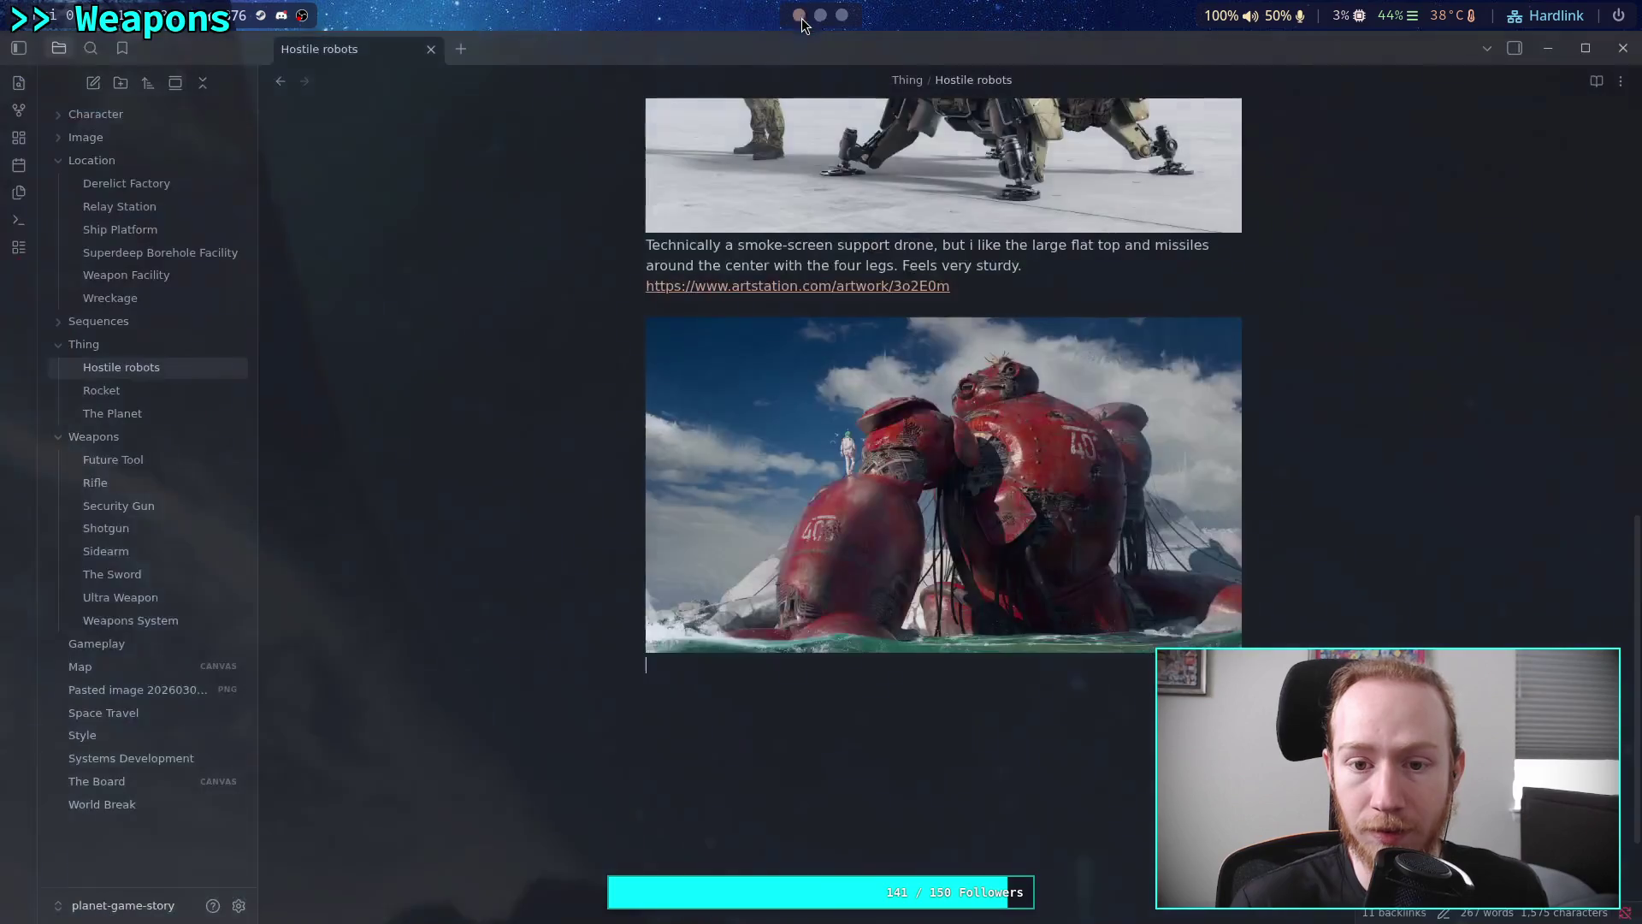
type("https://www.artstation.com/artwork/6bgmz5")
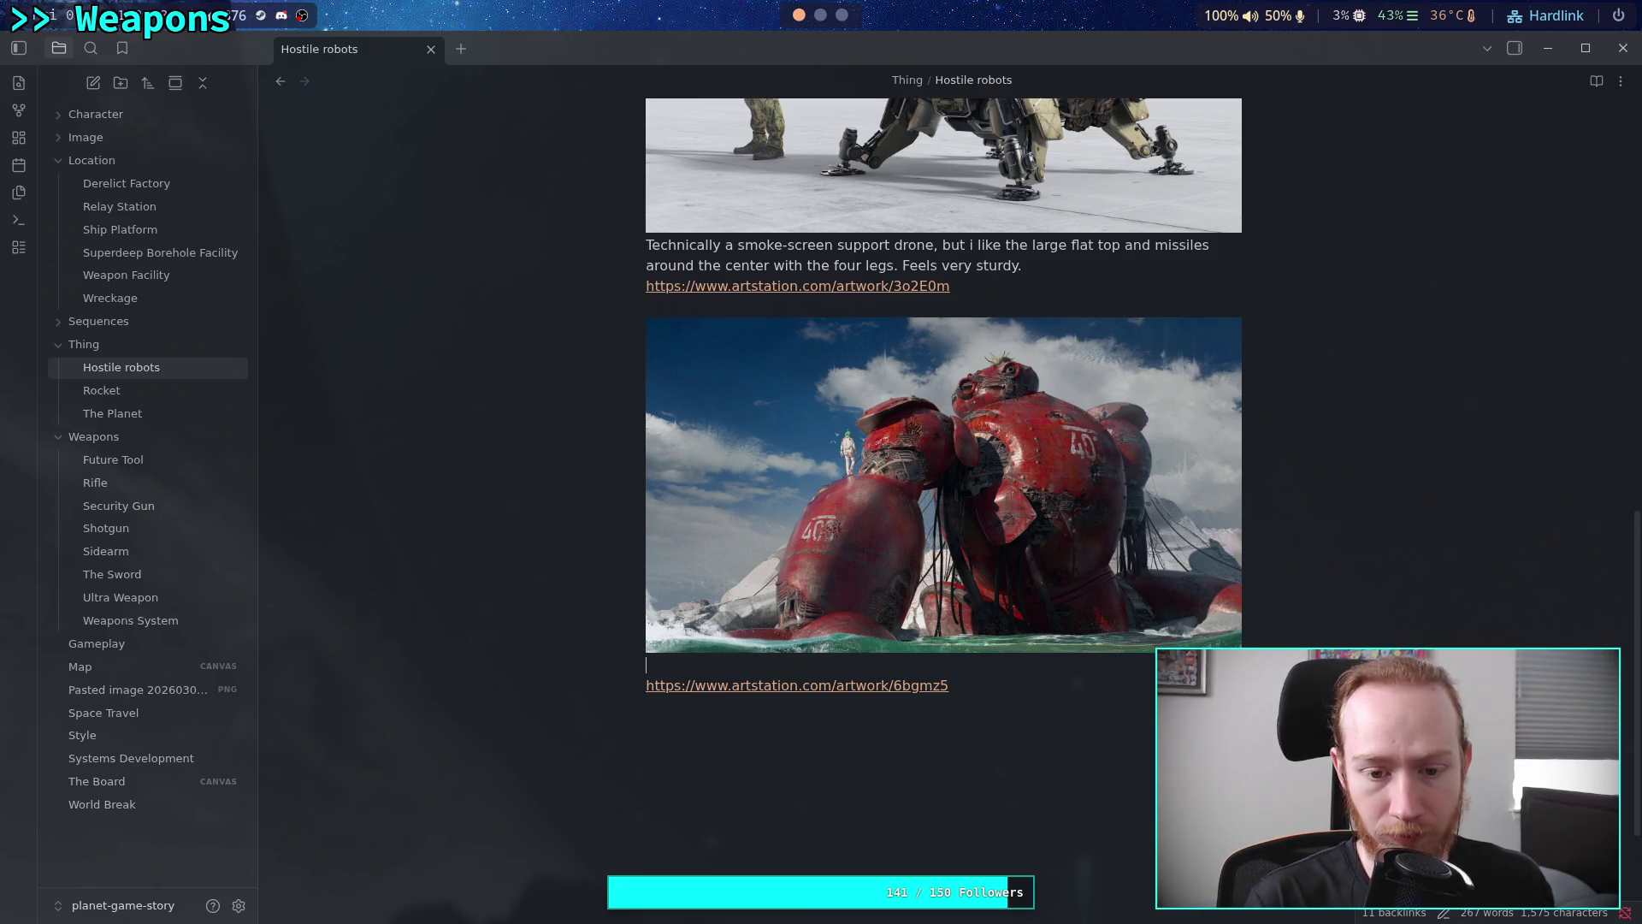
Caption the red robot image as a big, very sturdy, spherical robot, wishing for sharper designs
type("Big")
type("gi")
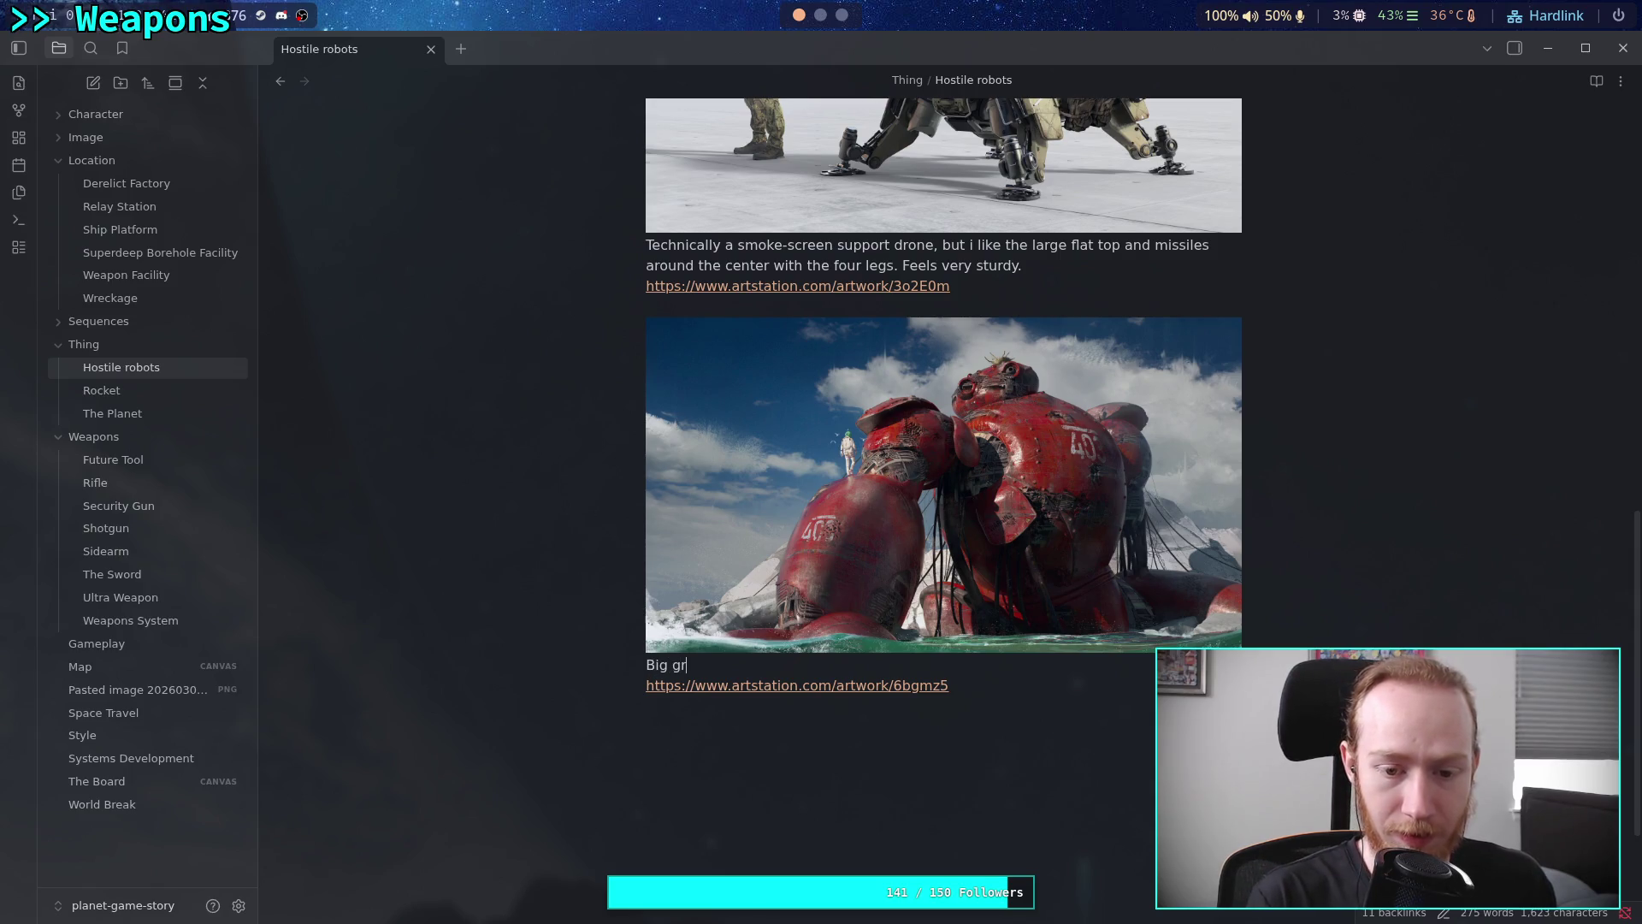
key("BackSpace")
key("BackSpace")
type("gi")
key("BackSpace")
key("BackSpace")
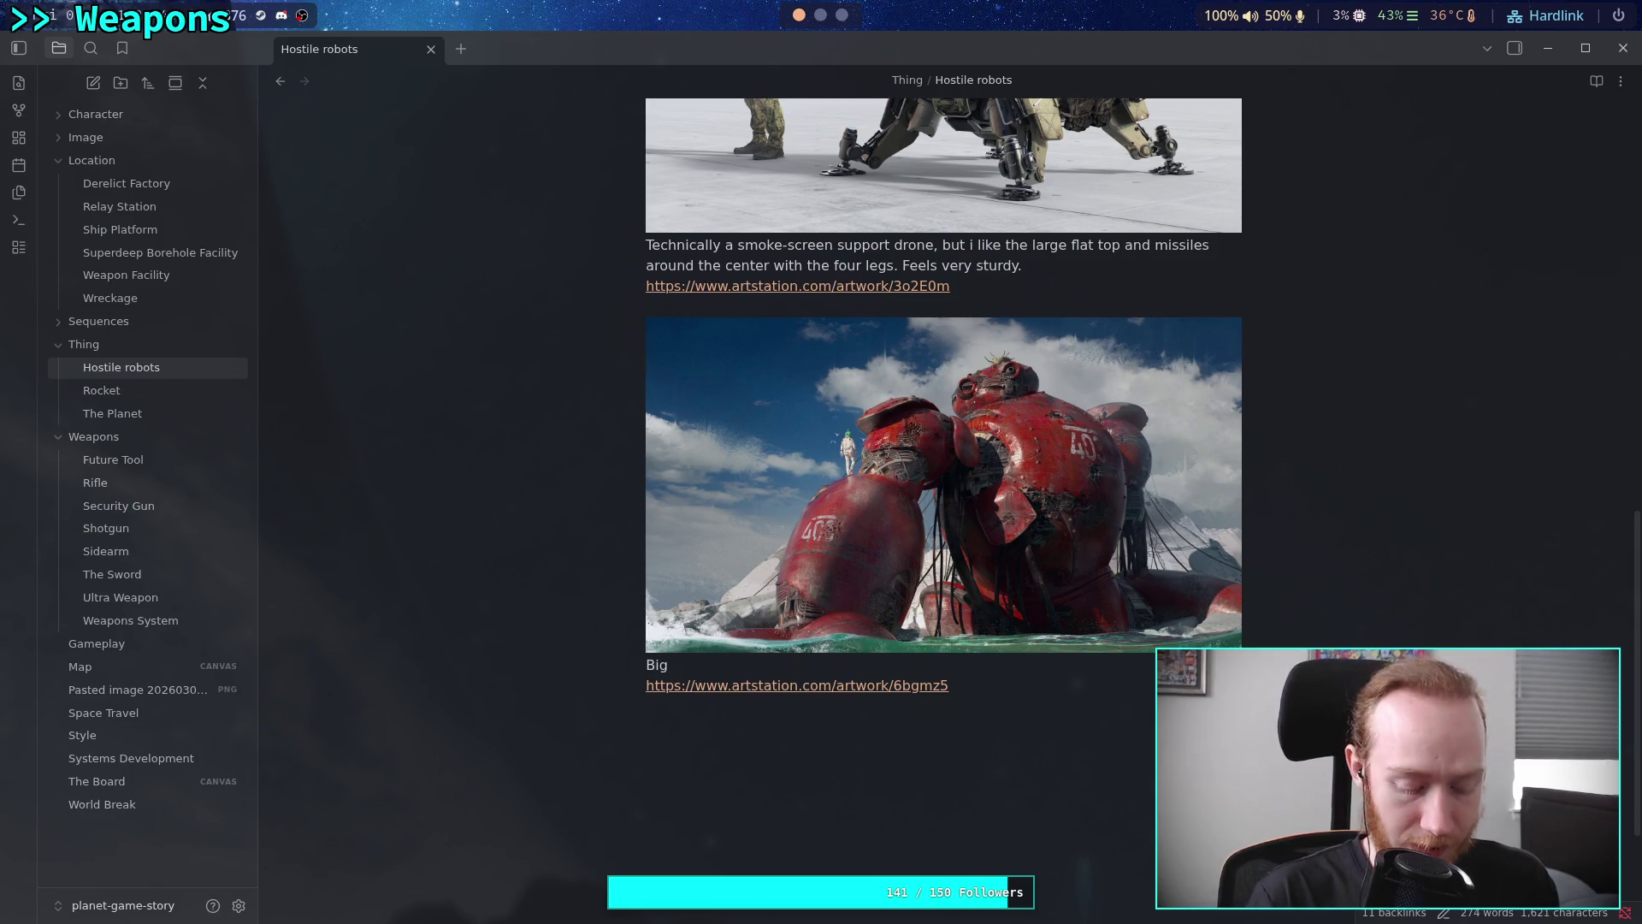
type(" freaking robot")
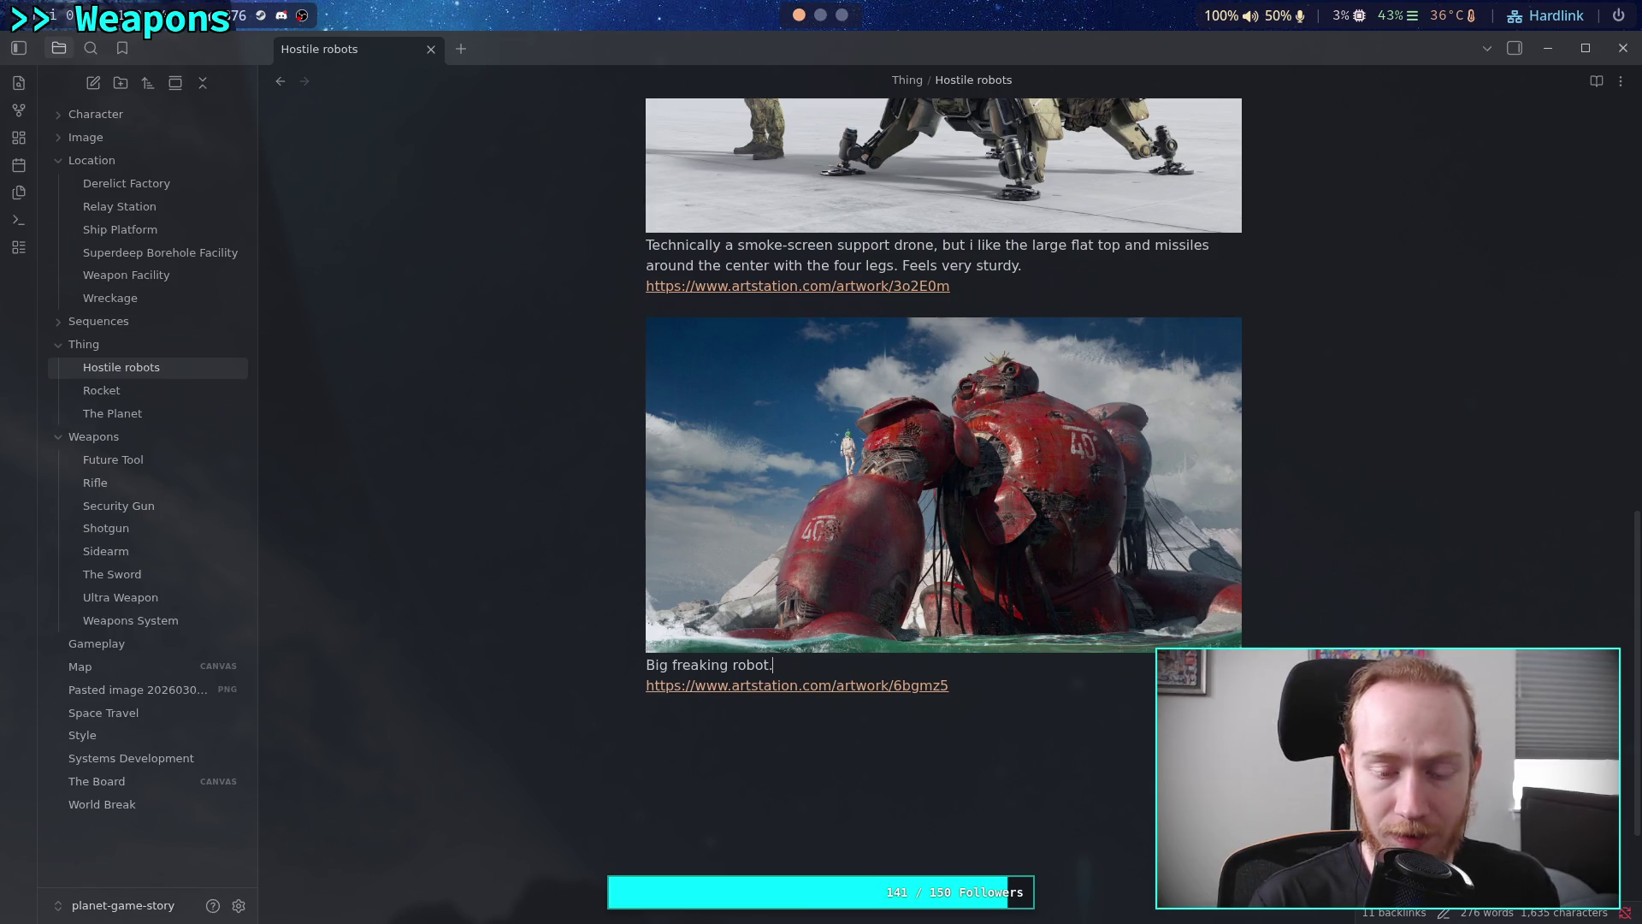
type(". ")
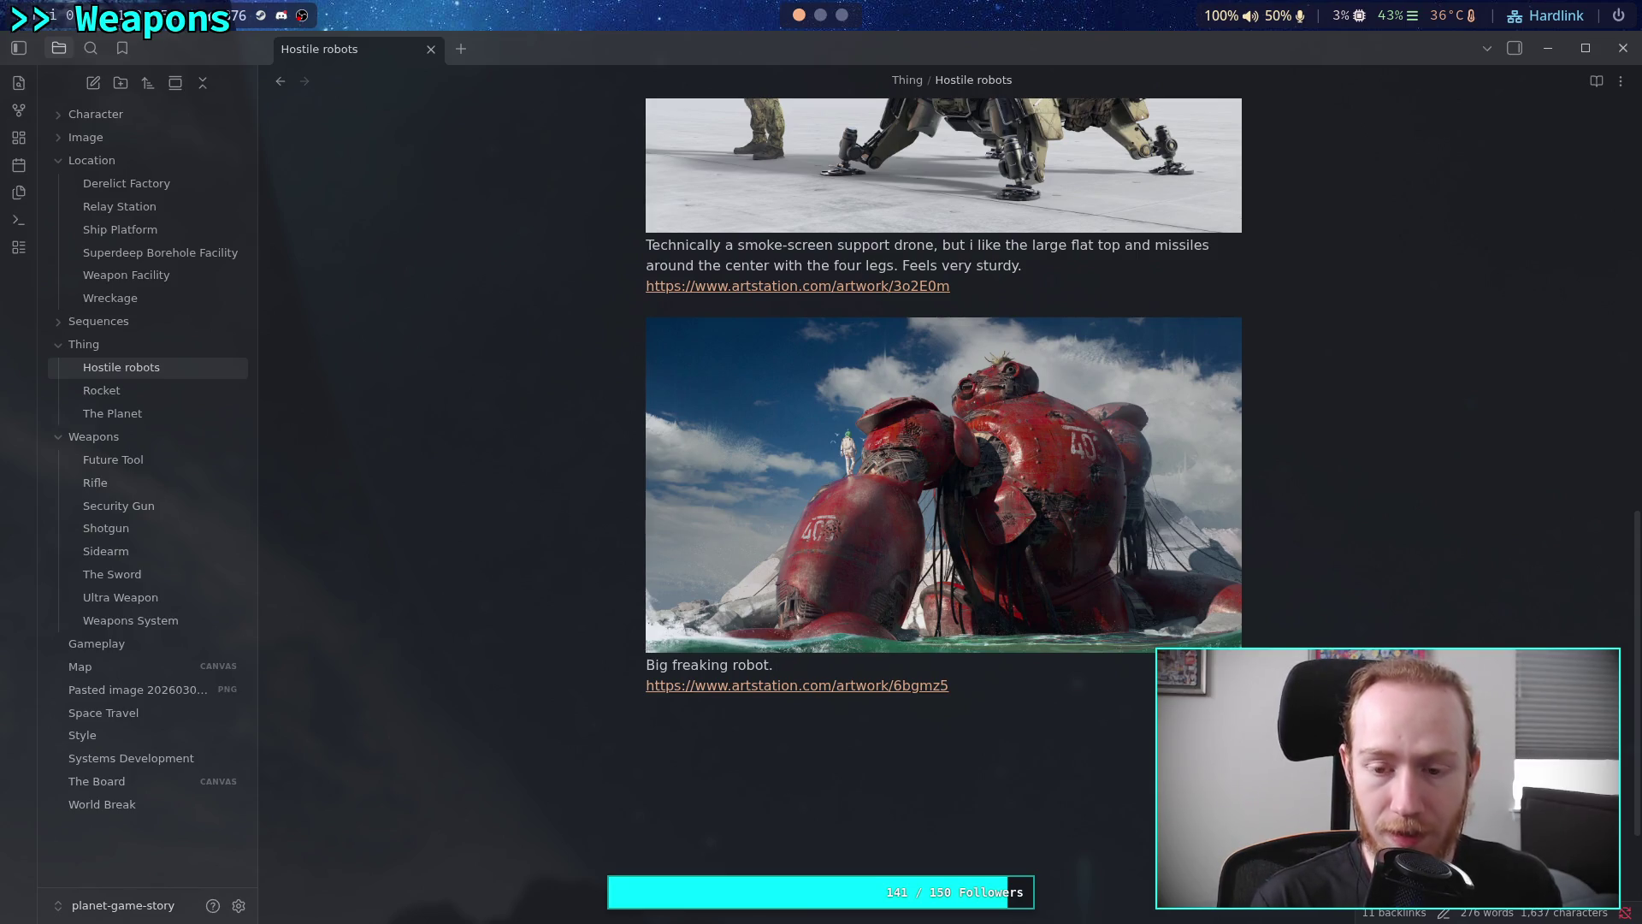
type("Very ")
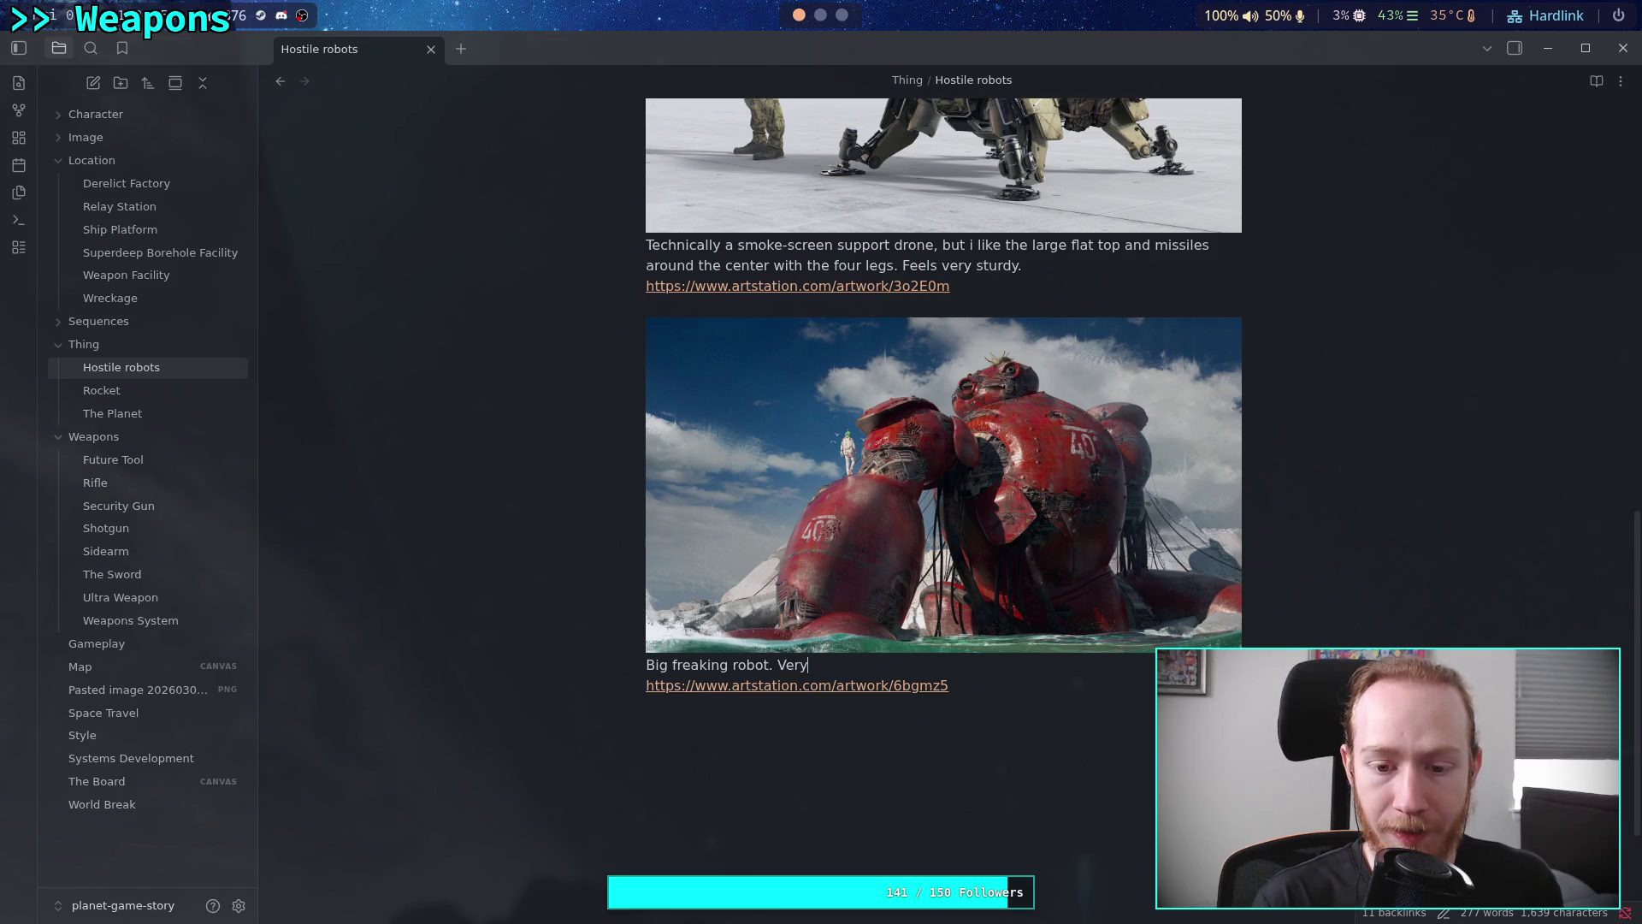
type("stur")
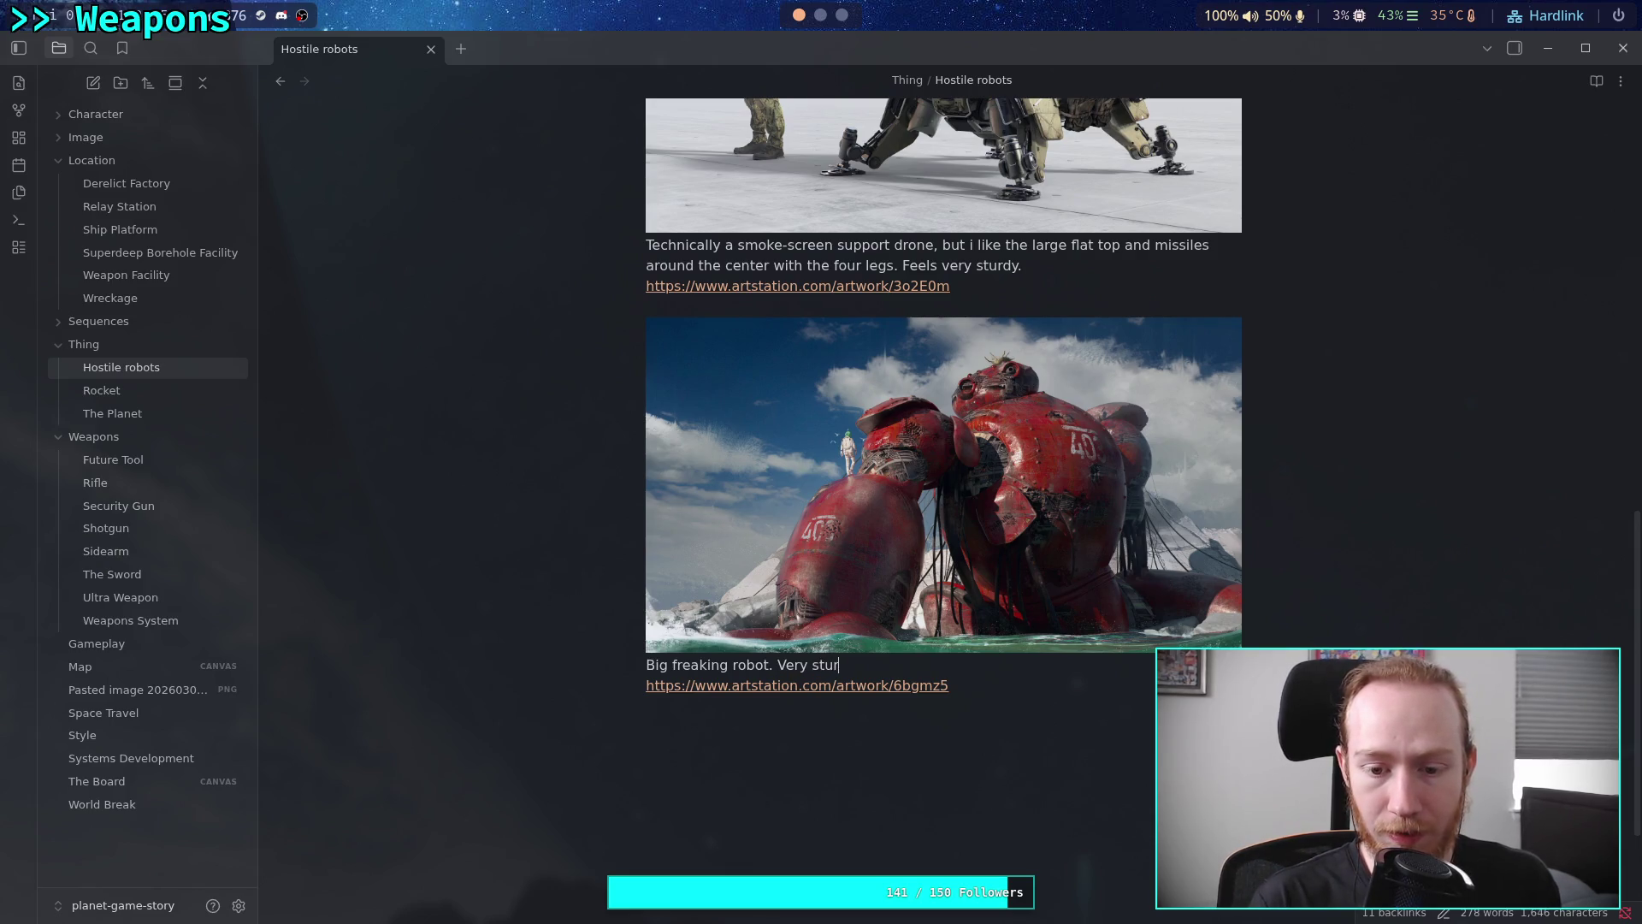
type("dy, sphere")
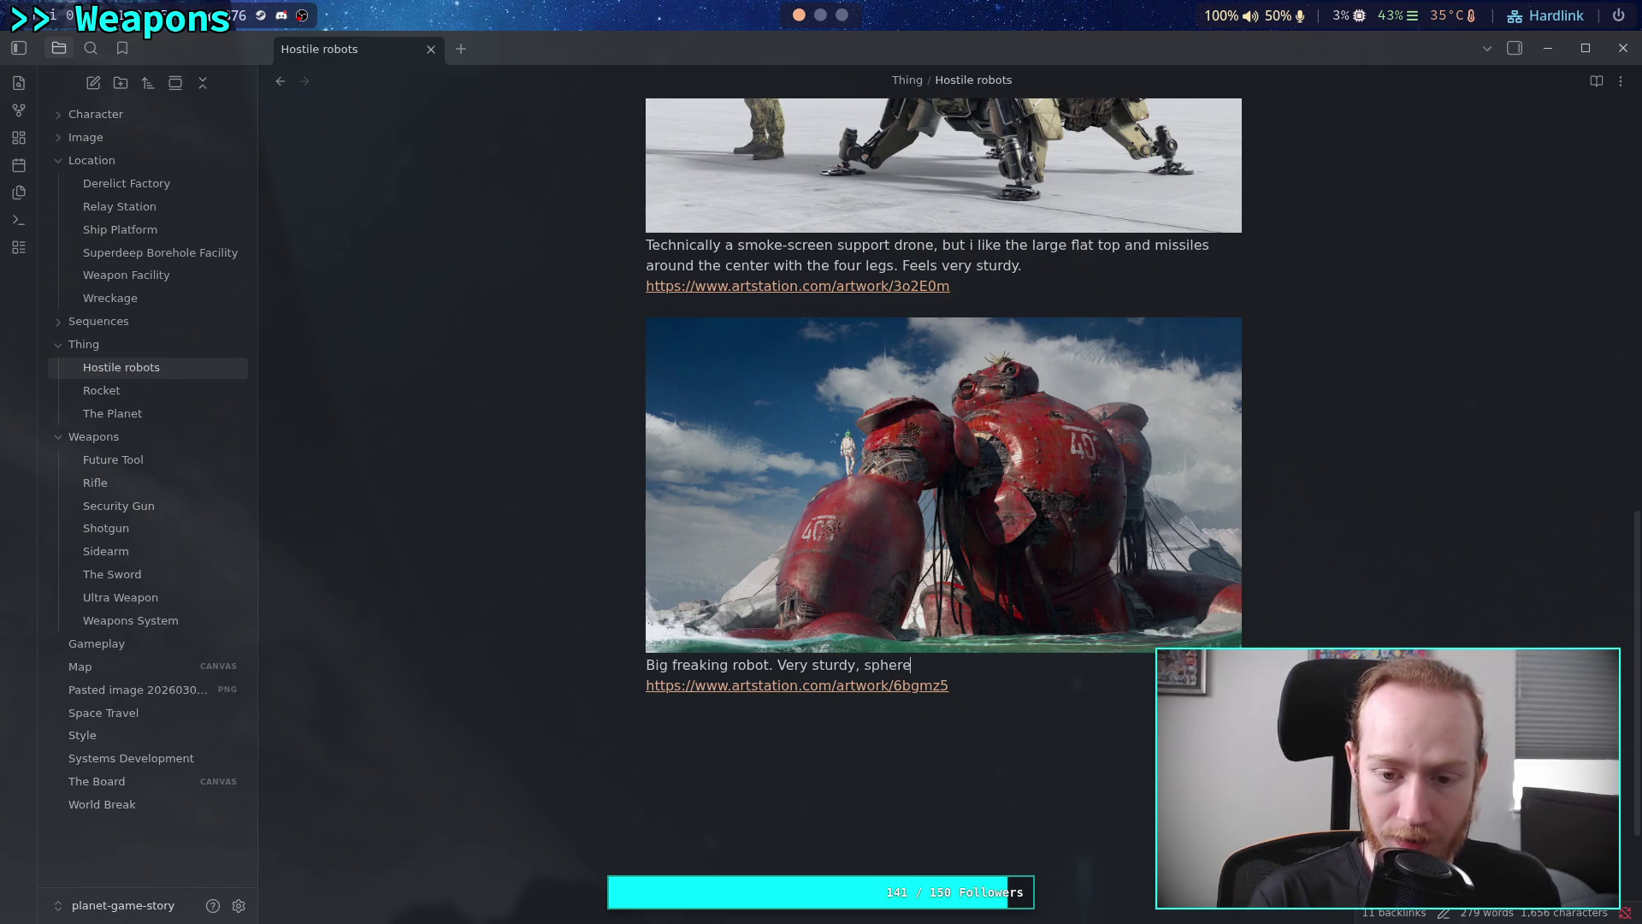
key("BackSpace")
type("ical.")
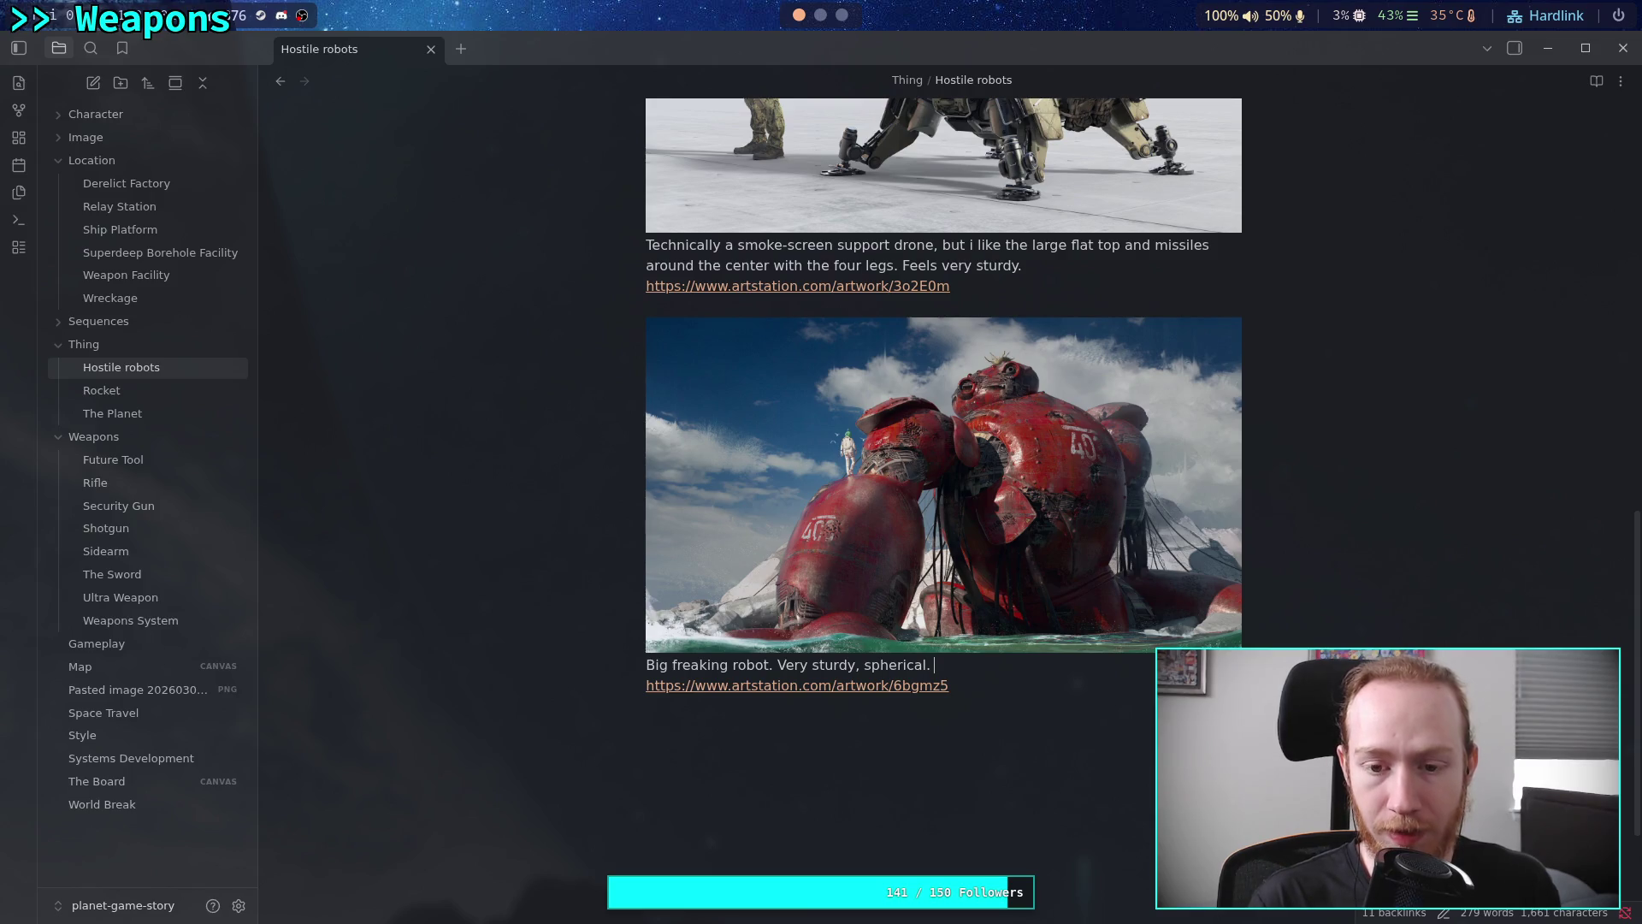
type(" But mac")
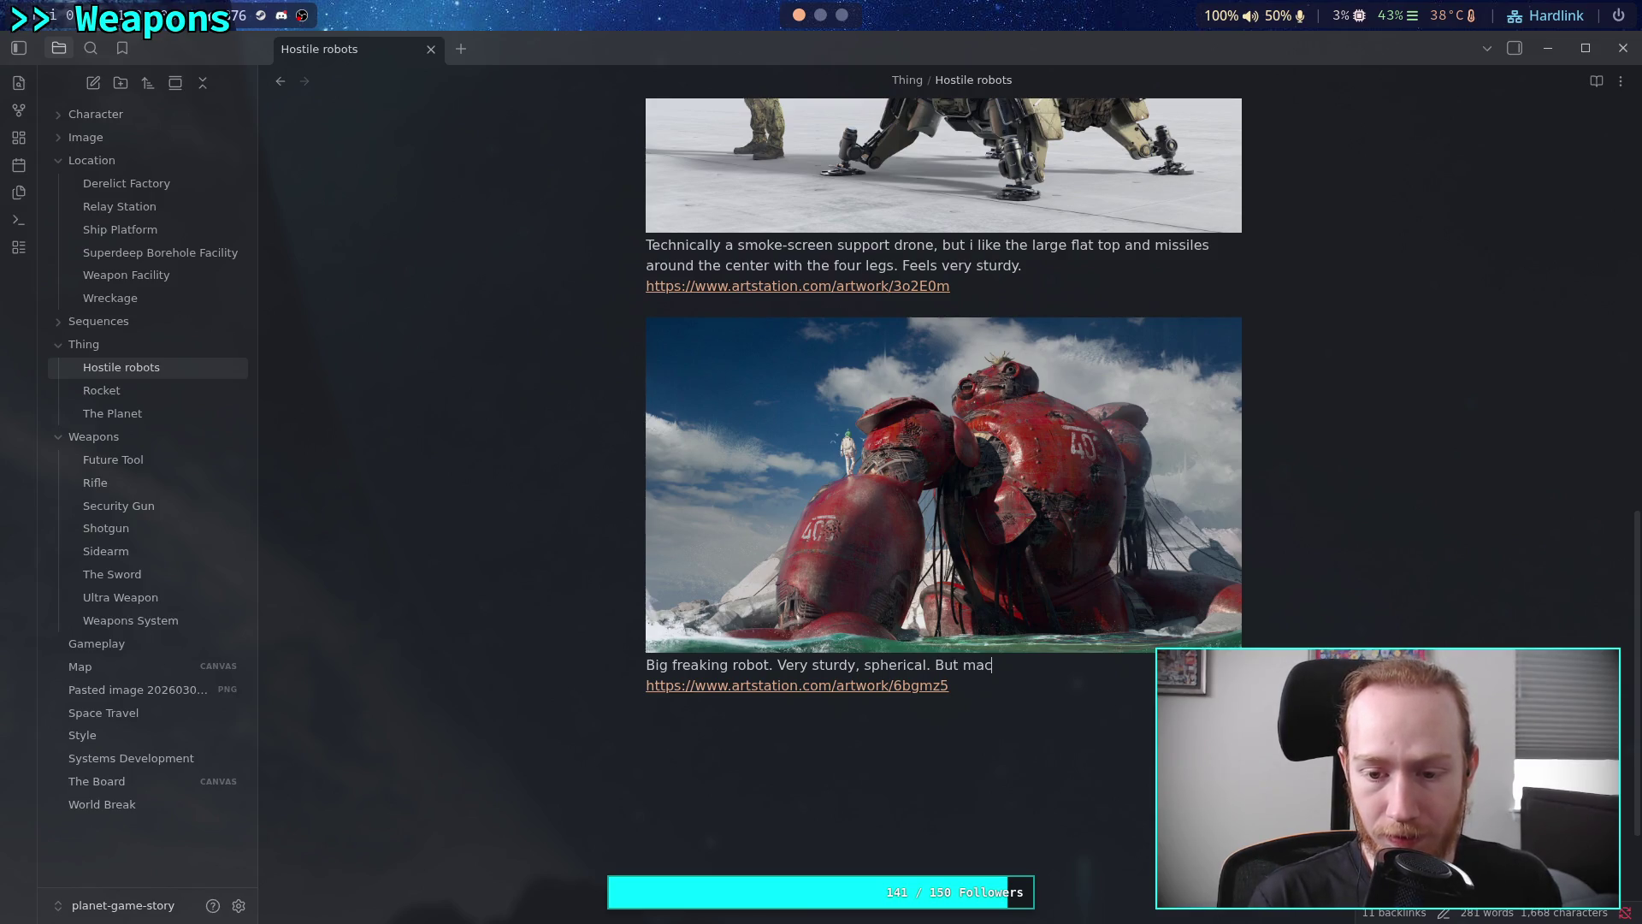
key("BackSpace")
type("yb")
type("i just")
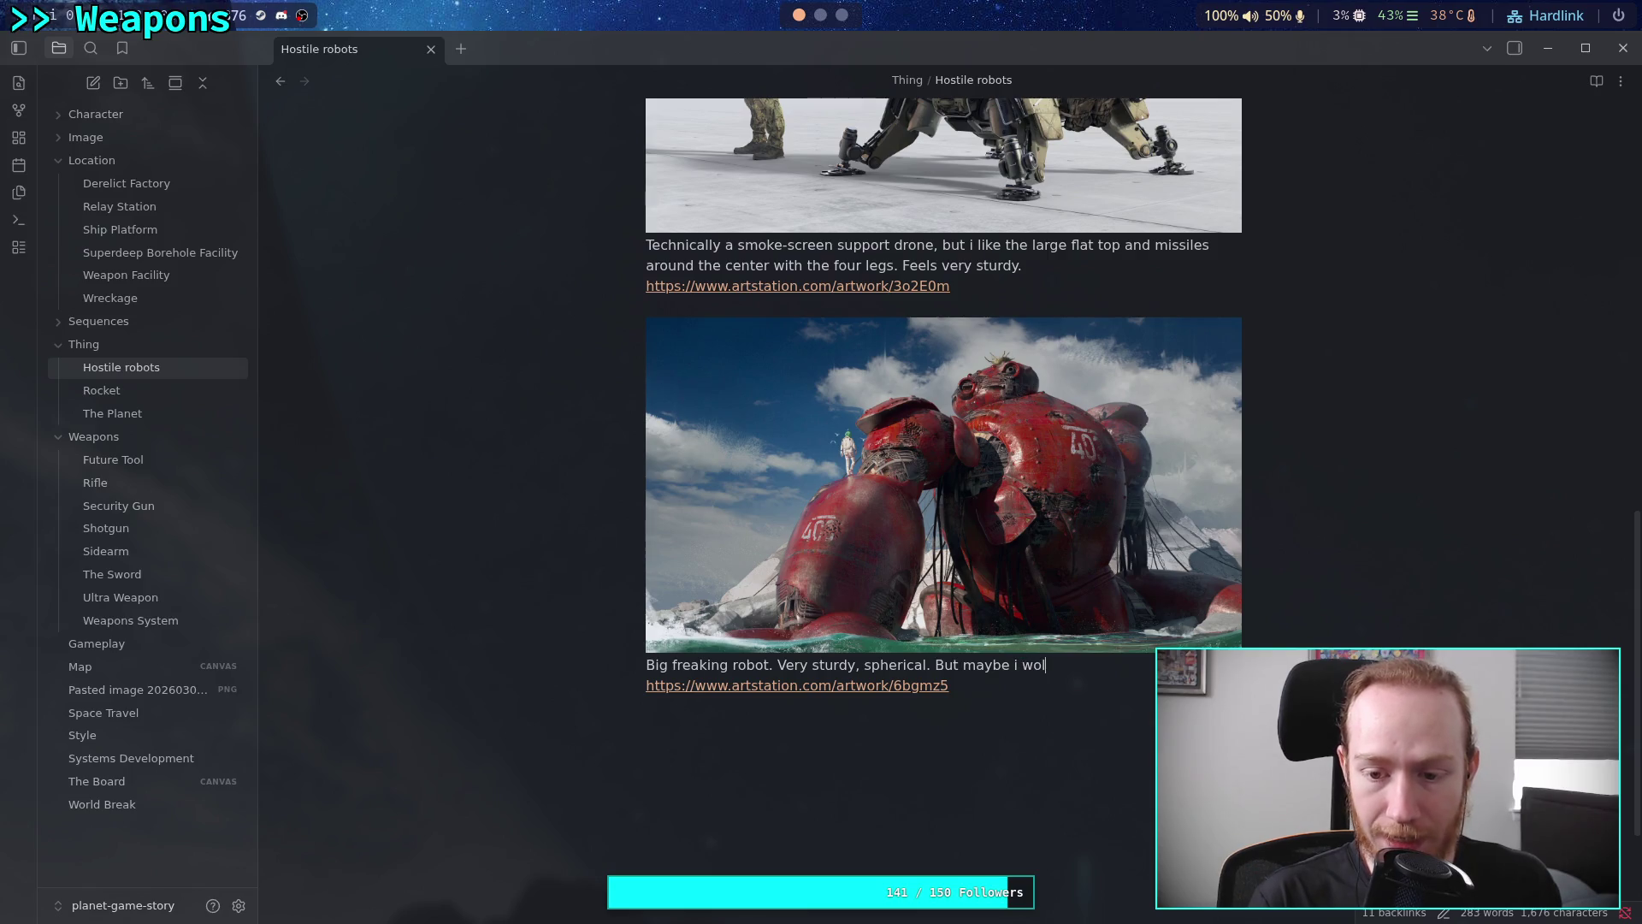
key("BackSpace")
key("BackSpace")
key("BackSpace")
type("would ")
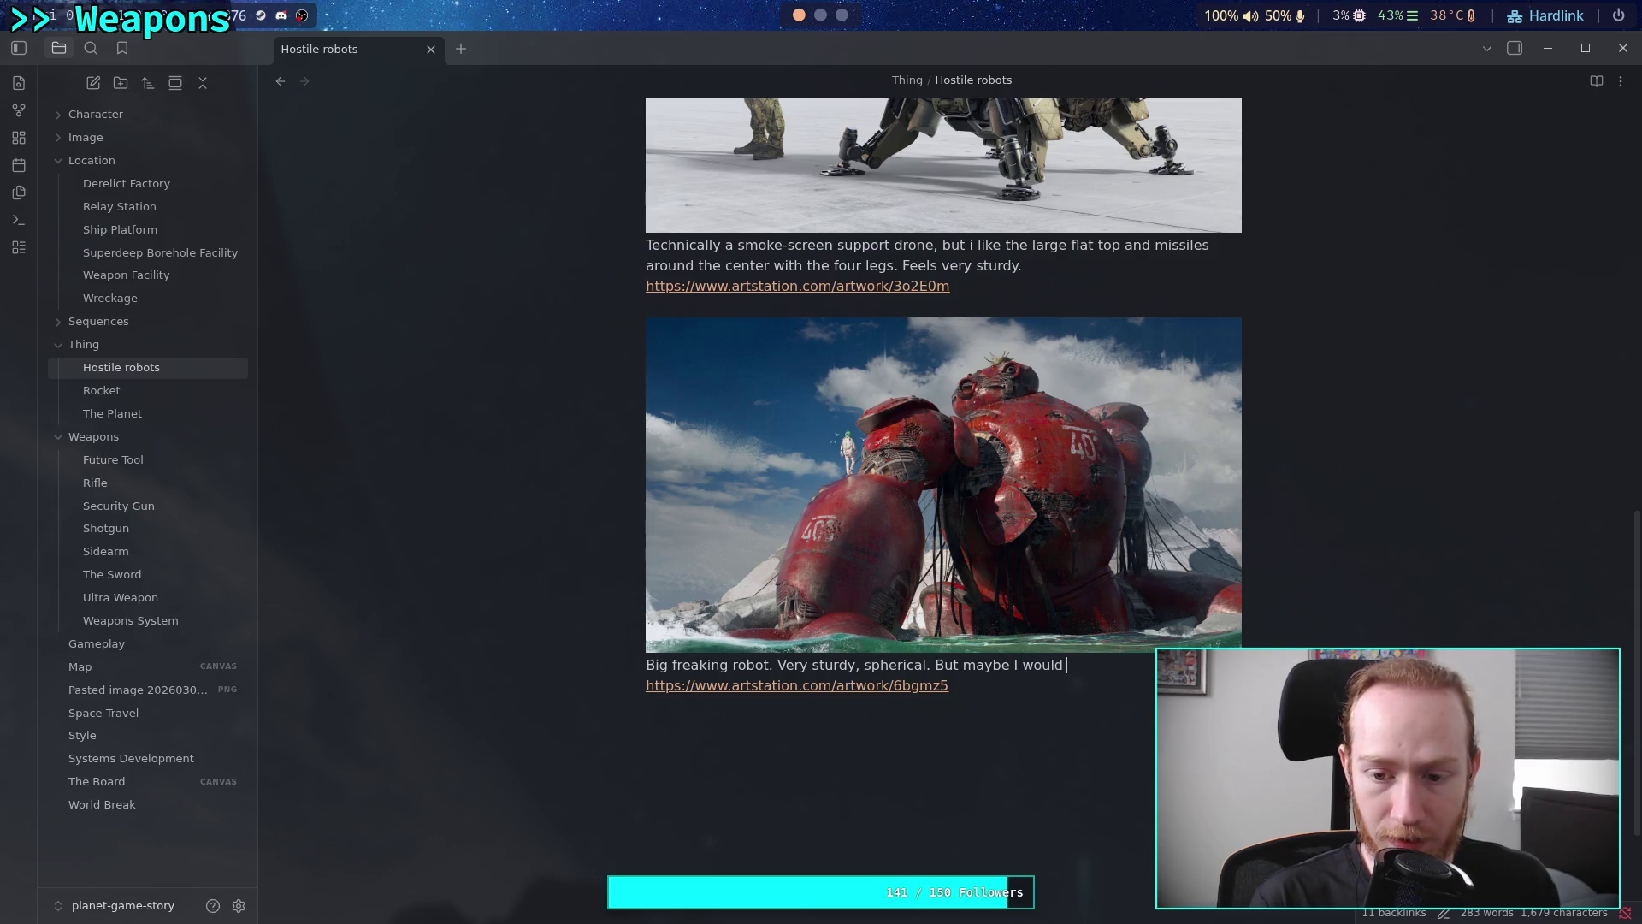
type("to see")
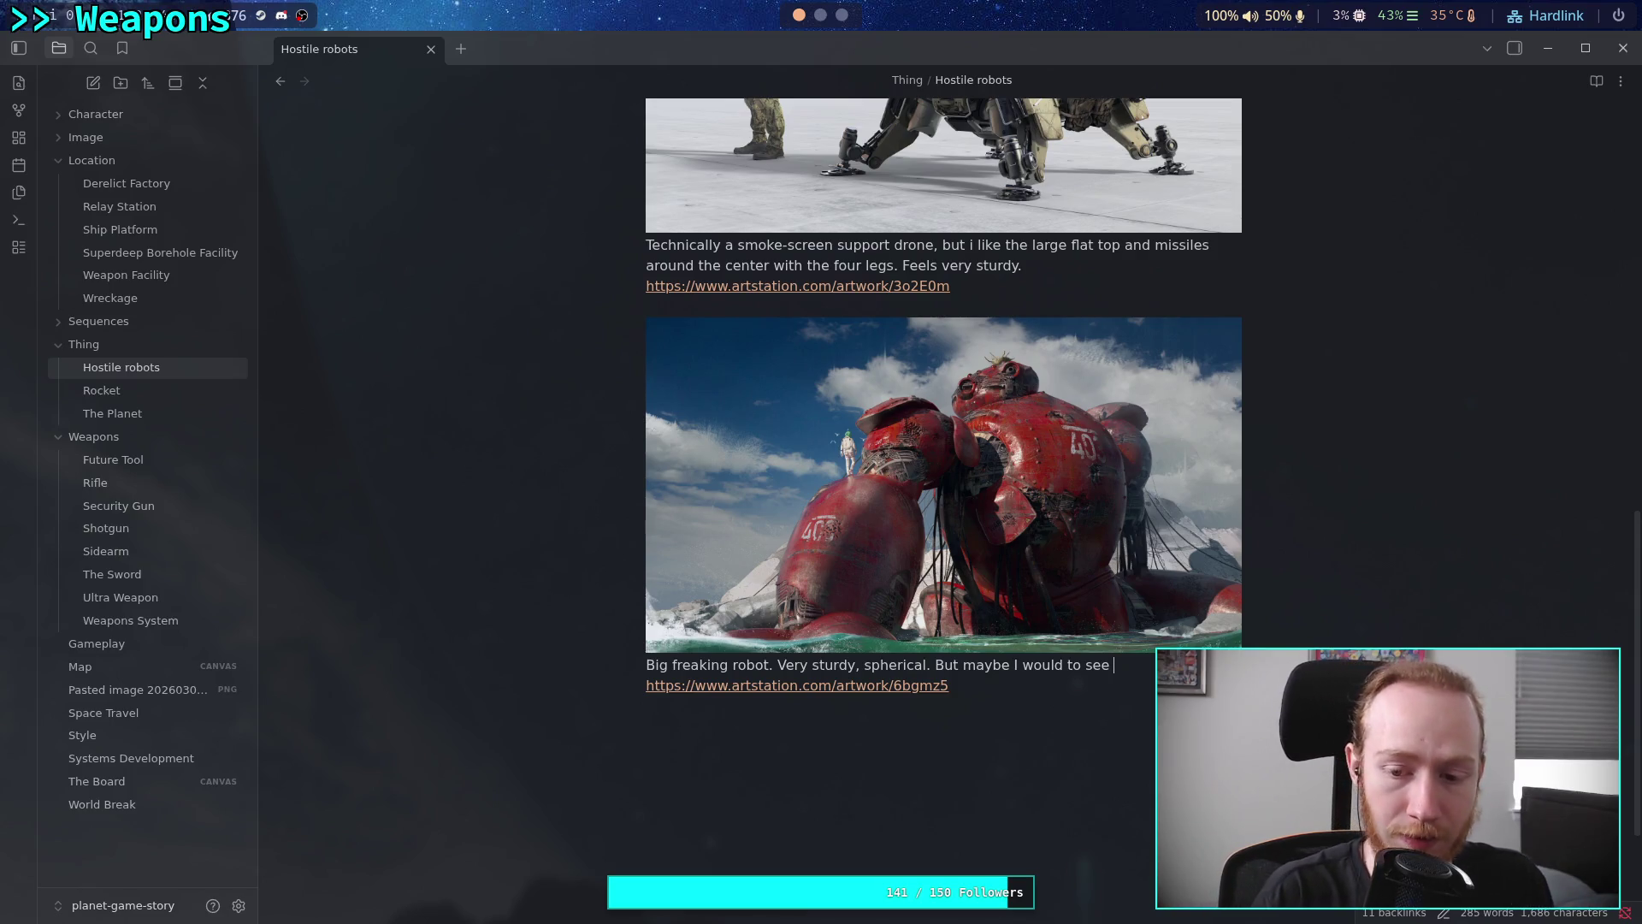
type("sh")
type("arp,")
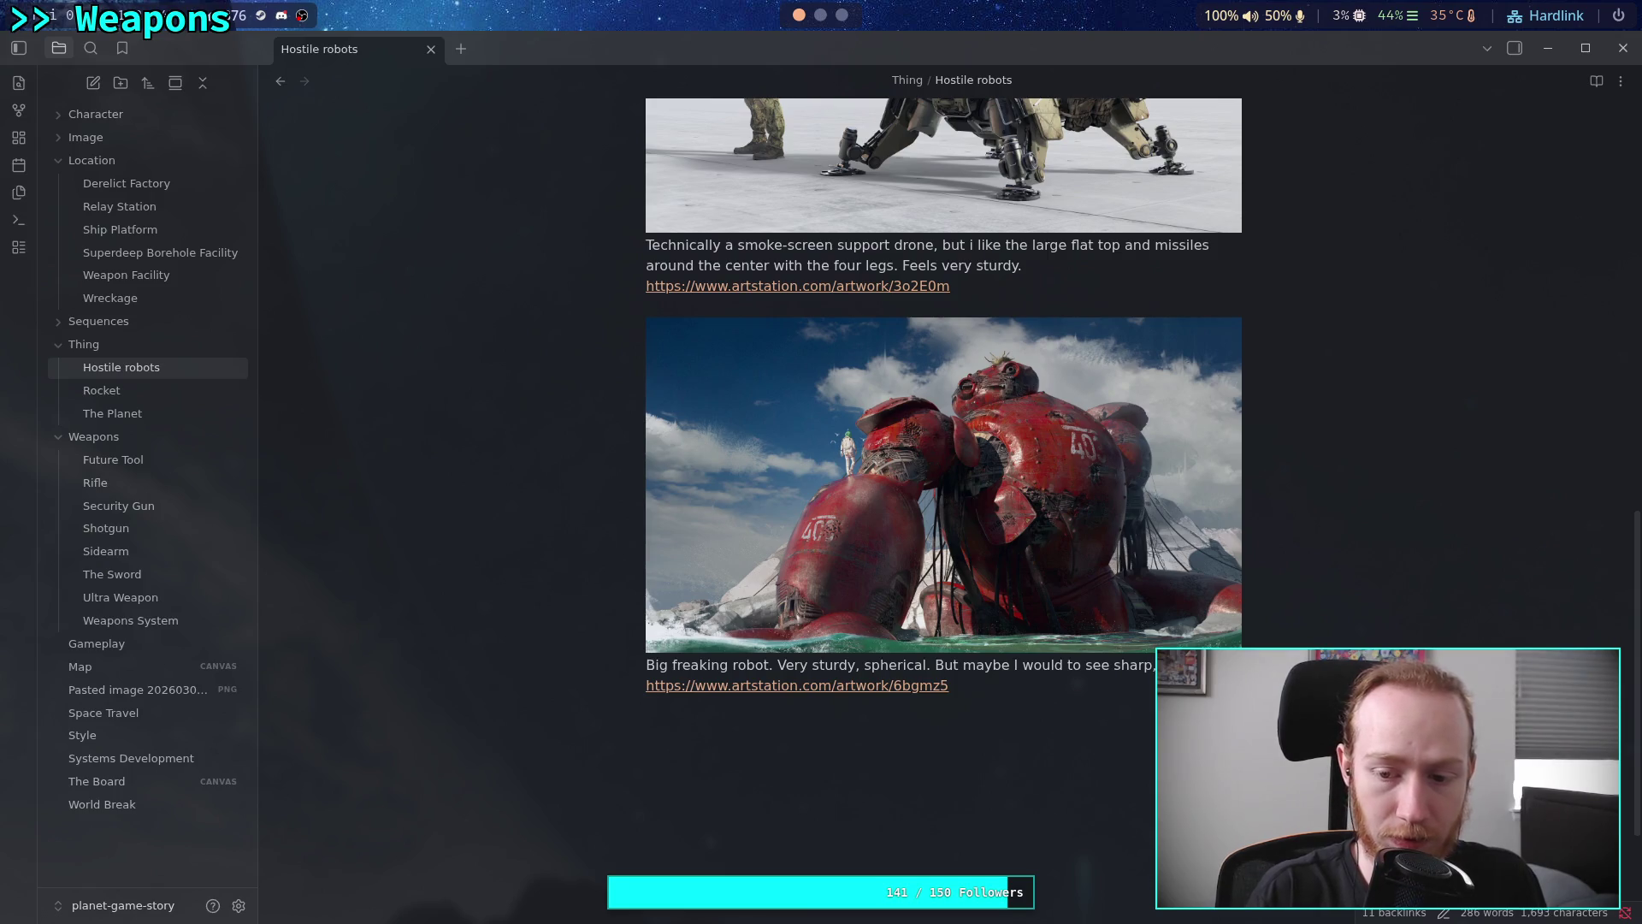
type("gns.")
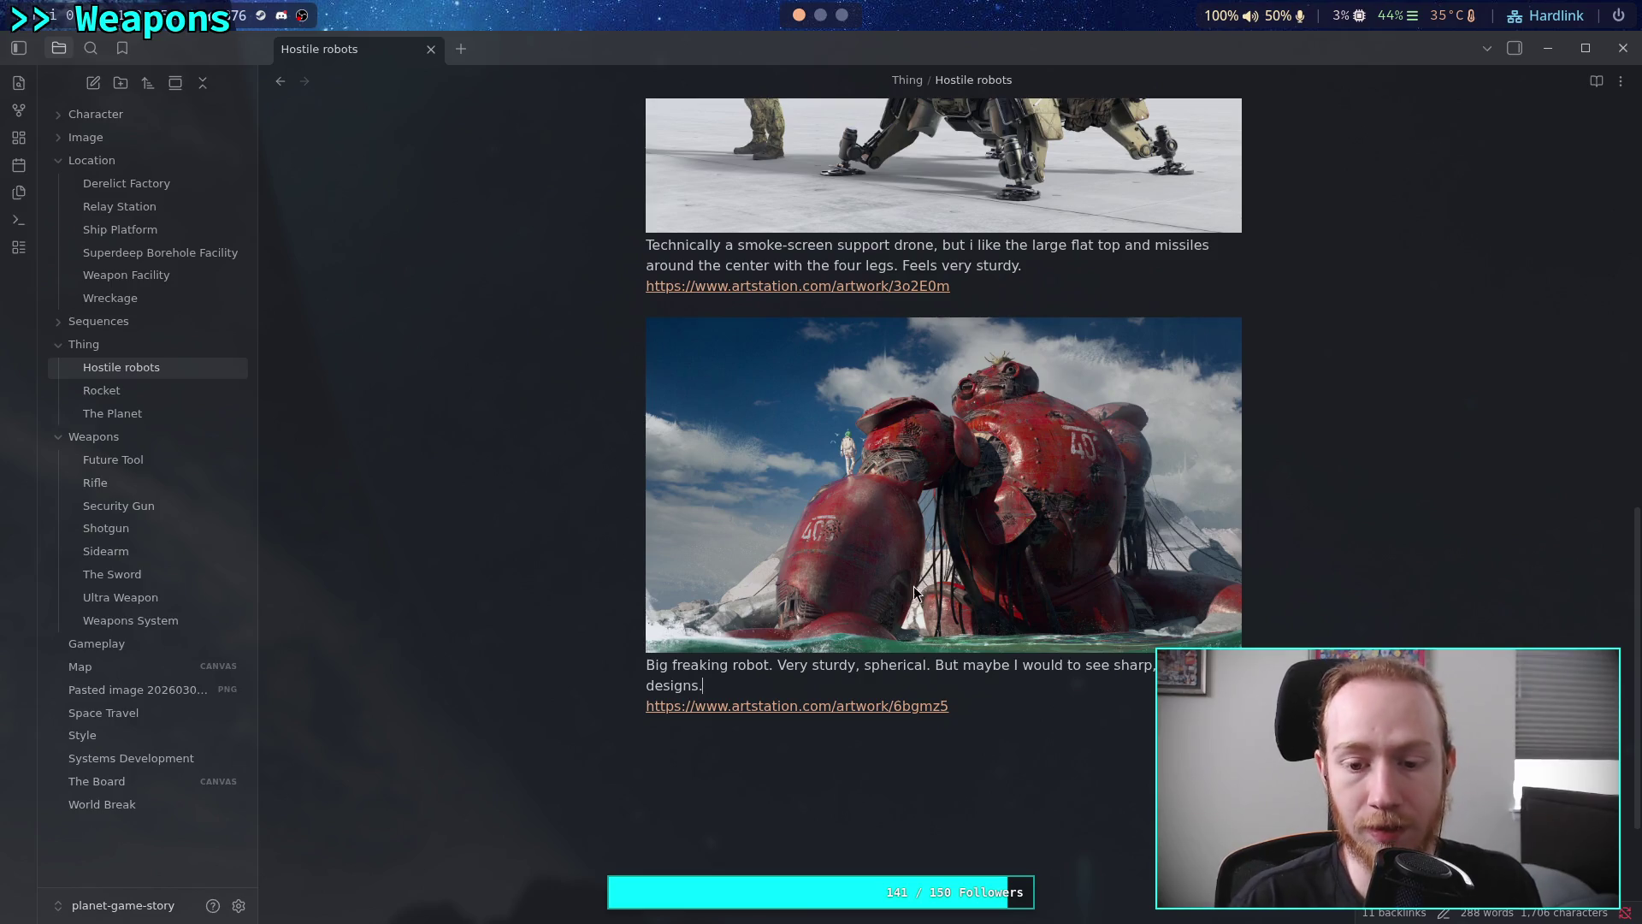
left_click(1102, 791)
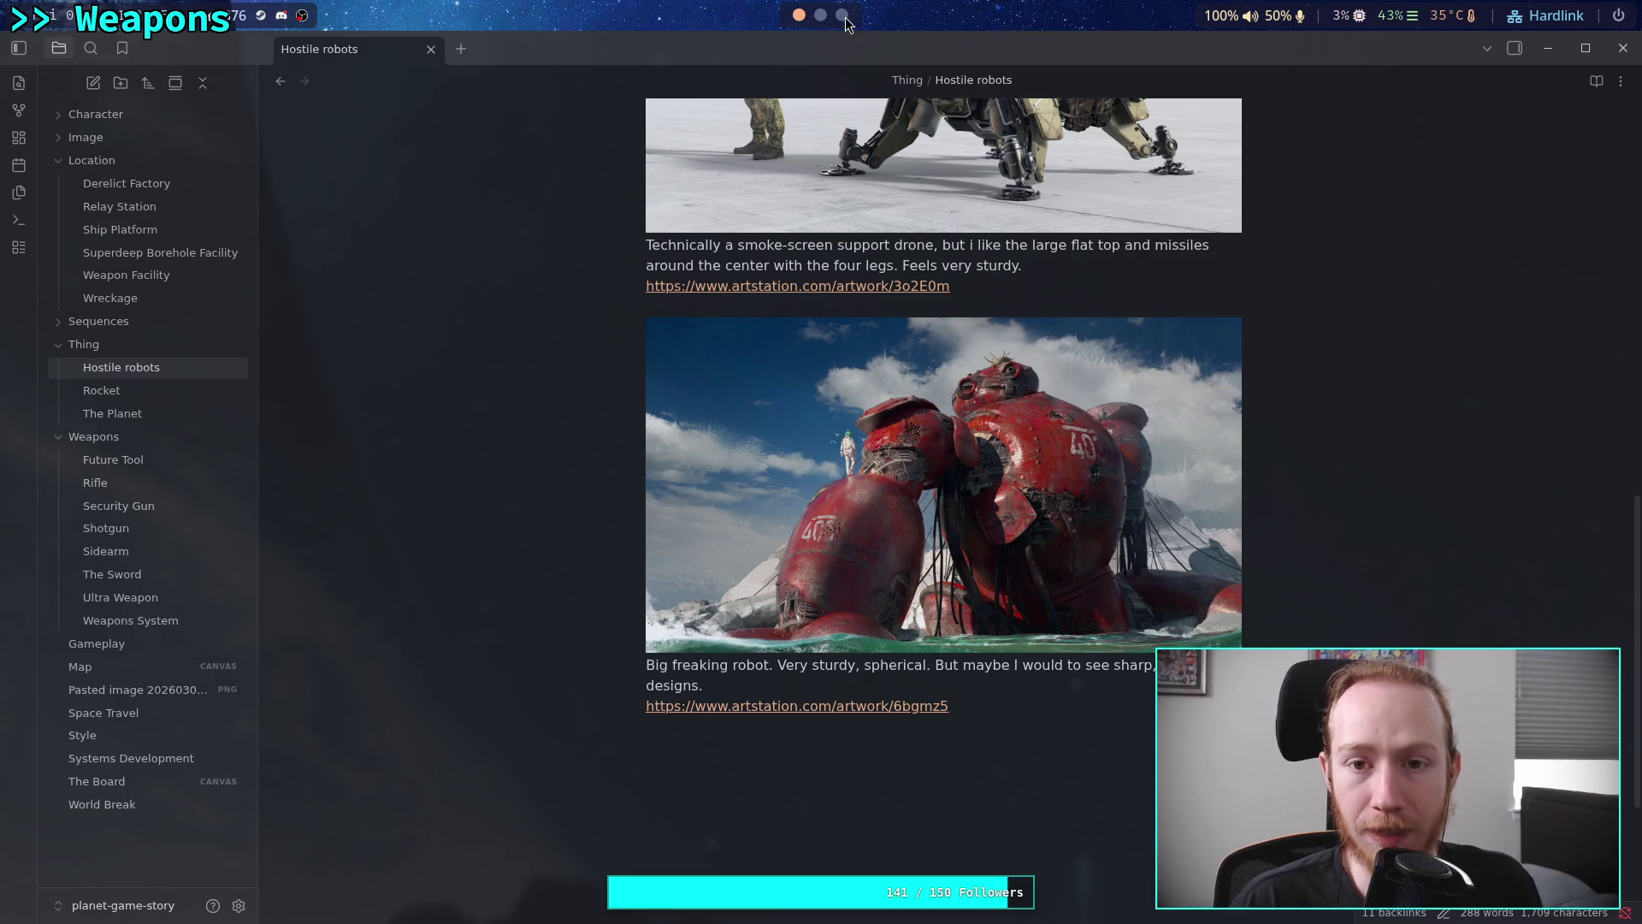
Return to the ArtStation search results and open the Limbo Division 209 heavy mech artwork
key("super+3")
left_click(52, 52)
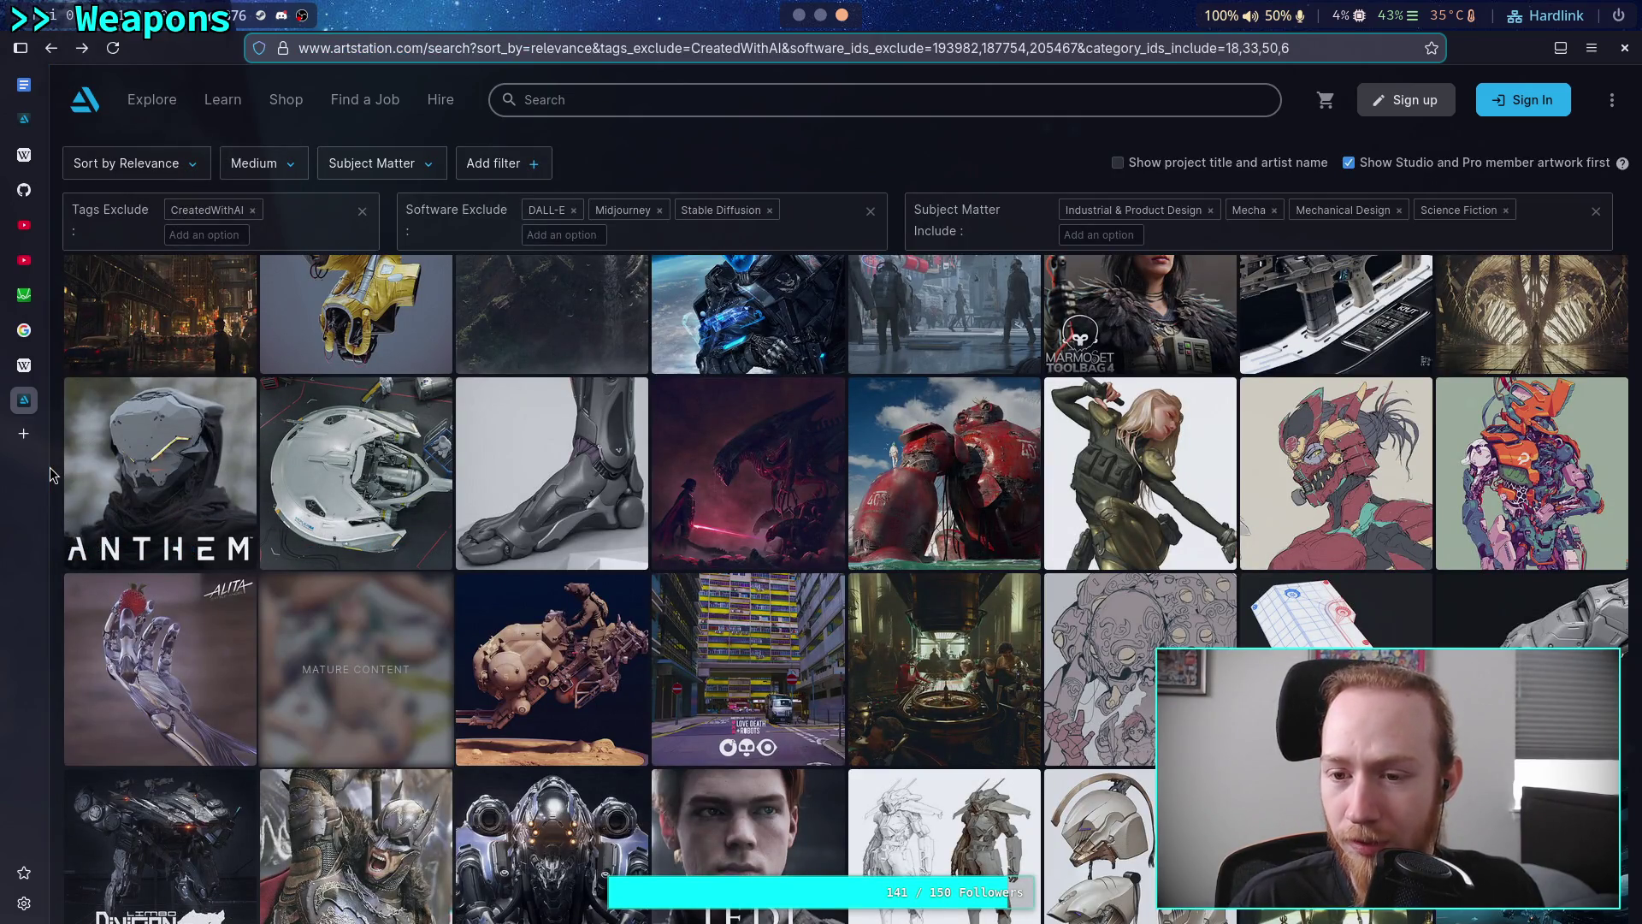
scroll(49, 467, "down", 5)
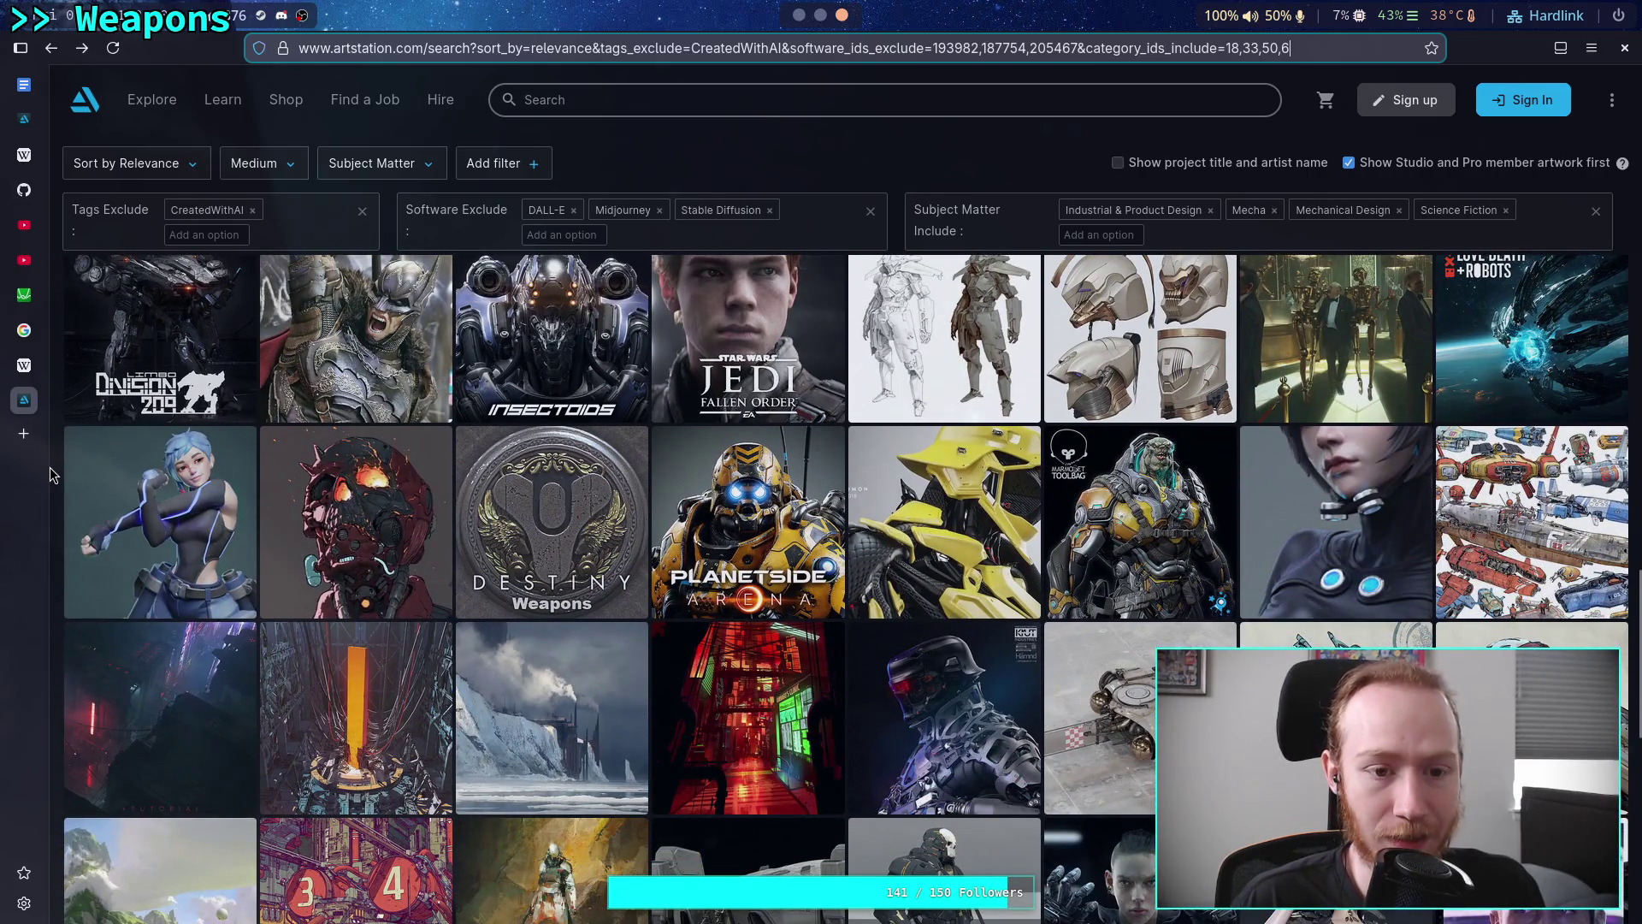
scroll(50, 467, "up", 1)
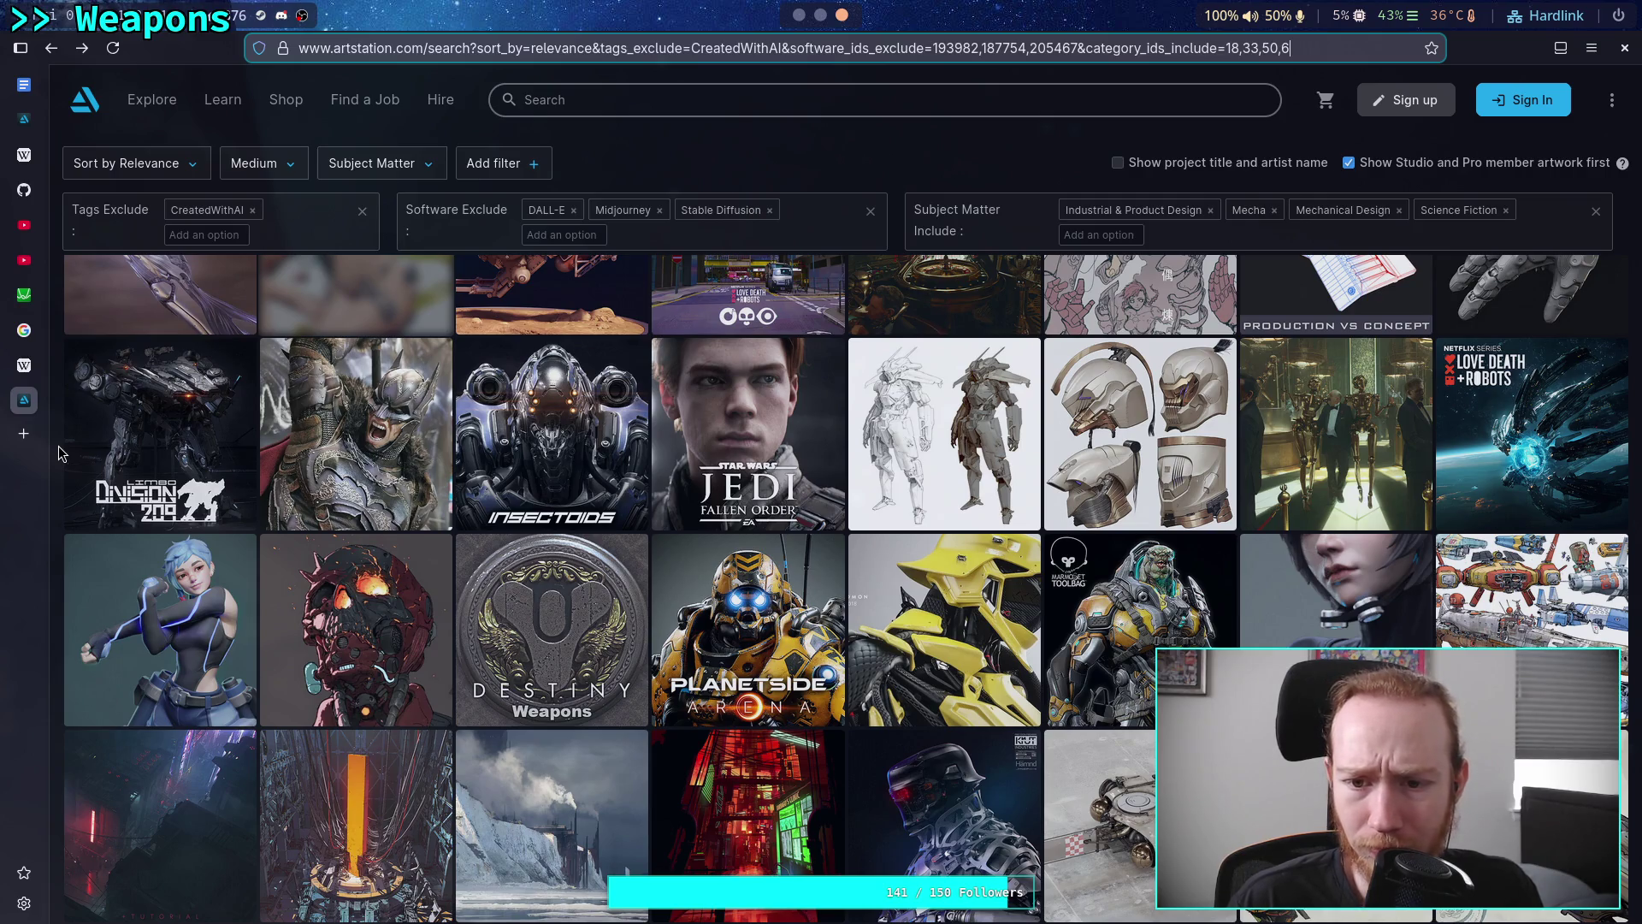
left_click(147, 437)
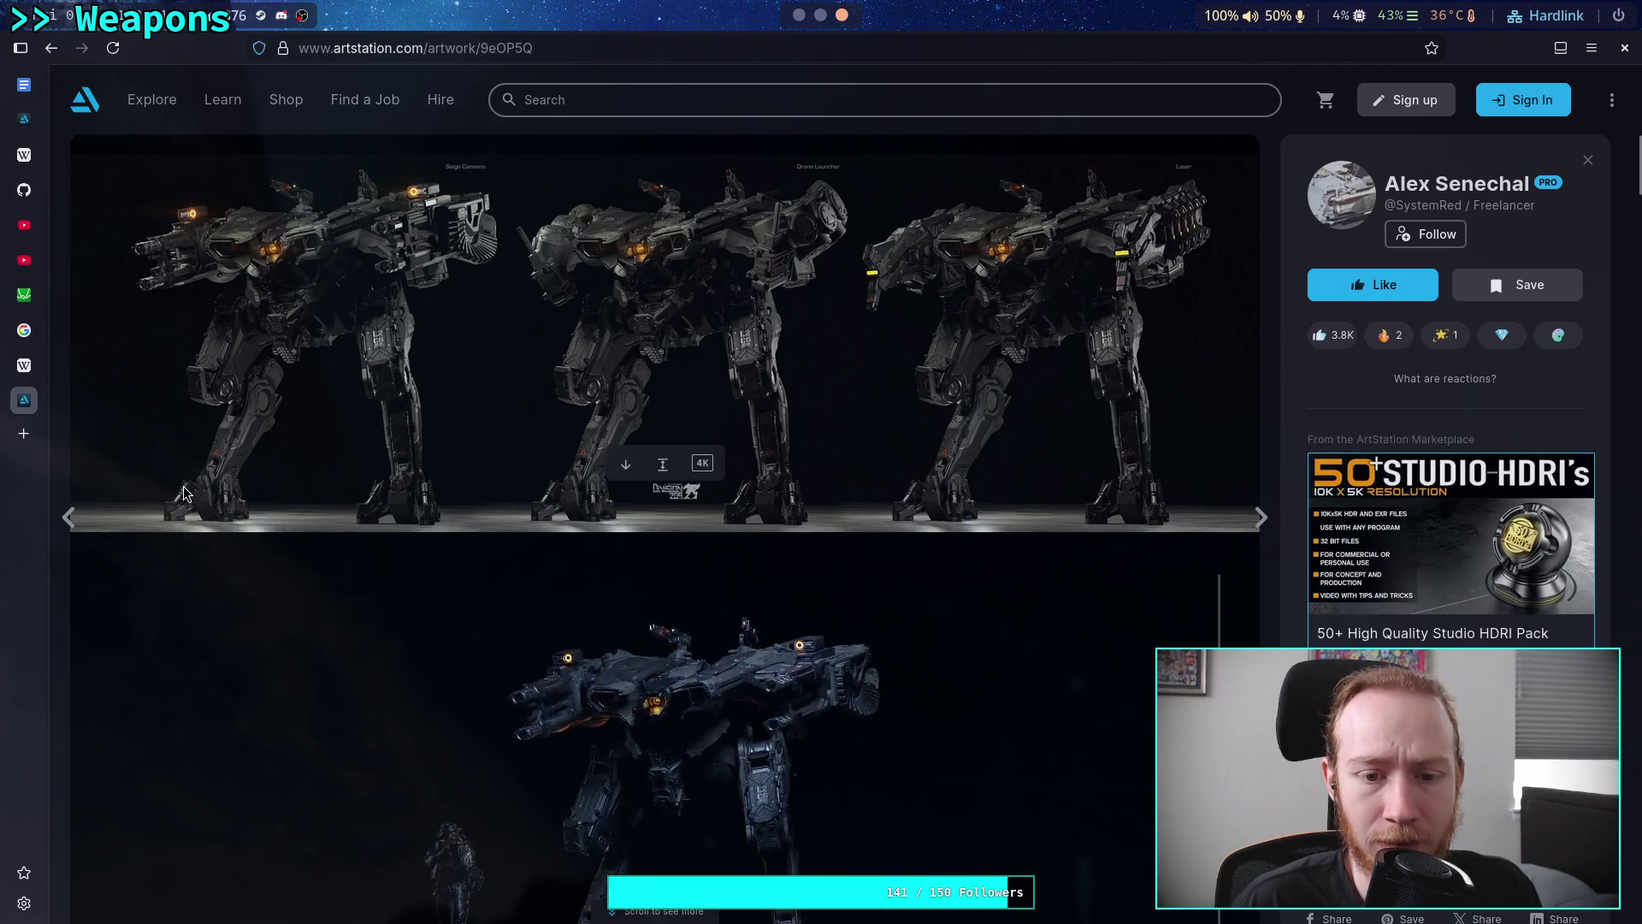
Scroll down to the Desert Tan / EVA Purple mech image and copy it
scroll(198, 430, "down", 1)
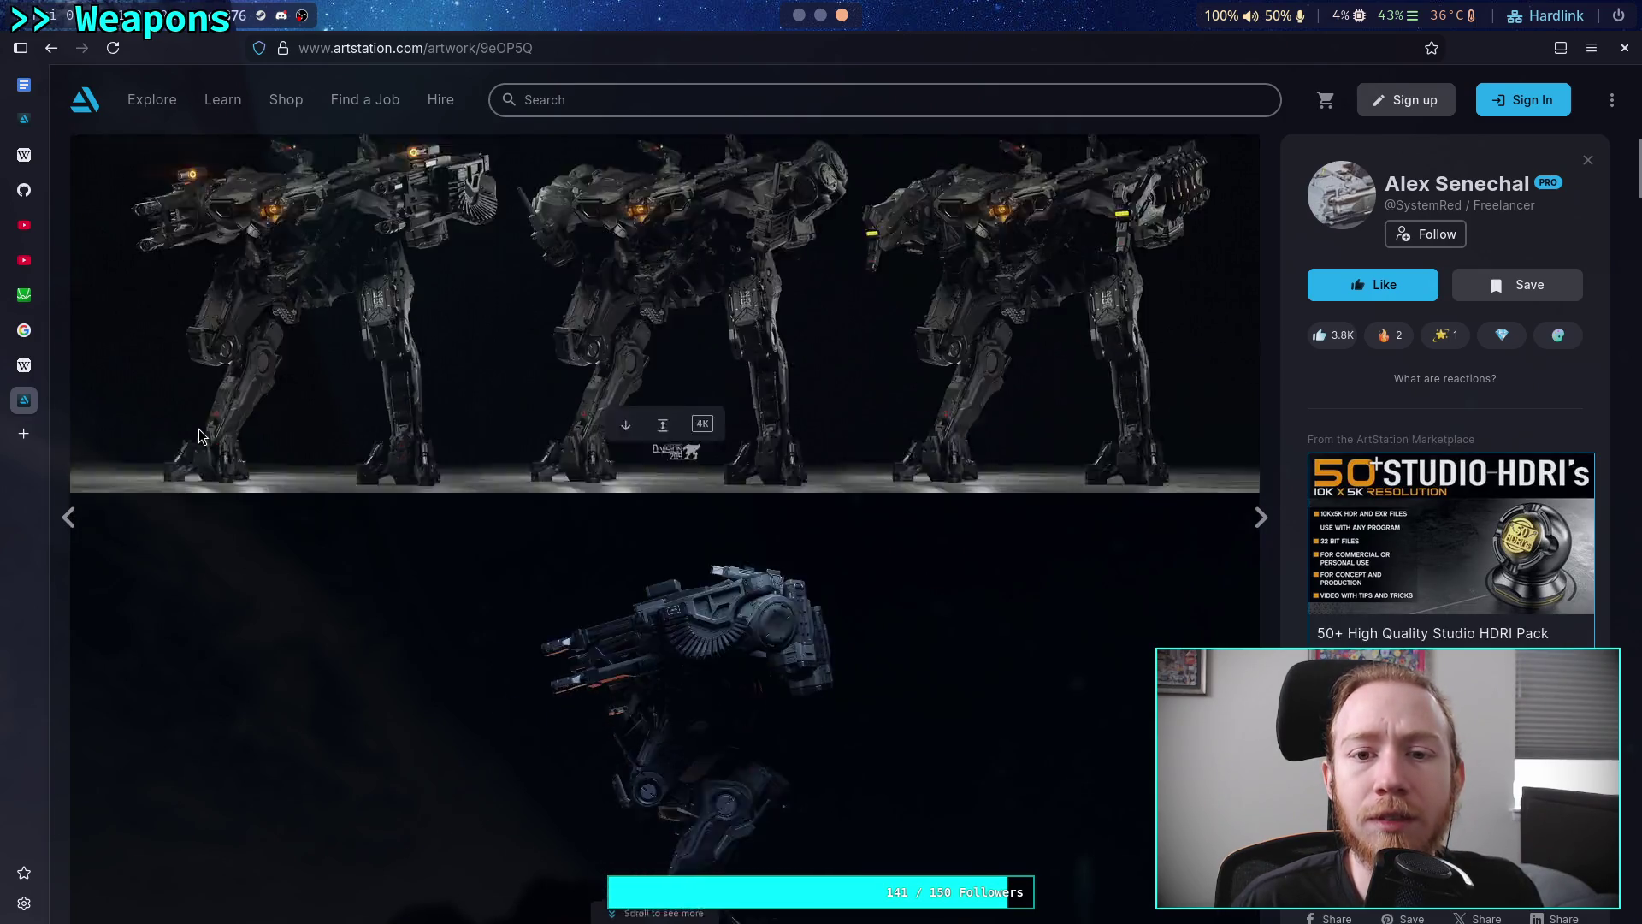
scroll(199, 428, "down", 20)
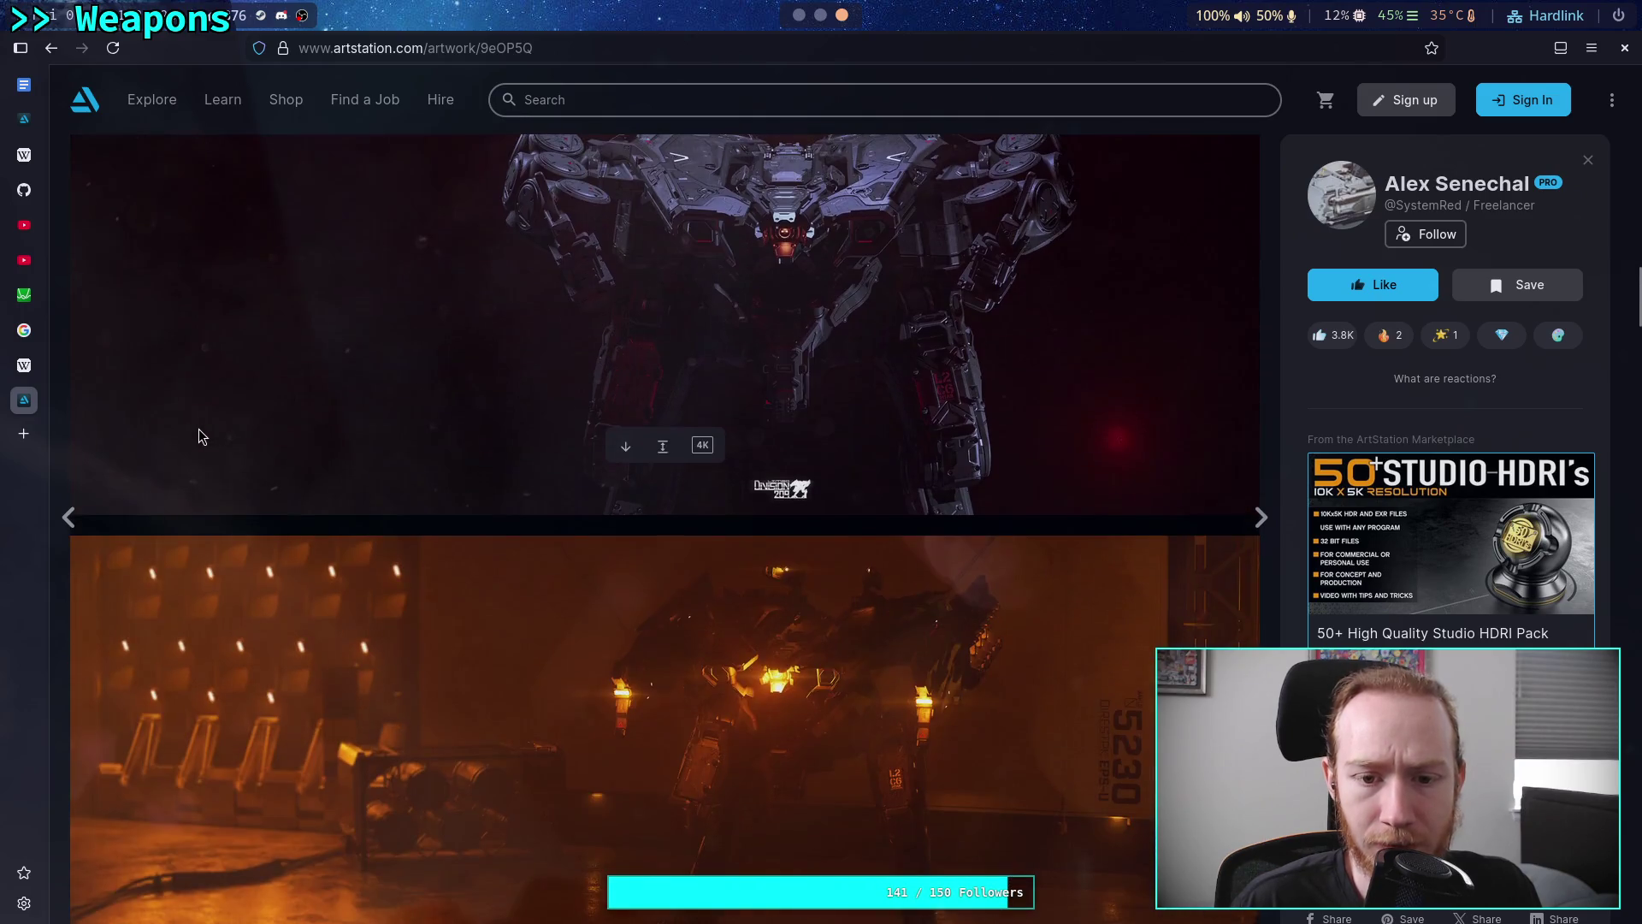
scroll(198, 432, "down", 10)
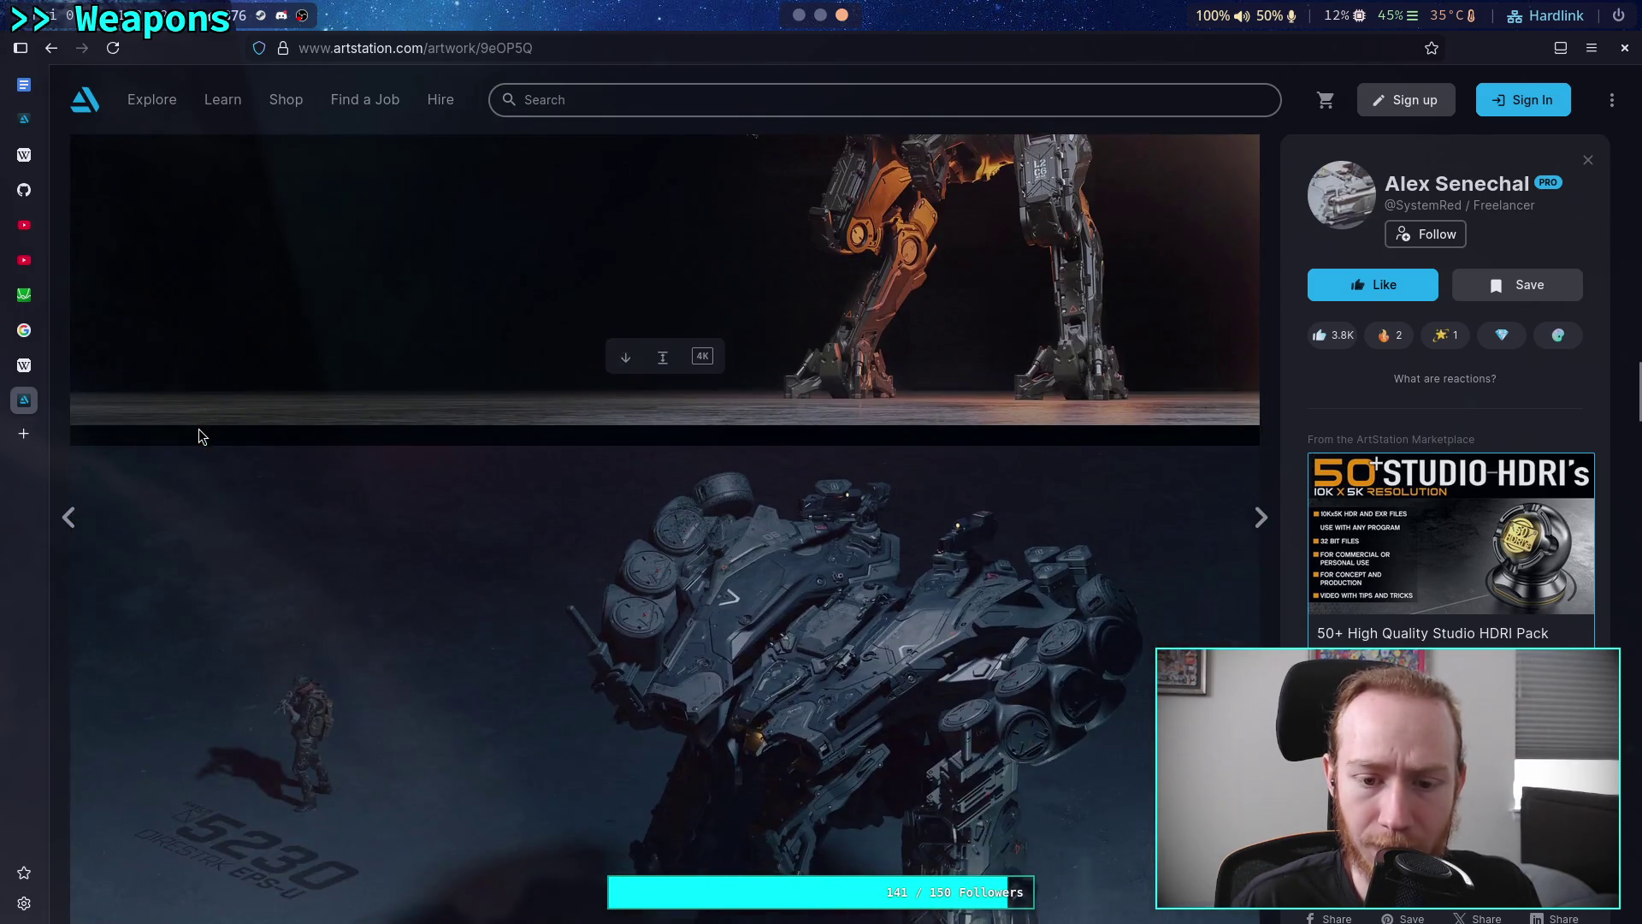
scroll(198, 430, "down", 8)
scroll(199, 432, "down", 1)
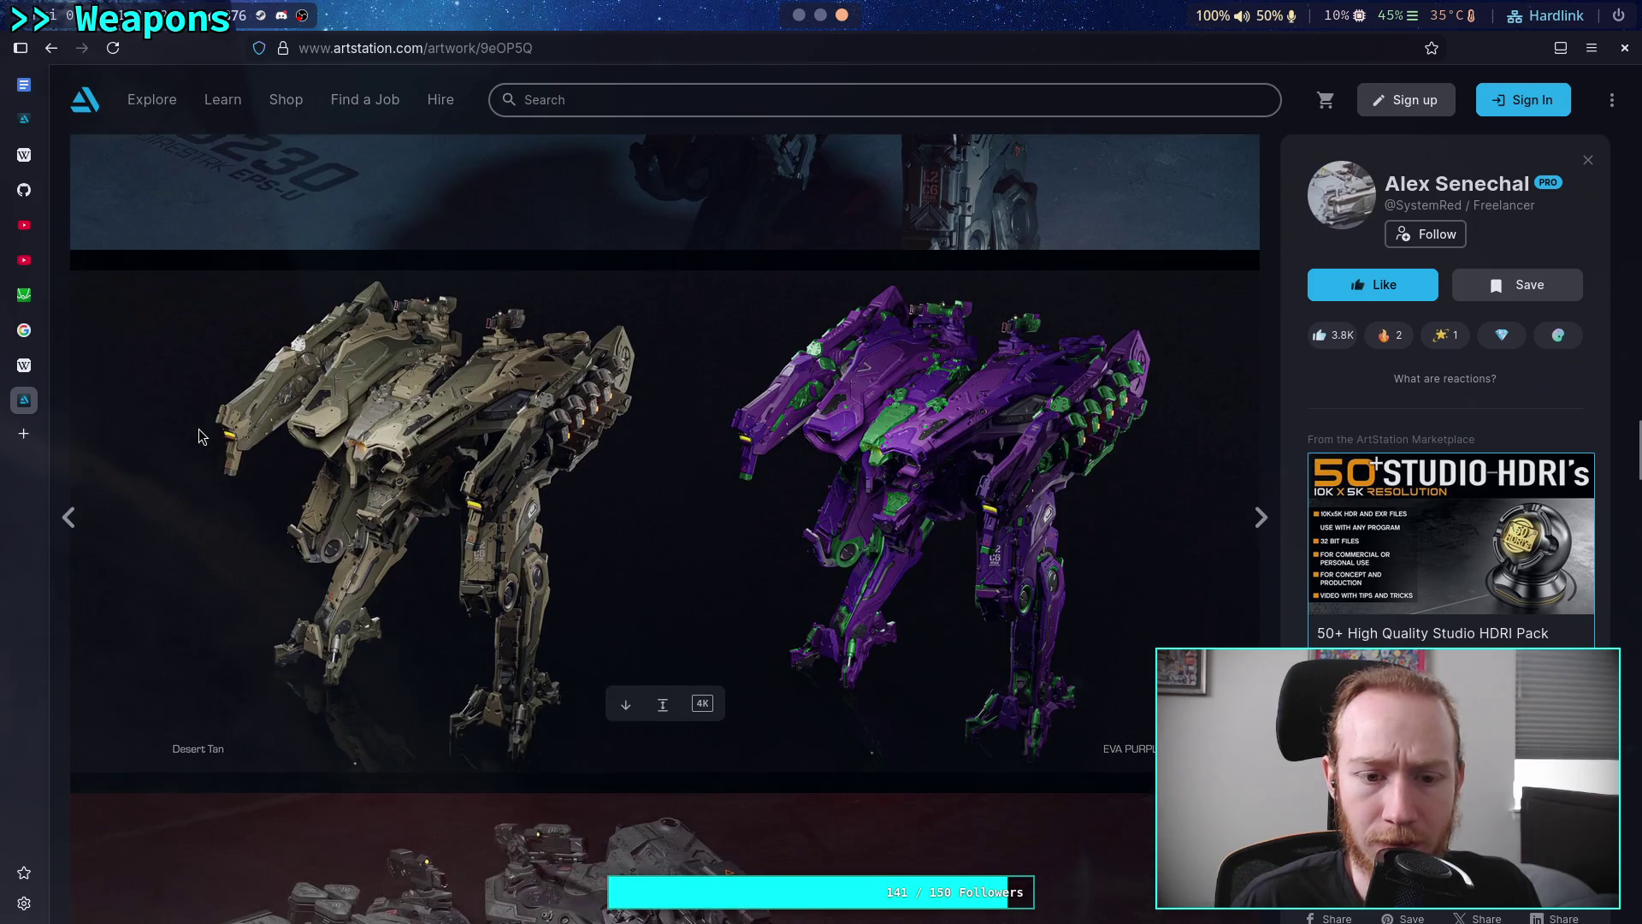
scroll(198, 437, "down", 5)
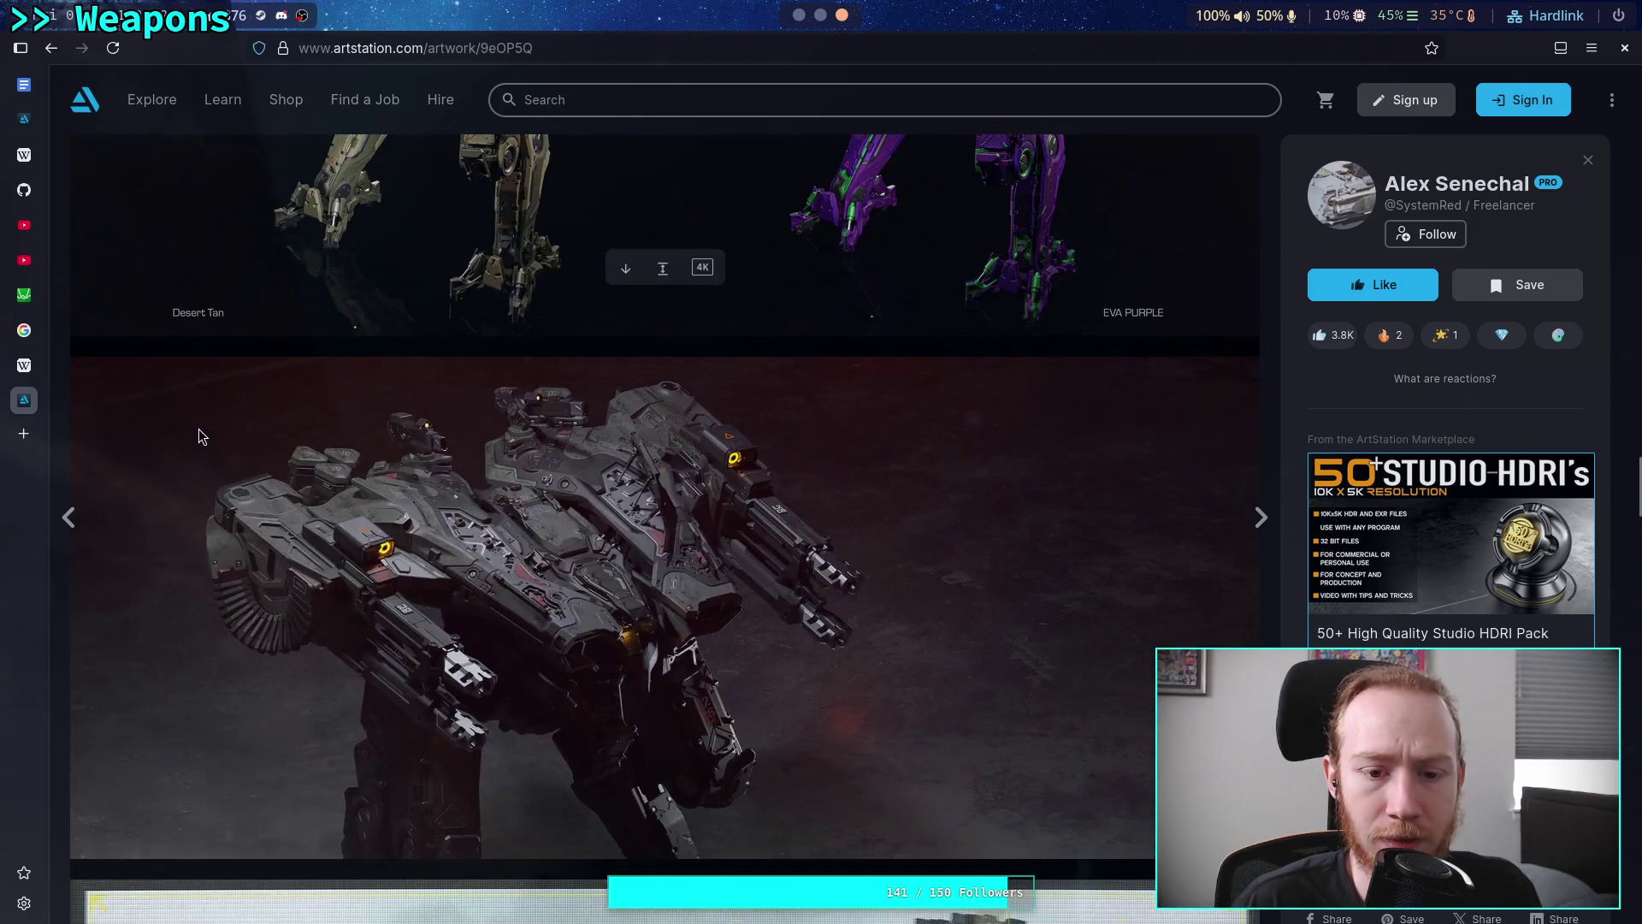
scroll(199, 437, "up", 5)
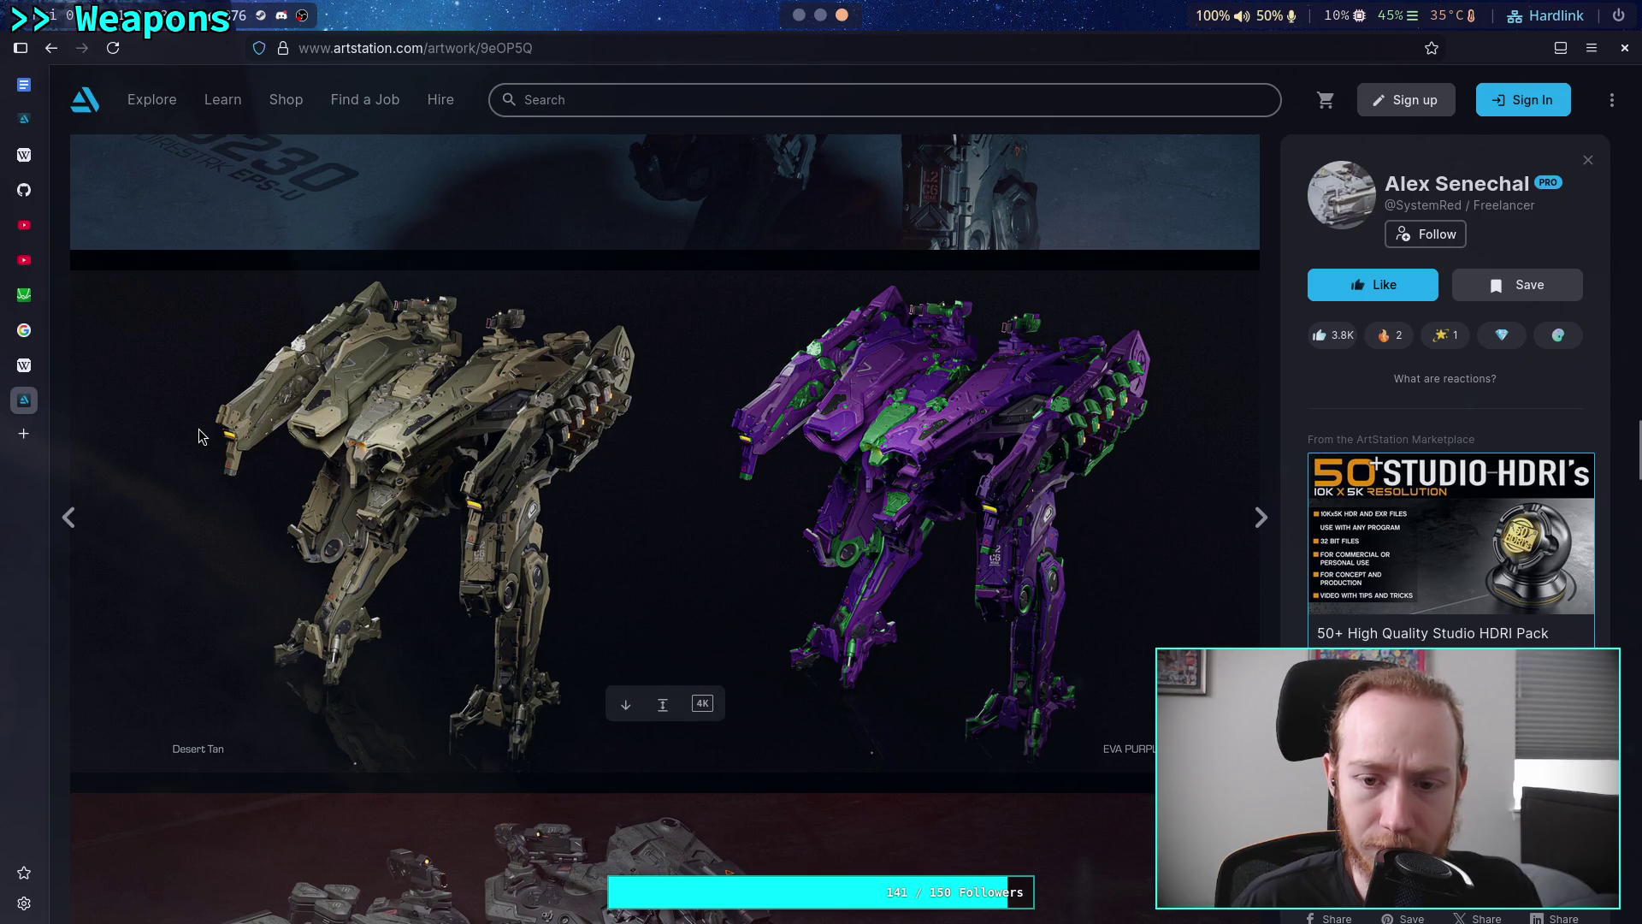
scroll(199, 436, "down", 6)
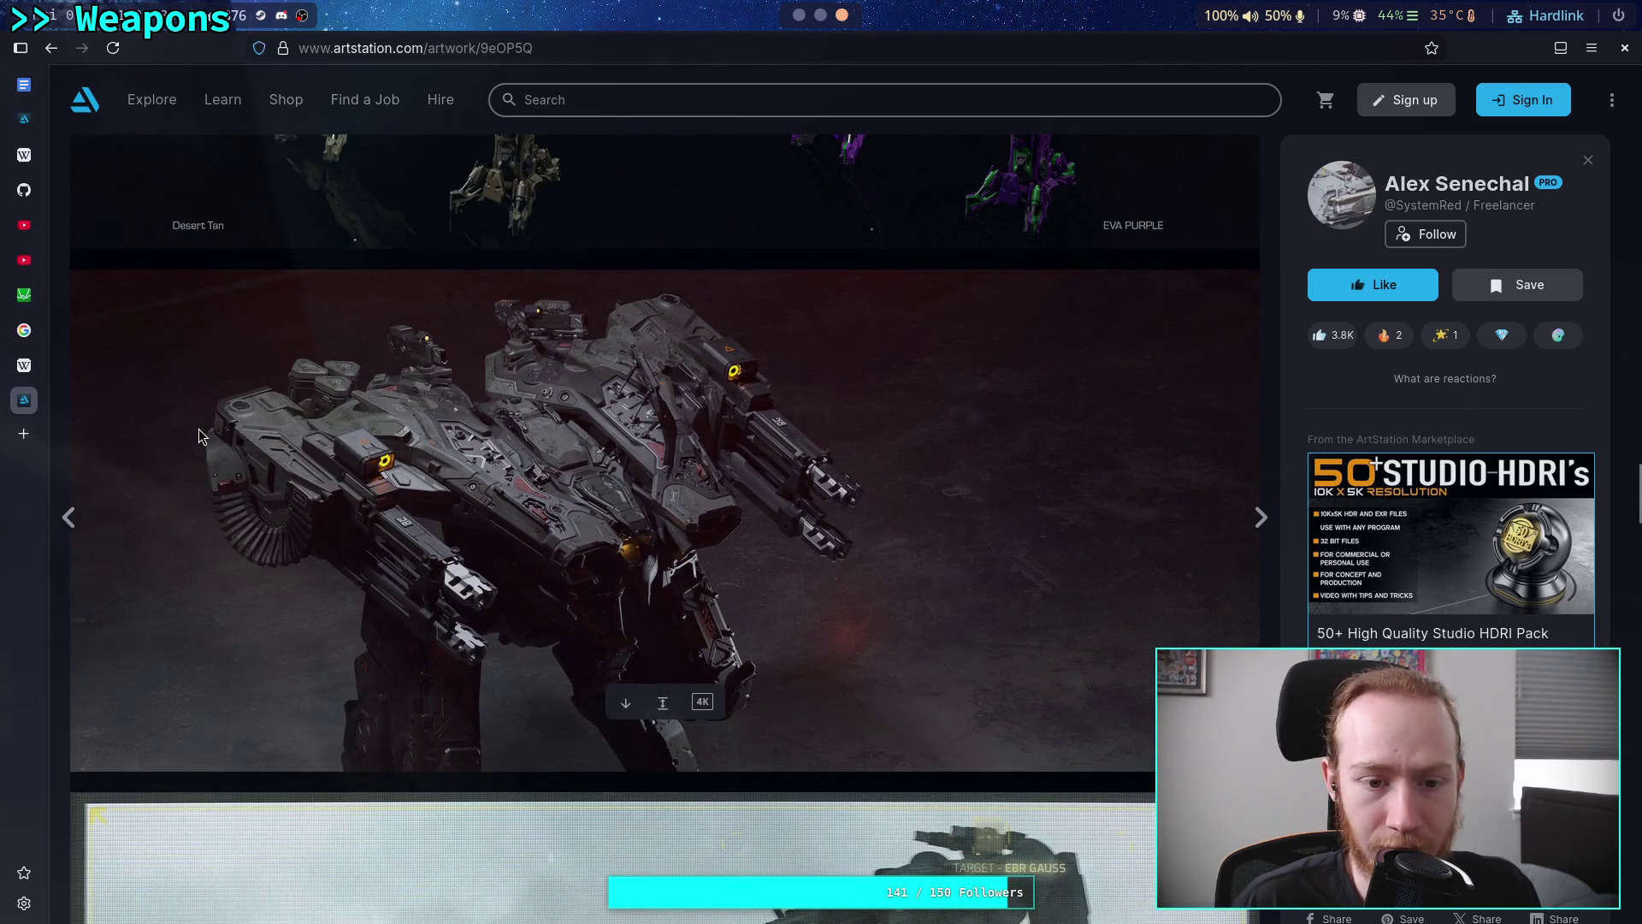
scroll(198, 437, "down", 6)
scroll(198, 436, "down", 8)
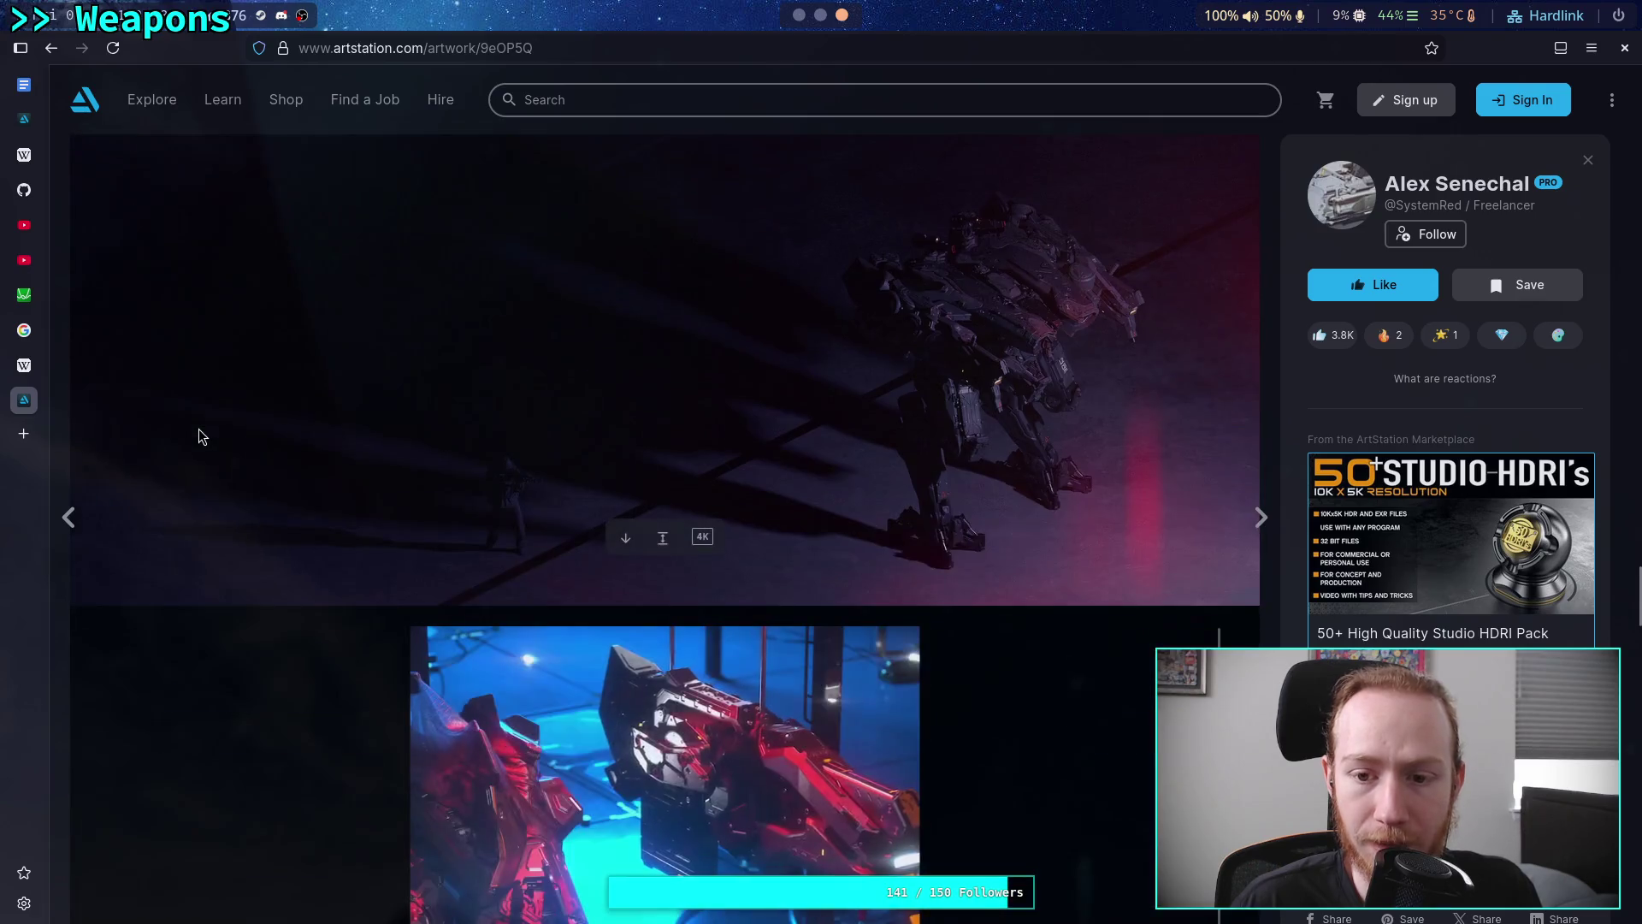
scroll(198, 428, "down", 3)
scroll(198, 429, "up", 15)
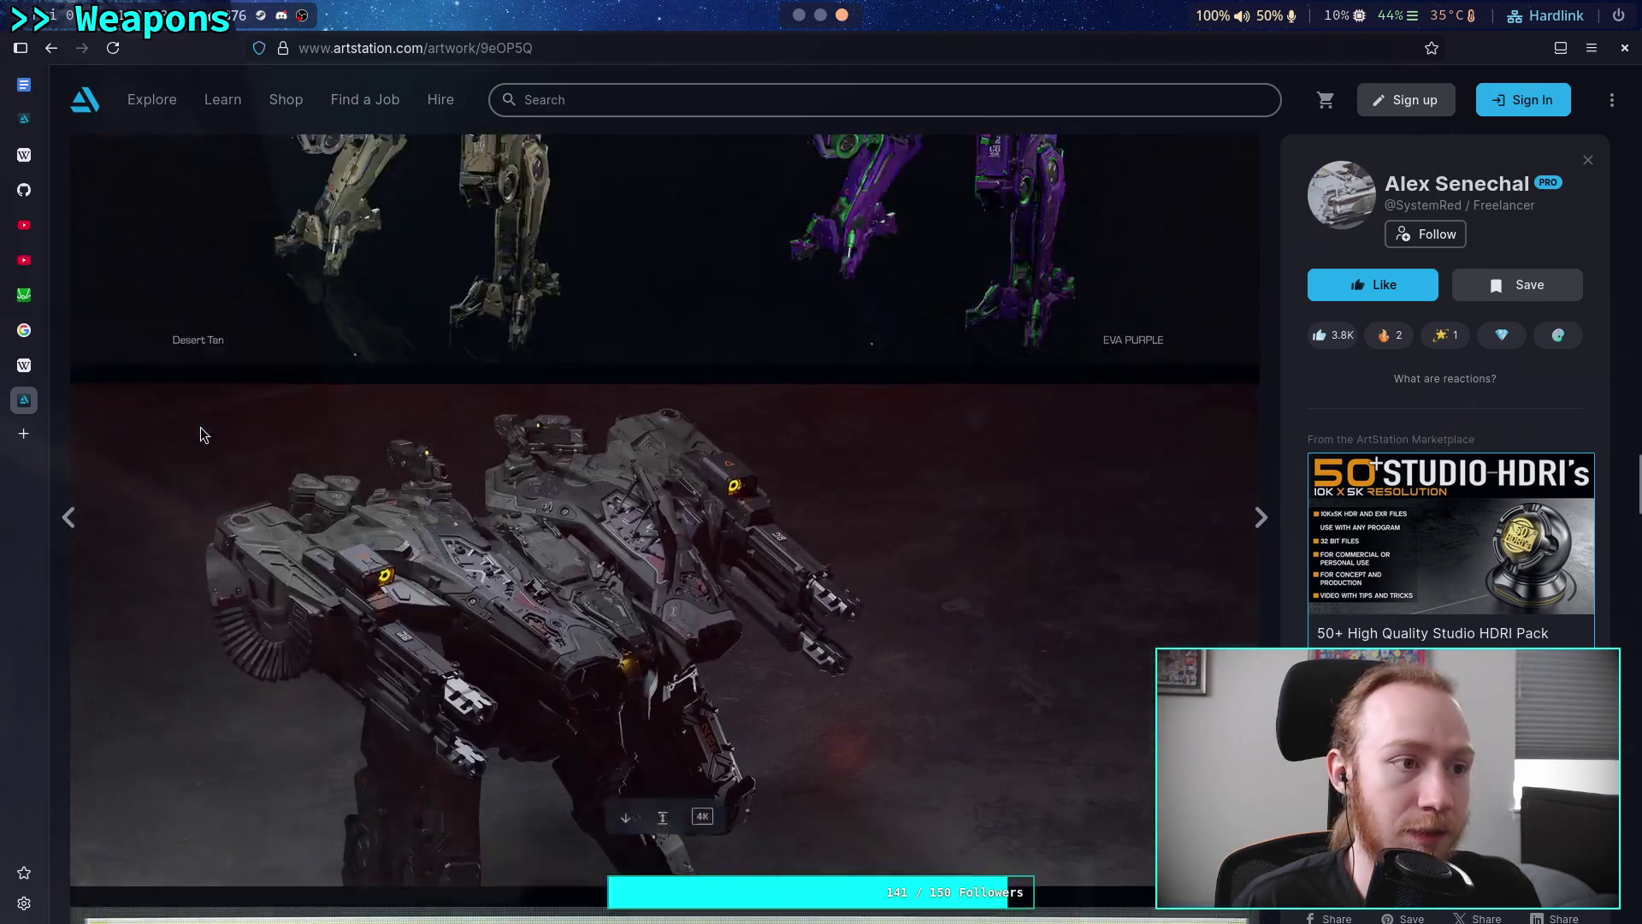
scroll(200, 436, "up", 20)
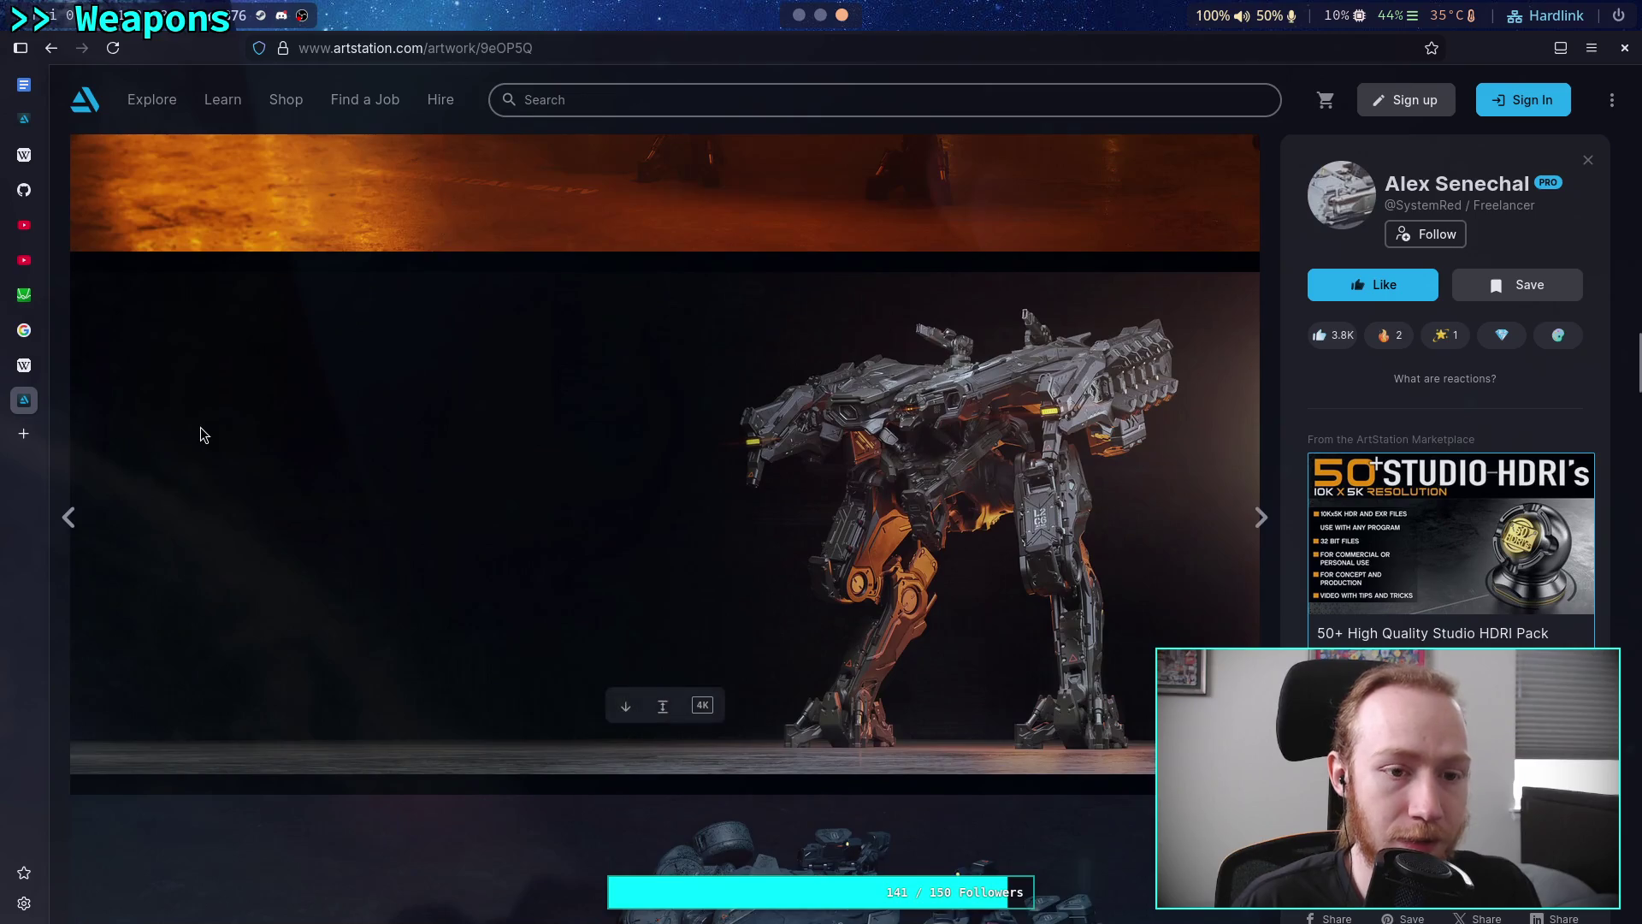
scroll(200, 434, "up", 3)
scroll(200, 435, "down", 12)
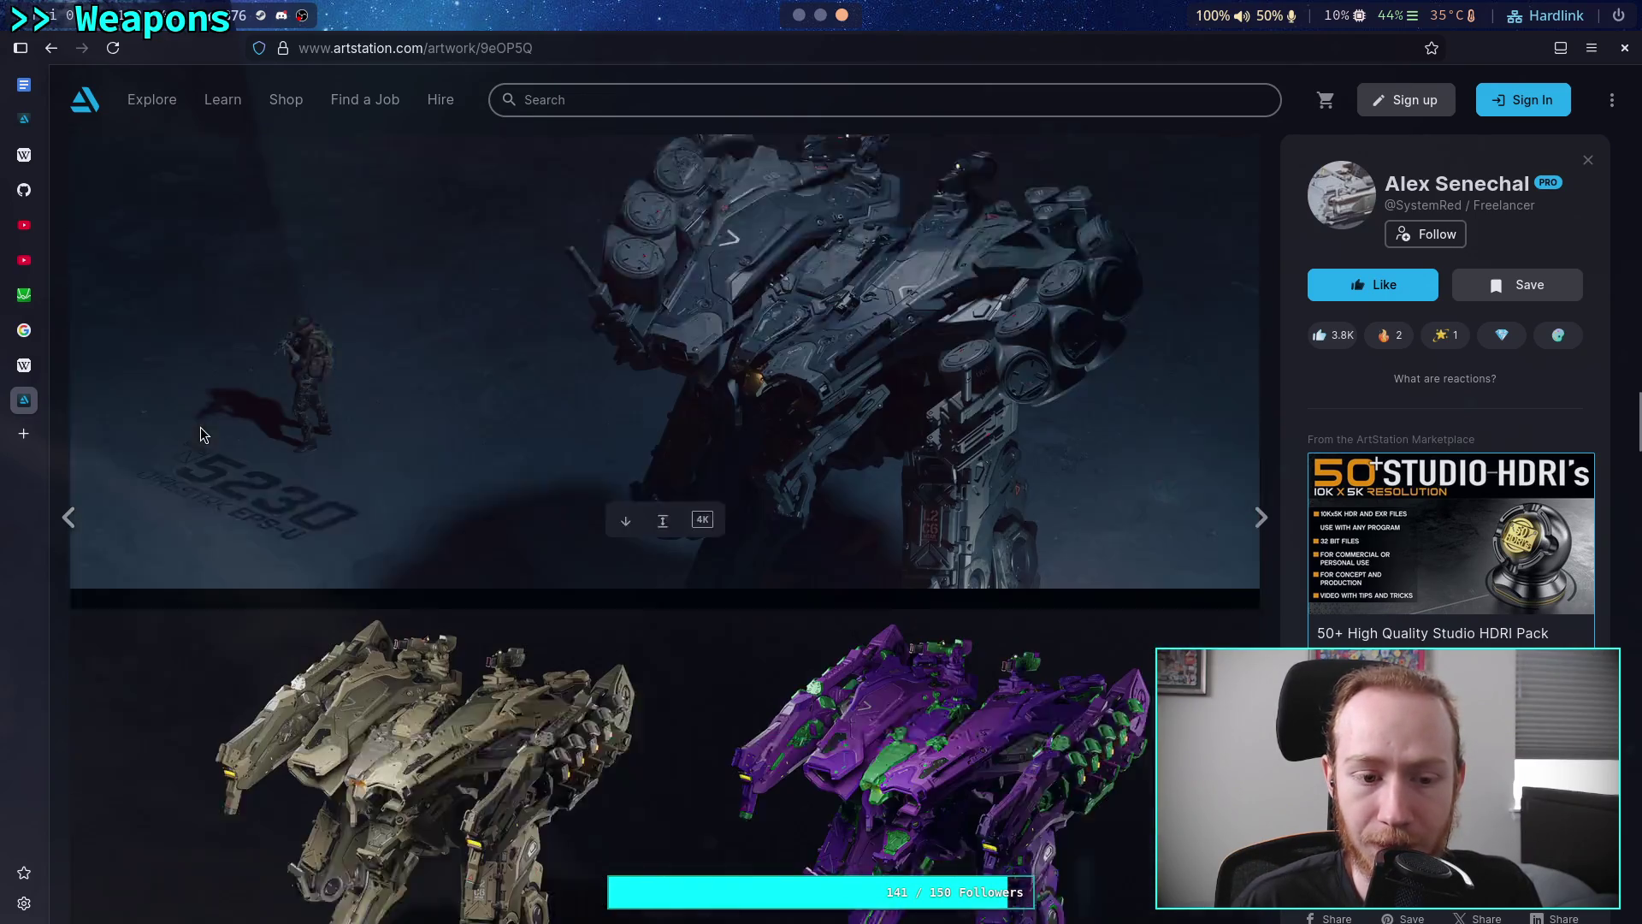
scroll(200, 434, "down", 3)
scroll(201, 434, "up", 2)
scroll(200, 435, "down", 3)
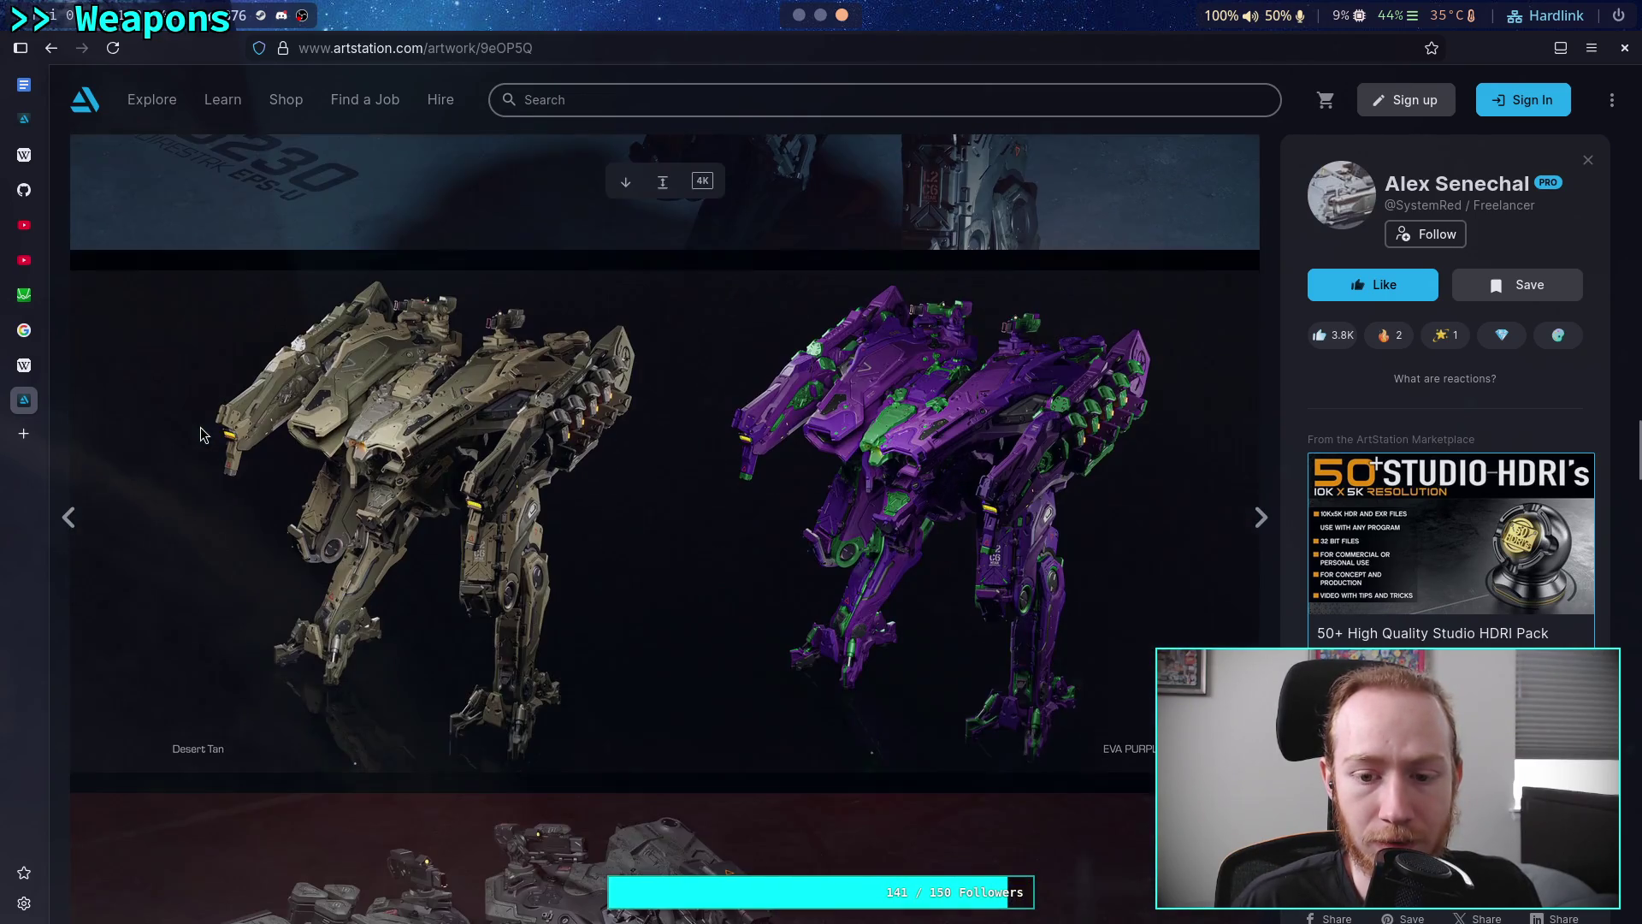
right_click(425, 464)
left_click(479, 518)
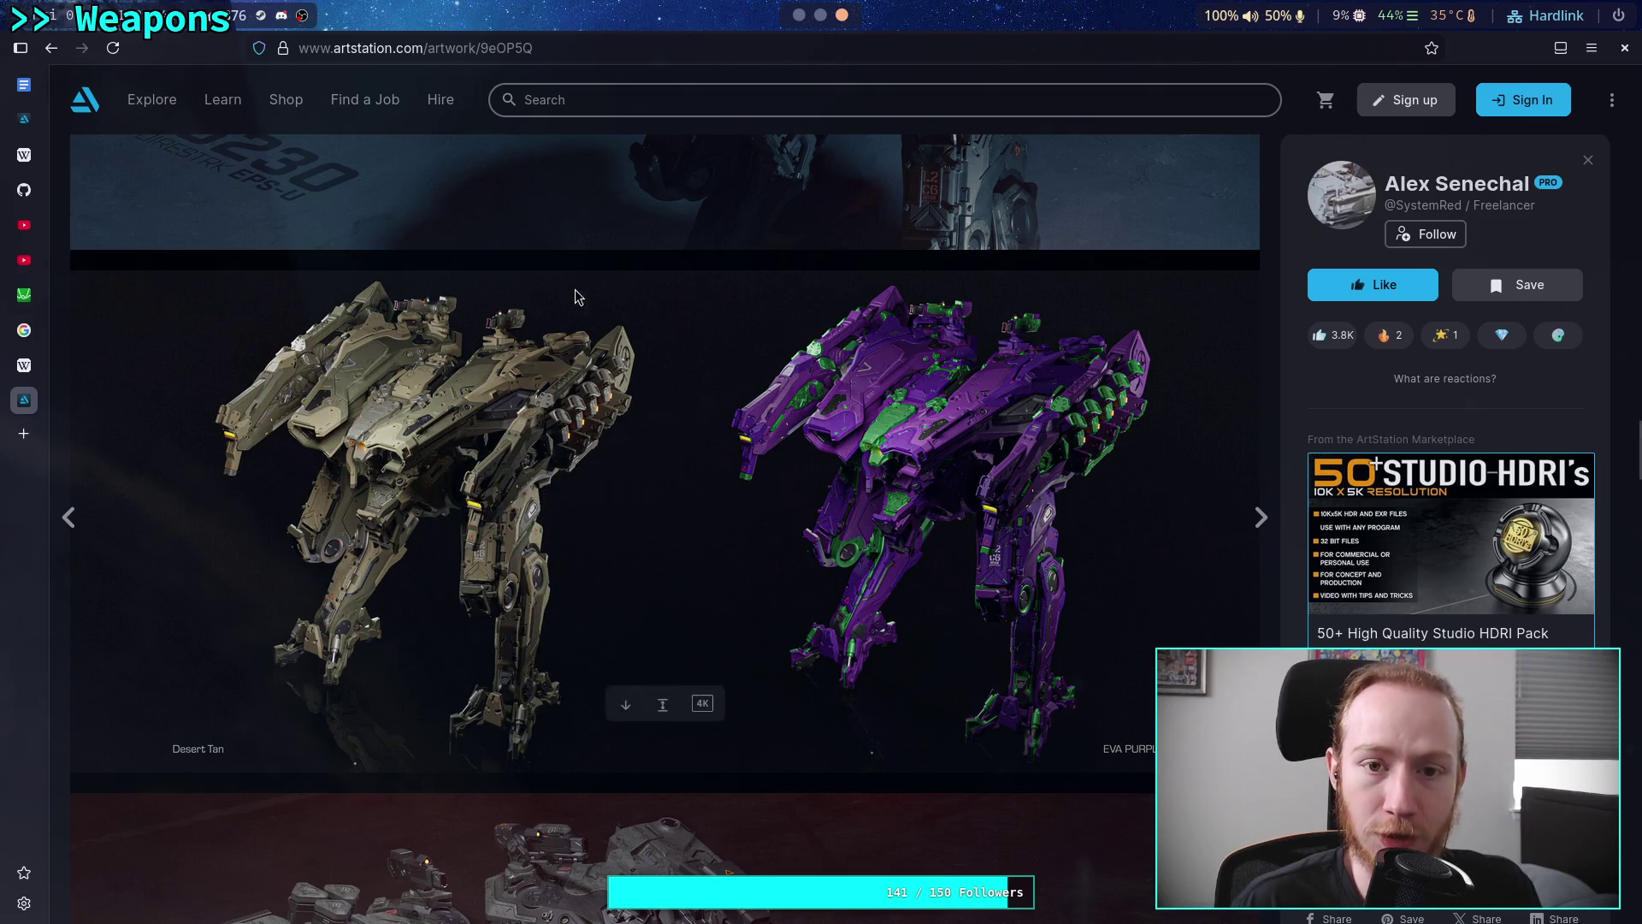
Paste the Desert Tan / EVA Purple mech image into Hostile robots, then select the artwork's web address
mouse_move(434, 103)
key("super+1")
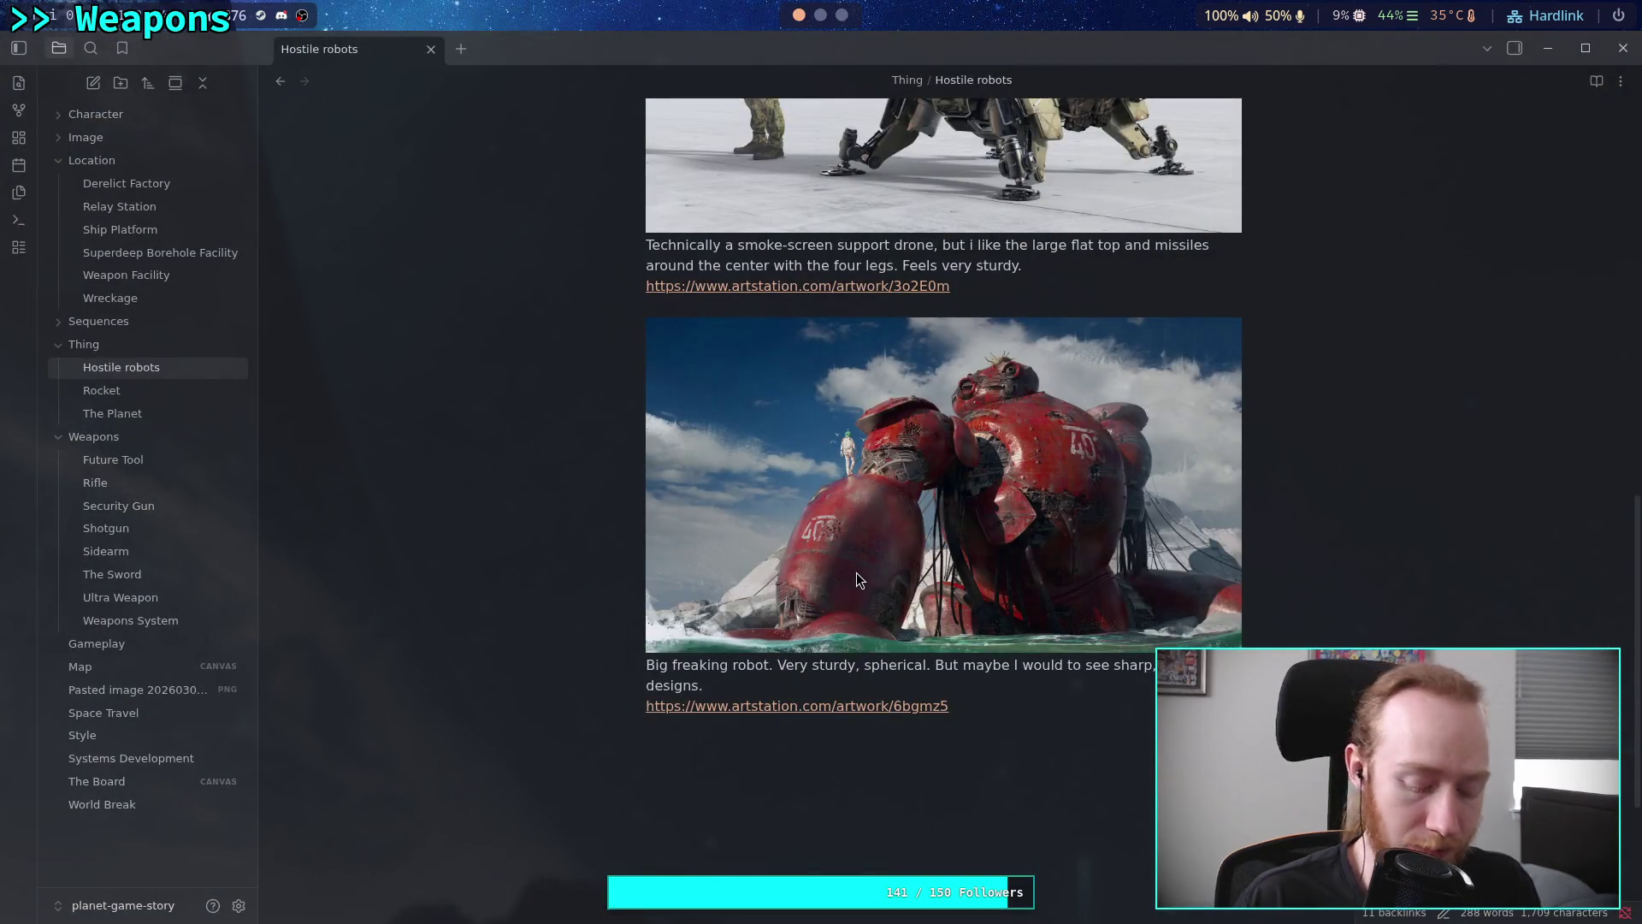
key("ctrl+v")
scroll(862, 383, "down", 3)
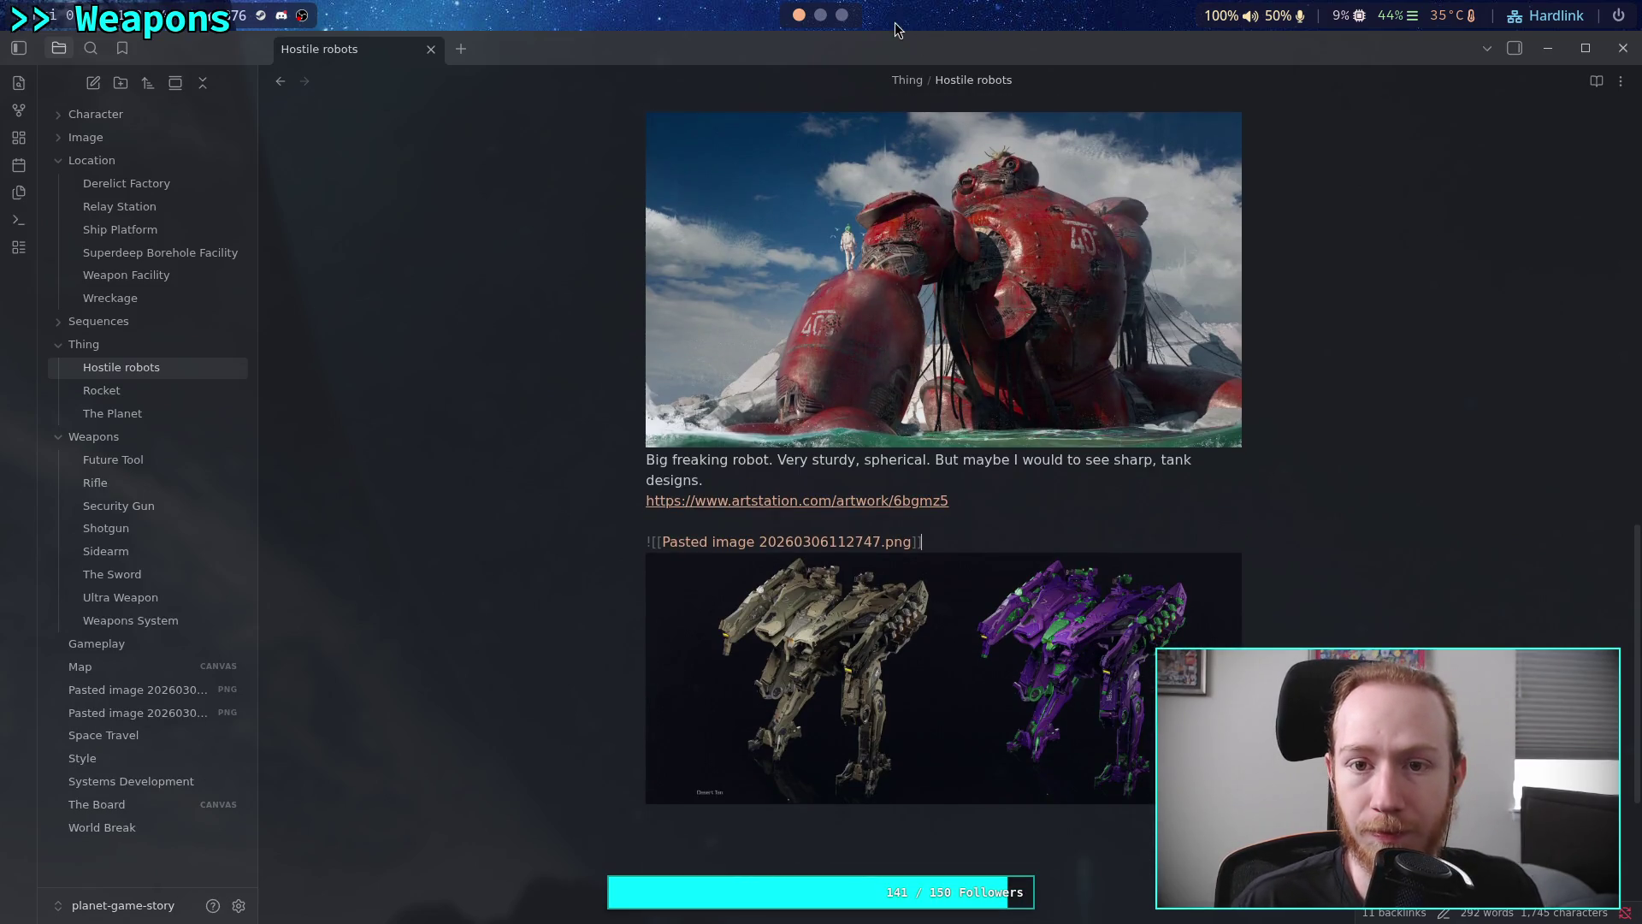
key("super+3")
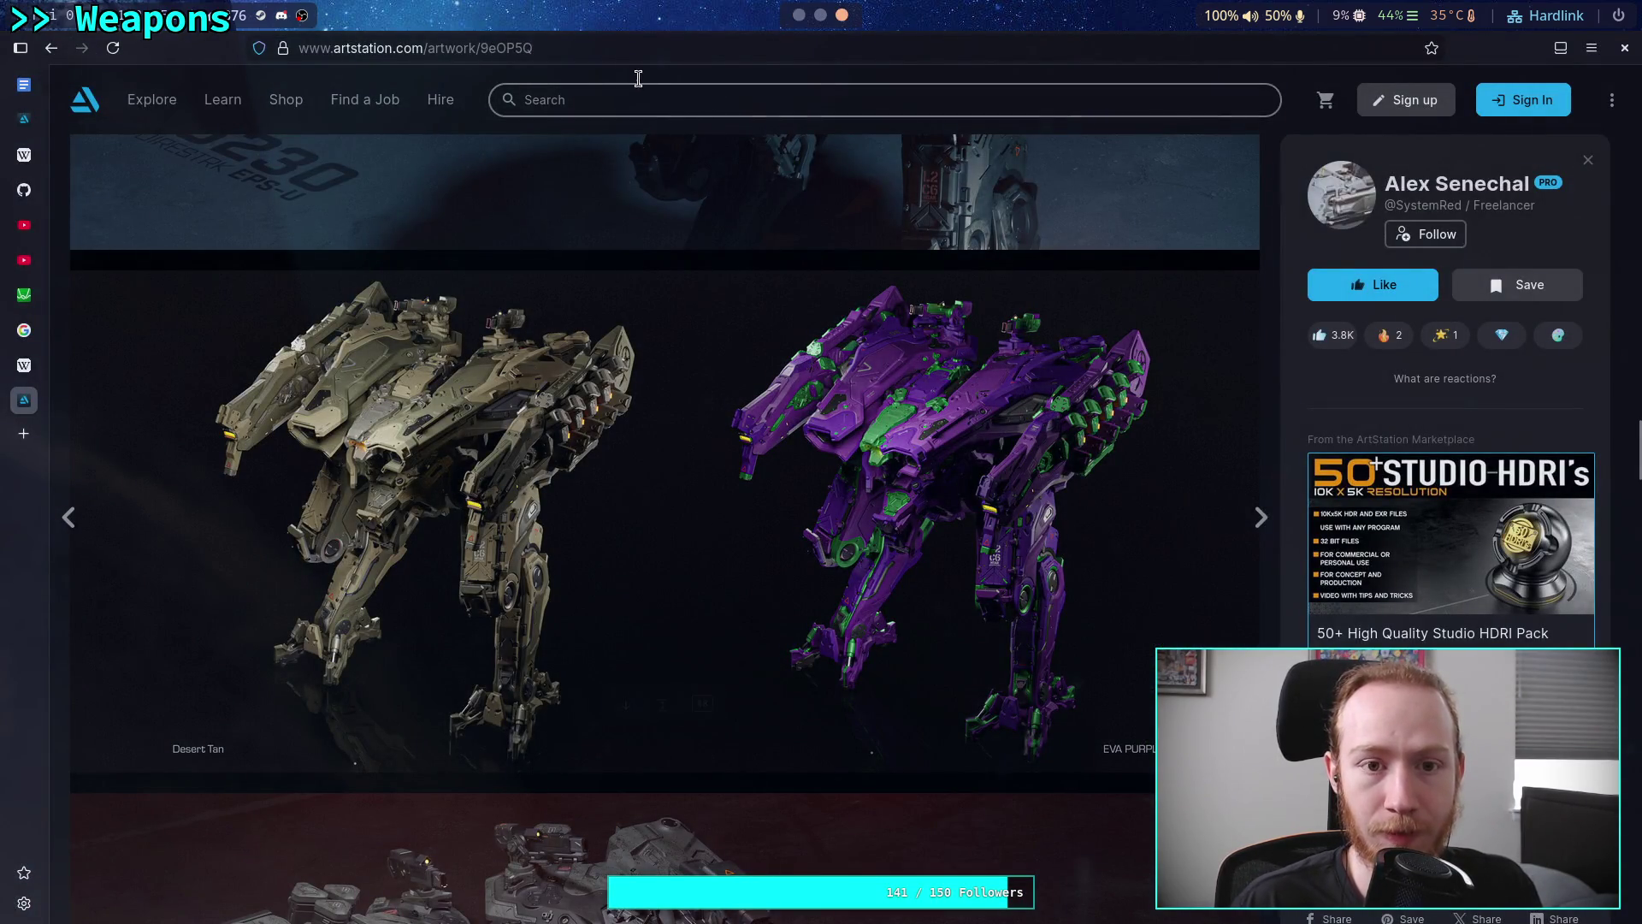
left_click(650, 50)
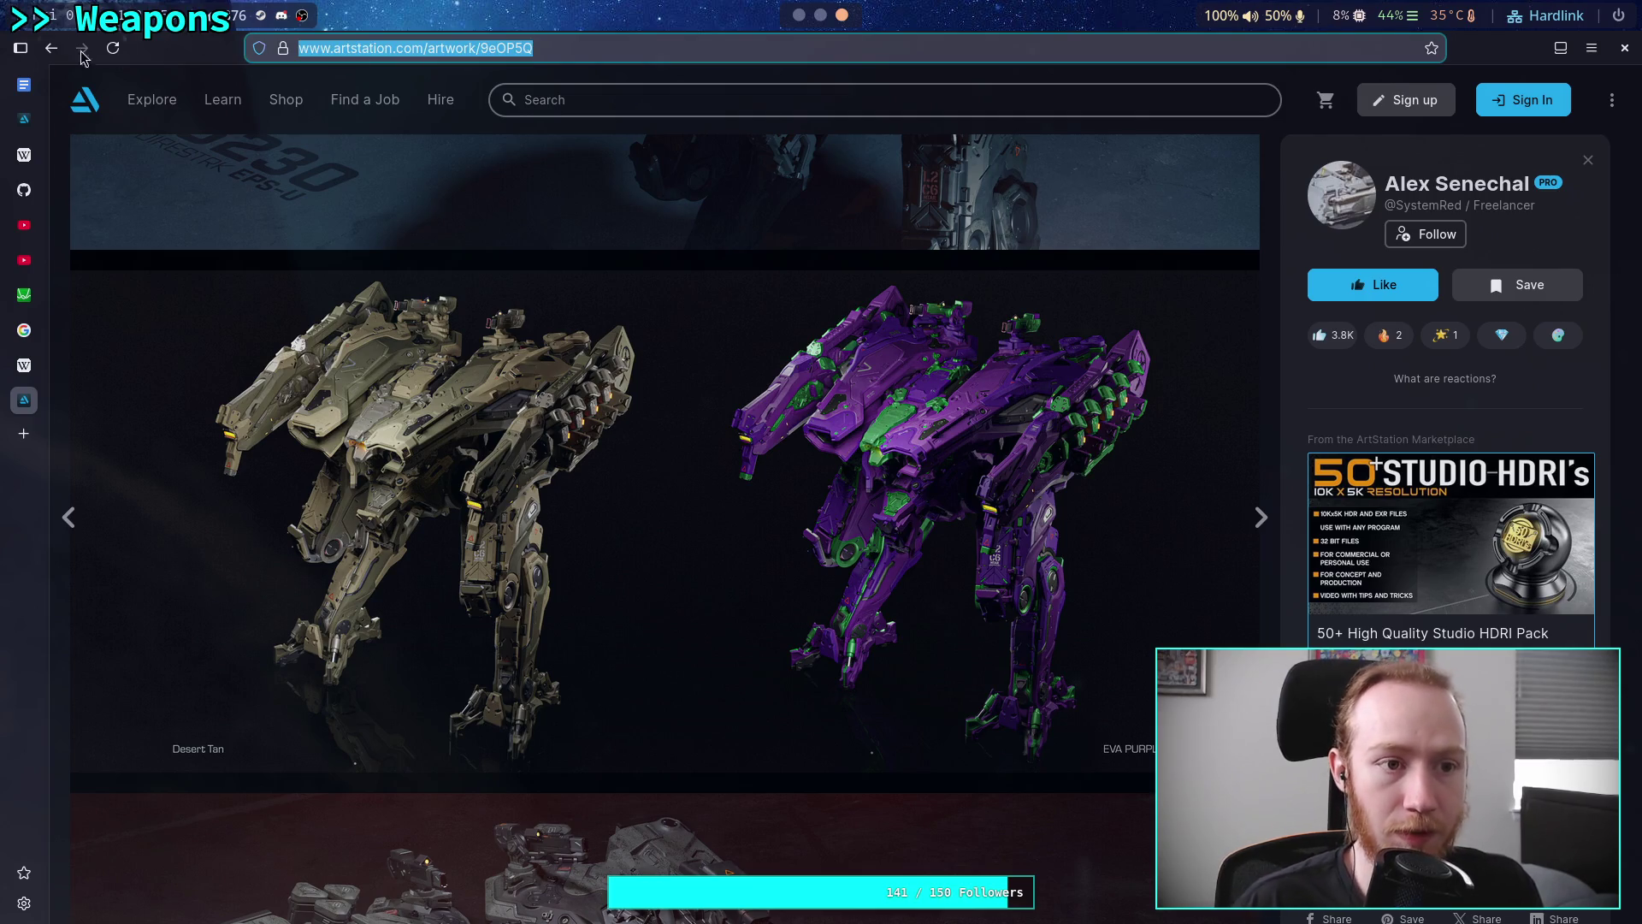
Paste the artstation.com/artwork/9eOP5Q link on a new line below the mech image
left_click(51, 48)
left_click(798, 15)
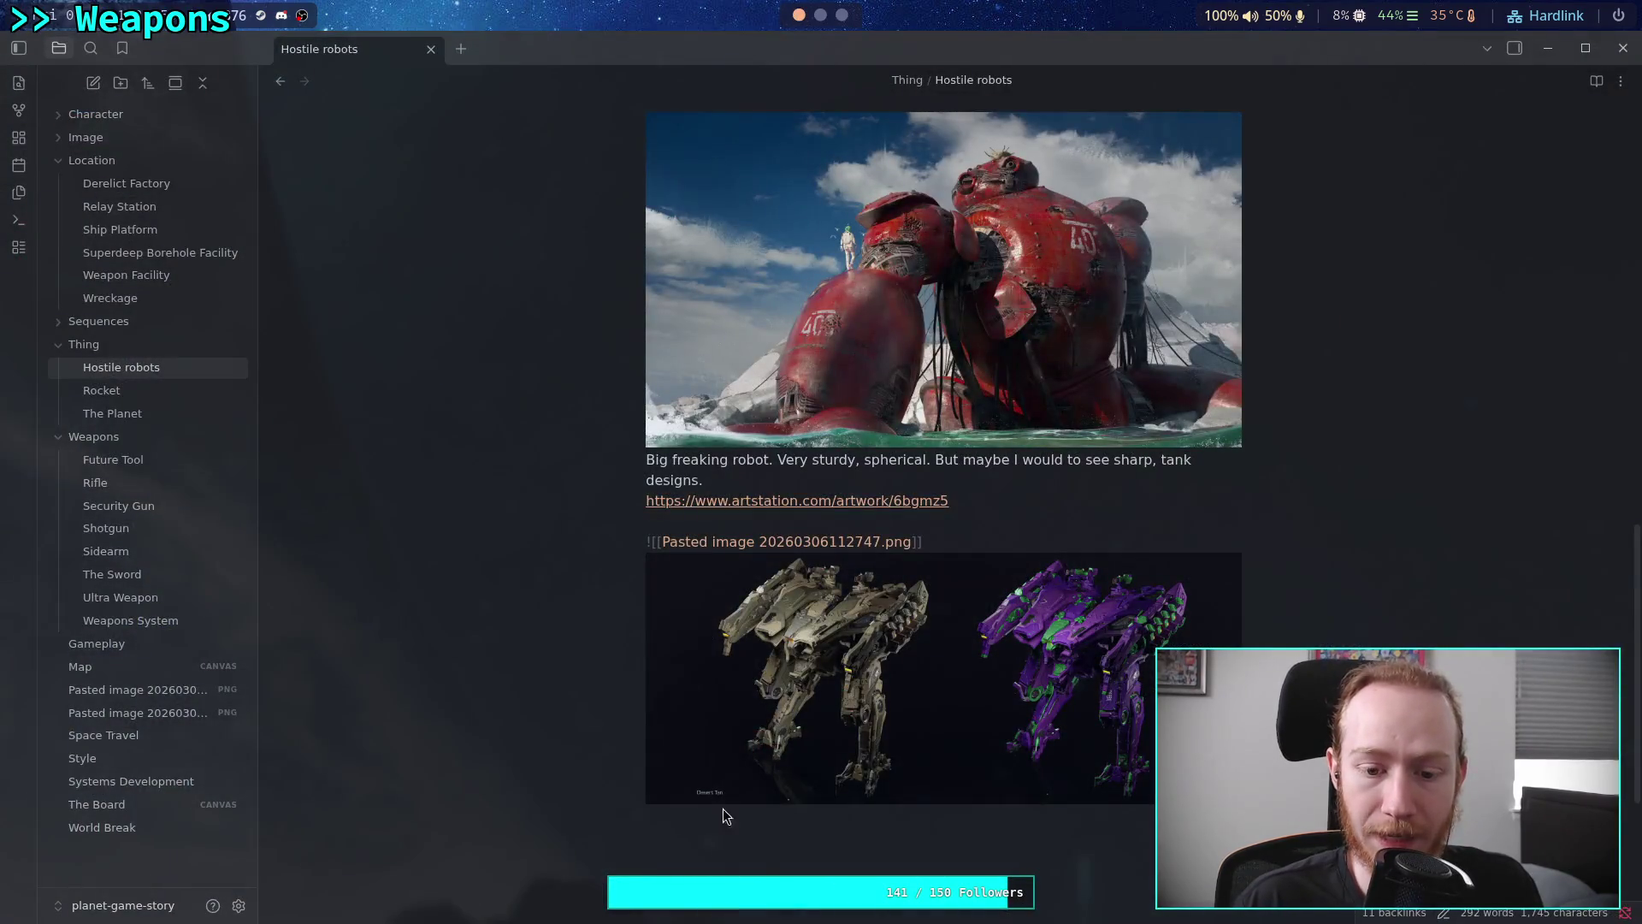
left_click(780, 834)
type("https://www.artstation.com/artwork/9eOP5Q")
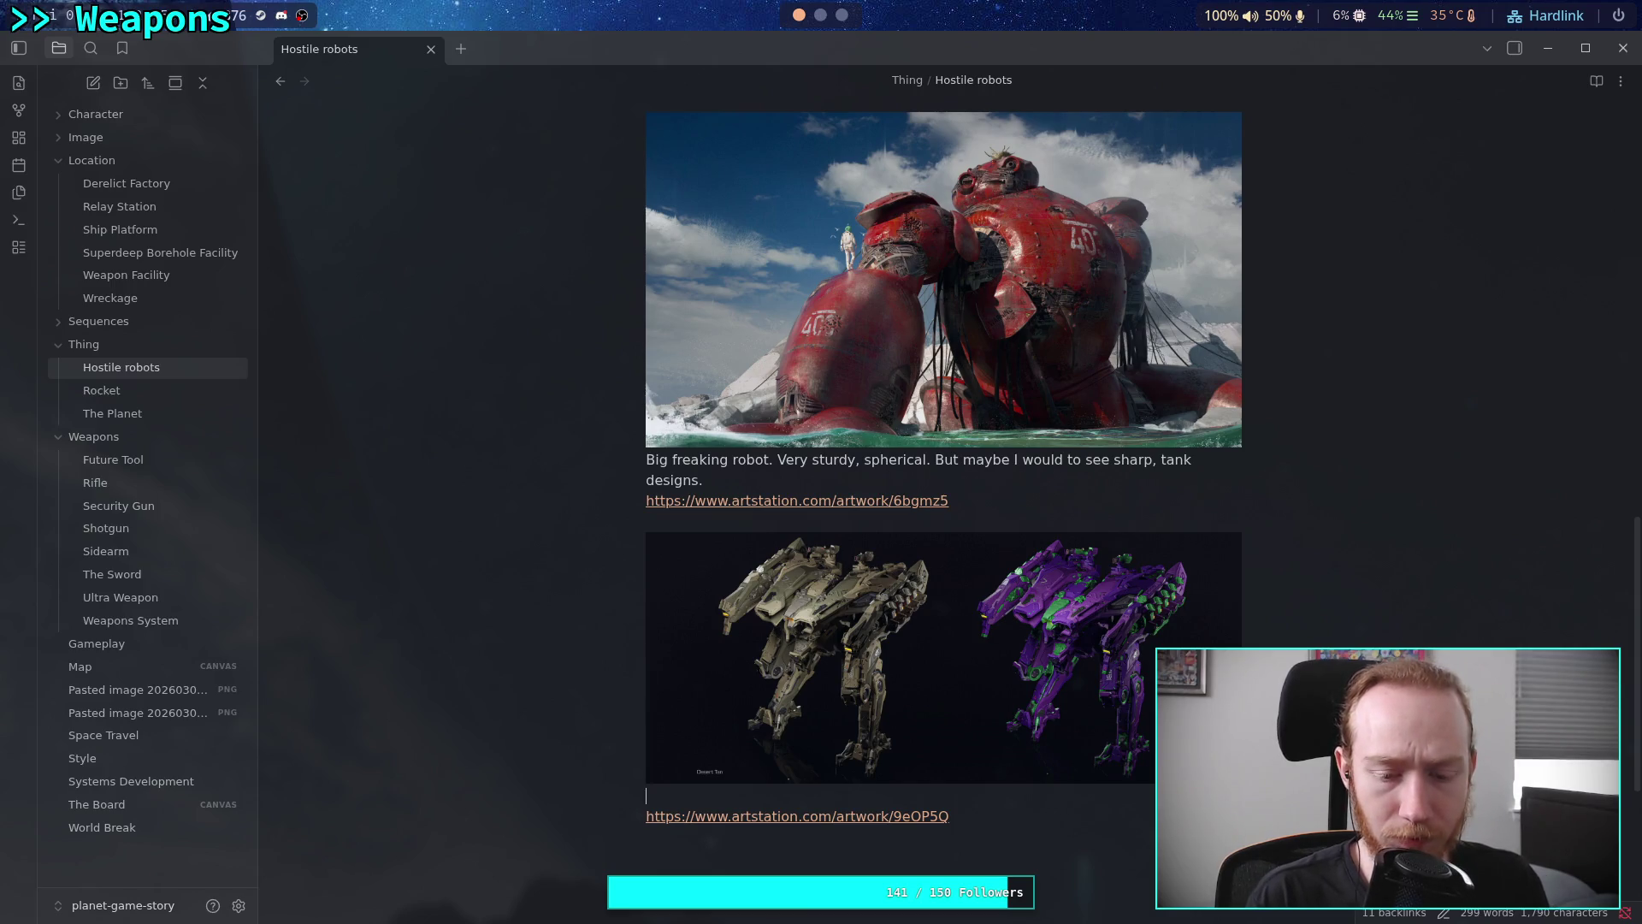
Add the caption 'Tank design, bipedal. Big guns.' to the mech image
type("nk dis")
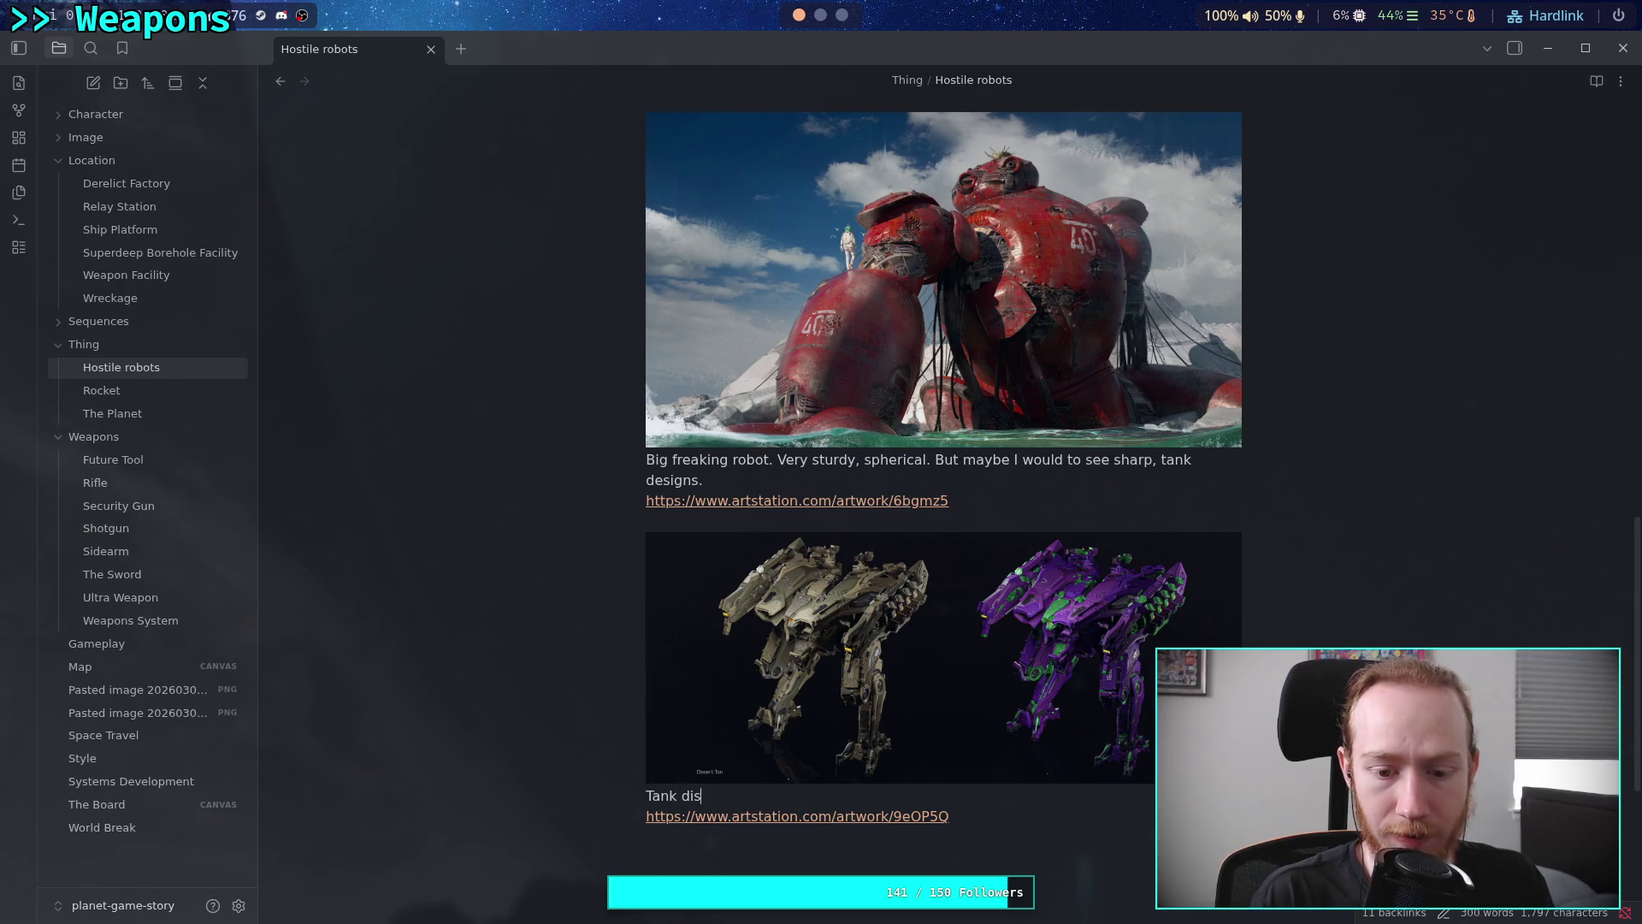
key("BackSpace")
key("BackSpace")
type("esign, ")
type("bu")
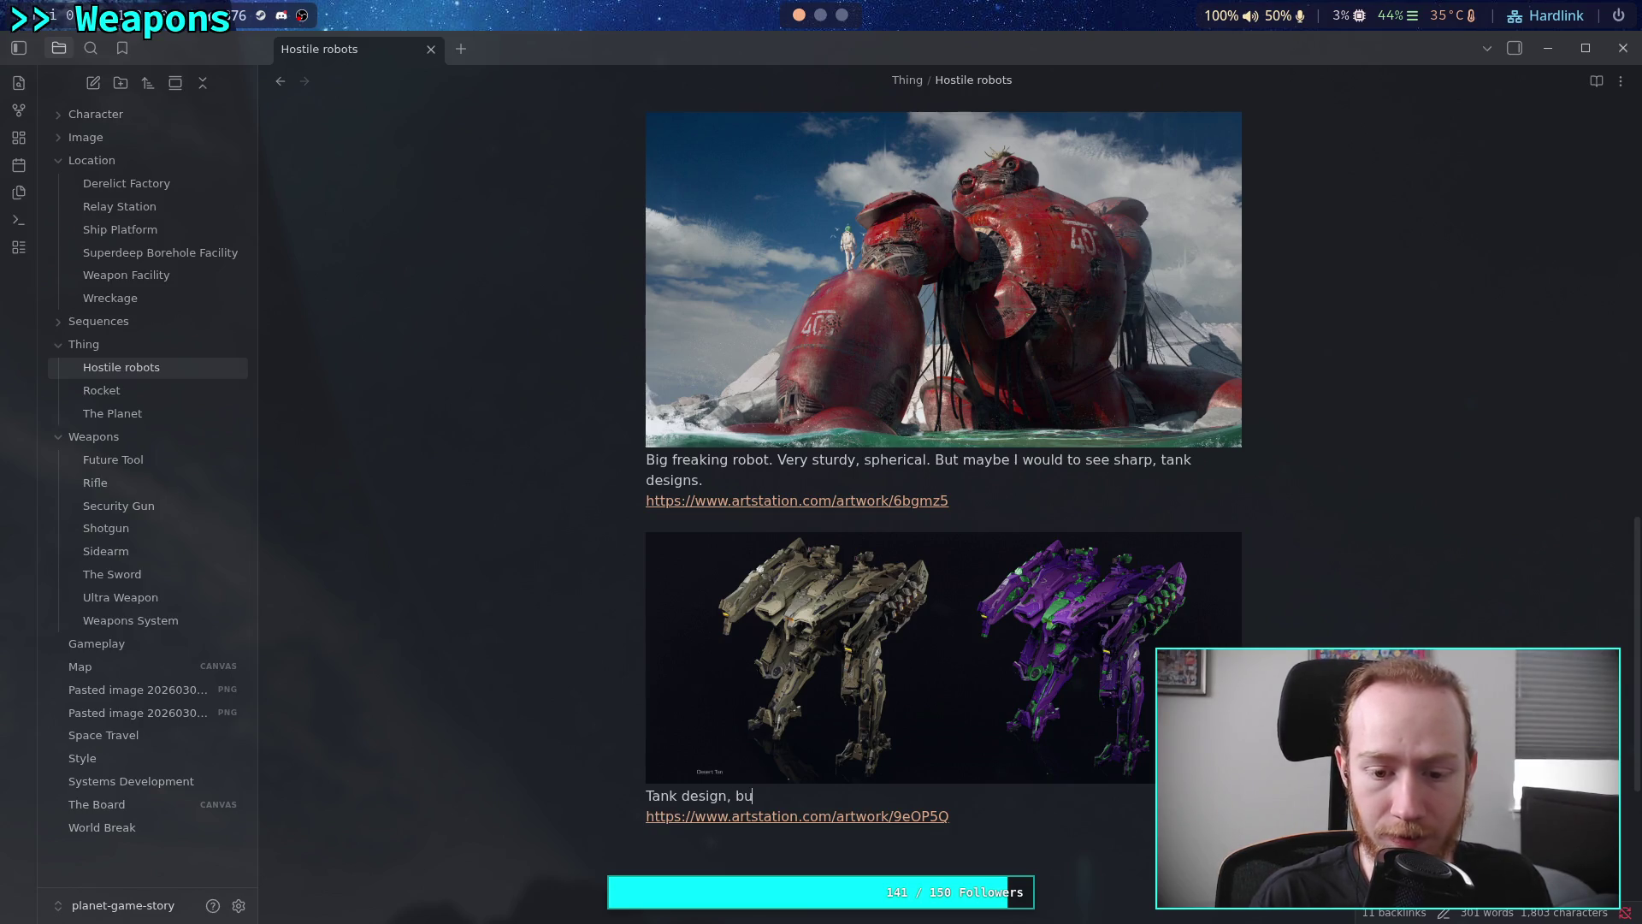
key("BackSpace")
type("ipedal. ")
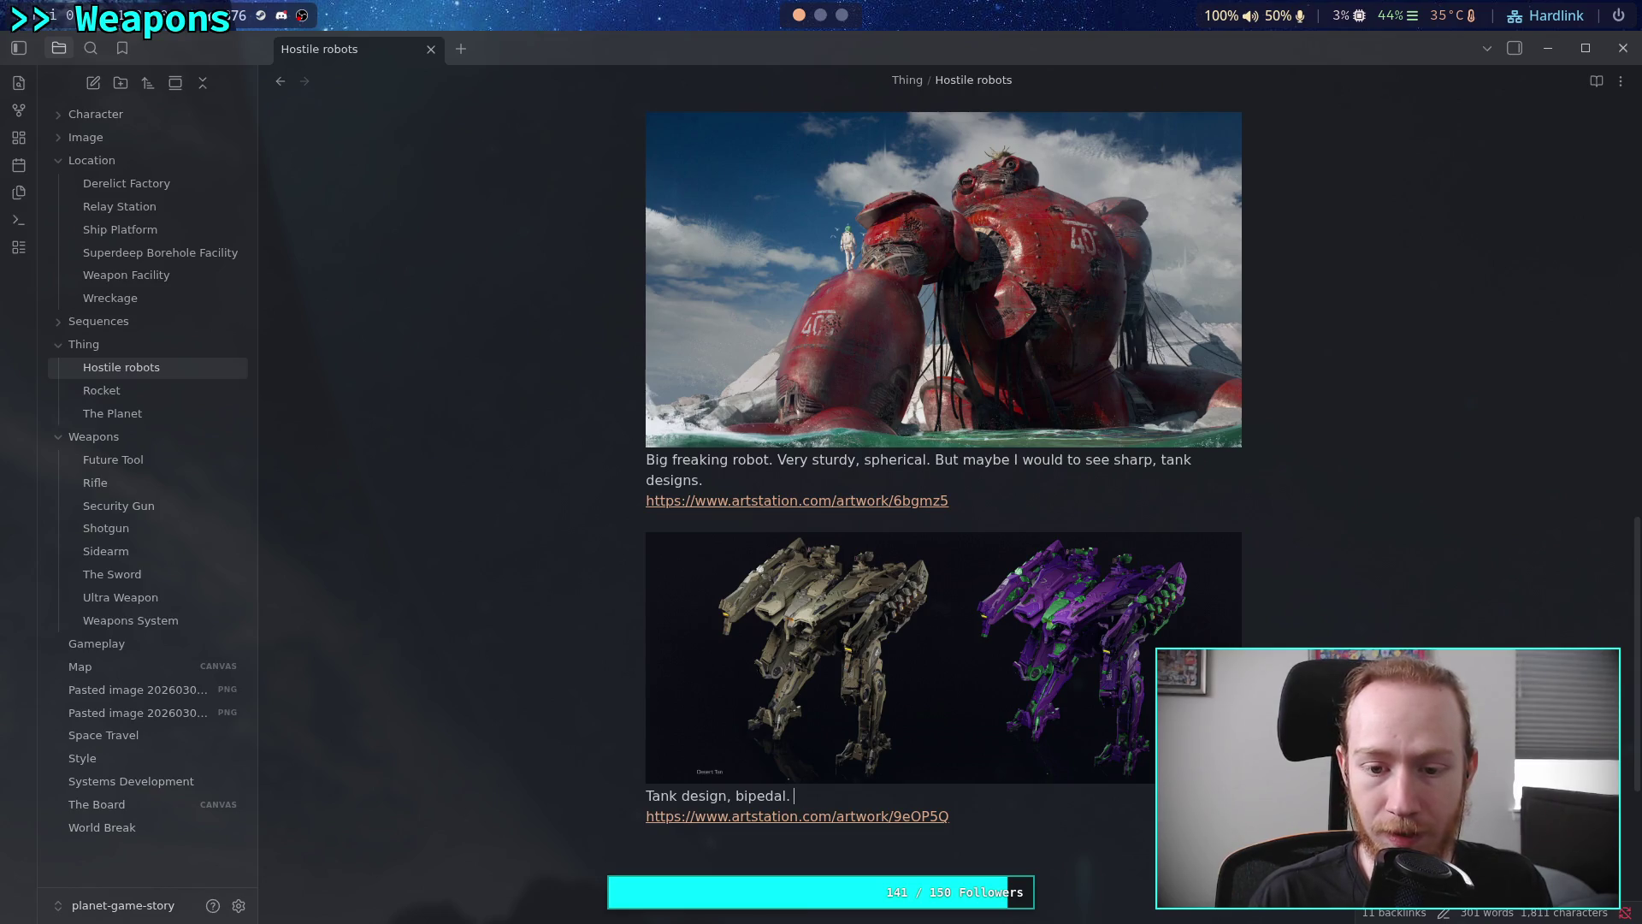
type("Big guns.")
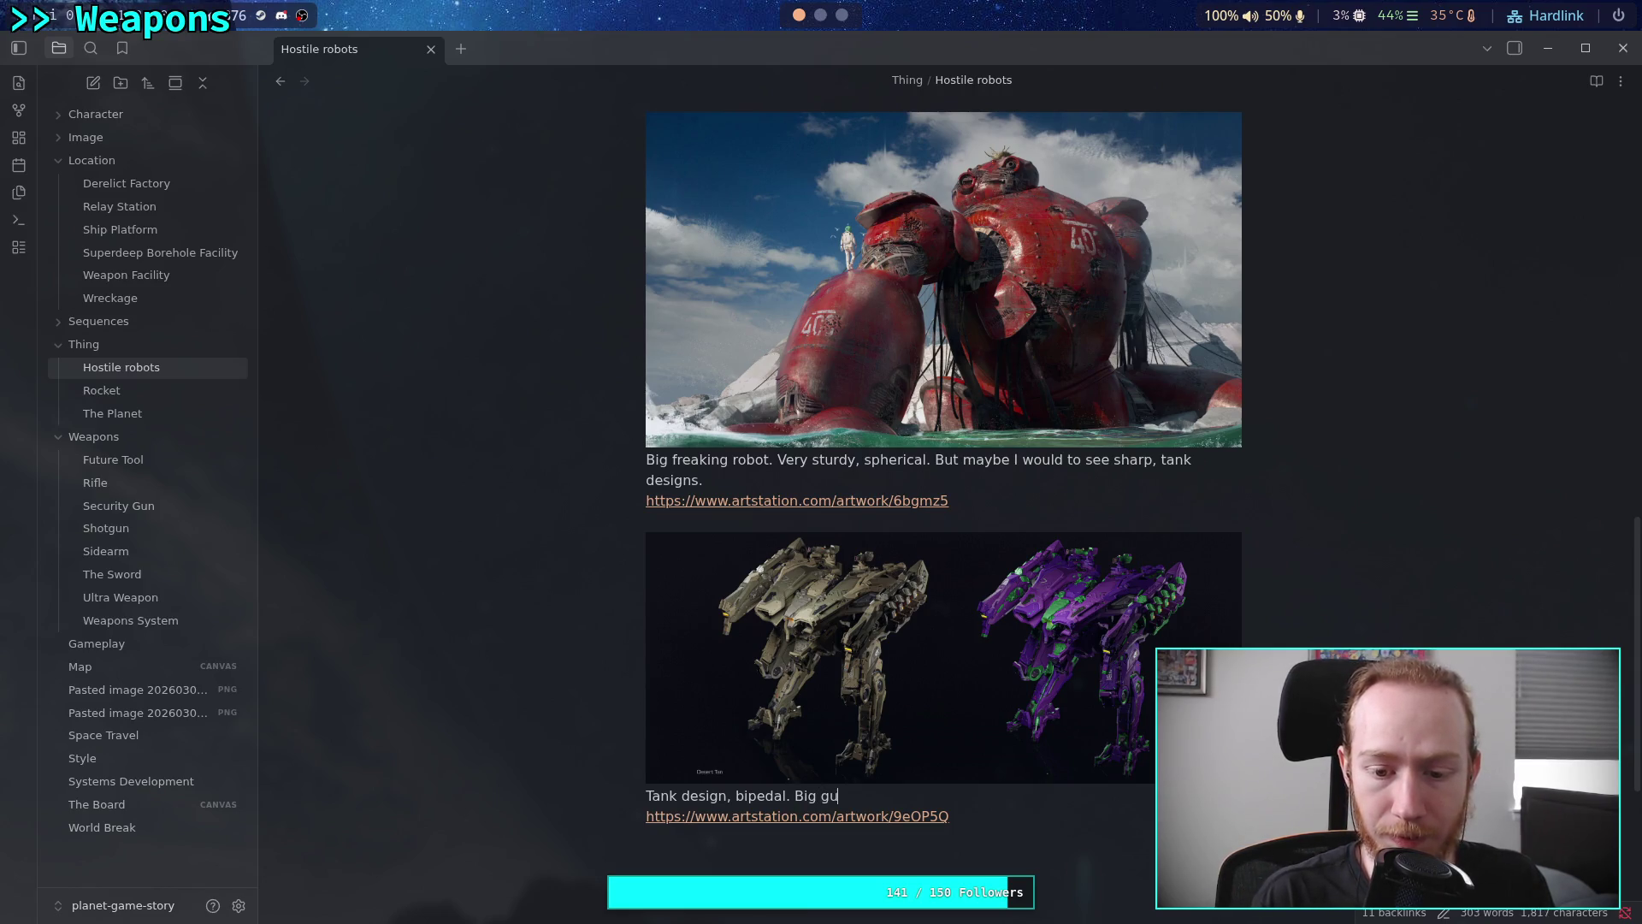
scroll(839, 708, "down", 4)
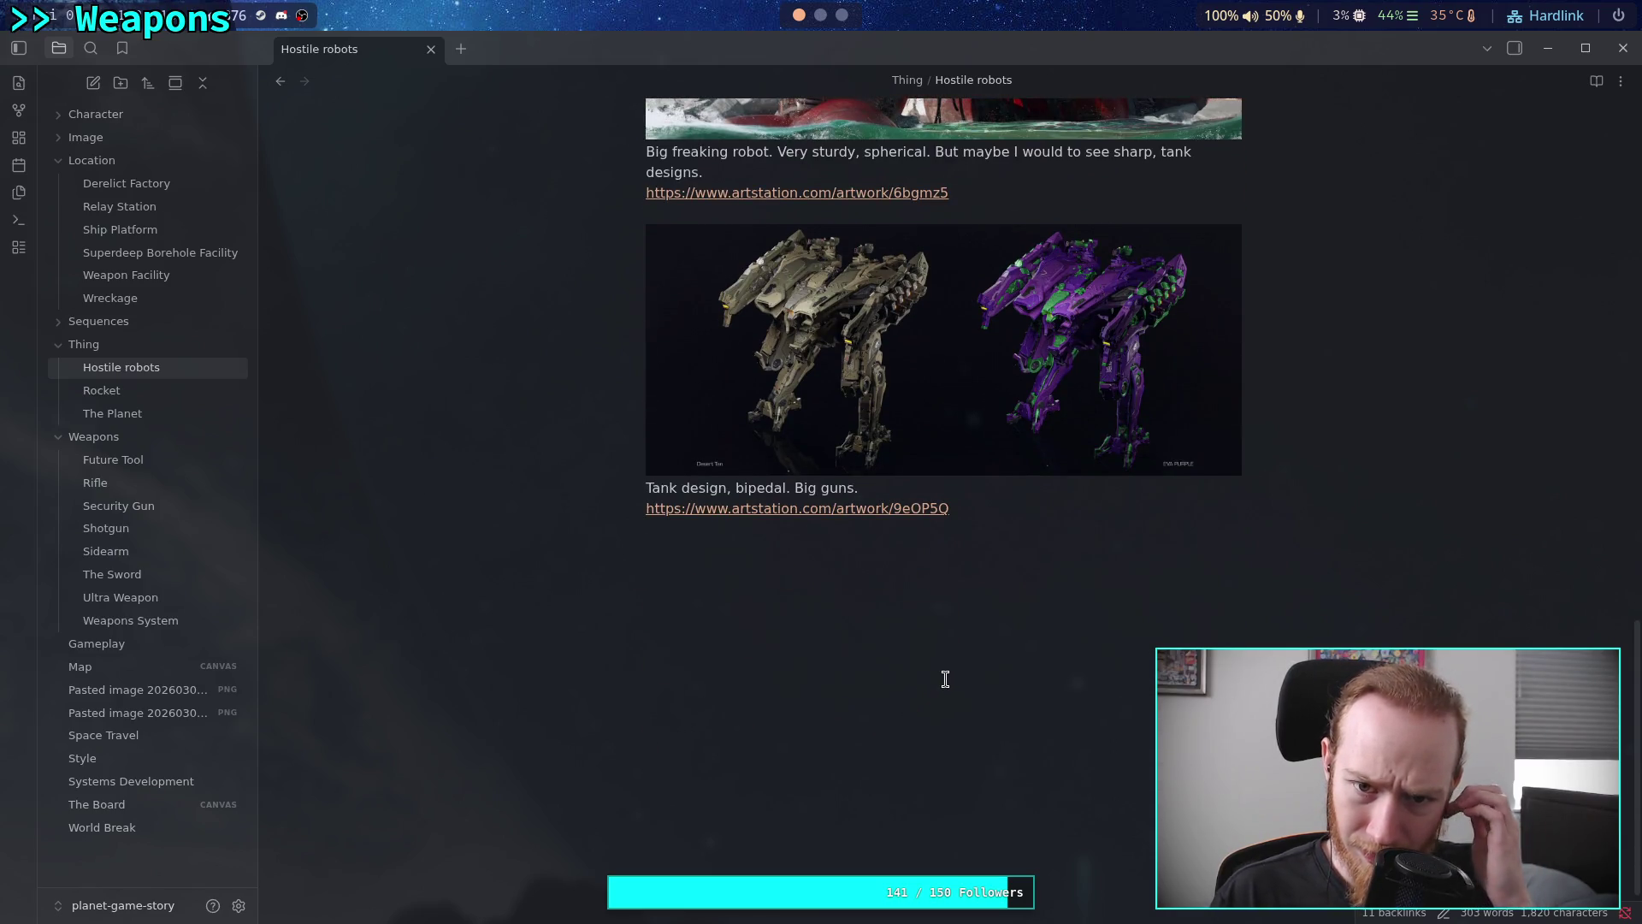
left_click(757, 579)
key("super+3")
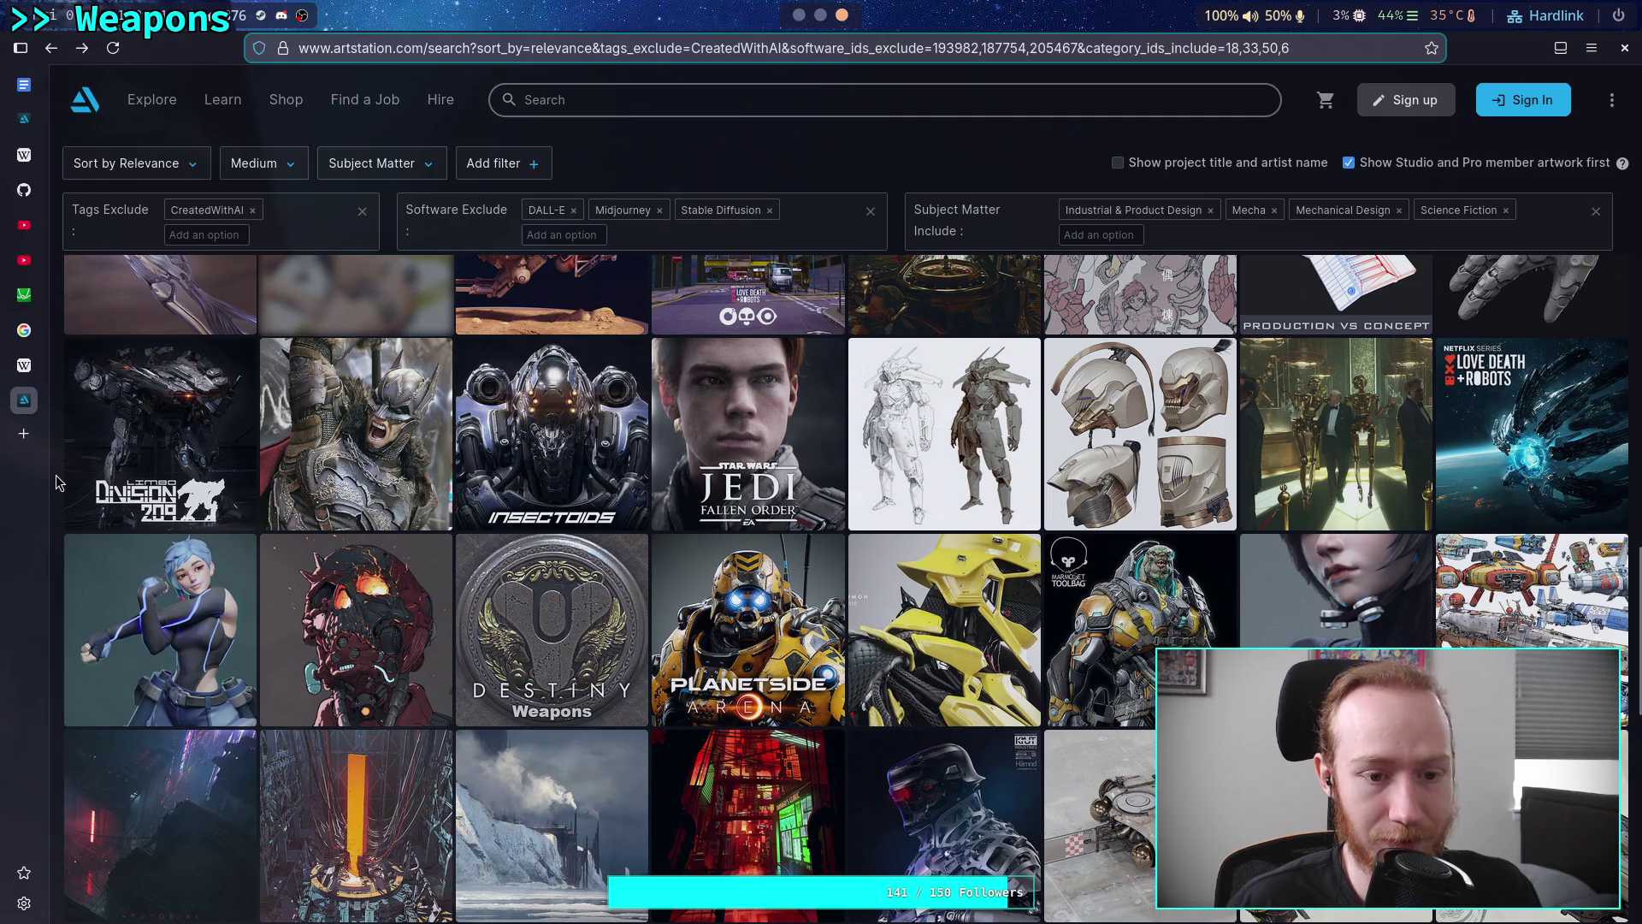
Look through the yellow robot artwork, then go back to the filtered mecha search results
scroll(56, 483, "down", 1)
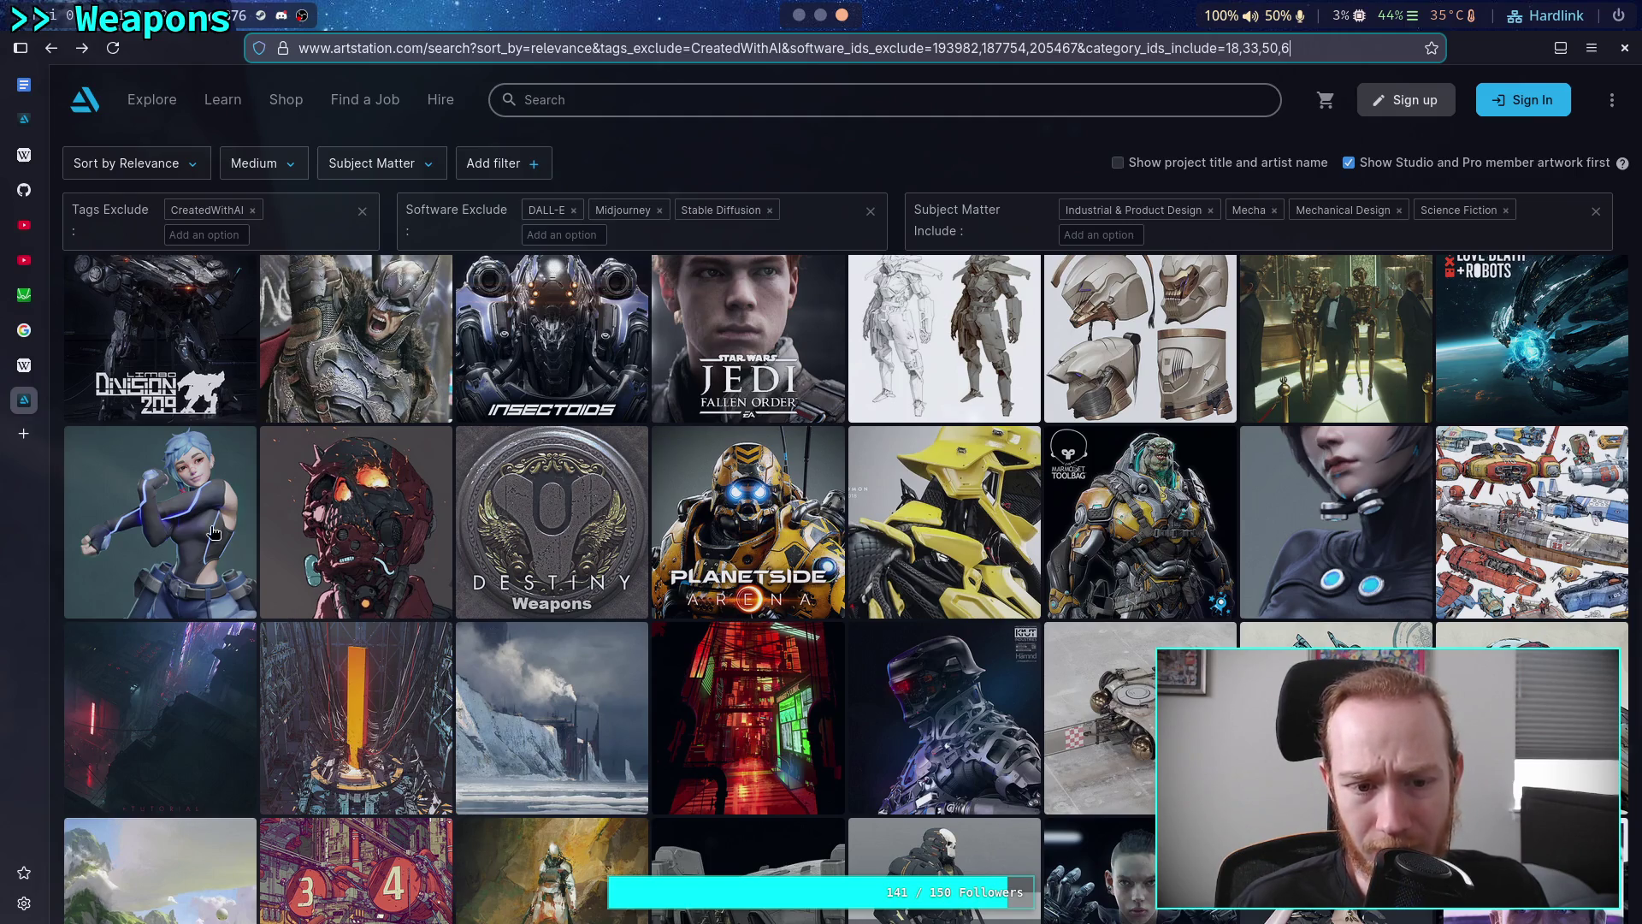
left_click(962, 547)
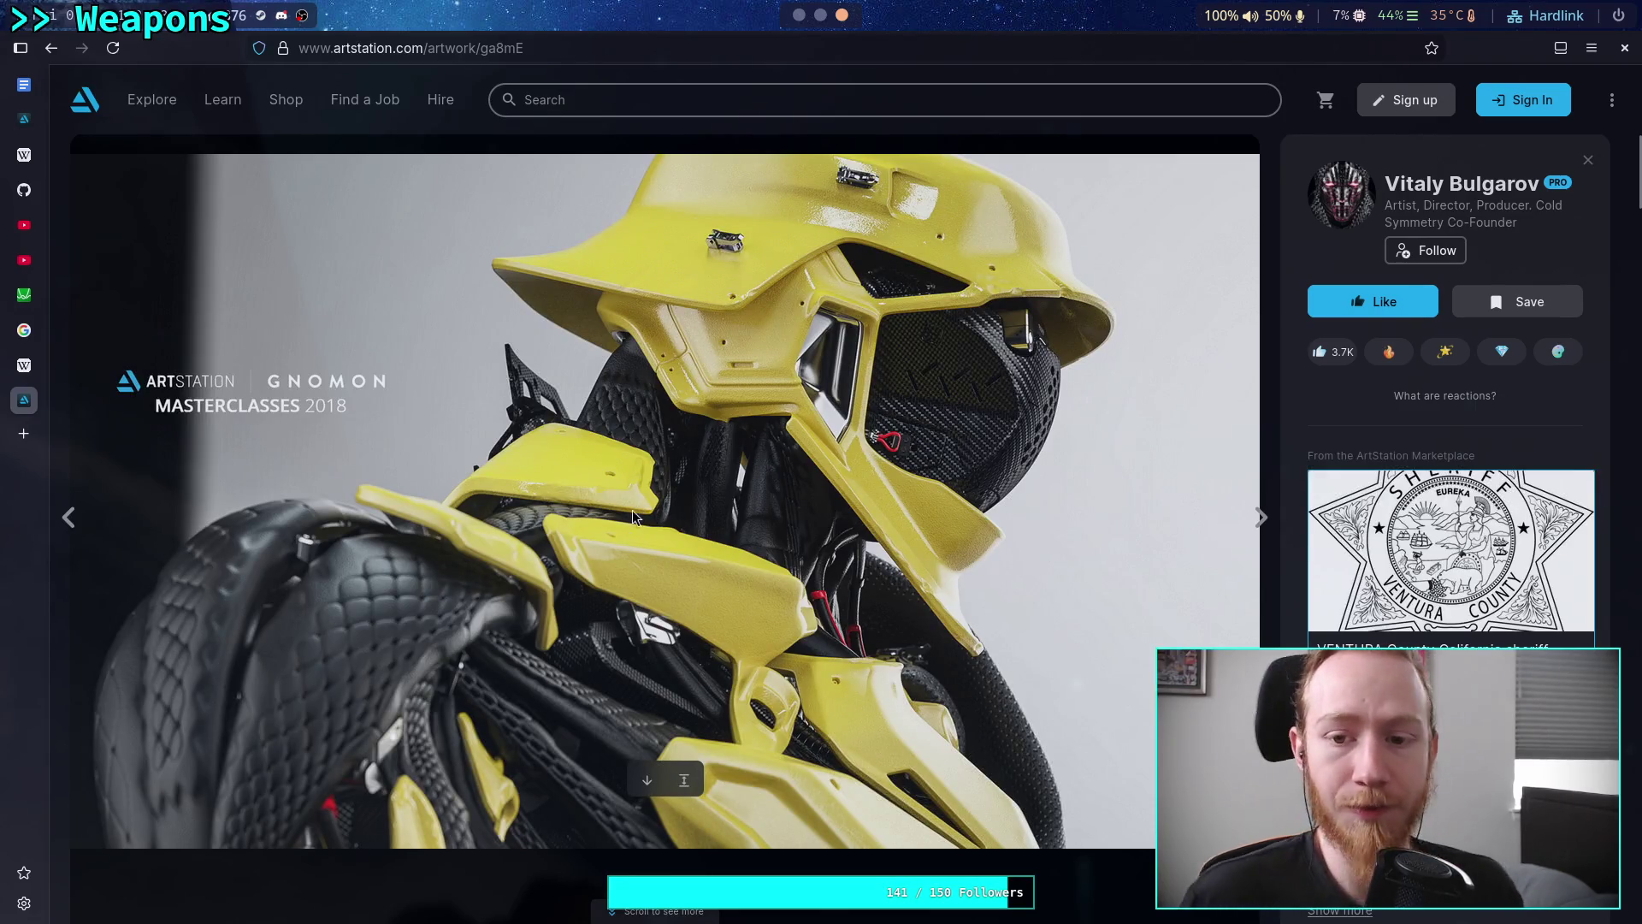
scroll(624, 526, "down", 1)
scroll(625, 526, "down", 5)
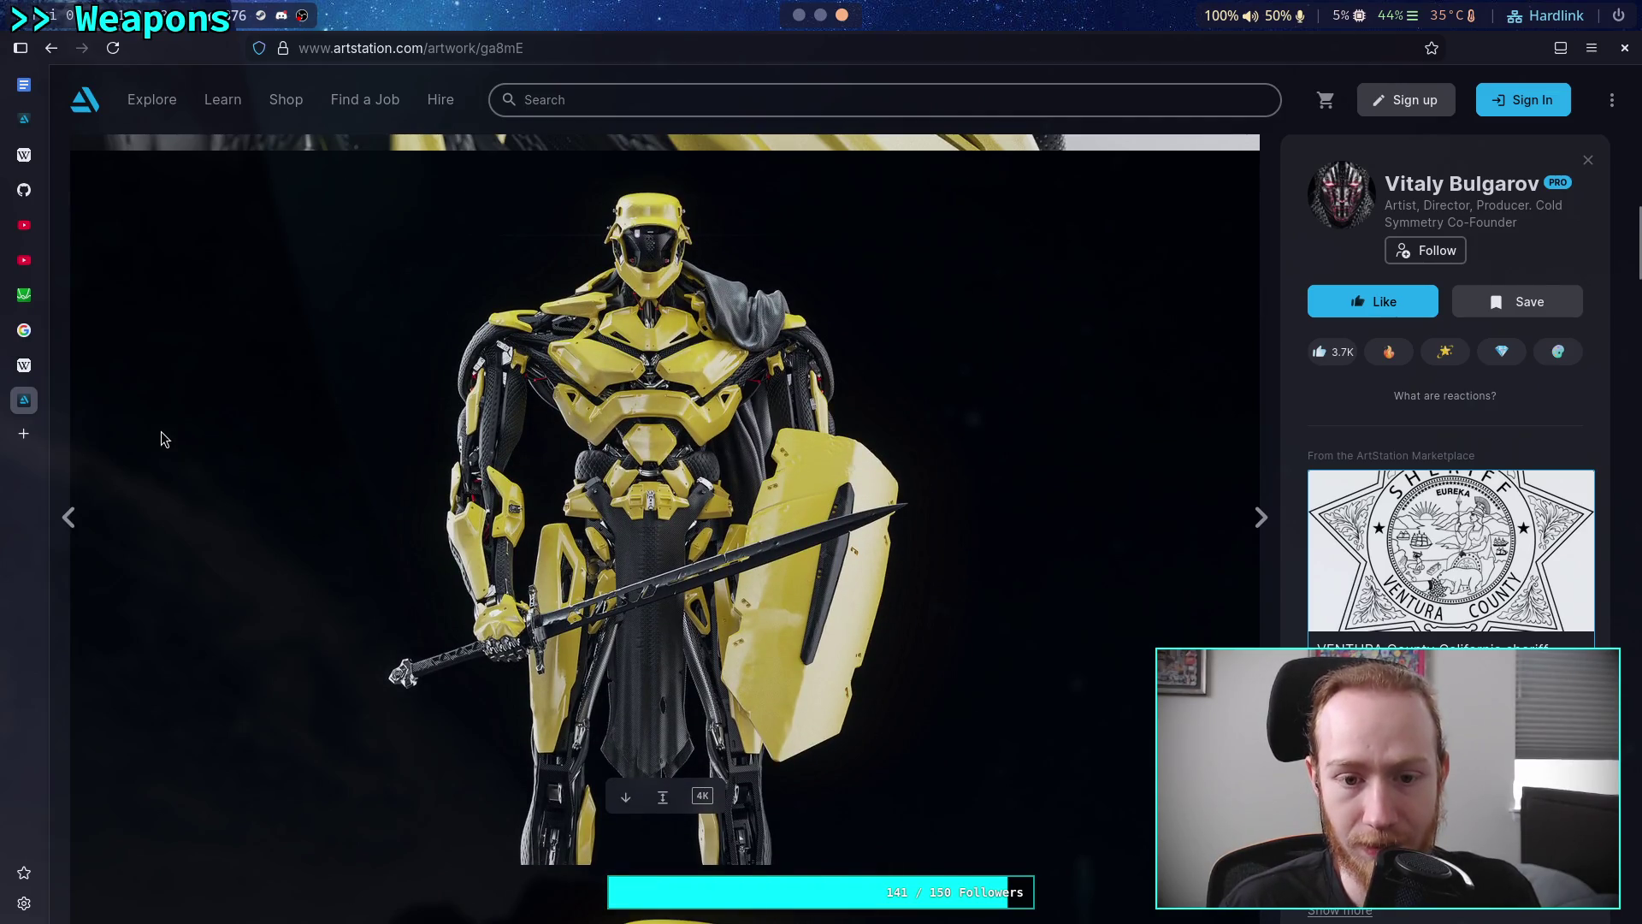
left_click(53, 49)
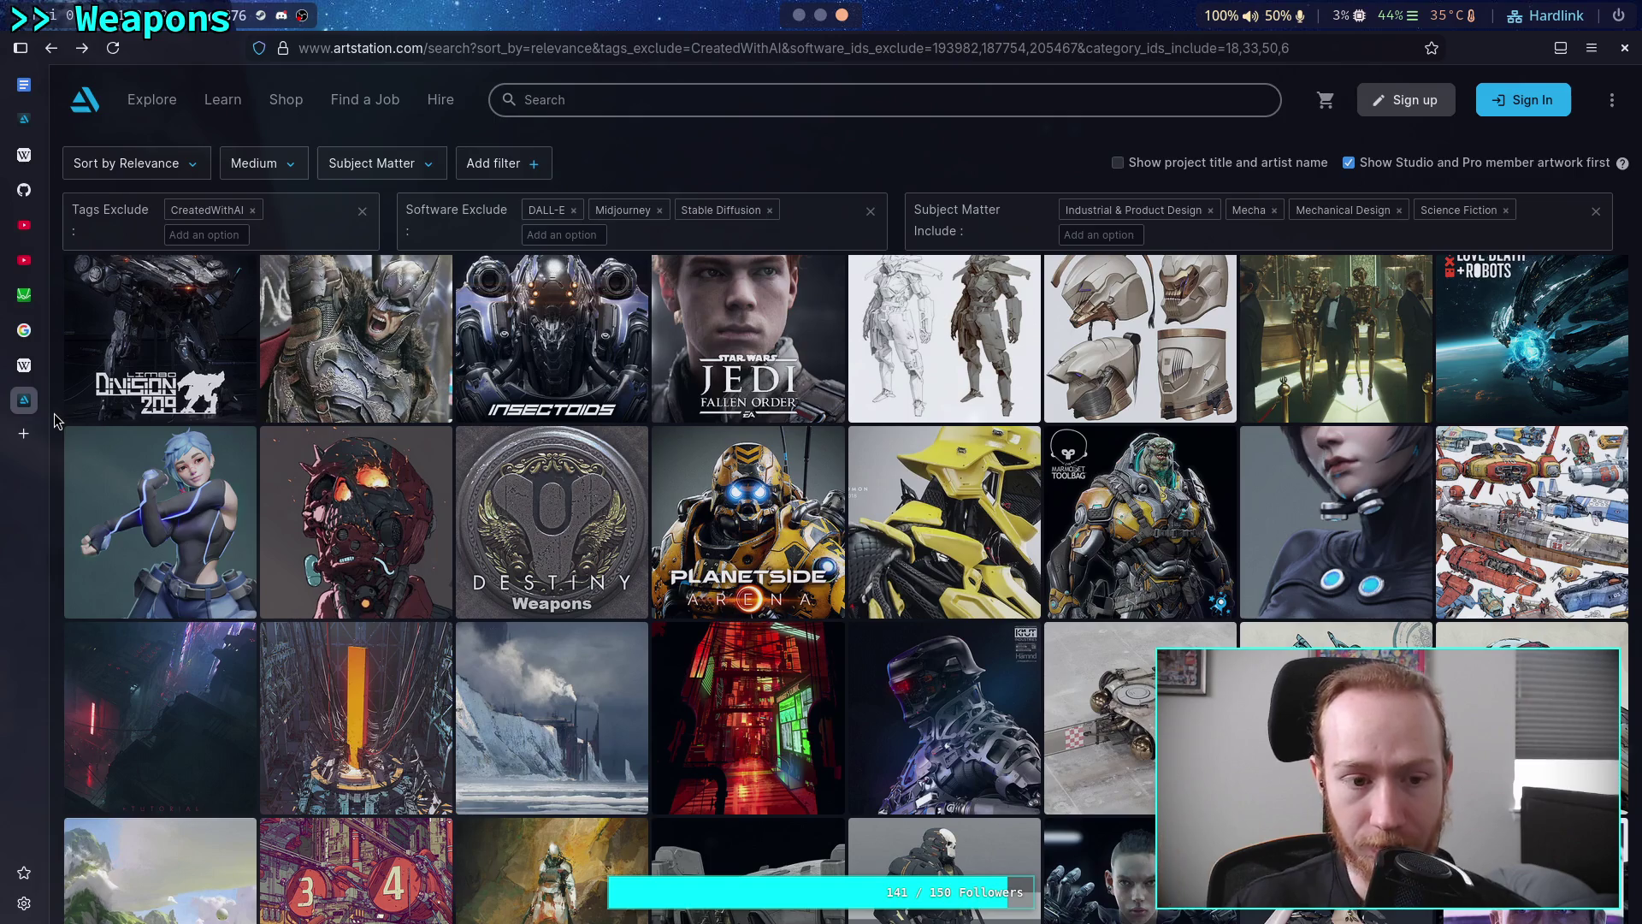
Scroll down the search results and open the red-and-white armoured astronaut artwork
scroll(54, 413, "down", 3)
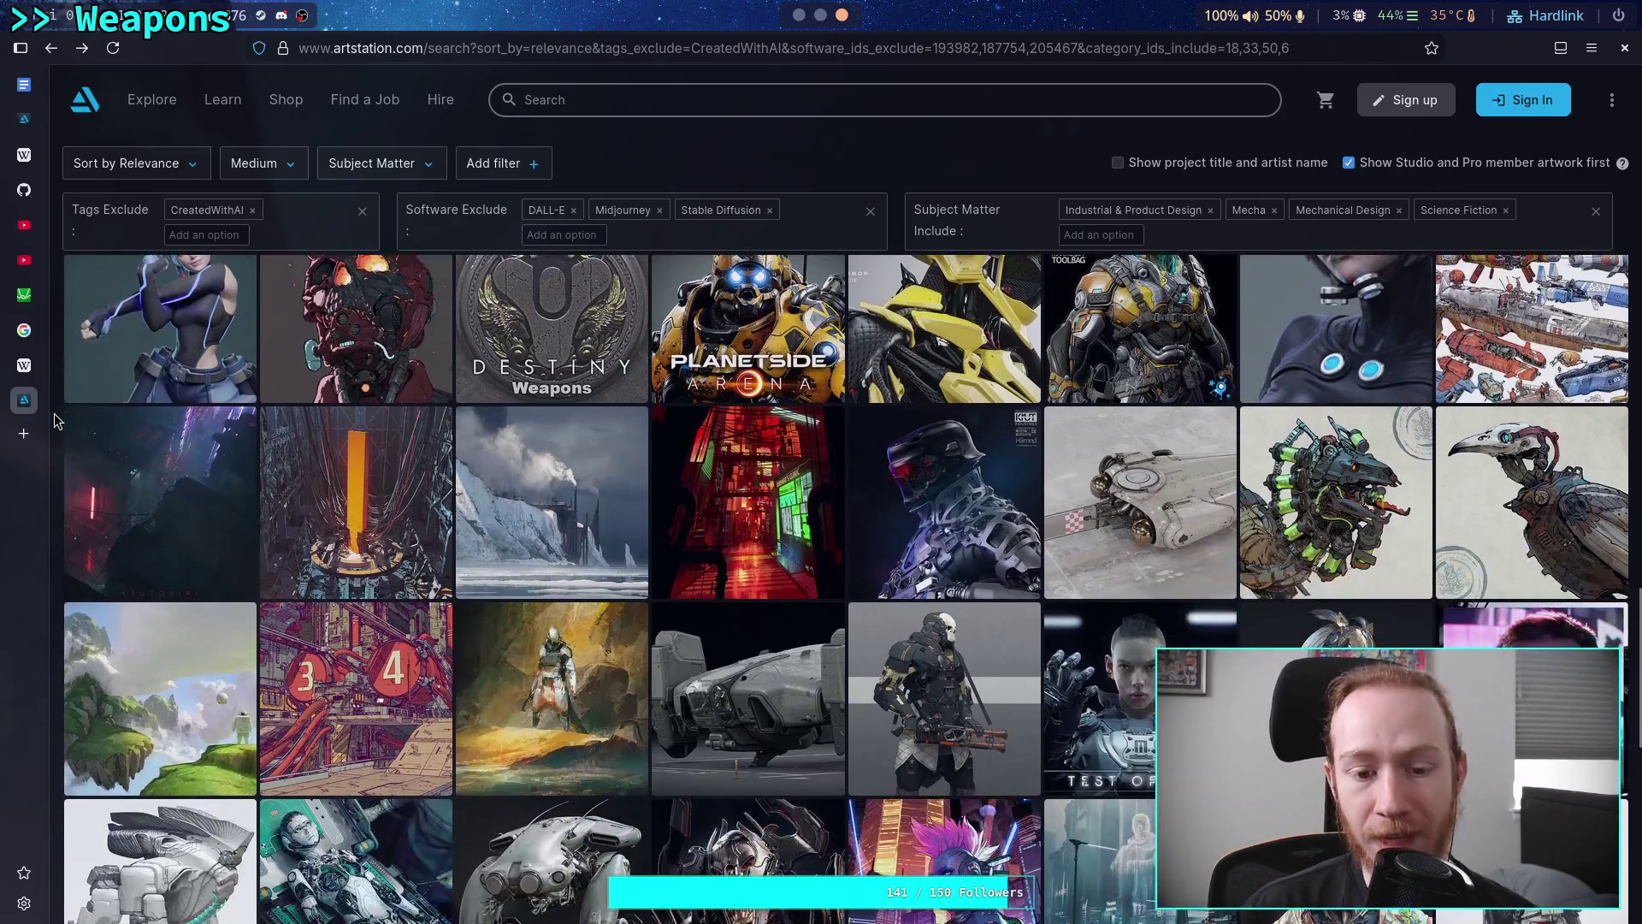
scroll(54, 419, "down", 2)
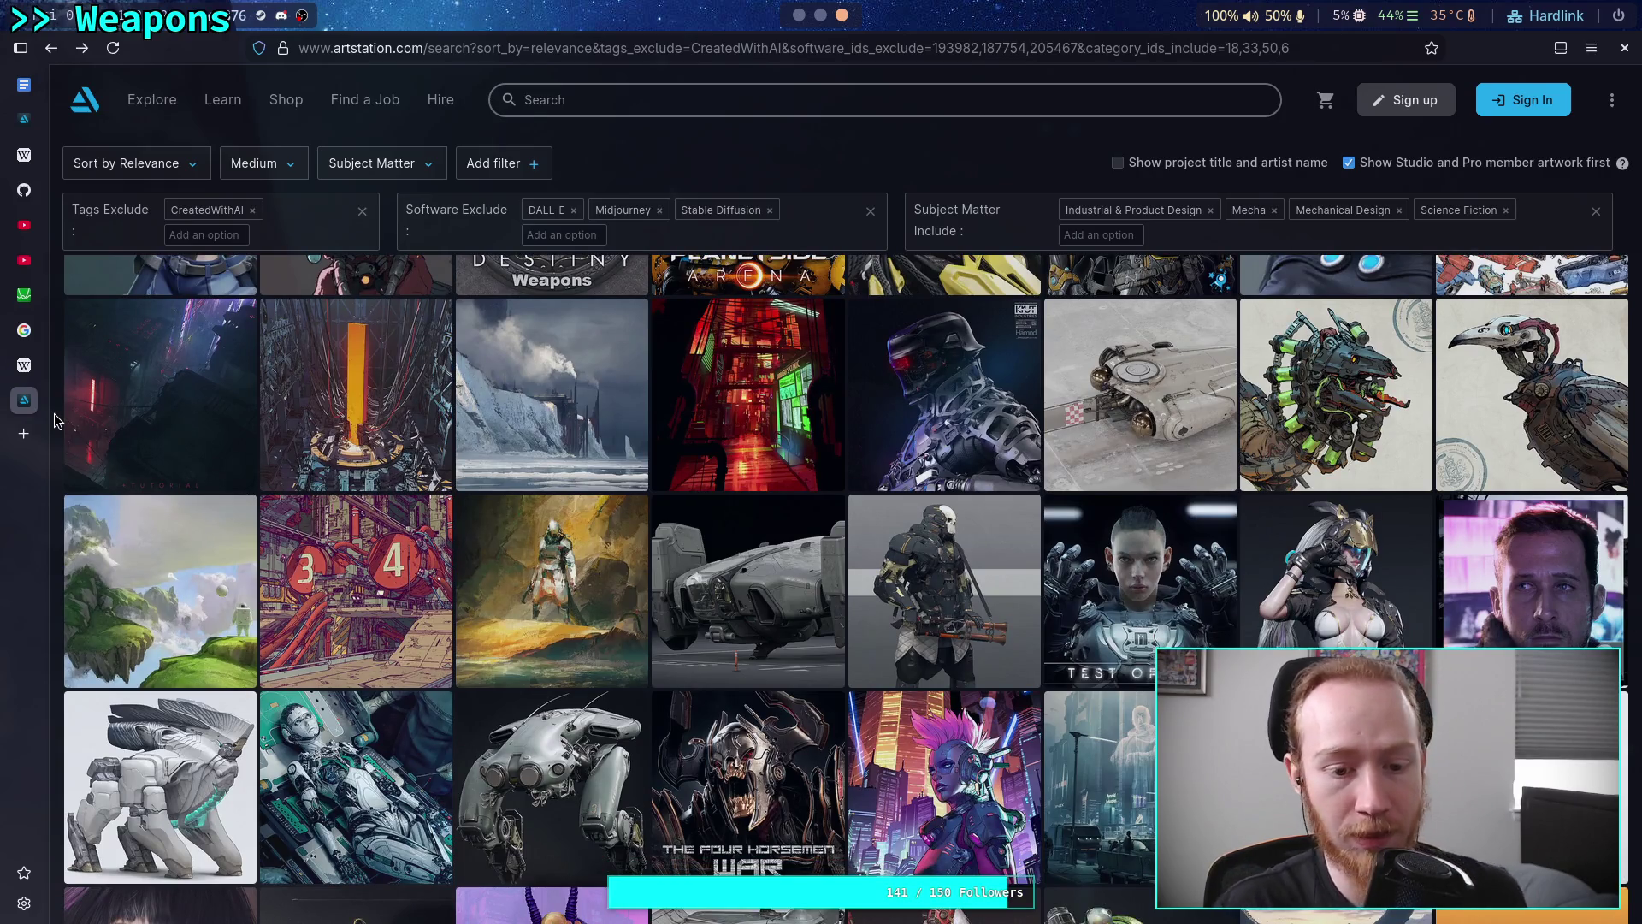
scroll(54, 419, "down", 3)
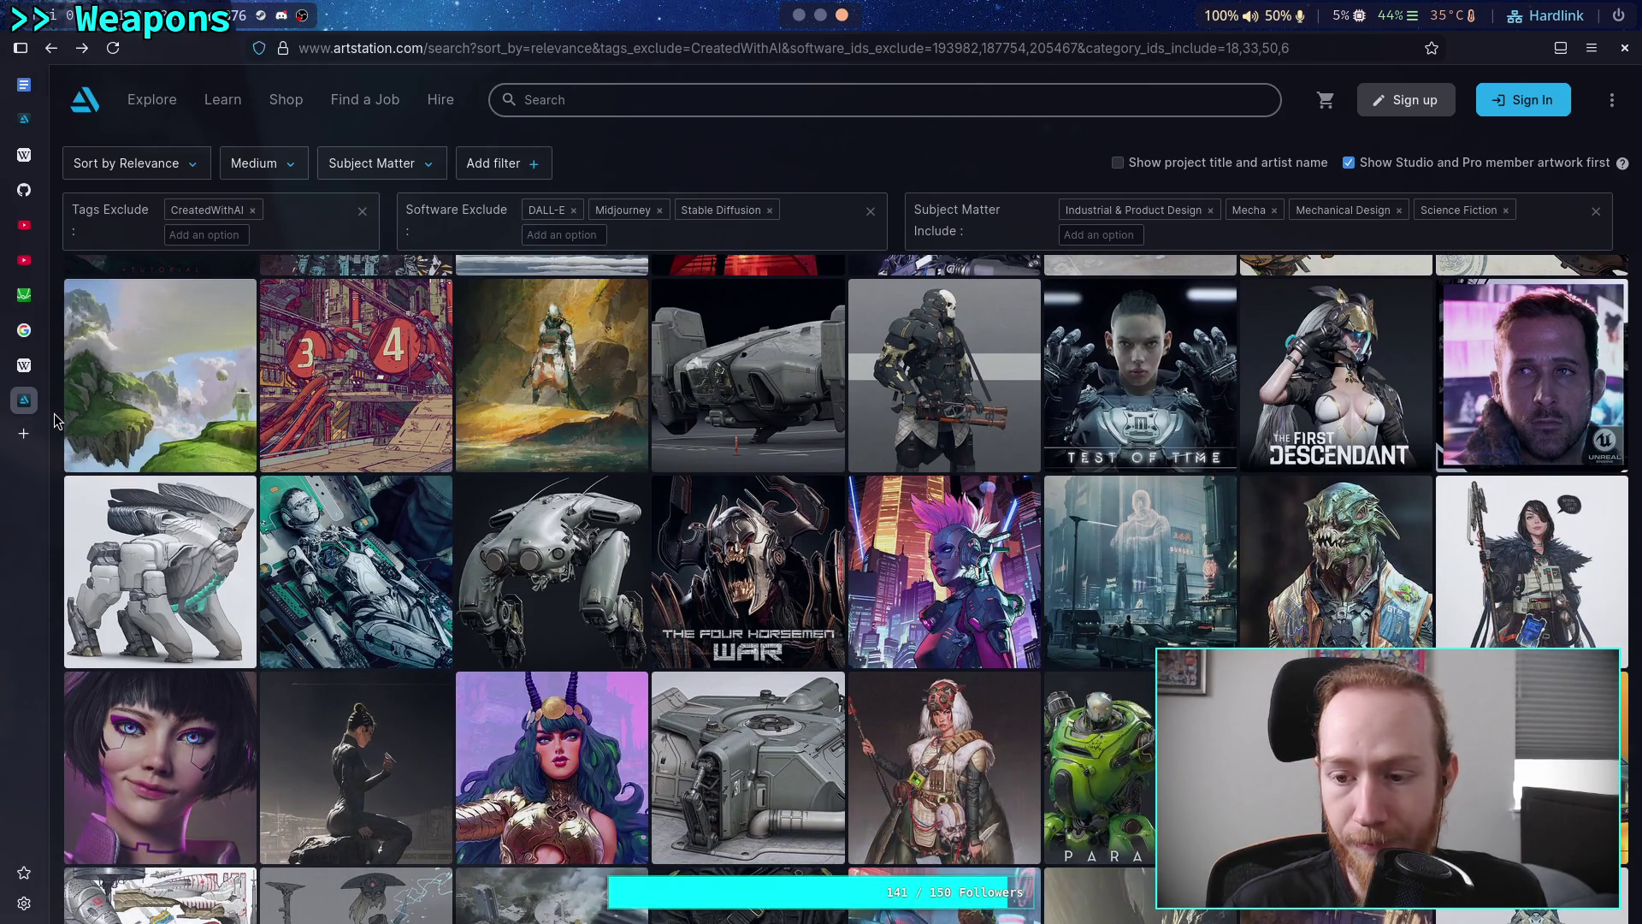
scroll(54, 419, "down", 3)
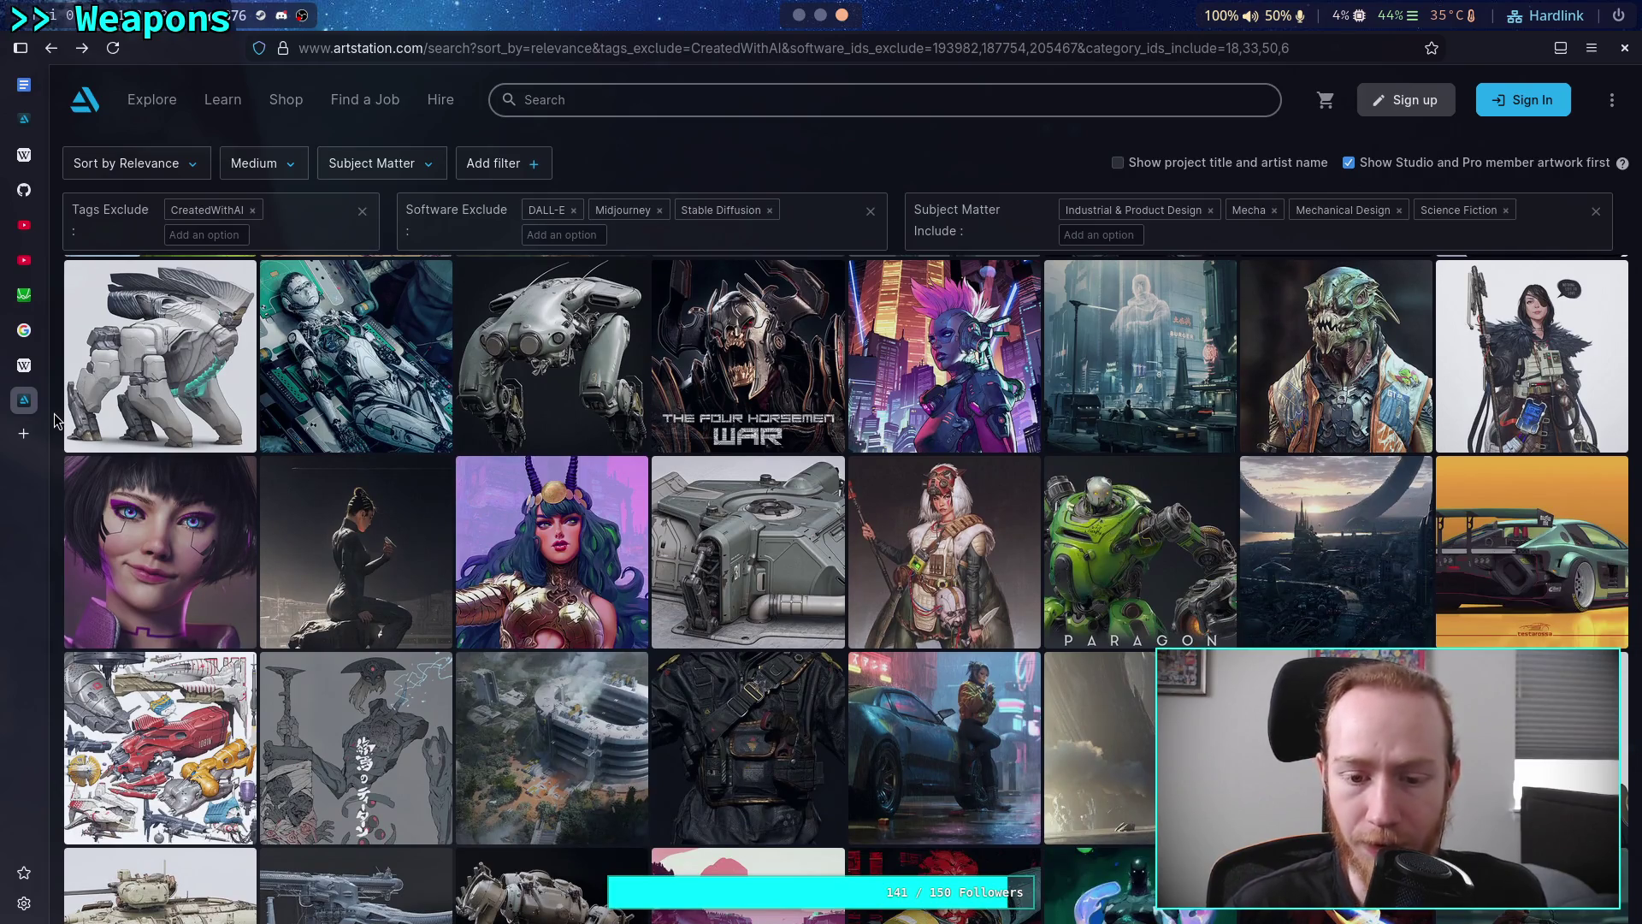
scroll(54, 419, "down", 3)
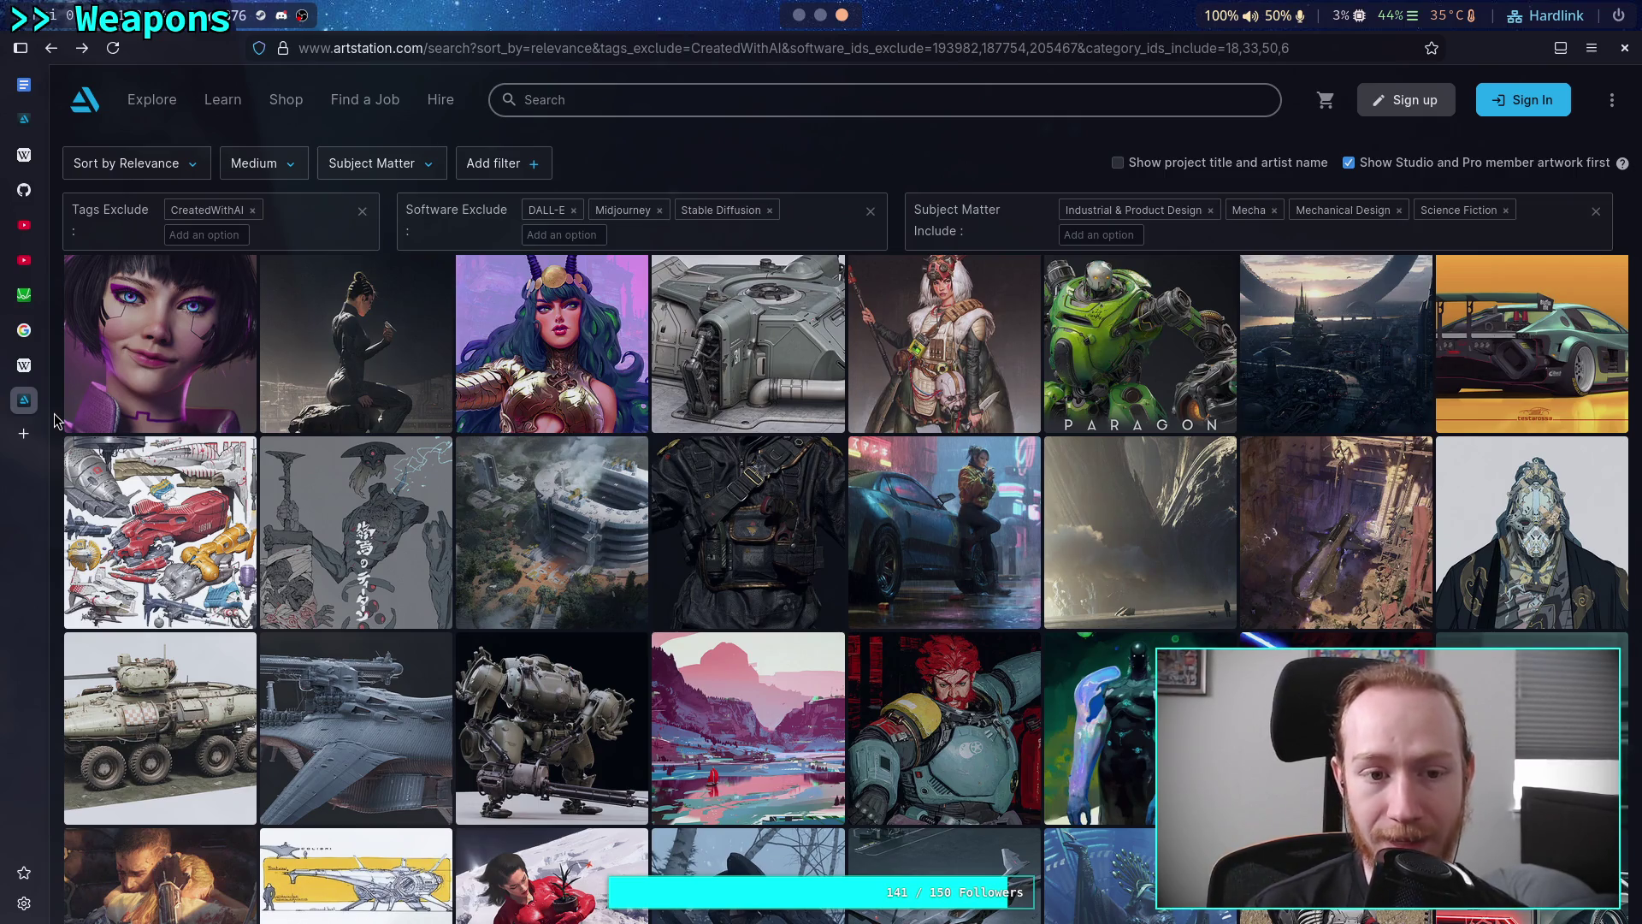
scroll(54, 419, "down", 4)
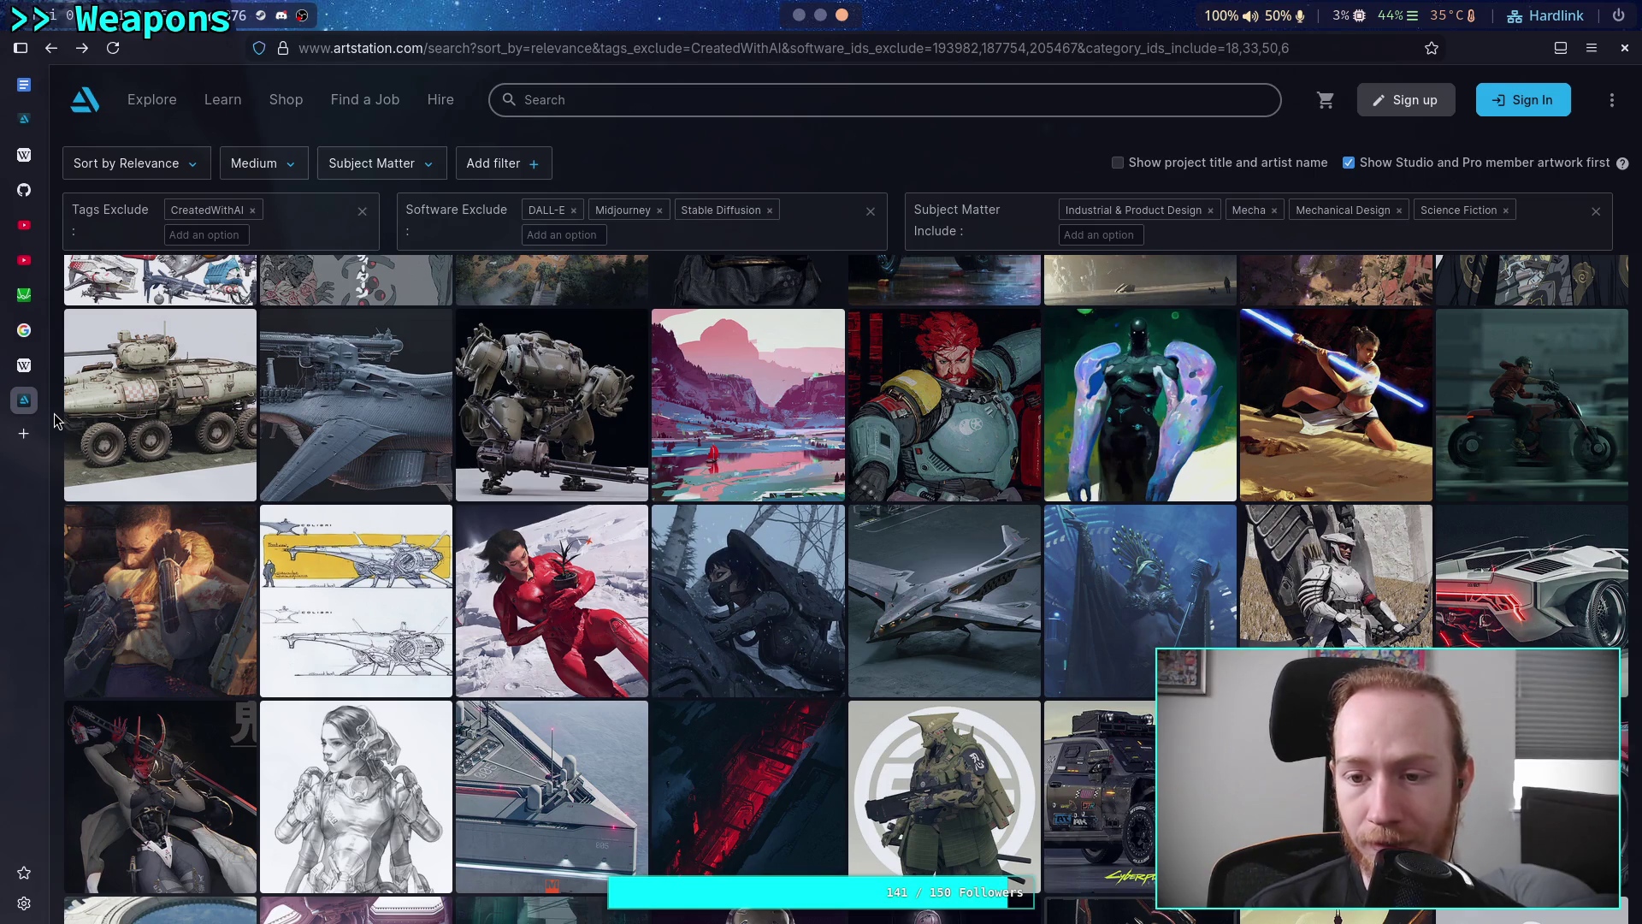
scroll(54, 419, "down", 1)
scroll(54, 419, "down", 3)
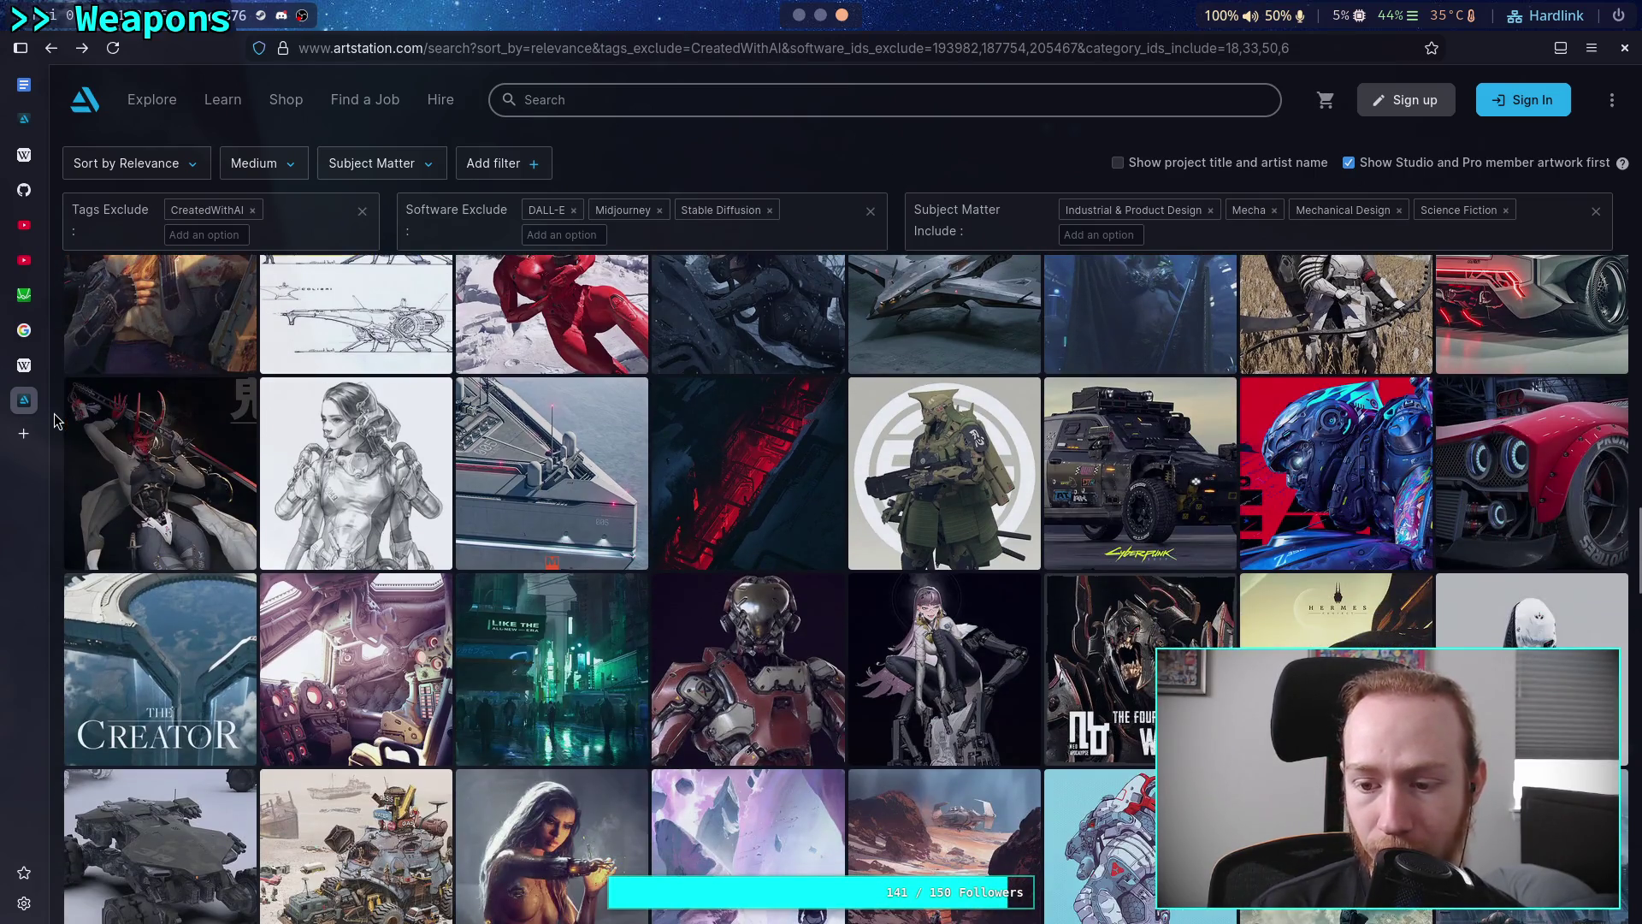
scroll(54, 419, "down", 3)
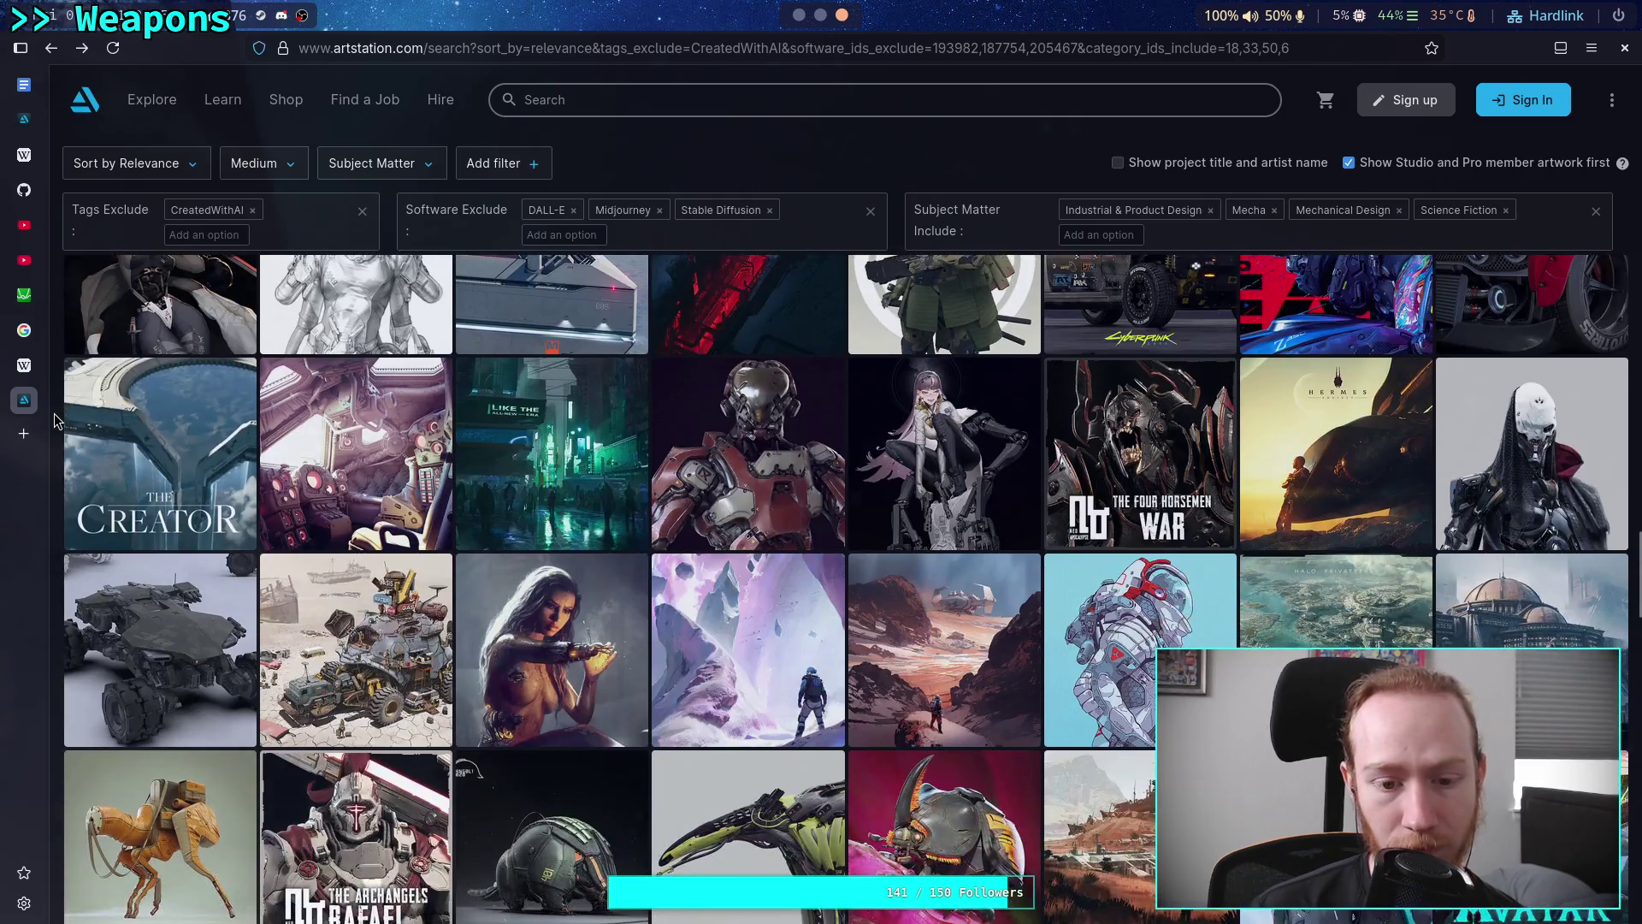
scroll(54, 419, "down", 1)
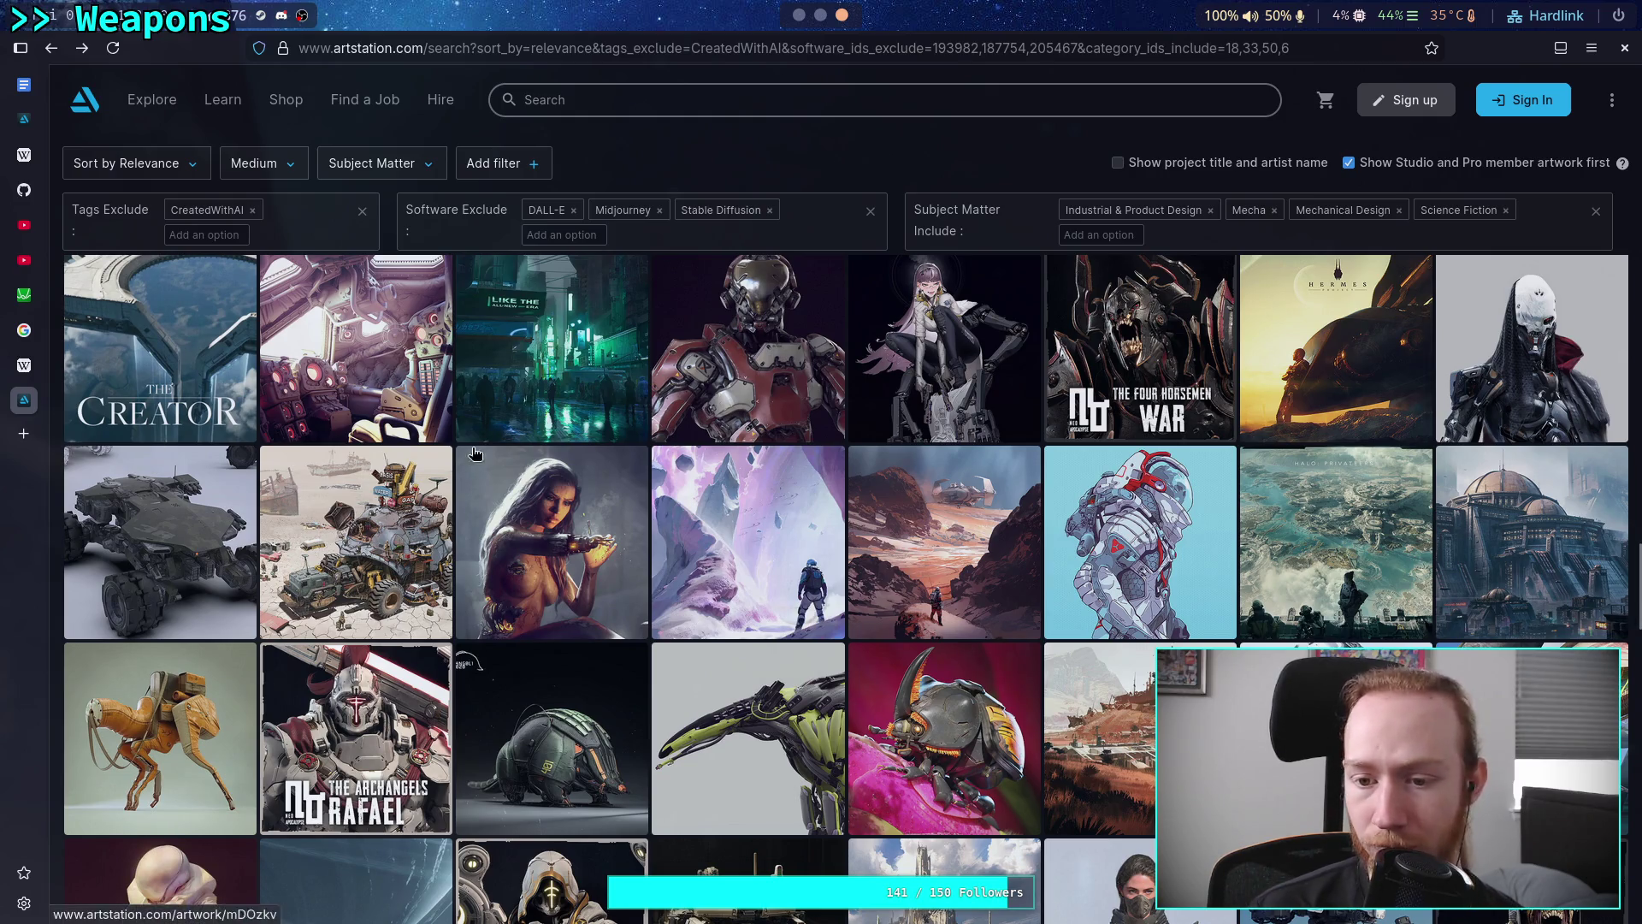
left_click(1187, 526)
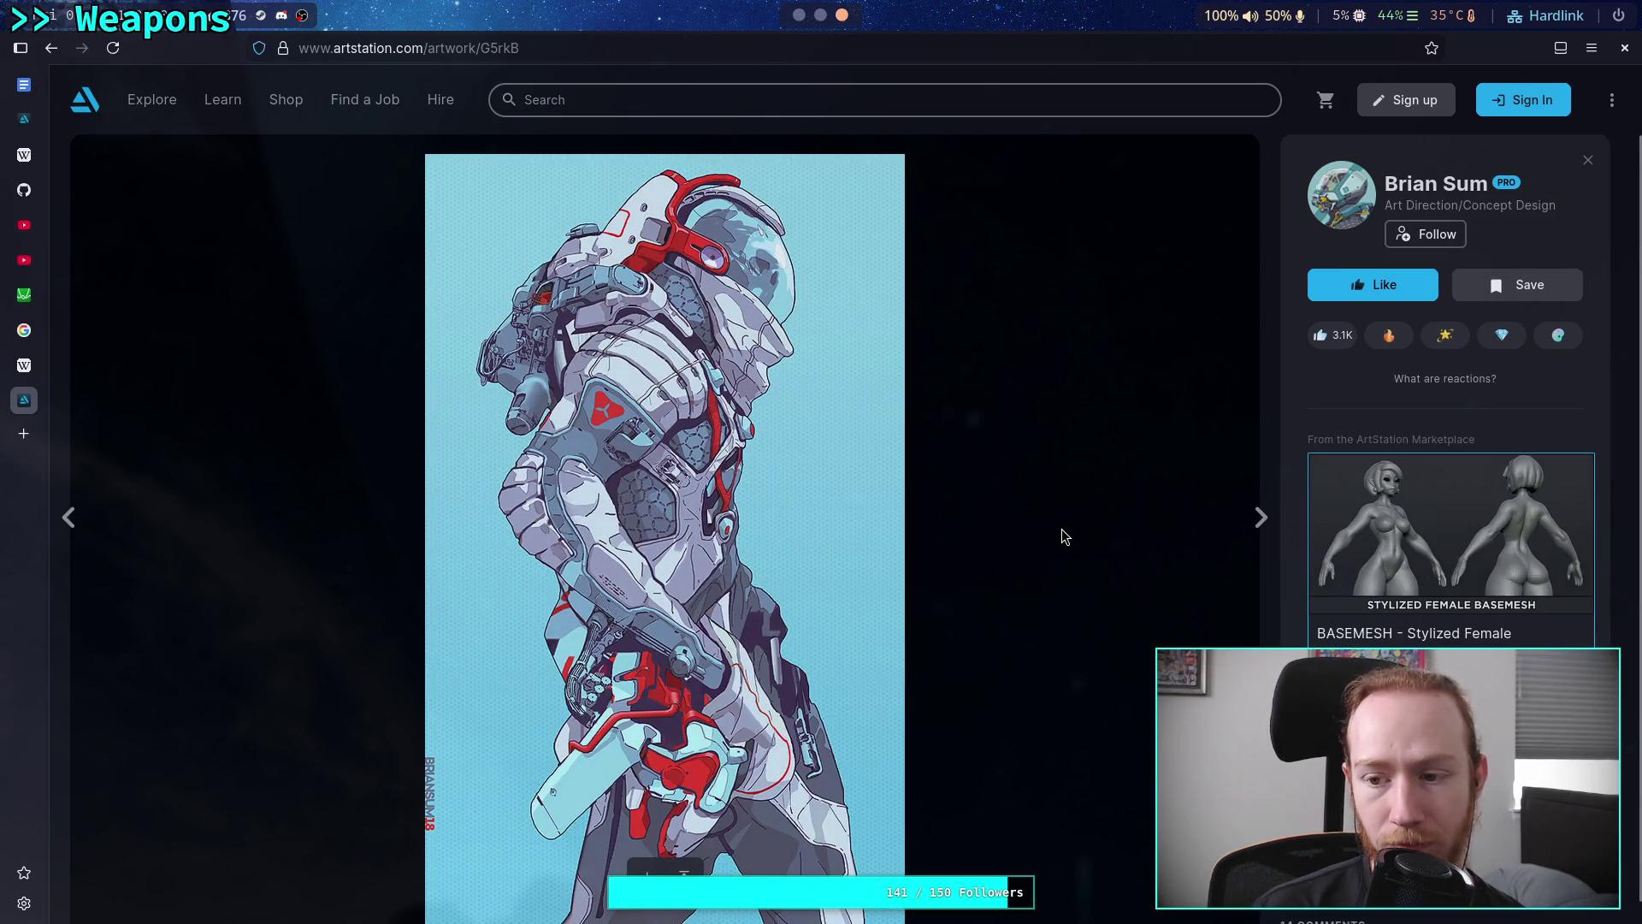
Copy the Moonwalker astronaut image and return to the Obsidian vault
scroll(1016, 523, "down", 1)
scroll(1015, 523, "up", 1)
scroll(751, 489, "down", 1)
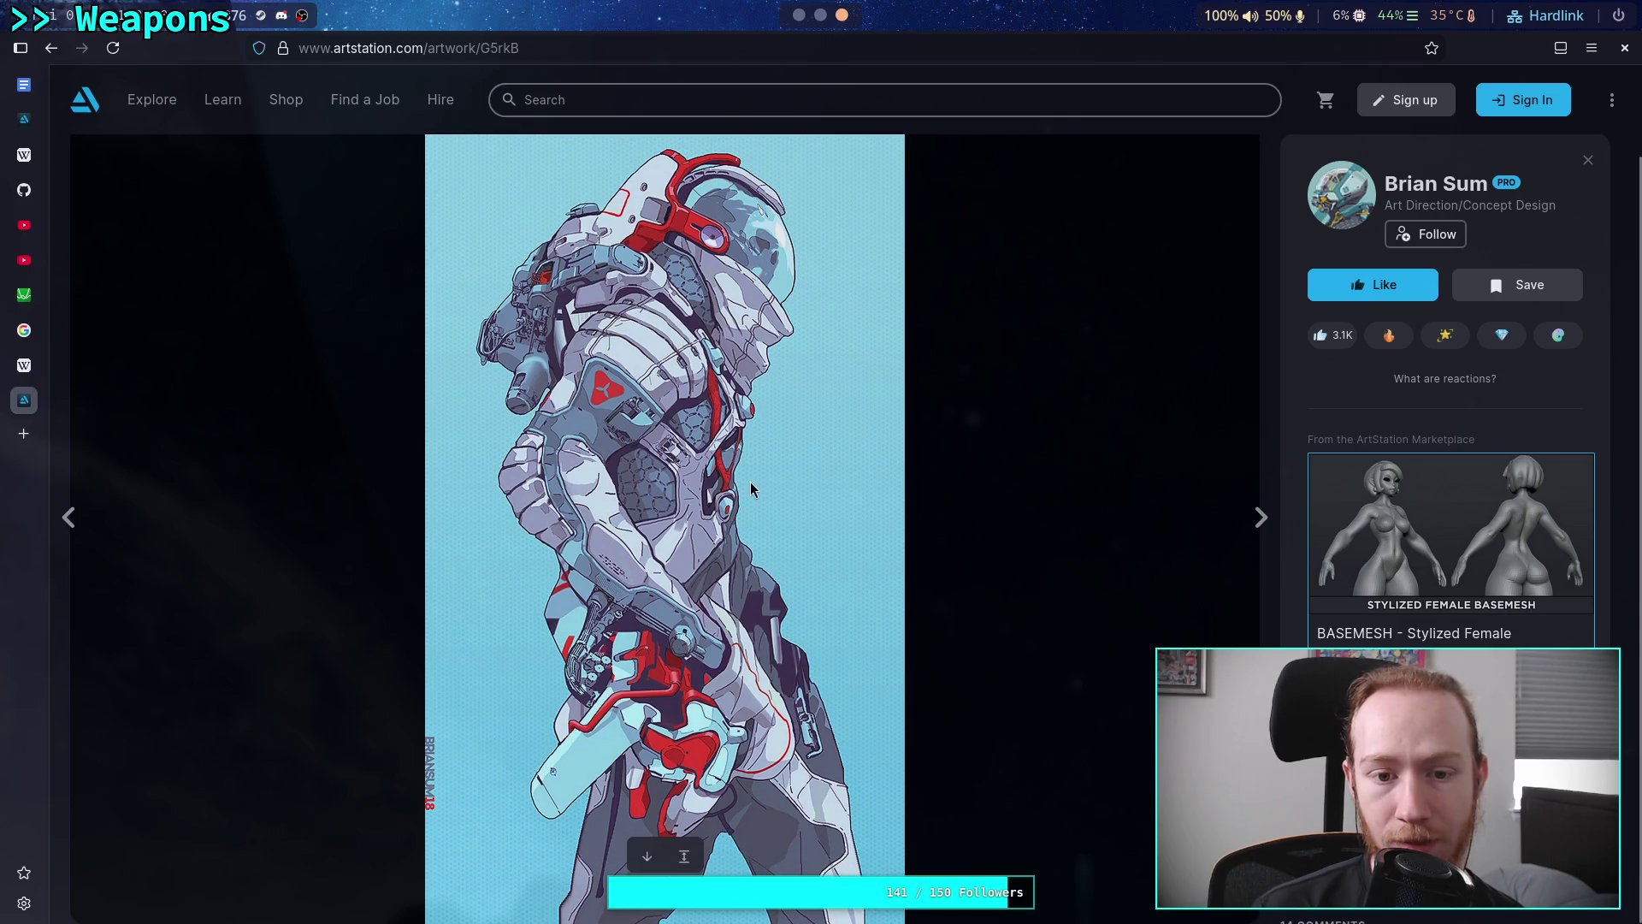
right_click(751, 490)
left_click(774, 540)
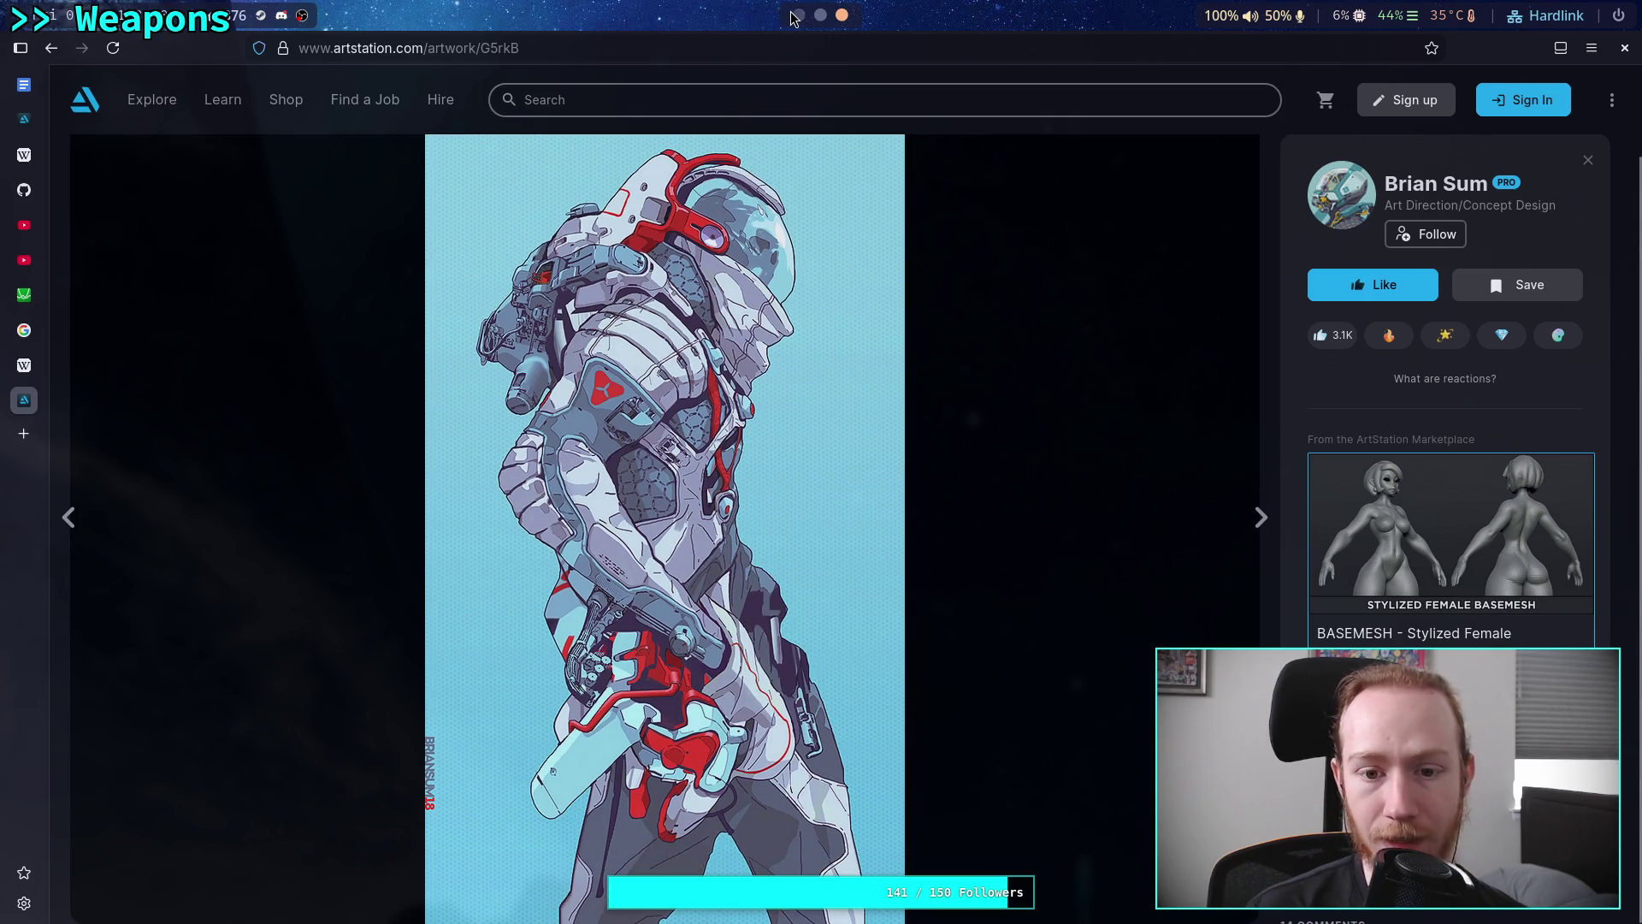
left_click(796, 16)
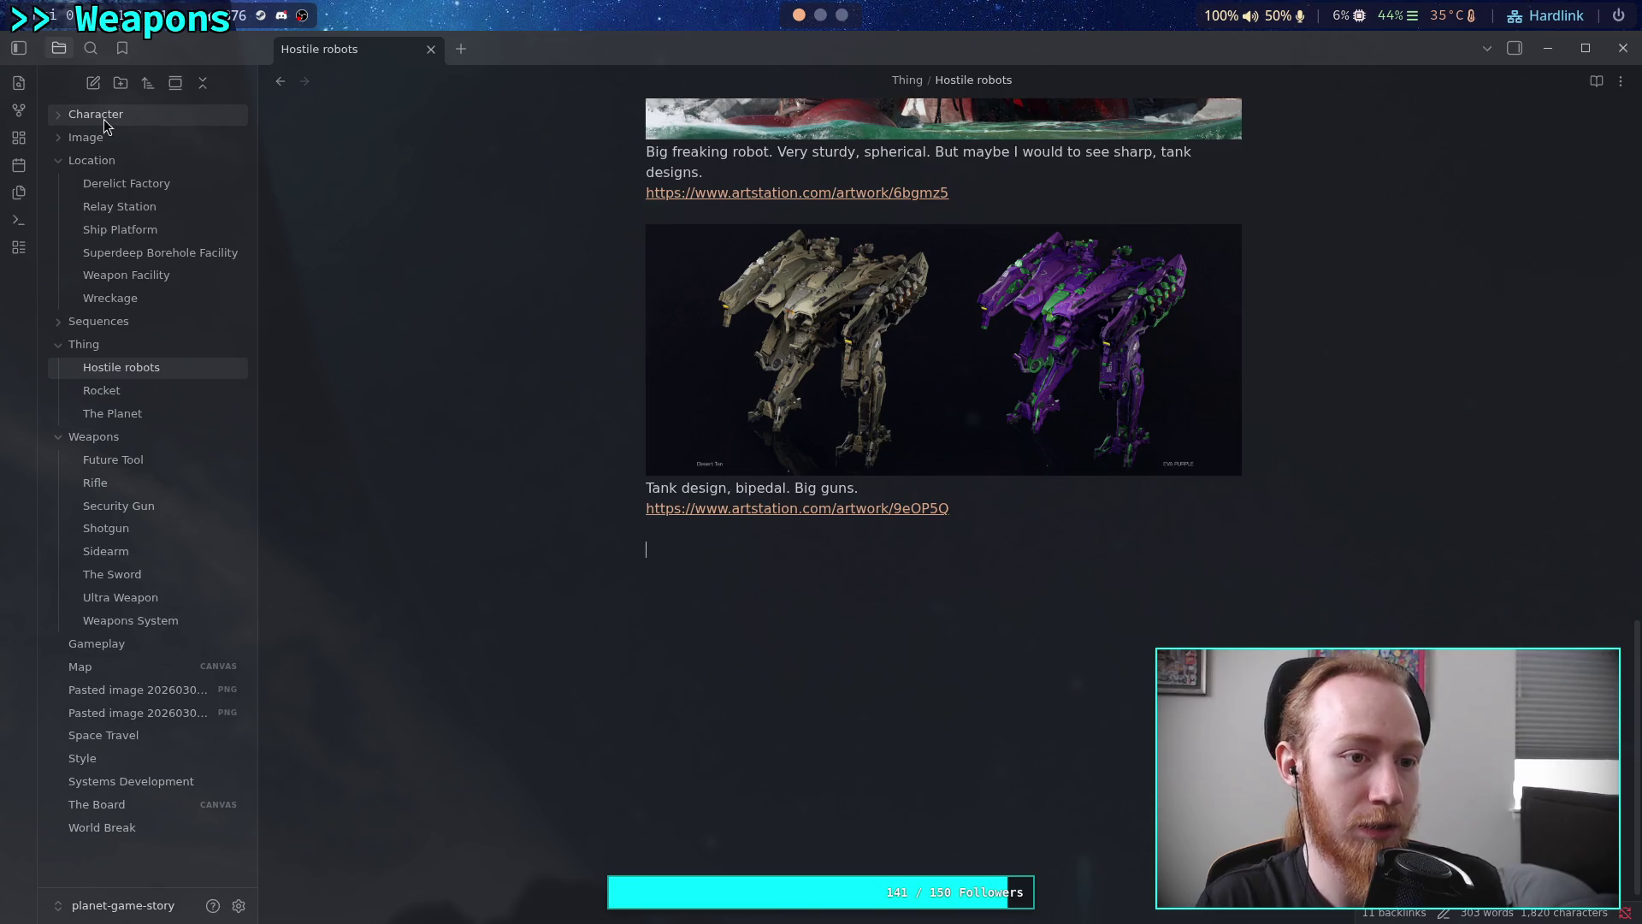
Paste the Moonwalker astronaut image after the last link in MC and resize it narrower
left_click(77, 114)
left_click(181, 183)
scroll(1019, 599, "down", 10)
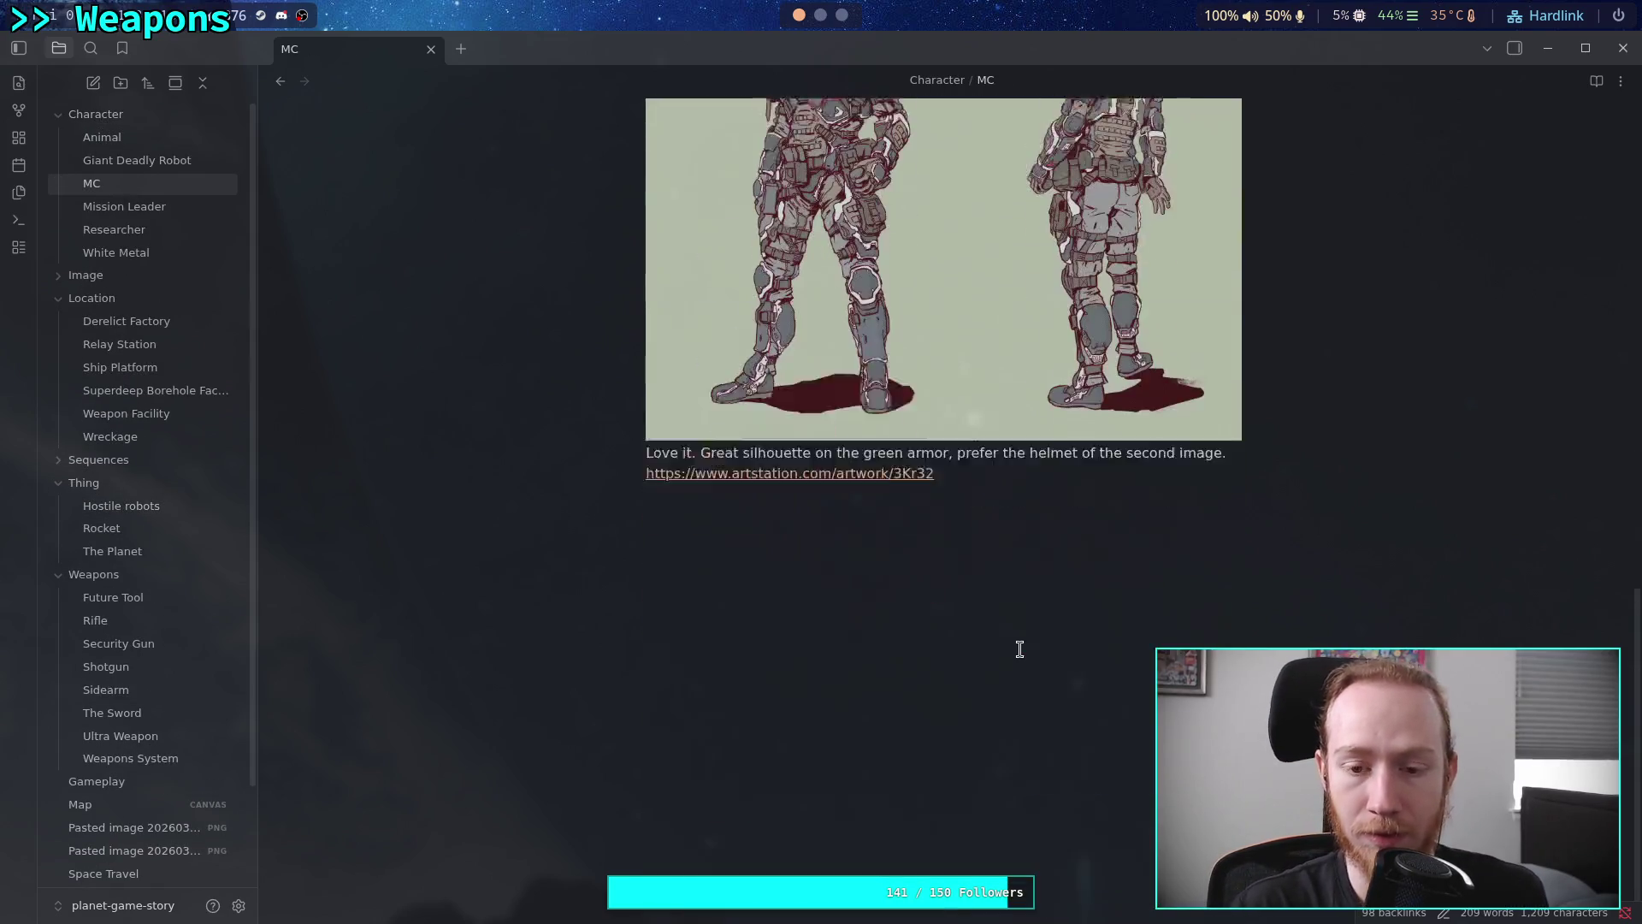
left_click(1029, 591)
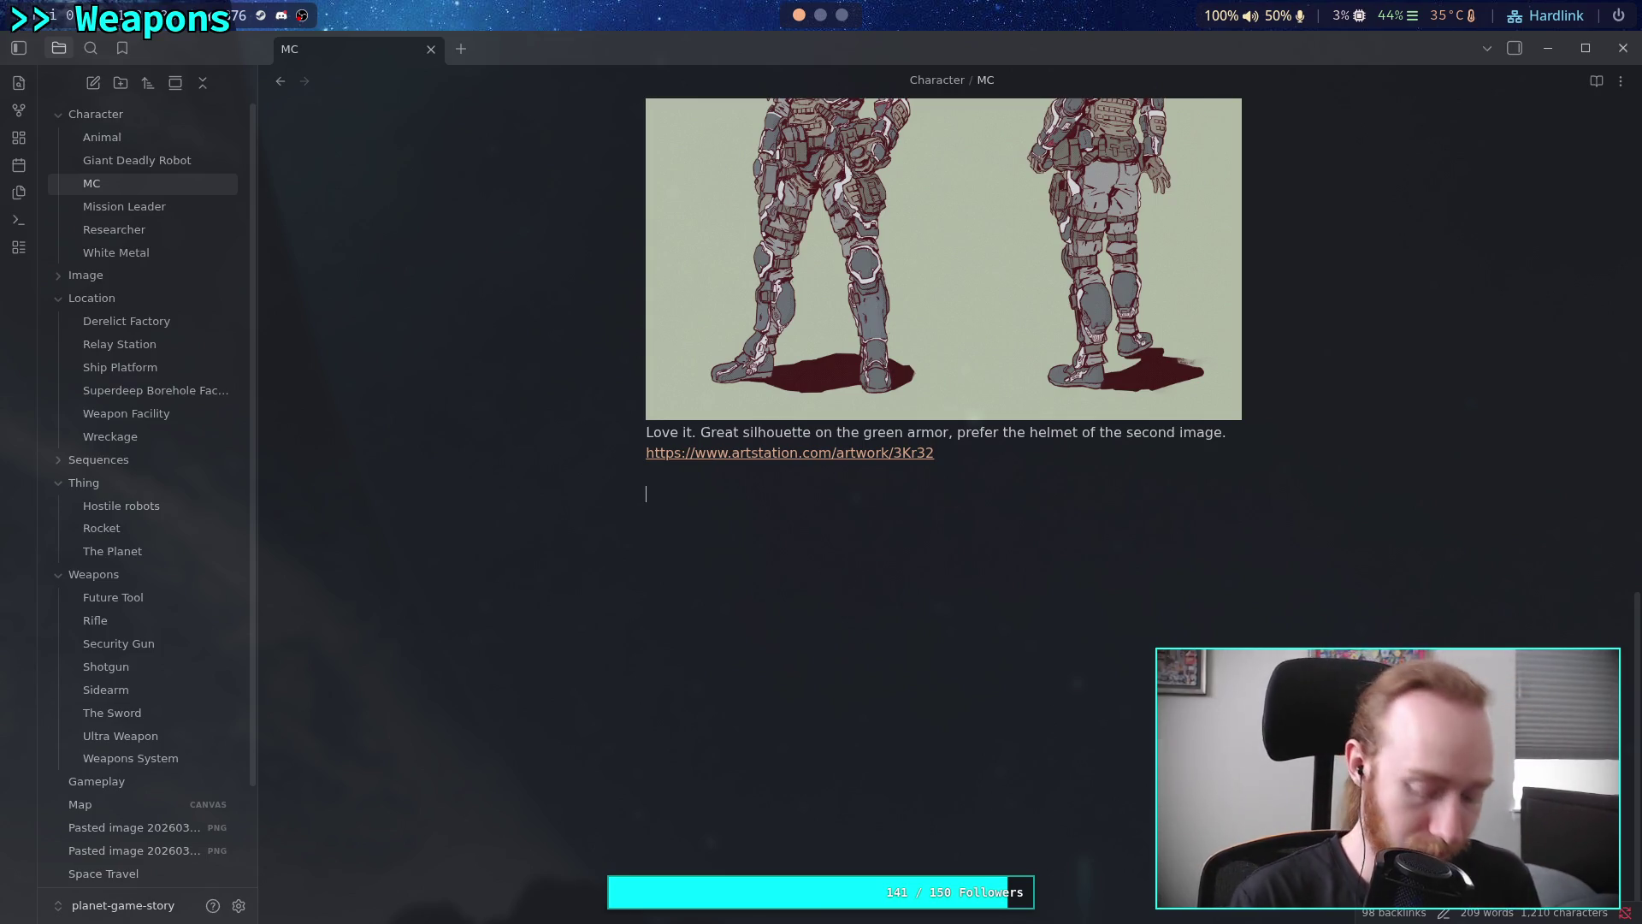
key("ctrl+v")
key("Return")
key("Return")
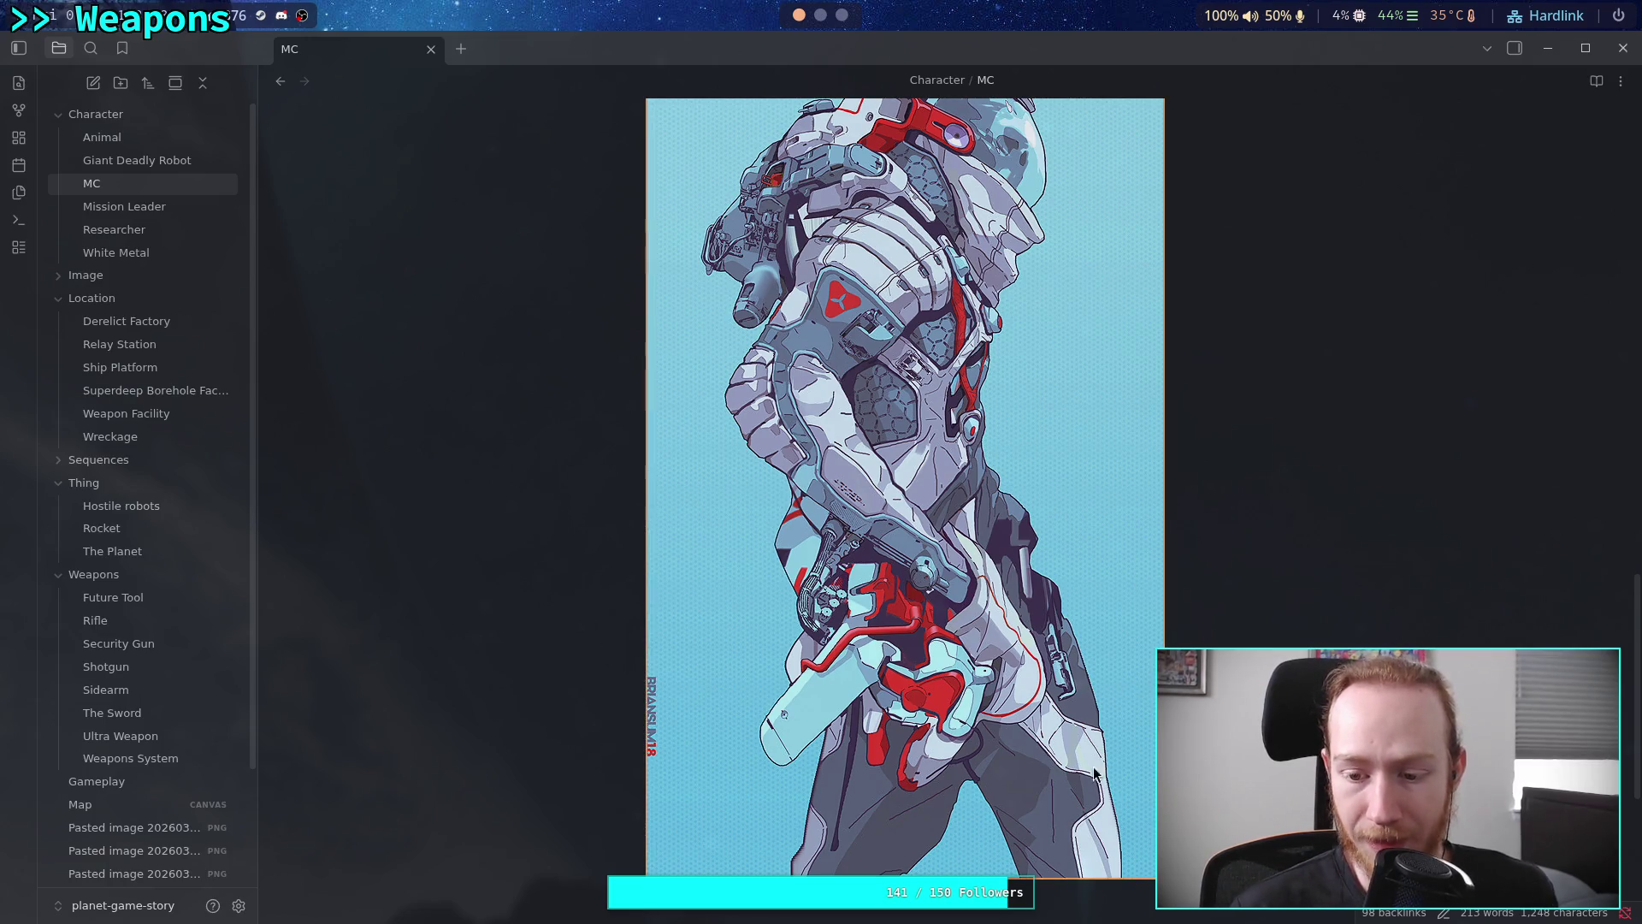
mouse_move(1164, 878)
left_mouse_down()
mouse_move(937, 597)
mouse_move(989, 689)
left_mouse_up()
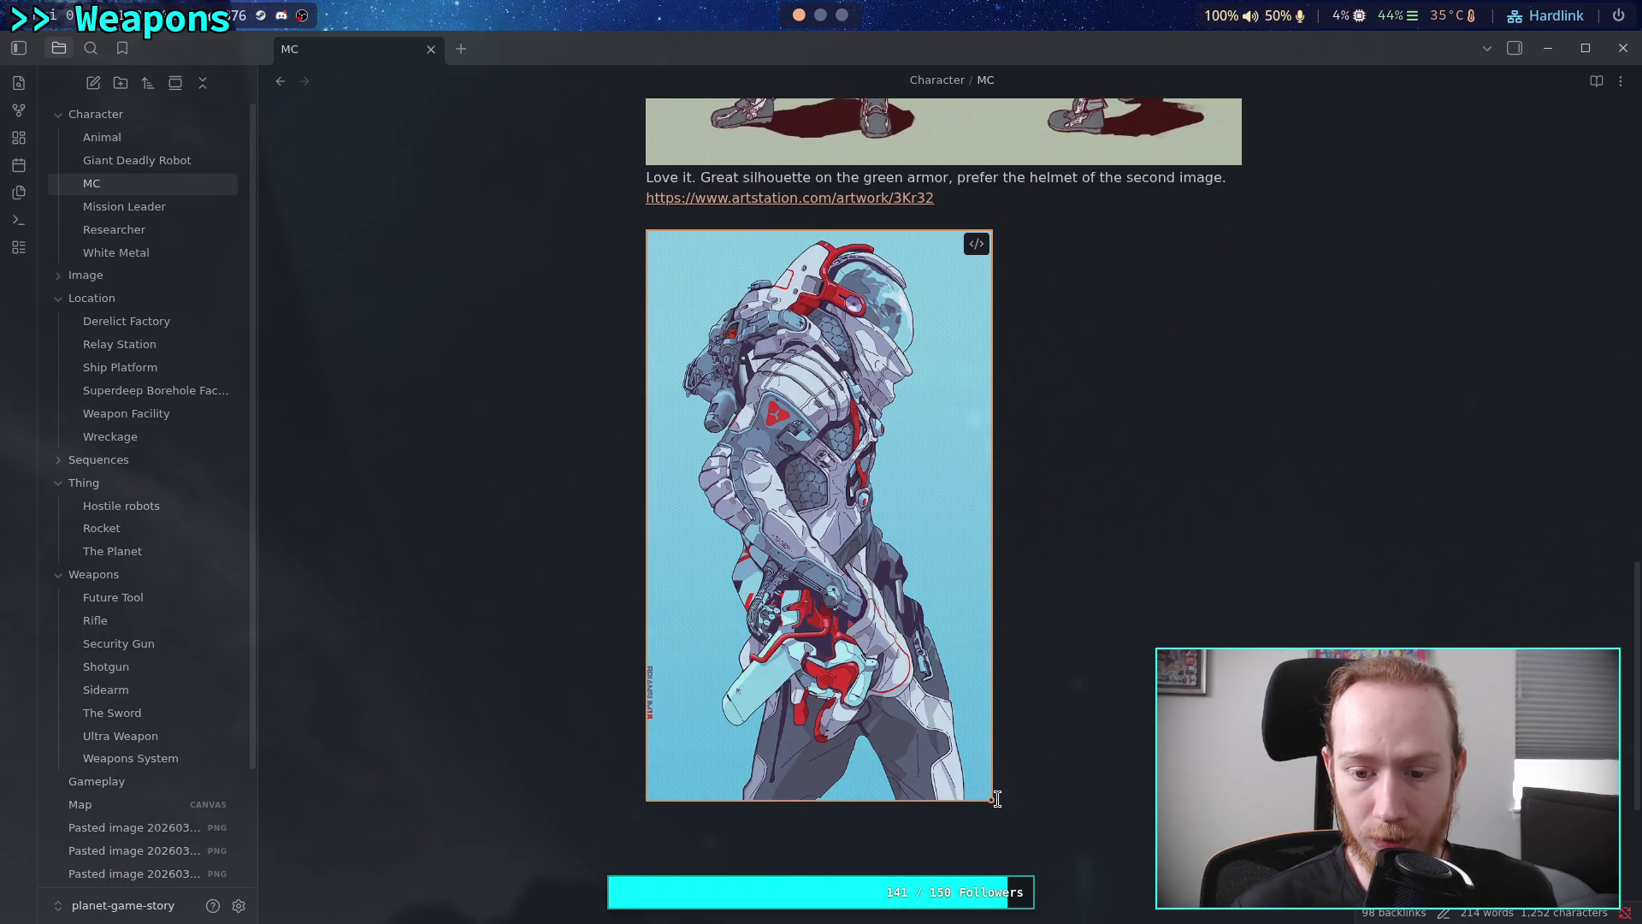
left_click_drag(995, 797, 898, 708)
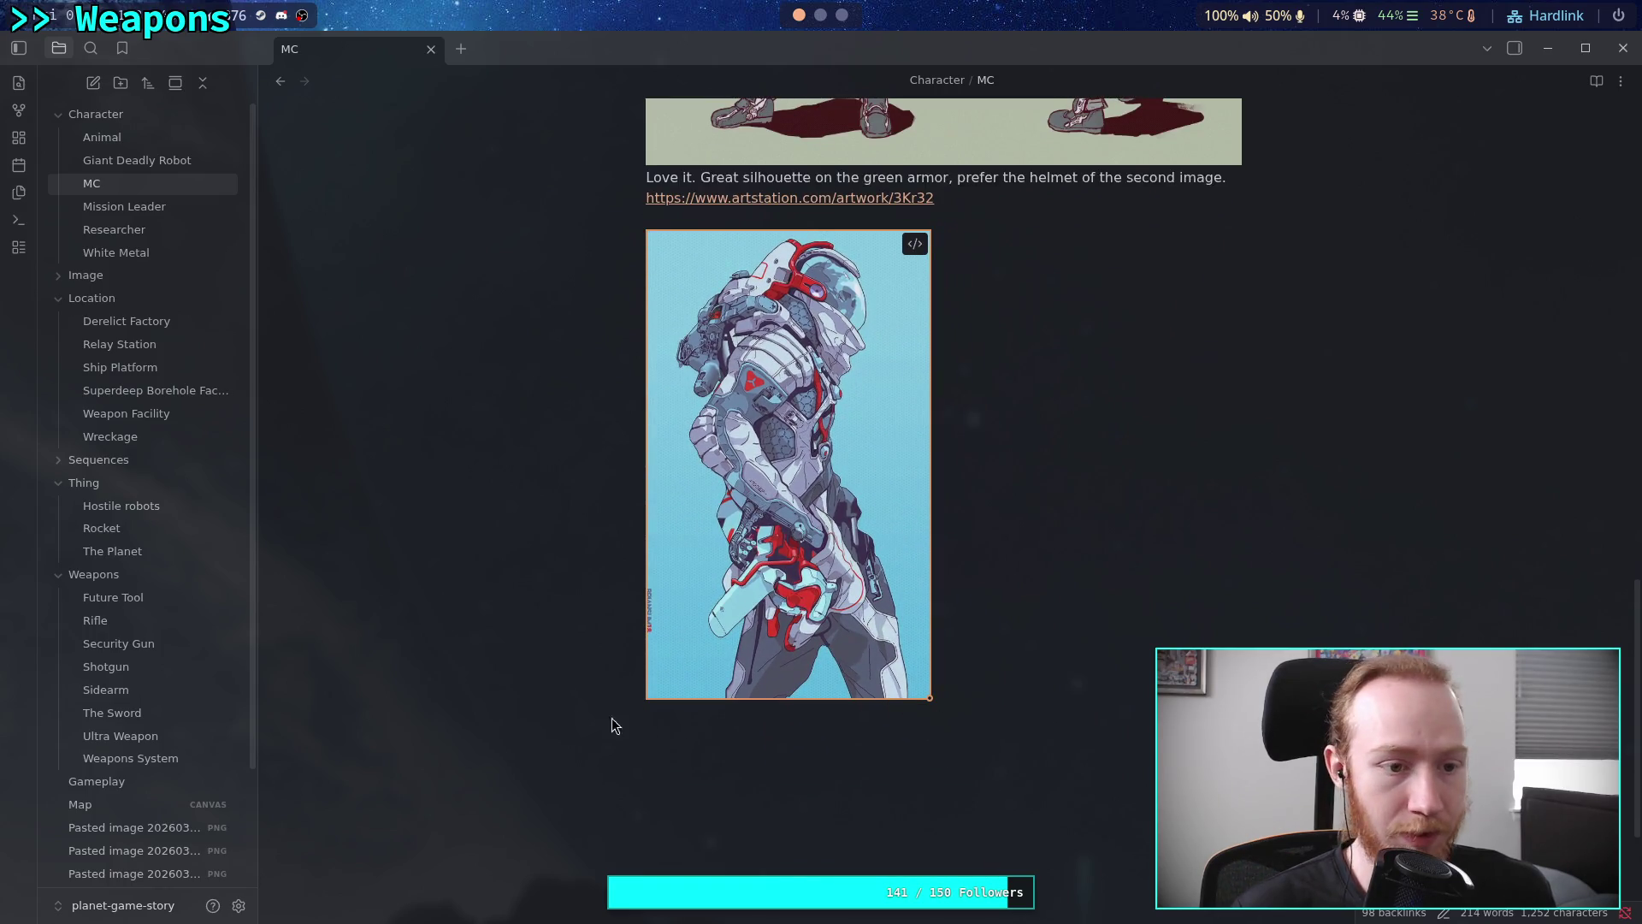
Narrow The Planet note's pipes concept image and blue planet image
left_click(147, 554)
scroll(1001, 621, "down", 10)
scroll(1018, 618, "down", 4)
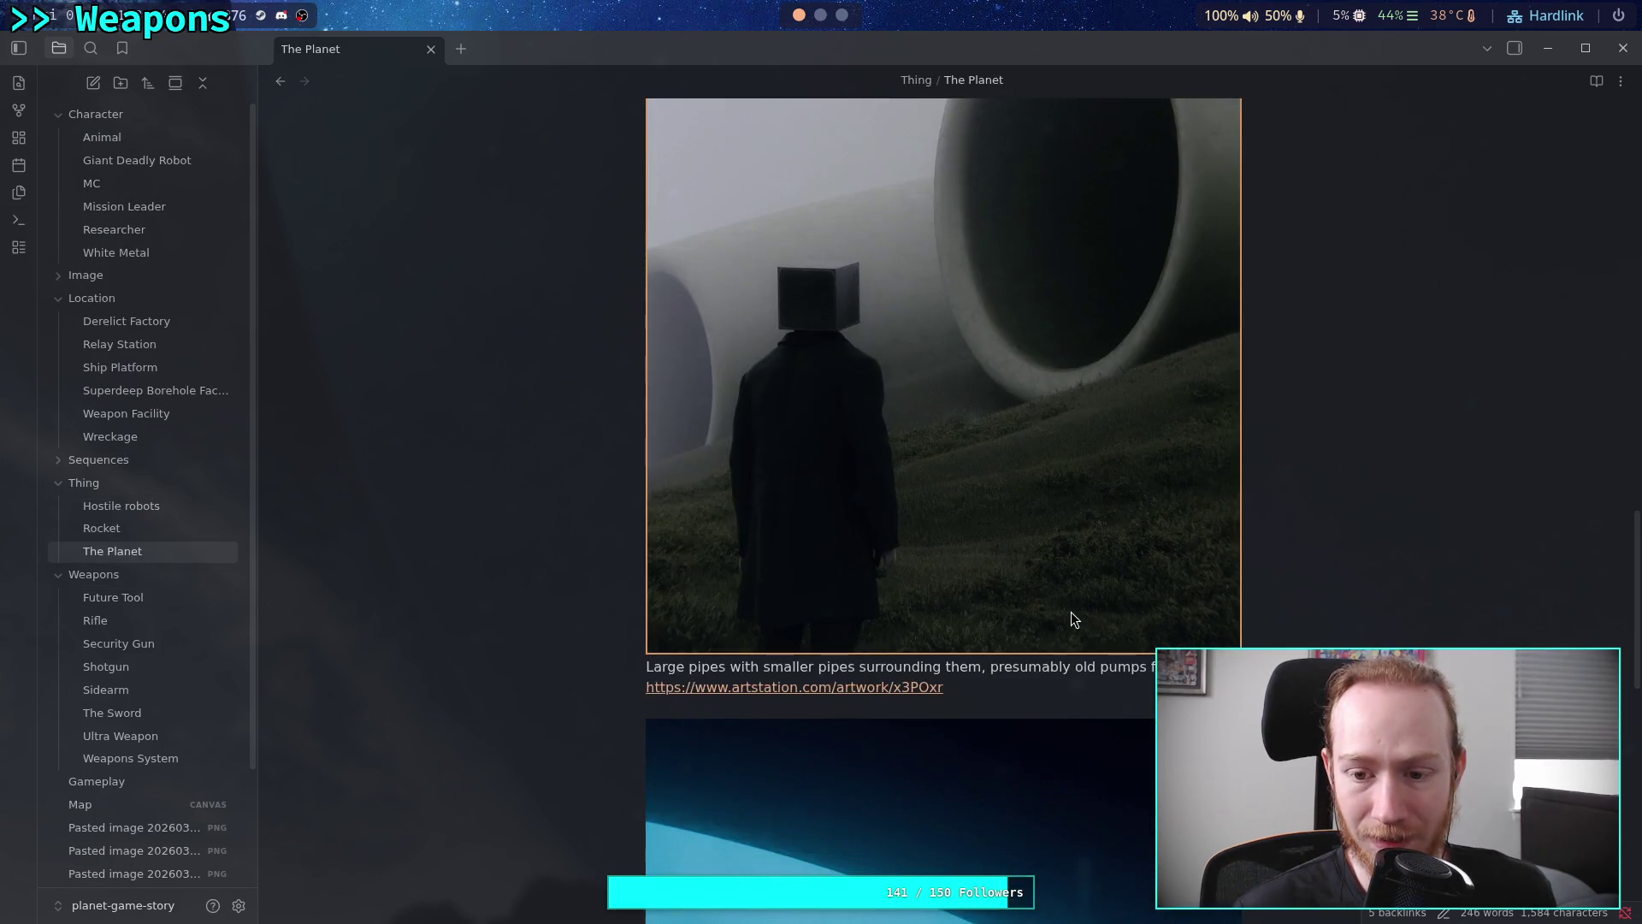
mouse_move(1240, 752)
left_mouse_down()
mouse_move(1152, 747)
mouse_move(948, 463)
left_mouse_up()
scroll(1081, 602, "down", 5)
scroll(1121, 640, "down", 5)
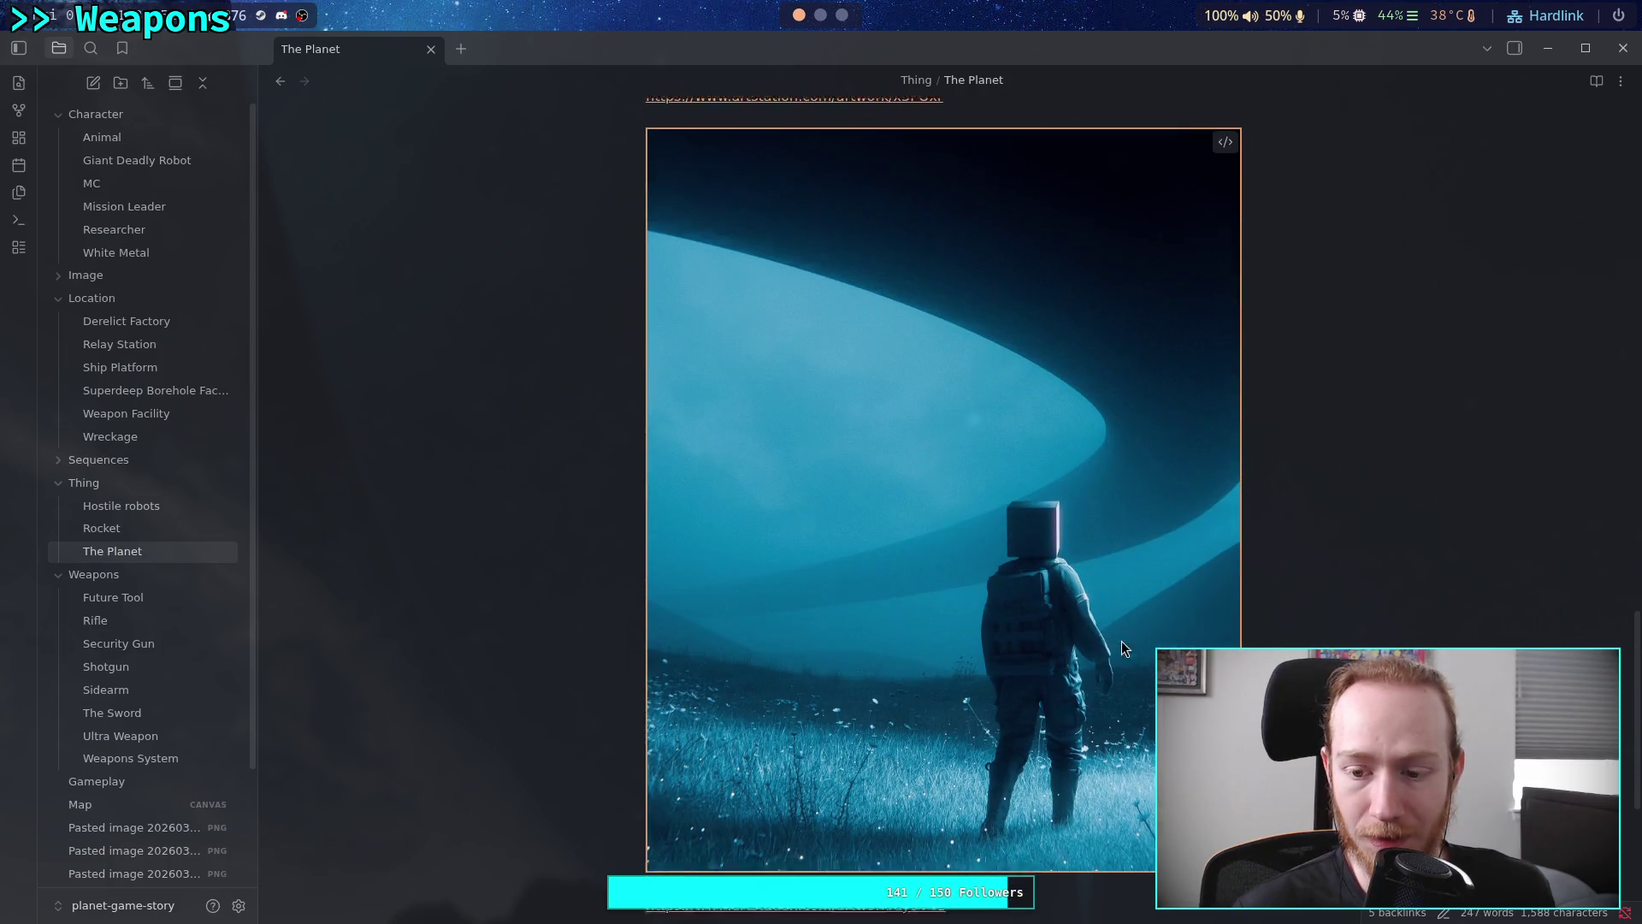
left_click_drag(1239, 685, 941, 361)
scroll(941, 362, "up", 5)
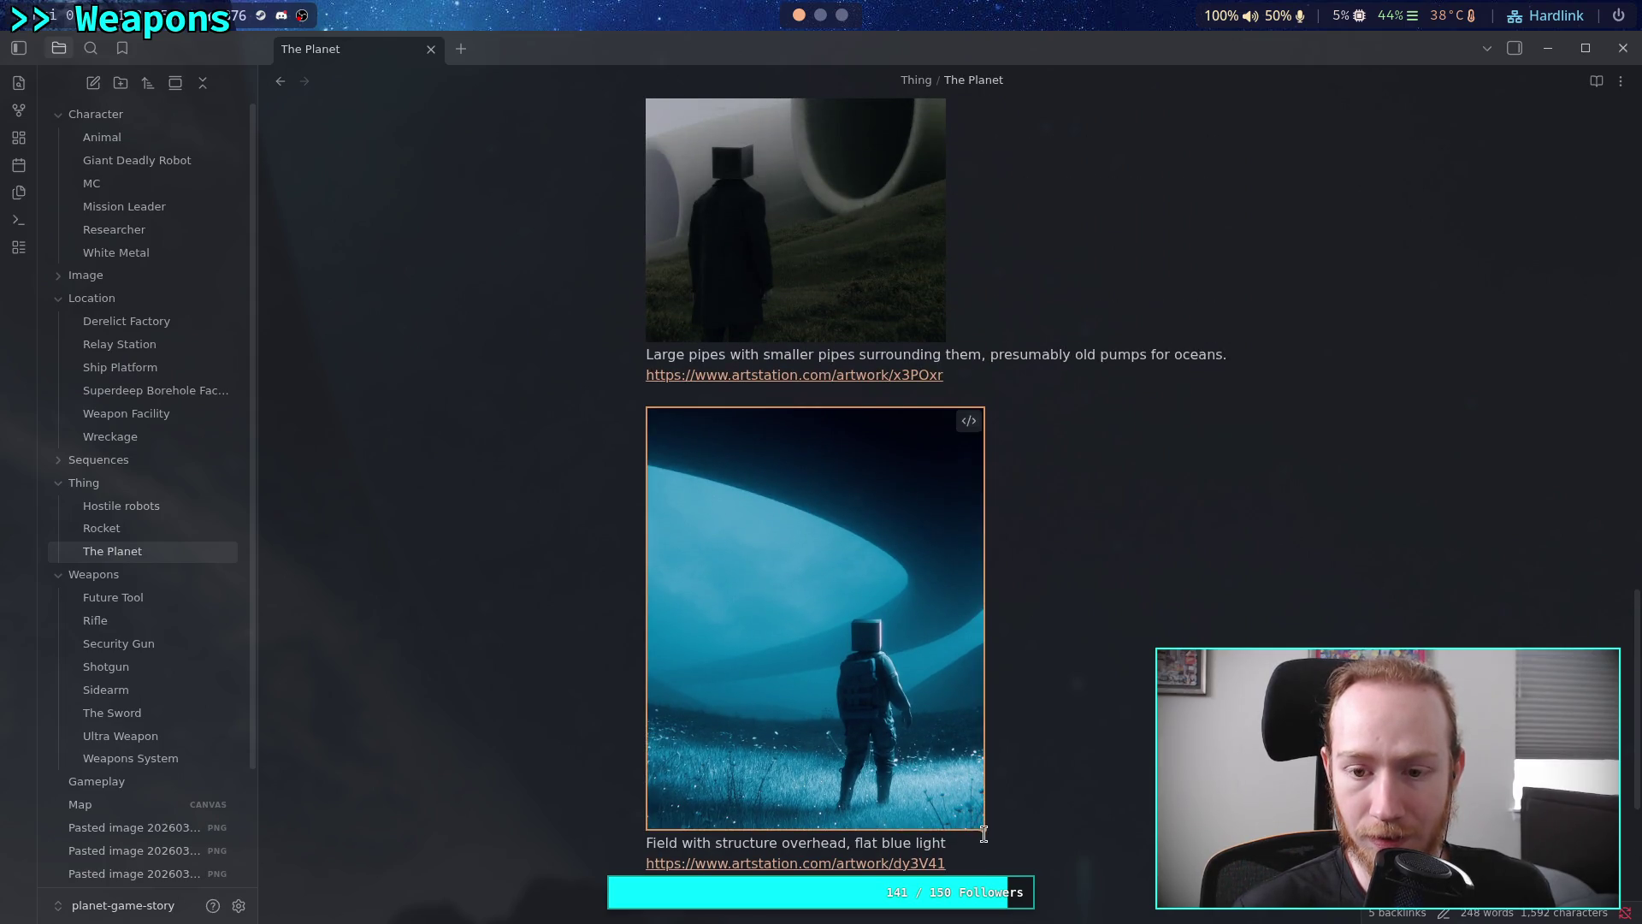
left_click_drag(982, 823, 987, 728)
scroll(983, 719, "up", 15)
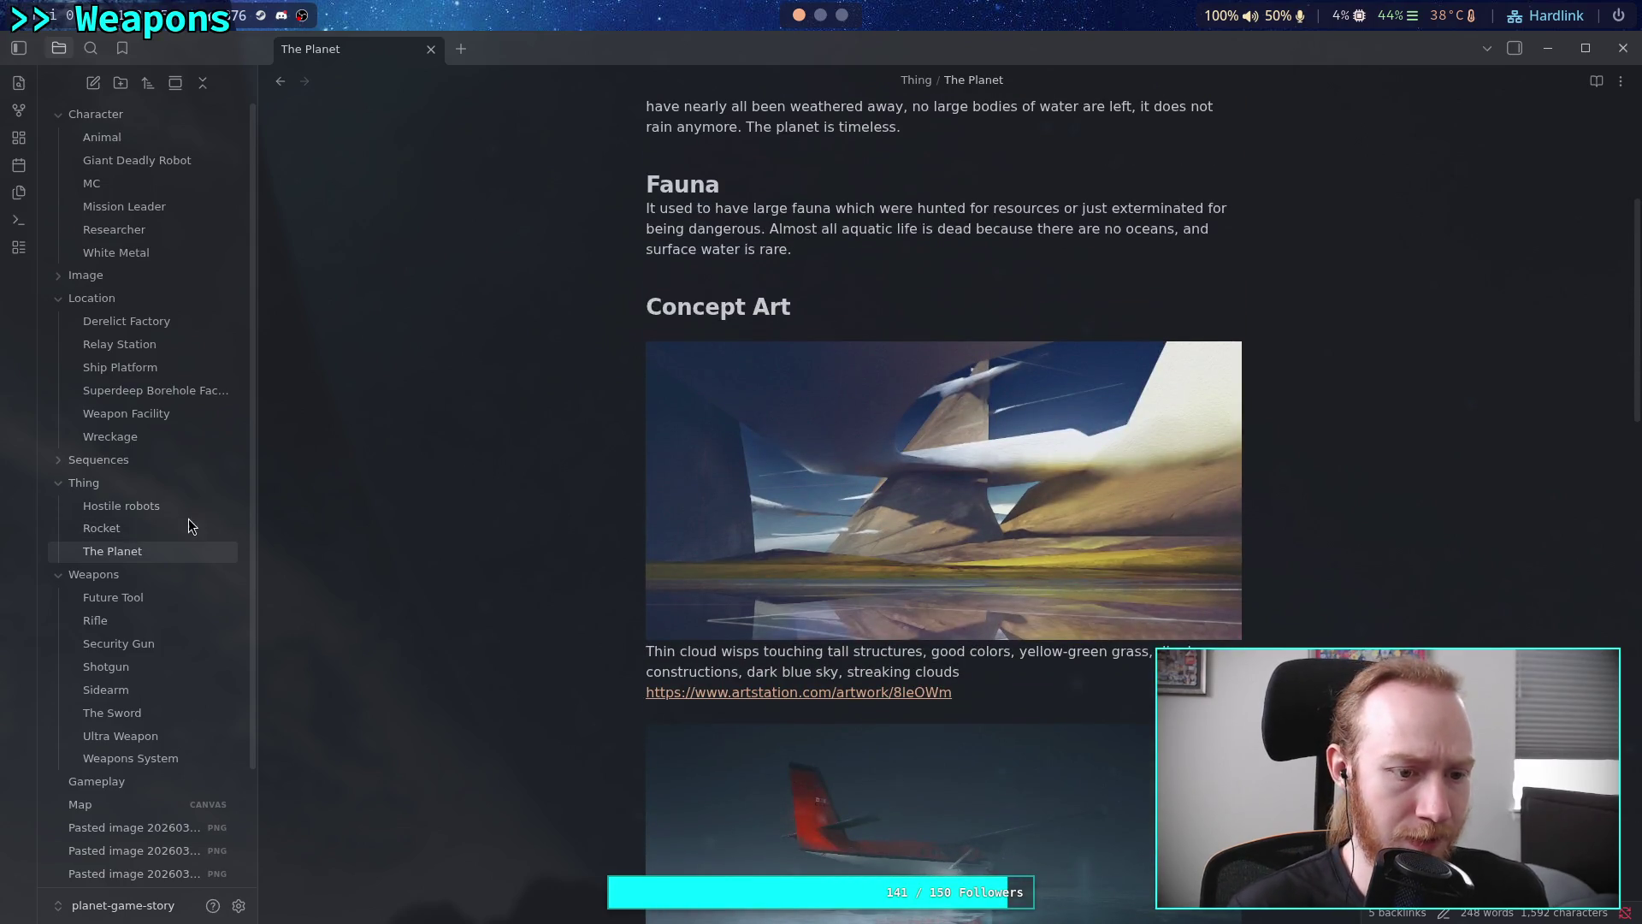
left_click(92, 183)
Shrink the first two concept images in the MC note
scroll(881, 606, "down", 3)
scroll(881, 605, "down", 3)
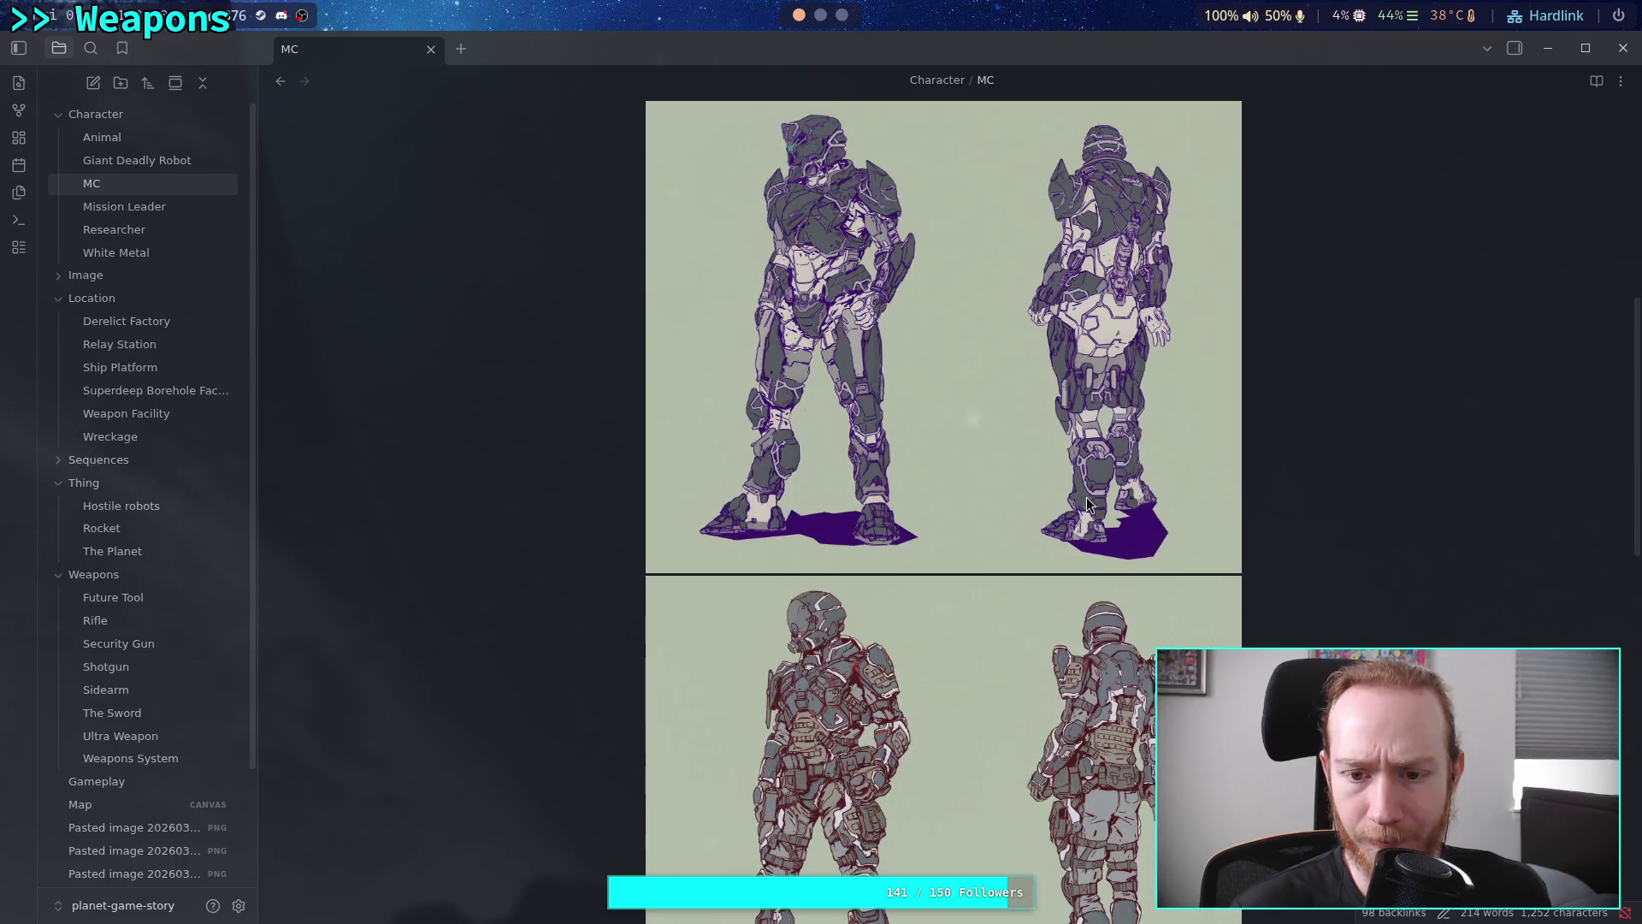
scroll(1155, 633, "up", 2)
left_click_drag(1223, 672, 1082, 541)
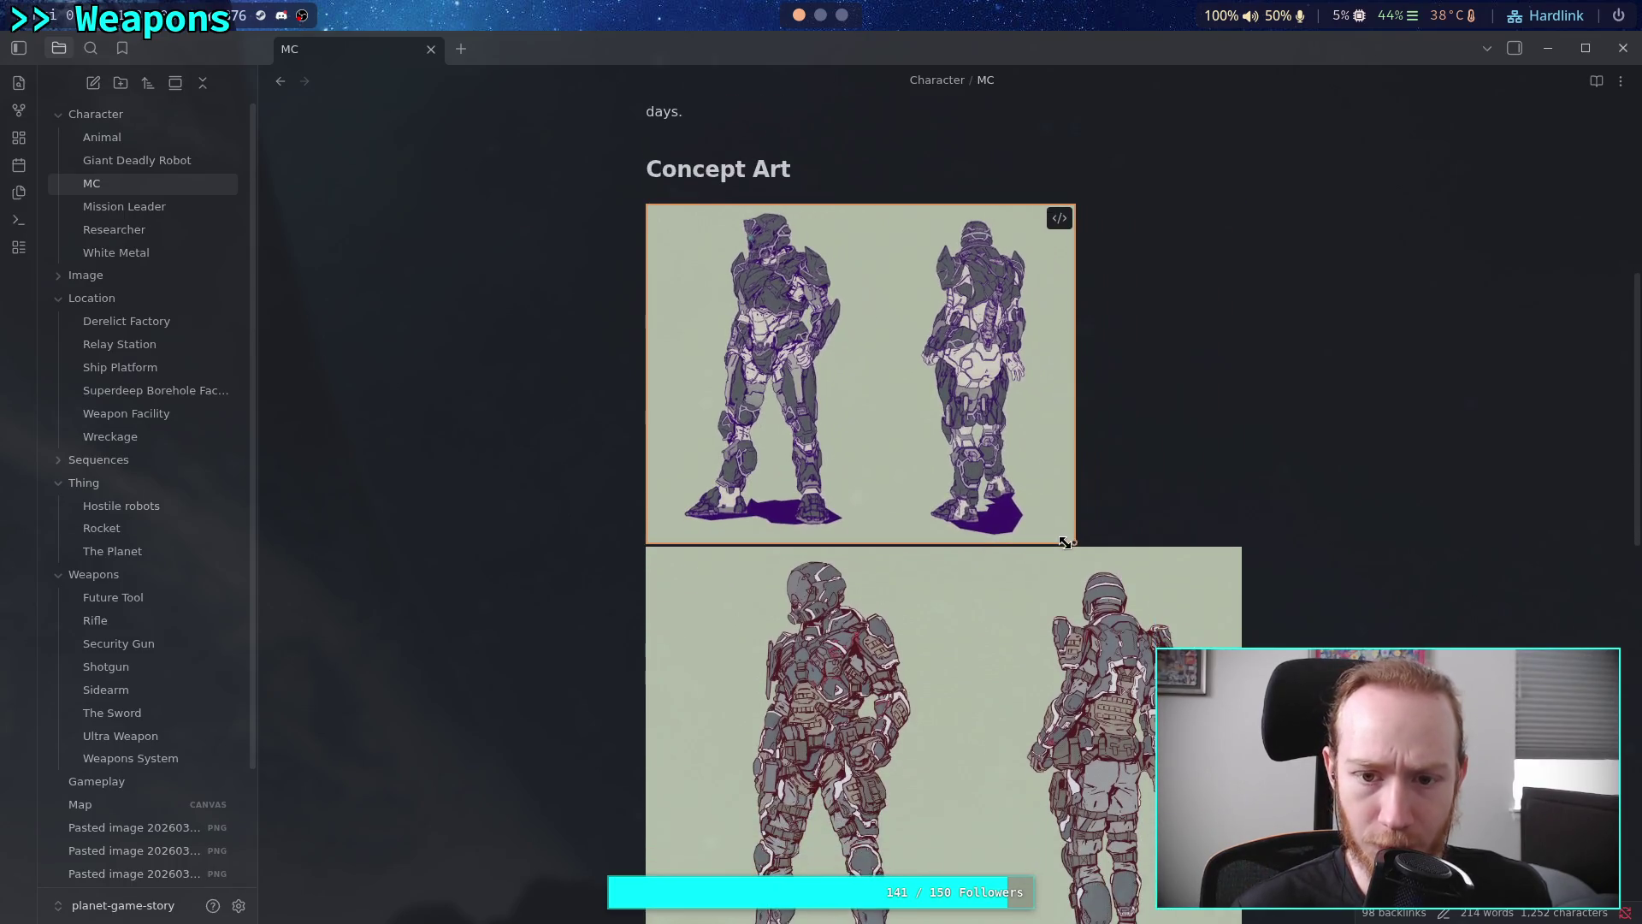
scroll(1112, 582, "down", 3)
left_click_drag(1239, 810, 1075, 679)
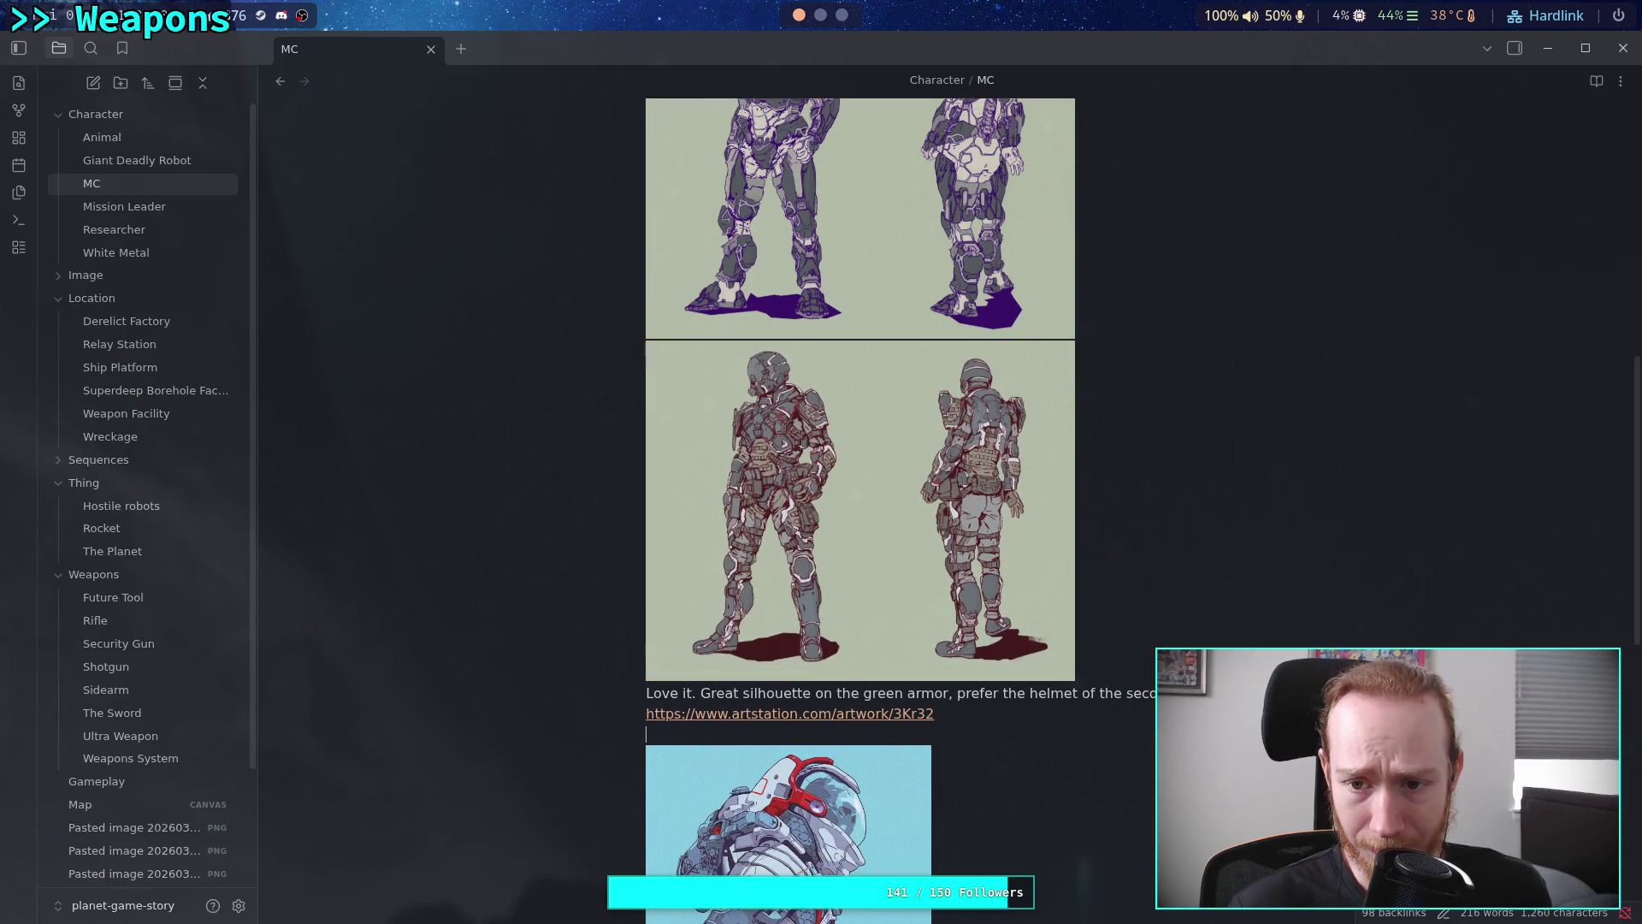
scroll(1099, 697, "down", 6)
Undo an accidental duplicate paste below the astronaut image and select the artwork page's address
left_click(1031, 726)
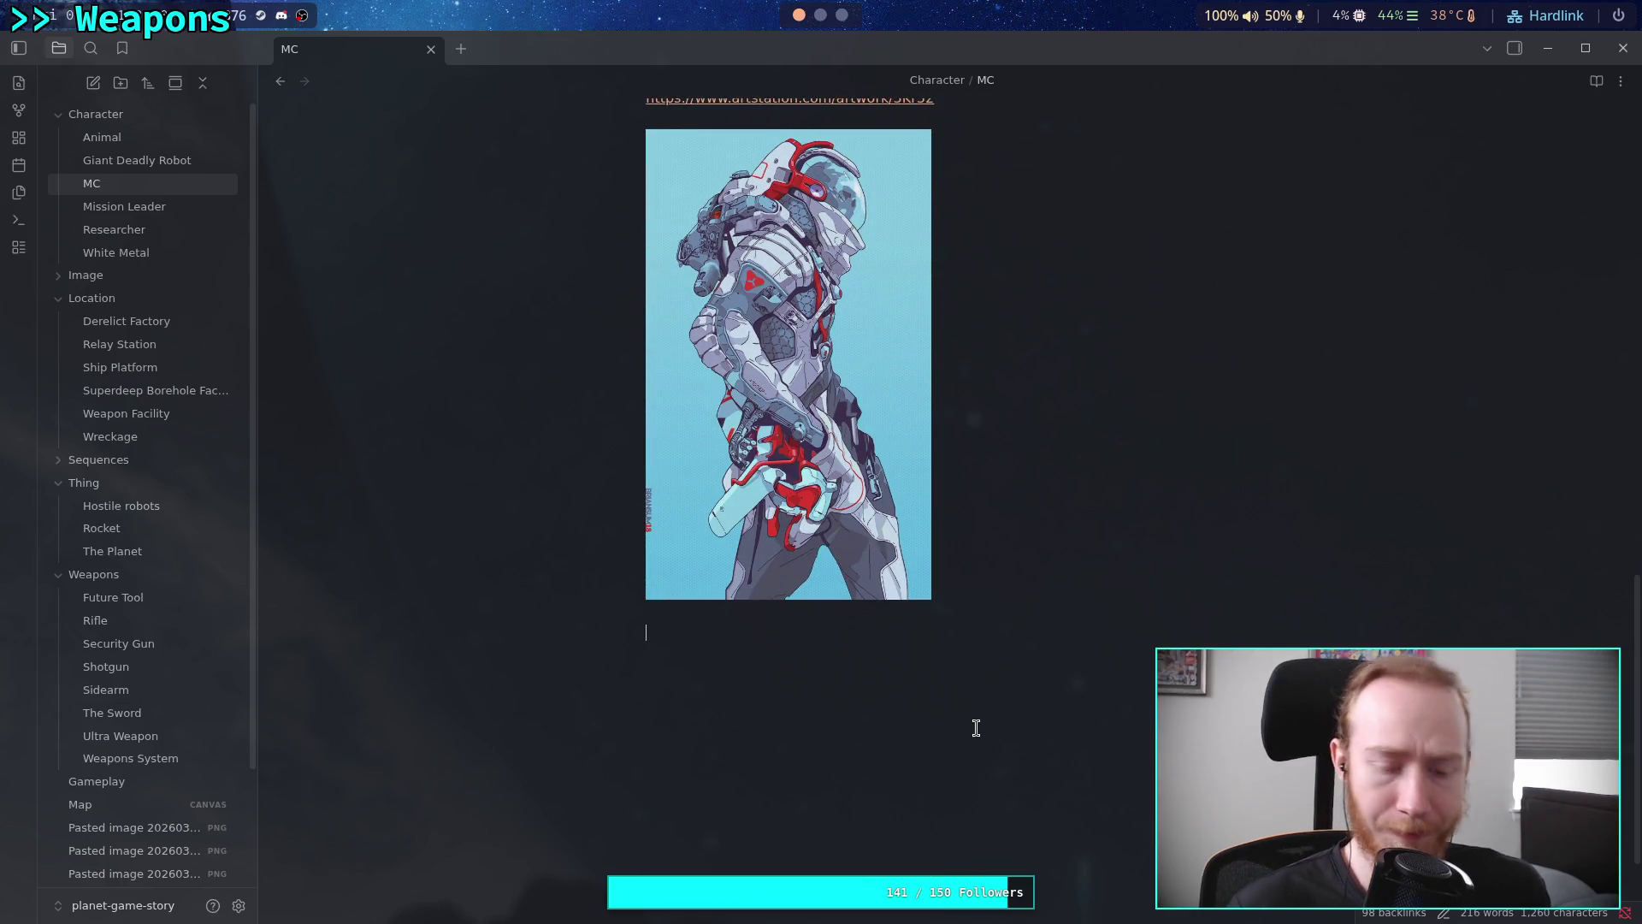
key("ctrl+v")
key("ctrl+z")
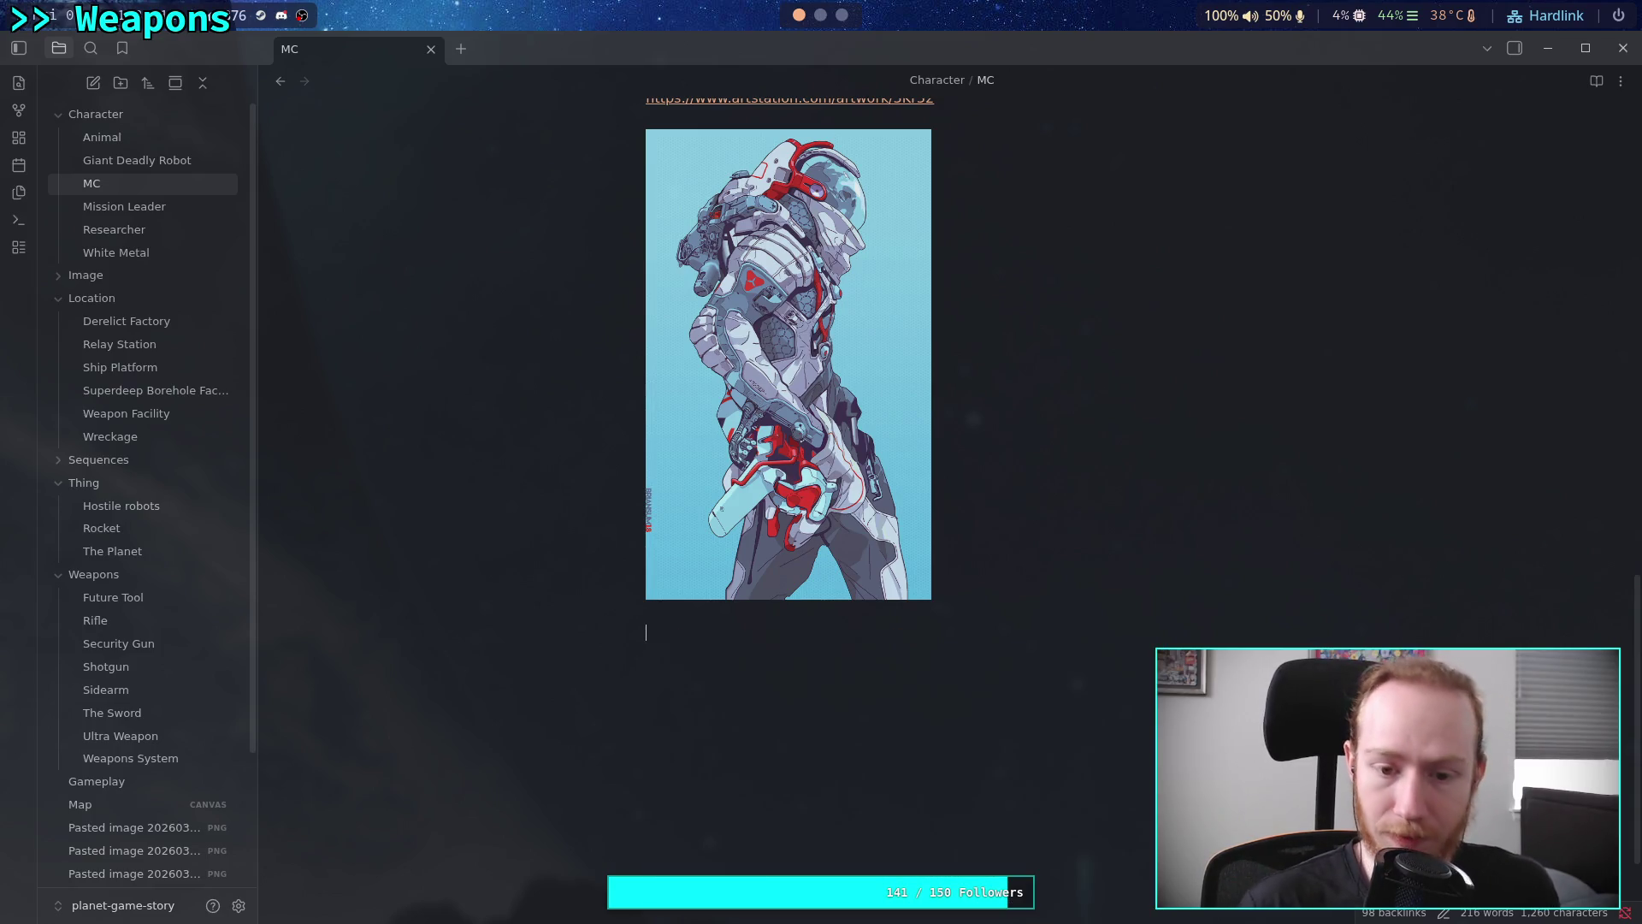
key("super+3")
left_click(678, 48)
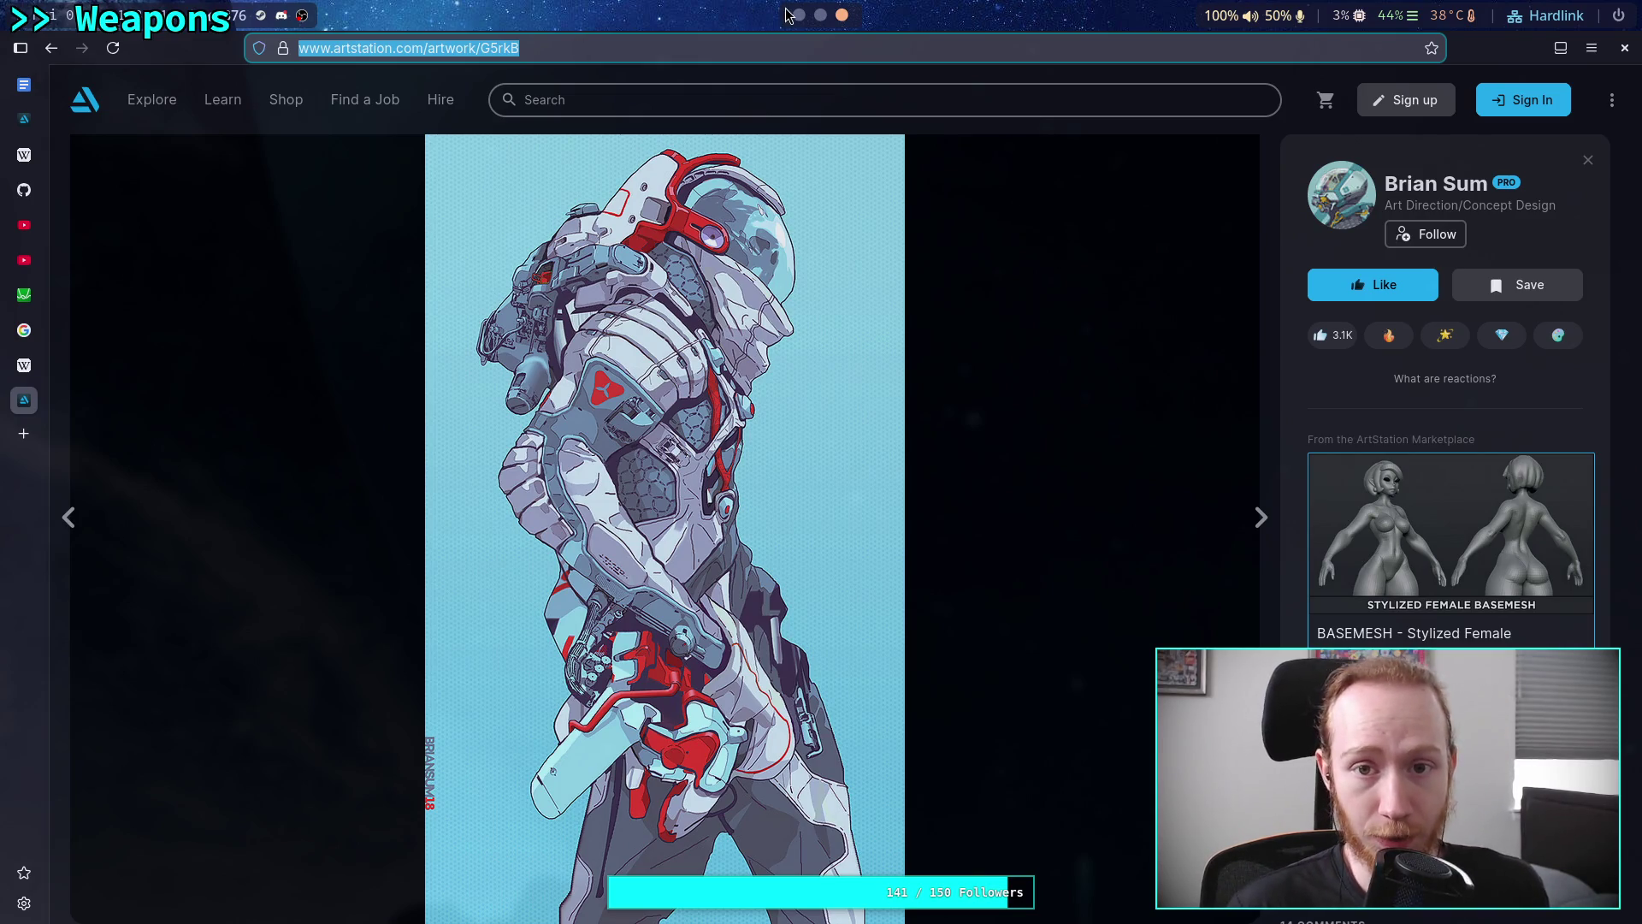
key("super+1")
Delete the duplicate Pasted image 20260306113109.png from the vault
scroll(141, 755, "down", 3)
left_click(141, 744)
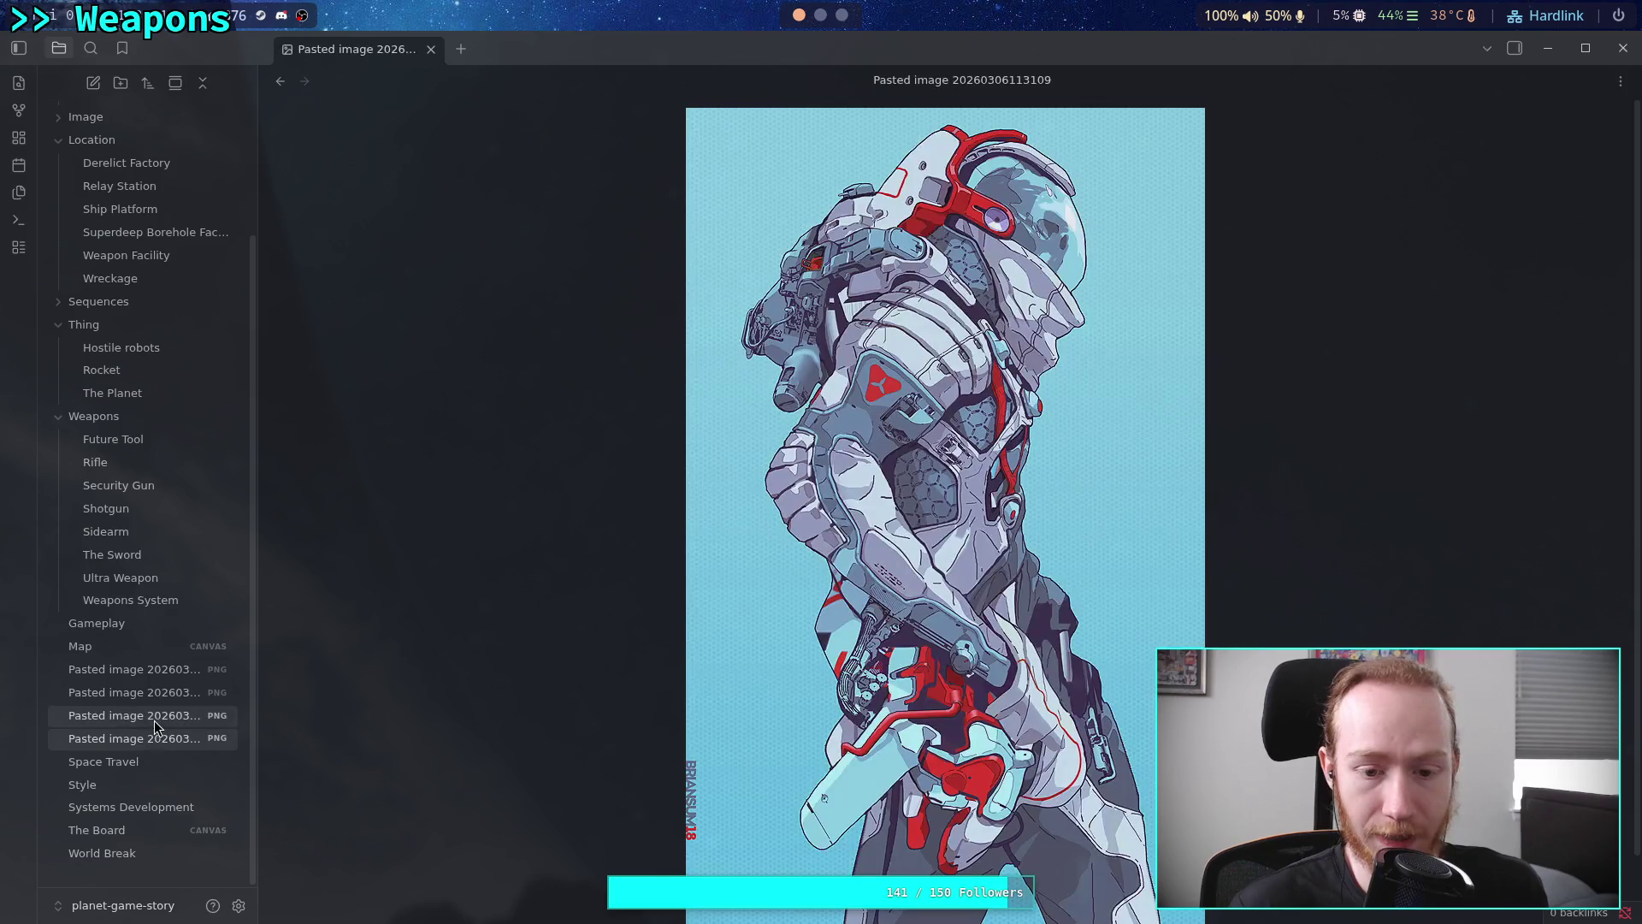
right_click(156, 739)
left_click(196, 725)
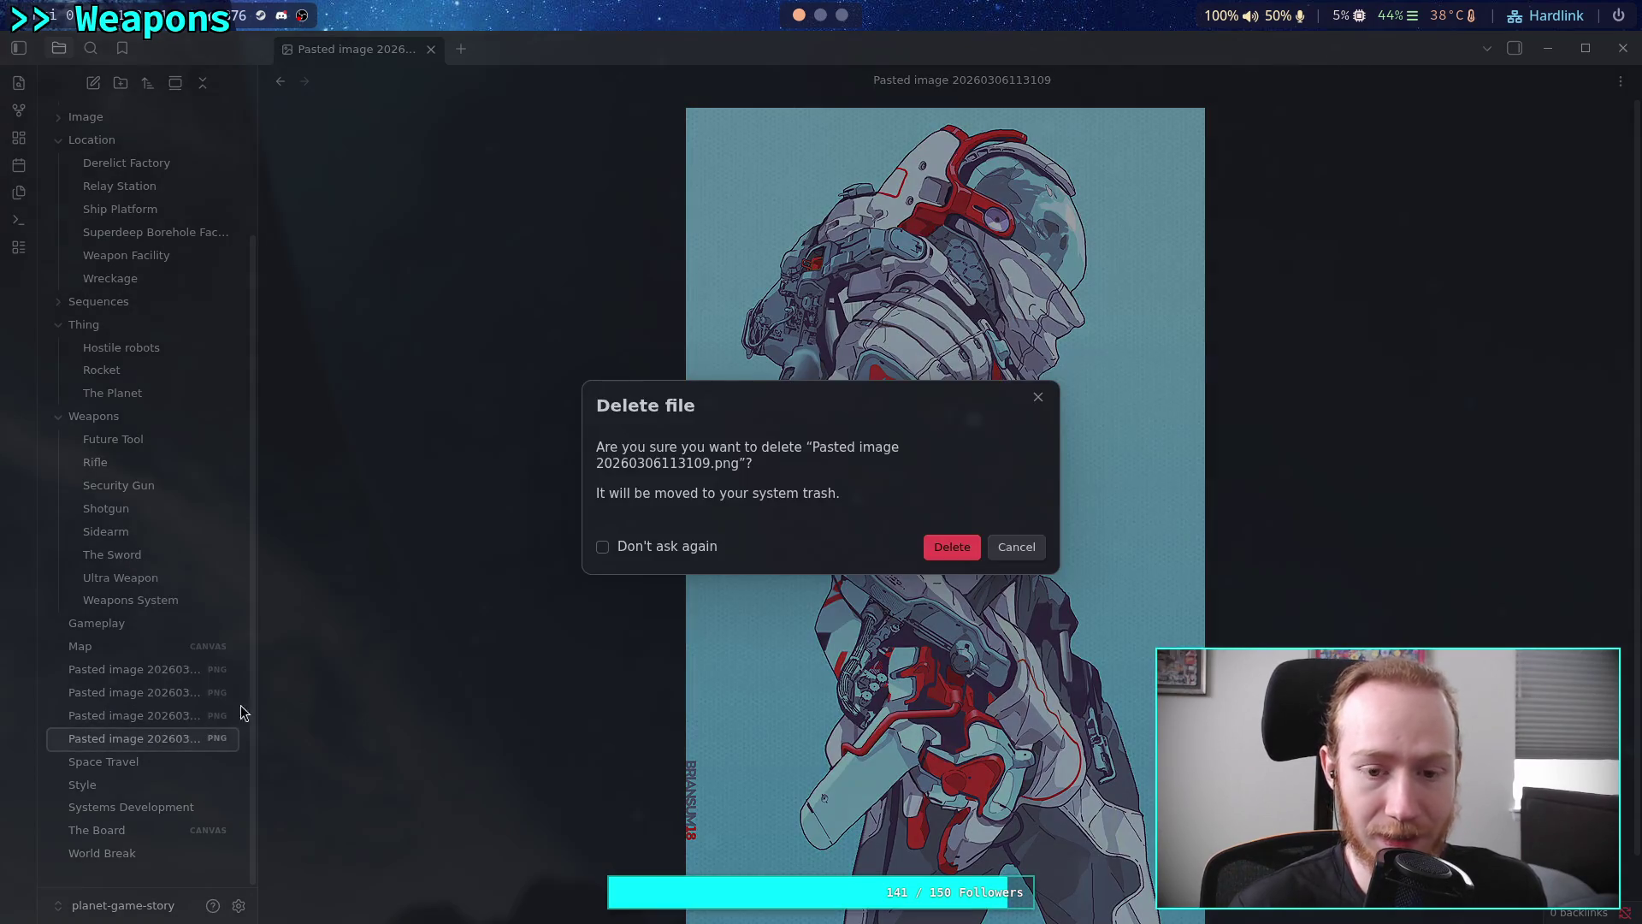
key("Return")
left_click(162, 736)
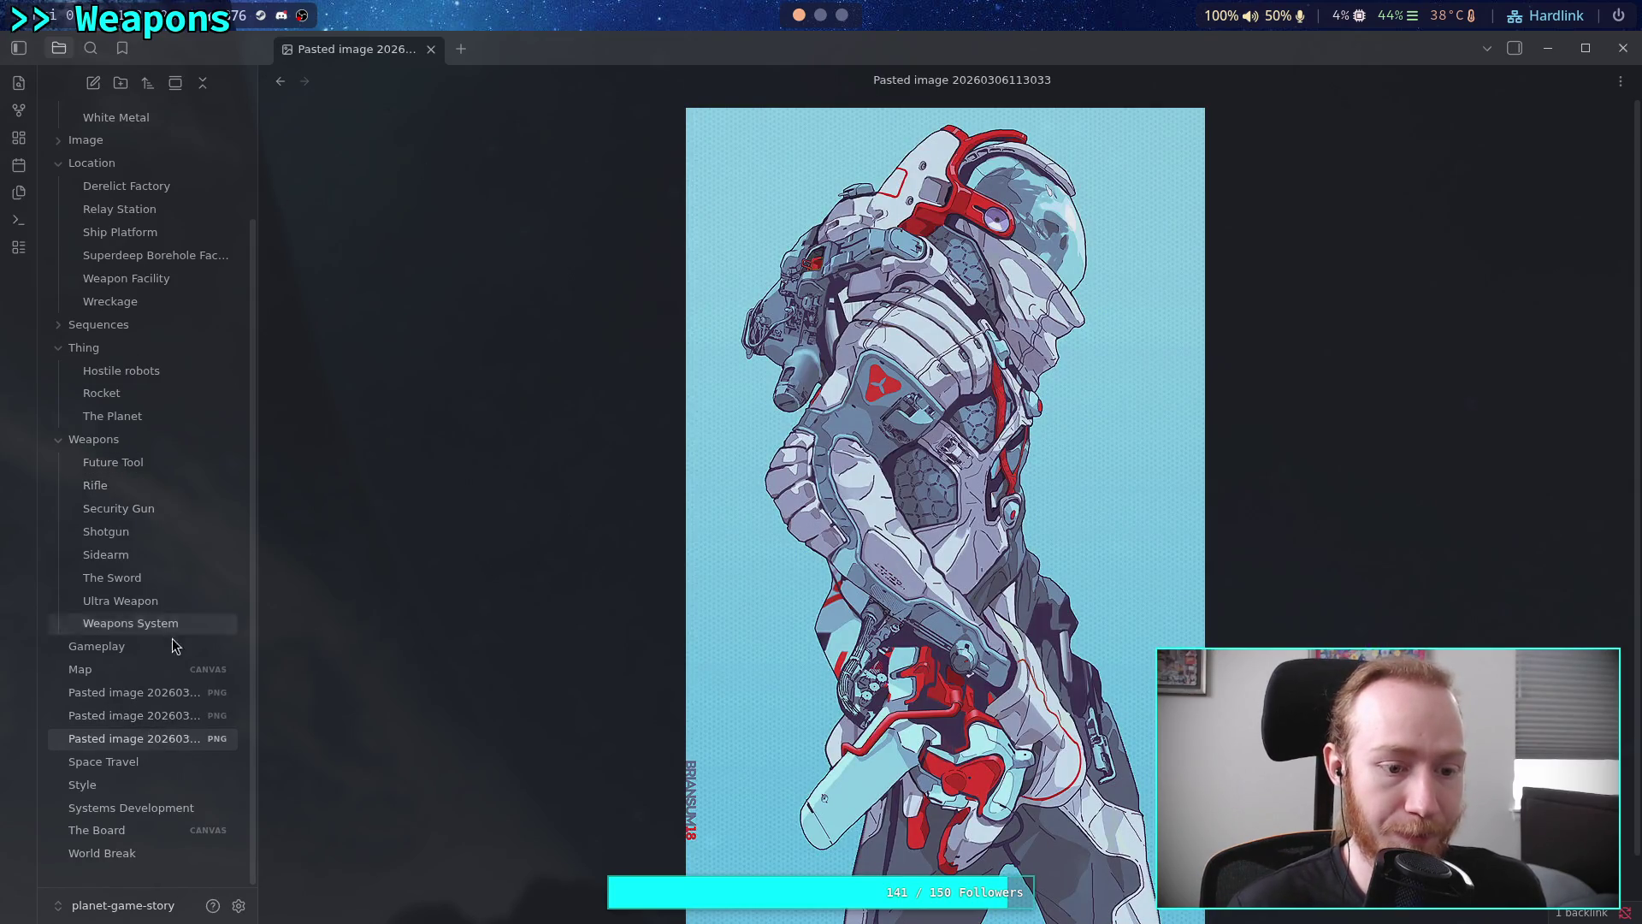
Rename the red robot image to big_red_bot and move it into the Image folder
left_click(161, 694)
key("F2")
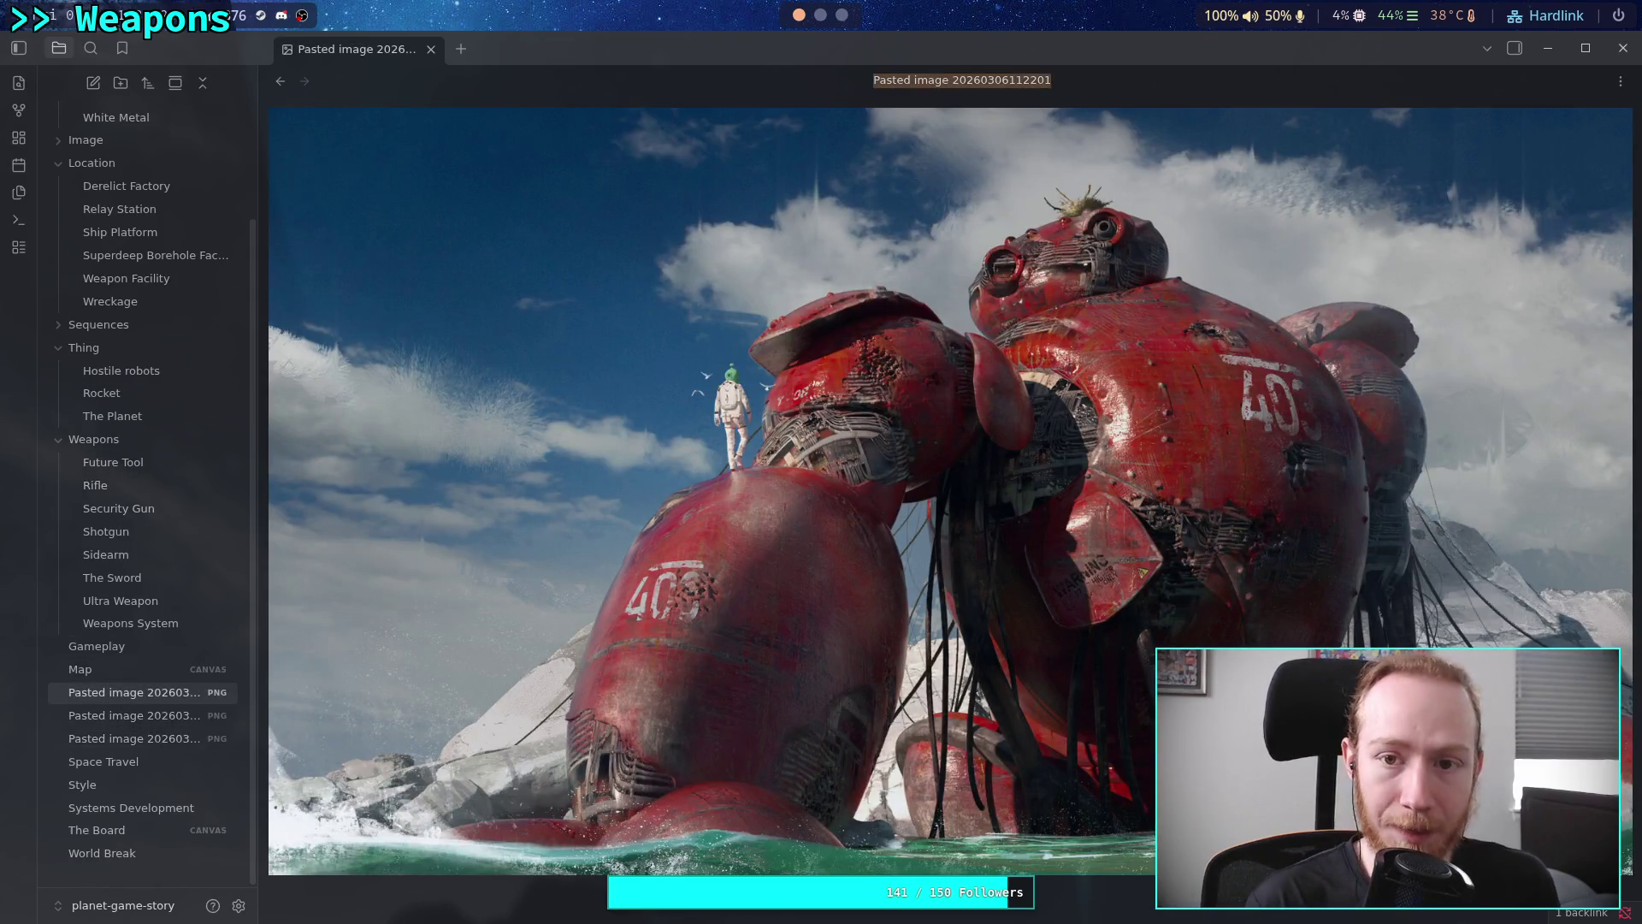
type("big_red_bot")
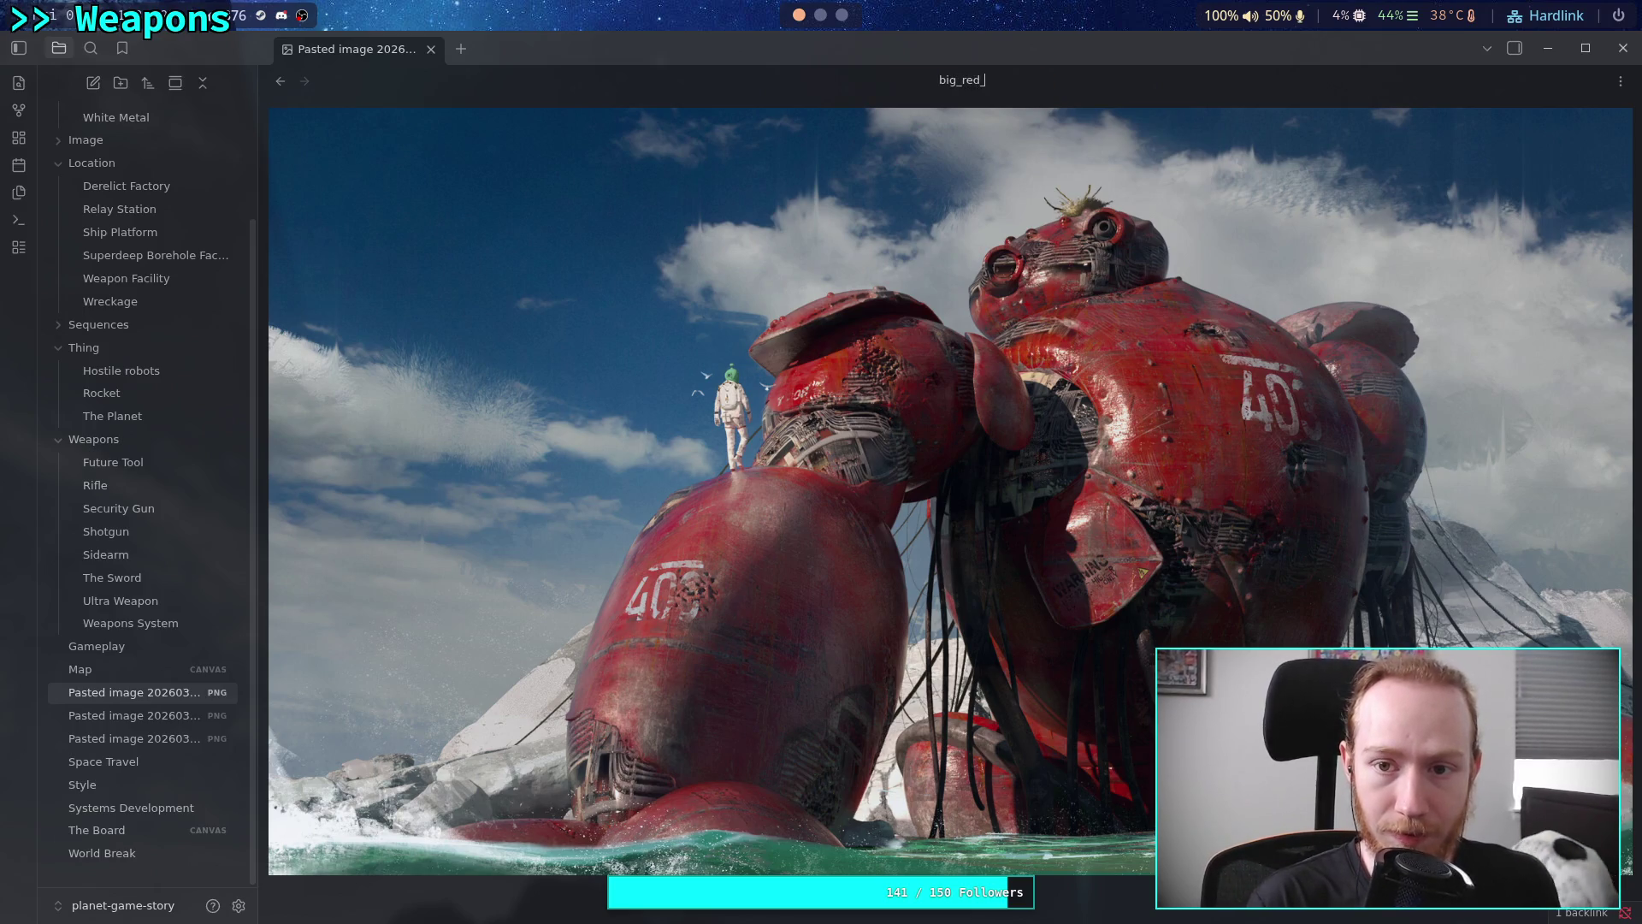
key("Return")
left_click_drag(124, 648, 90, 141)
Rename the mech image to military_drone and move it into the Image folder
left_click(156, 714)
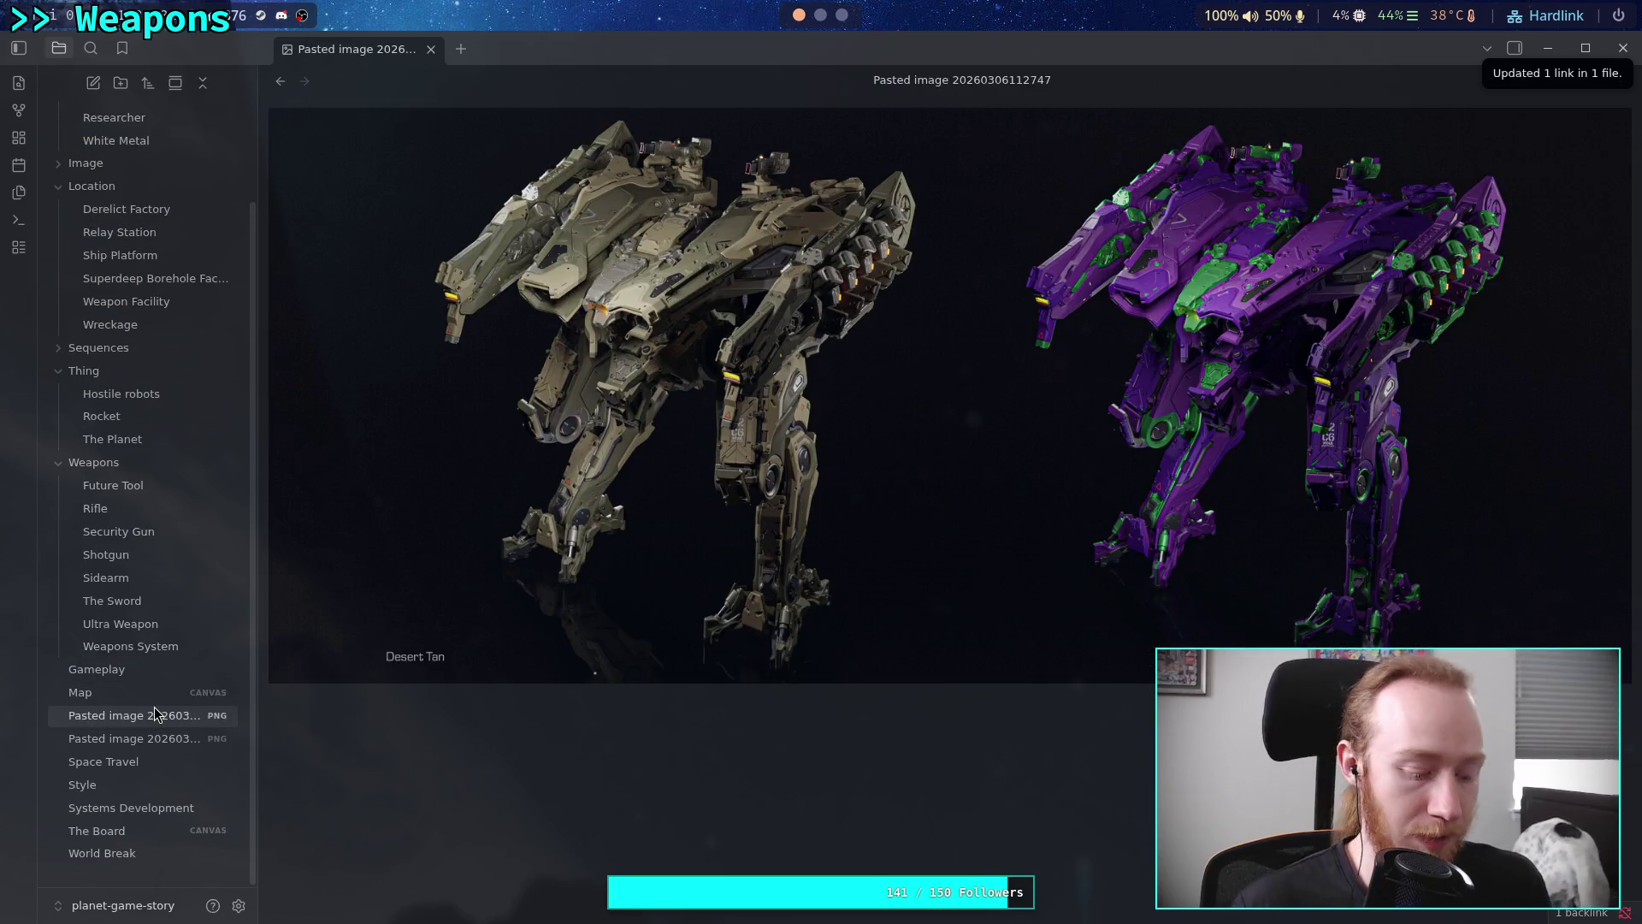
key("F2")
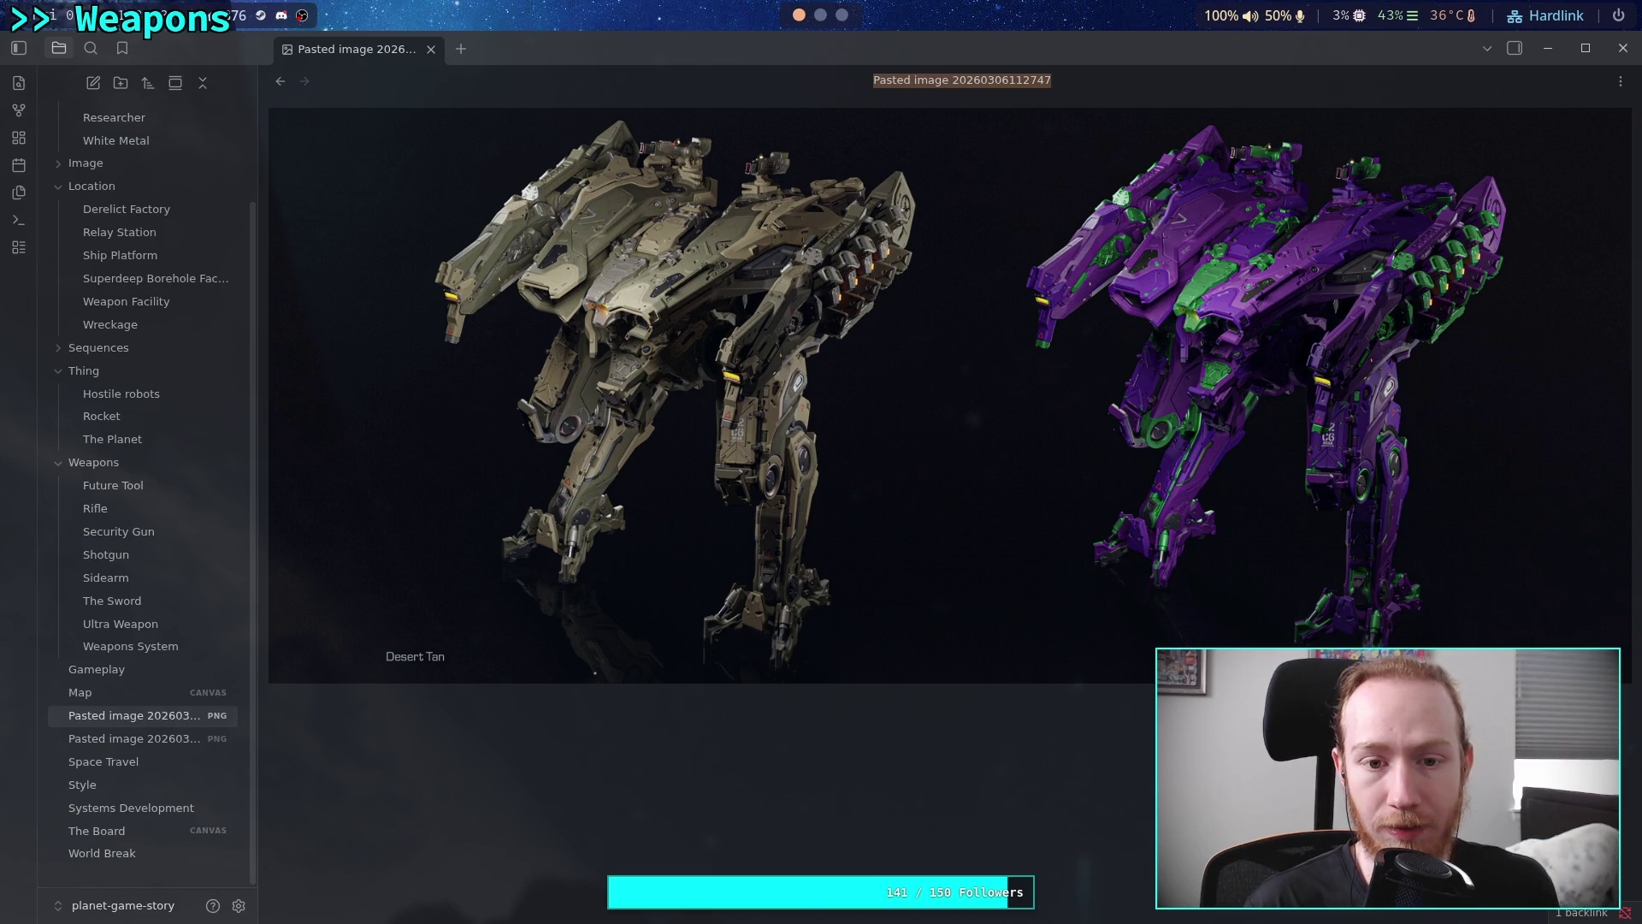
type("military ")
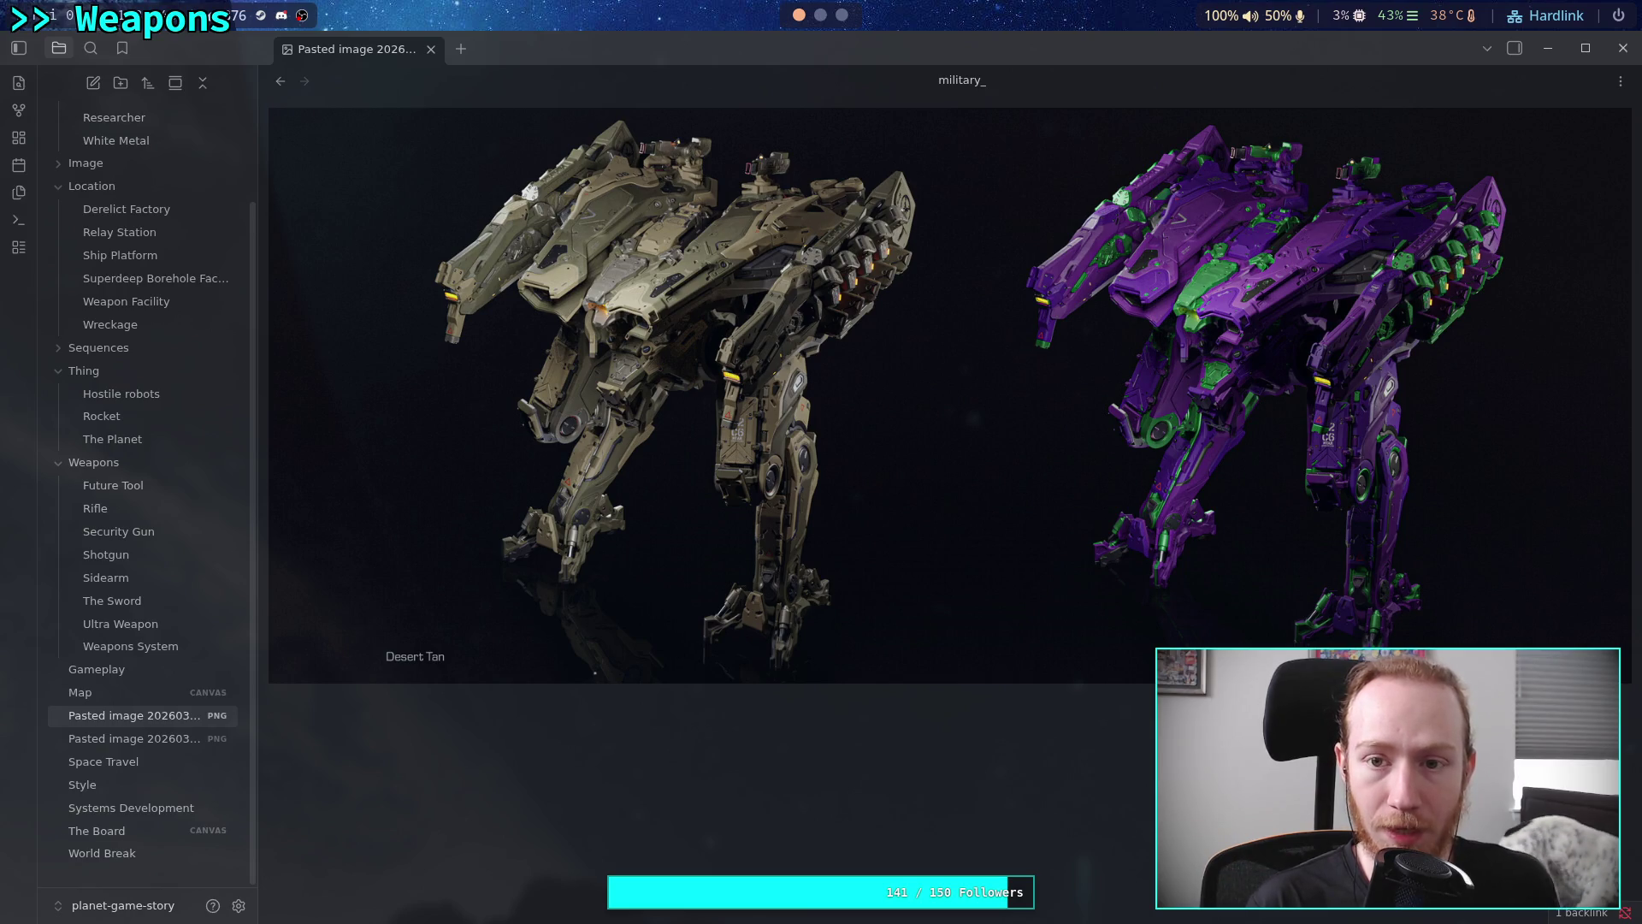
type("drone")
key("Return")
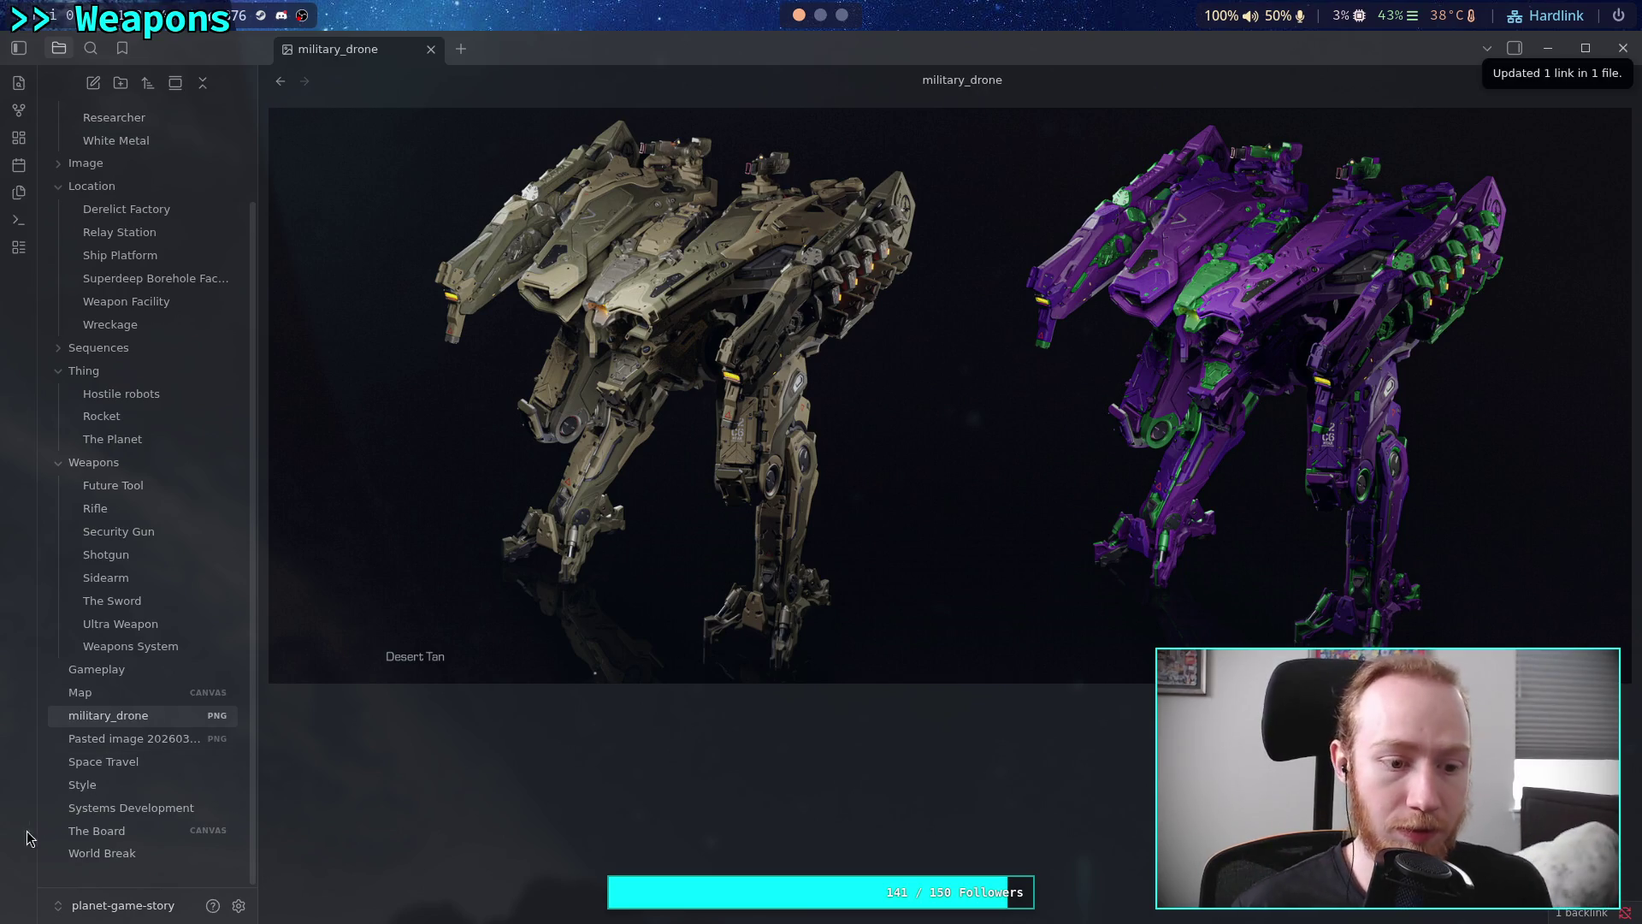
mouse_move(129, 717)
left_mouse_down()
mouse_move(140, 211)
mouse_move(162, 167)
left_mouse_up()
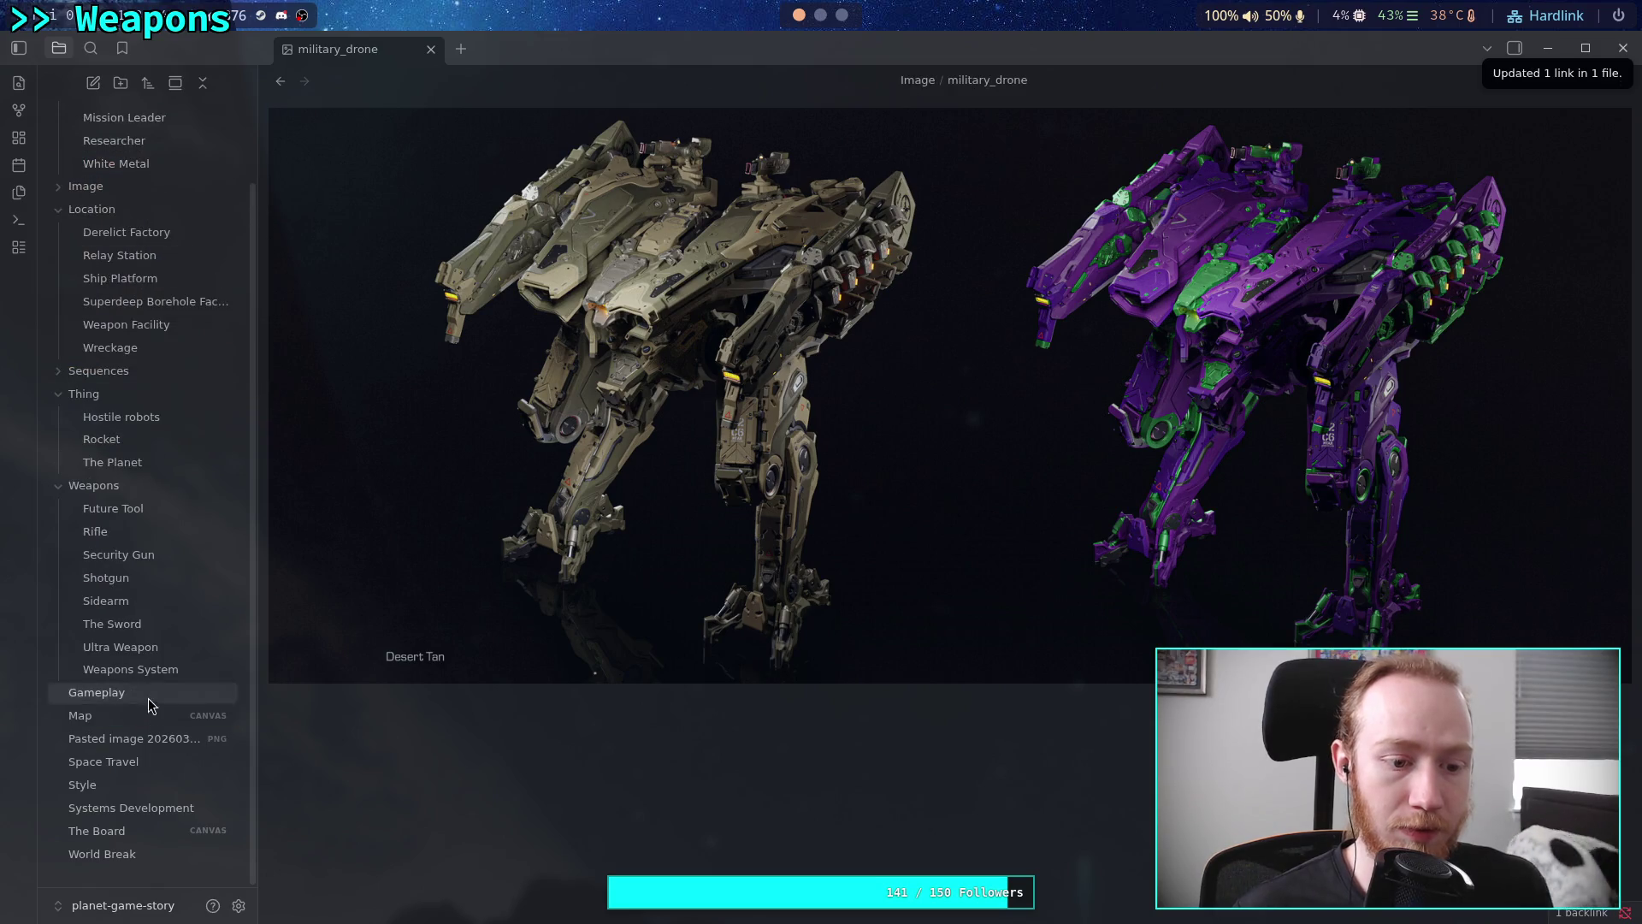
Rename the astronaut image to moon_walker, file it in Image, and reopen MC
left_click(148, 717)
left_click(154, 739)
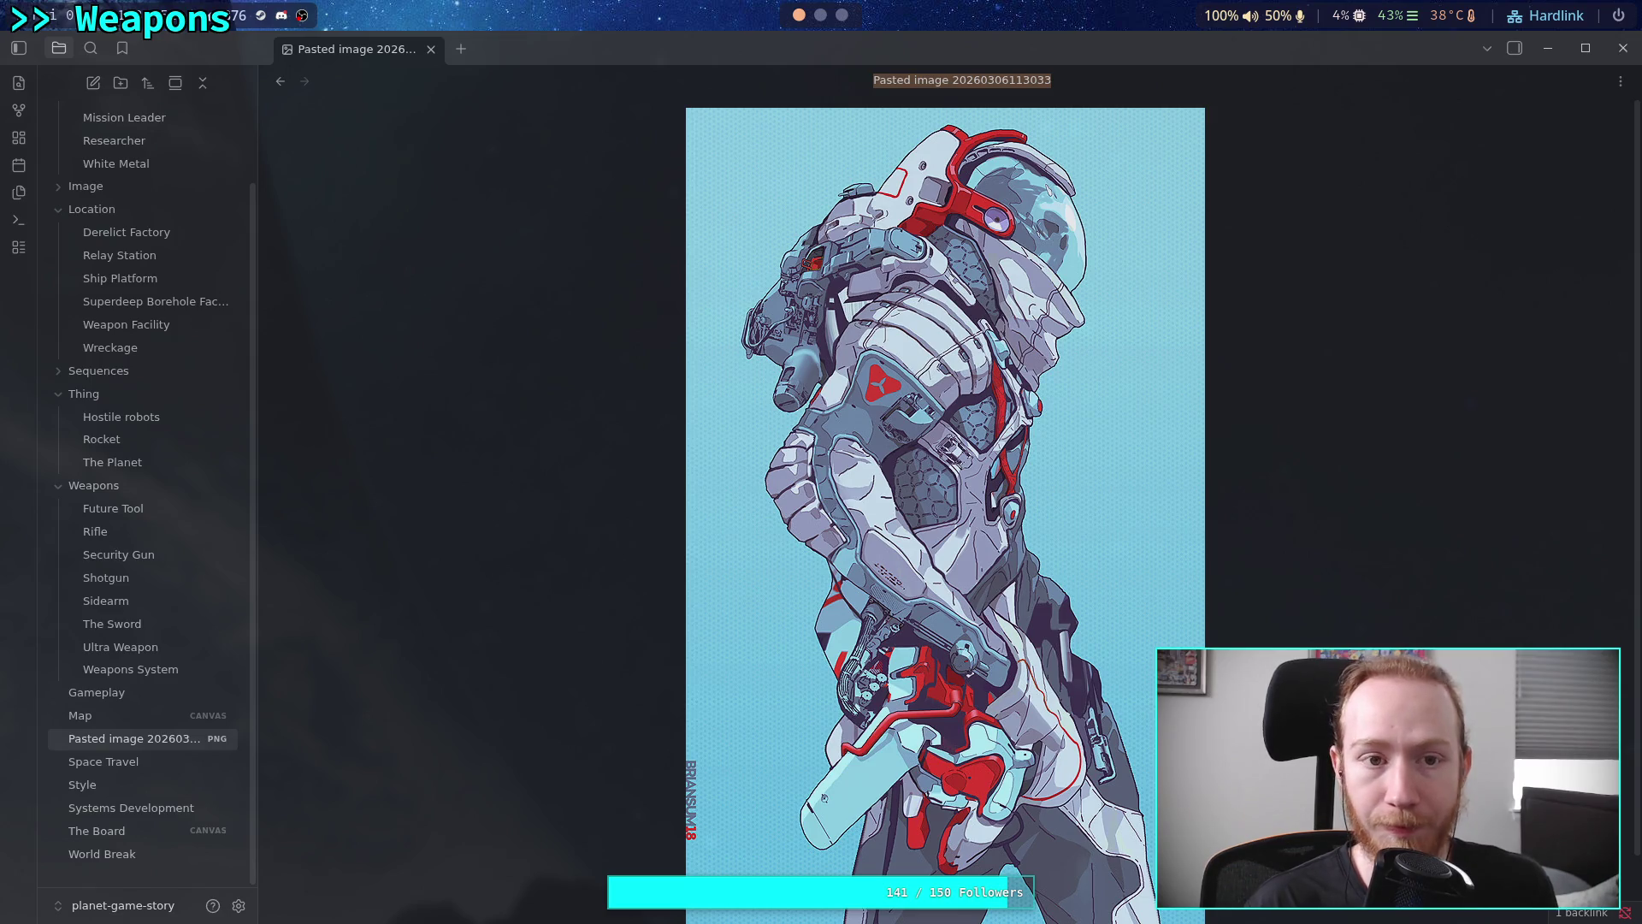
type("moon_a")
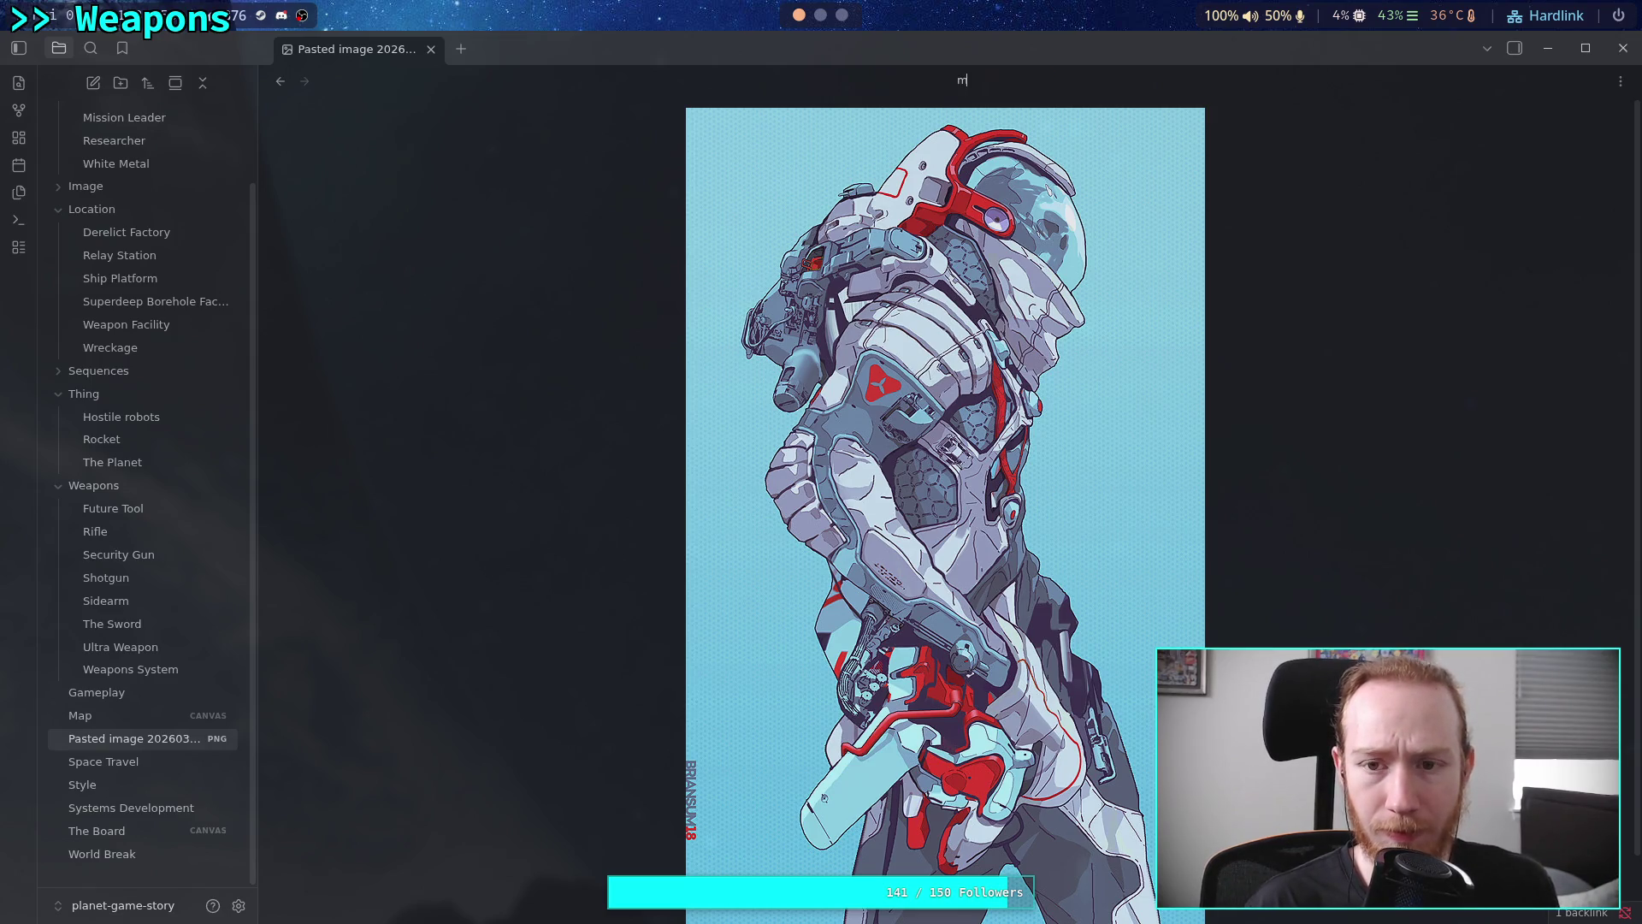
key("BackSpace")
type("walker")
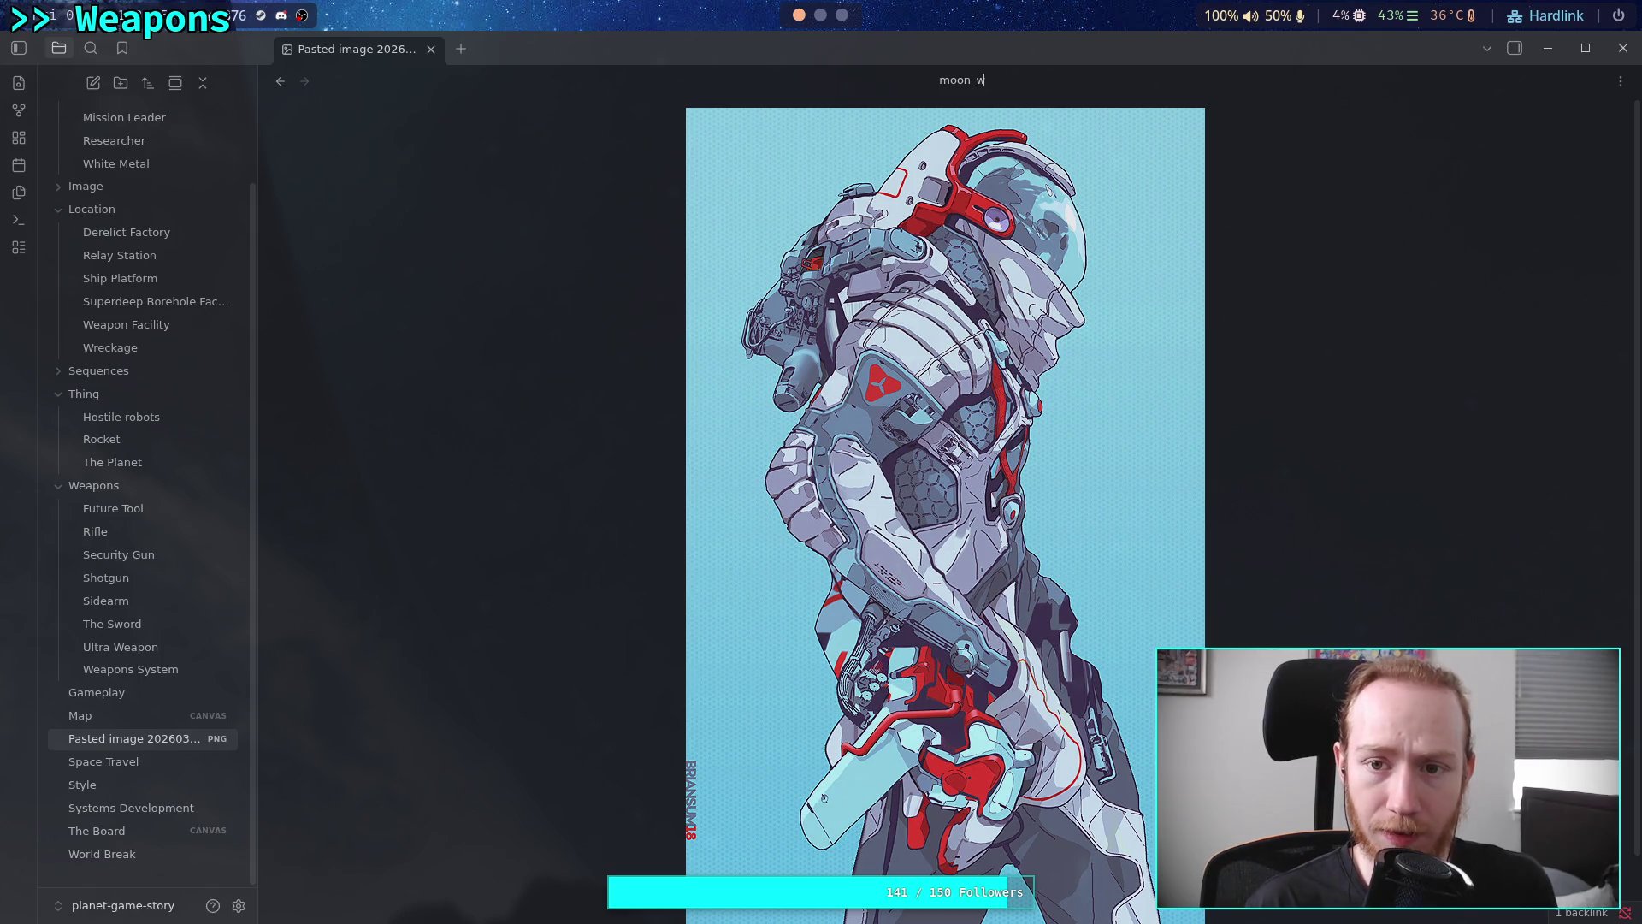
key("Return")
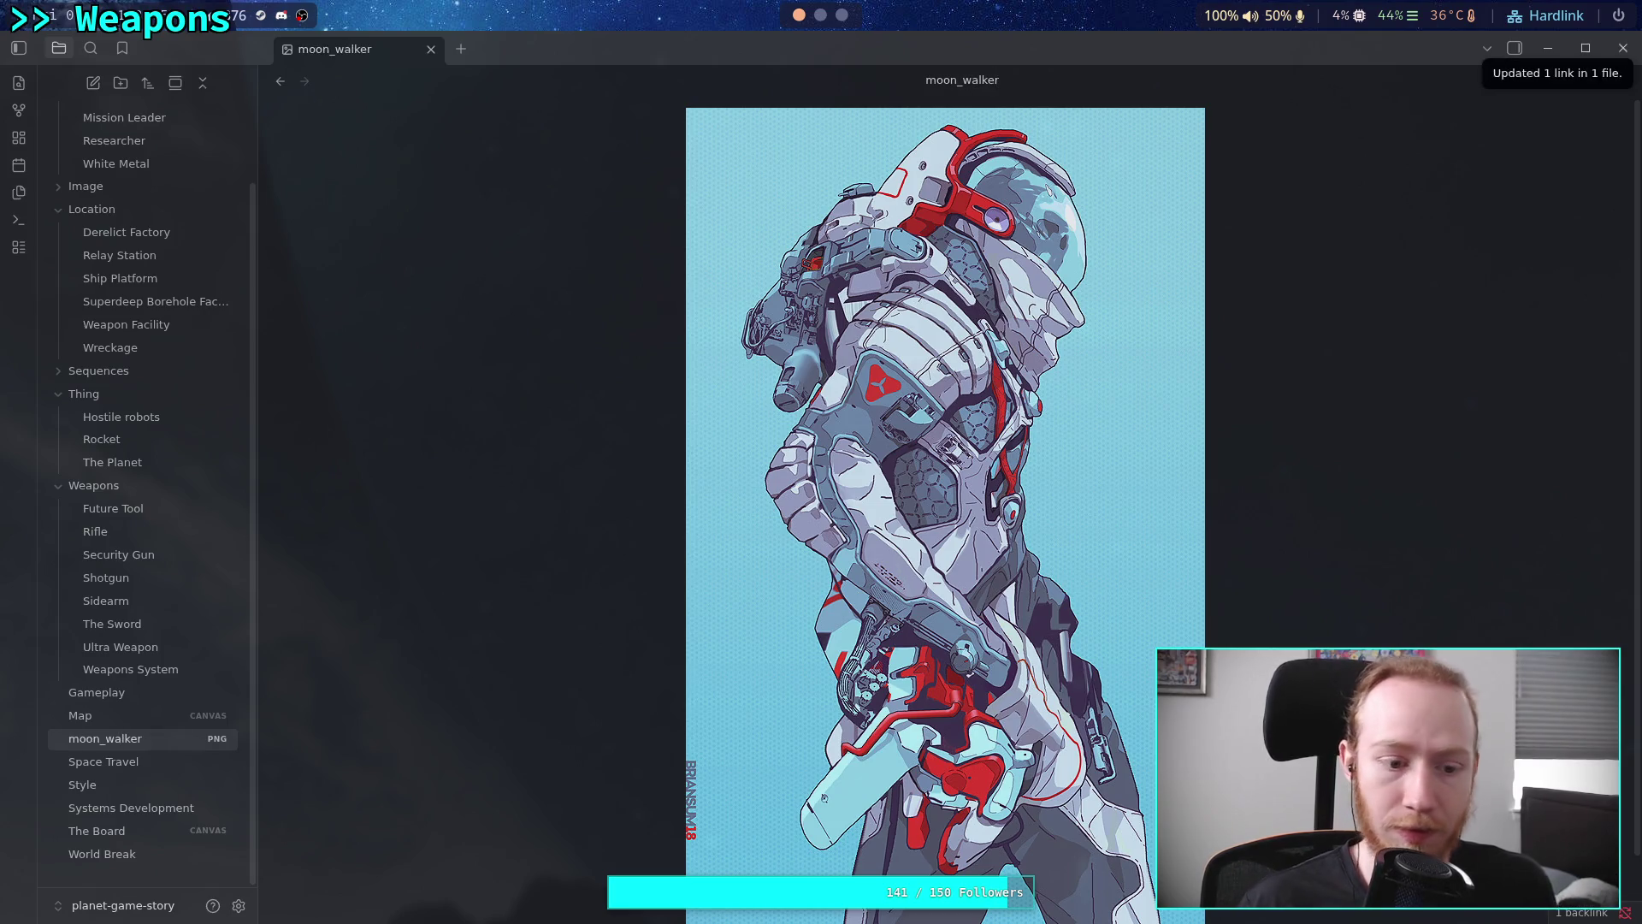
mouse_move(120, 740)
left_mouse_down()
mouse_move(125, 168)
mouse_move(111, 198)
left_mouse_up()
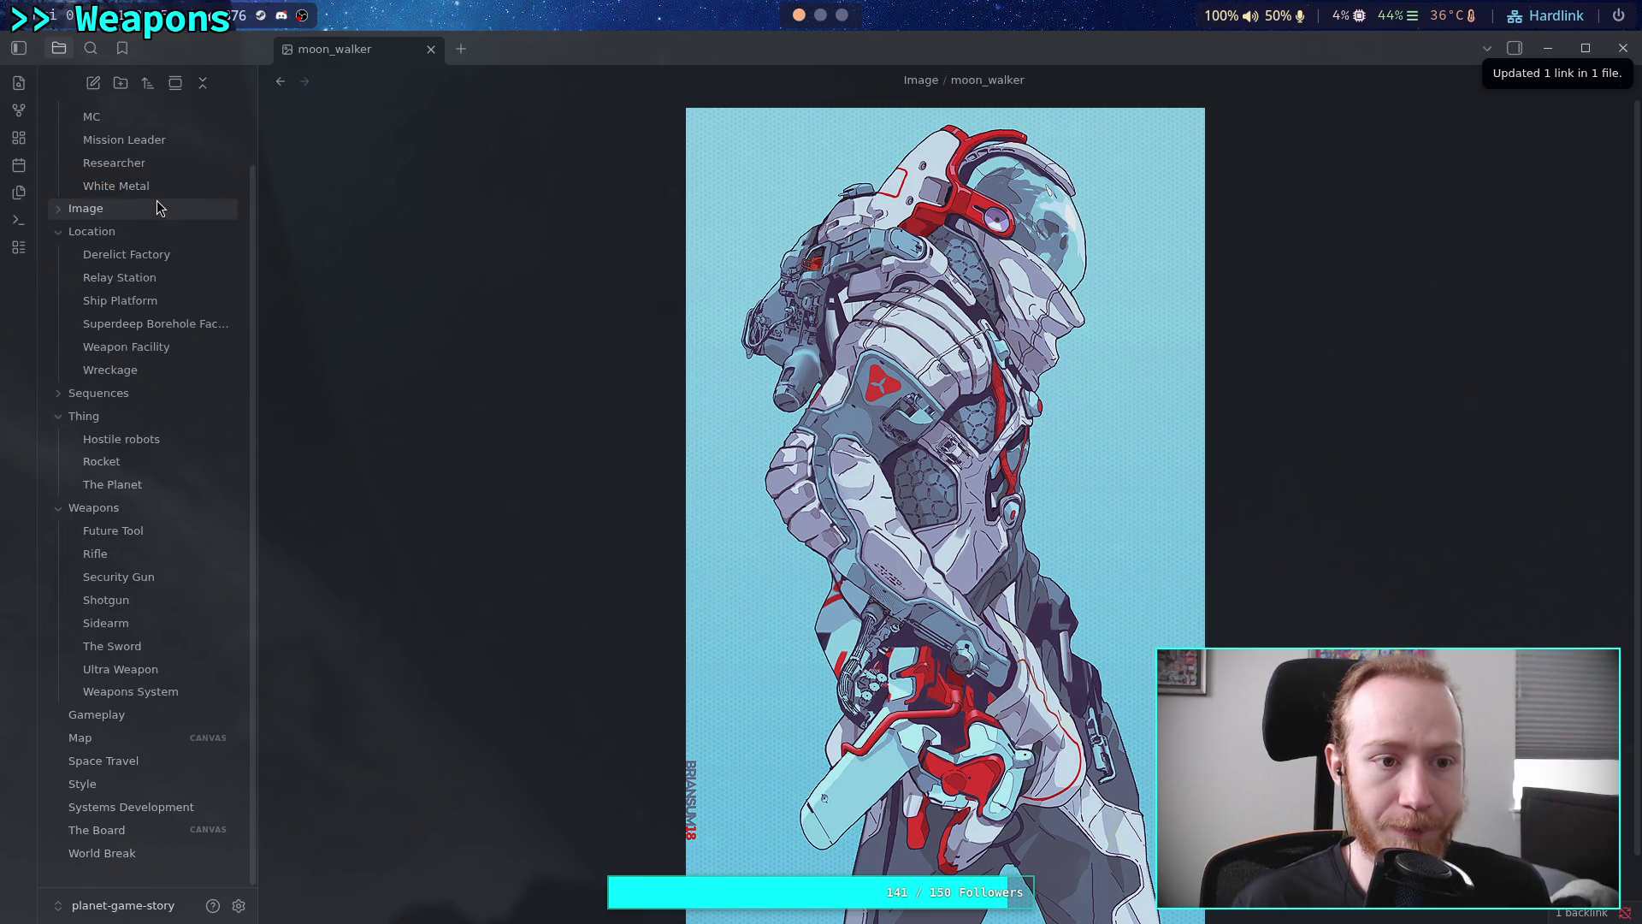
left_click(169, 121)
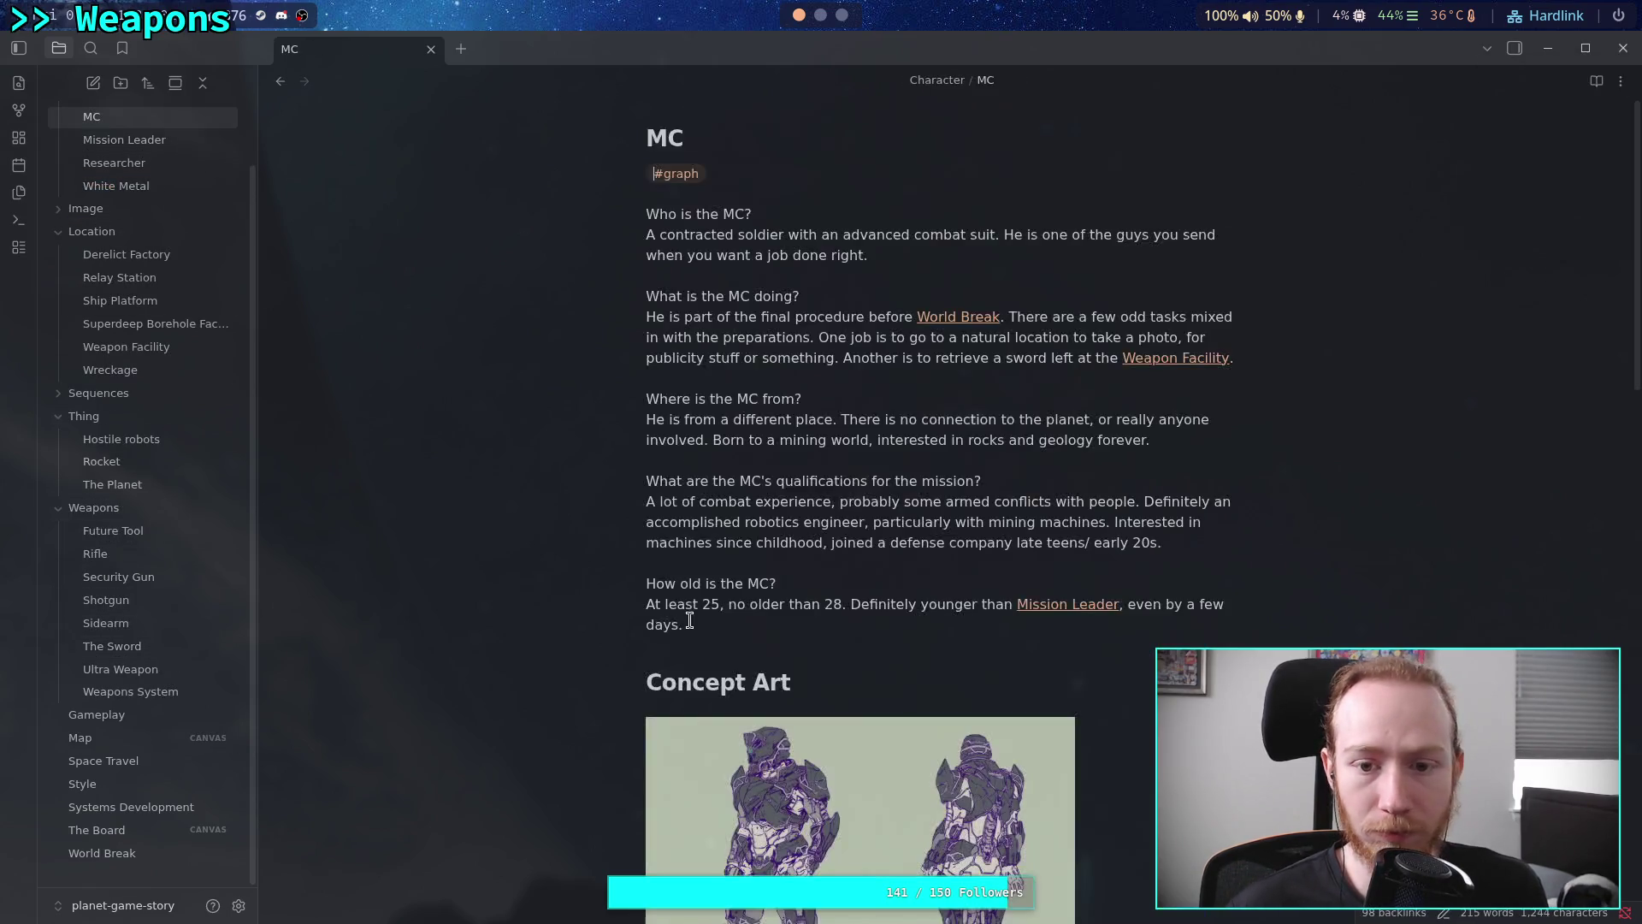
scroll(873, 594, "down", 15)
left_click(844, 16)
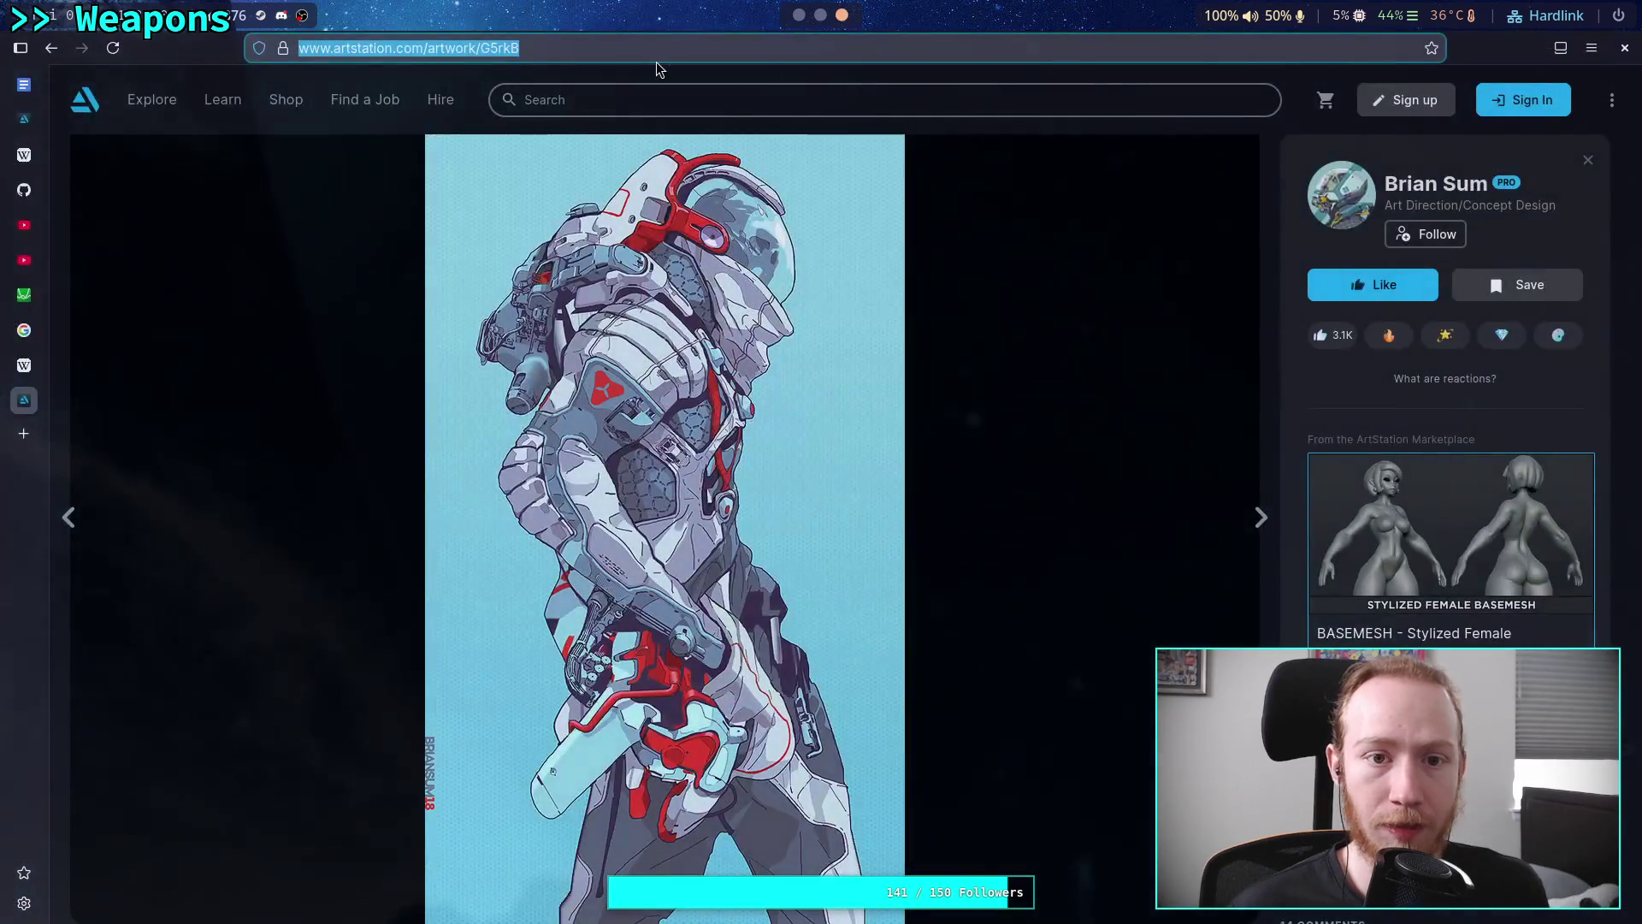
key("super+1")
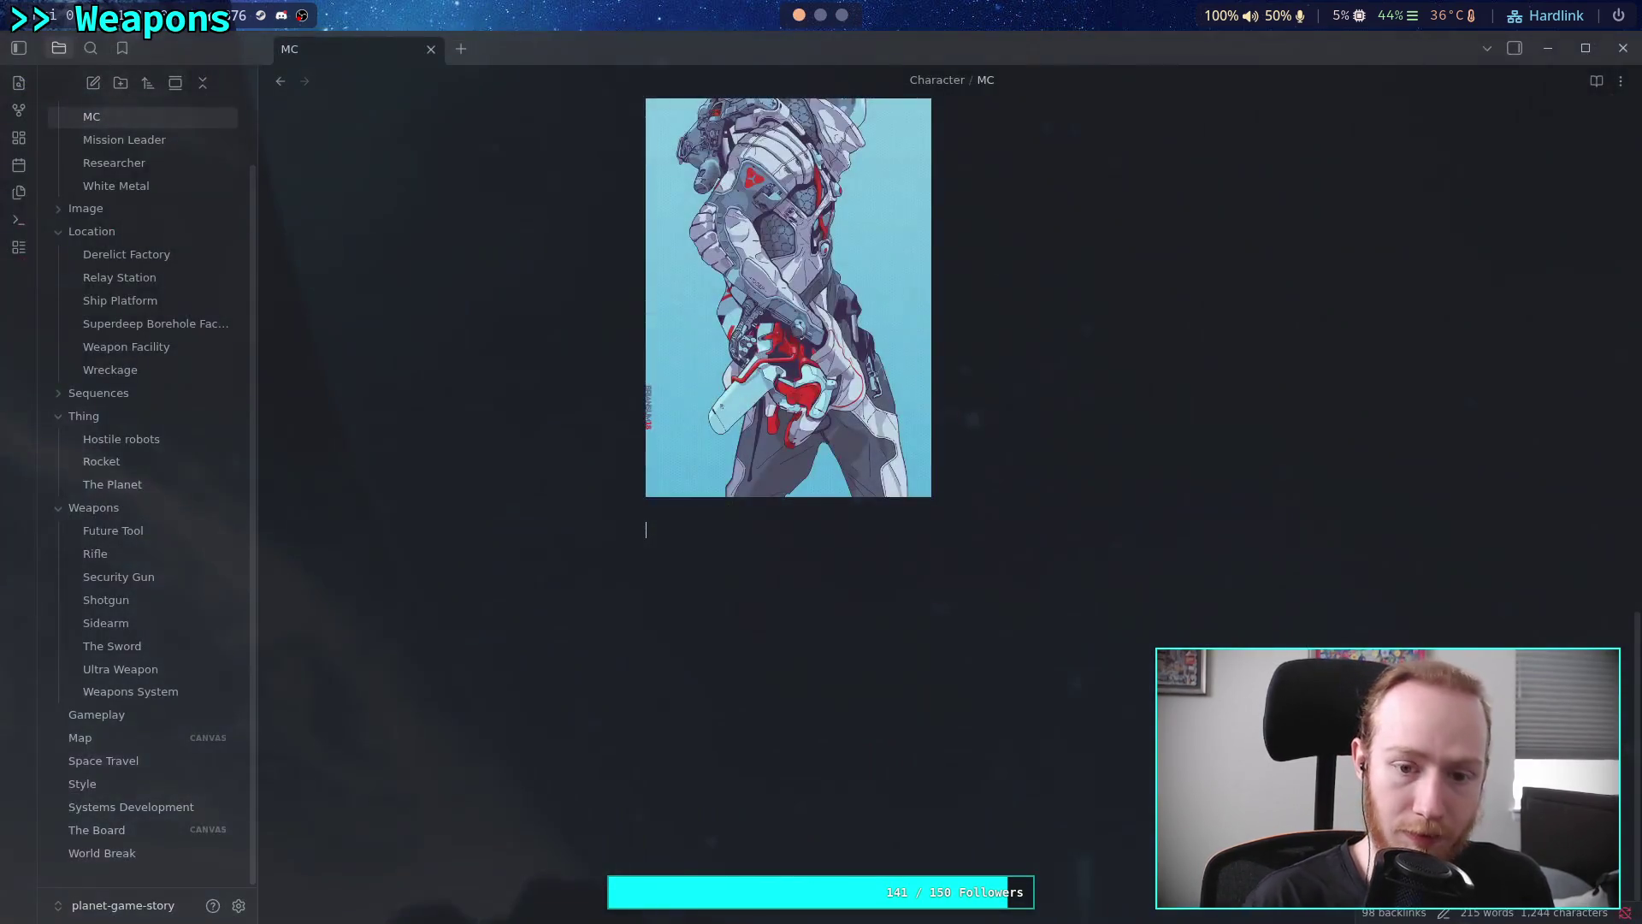
key("ctrl+w")
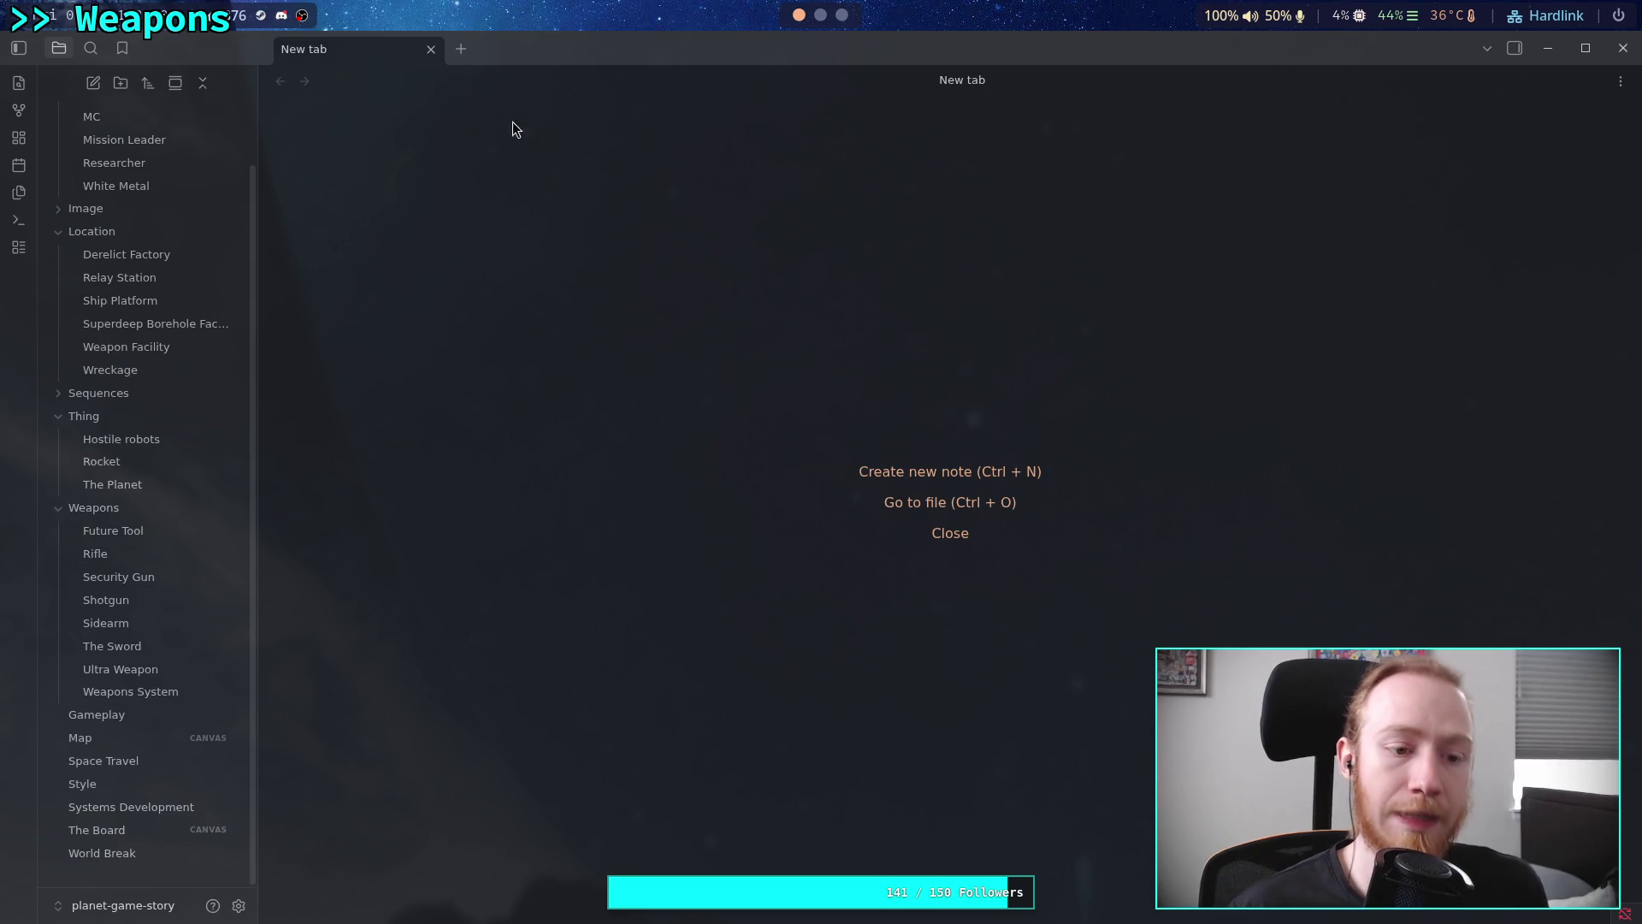
scroll(140, 248, "up", 2)
left_click(138, 182)
scroll(661, 494, "down", 15)
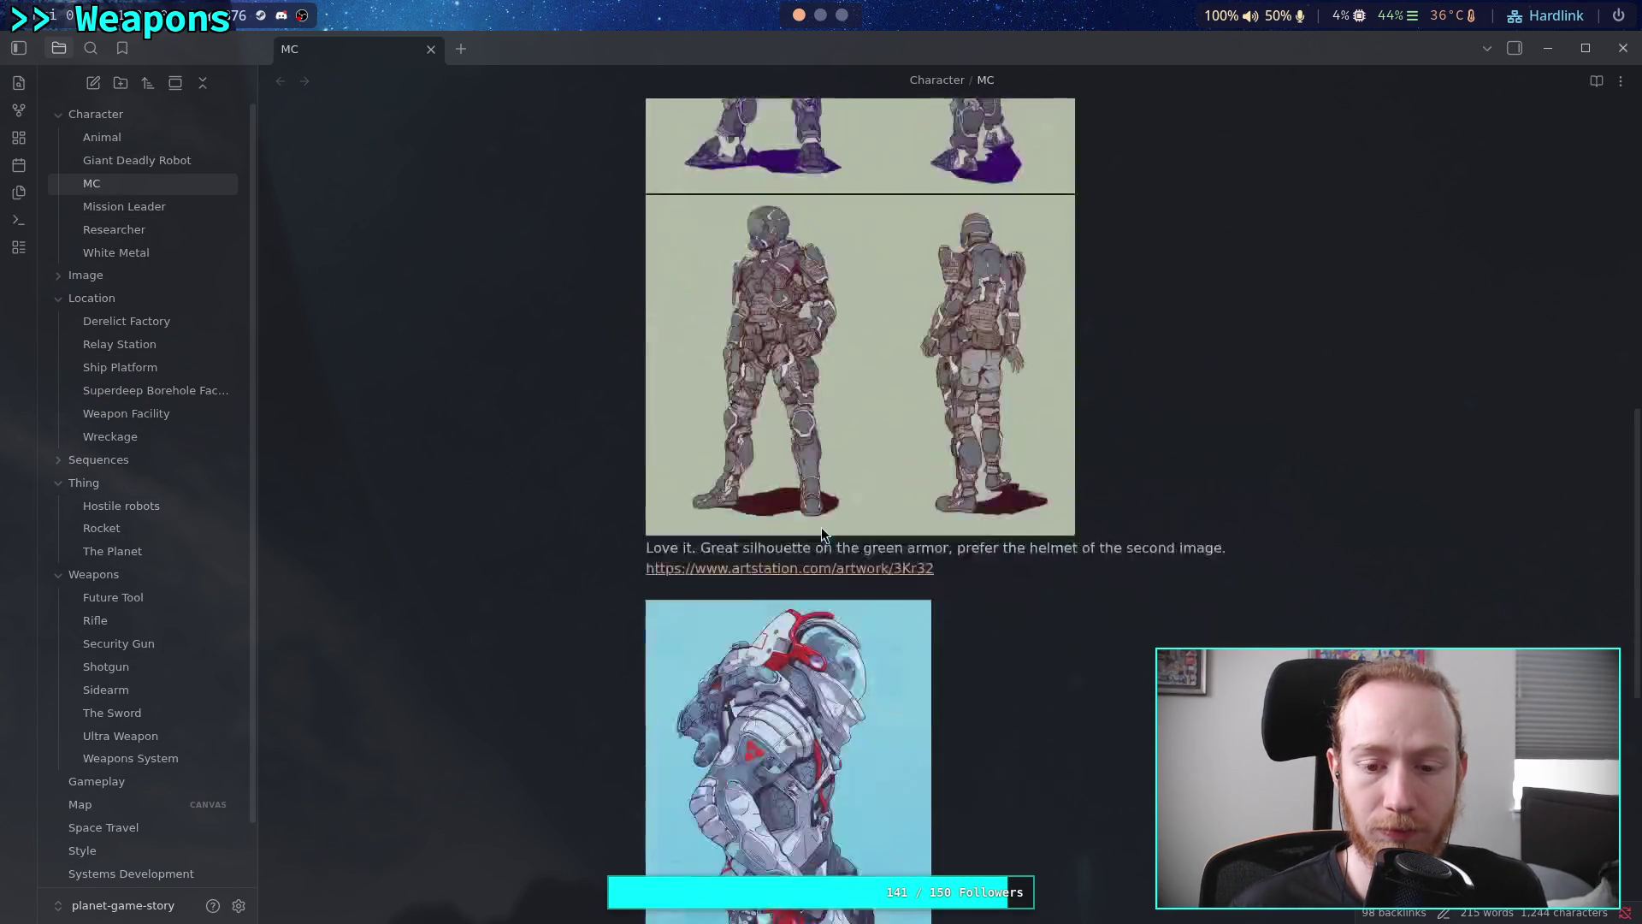
type("https://www.artstation.com/artwork/G5rkB")
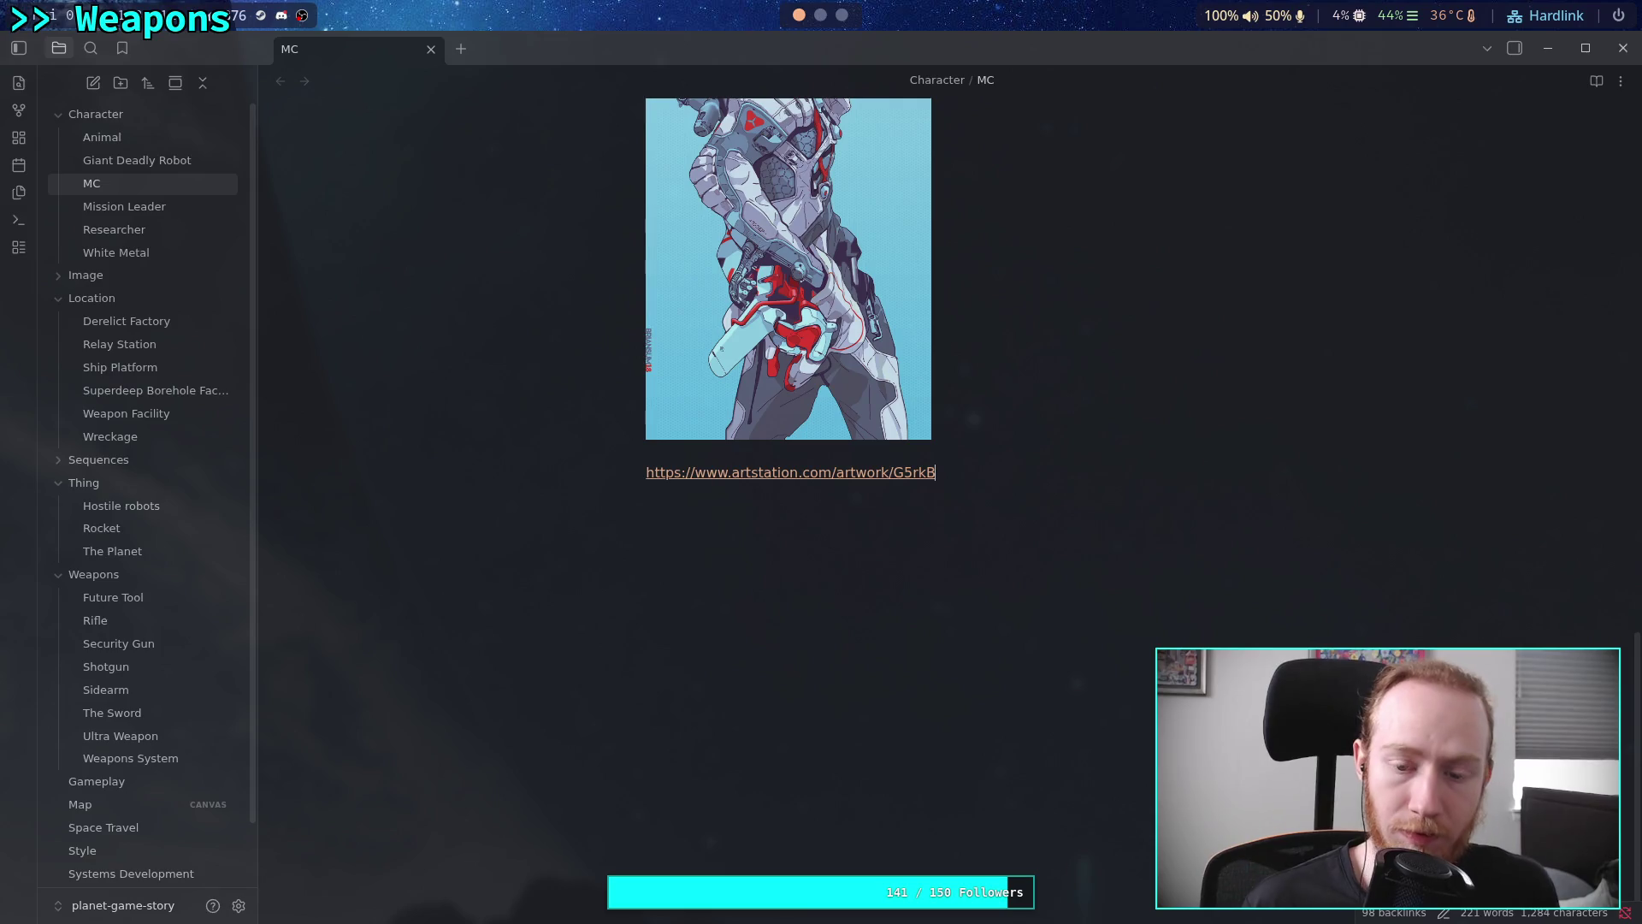
scroll(1042, 775, "up", 4)
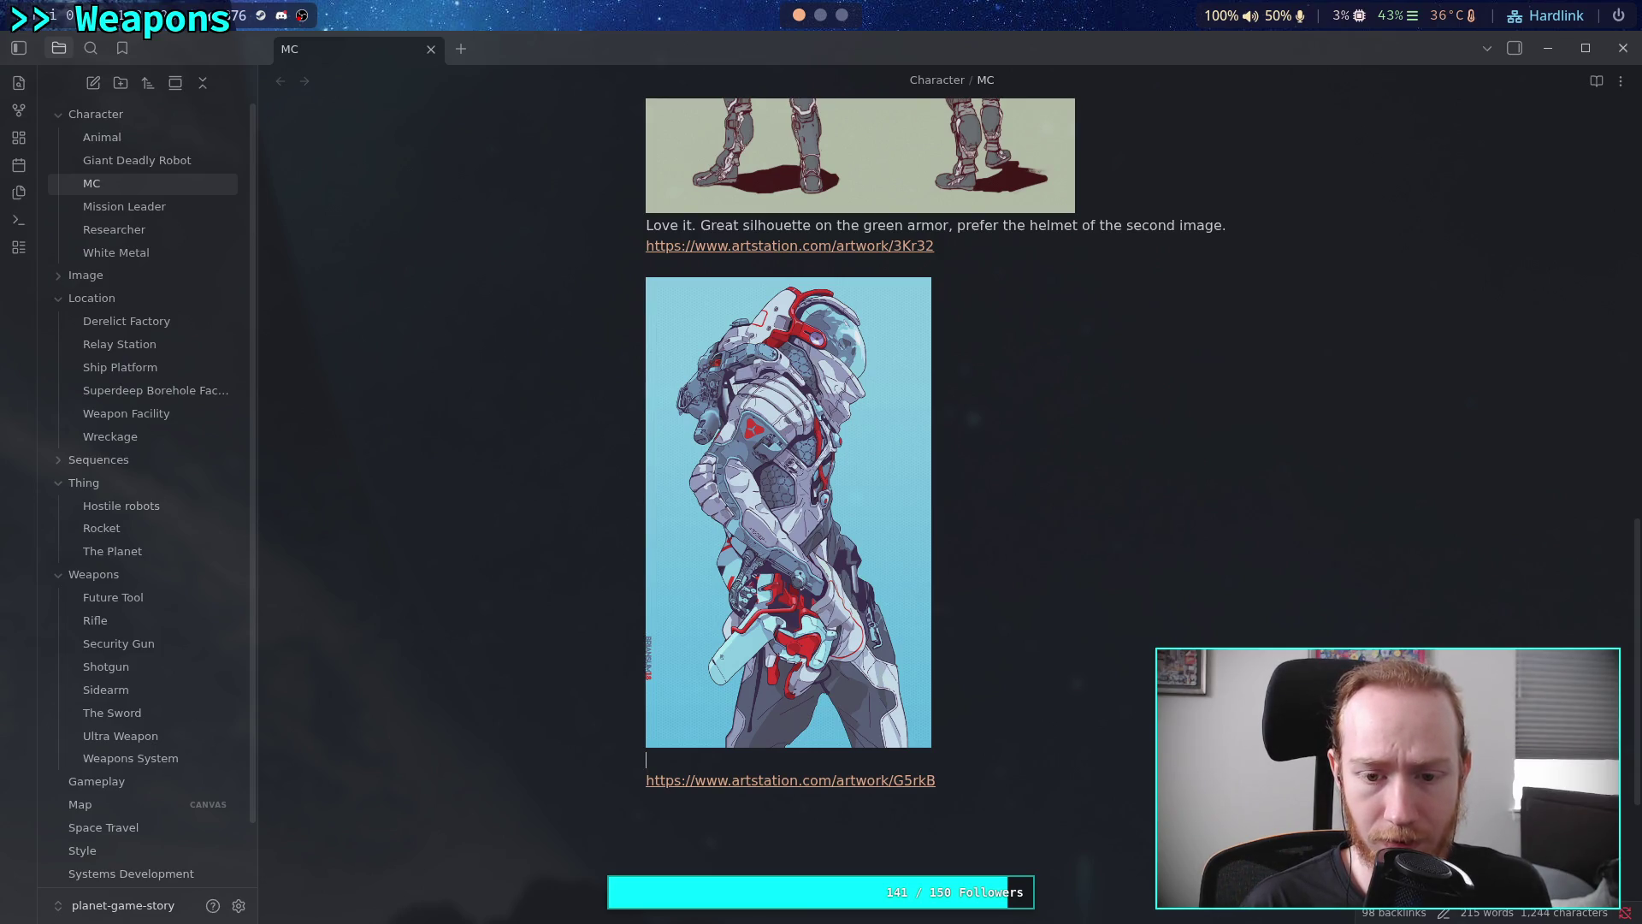
Caption the moon_walker image: 'Very utility, non-combat look. Could look nice for [[Researcher]] actually.'
type("Very utility, no")
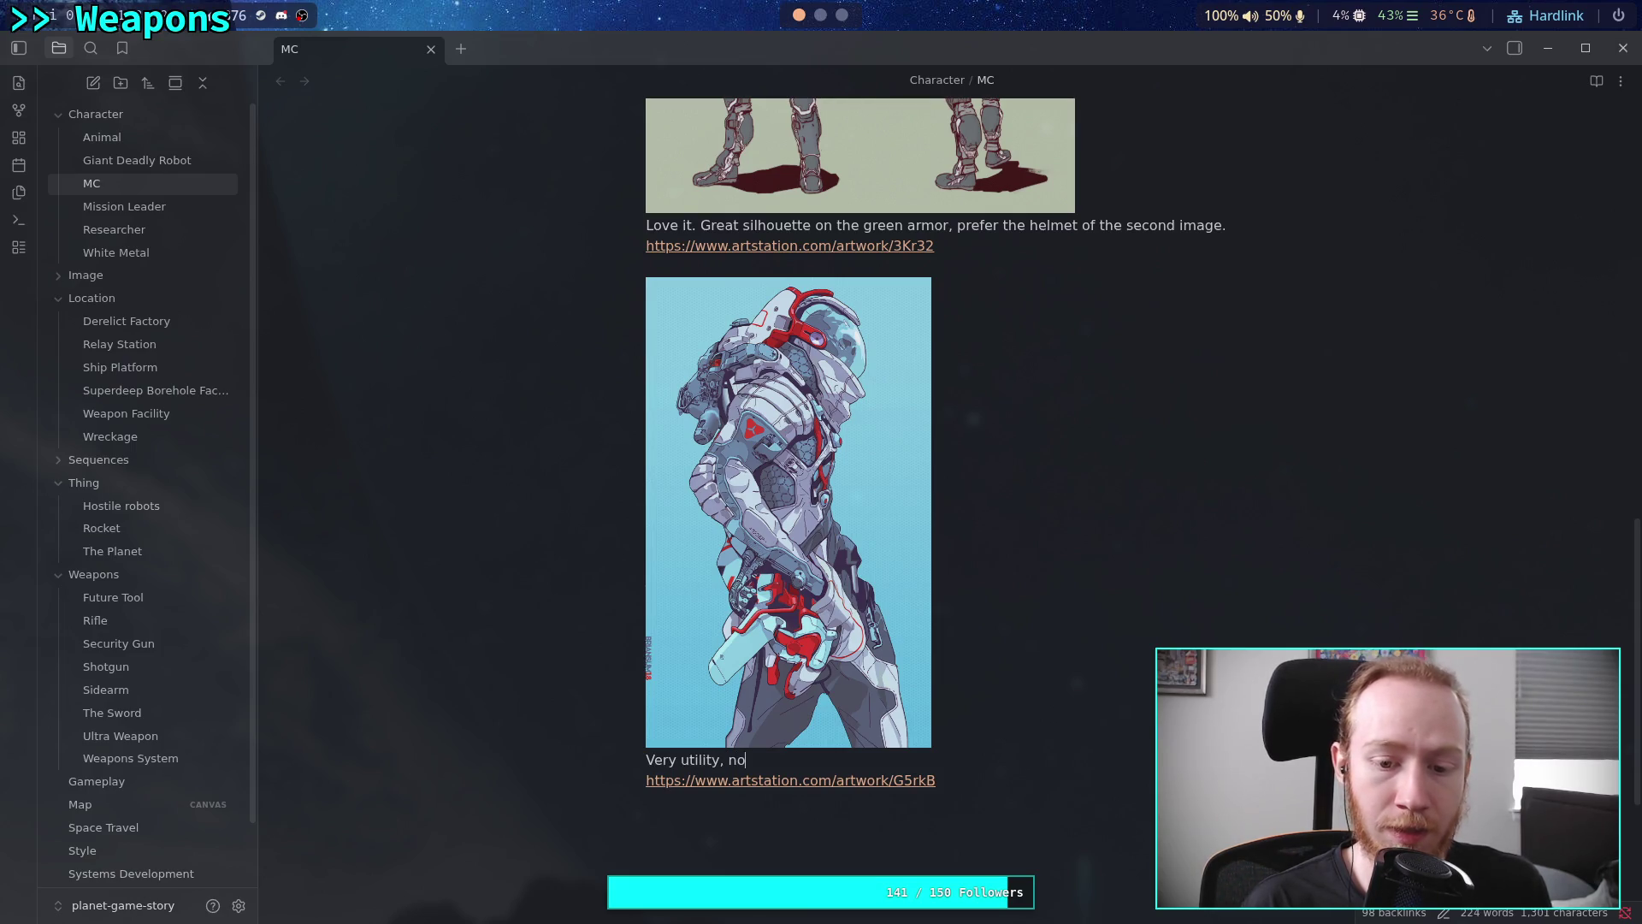
type("n-combat look")
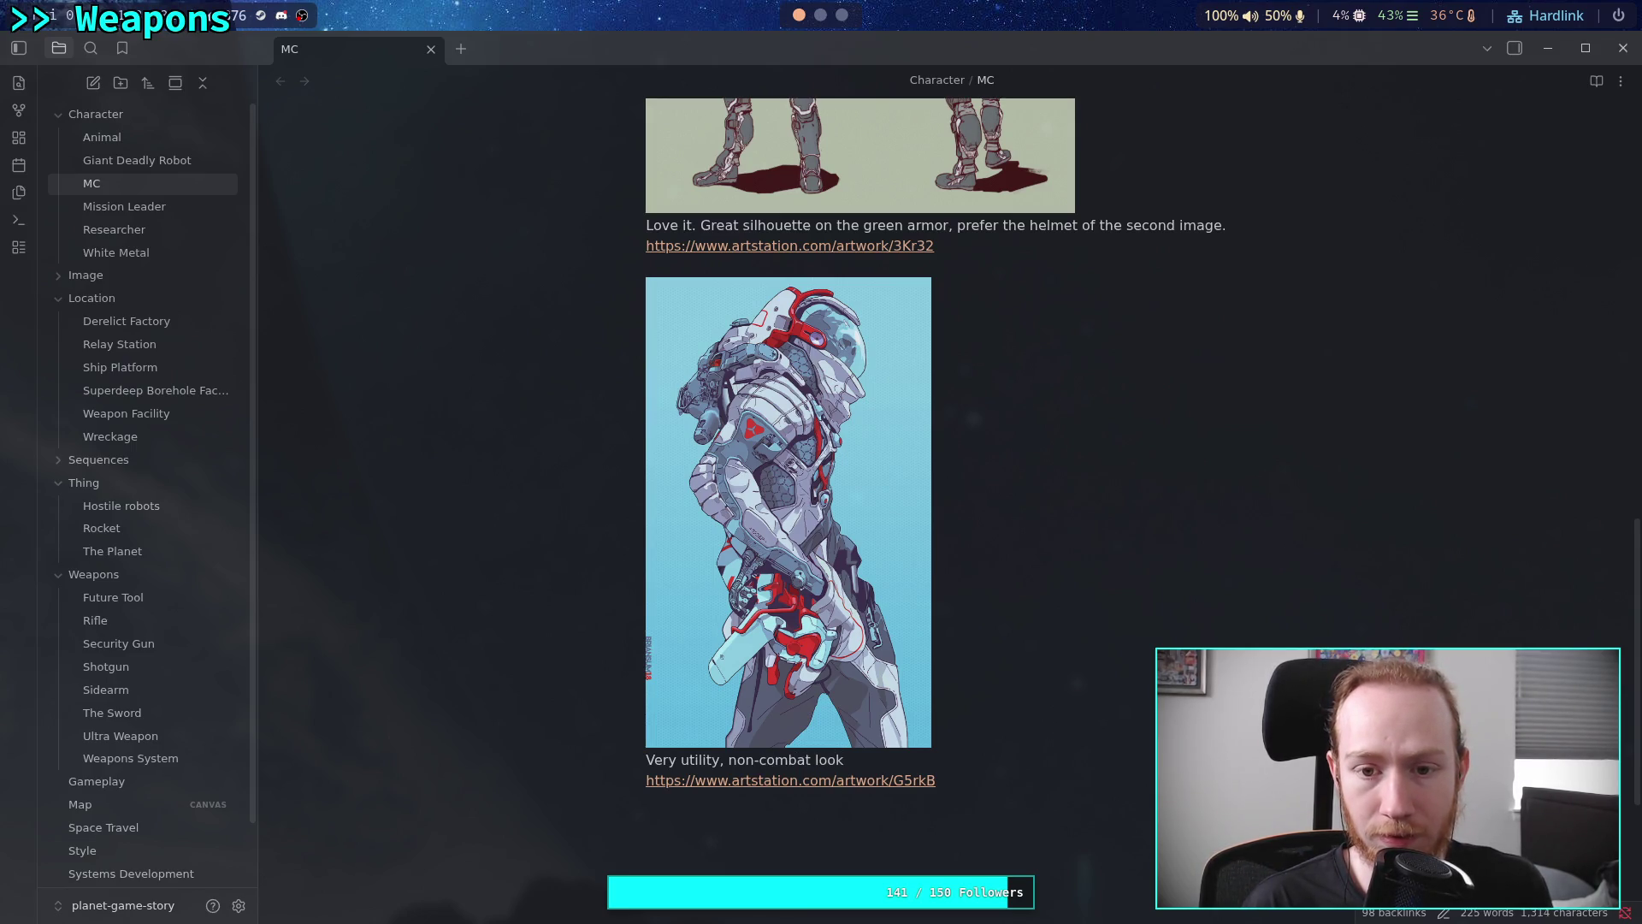
type(",")
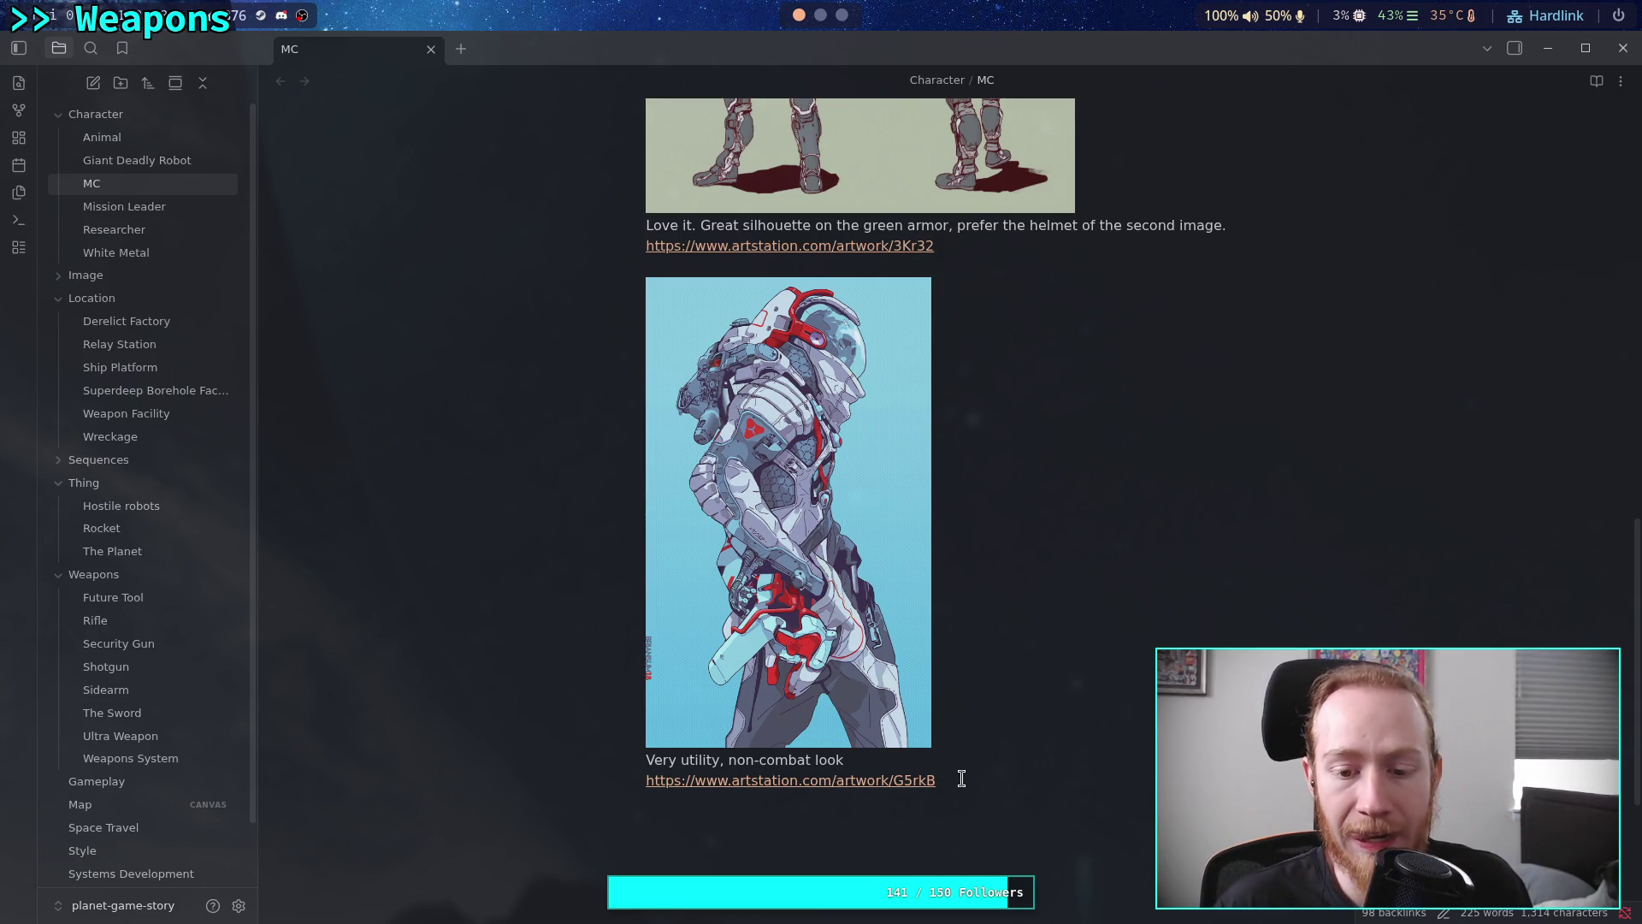
type(".")
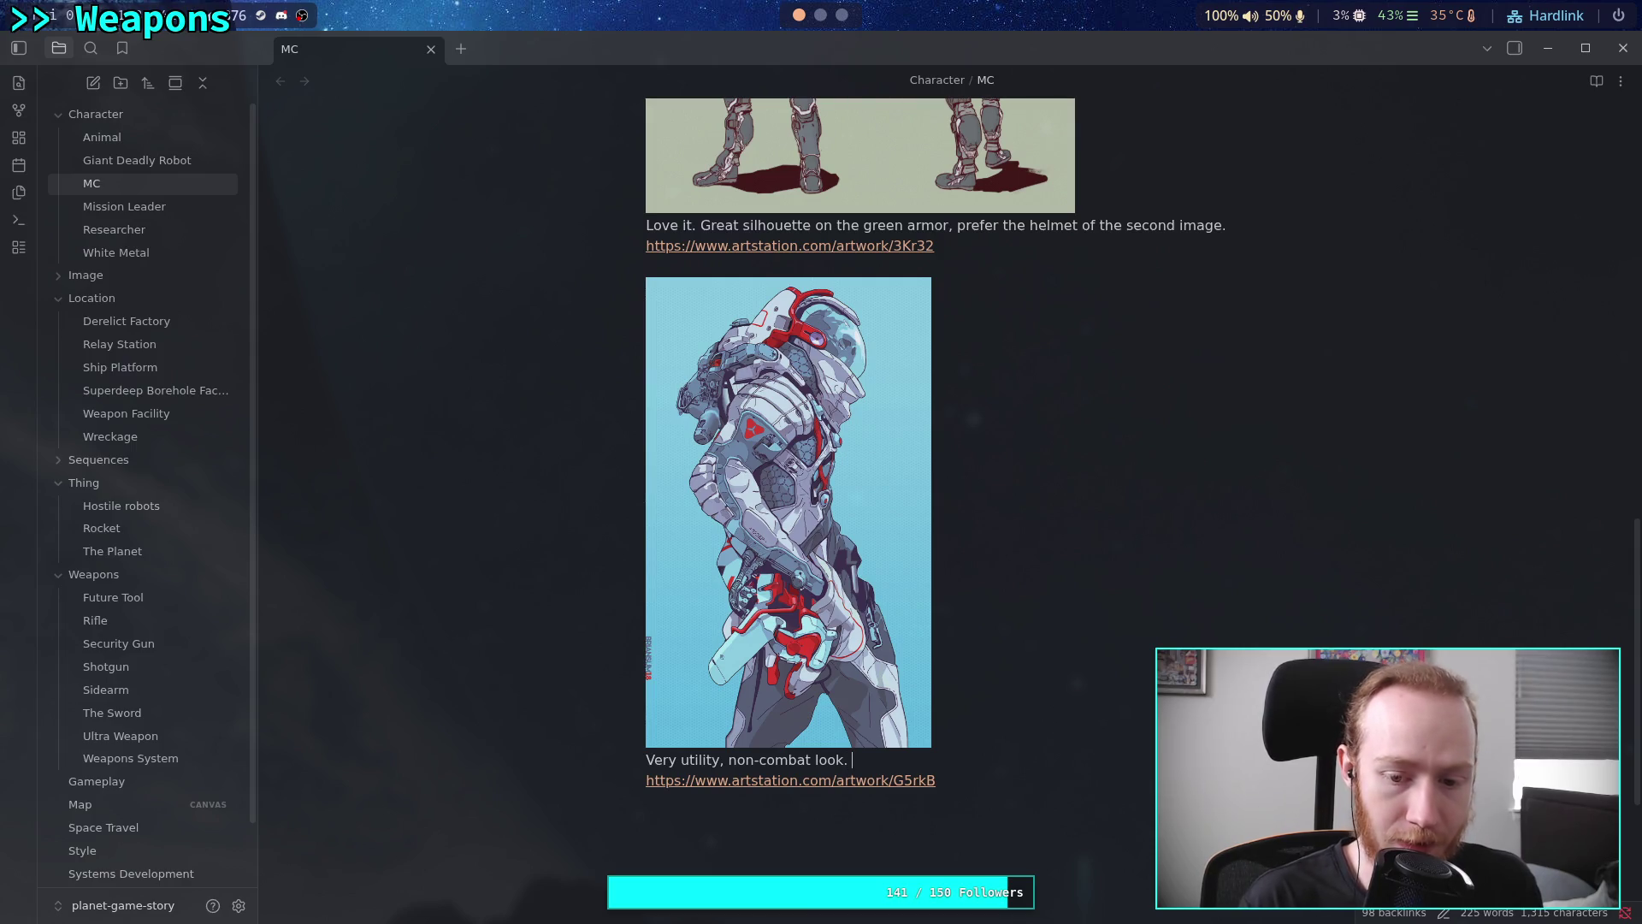
type(",Could look")
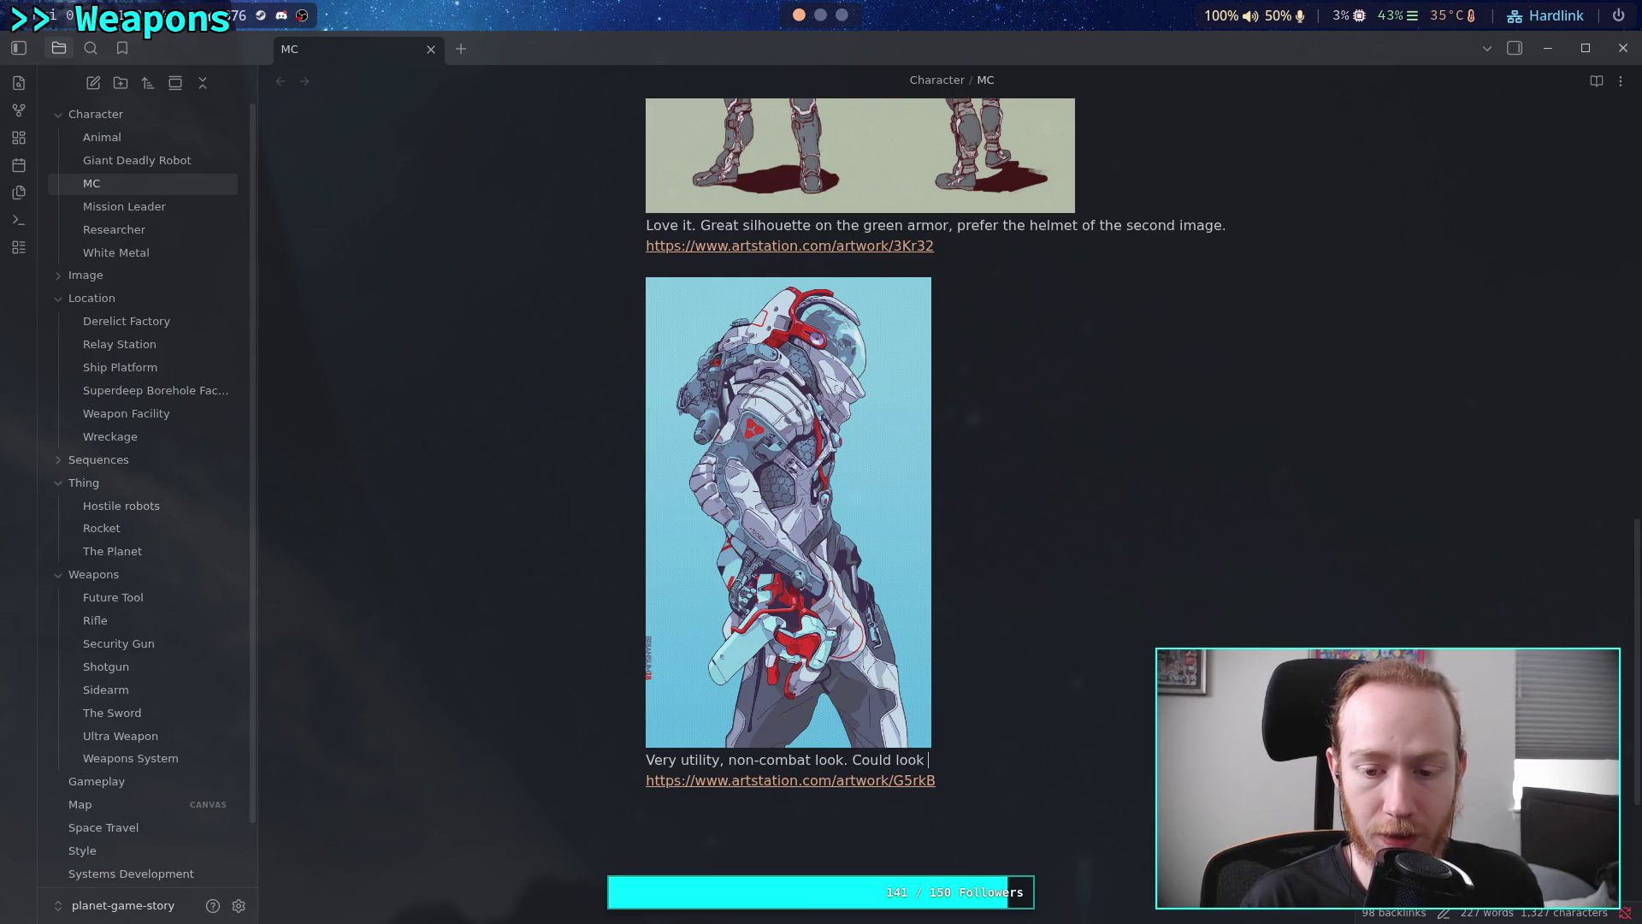
type("e for [[Res")
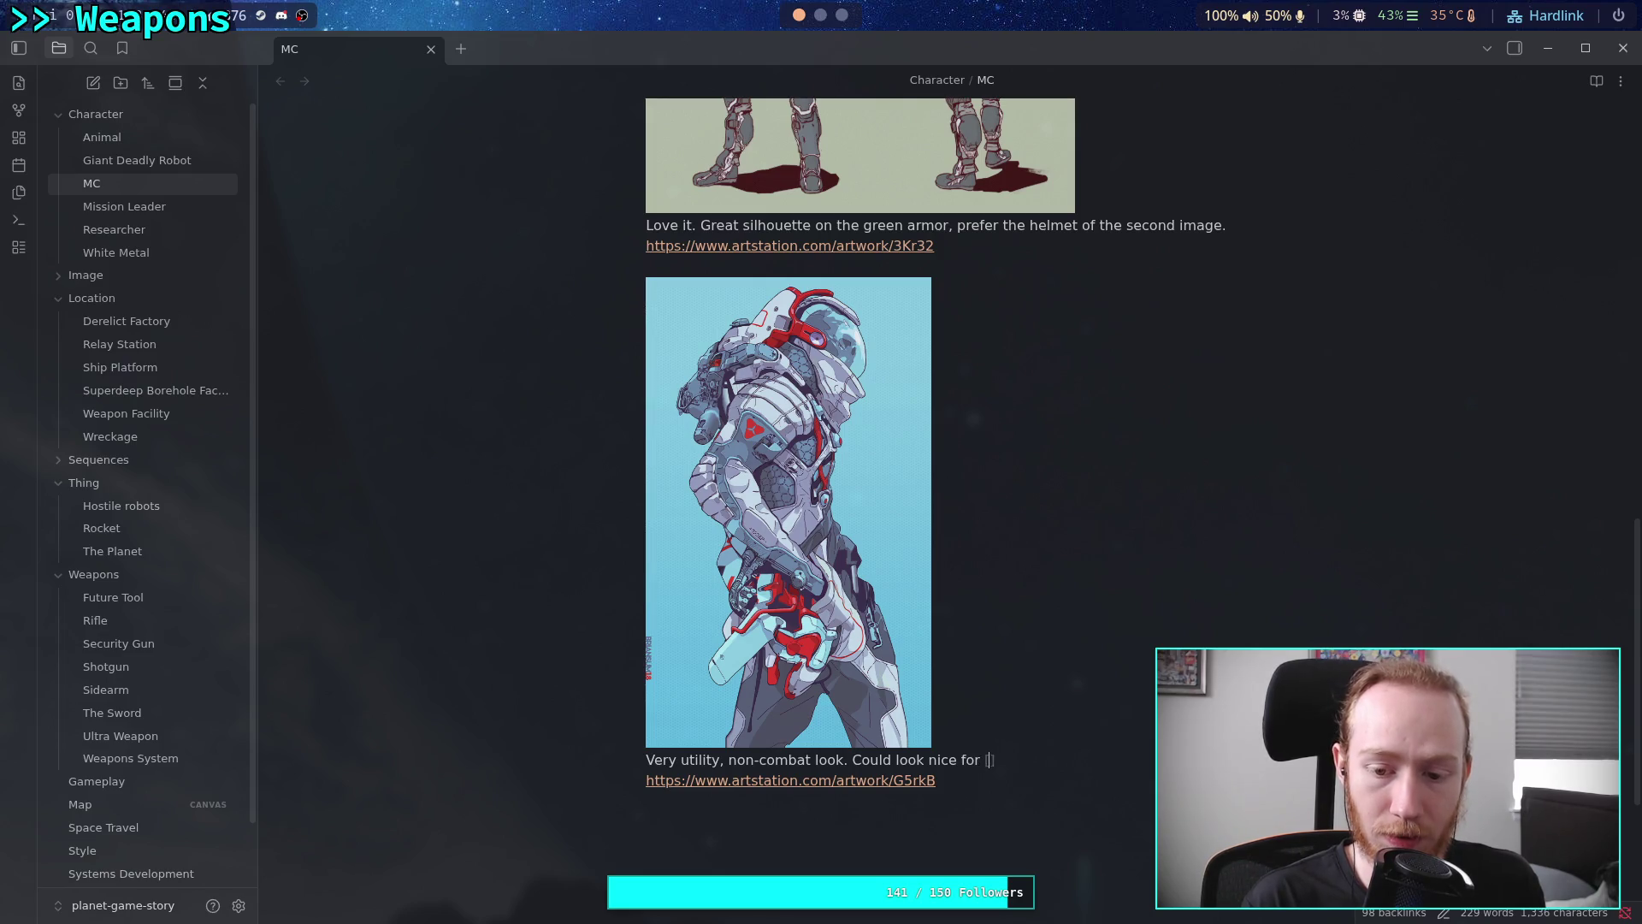
key("Return")
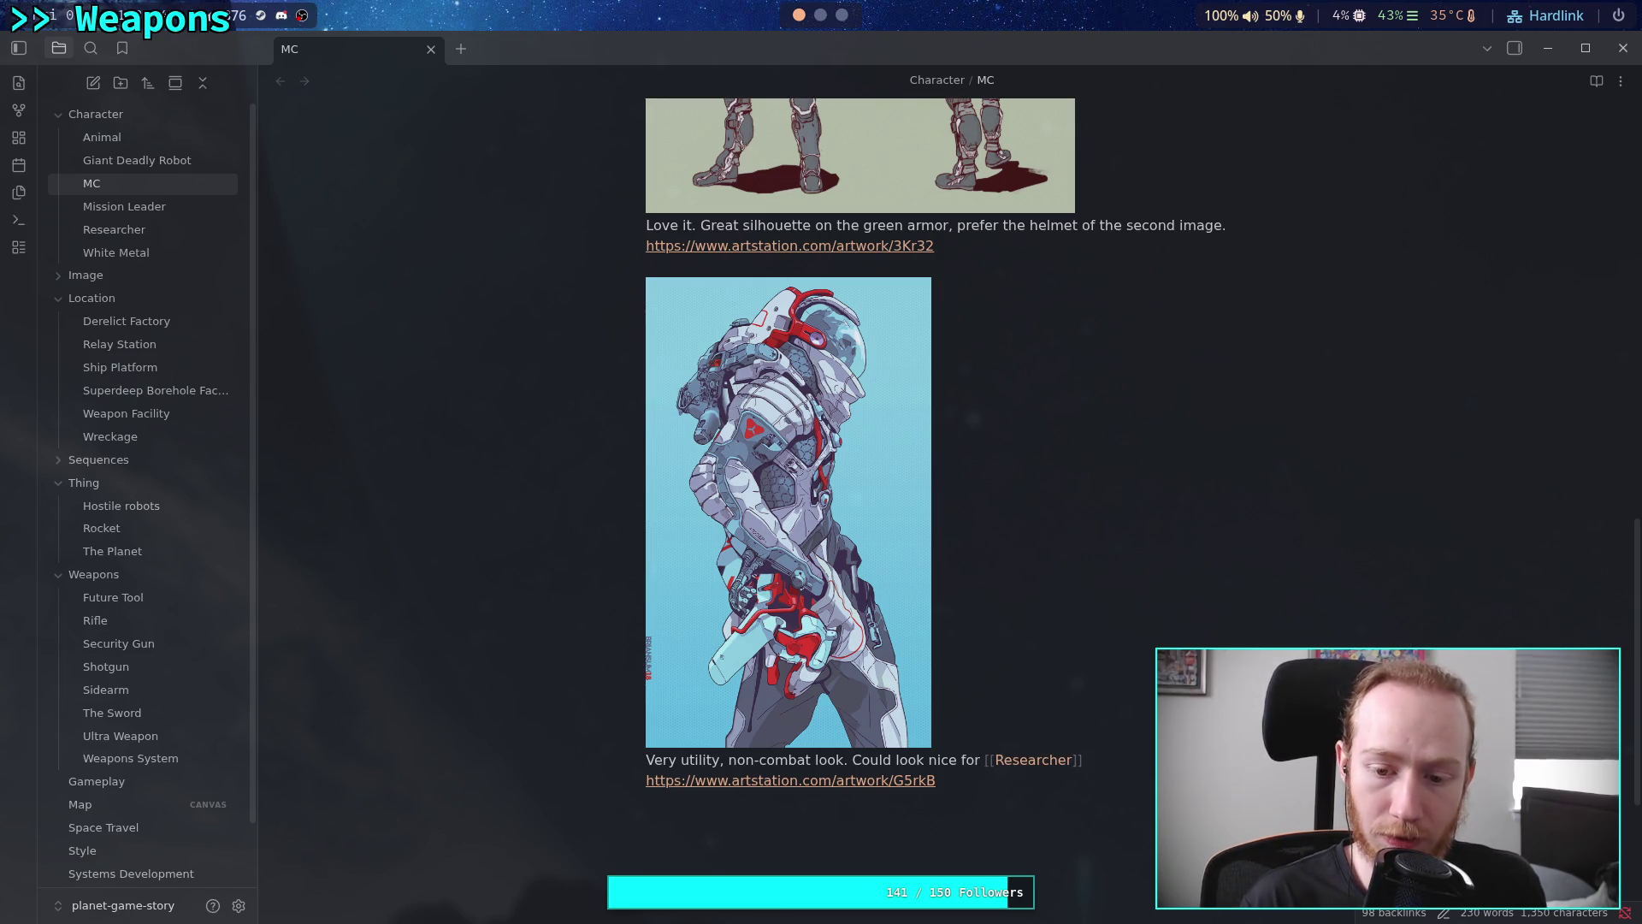
type("actually.")
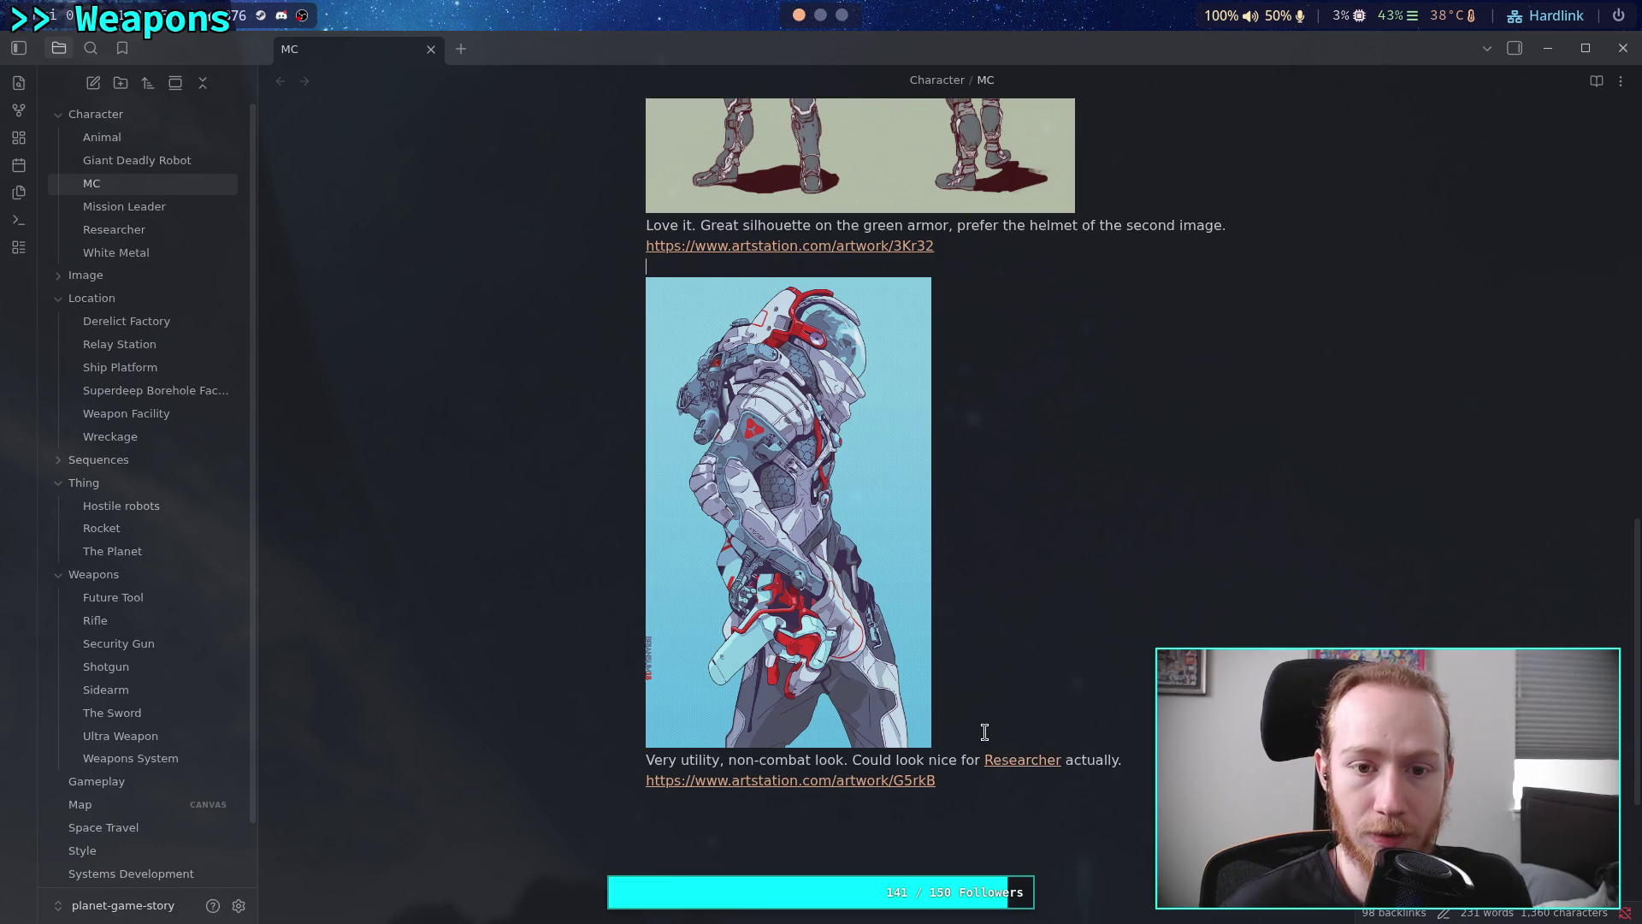
Select the moon_walker embed line, then open the Researcher note
key("Down")
left_click_drag(830, 283, 655, 284)
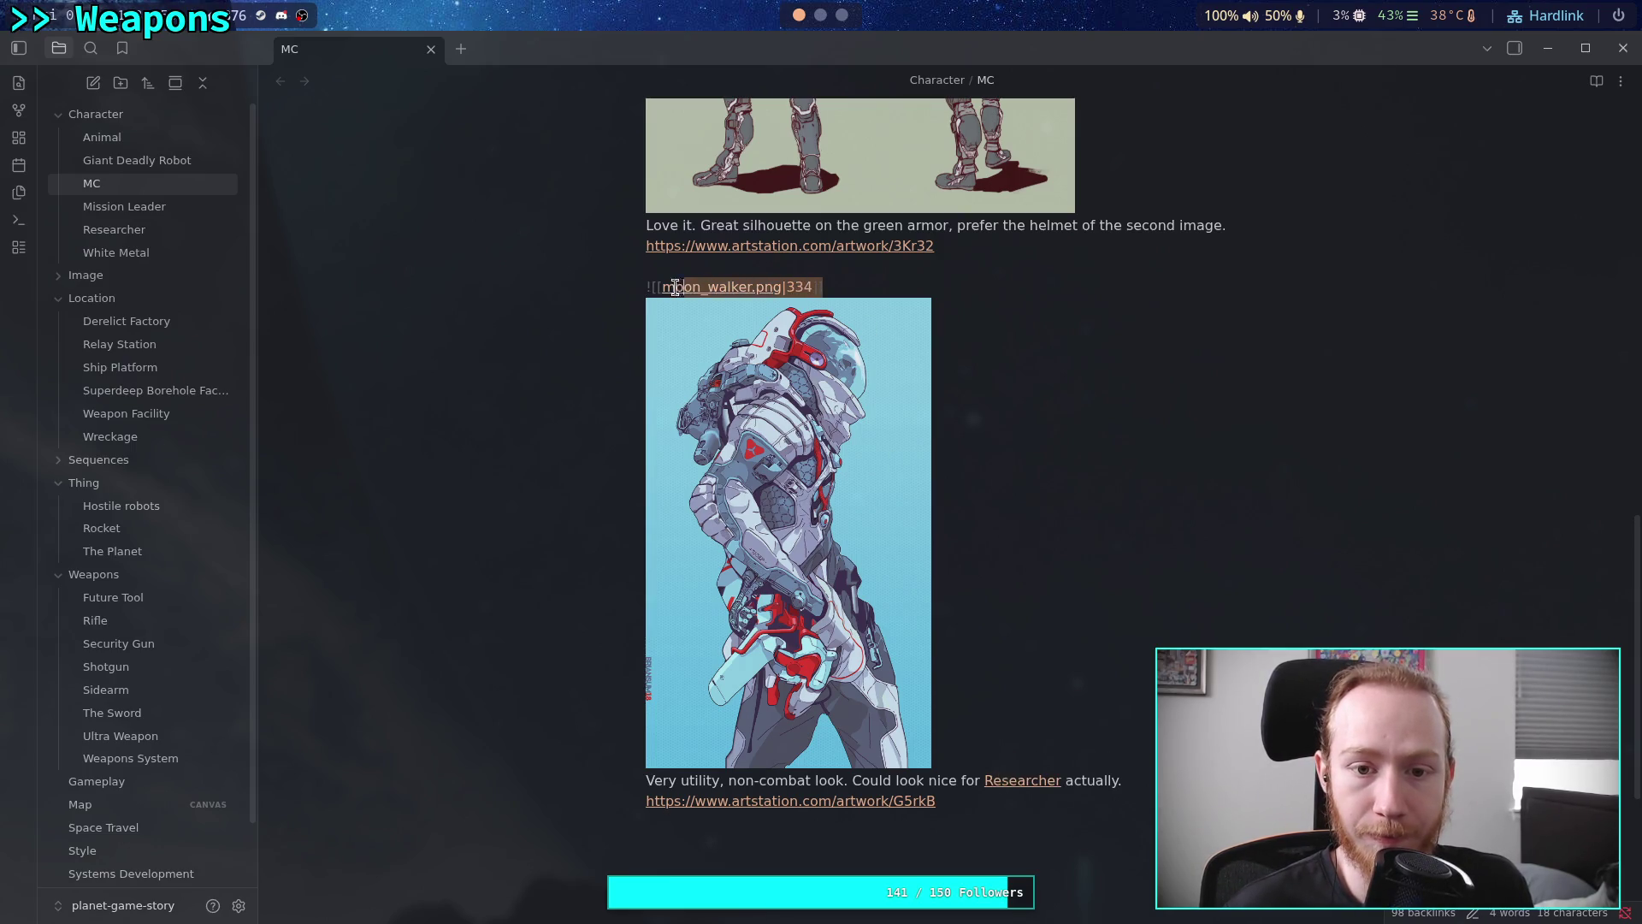
right_click(655, 285)
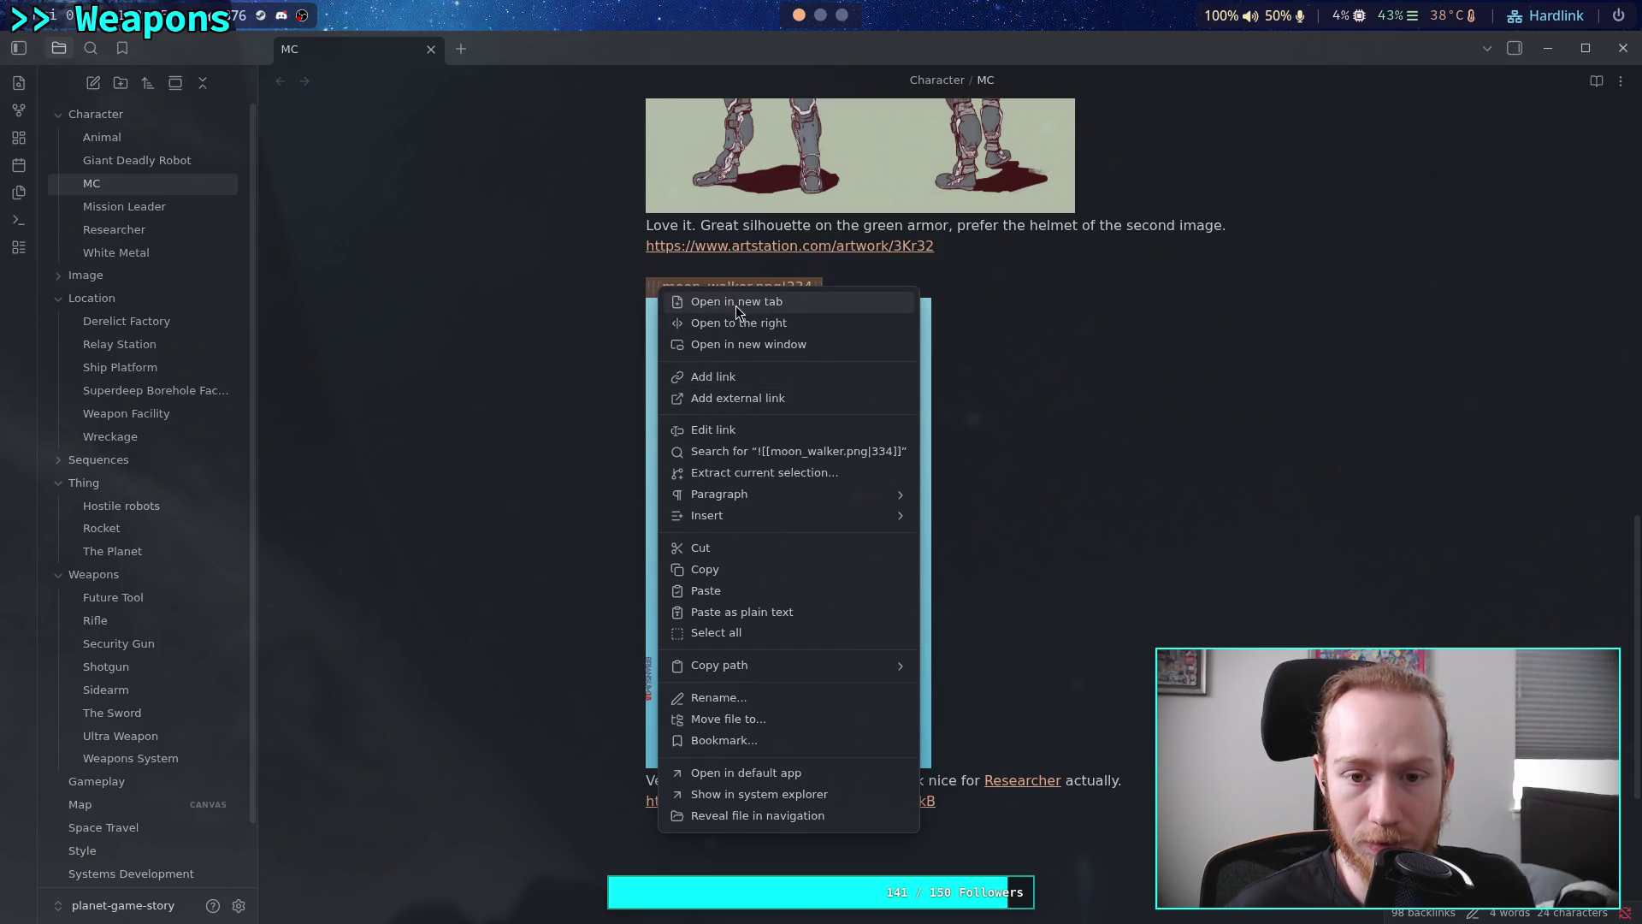
left_click(378, 320)
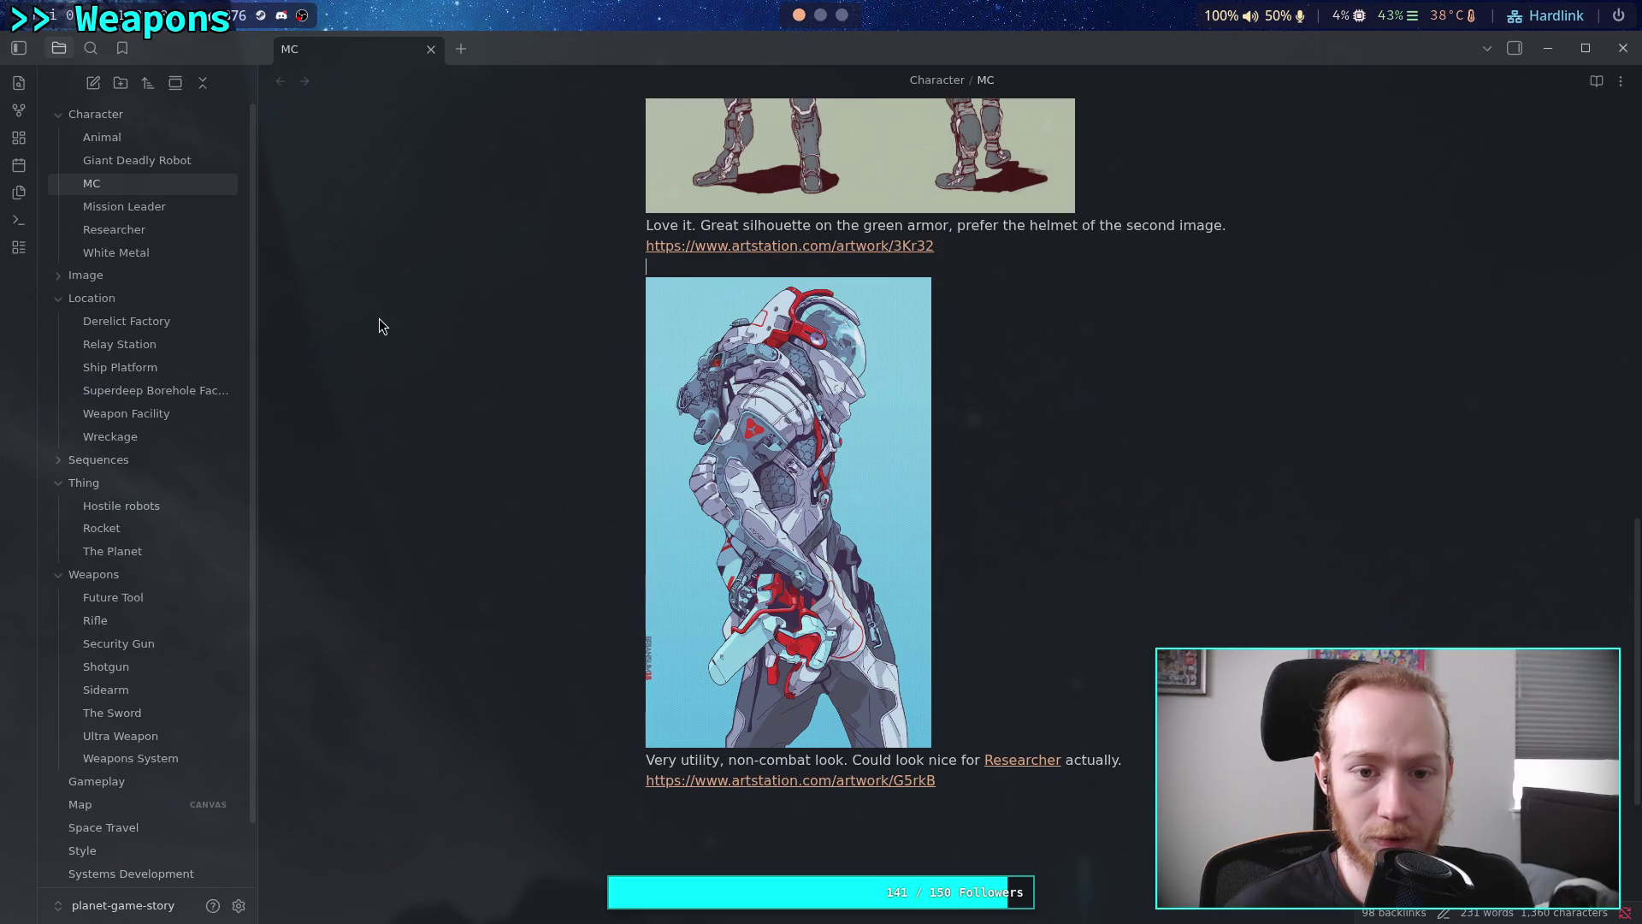
left_click(113, 229)
scroll(812, 547, "down", 15)
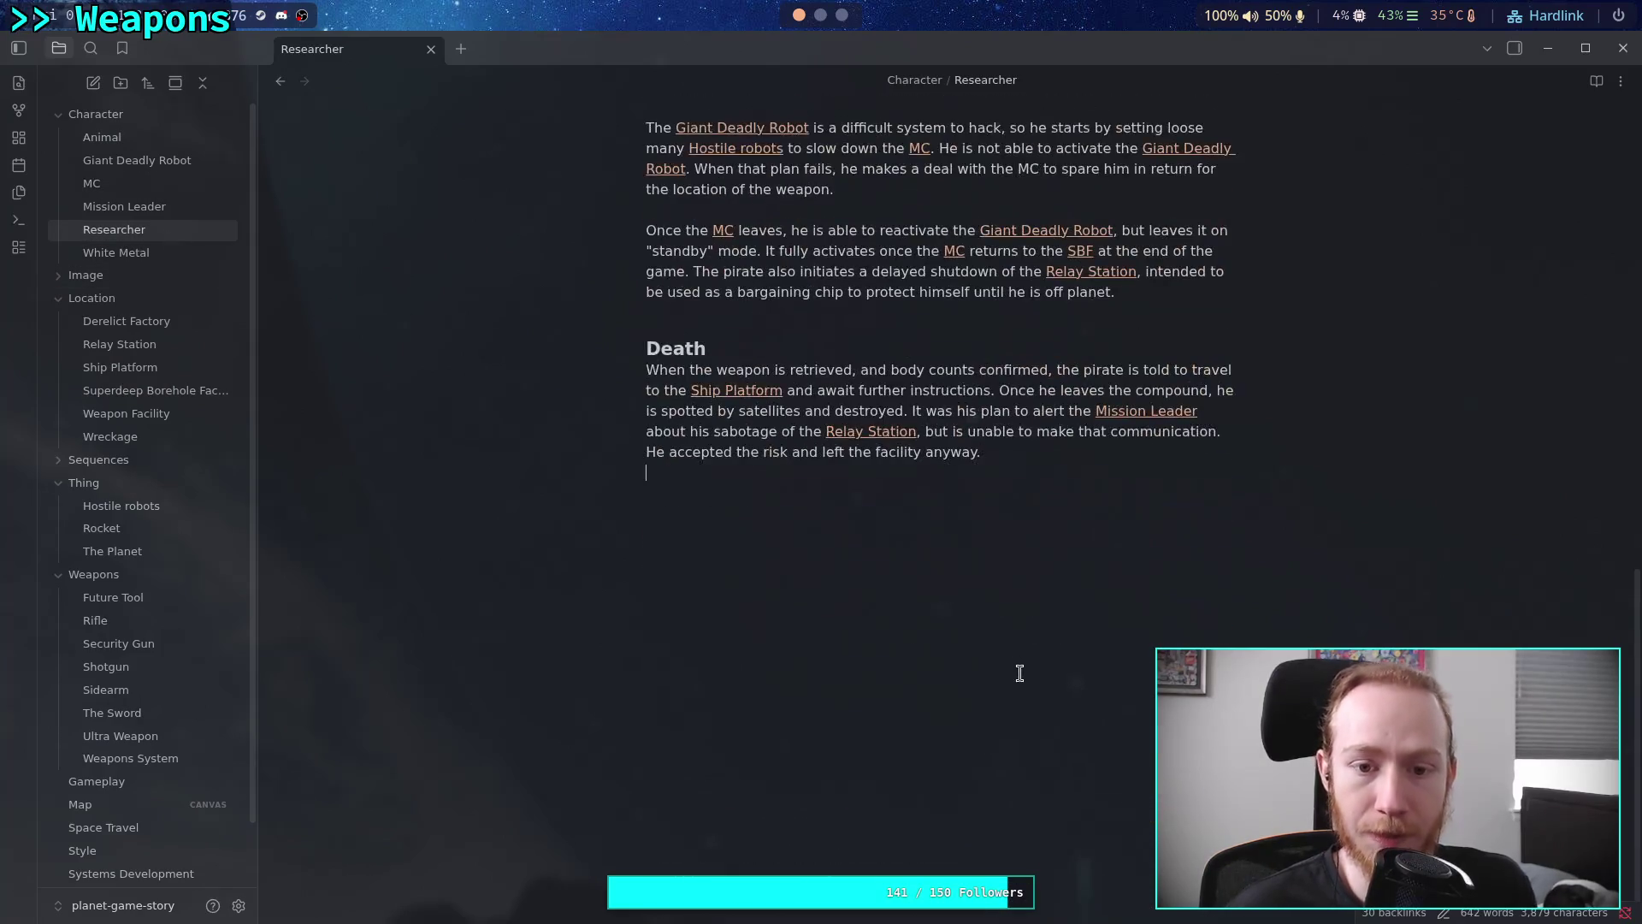
Add a '# Concept Art' heading after the Death section and embed moon_walker beneath it
left_click(647, 492)
type("#")
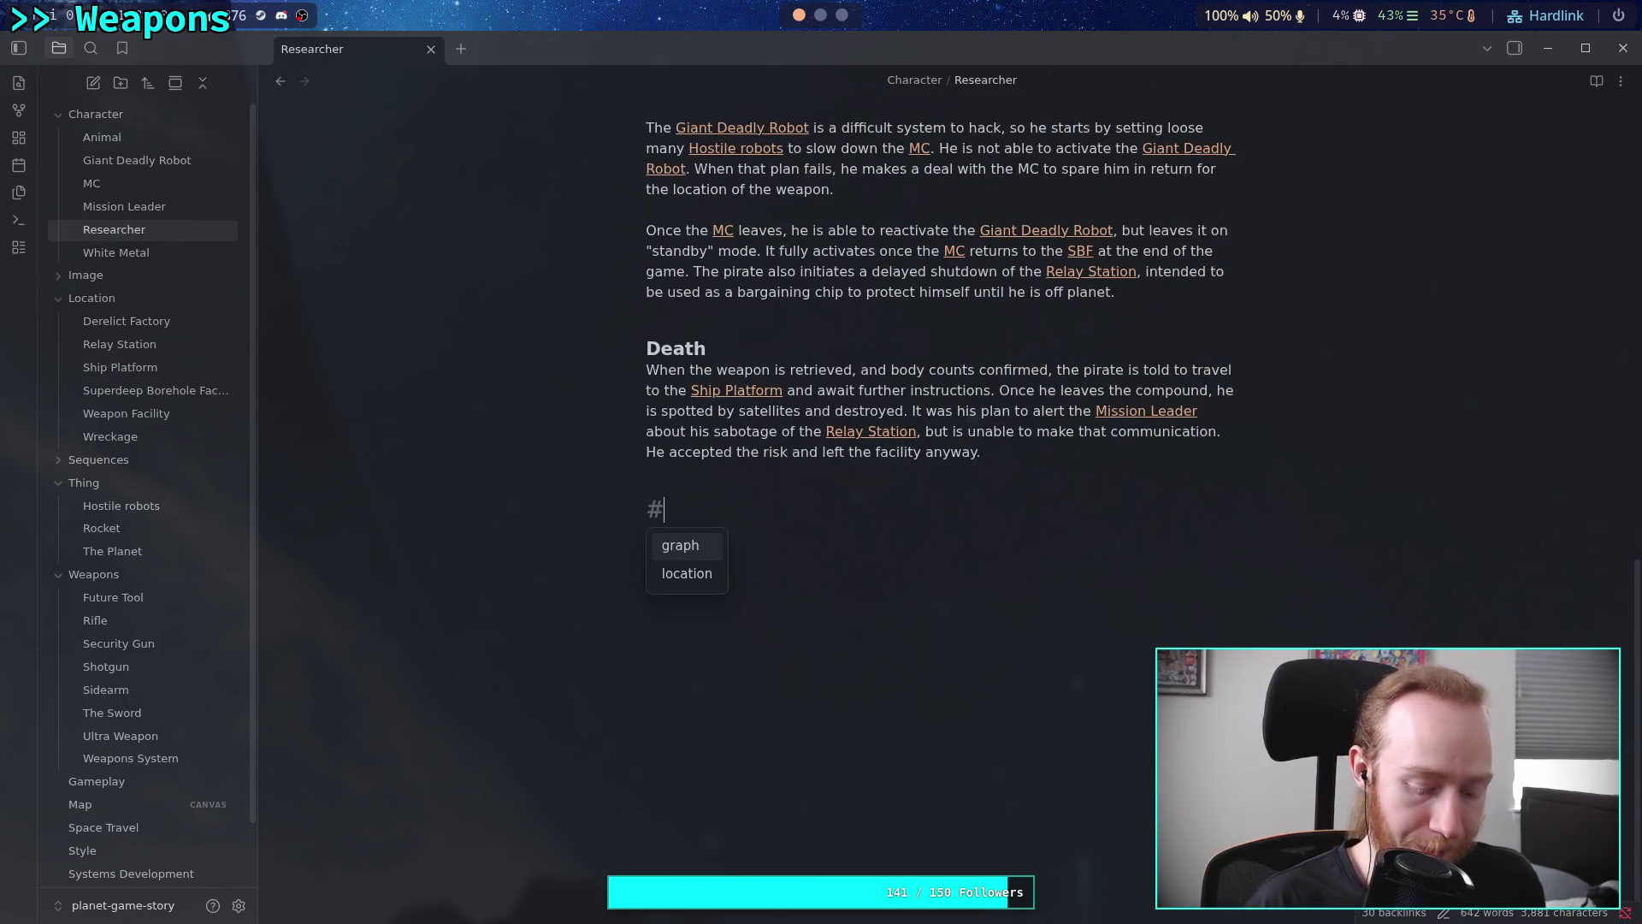
type(" Conc")
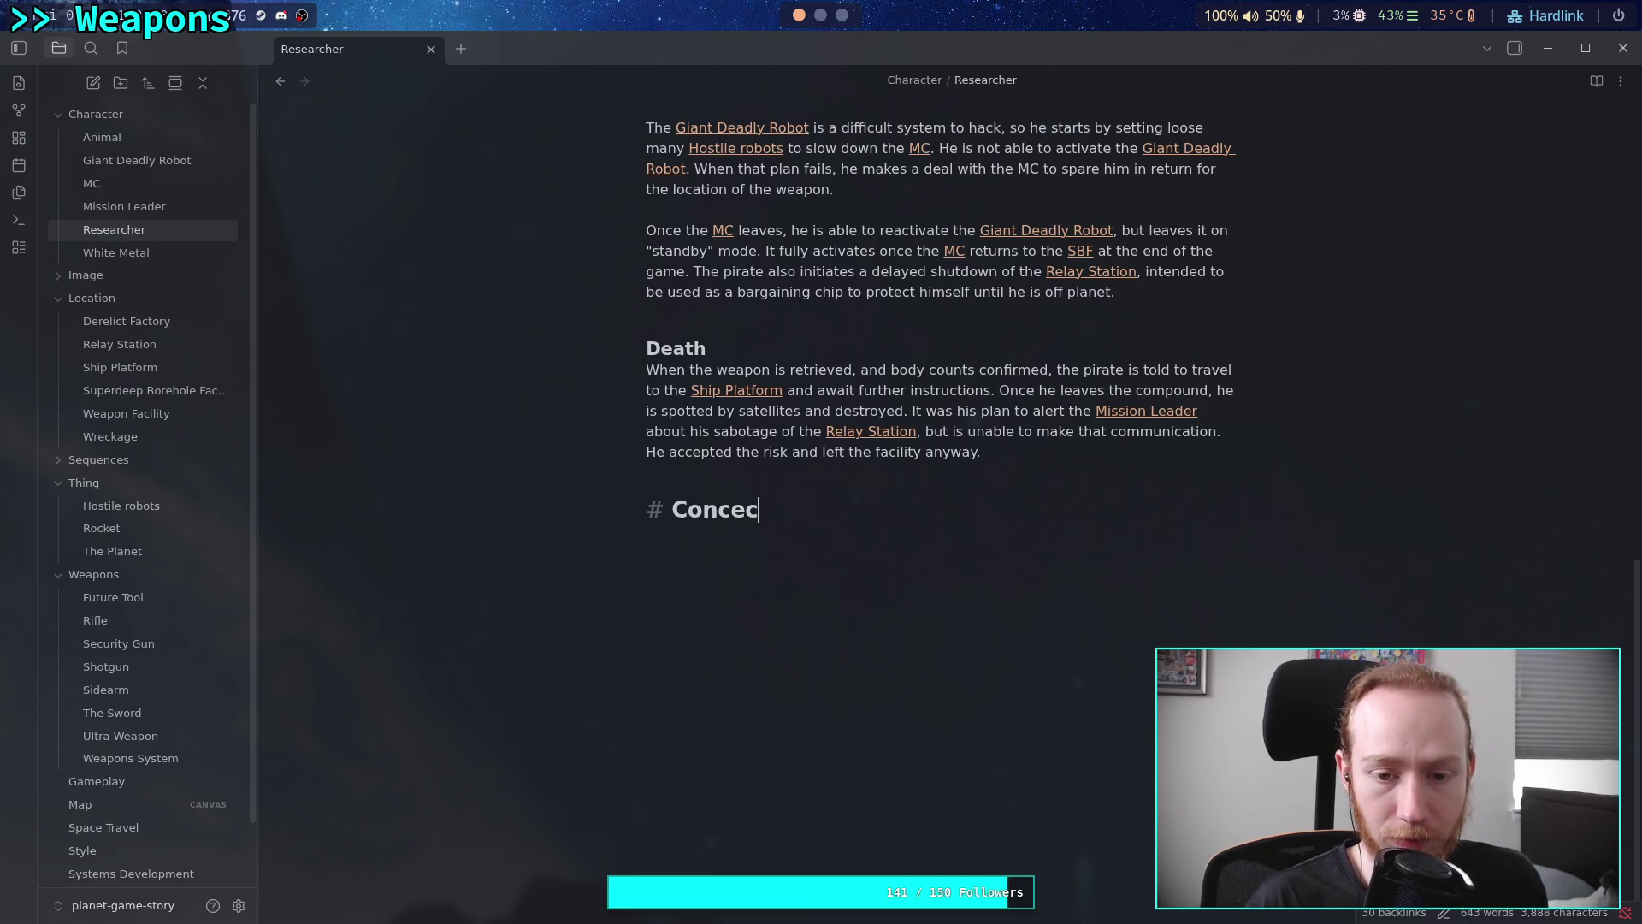
type("ept Art")
key("Return")
type("!")
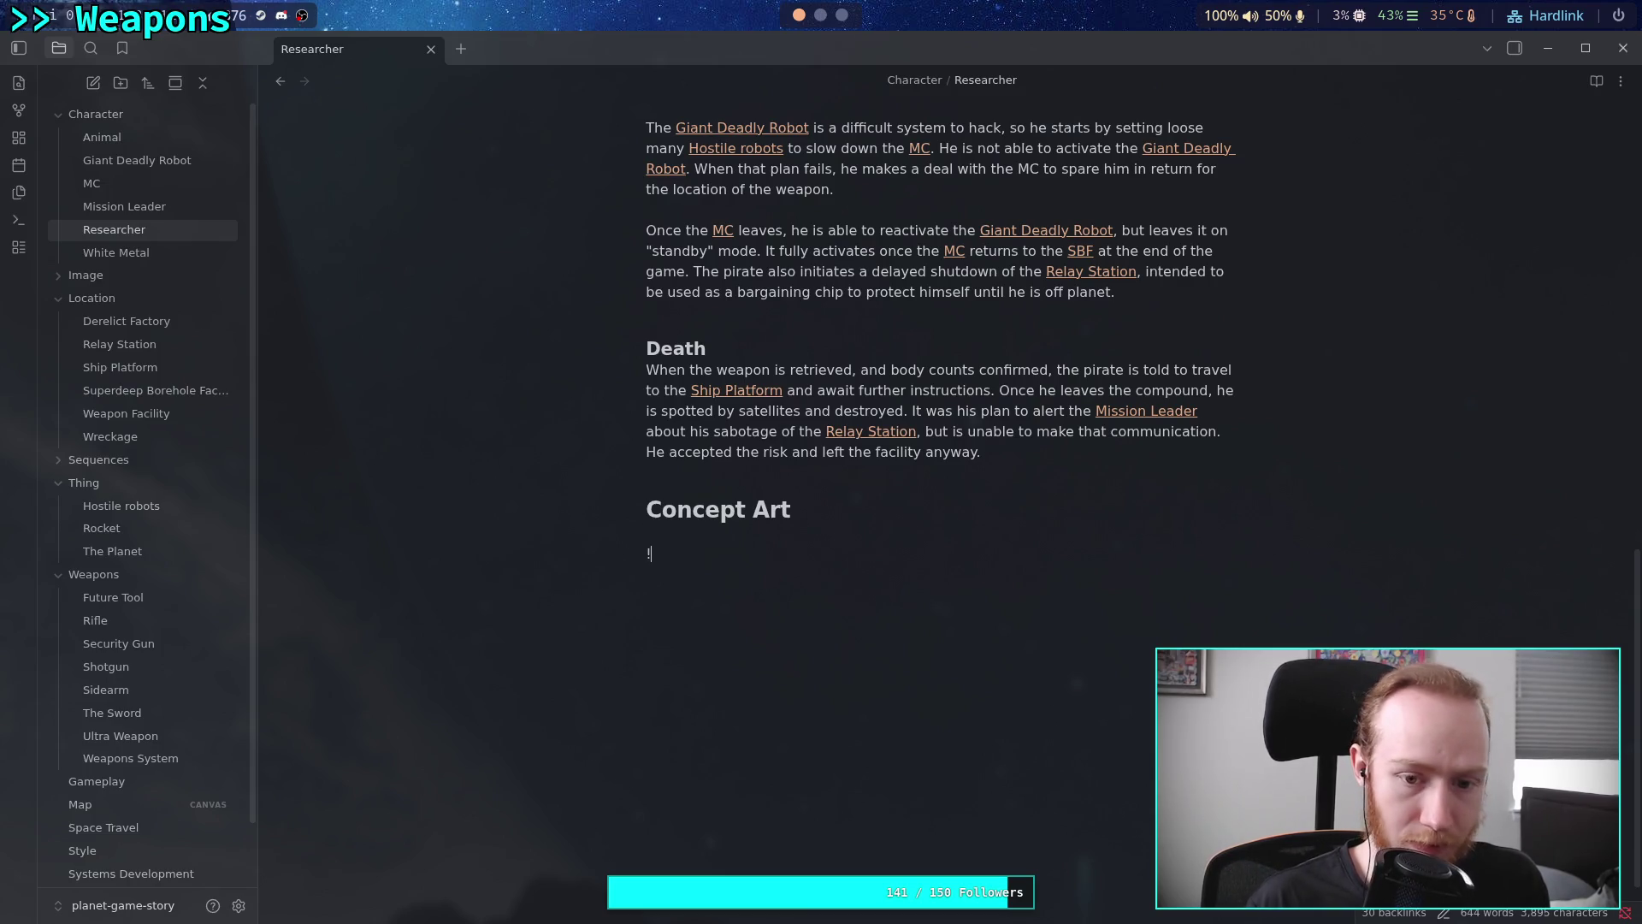
type("[[")
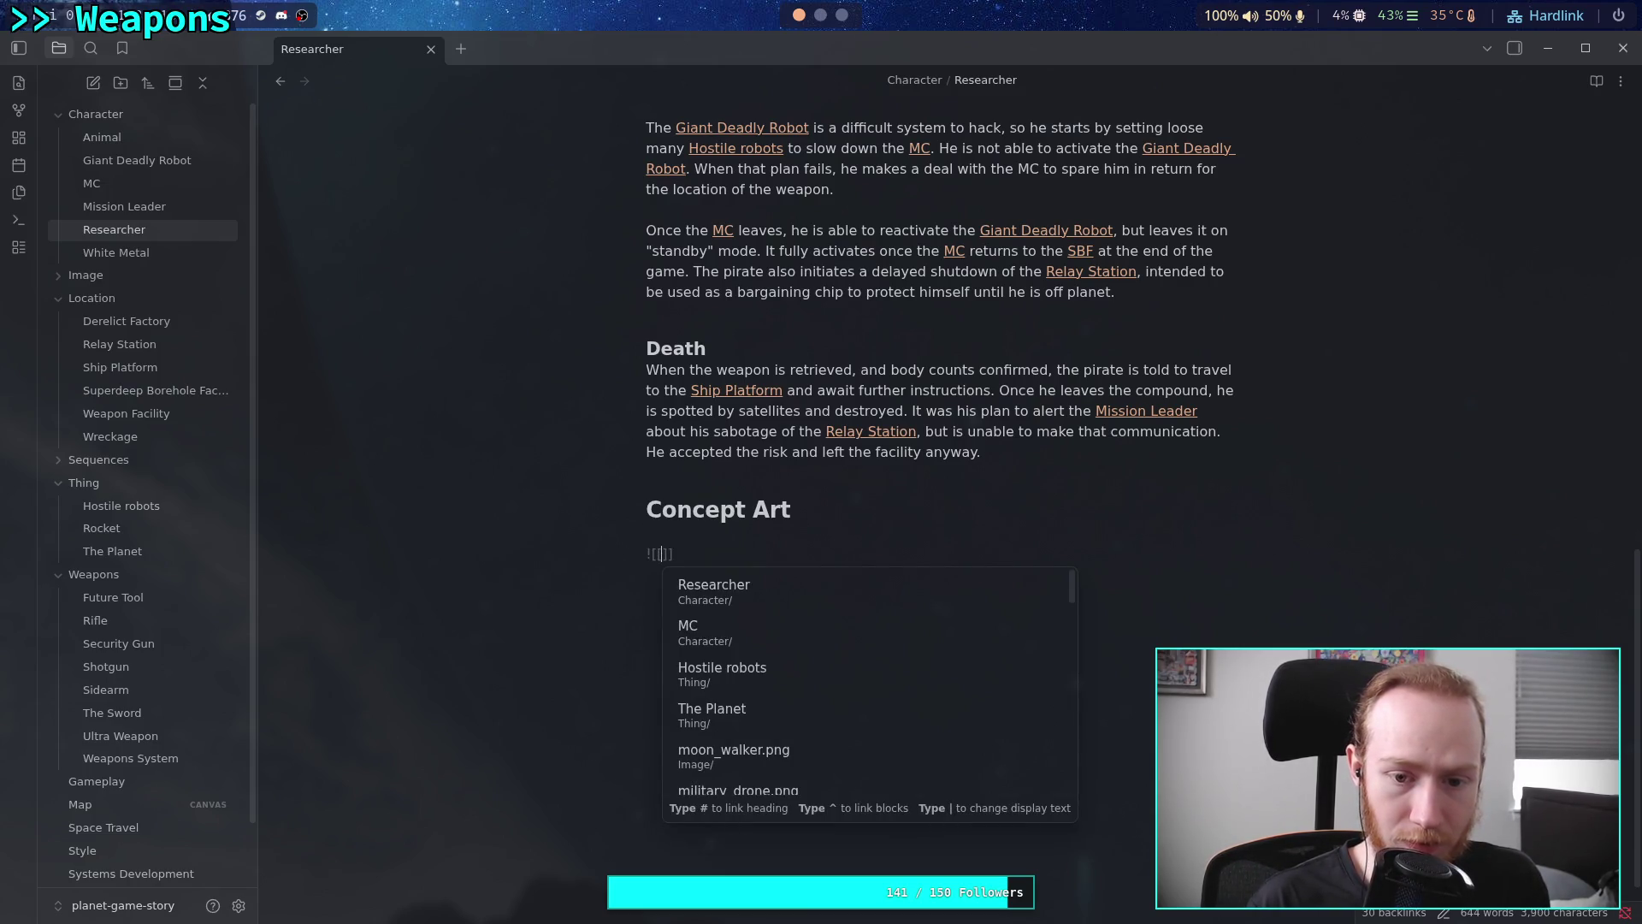
type("moon")
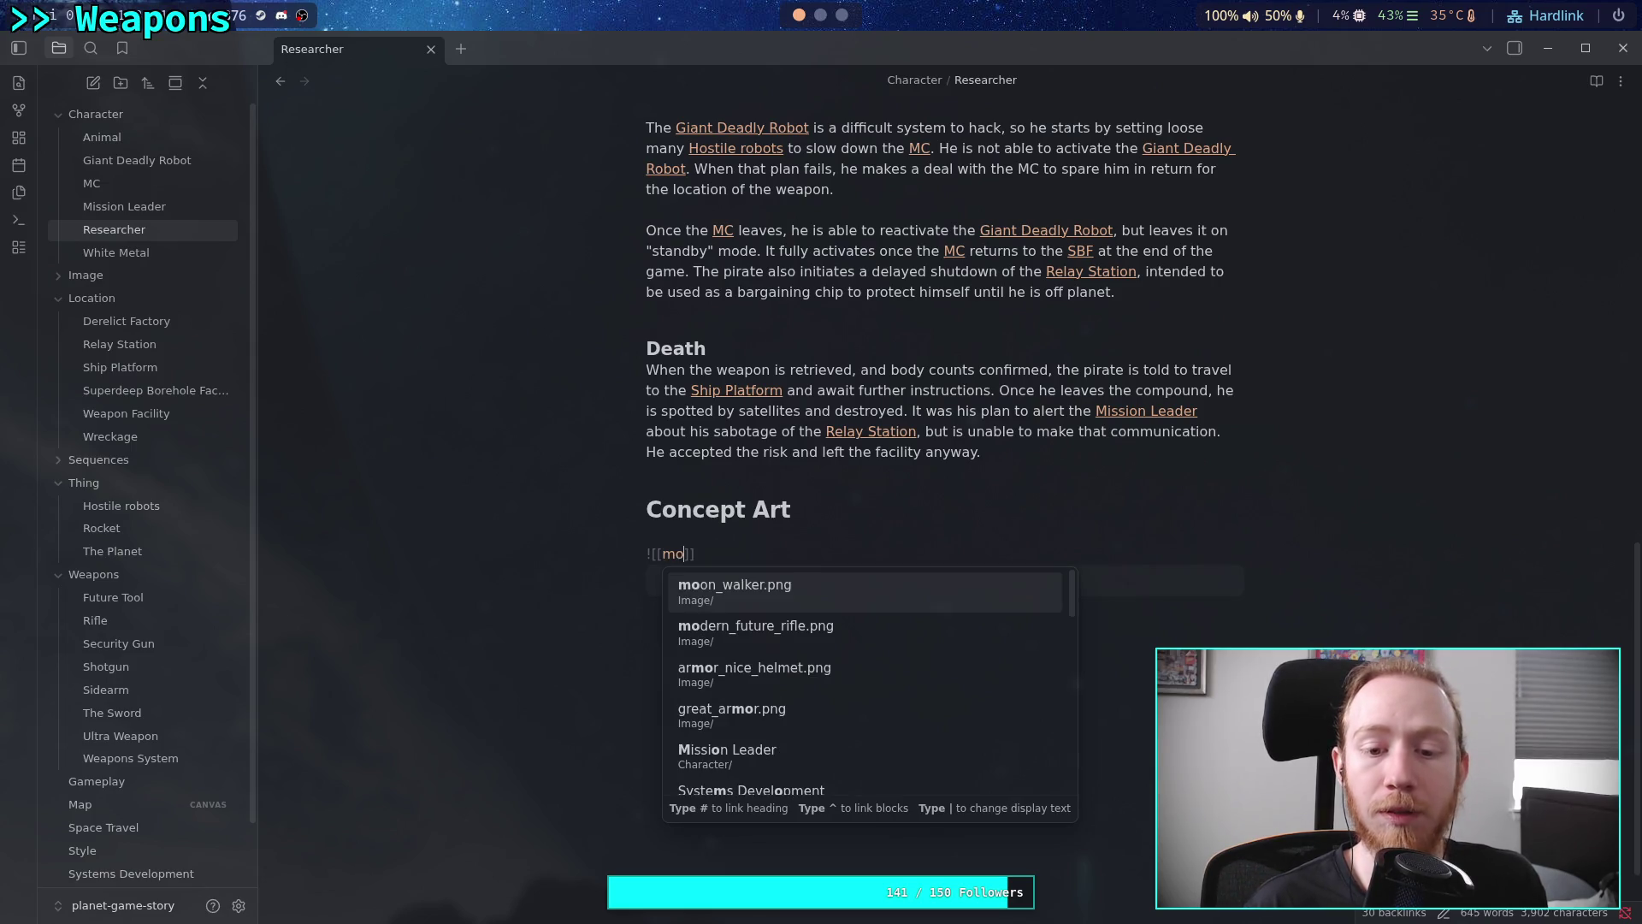
key("Return")
Change the moon_walker embed width from 297 to 300 px
scroll(1008, 531, "down", 6)
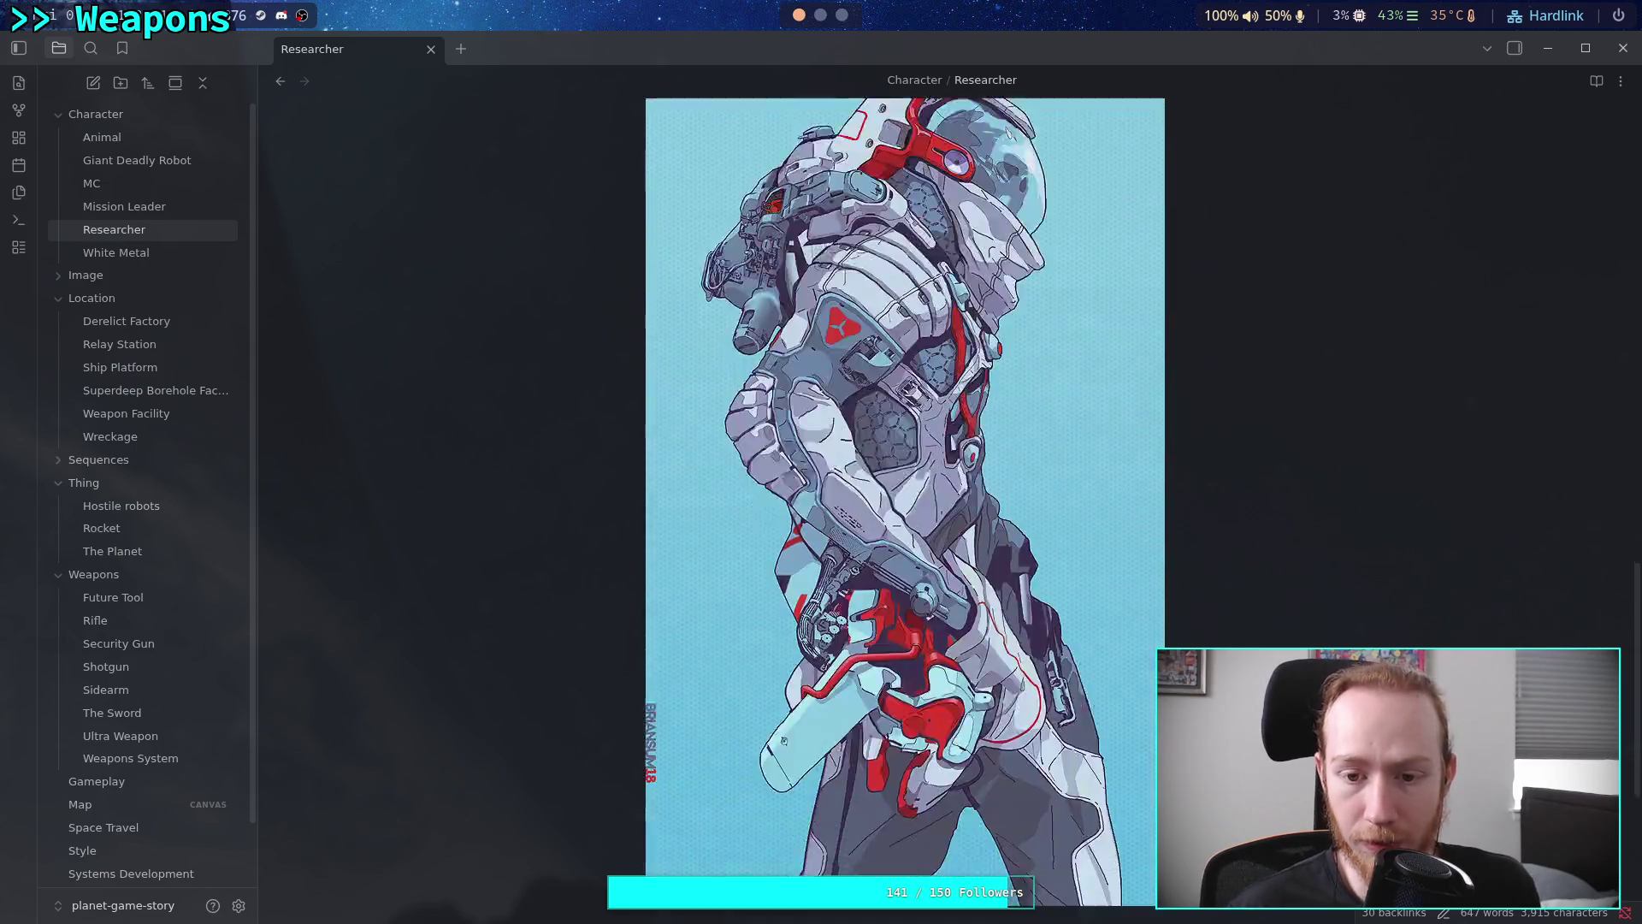
scroll(1009, 531, "up", 3)
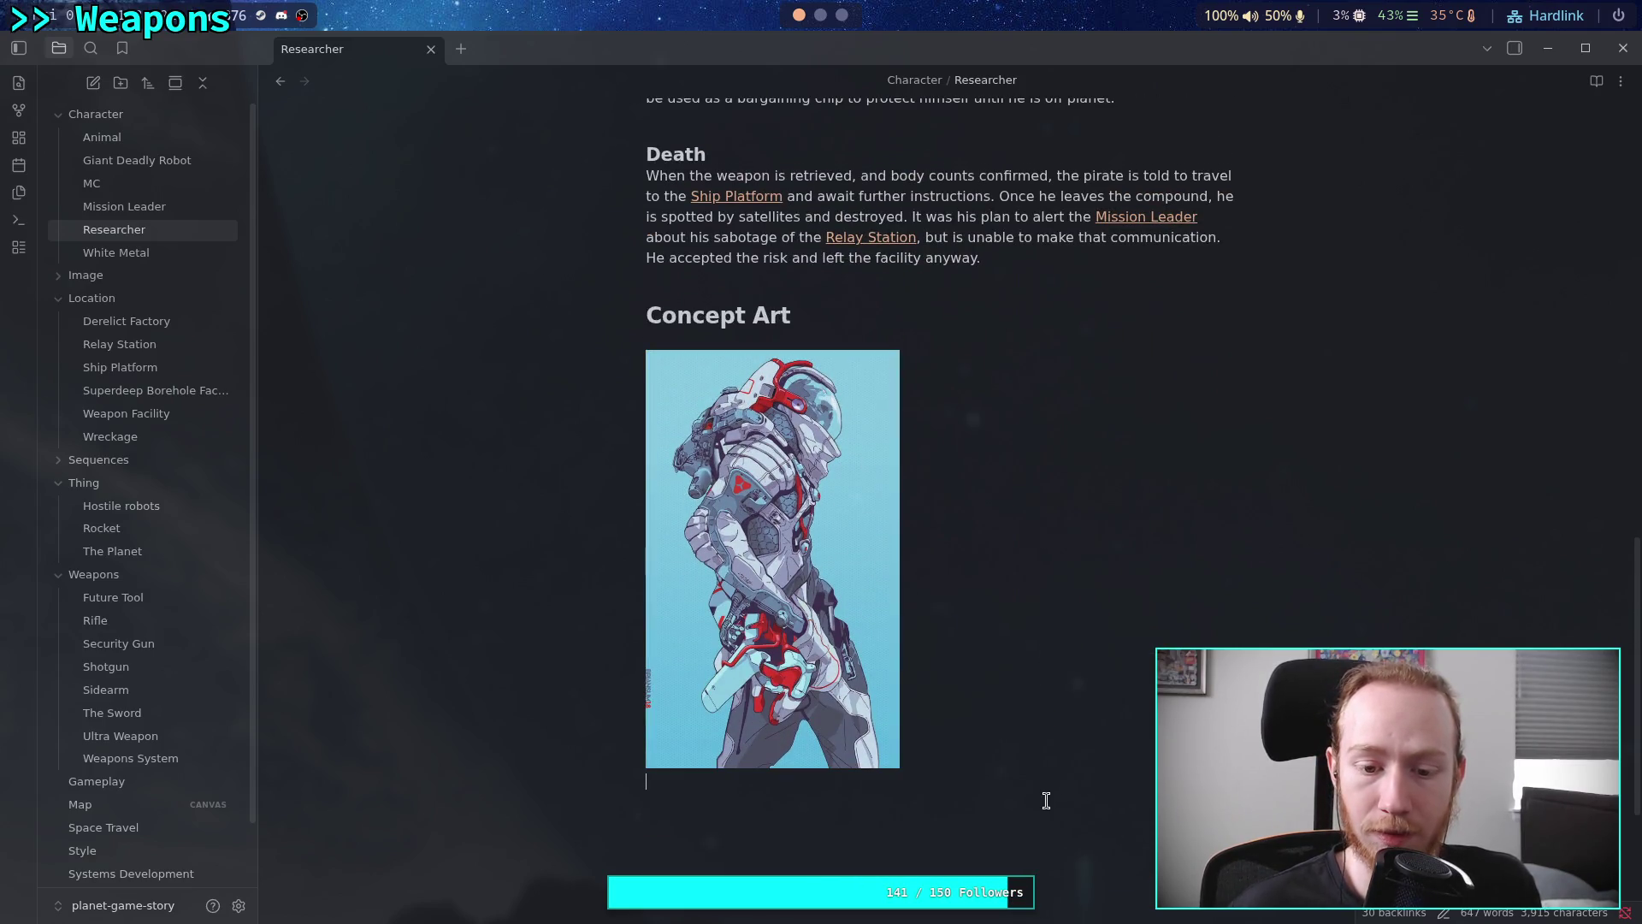
key("Left")
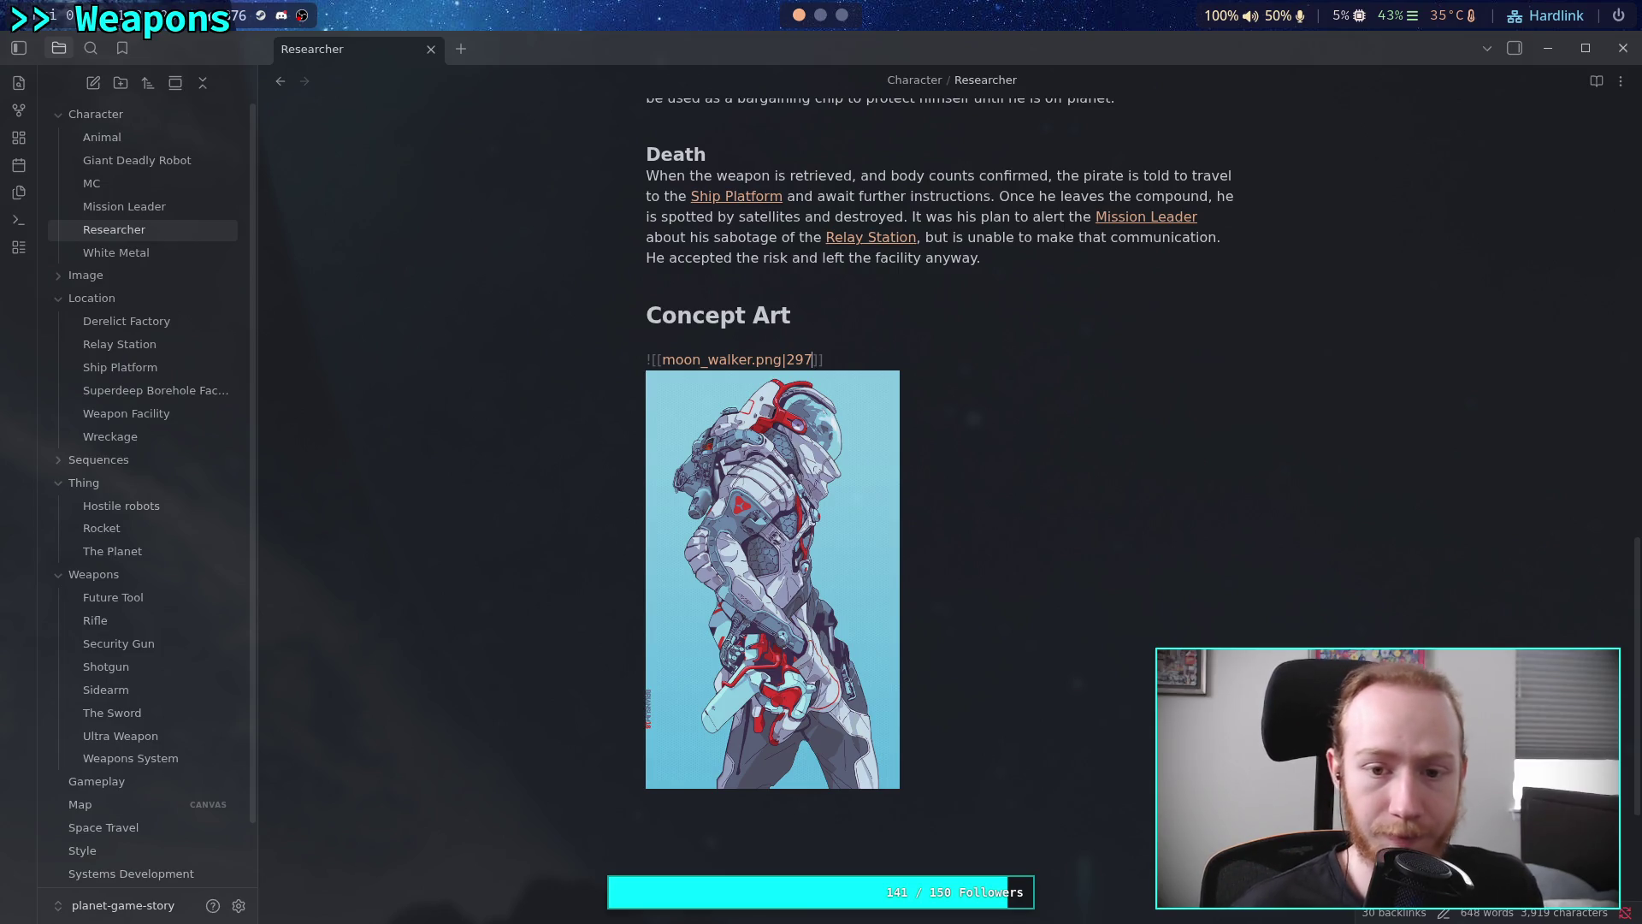
key("BackSpace")
key("BackSpace")
key("BackSpace")
type("300")
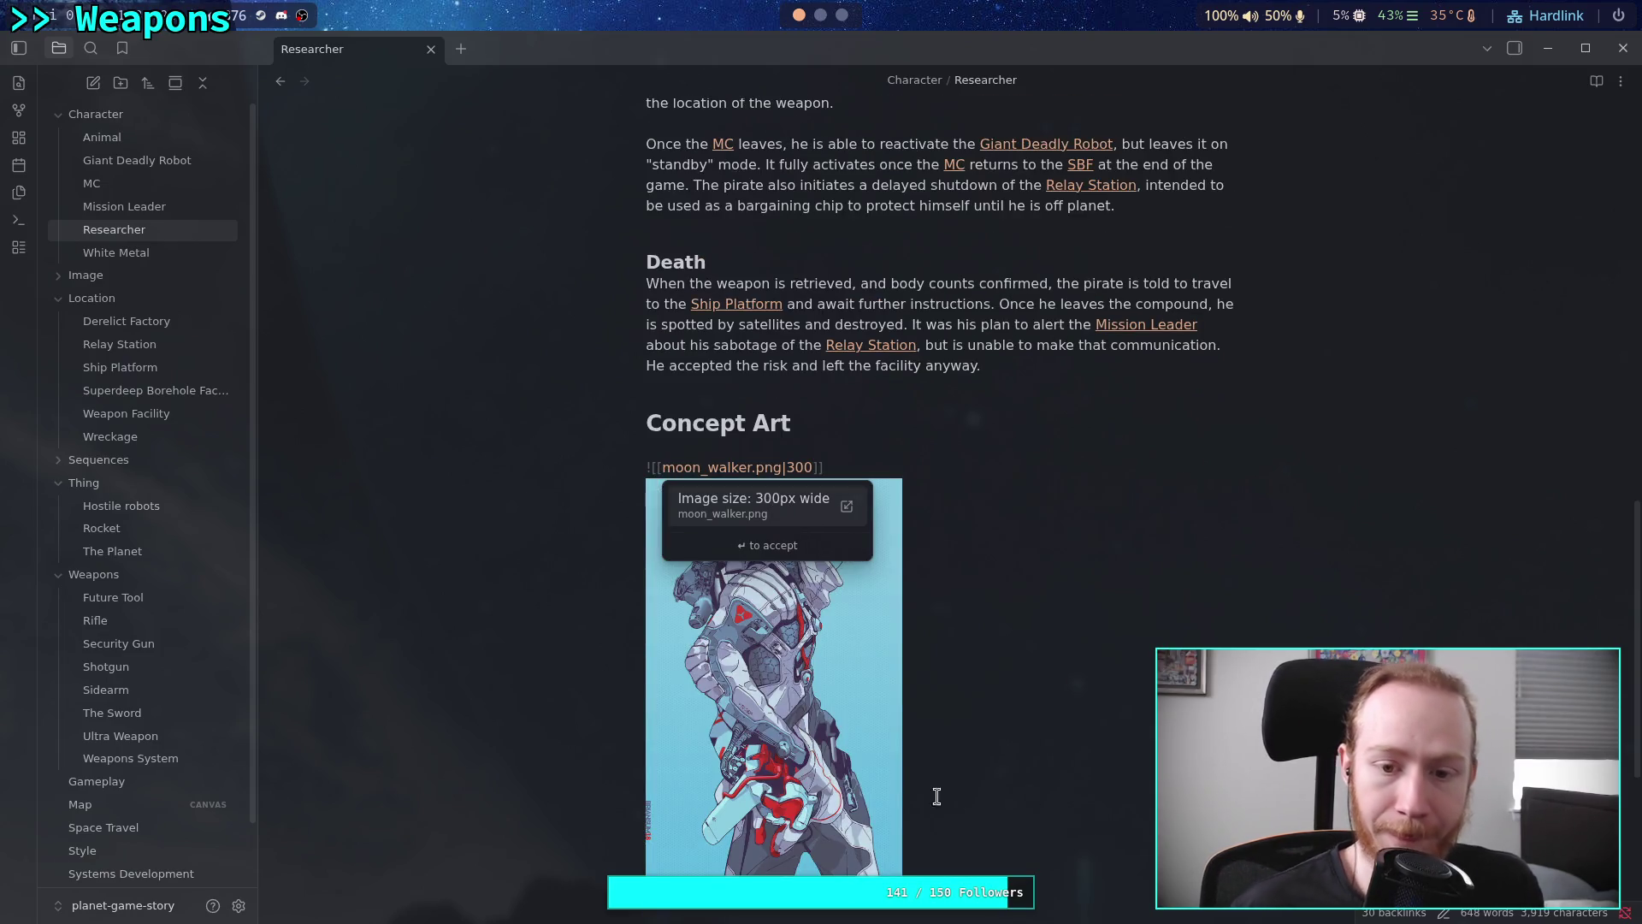
left_click(803, 439)
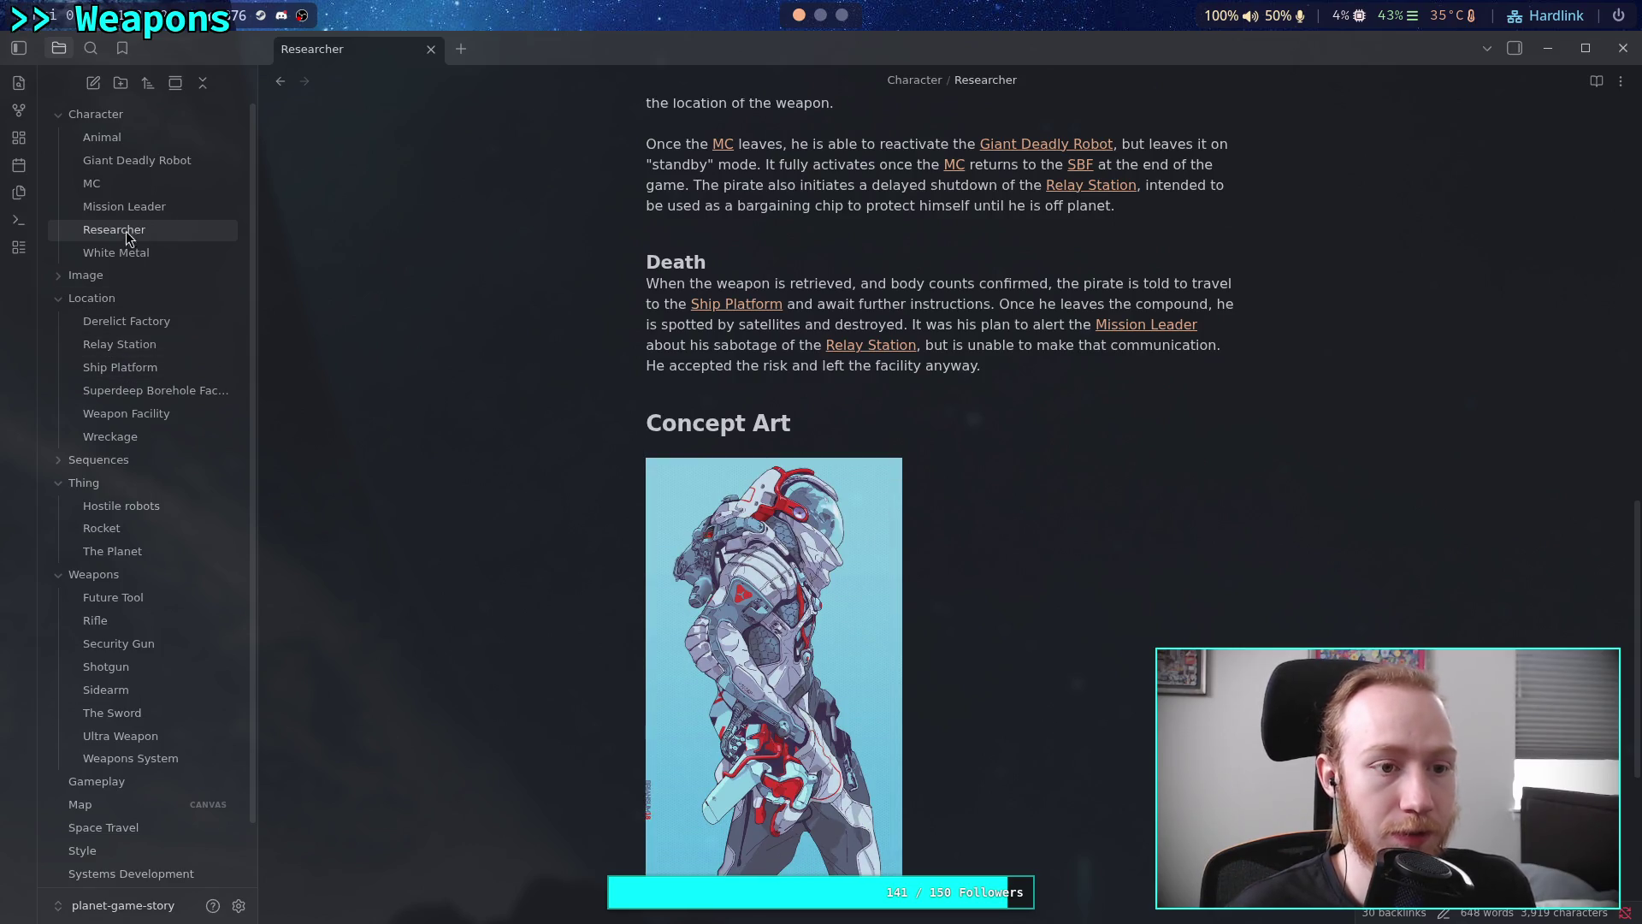
Open the MC note and scroll to its concept art
left_click(144, 206)
left_click(111, 183)
scroll(813, 554, "down", 8)
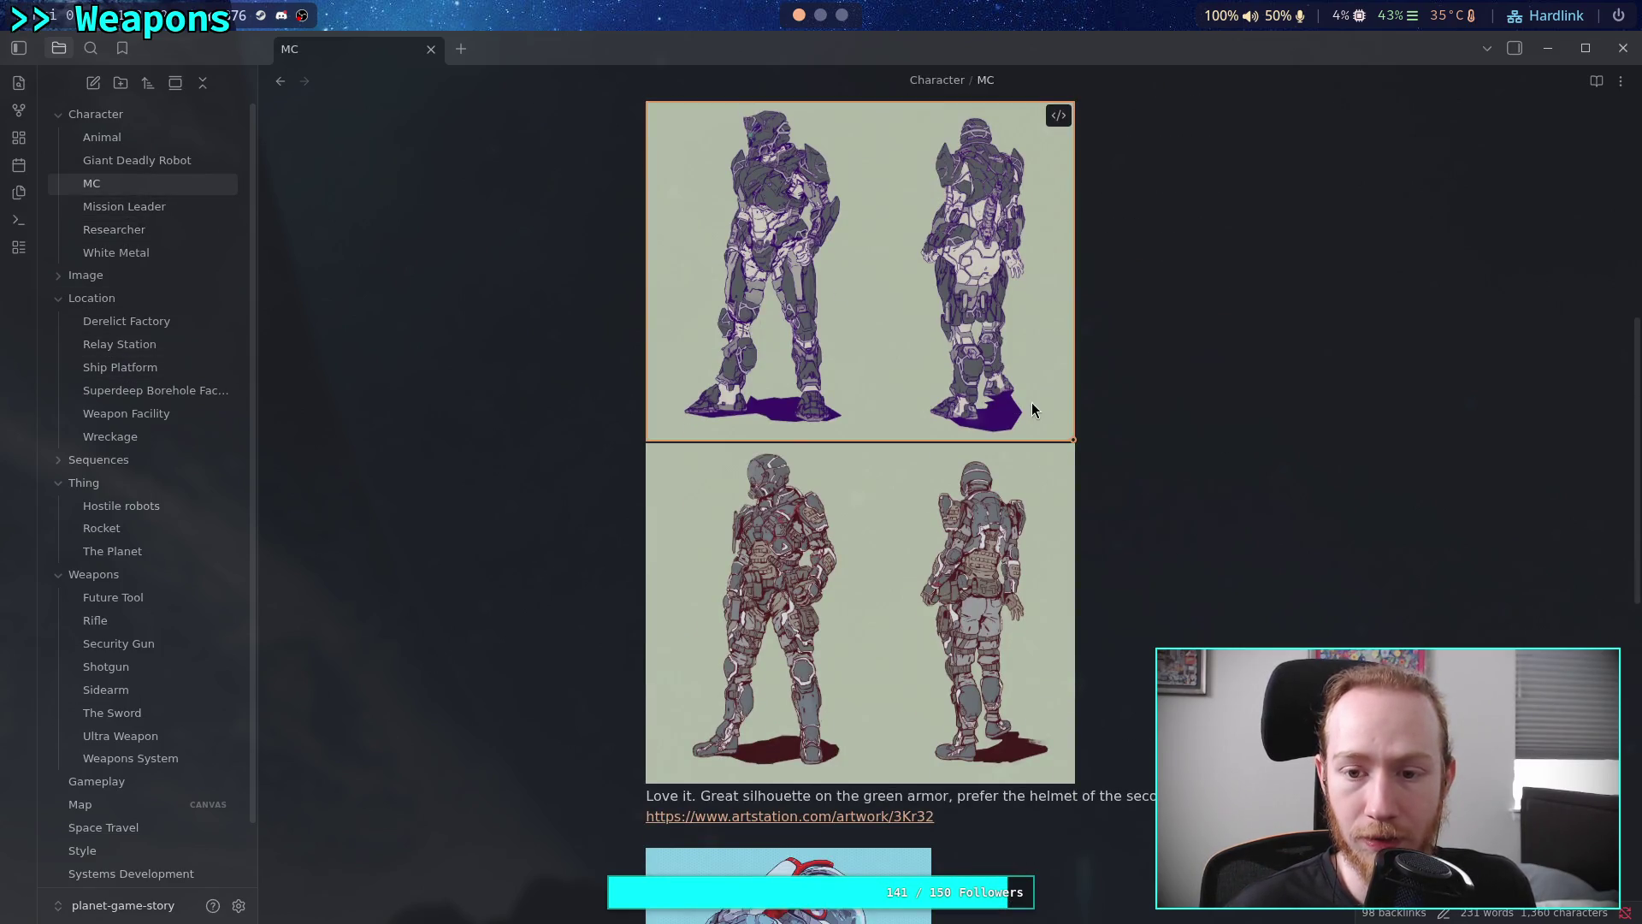
scroll(1032, 409, "up", 3)
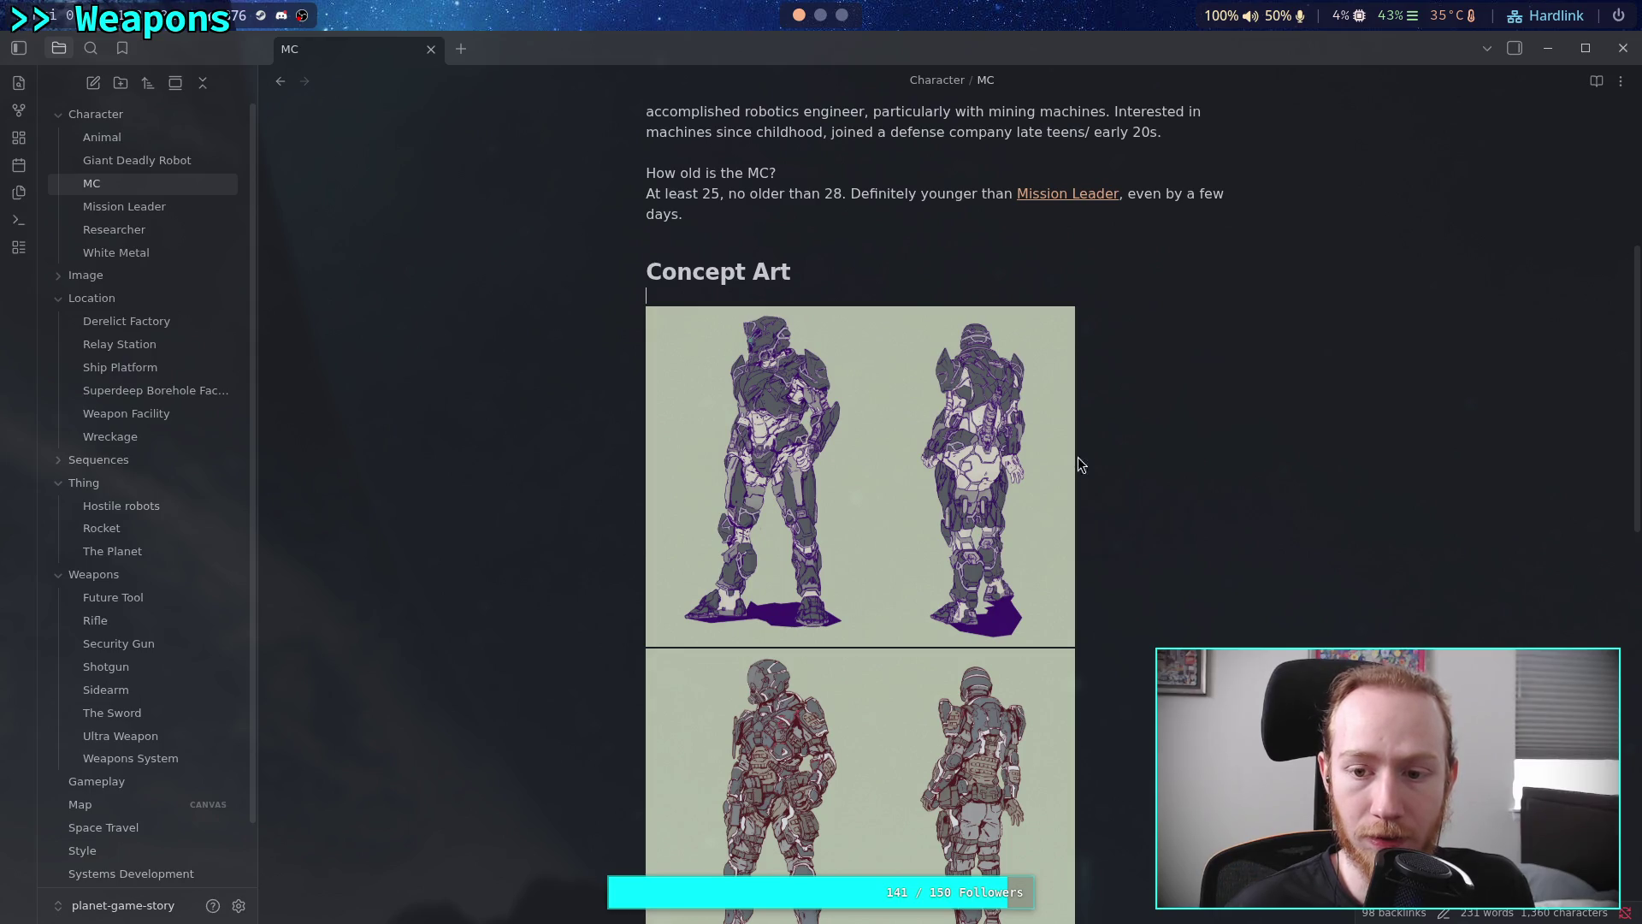
In MC, set great_armor and armor_nice_helmet to 500 px and moon_walker to 300 px
left_click(802, 290)
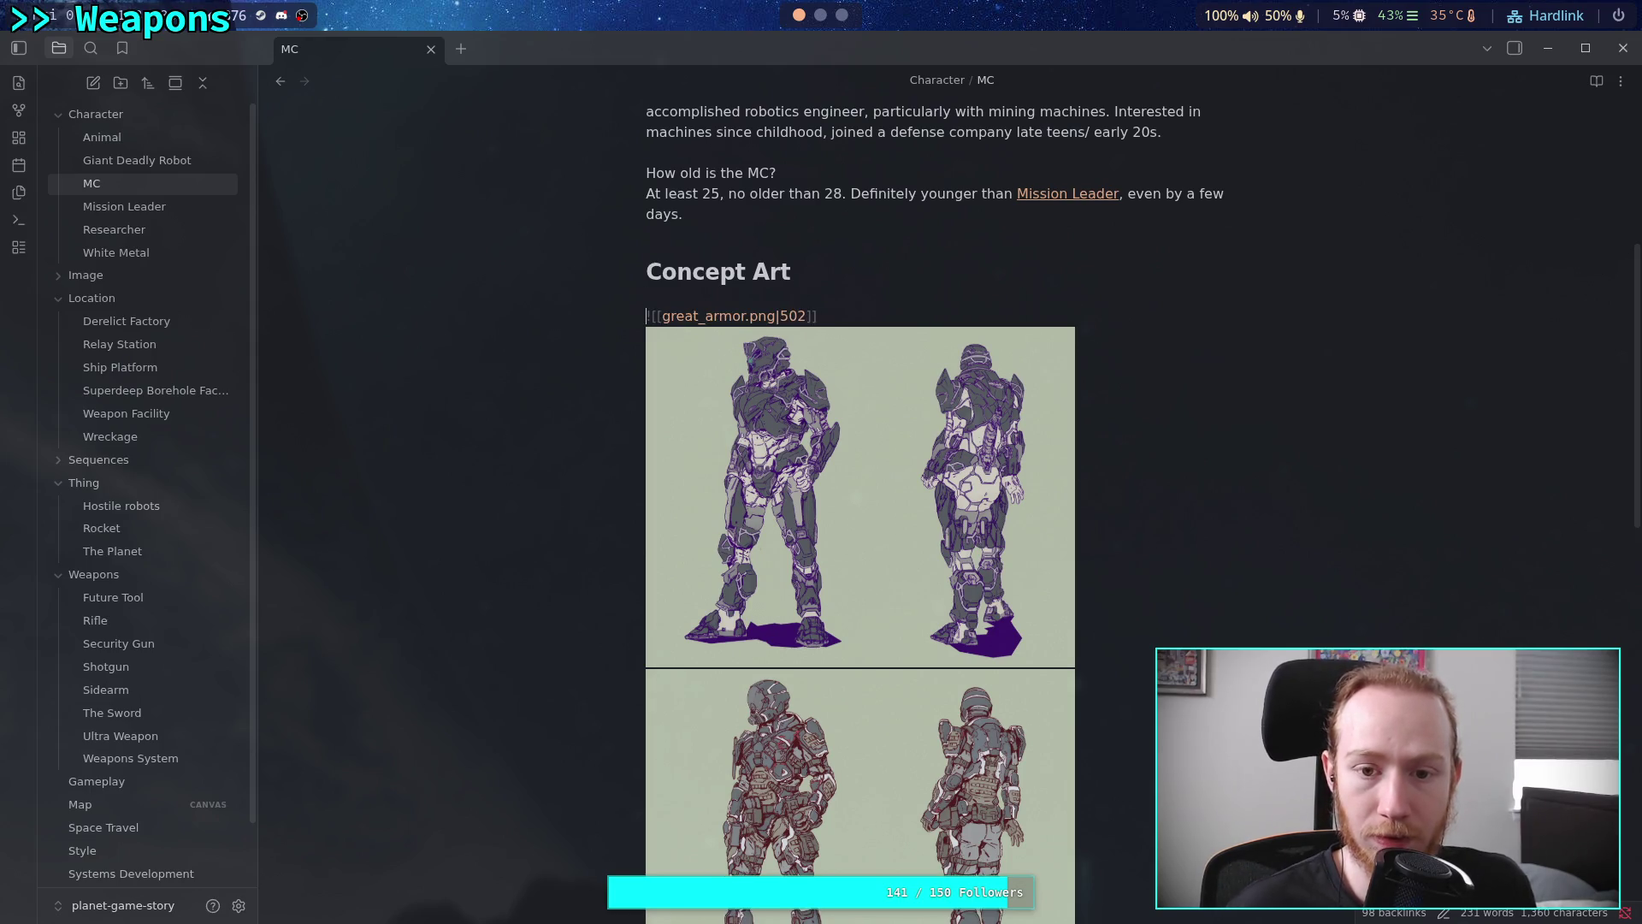
key("BackSpace")
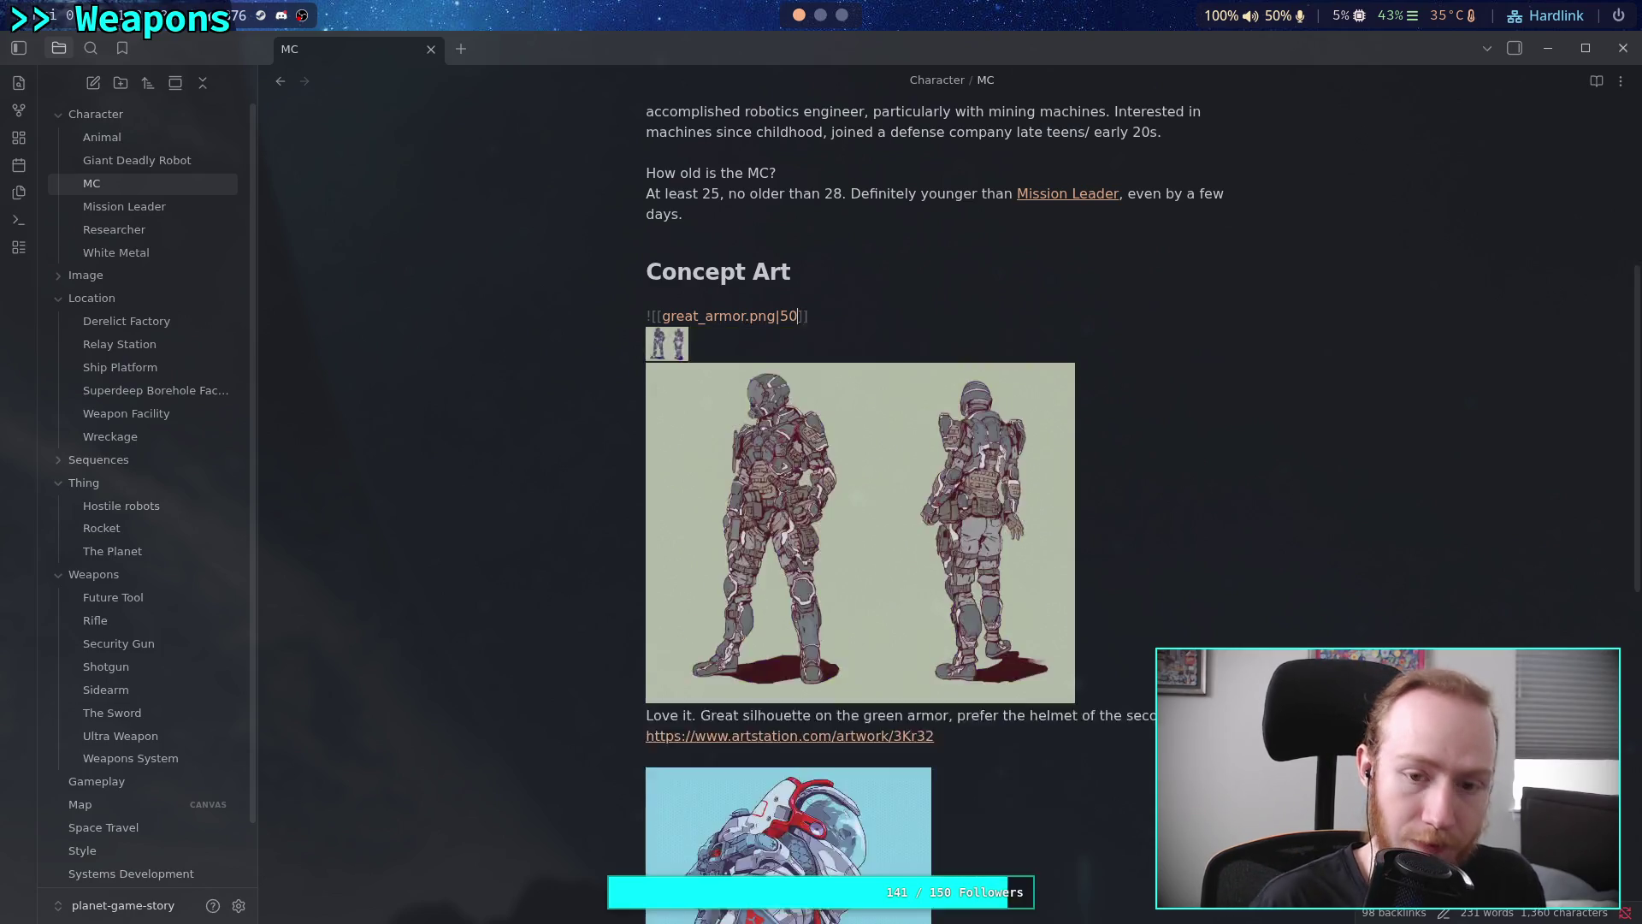
type("0")
left_click(647, 657)
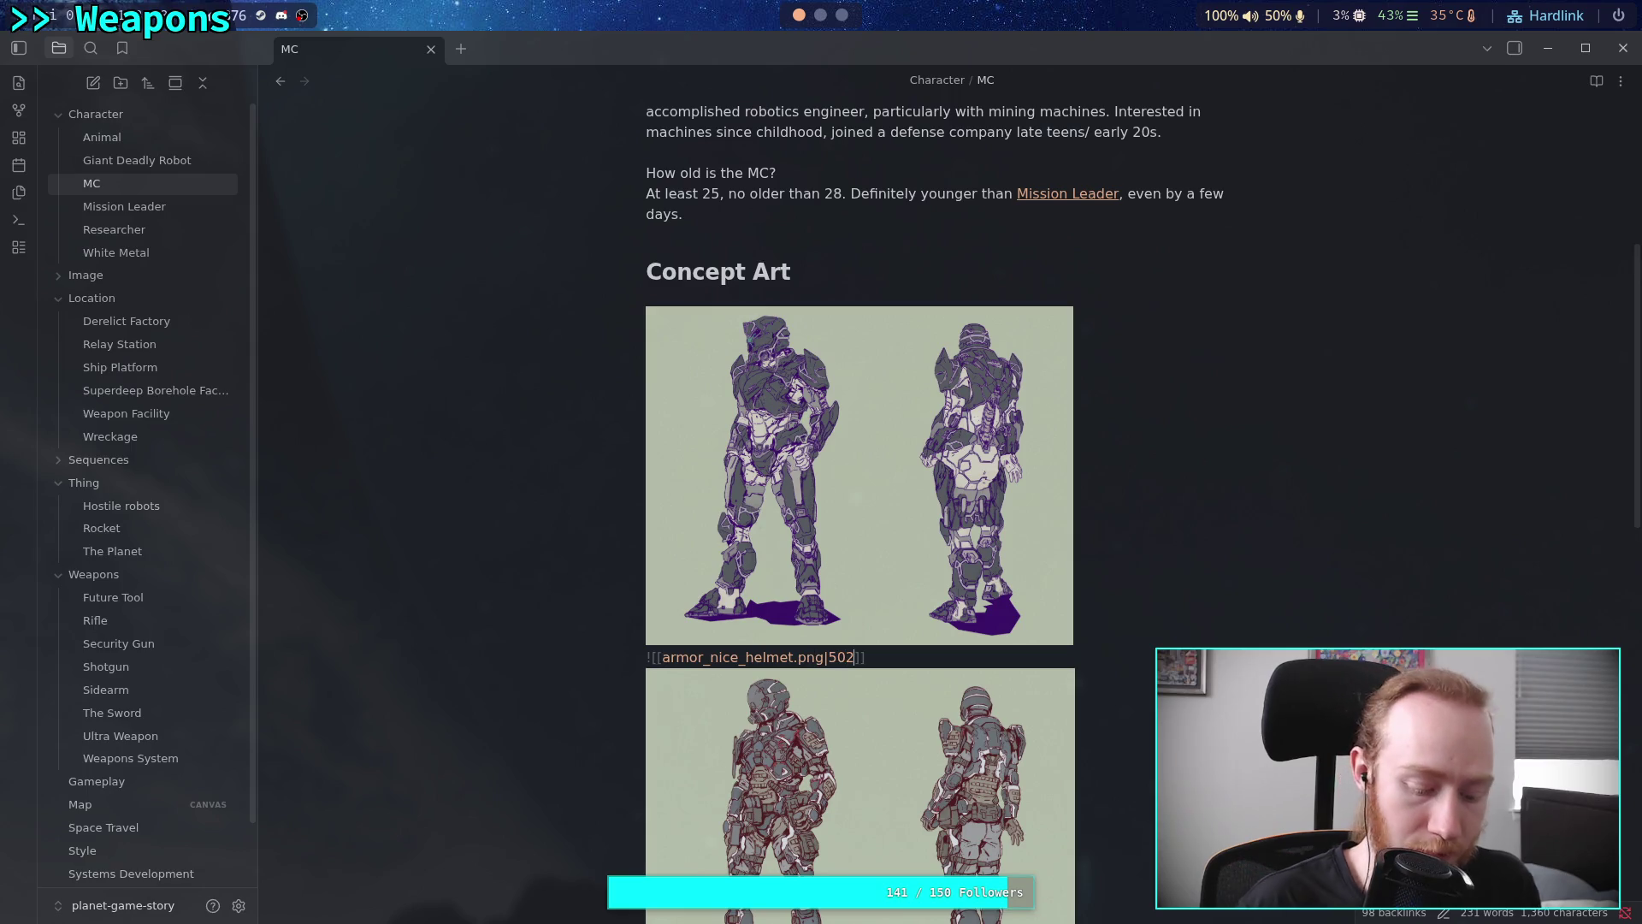
key("BackSpace")
type("0")
scroll(864, 426, "down", 8)
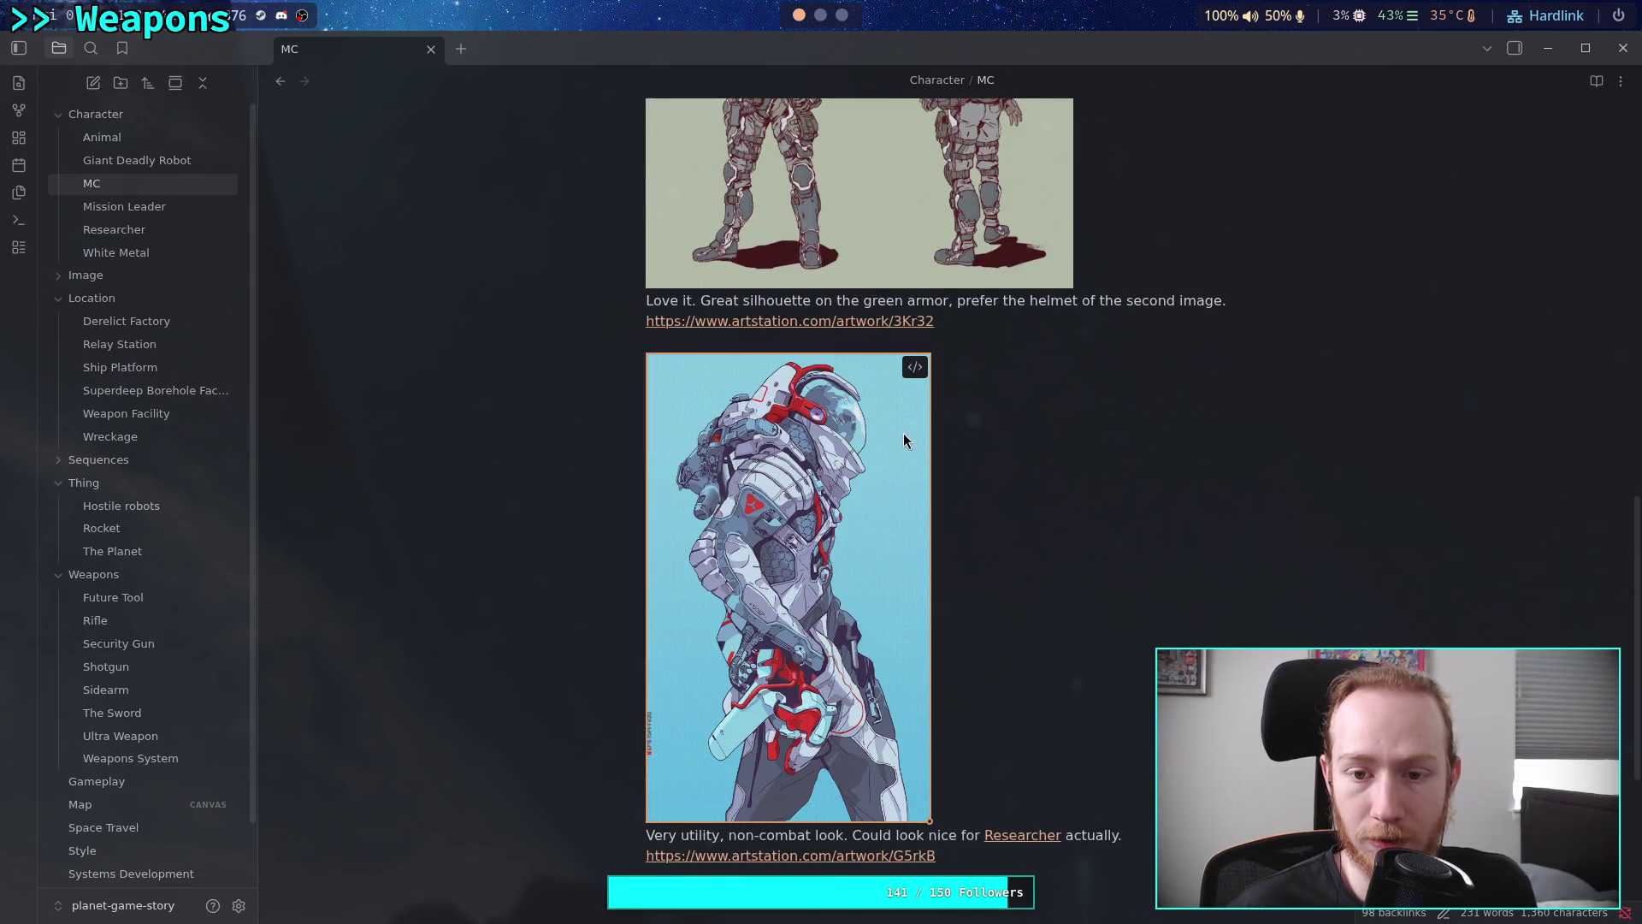
left_click(965, 335)
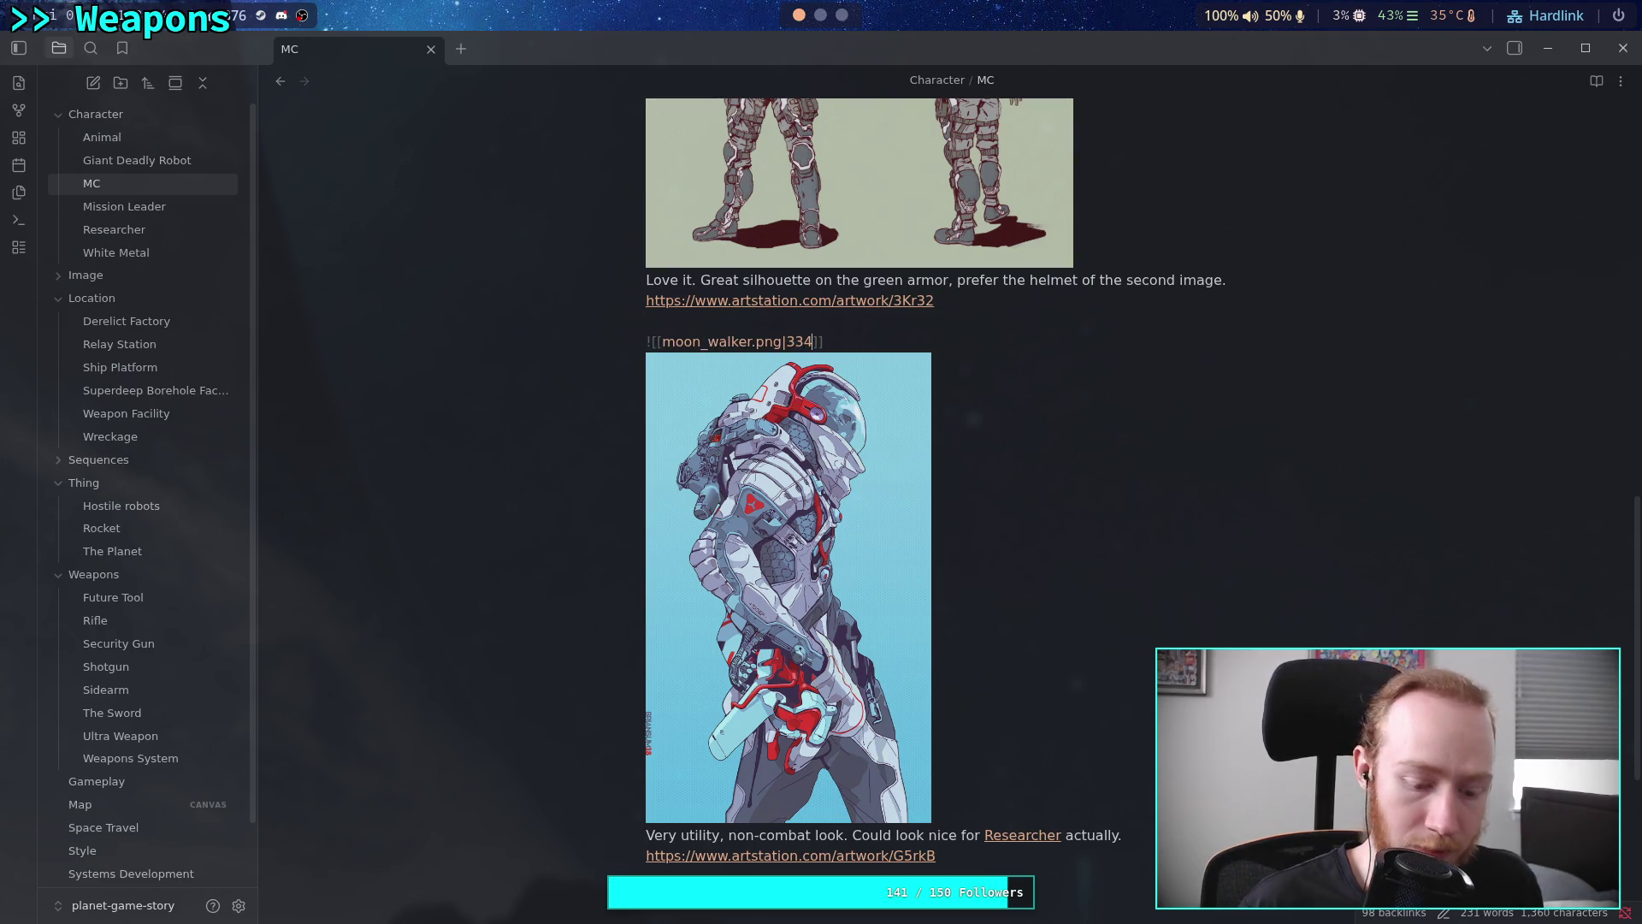
key("BackSpace")
key("BackSpace")
type("00")
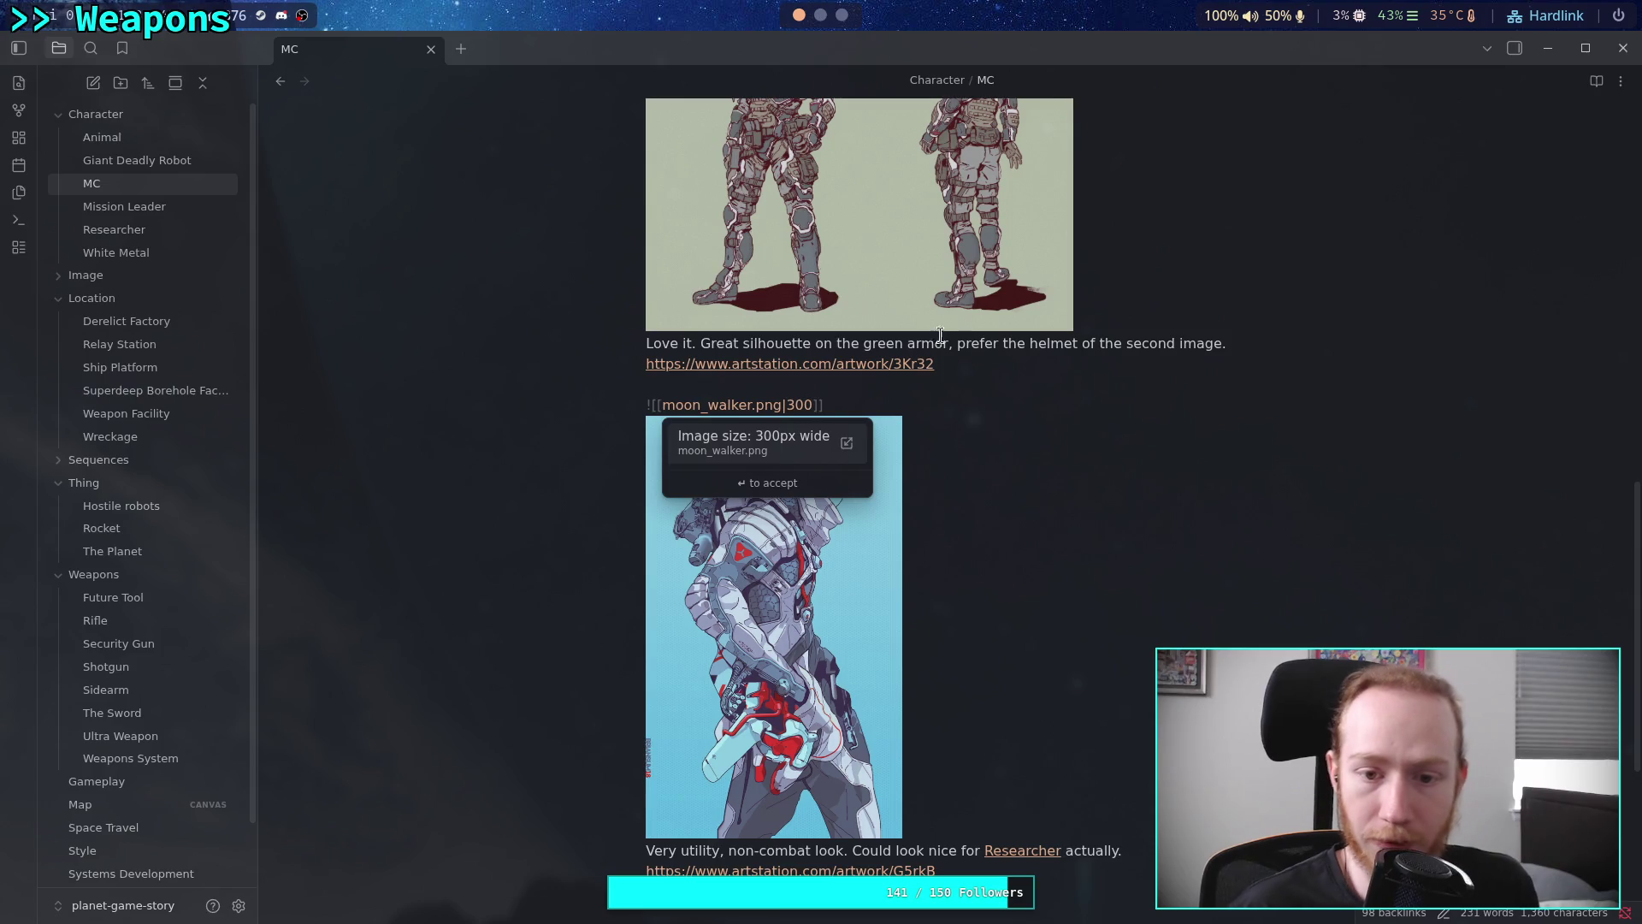
left_click(857, 387)
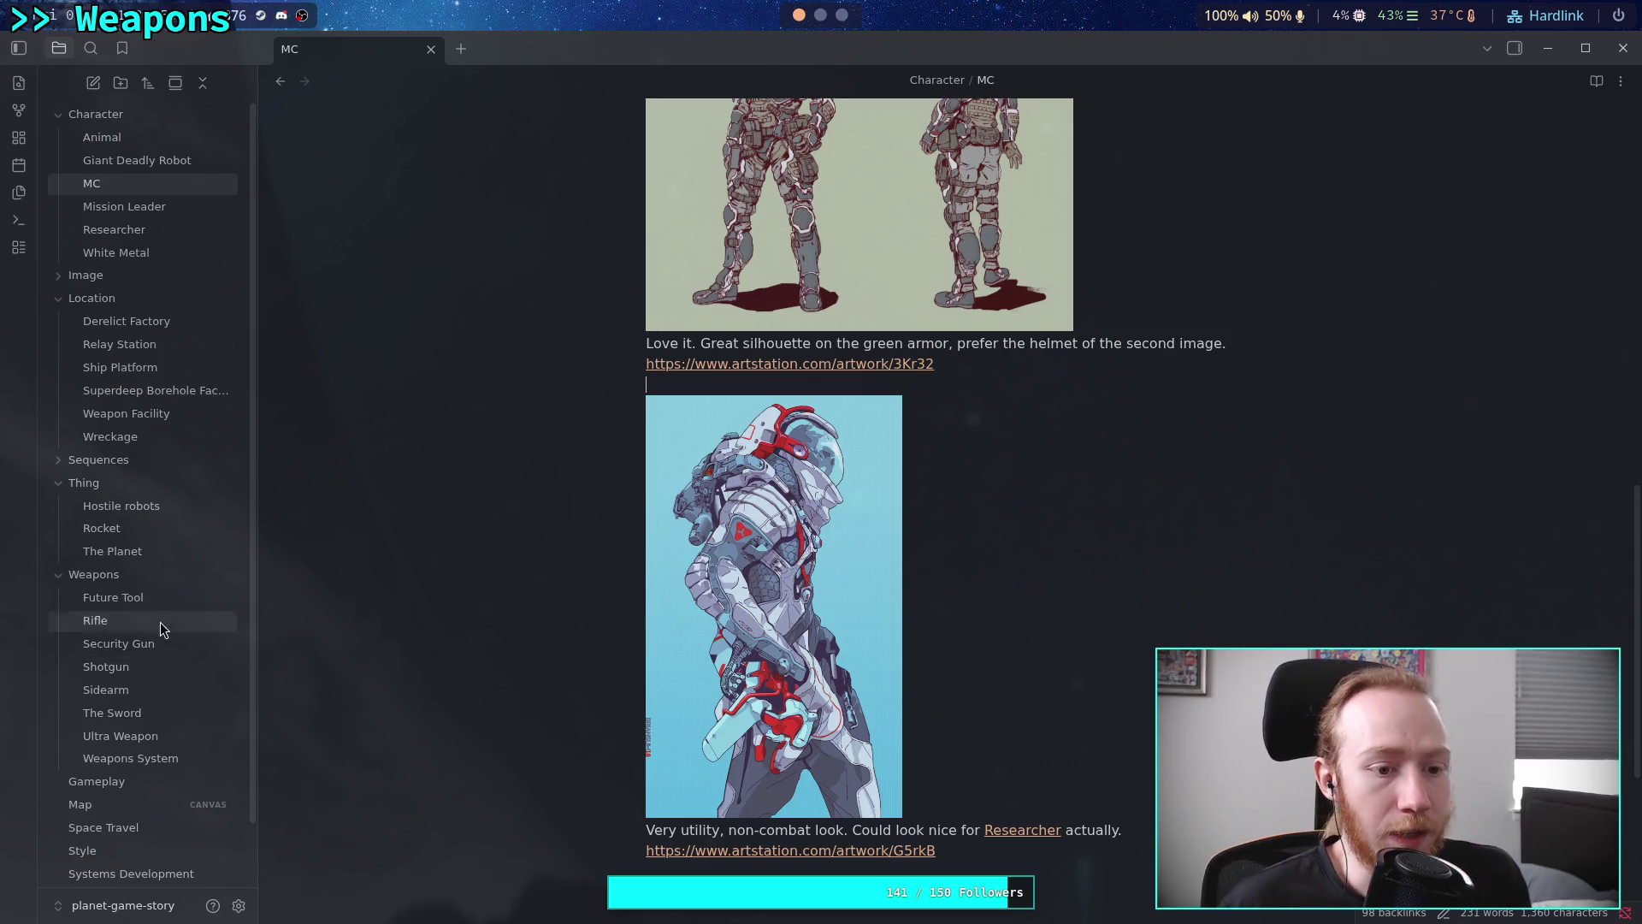
In The Planet, set field_pipes and blue_road image widths to 350 px
left_click(128, 552)
scroll(845, 512, "down", 18)
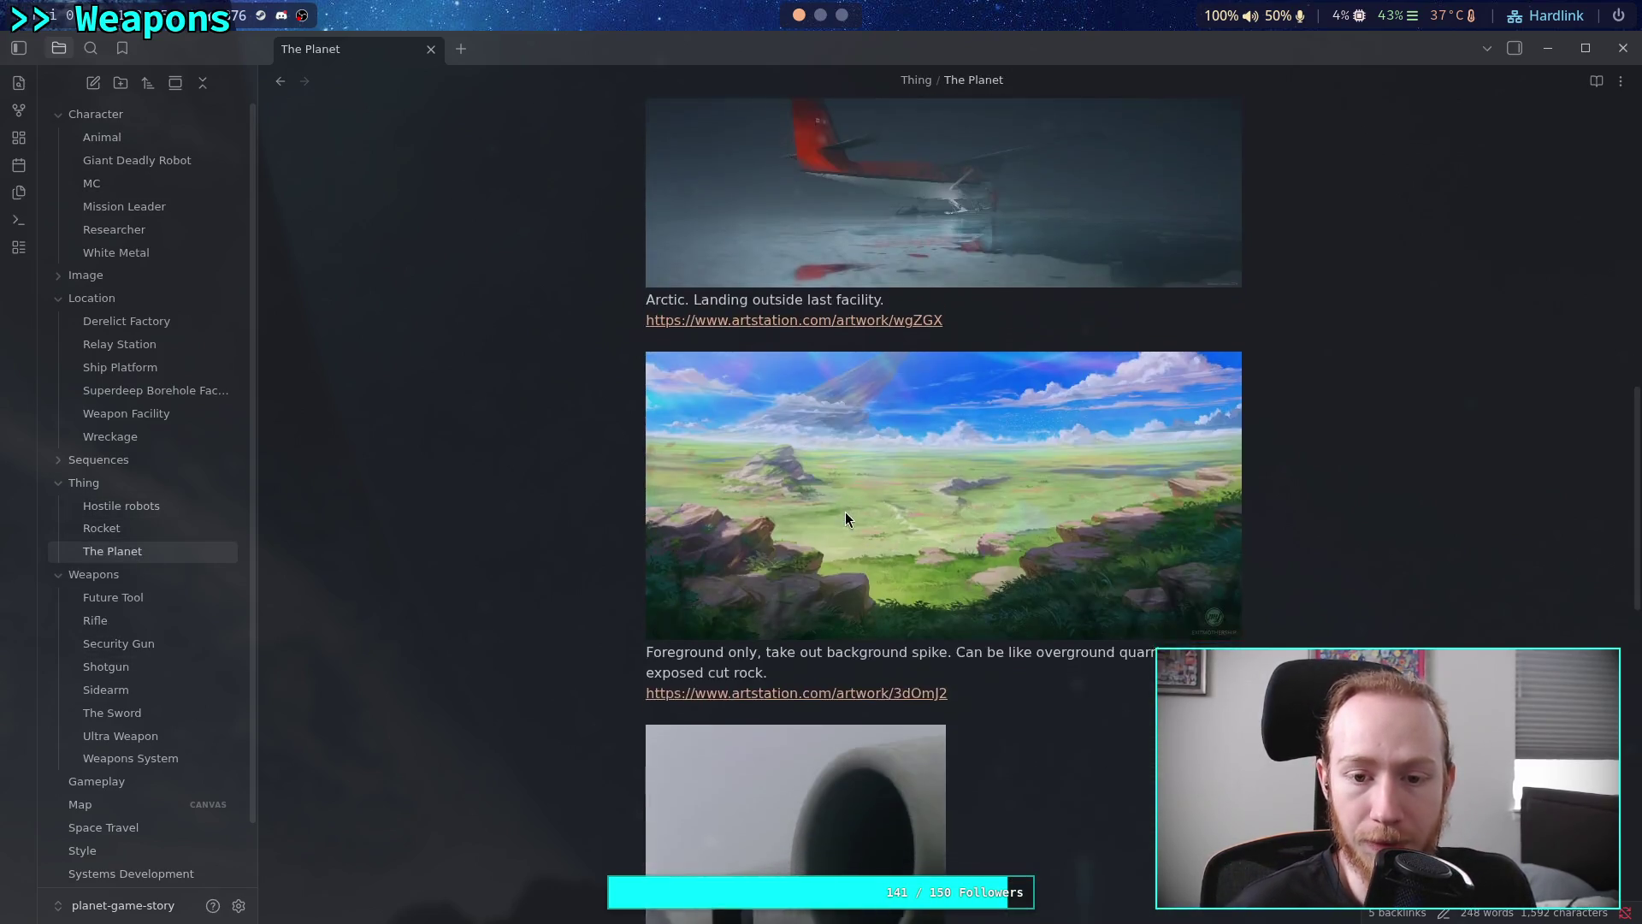
left_click(951, 304)
key("Down")
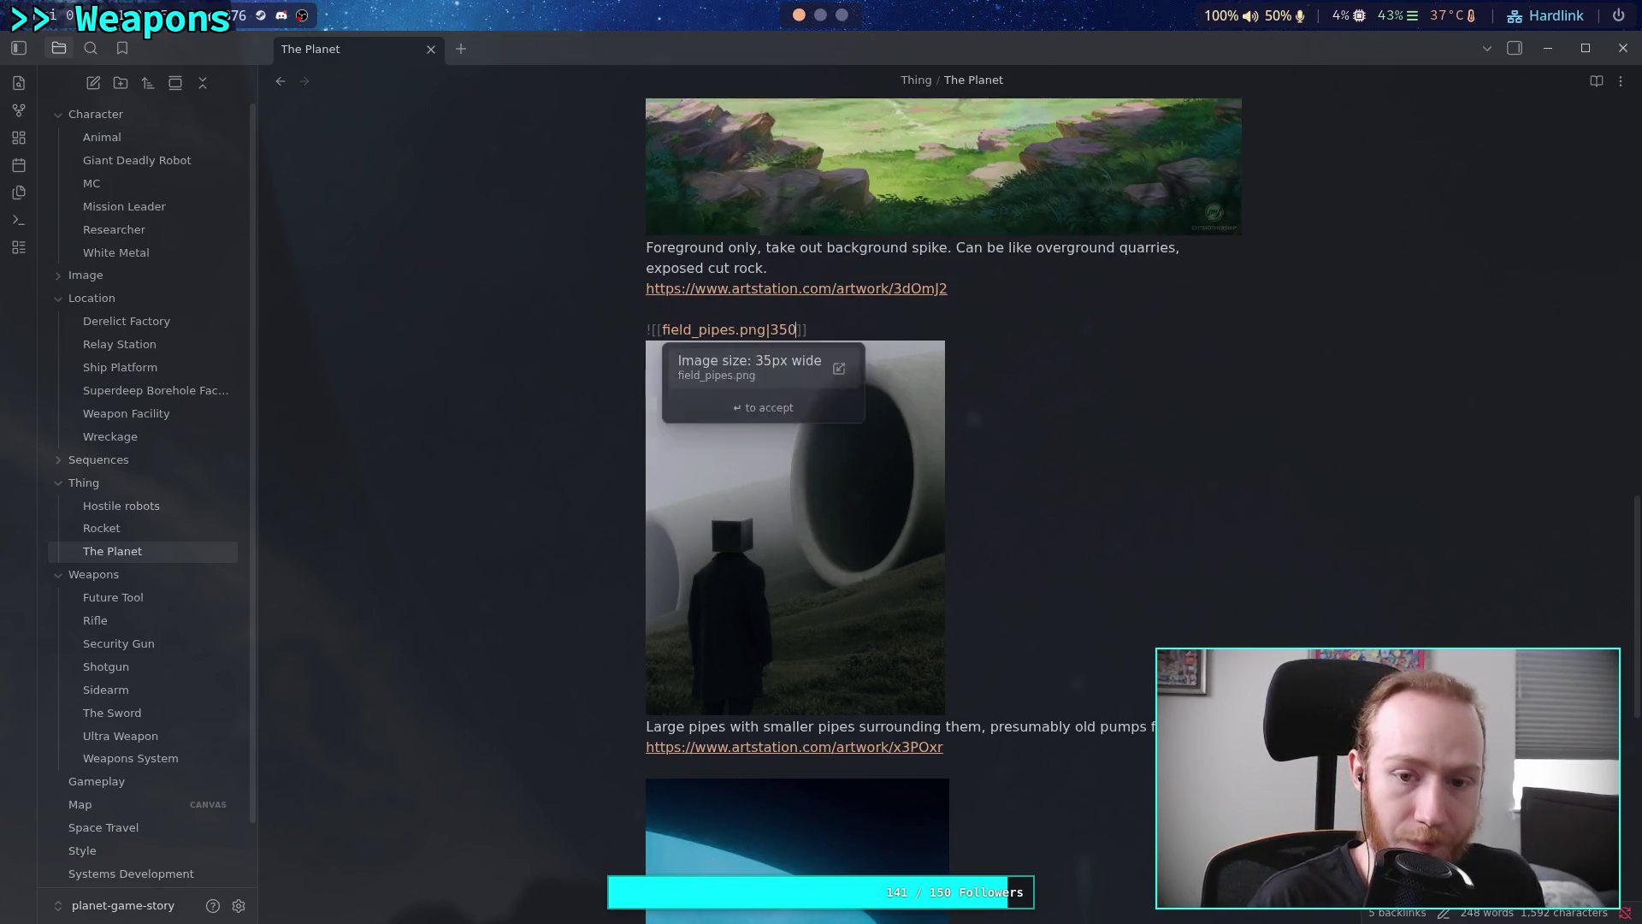
left_click(676, 728)
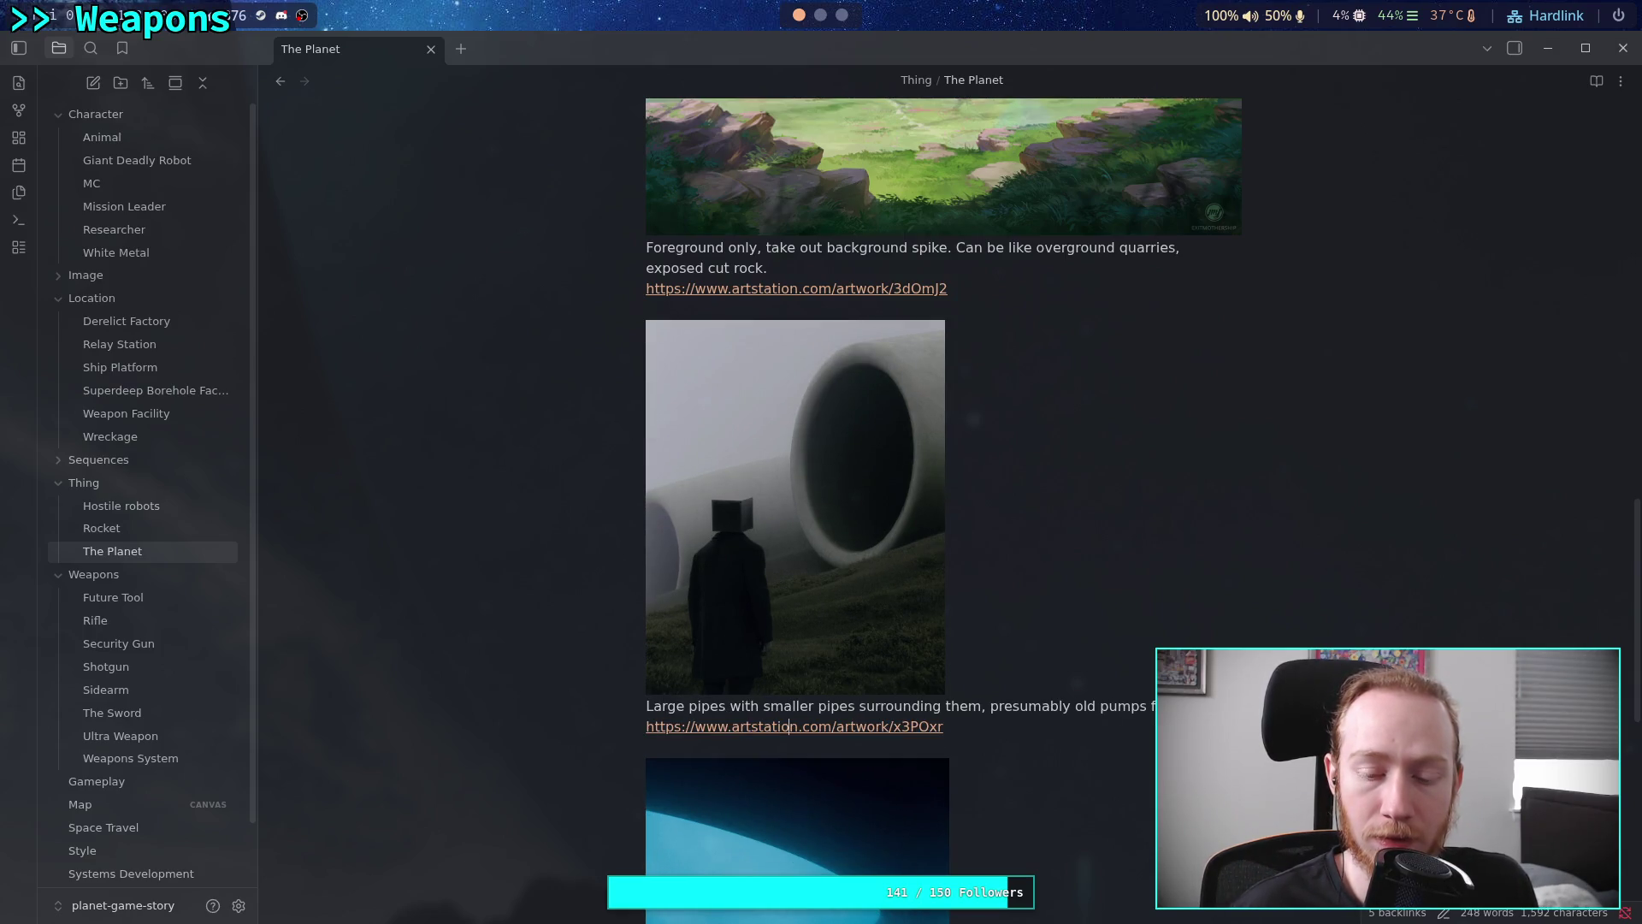
left_click(667, 767)
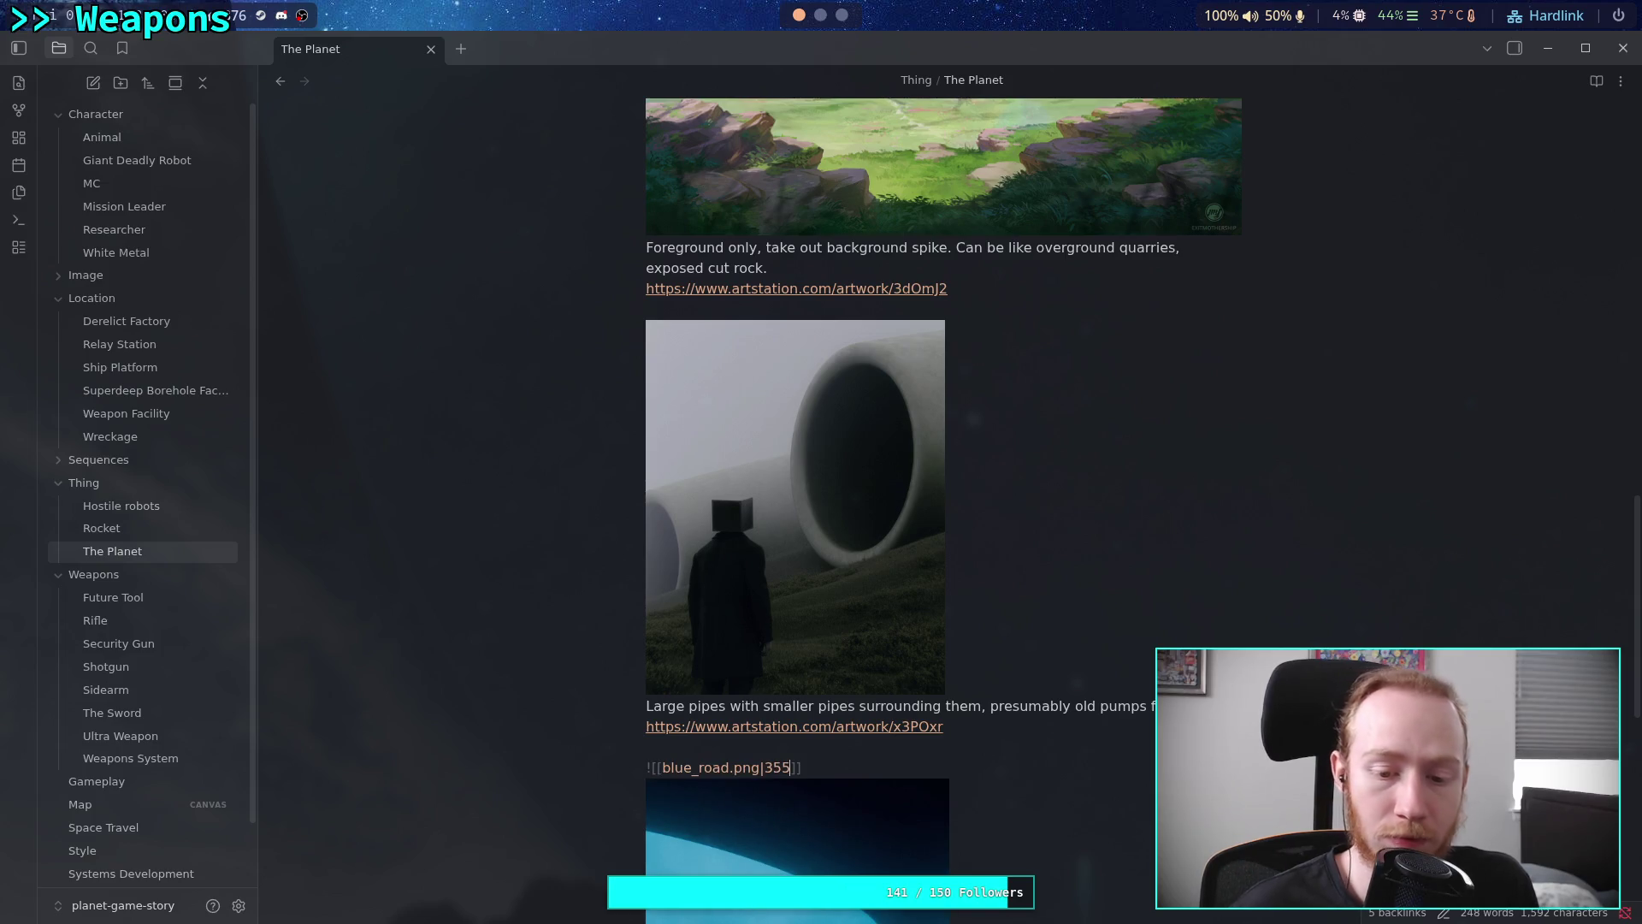
key("BackSpace")
type("0")
scroll(1040, 672, "down", 5)
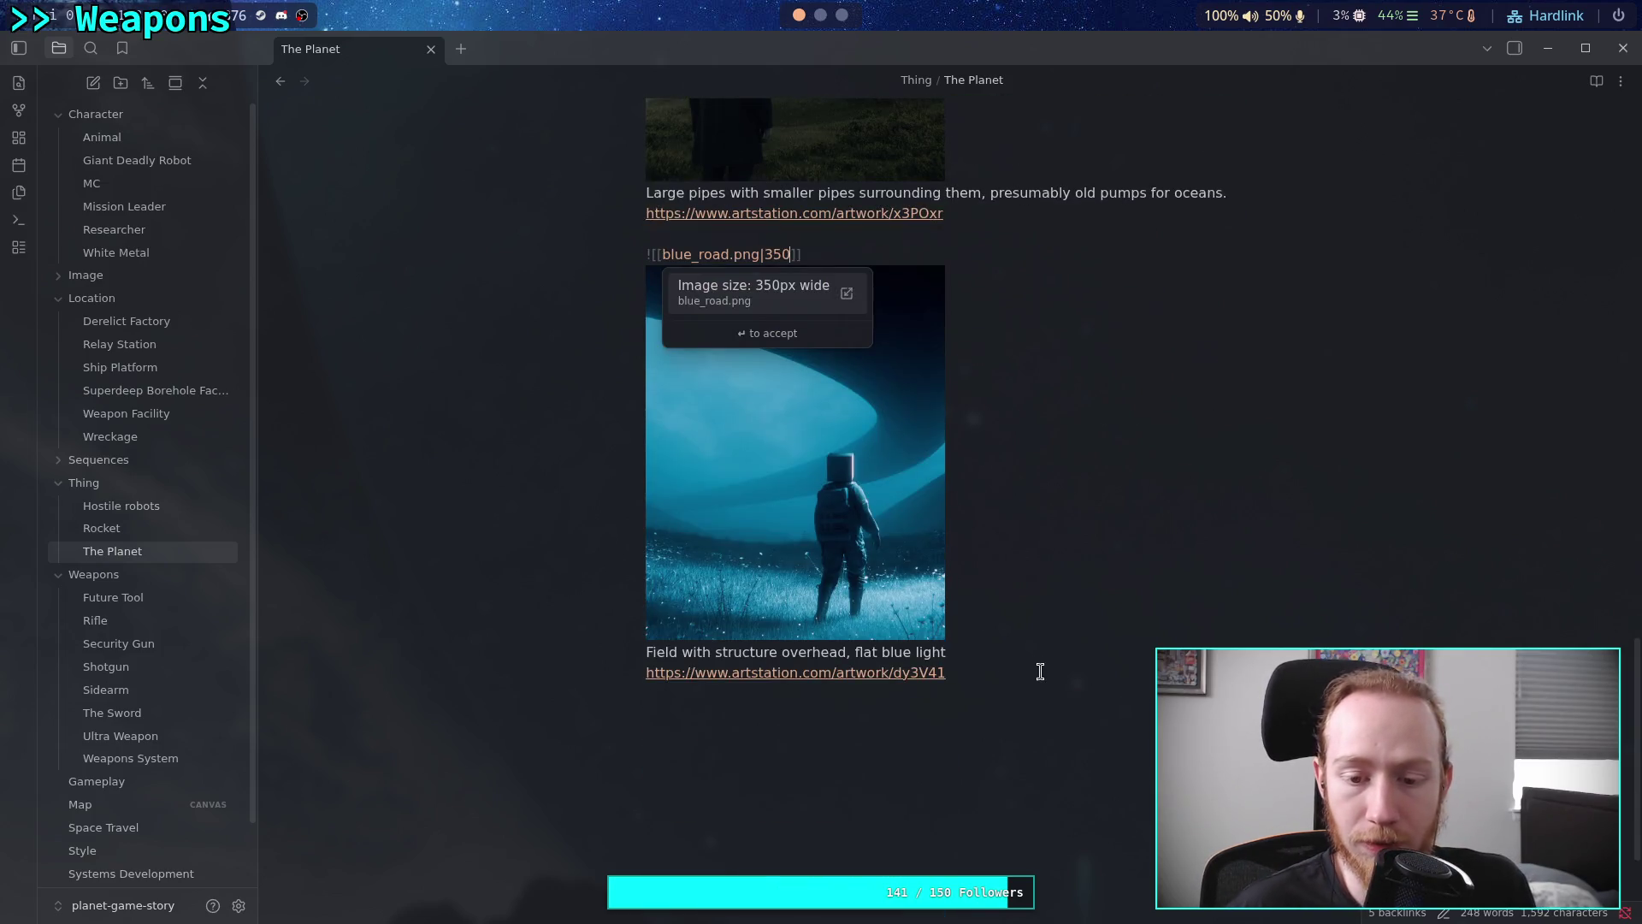
left_click(1038, 736)
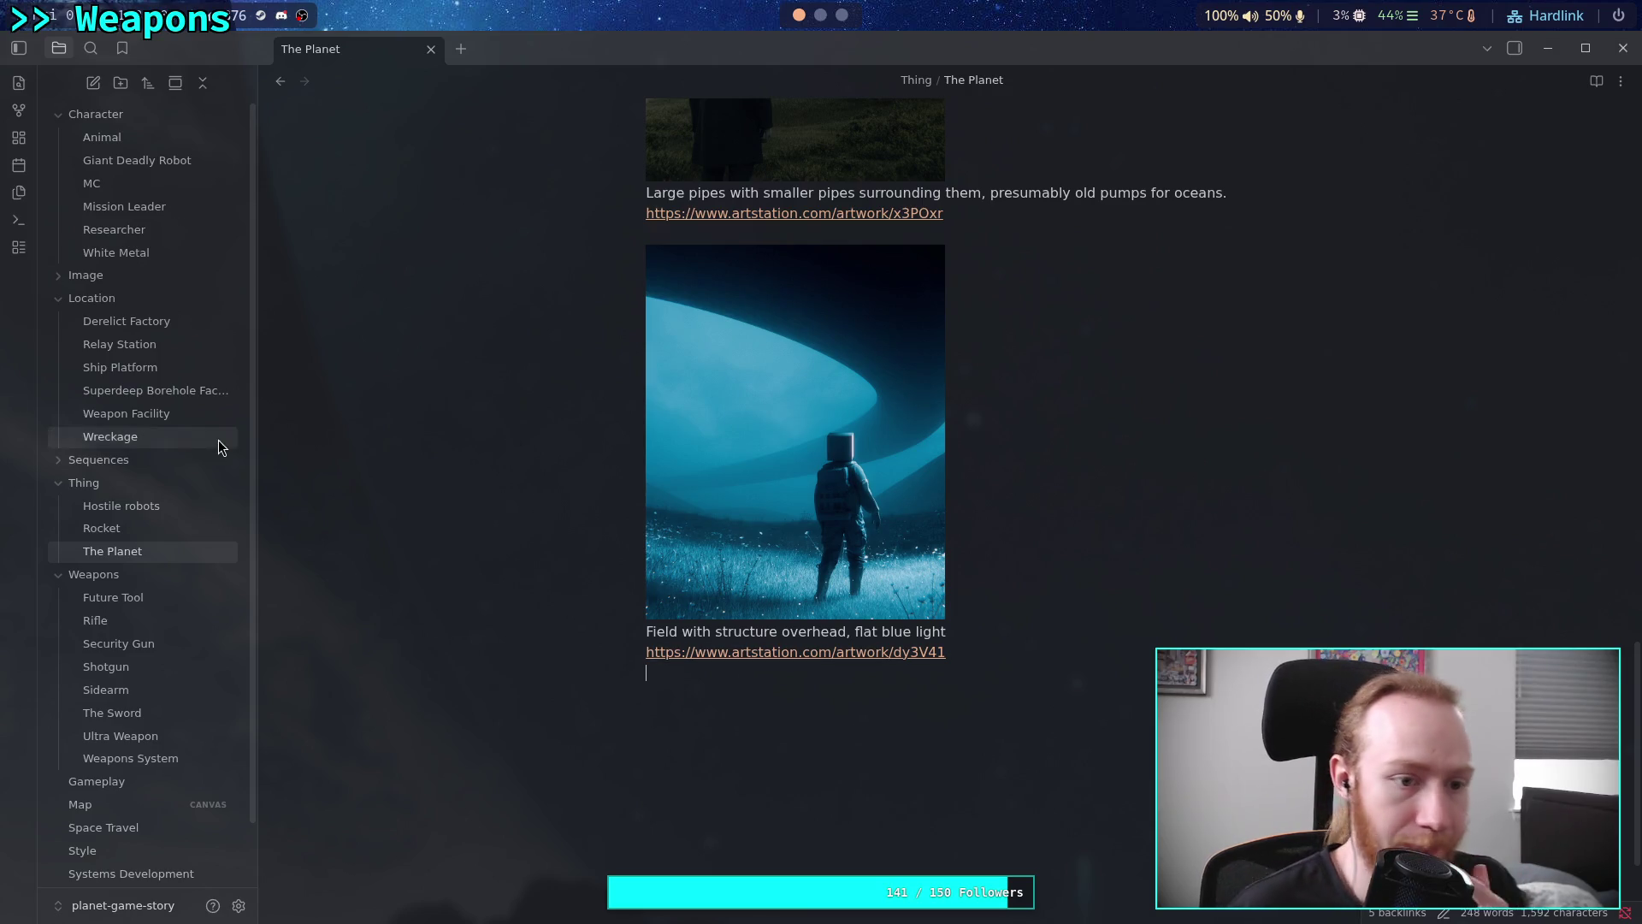
Reopen the Researcher note
left_click(145, 190)
left_click(151, 227)
scroll(896, 525, "down", 8)
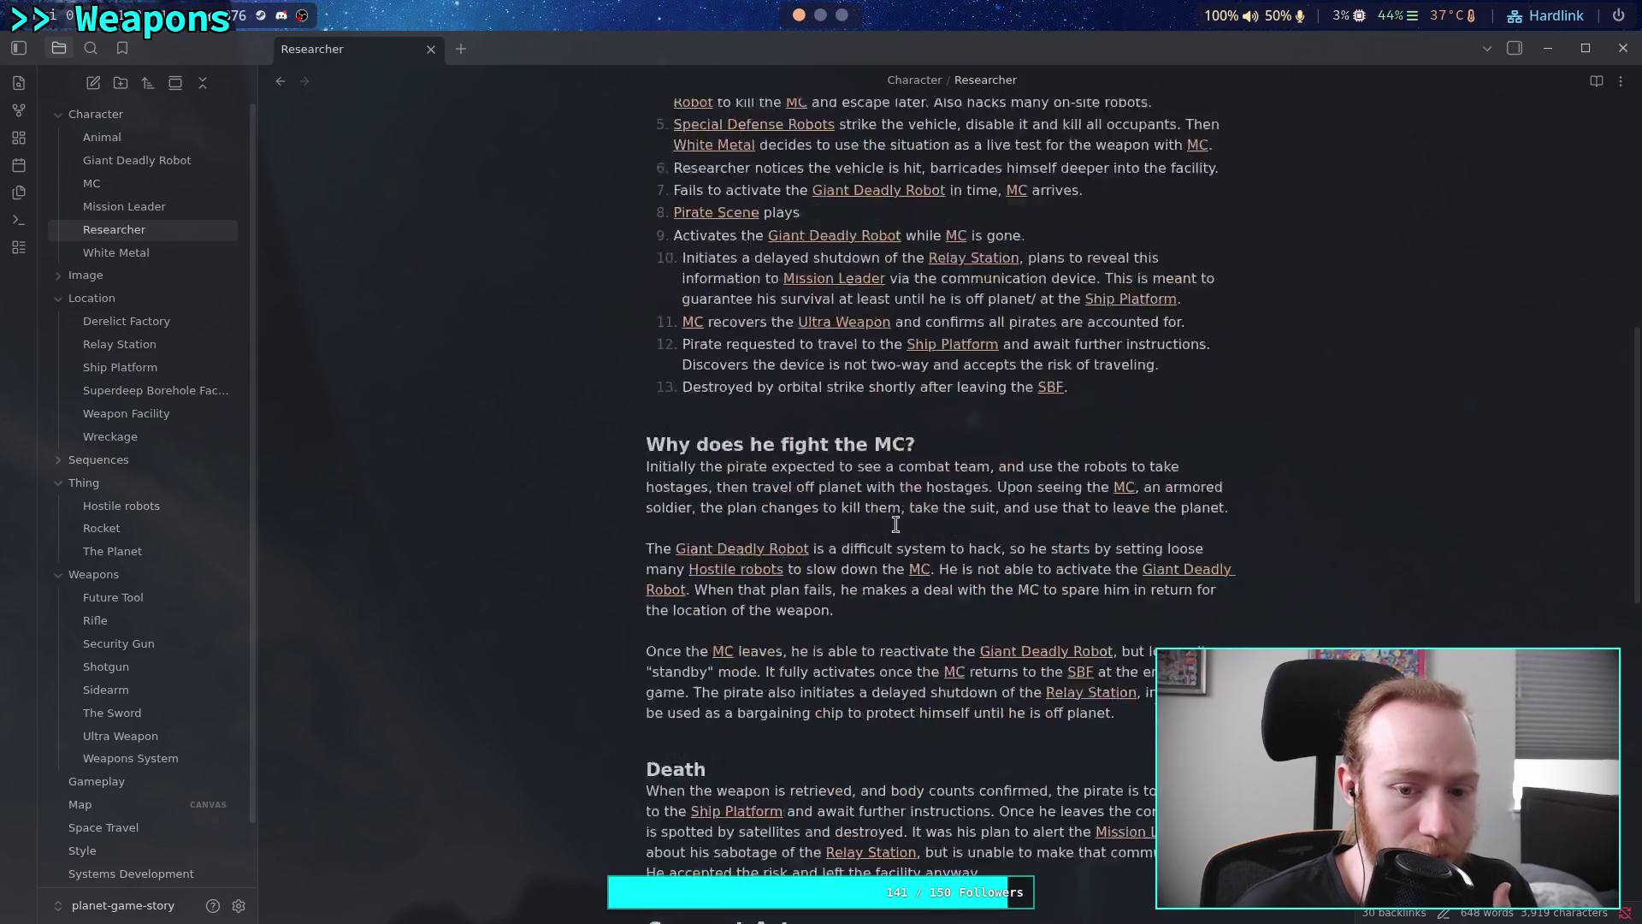
Add a line below Researcher's image and copy MC's moon_walker caption with its ArtStation link
scroll(895, 525, "down", 8)
left_click(921, 780)
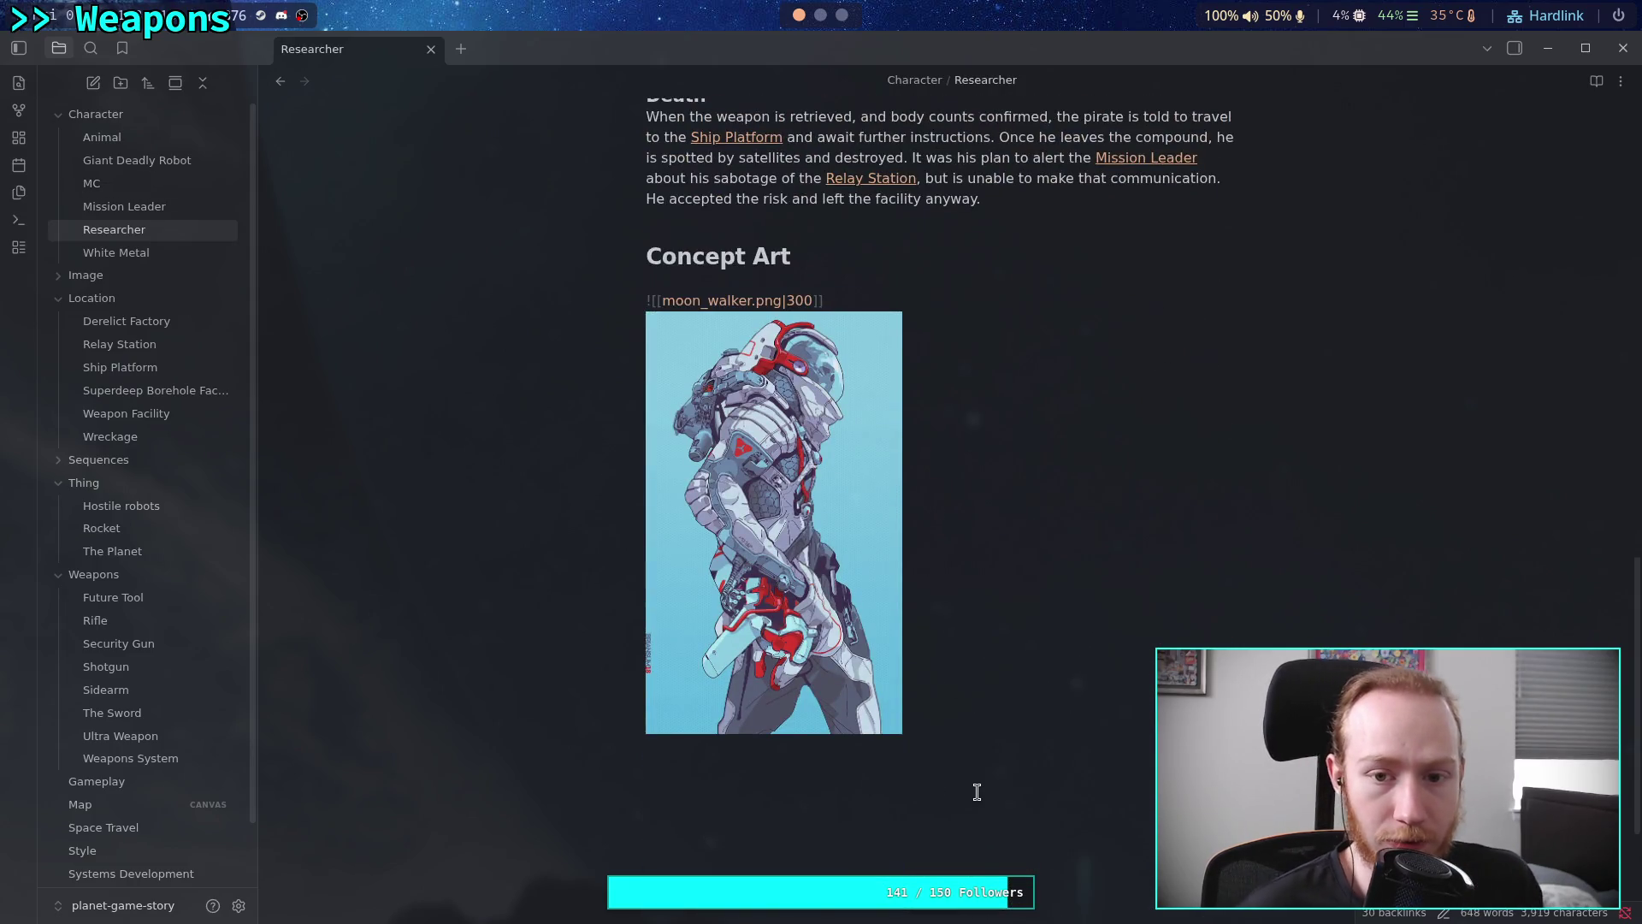
key("Return")
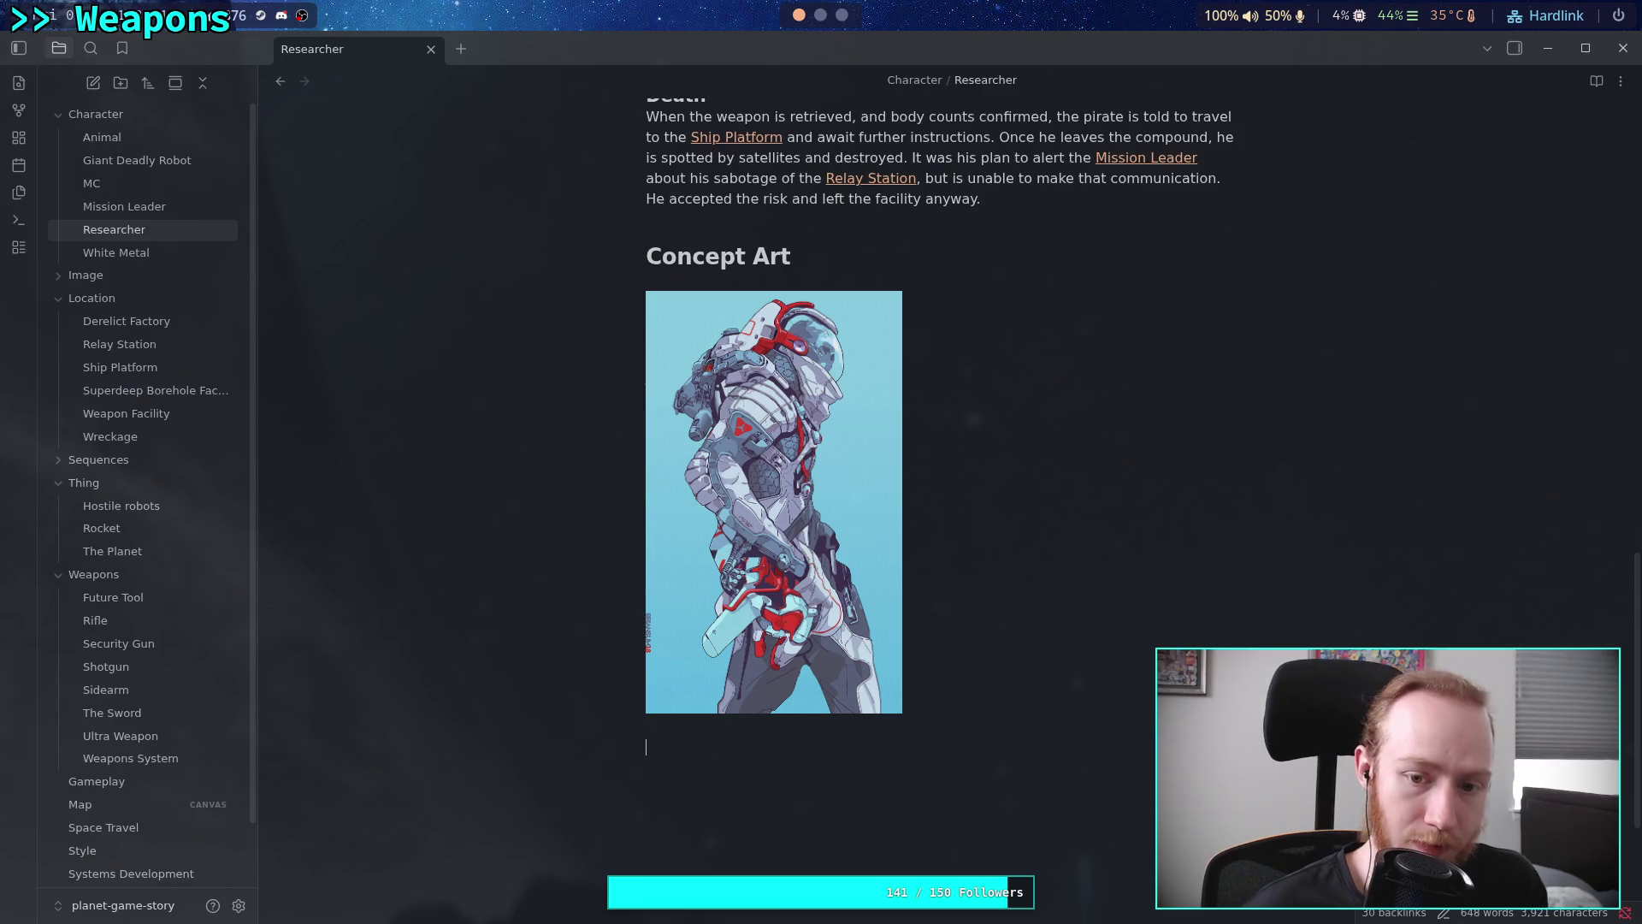
left_click(163, 183)
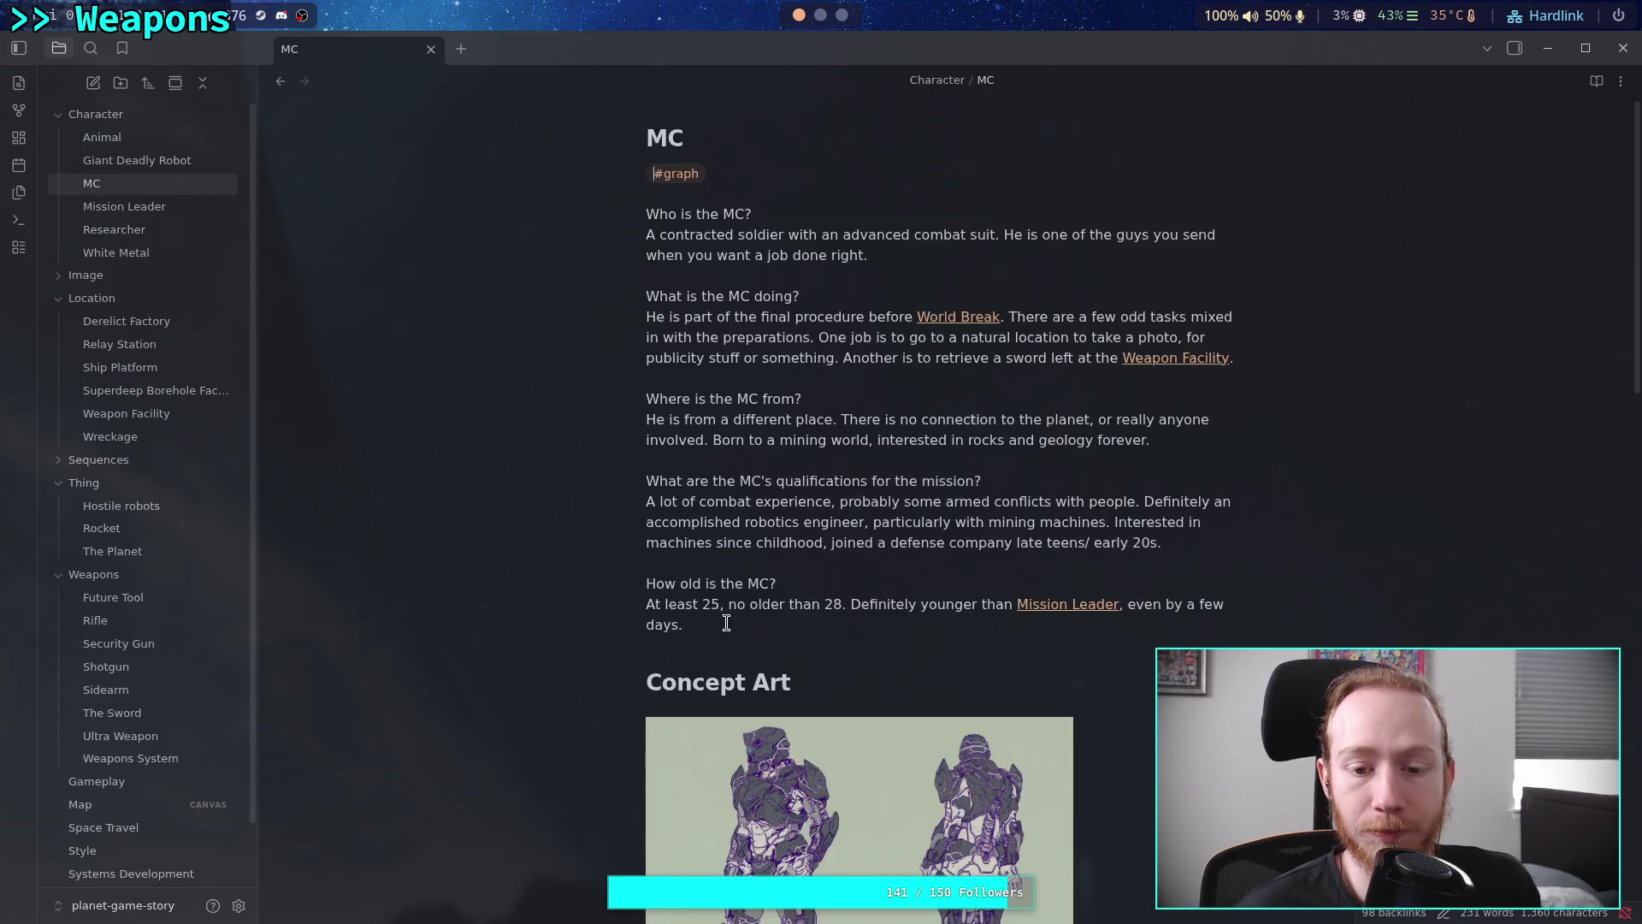
scroll(796, 549, "down", 8)
scroll(796, 549, "down", 6)
mouse_move(1176, 432)
left_mouse_down()
mouse_move(649, 439)
mouse_move(917, 453)
mouse_move(919, 439)
left_mouse_up()
right_click(920, 439)
left_click(962, 657)
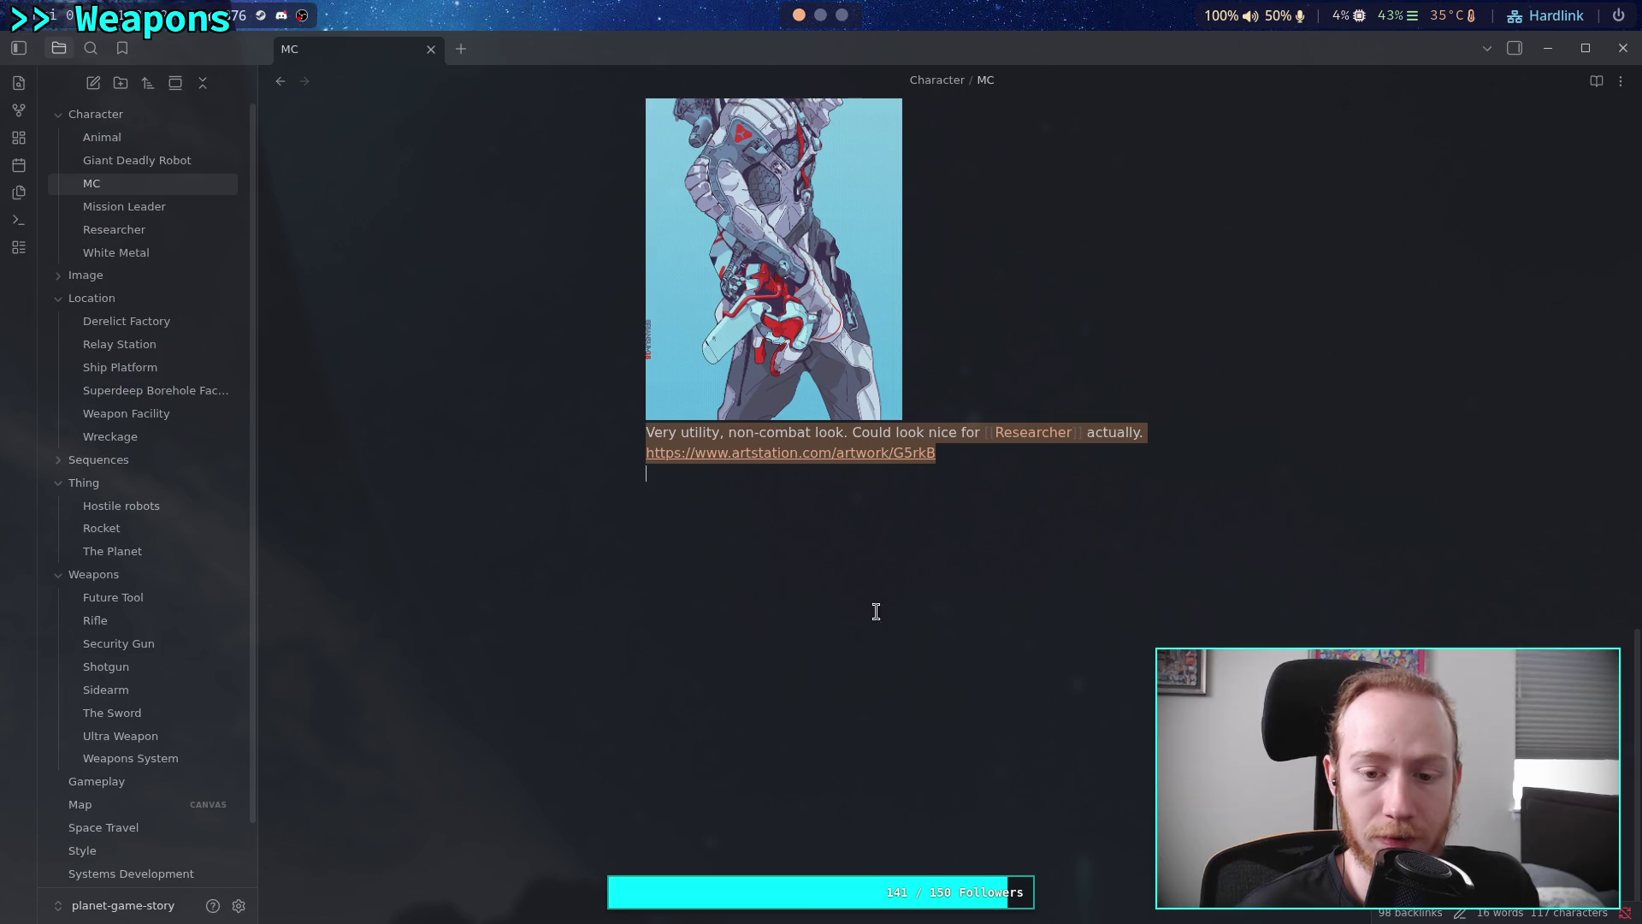
Paste the caption and ArtStation link below Researcher's moon_walker image
left_click(180, 229)
scroll(956, 693, "down", 10)
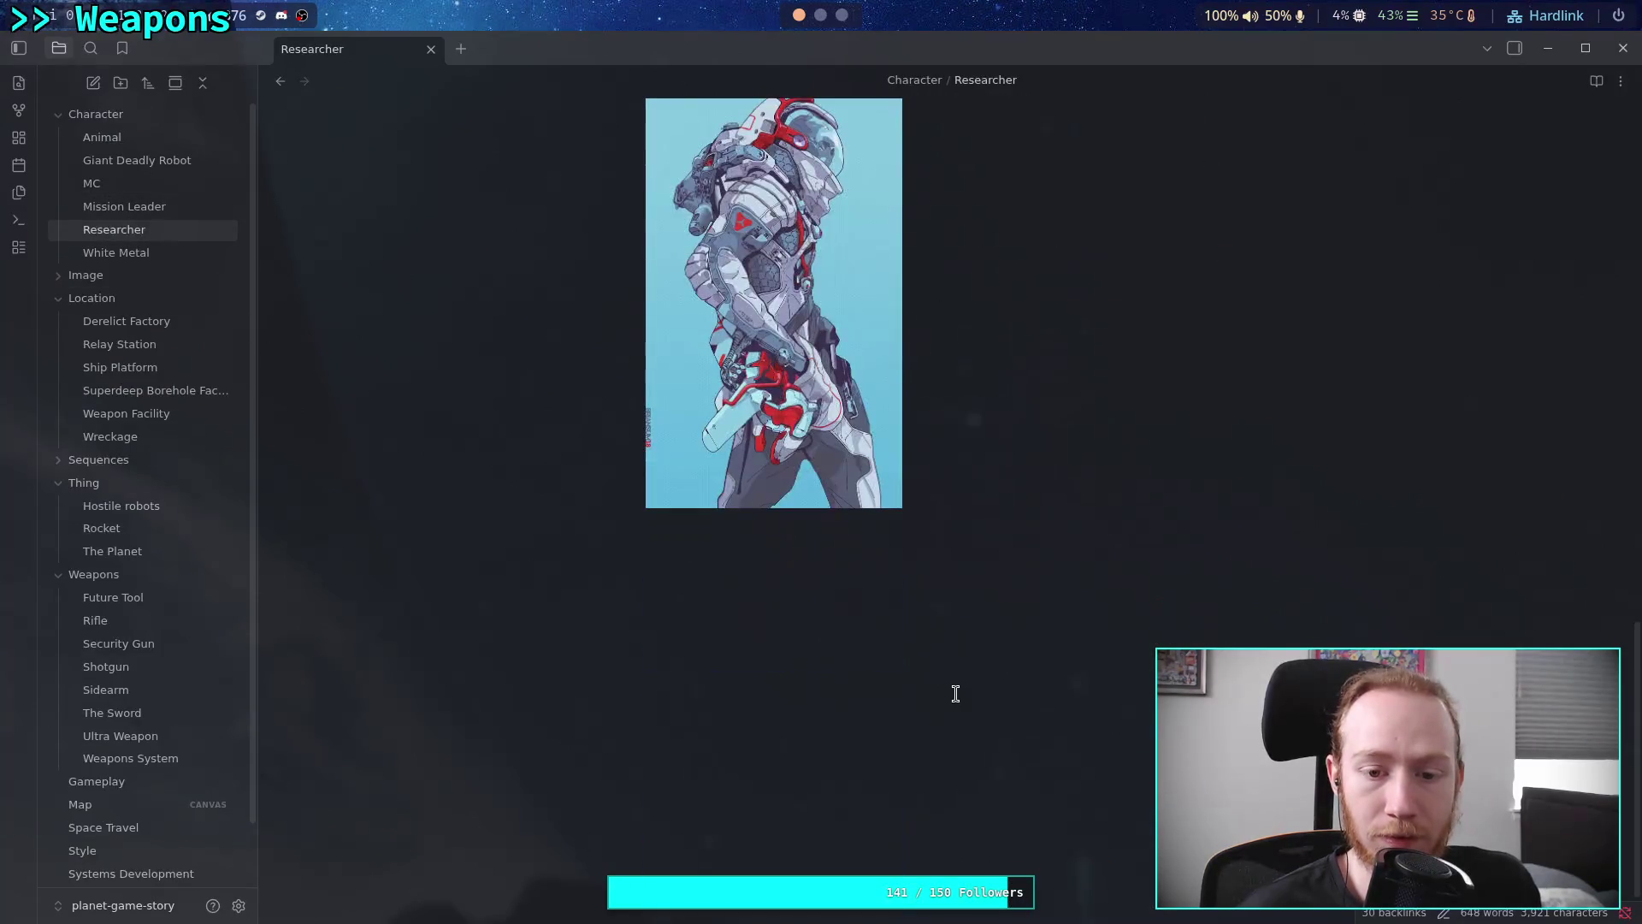
key("Up")
key("ctrl+v")
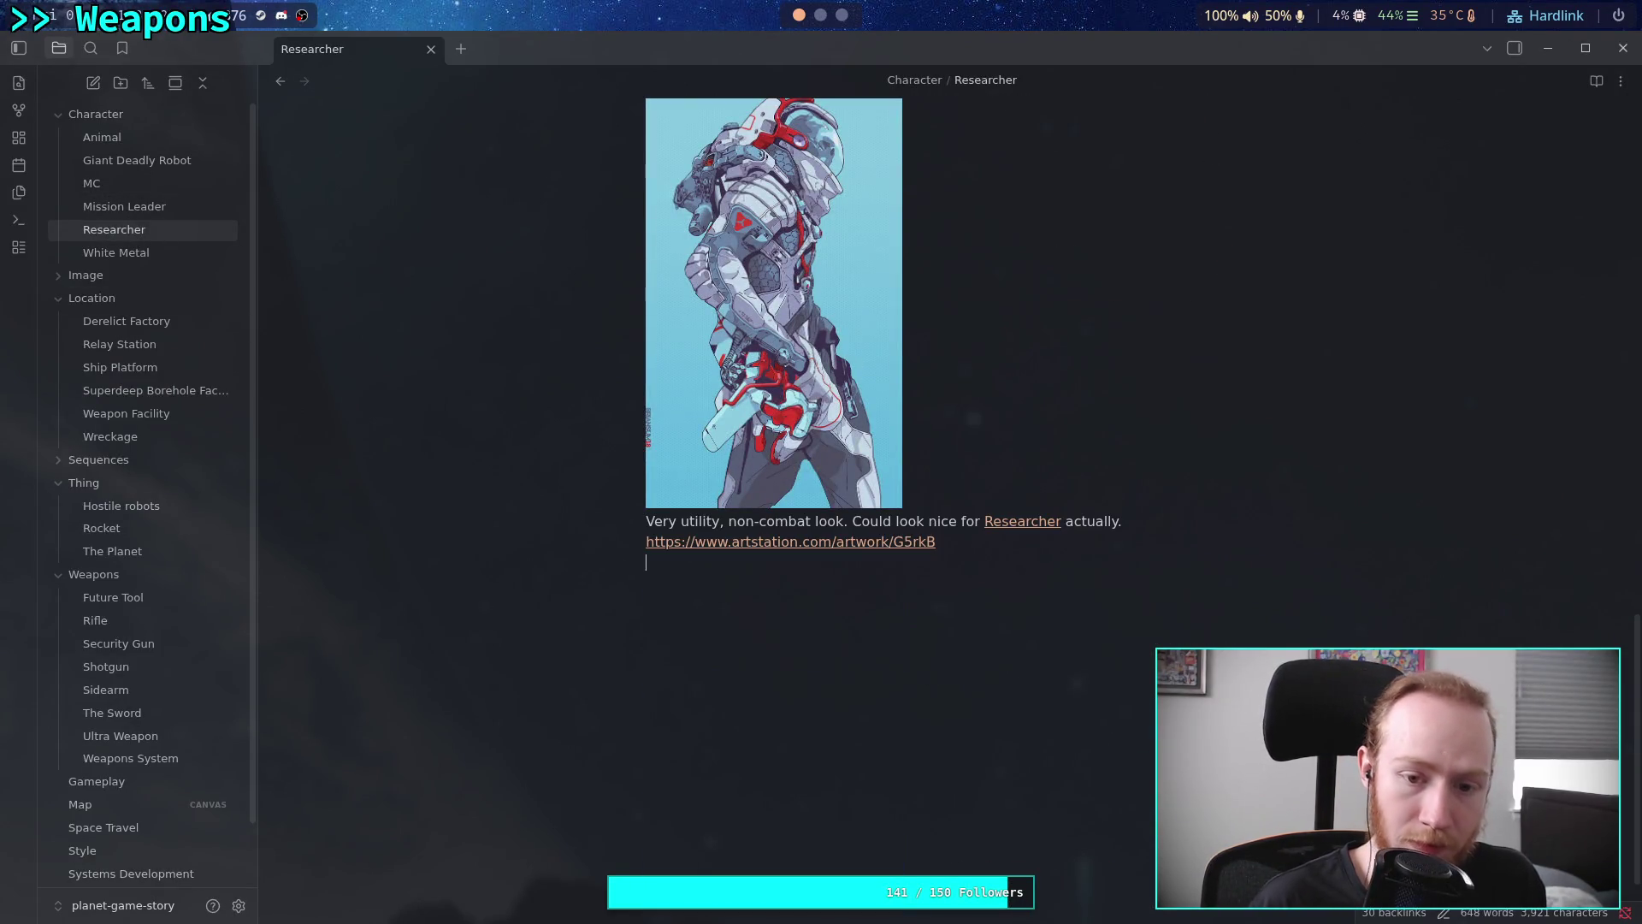
Replace the Researcher sentence with 'Possible relevance for [[MC]] suit.' and return to the browser
left_click_drag(1143, 521, 851, 525)
type("P")
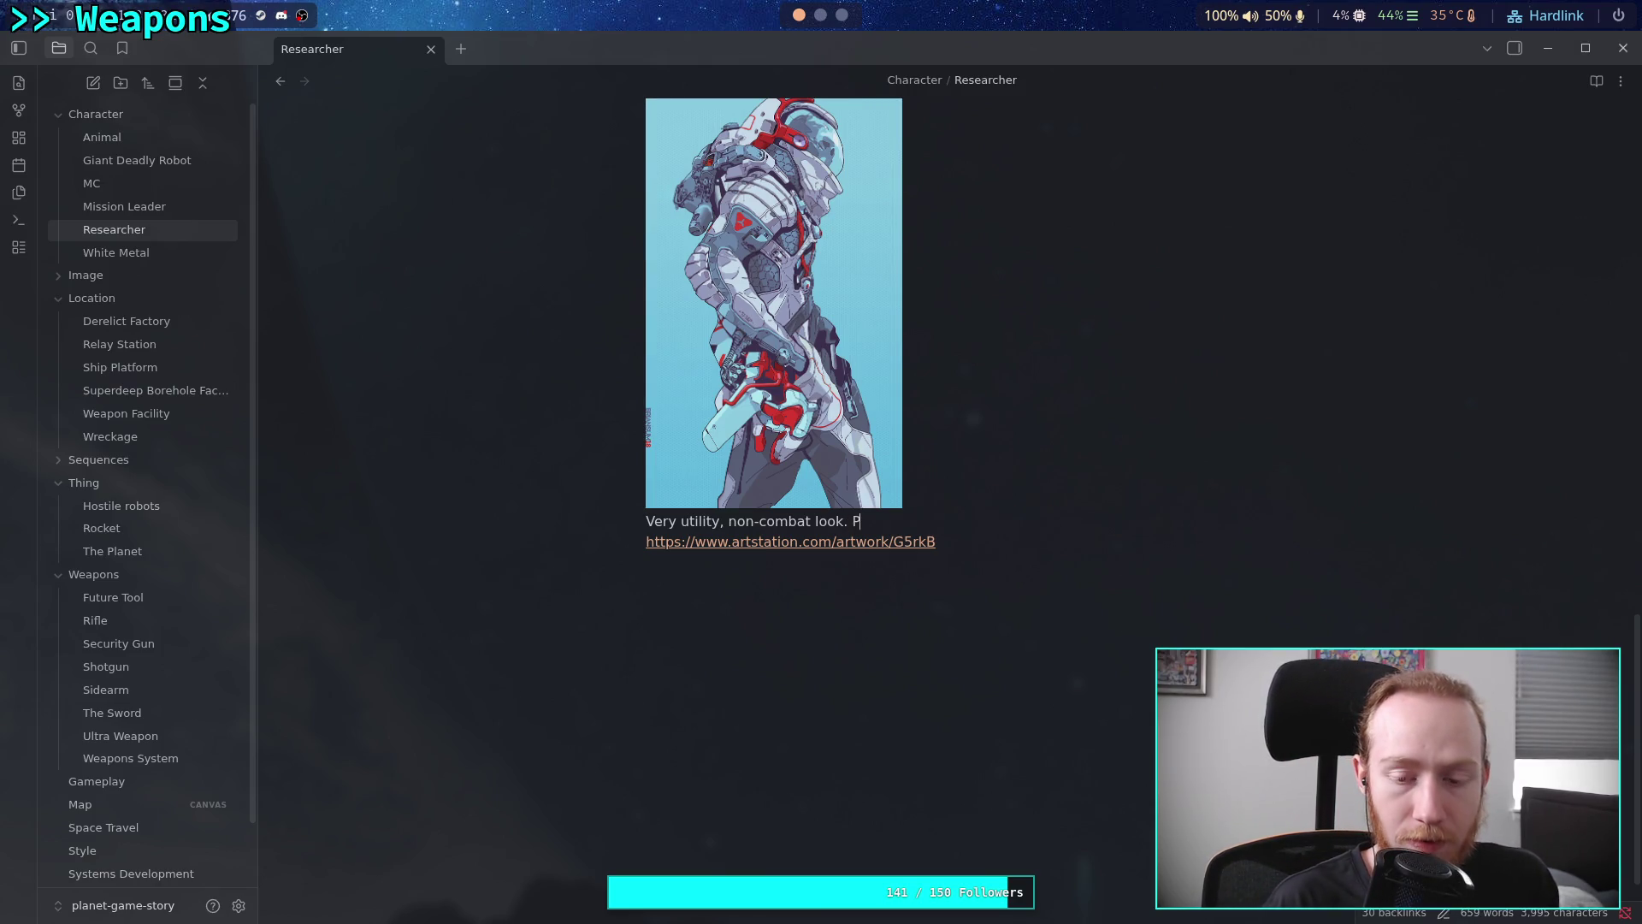
type("ossible ")
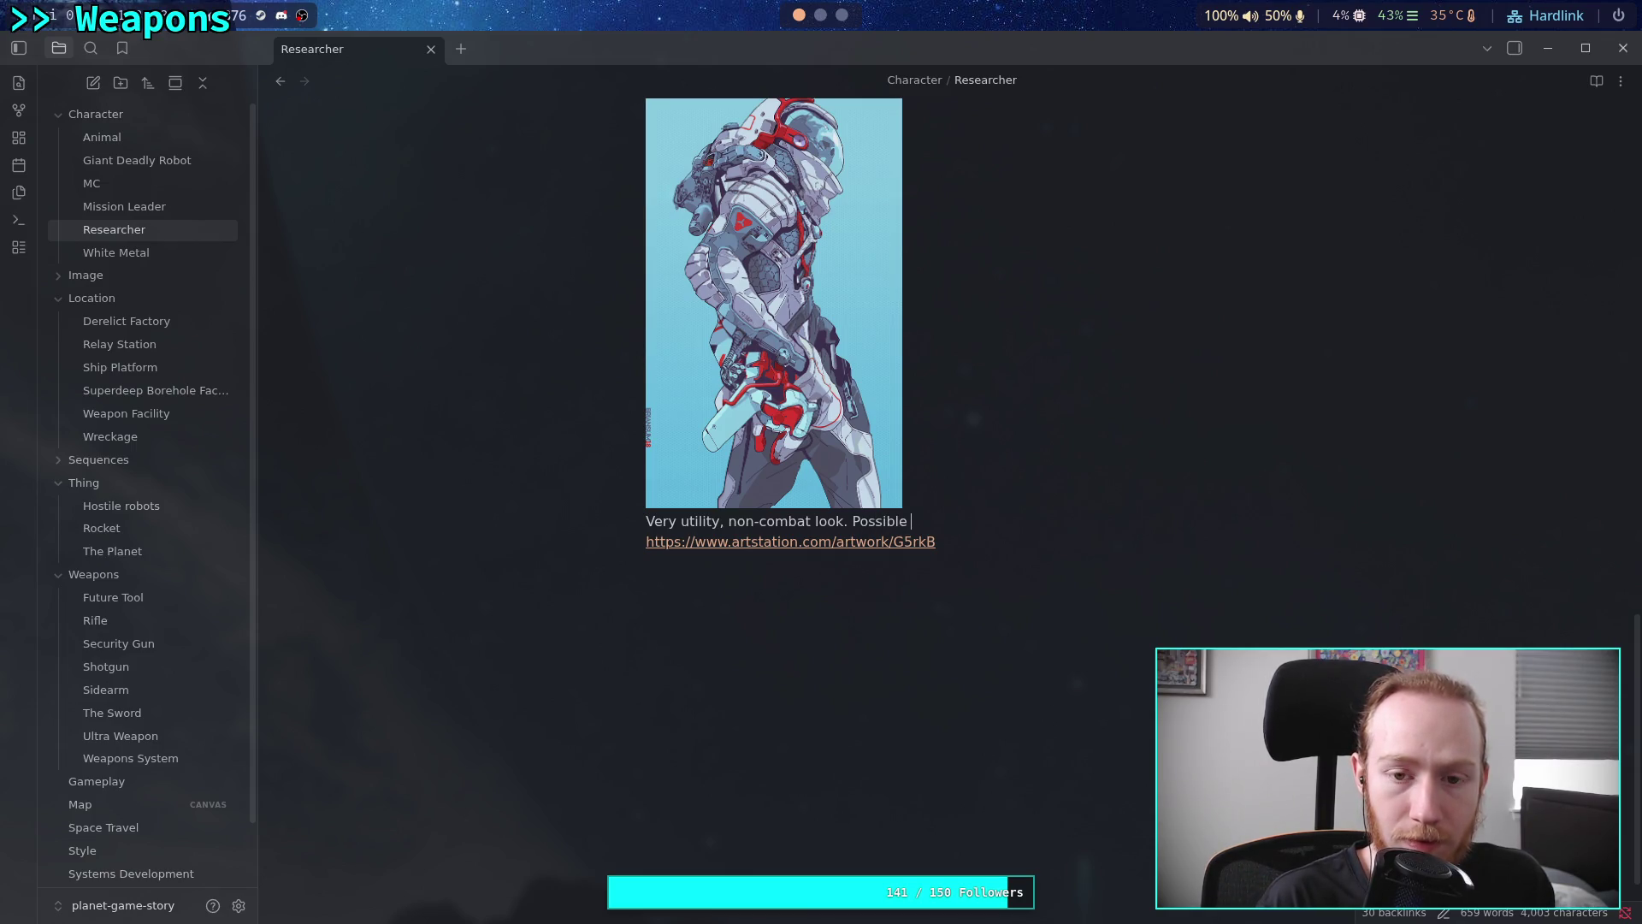
type("relevance ")
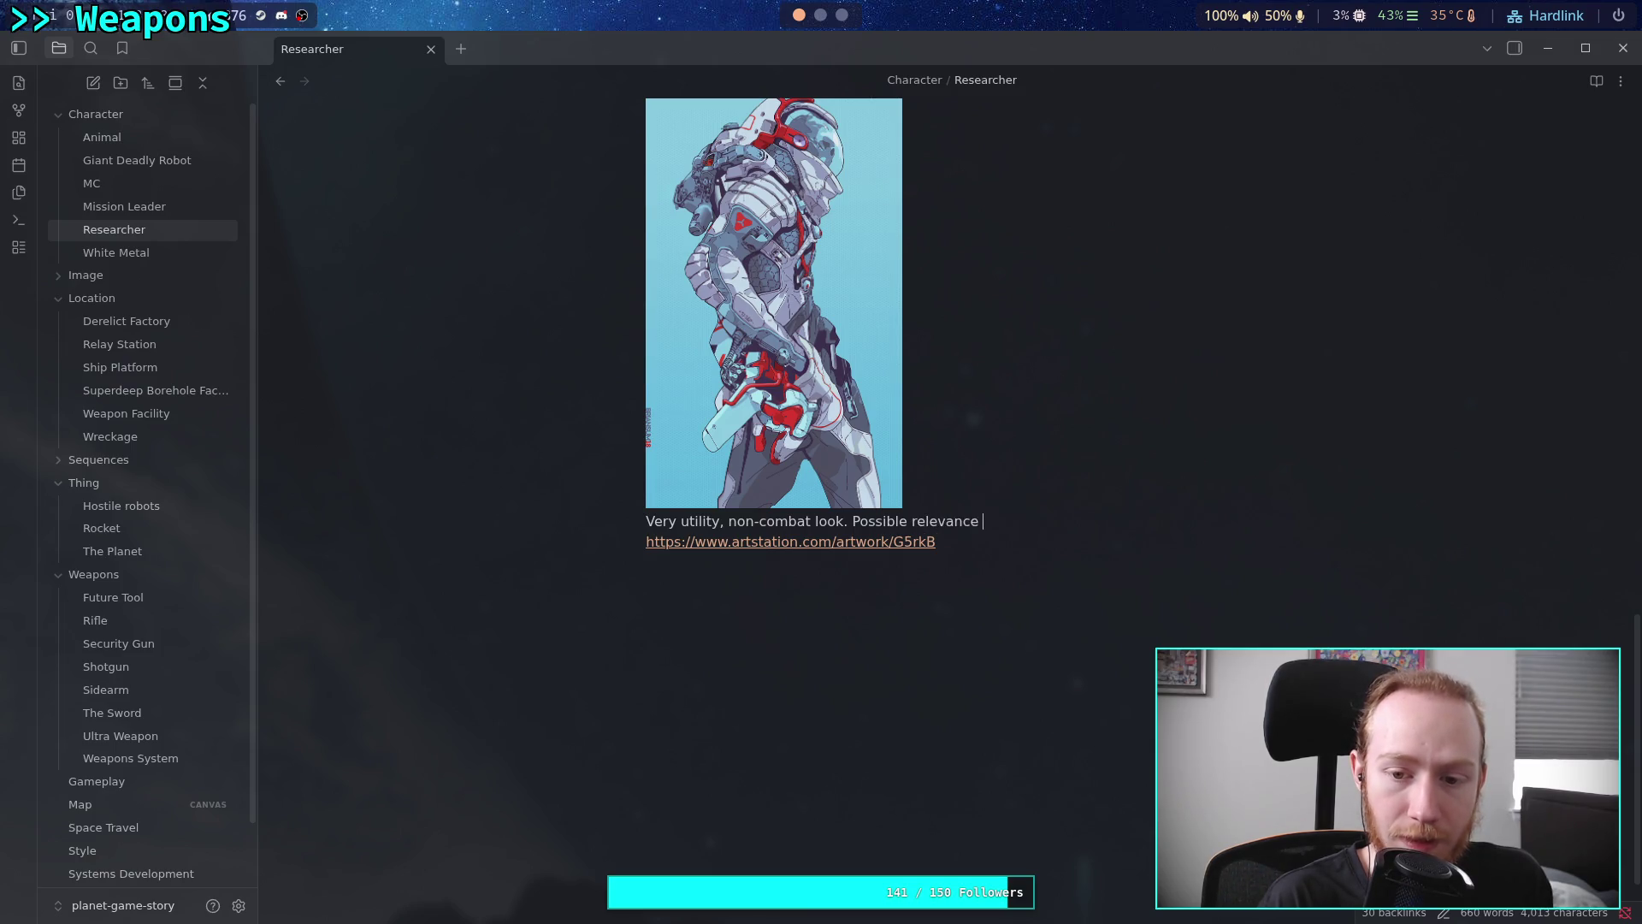
type("for [[MC")
key("Return")
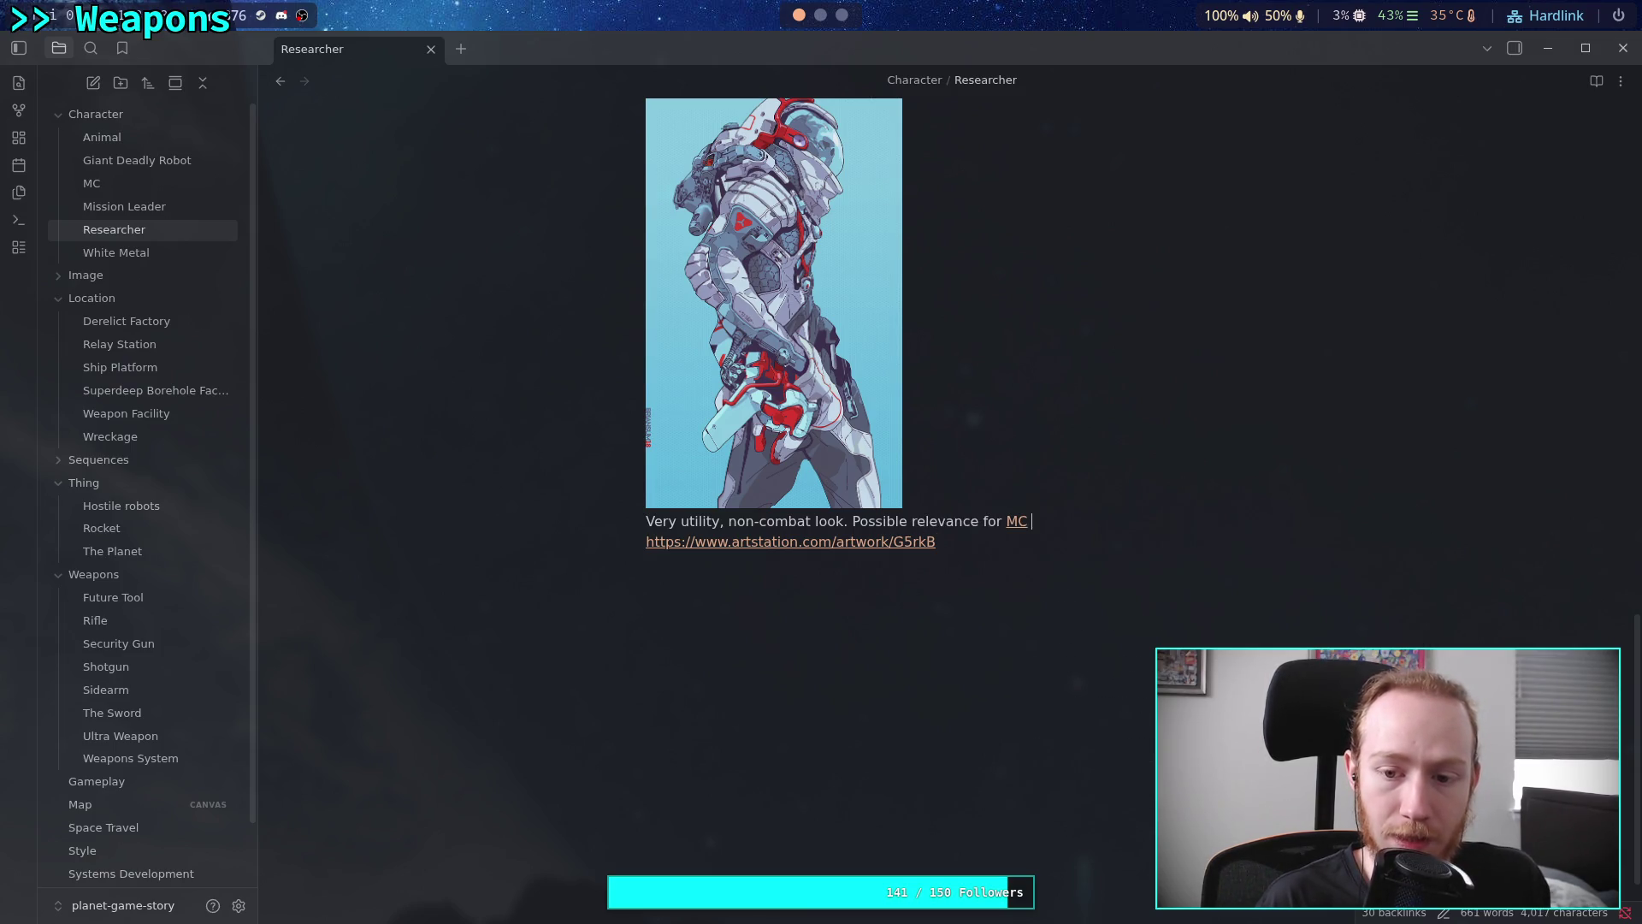
type("suit.")
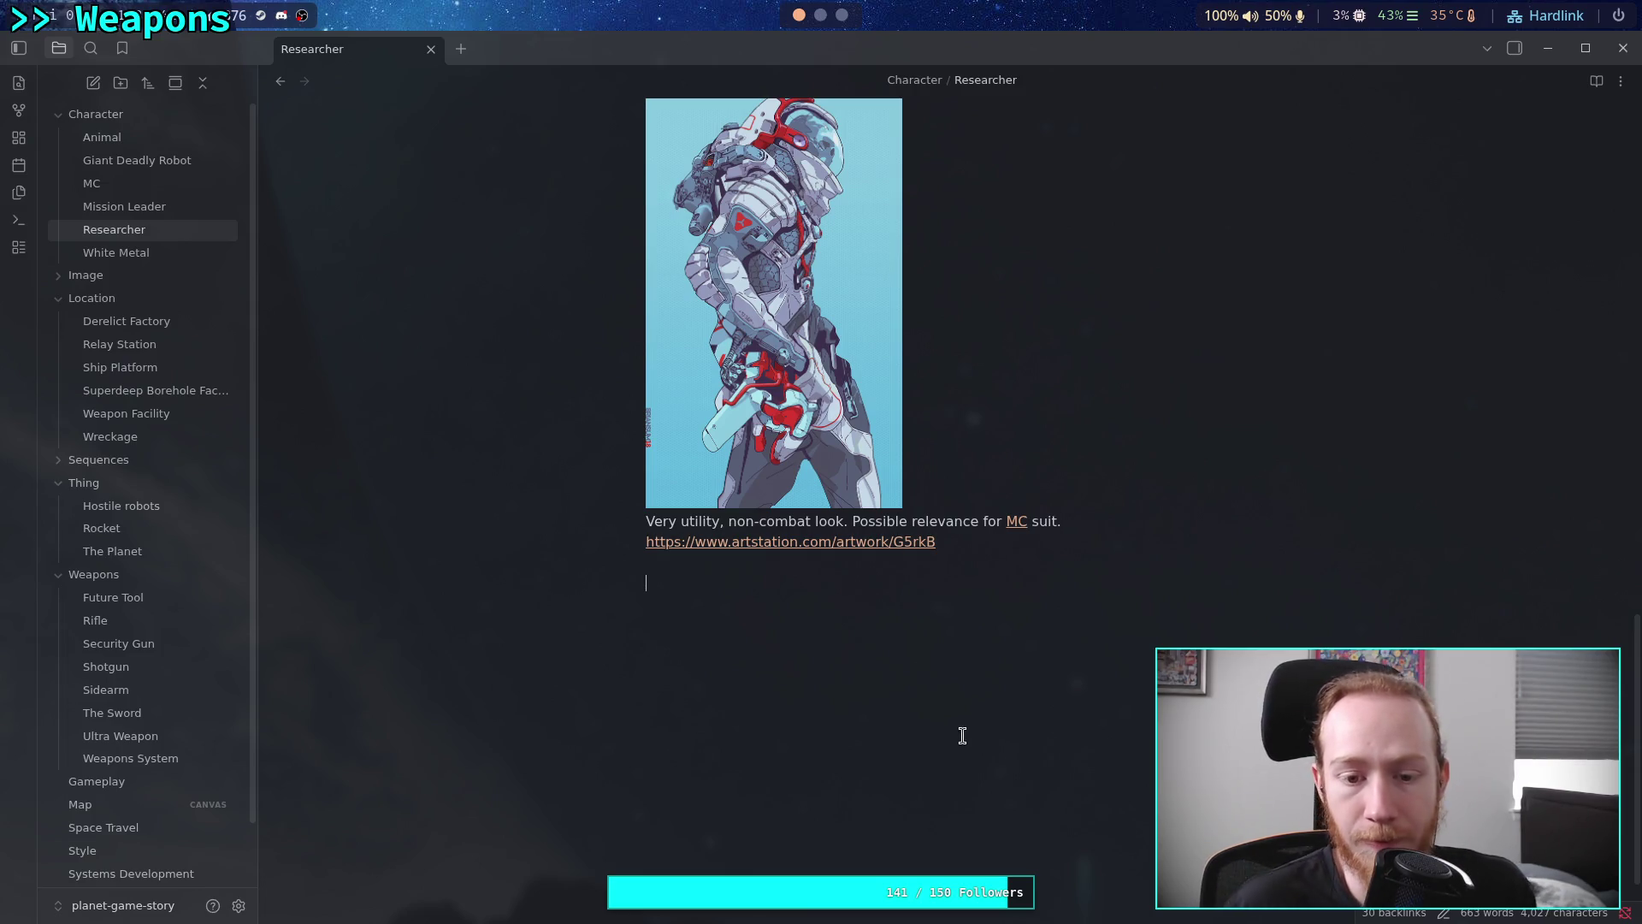
key("Down")
key("Return")
scroll(855, 322, "up", 4)
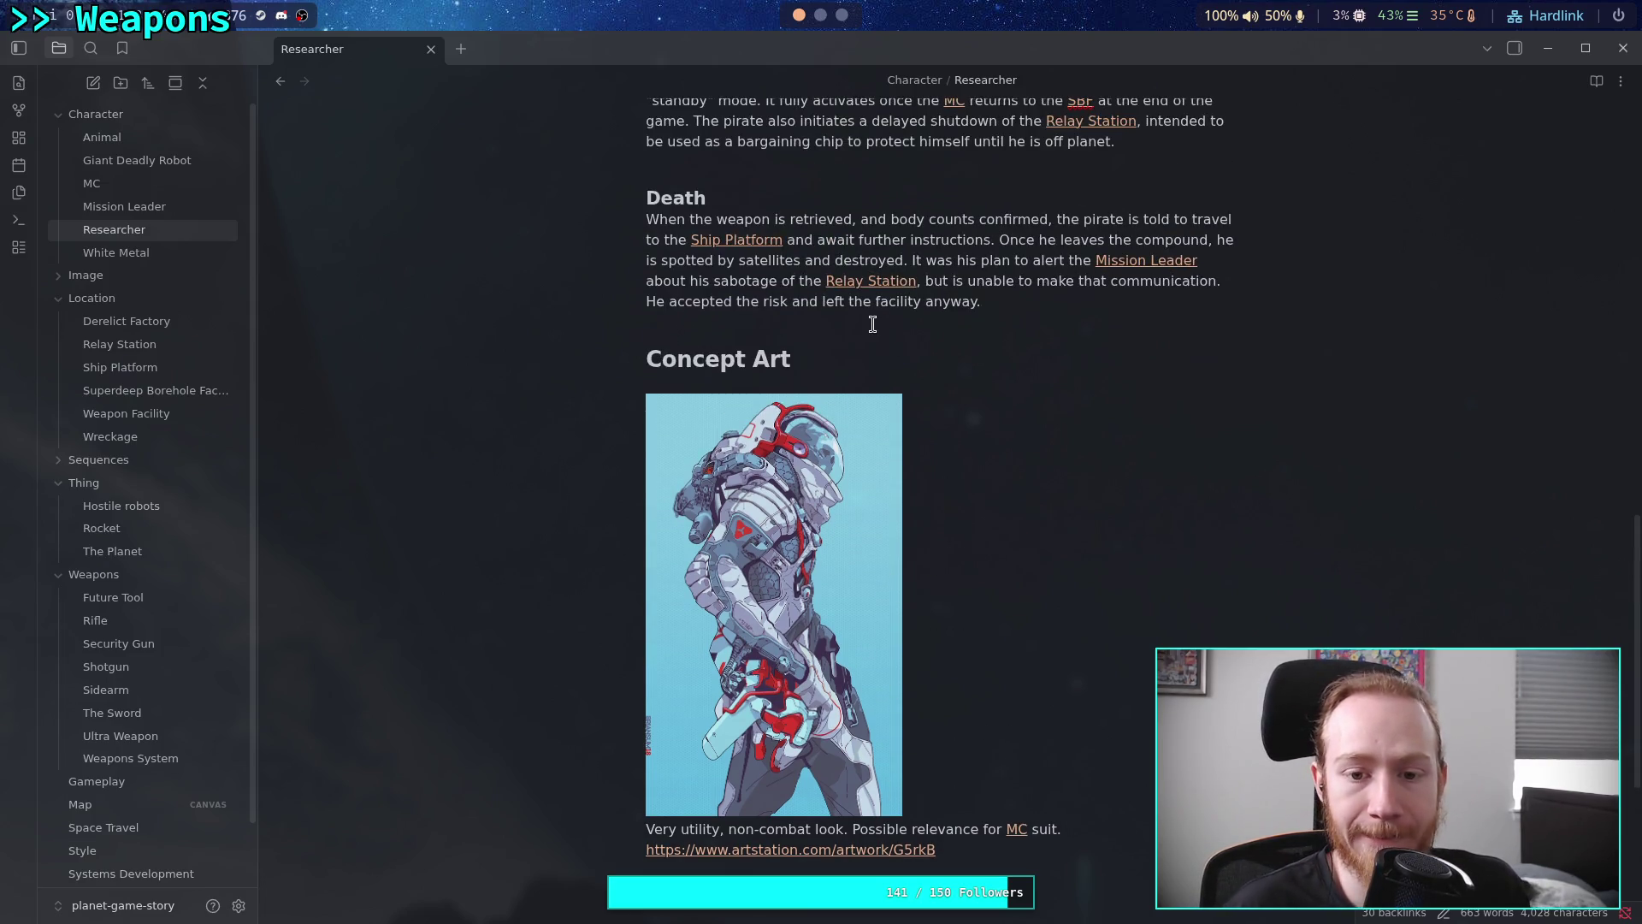
left_click(842, 14)
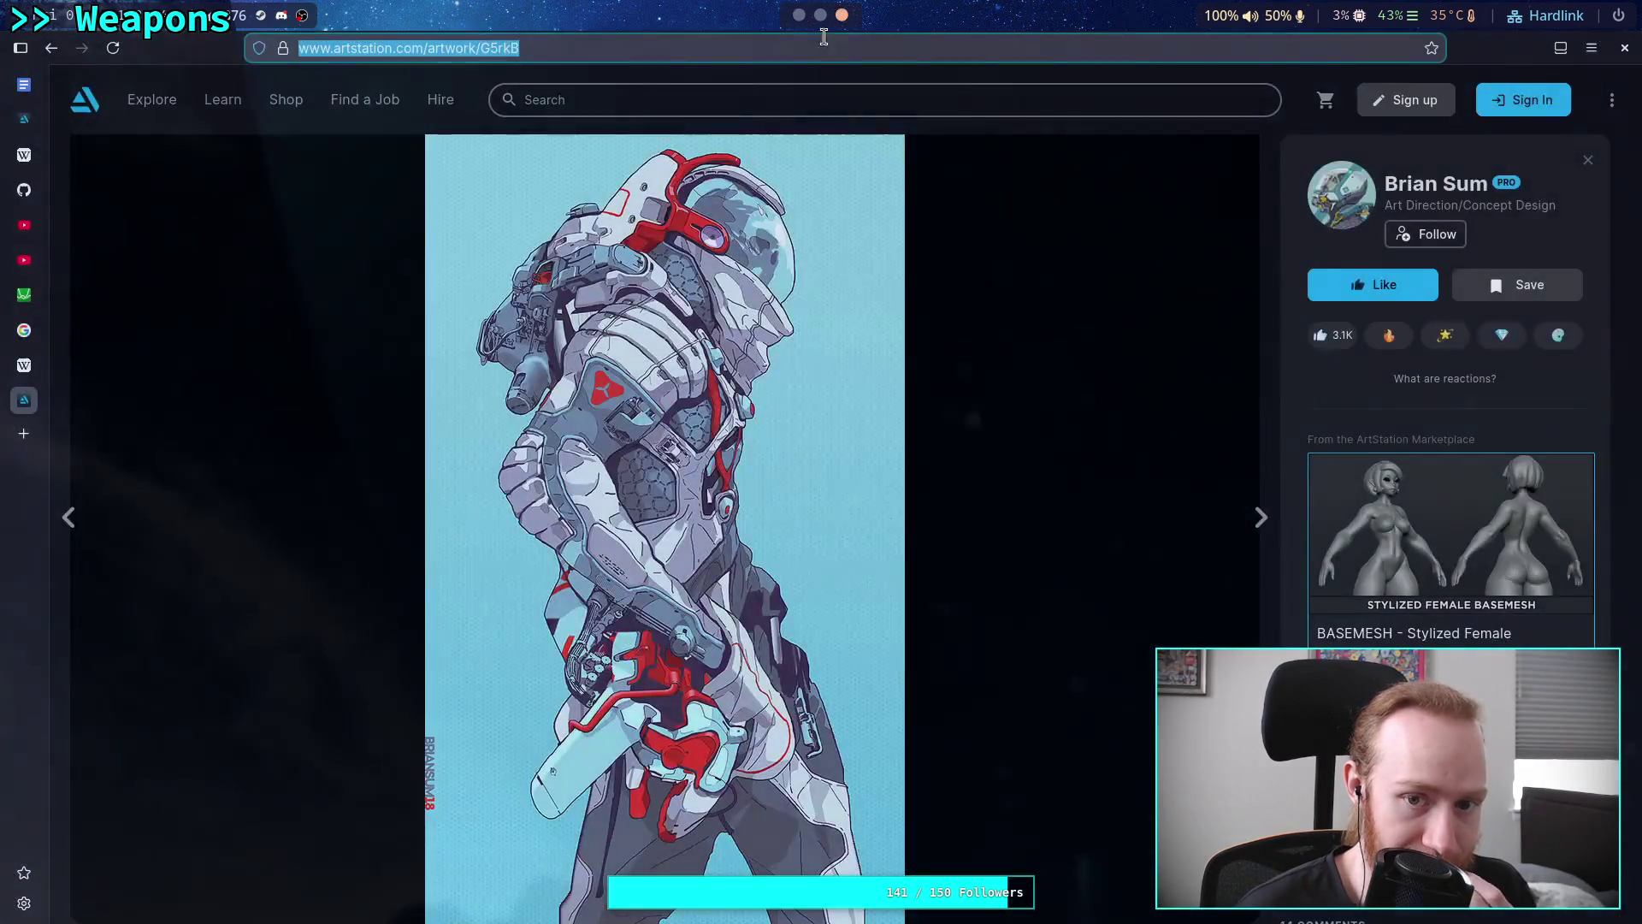
Copy the six-wheeled vehicle render showing it beside a shipping container from ArtStation
left_click(53, 51)
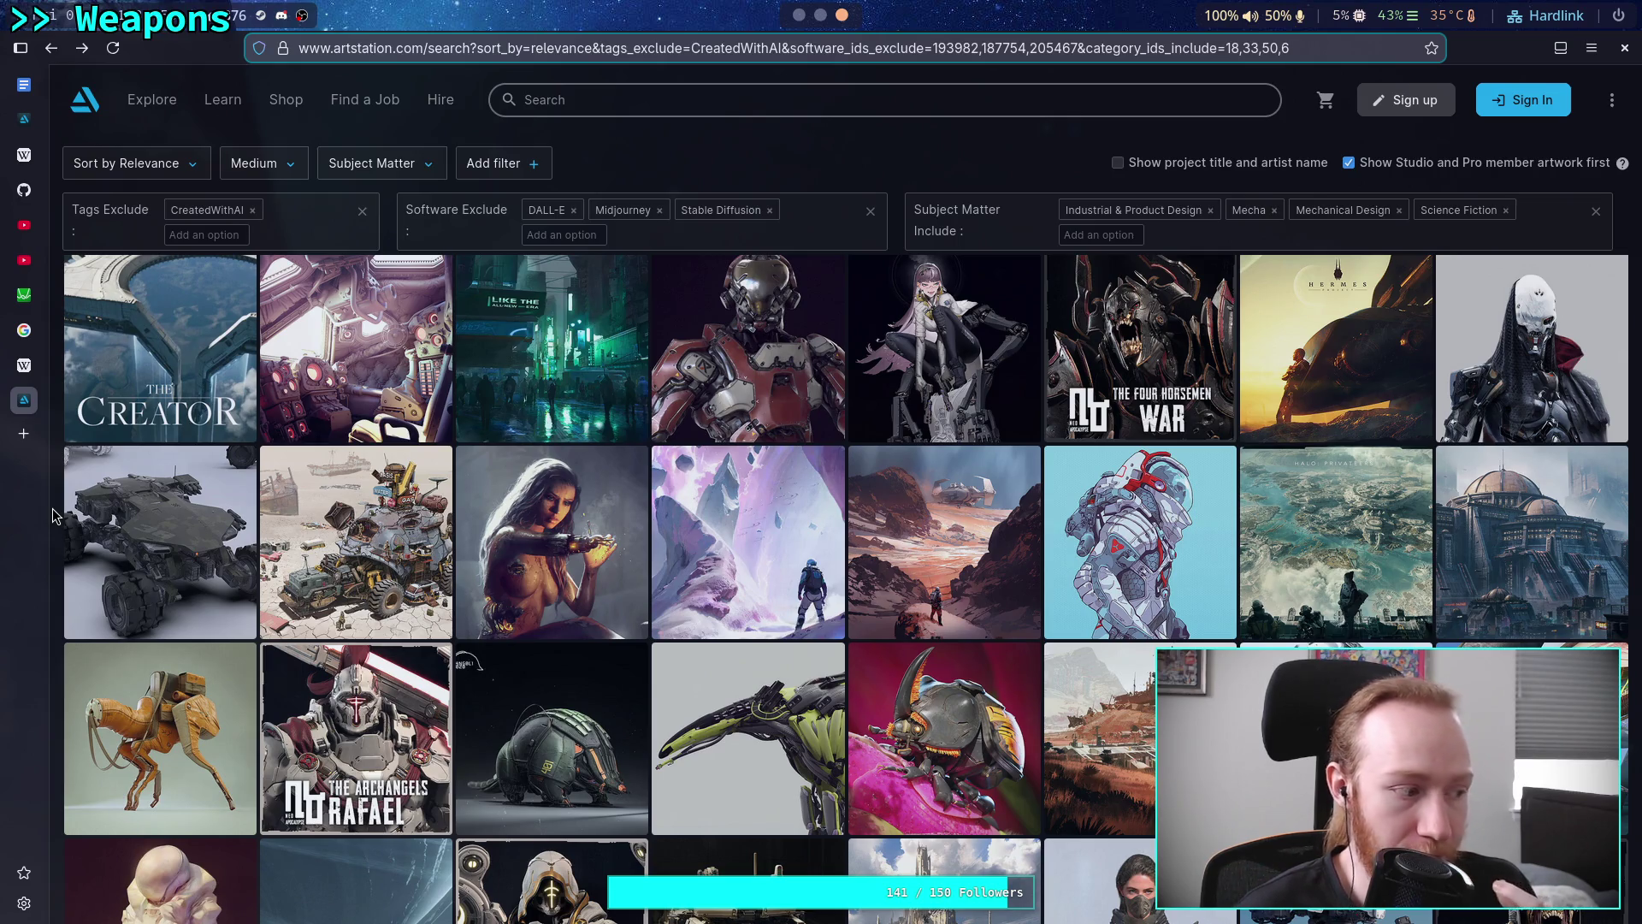
left_click(134, 512)
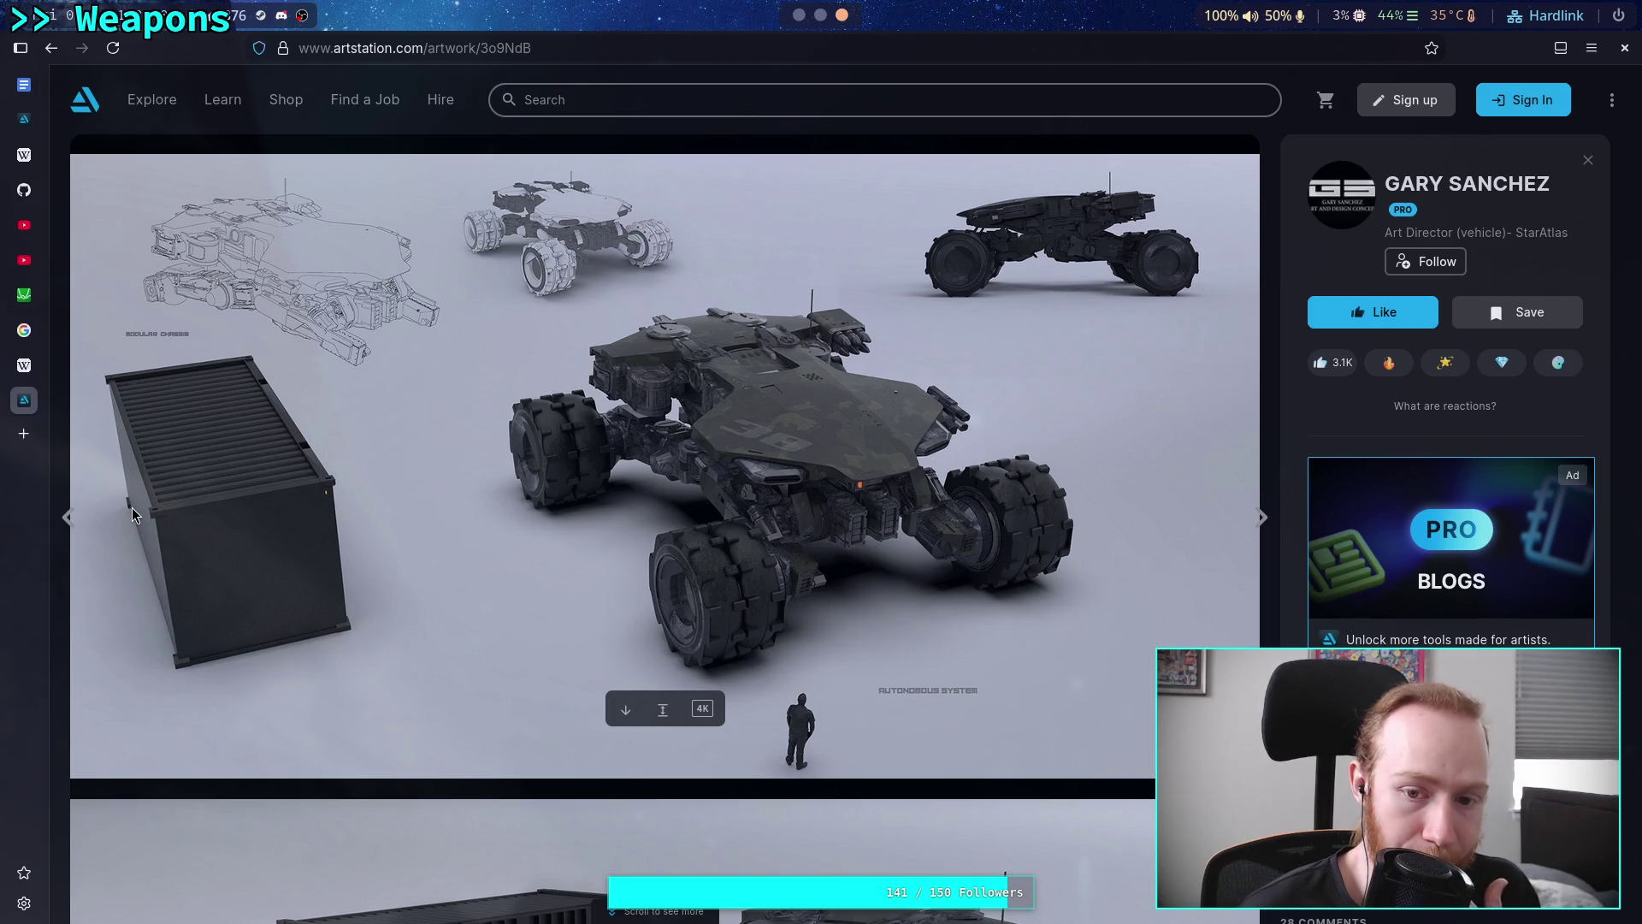
scroll(133, 513, "down", 8)
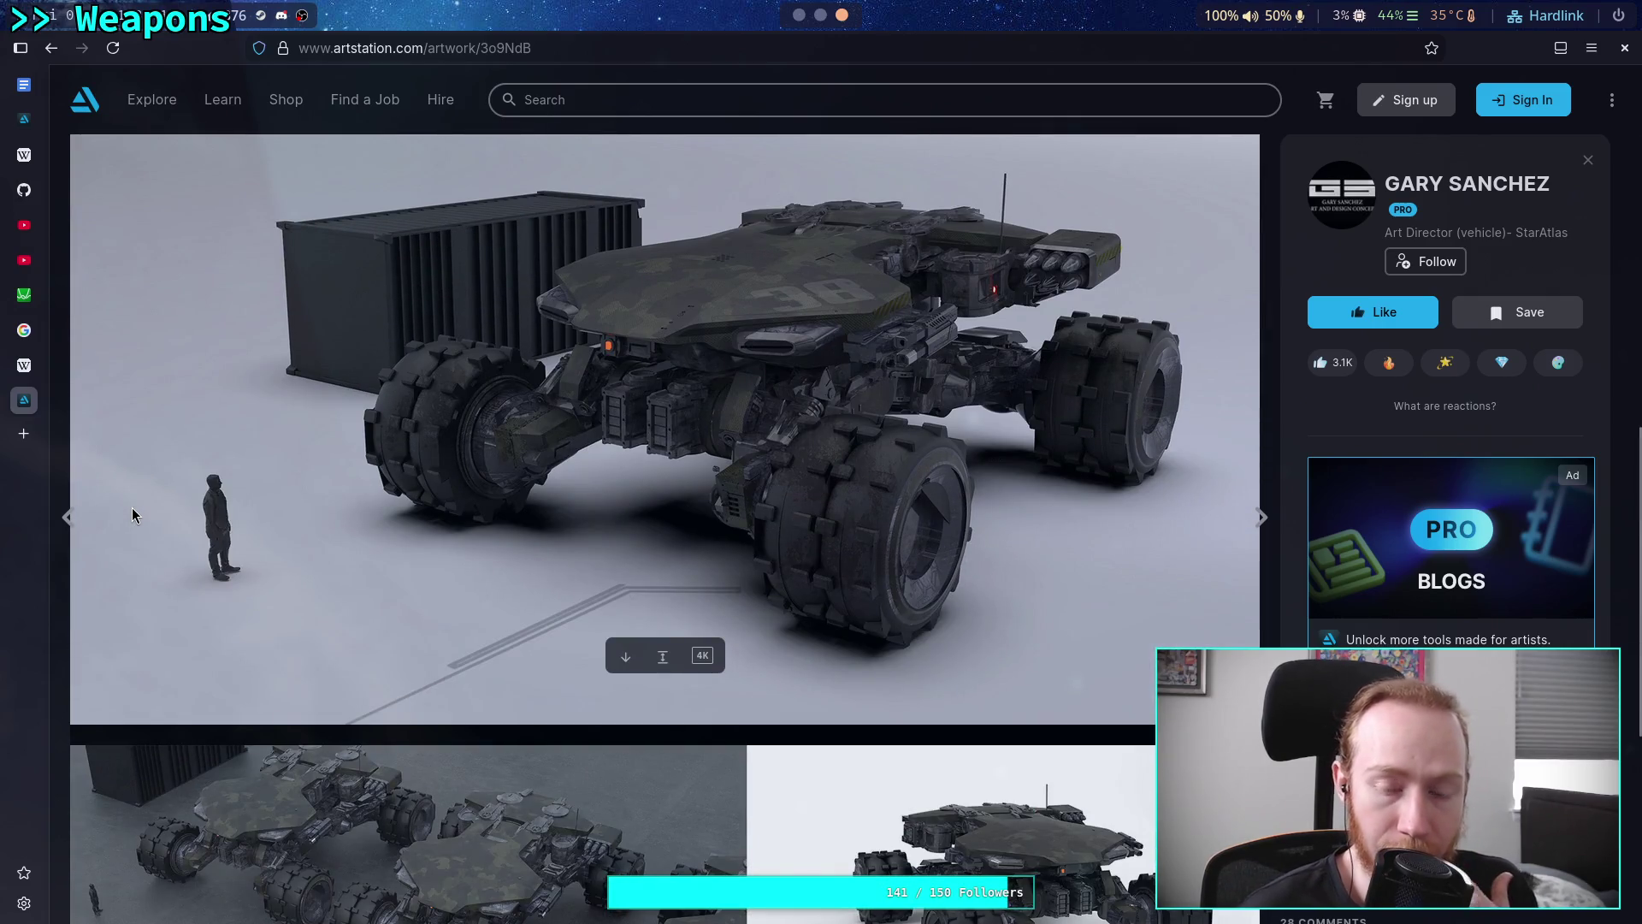
scroll(132, 513, "down", 3)
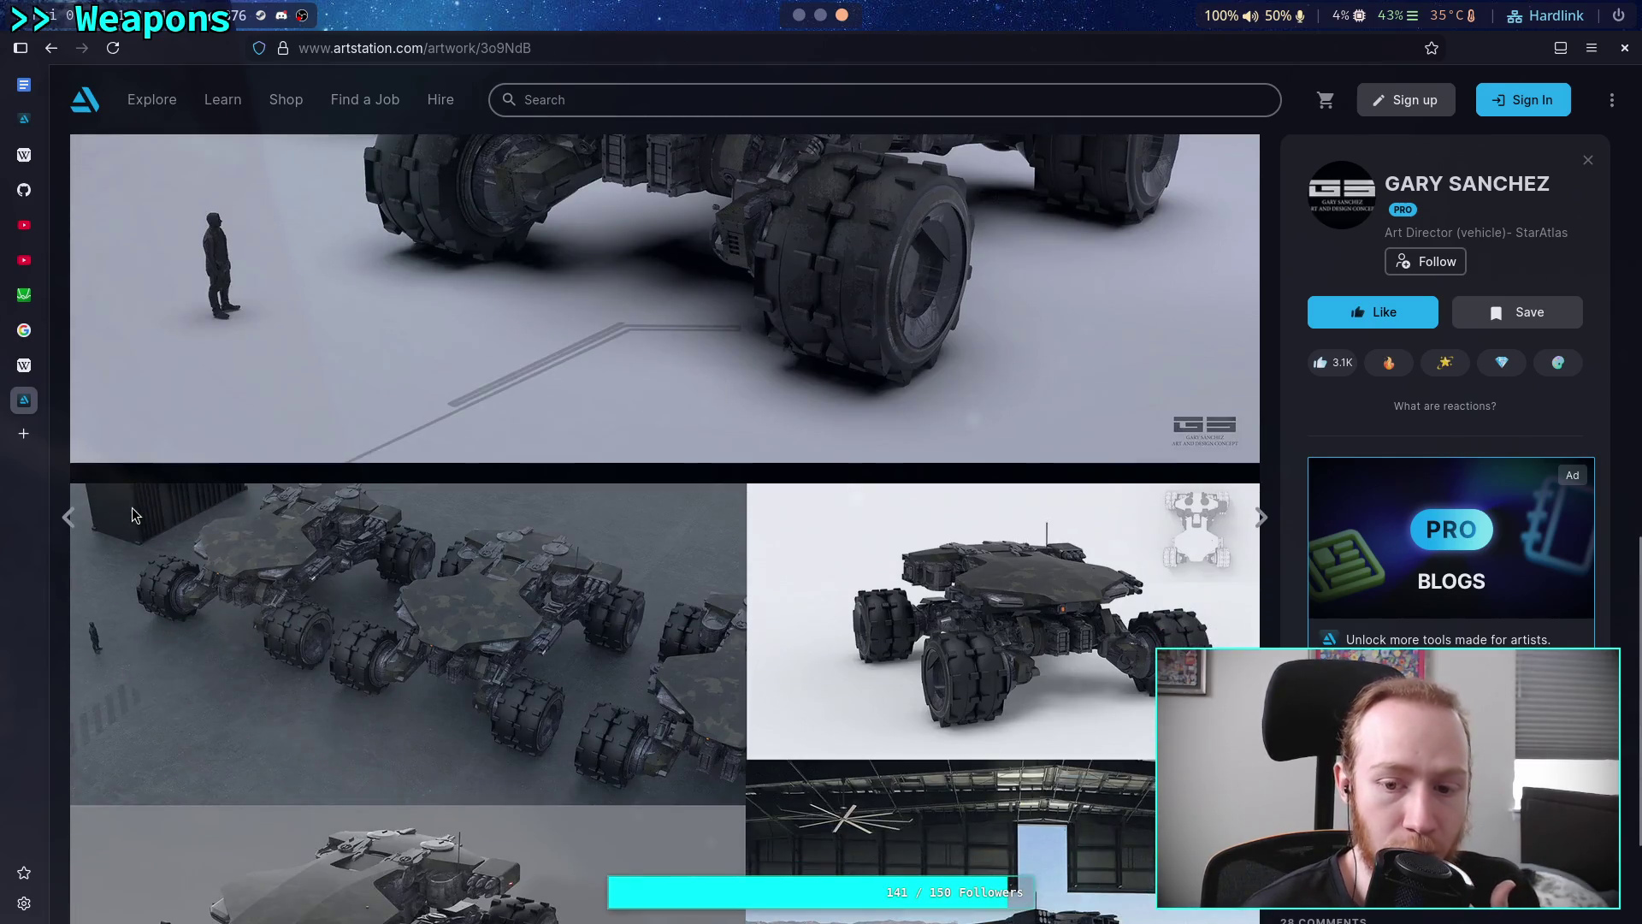
scroll(132, 514, "down", 2)
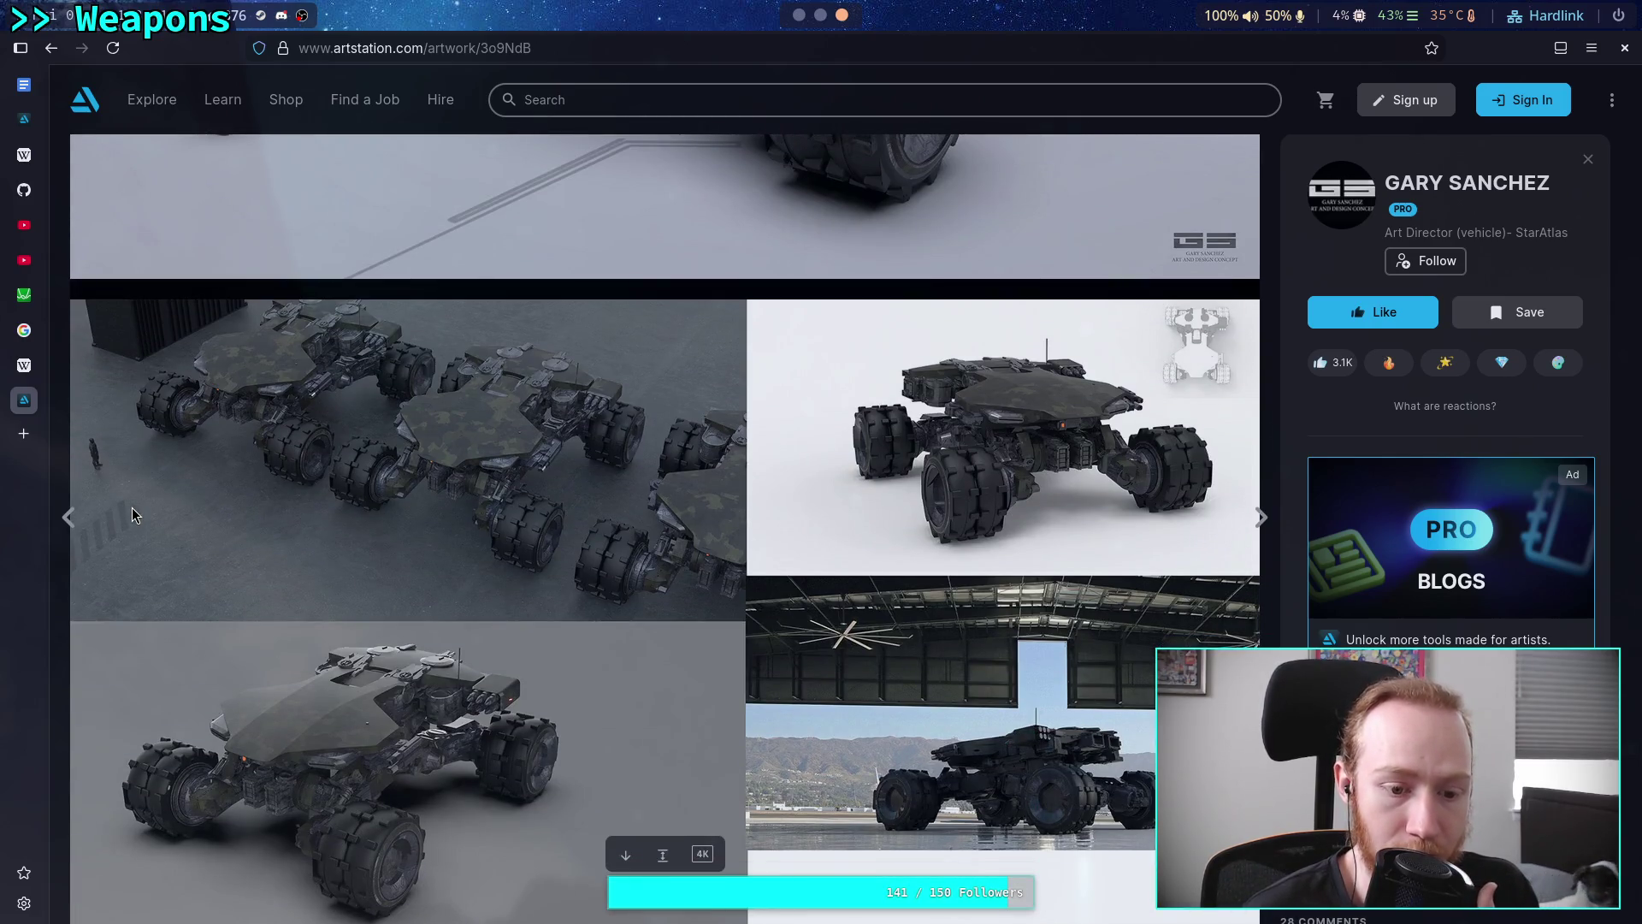
scroll(277, 561, "down", 8)
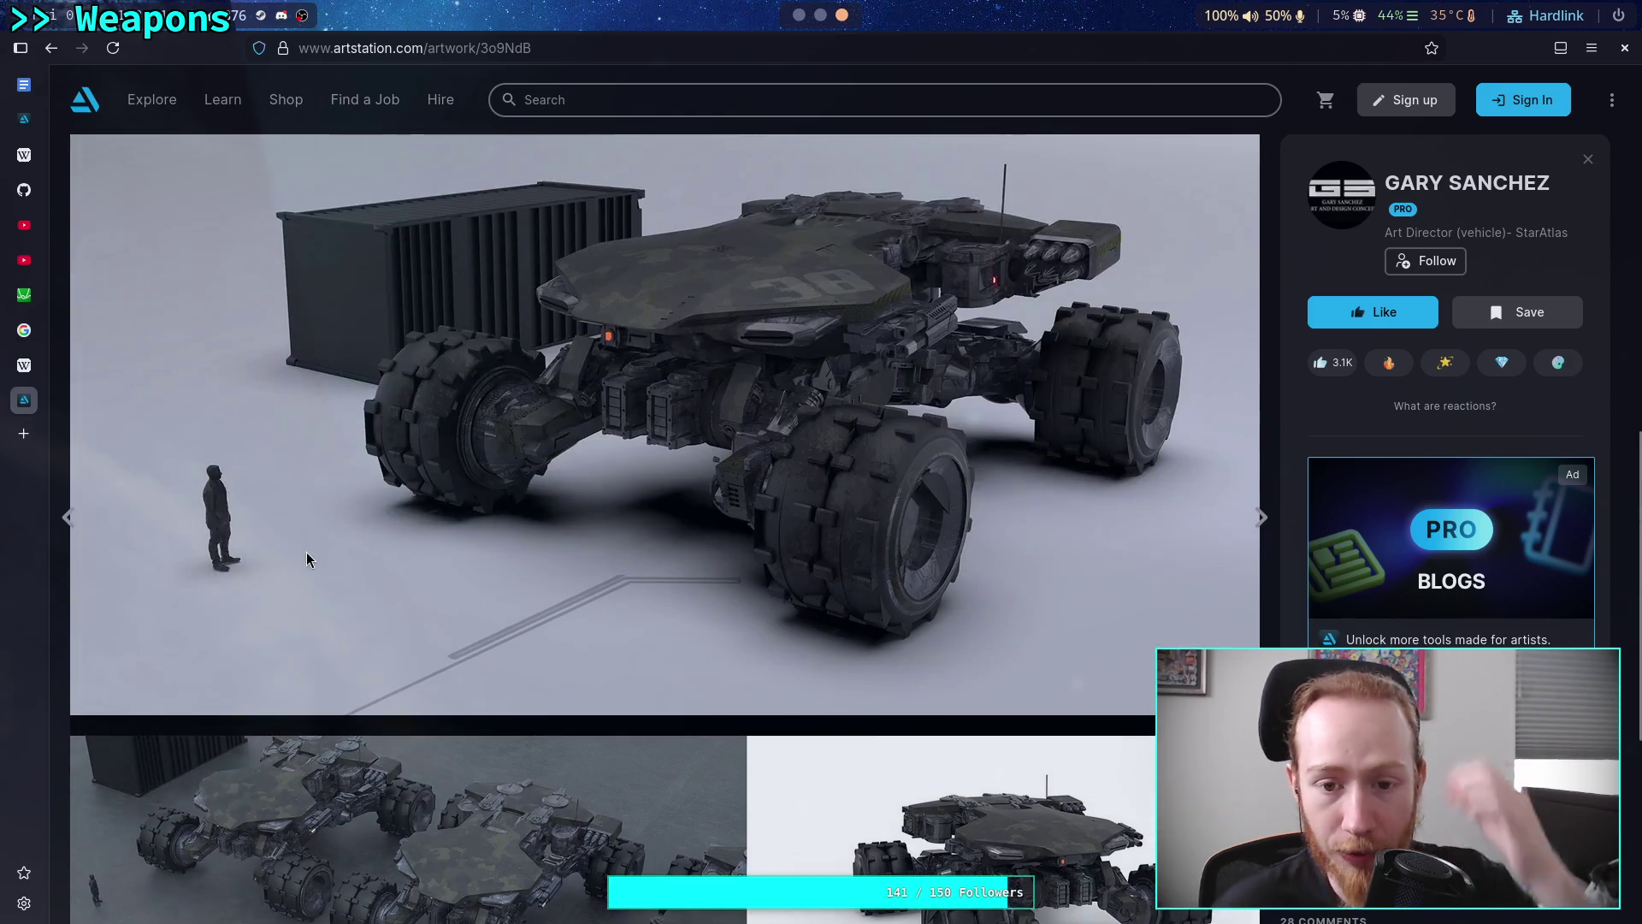
scroll(322, 540, "up", 1)
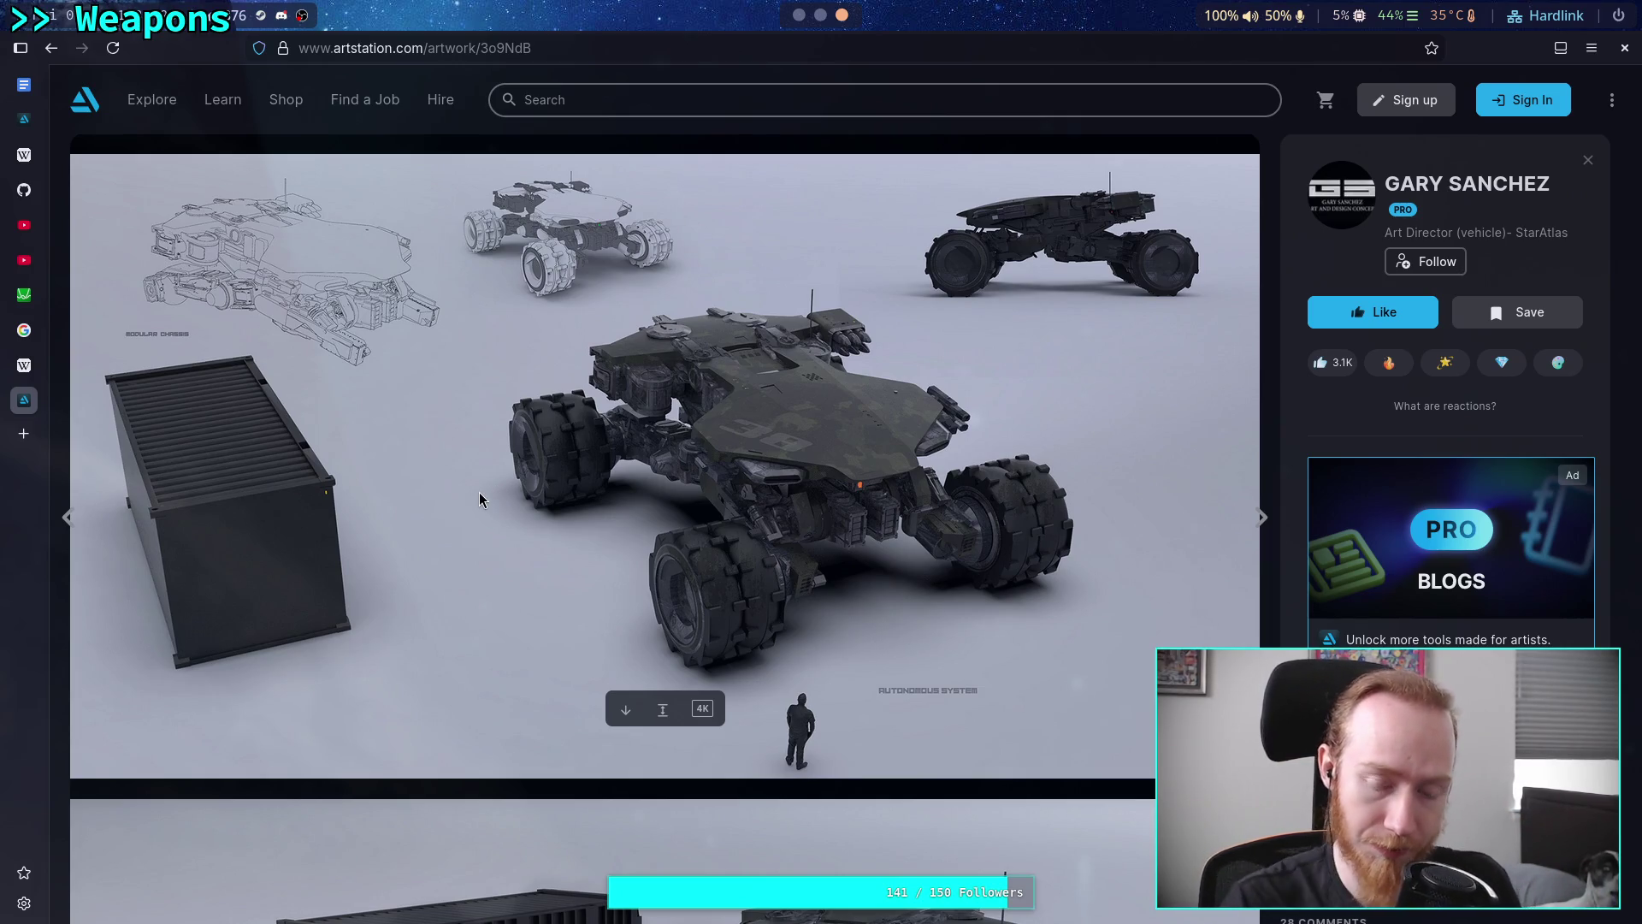
right_click(479, 492)
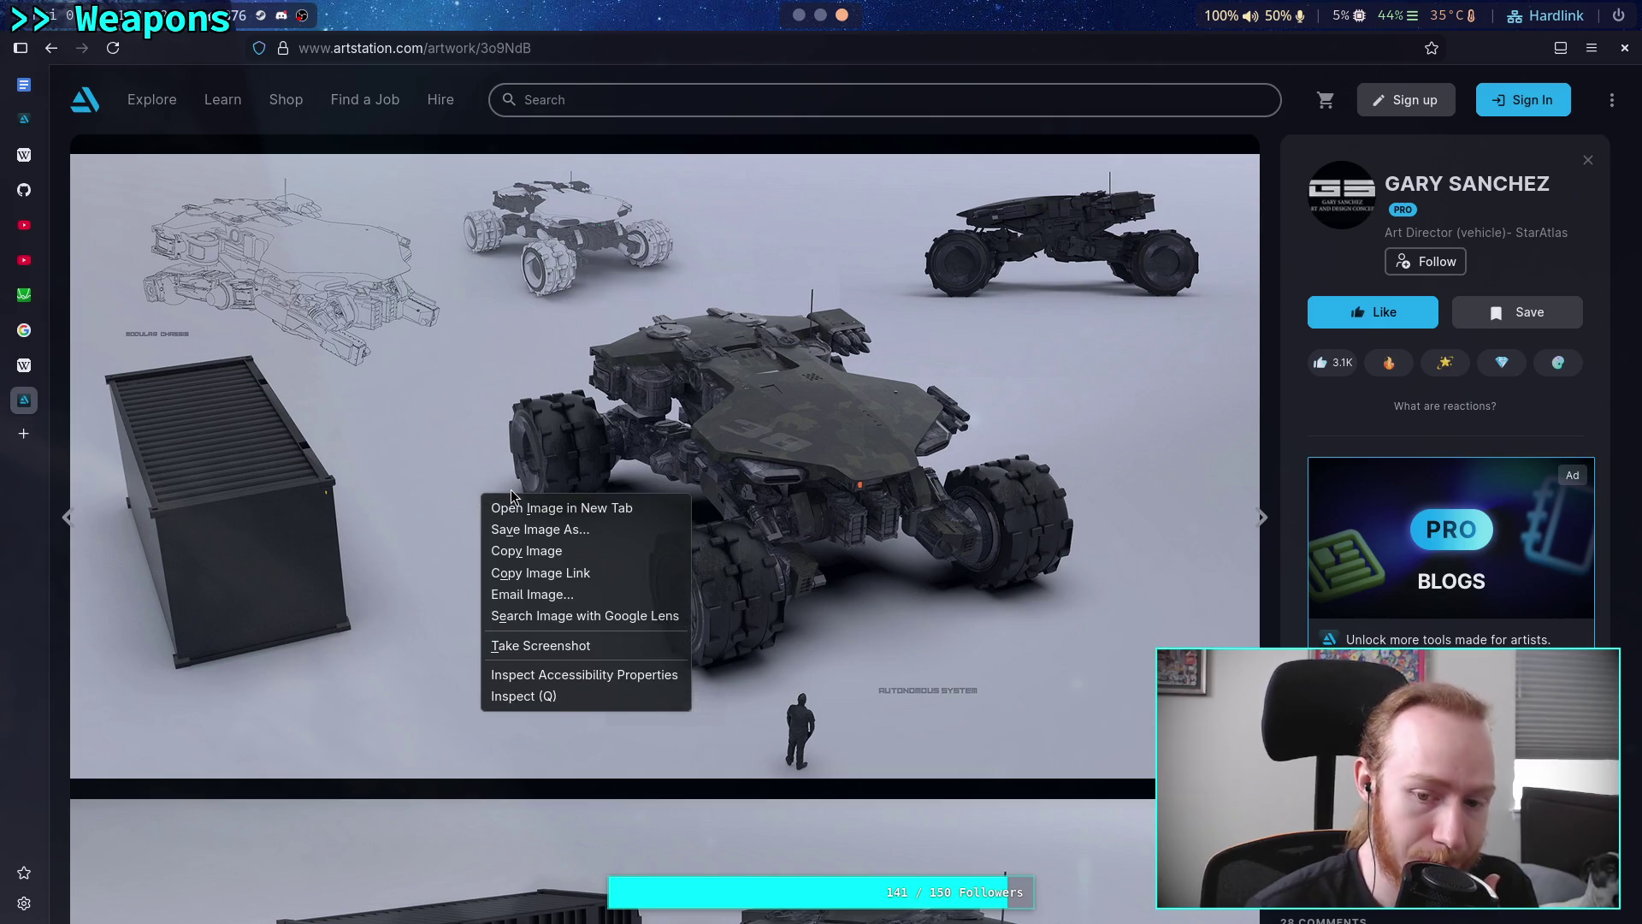
left_click(530, 552)
left_click(821, 15)
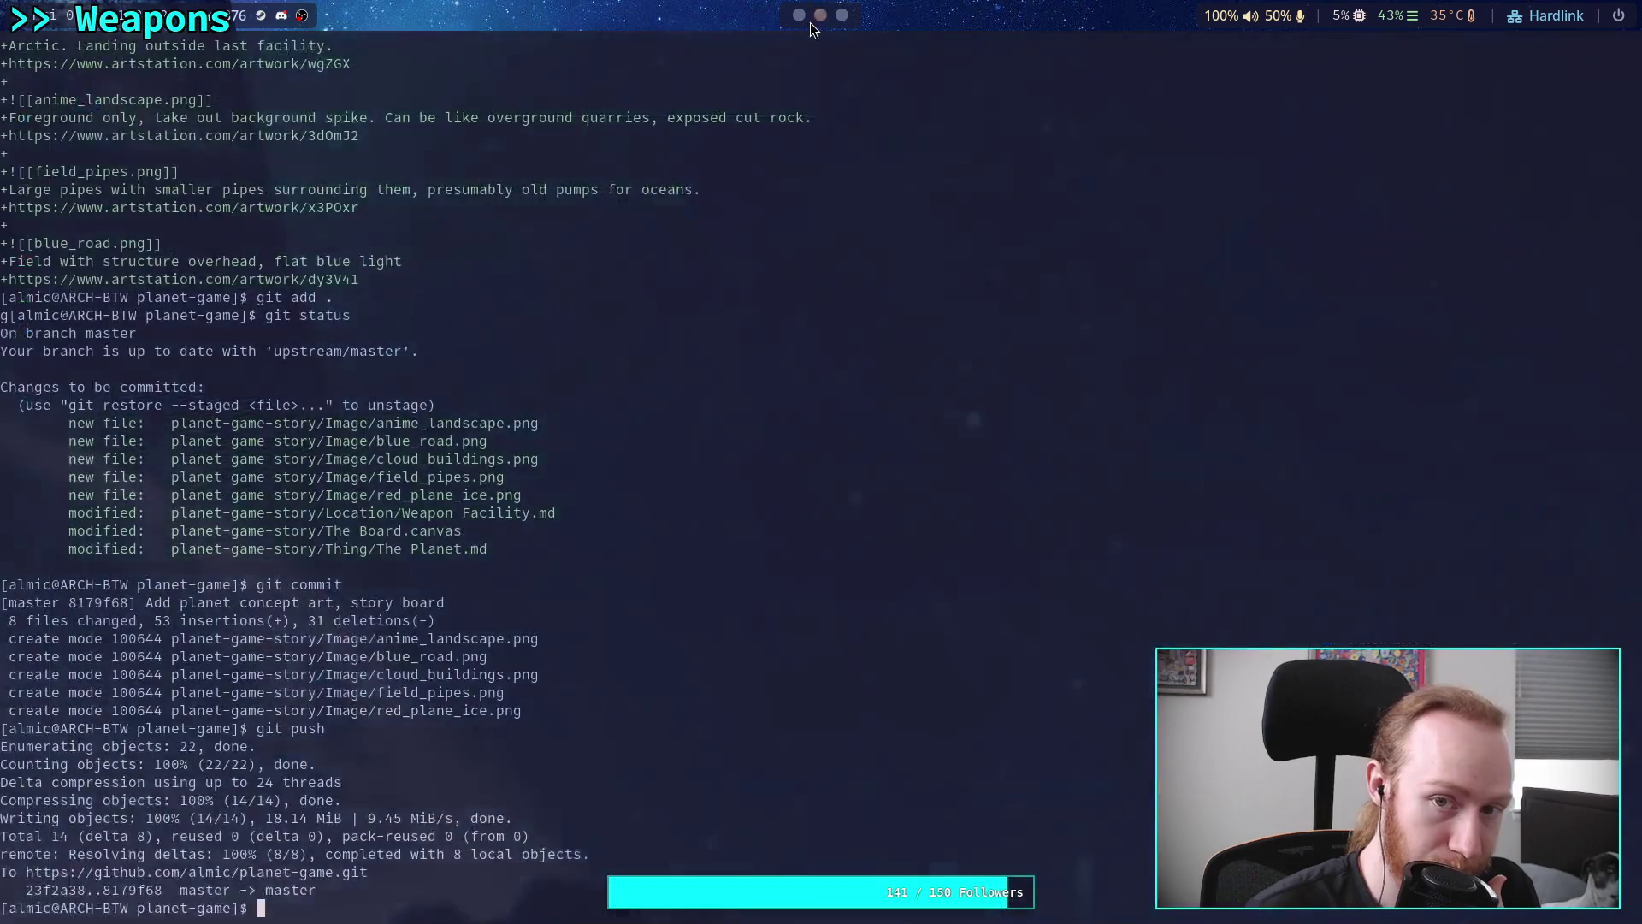
Add a note titled 'Recon Vehicle' to the Thing folder, leaving a blank body line
left_click(799, 14)
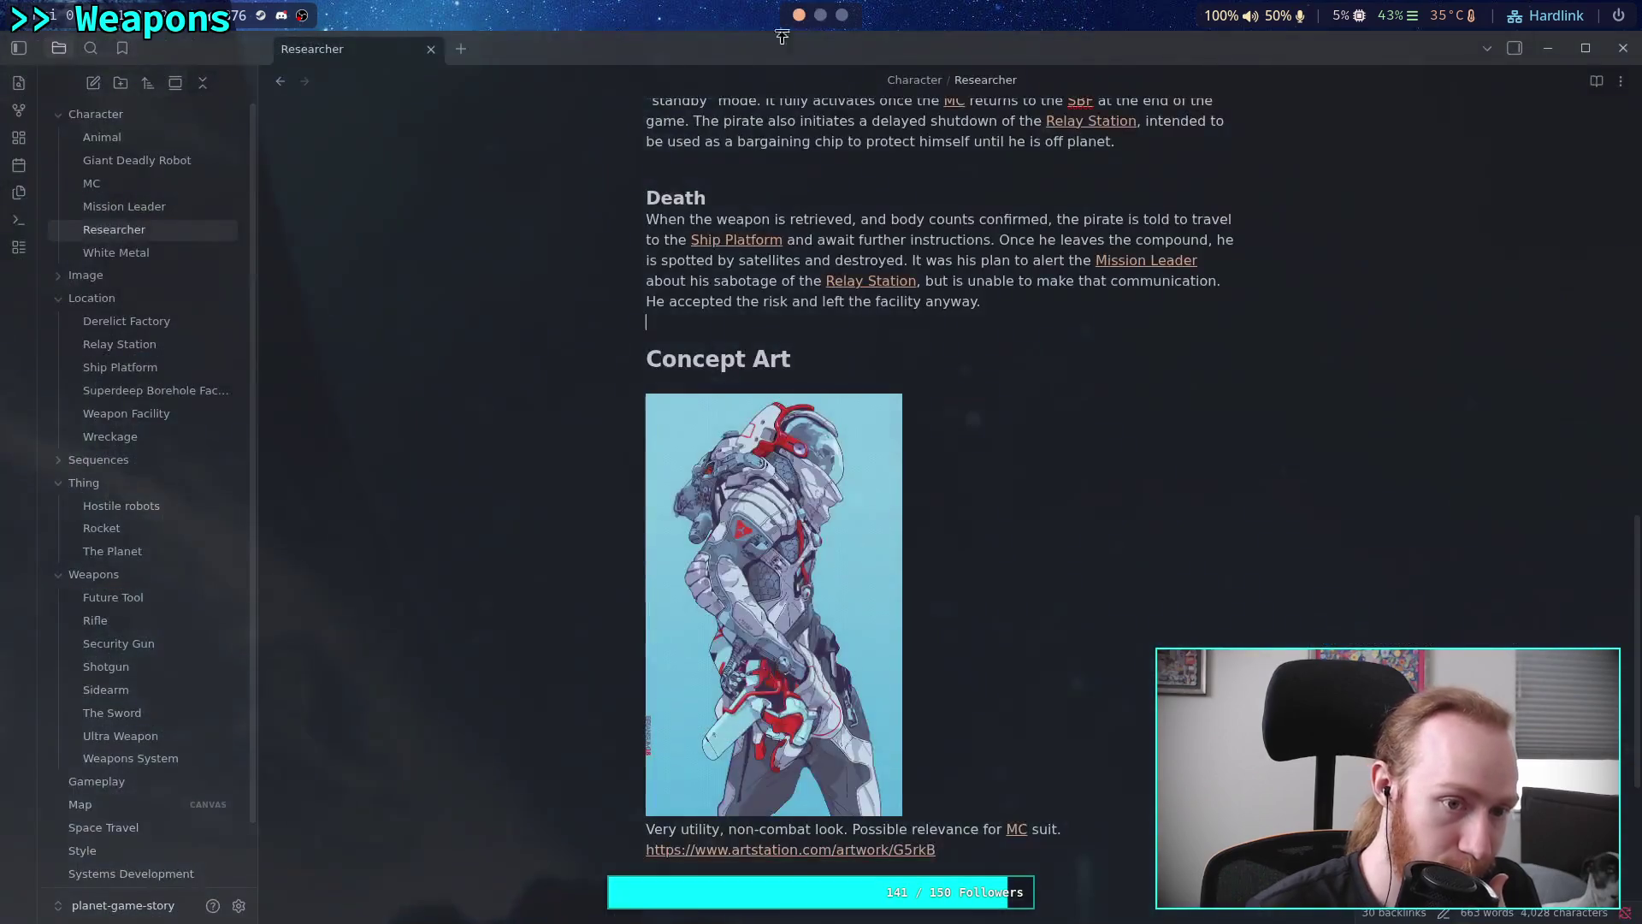
right_click(124, 482)
left_click(182, 494)
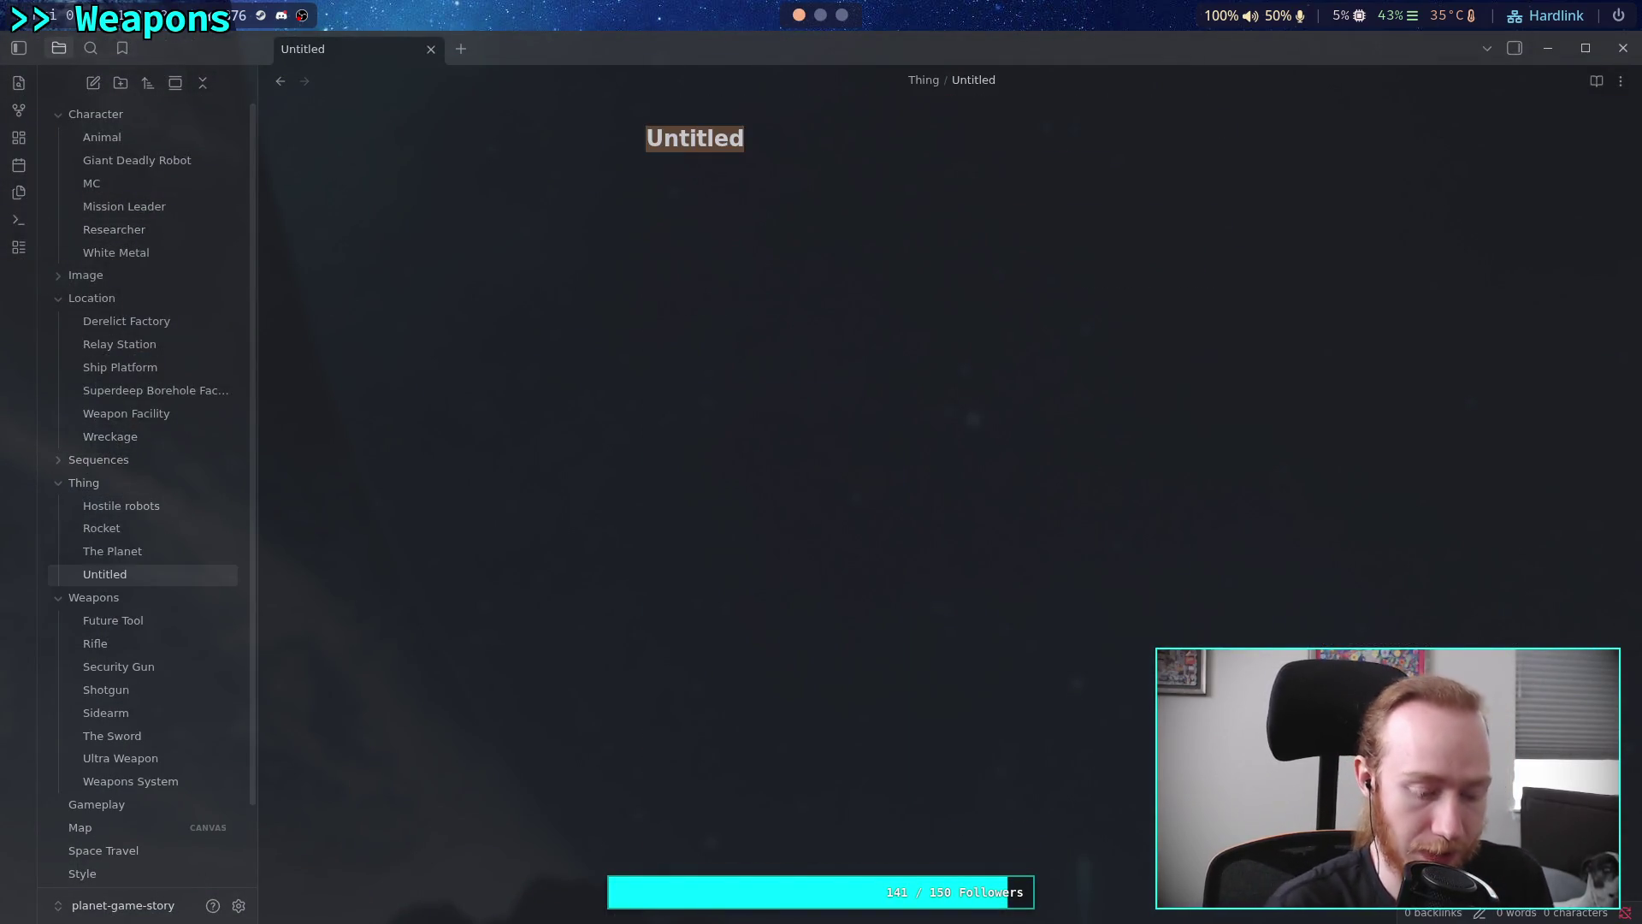
type("Vehicle")
key("BackSpace")
key("BackSpace")
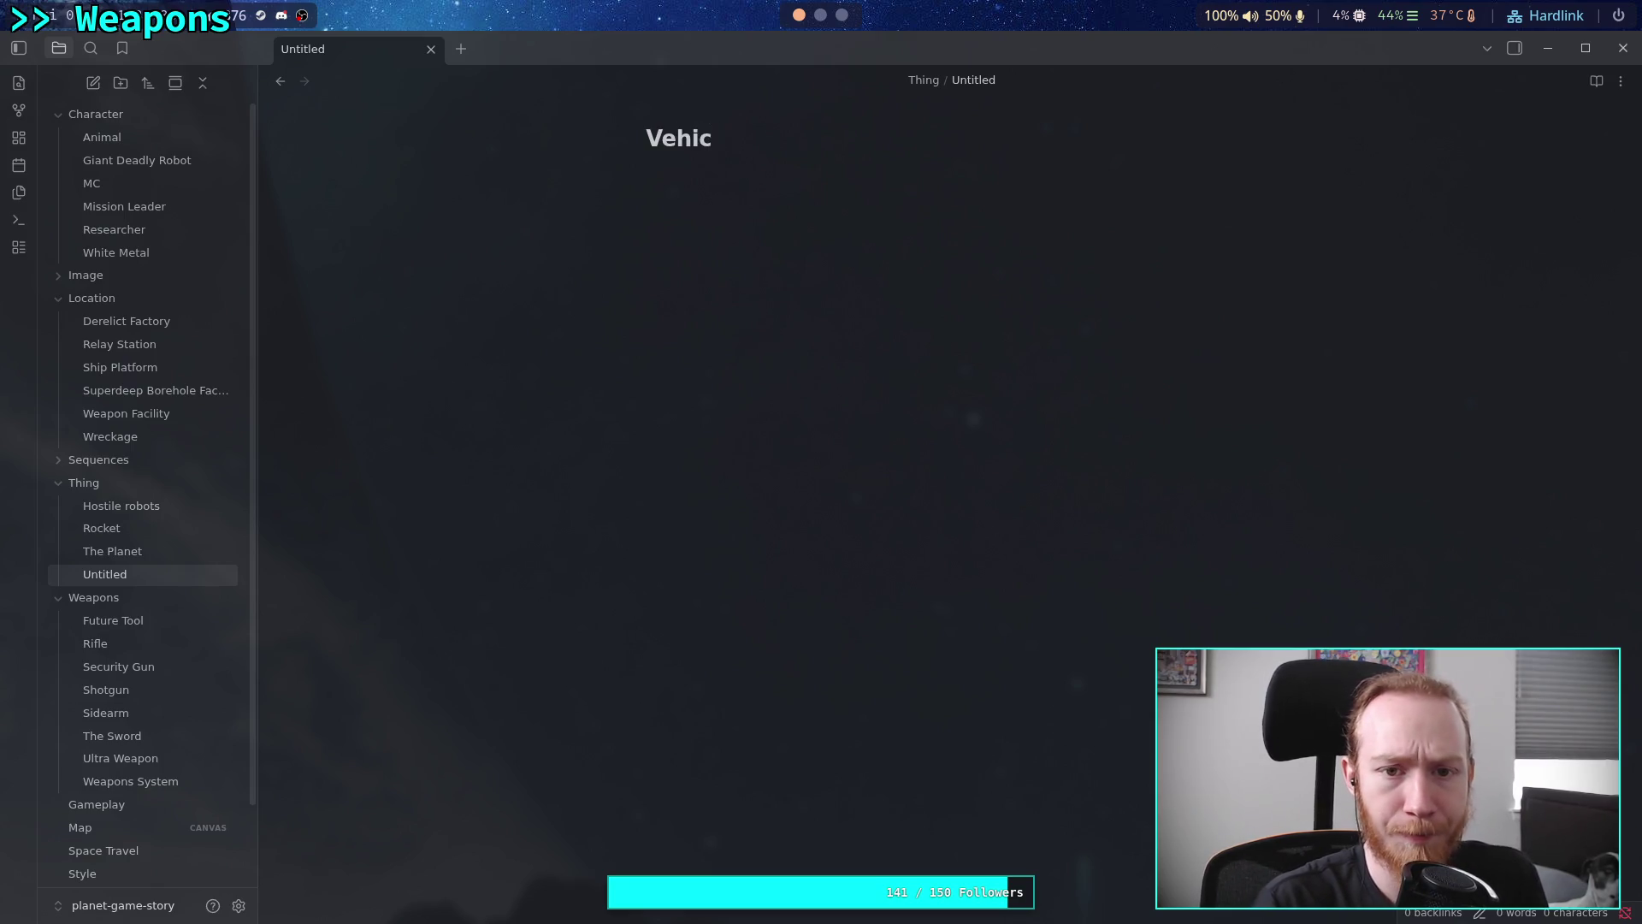
key("BackSpace")
key("BackSpace")
key("BackSpace")
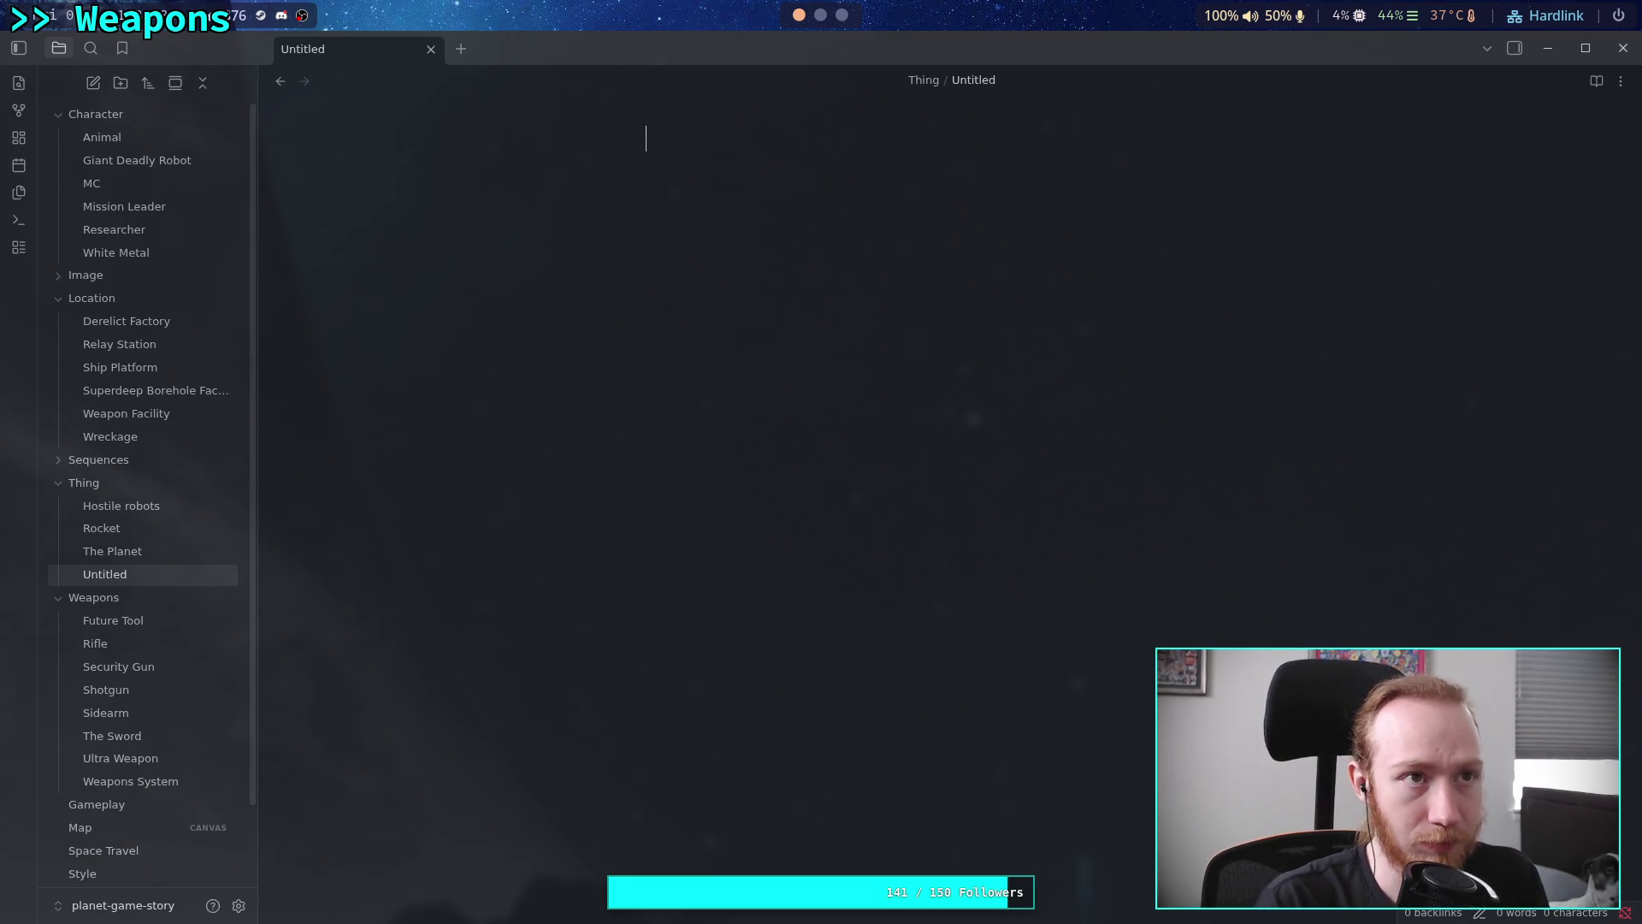
type("Transport")
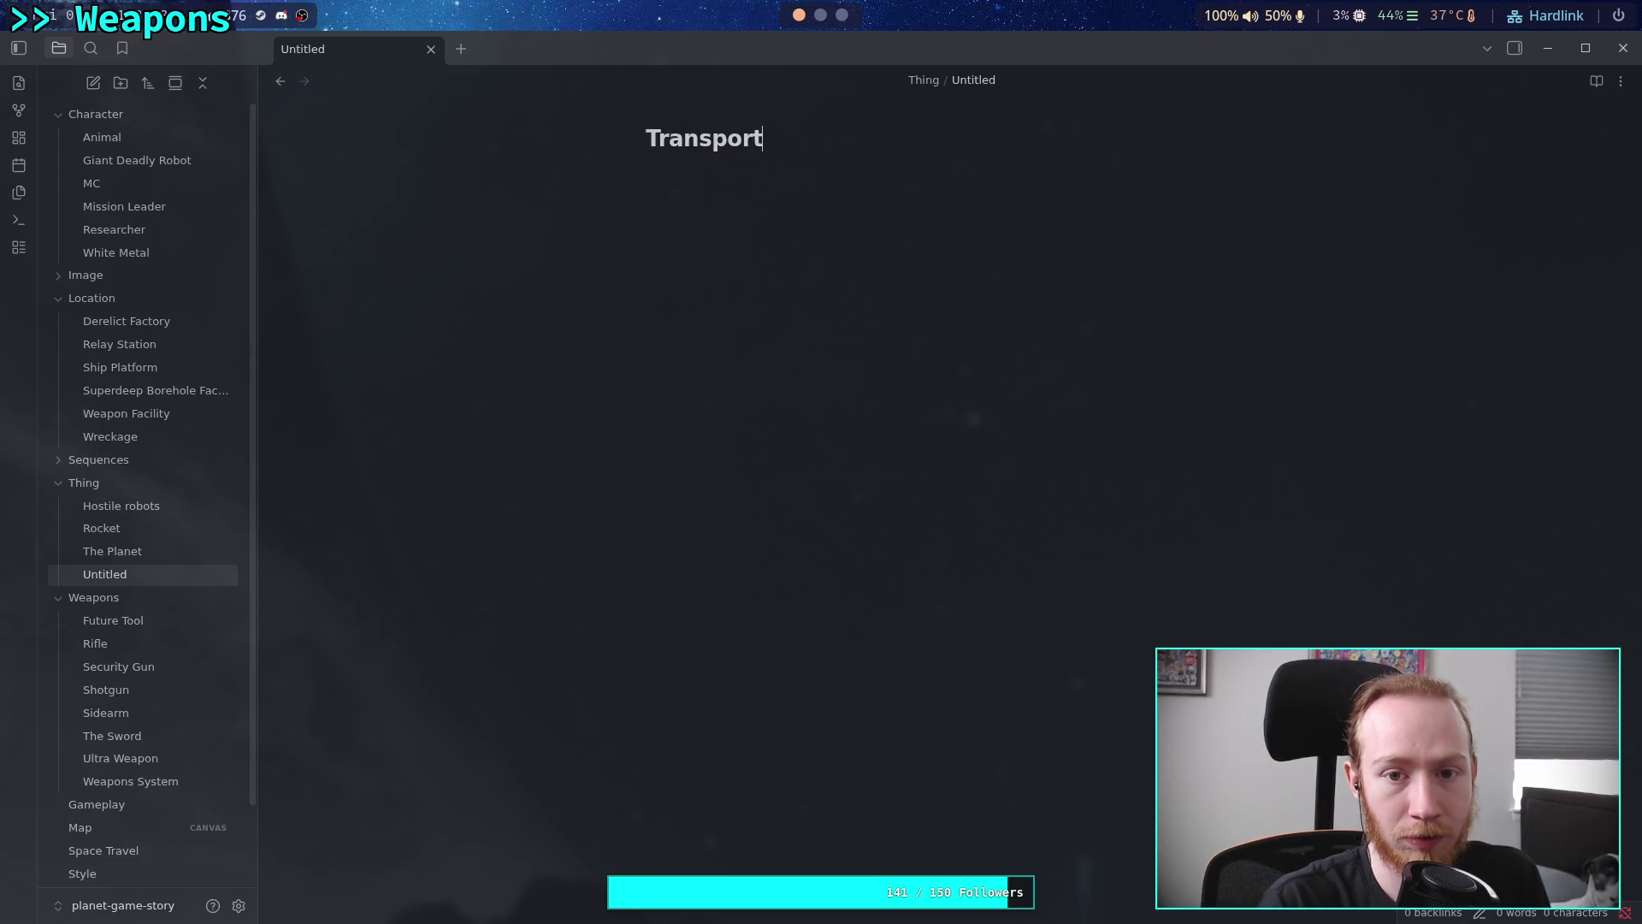
key("BackSpace")
key("BackSpace")
key("BackSpace")
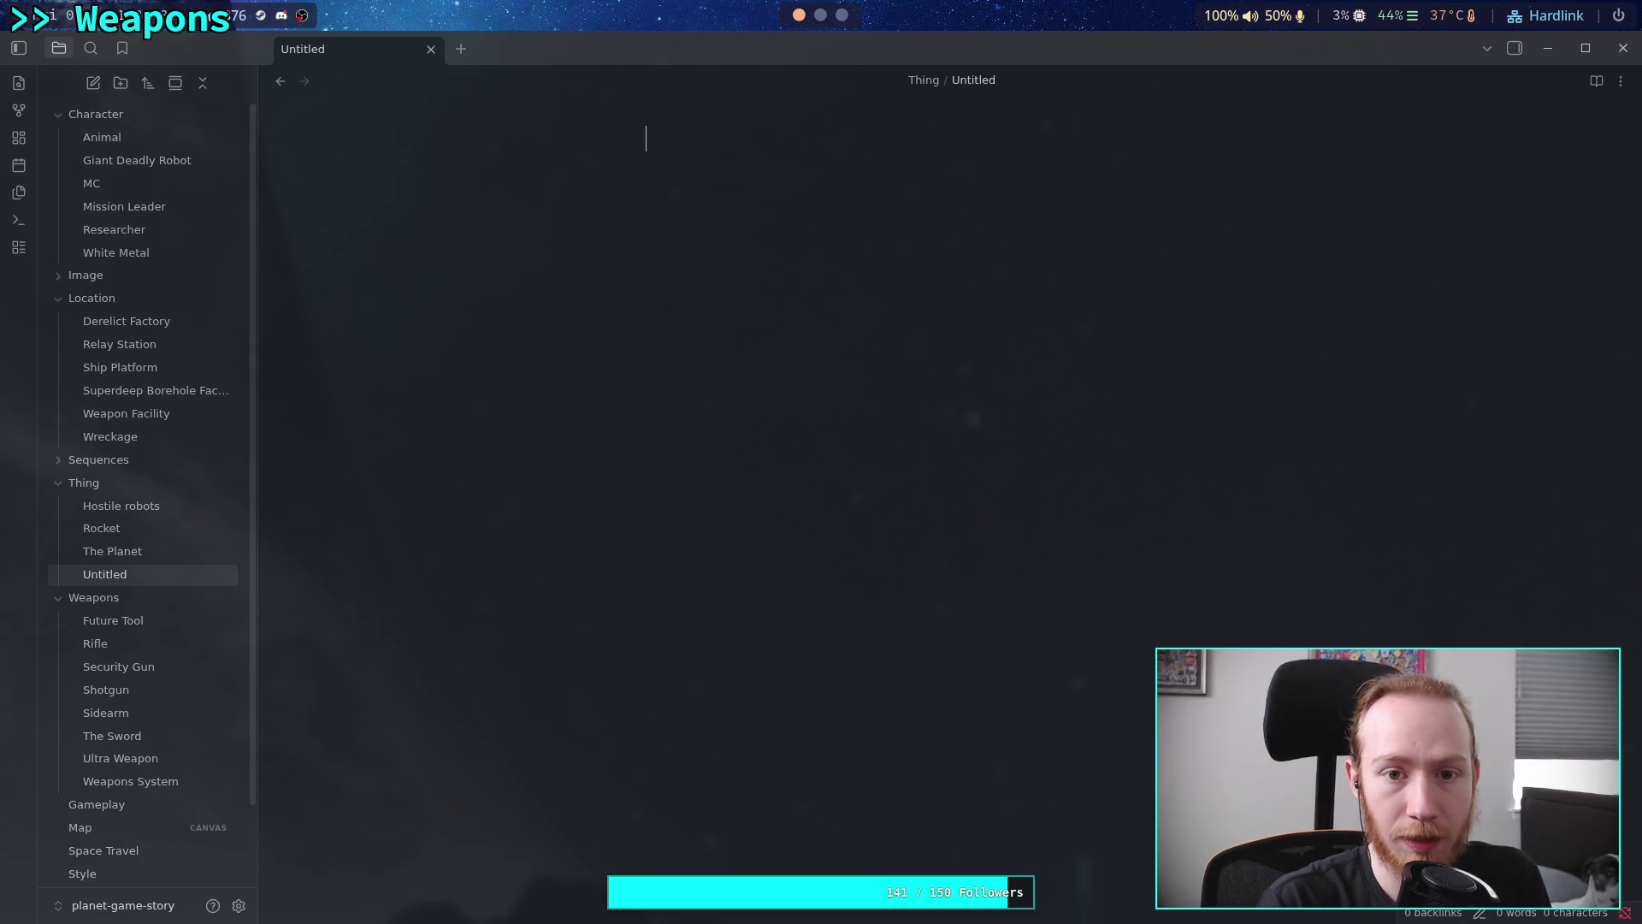
type("Recon Vehicle")
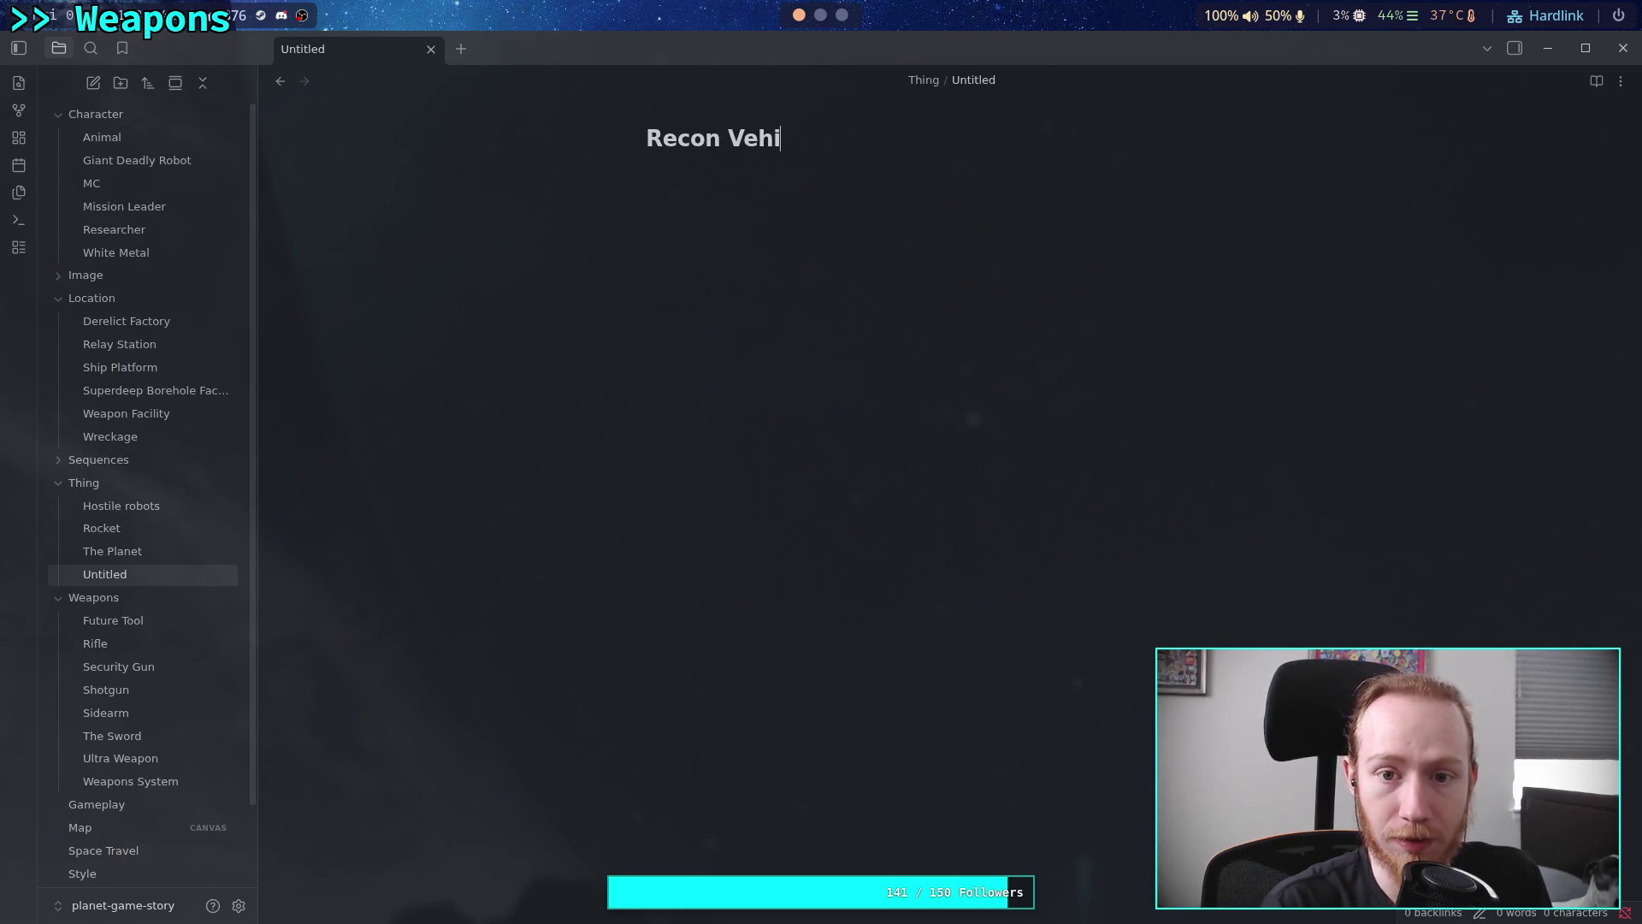
key("Return")
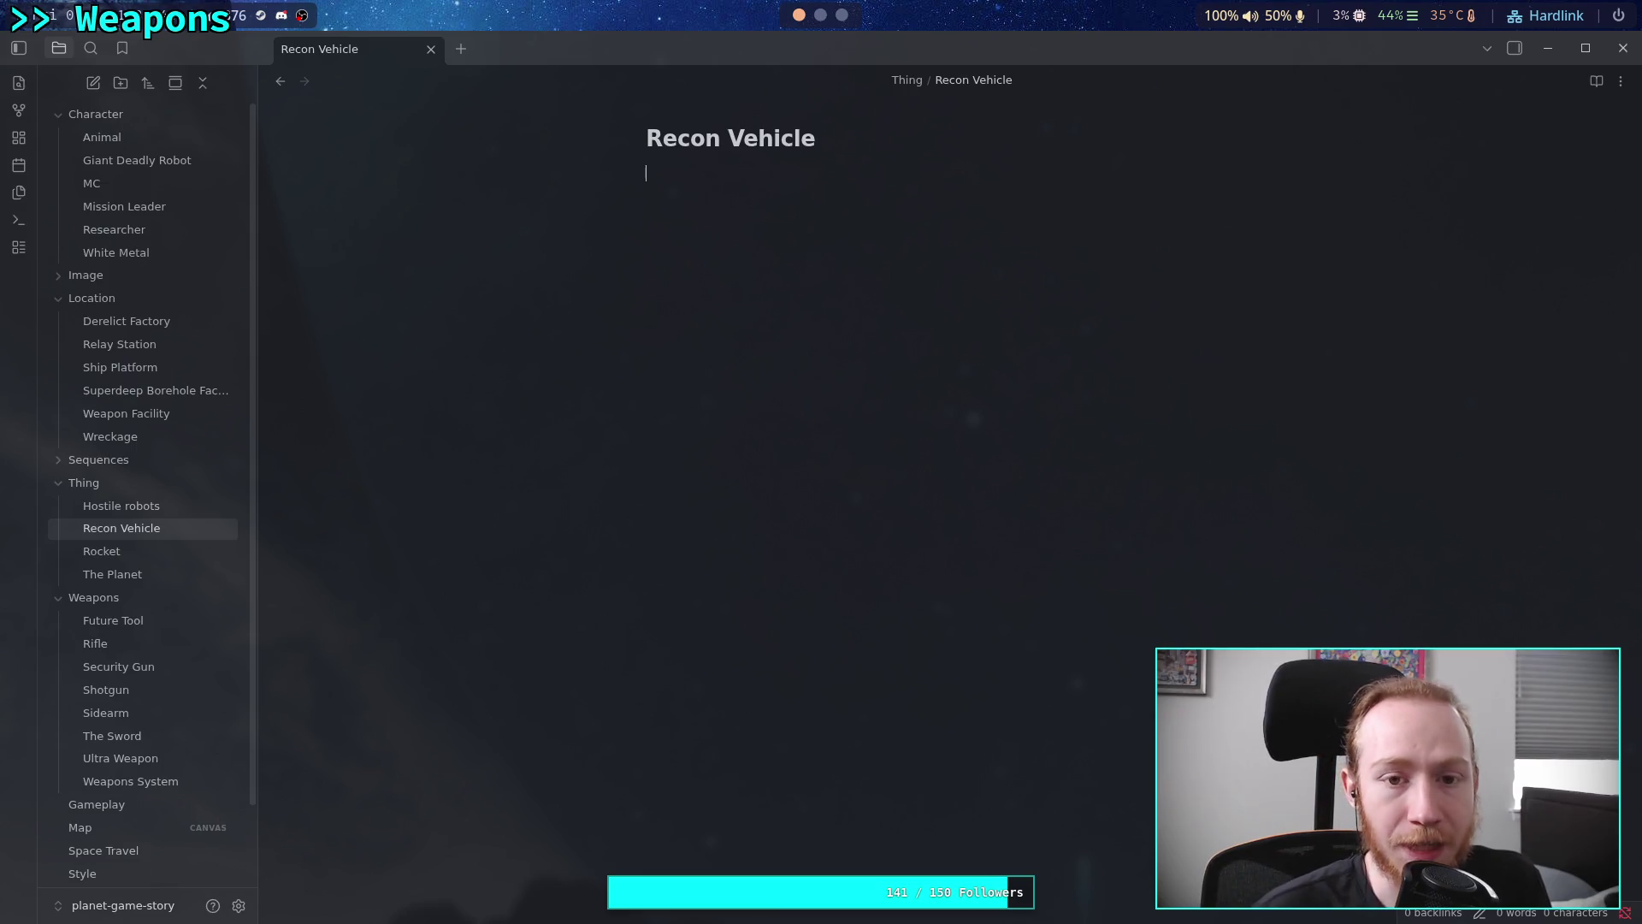
key("Return")
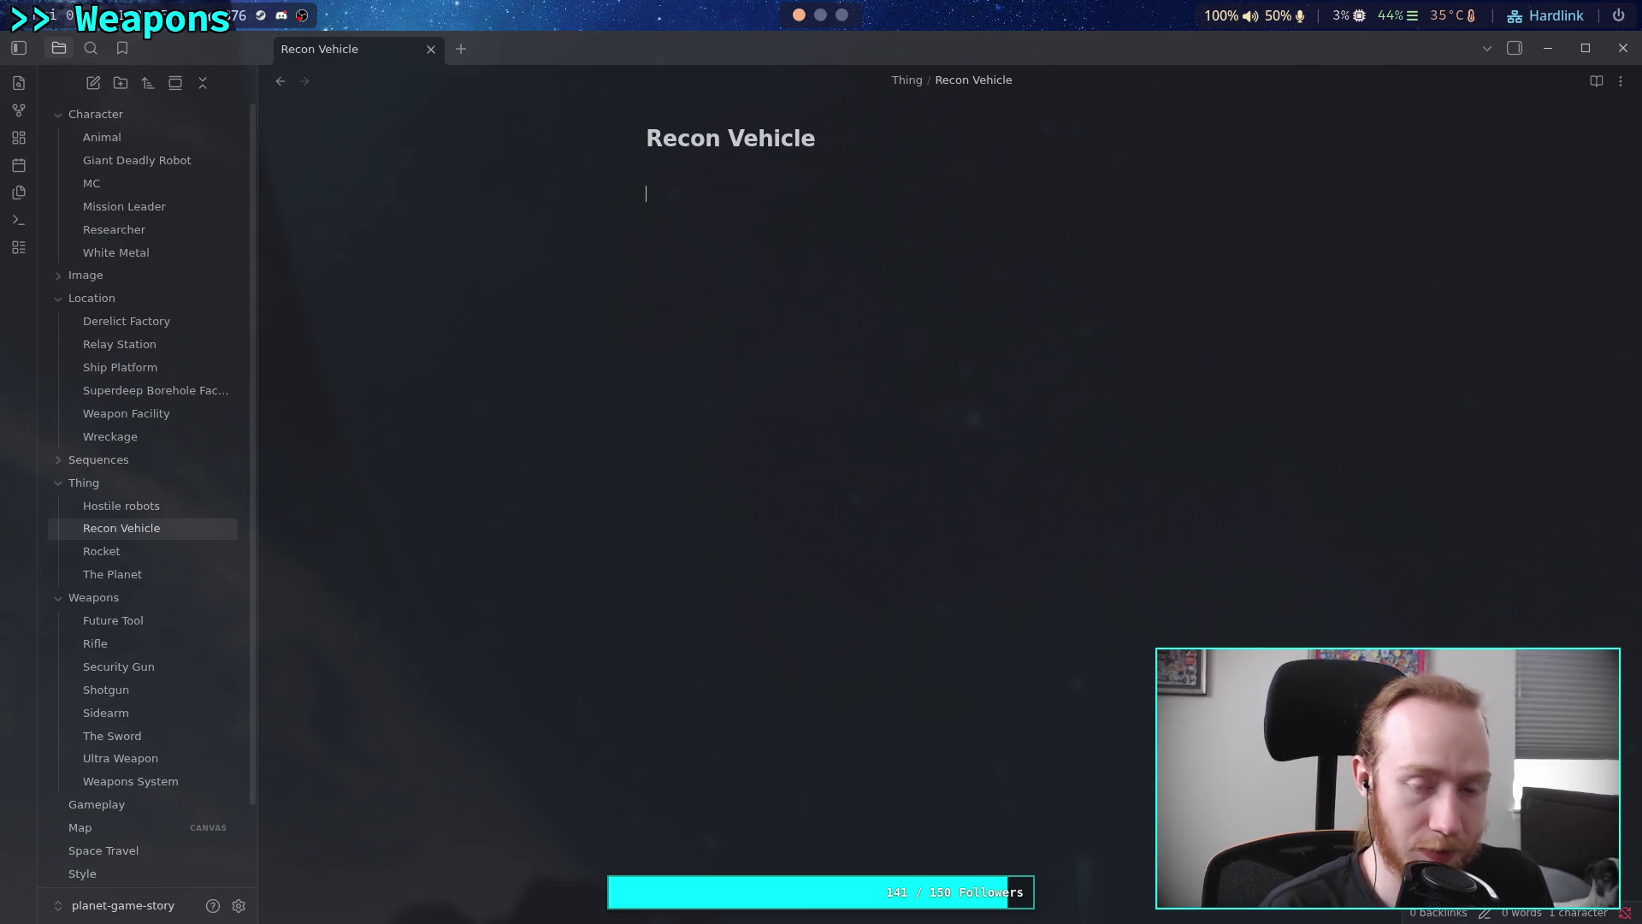
Add a '# Concept Art' heading, paste the vehicle render under it, and open the image file
type("# Concept Art")
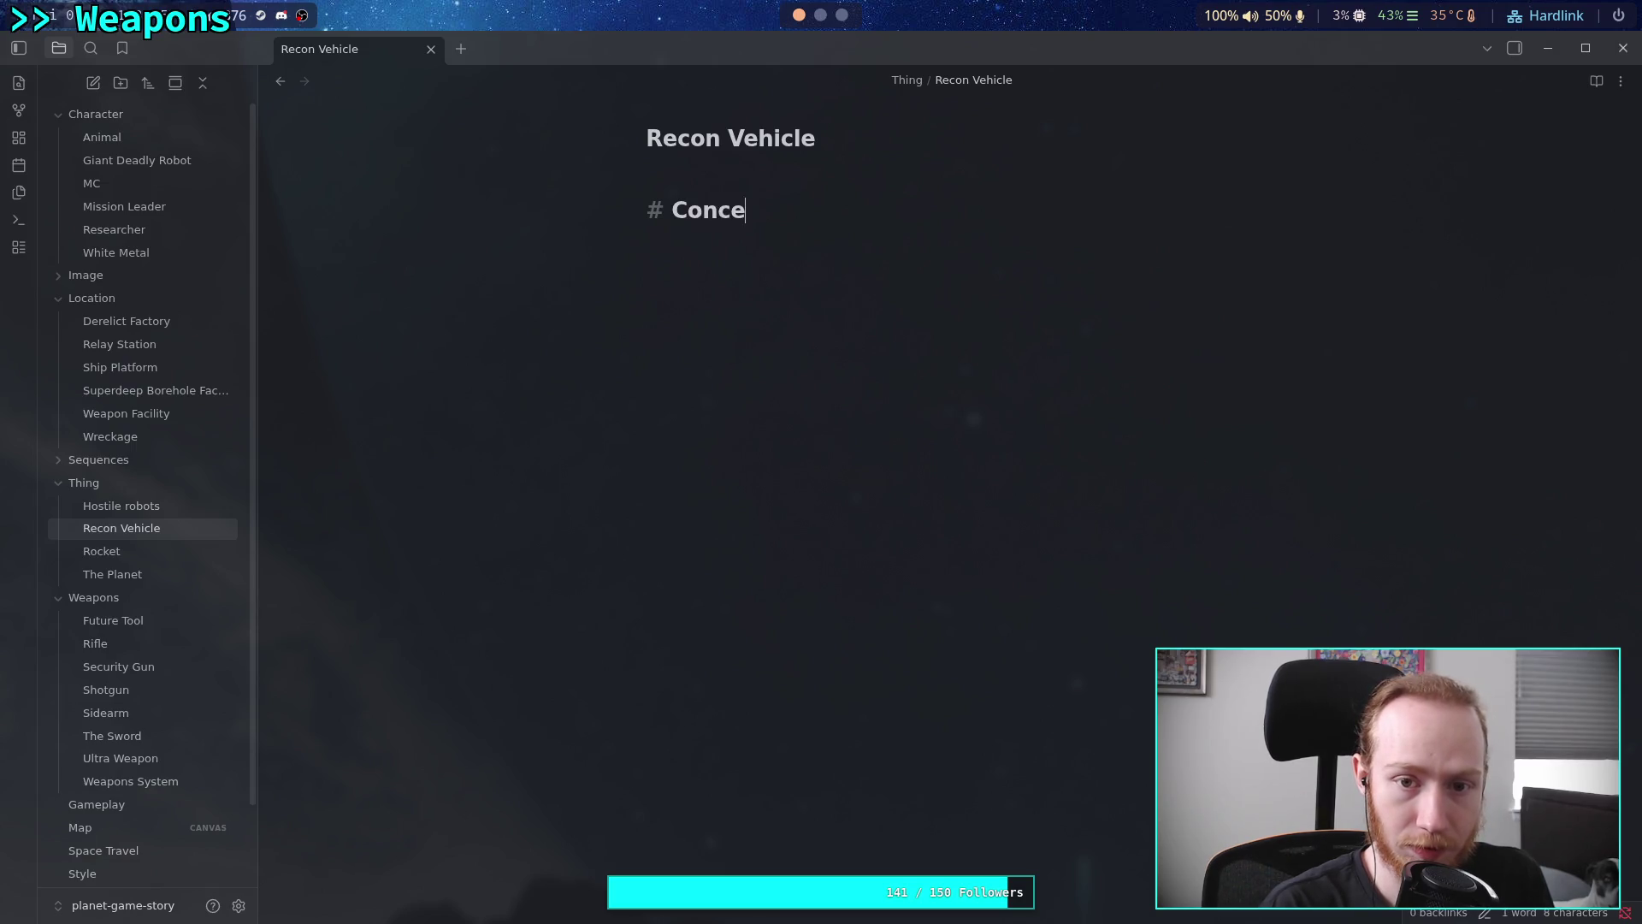
key("Return")
key("ctrl+v")
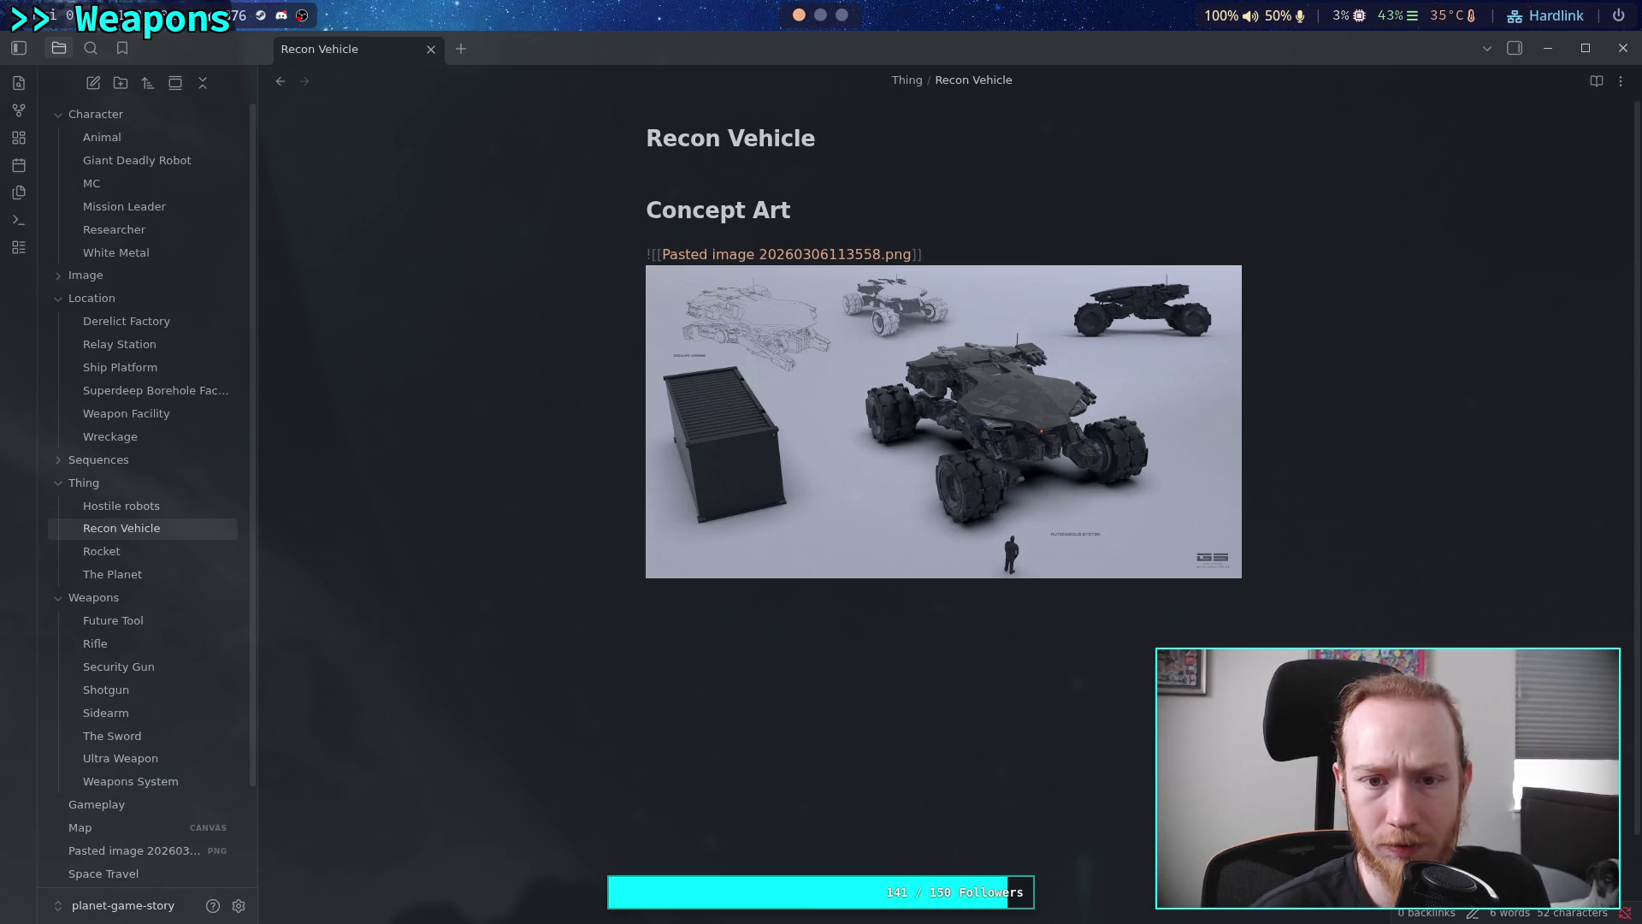
scroll(154, 684, "down", 2)
left_click(134, 738)
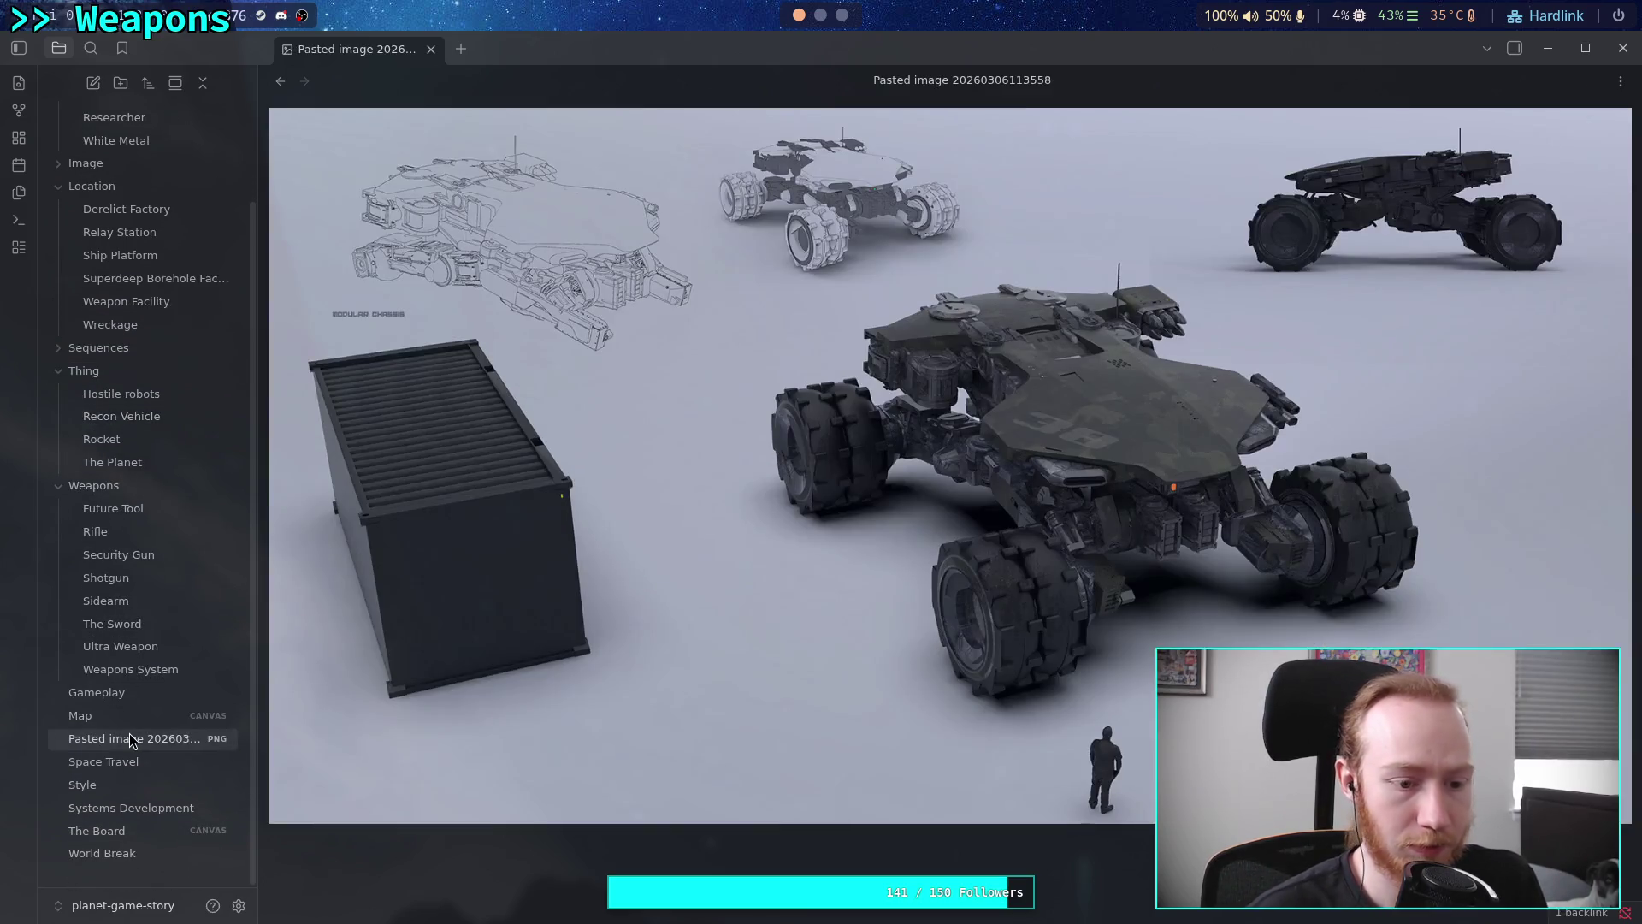
Rename the pasted image to combat_vehicle_drone and move it into the Image folder
left_click(961, 79)
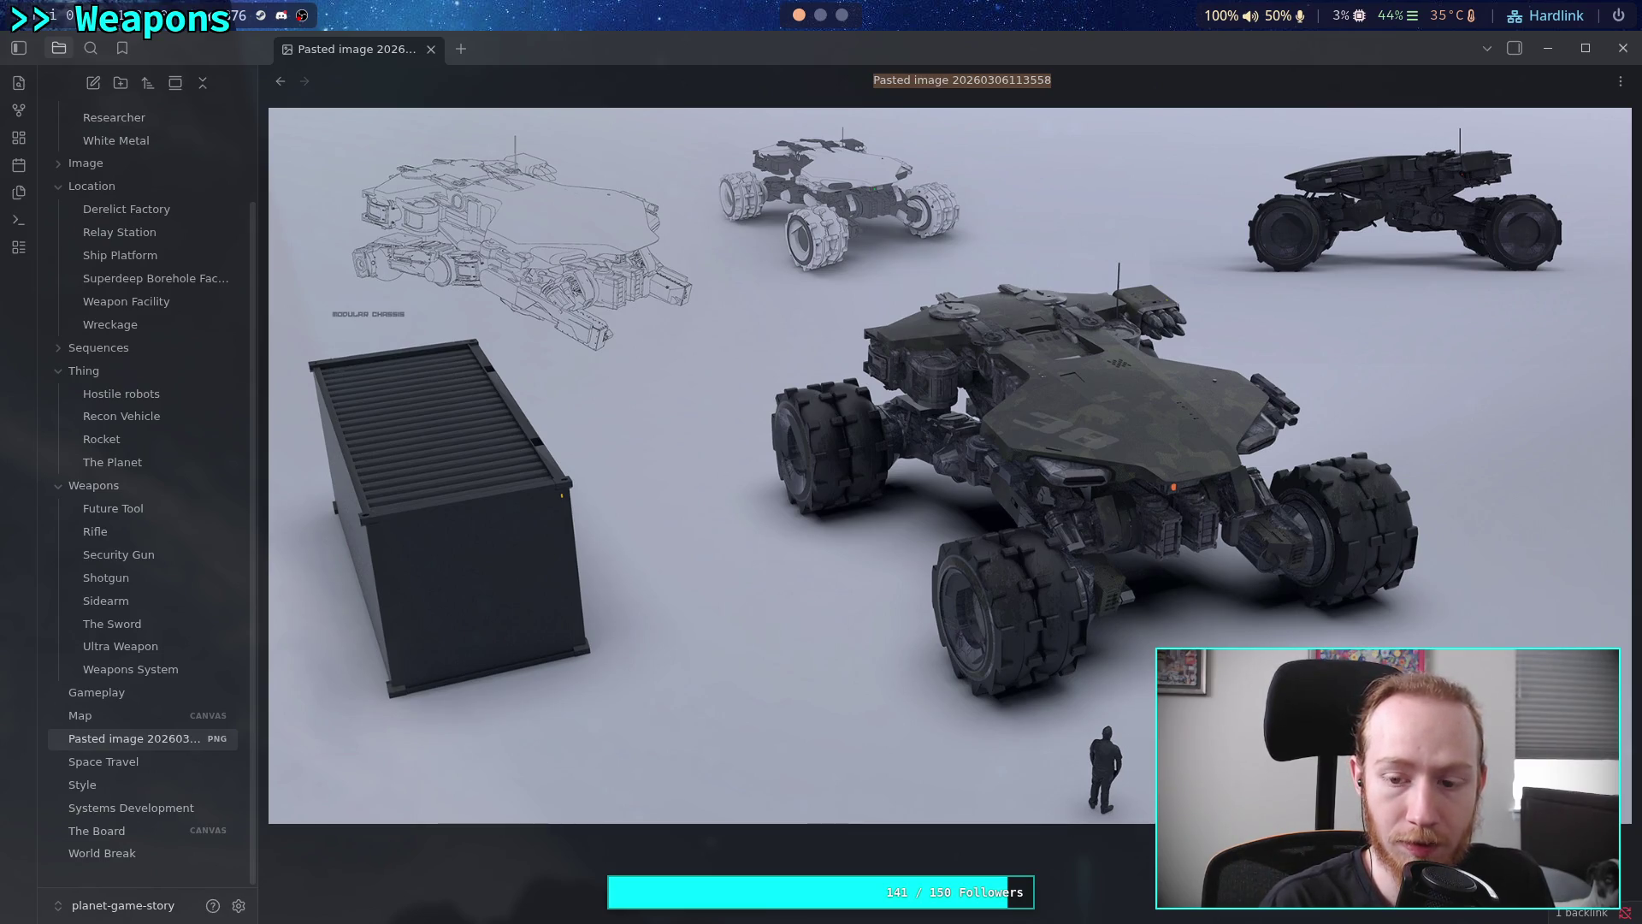
type("veh")
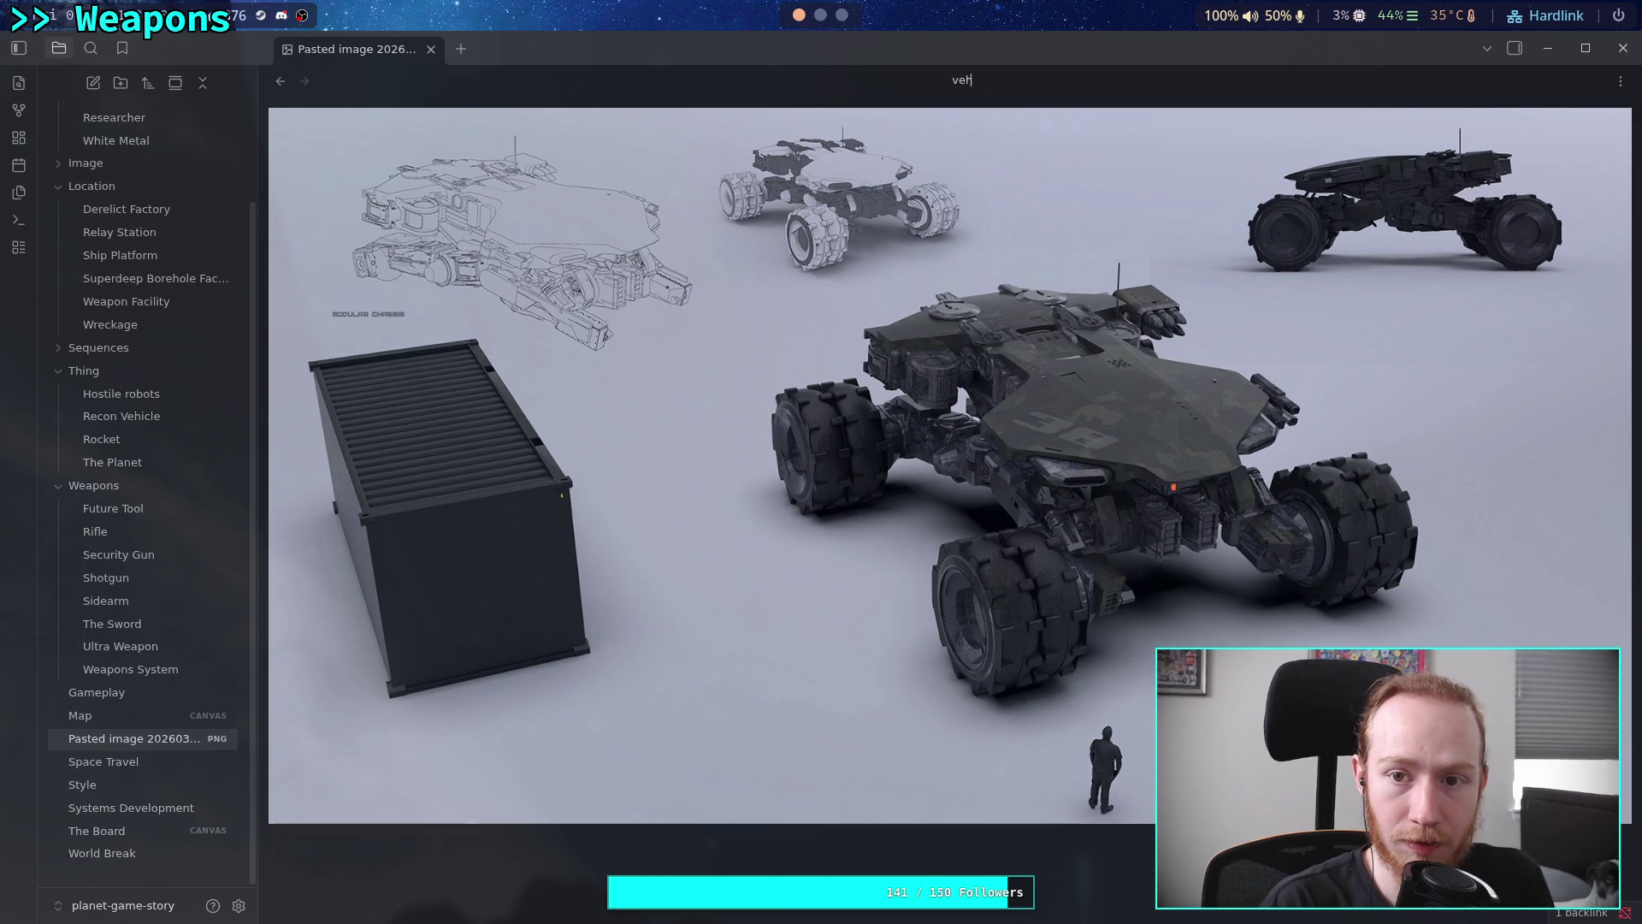
type("icle dr")
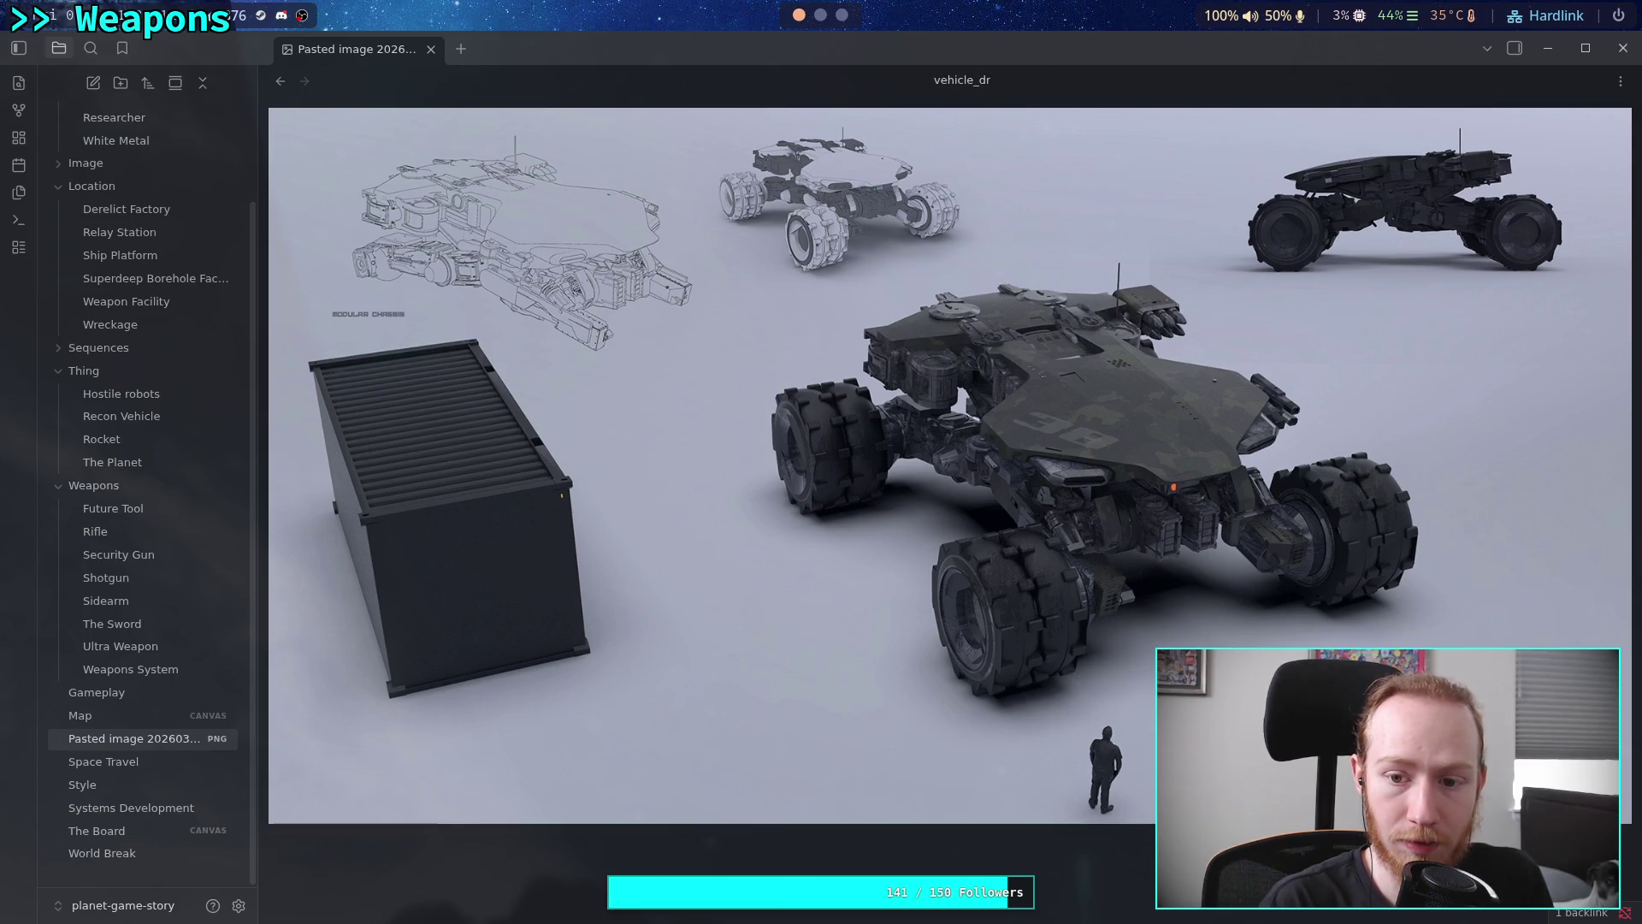
key("BackSpace")
key("BackSpace")
key("BackSpace")
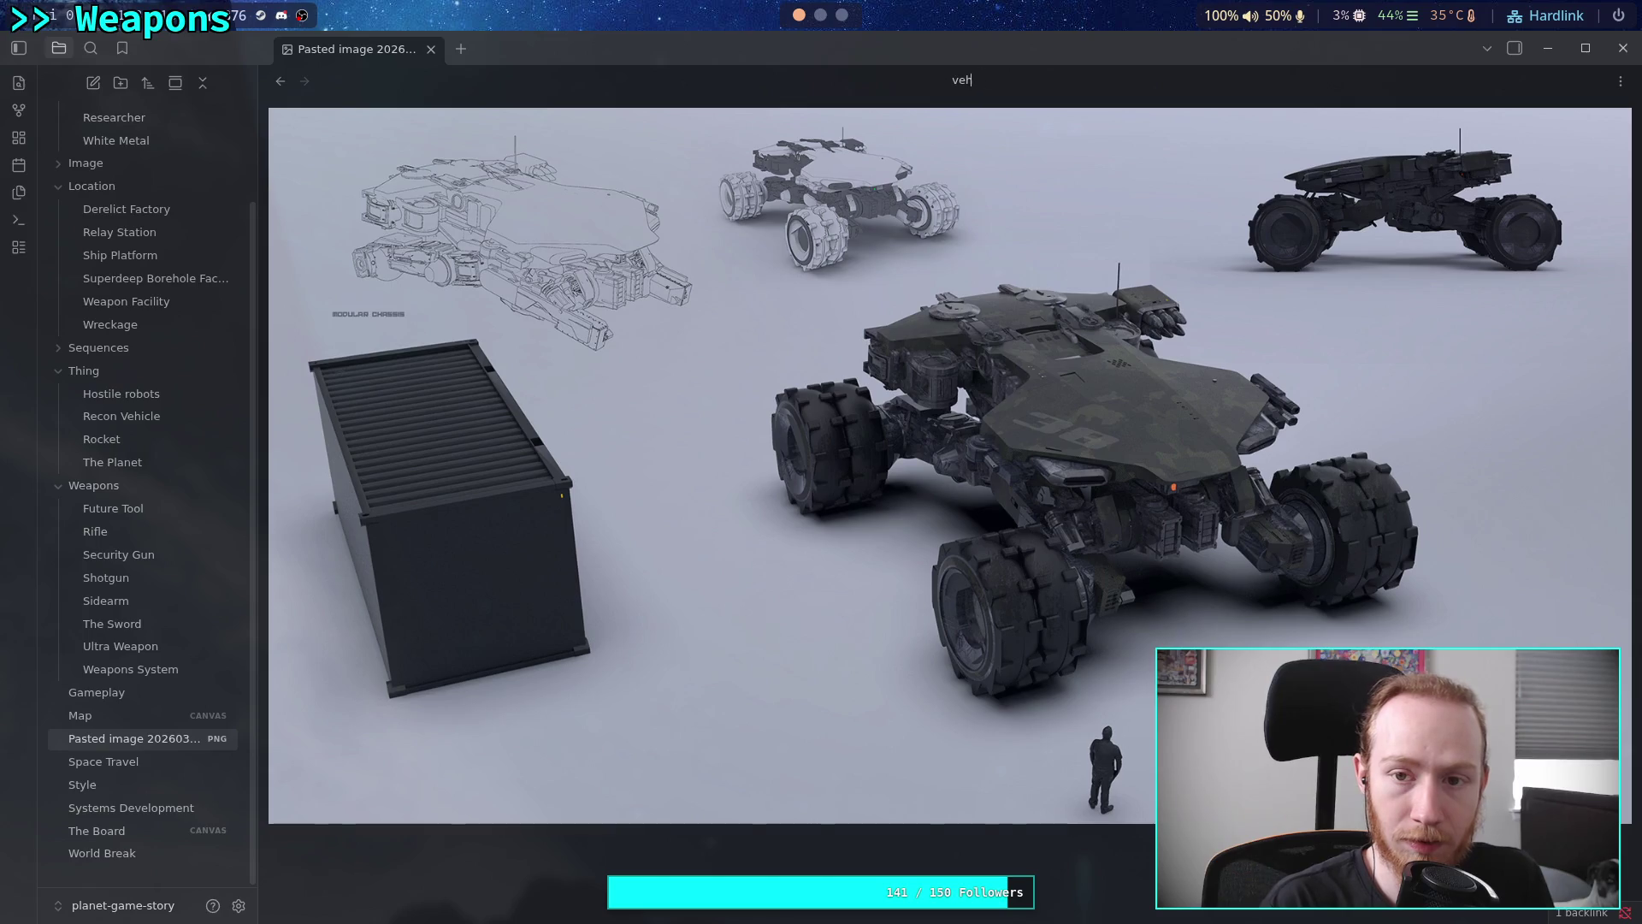
type("com")
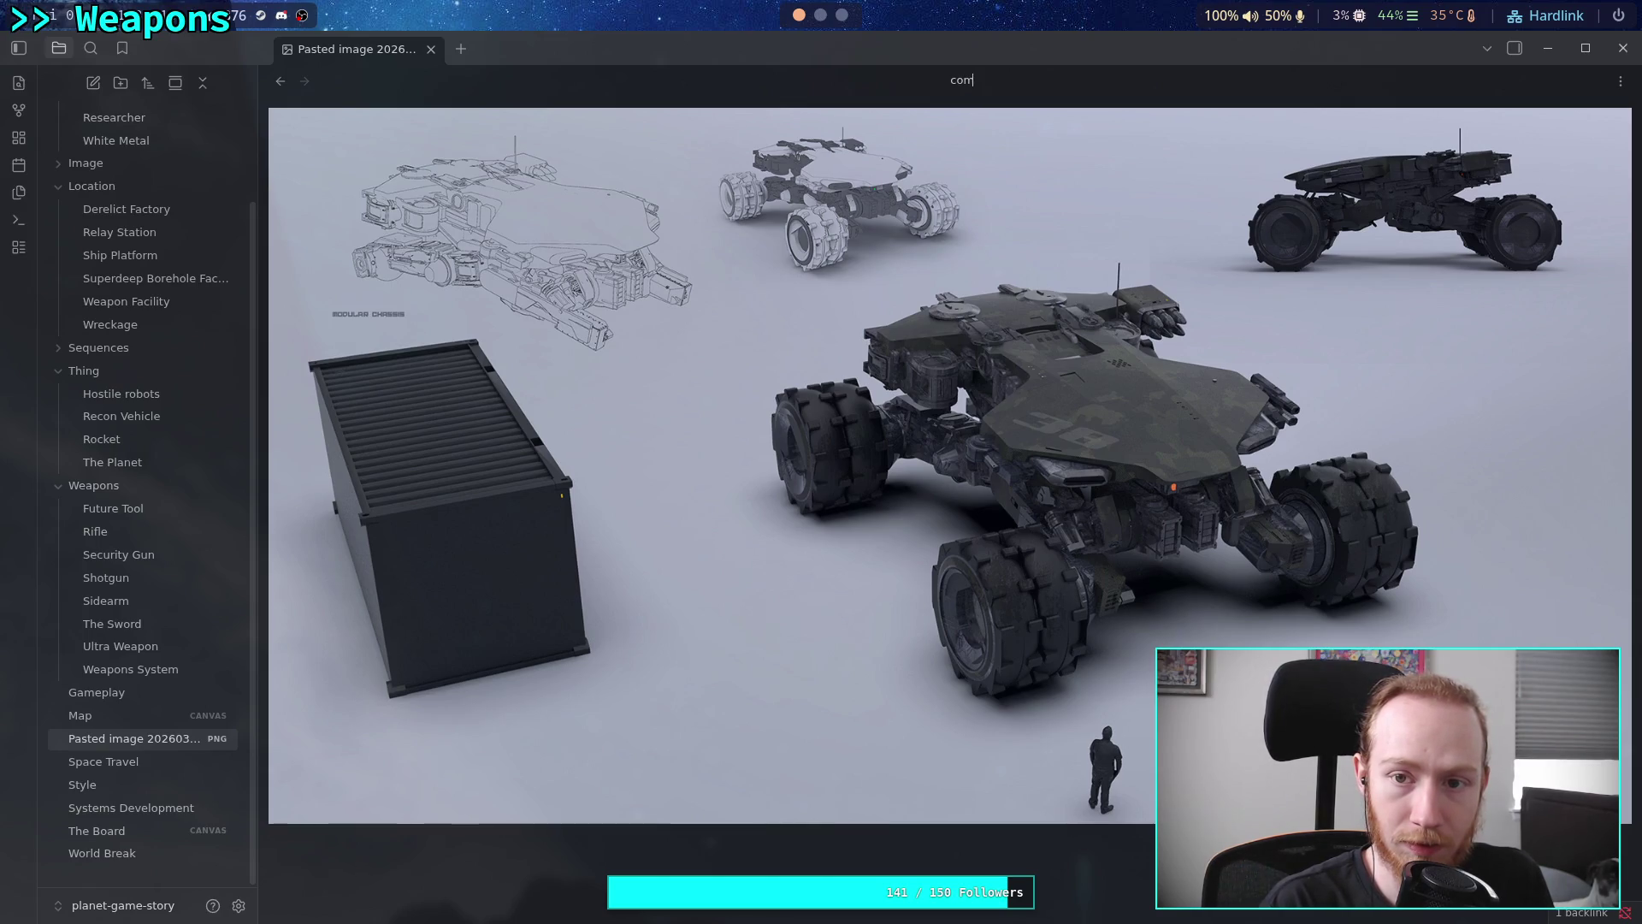
type("bat vehic")
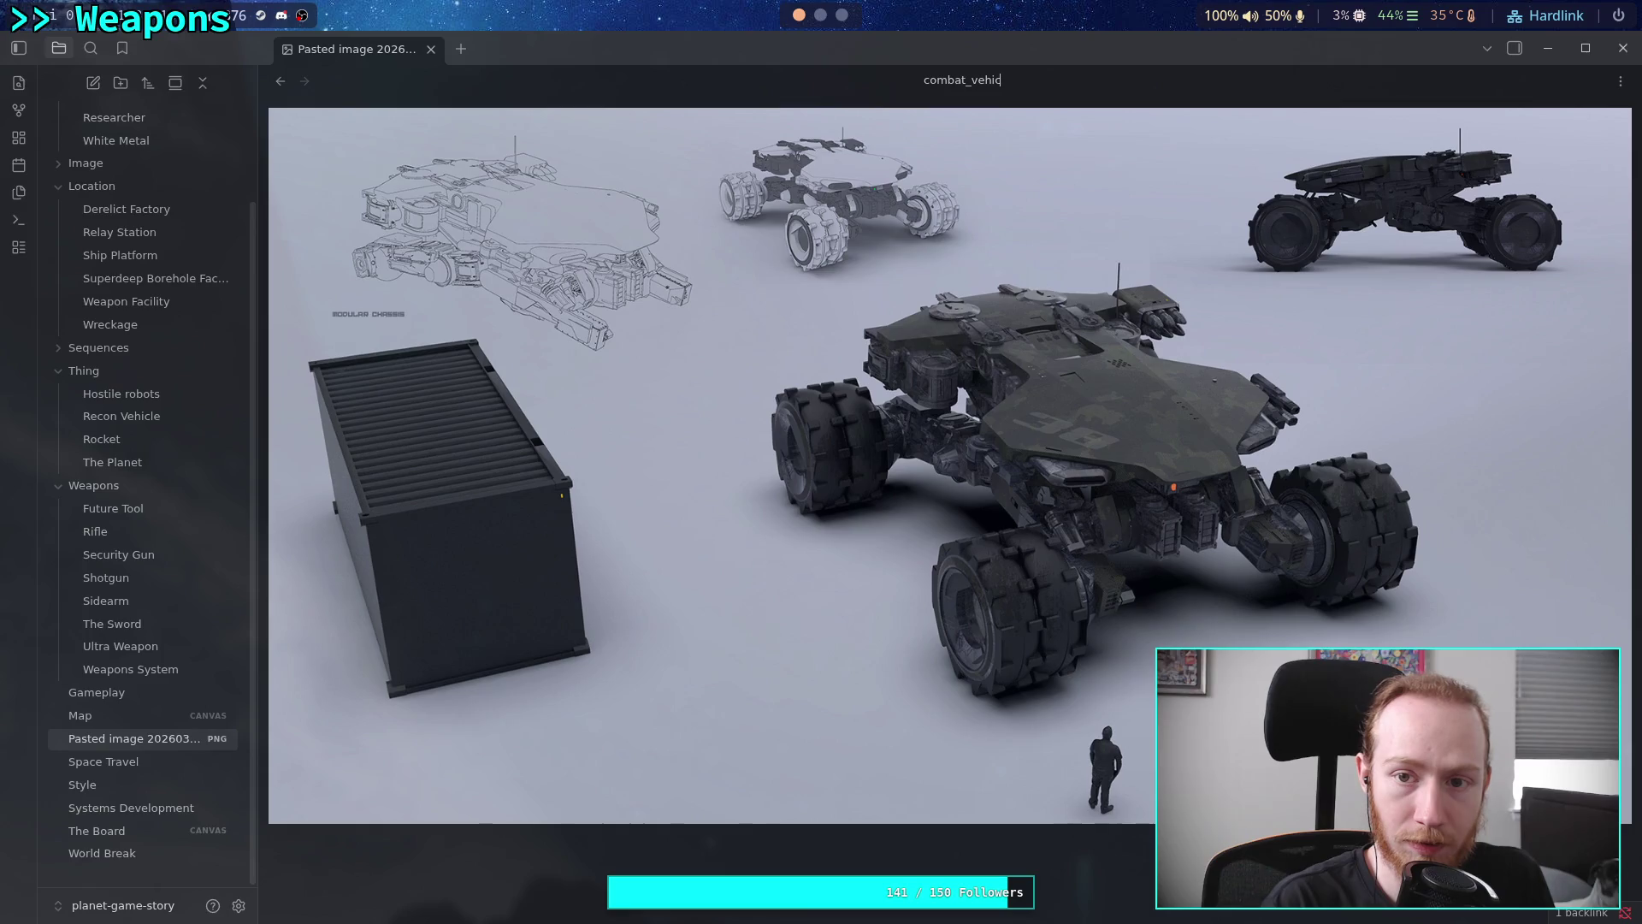
type("le_droe")
key("Return")
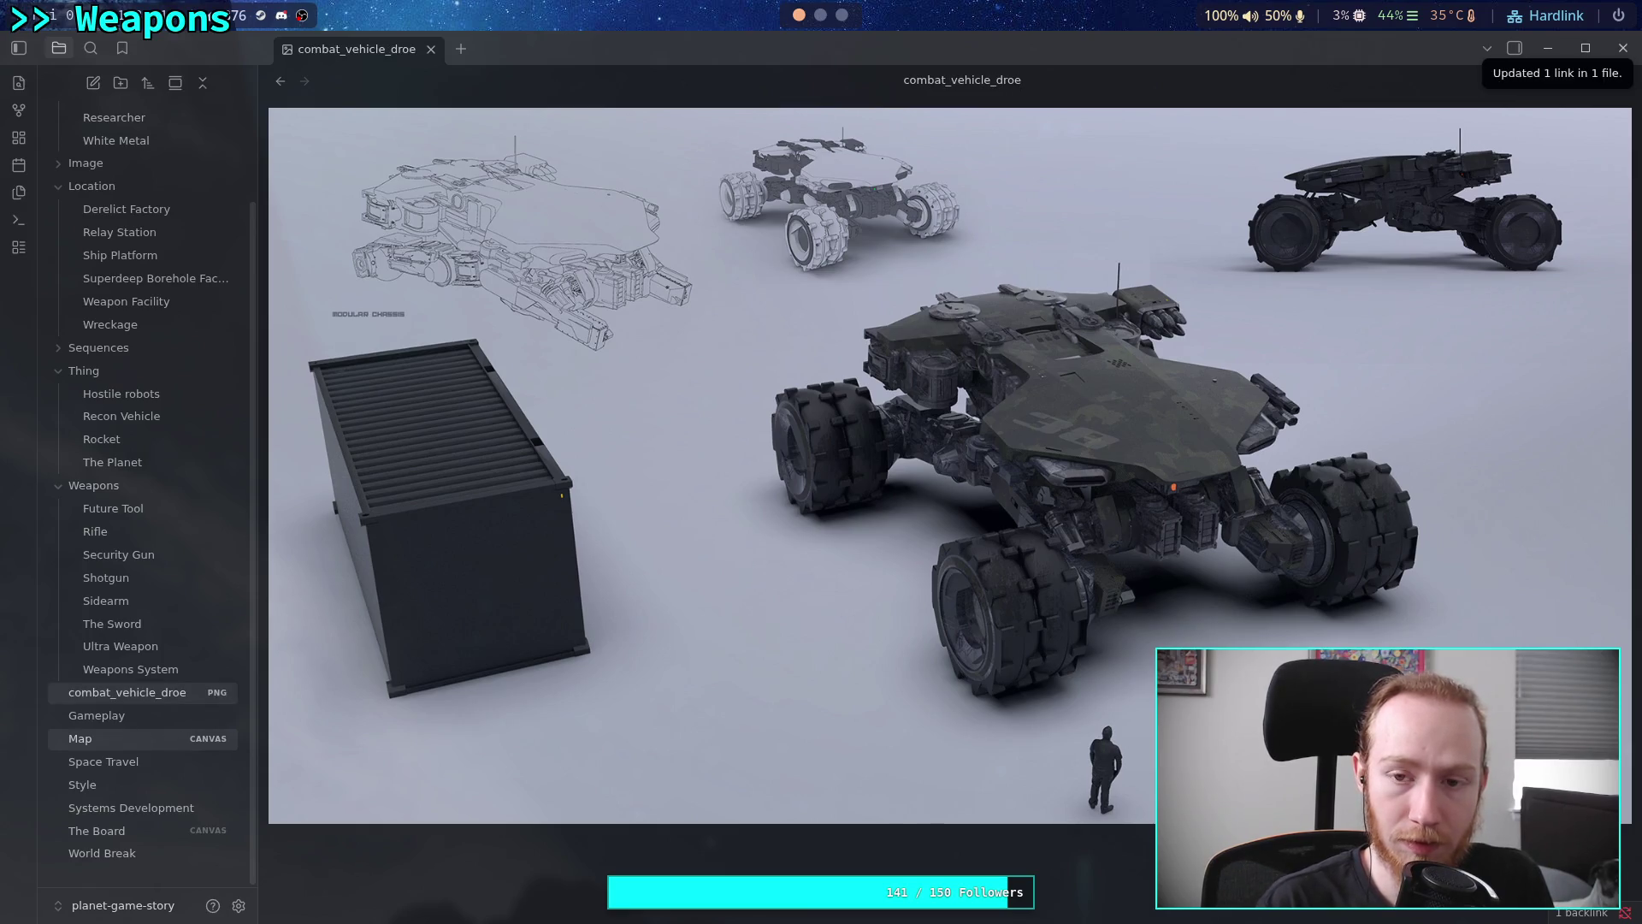
key("End")
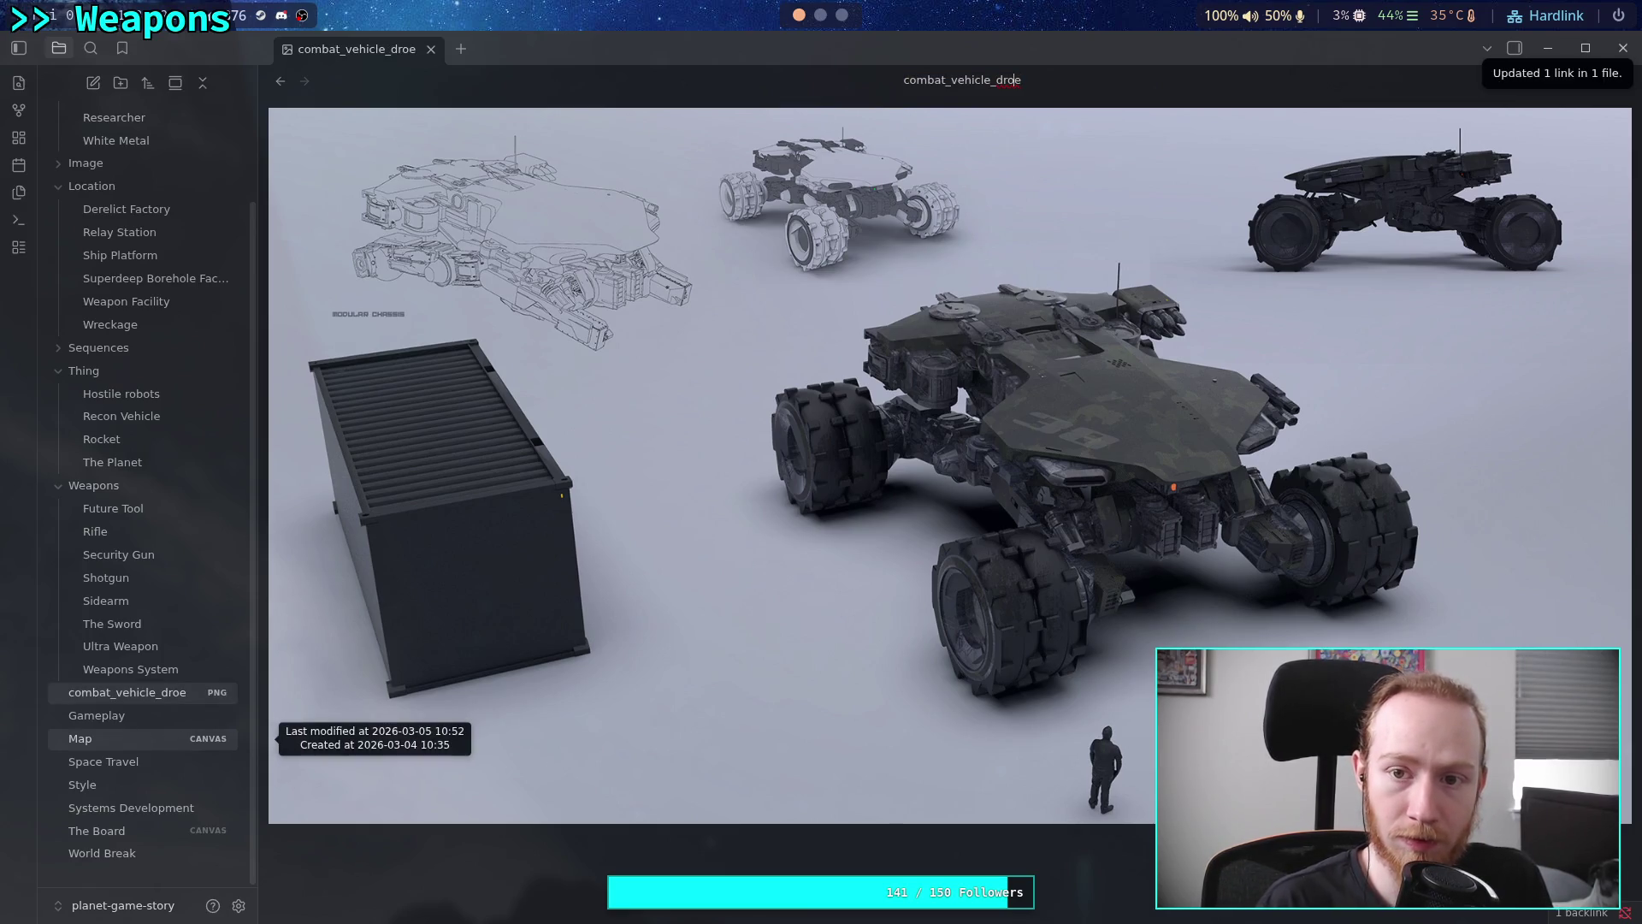
type("n")
key("Return")
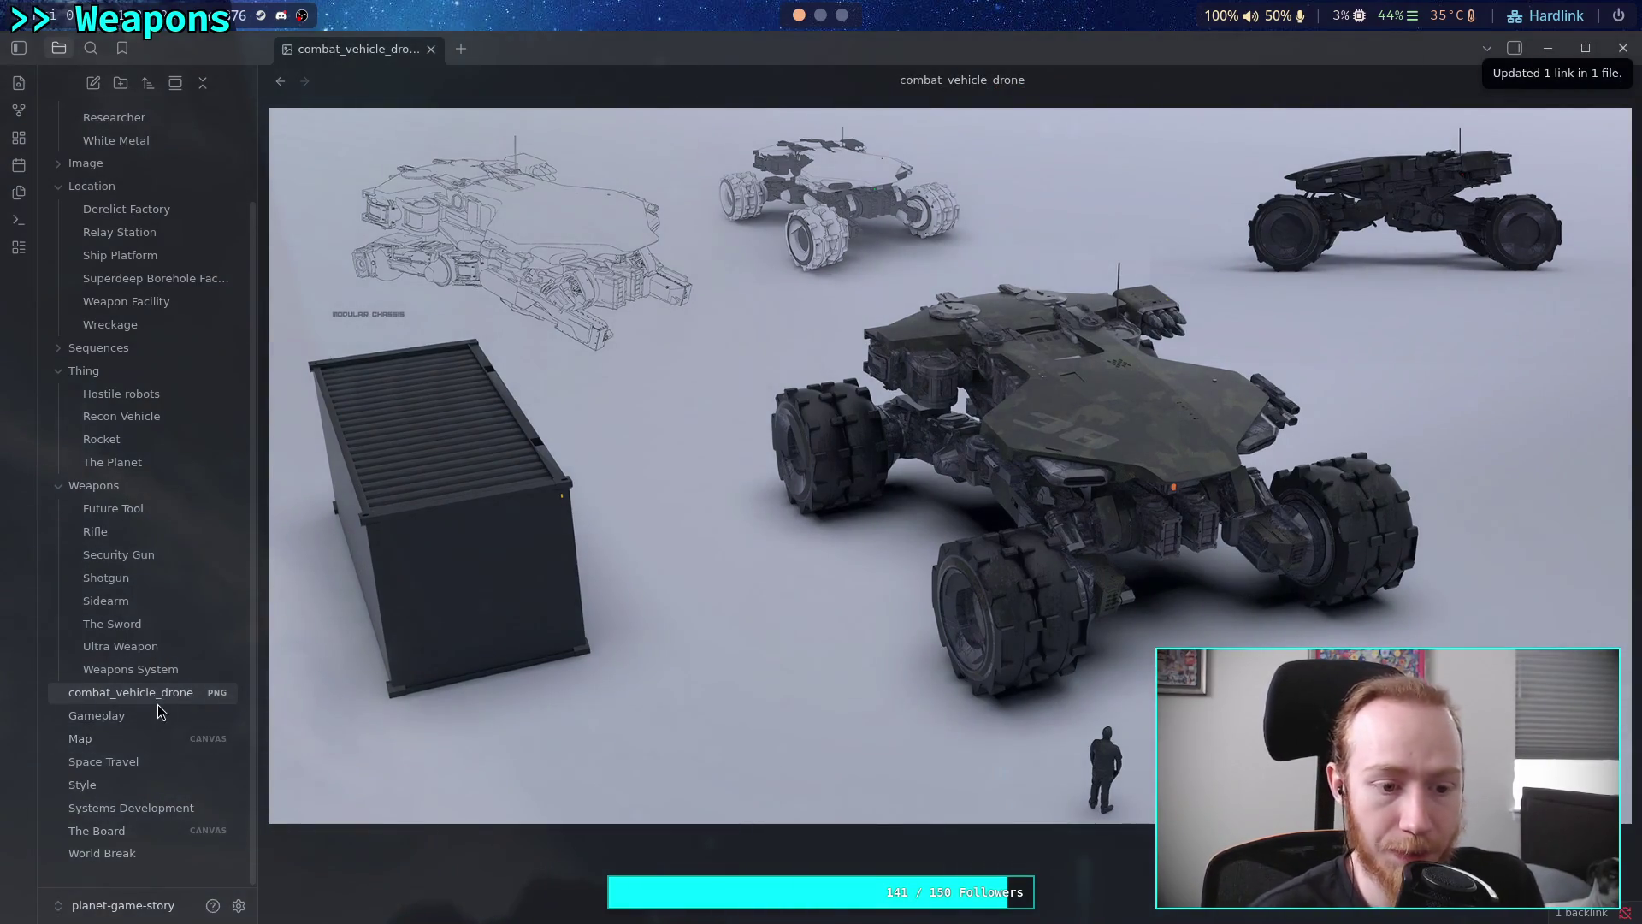
left_click_drag(158, 695, 60, 163)
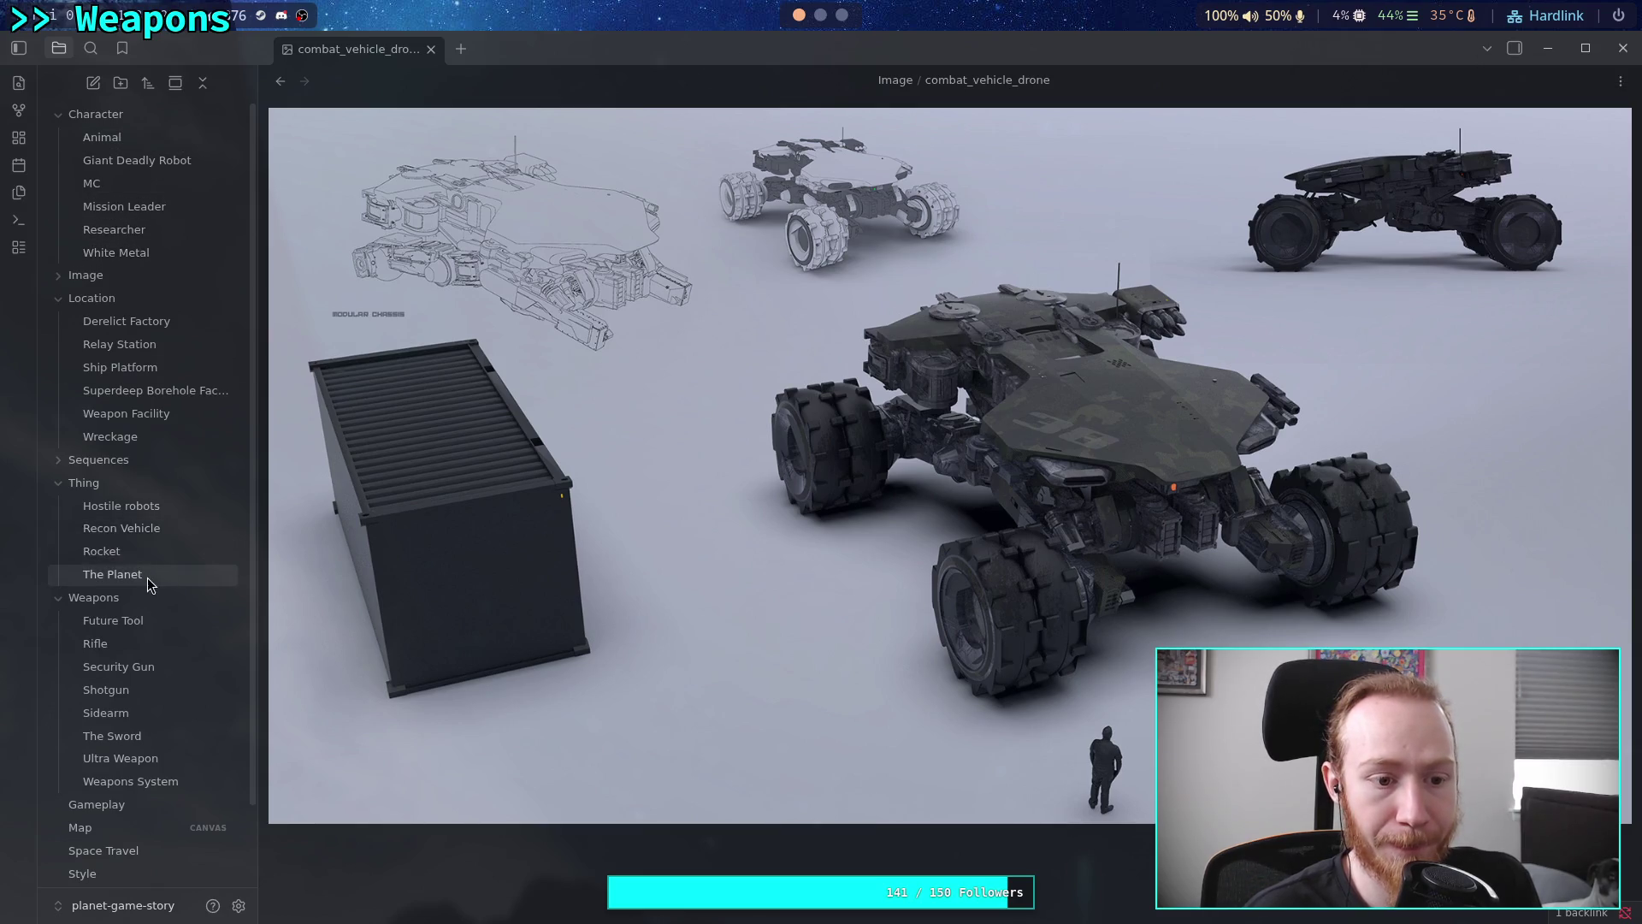
left_click(161, 529)
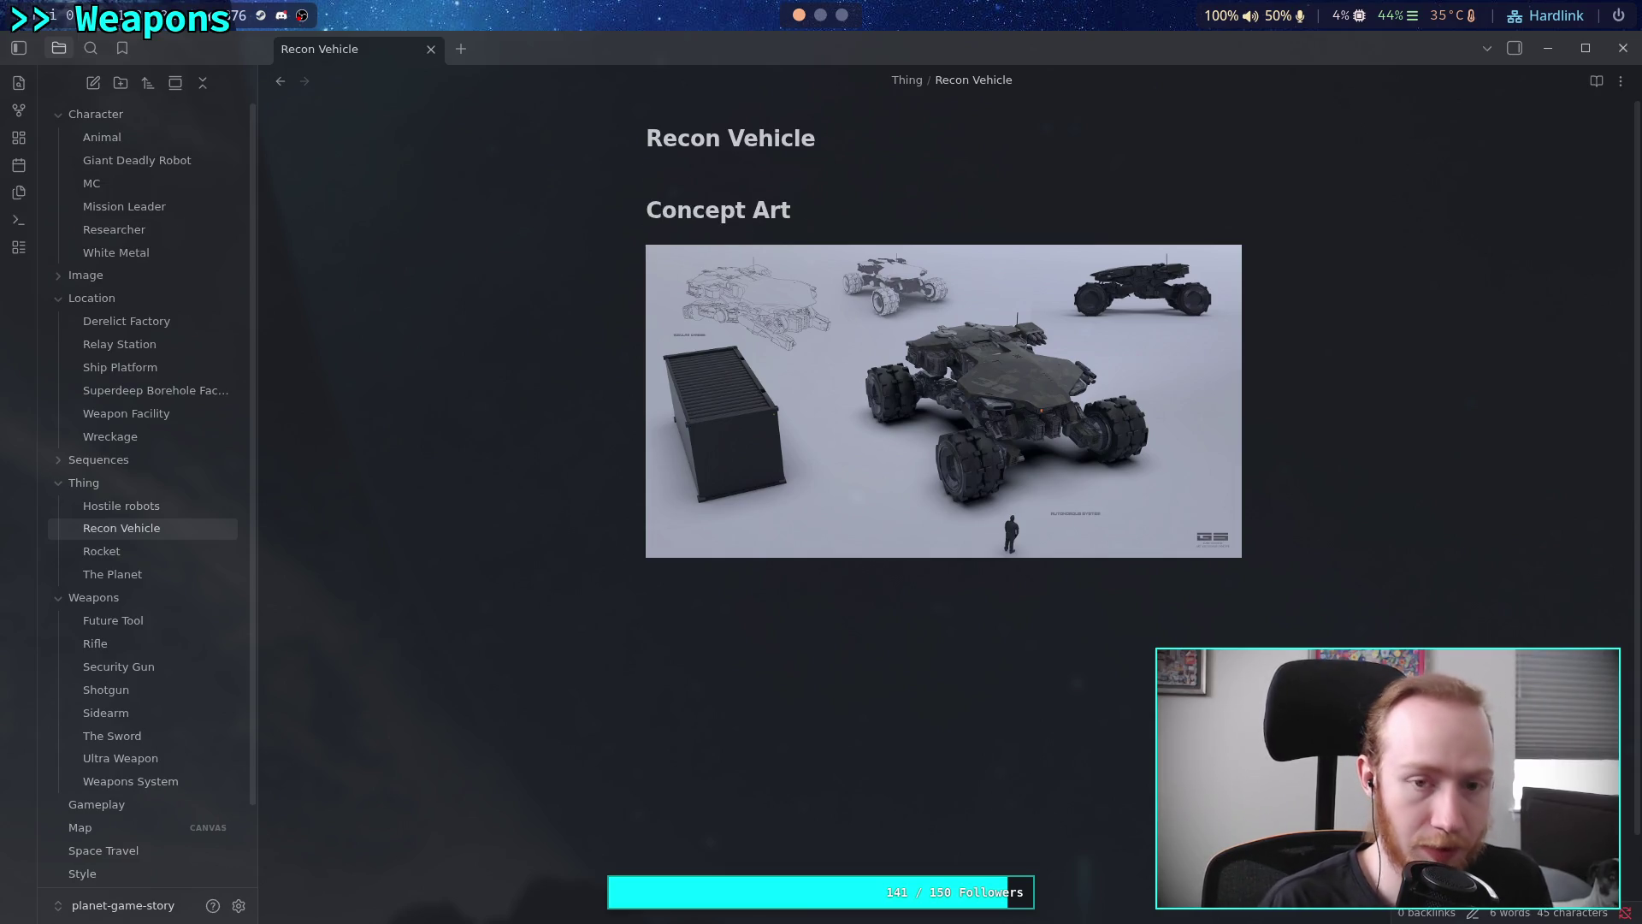
Start the description: 'Combat-ready off-road tactical vehicle. Used by the [[MC]]'
type("C")
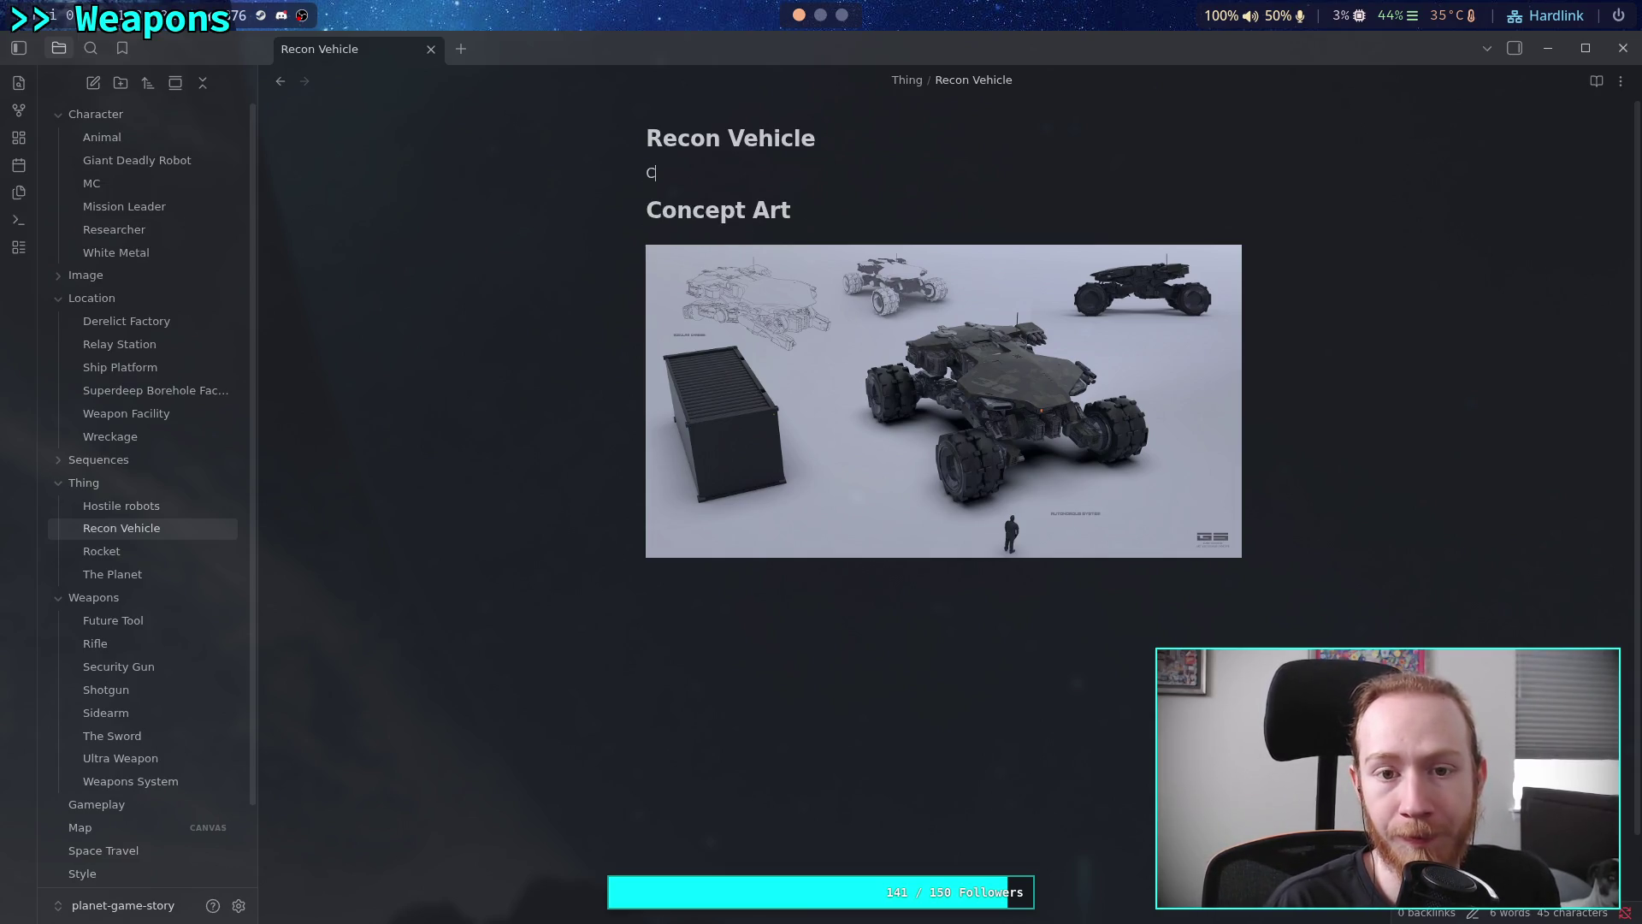
type("ombat-r")
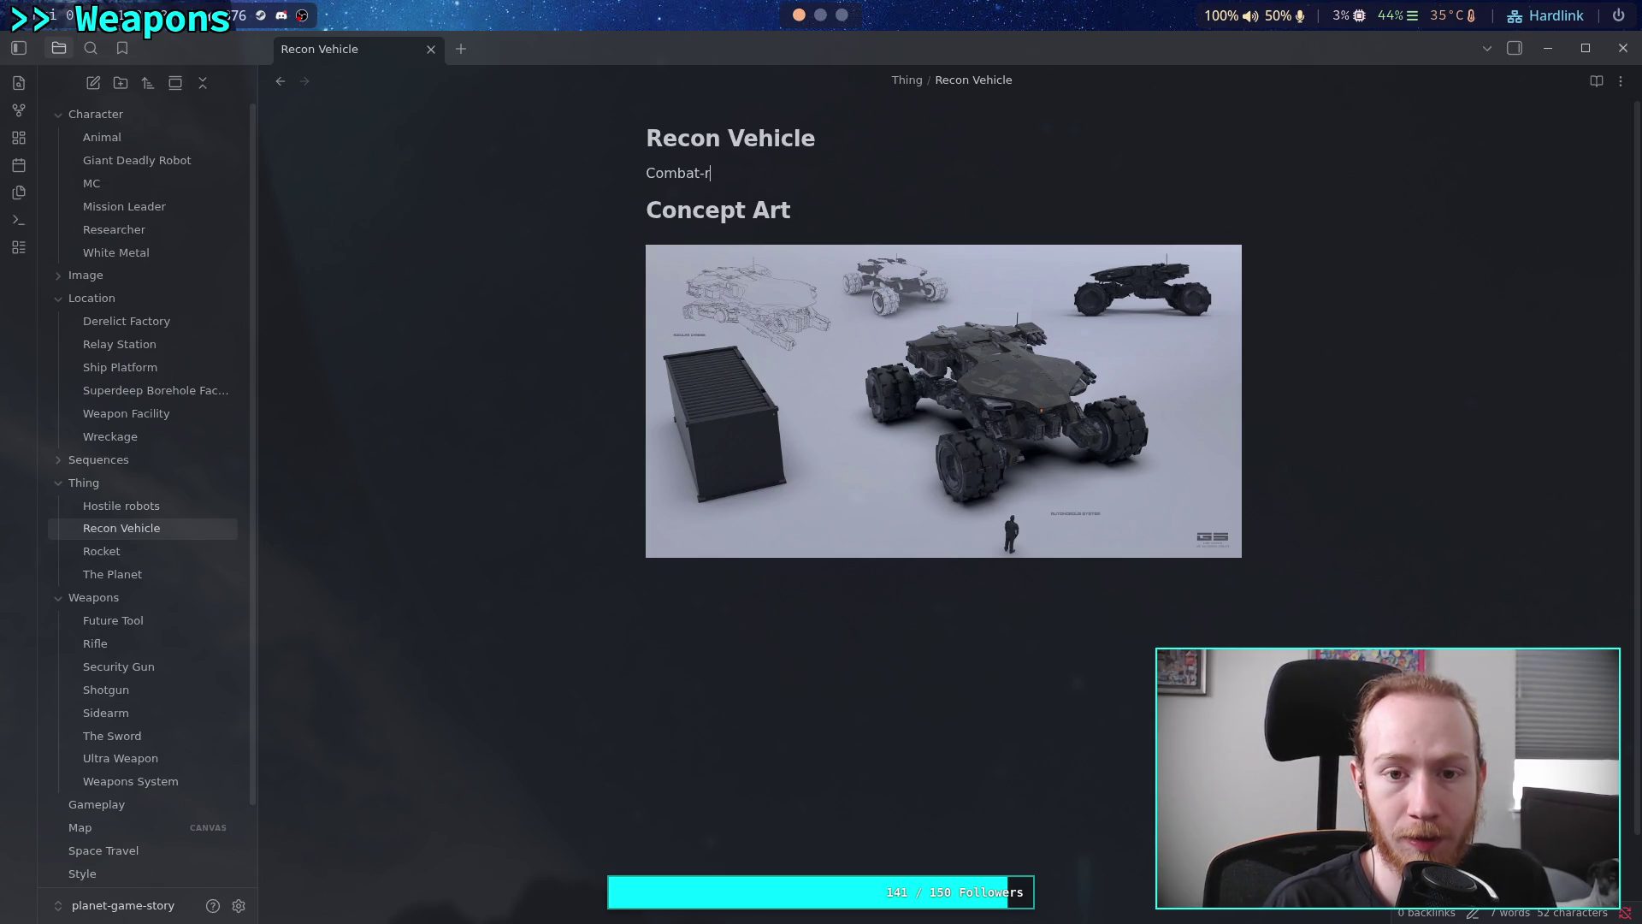
type("eady ")
type("r")
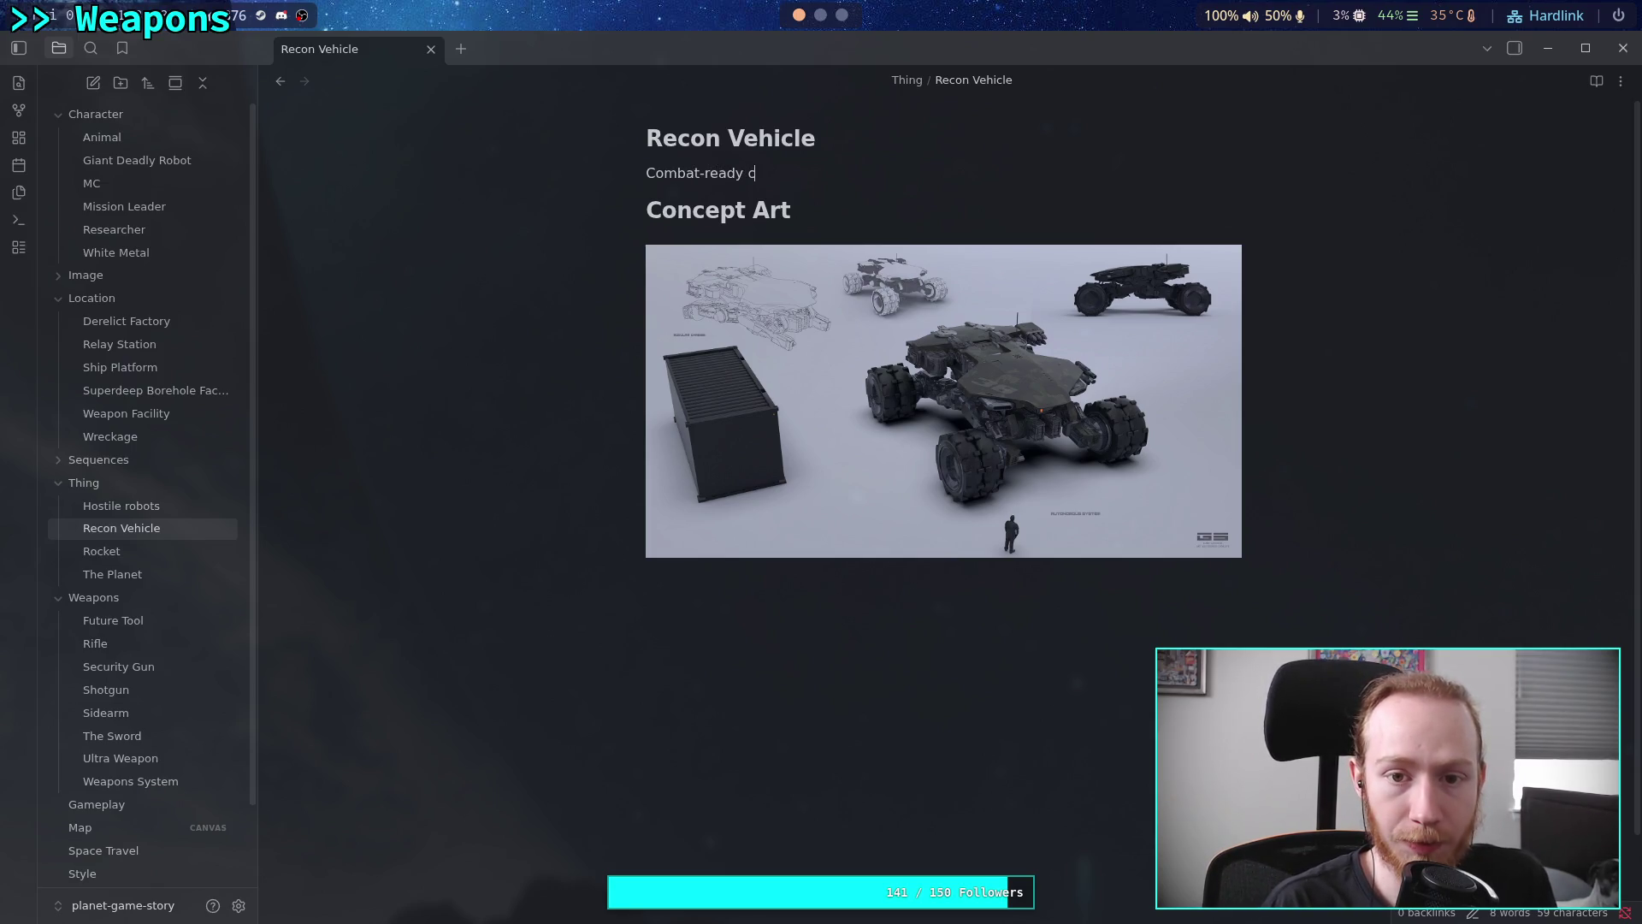
key("BackSpace")
type("of")
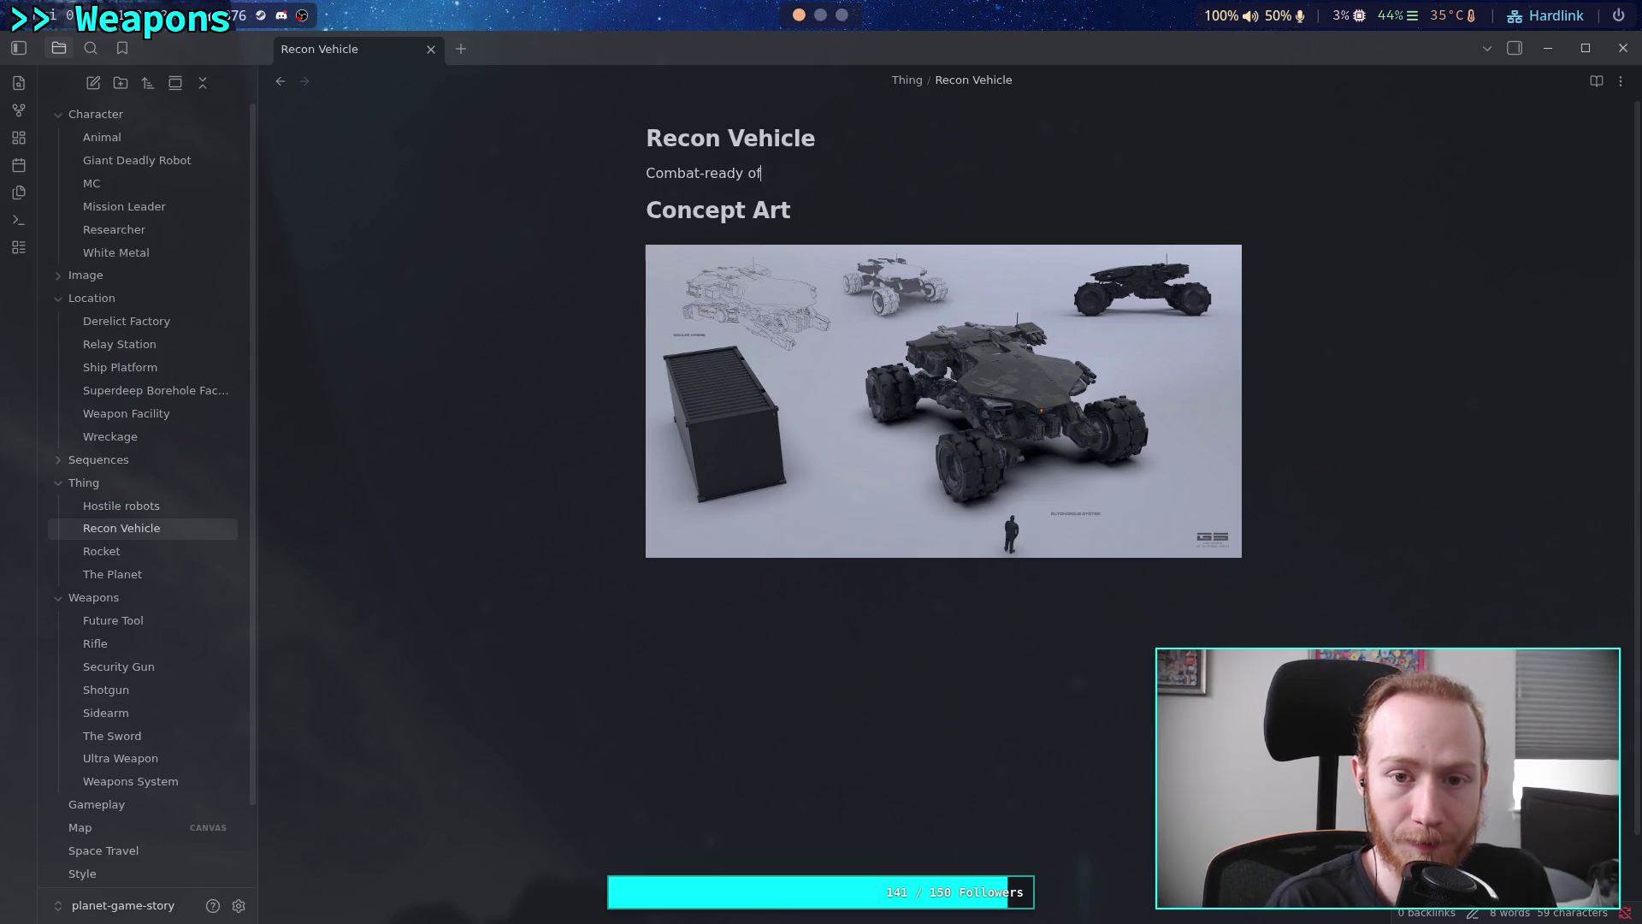
type("f-road ta")
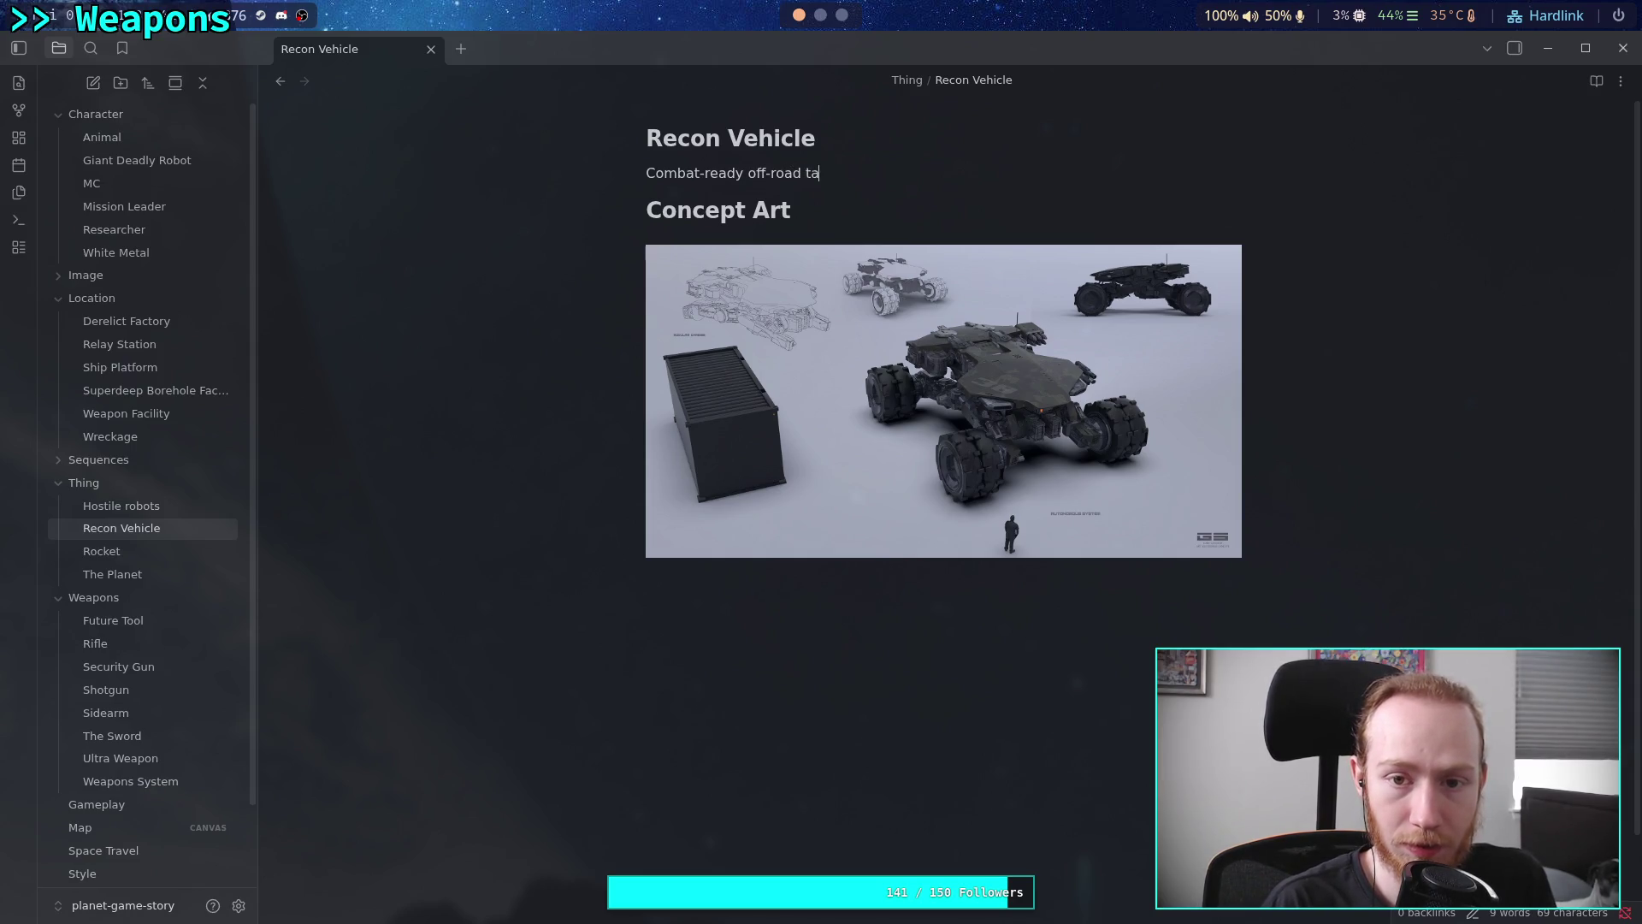
type("ctical vehicle,")
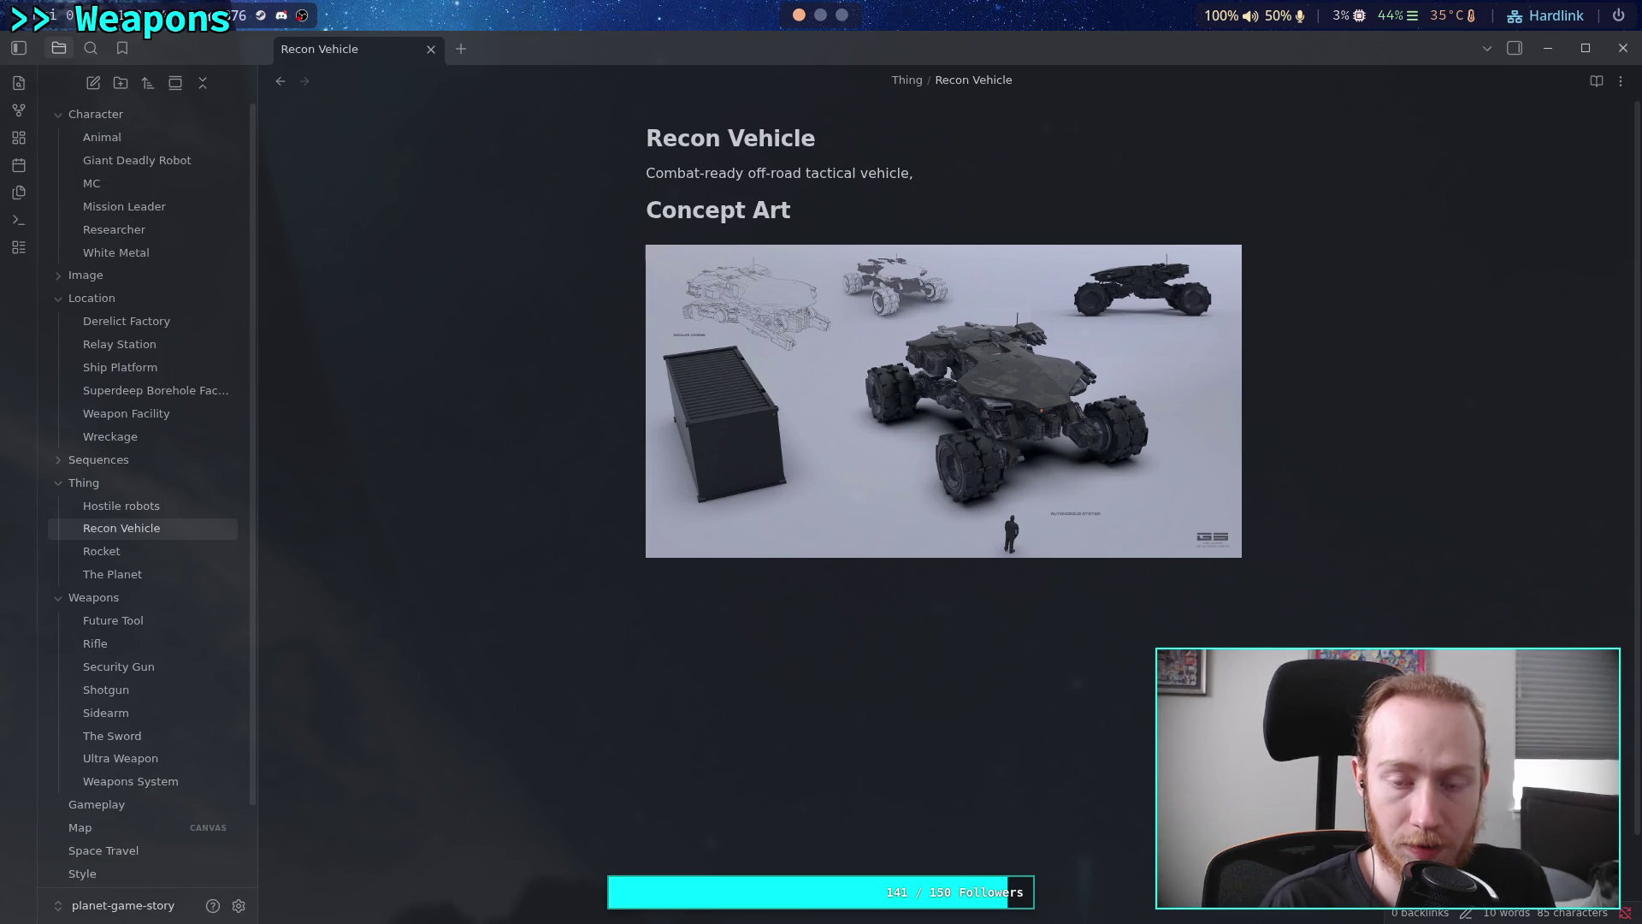
key("BackSpace")
type(". Used")
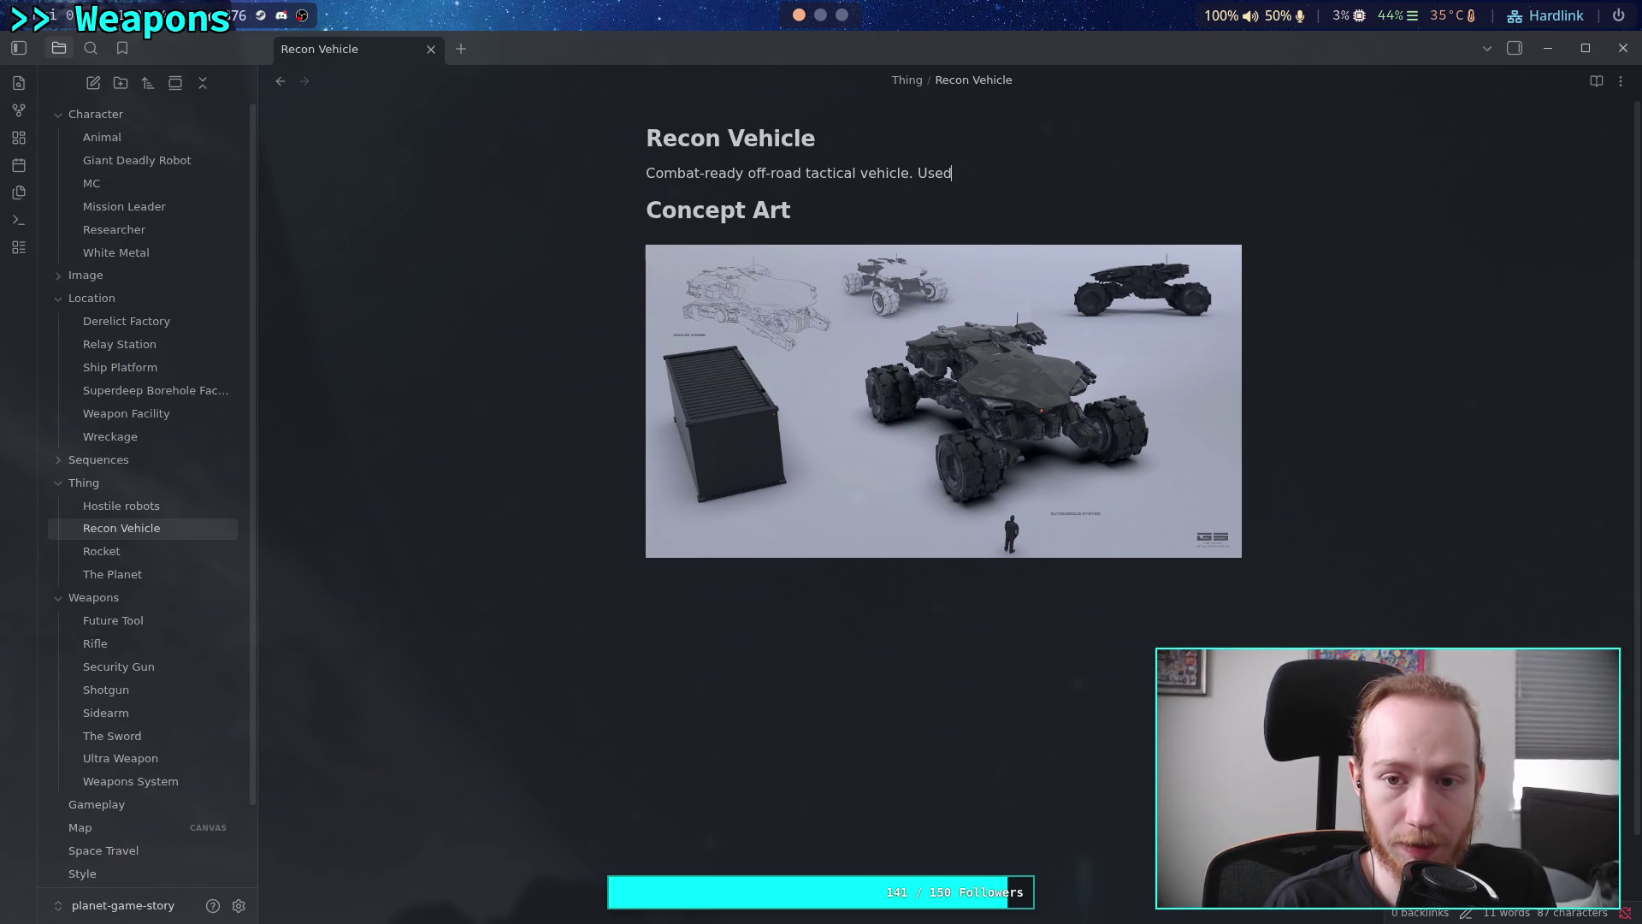
type(" by the [[MC")
key("Return")
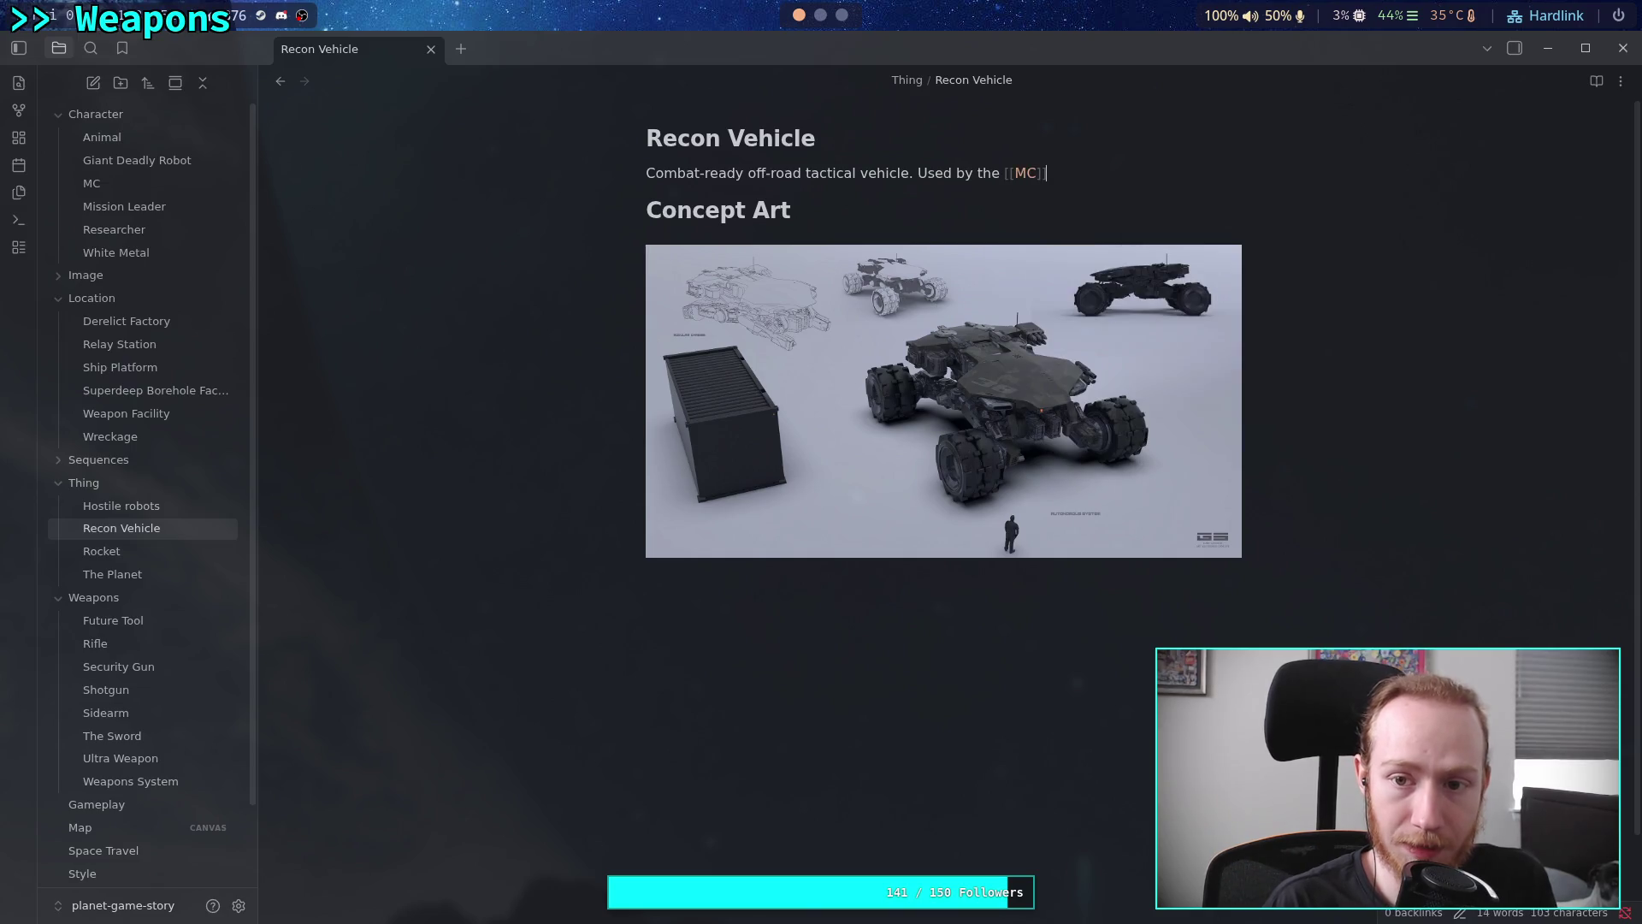
Continue it: used to travel, can serve as hard-cover, but is not armed
type("to trave")
type("l,")
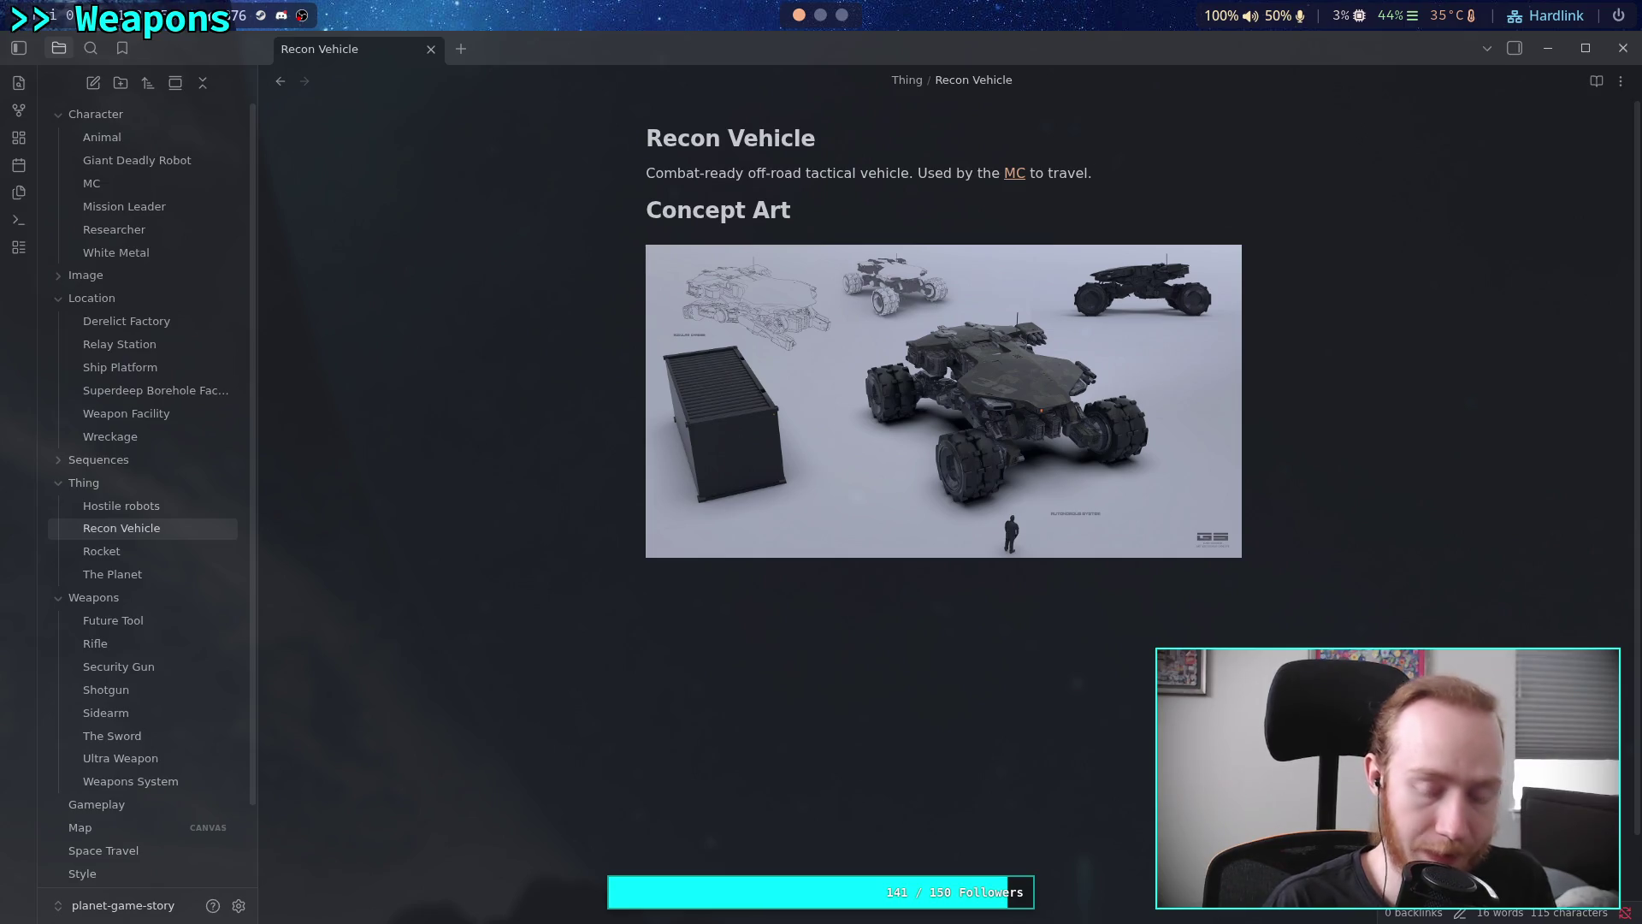
type(" Can be used")
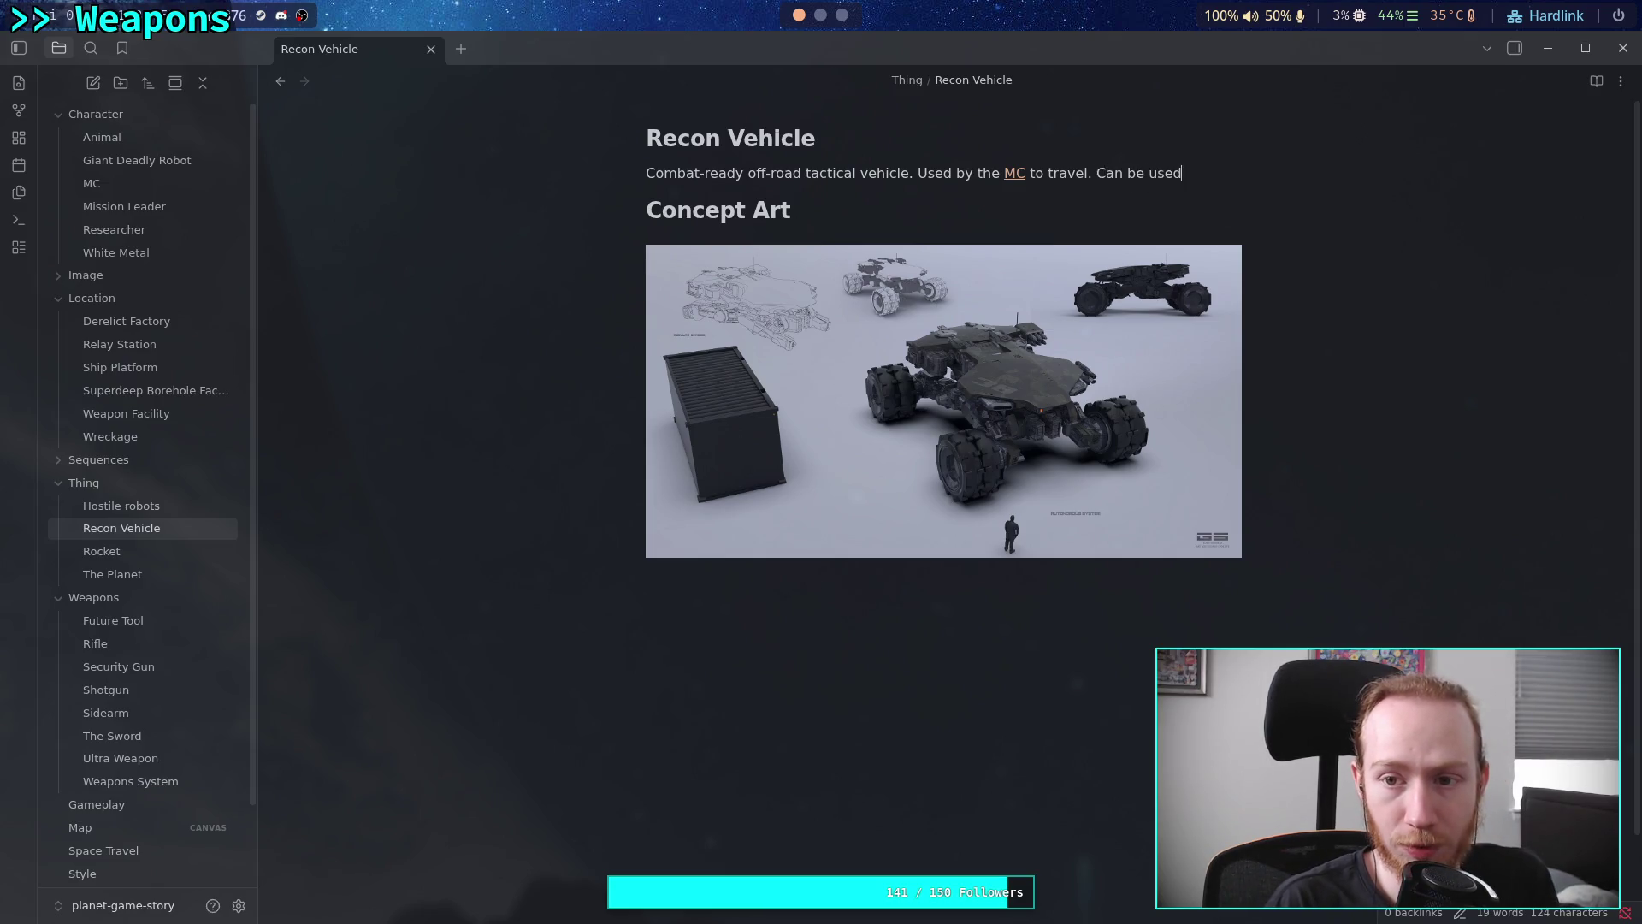
type(" as hard-co")
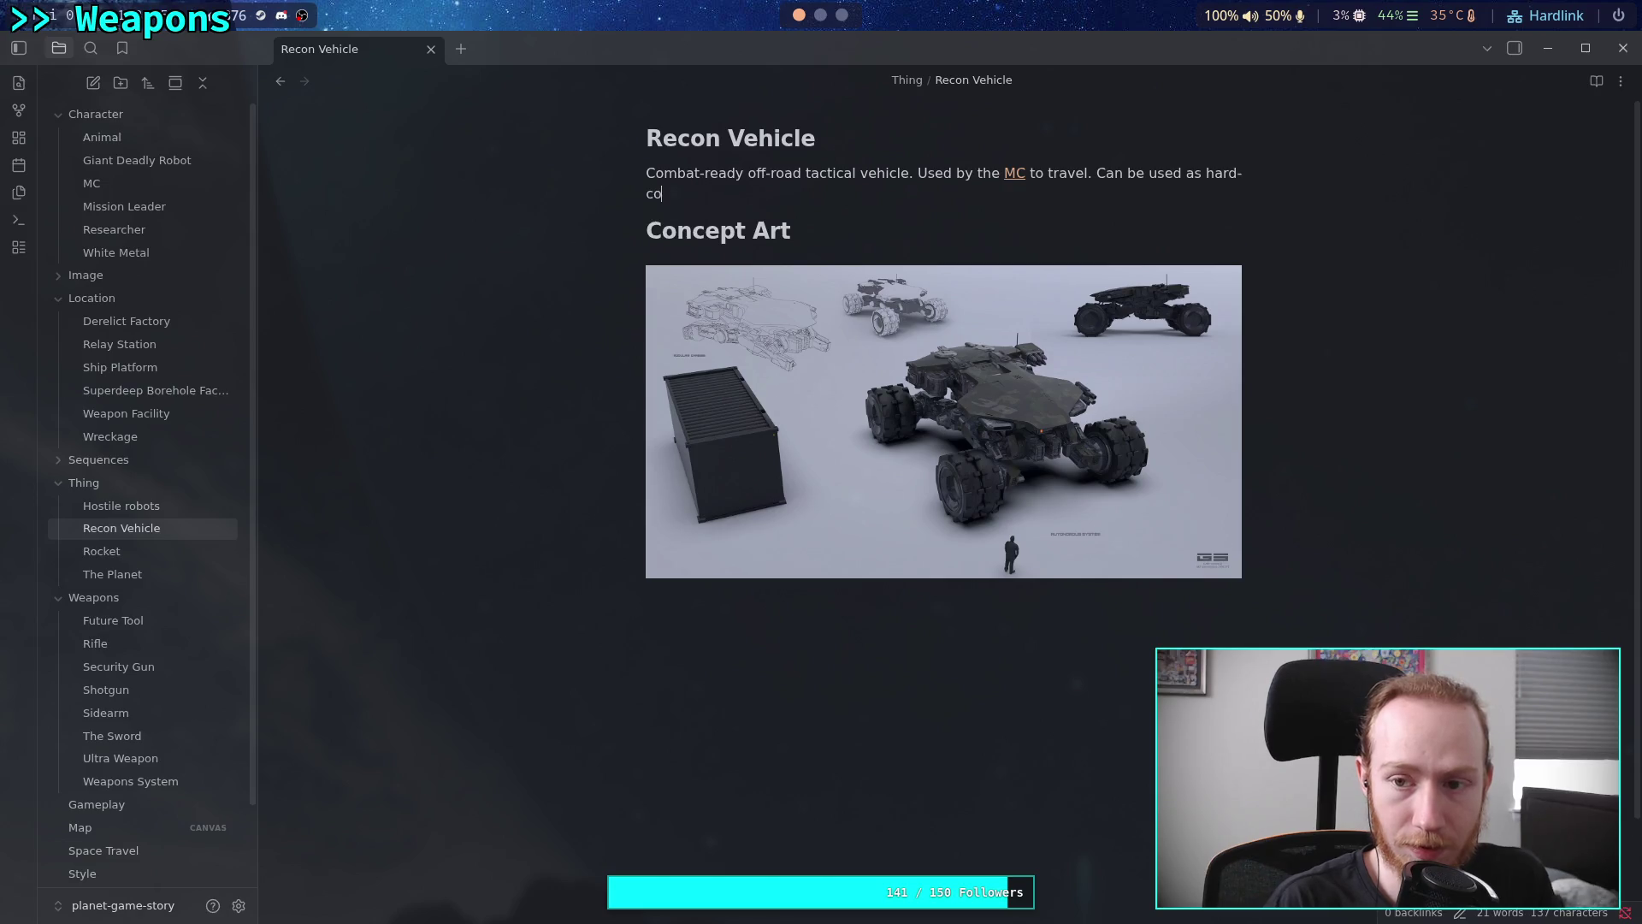
type("ver")
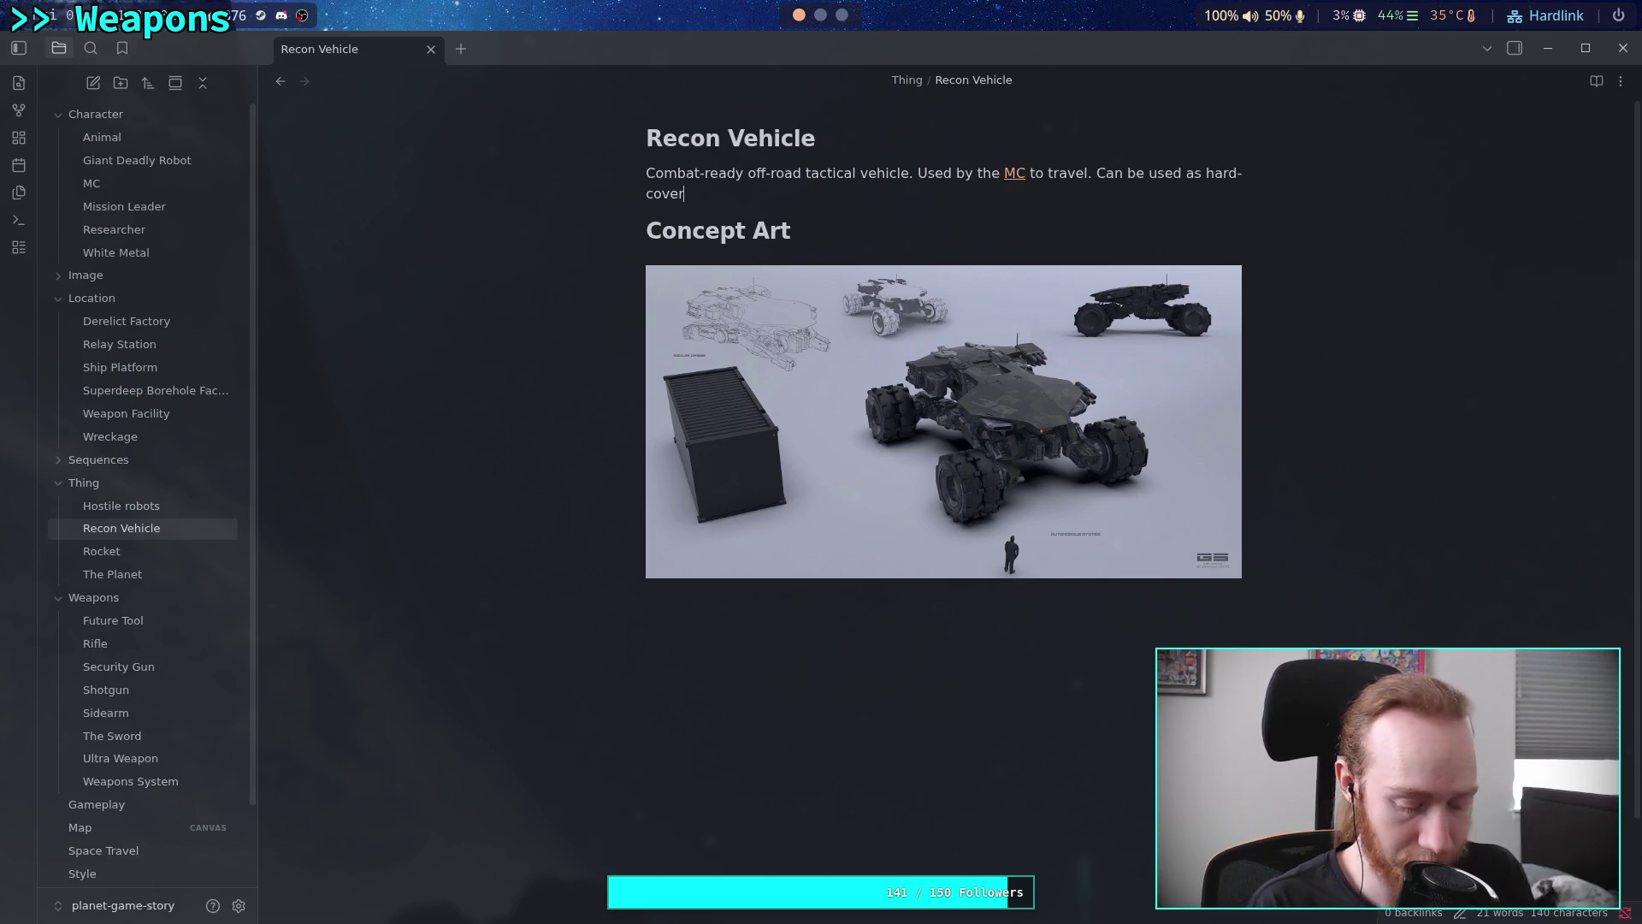
type(", but ")
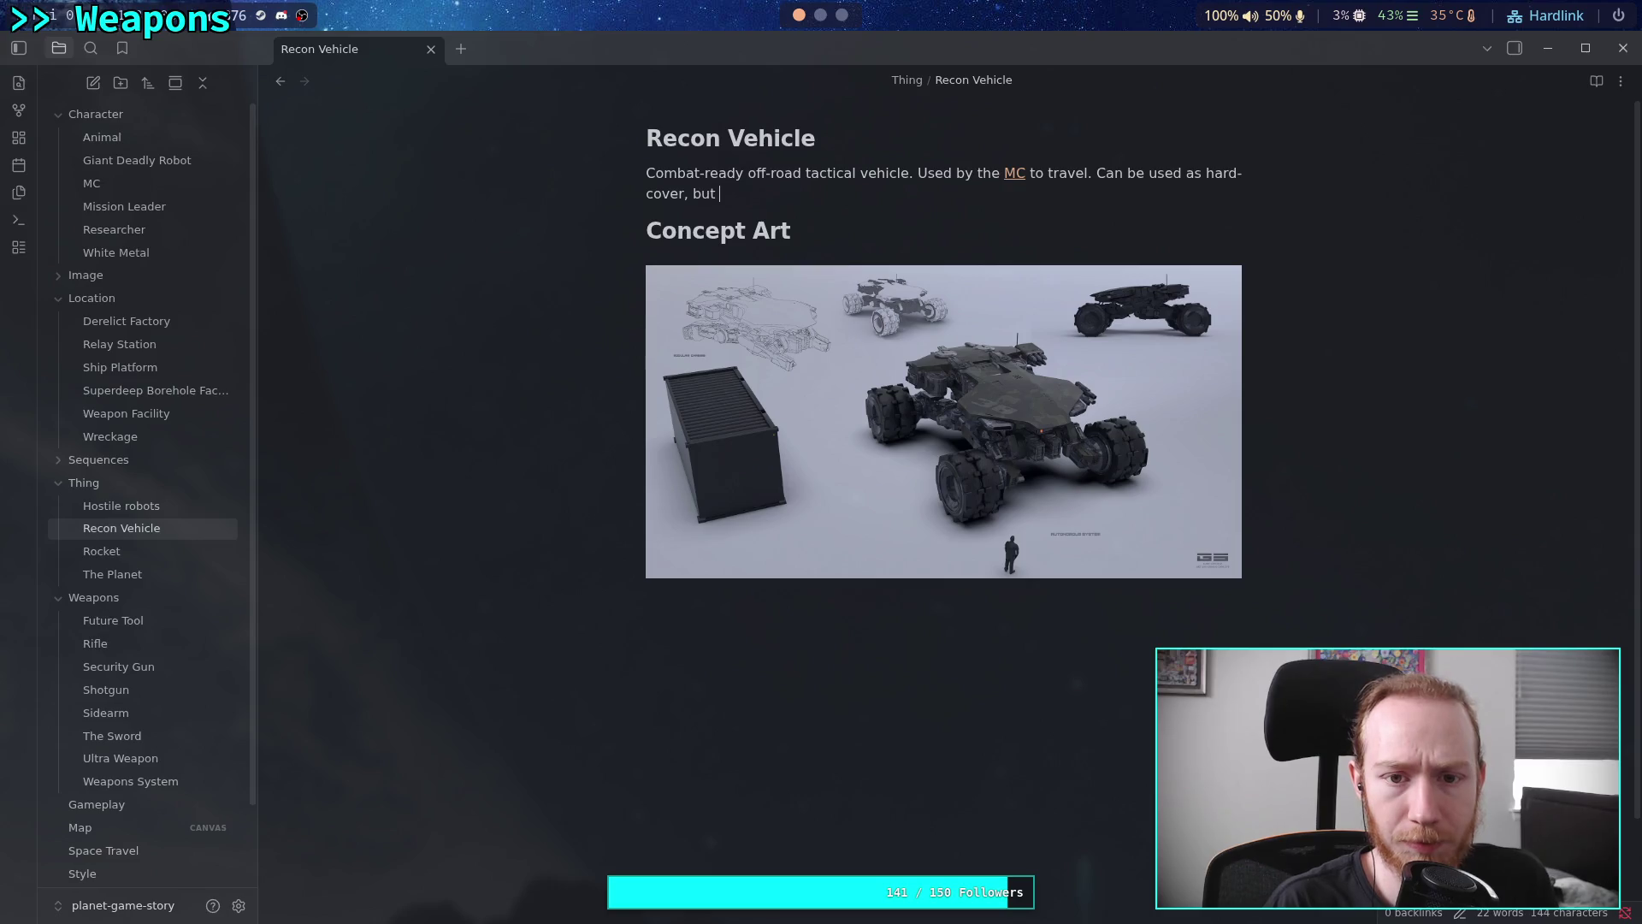
type("not ind")
key("BackSpace")
key("BackSpace")
key("BackSpace")
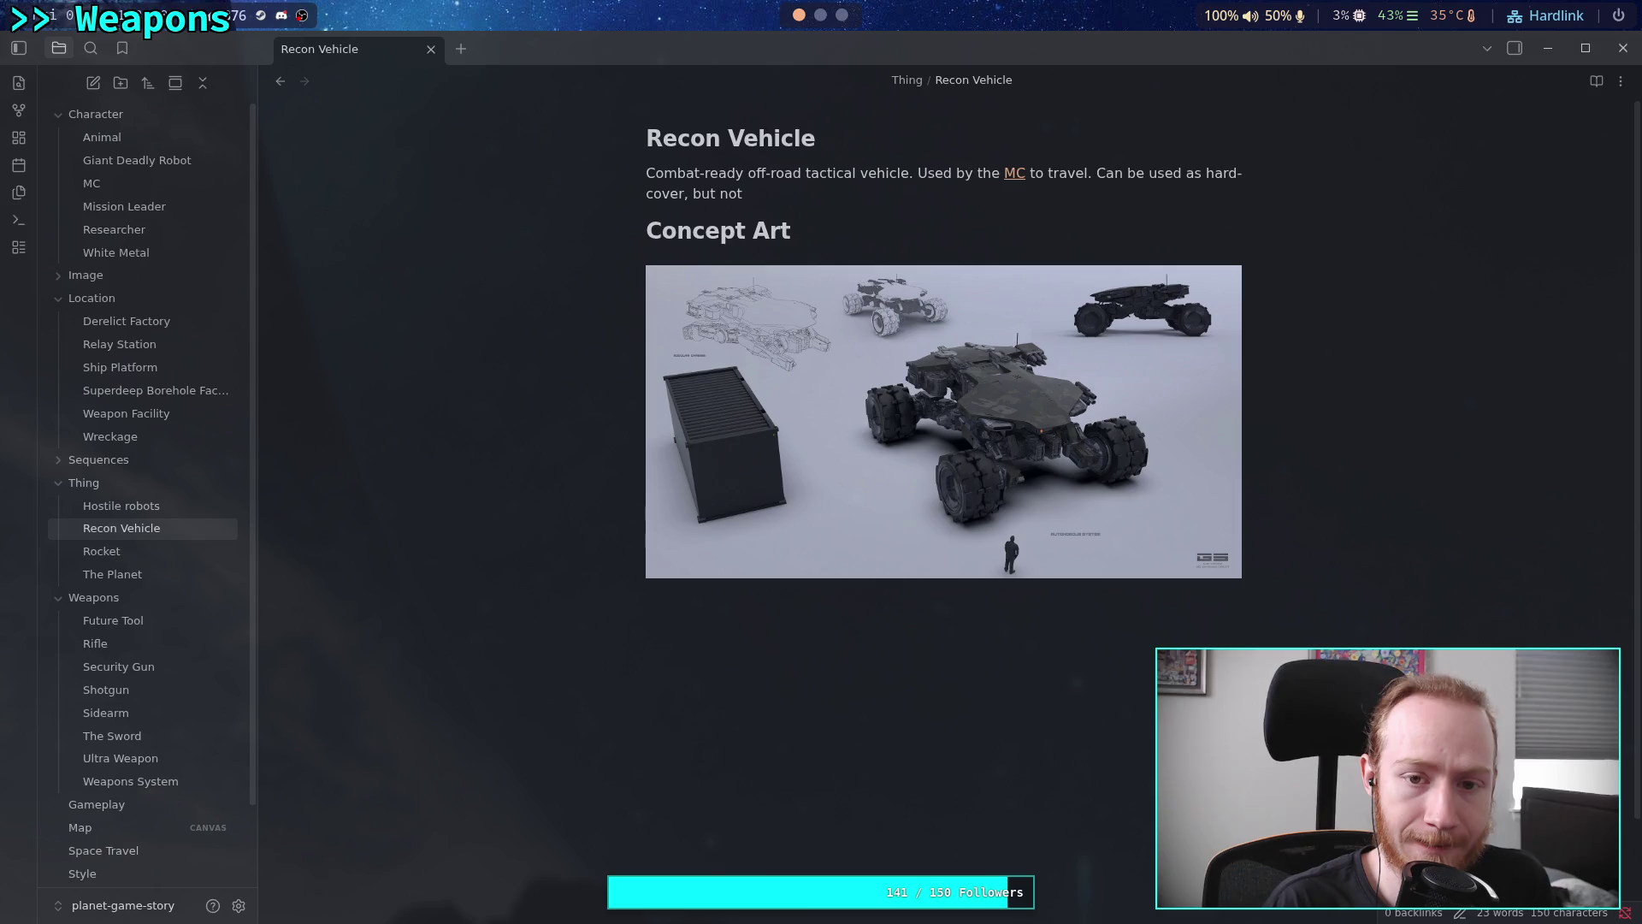
key("BackSpace")
key("BackSpace")
key("BackSpace")
type("does")
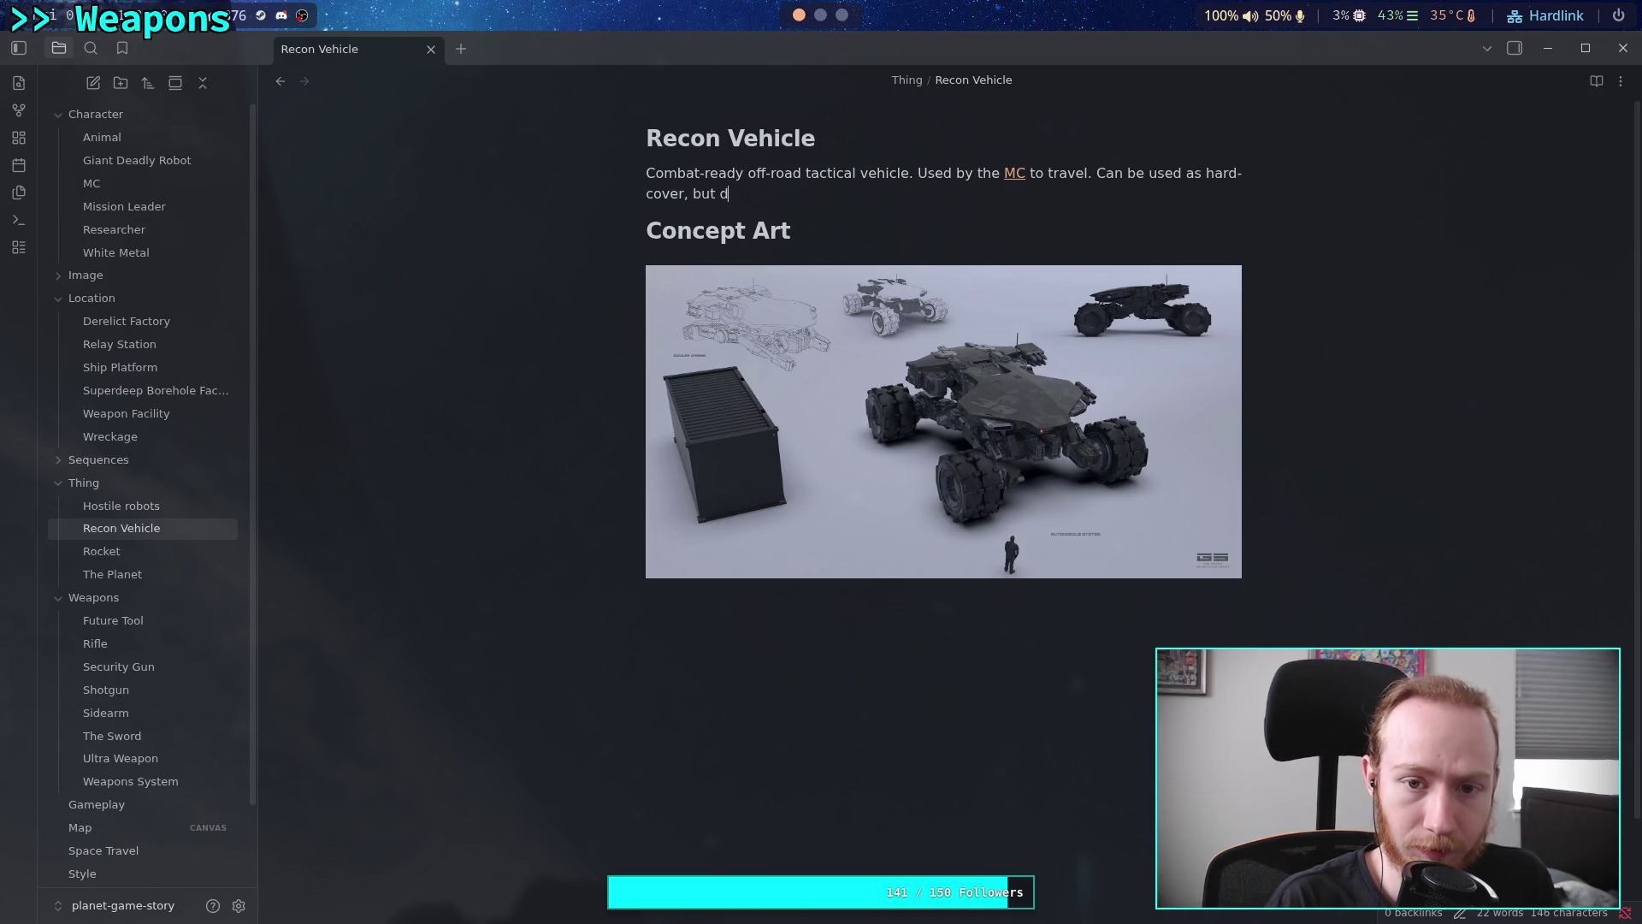
key("BackSpace")
type("s not ")
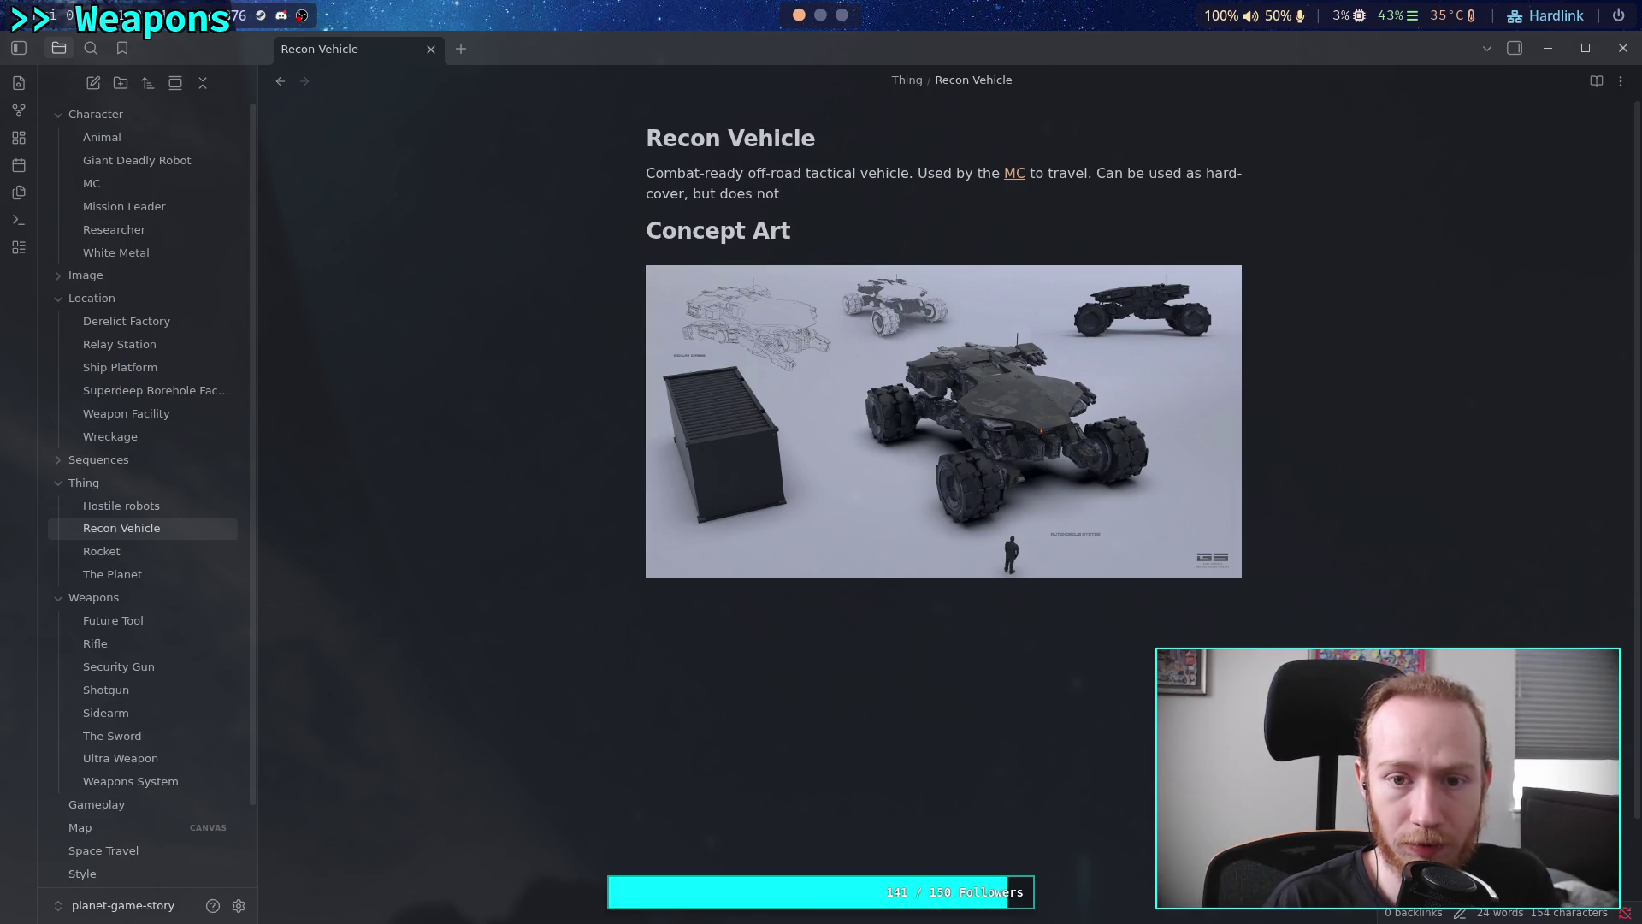
type("partici")
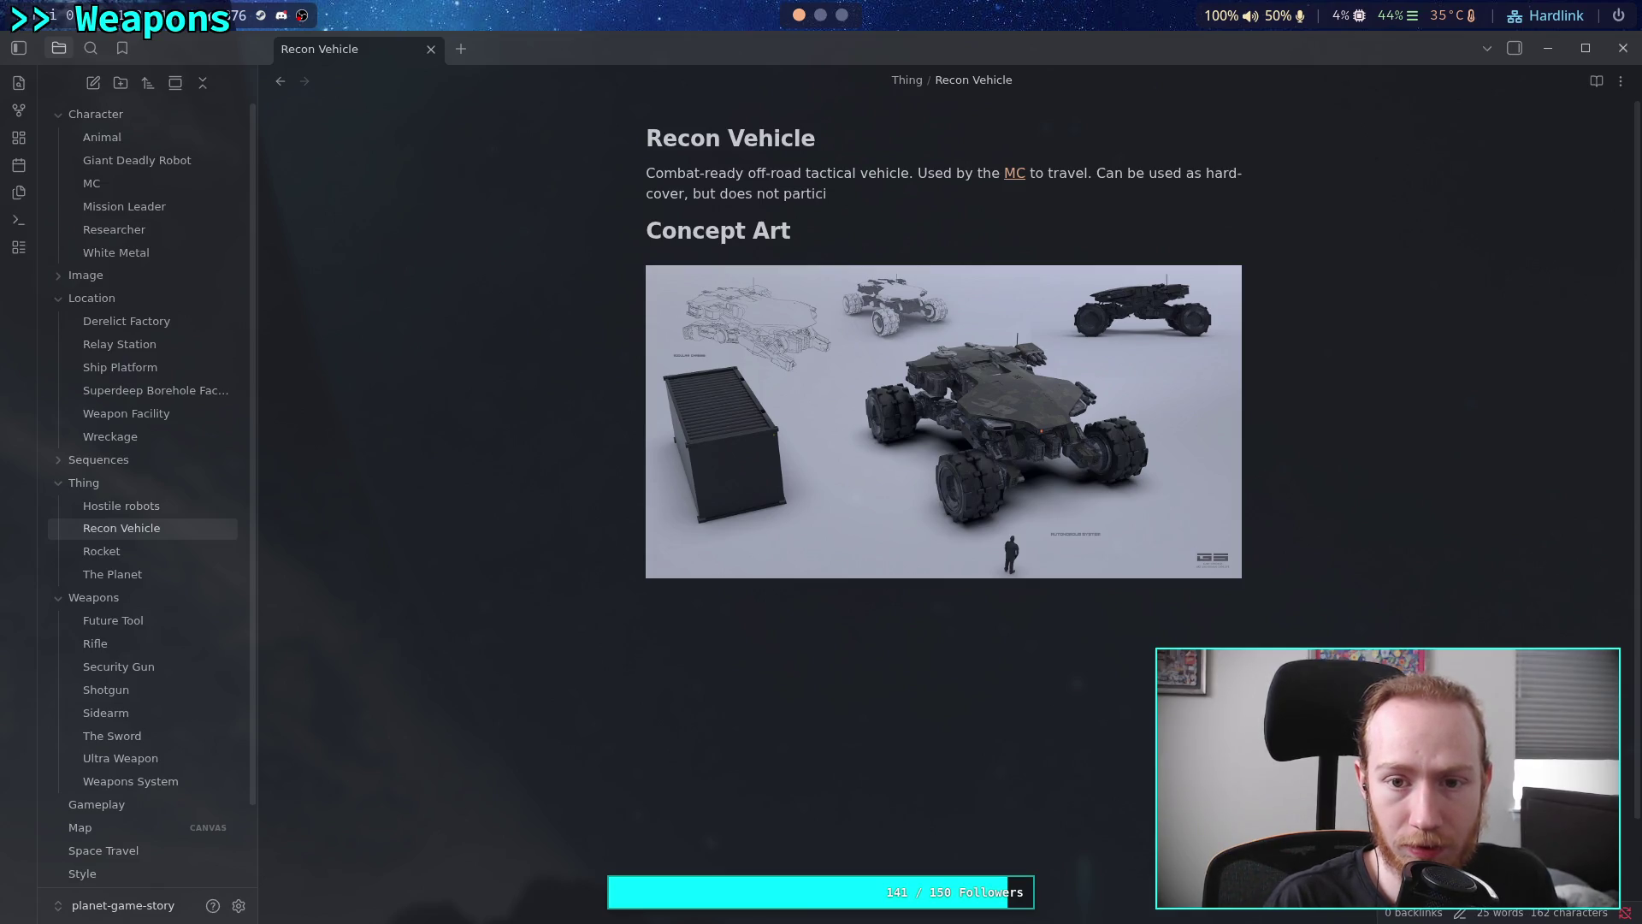
type("pate")
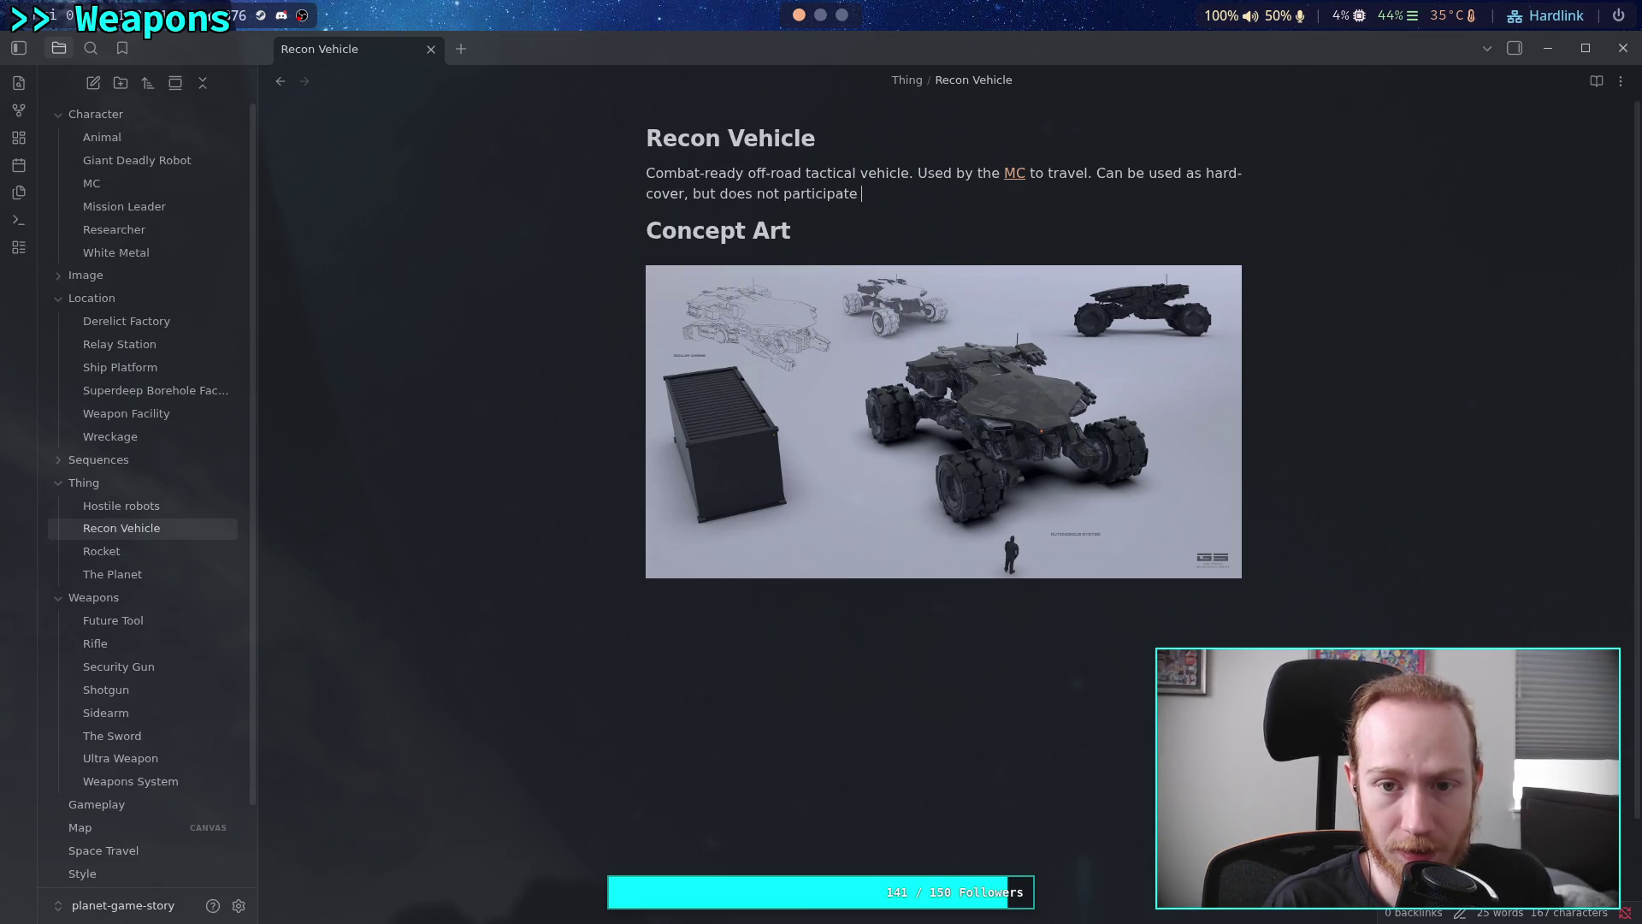
key("BackSpace")
key("BackSpace")
key("BackSpace")
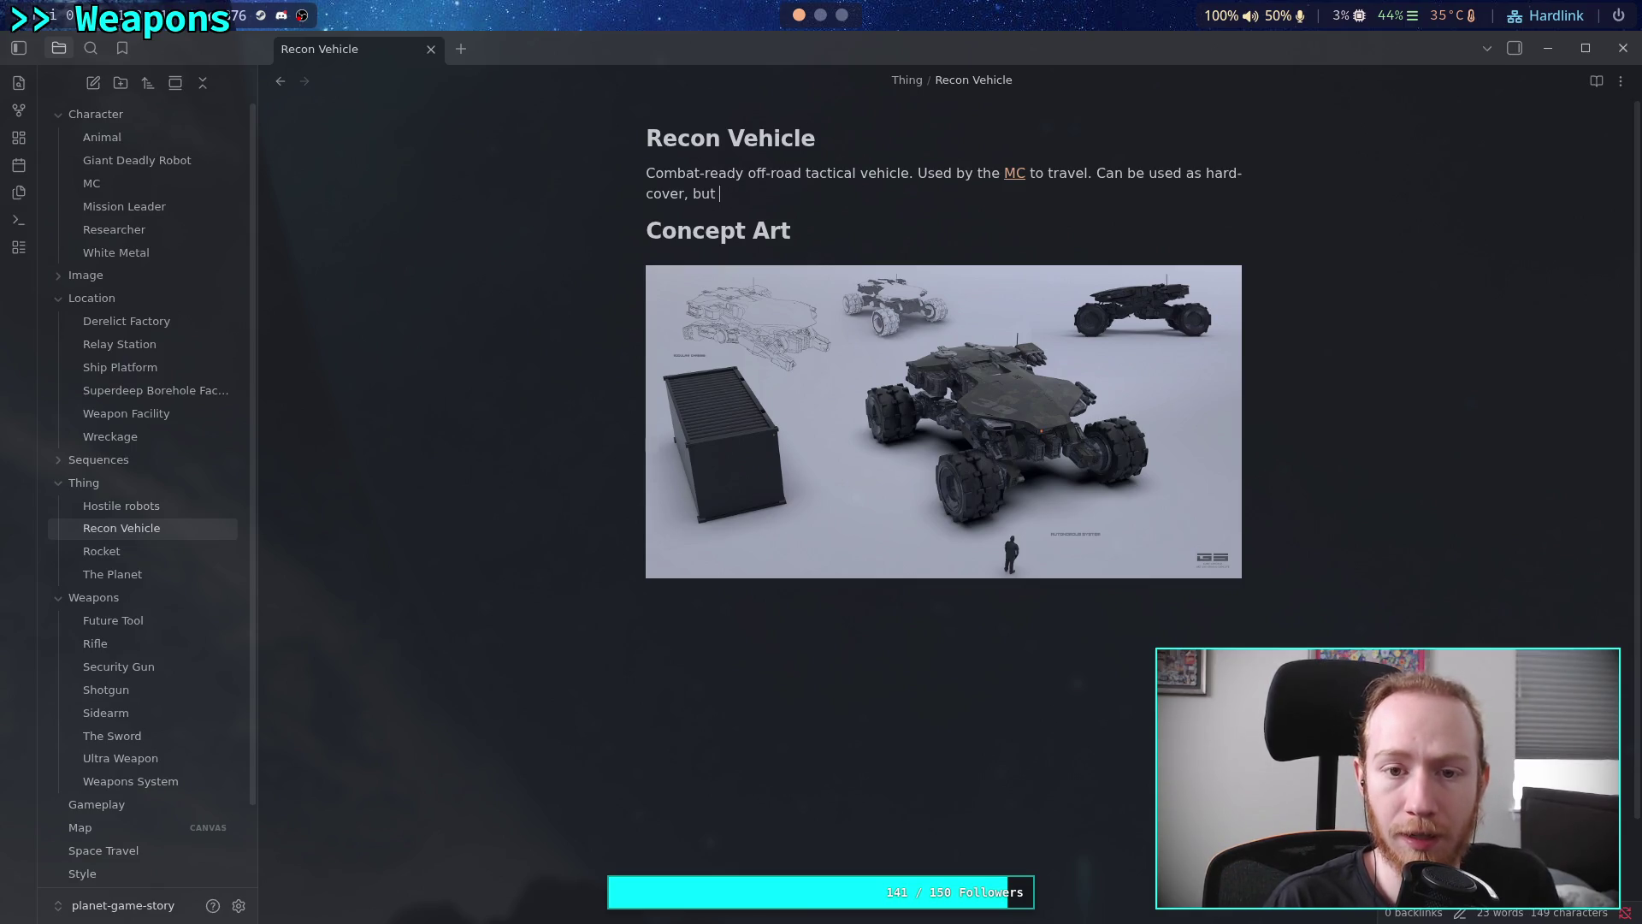
type("it not ")
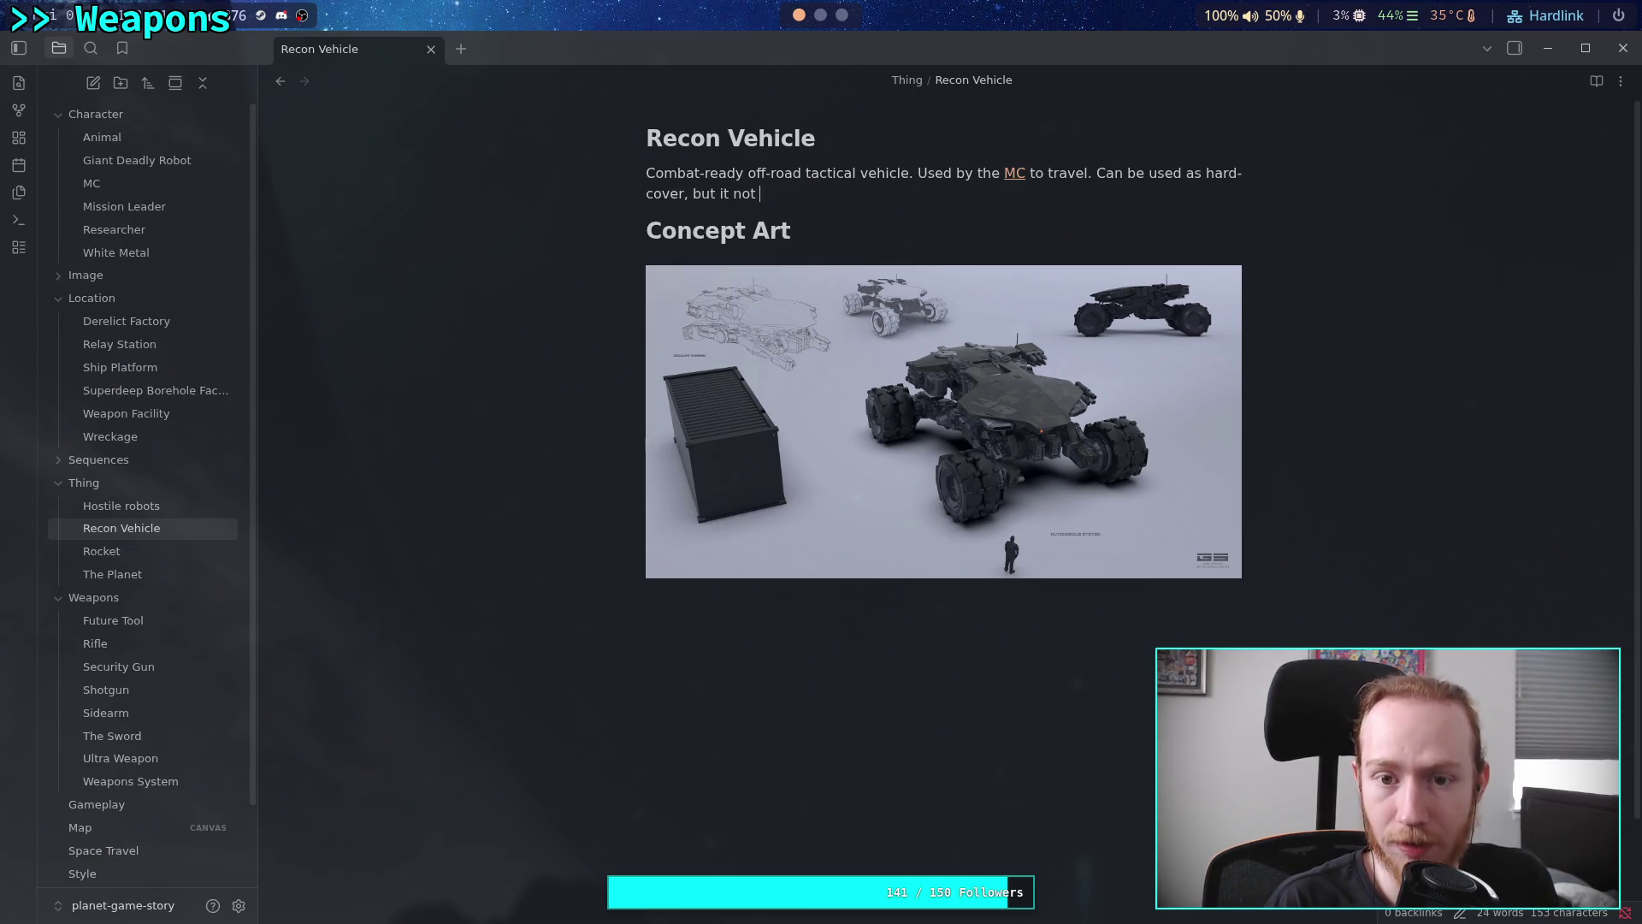
type("armed. Best for deg")
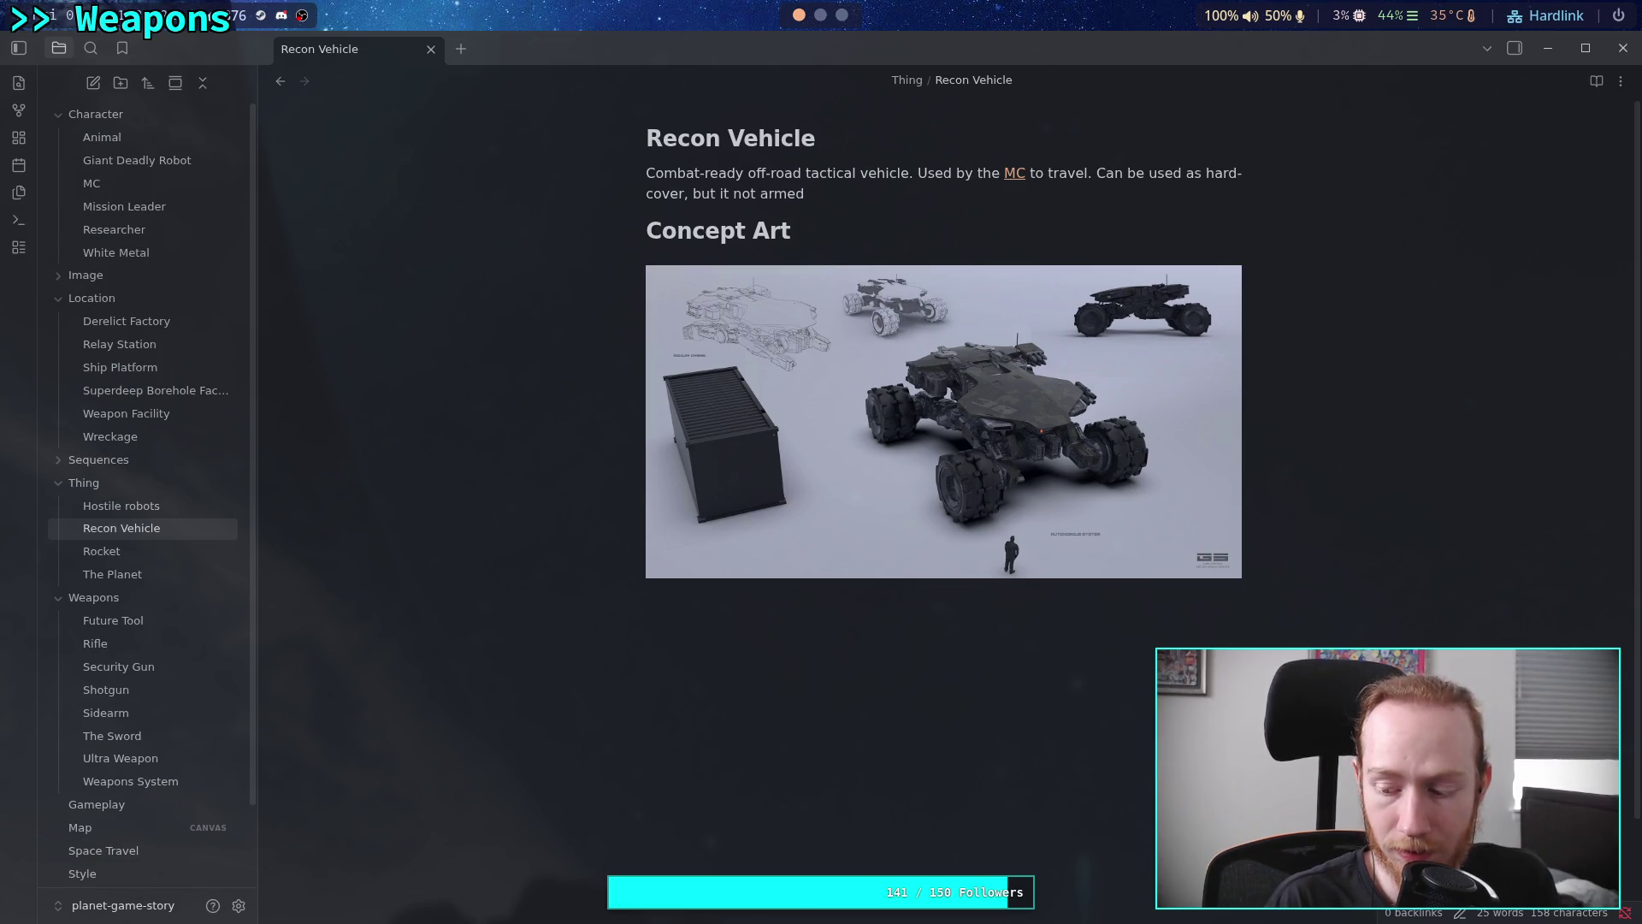
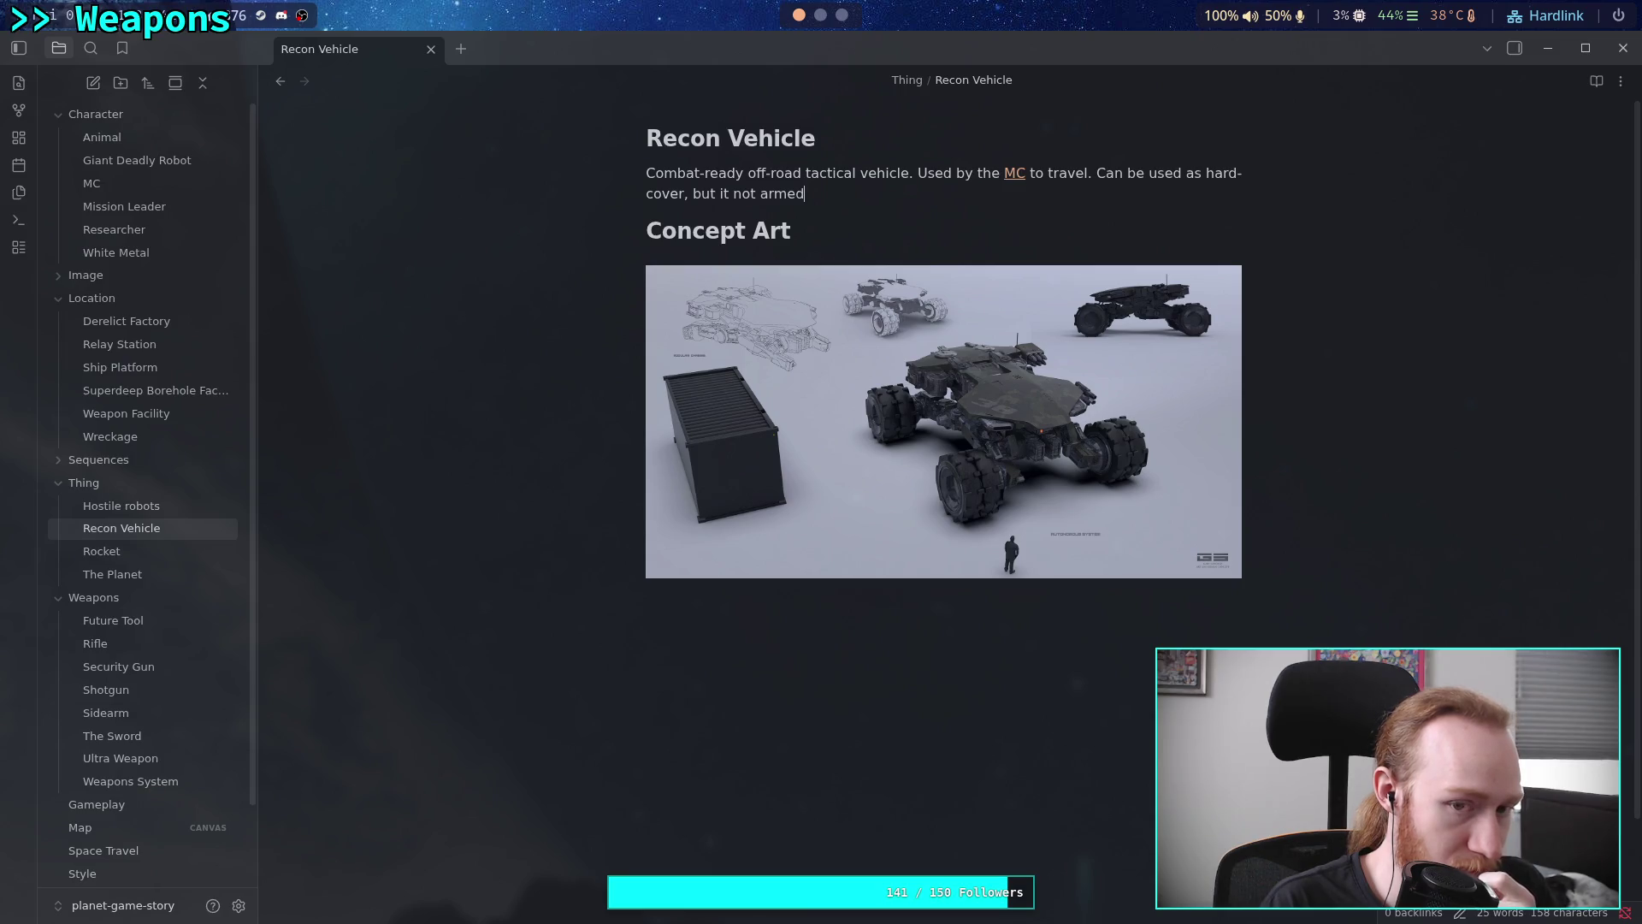
Append '. Best for defensive regrouping, can be used as mobile cover' to the Recon Vehicle description
type(".")
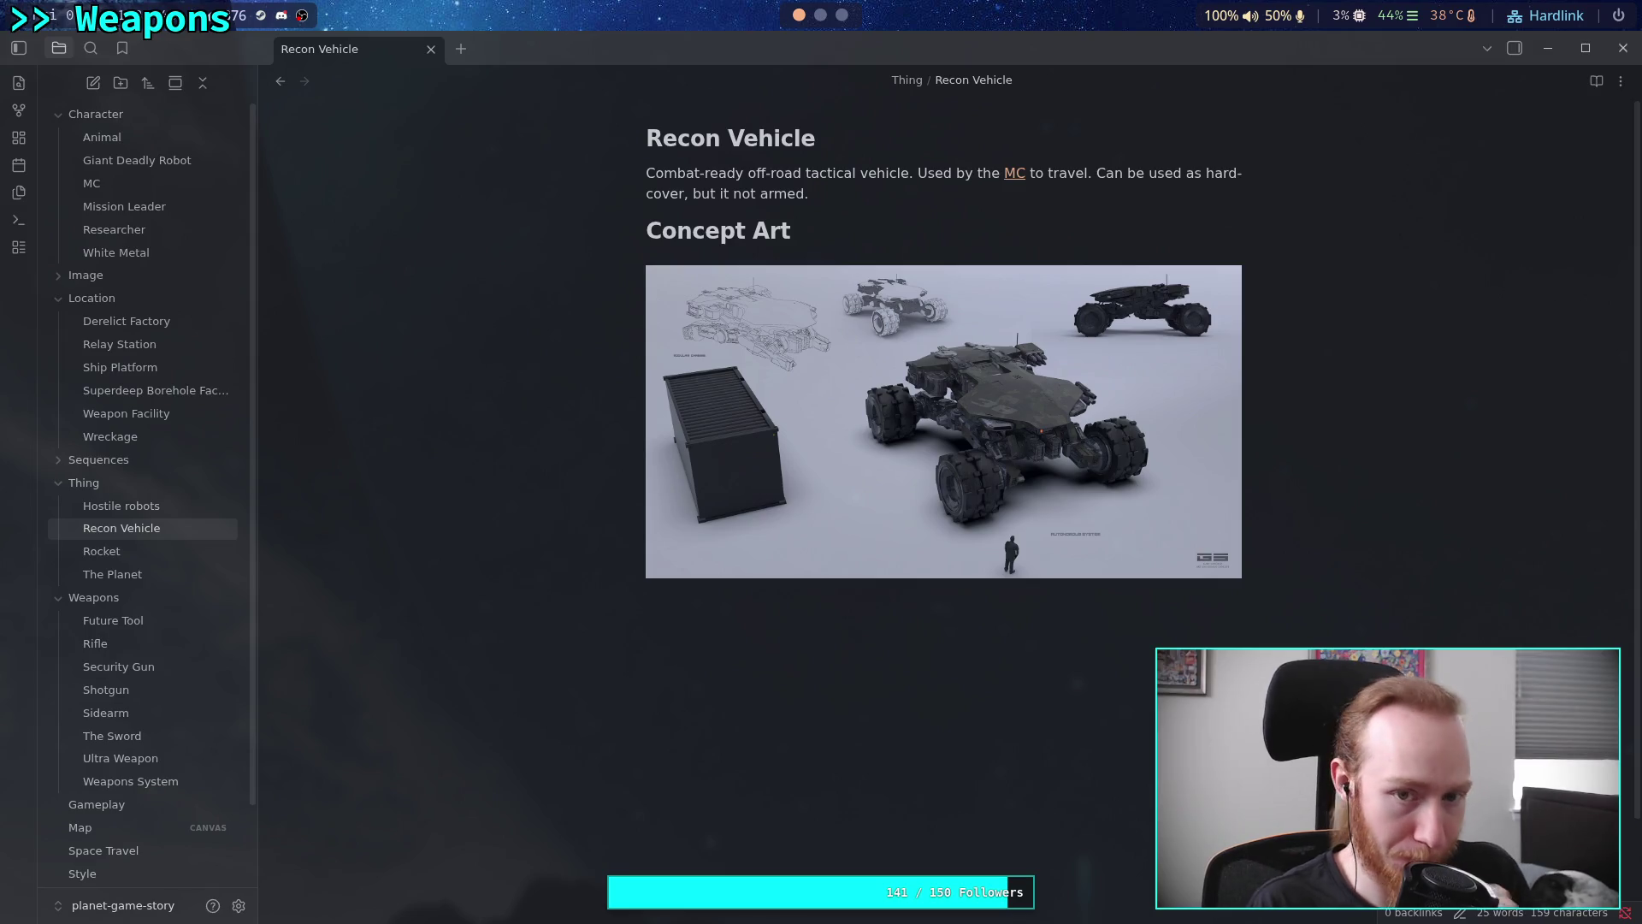
type(" Best for ")
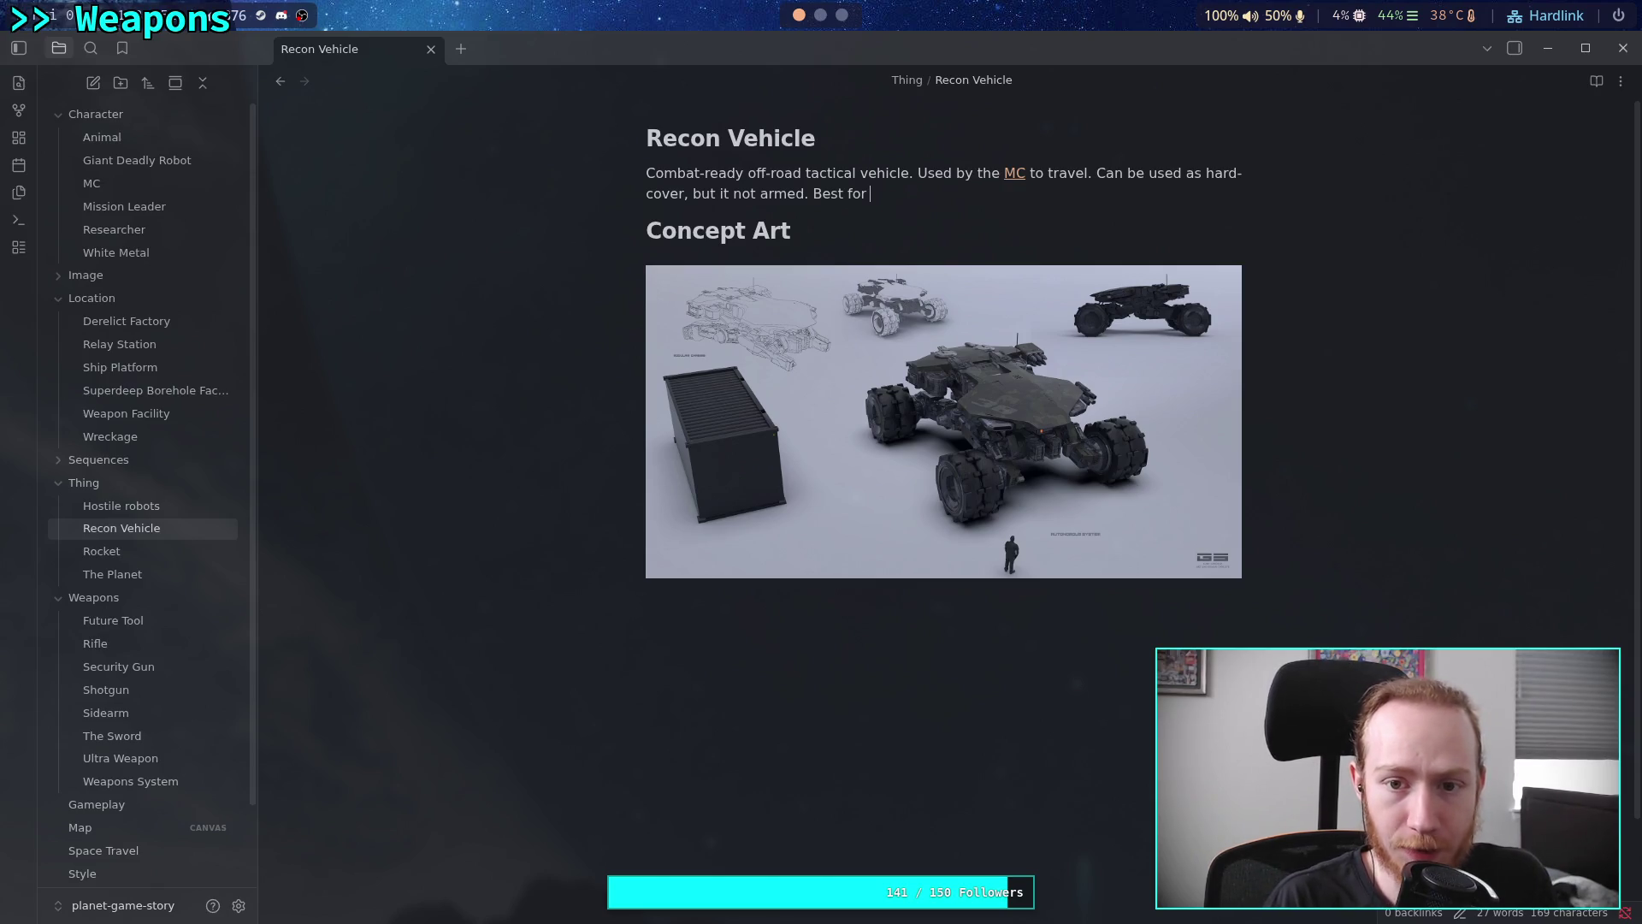
type("defe")
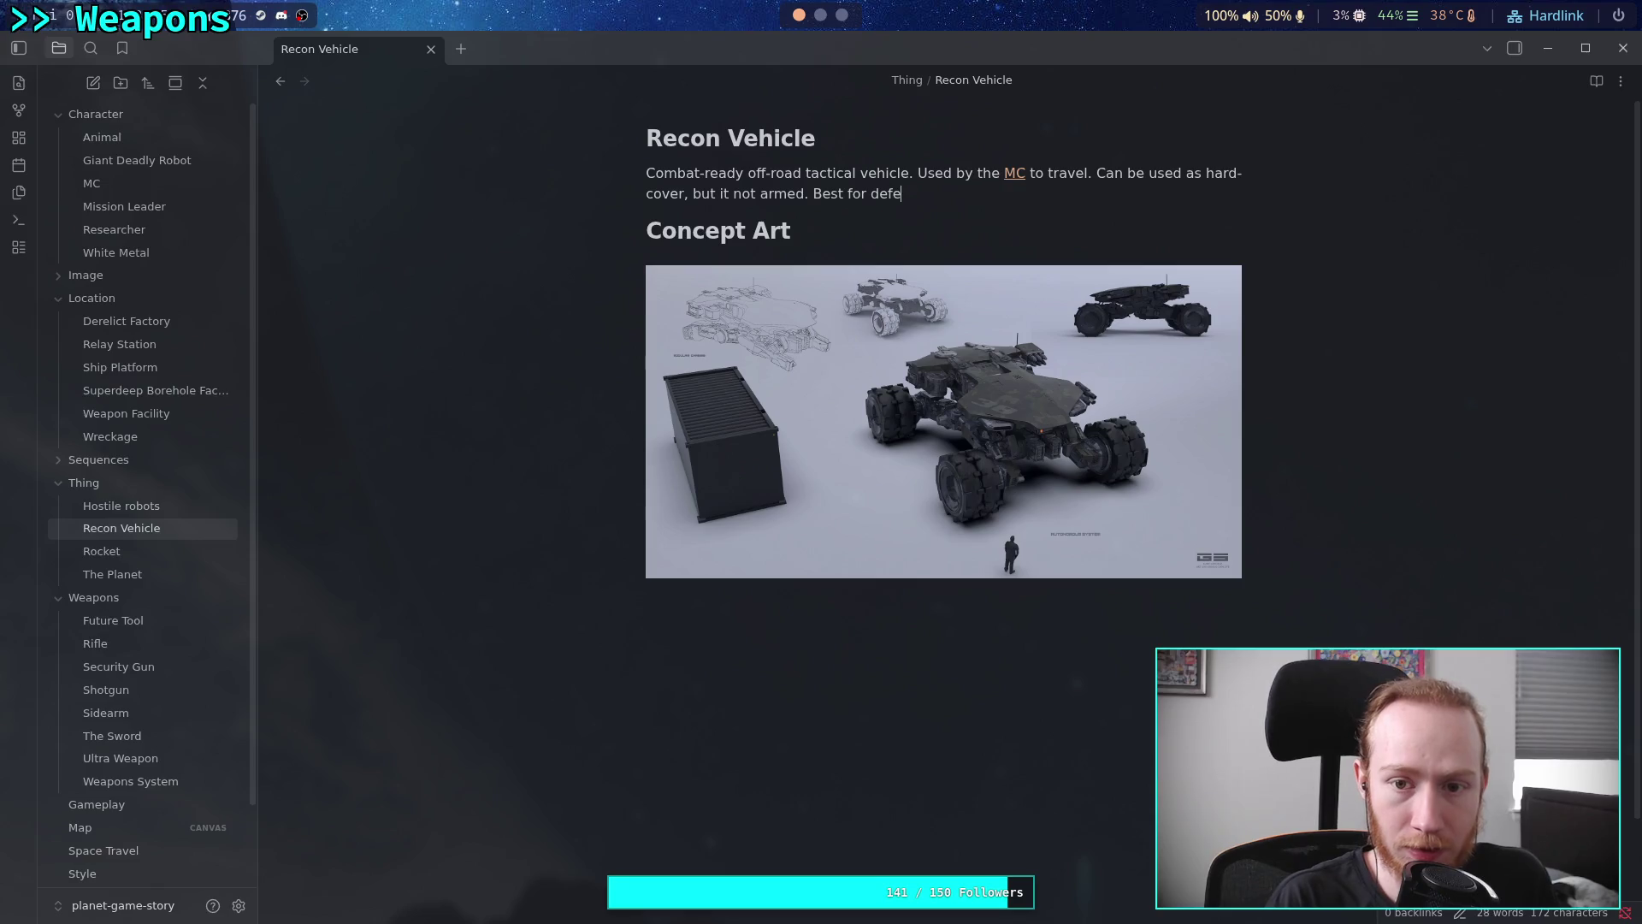
type("nse")
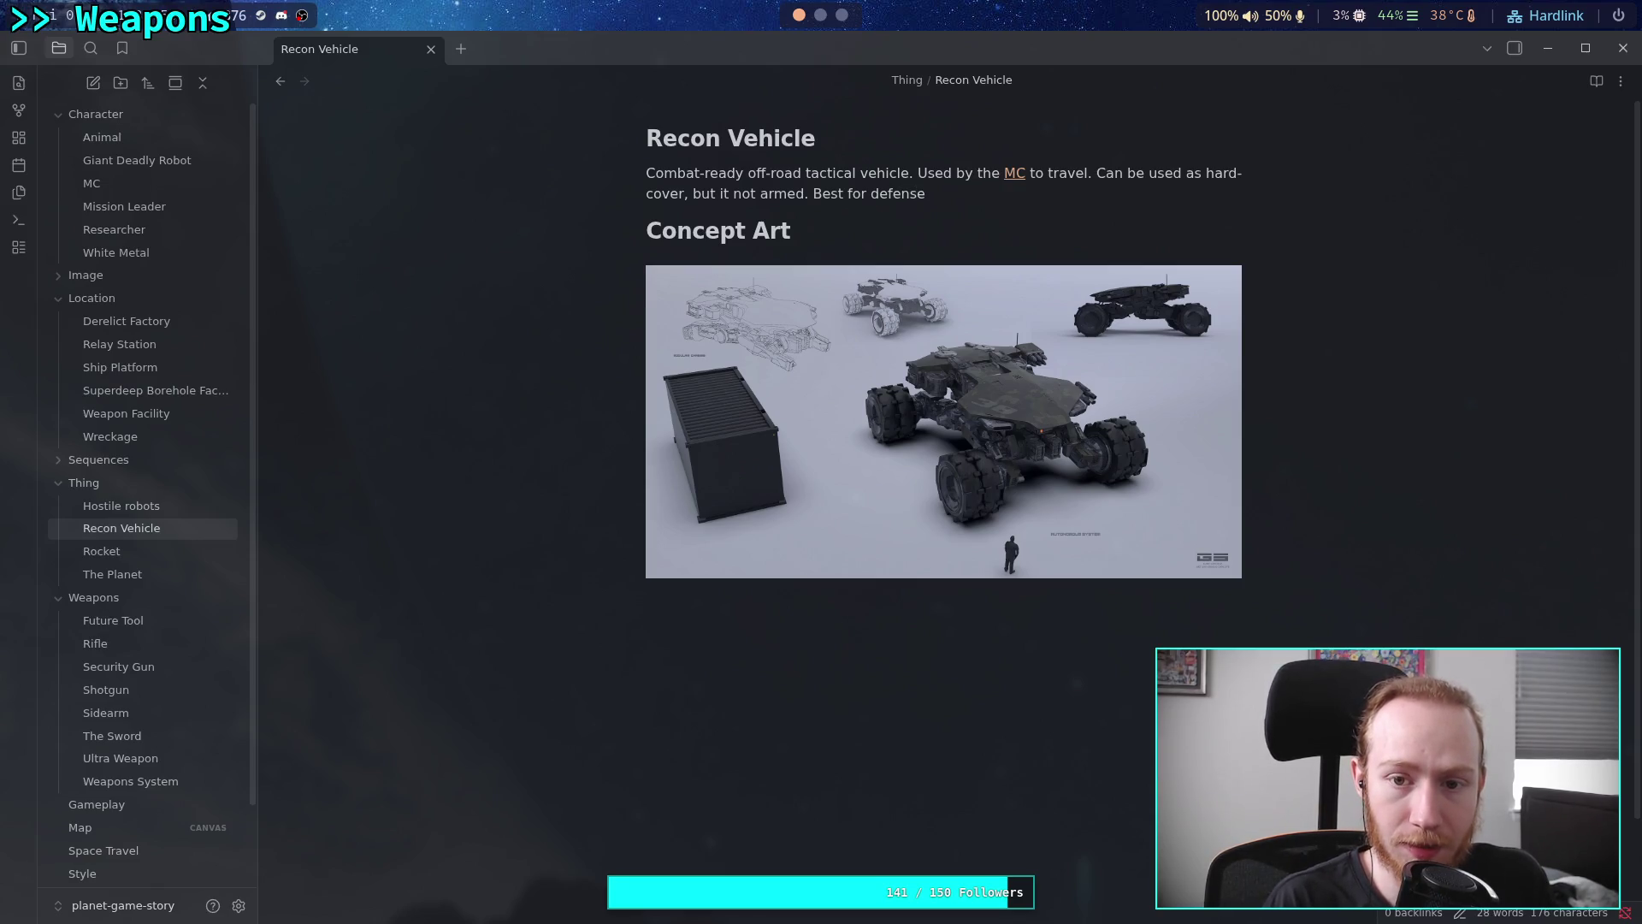
key("BackSpace")
type("ive retreat")
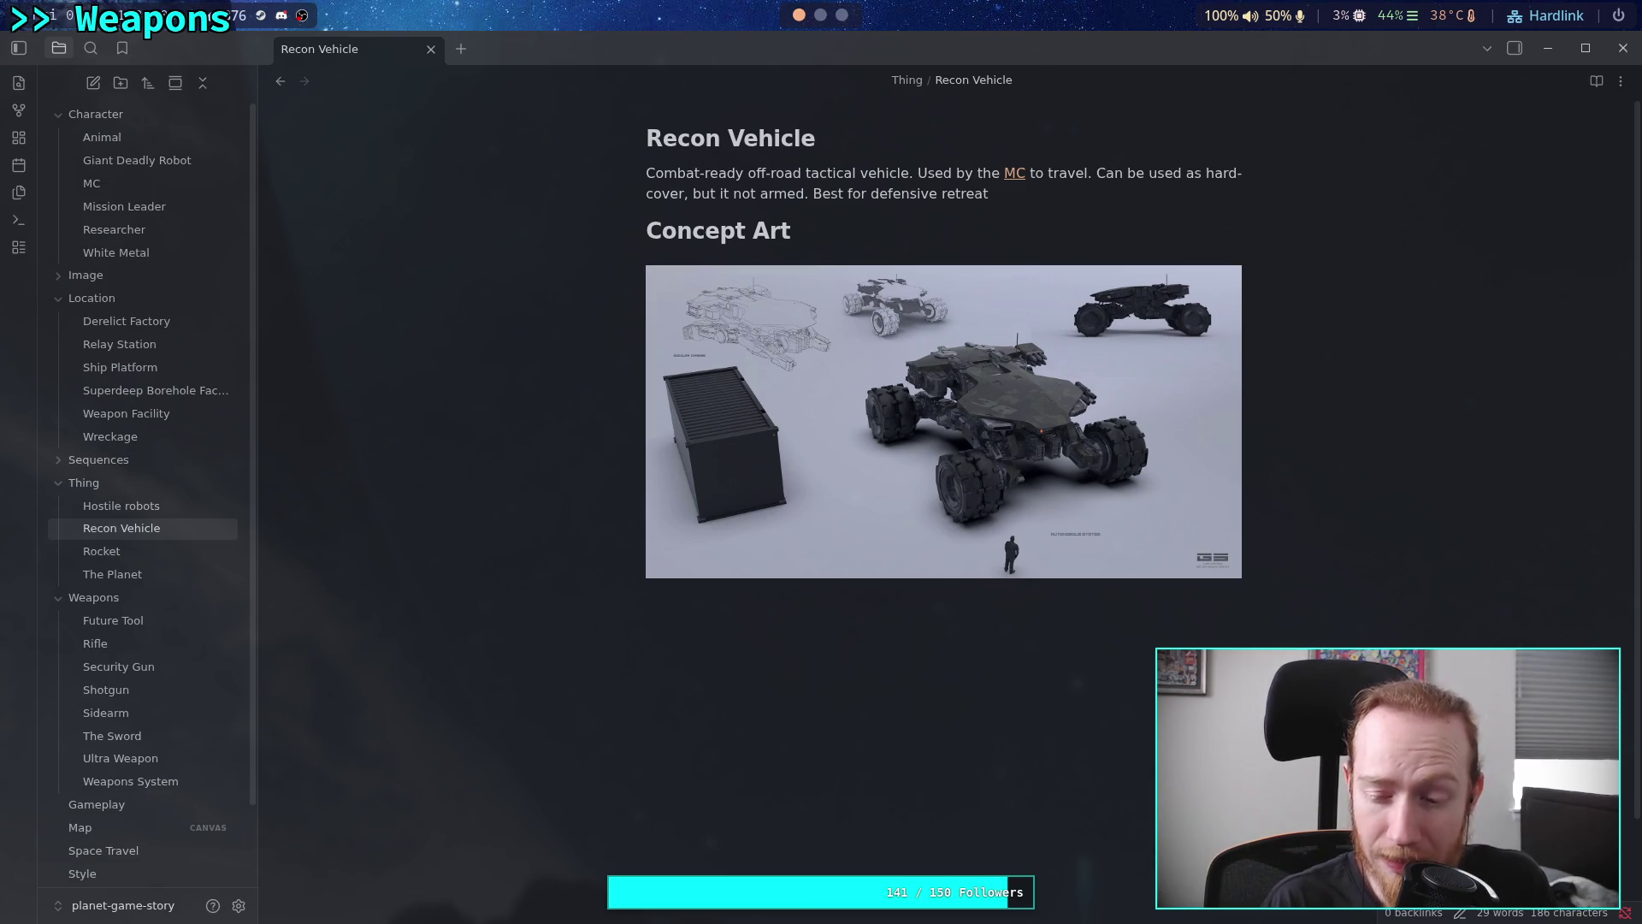
key("BackSpace")
key("BackSpace")
key("BackSpace")
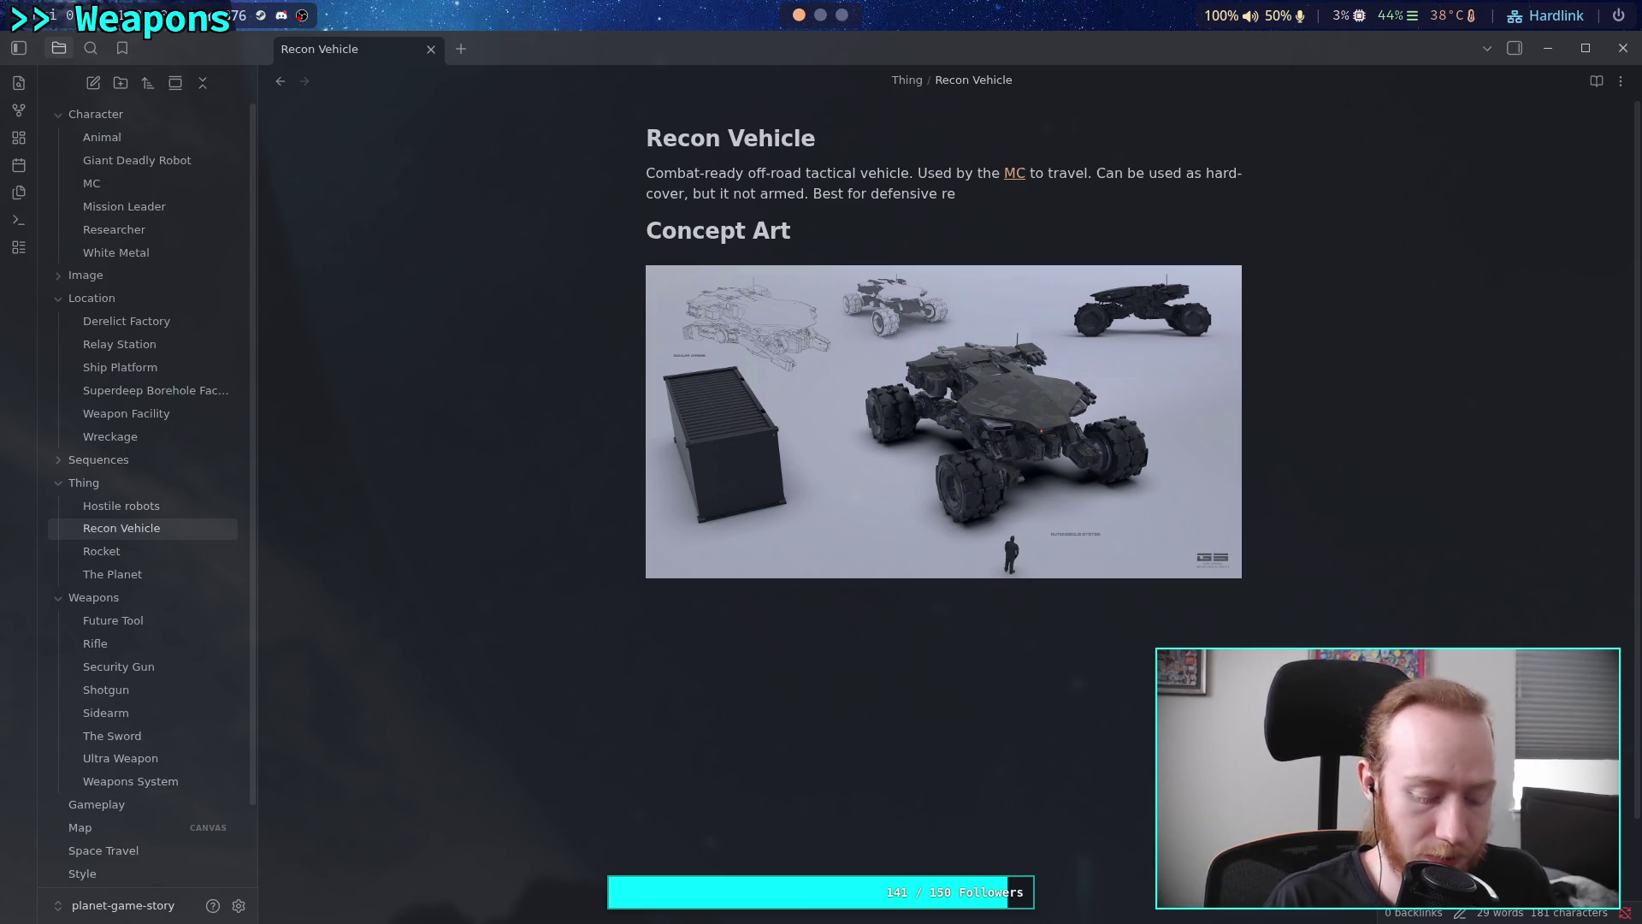
type("grouping")
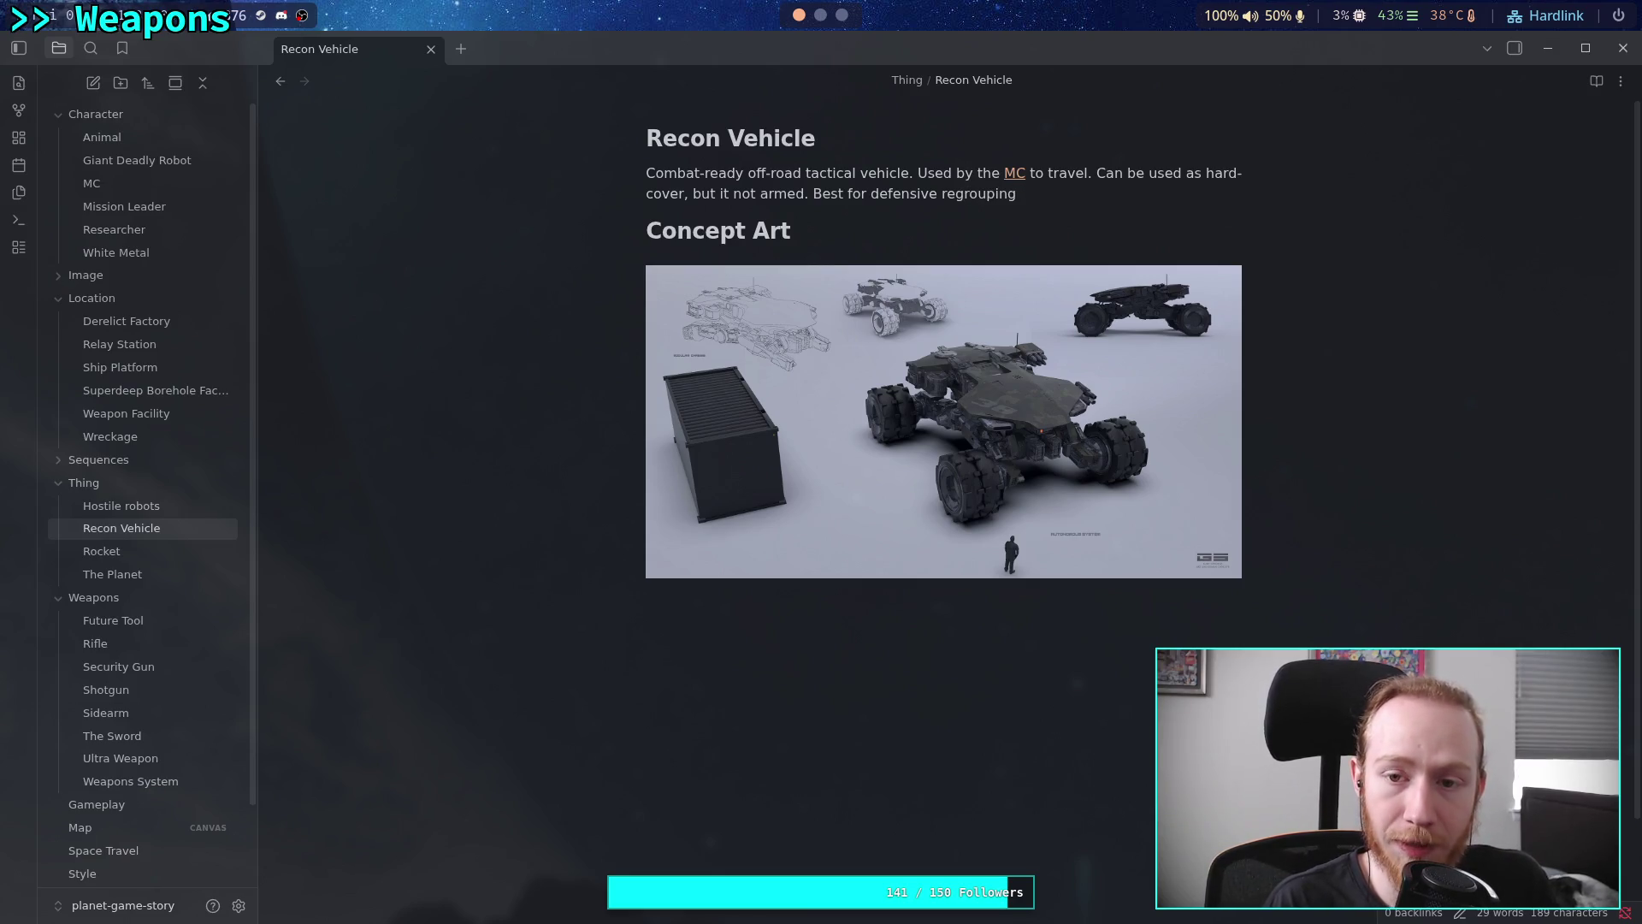
type(", ")
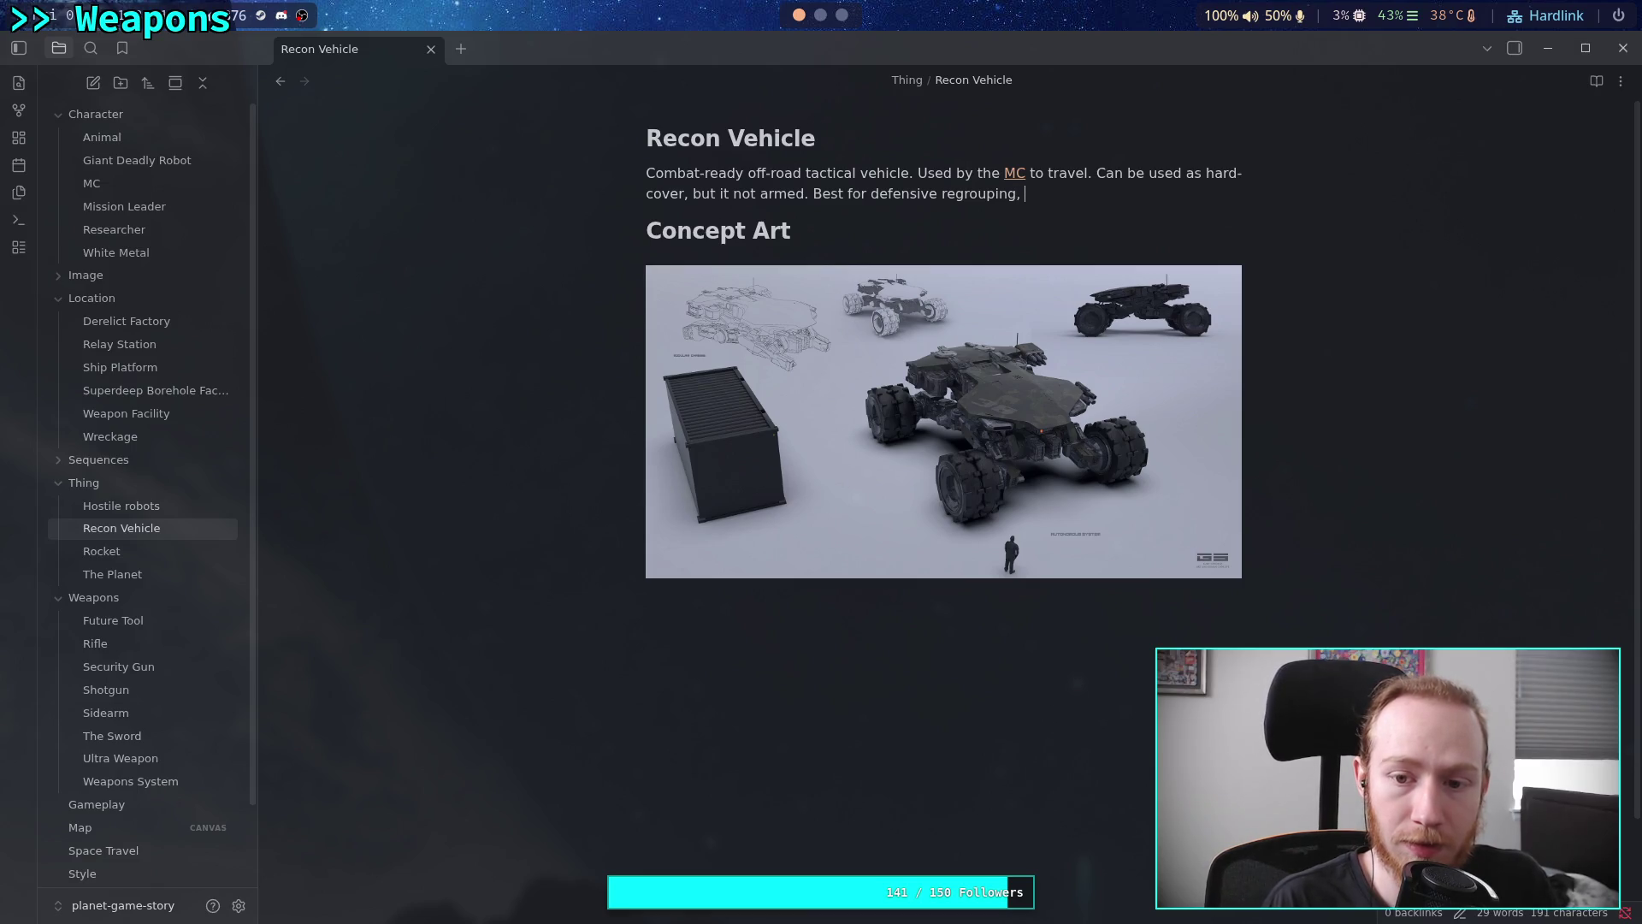
type("can be us")
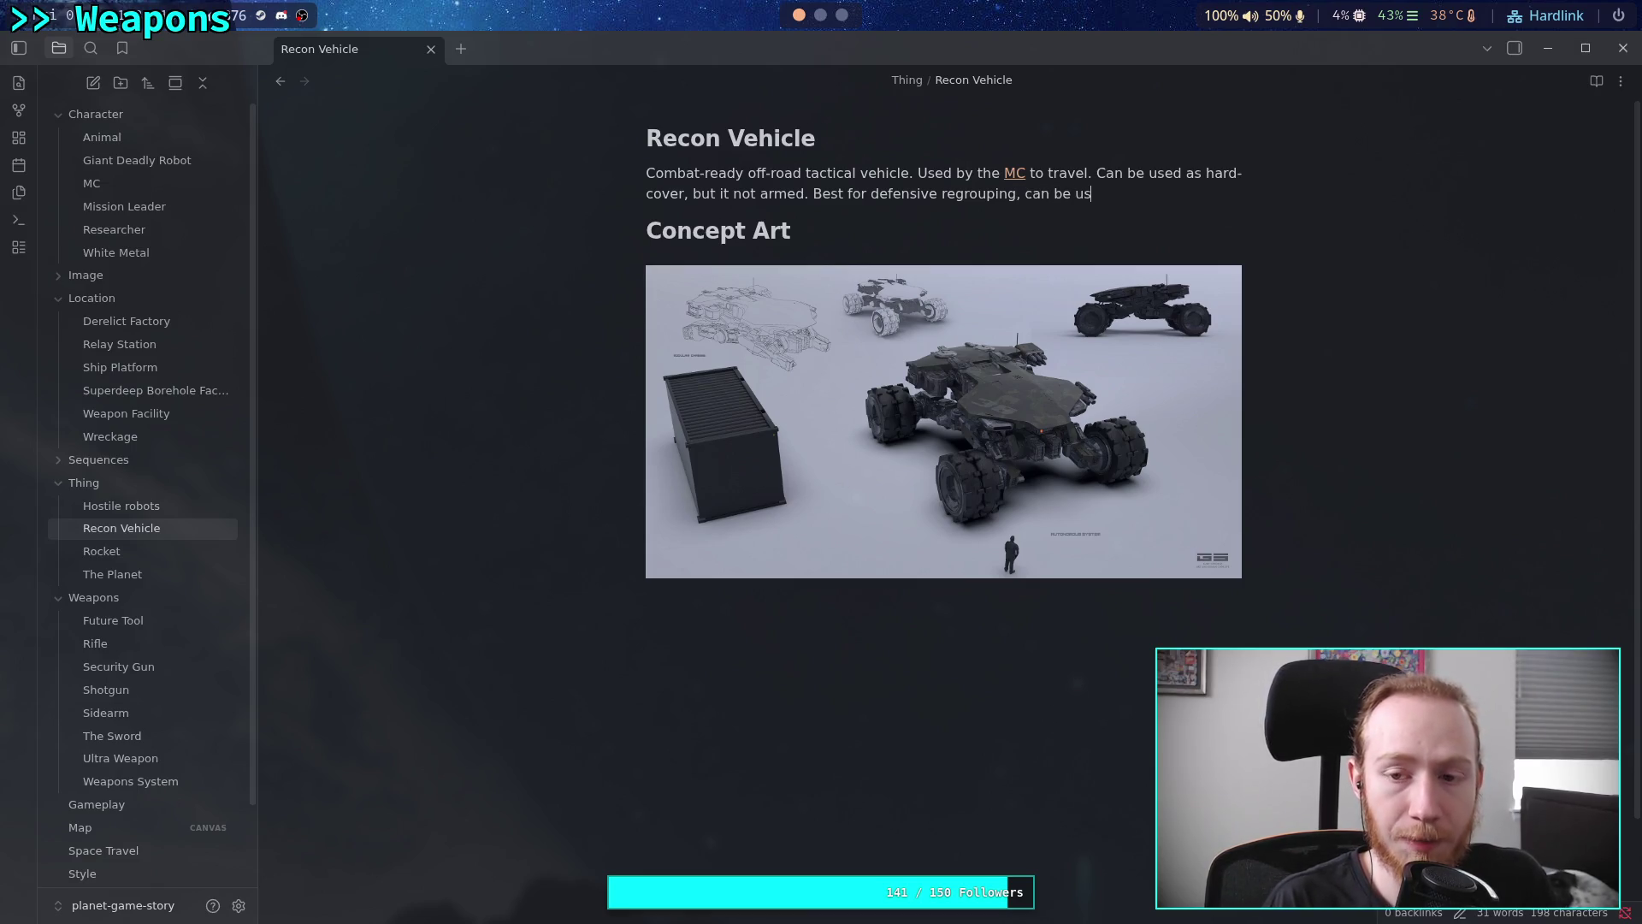
type("ed as a ")
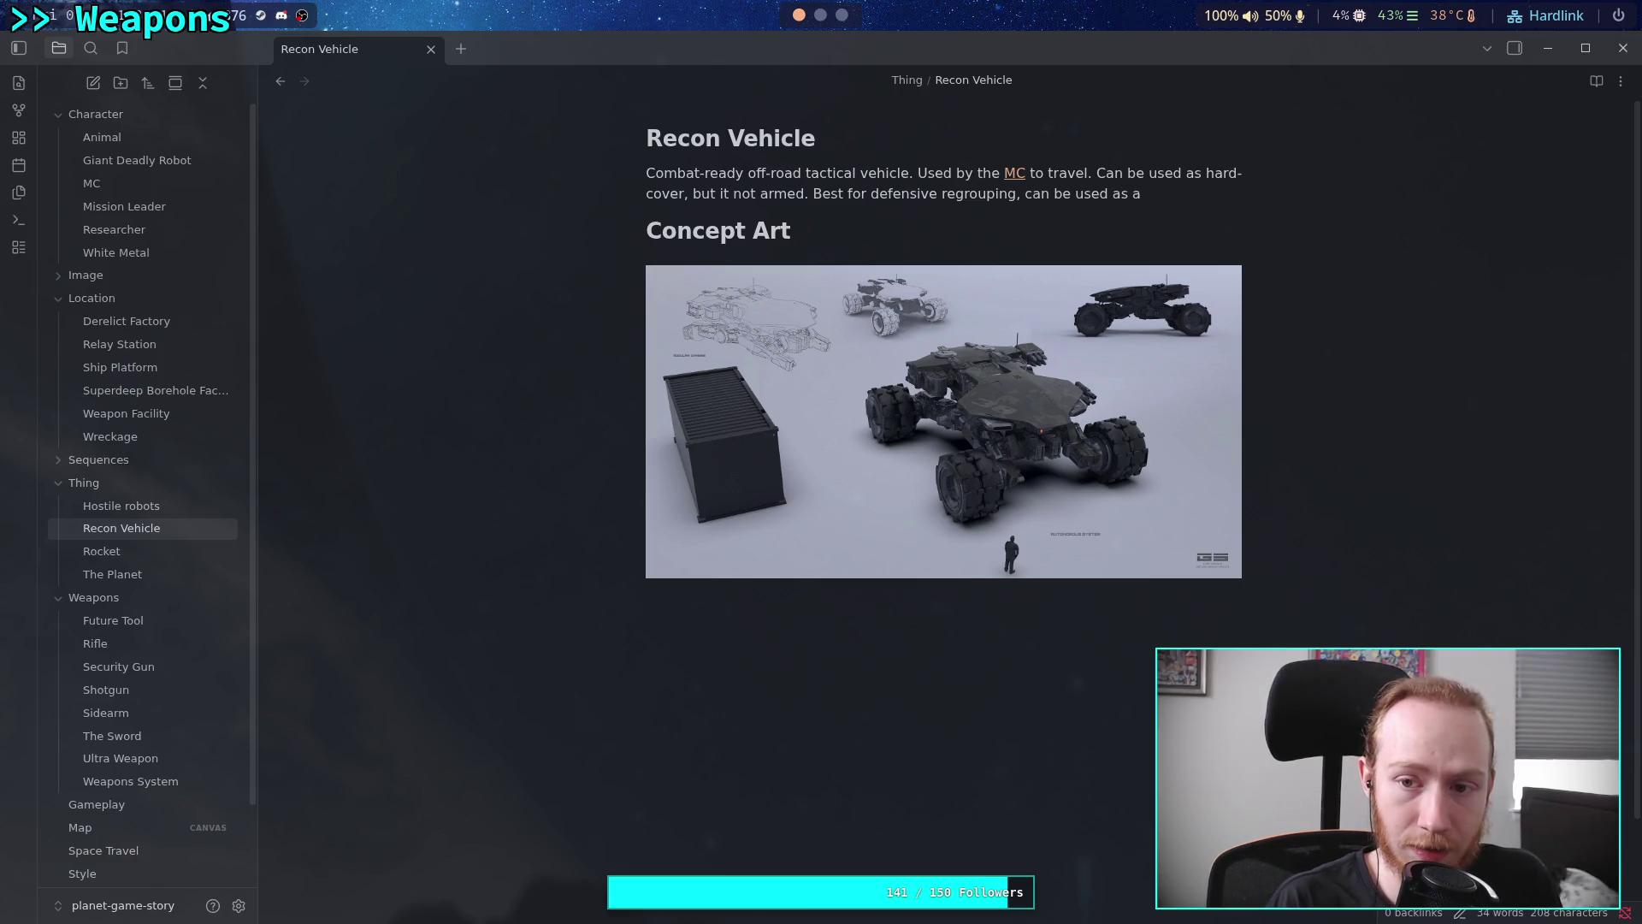
type("bas")
key("BackSpace")
key("BackSpace")
key("BackSpace")
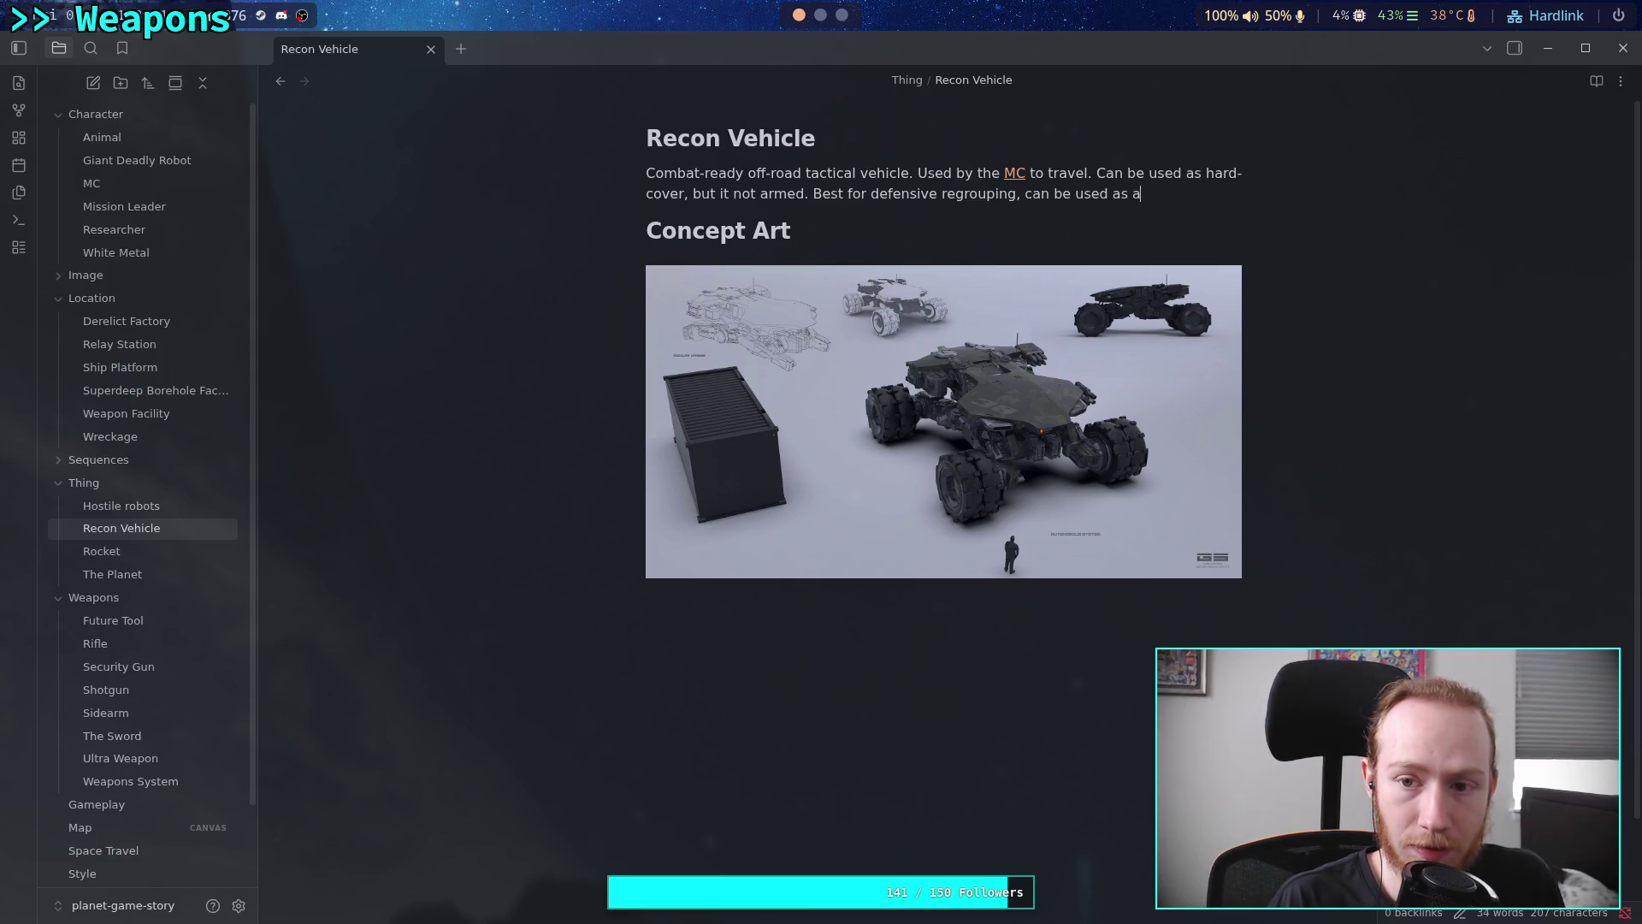
key("BackSpace")
type("mobil")
type("e cover.")
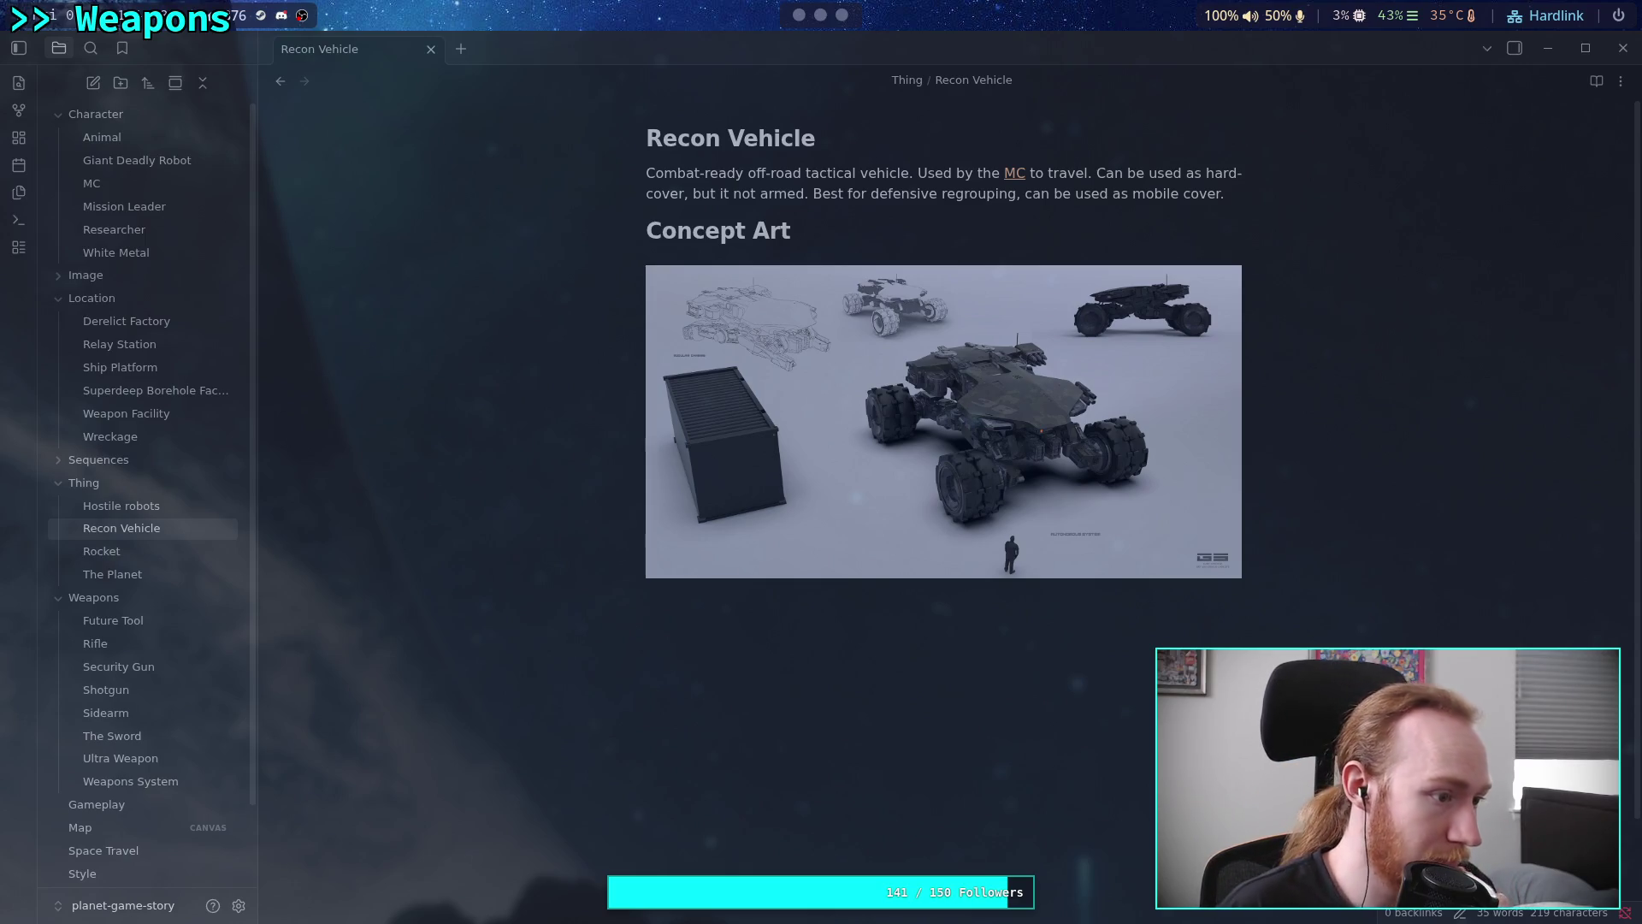
Switch from Obsidian over to the browser
key("super+3")
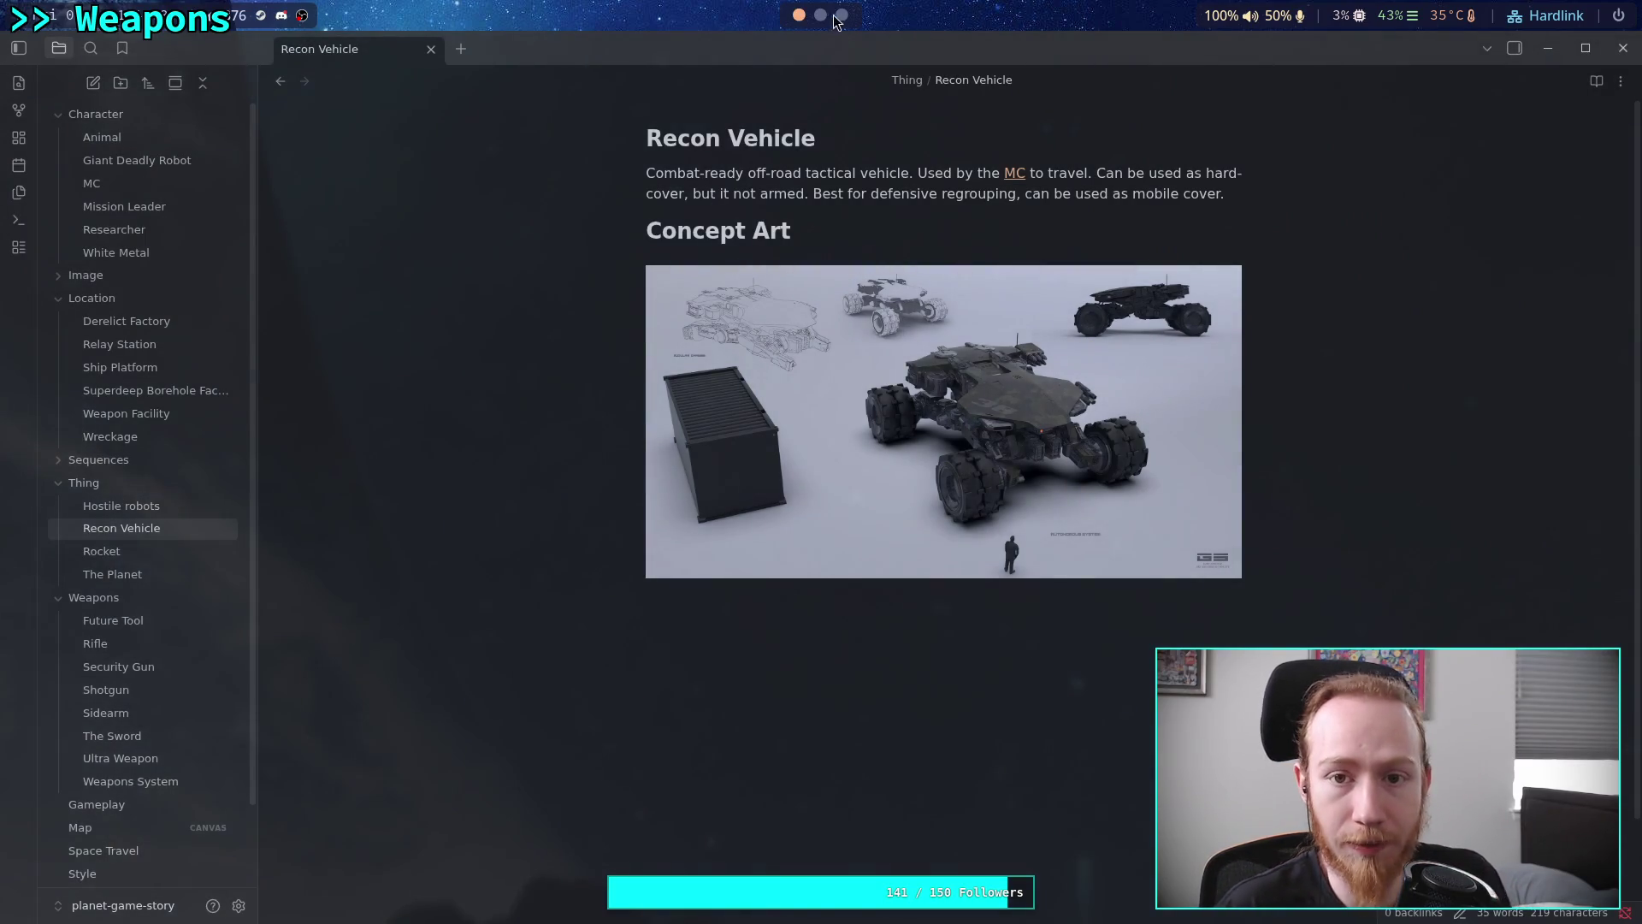
Load the pasted ROOK vehicle image address in a new Firefox tab
left_click(24, 436)
type("https://s.mkswft.com/RmlsZTo2YjJkNjUzYS00M2Y2LTRjMzEtYmY3MC00YzhmYzFkZTRkNDE=/ROOK_Armored_Deployment_Platform_Tactical_Vehicle_v2.jpg")
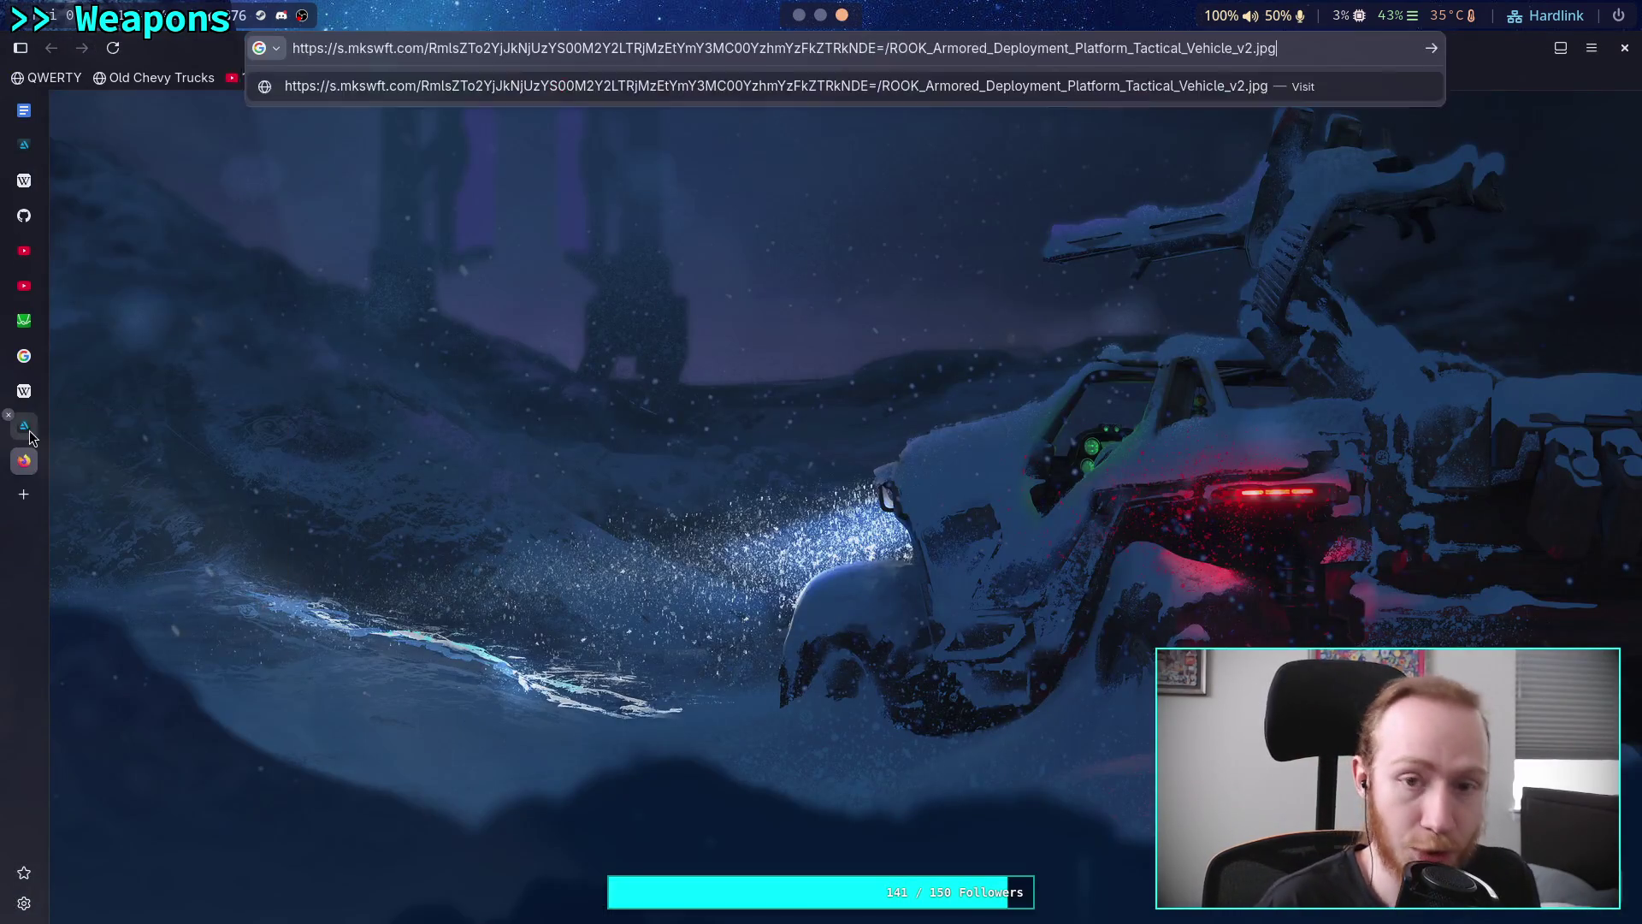
key("Return")
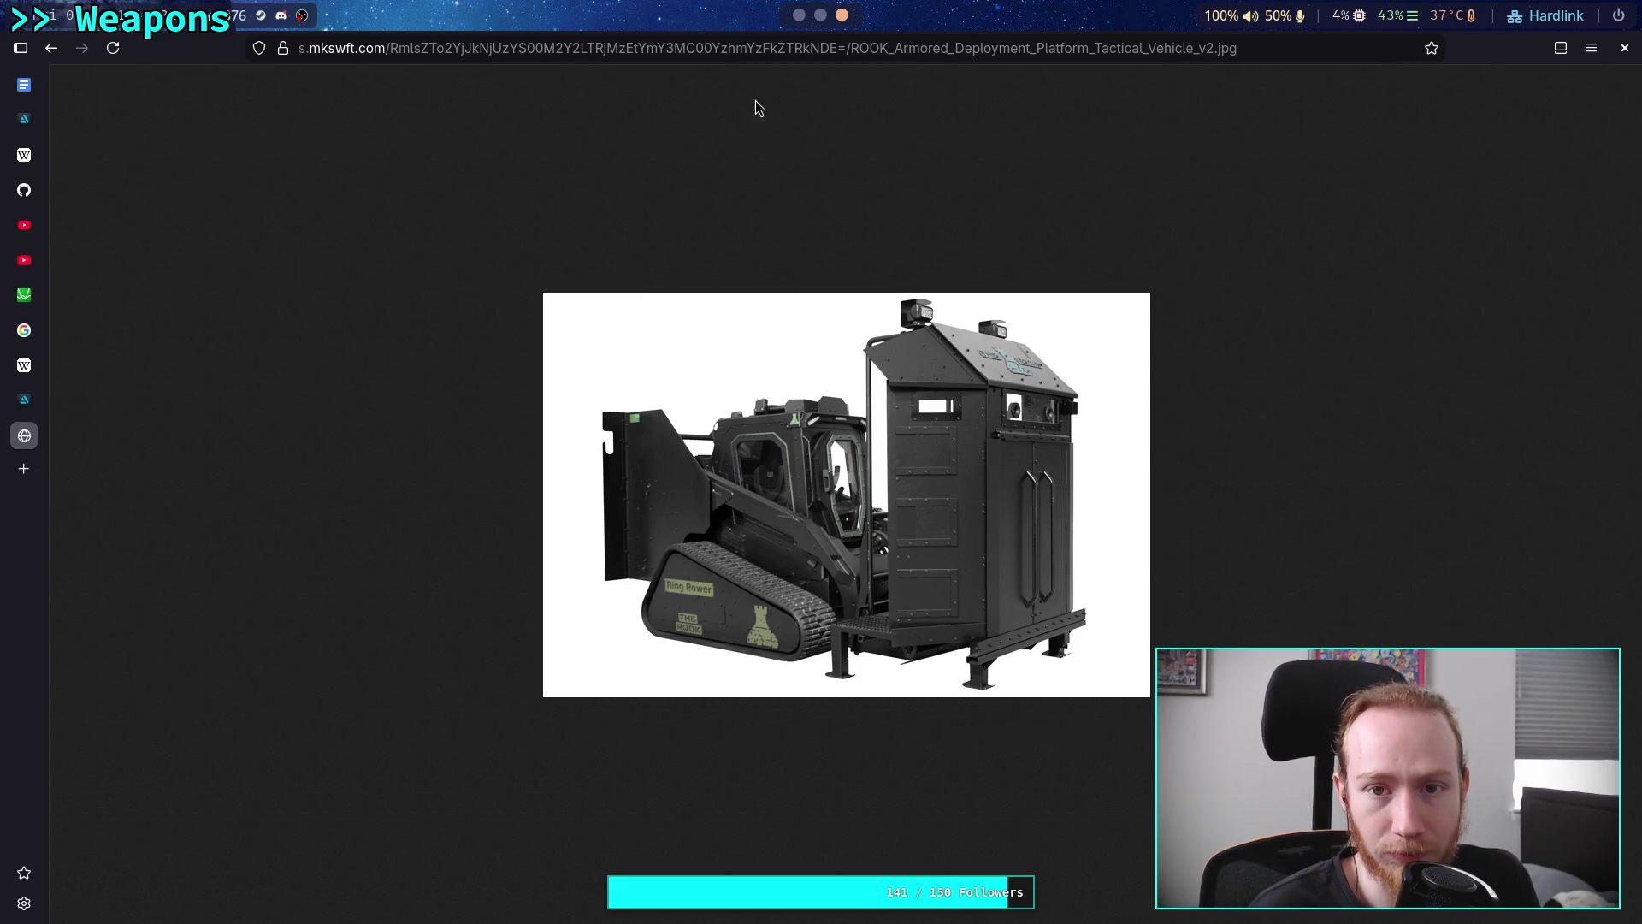
Copy the ROOK vehicle image and return to the Recon Vehicle note
left_click(800, 14)
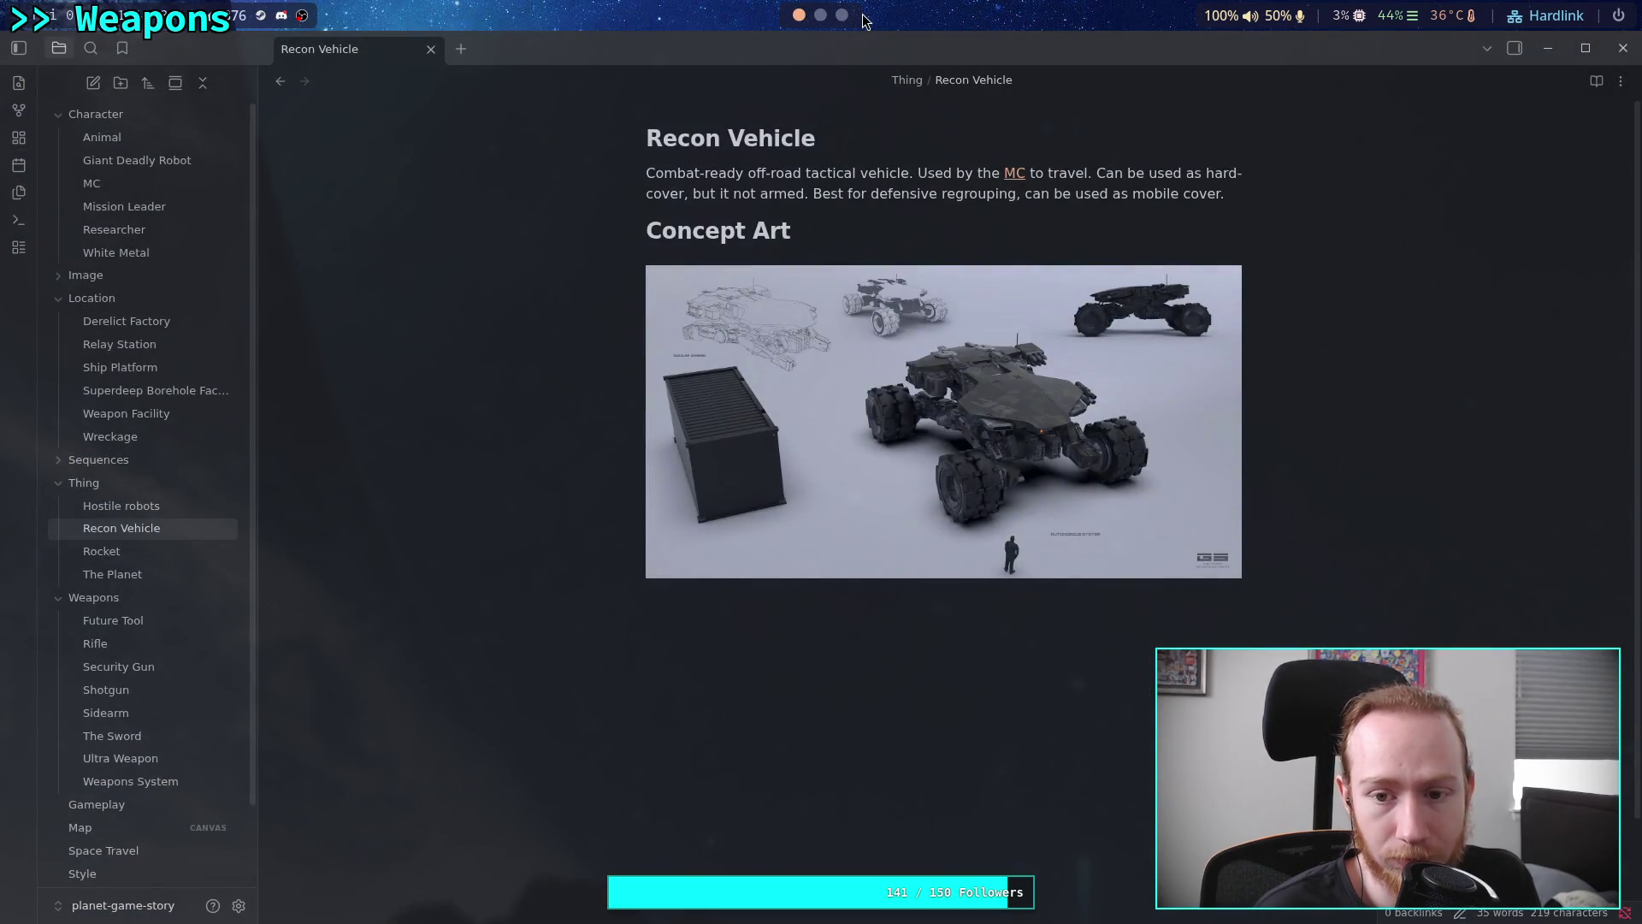
left_click(841, 15)
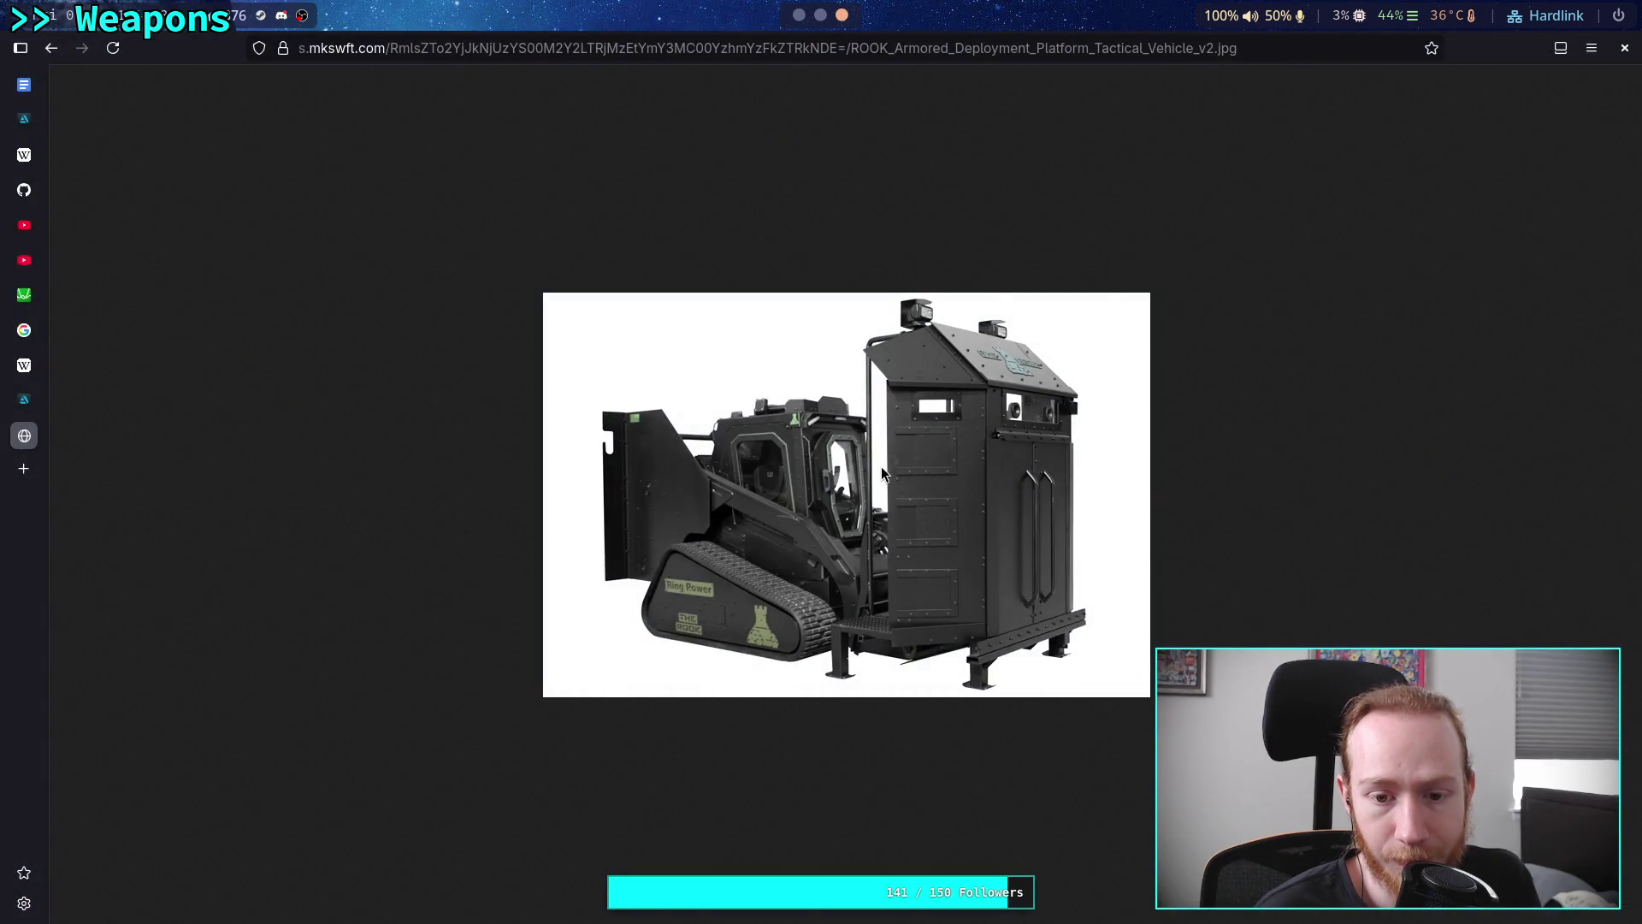
right_click(866, 509)
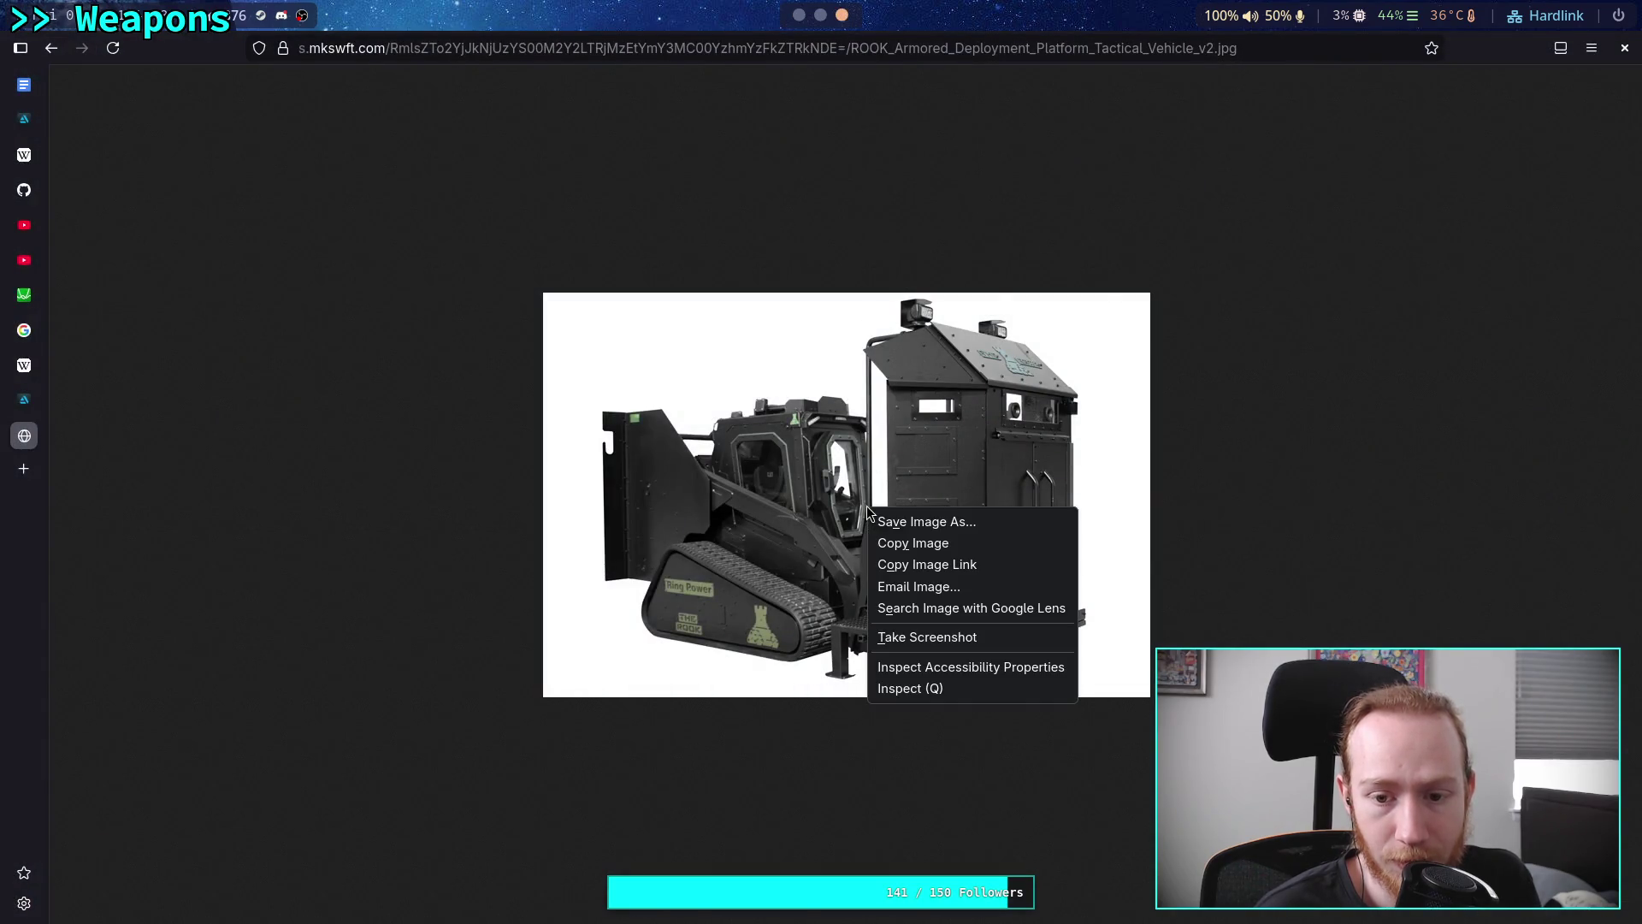
left_click(902, 544)
left_click(799, 14)
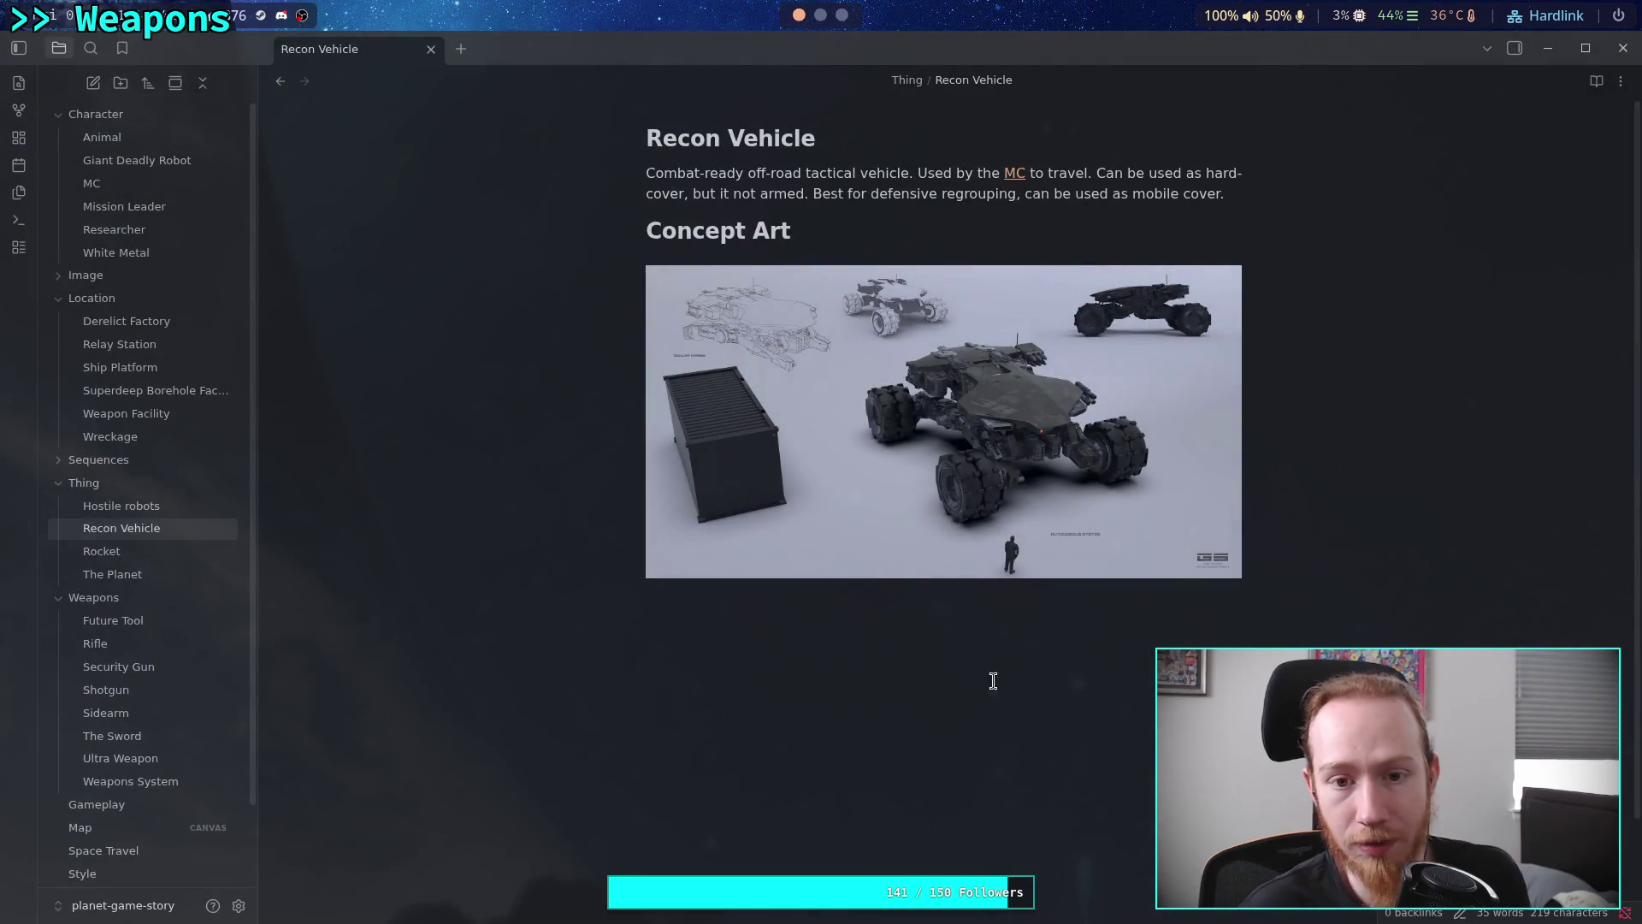
Paste the copied ROOK image on a new line below the concept art
left_click(1043, 693)
key("Return")
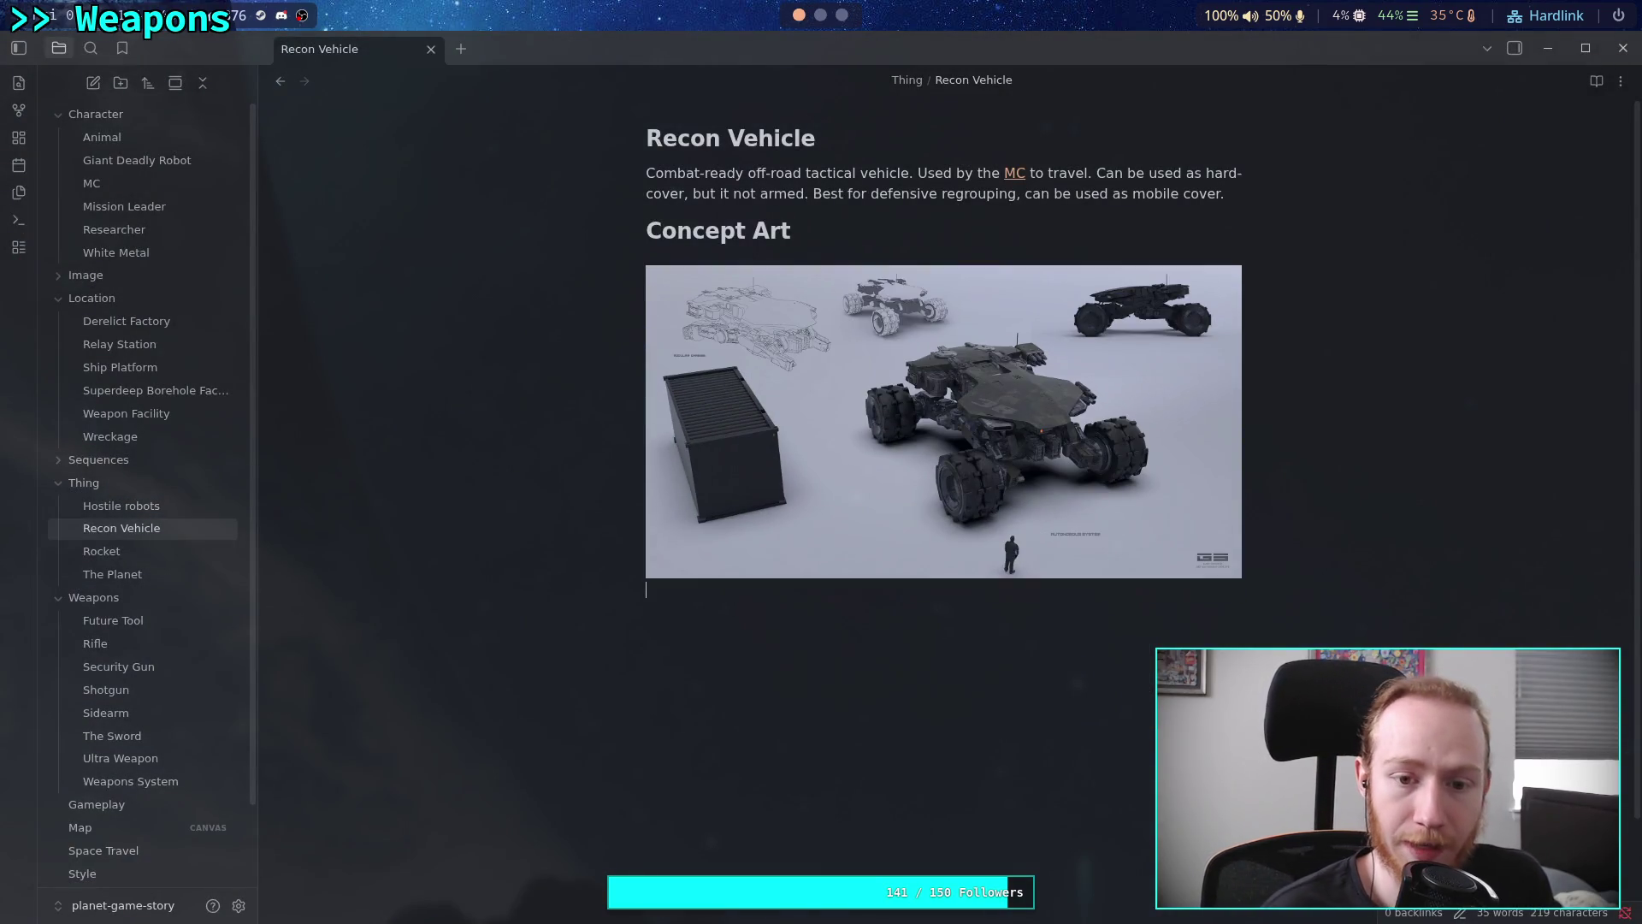
key("ctrl+v")
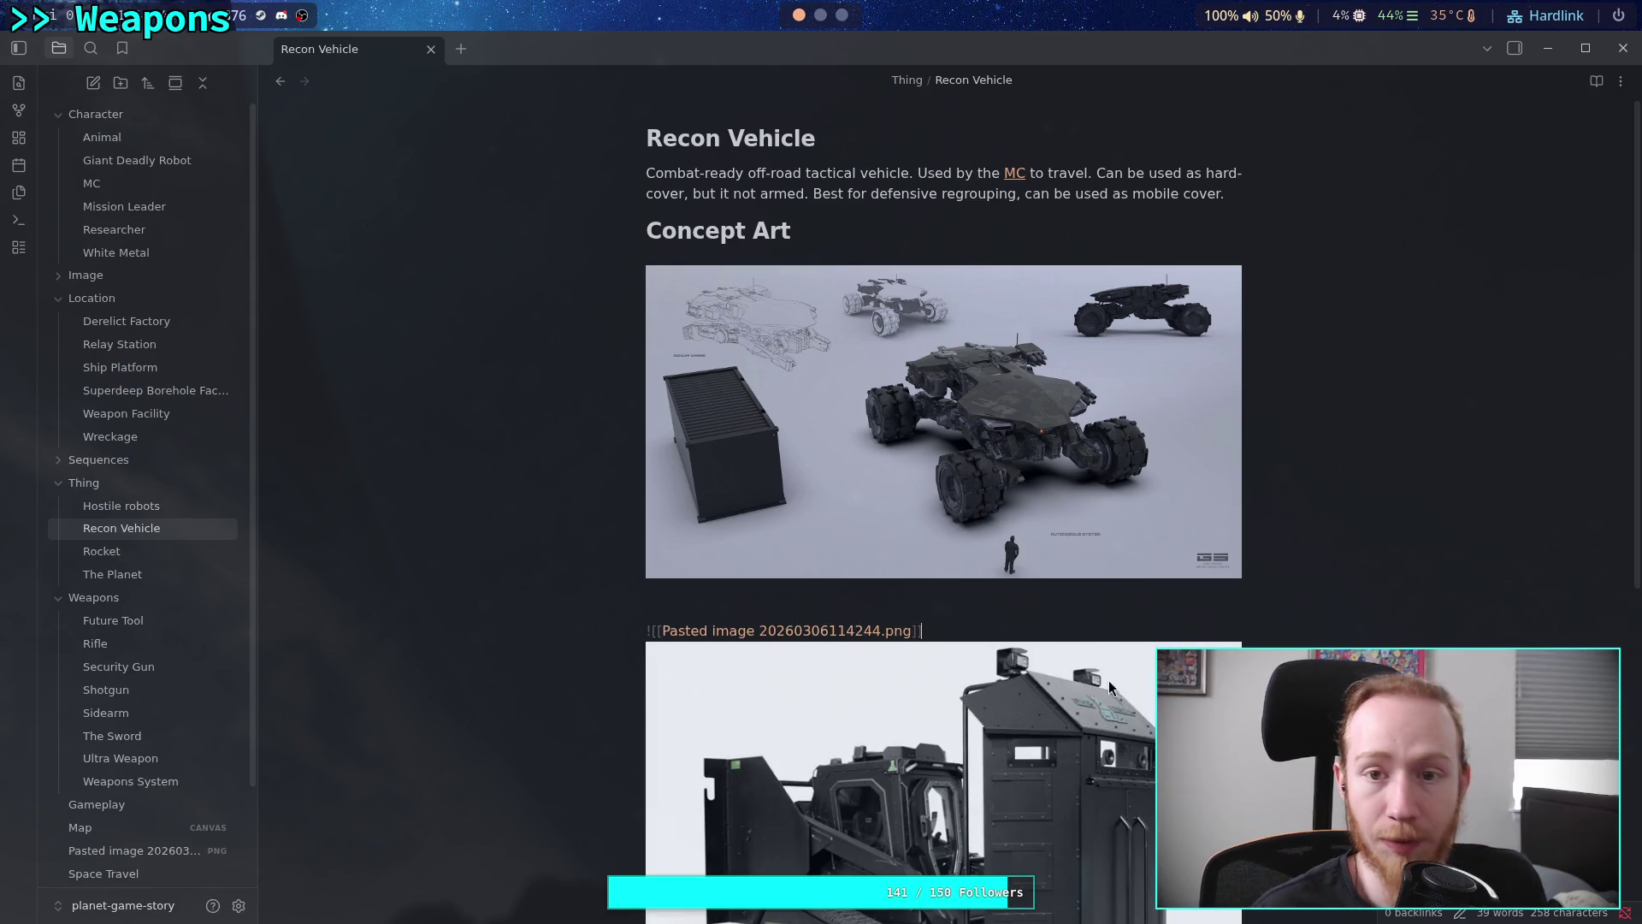
Paste the ArtStation artwork link on a new line below the first image
left_click(842, 14)
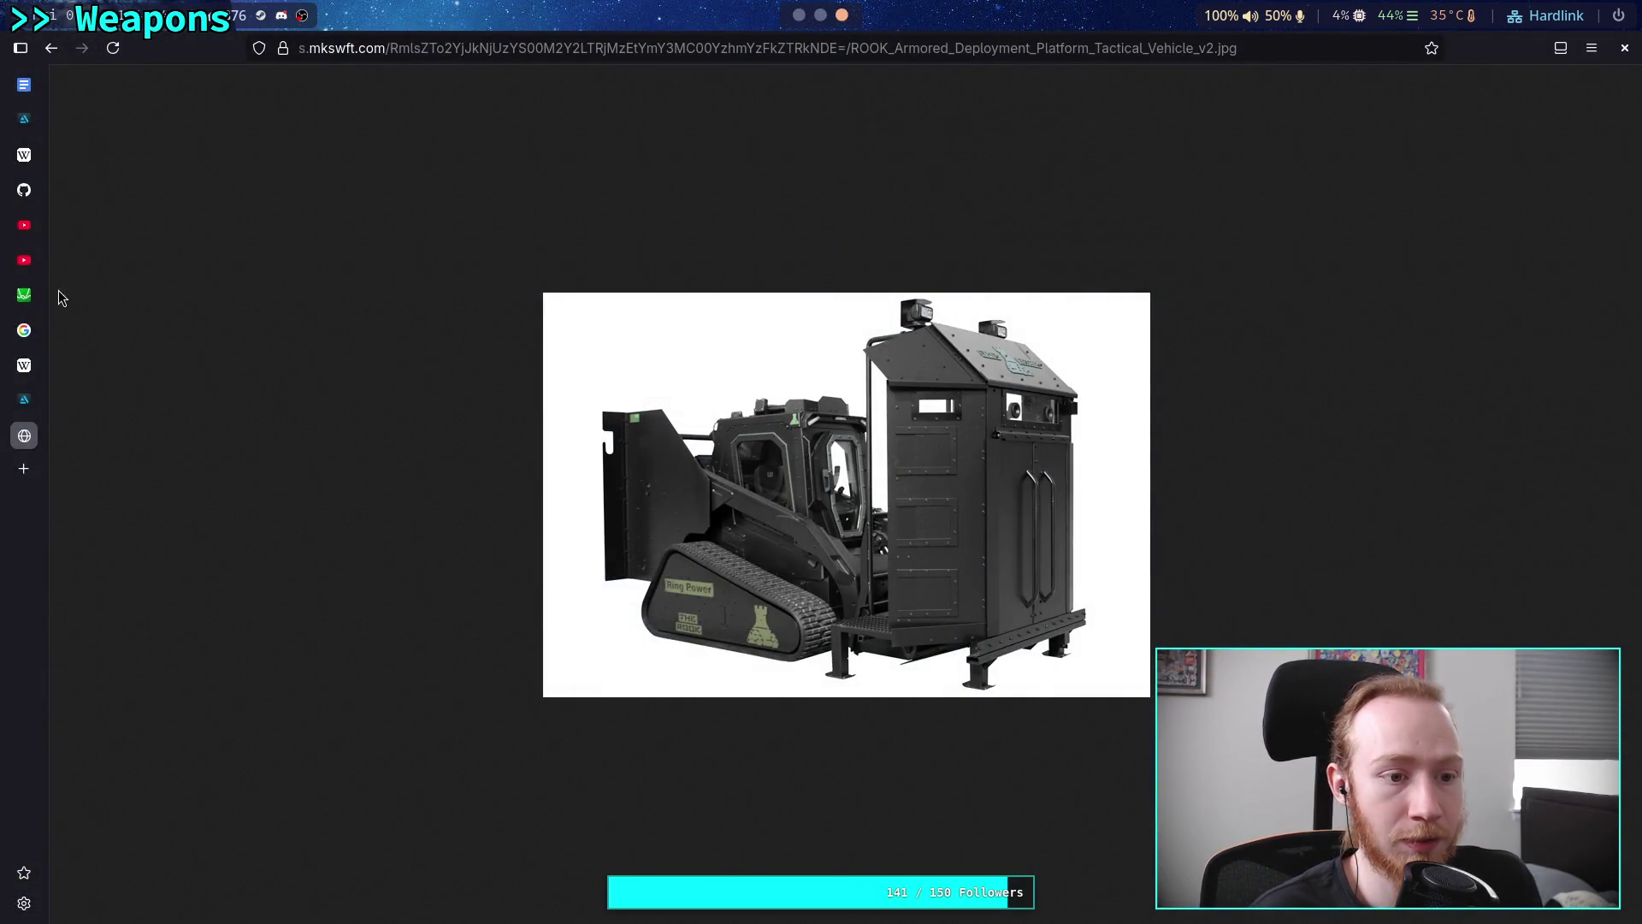
left_click(30, 402)
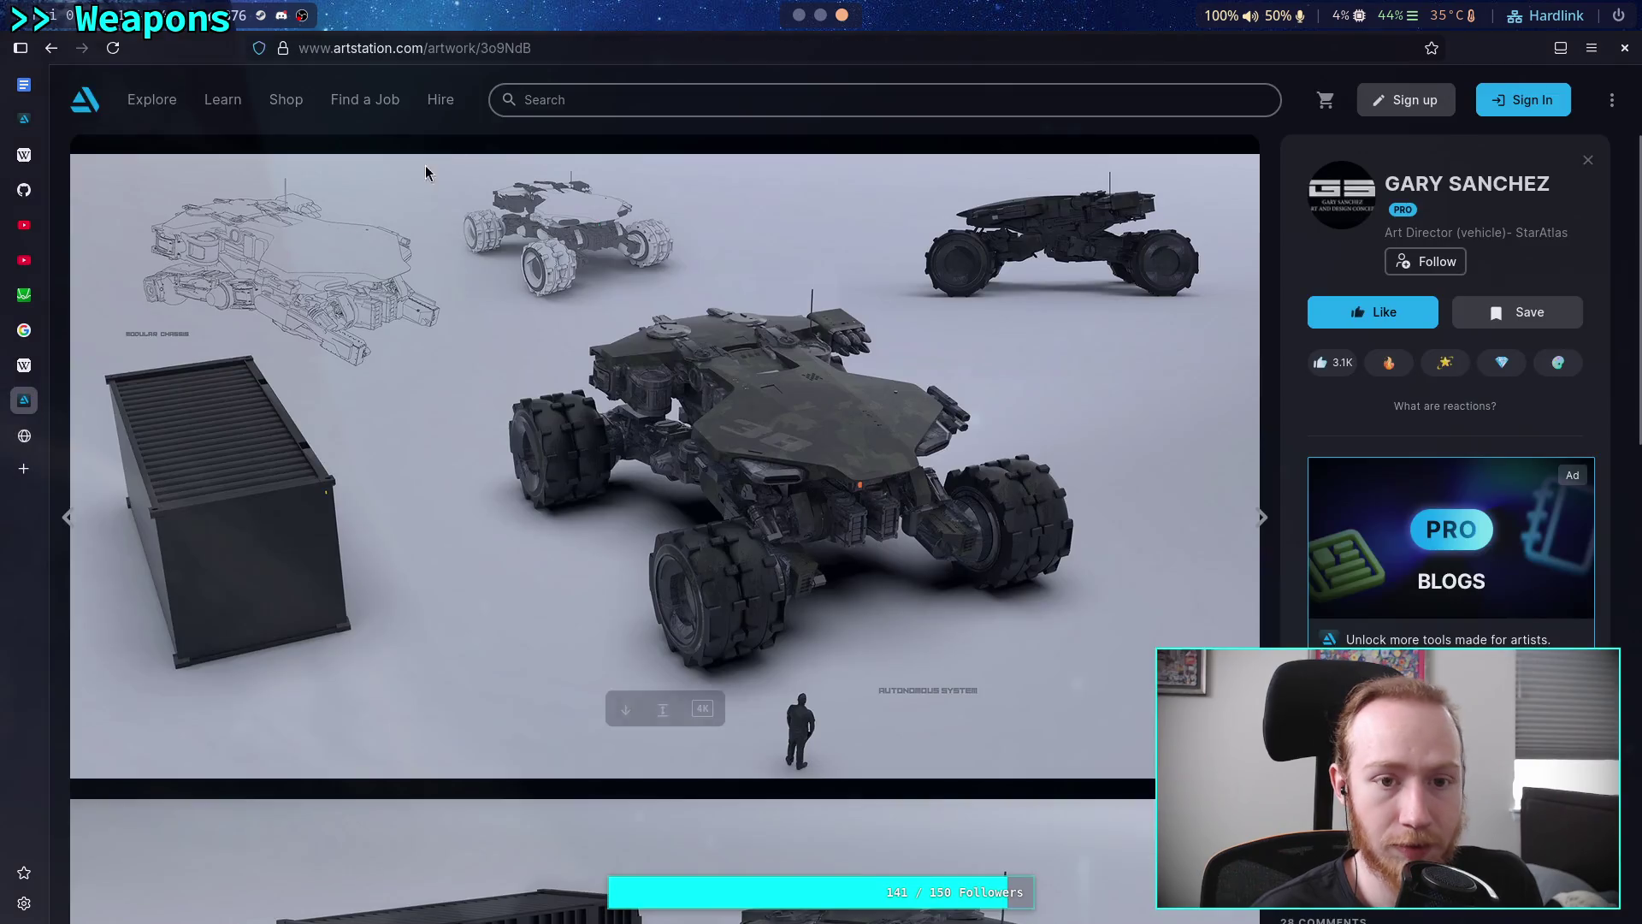
left_click(595, 48)
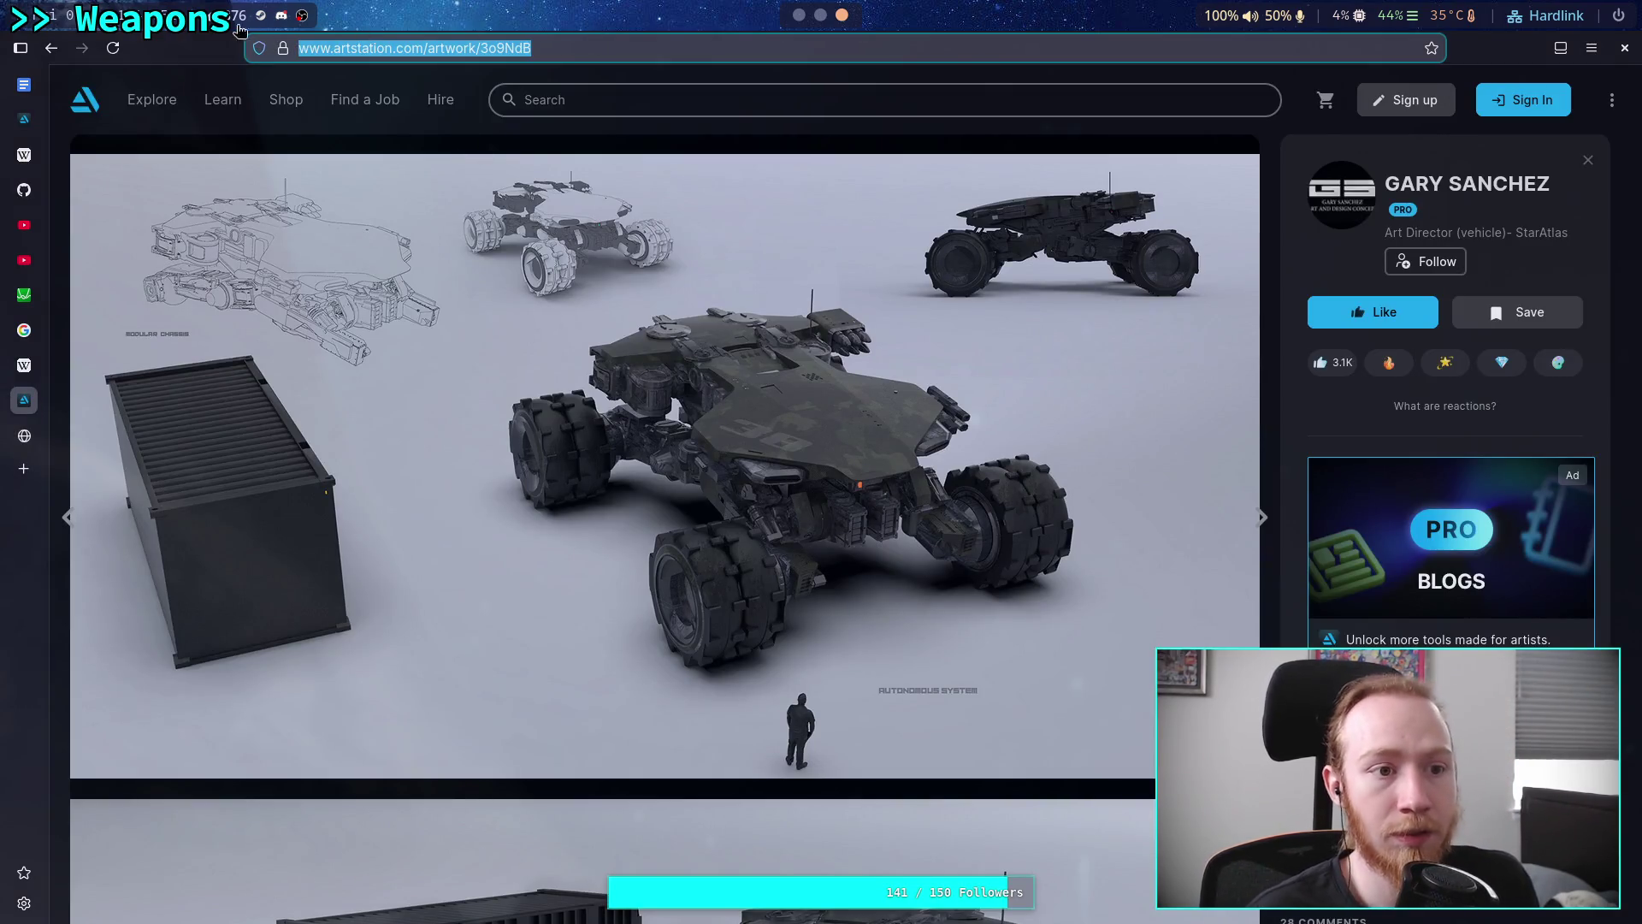
left_click(799, 14)
left_click(788, 589)
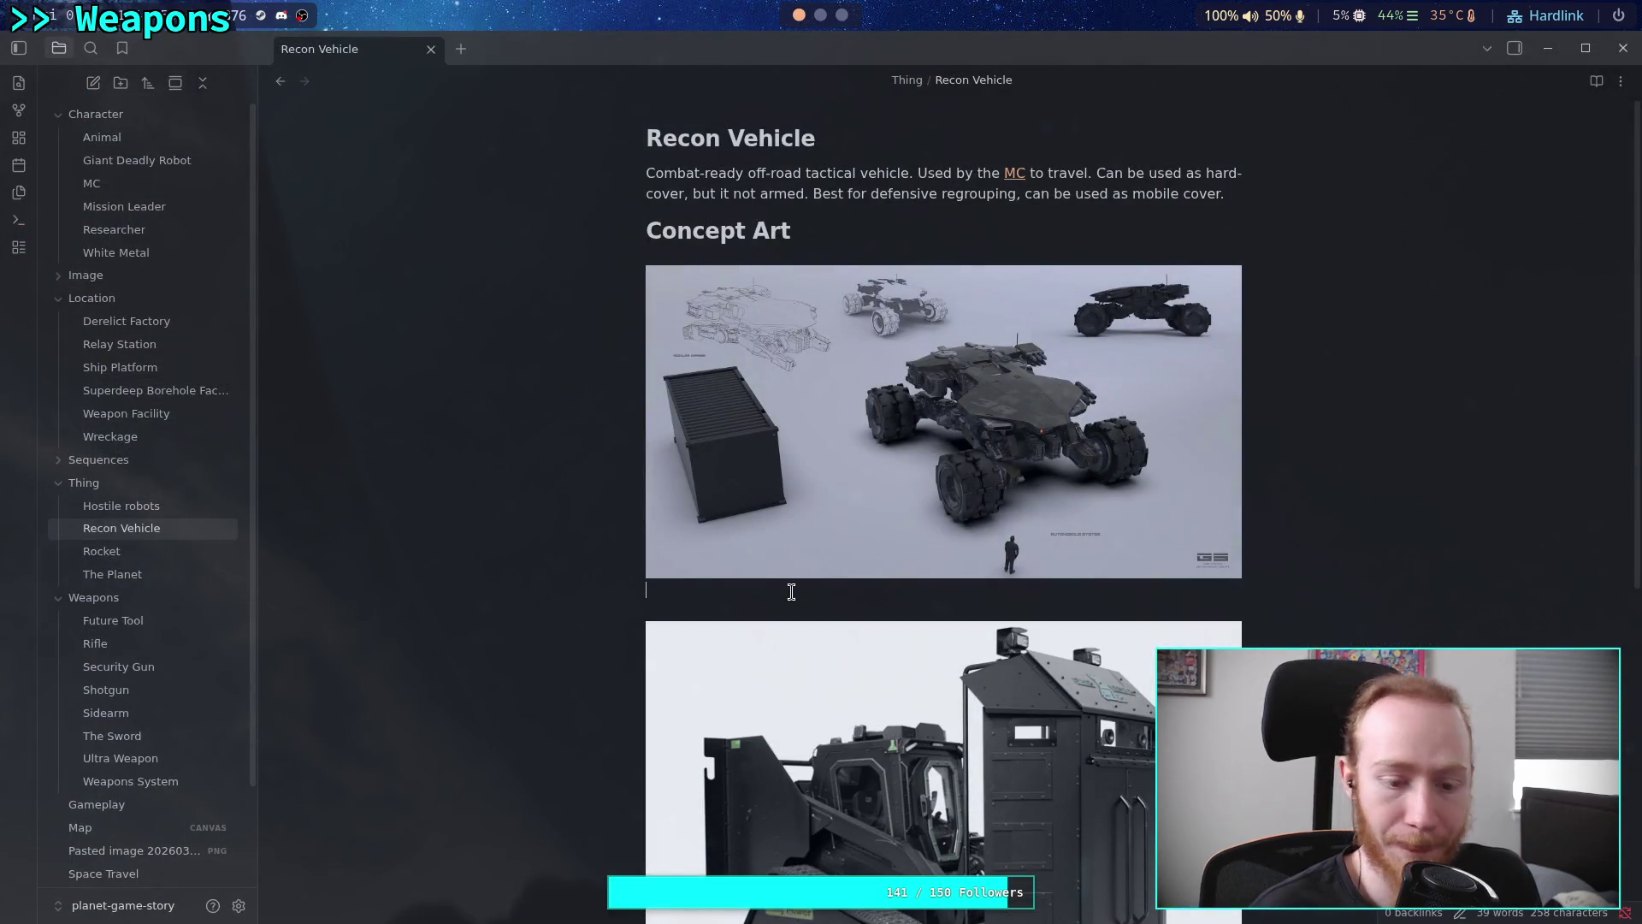
key("Return")
key("ctrl+v")
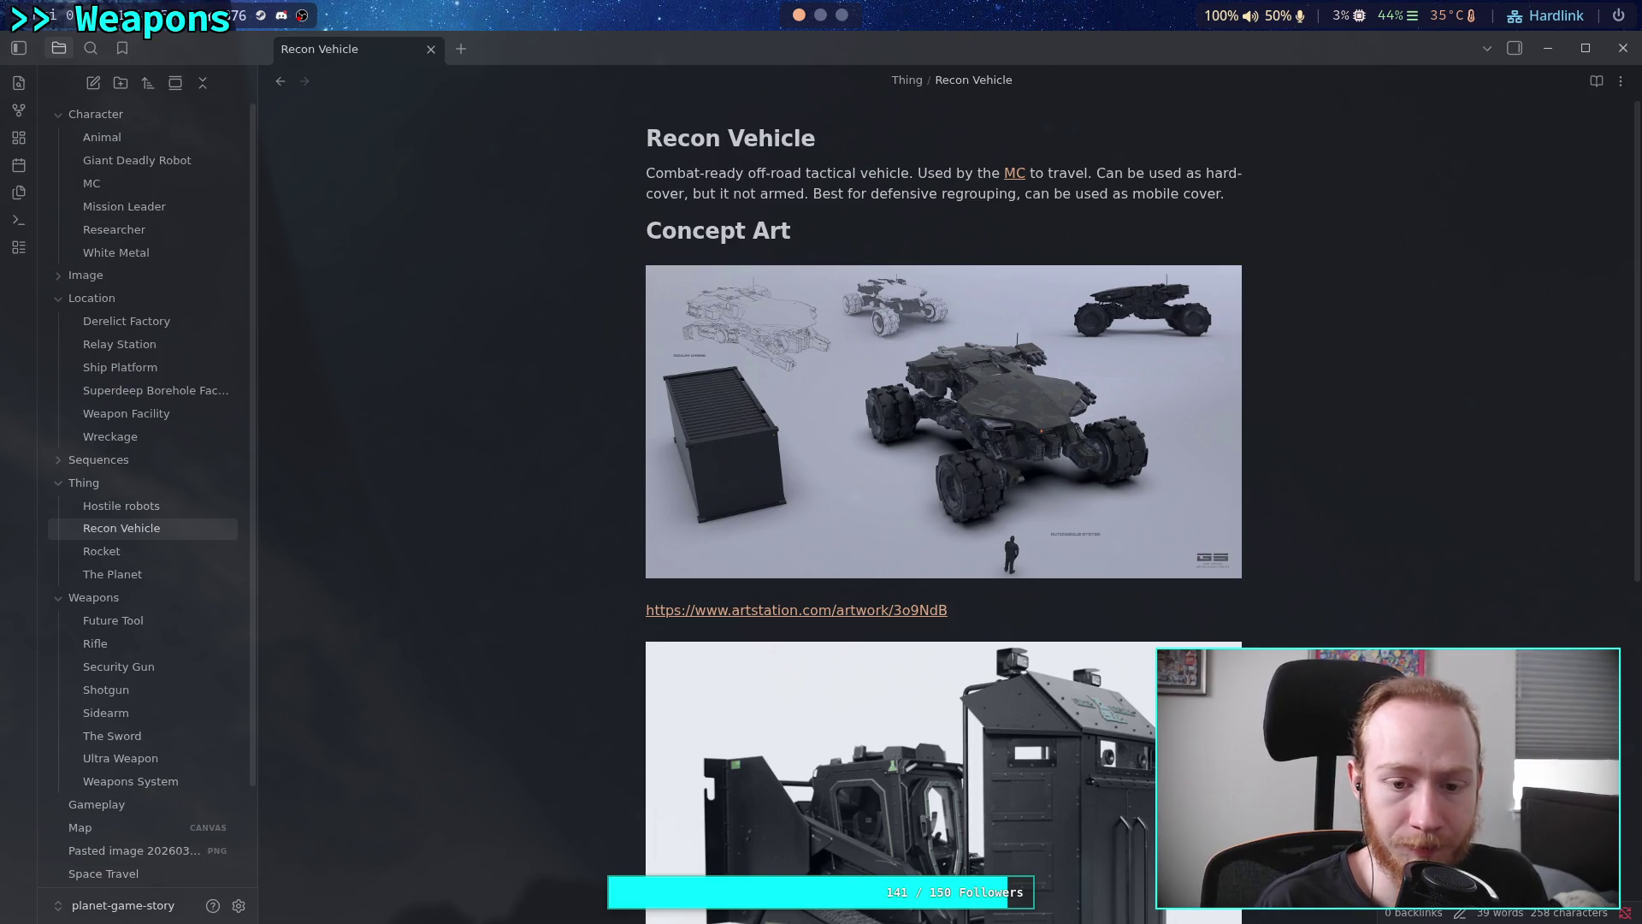
Write 'I like the wheels, large and good on very rough terrain. Flat top for projectile deflection. Armed.'
type("ke the w")
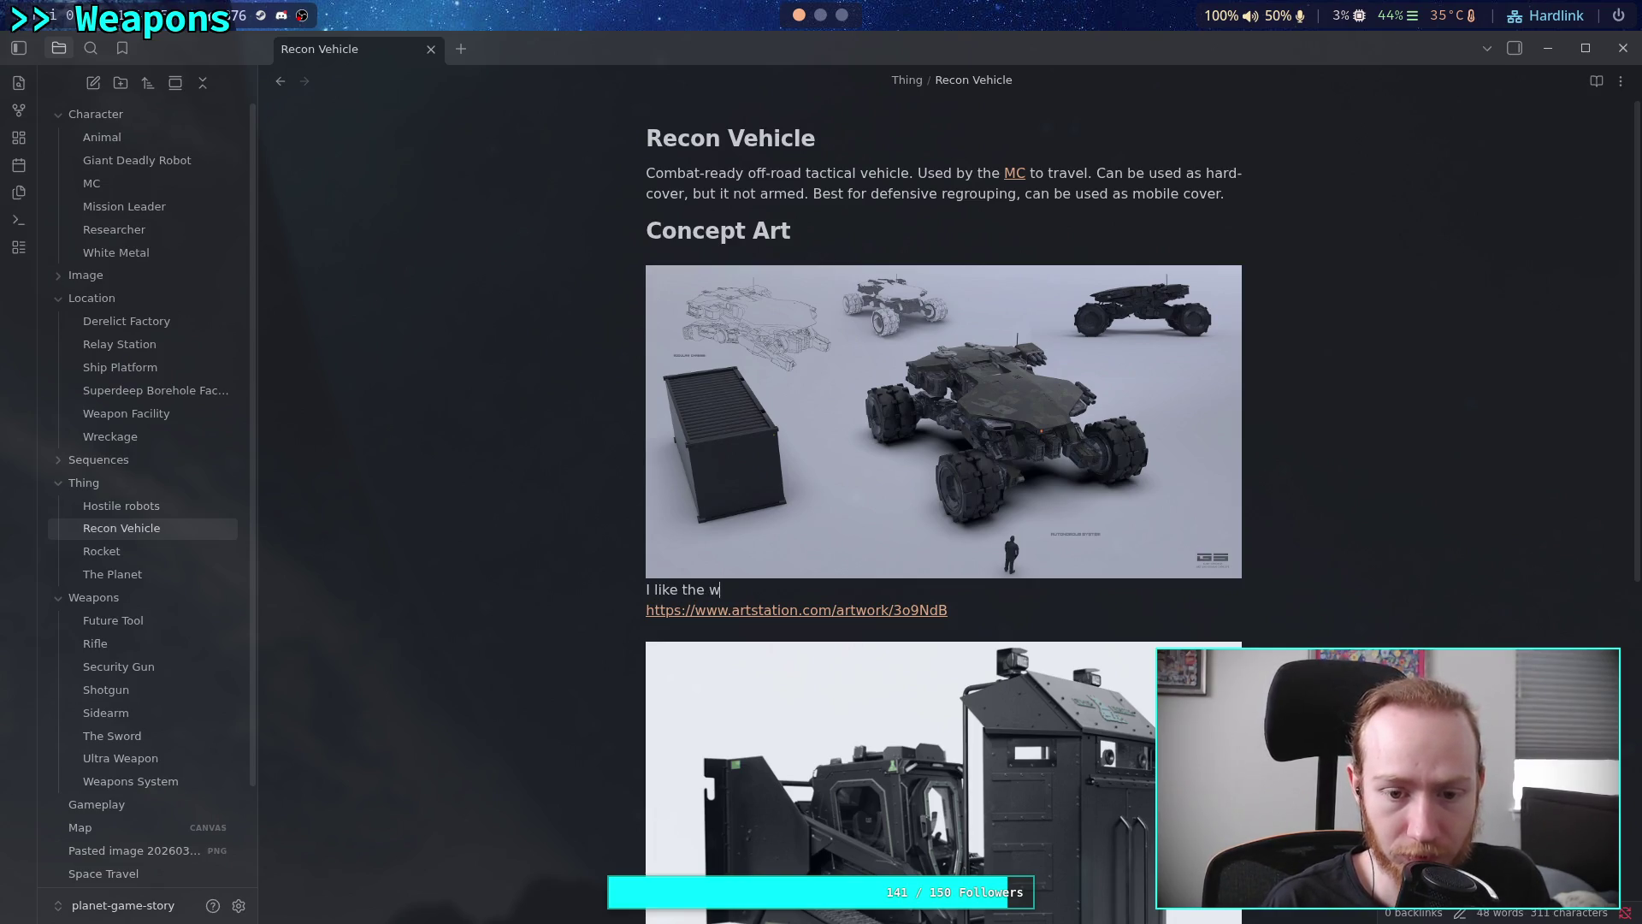
type("hell")
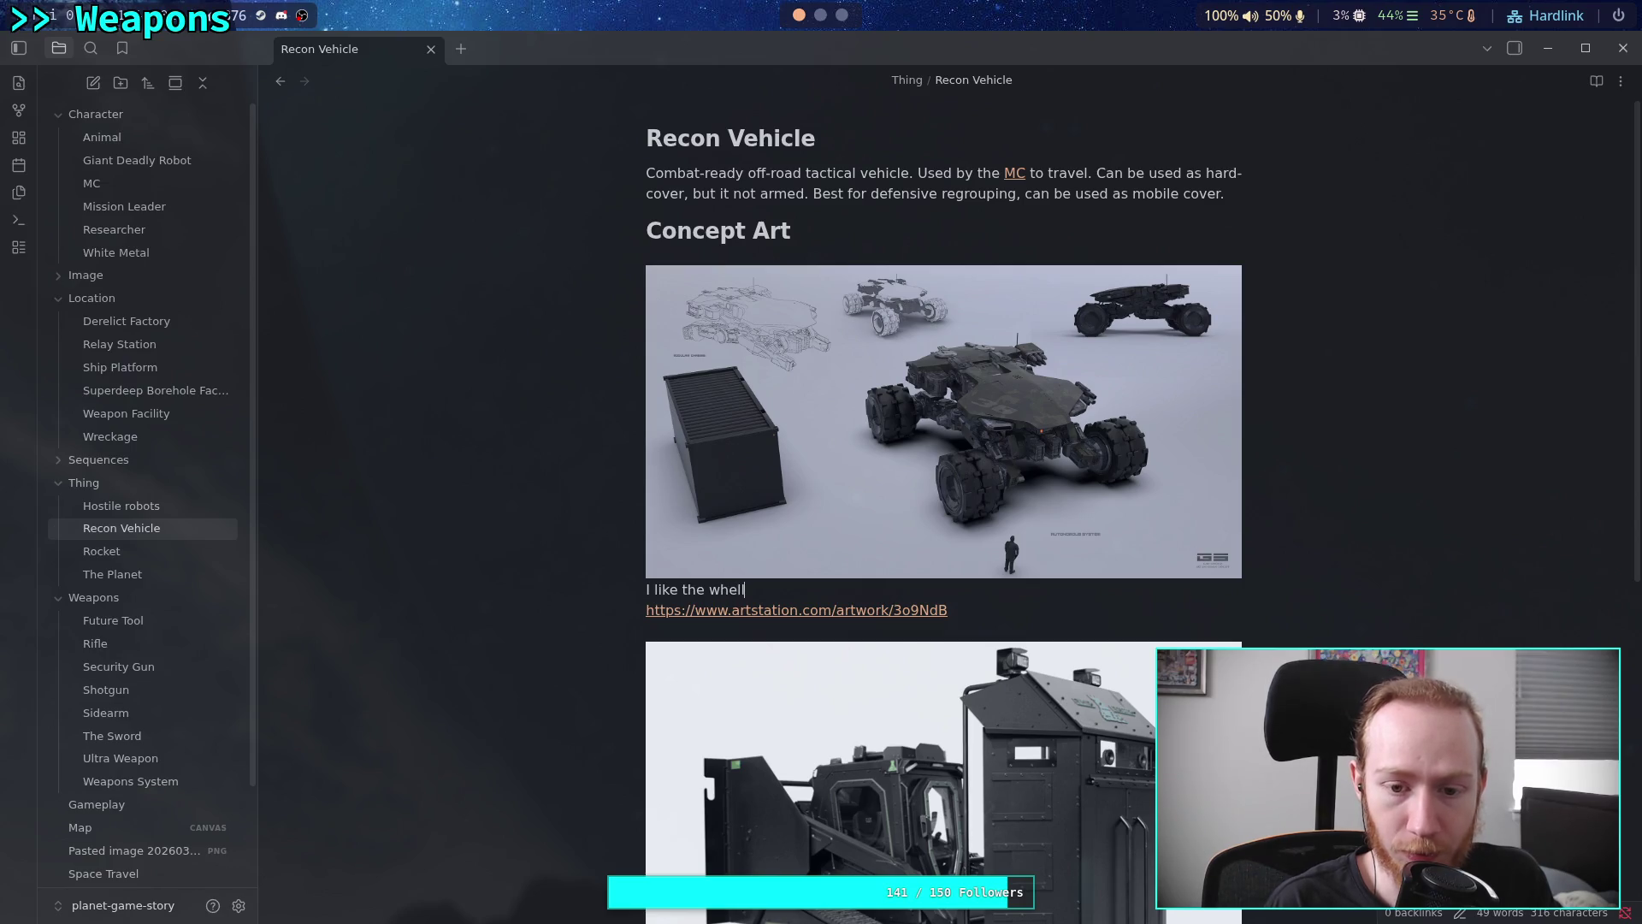
type("els,large ")
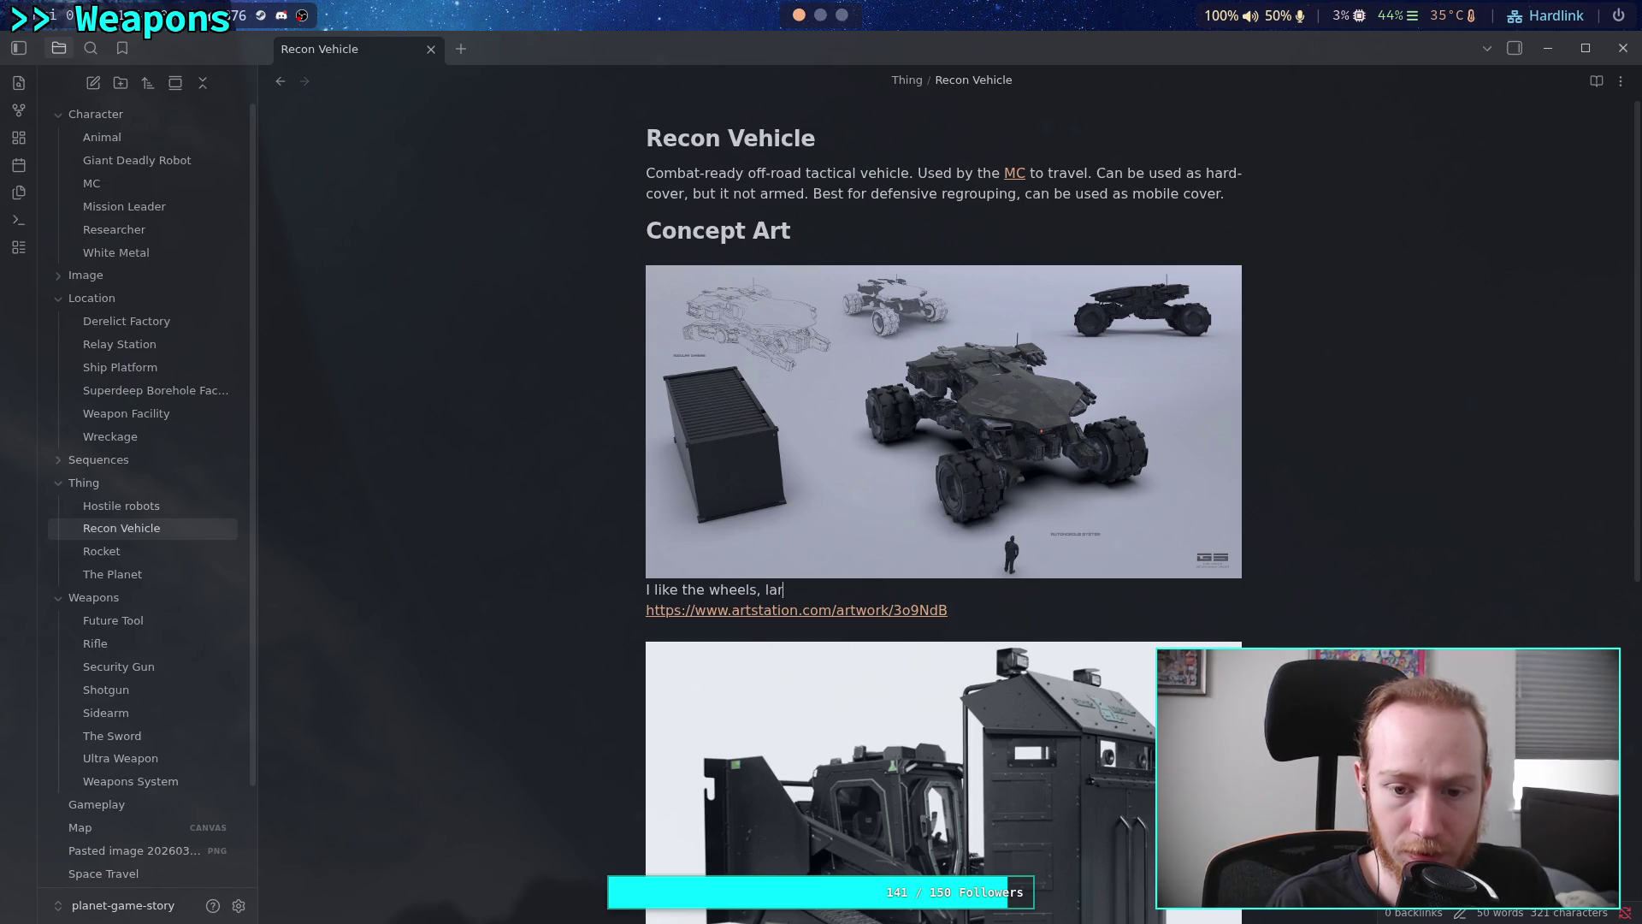
type("and")
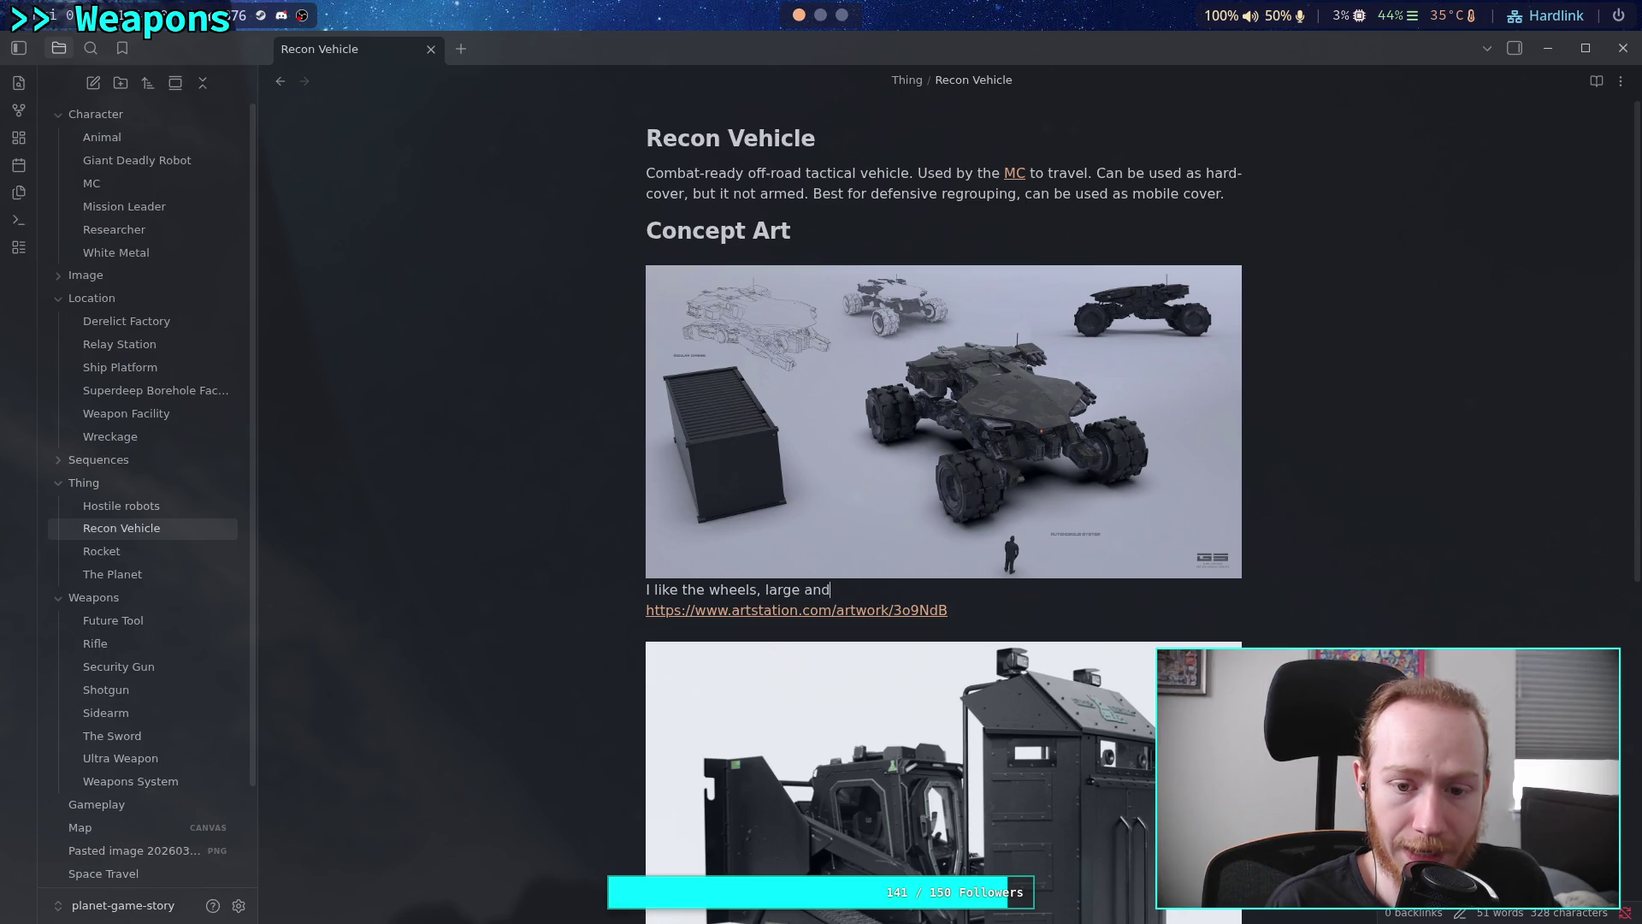
type(" good ")
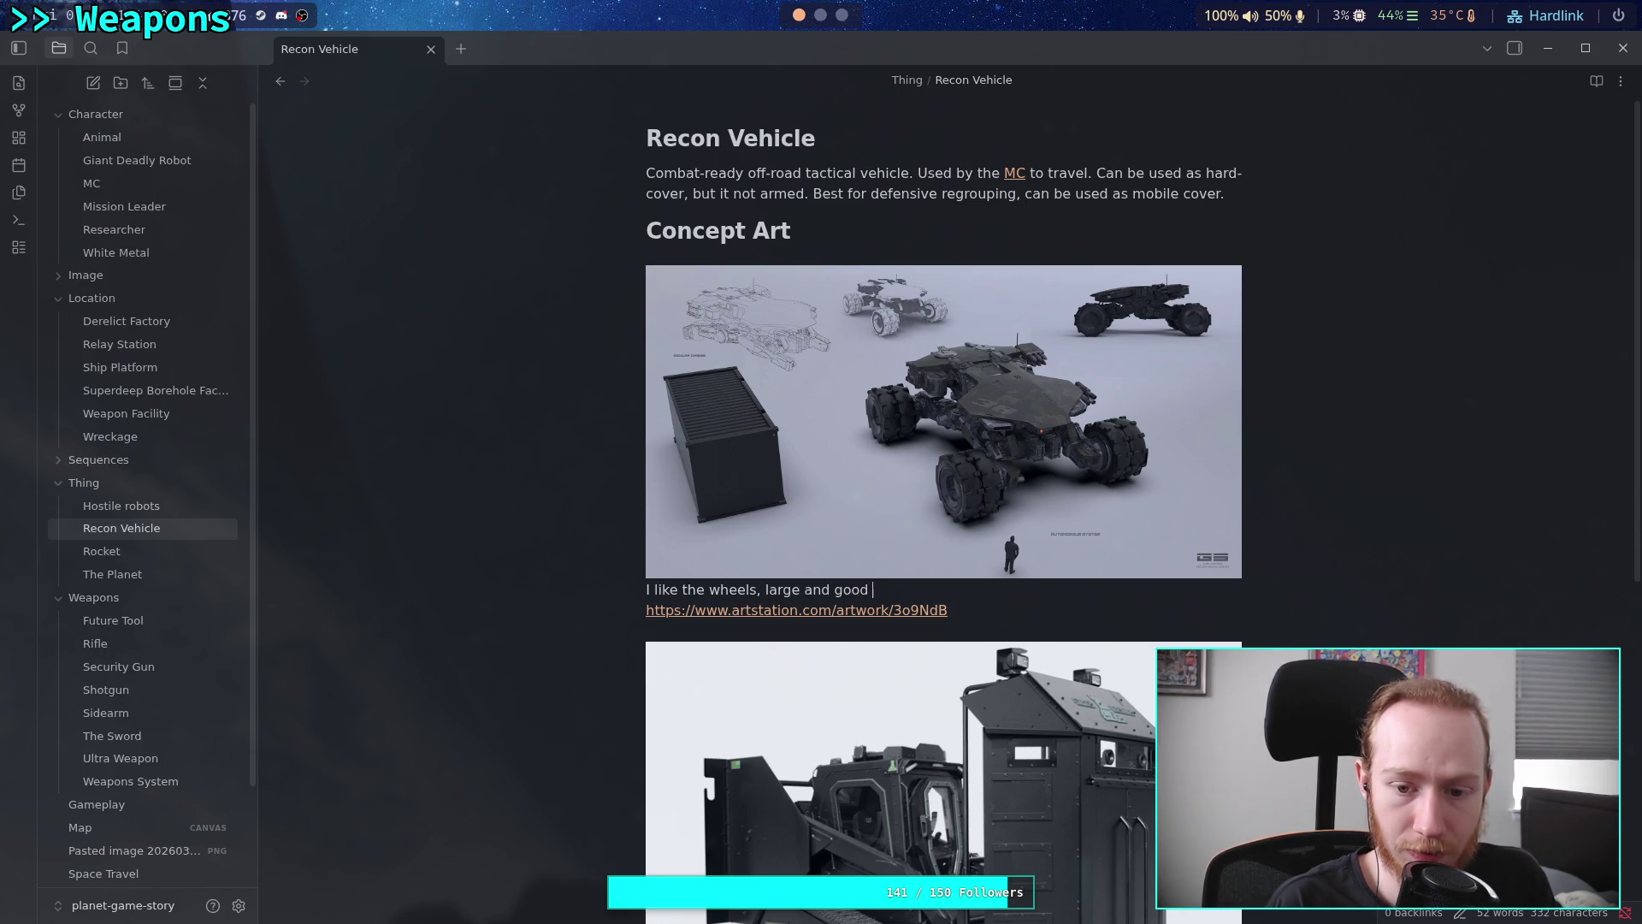
type("on very ro")
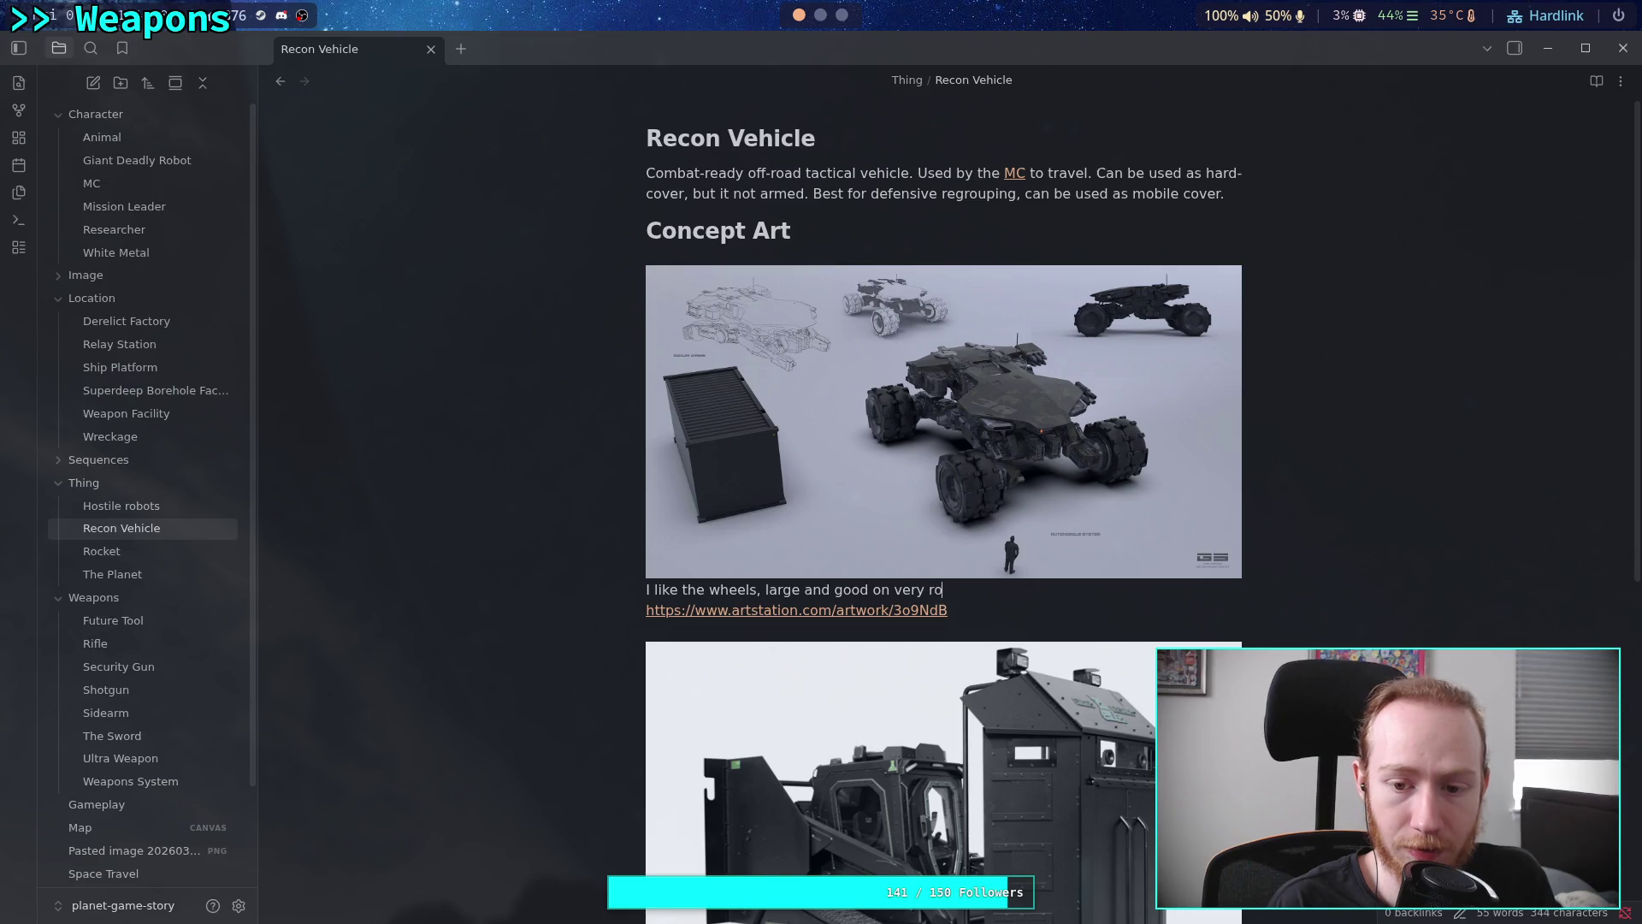
type("ugh terrain")
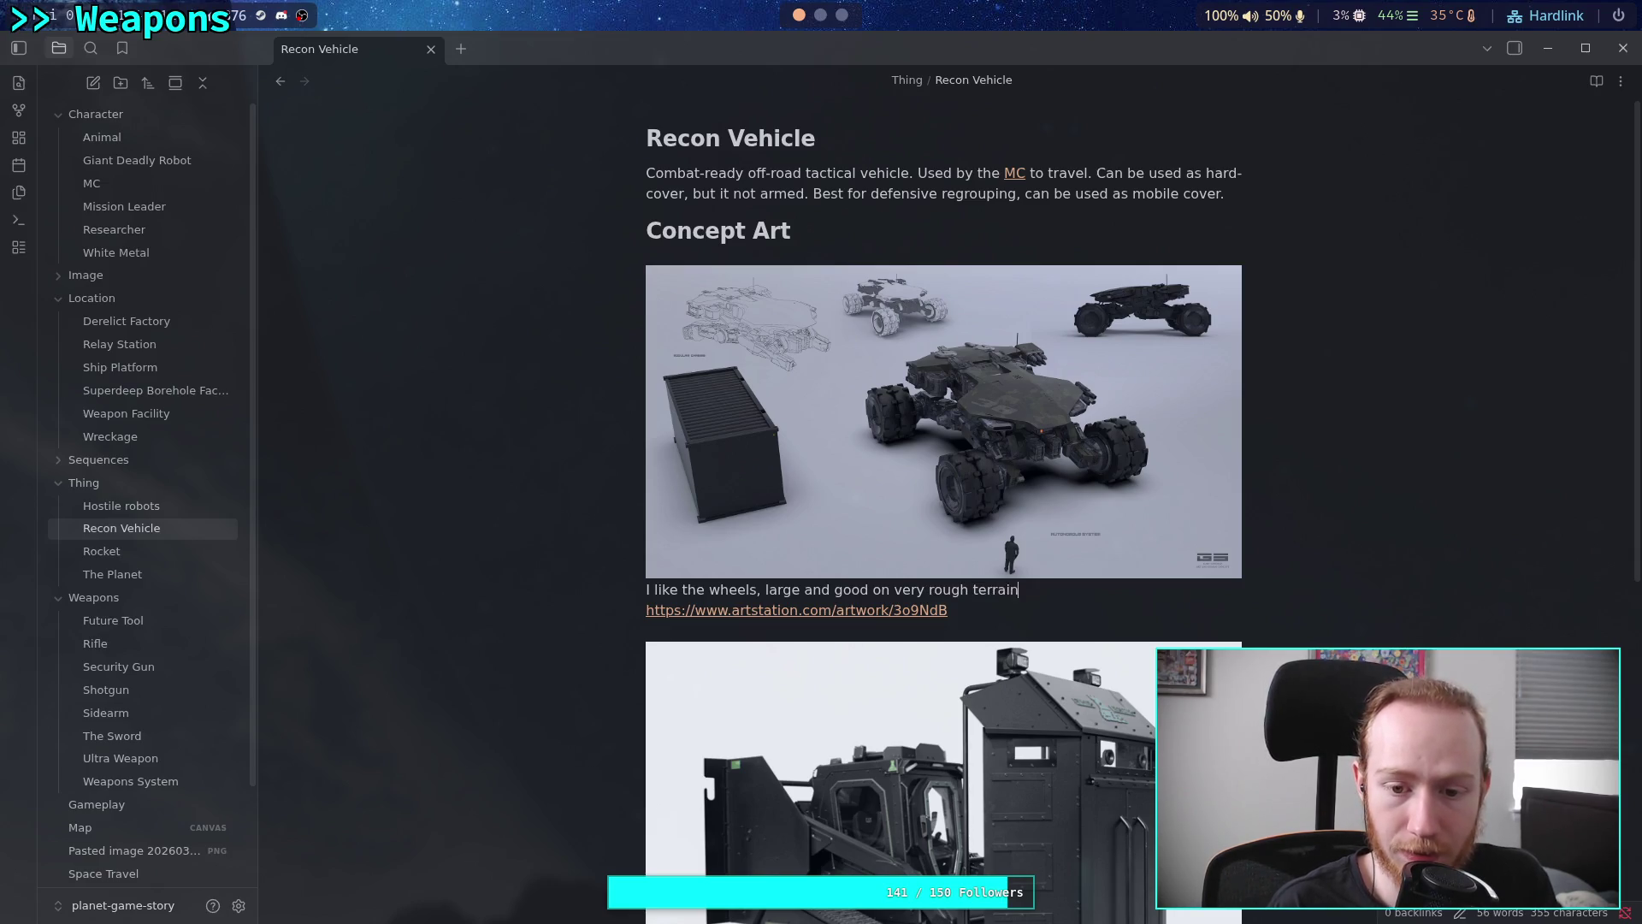
type(". Flat top fo")
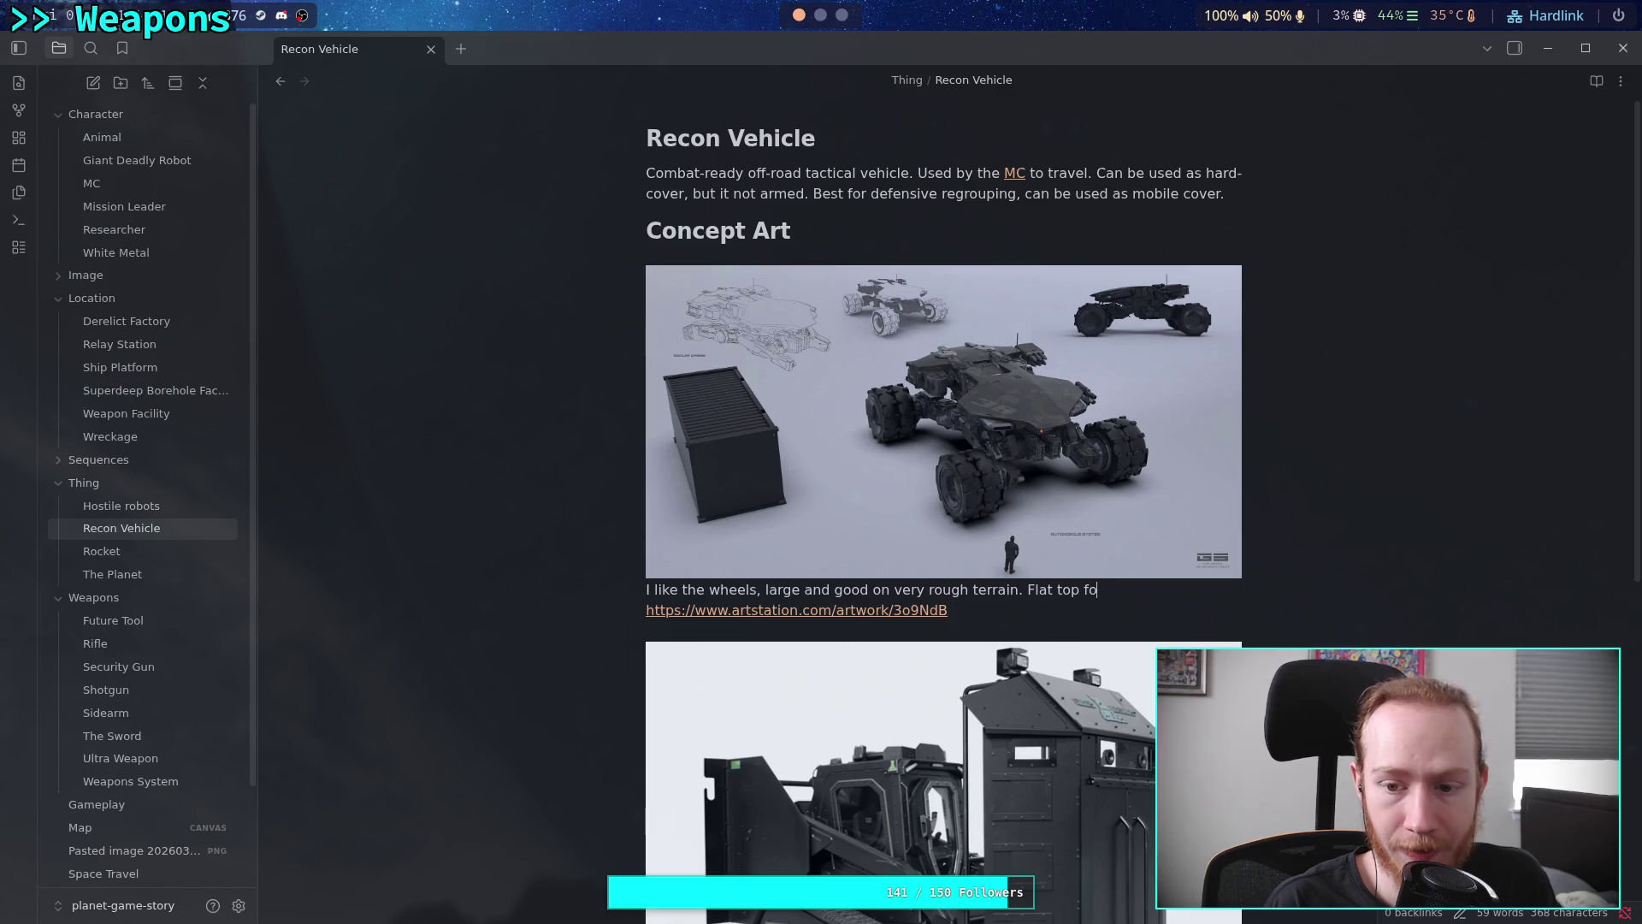
type("project")
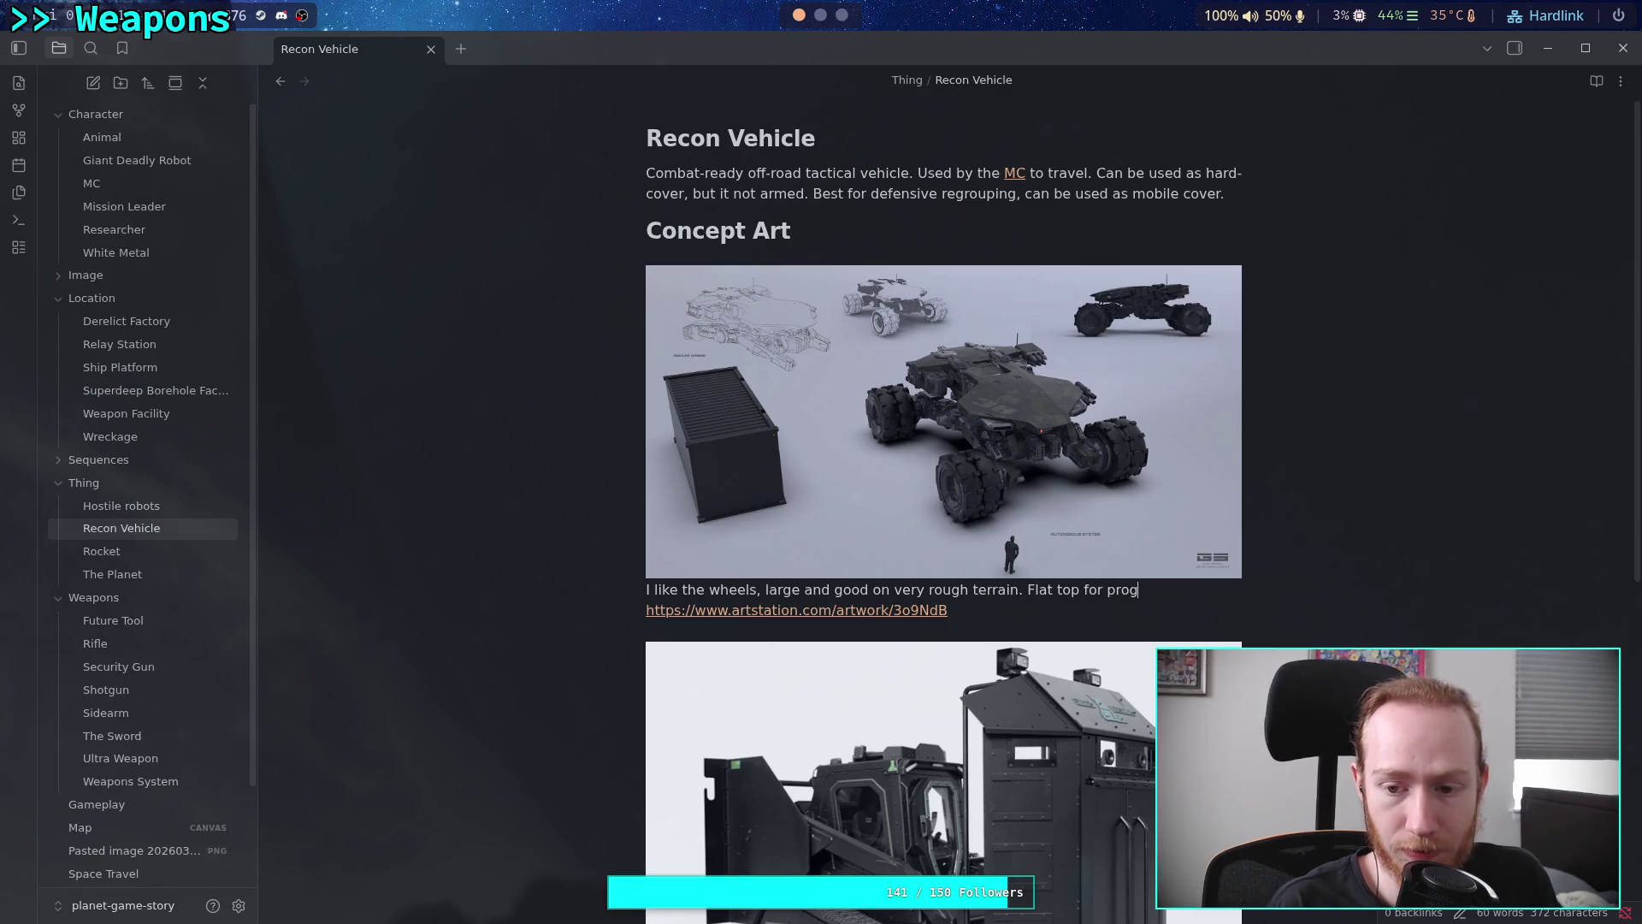
type("ile")
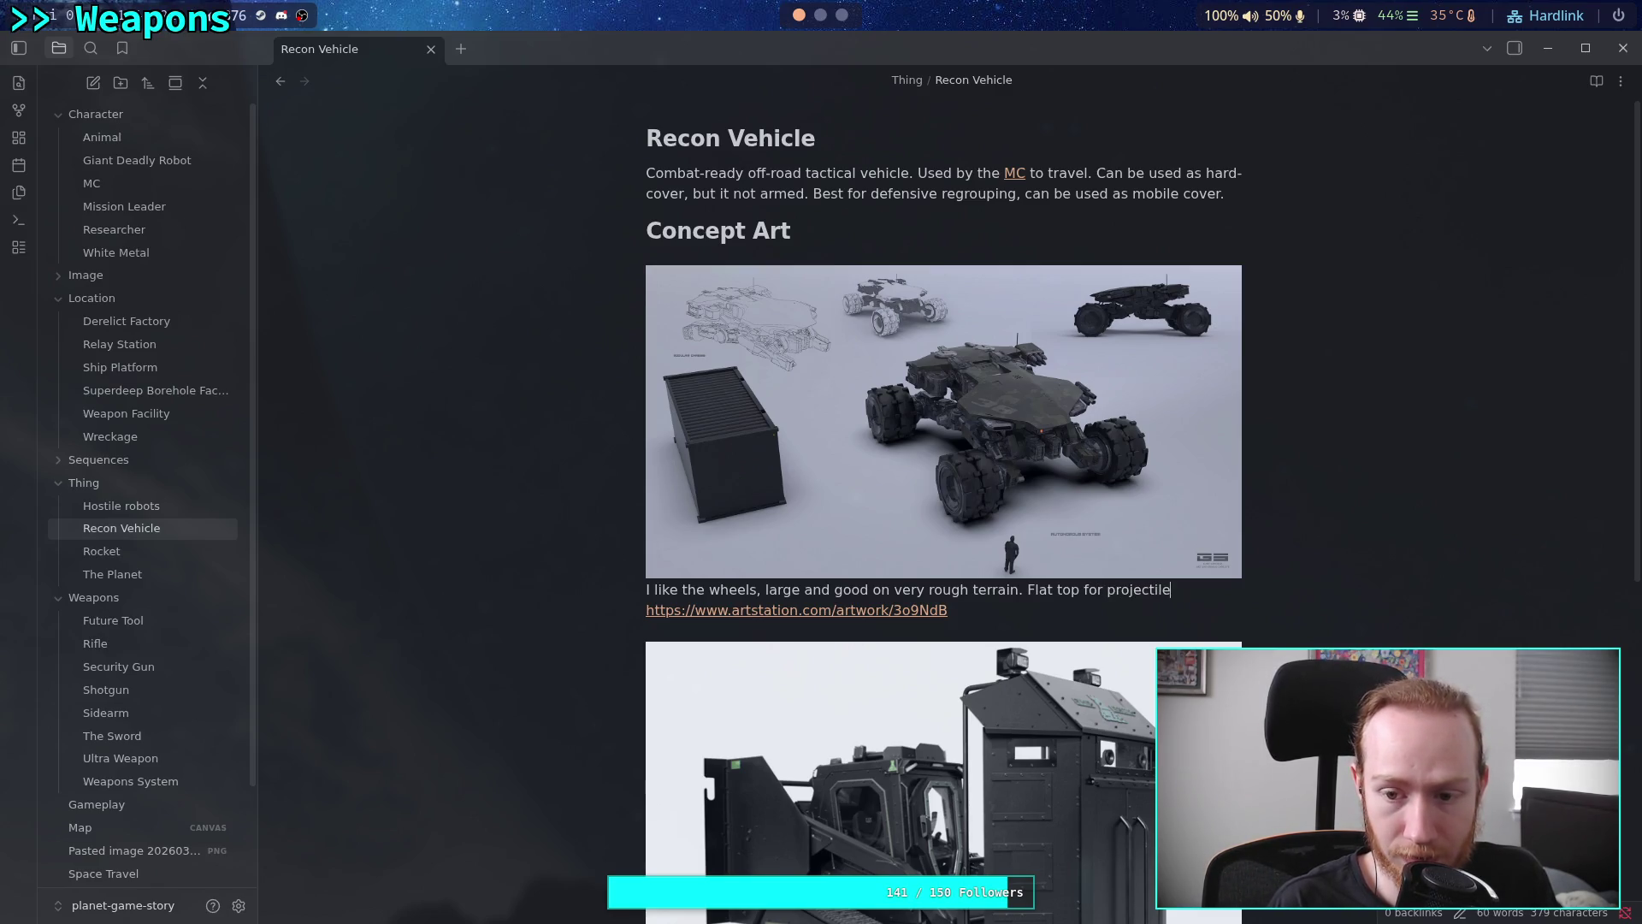
type(" deflec")
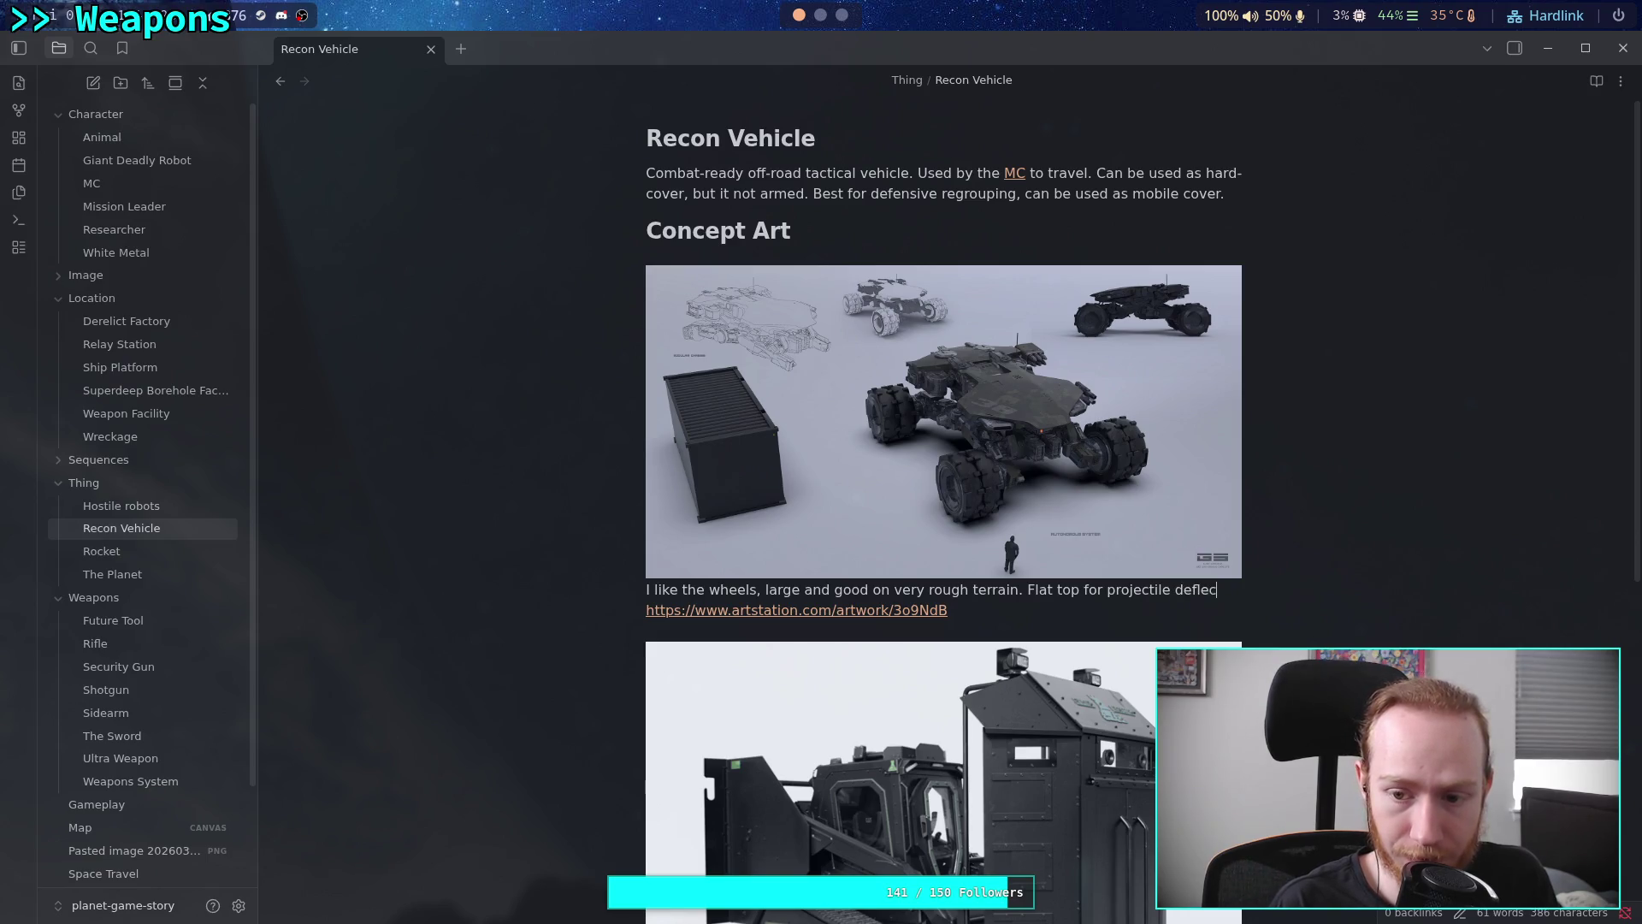
type("tion.")
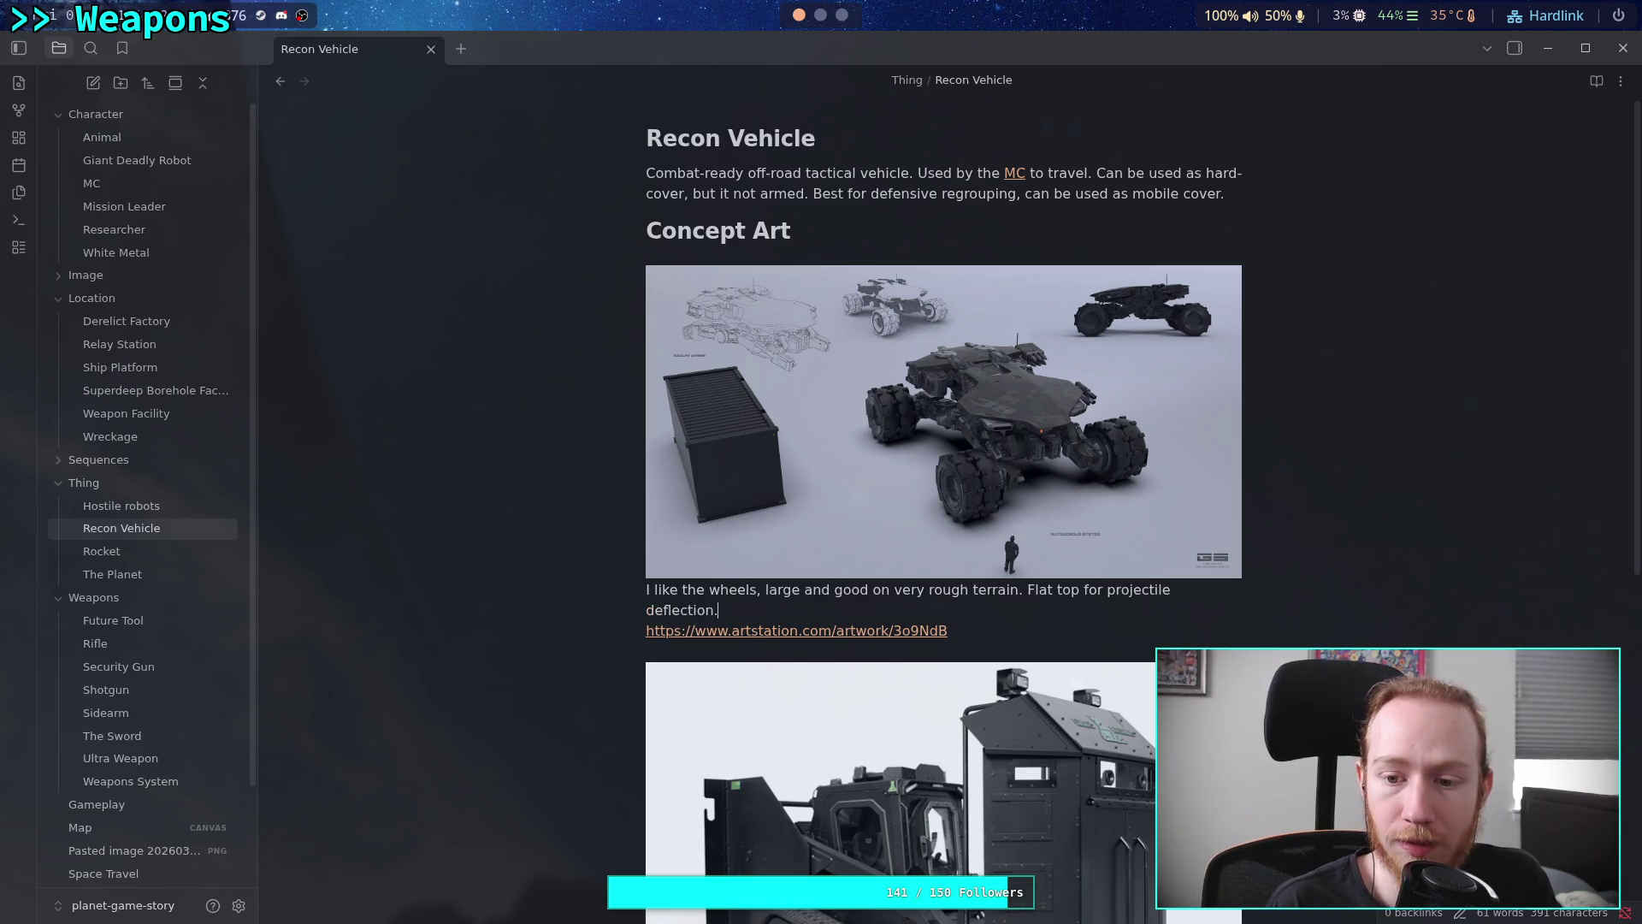
type(" Armed with")
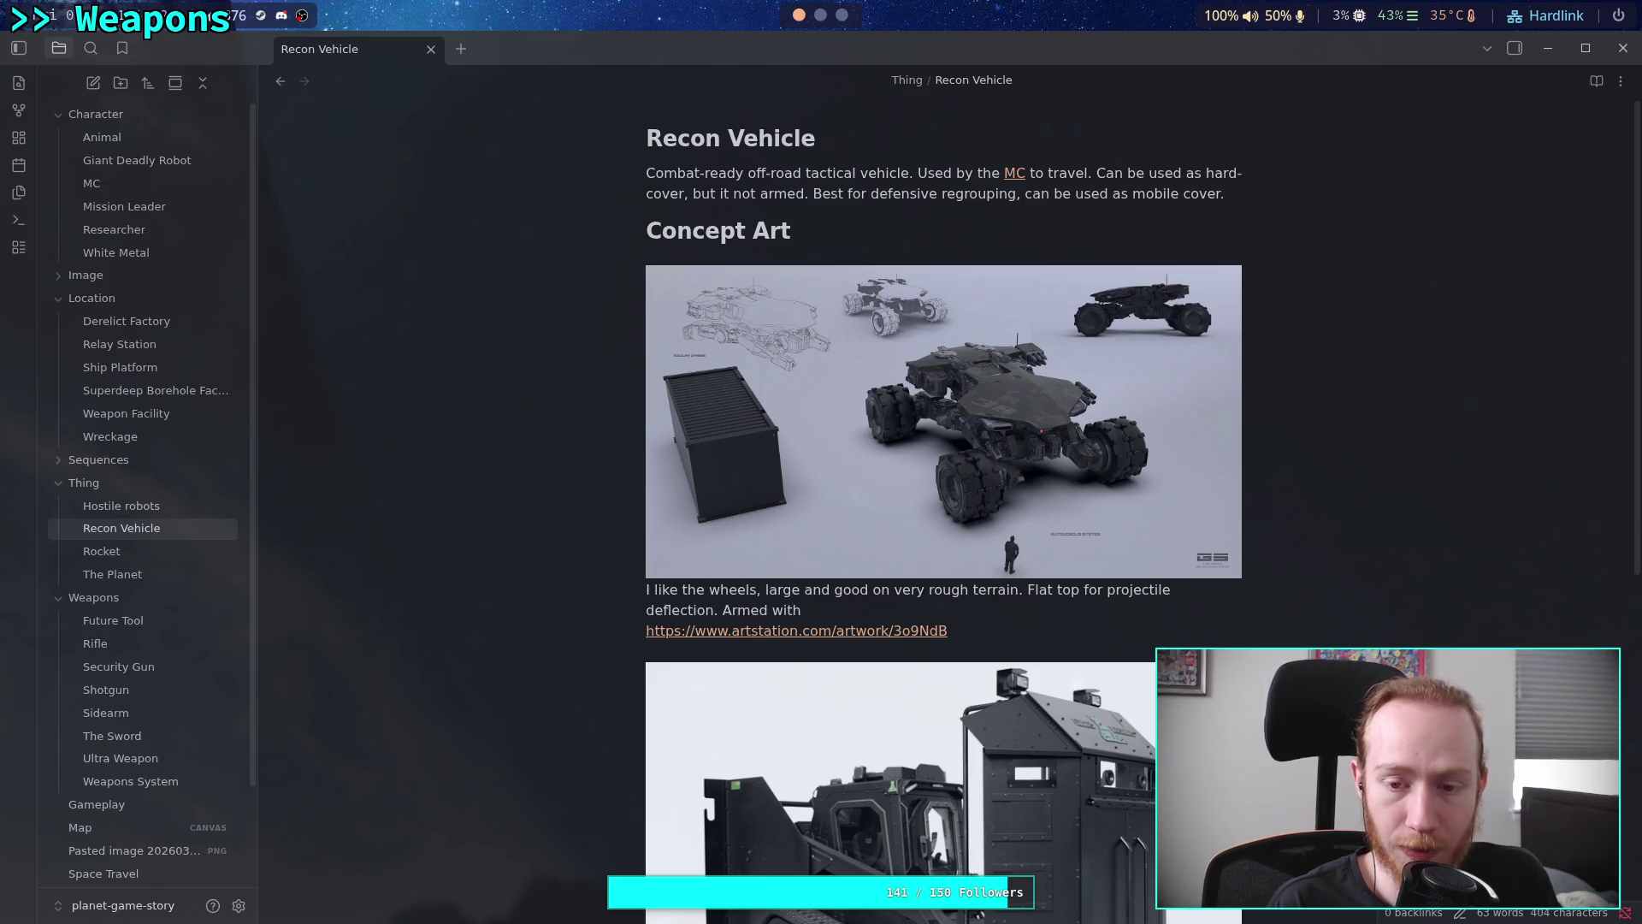
key("BackSpace")
key("BackSpace")
key("BackSpace")
key("BackSpace")
key("BackSpace")
type(".")
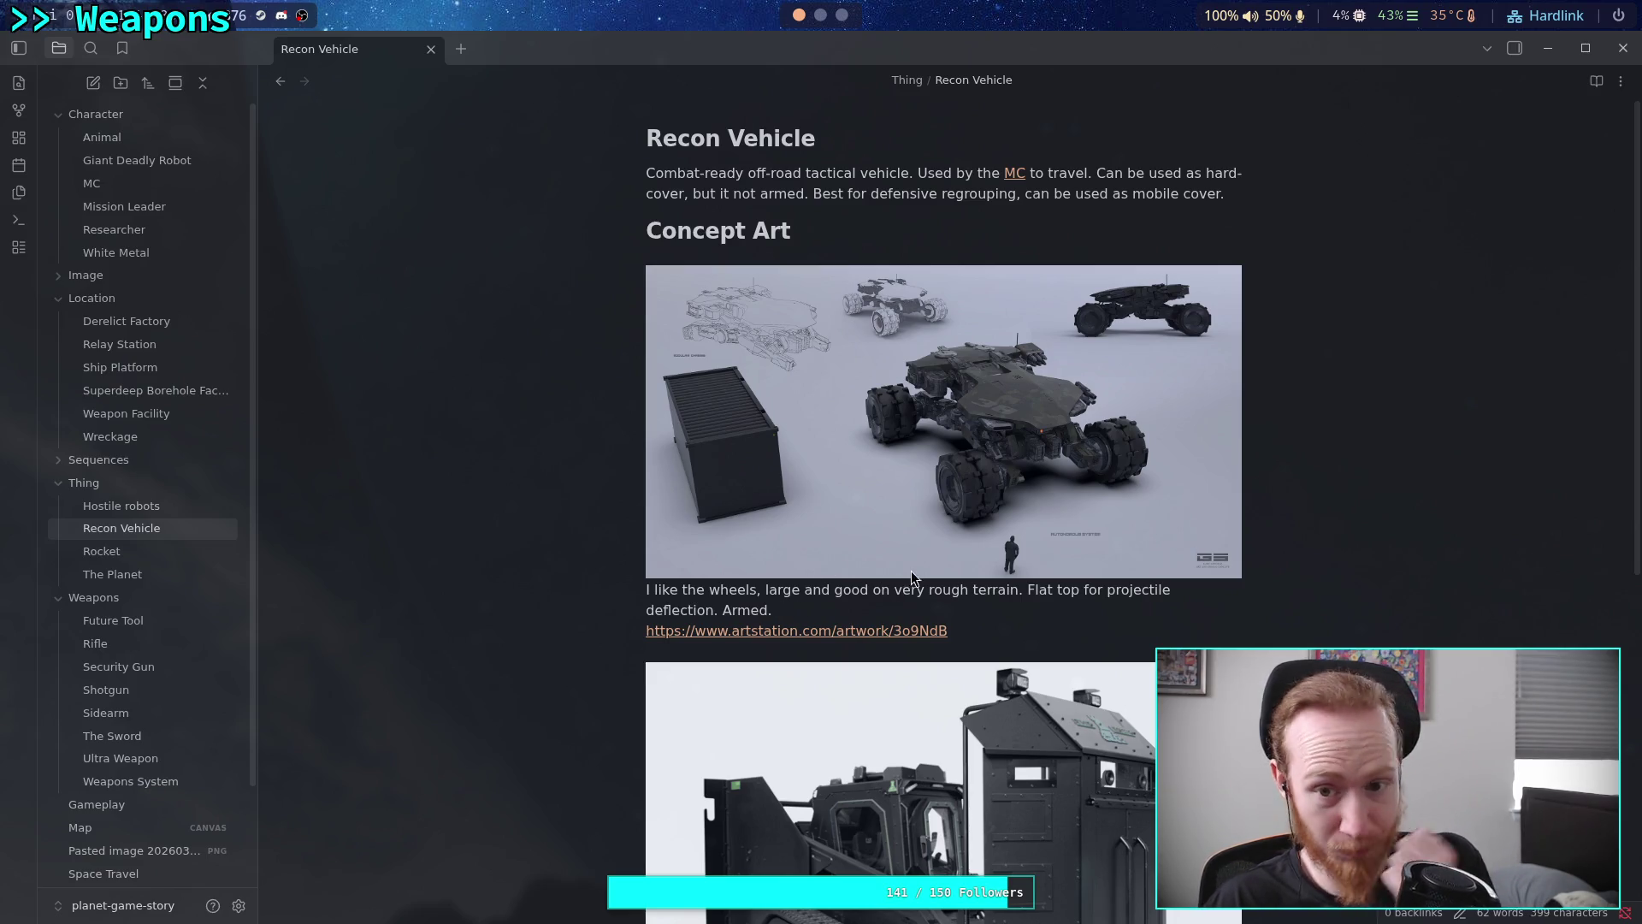
scroll(907, 474, "down", 4)
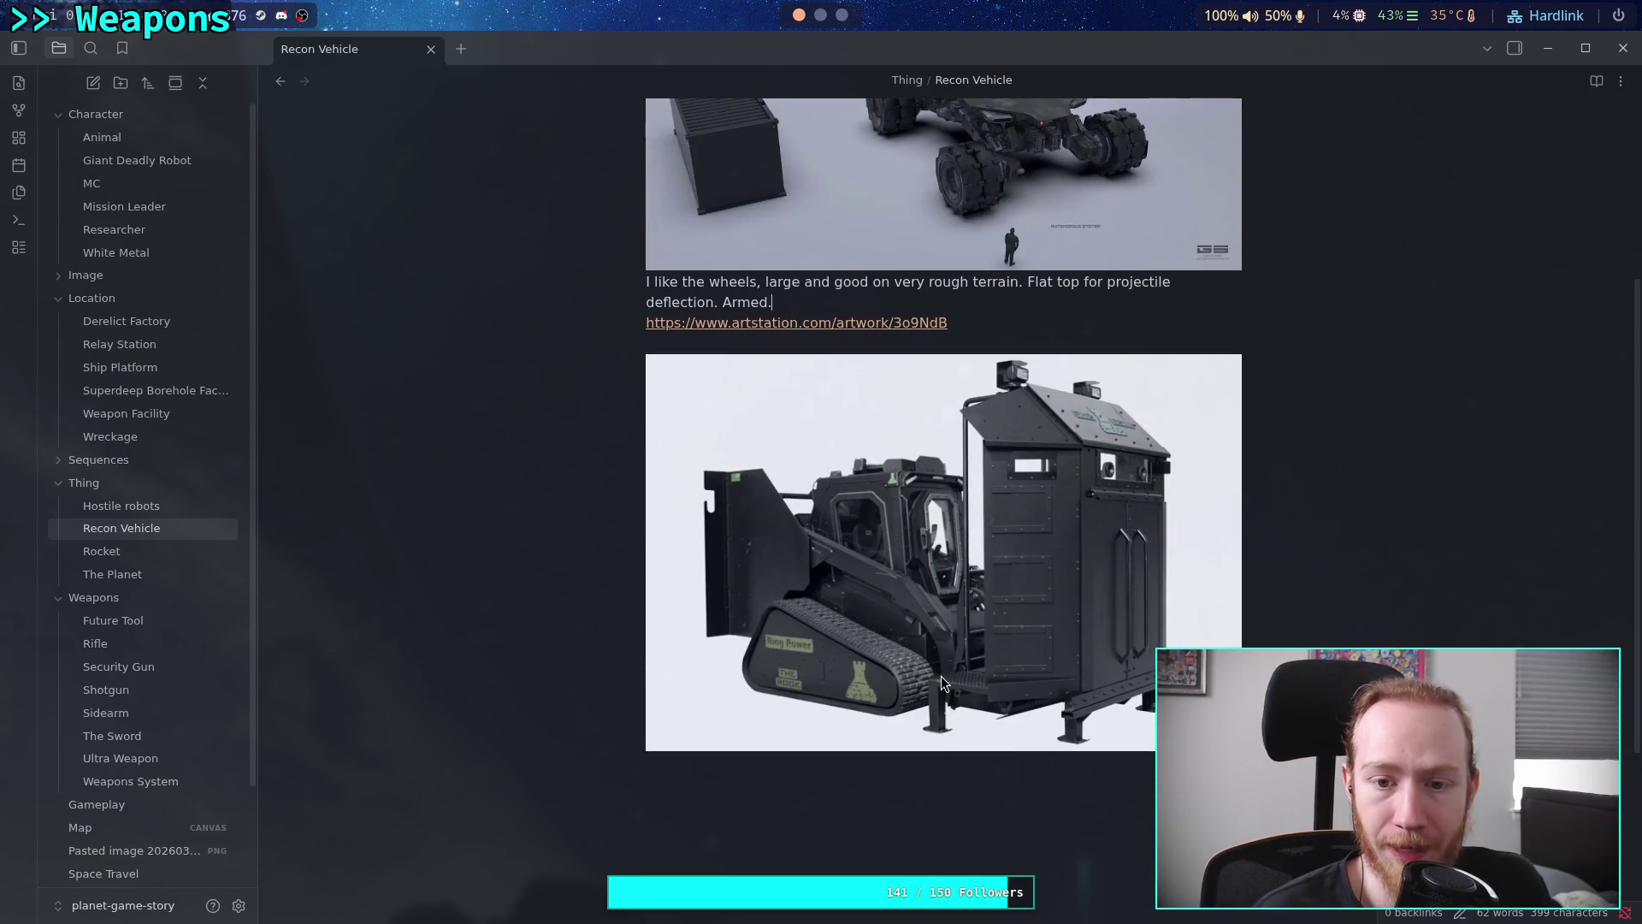
Caption the ROOK image 'THE ROOK. Real vehicle with real-world success… standing platform at the back. Treads.'
left_click(916, 780)
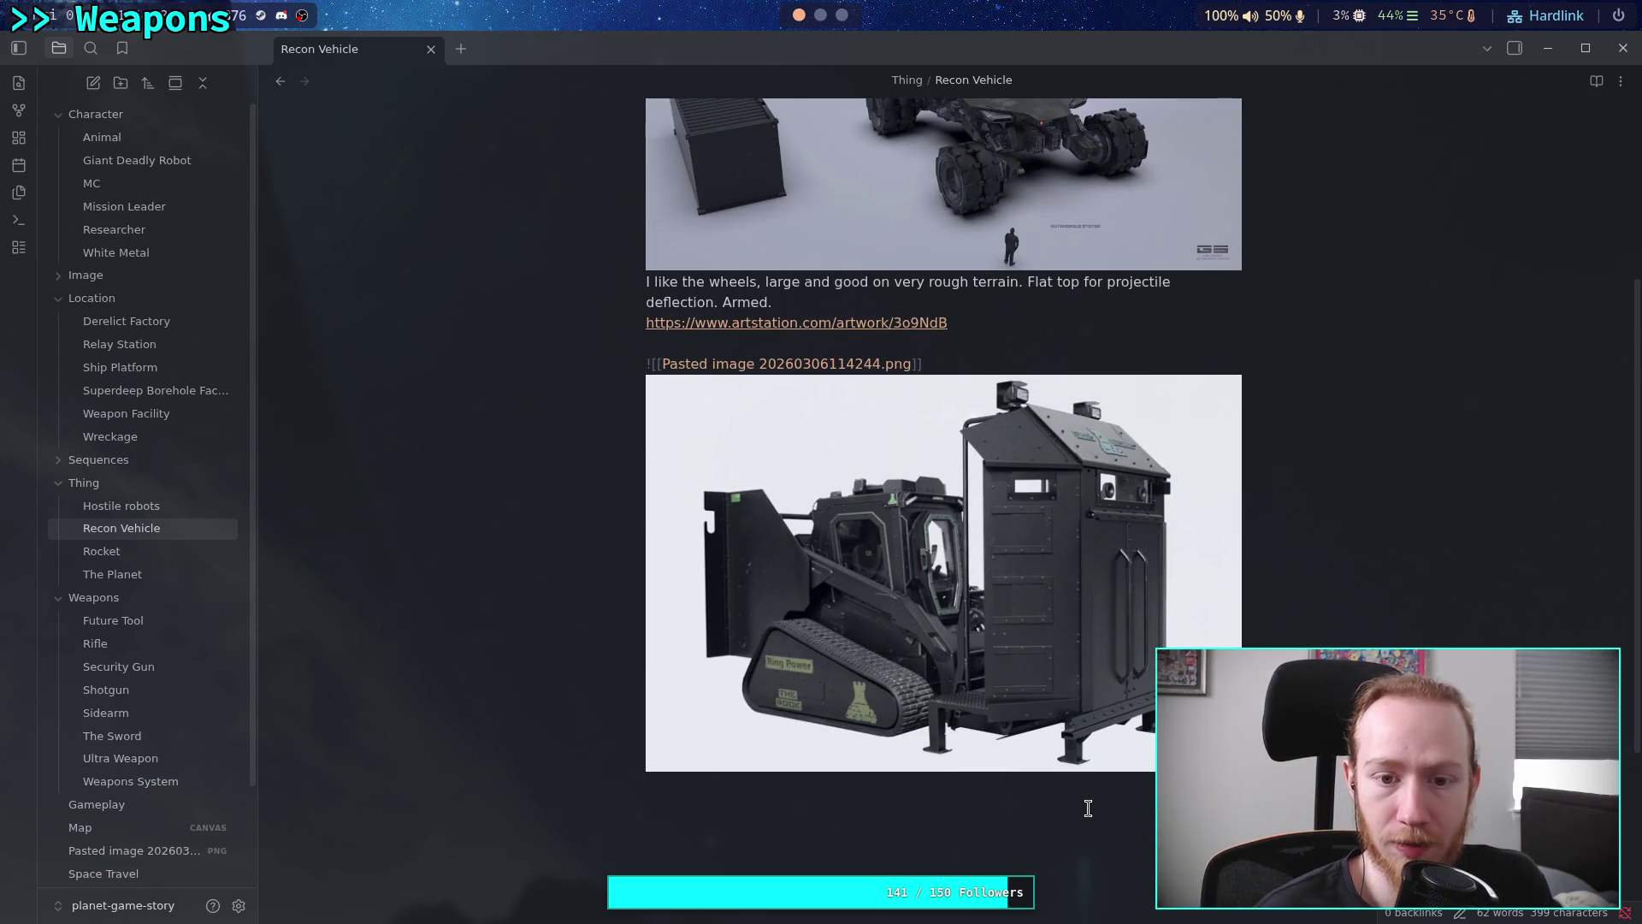
key("Return")
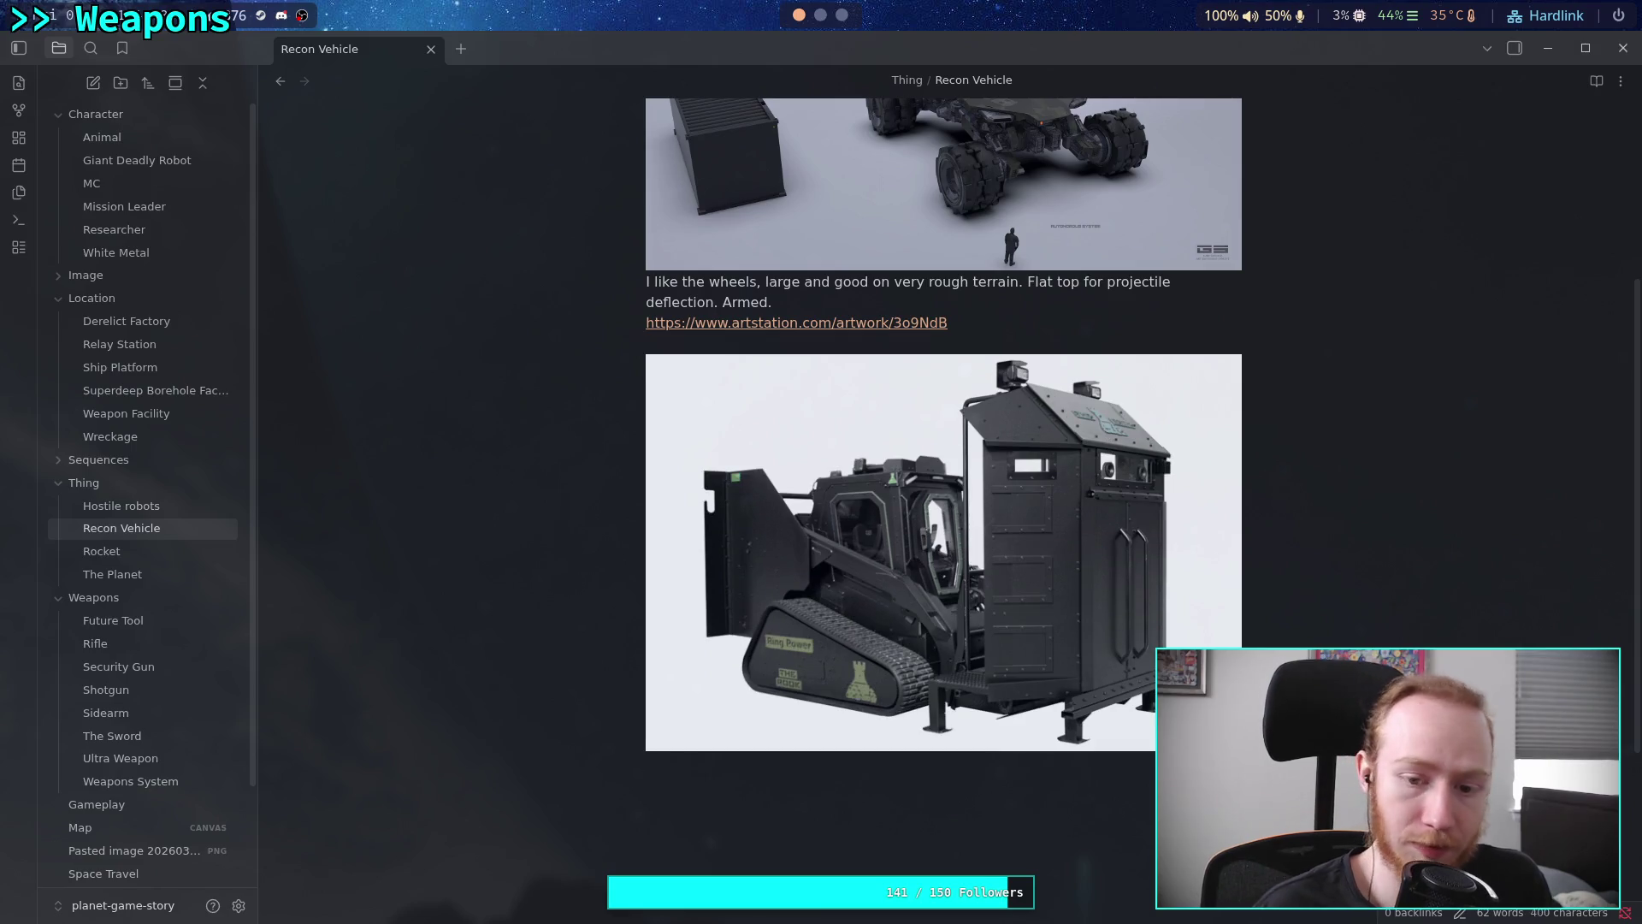
type("THE ROOK")
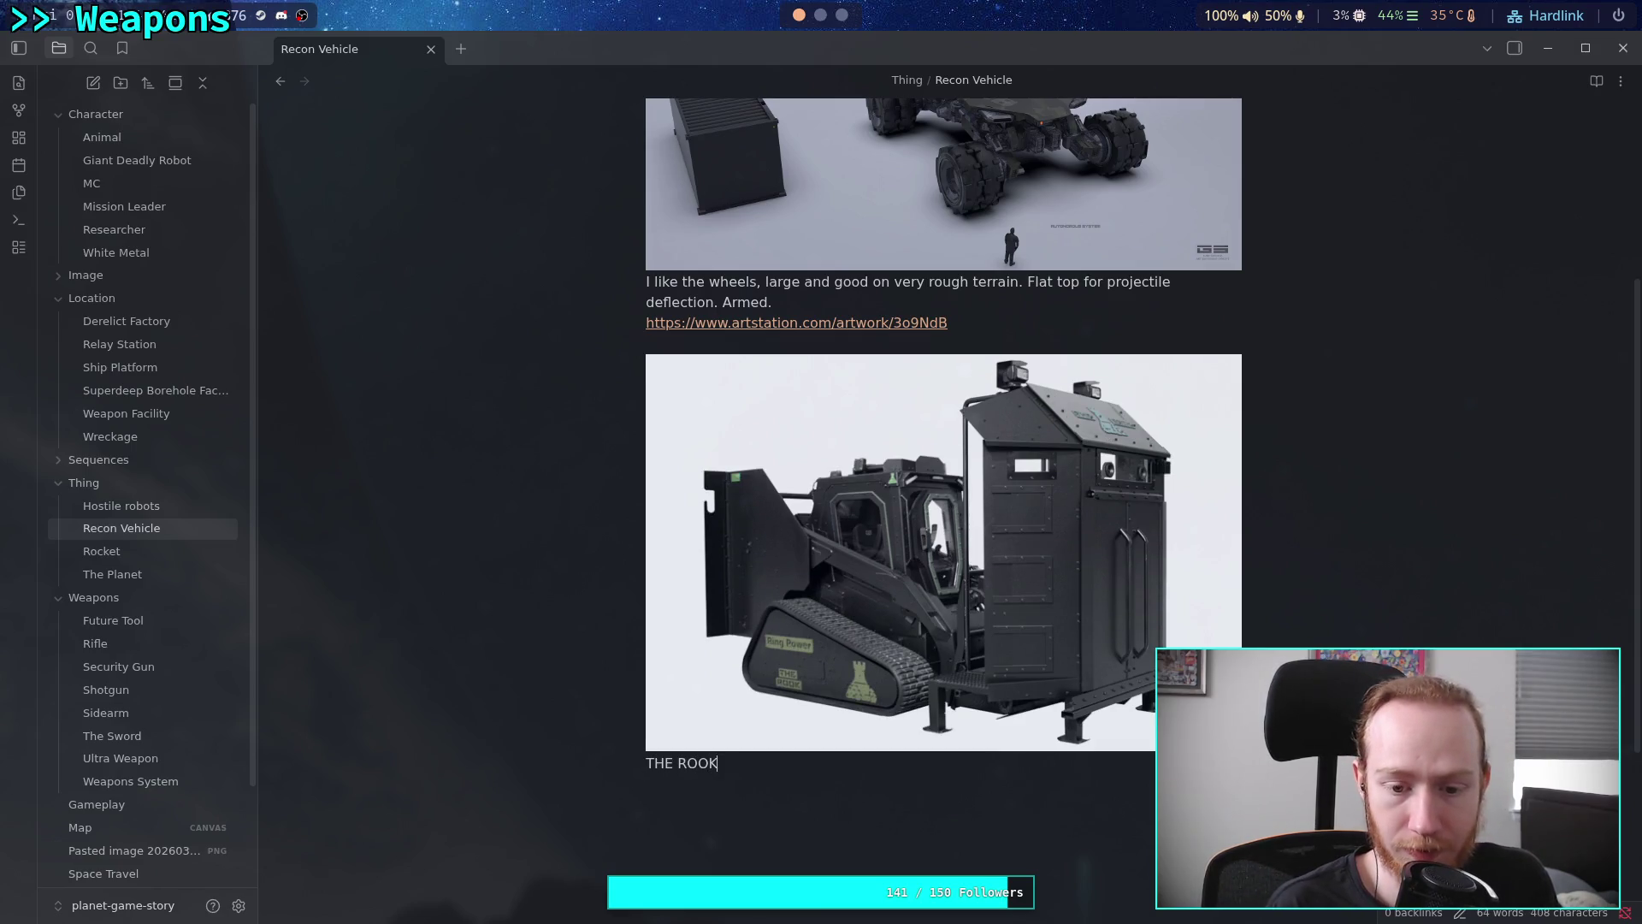
type(". Realy")
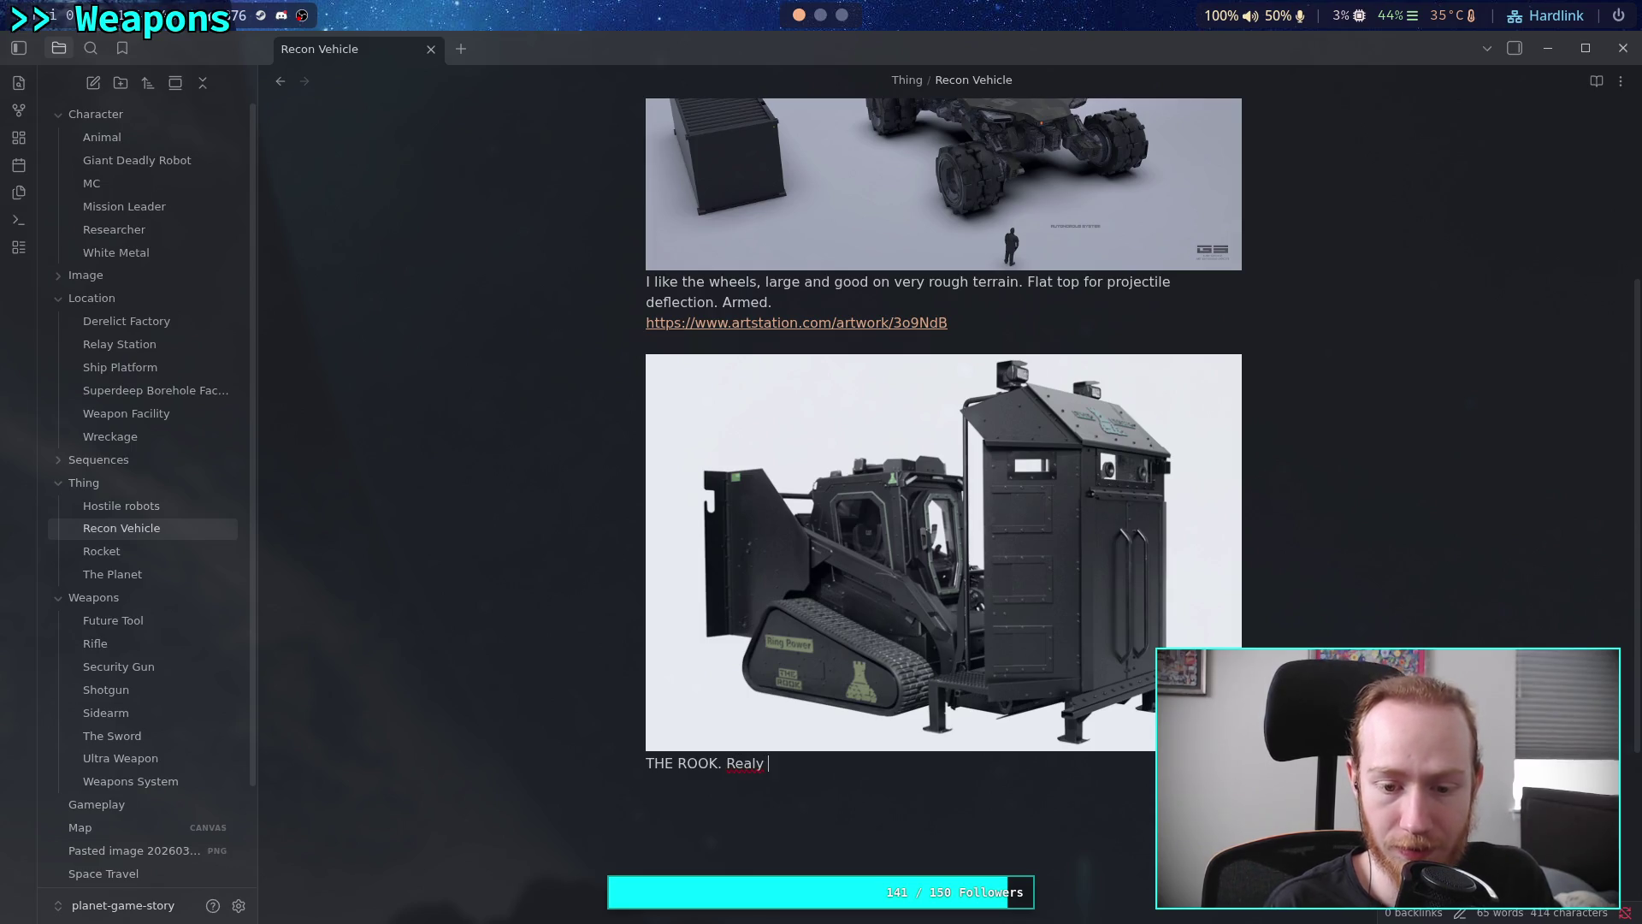
key("BackSpace")
key("BackSpace")
type("vehic")
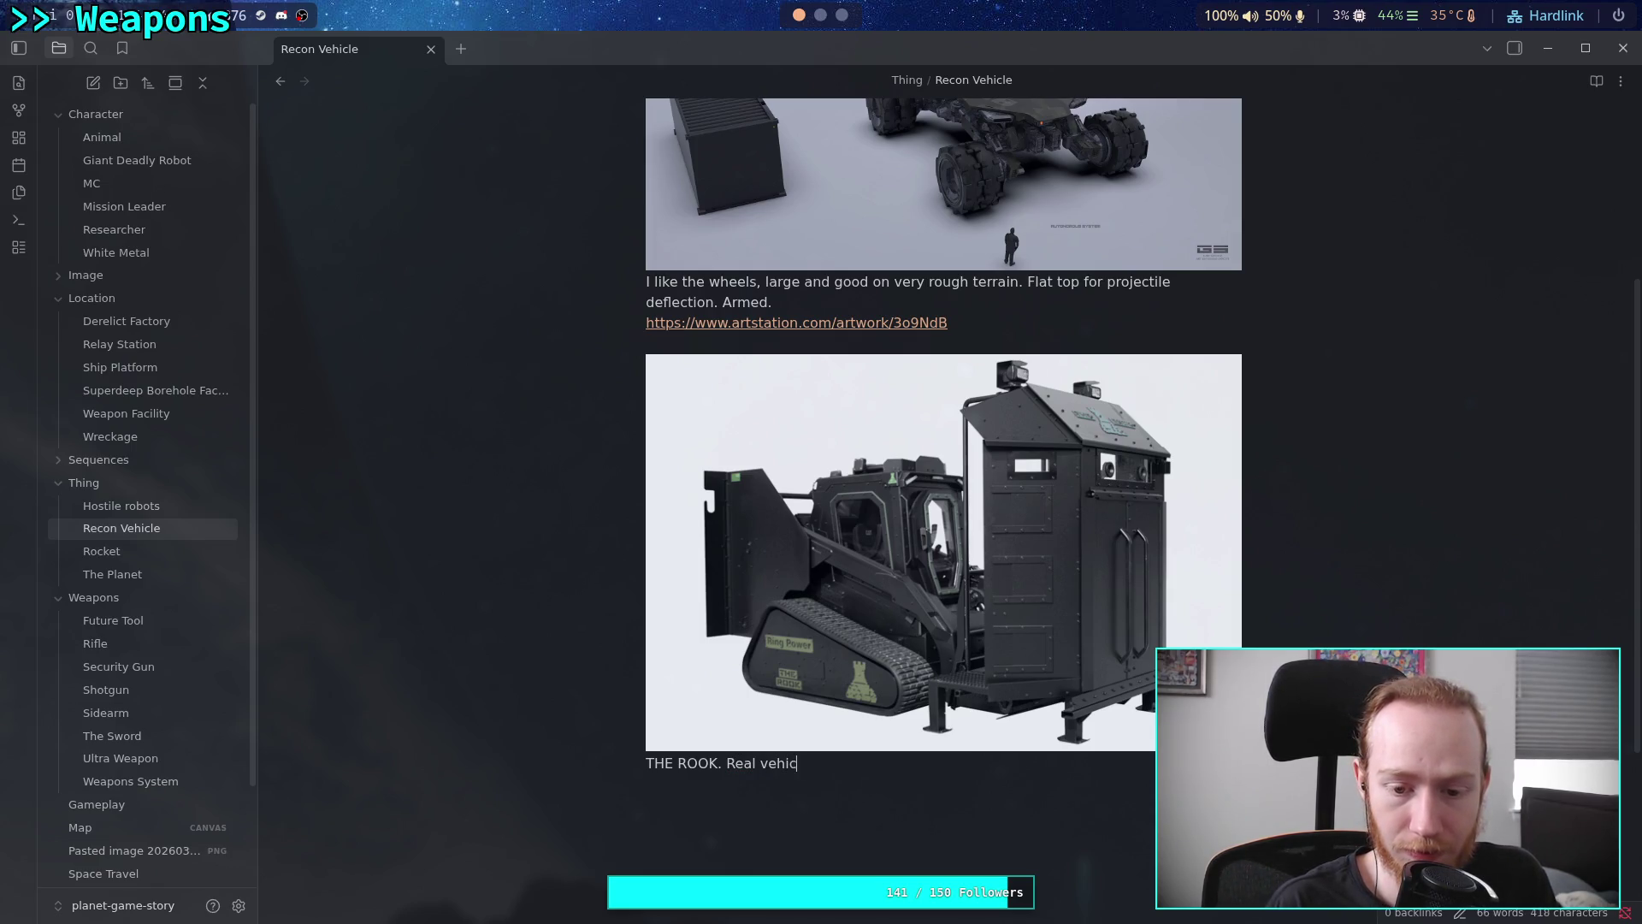
type("le with ")
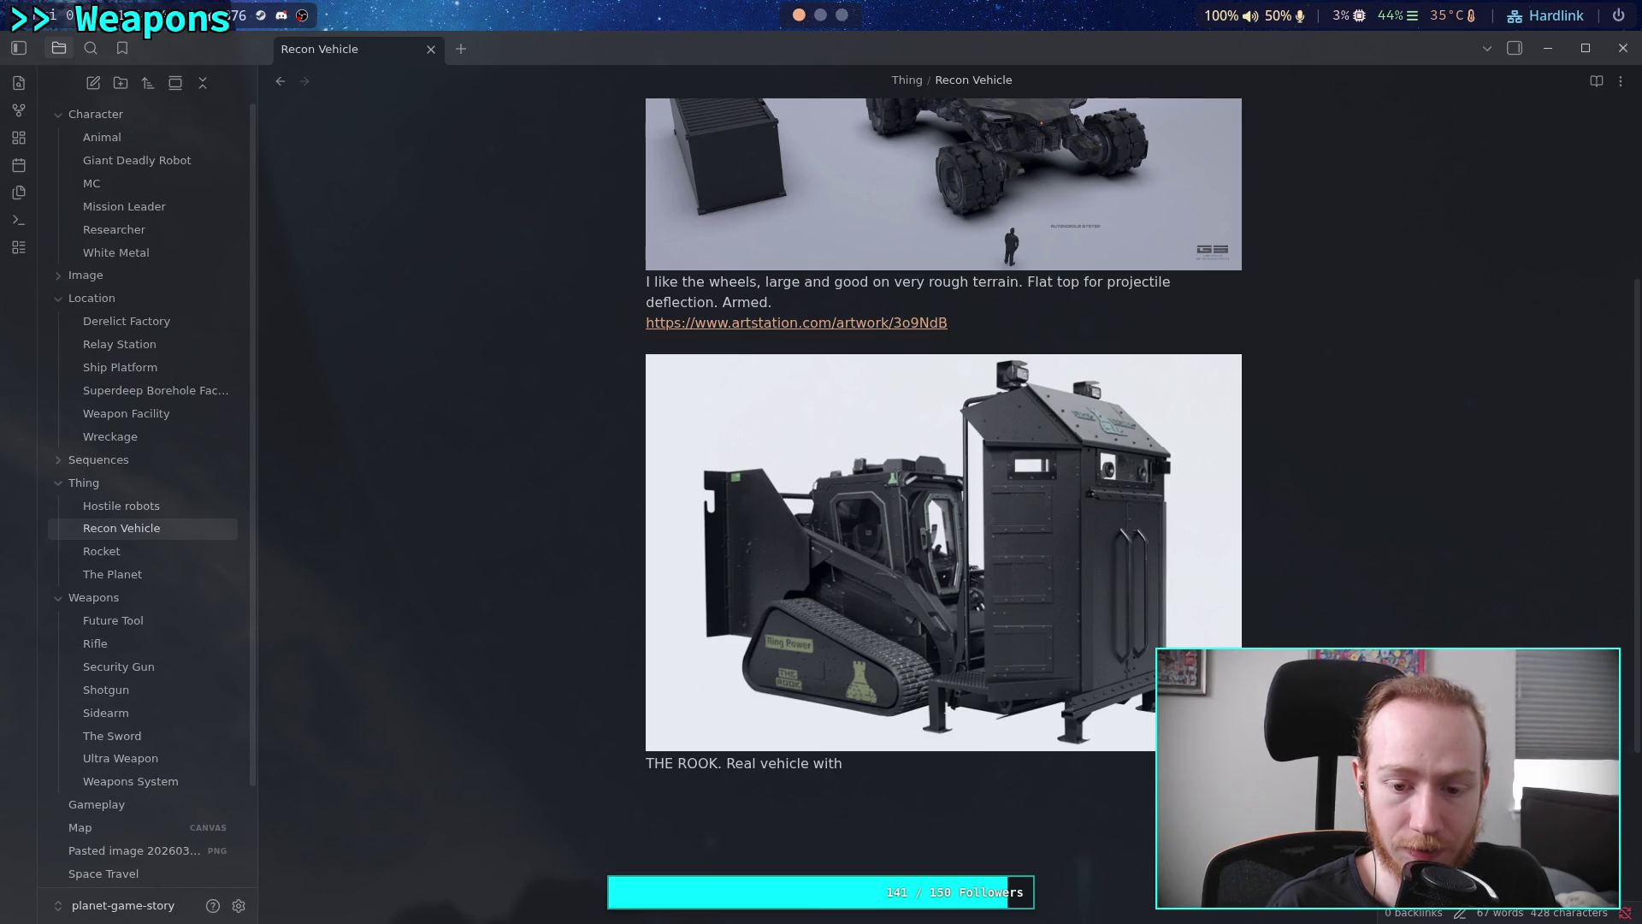
type("realco")
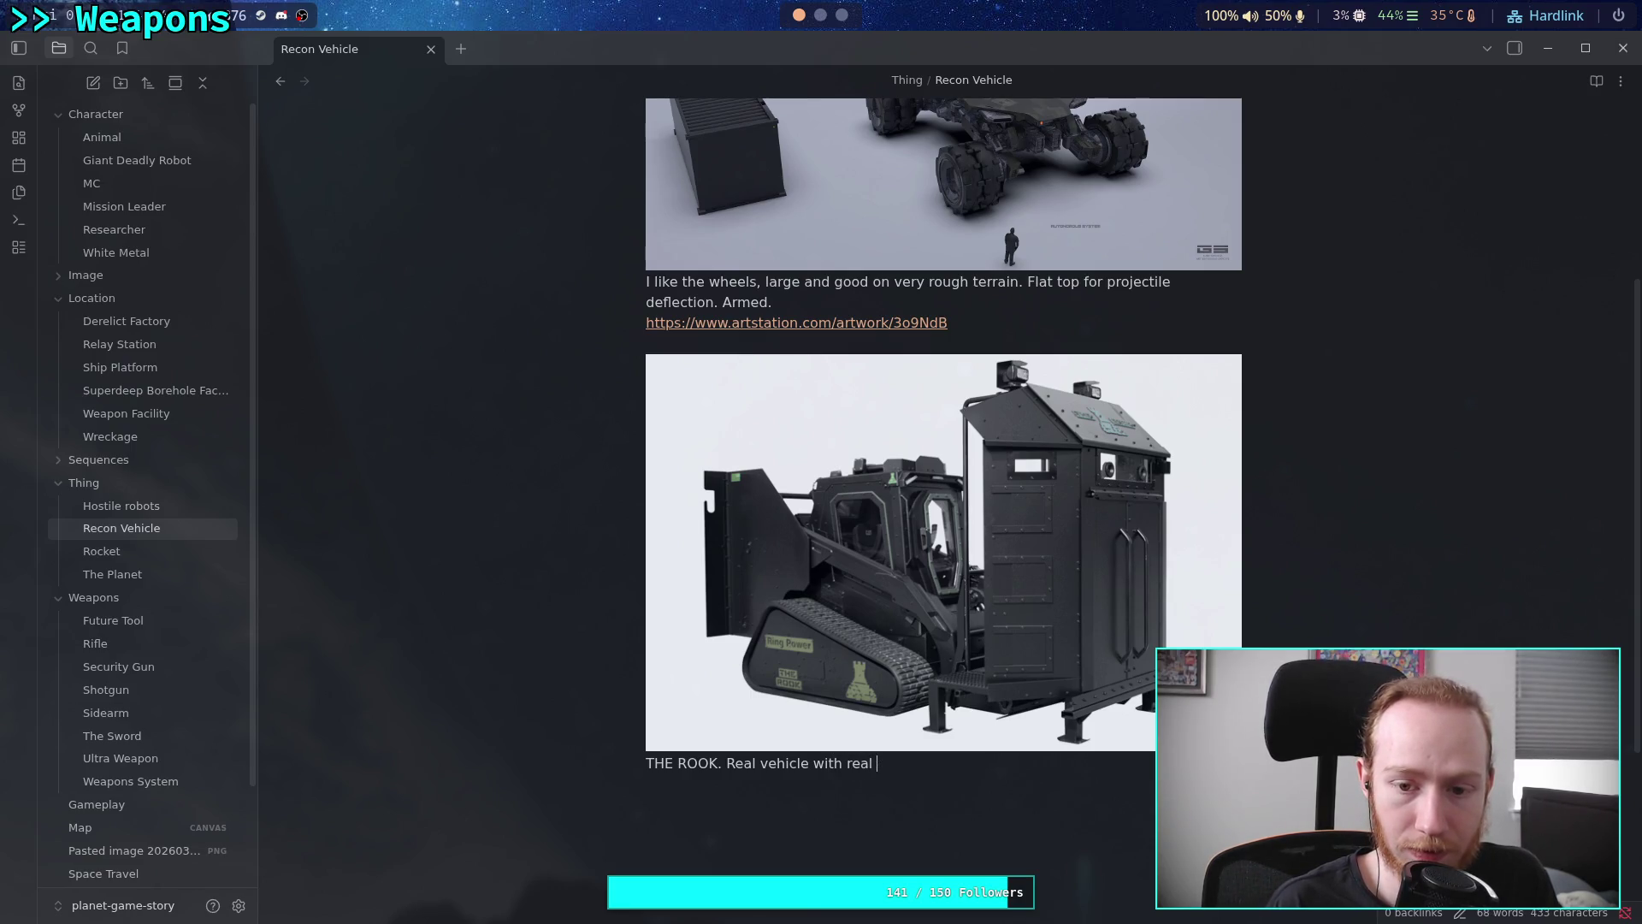
type("usage")
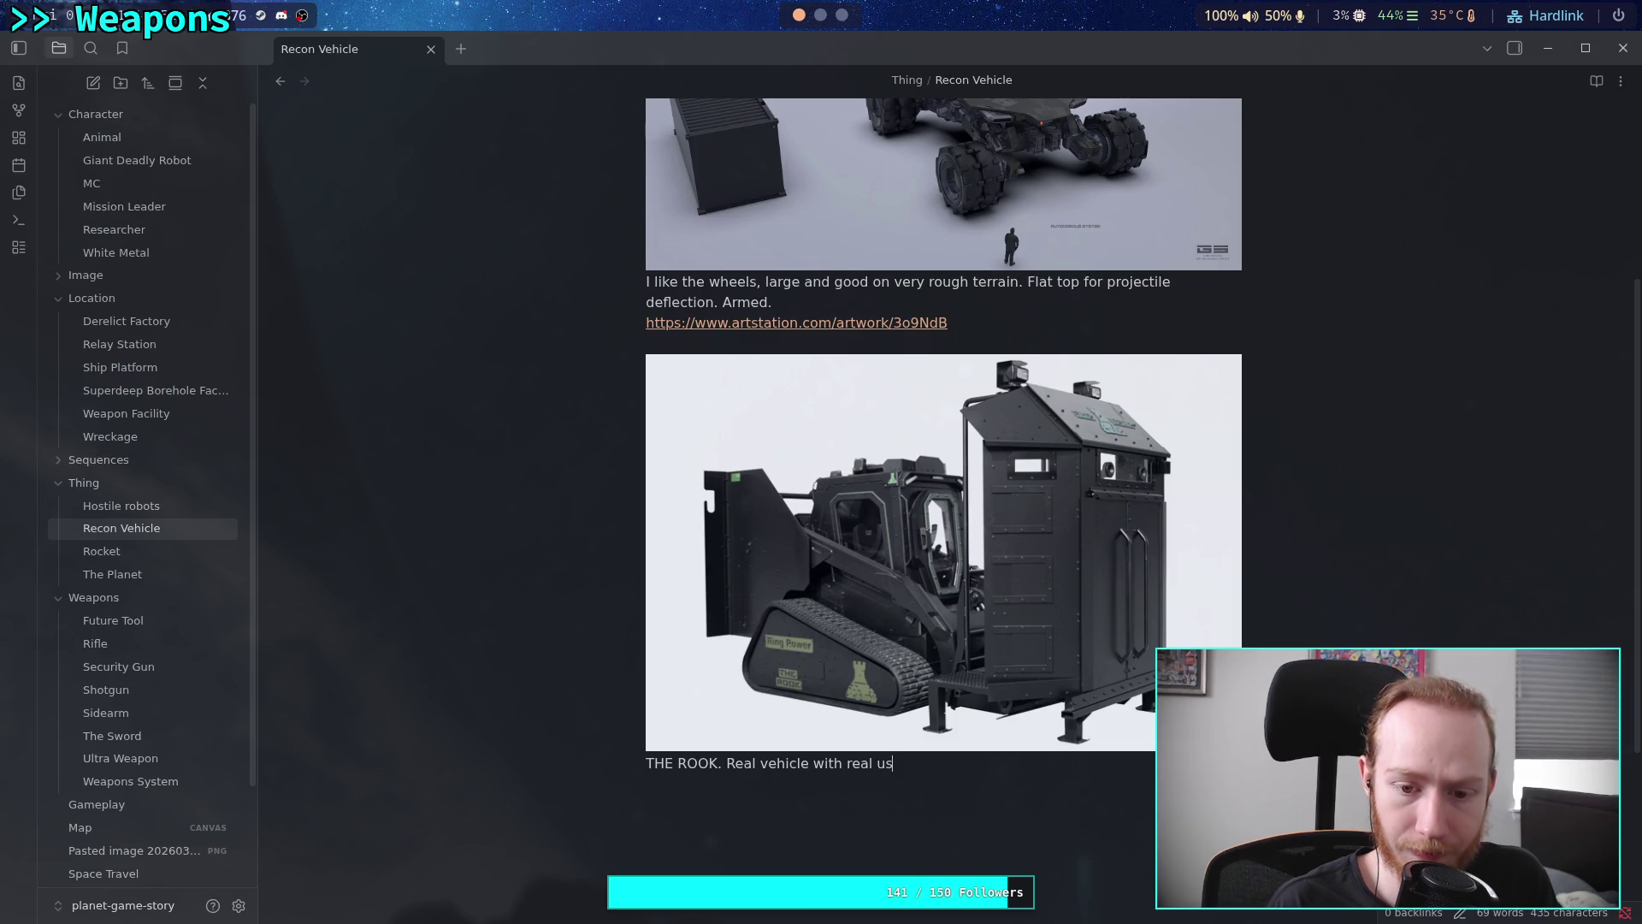
key("BackSpace")
key("BackSpace")
key("BackSpace")
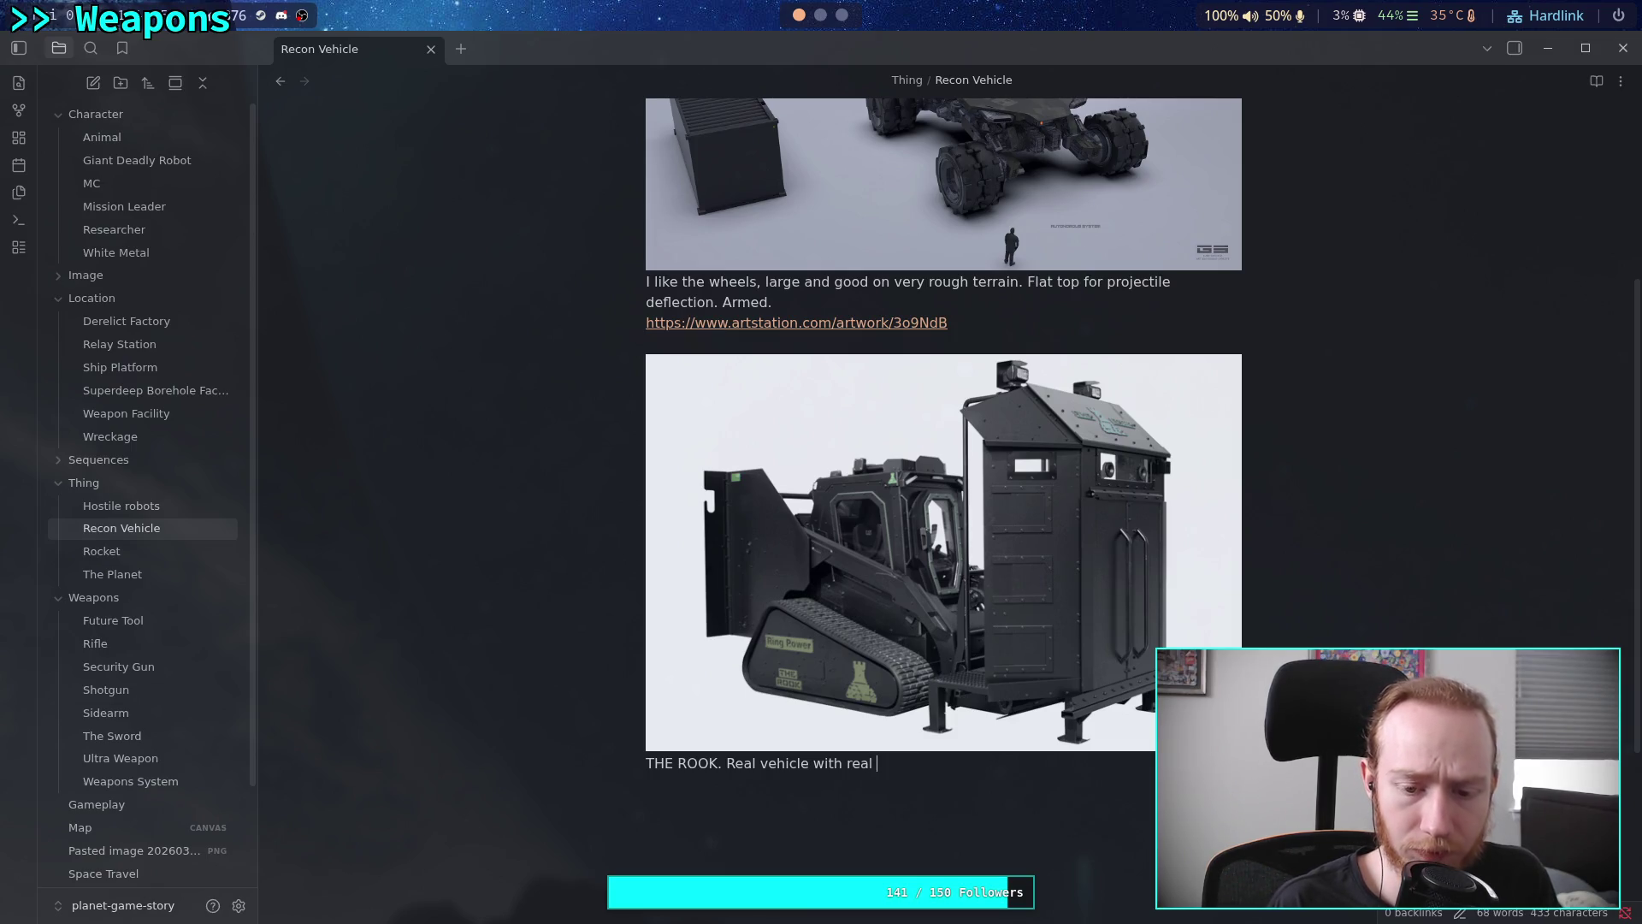
type("-world")
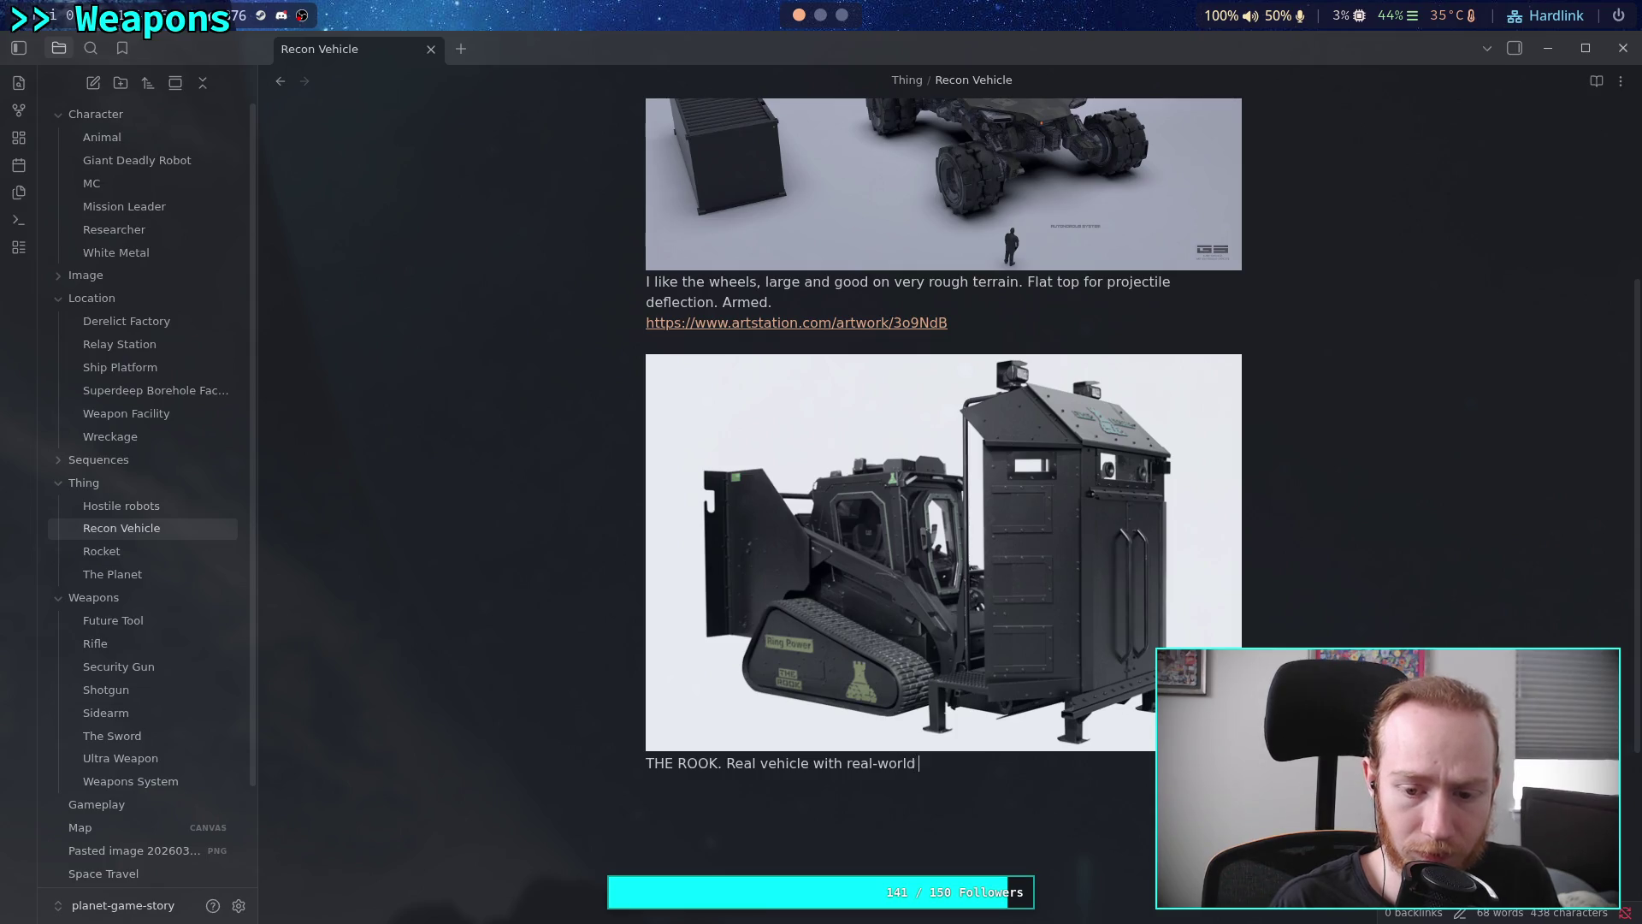
type("success")
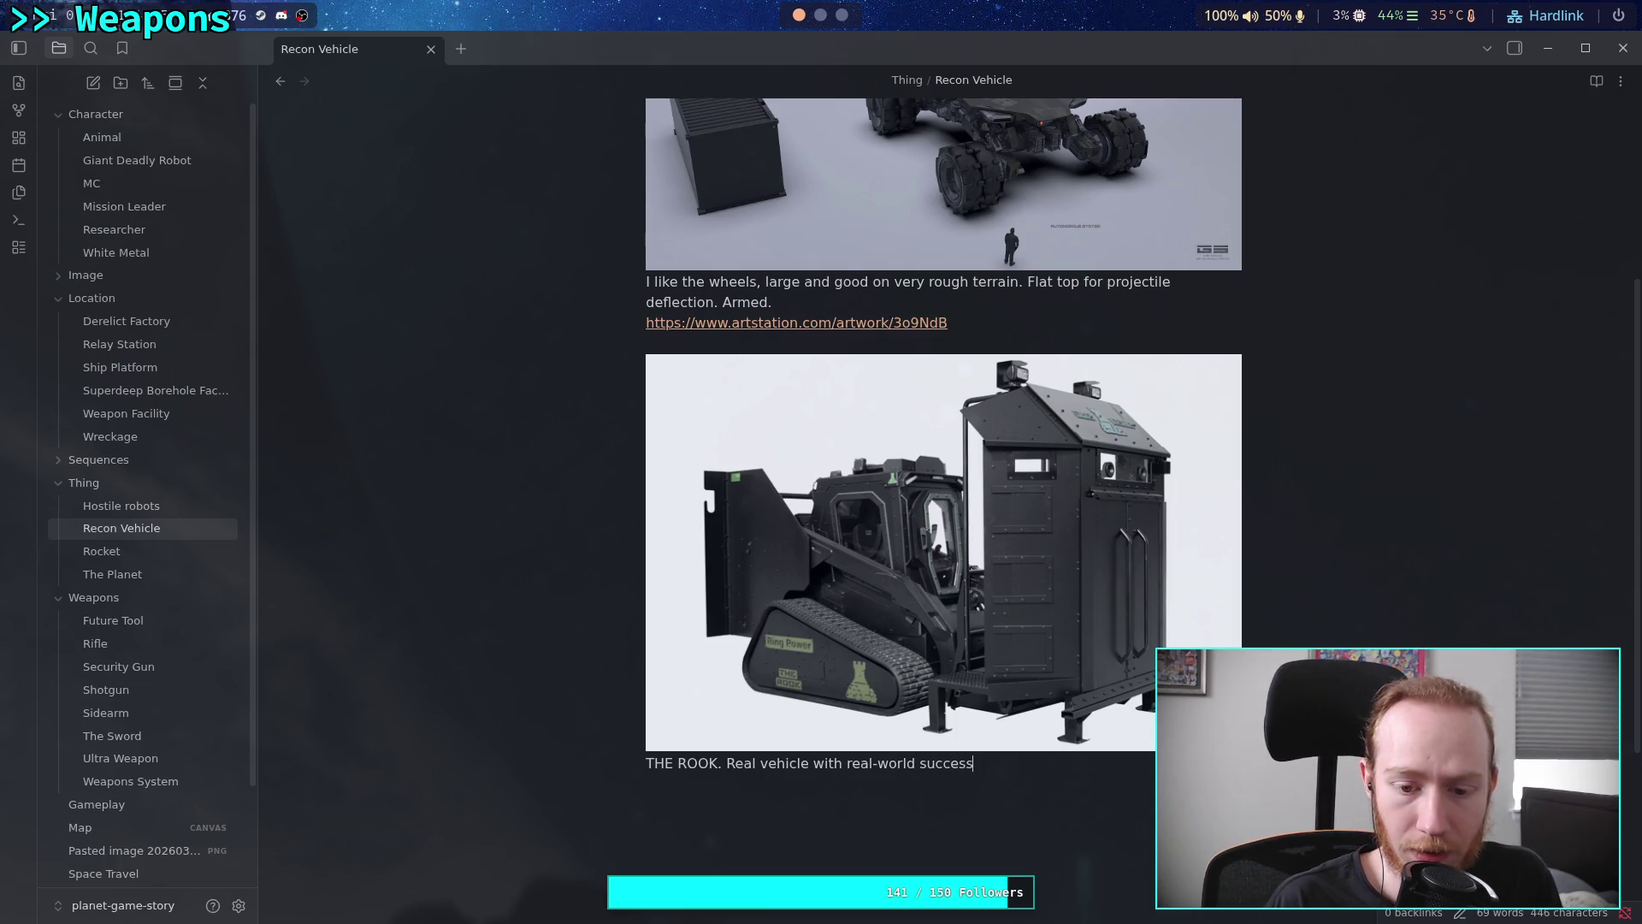
type(".")
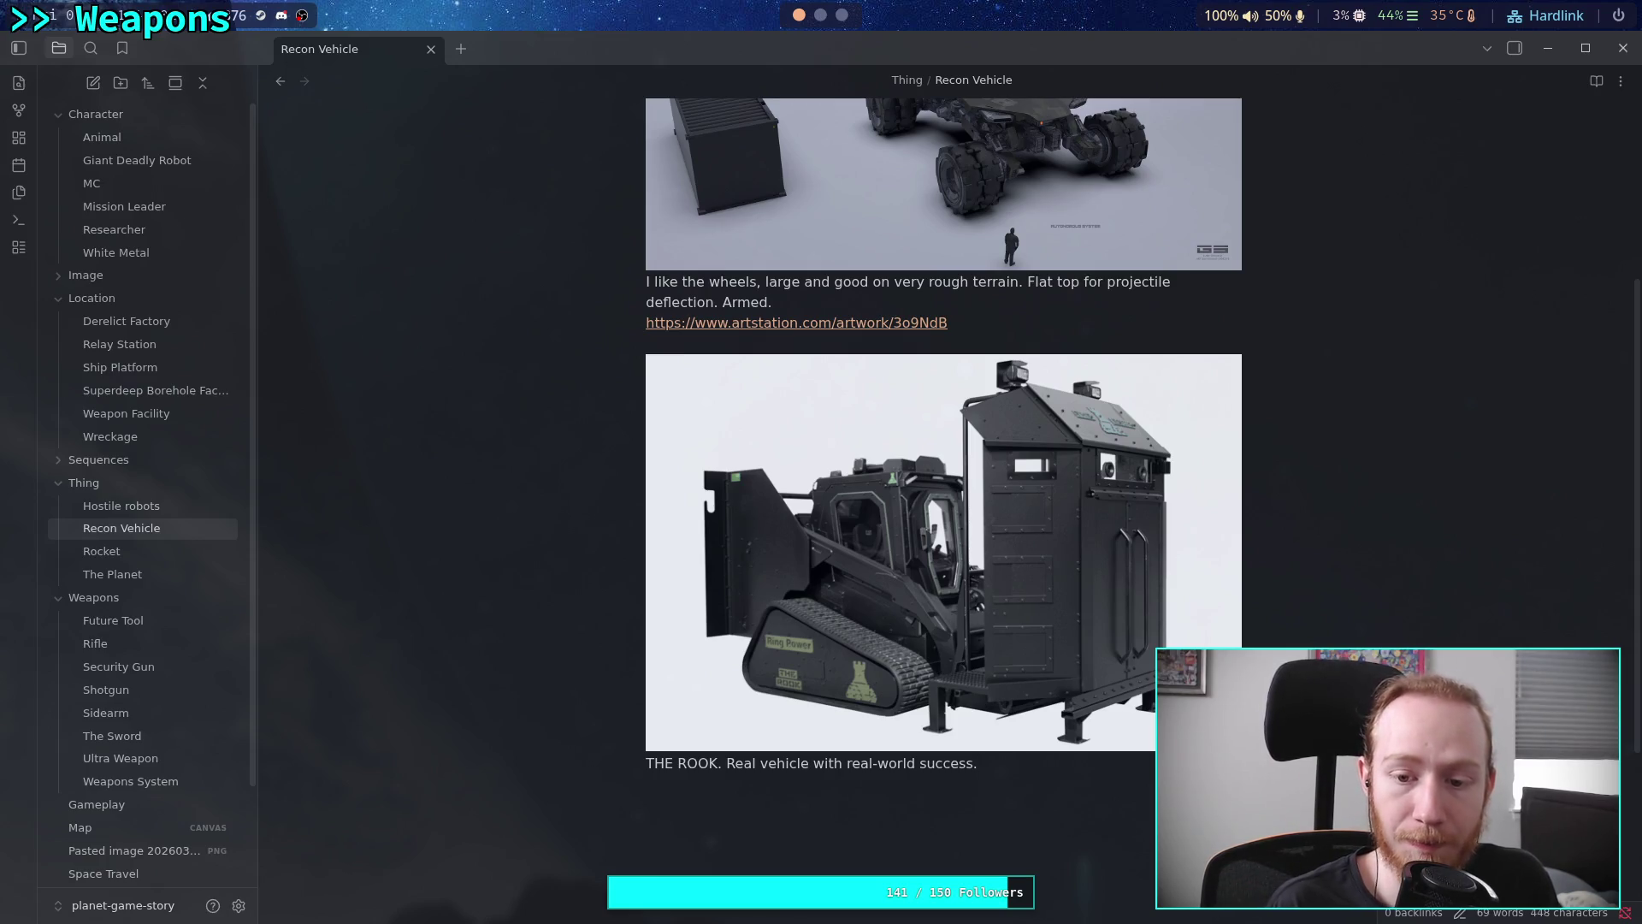
type("Attach")
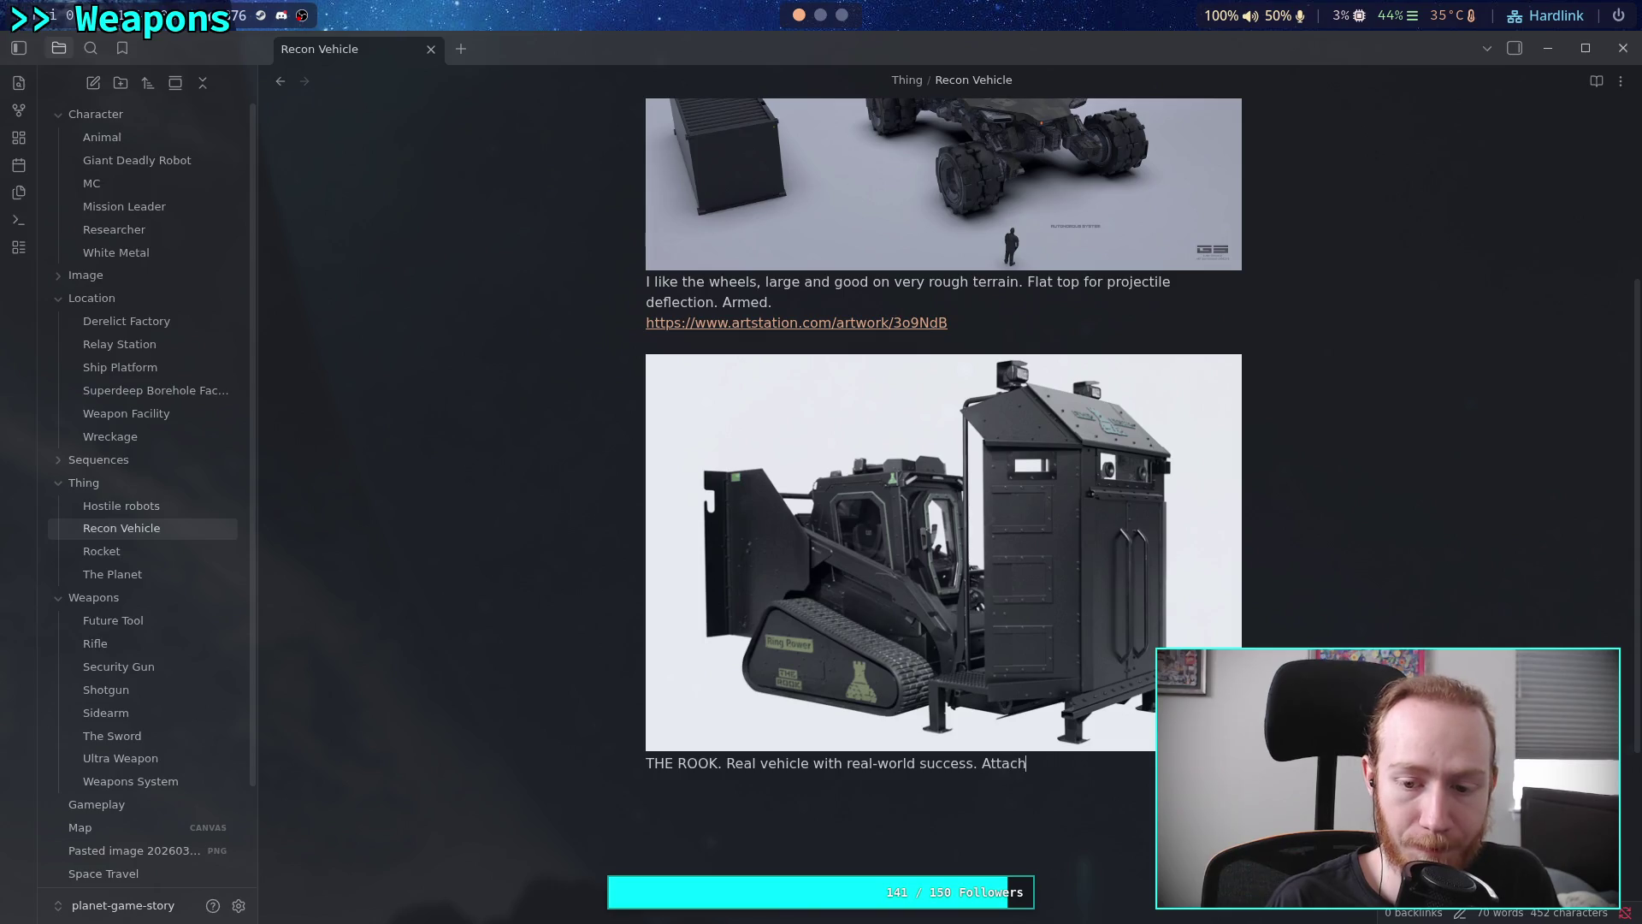
type("ments o")
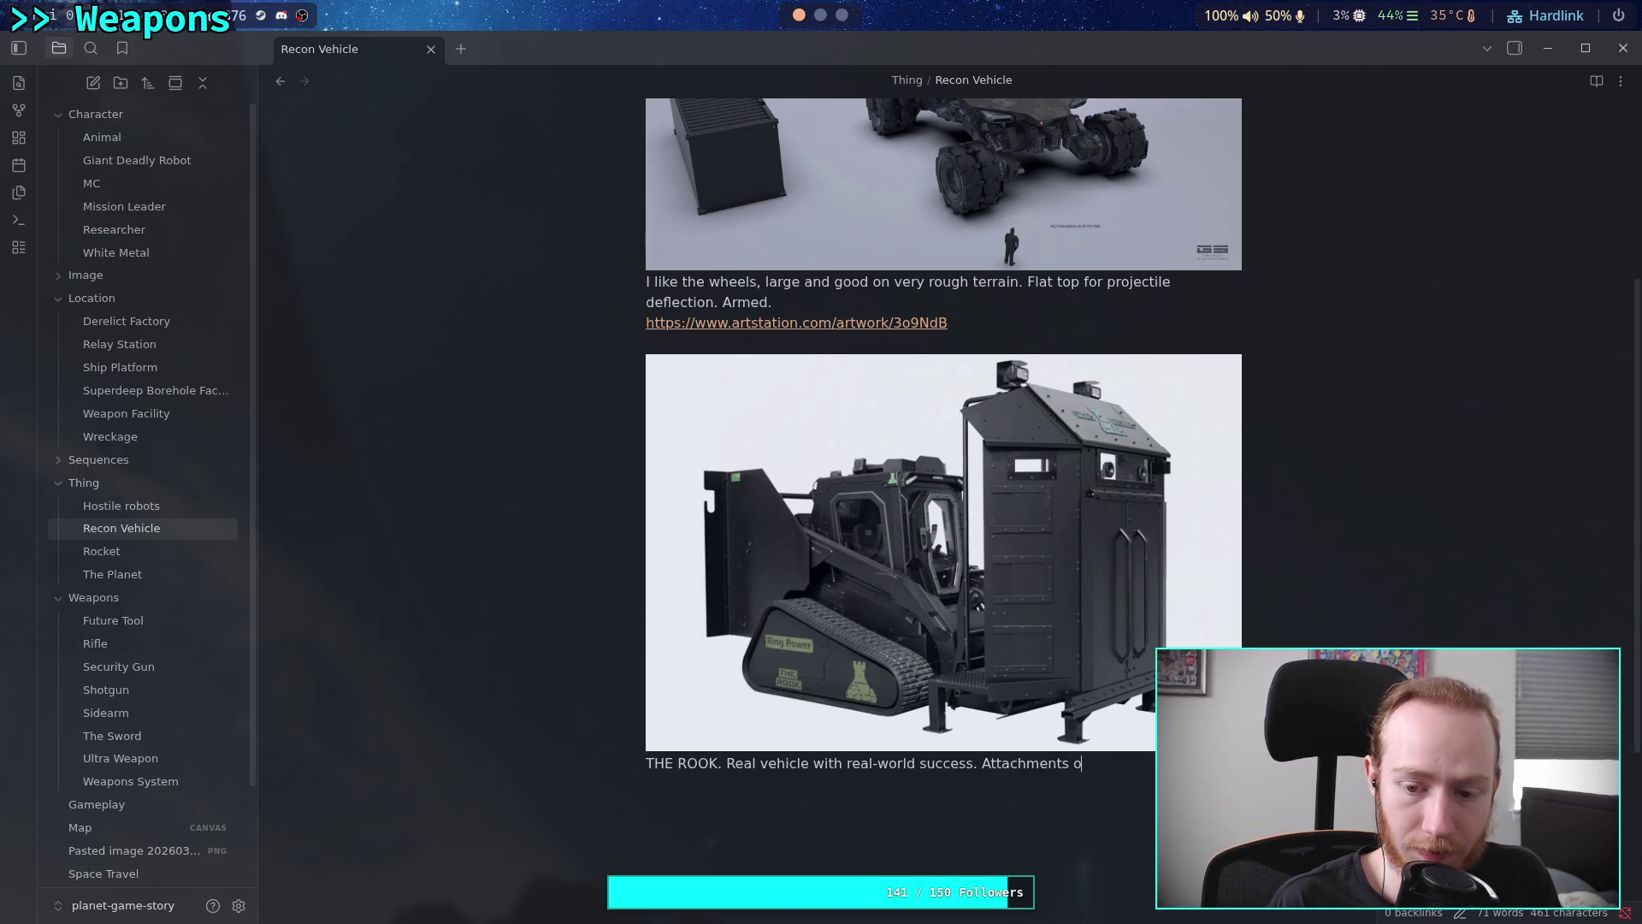
type("fthe fr")
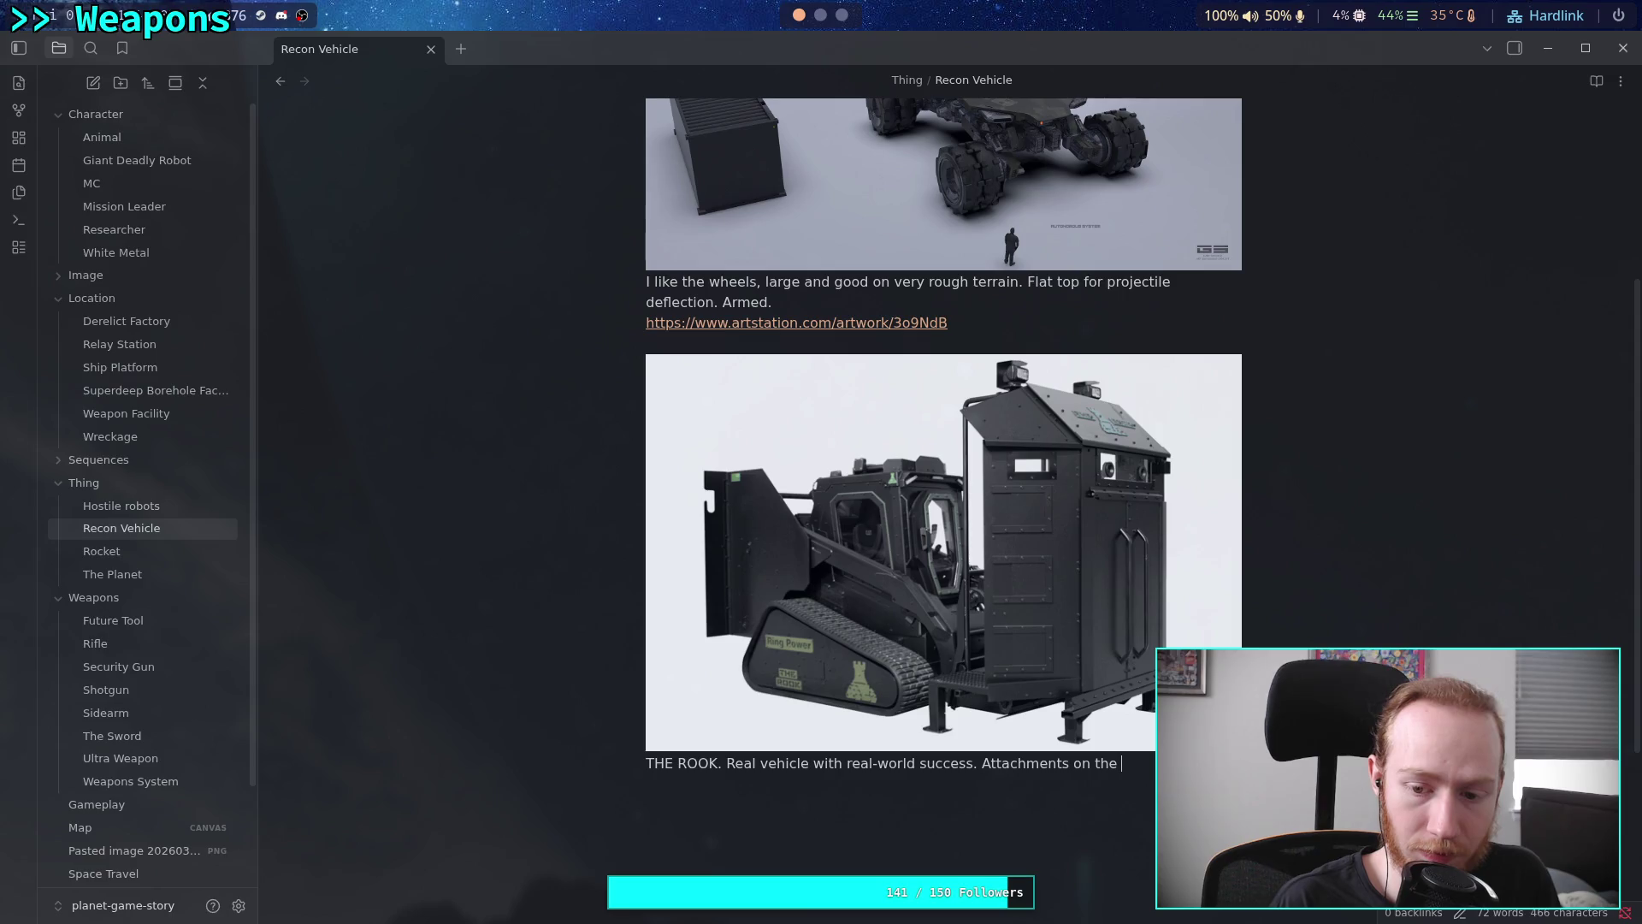
key("BackSpace")
key("BackSpace")
key("BackSpace")
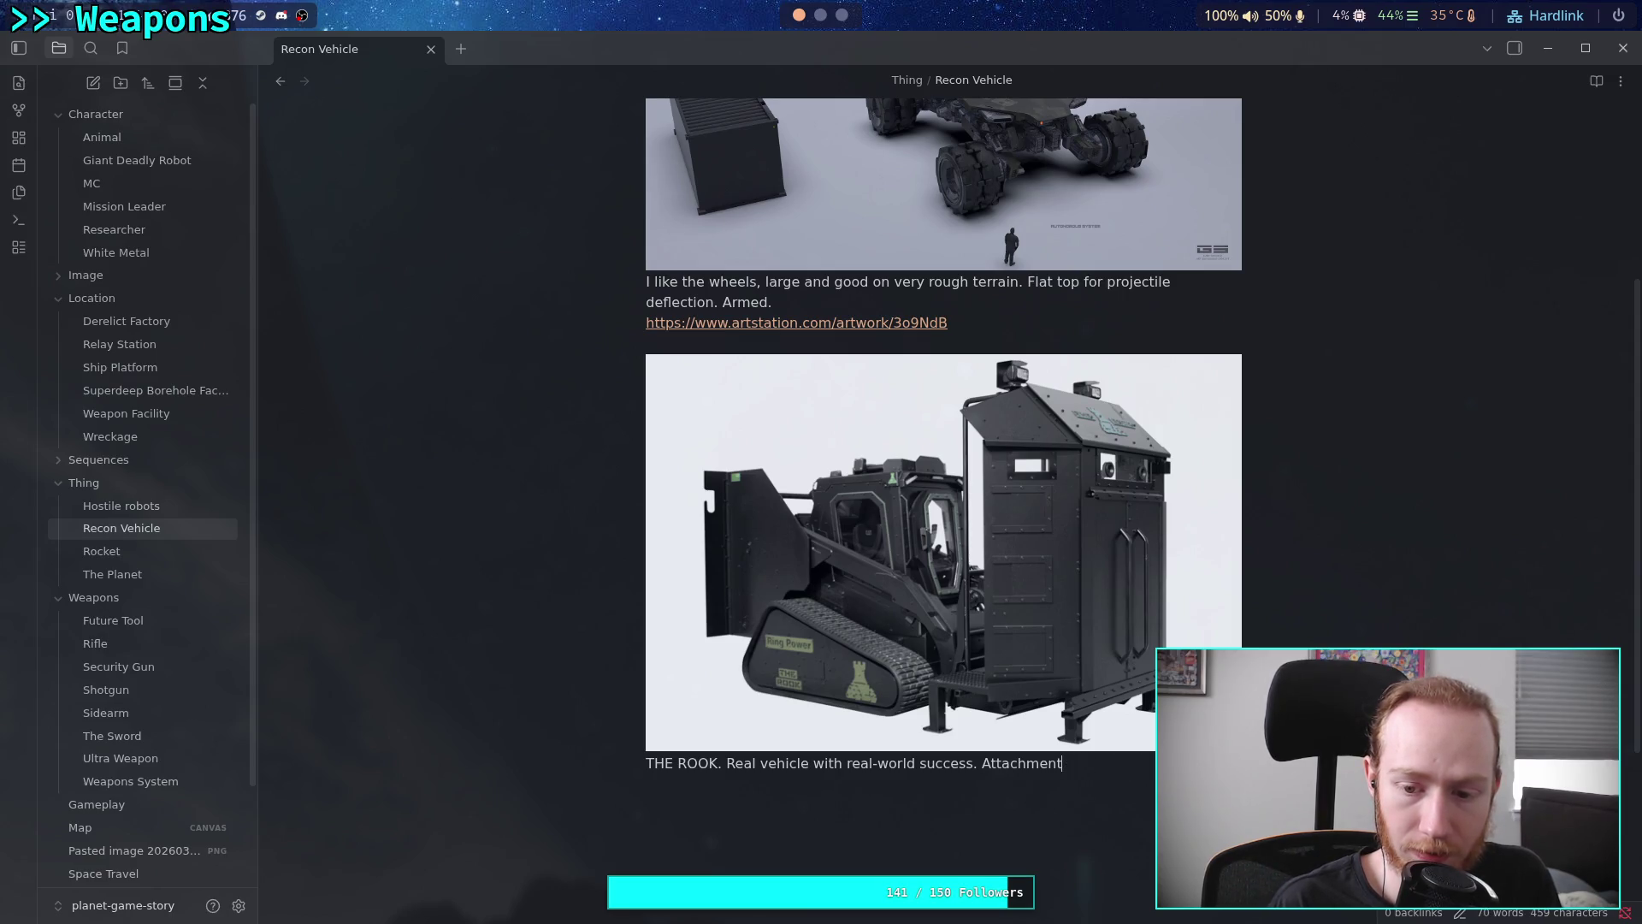
type("point on")
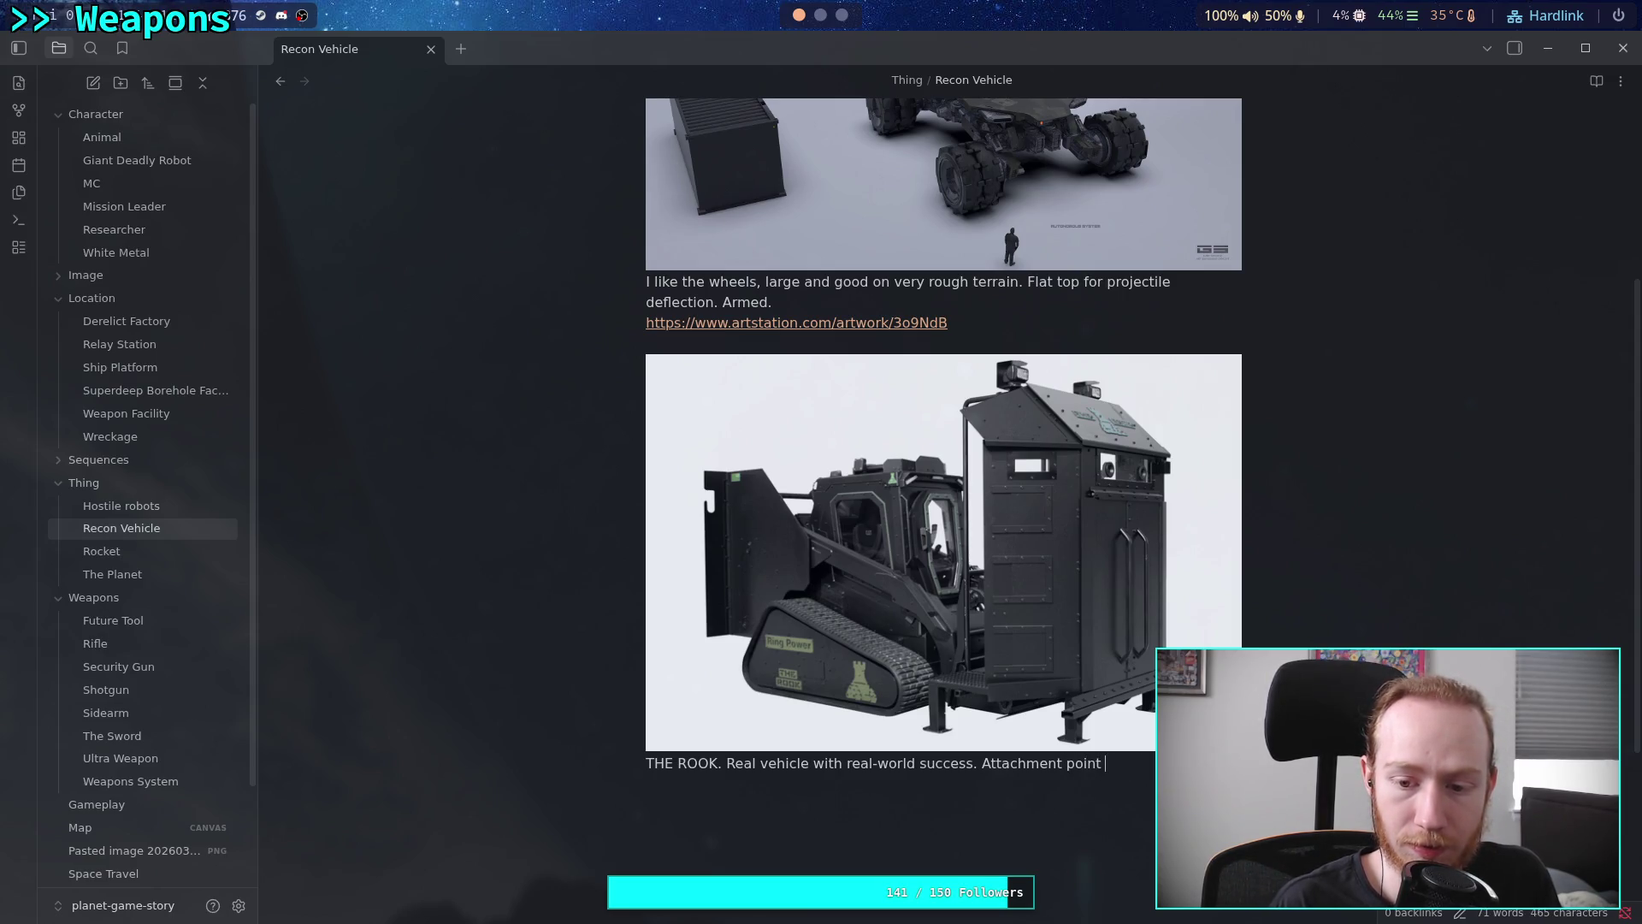
type("the")
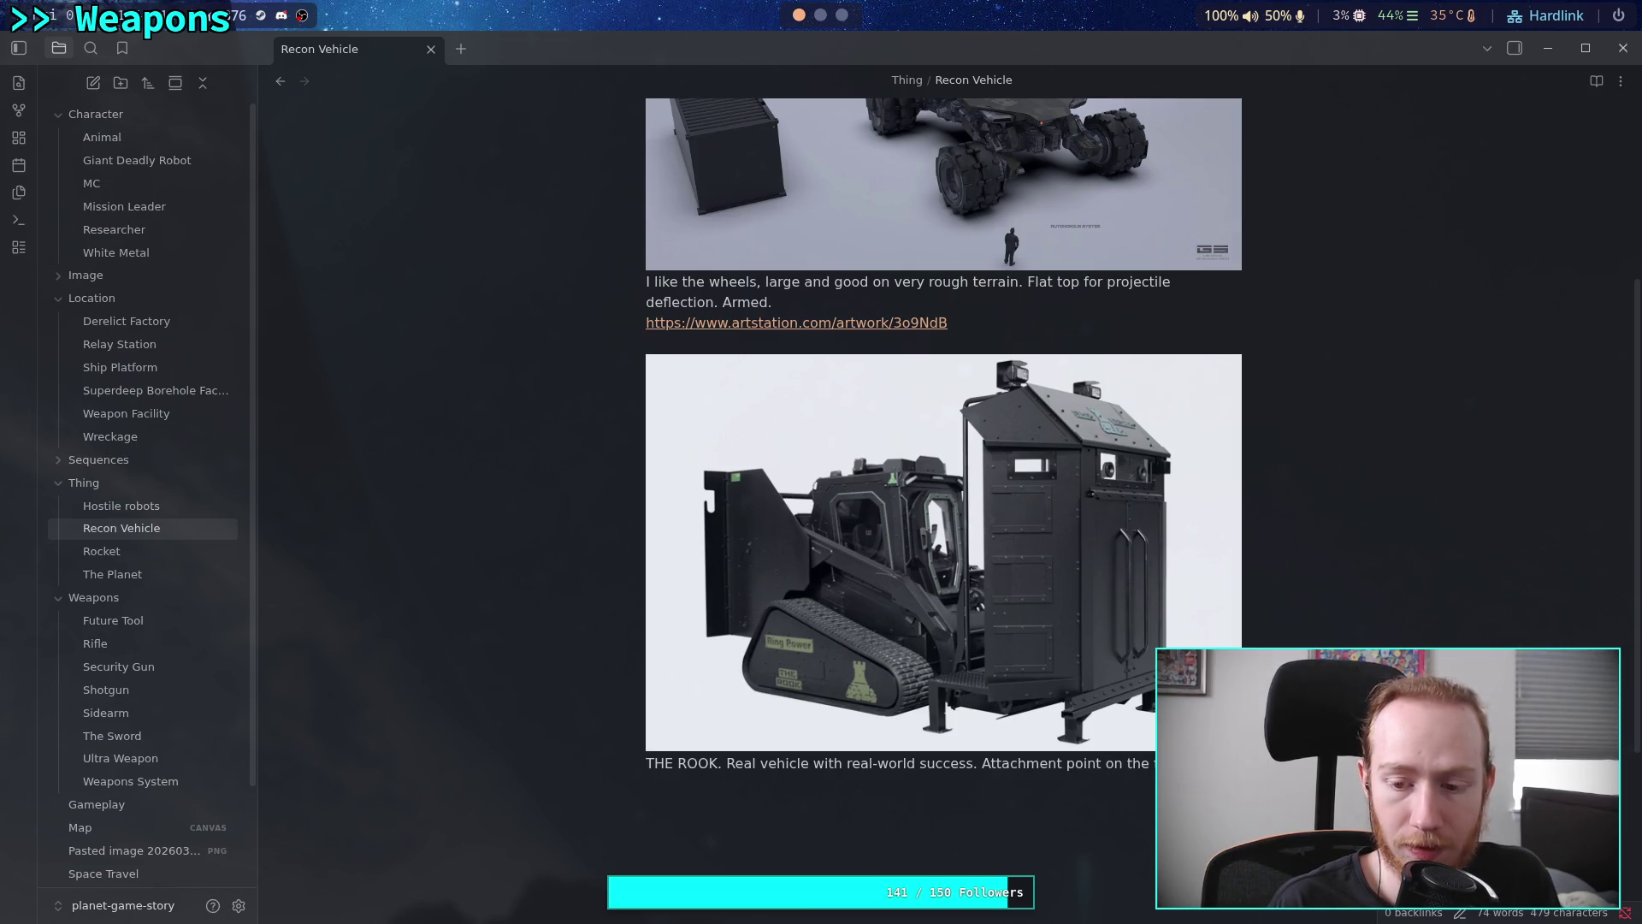
type("standing platf")
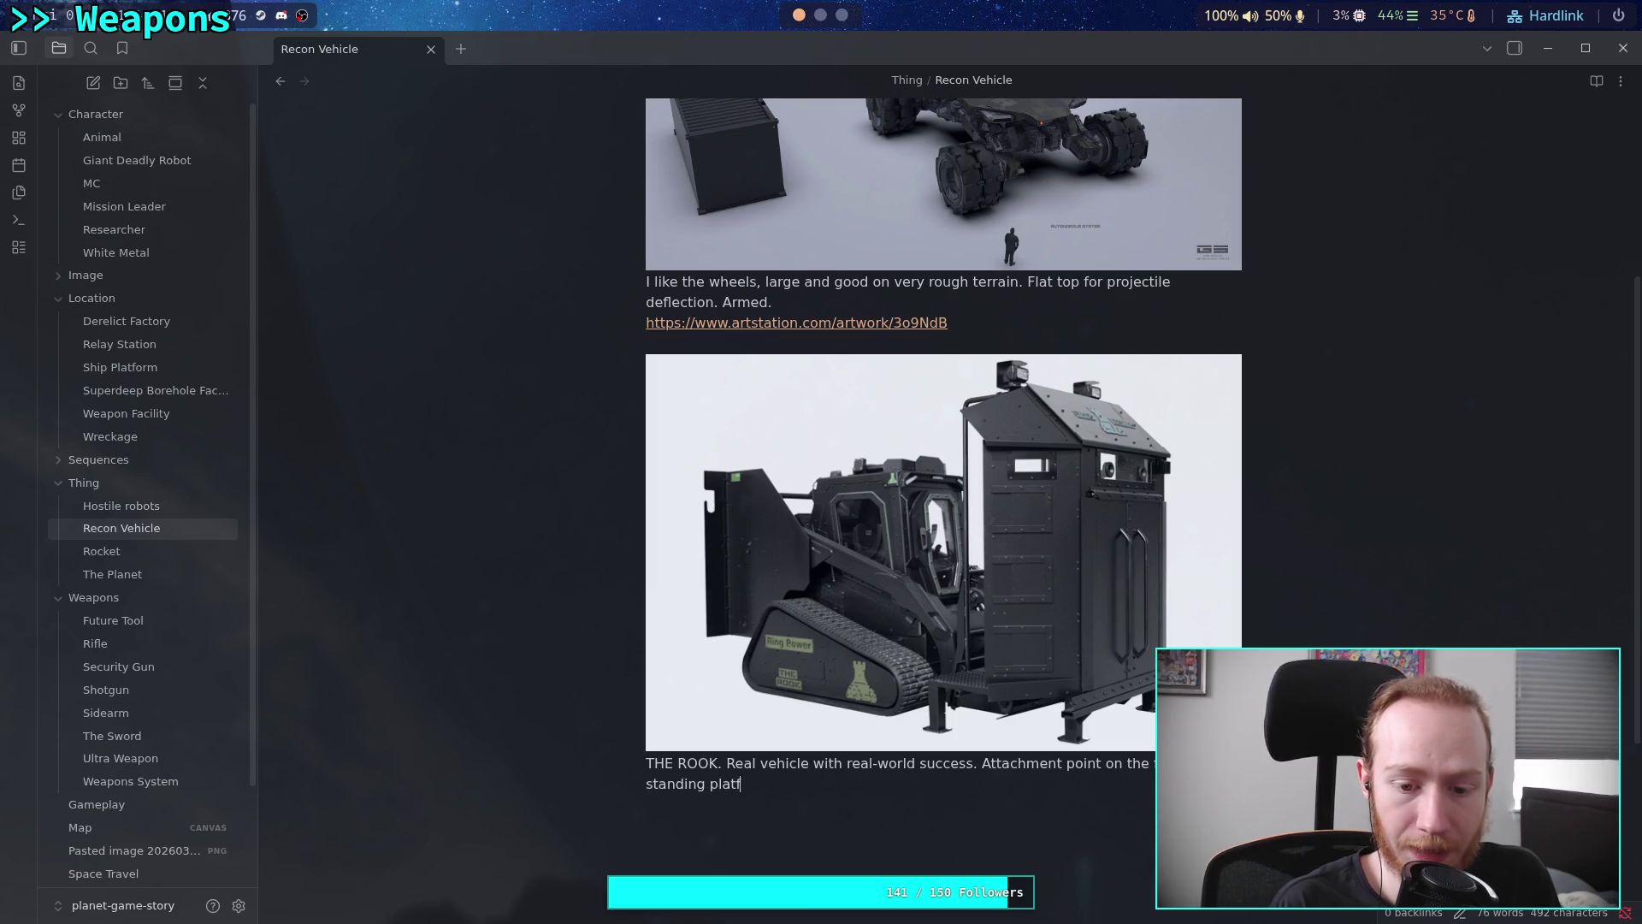
type("orm at the back.")
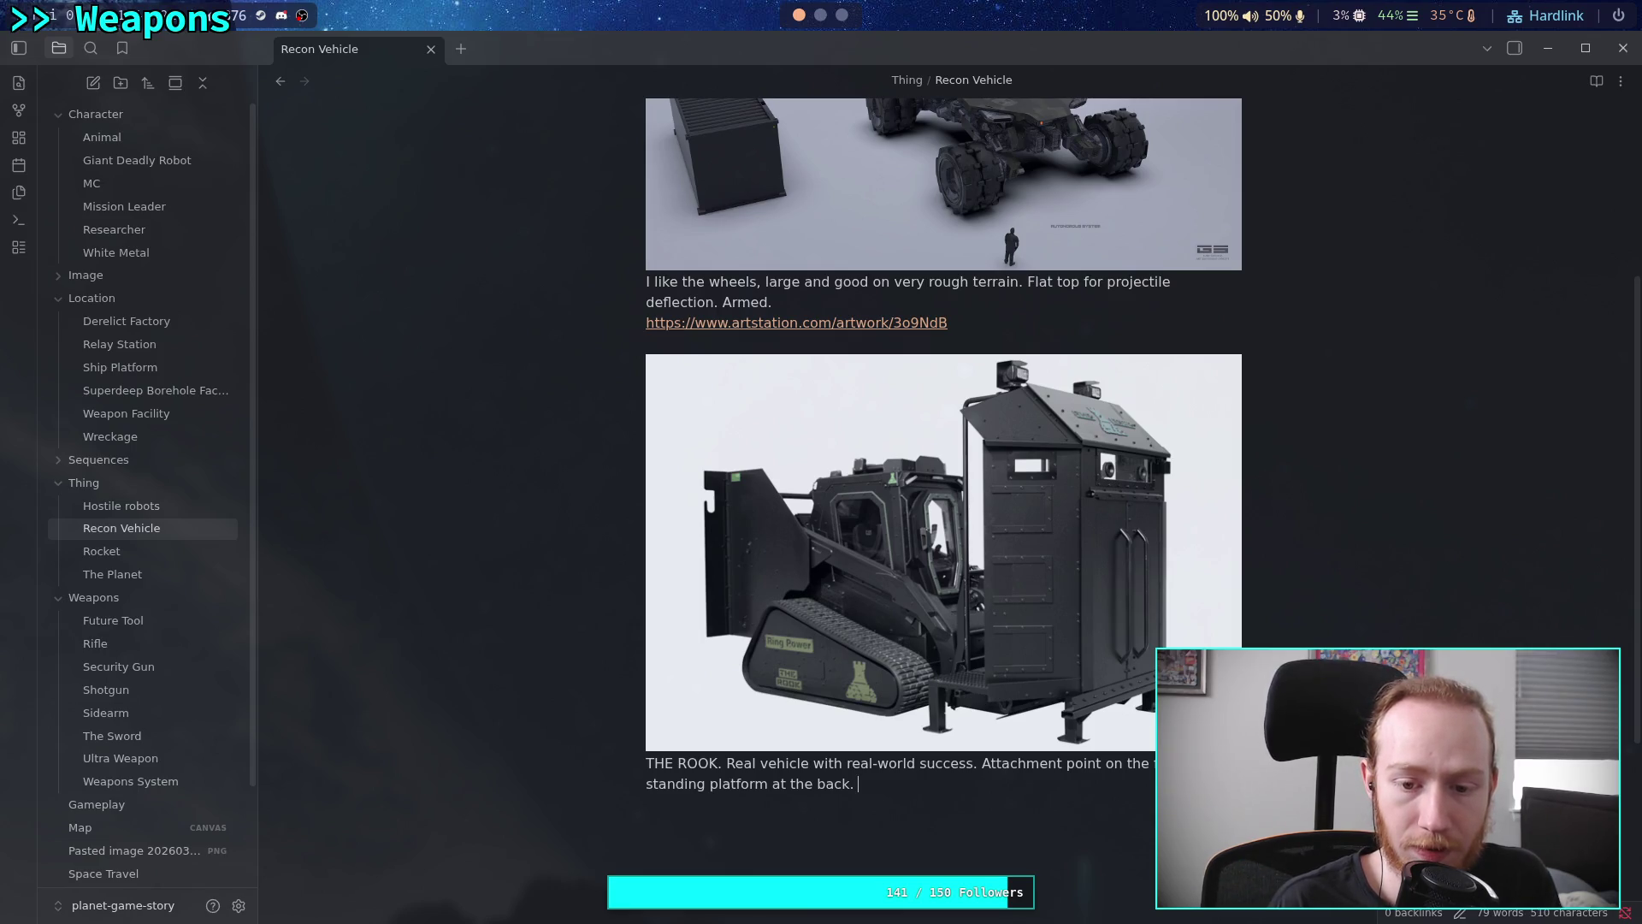
type(" Treads.")
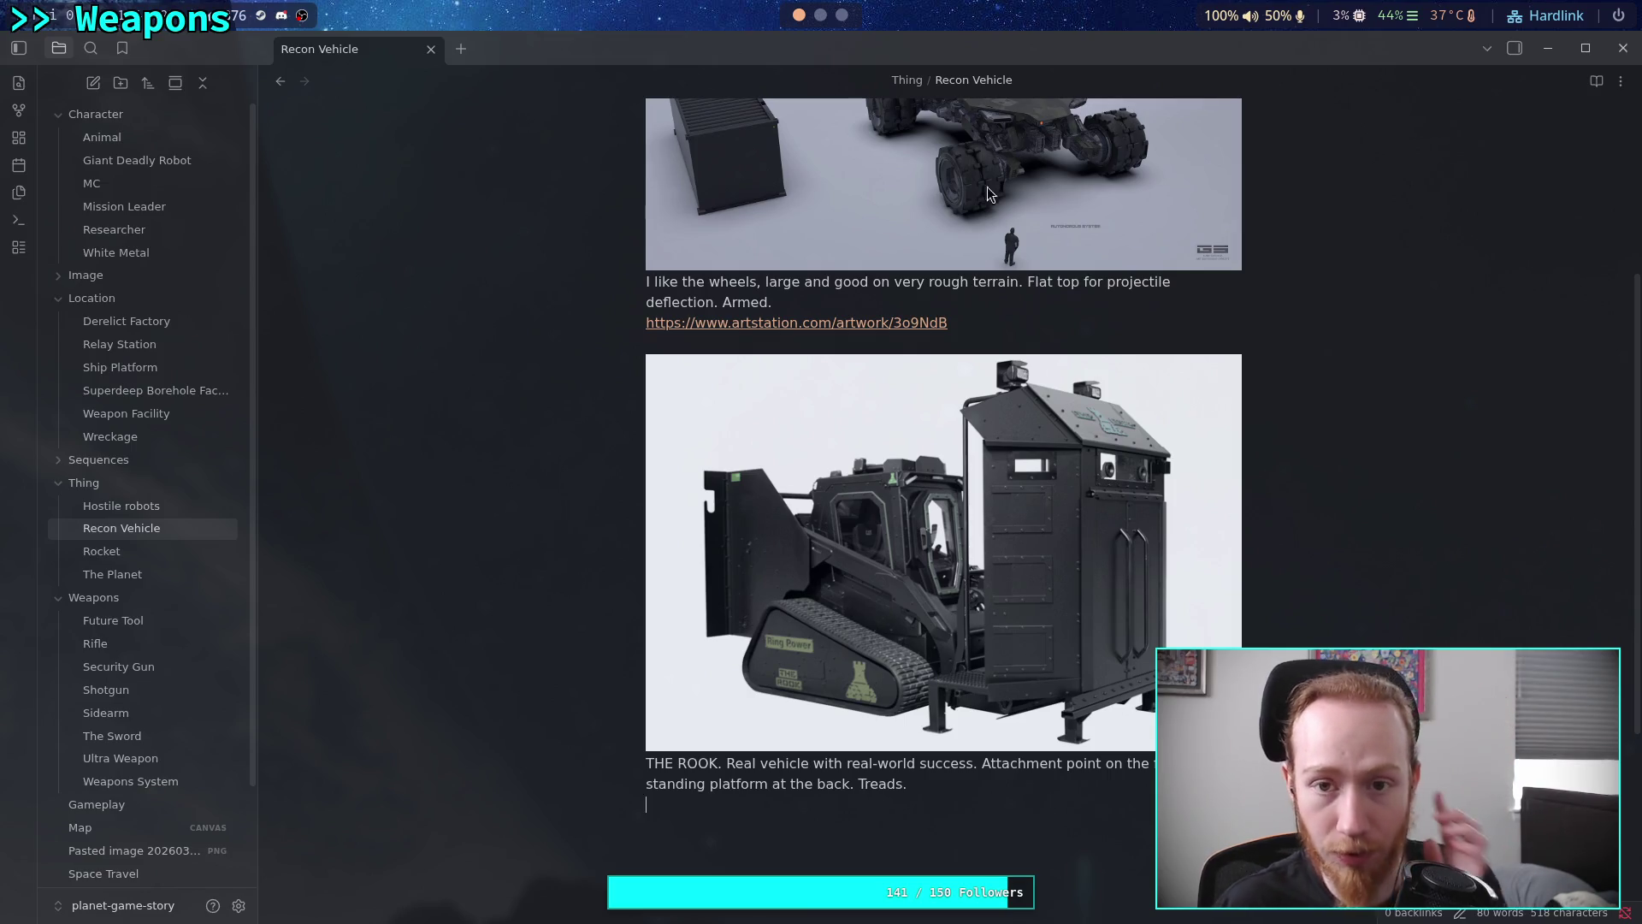
left_click(842, 15)
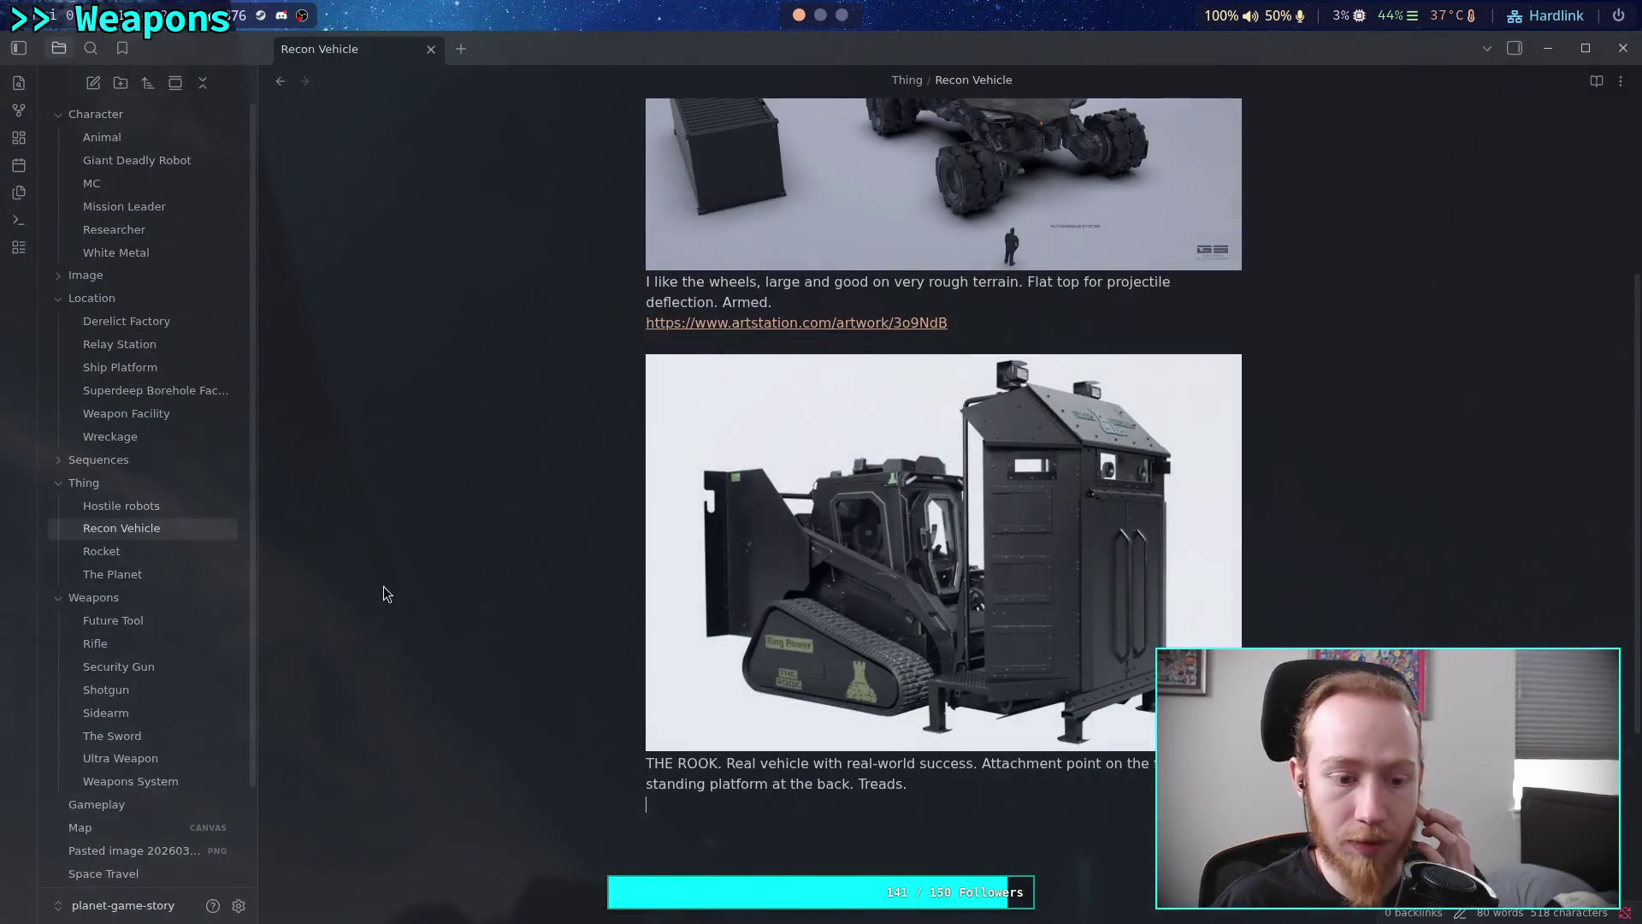
Rename the pasted ROOK image file to the_rook_swat
left_click(151, 856)
key("F2")
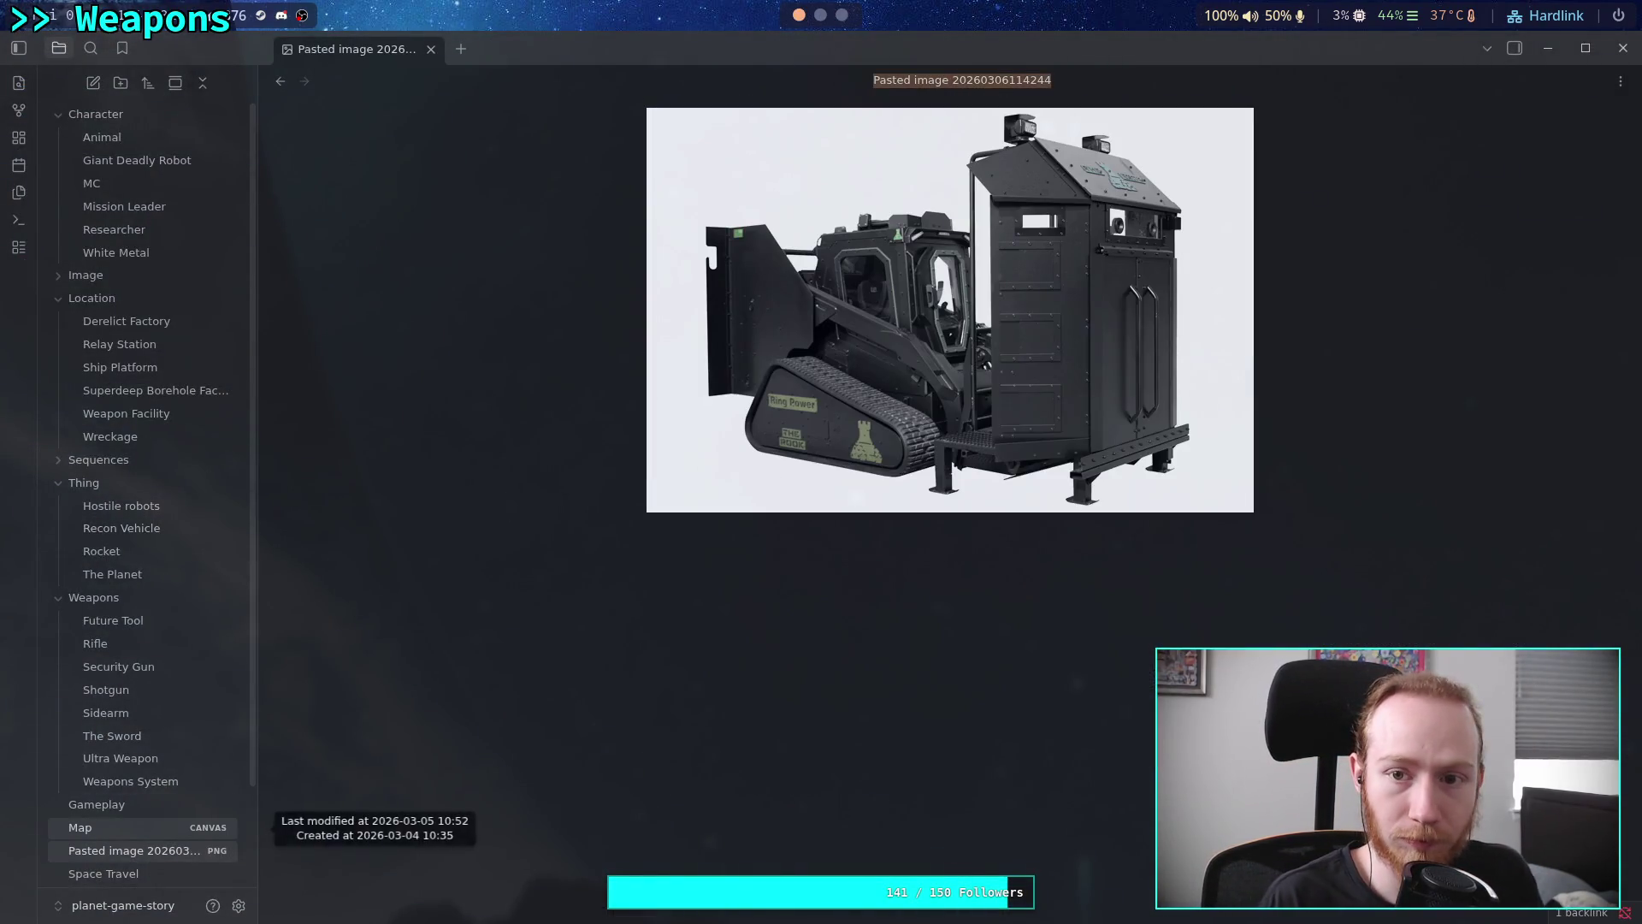
type("the_rod")
type("ok_swat")
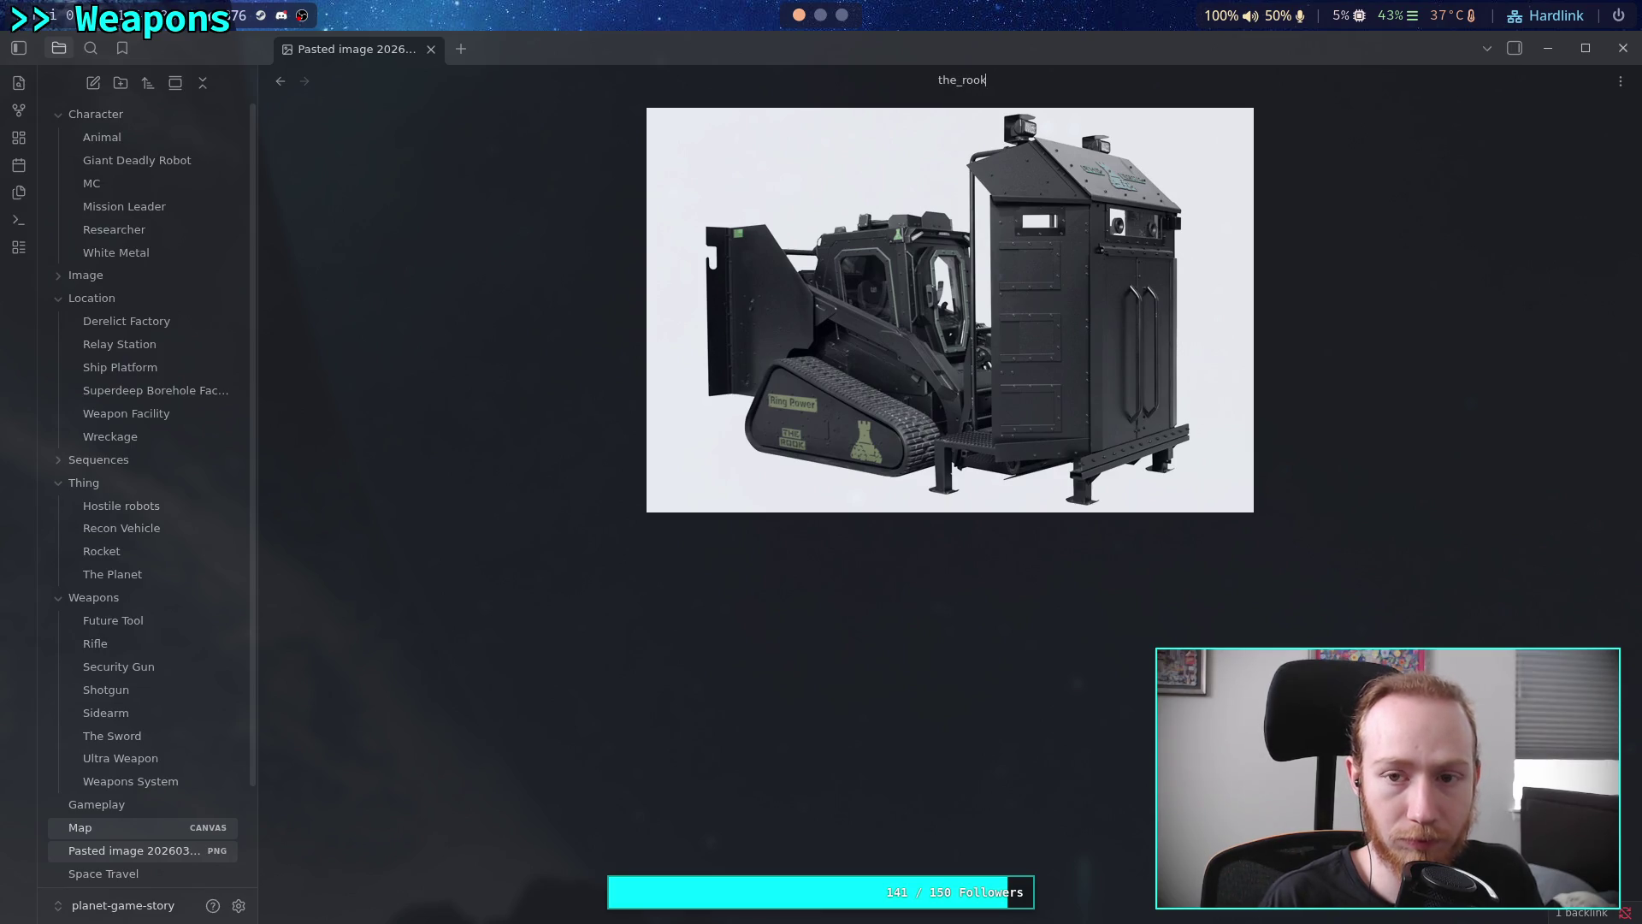
key("Return")
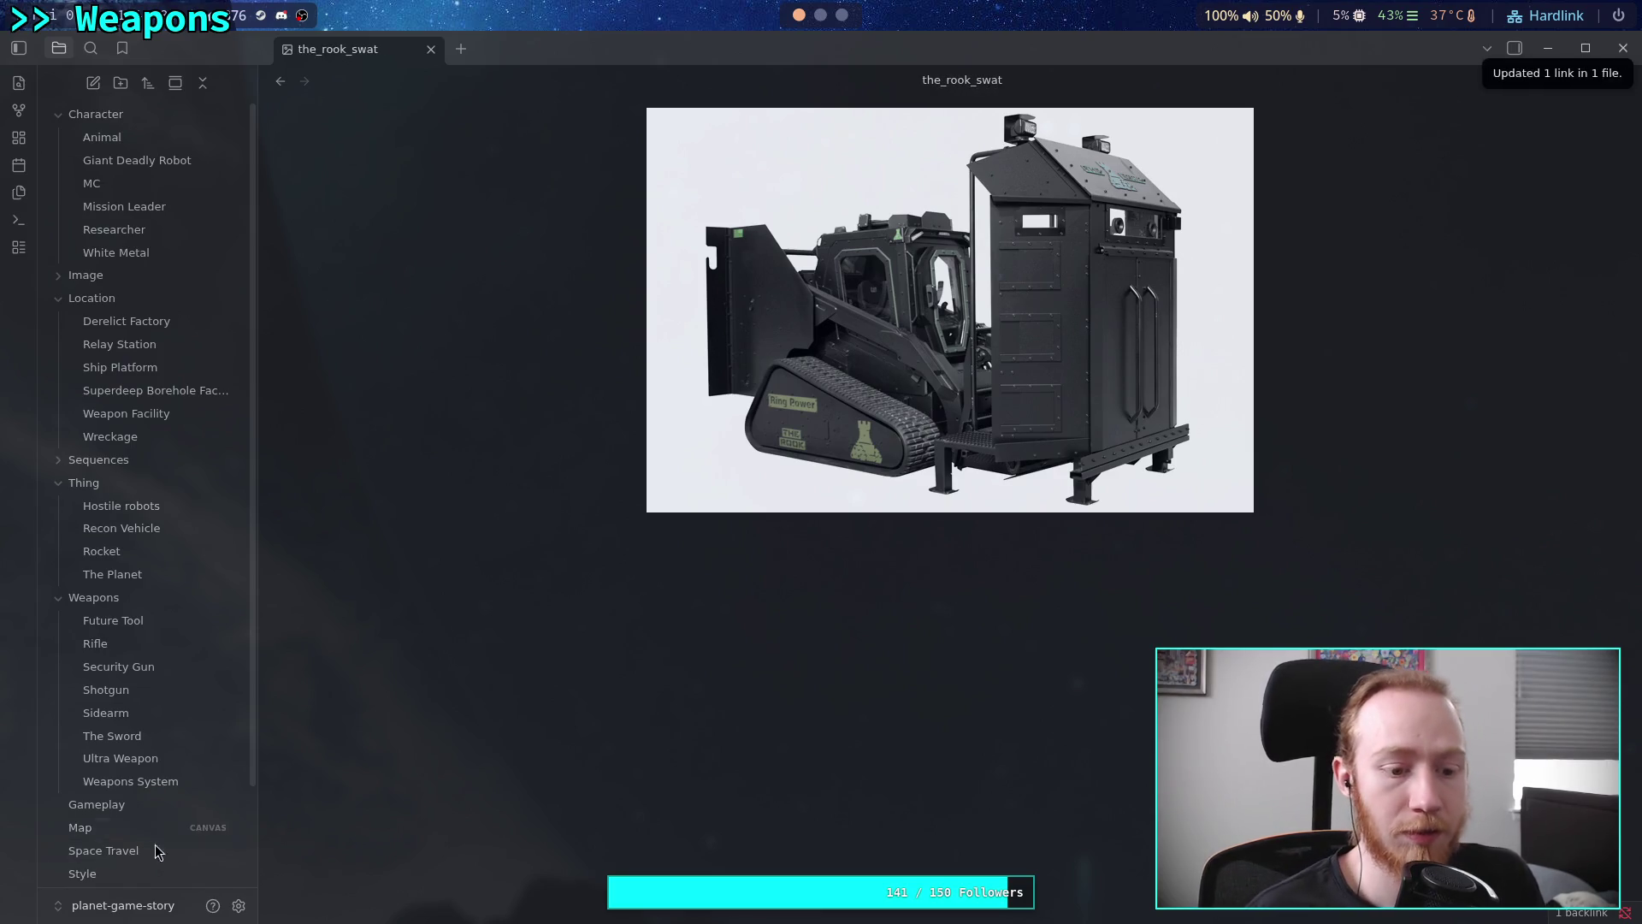
Move the_rook_swat into the Image folder and reopen the Recon Vehicle note
scroll(145, 795, "down", 3)
mouse_move(120, 830)
left_mouse_down()
mouse_move(142, 595)
mouse_move(115, 162)
left_mouse_up()
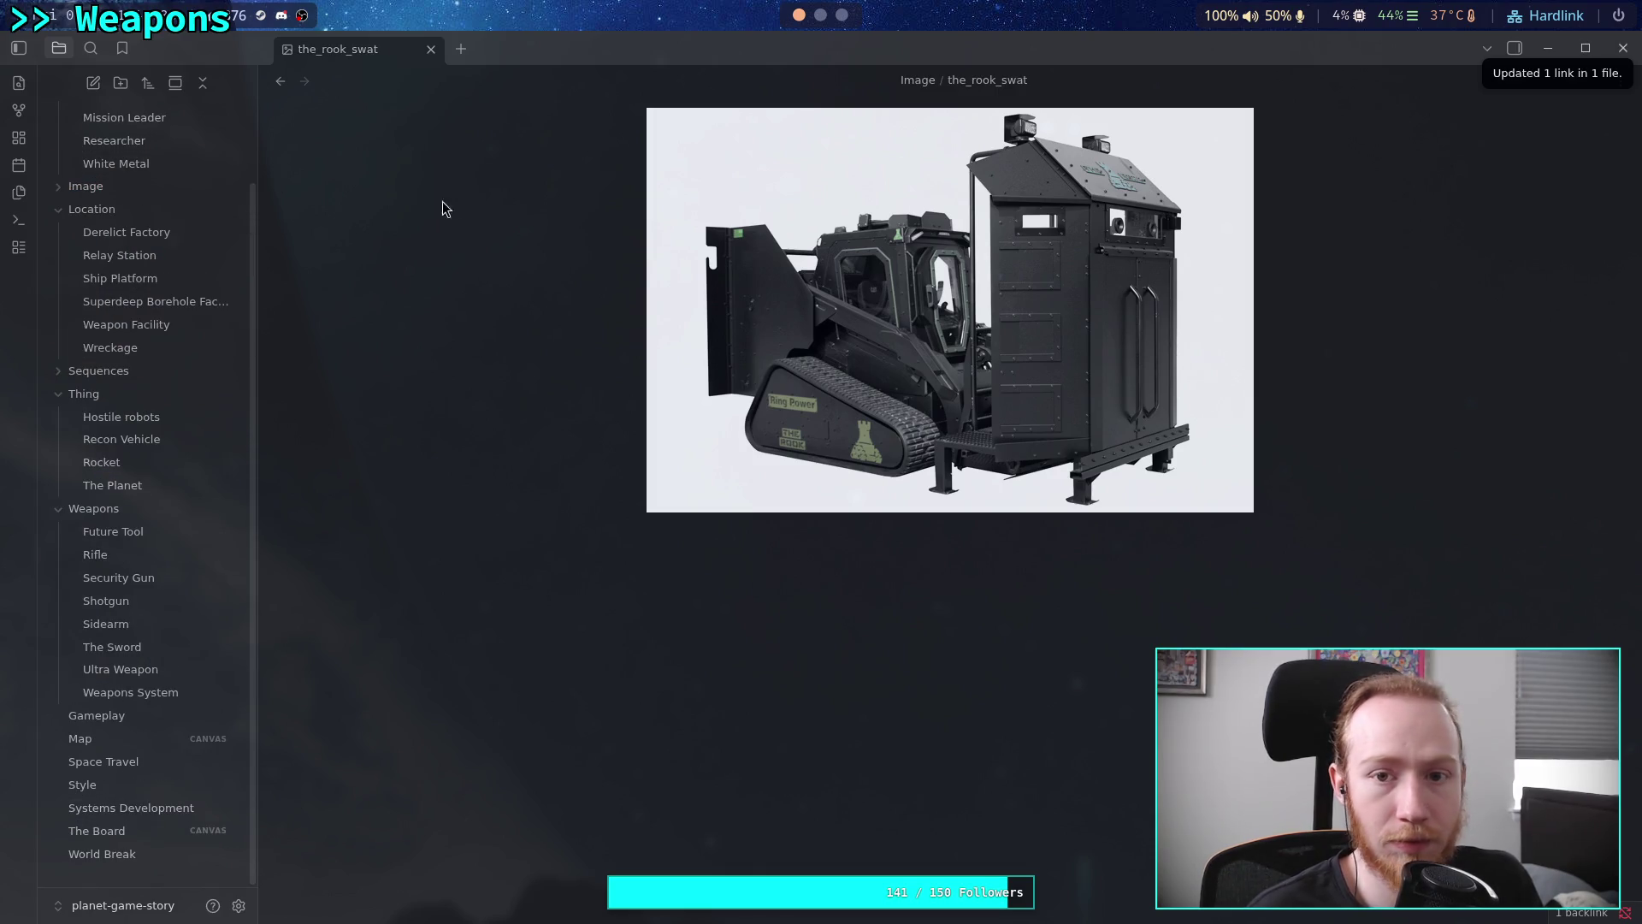
left_click(129, 439)
left_click(847, 17)
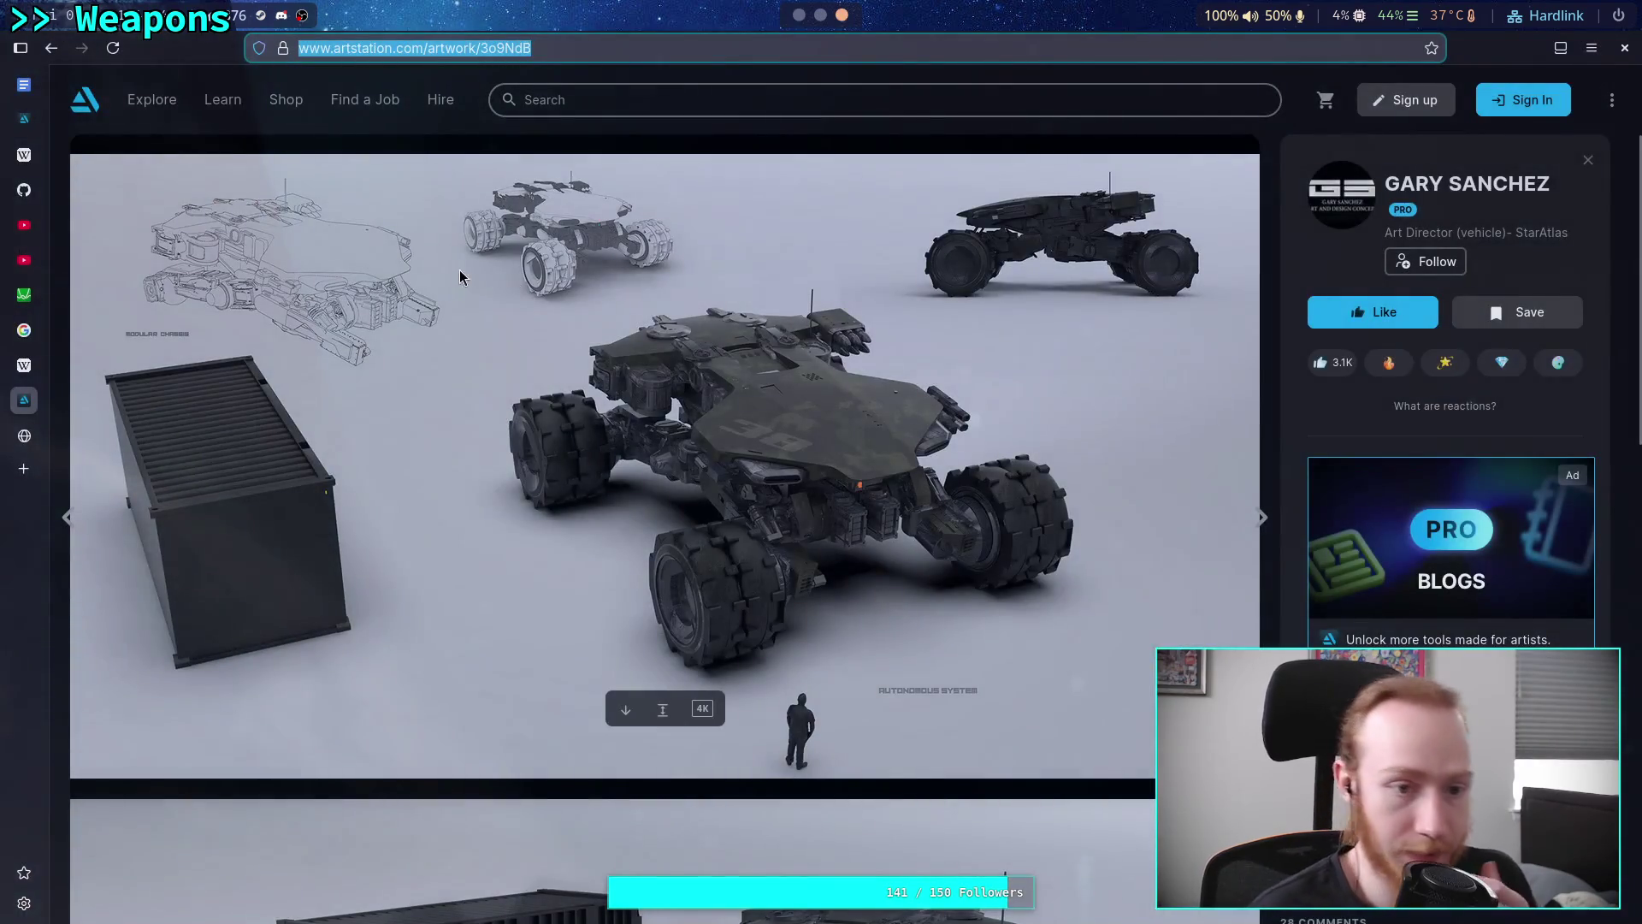
Go back to the ArtStation search results and preview the green anteater mech artwork
left_click(51, 48)
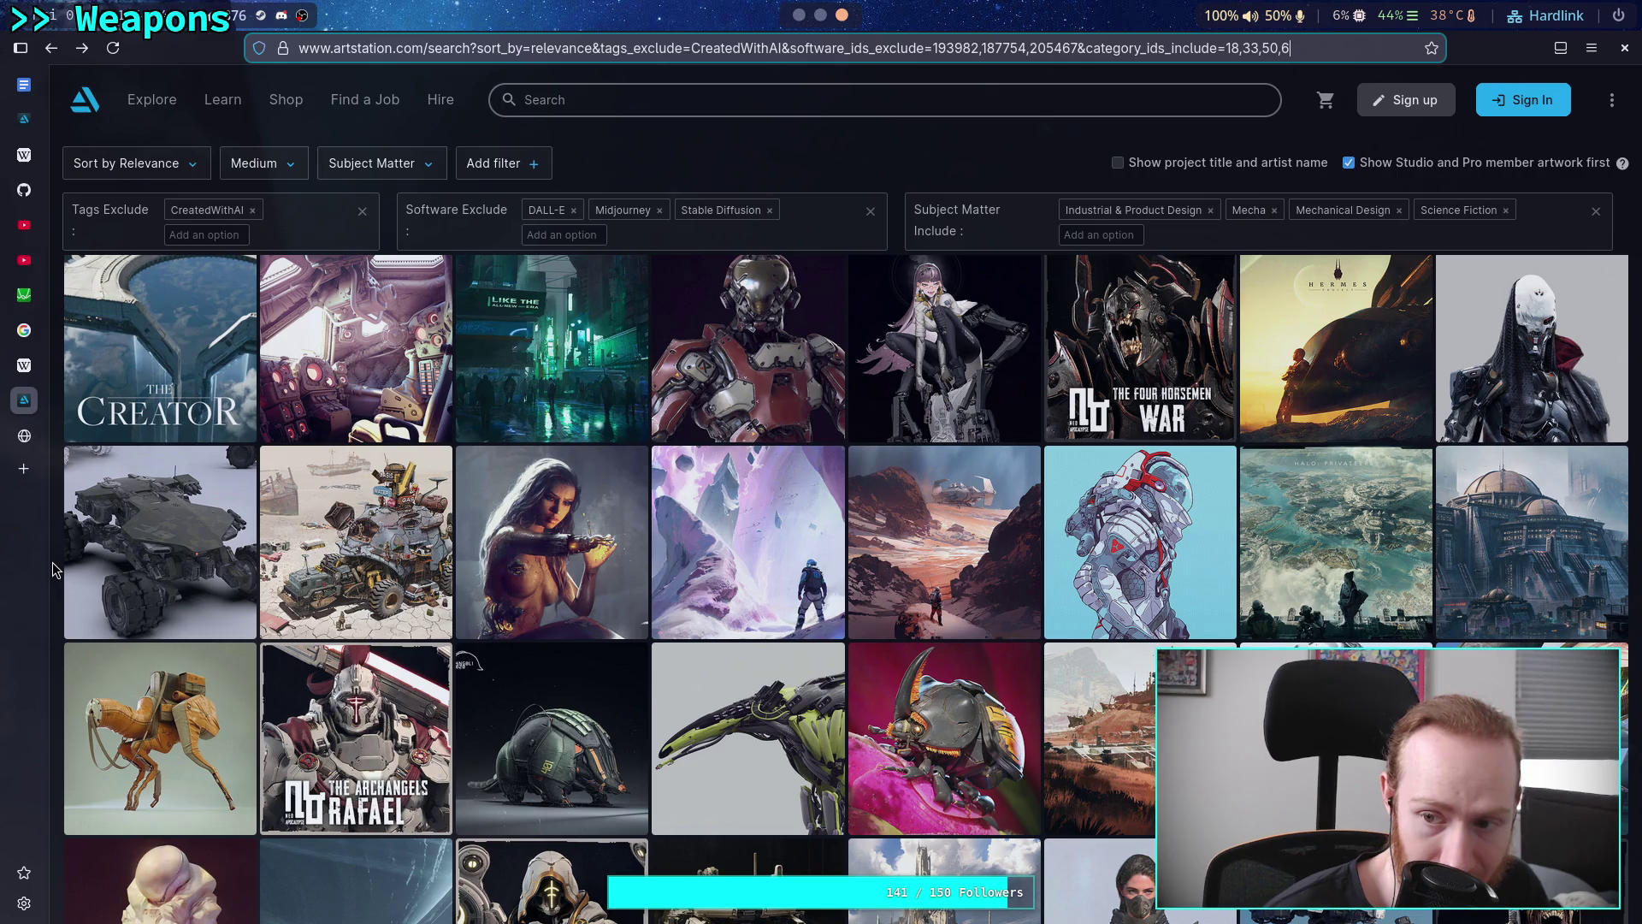
scroll(53, 570, "down", 2)
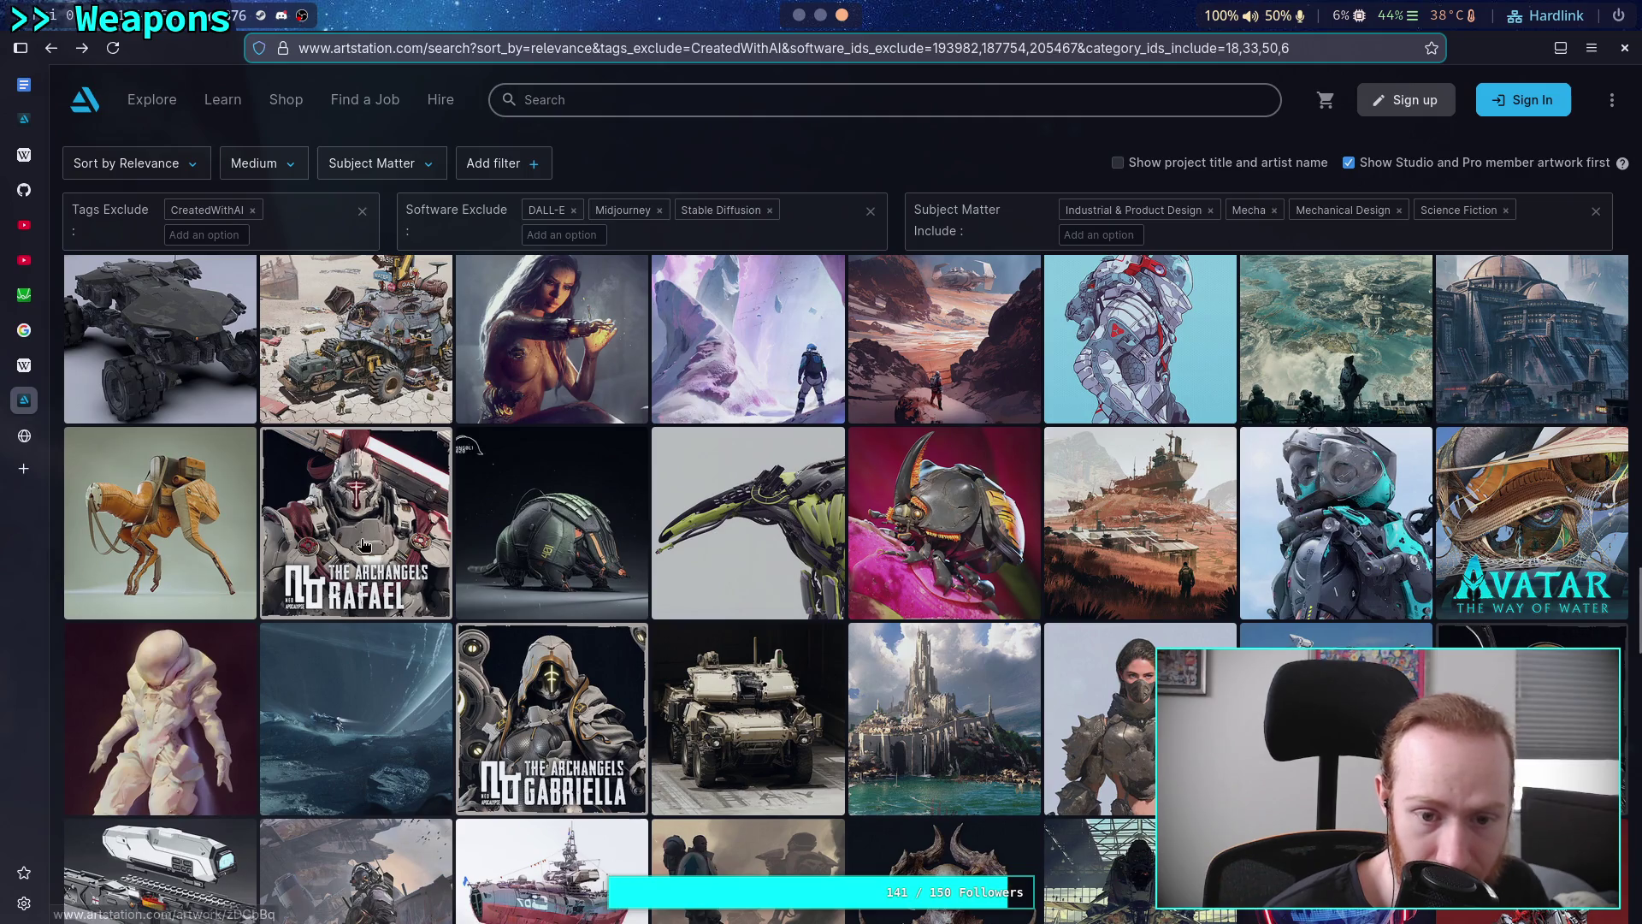
left_click(758, 535)
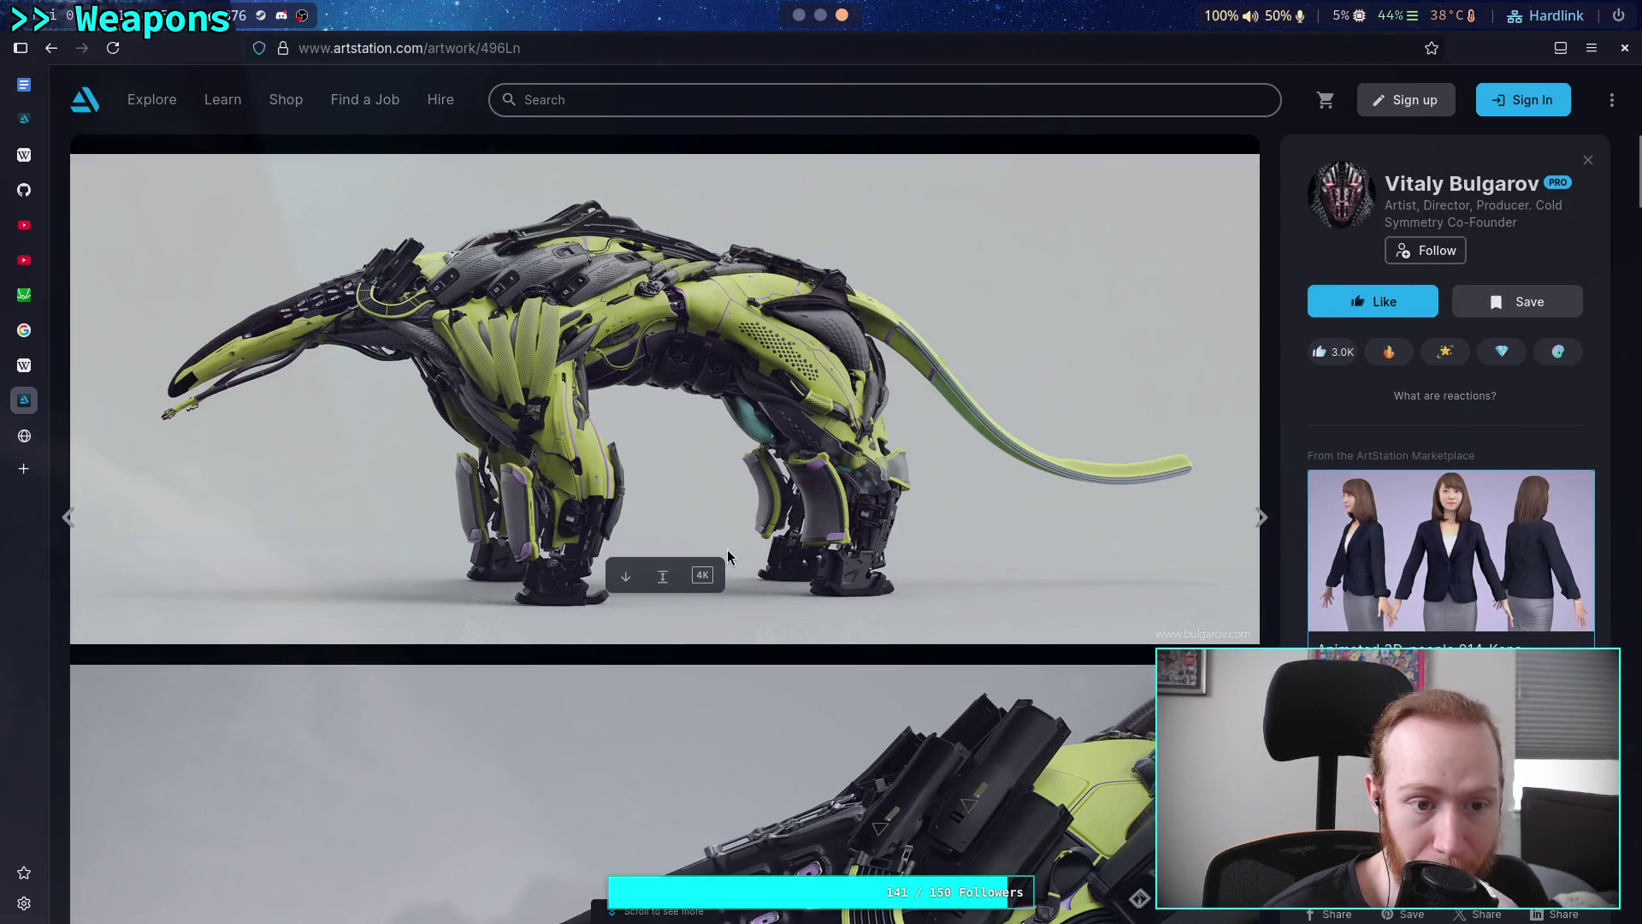
left_click(51, 48)
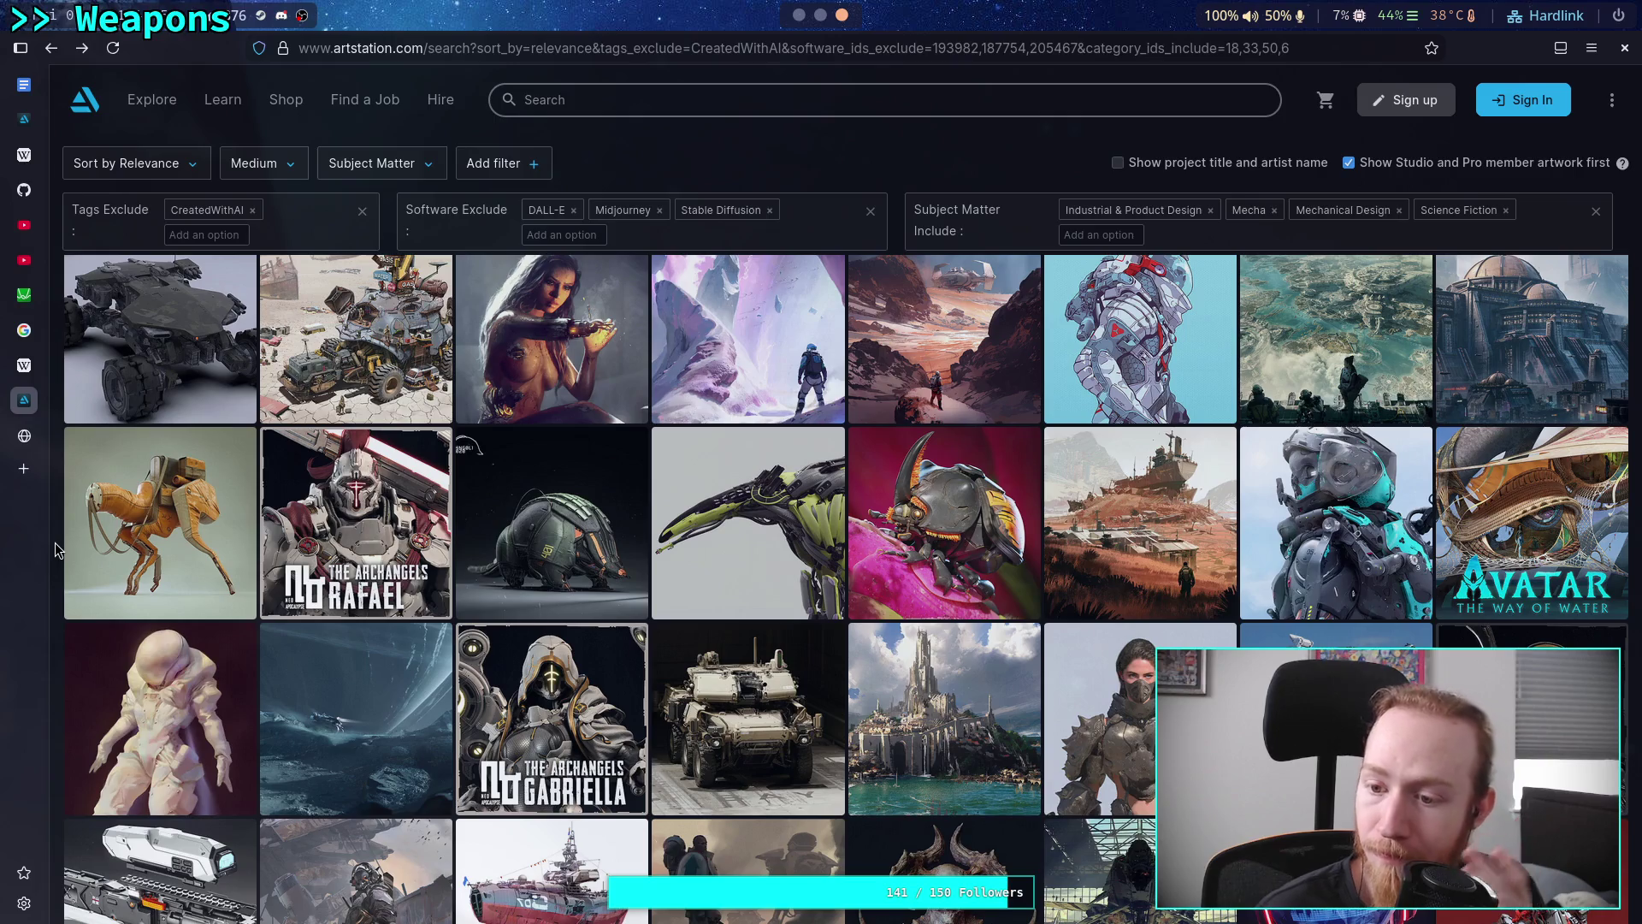
Scroll further down the results and open the grey legged mech artwork
scroll(54, 542, "down", 3)
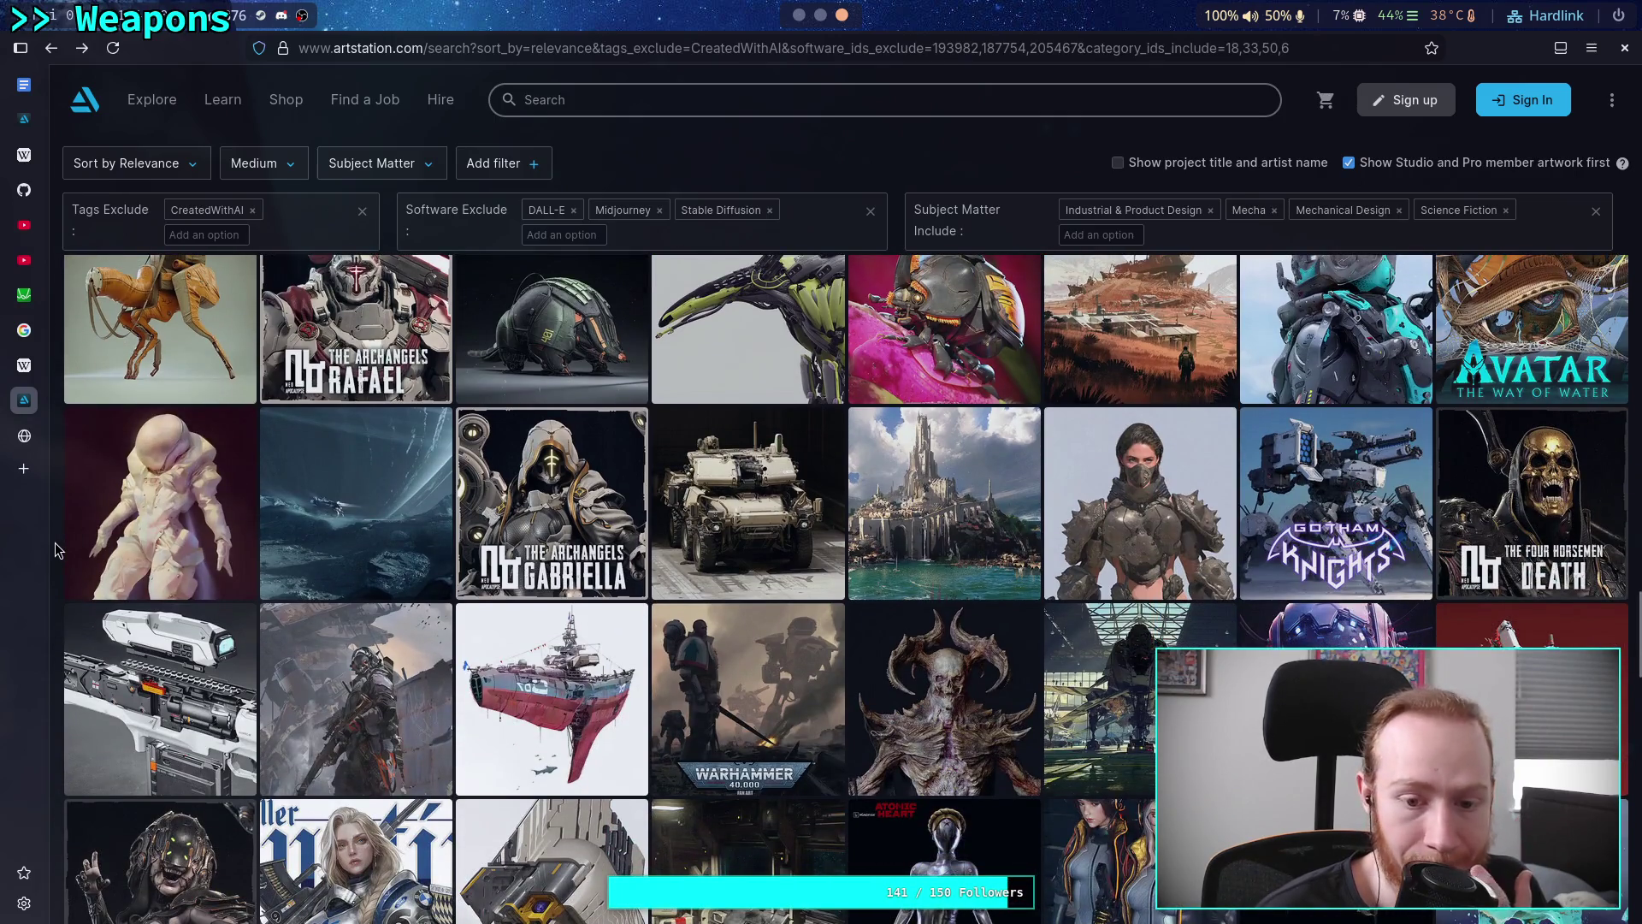
scroll(55, 548, "down", 1)
scroll(55, 548, "down", 2)
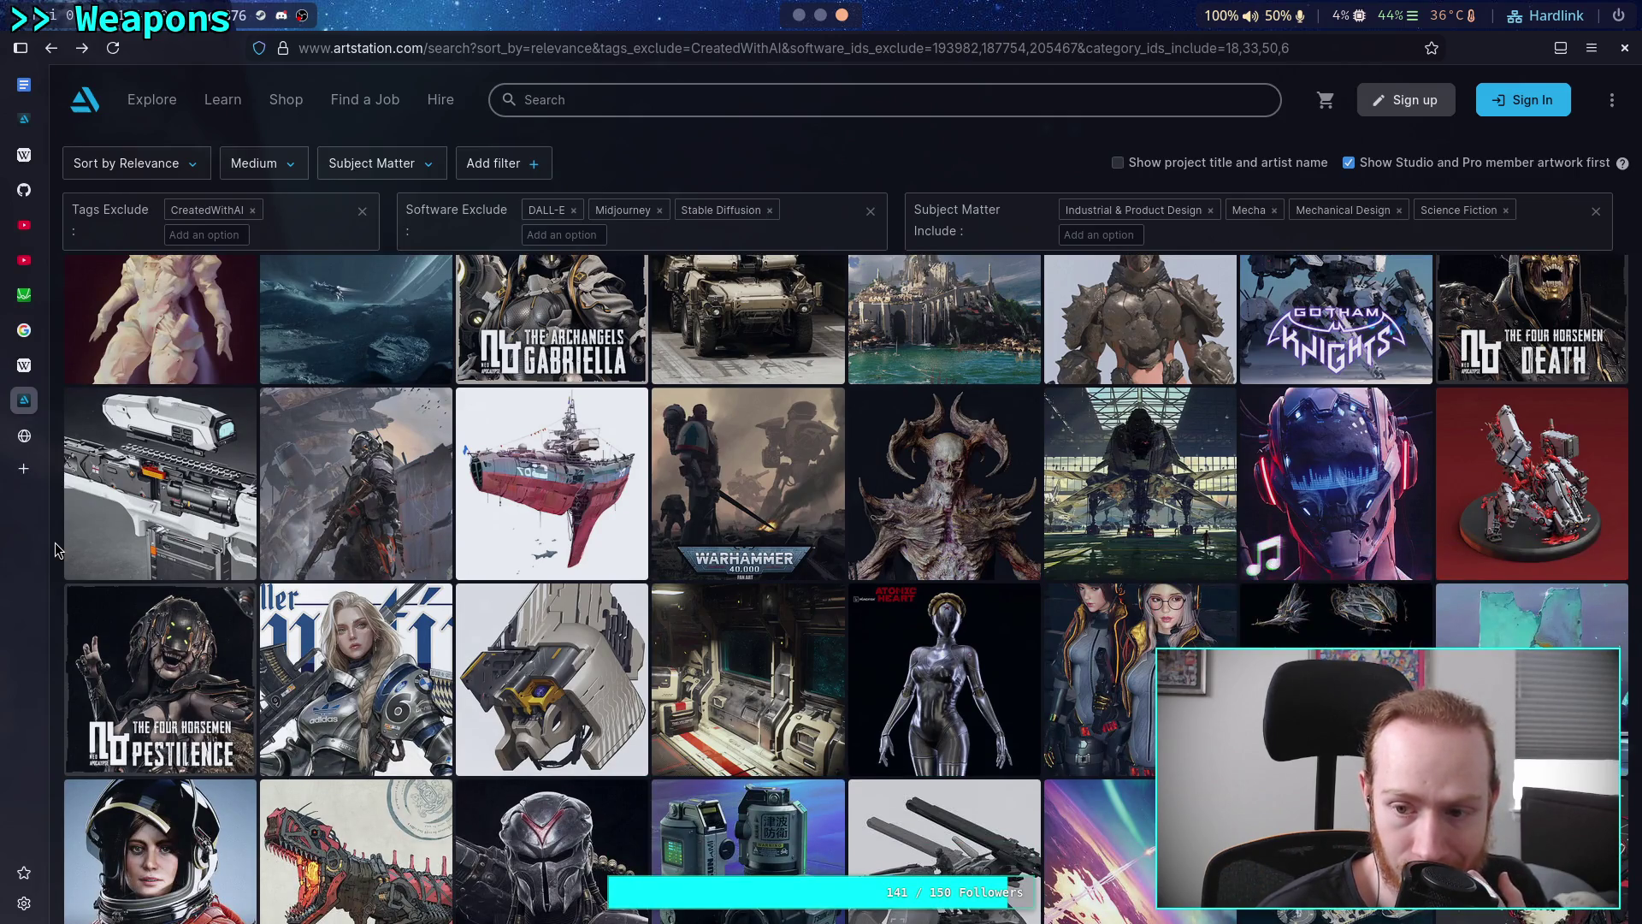
scroll(54, 549, "down", 3)
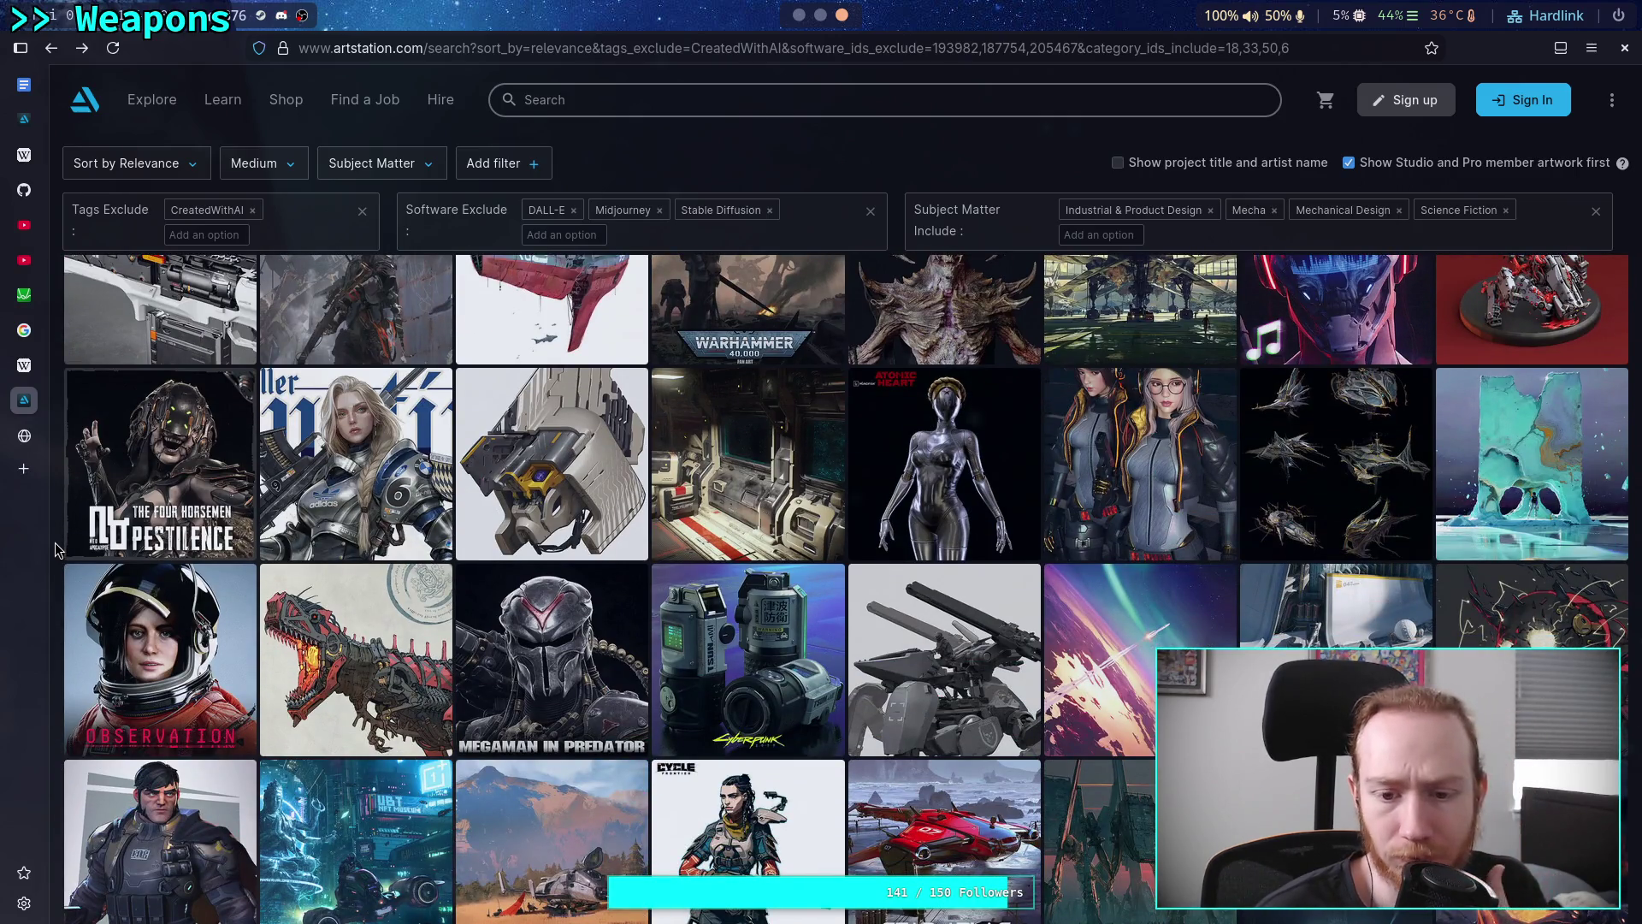
scroll(55, 549, "down", 2)
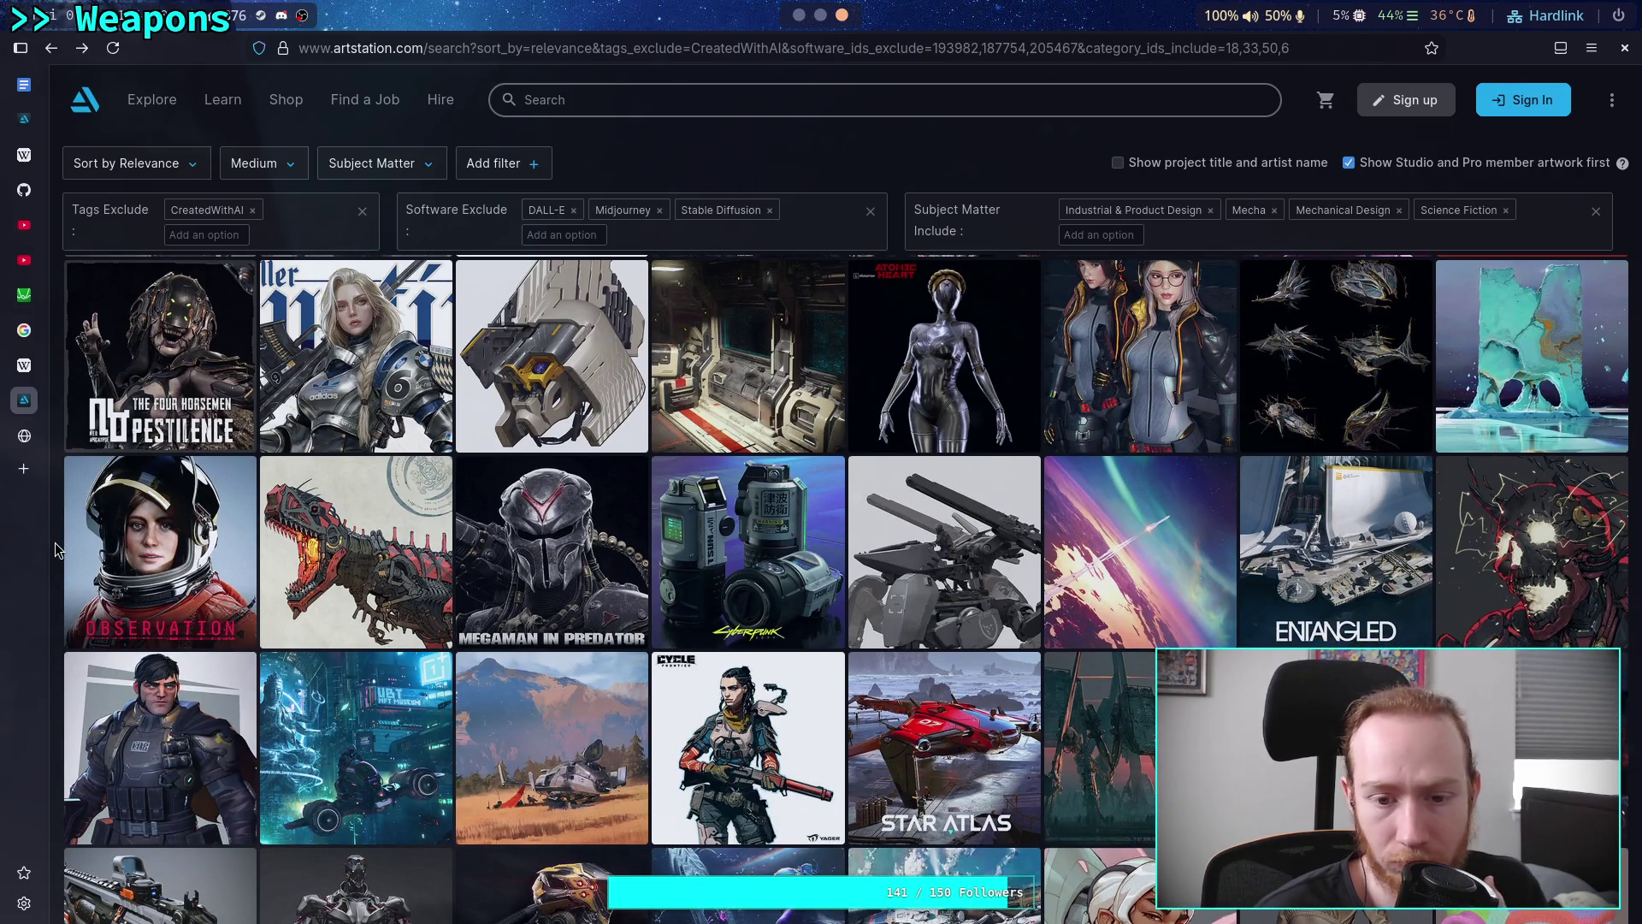
left_click(896, 559)
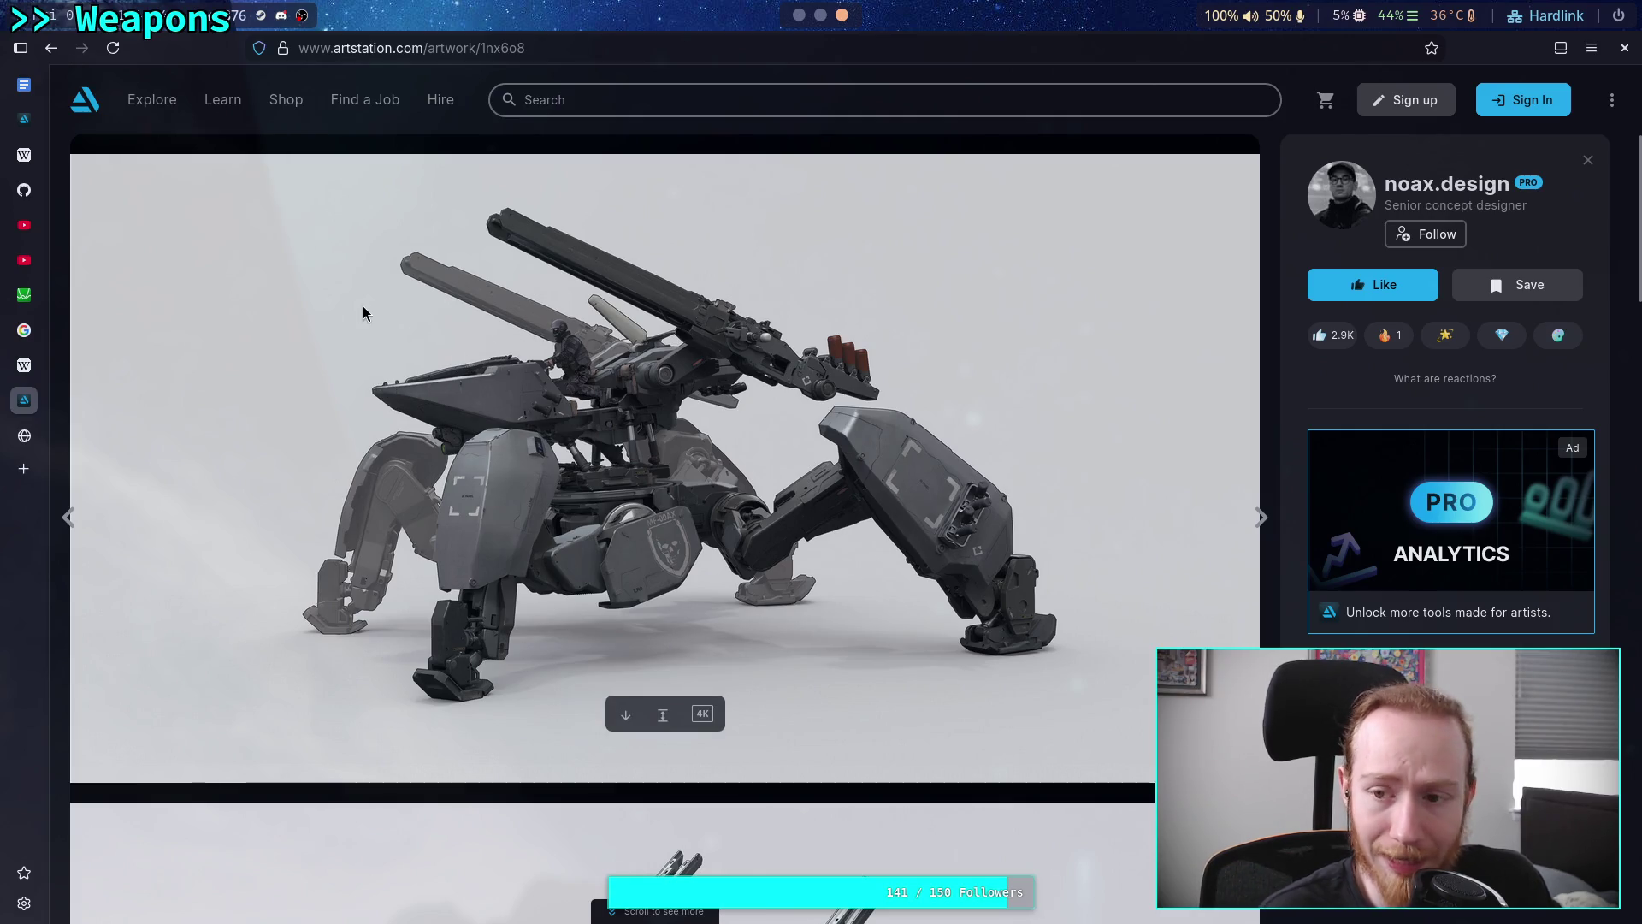
Scroll through the robot dog, gripper-arm walker and twin-barrel turret concept images on the noax.design page
scroll(167, 364, "down", 5)
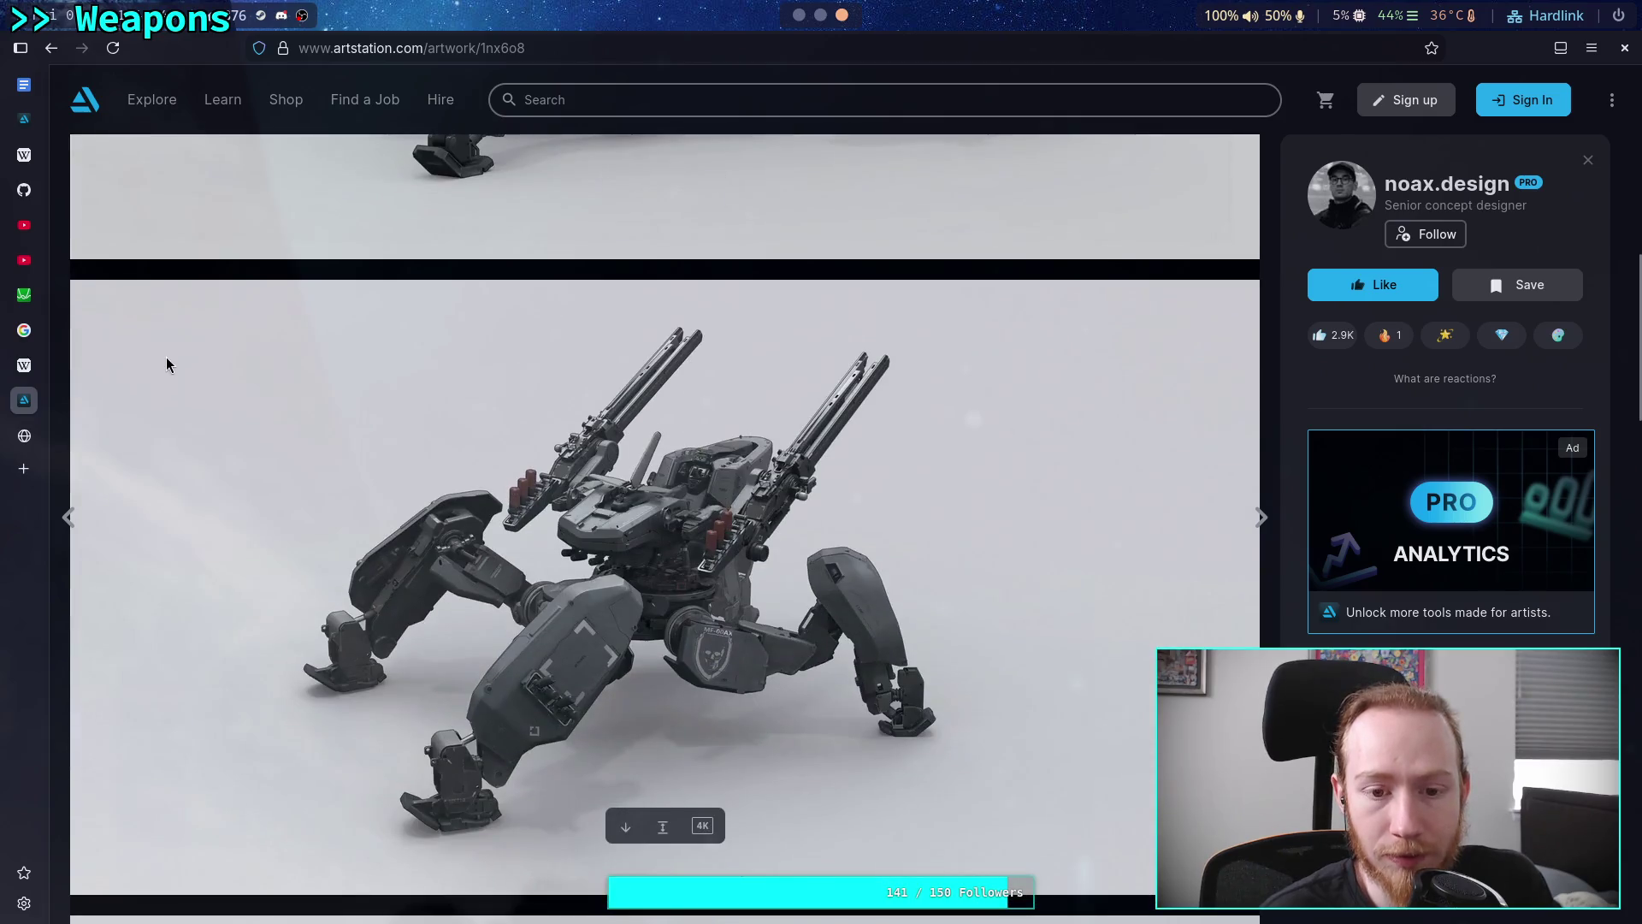
scroll(186, 359, "down", 5)
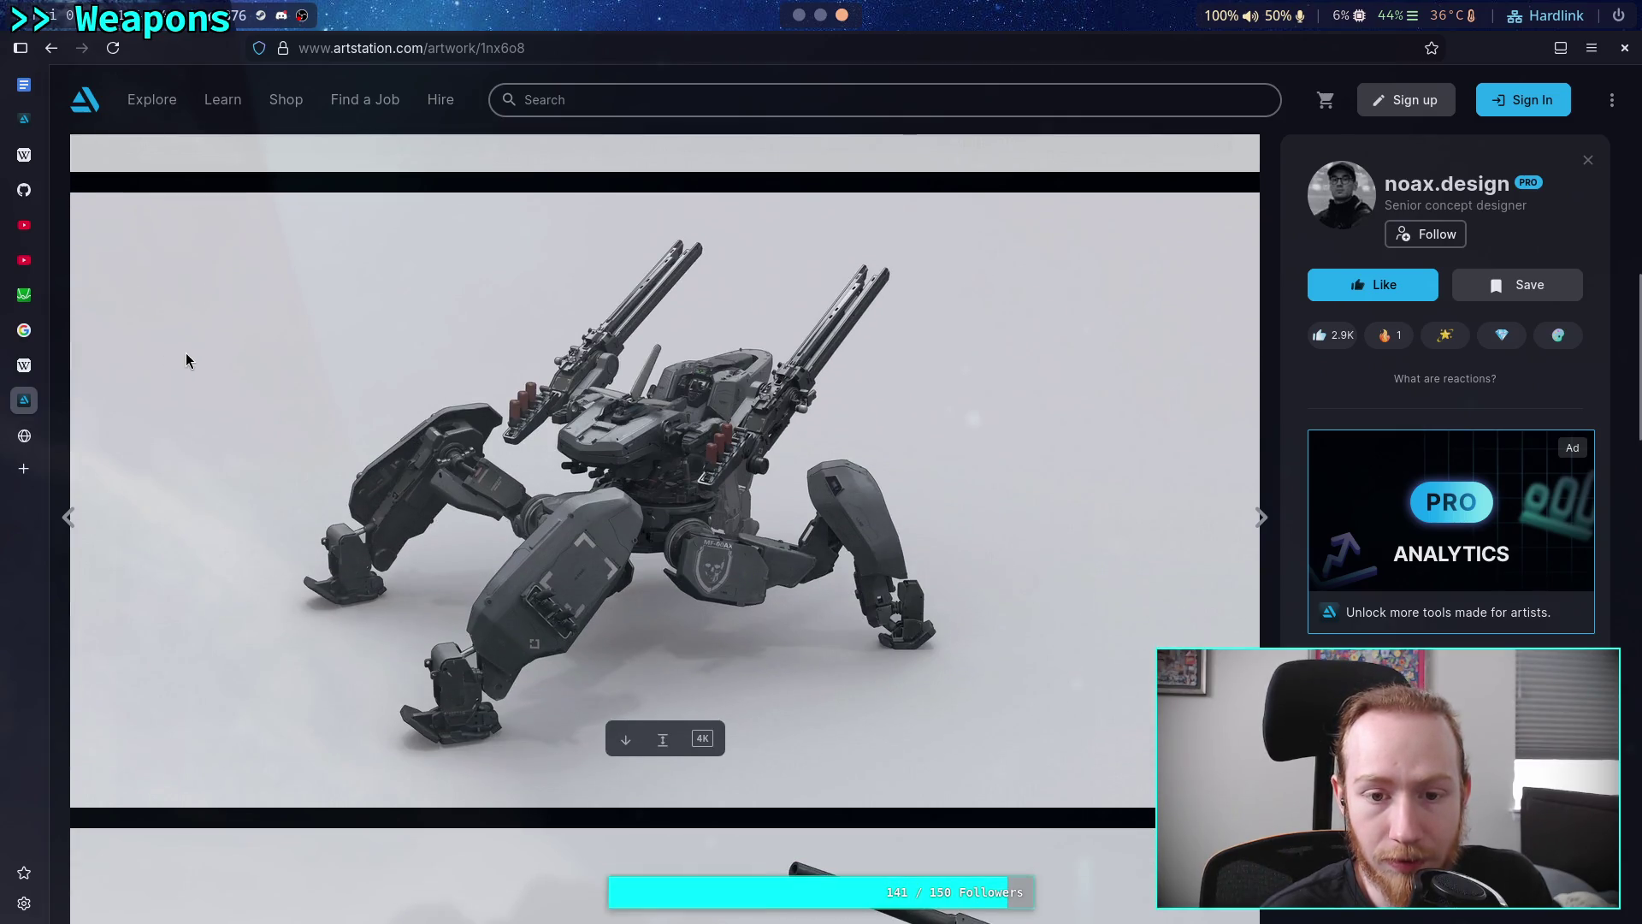
scroll(187, 349, "down", 5)
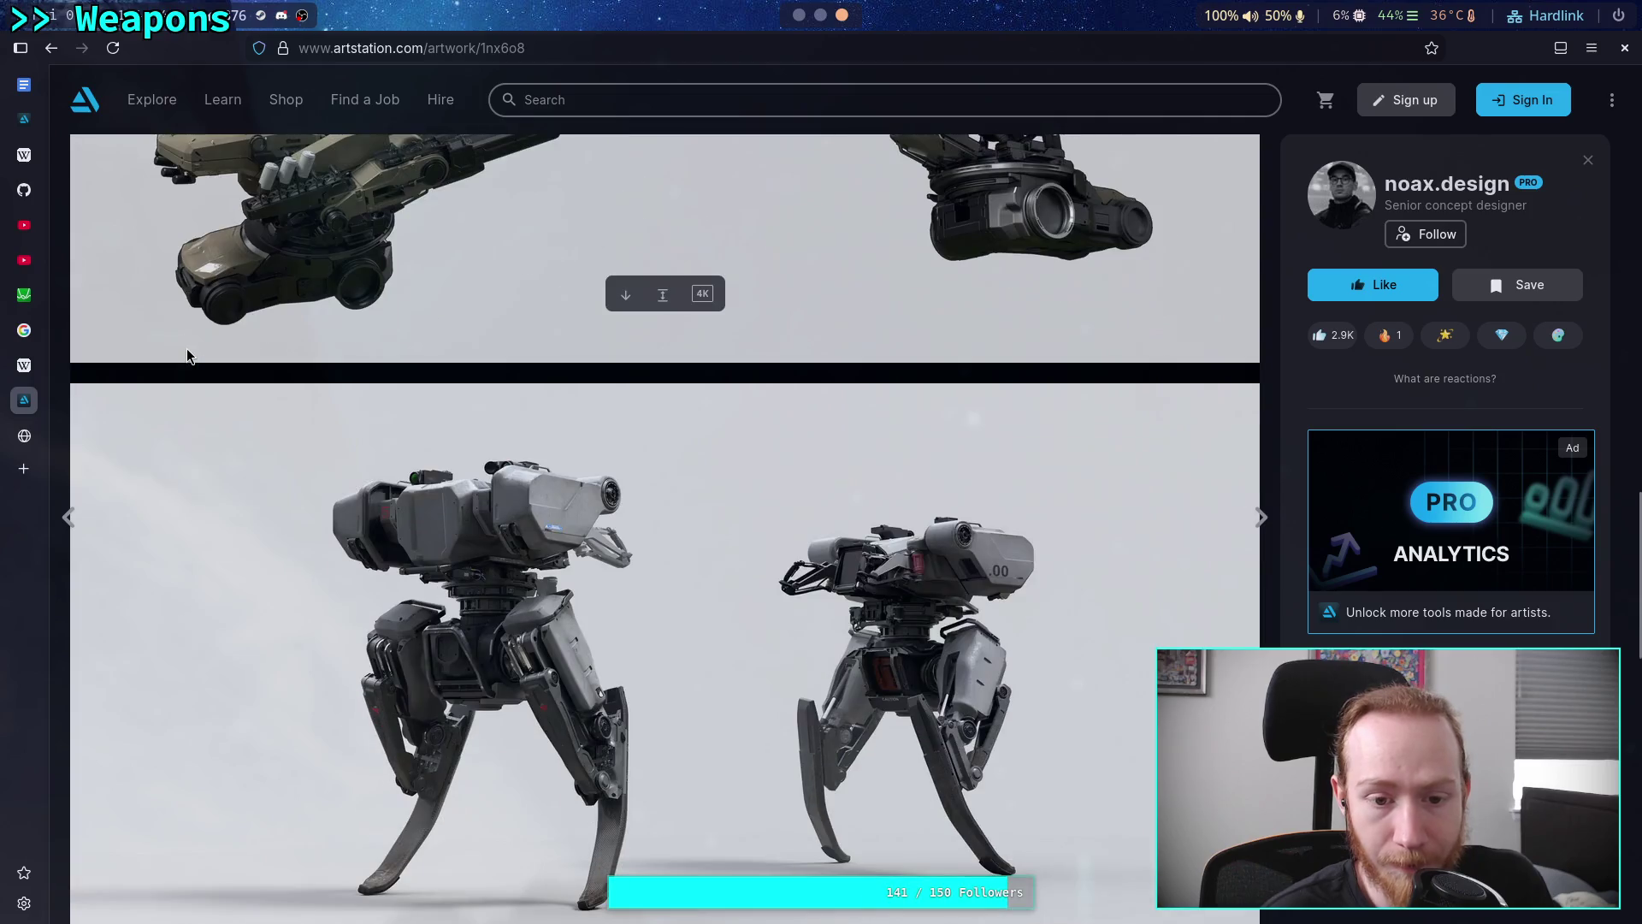
scroll(186, 355, "down", 4)
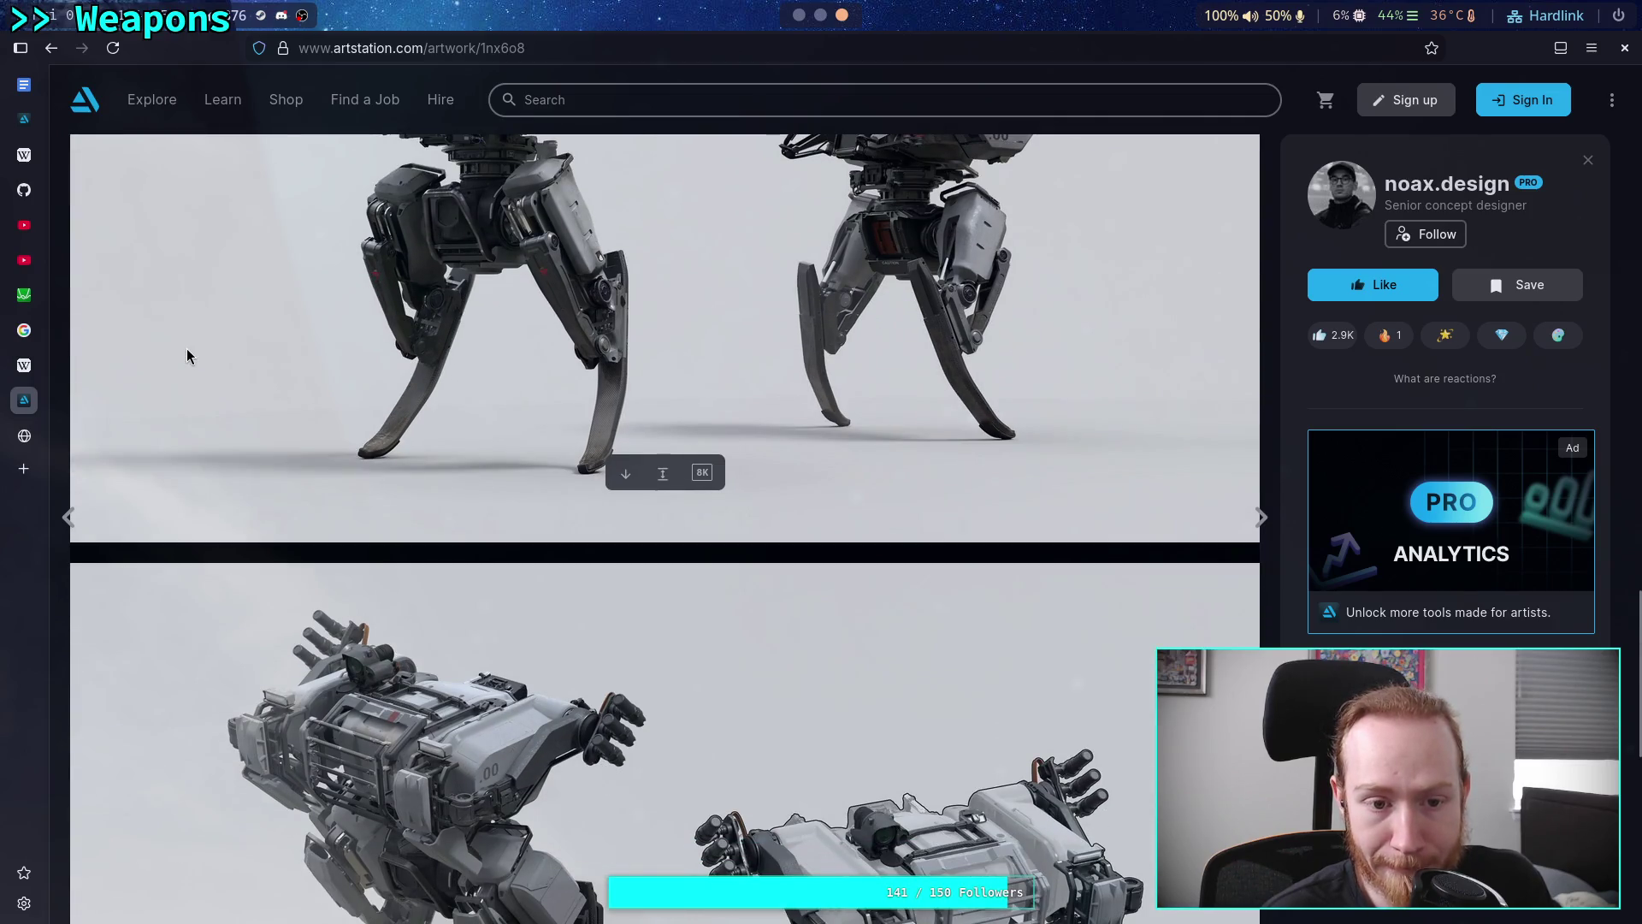
scroll(187, 355, "up", 2)
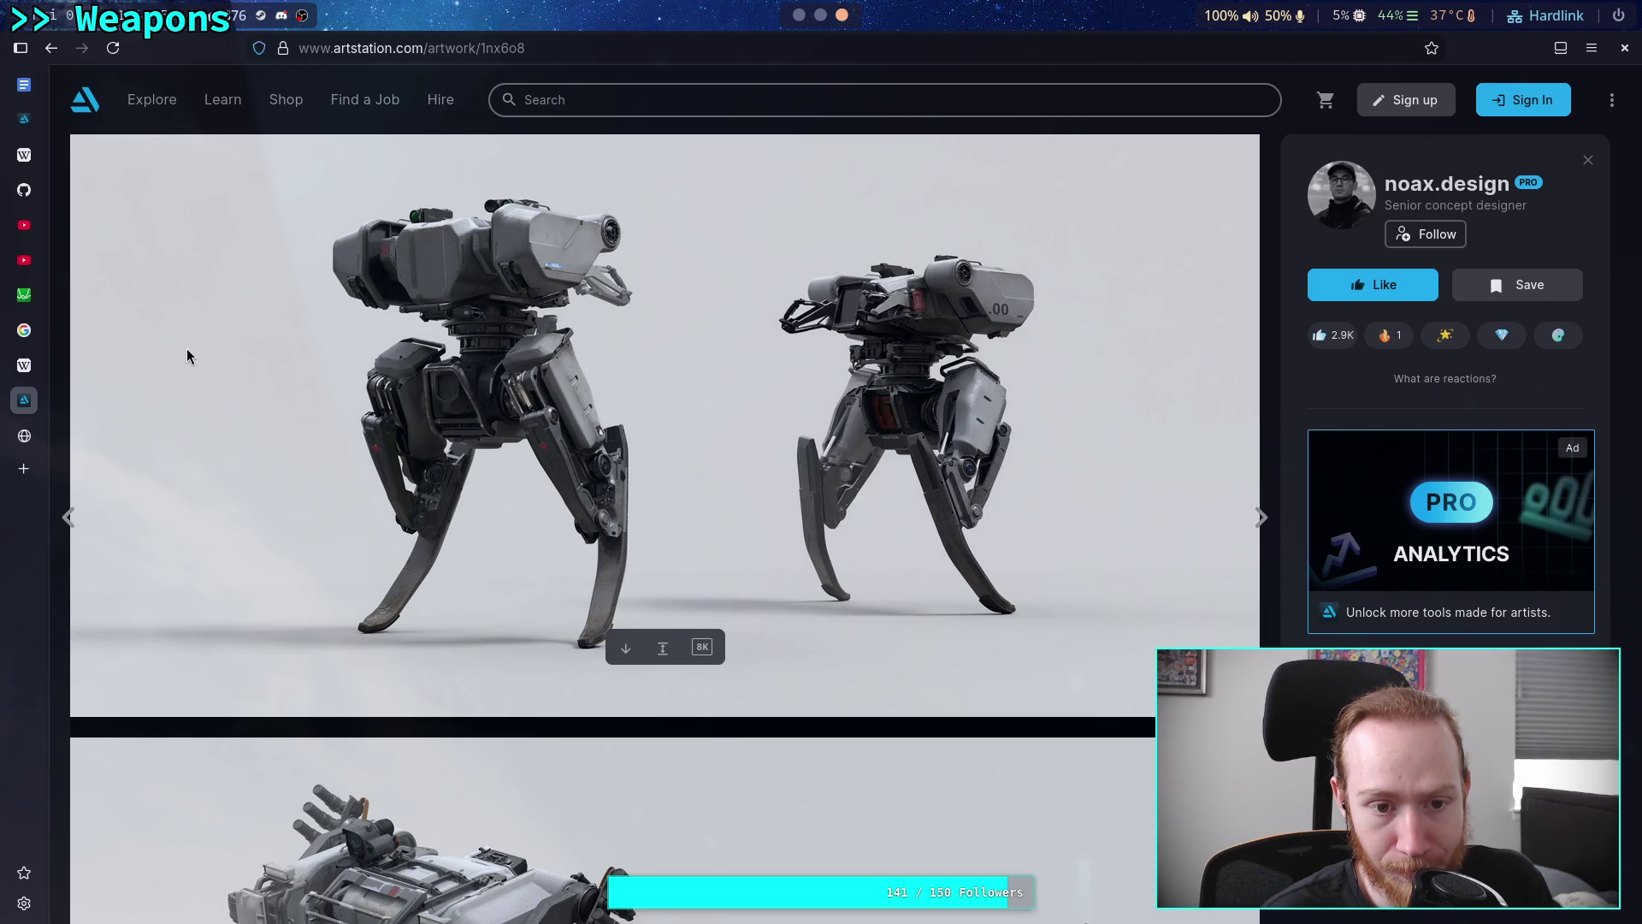
scroll(186, 348, "down", 5)
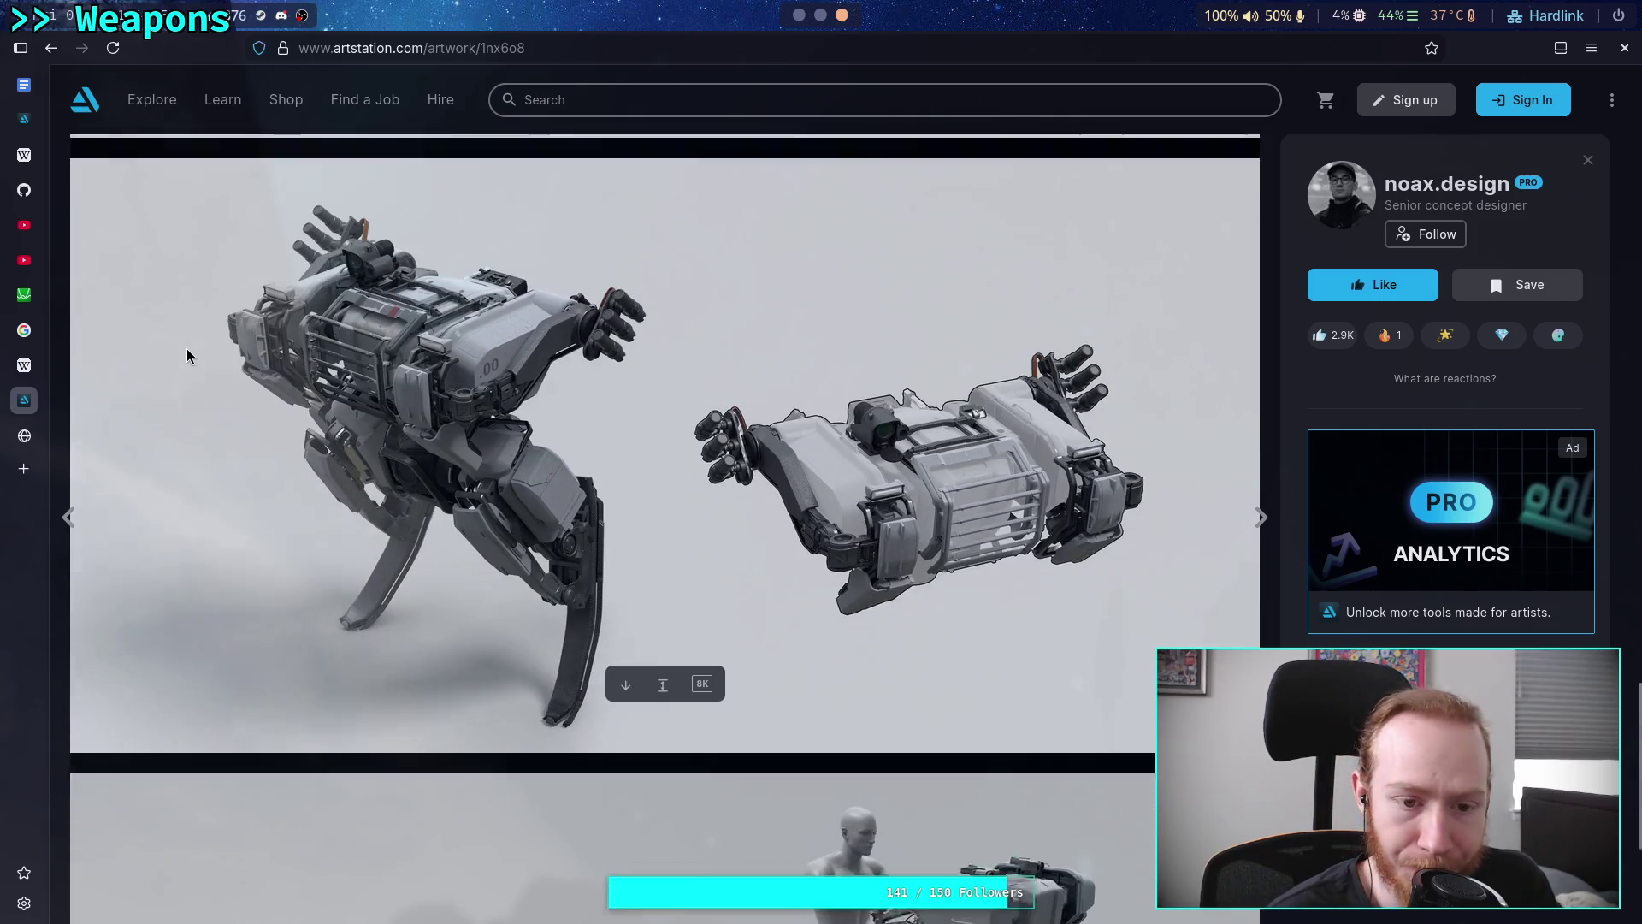
scroll(187, 355, "down", 3)
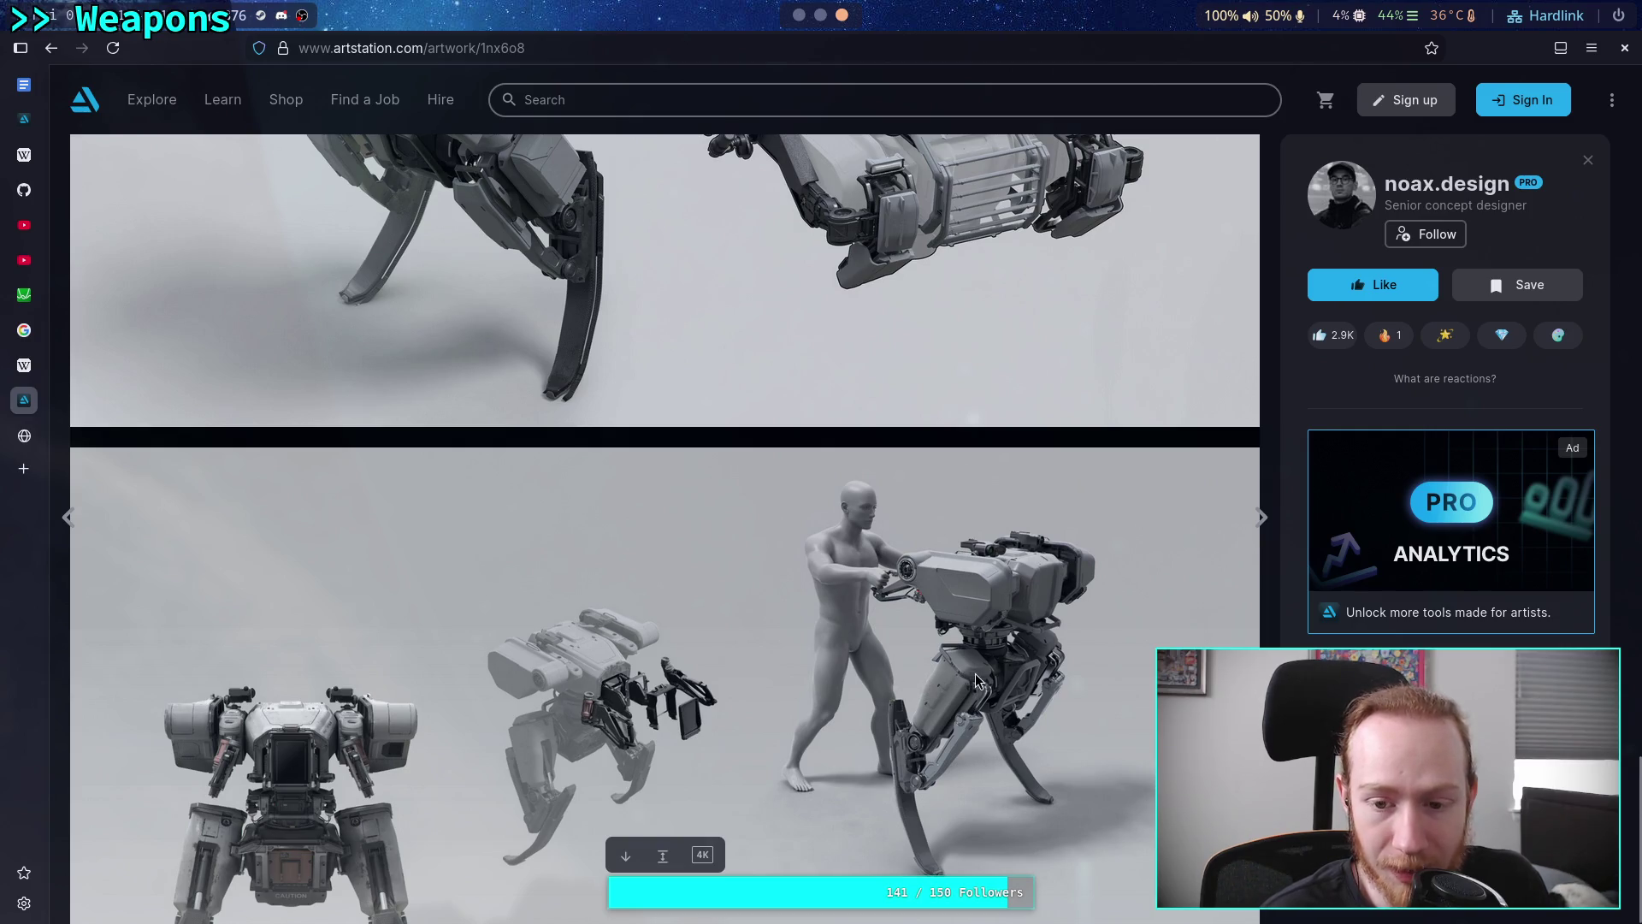
scroll(697, 653, "up", 7)
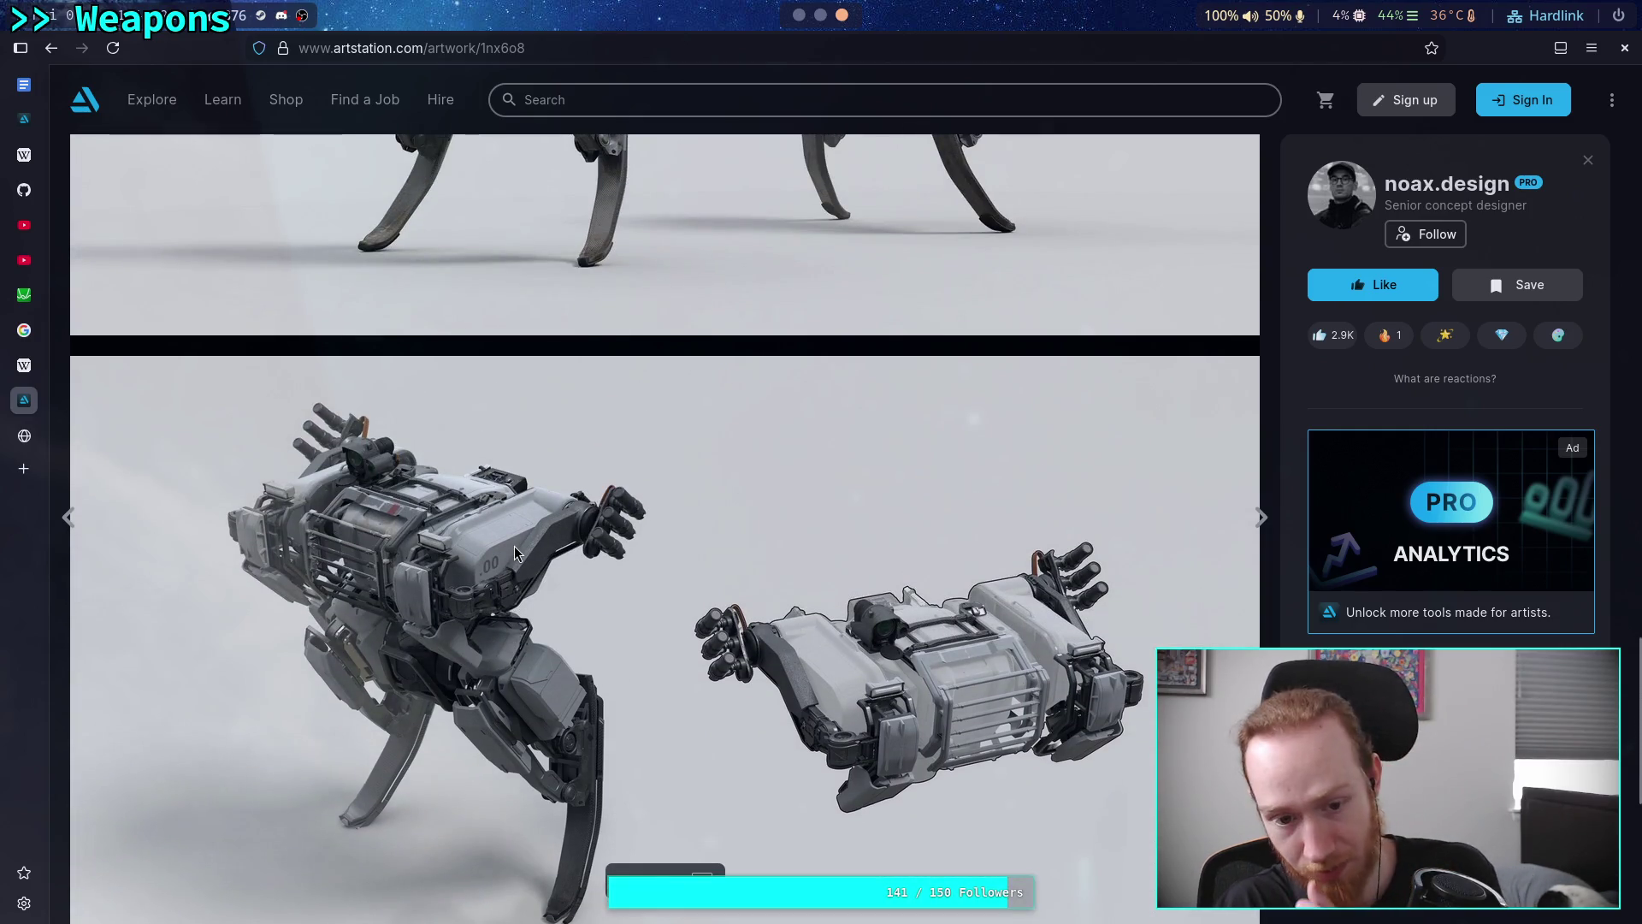
scroll(763, 557, "down", 5)
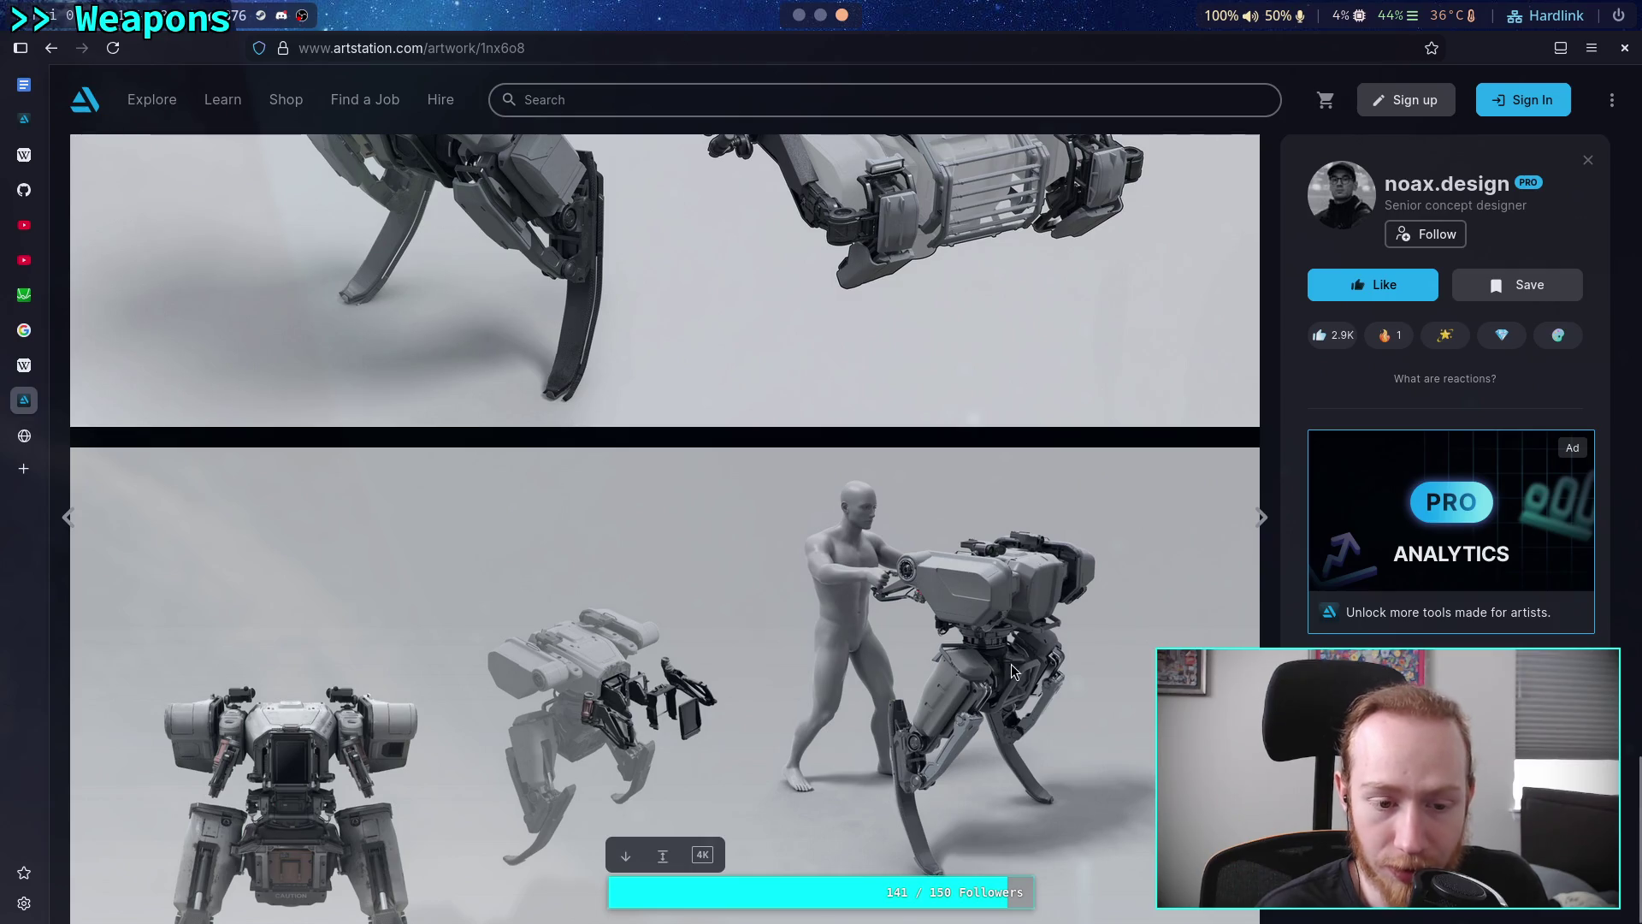
scroll(1012, 667, "up", 5)
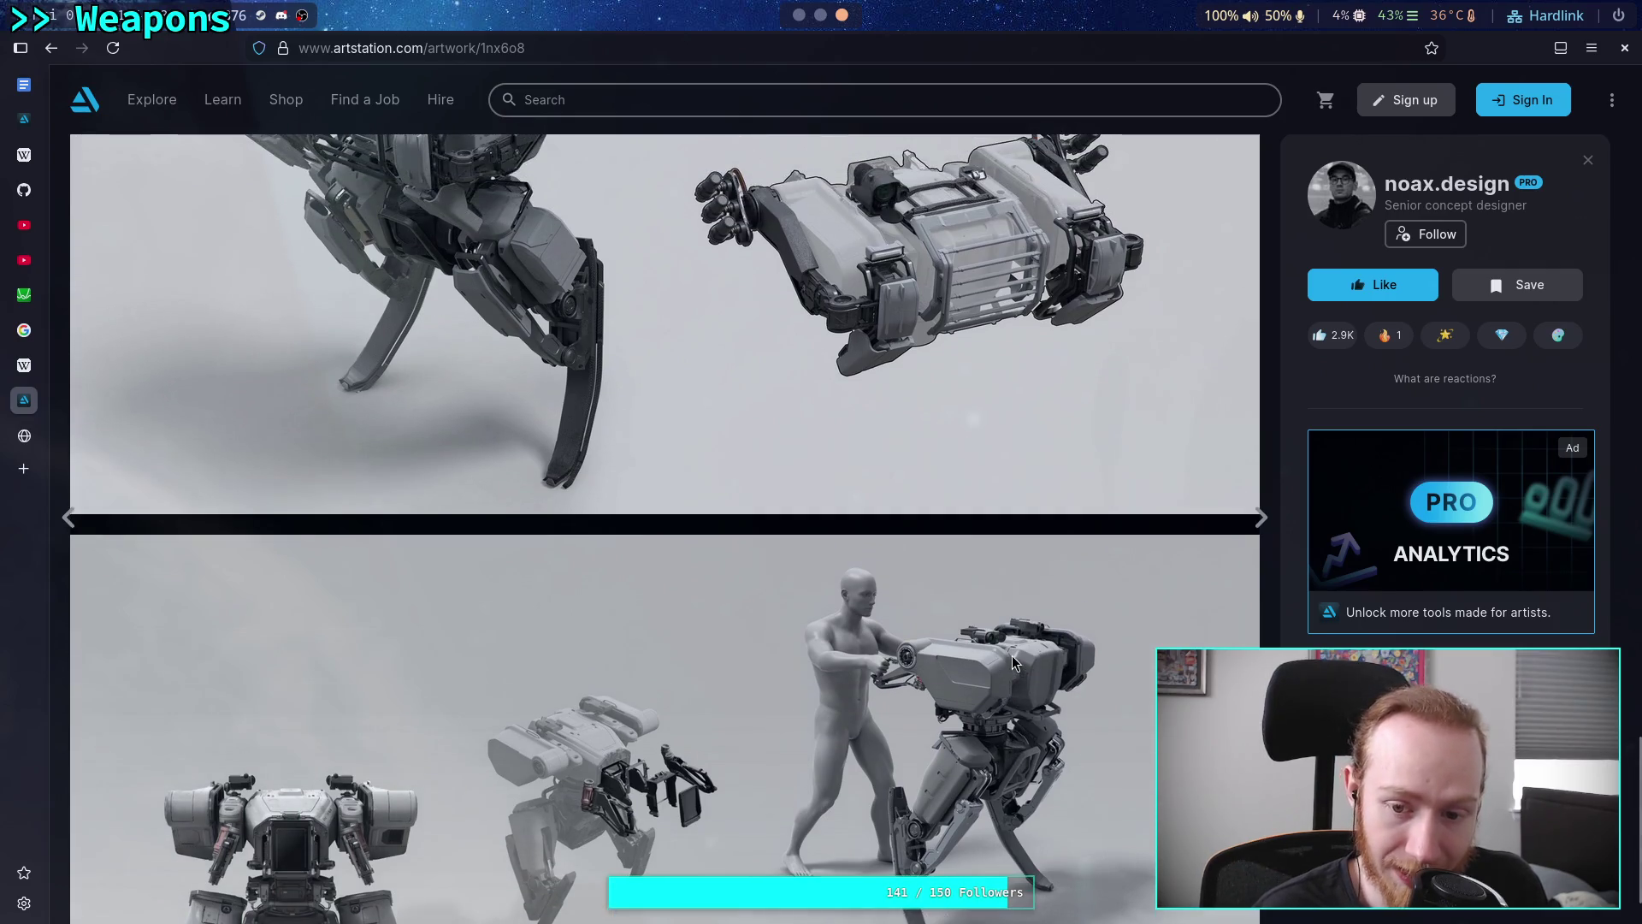
scroll(1013, 663, "up", 5)
scroll(1012, 663, "down", 8)
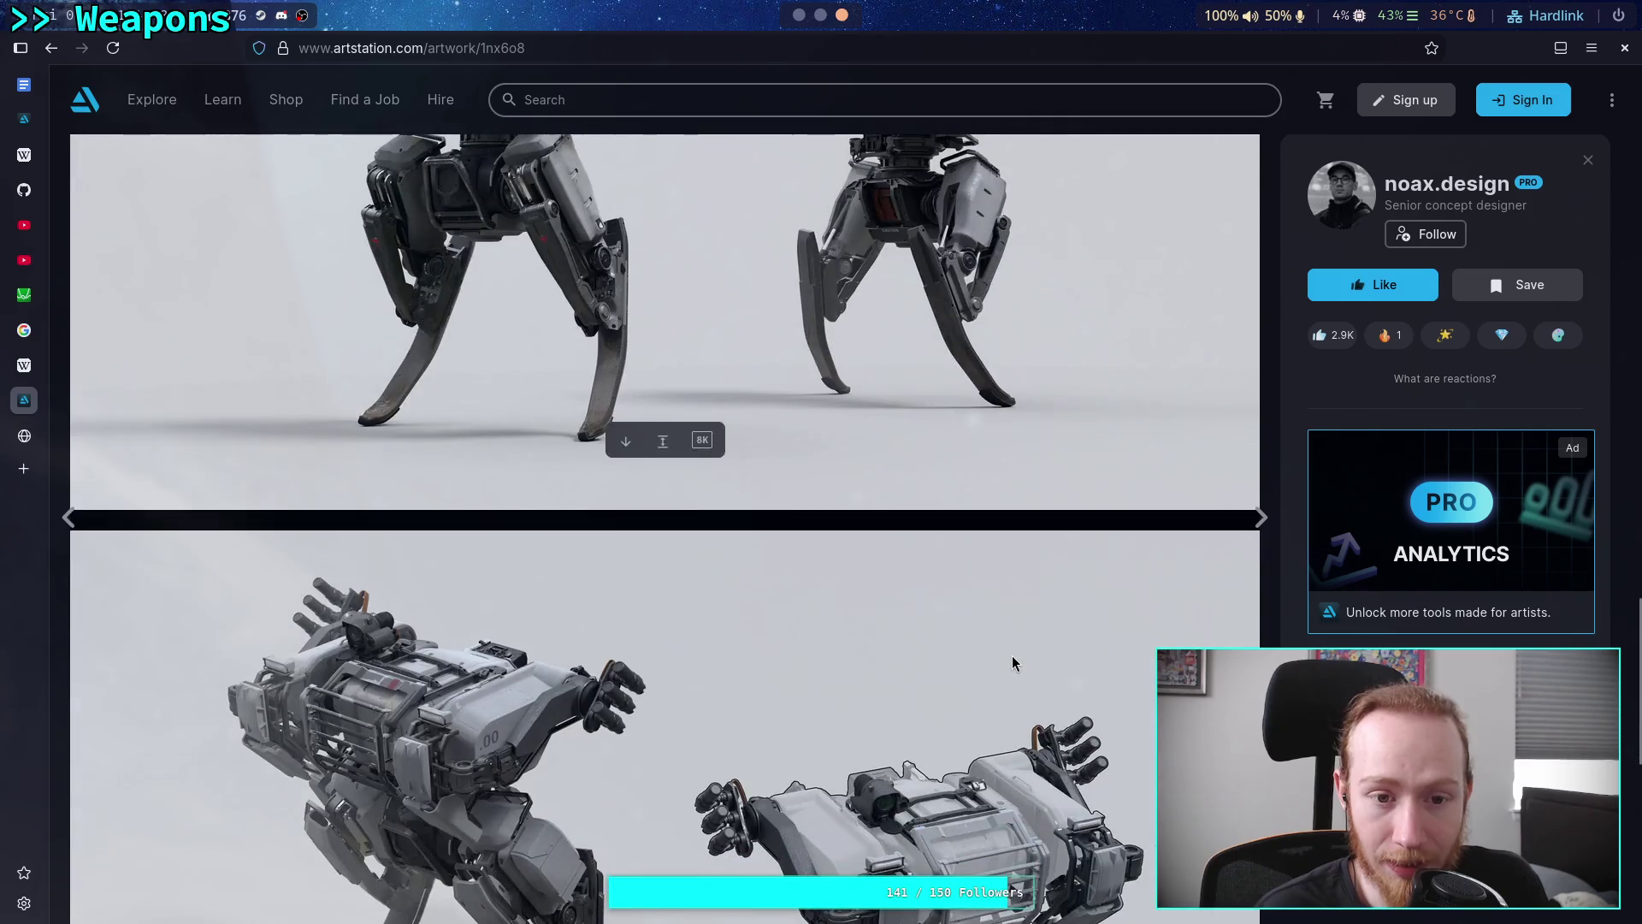
scroll(1013, 663, "down", 3)
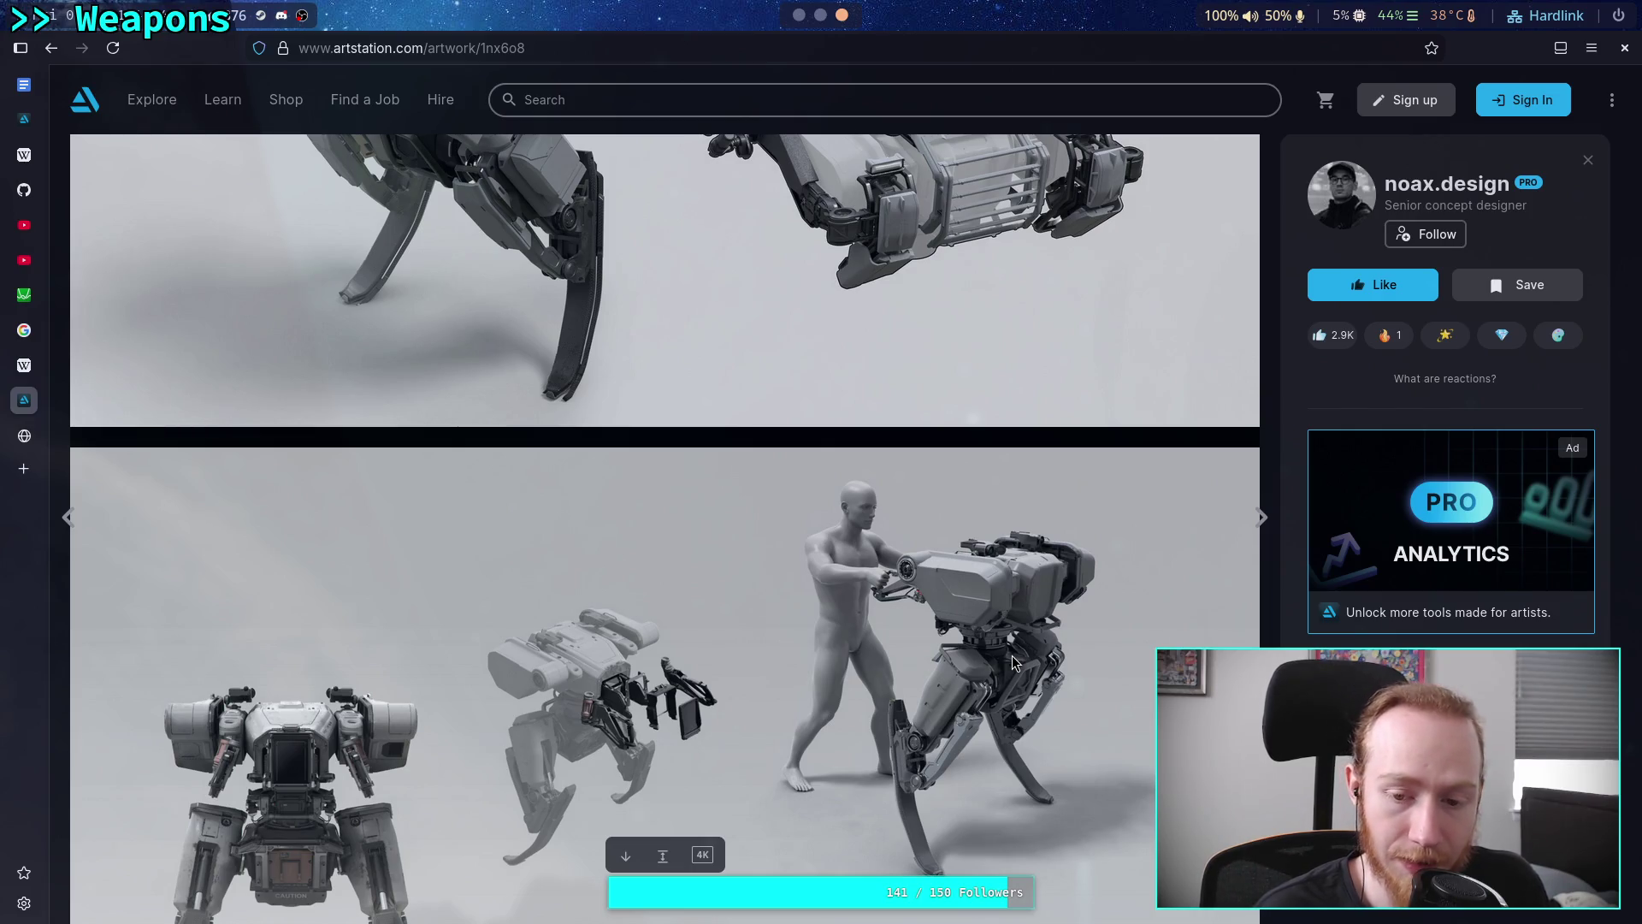
scroll(1013, 663, "down", 20)
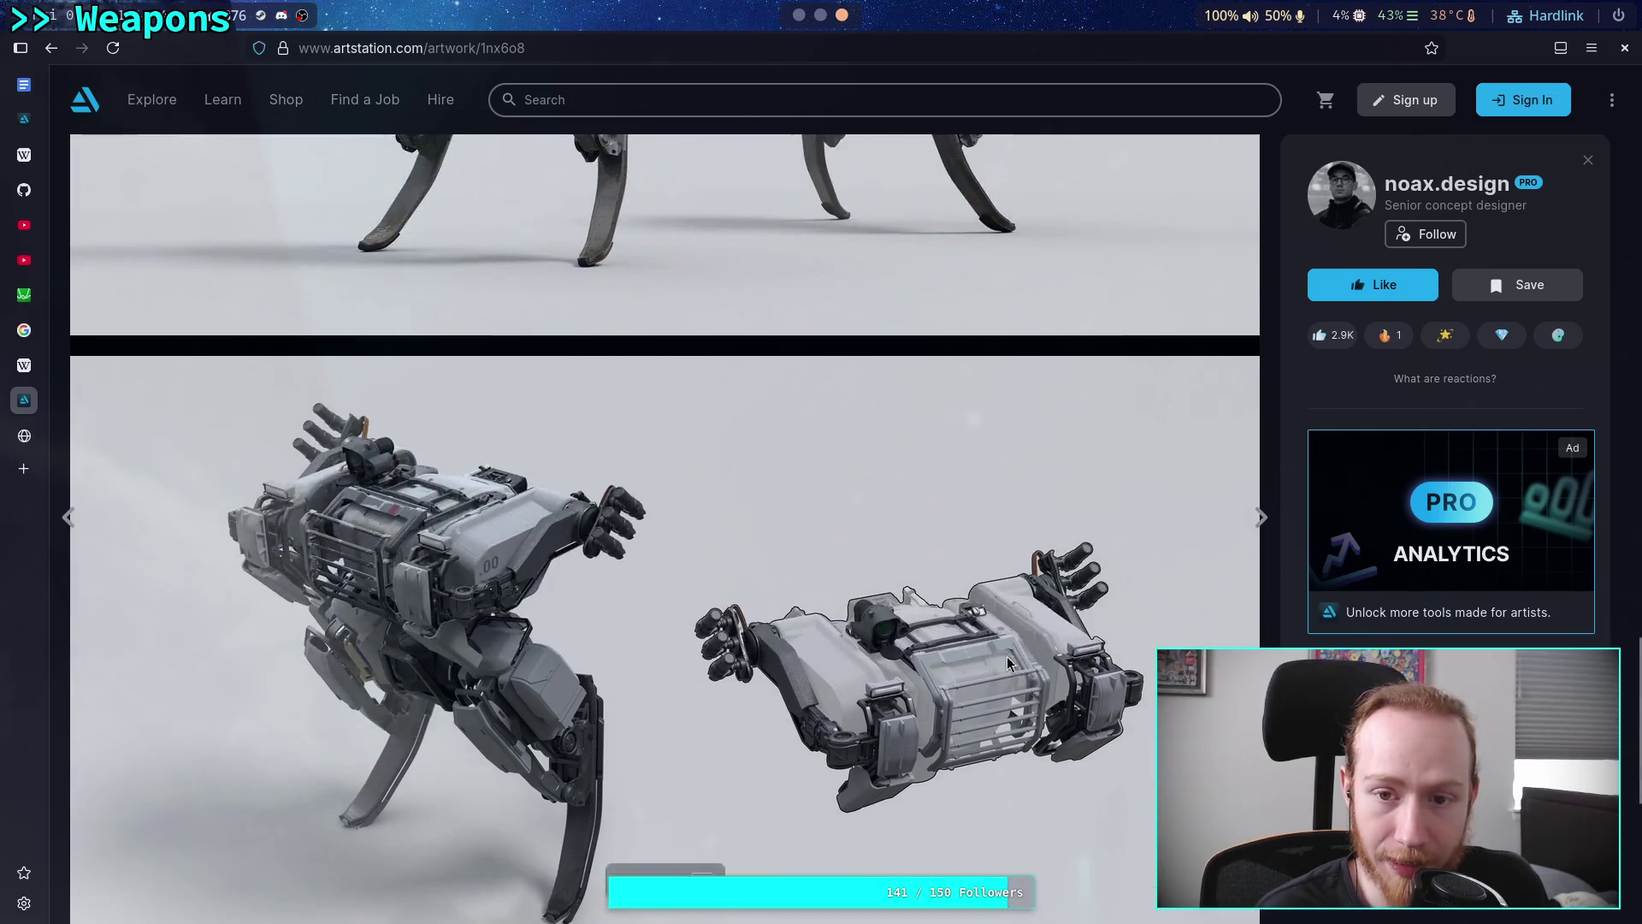
scroll(827, 654, "up", 3)
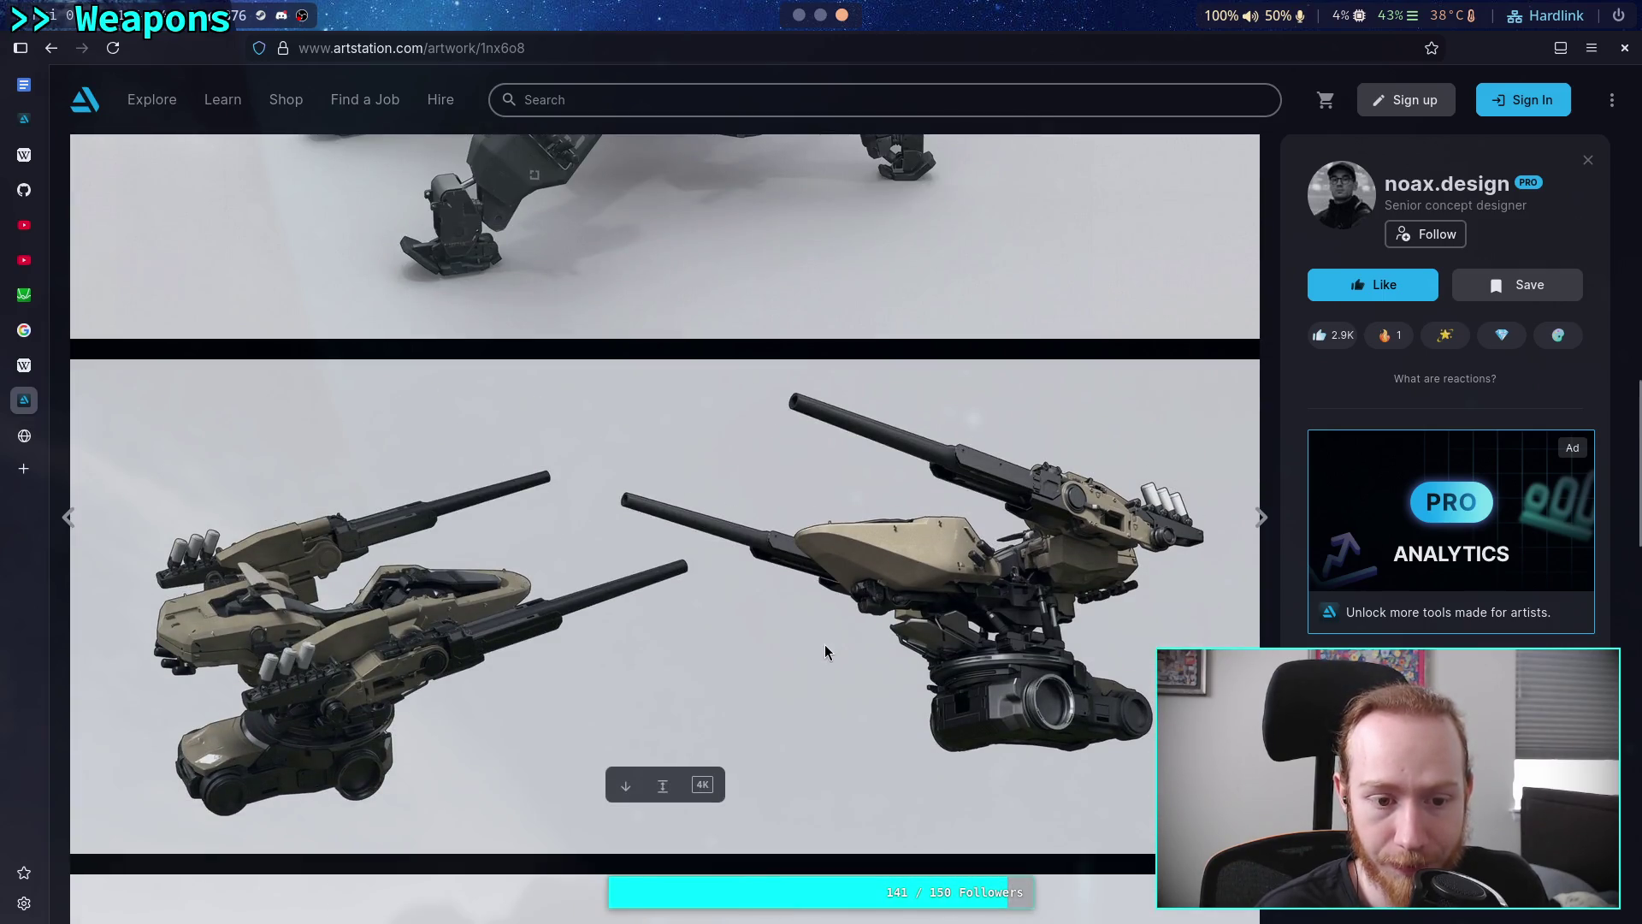
scroll(808, 634, "down", 10)
scroll(682, 610, "down", 4)
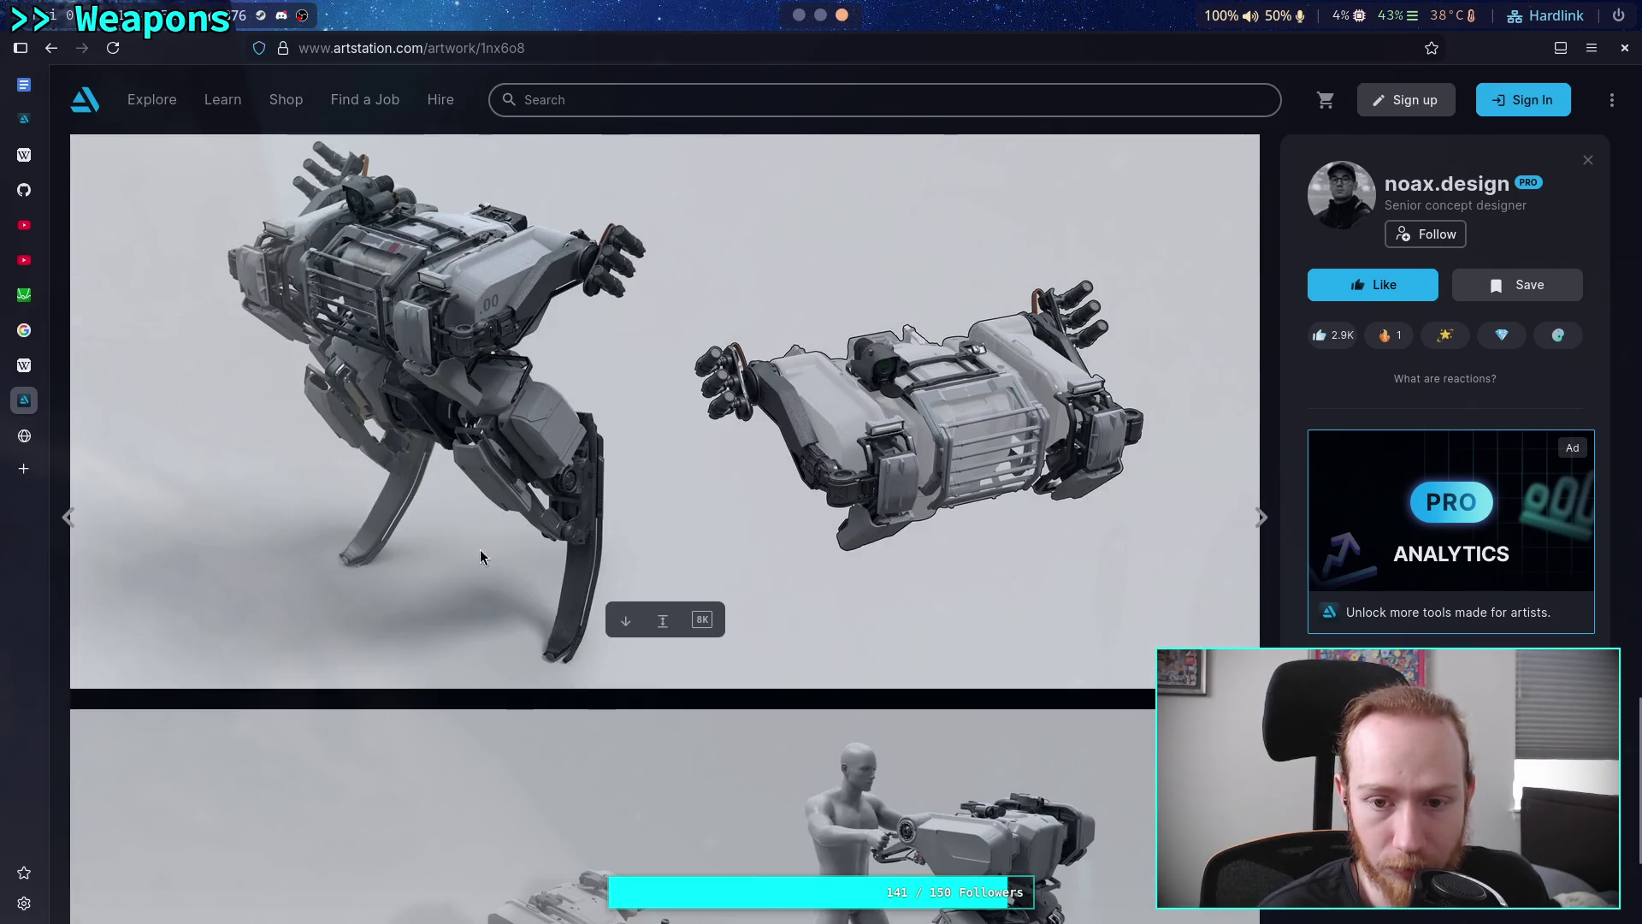
left_click(52, 48)
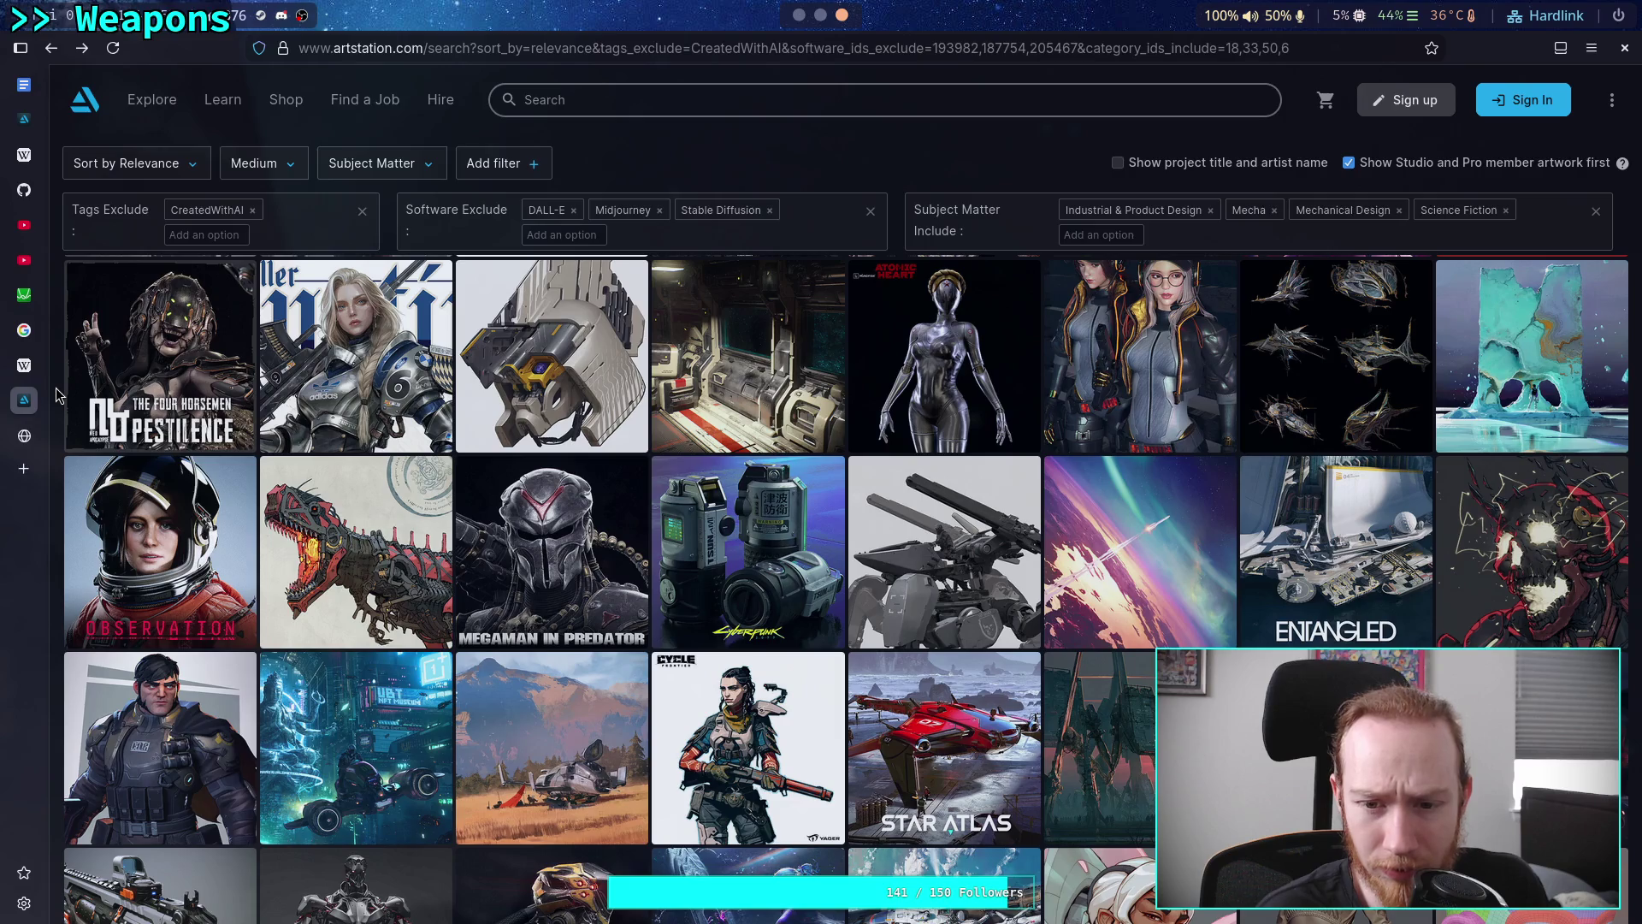
scroll(57, 394, "down", 4)
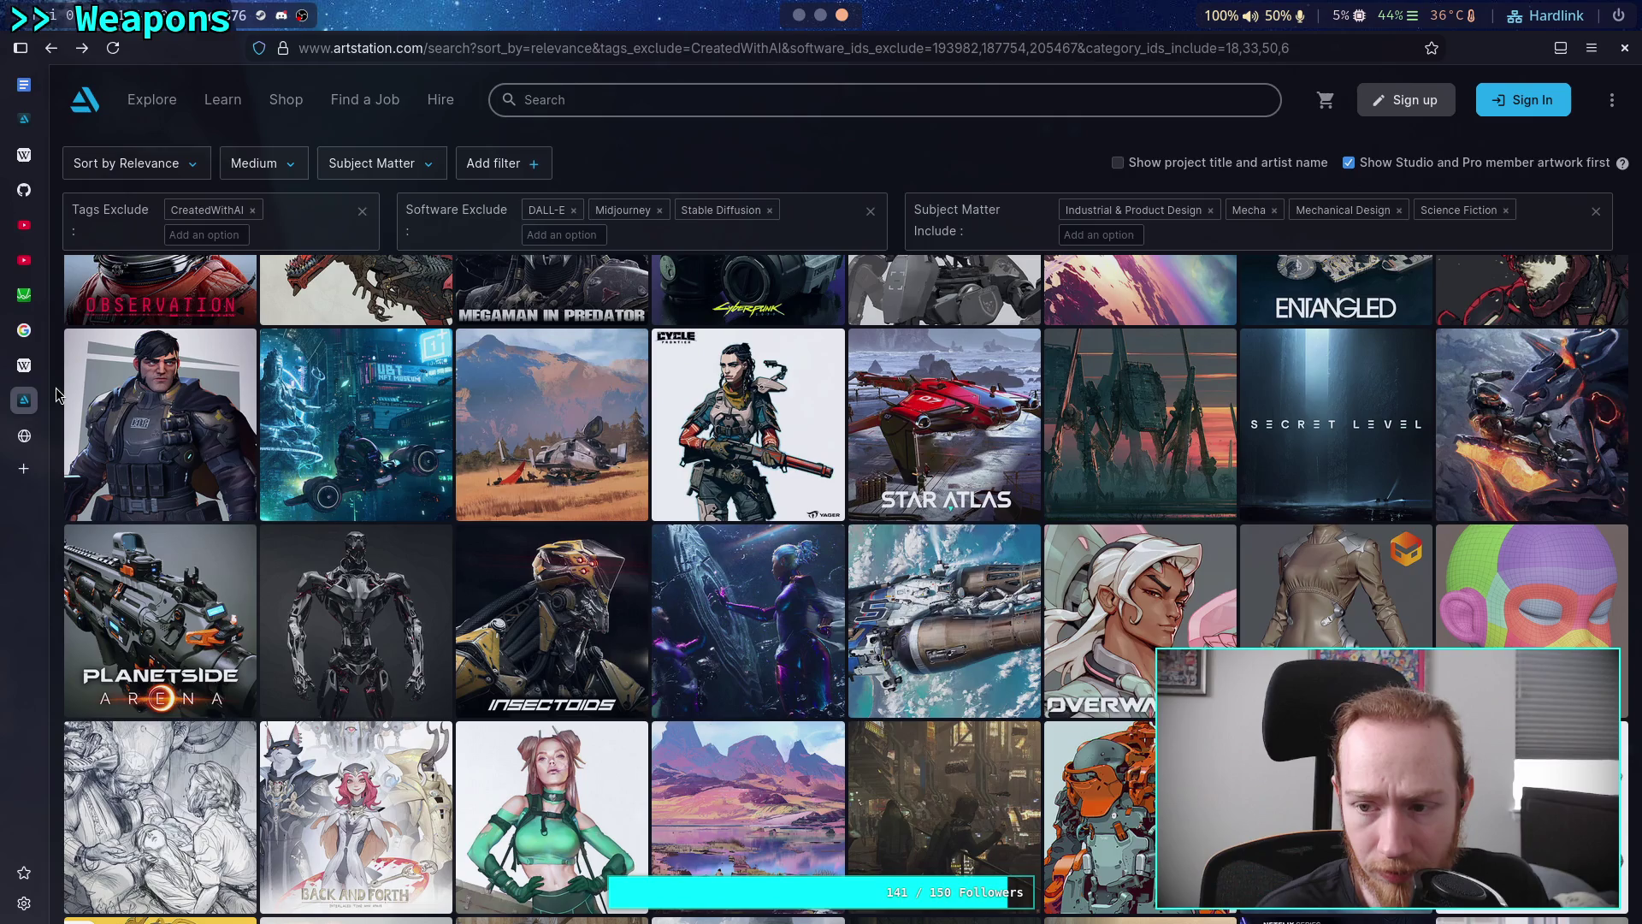
scroll(56, 394, "up", 3)
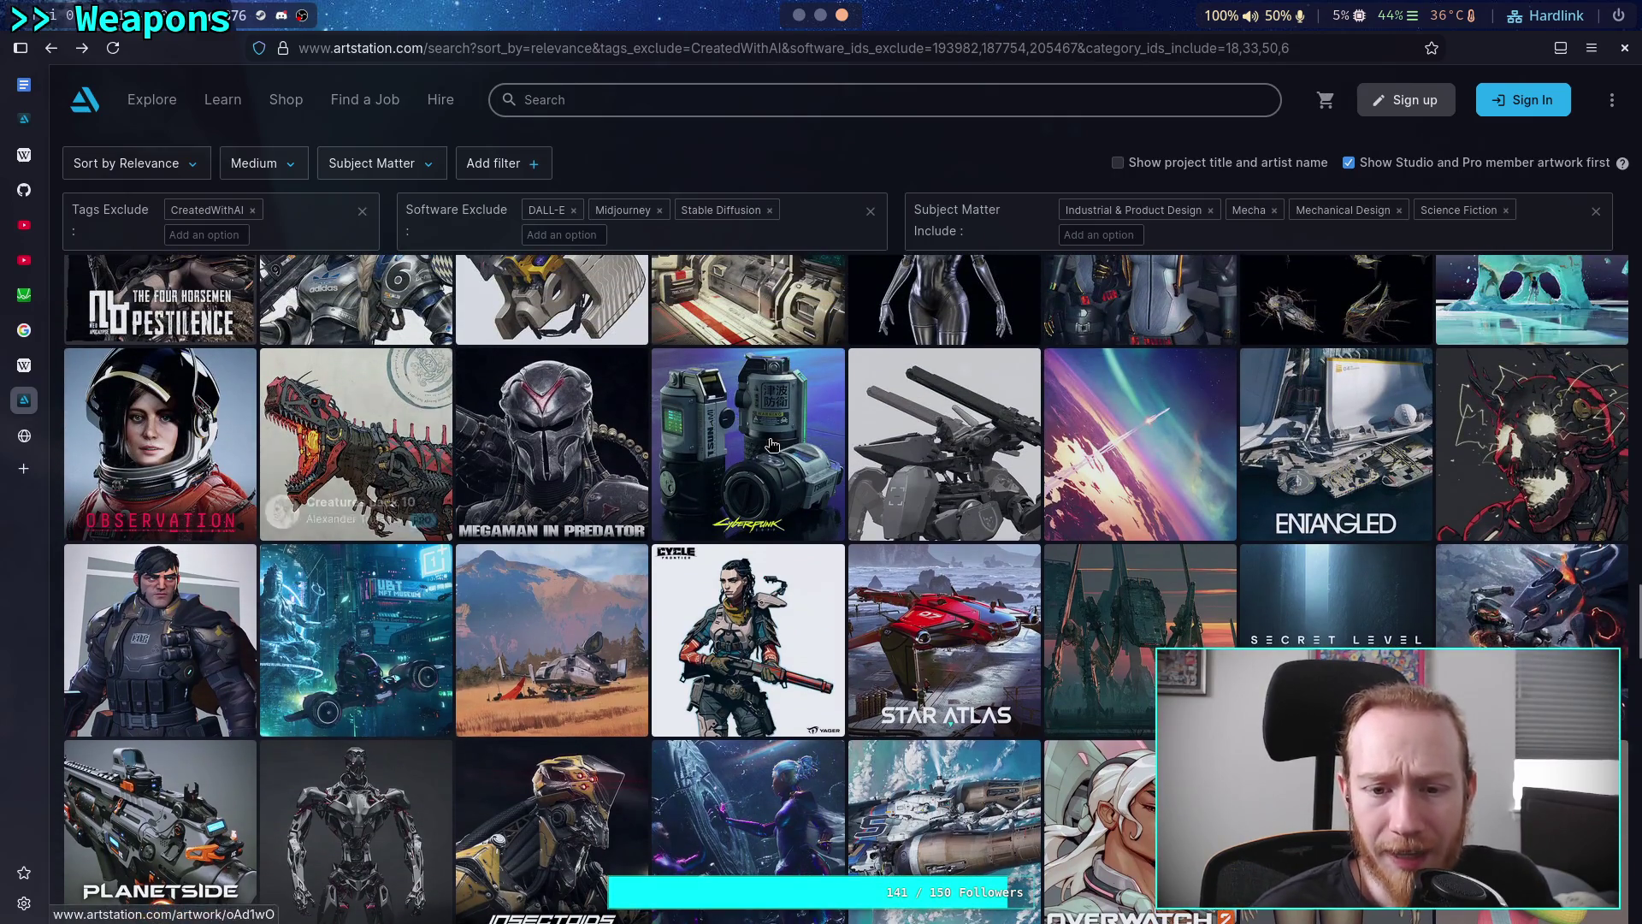
left_click(908, 471)
scroll(557, 567, "down", 5)
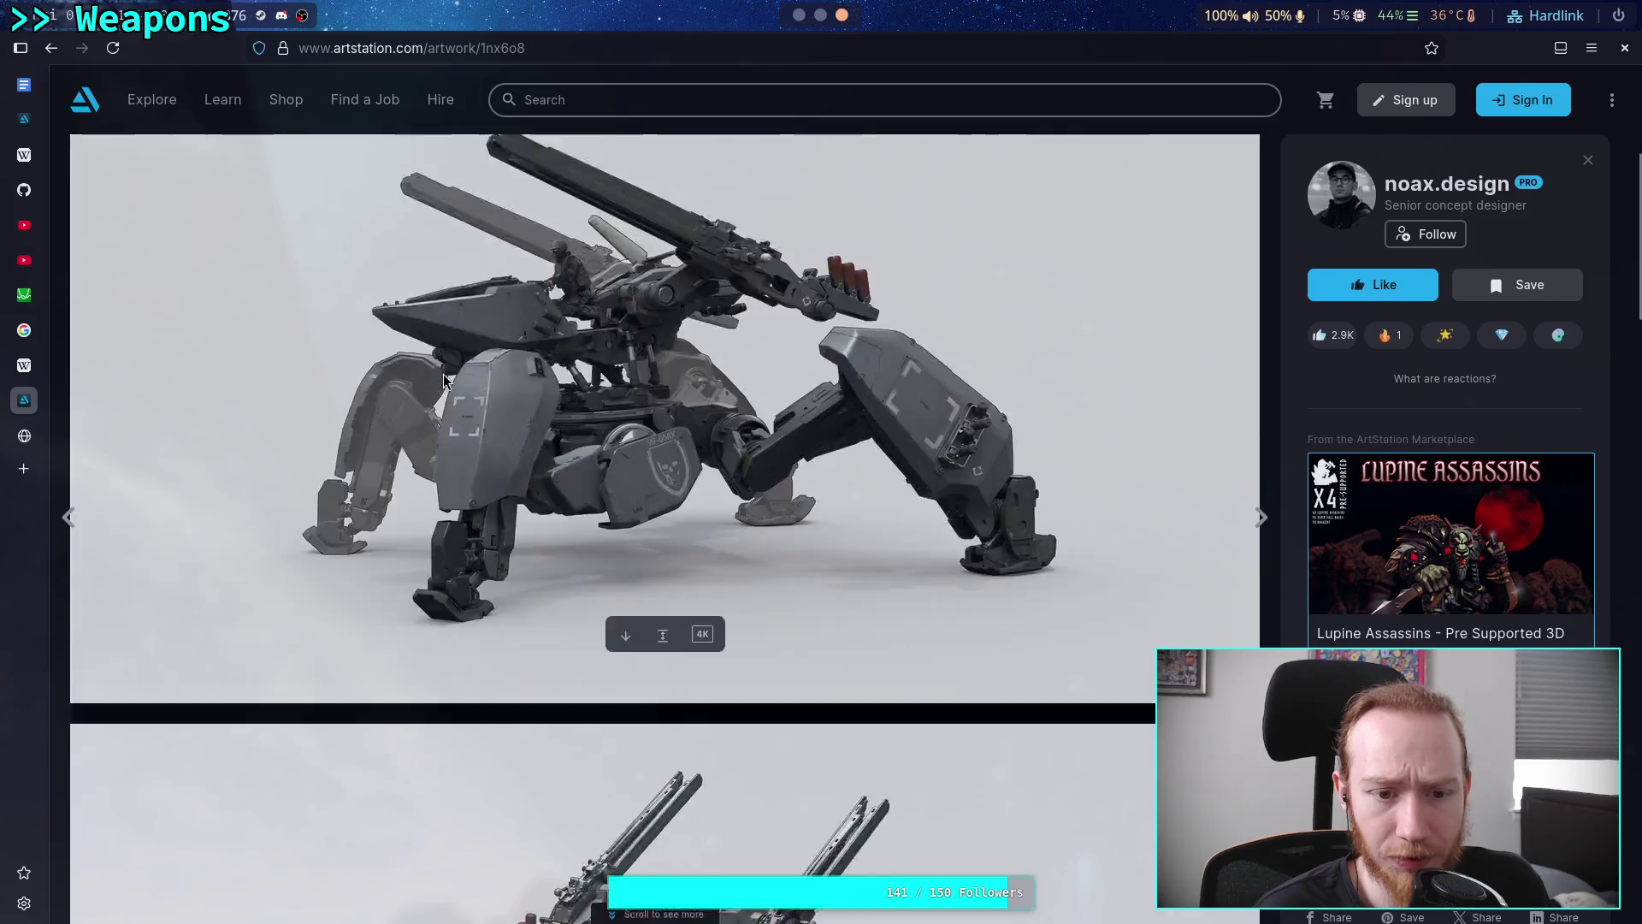
scroll(556, 526, "up", 5)
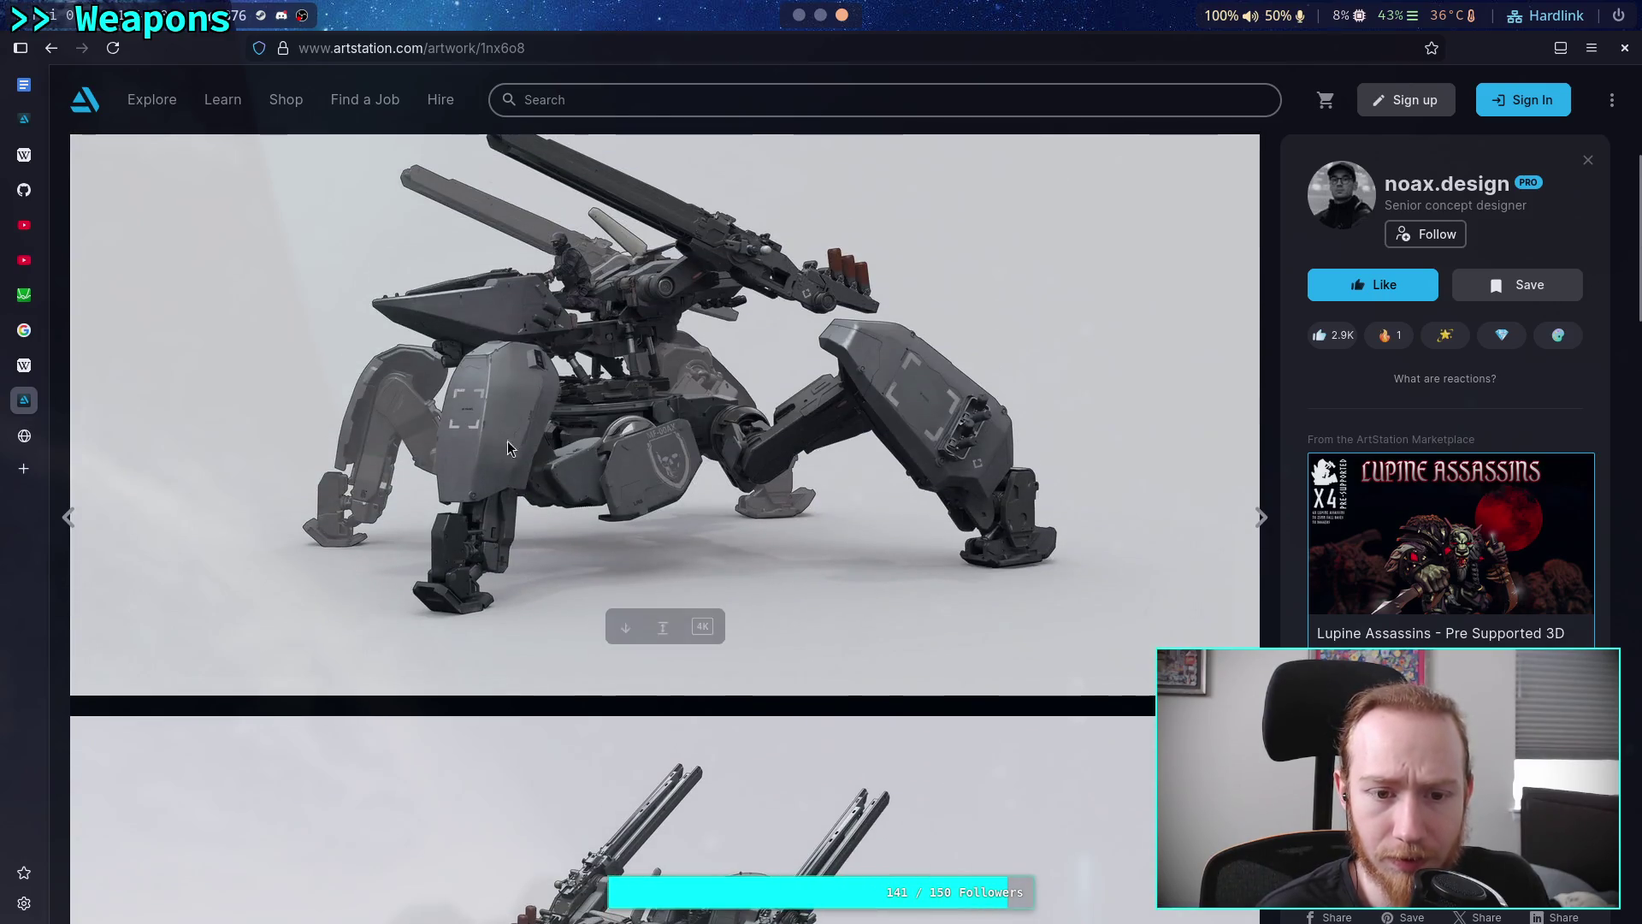
scroll(664, 355, "up", 1)
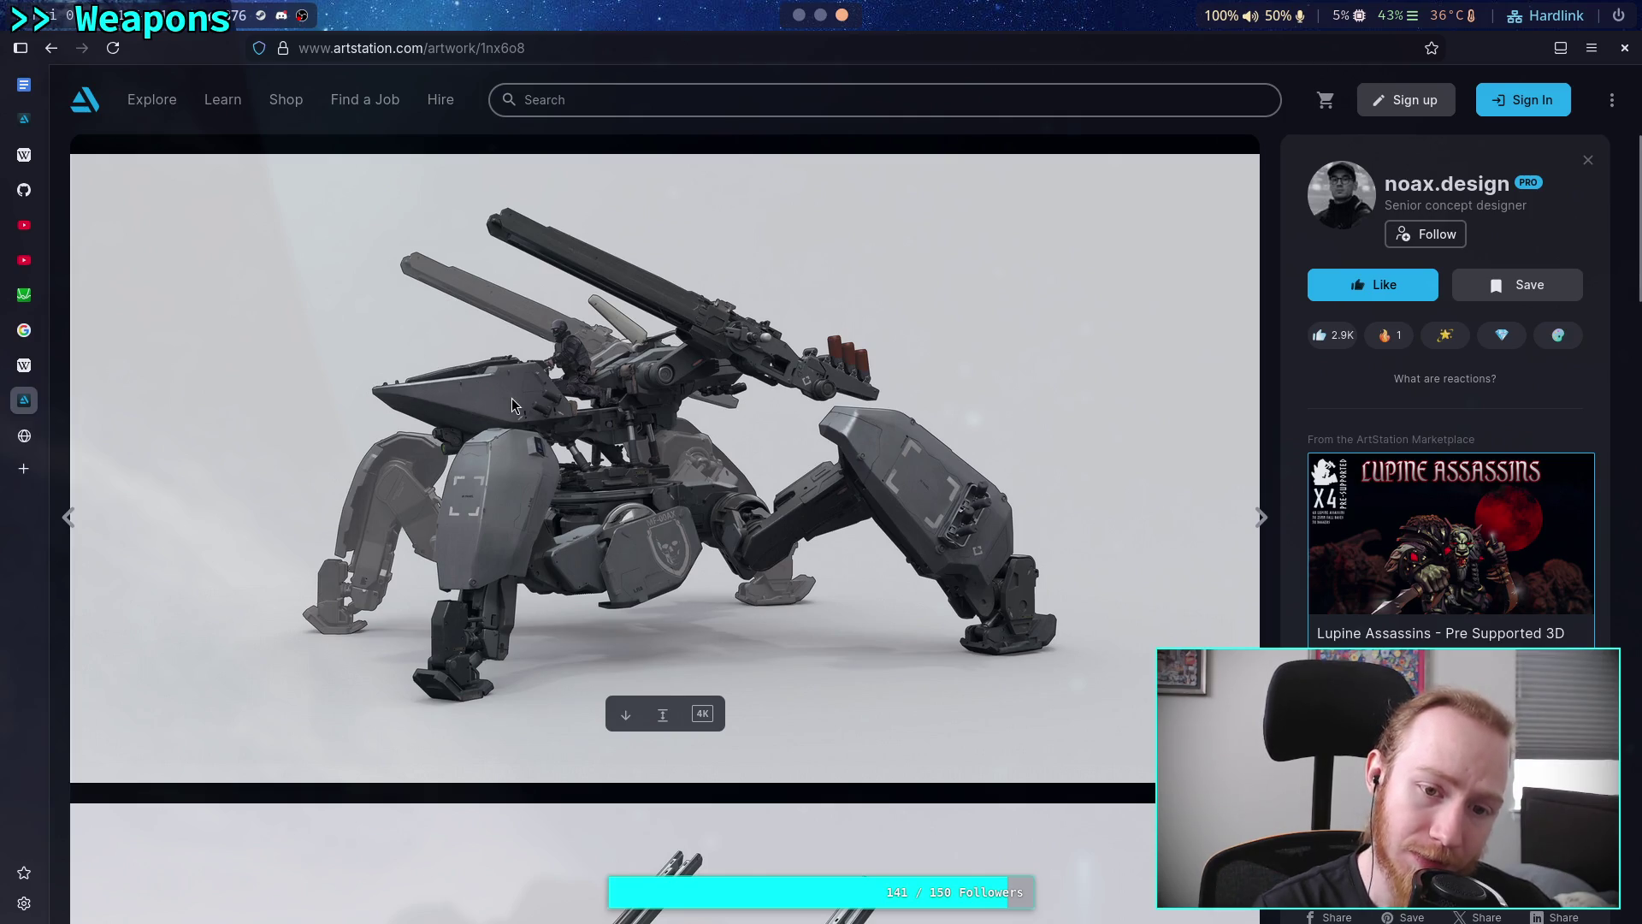
scroll(497, 383, "down", 20)
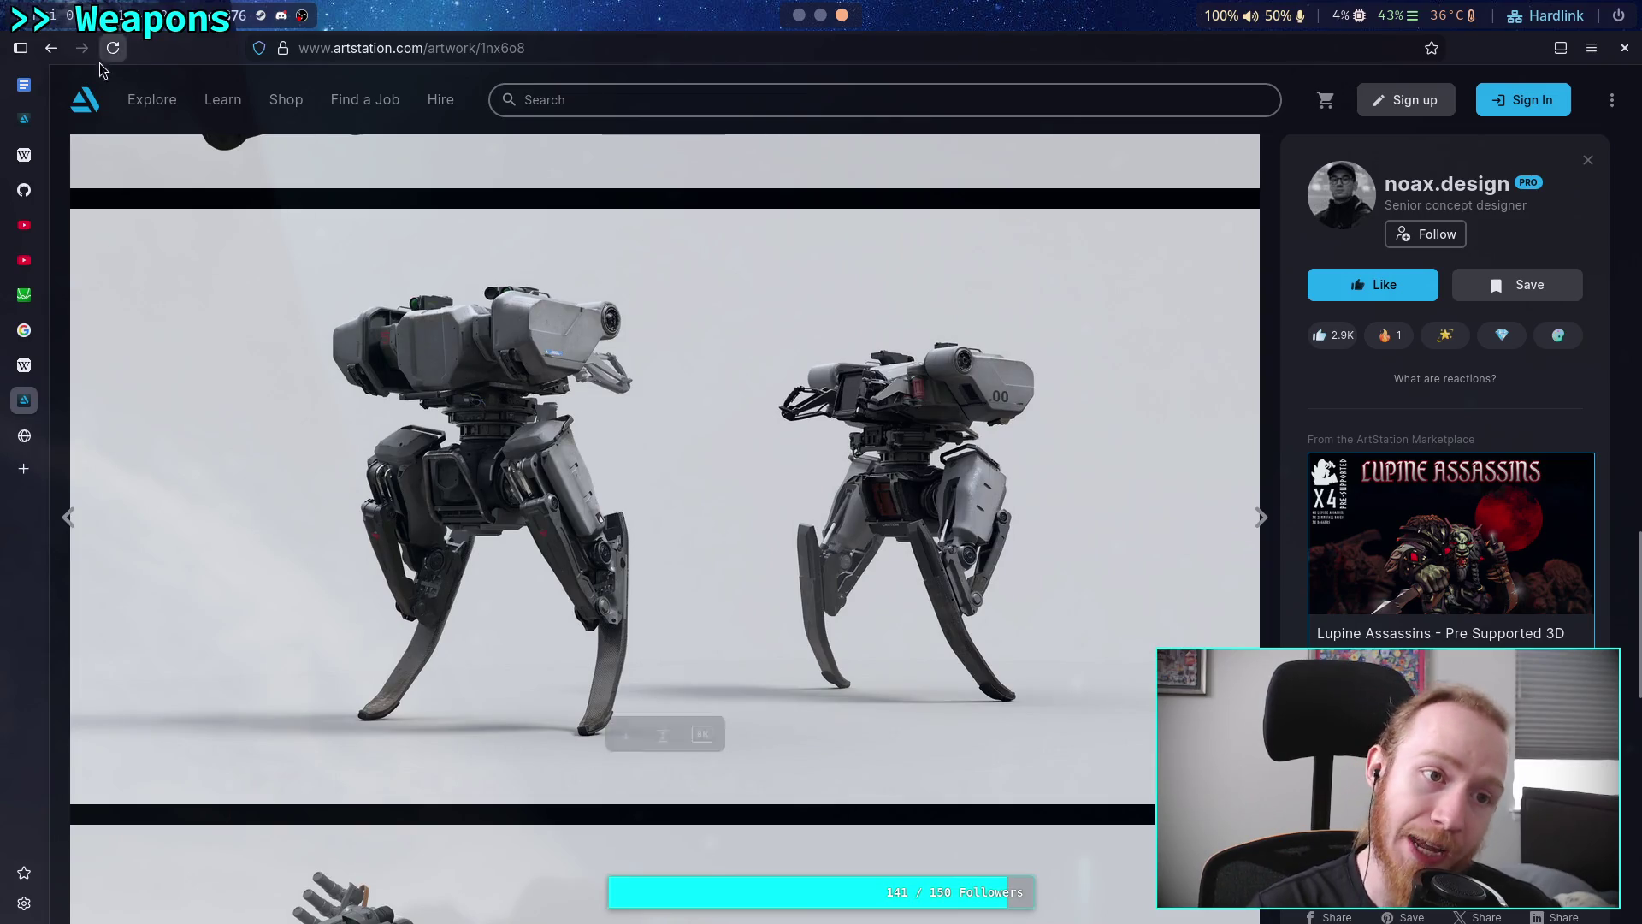
left_click(51, 48)
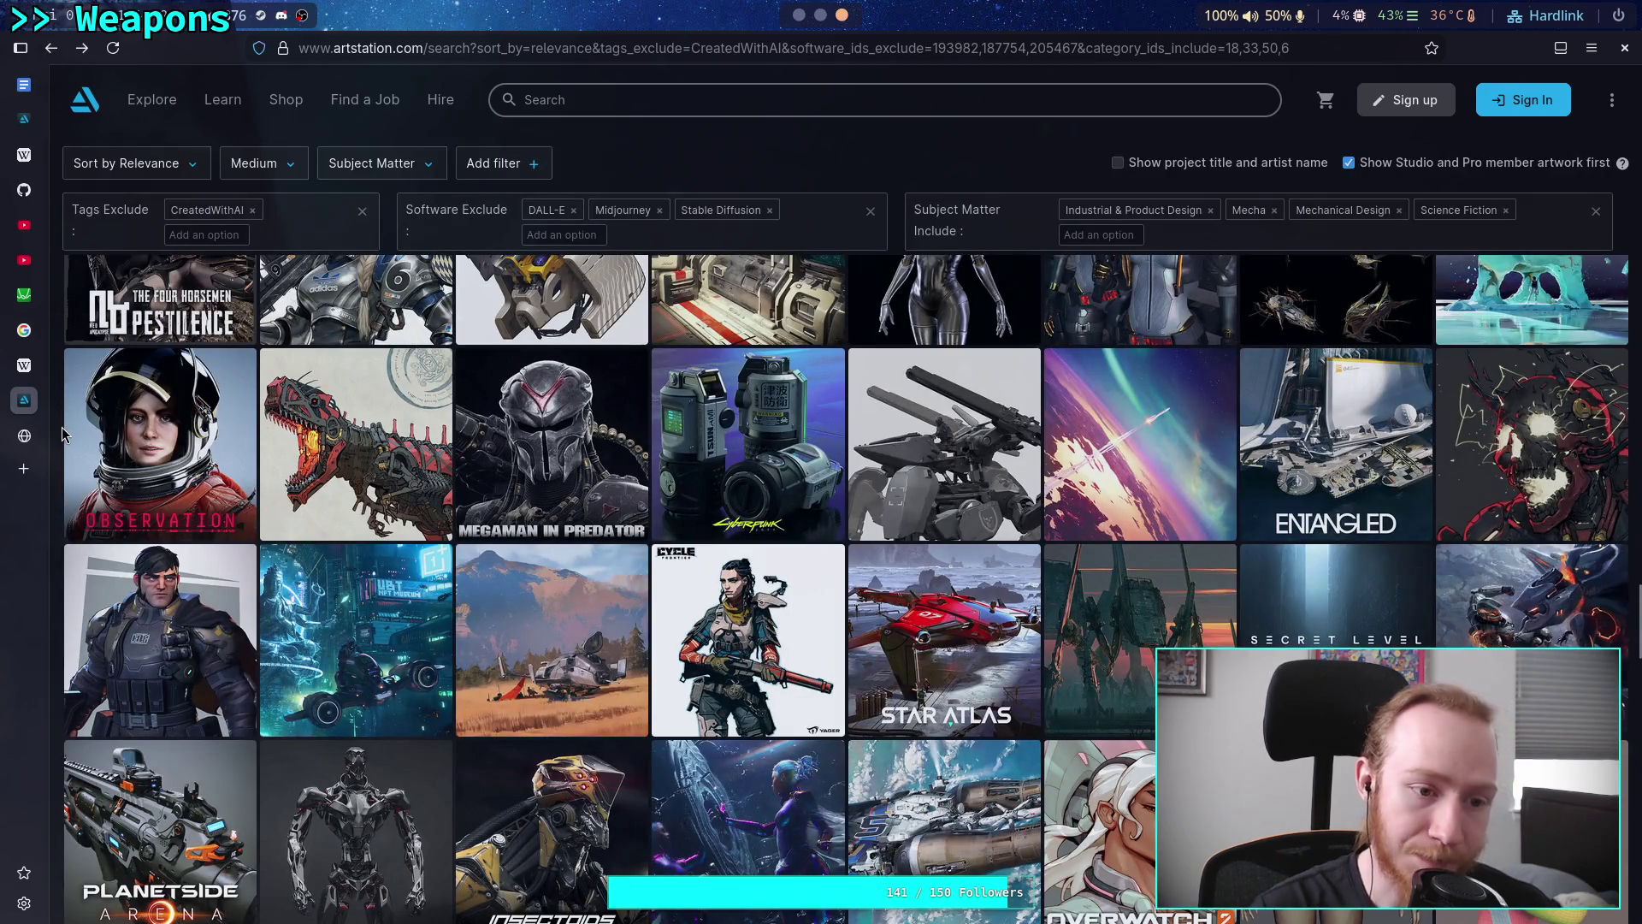
Scroll down through the filtered sci-fi mecha search result thumbnails
scroll(60, 434, "down", 1)
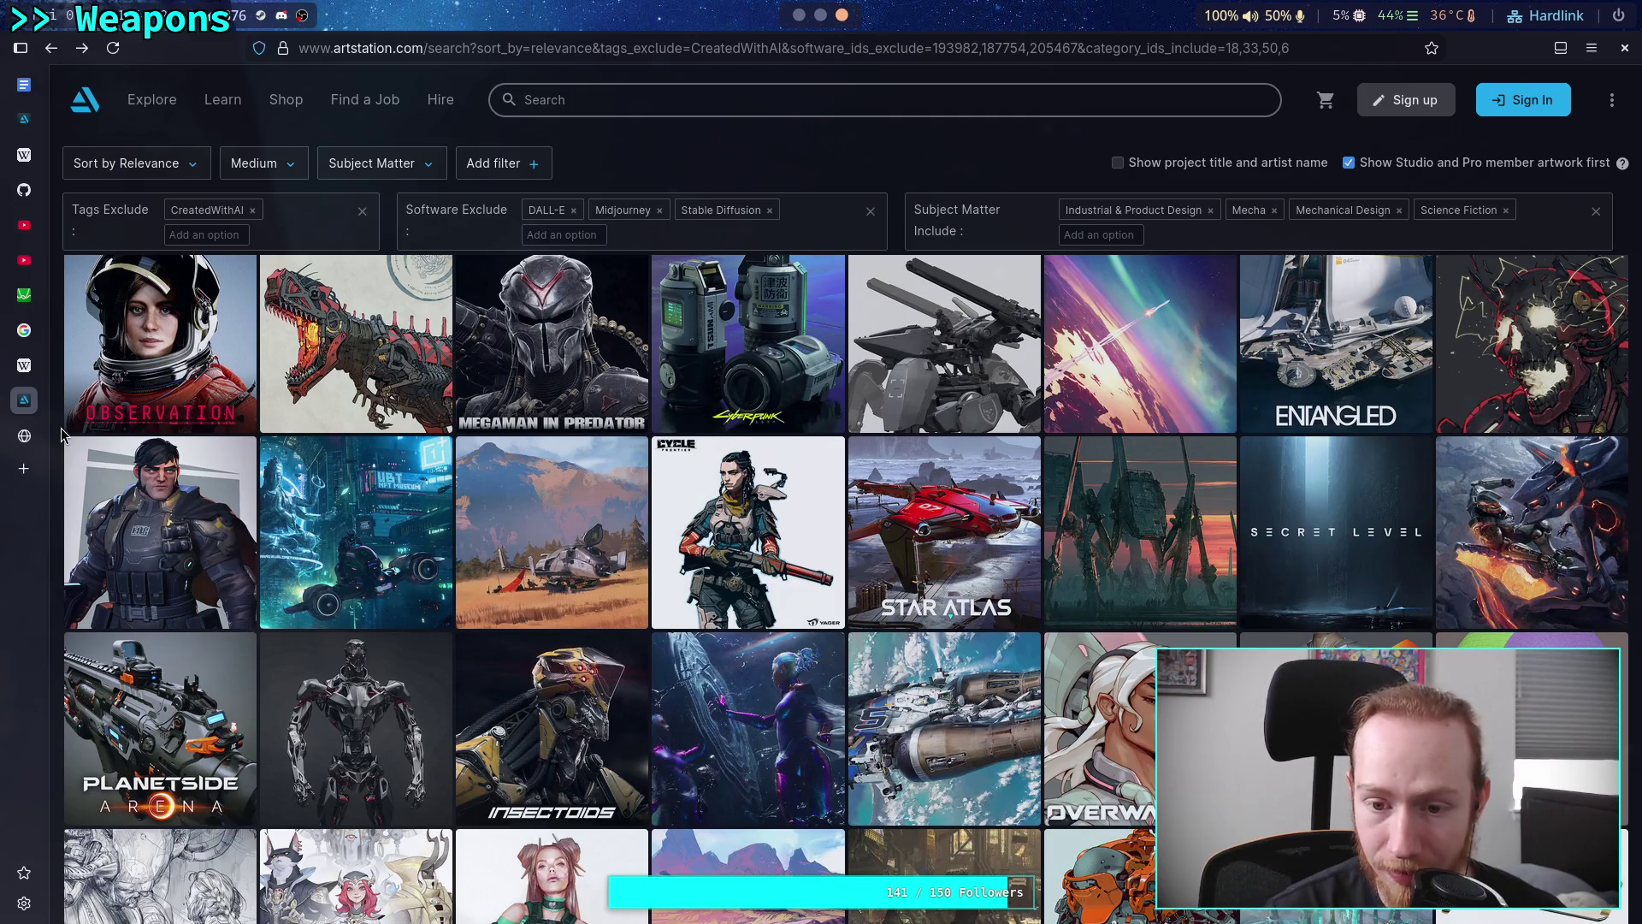
scroll(60, 428, "down", 2)
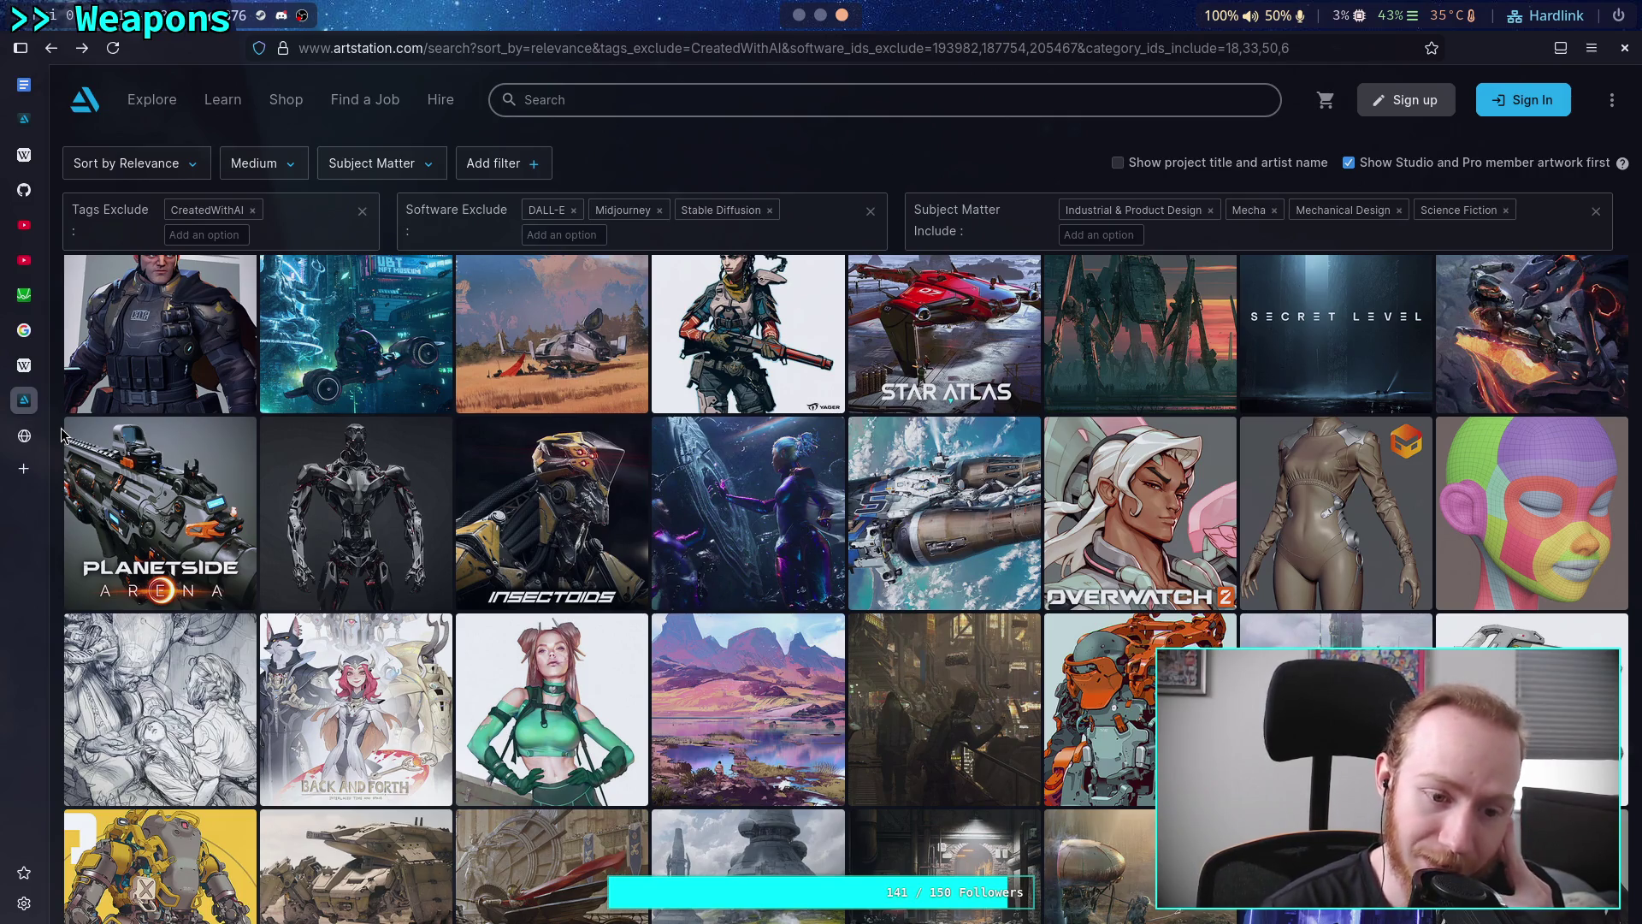
scroll(61, 432, "down", 2)
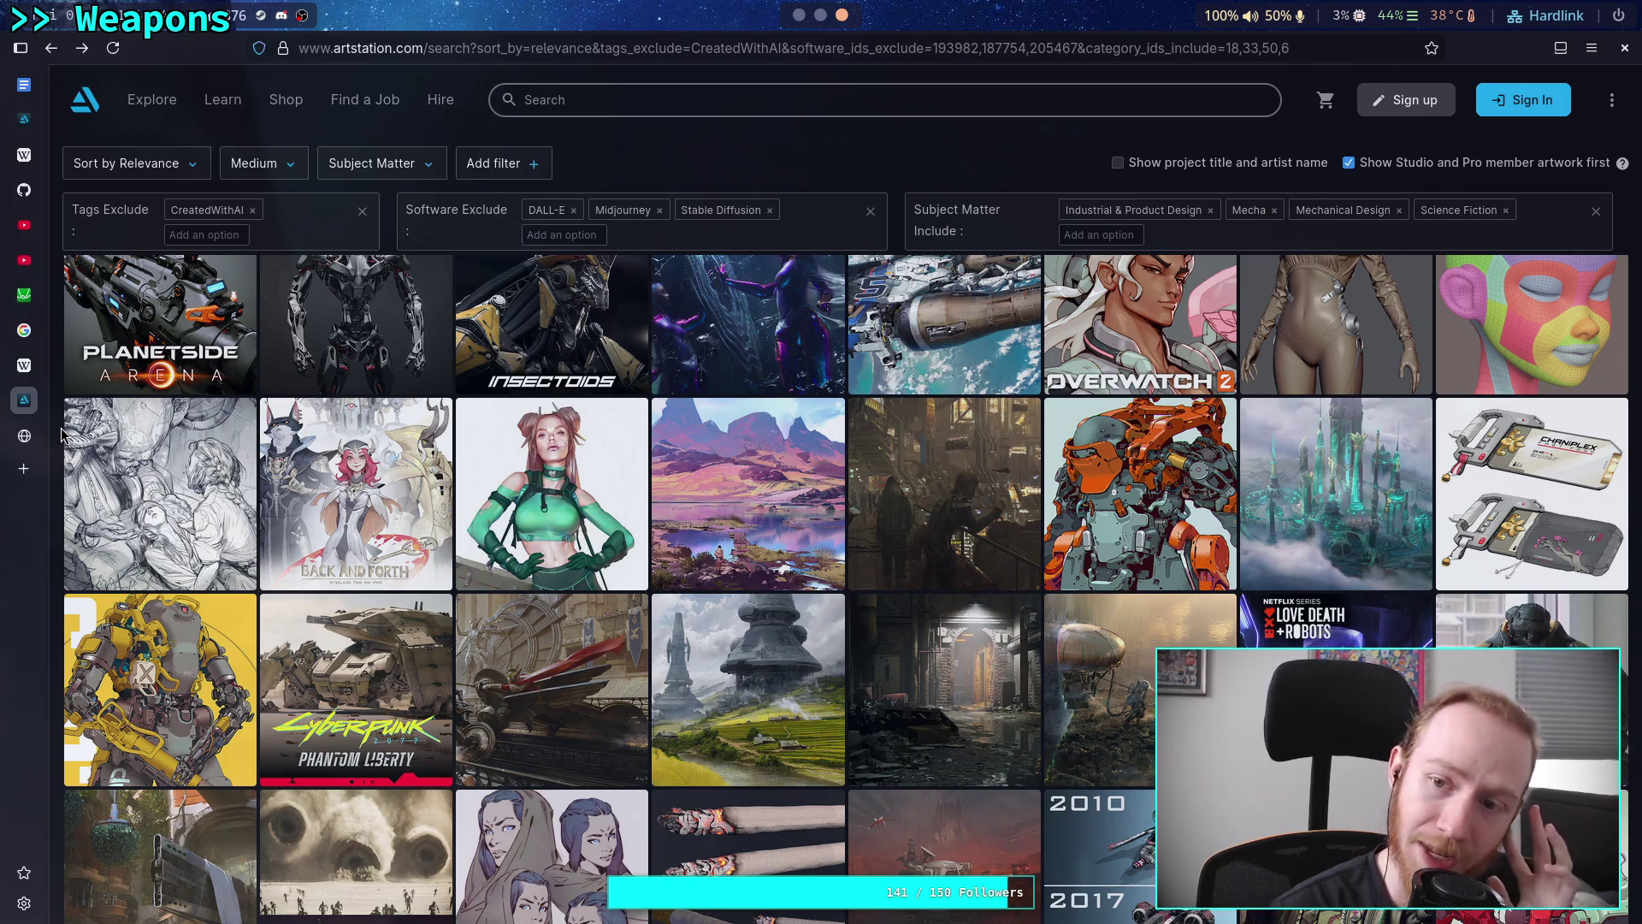
scroll(61, 435, "down", 2)
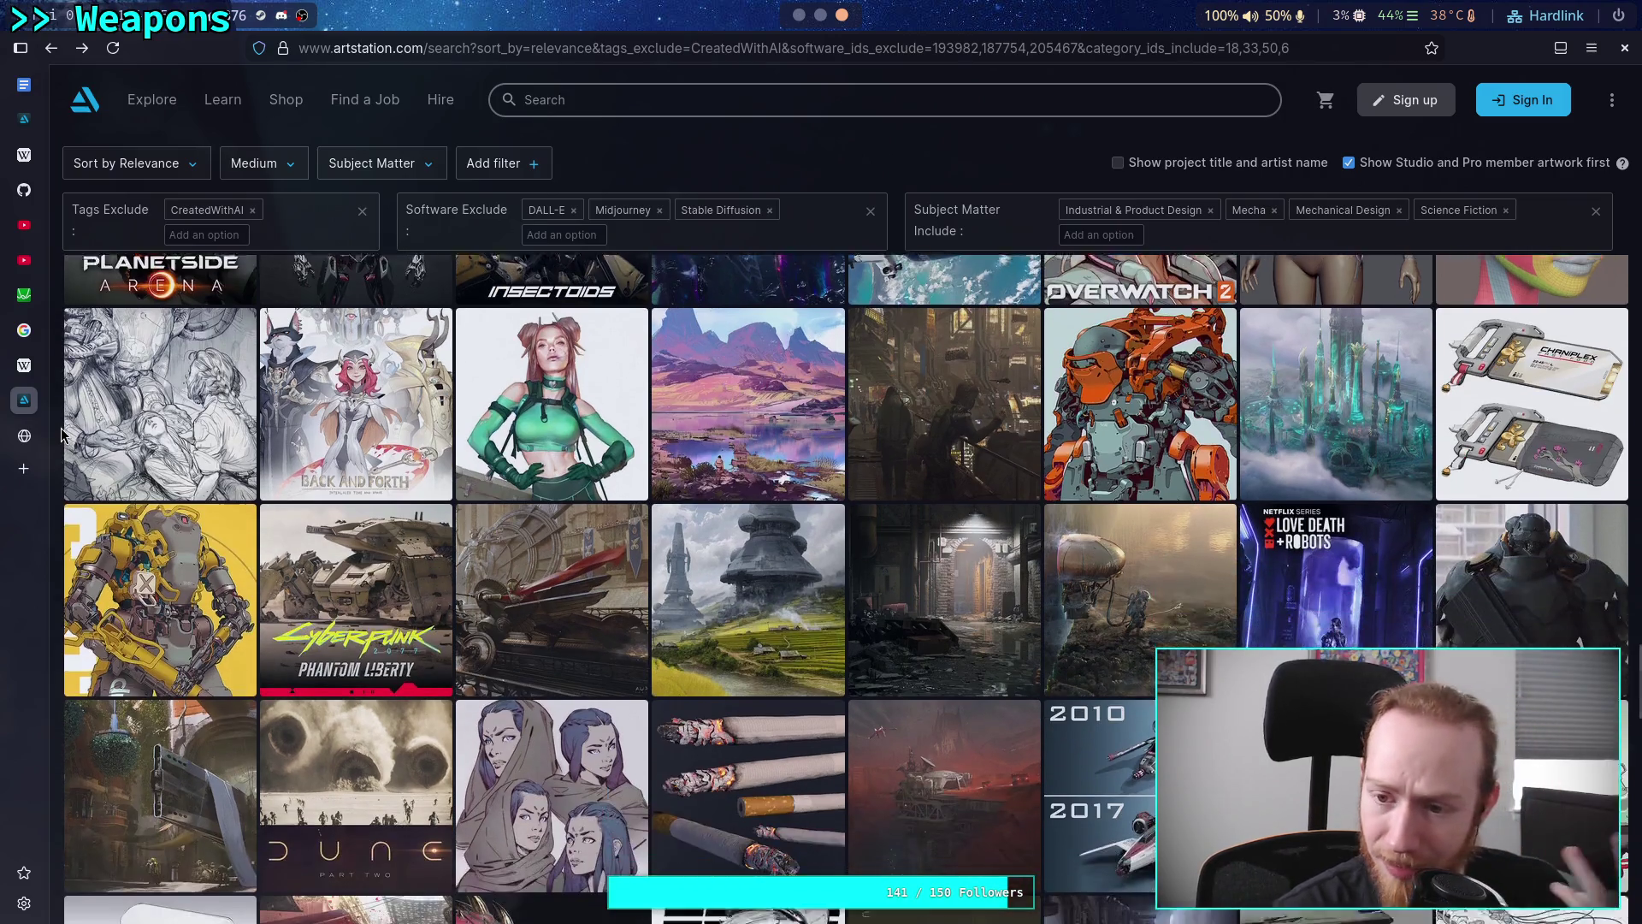
scroll(61, 434, "down", 4)
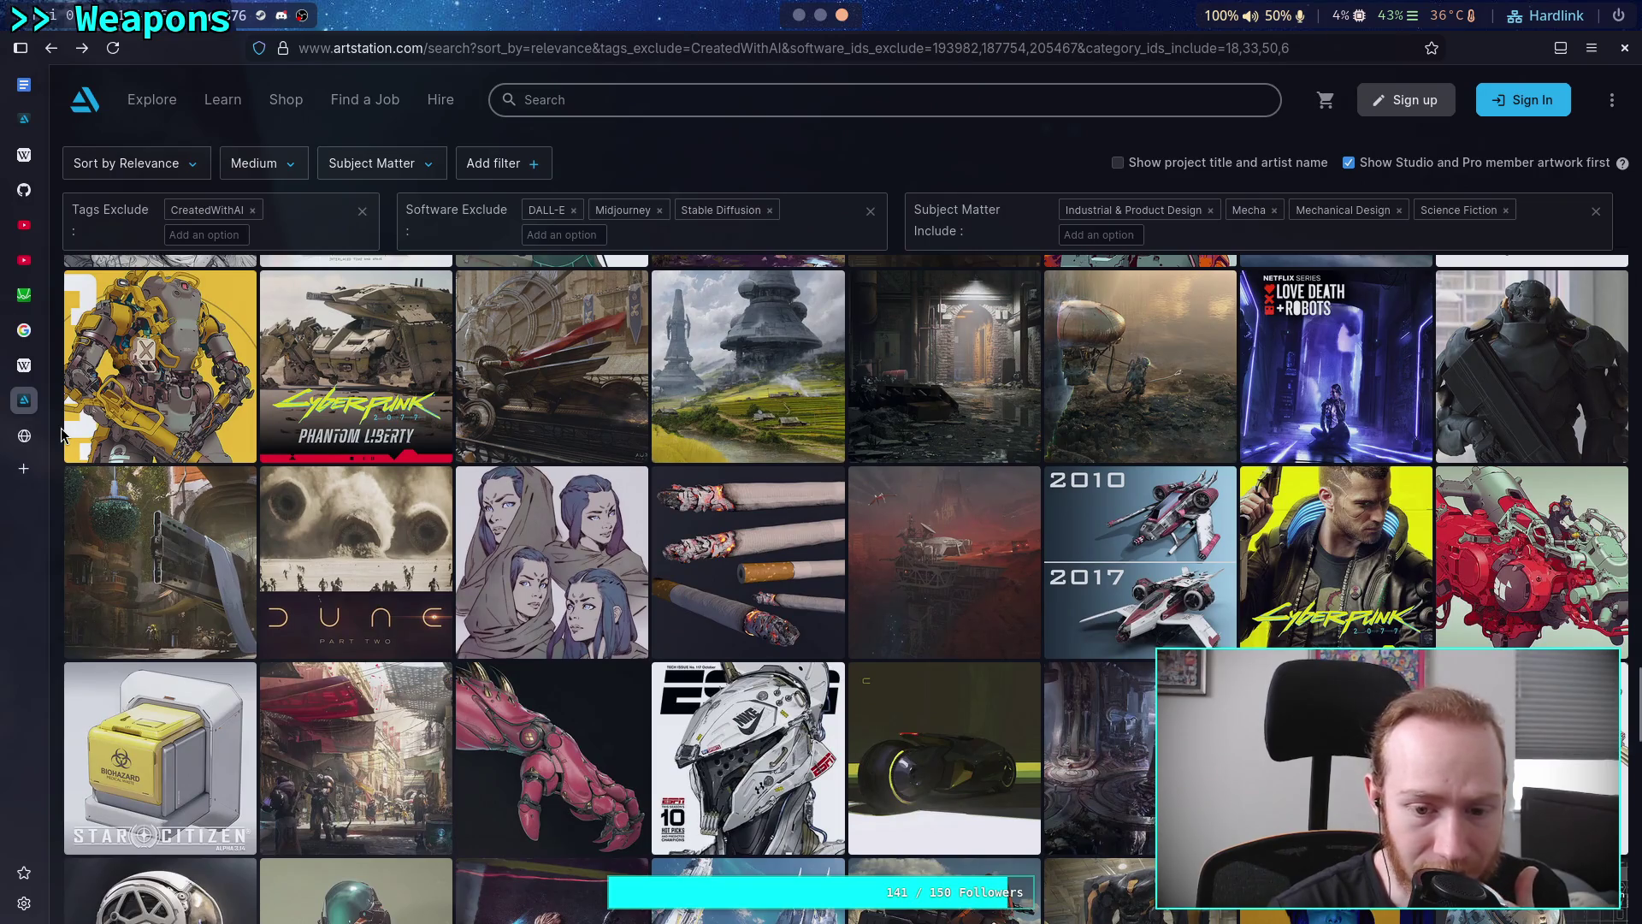
scroll(60, 434, "down", 2)
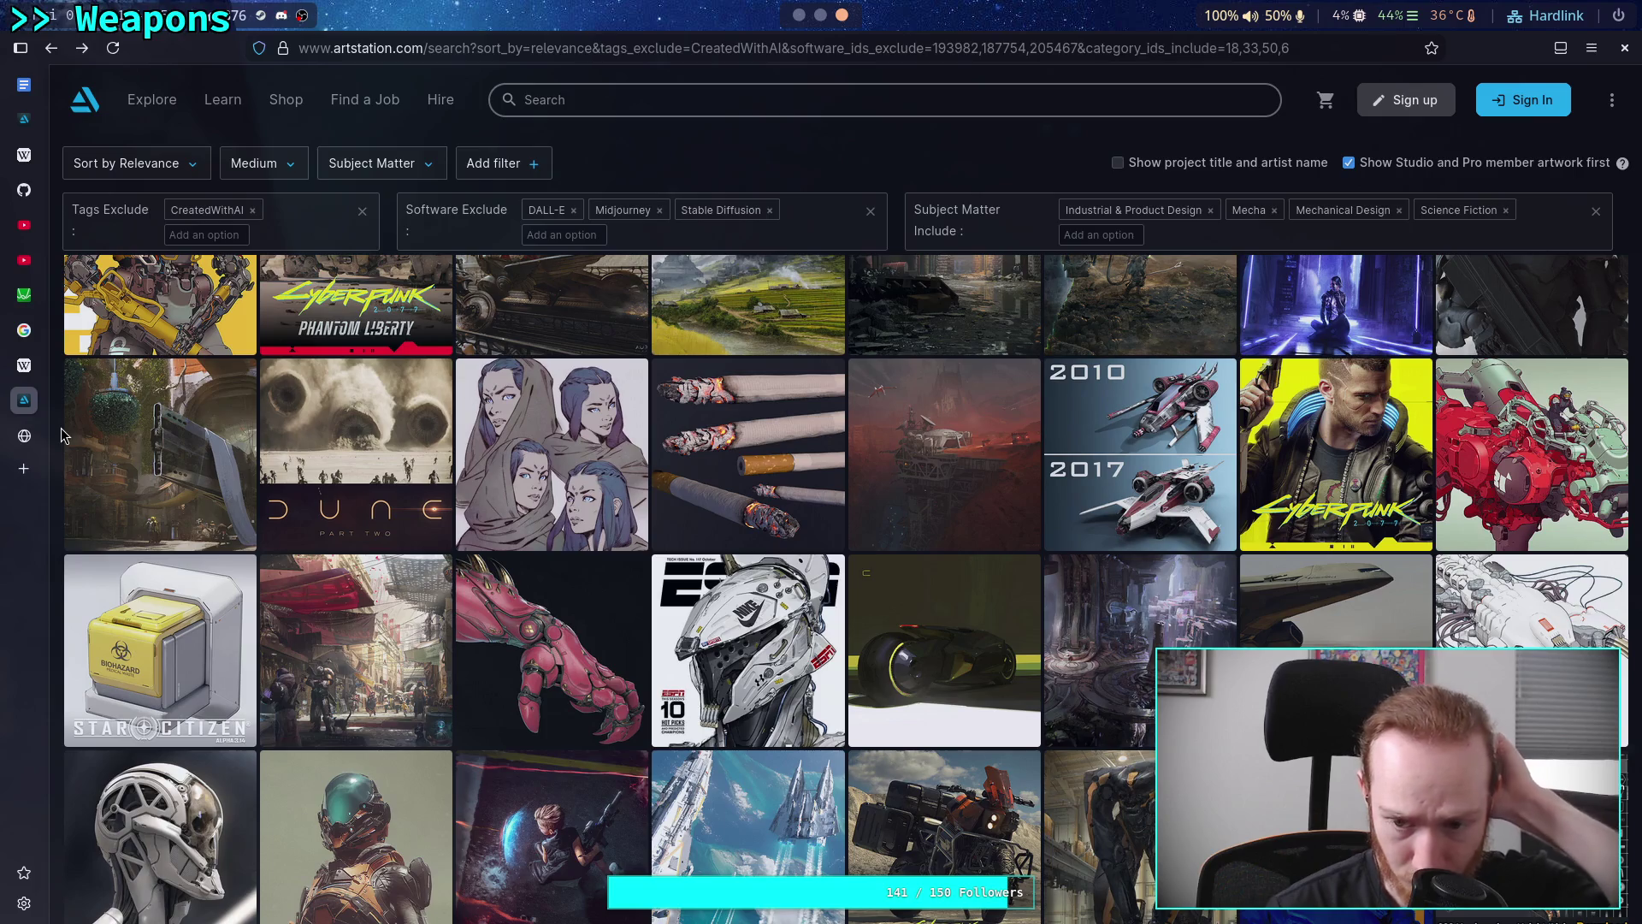
scroll(61, 432, "down", 2)
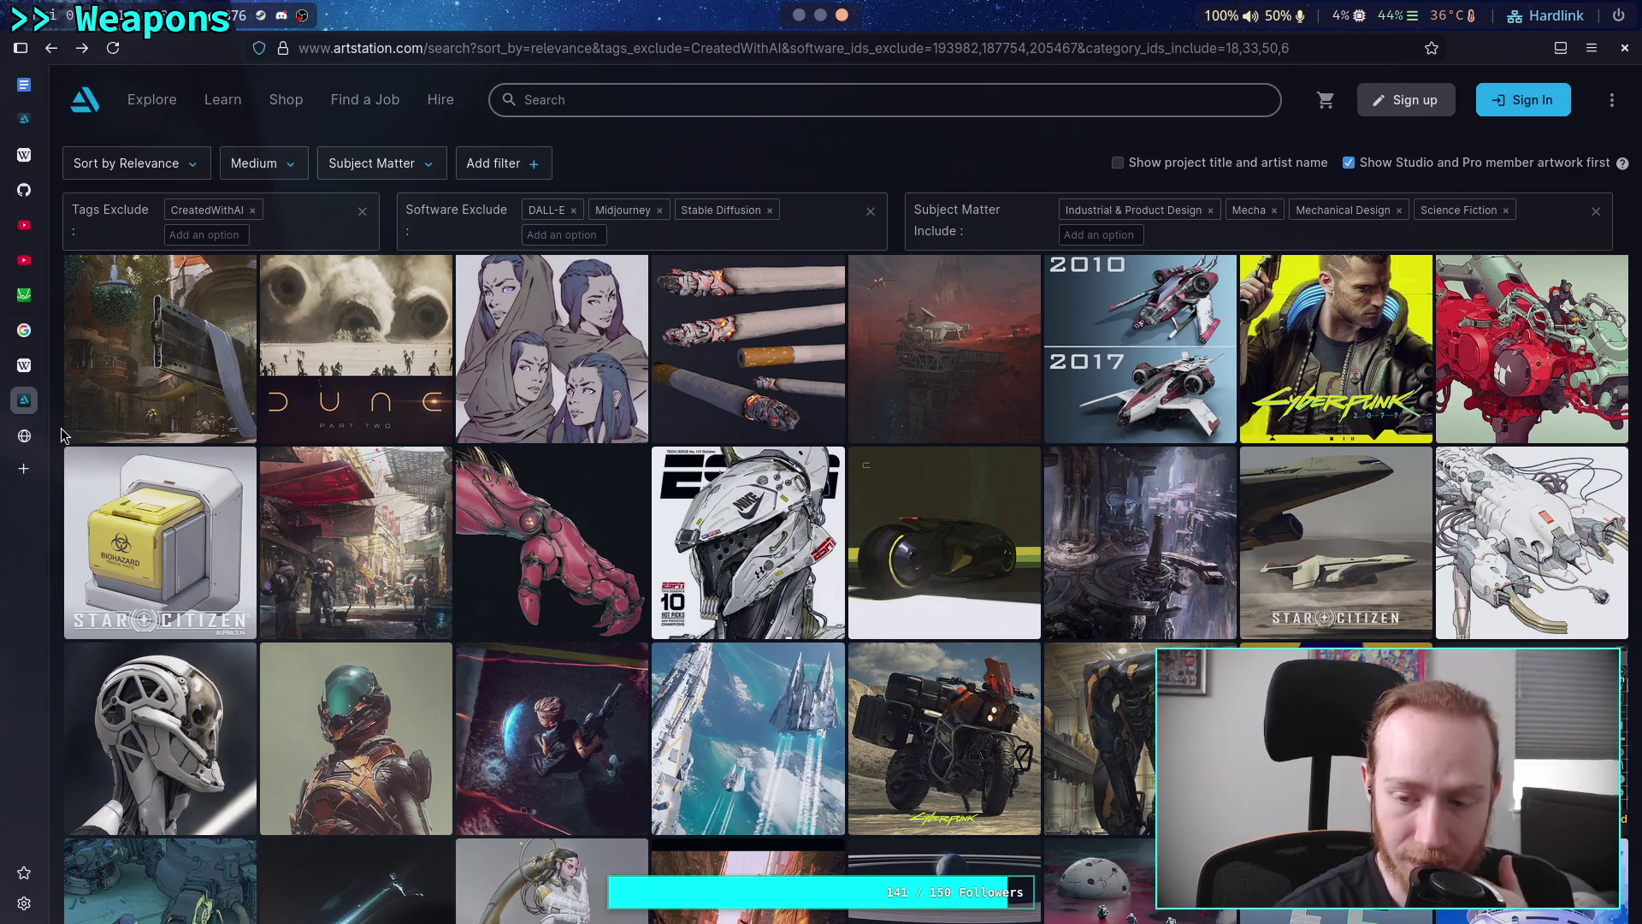
scroll(61, 434, "down", 2)
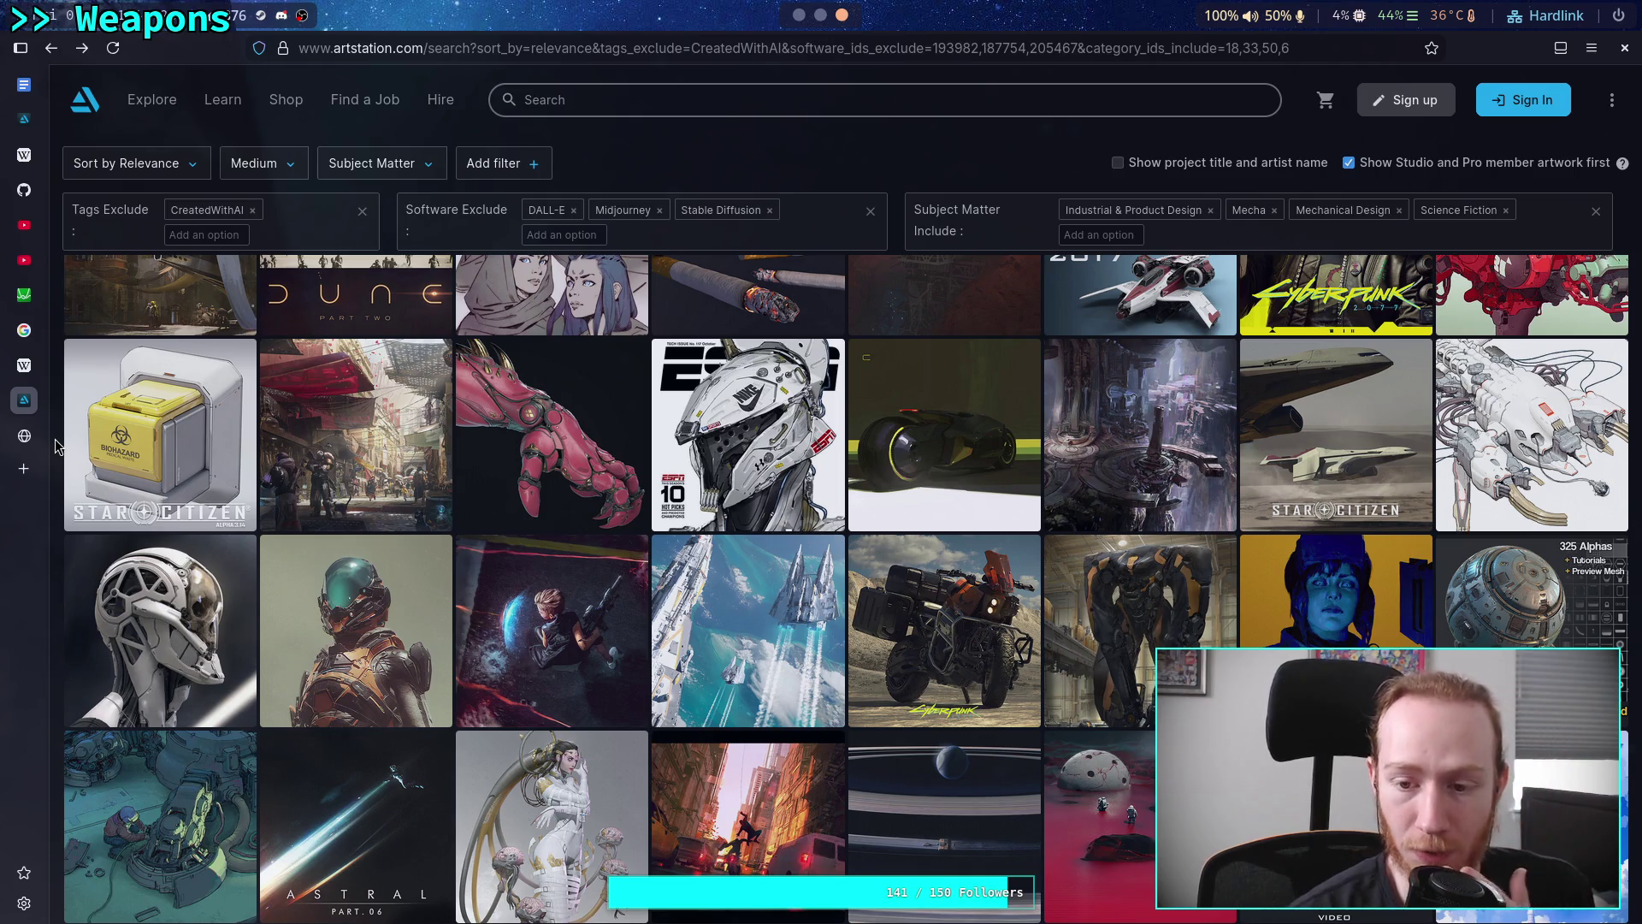
scroll(54, 444, "down", 3)
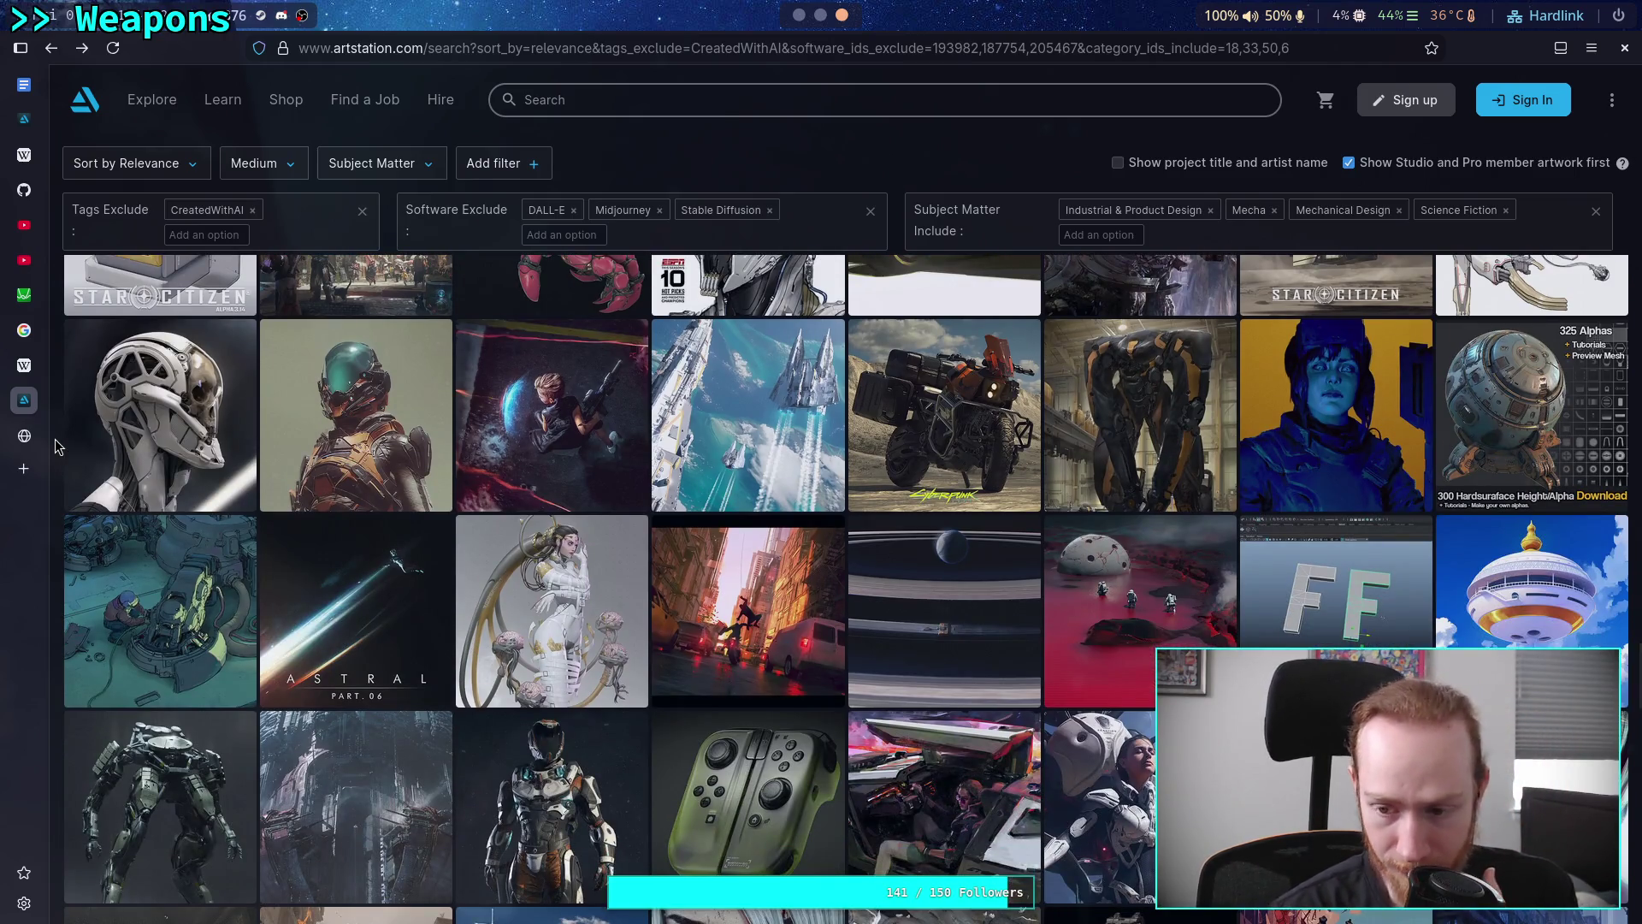
scroll(55, 445, "down", 3)
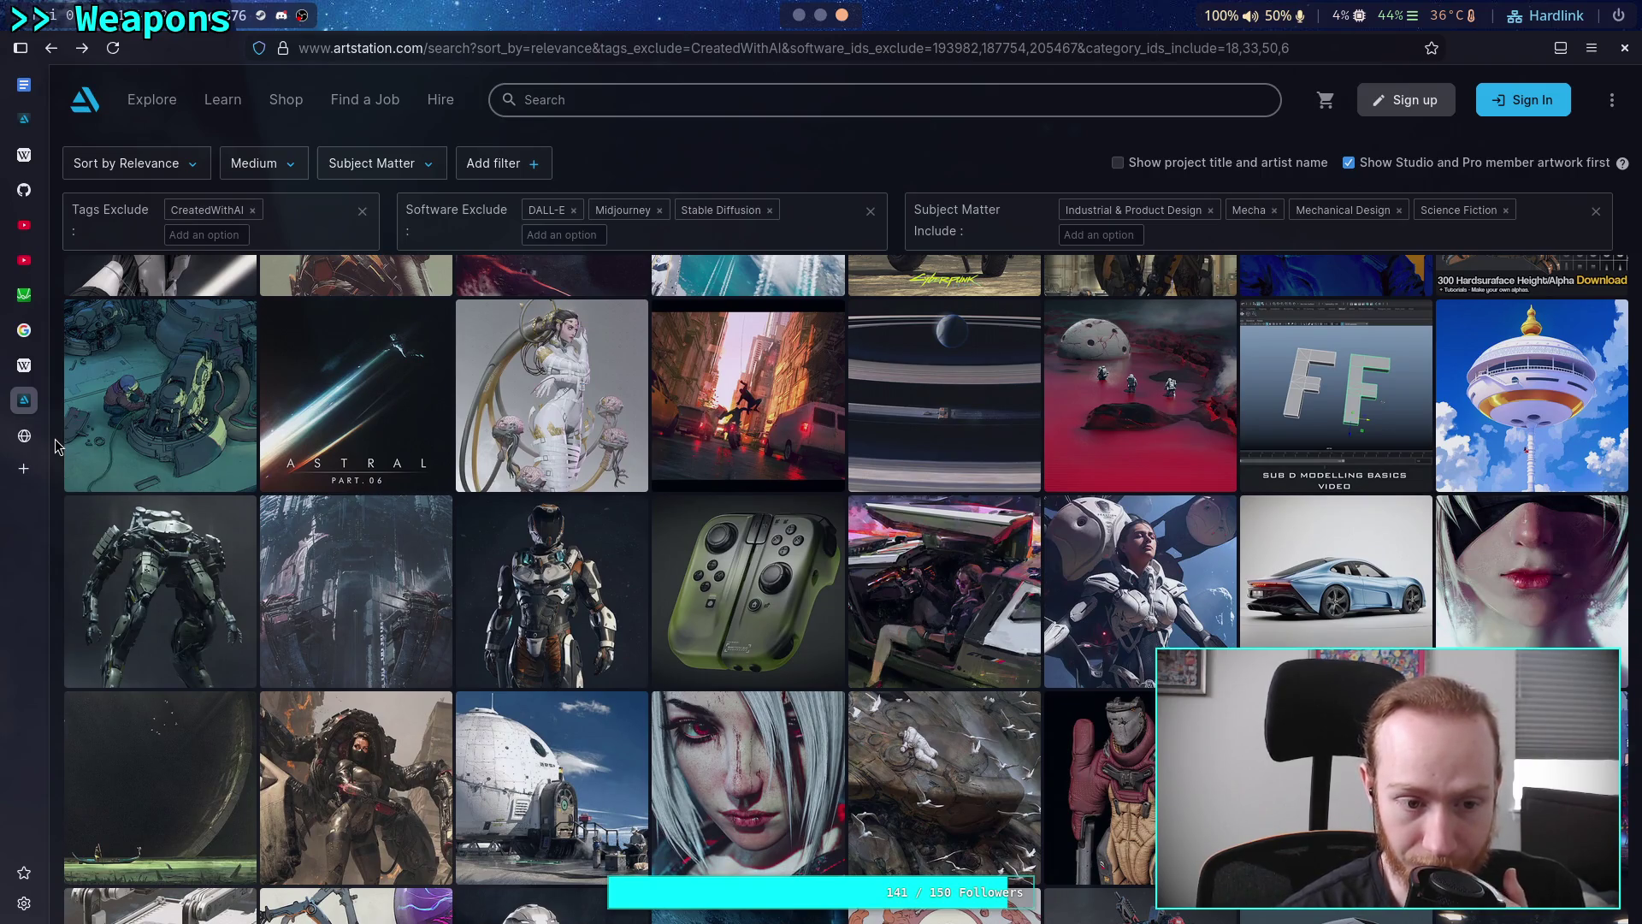
scroll(55, 445, "down", 2)
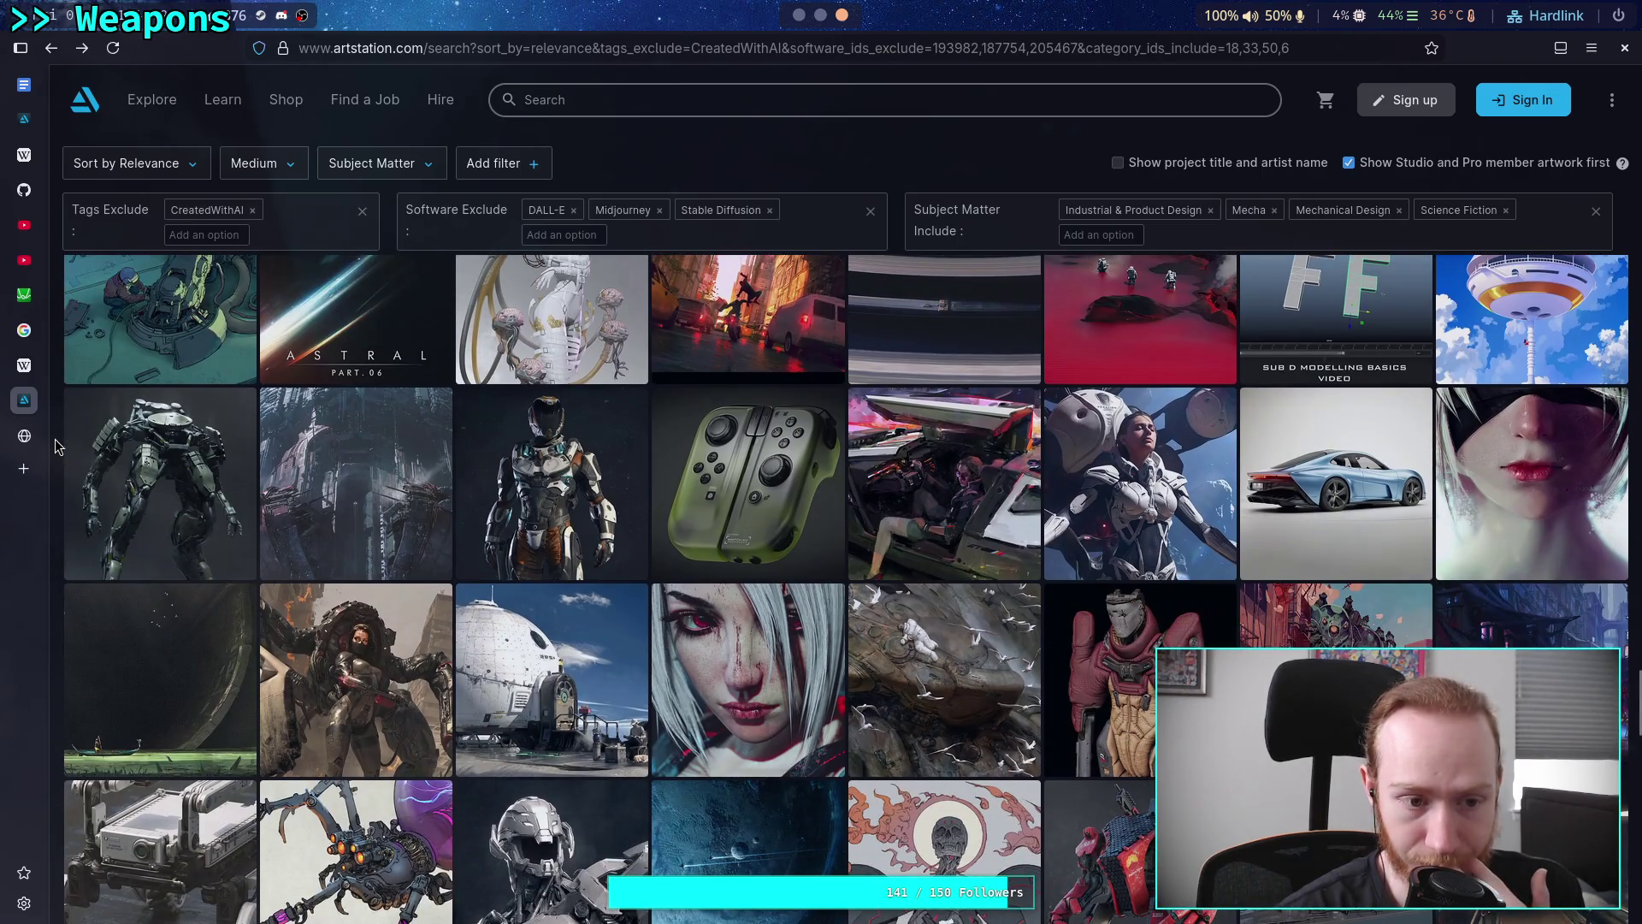
Open the heavy biped mech artwork and look over its images
left_click(120, 445)
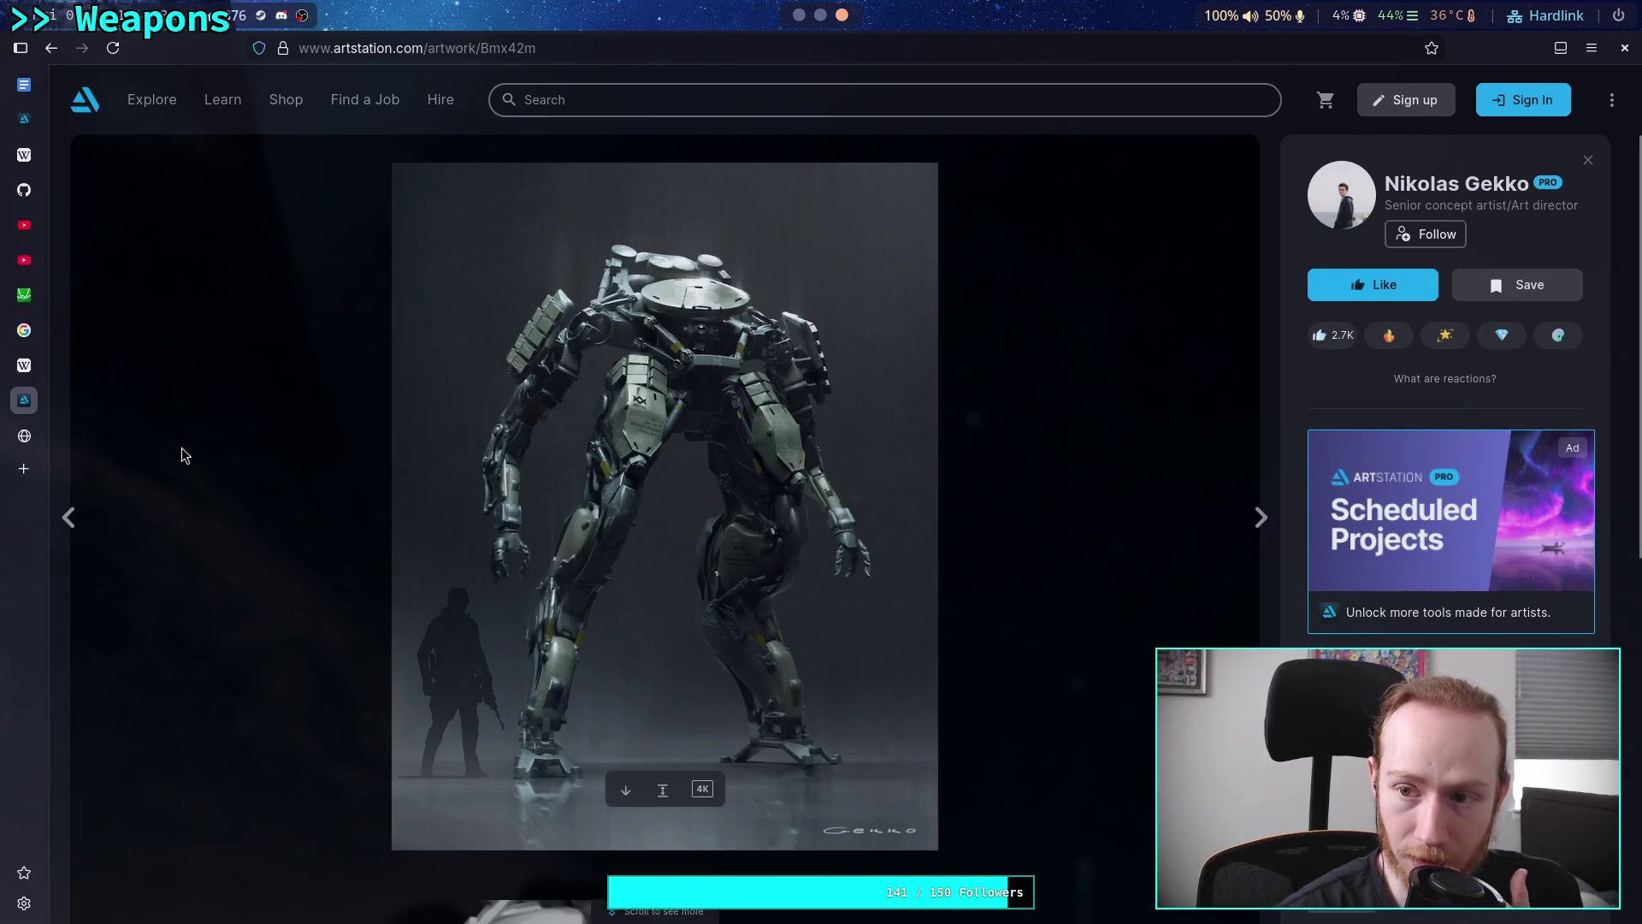
scroll(439, 504, "down", 6)
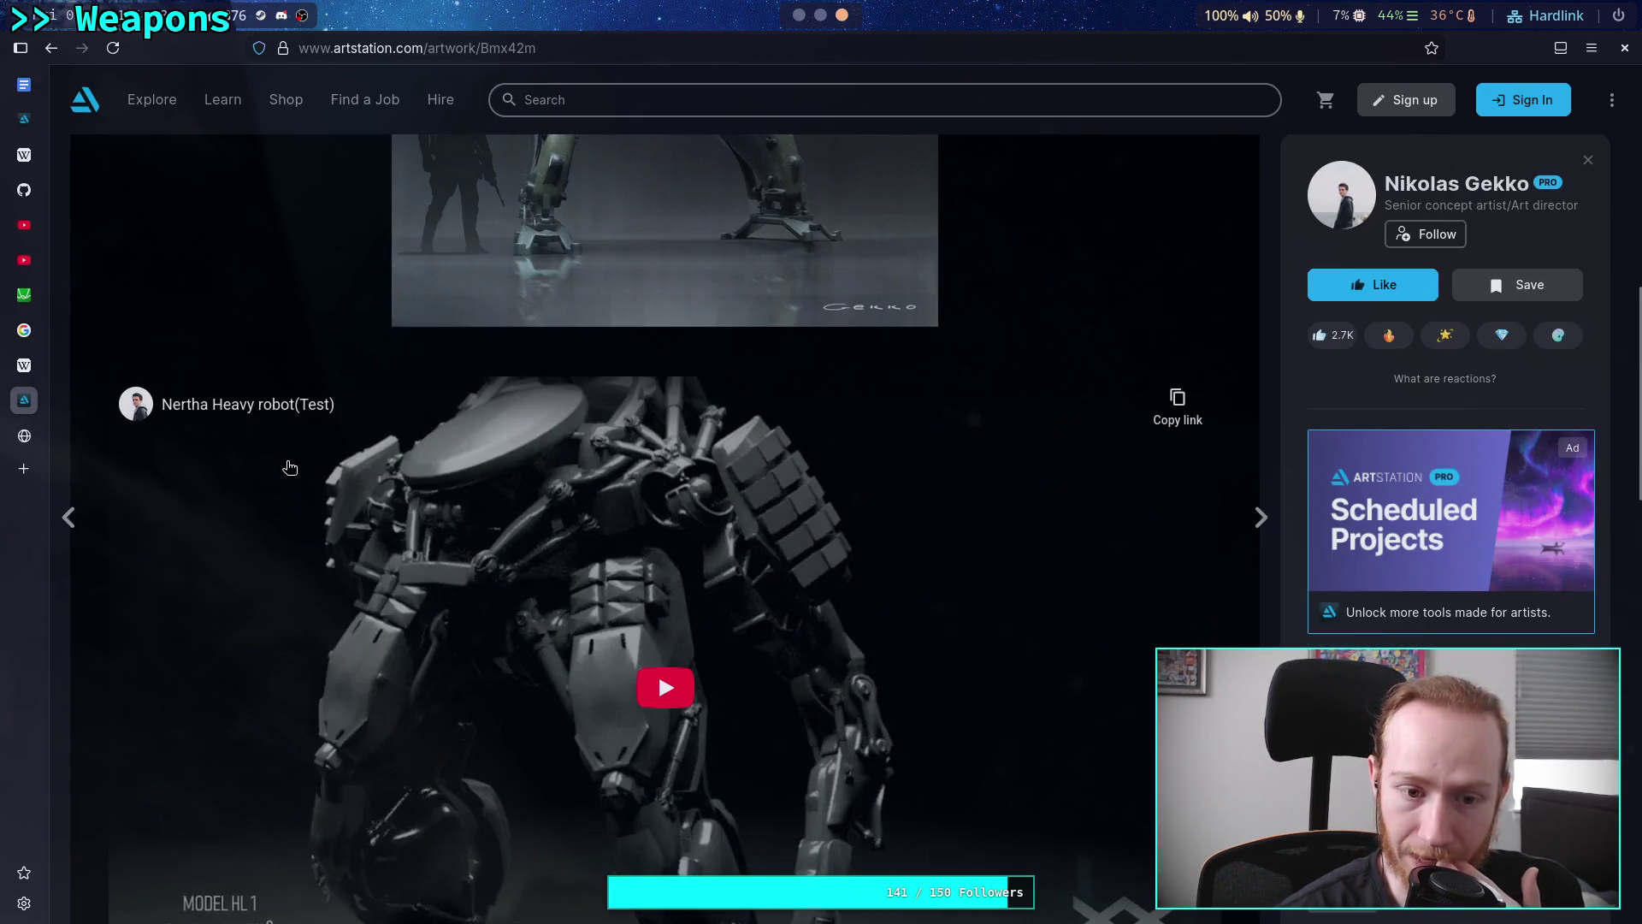
scroll(305, 432, "up", 5)
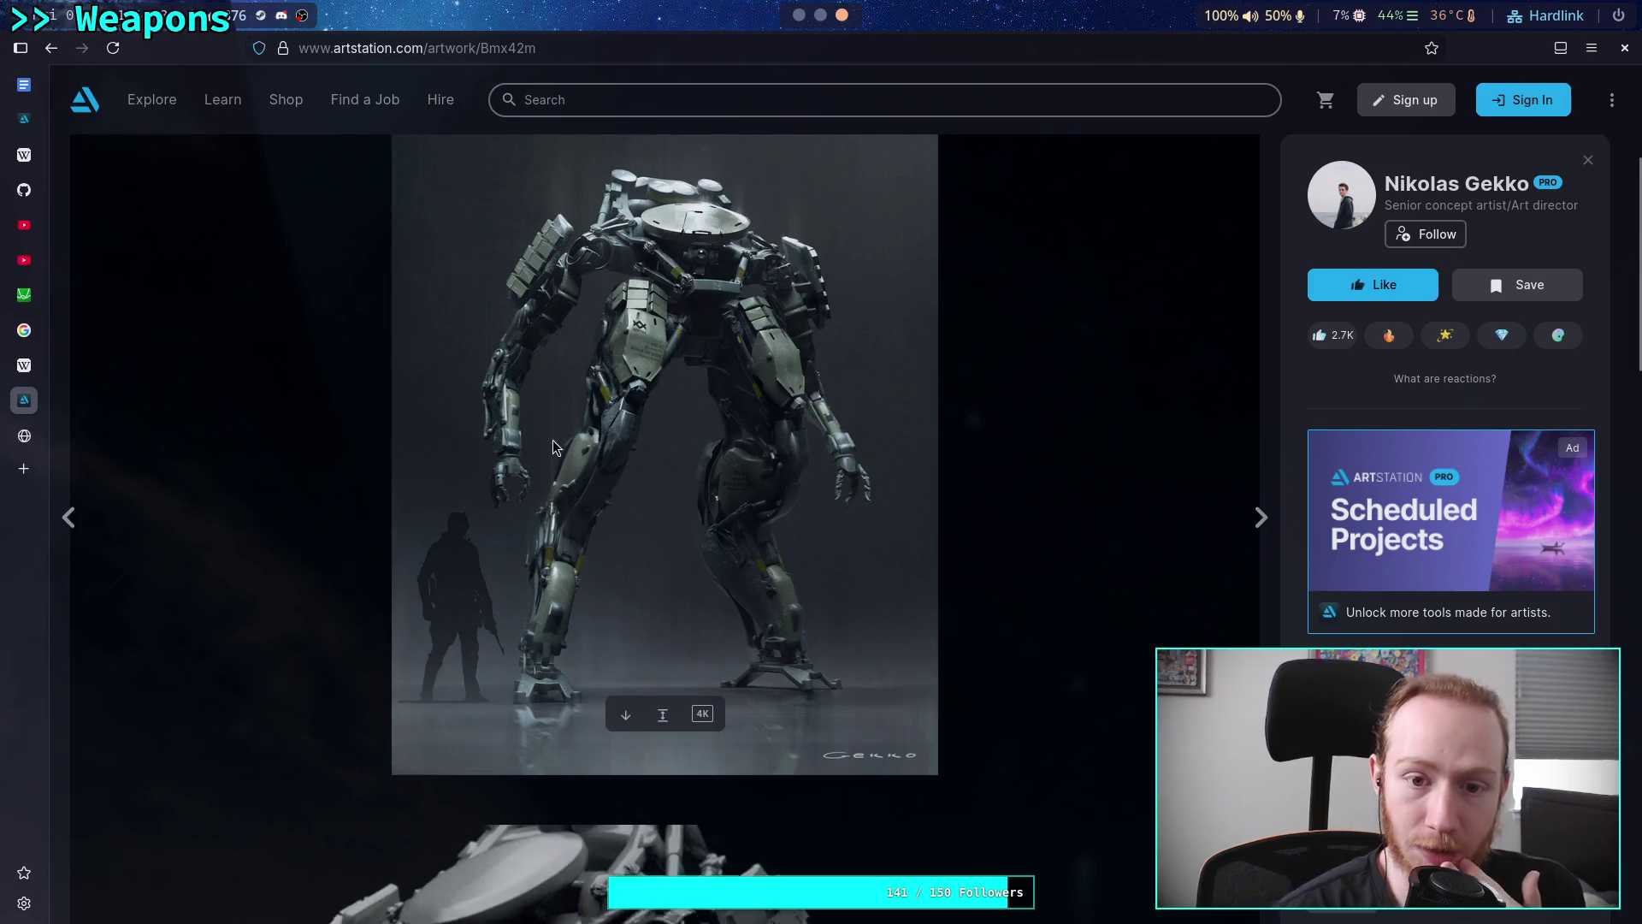
scroll(552, 446, "up", 1)
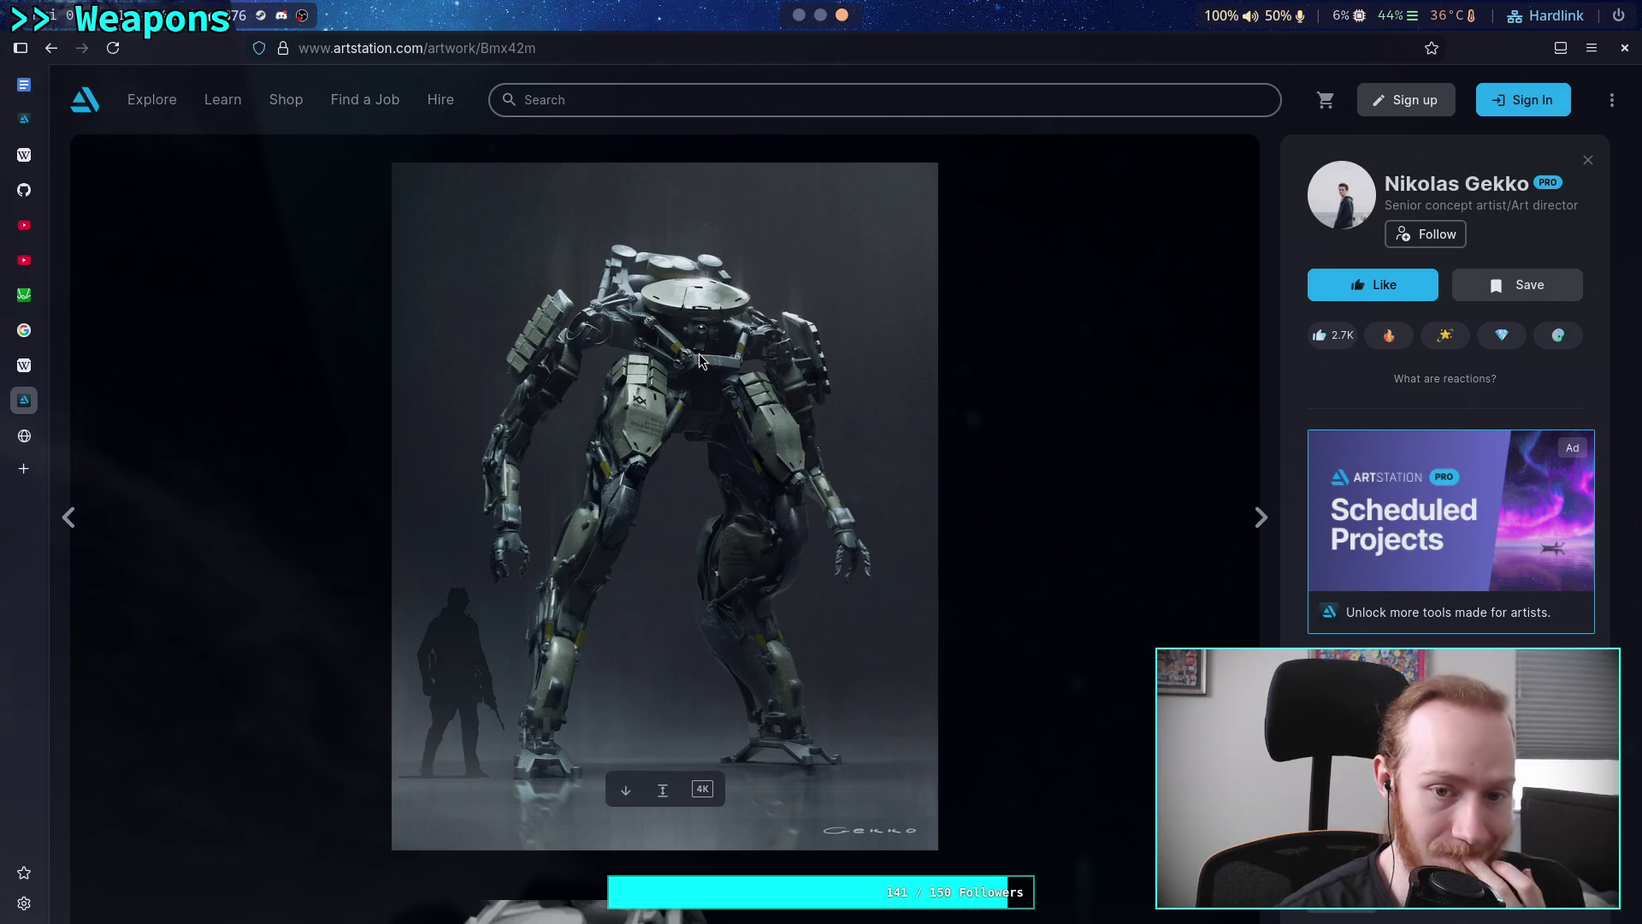
scroll(366, 324, "down", 10)
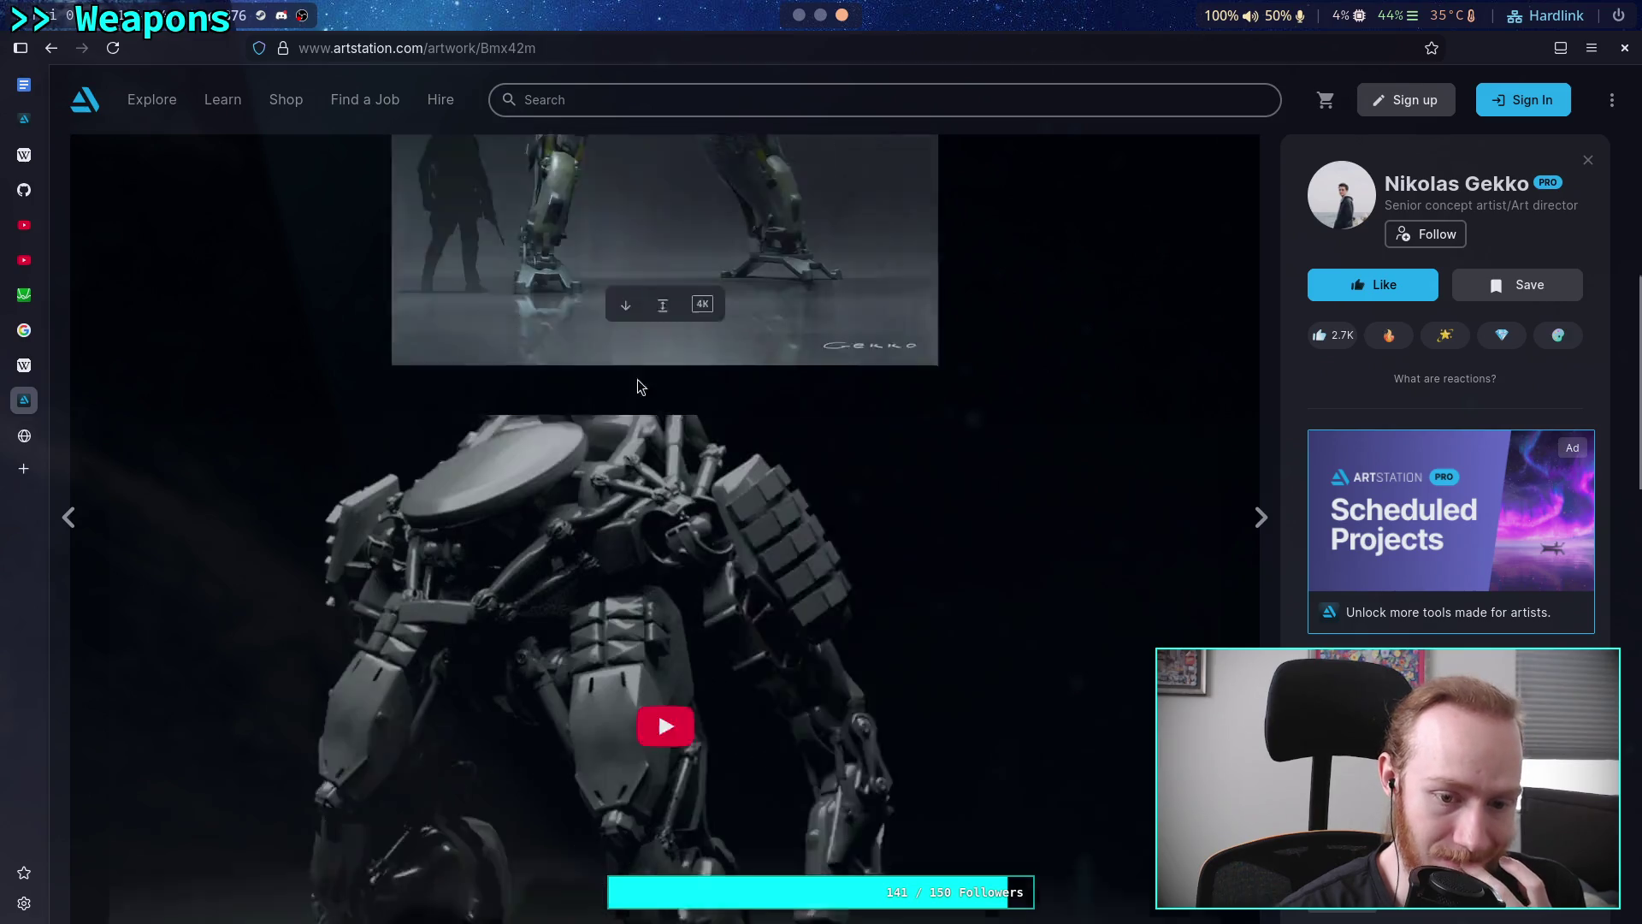
scroll(365, 324, "down", 10)
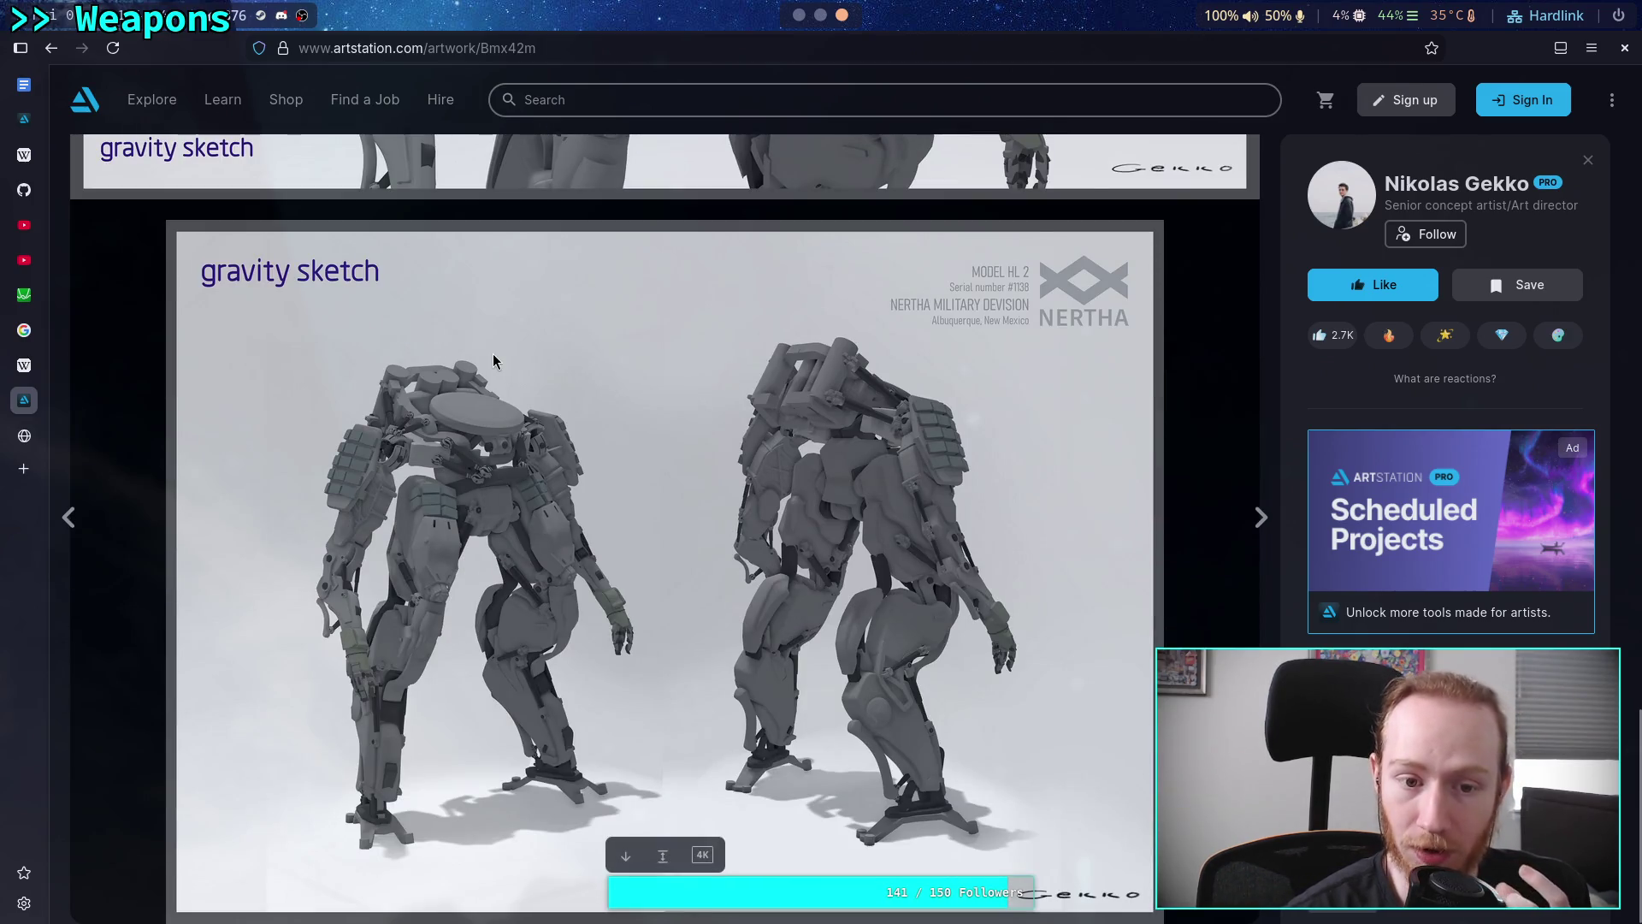
scroll(514, 359, "up", 15)
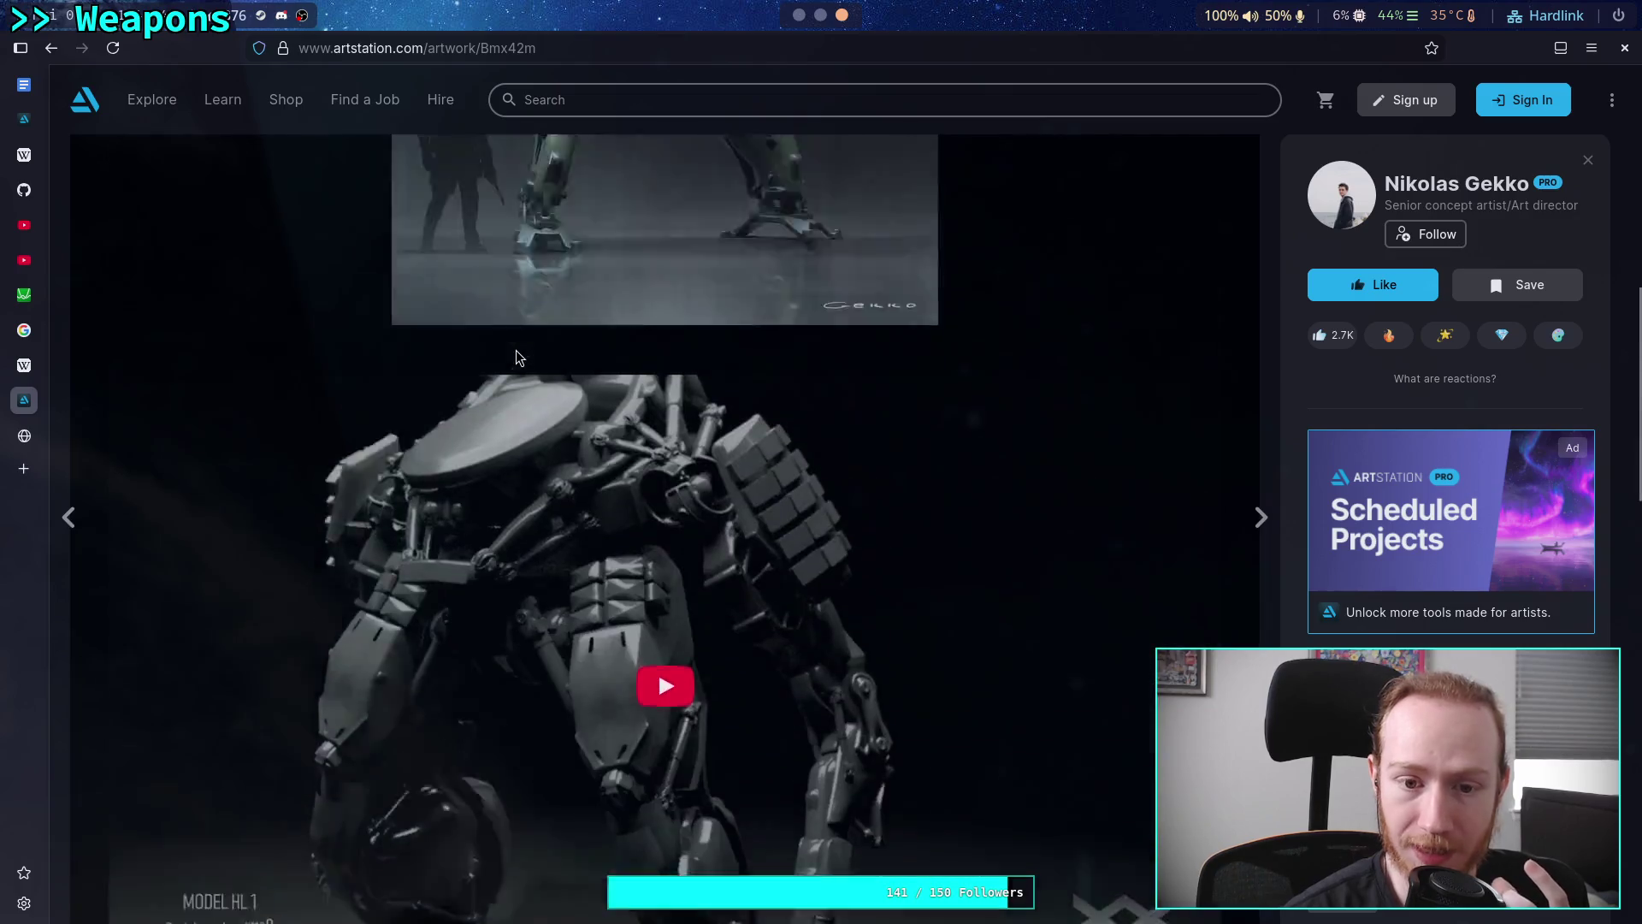
Copy the biped mech artwork image and return to the Obsidian notes
right_click(663, 455)
left_click(701, 514)
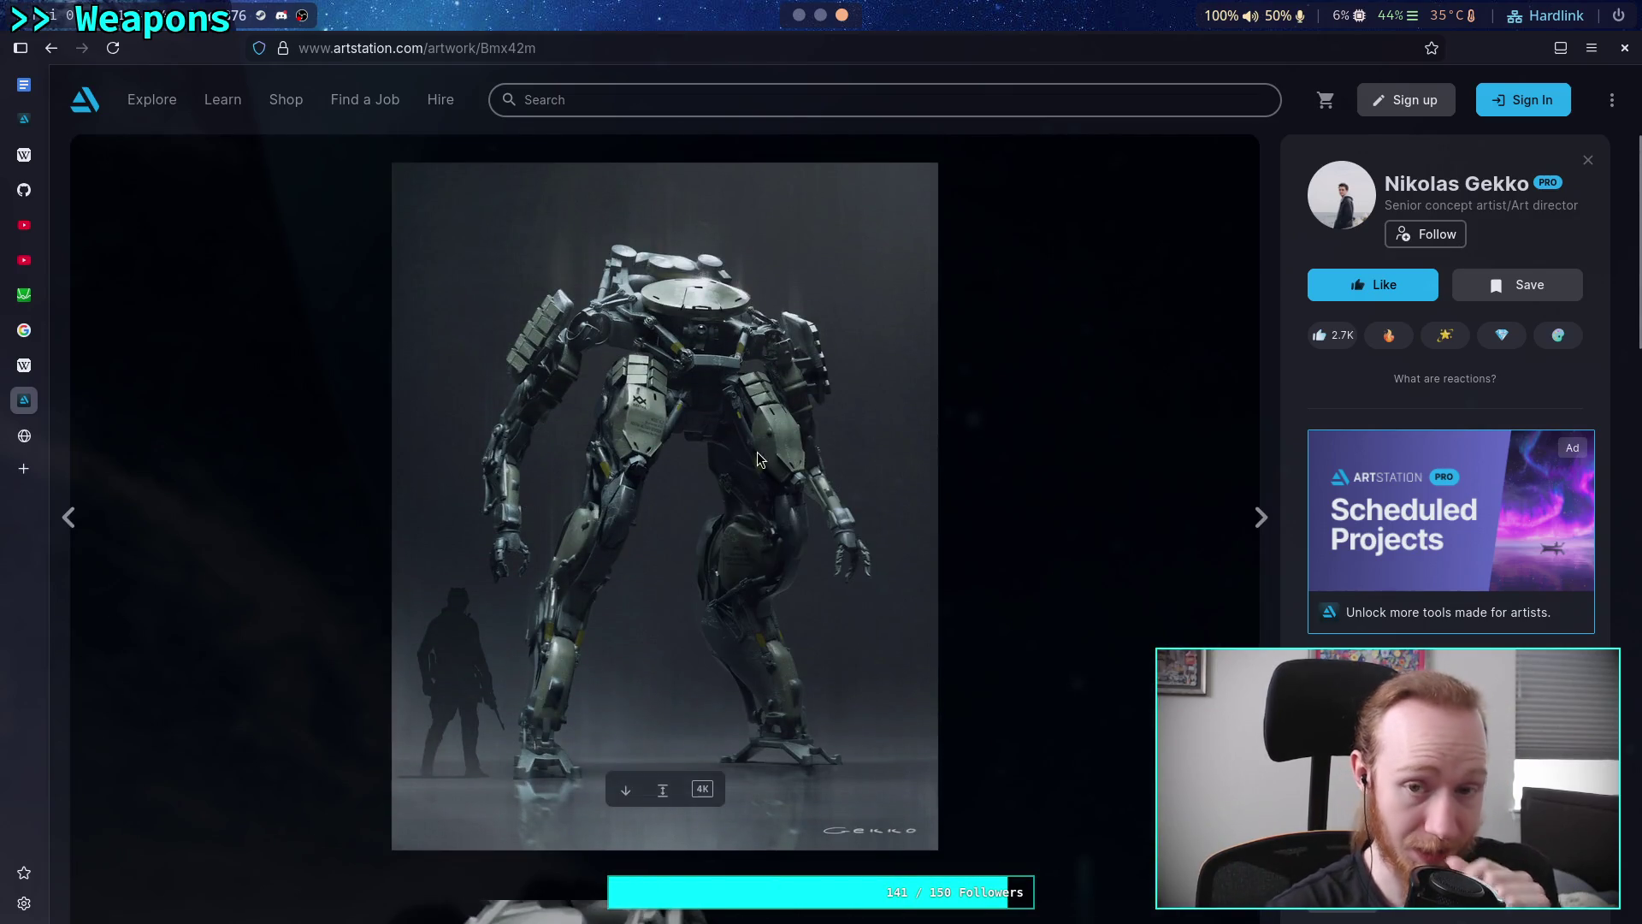
left_click(797, 15)
scroll(628, 316, "down", 5)
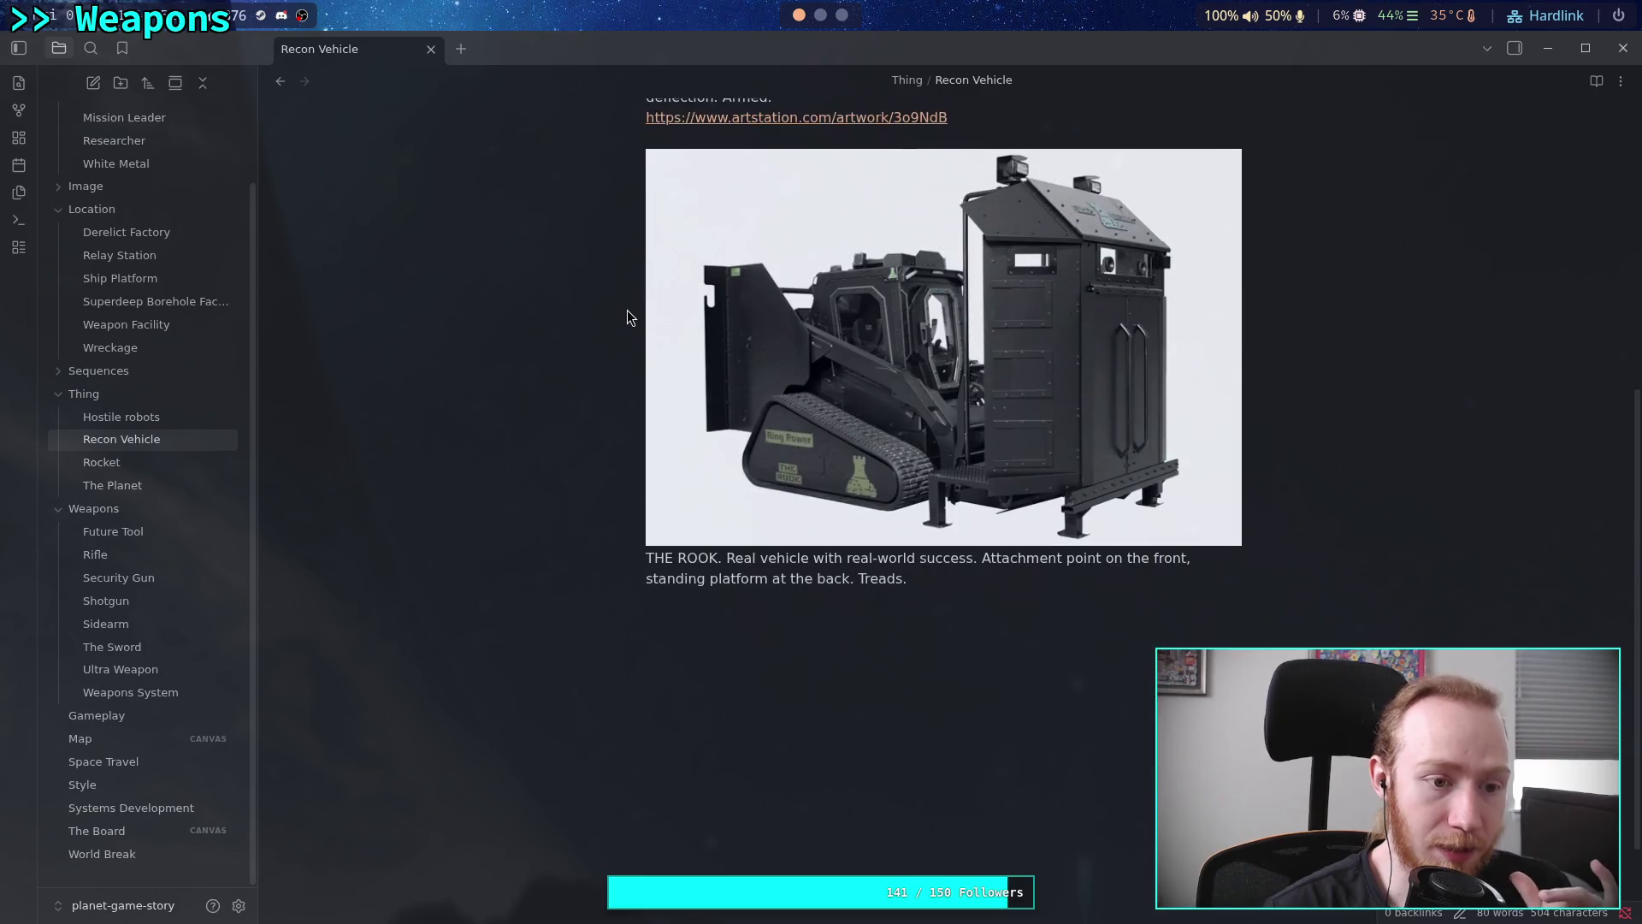
Paste the copied mech image at the end of Hostile robots and set its embed width to 500
left_click(151, 417)
scroll(855, 556, "down", 15)
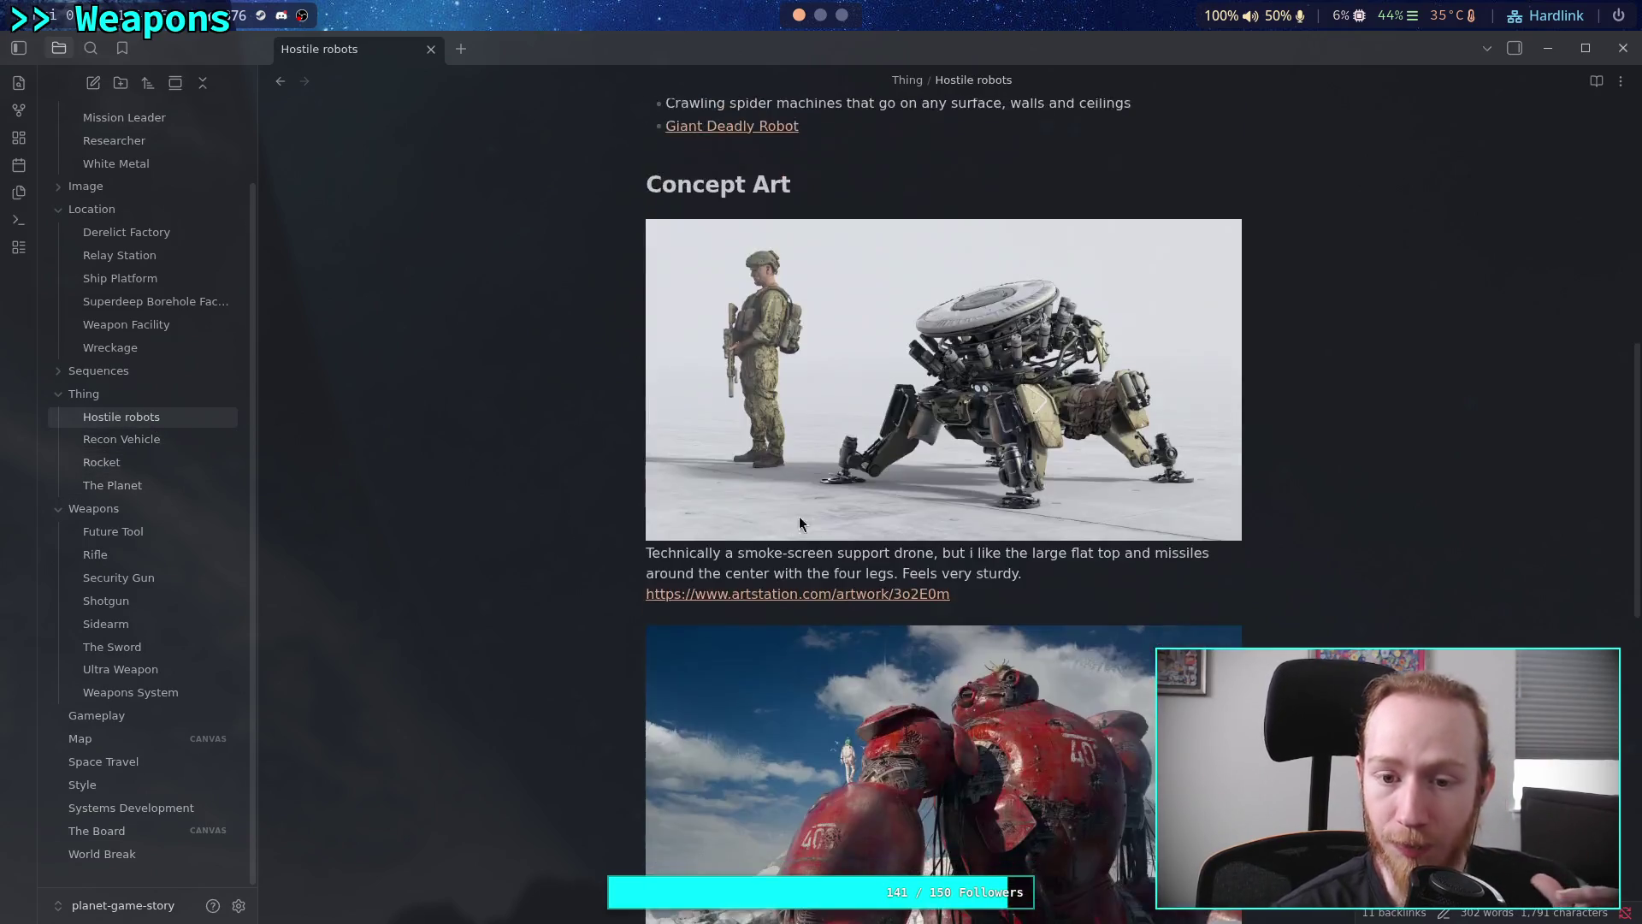
scroll(1016, 571, "down", 3)
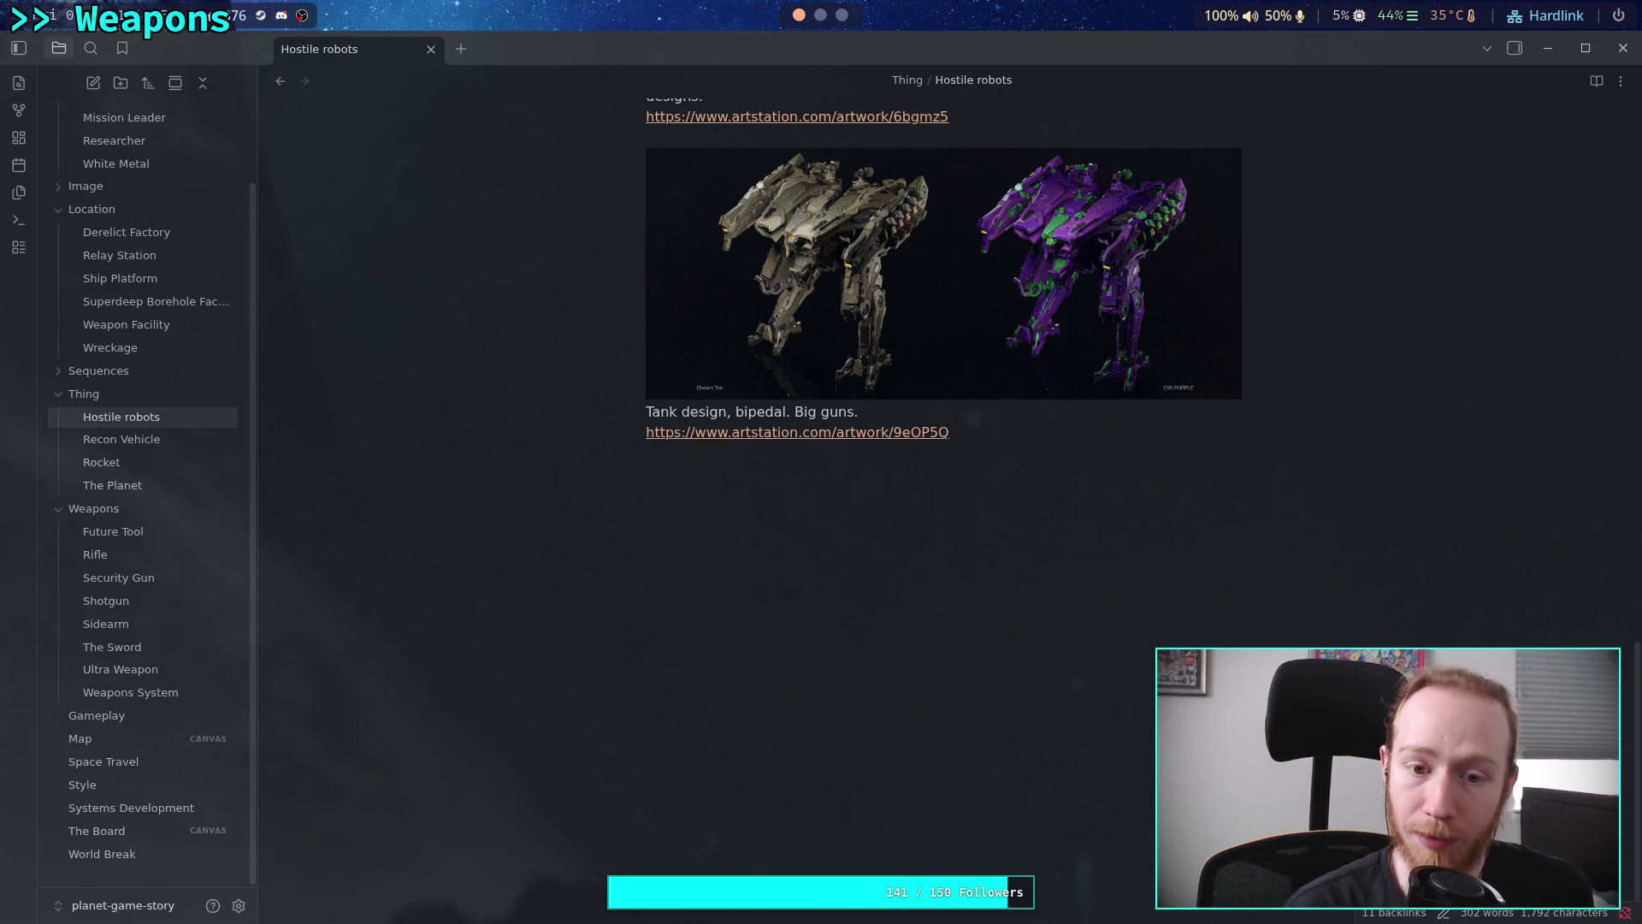
key("ctrl+v")
scroll(1078, 590, "down", 5)
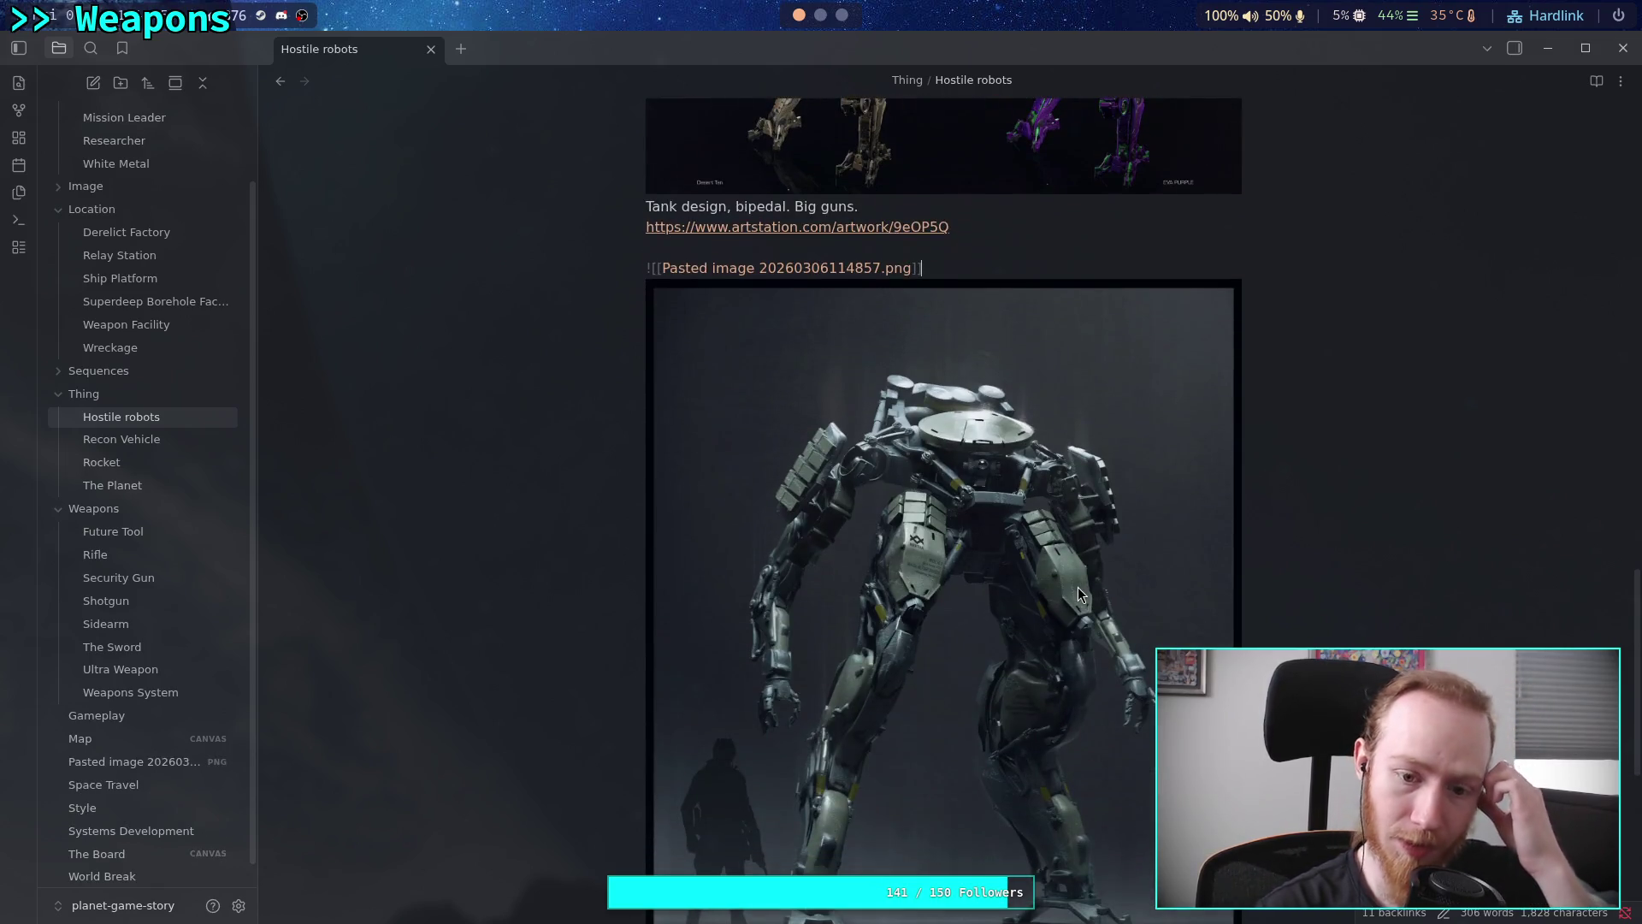
scroll(1078, 588, "up", 3)
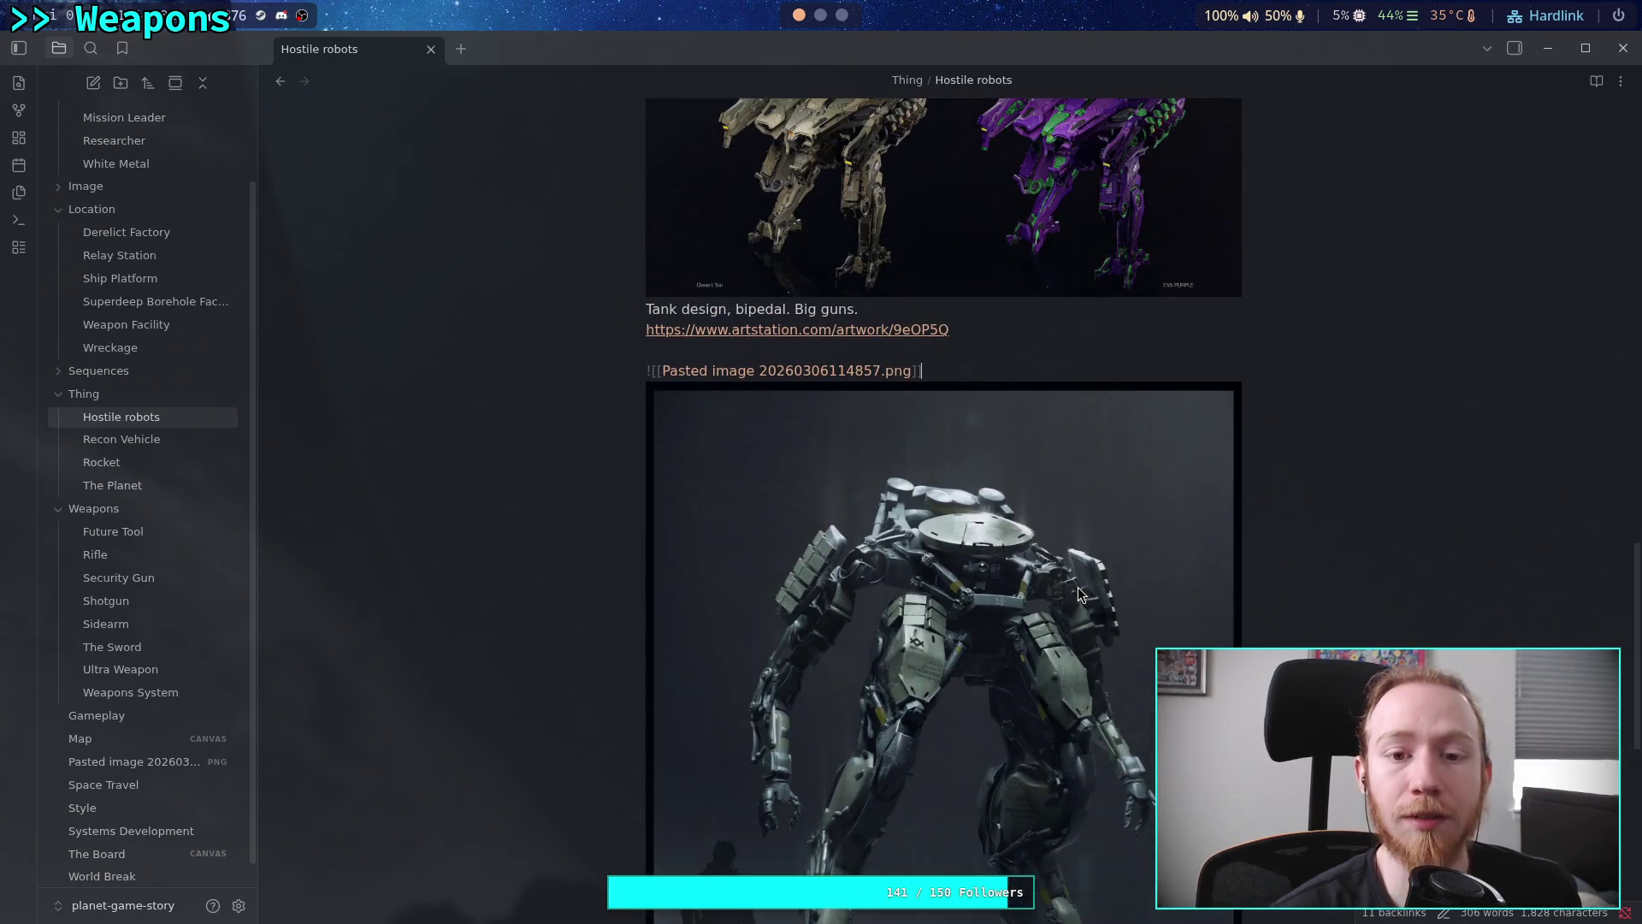
key("Down")
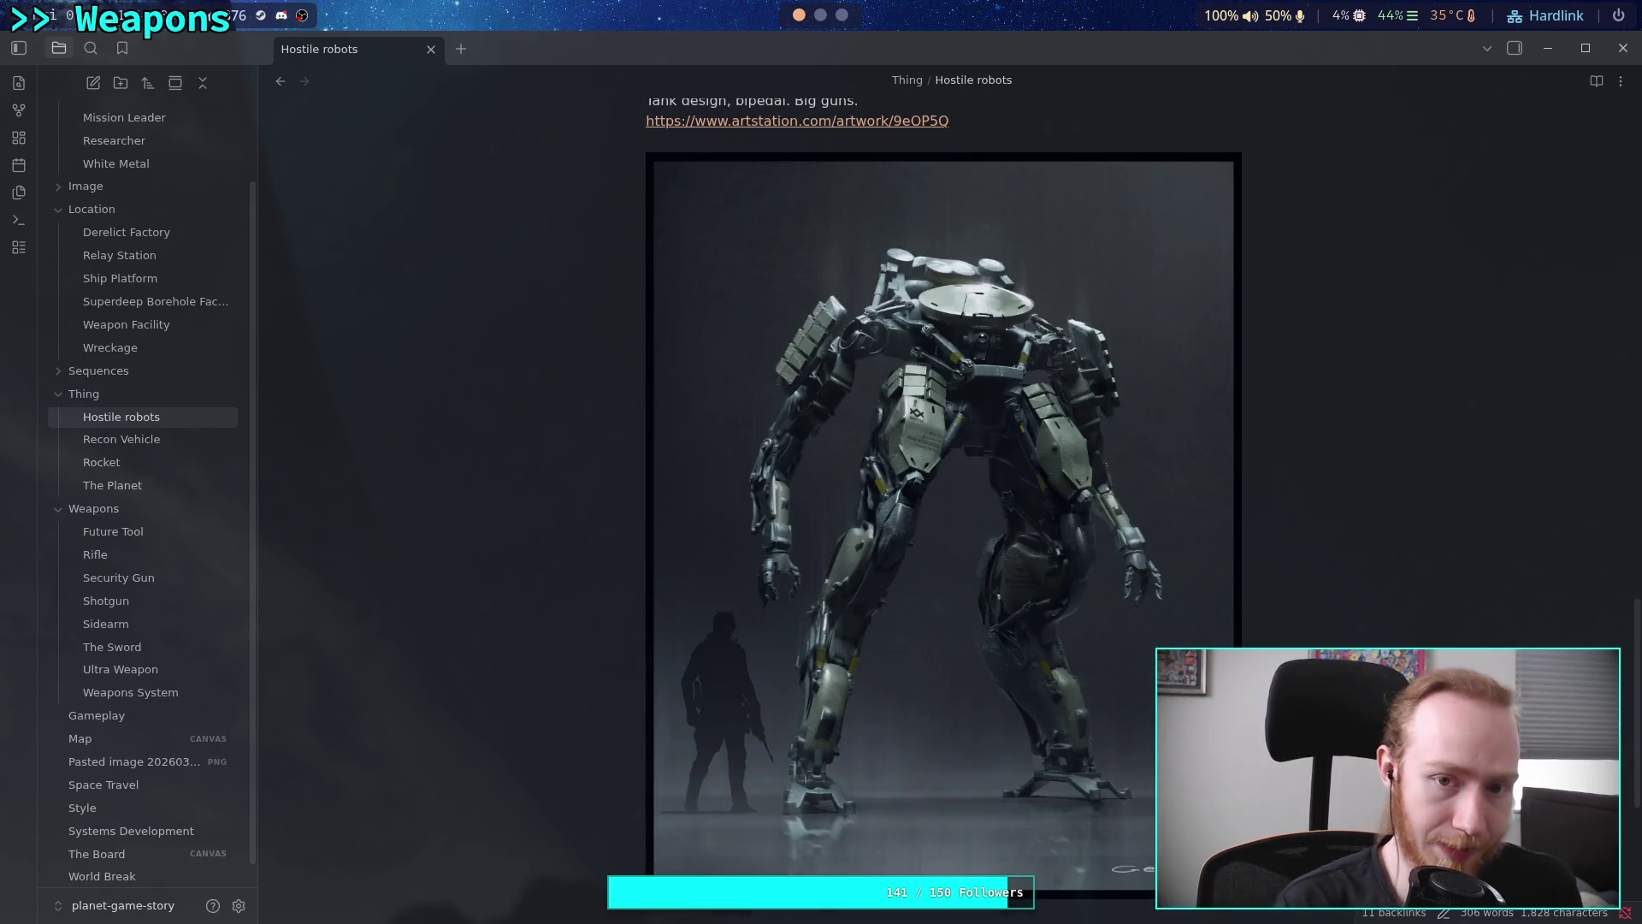
key("Up")
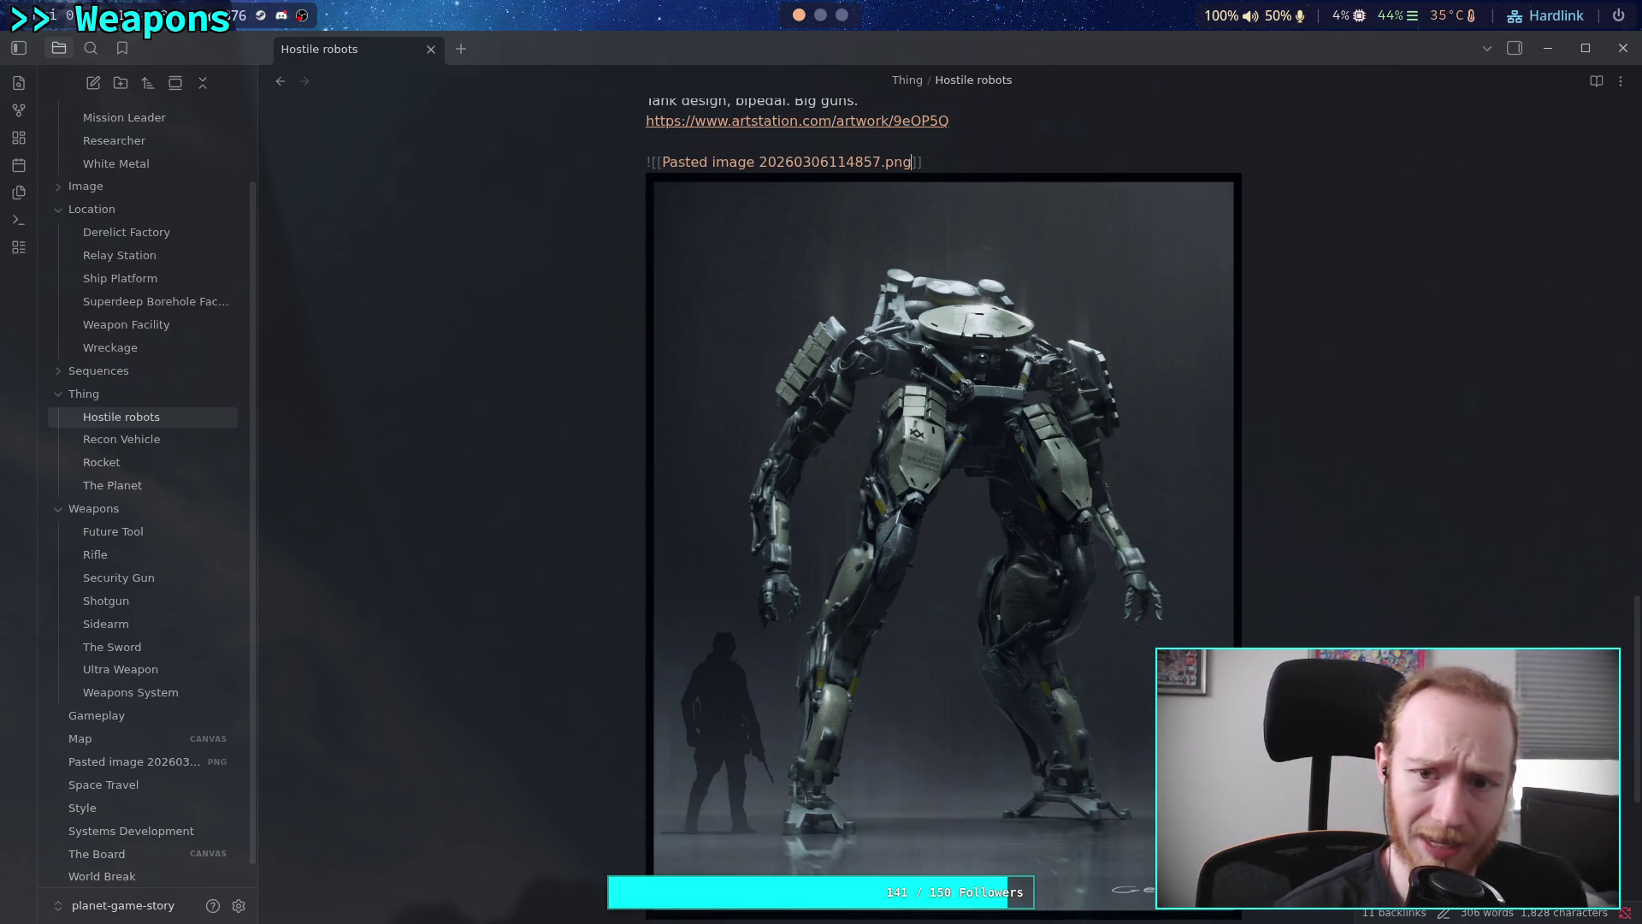
type("|500")
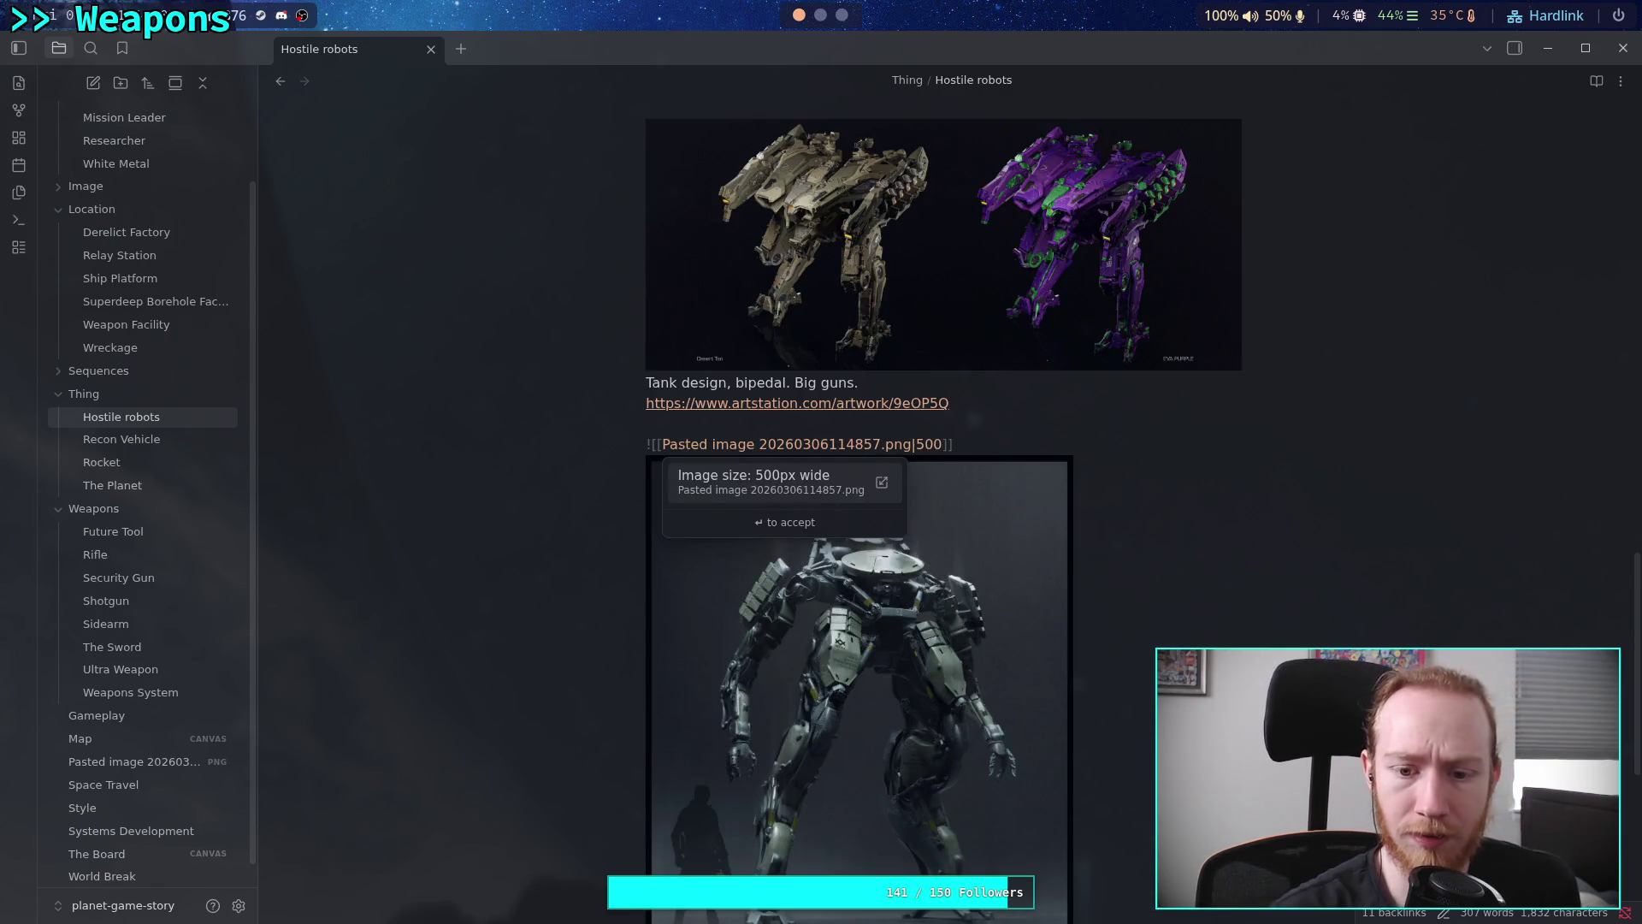
Copy the artwork's ArtStation URL from Firefox and paste it on a new line below the image
scroll(1163, 605, "down", 5)
left_click(1133, 643)
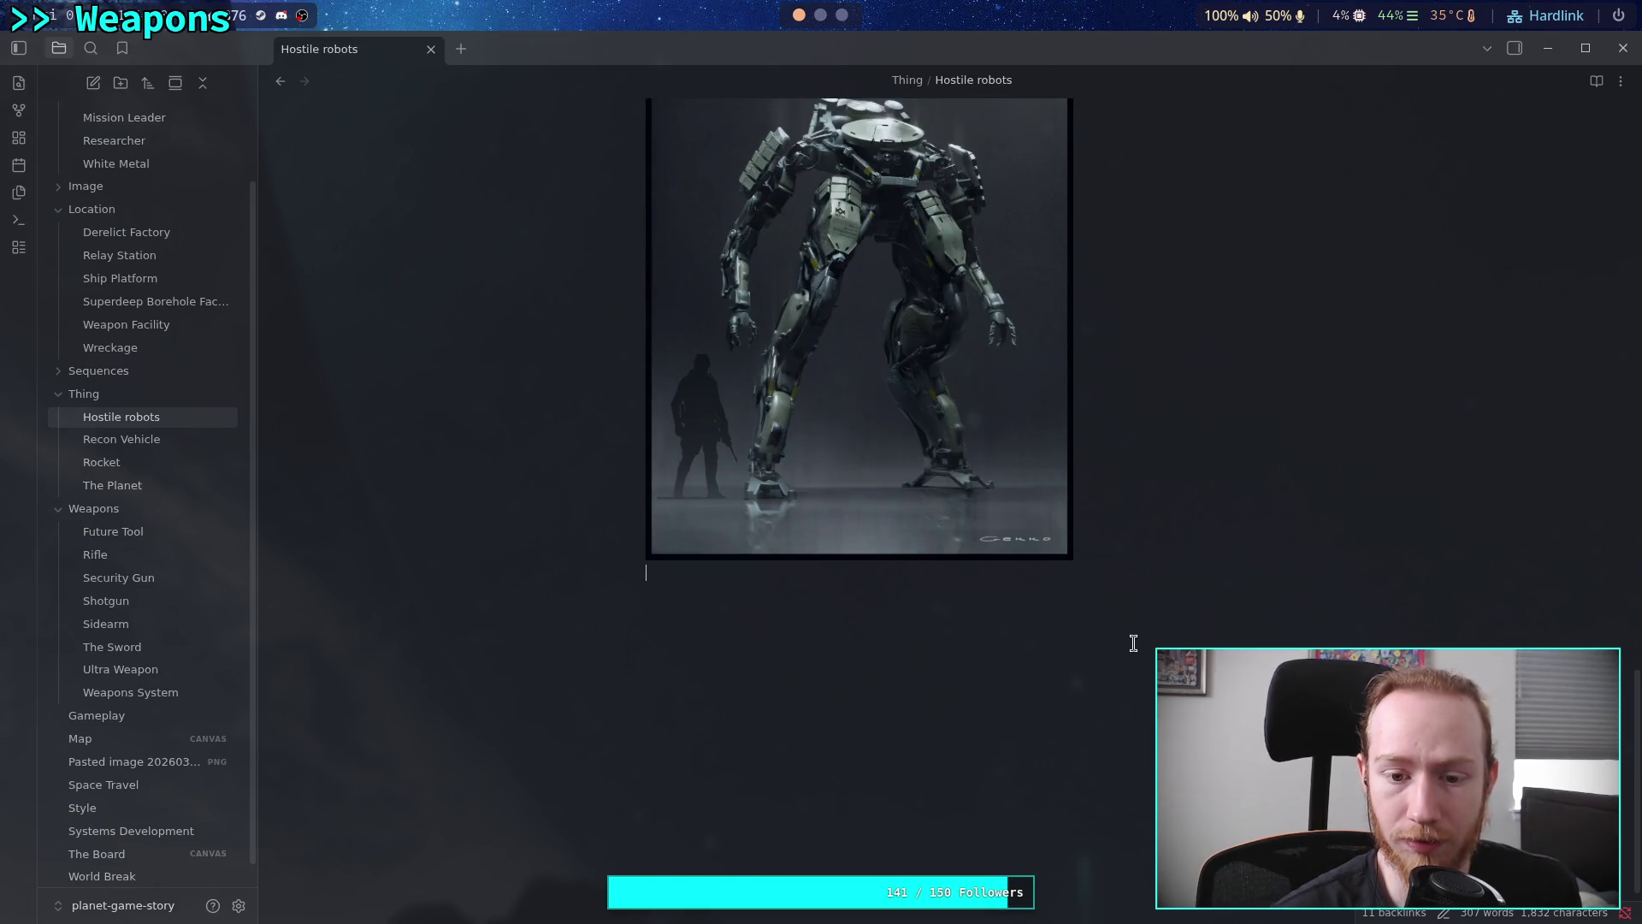
key("super+3")
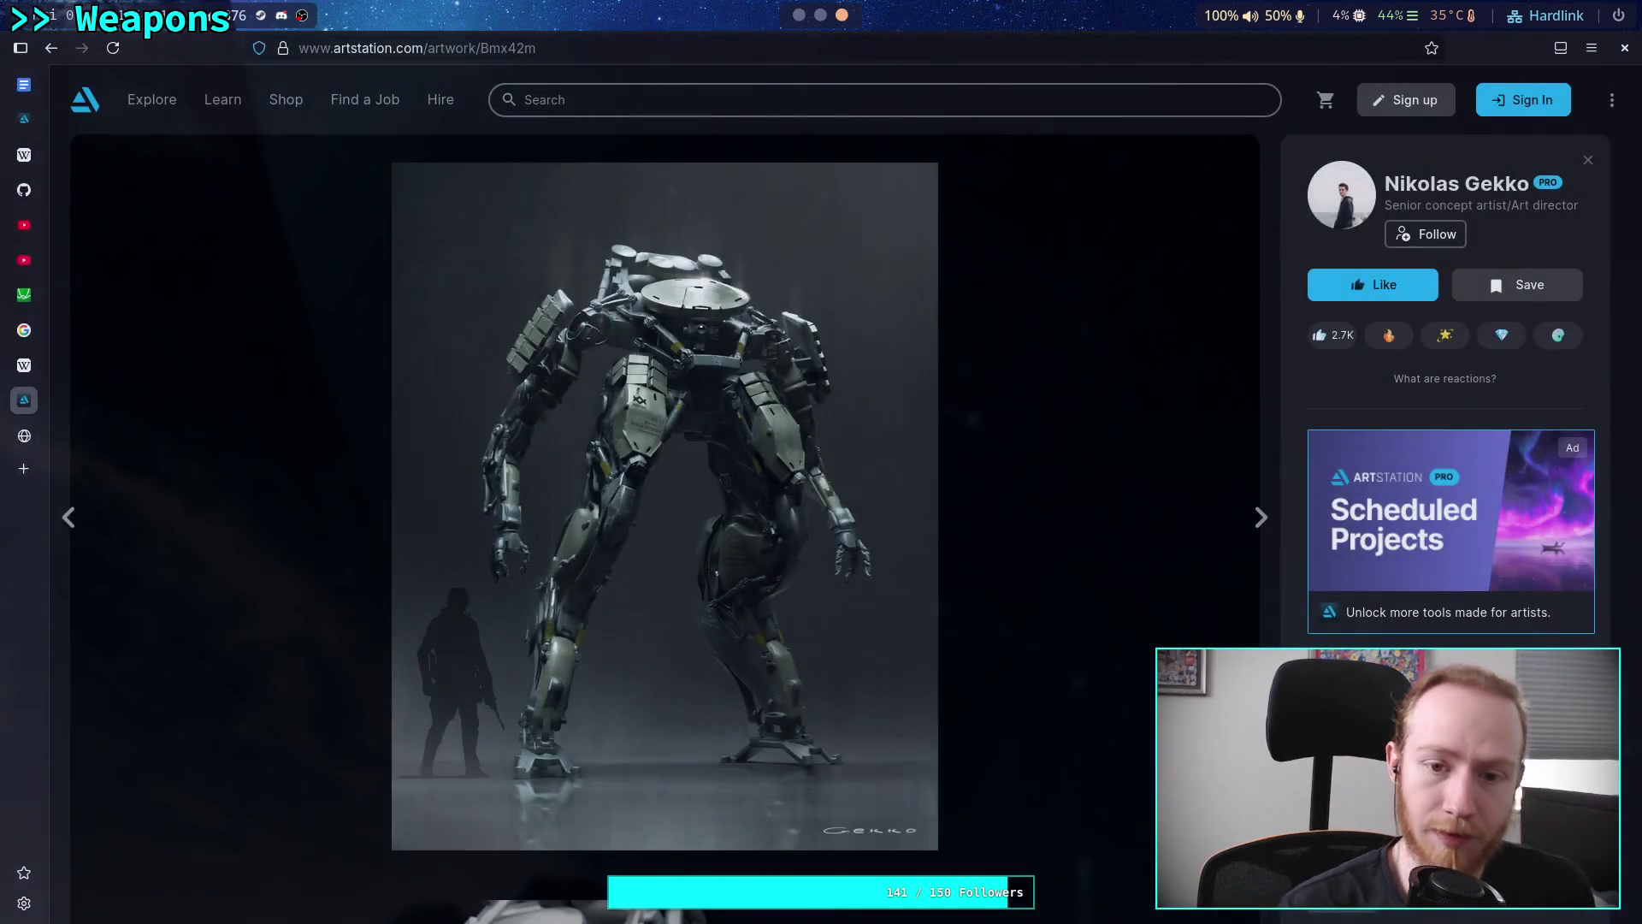
key("ctrl+l")
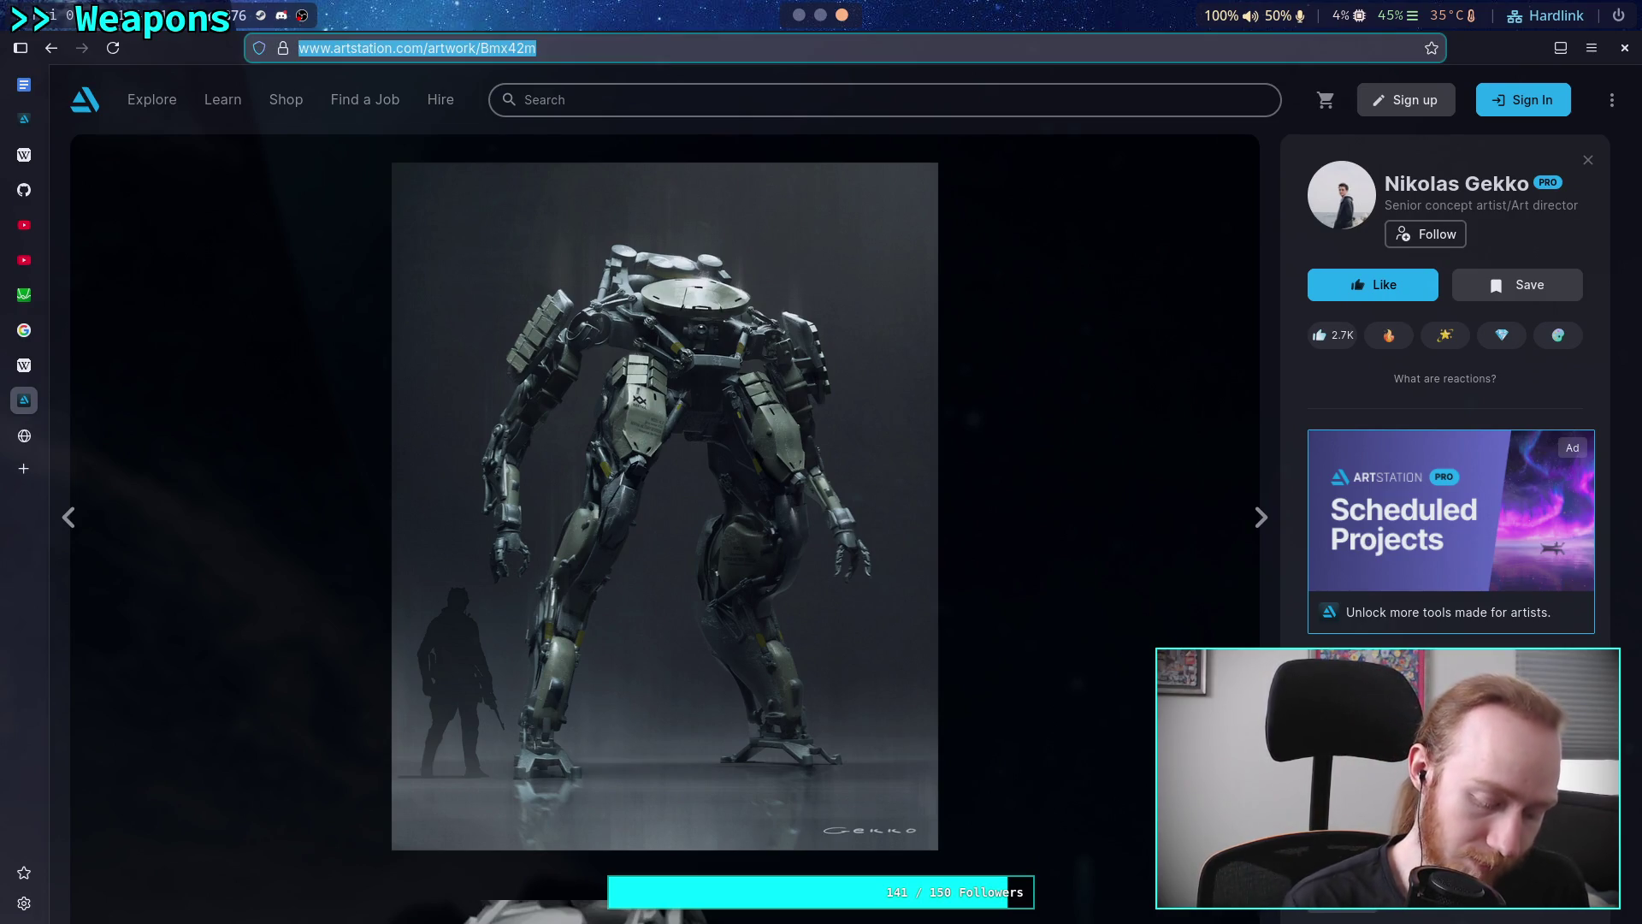
key("super+1")
type("https://www.artstation.com/artwork/Bmx42m")
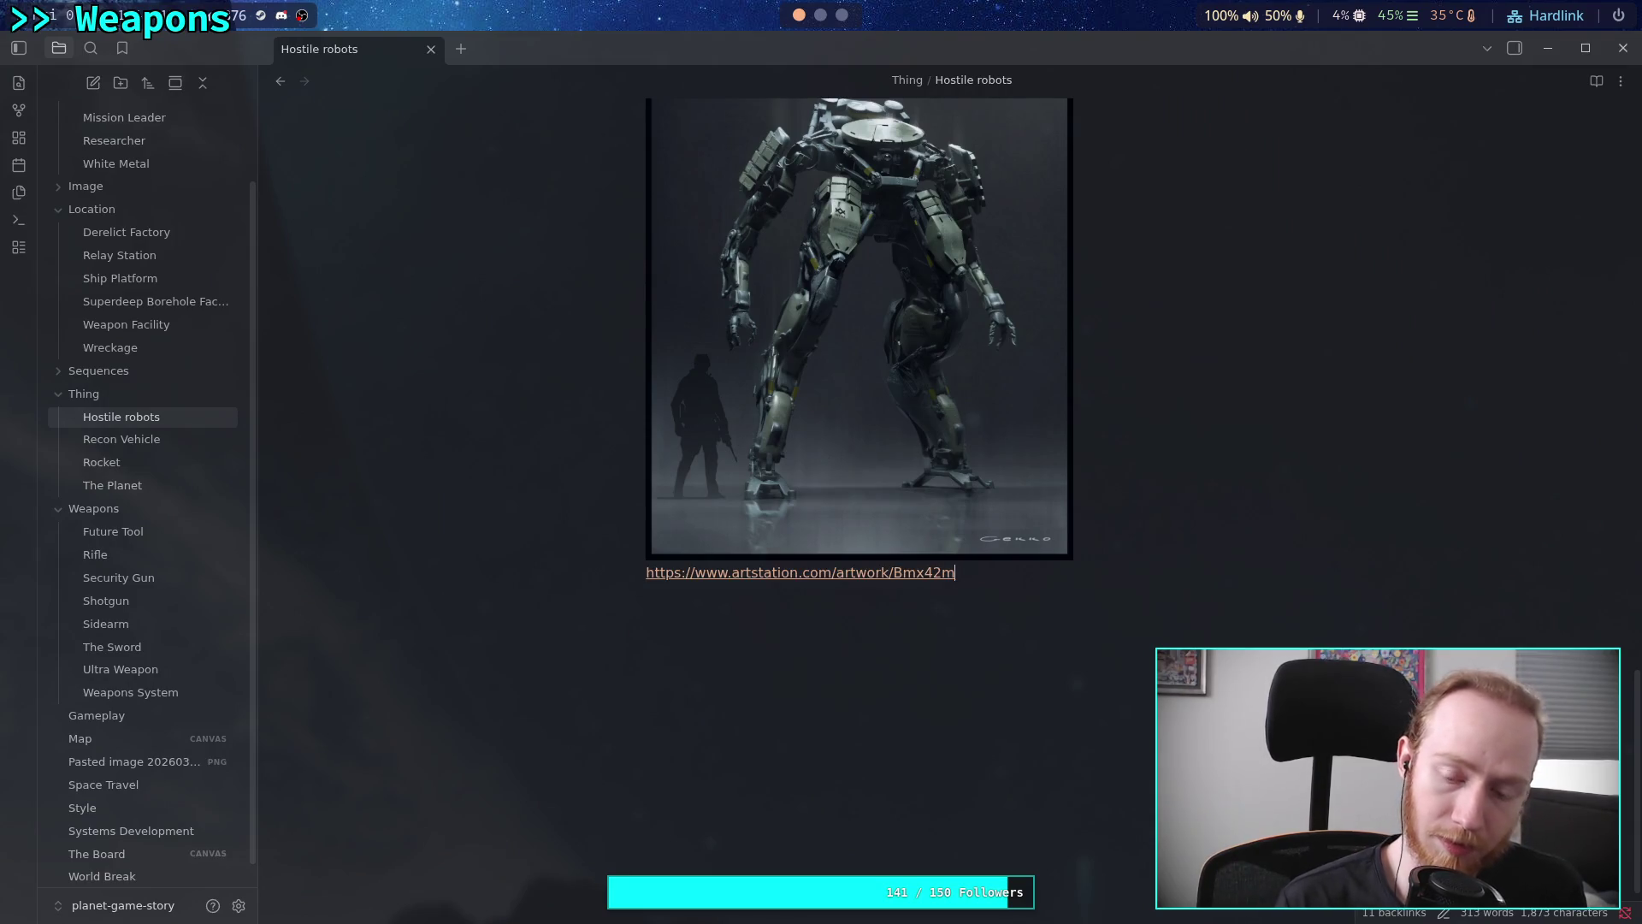
Re-paste the ArtStation link and write 'This is what I think of when I think biped security bot.'
key("ctrl+z")
type("https://www.artstation.com/artwork/Bmx42m")
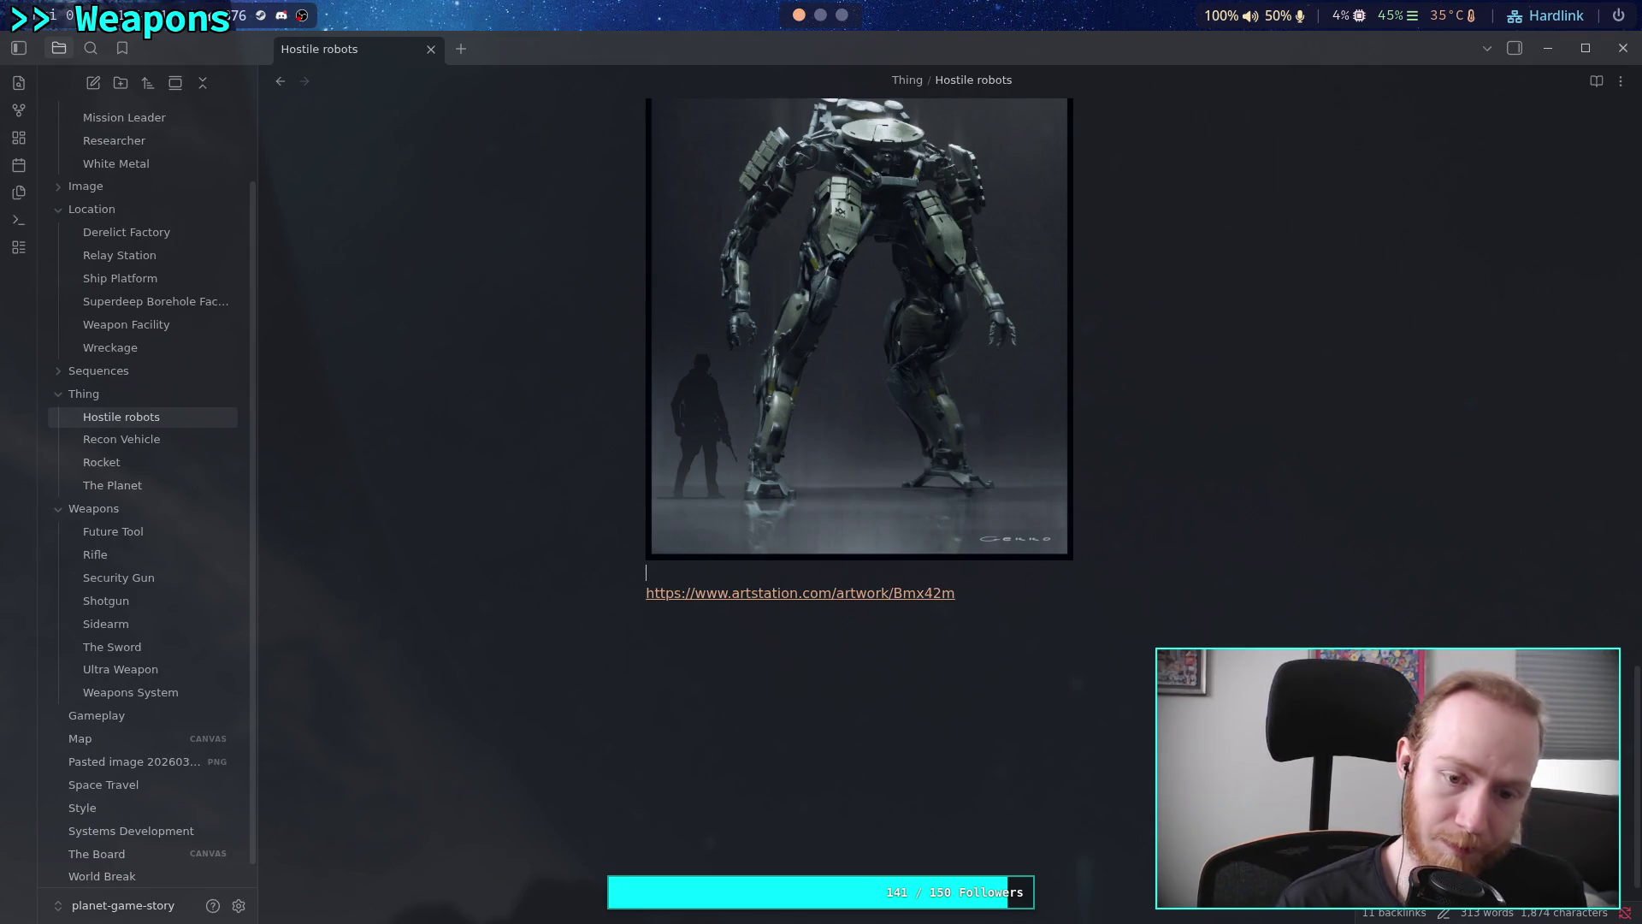
type("This is ")
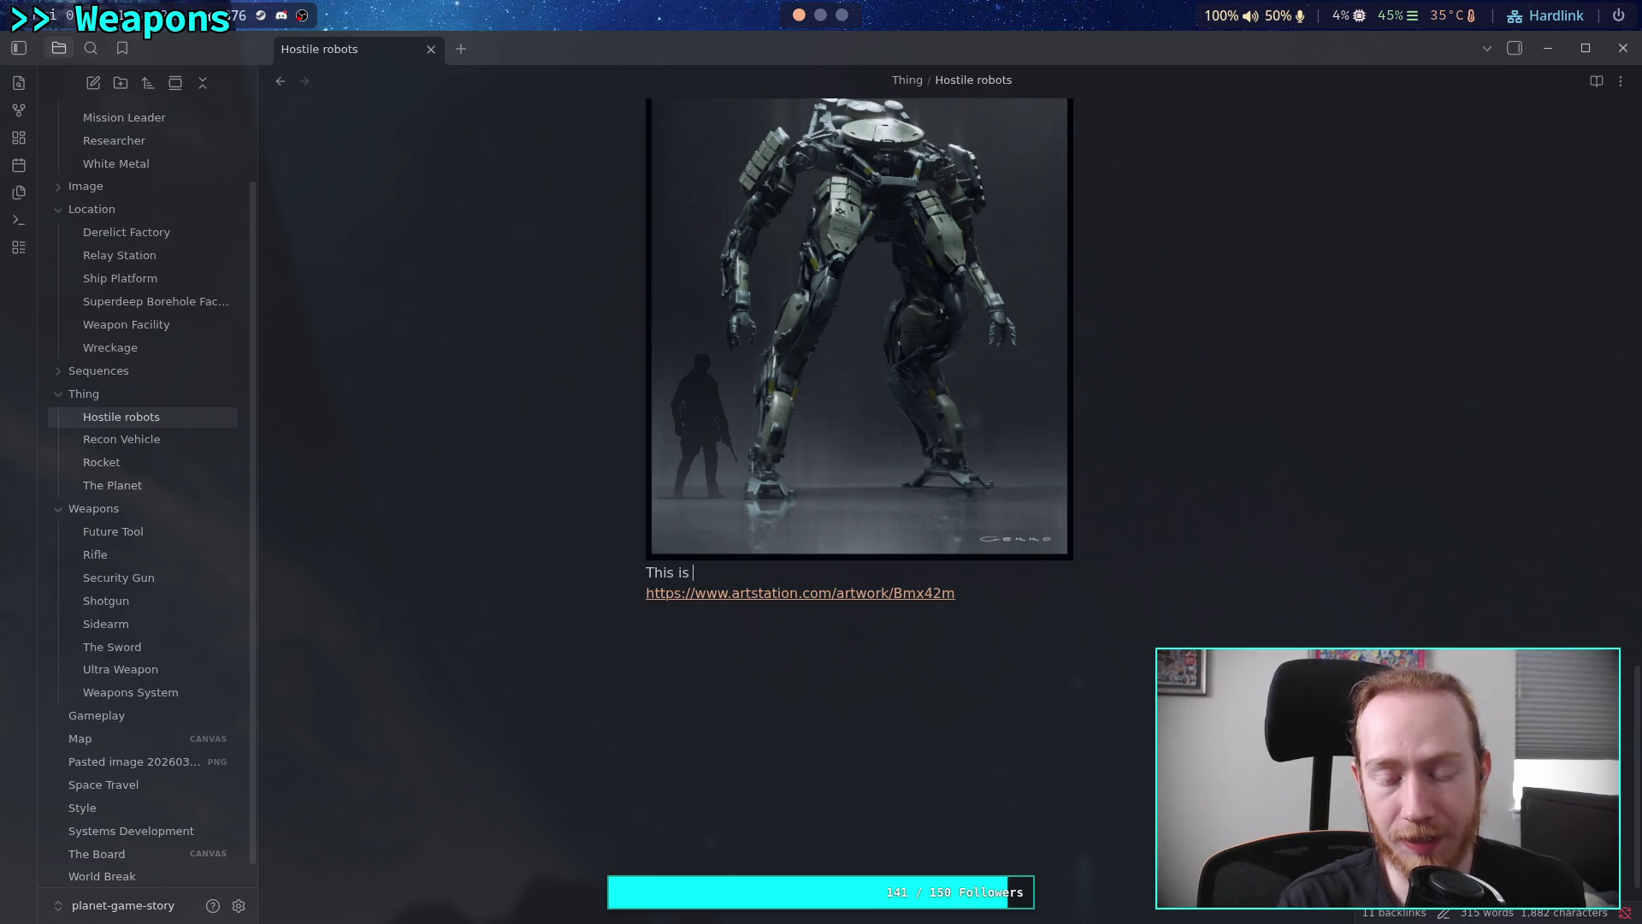
type("what I")
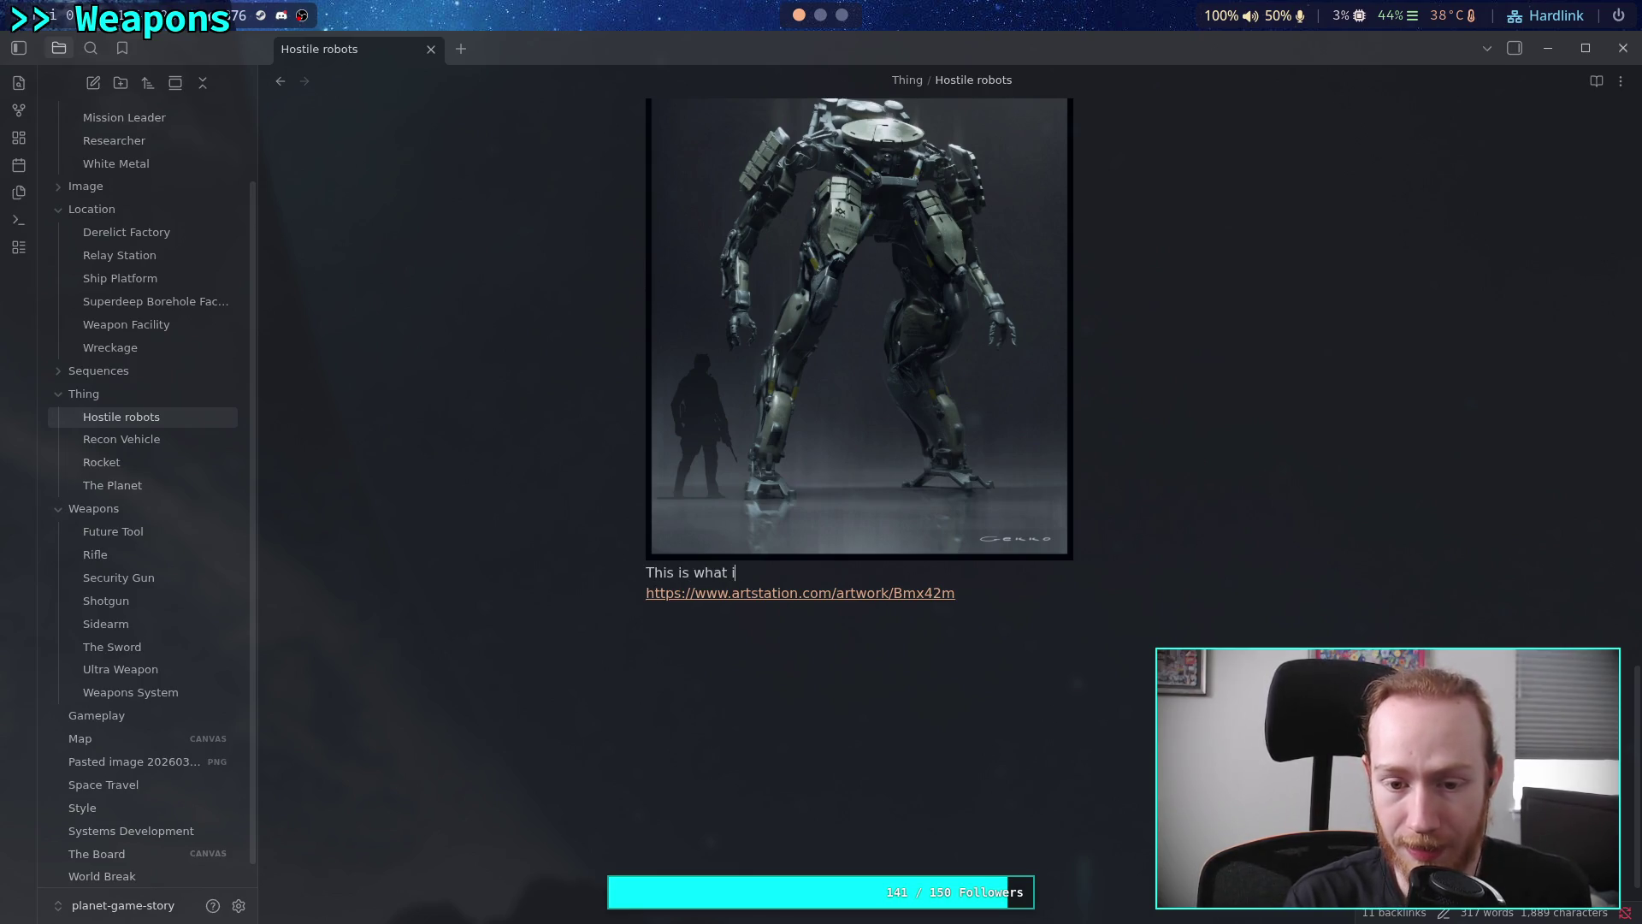
type(" think of")
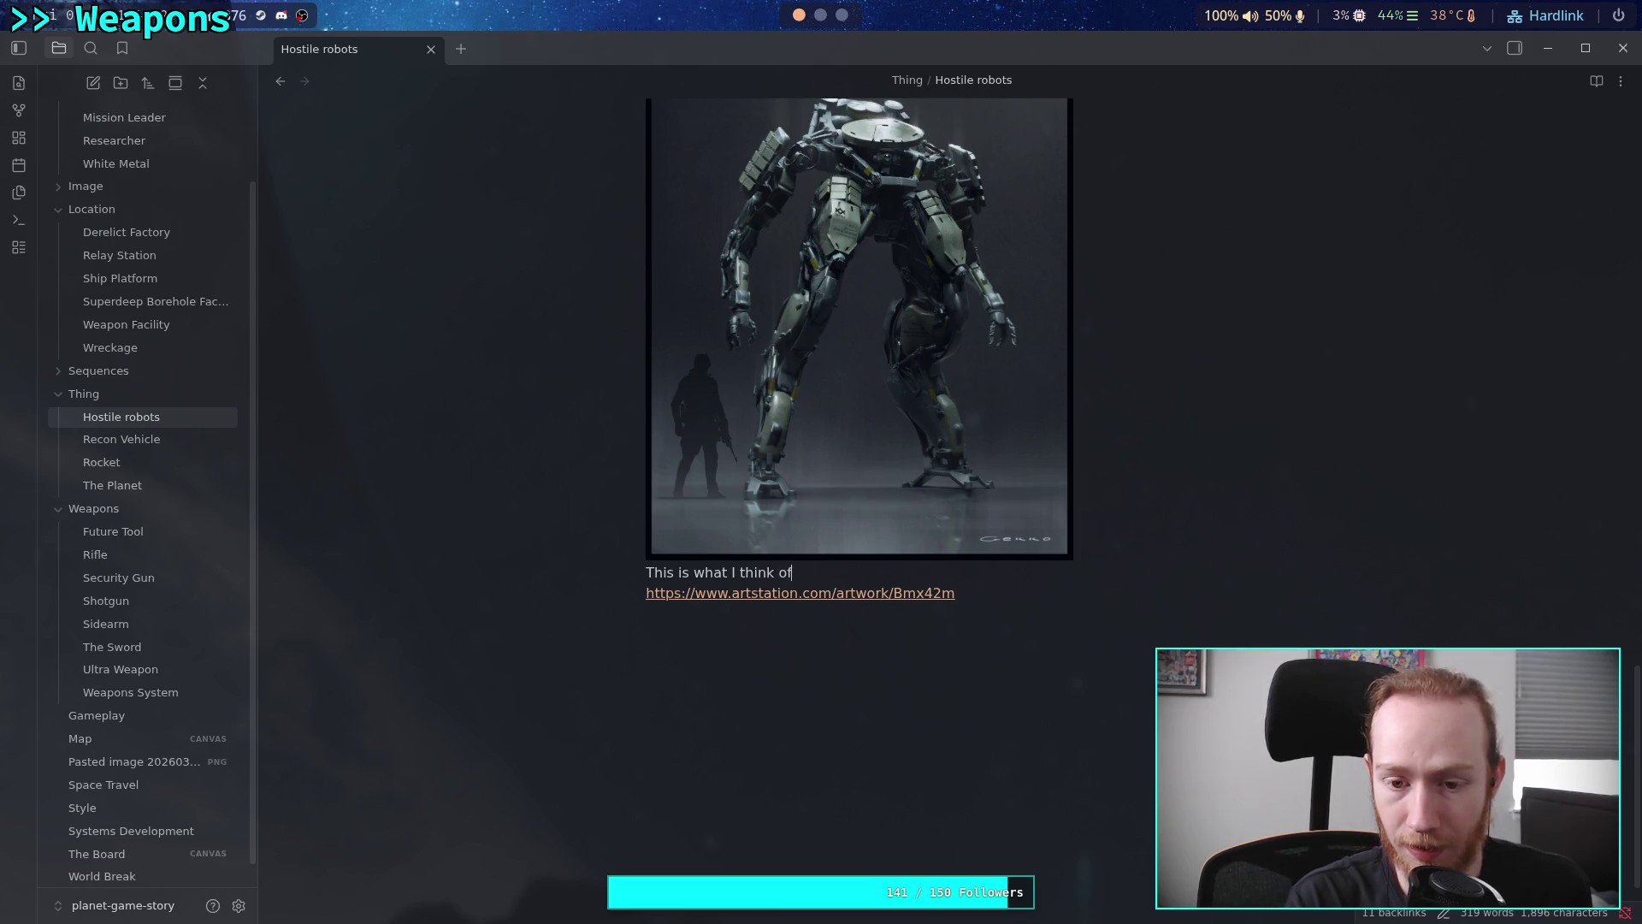
type(" when I think ")
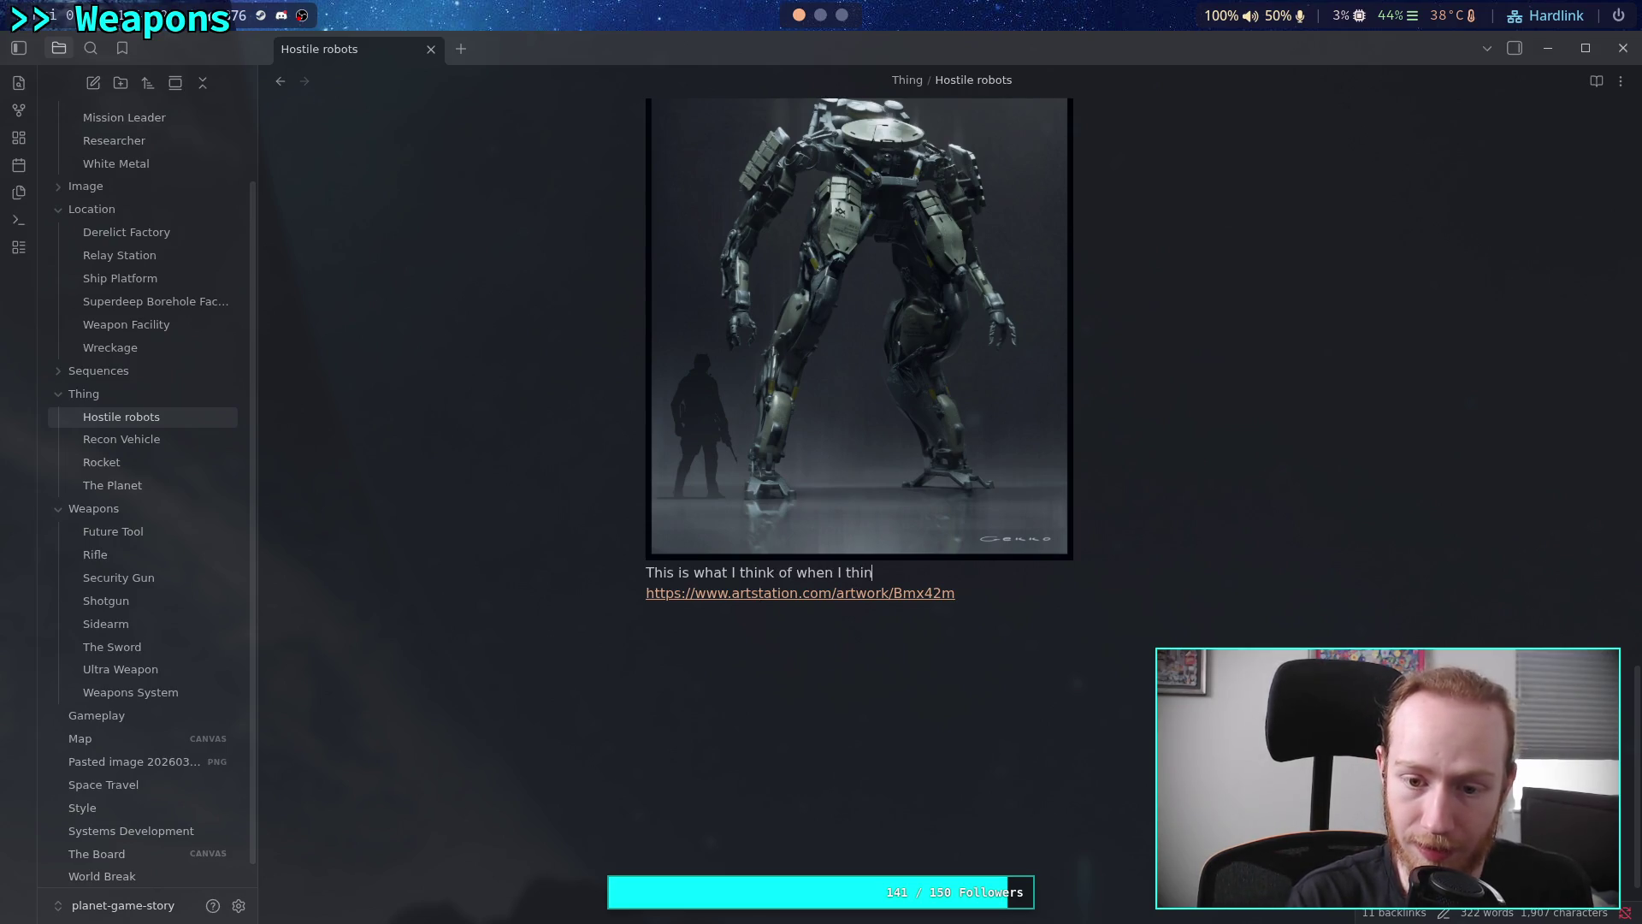
type("bi")
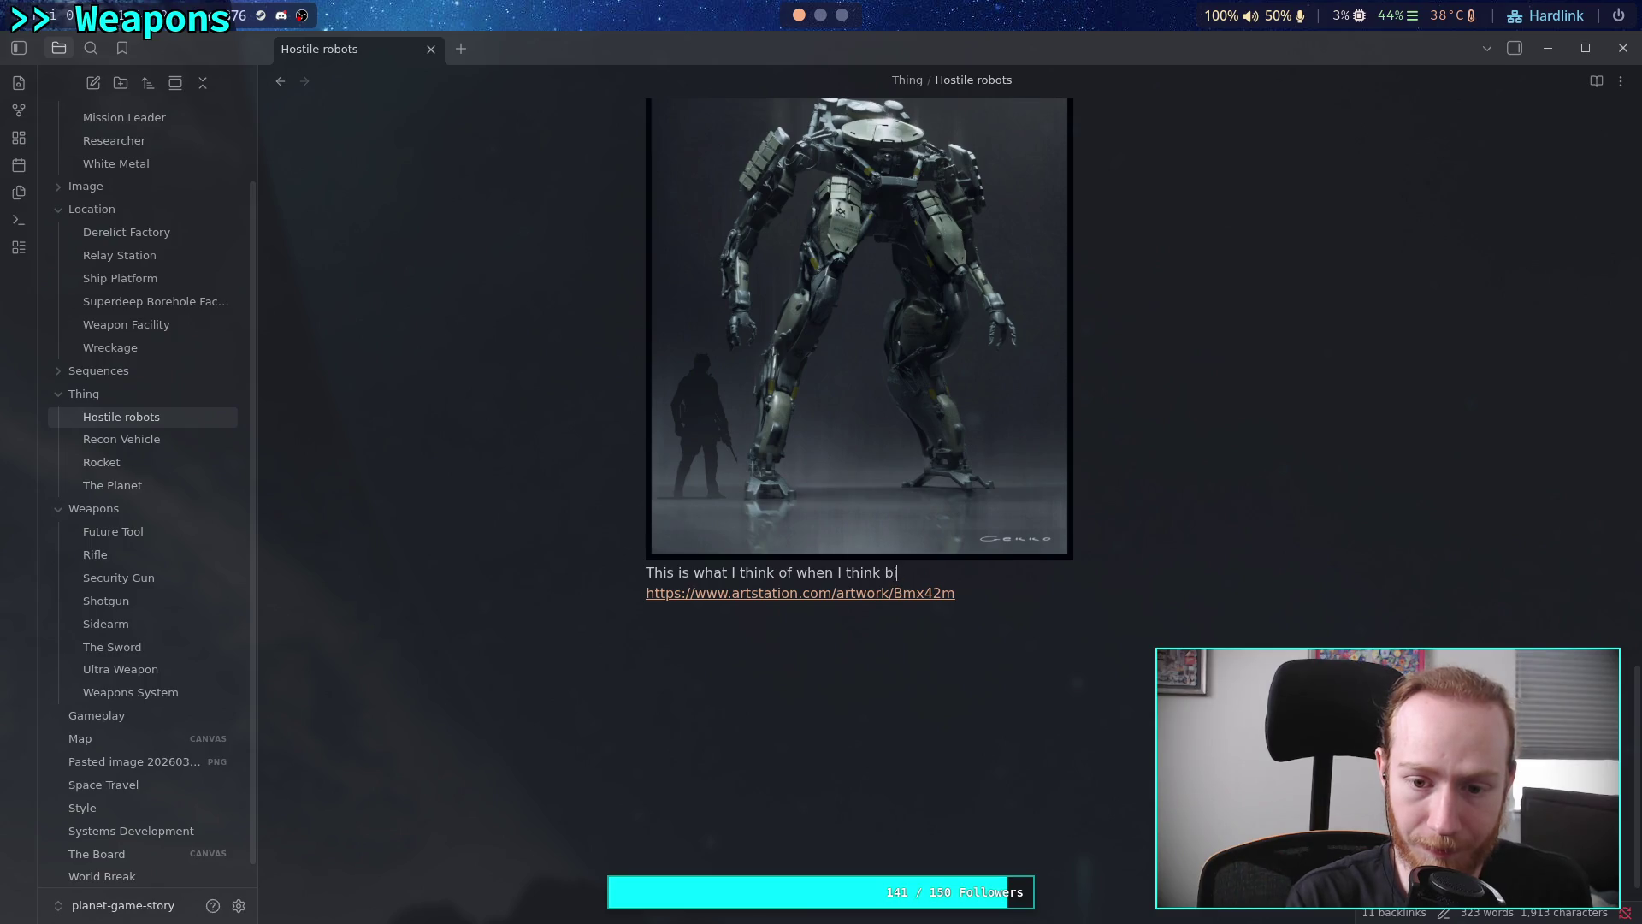
type("ped ")
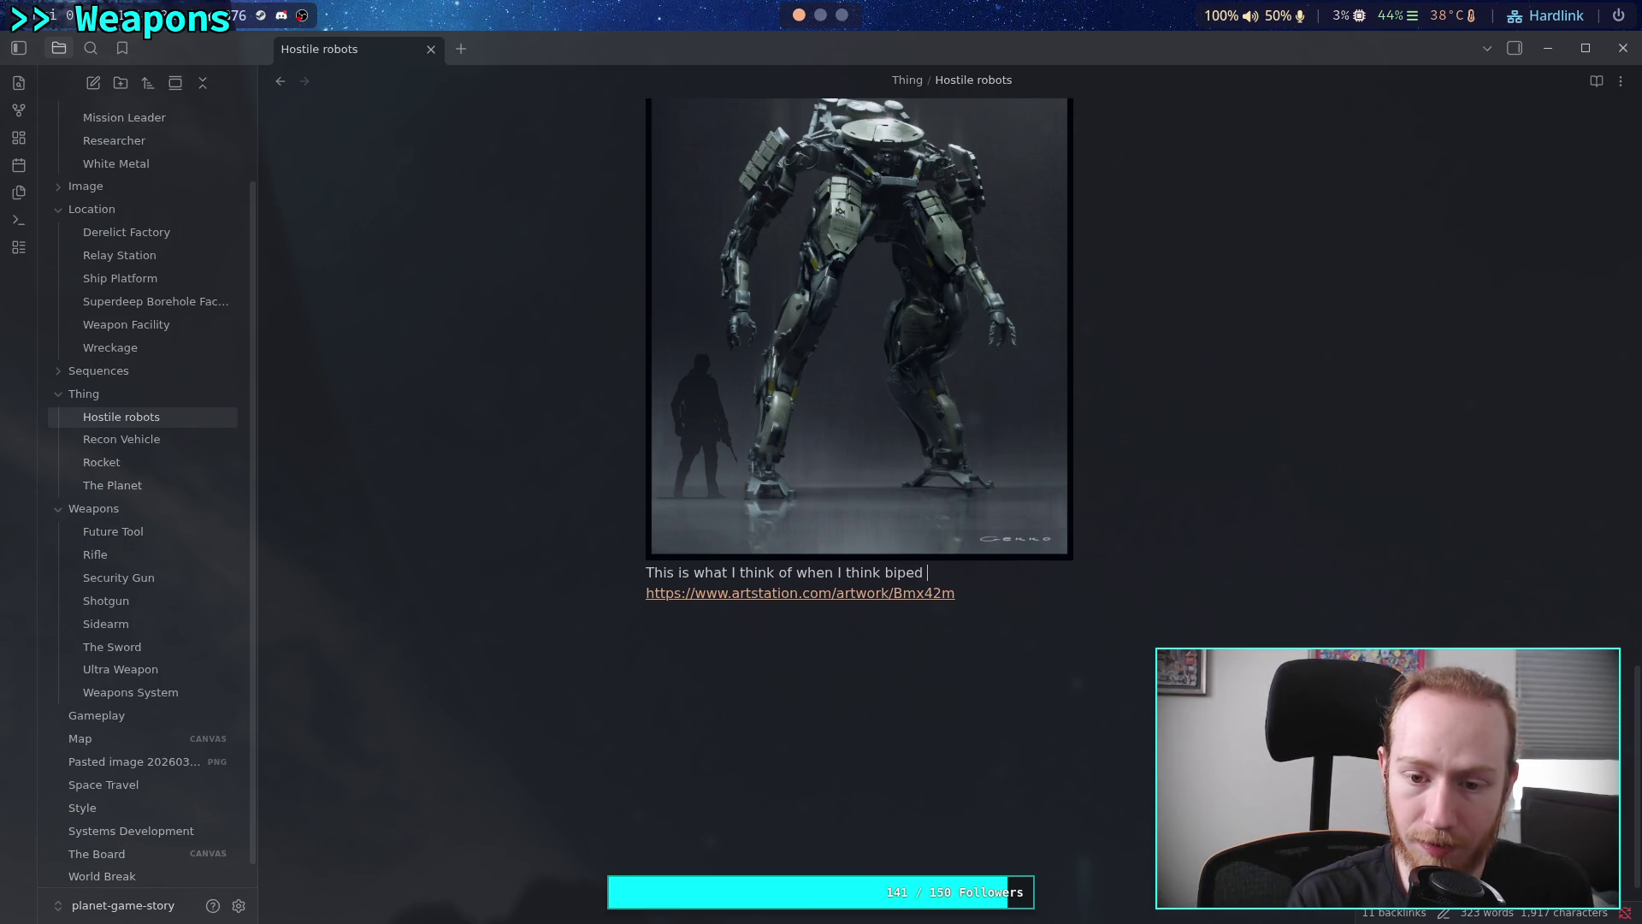
type("robot")
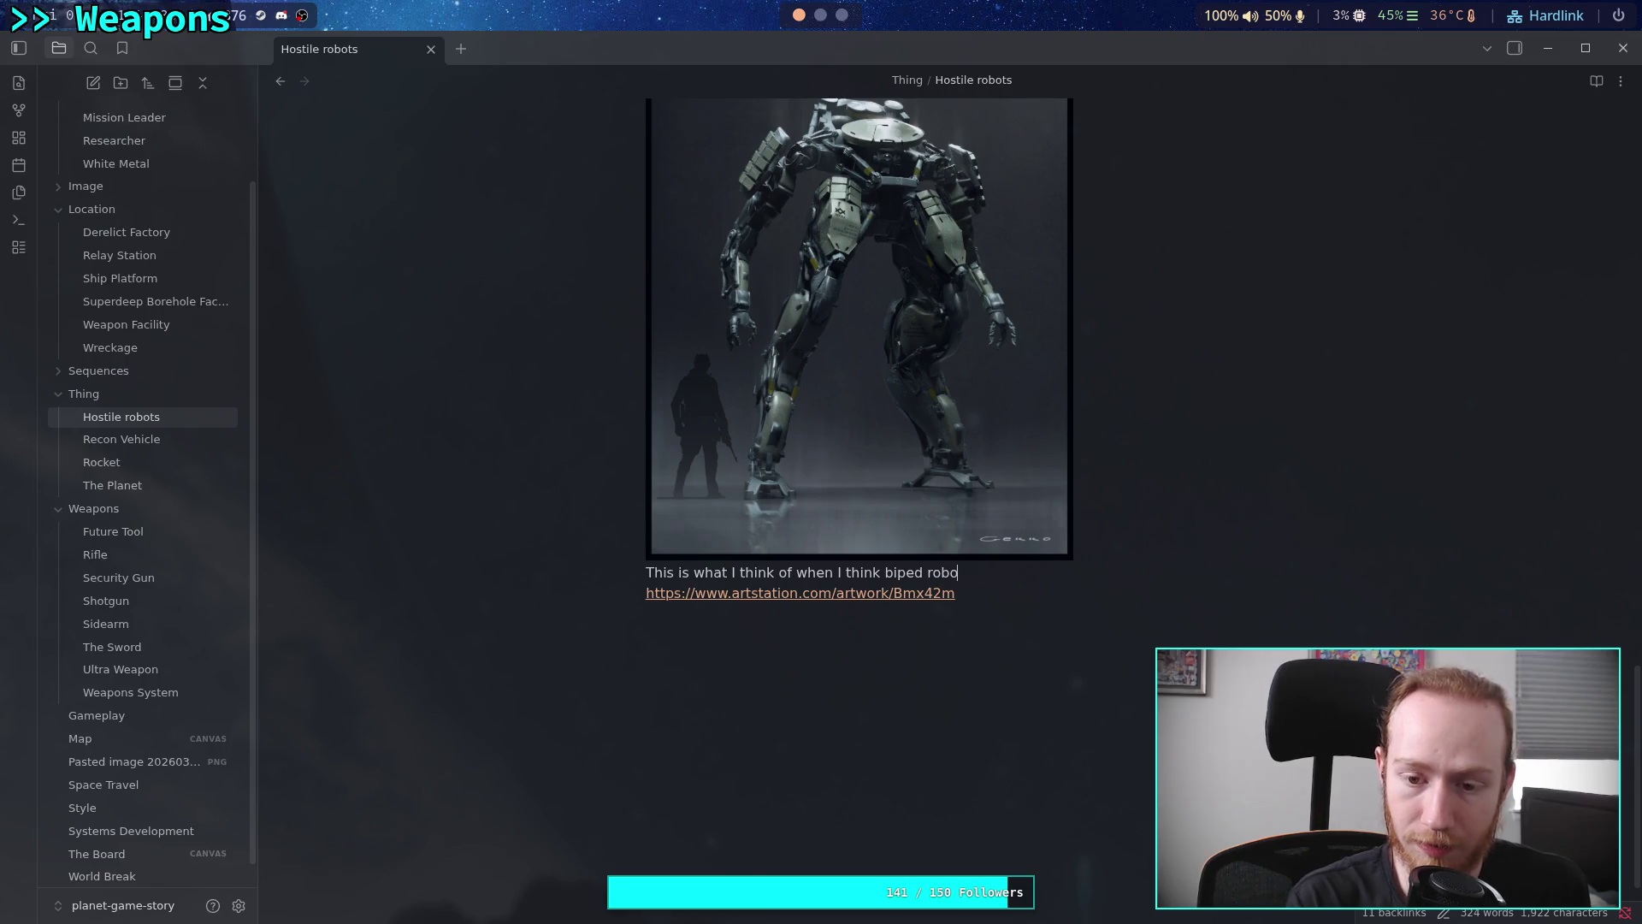
key("ctrl+BackSpace")
type("ur")
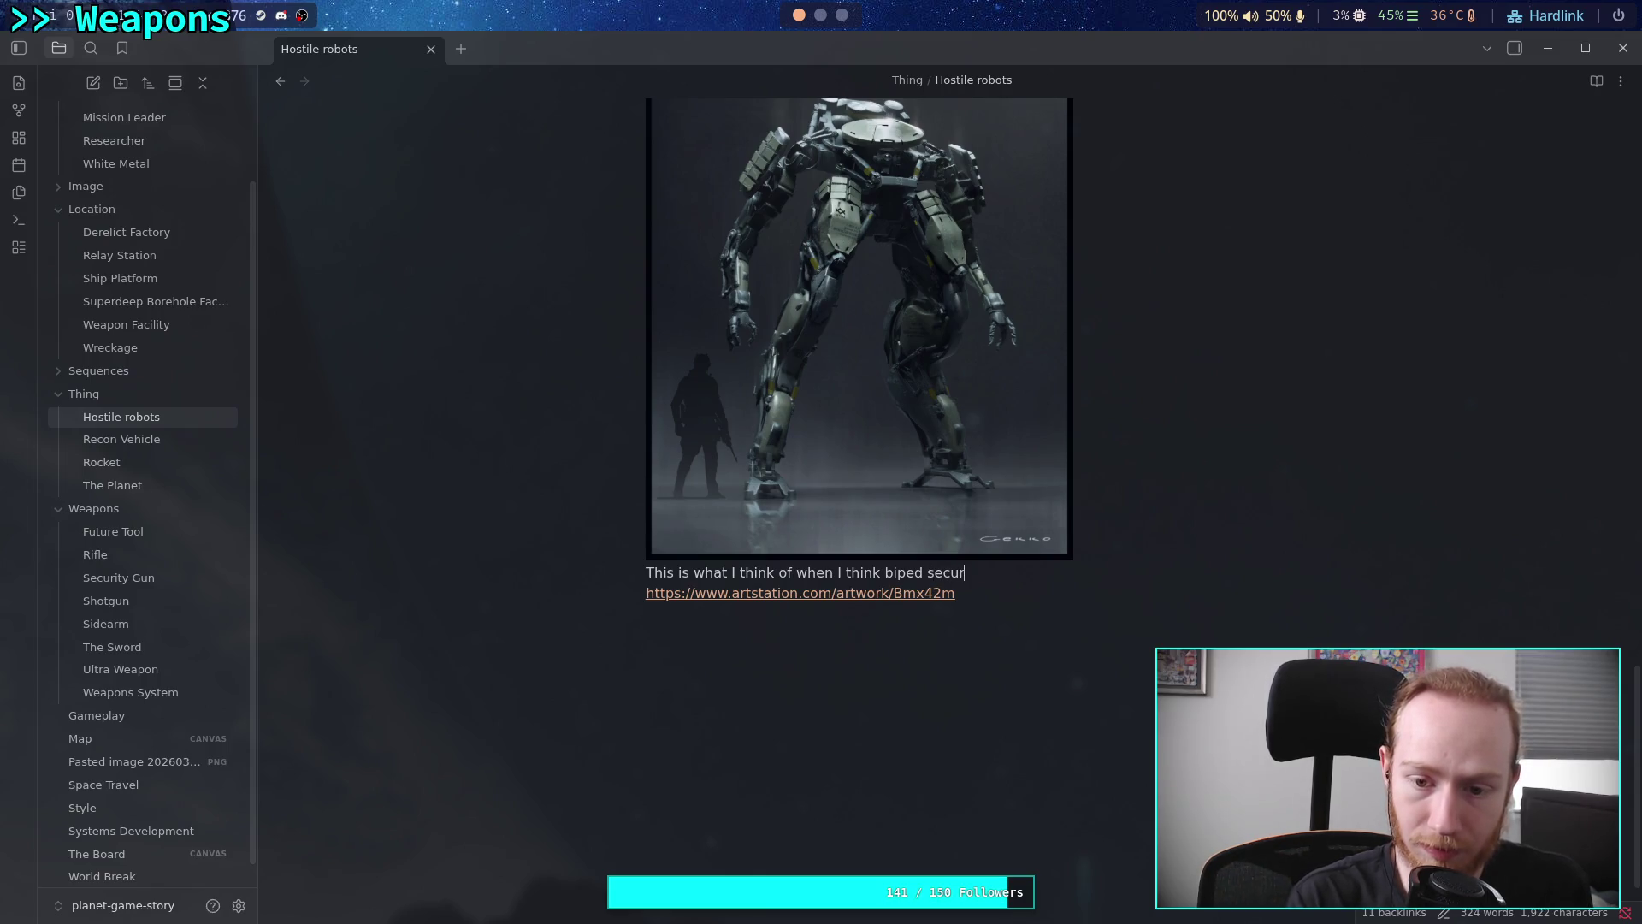
type("ity bot. S")
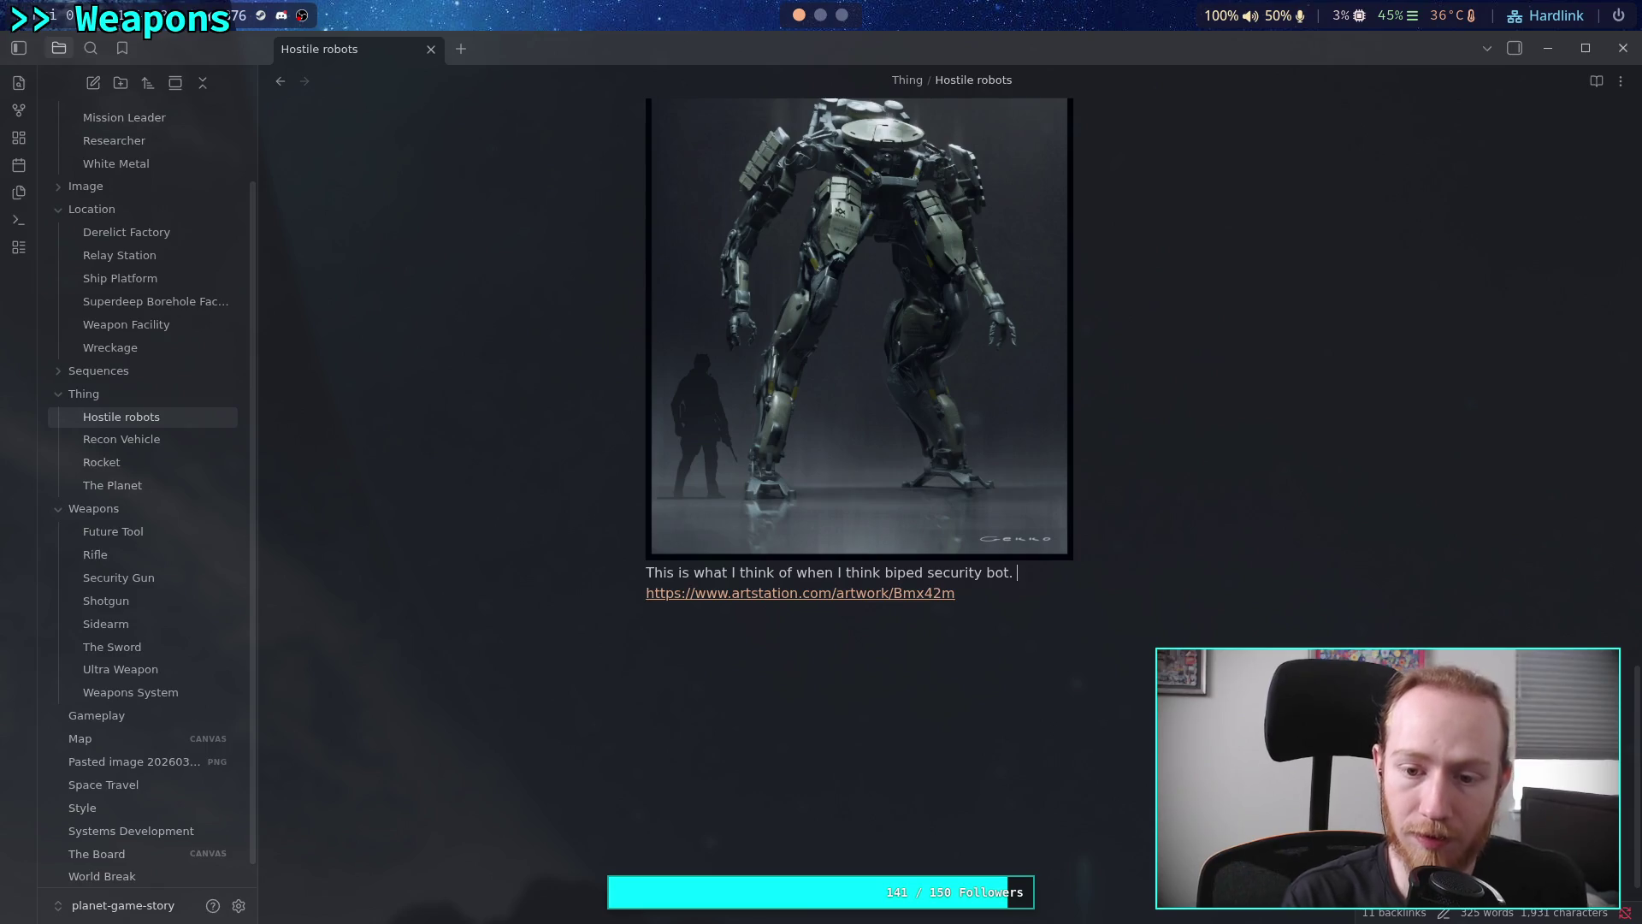
key("BackSpace")
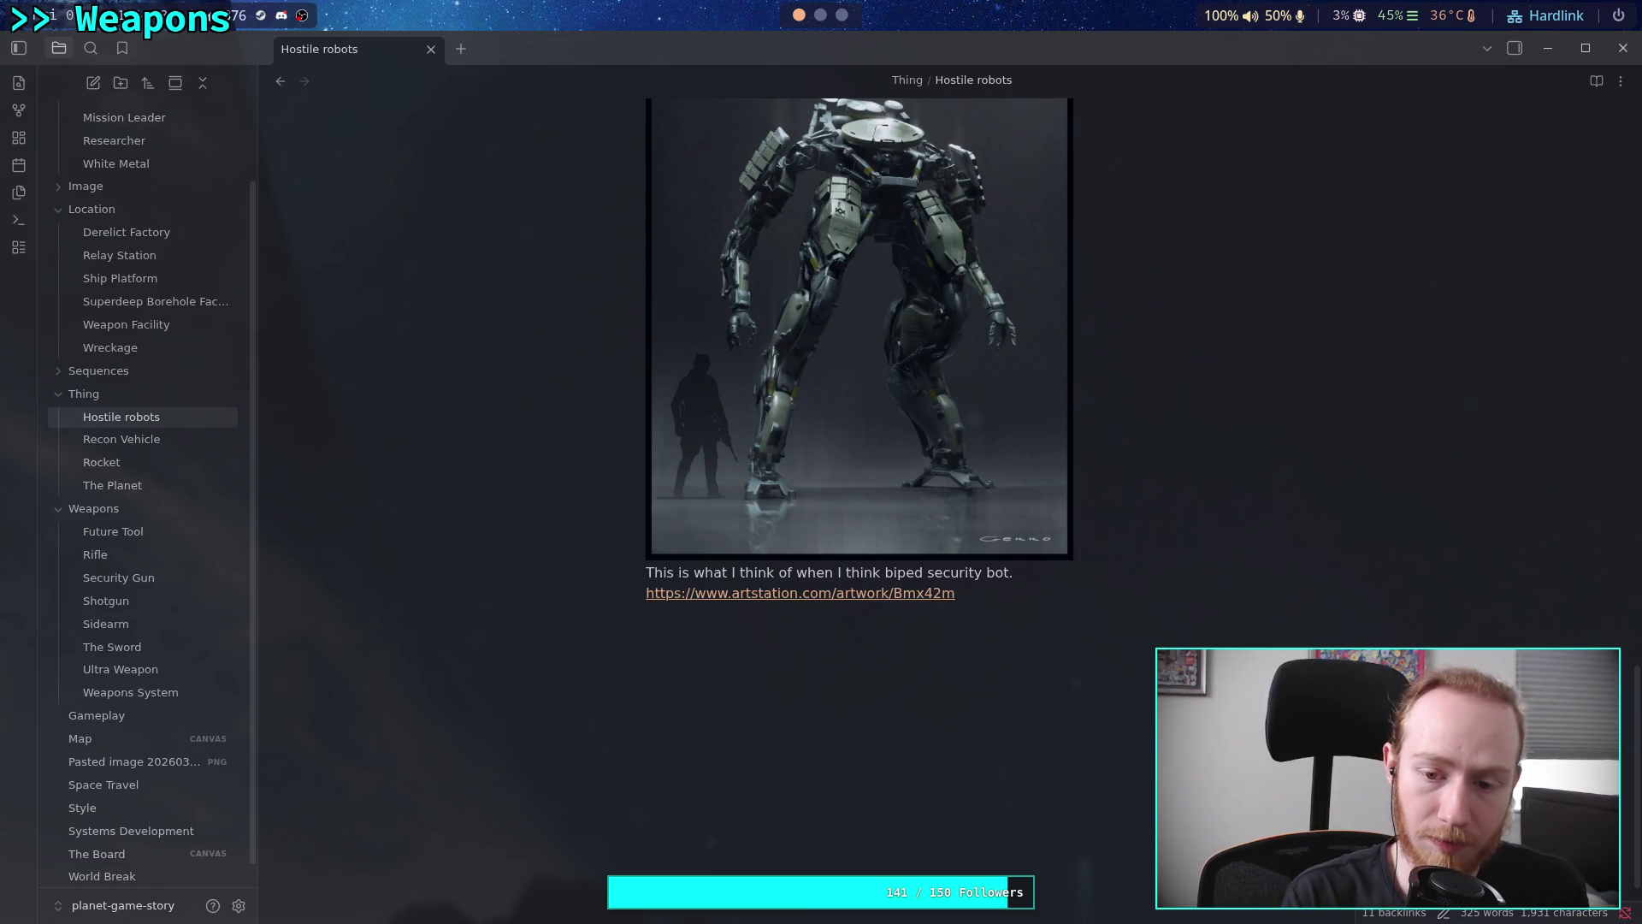
Continue the note with 'Make it person sized, shrink the torso. Just all legs, with arms.'
type("Make it p")
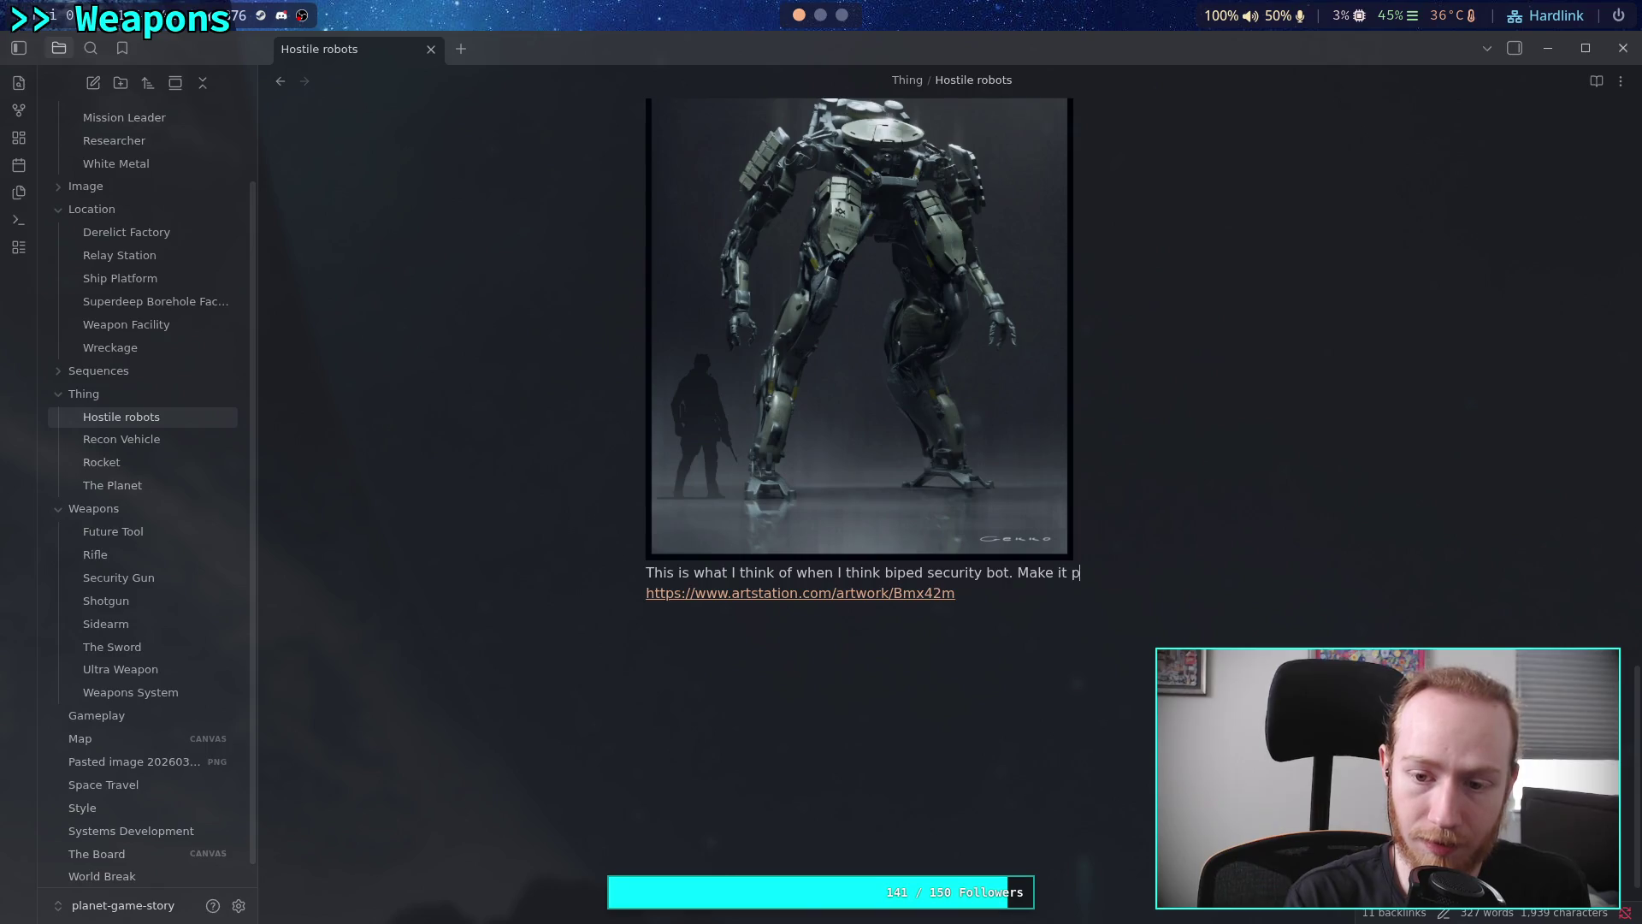
type("erson si")
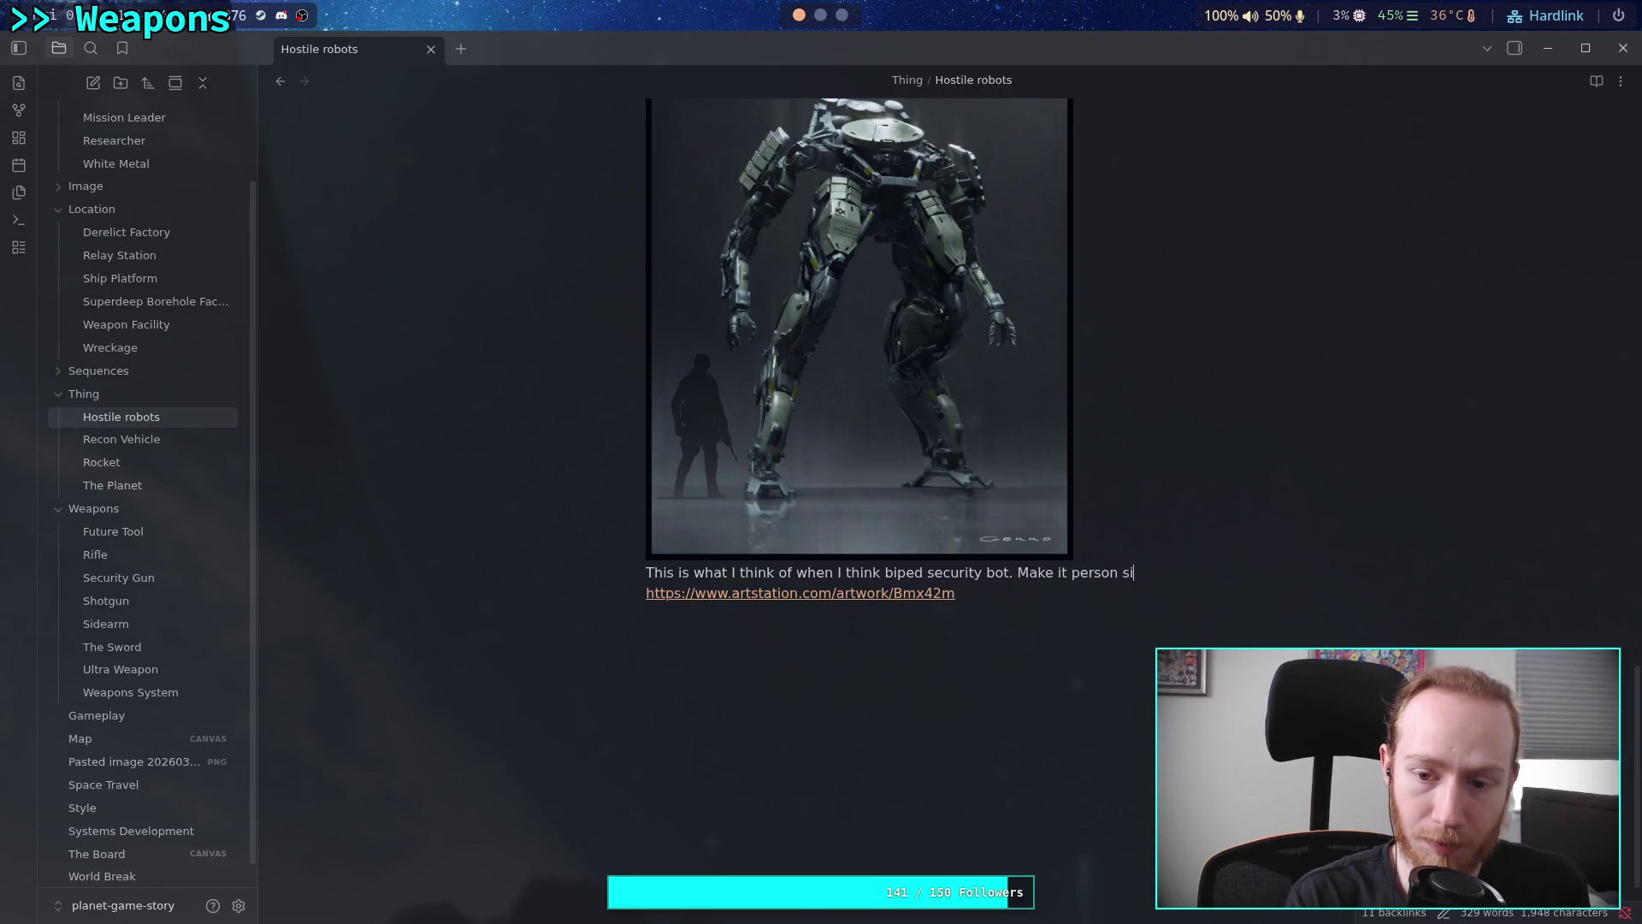
type("zed, ")
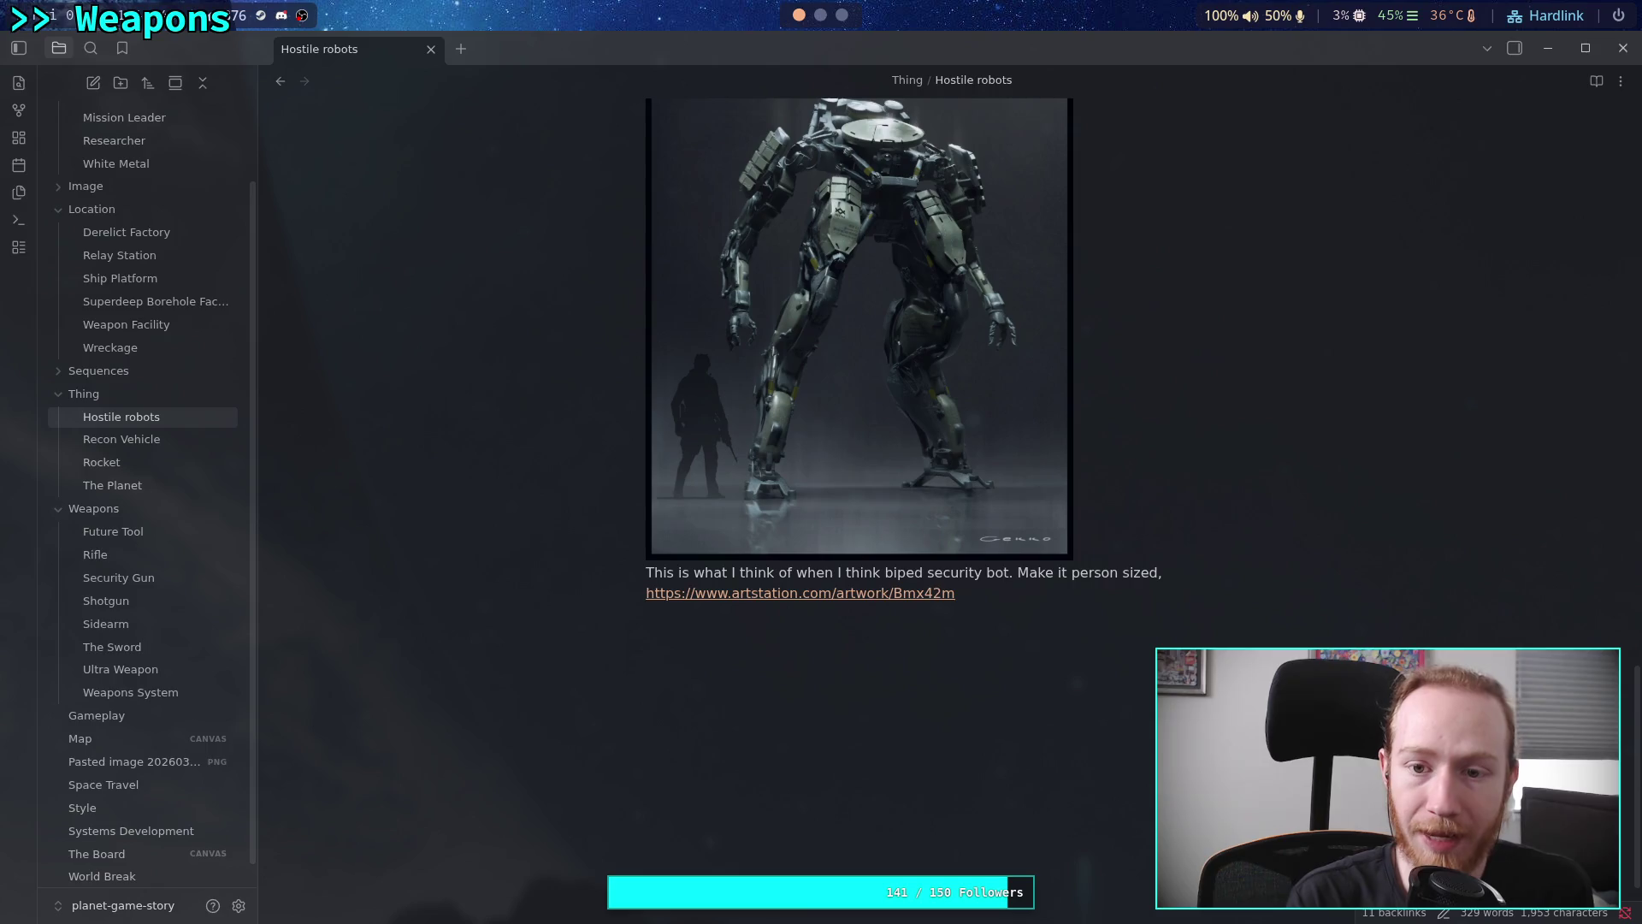
type("shrink the torso")
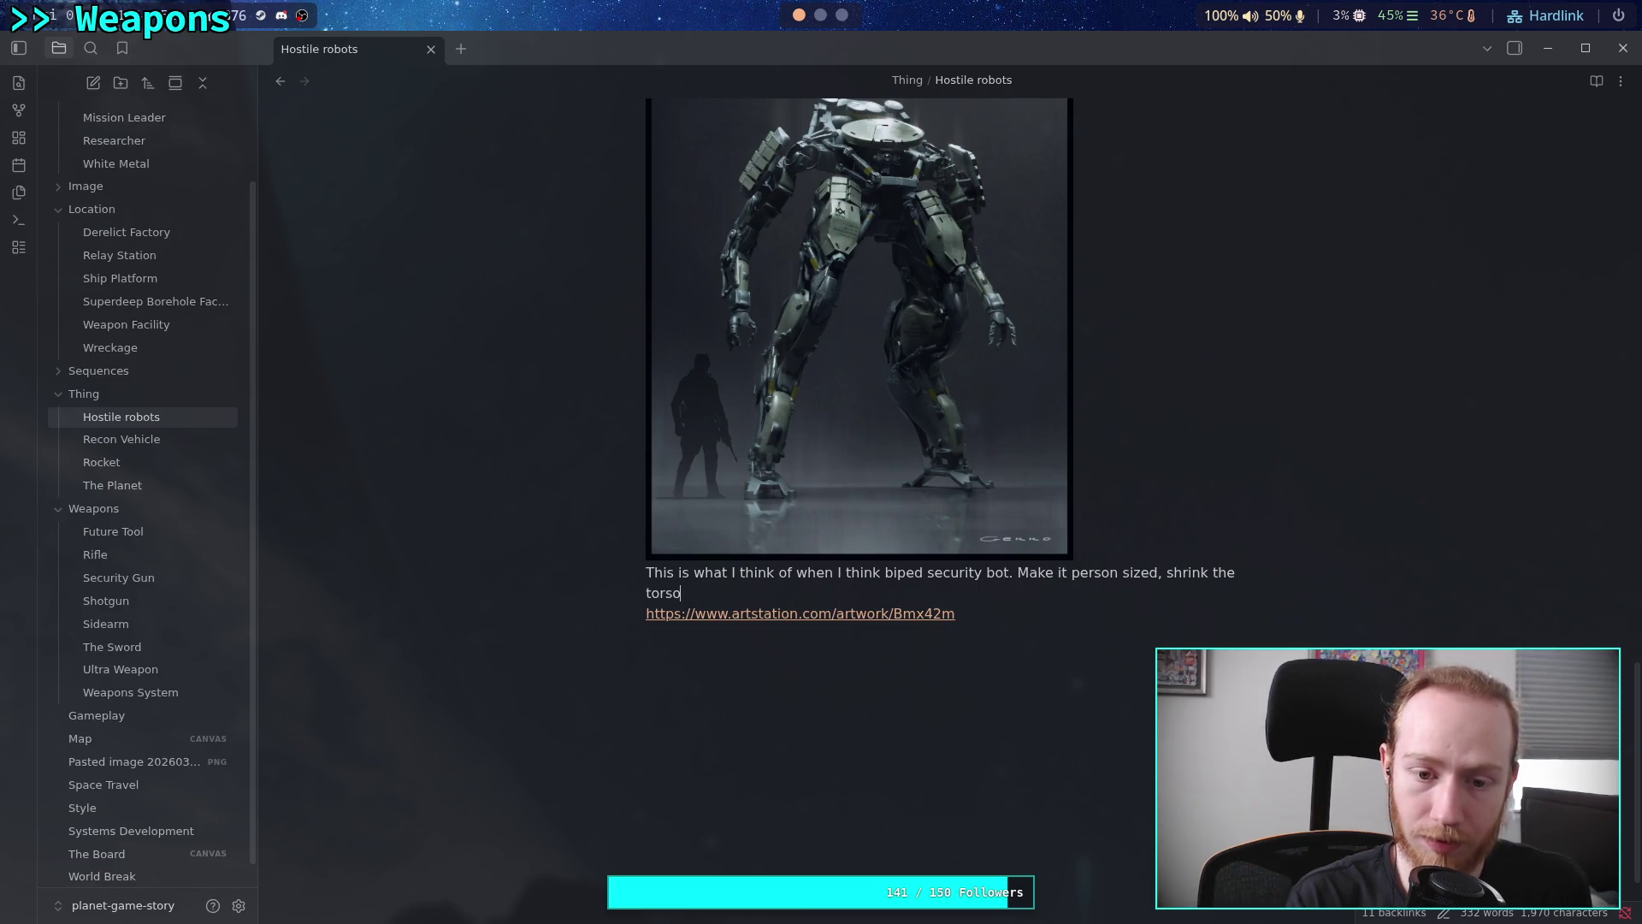
type(". Just")
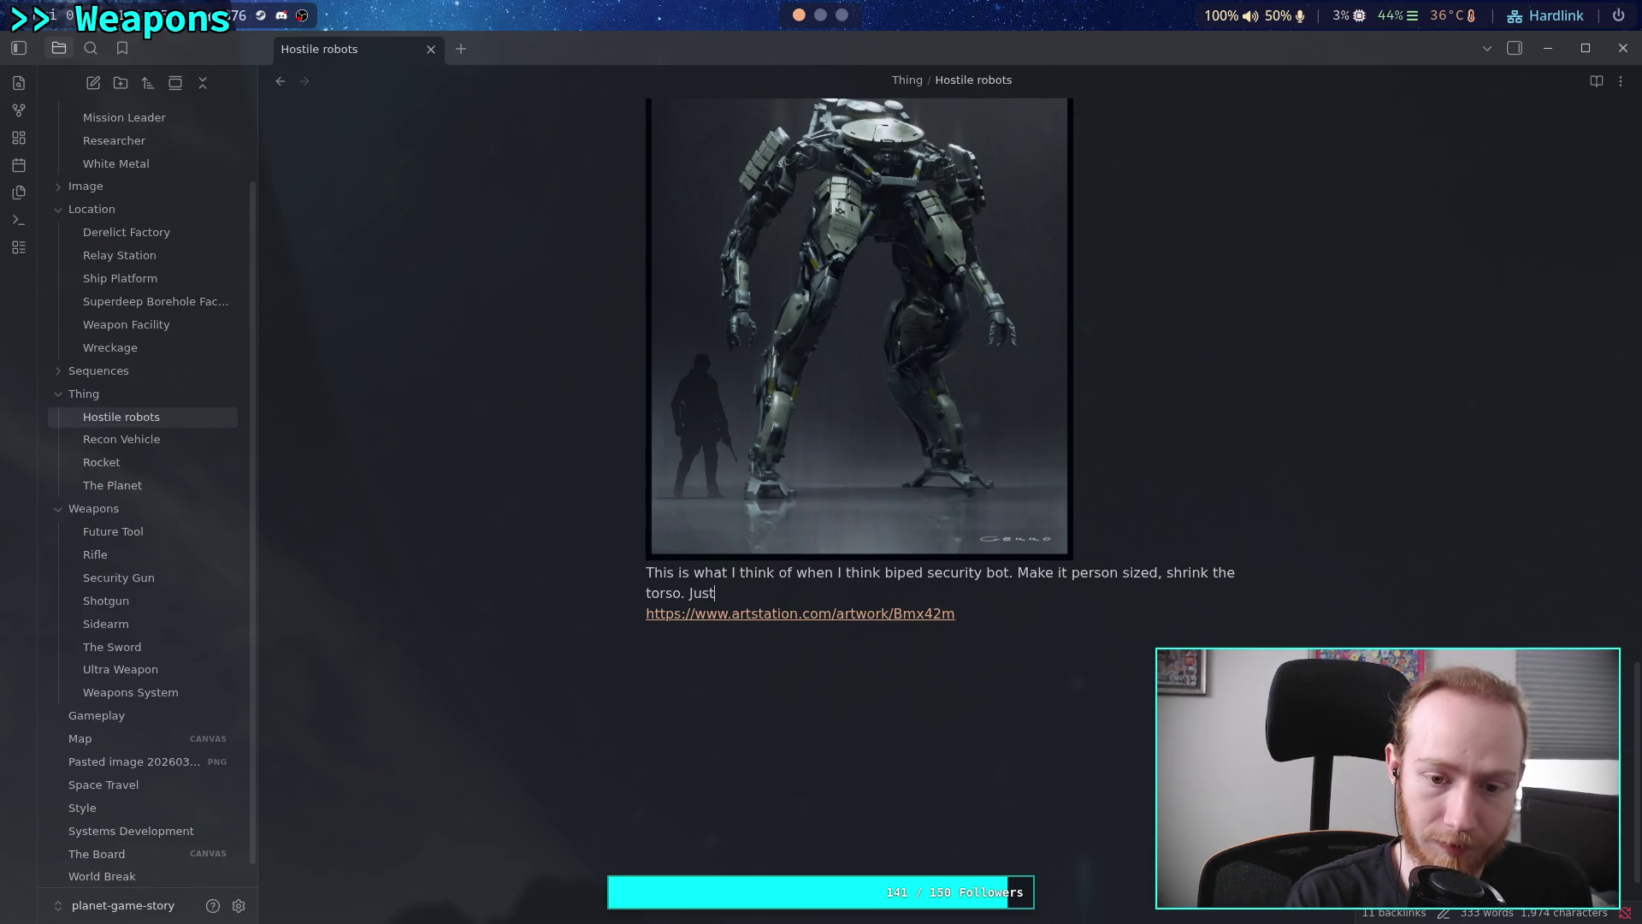
type(" allegs")
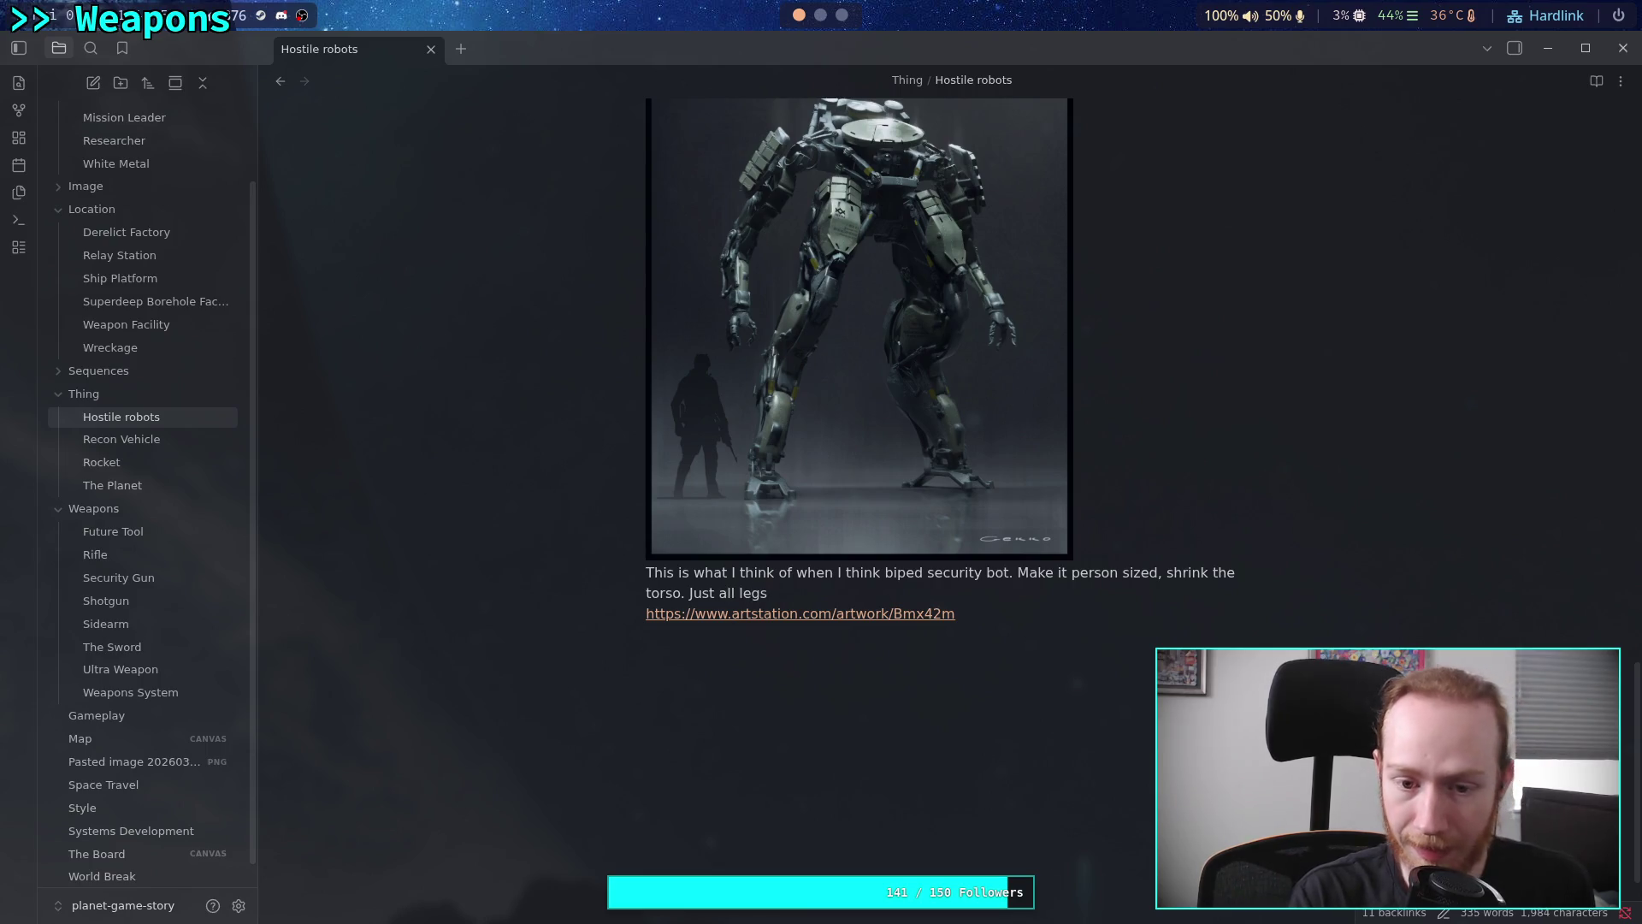
type(", tswith")
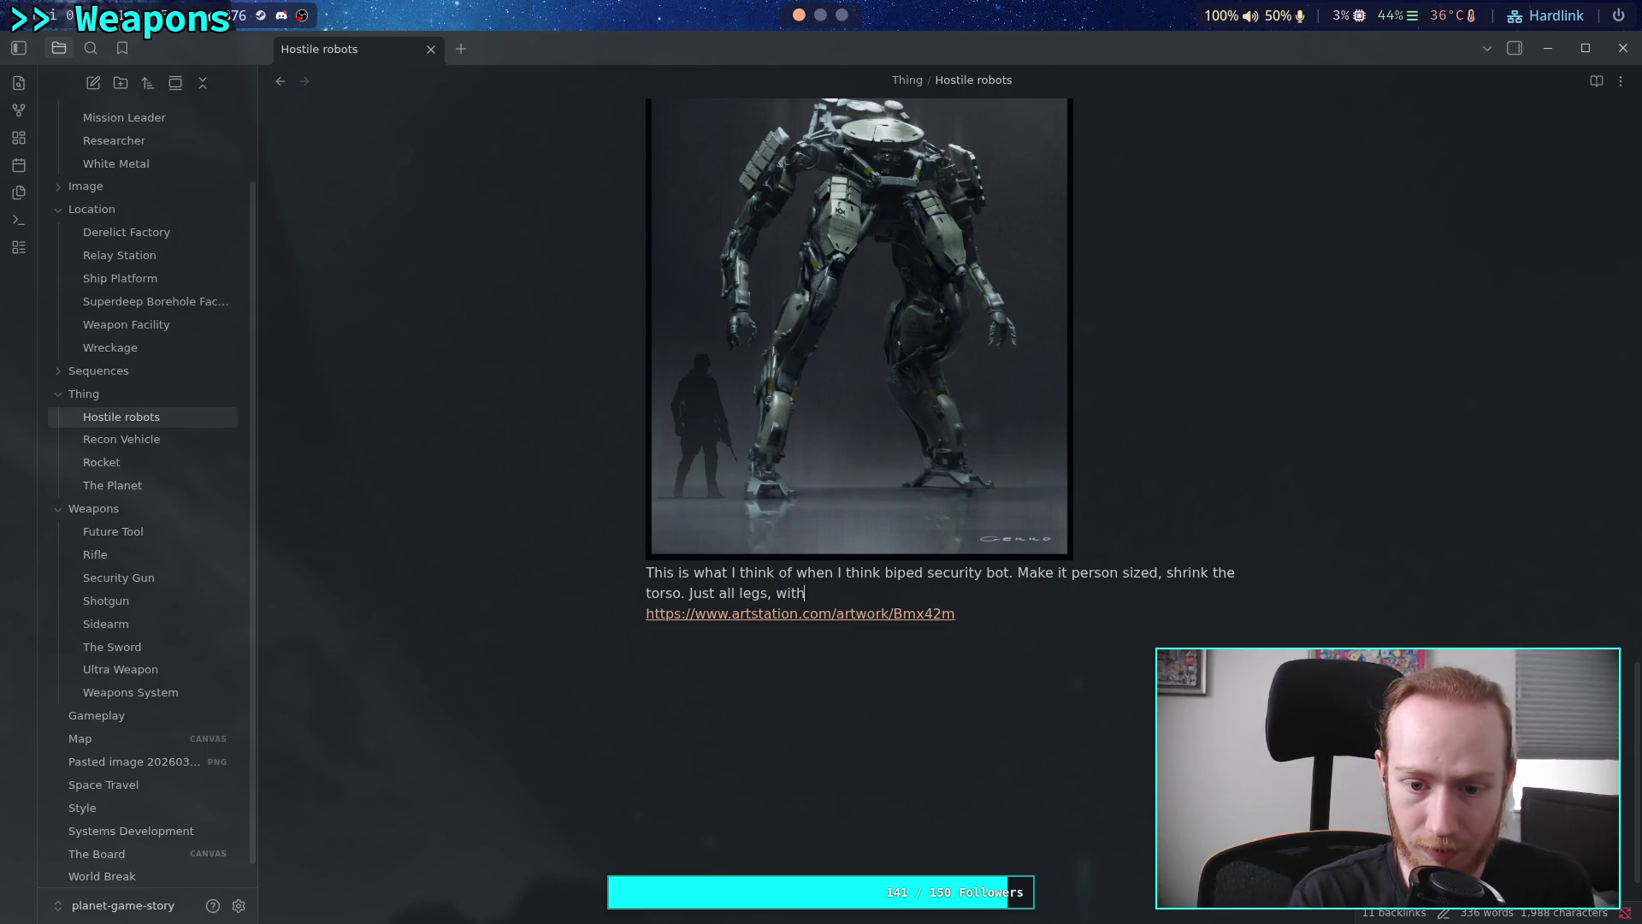
type("rms")
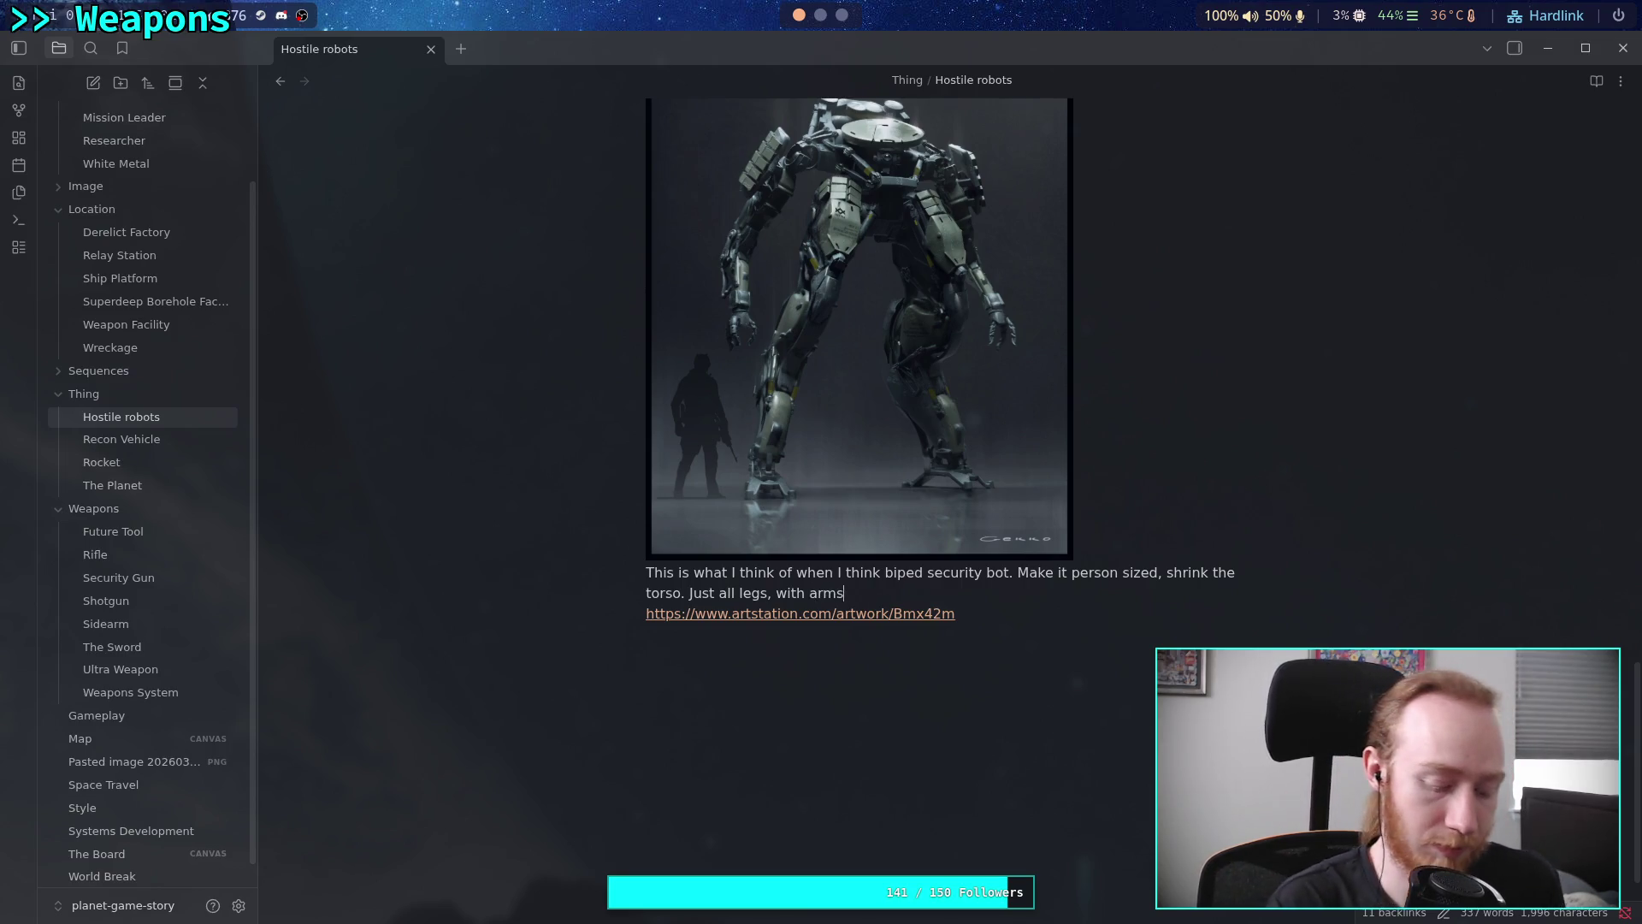
type(" and ")
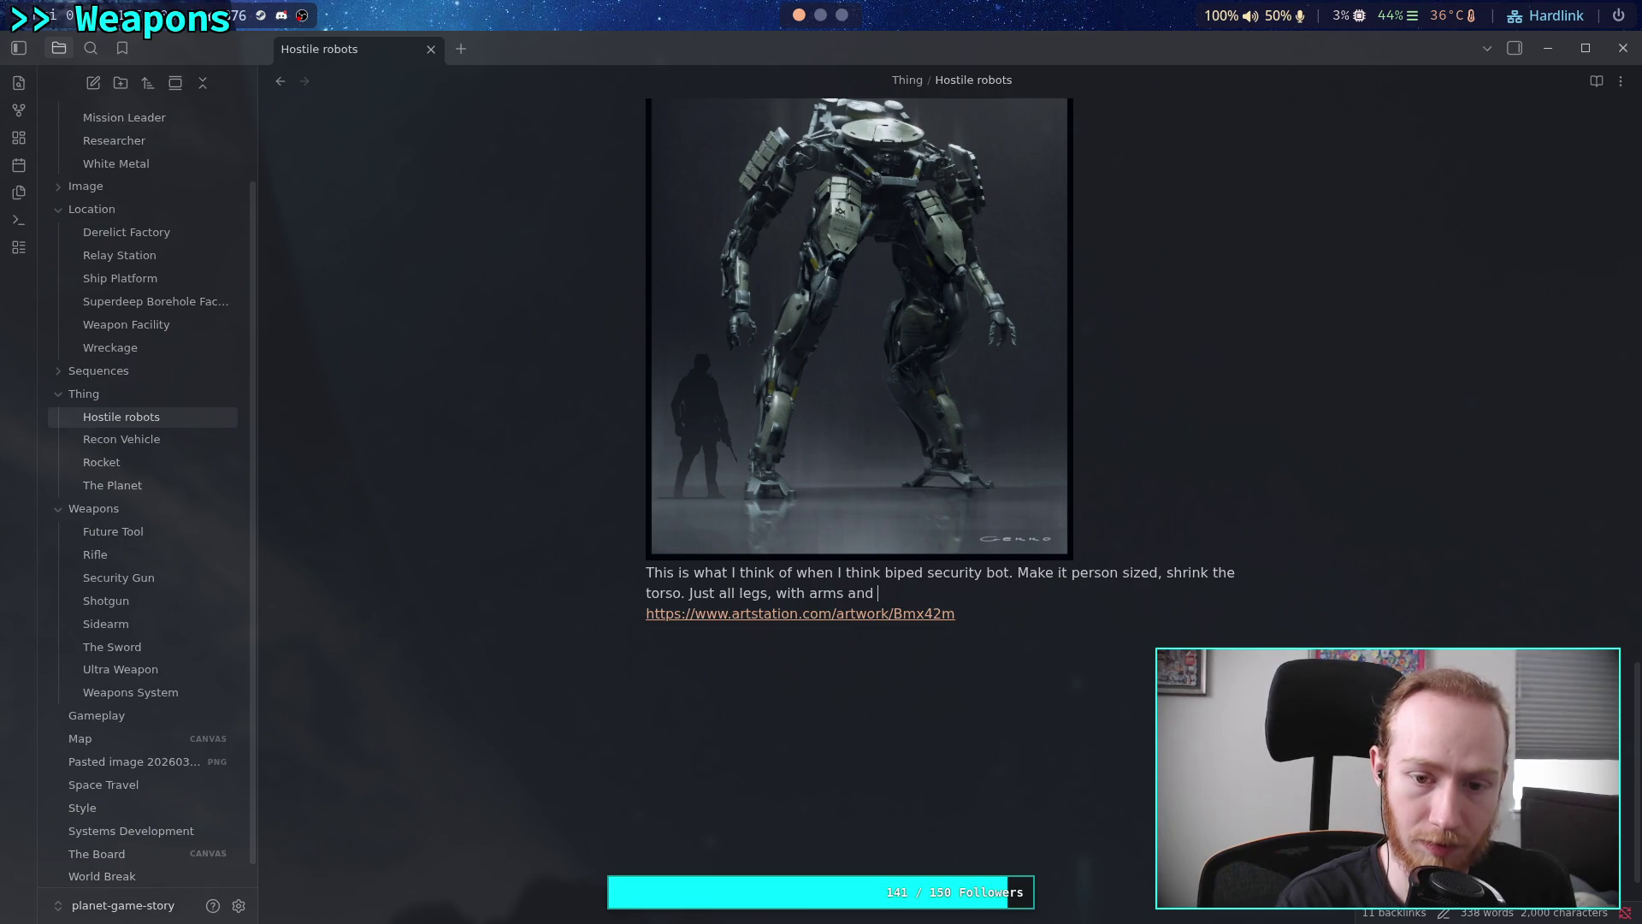
type("jlegs")
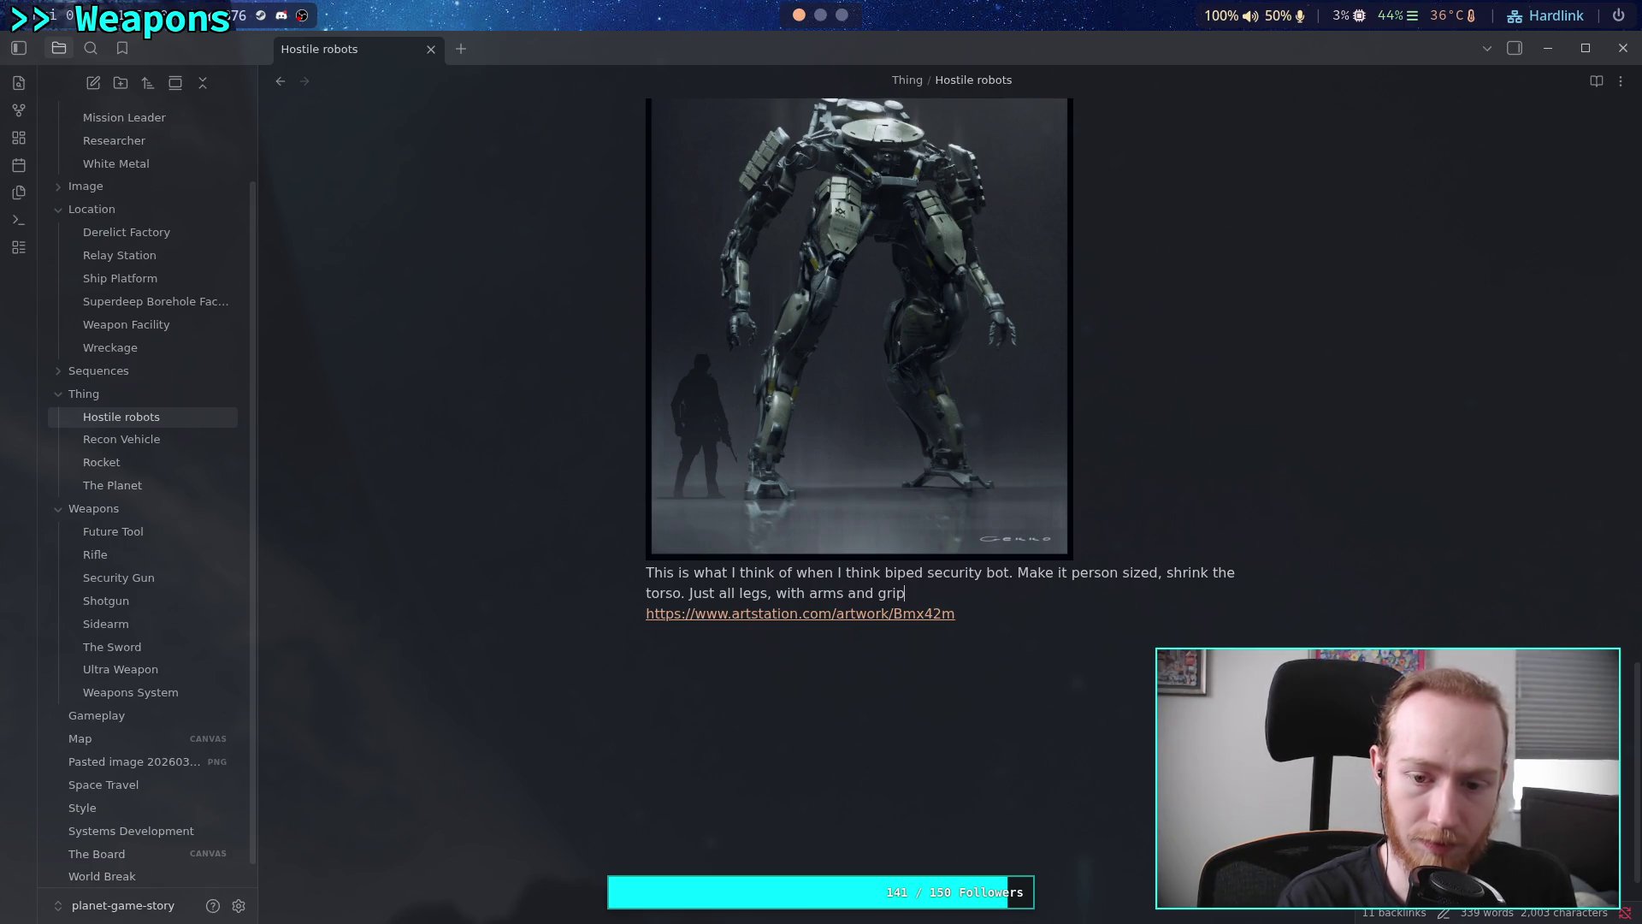
key("BackSpace")
key("BackSpace")
key("BackSpace")
key("BackSpace")
key("BackSpace")
key("BackSpace")
type(".")
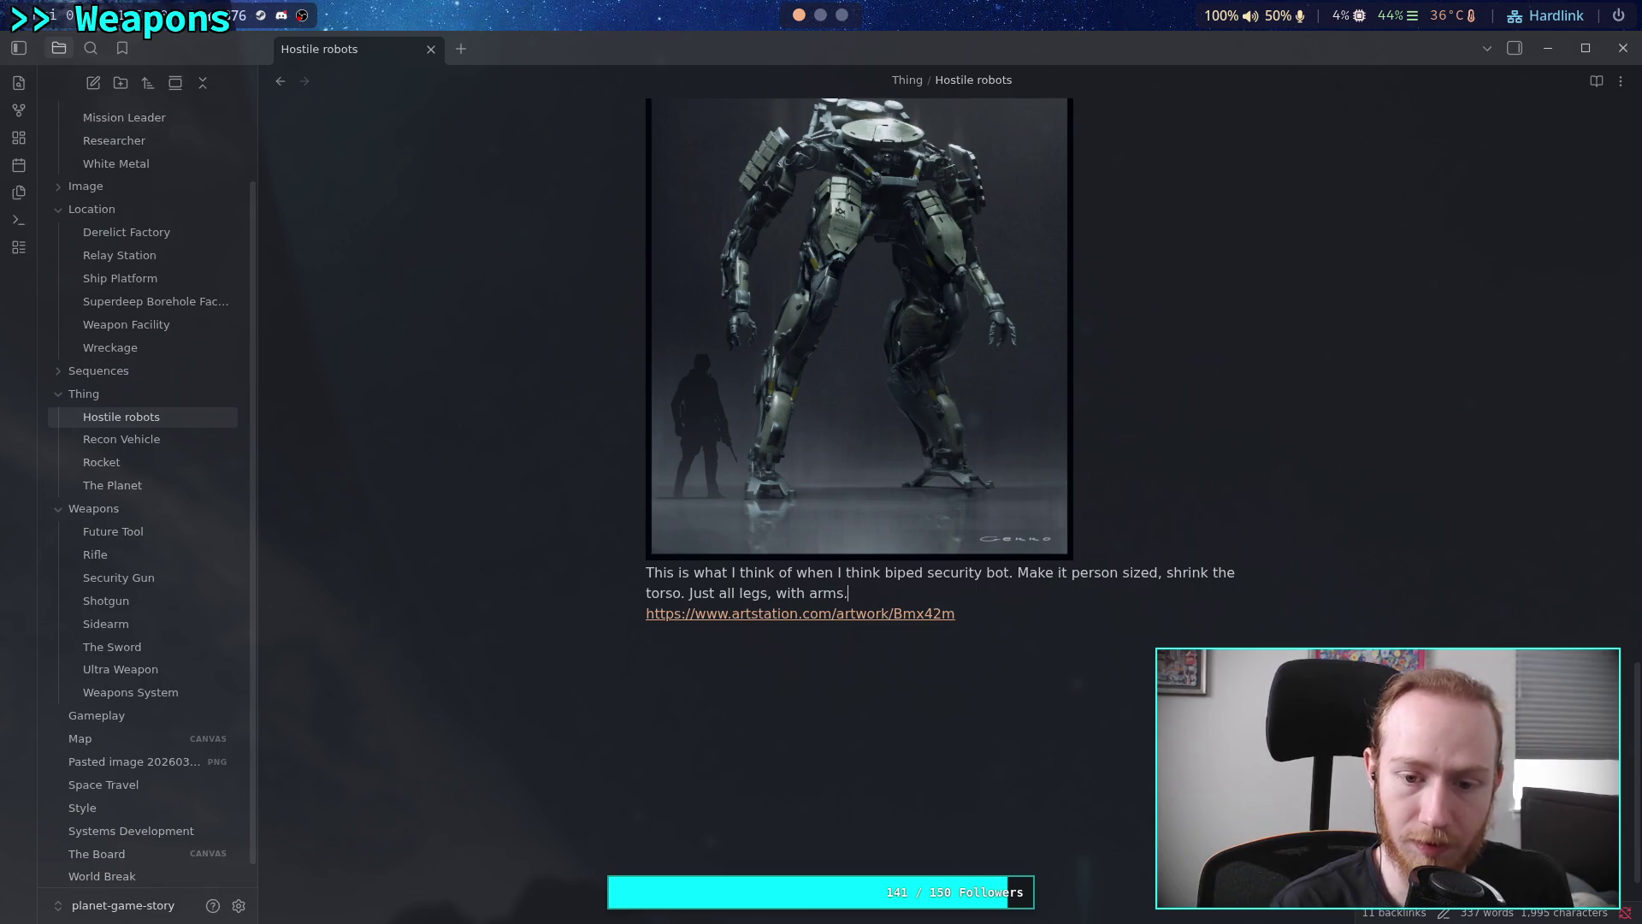
left_click(841, 15)
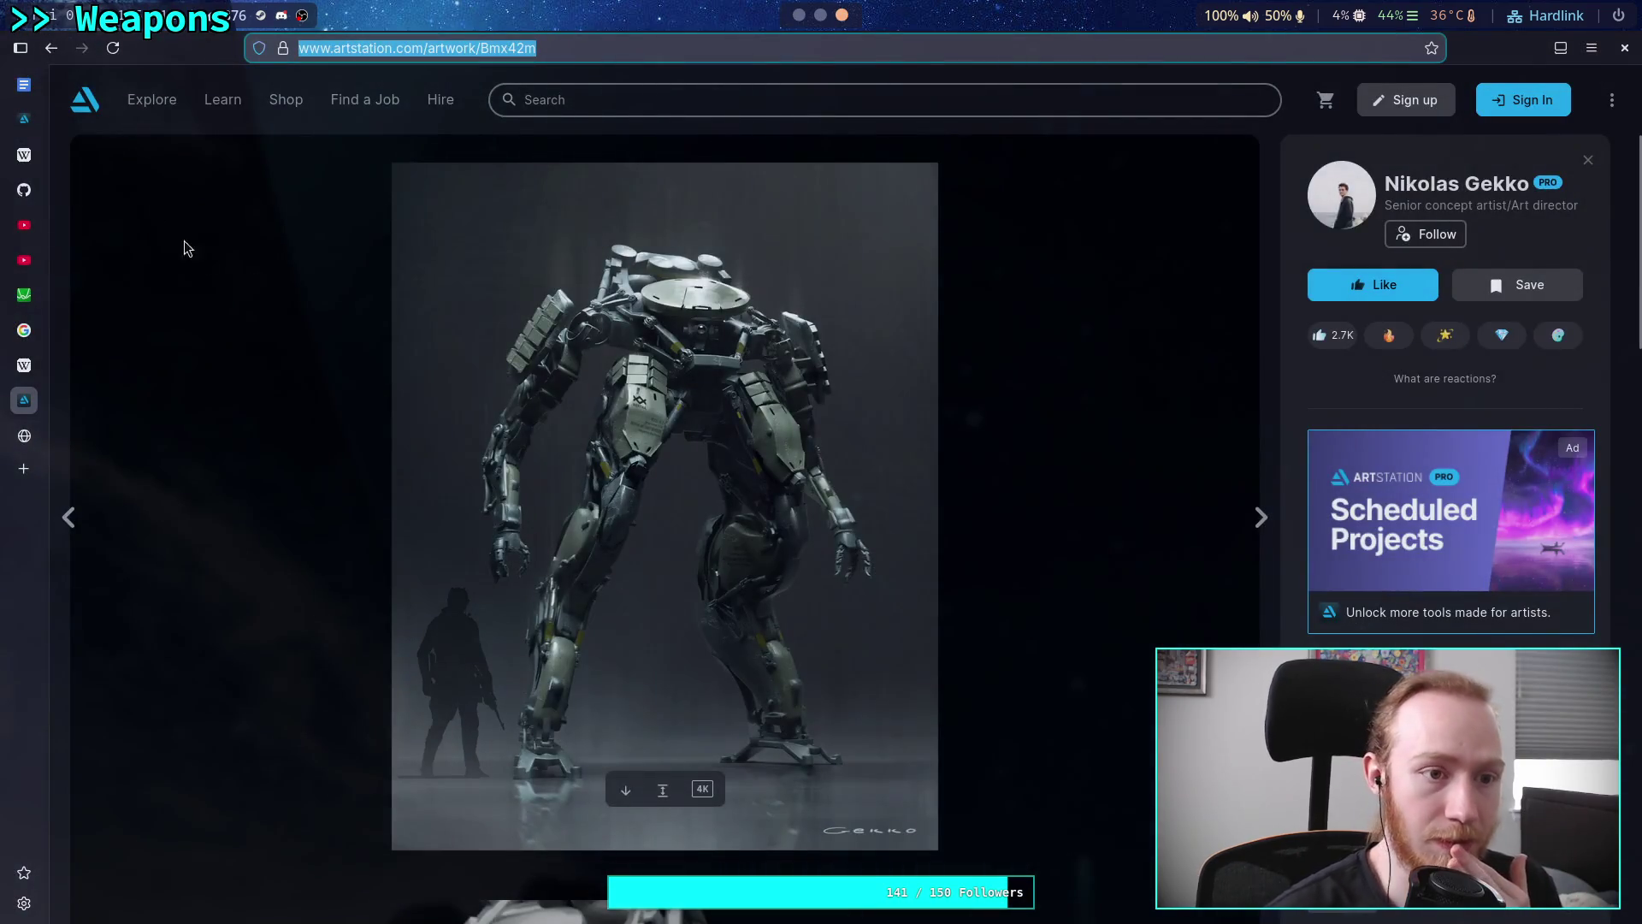
Go back to the sci-fi mech search results and open the Wandering Earth vehicle artwork
left_click(52, 48)
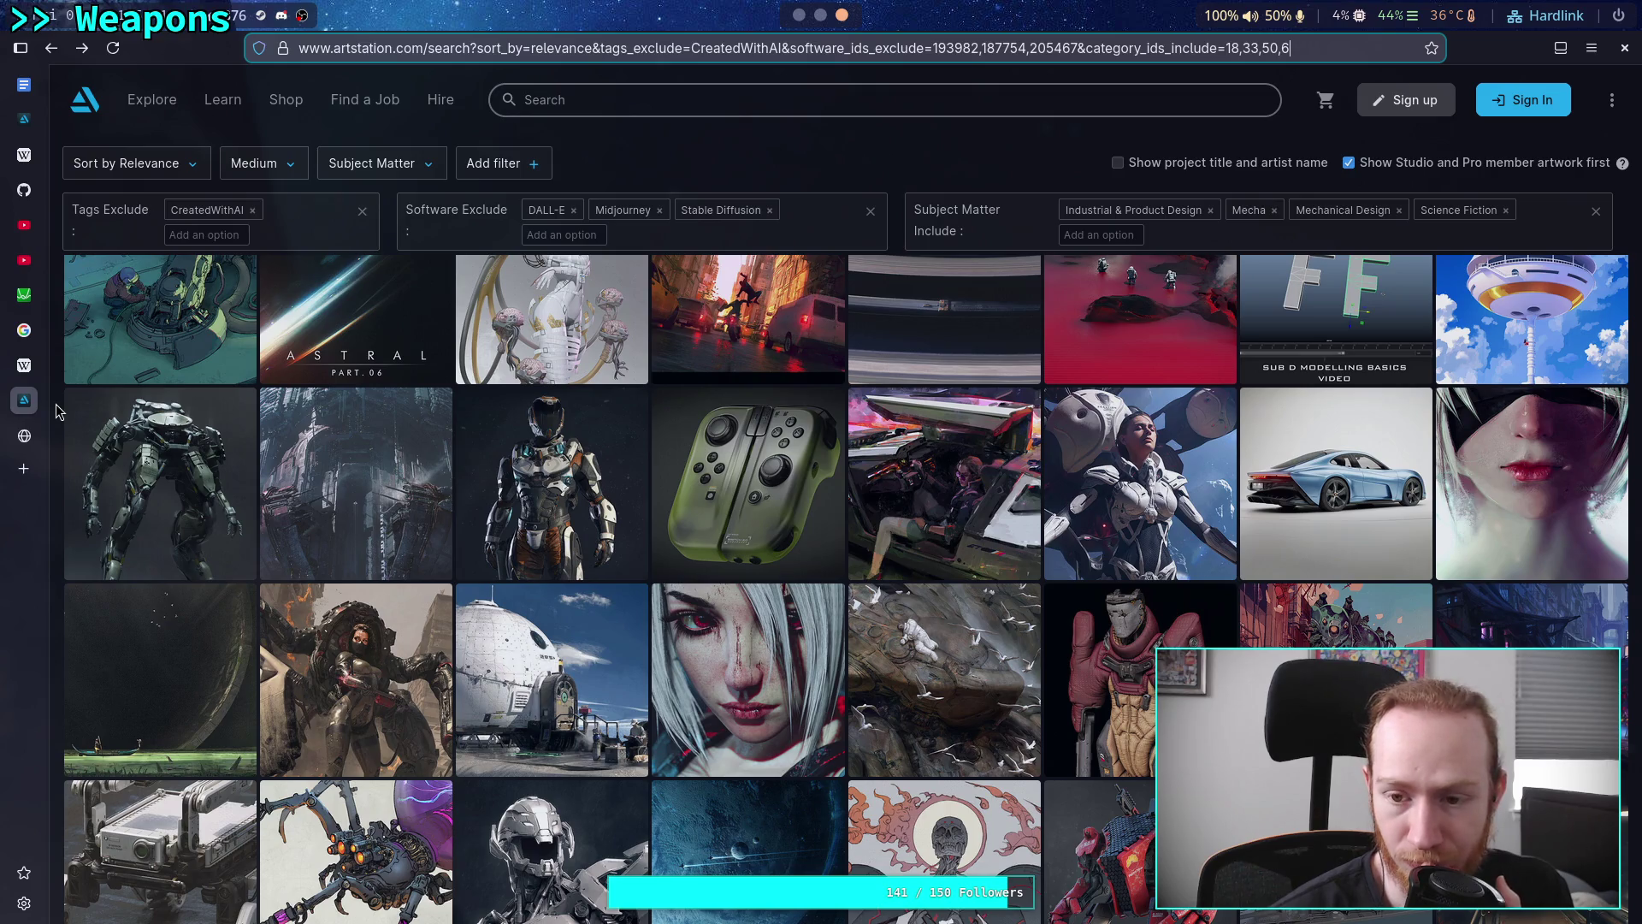
scroll(58, 412, "down", 3)
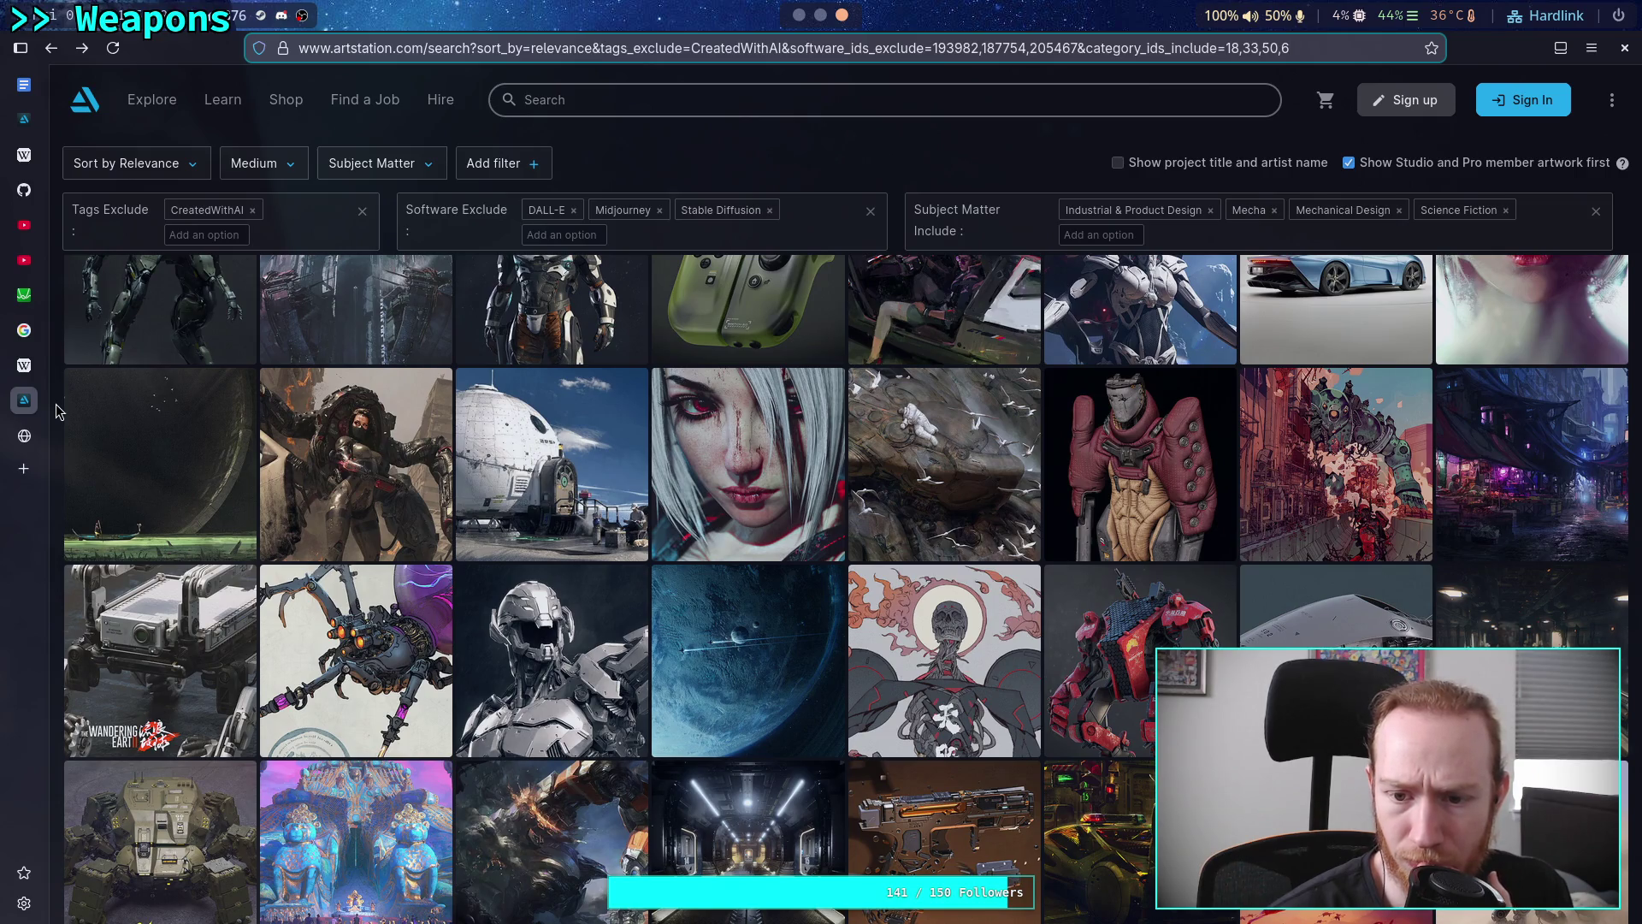
scroll(58, 411, "down", 3)
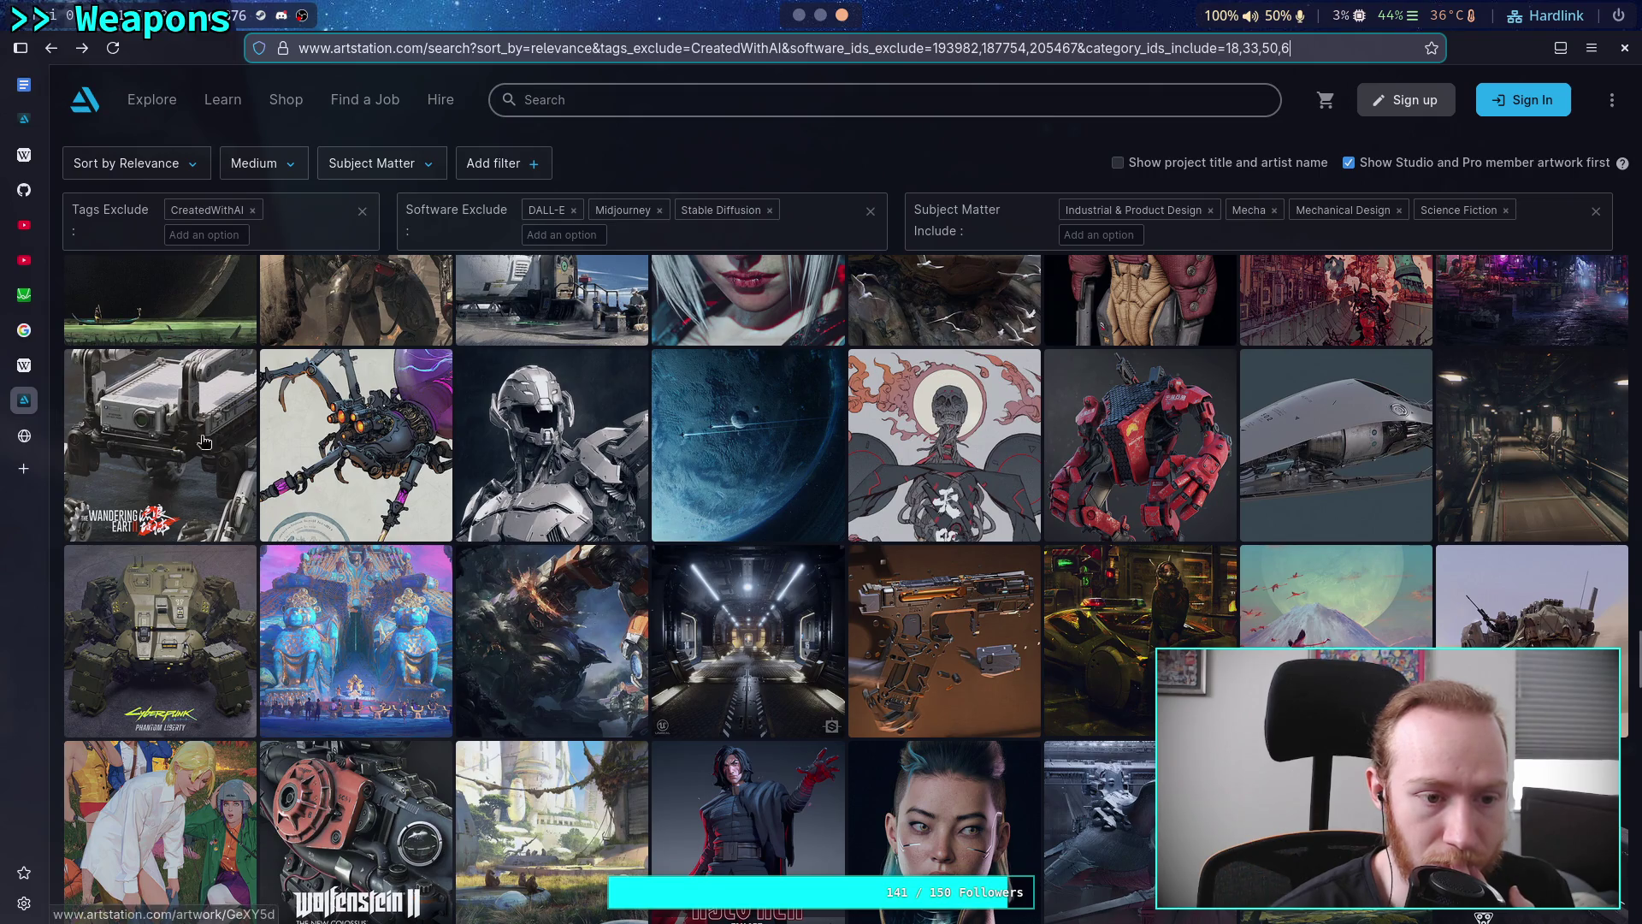
left_click(144, 427)
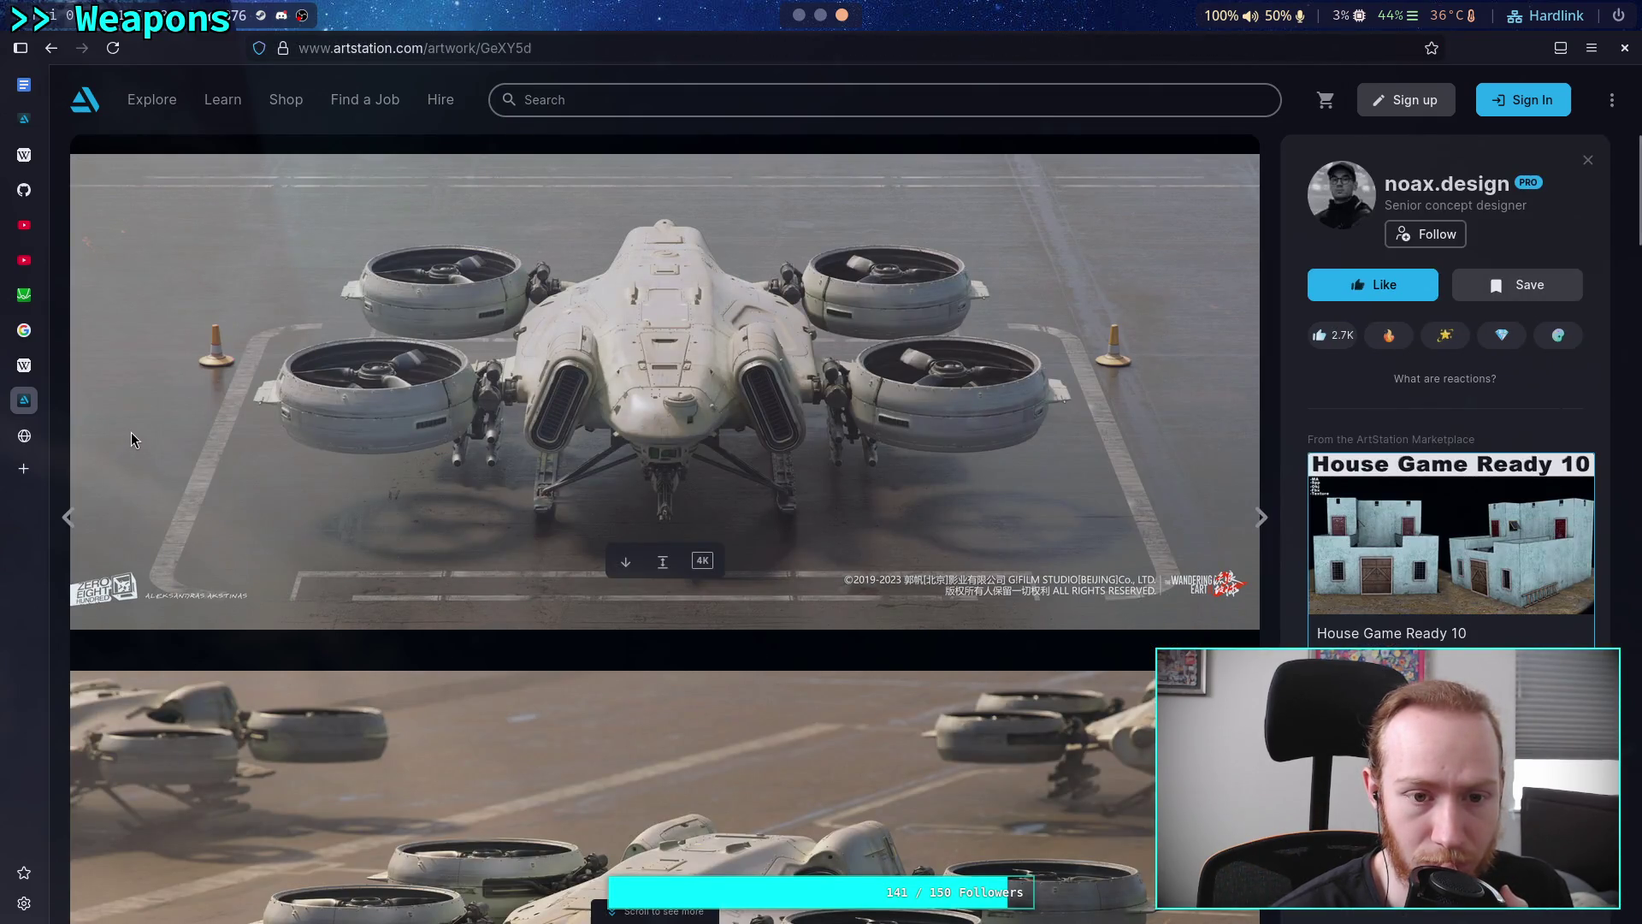
Browse the Wandering Earth artwork and copy the four-wheeled rover image shown against the pale sky
scroll(130, 432, "down", 8)
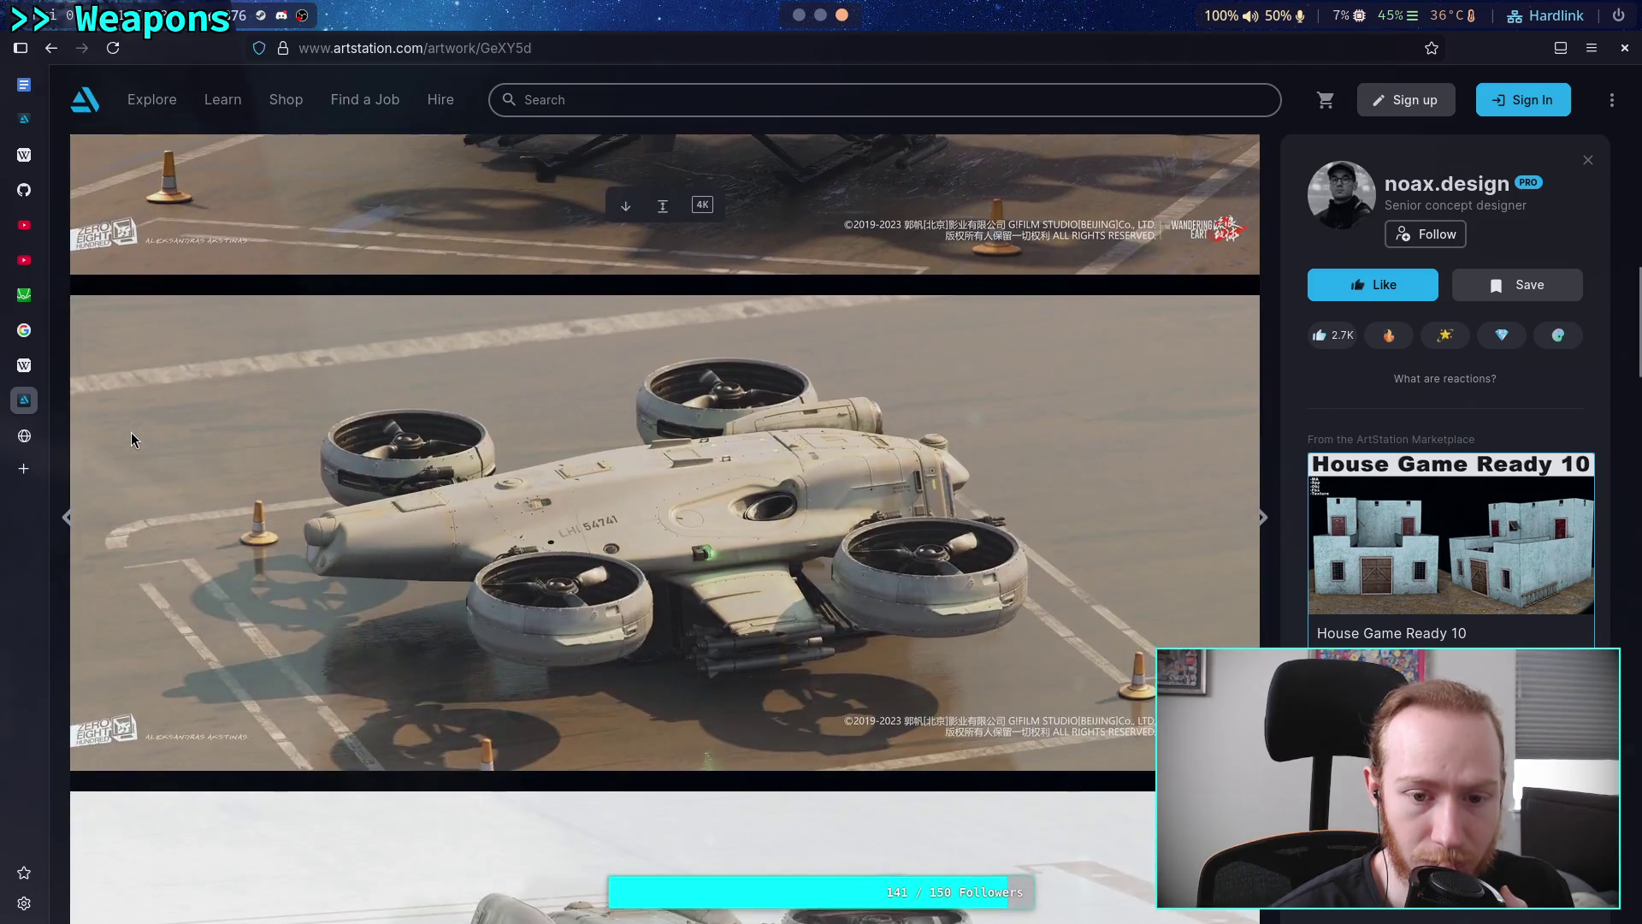
scroll(131, 433, "down", 15)
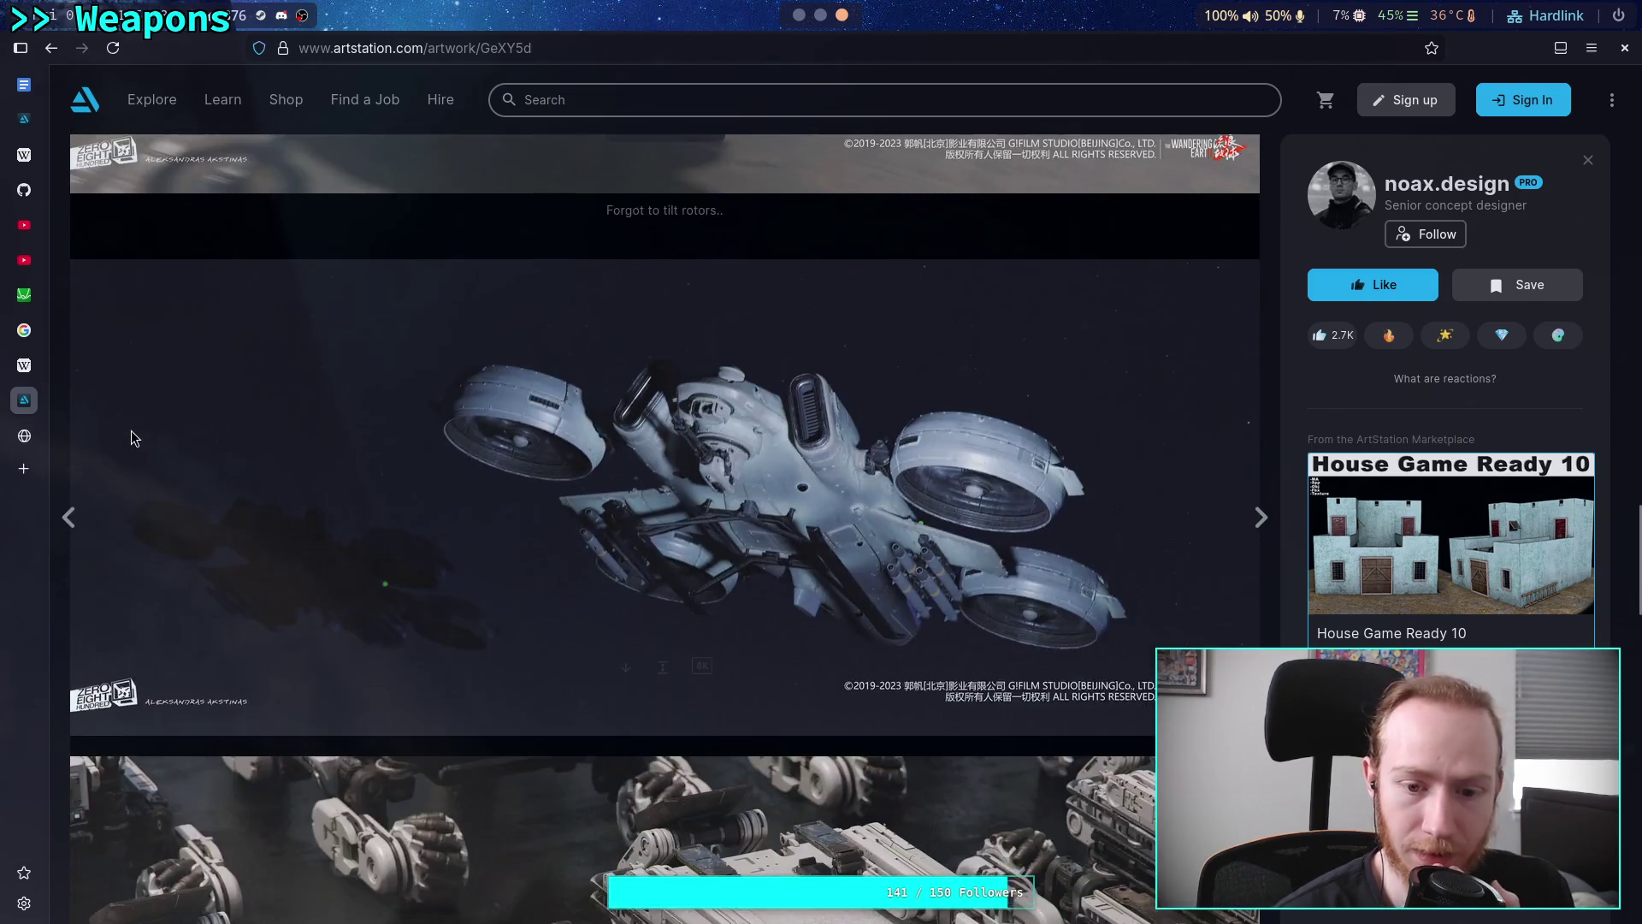
scroll(136, 436, "down", 3)
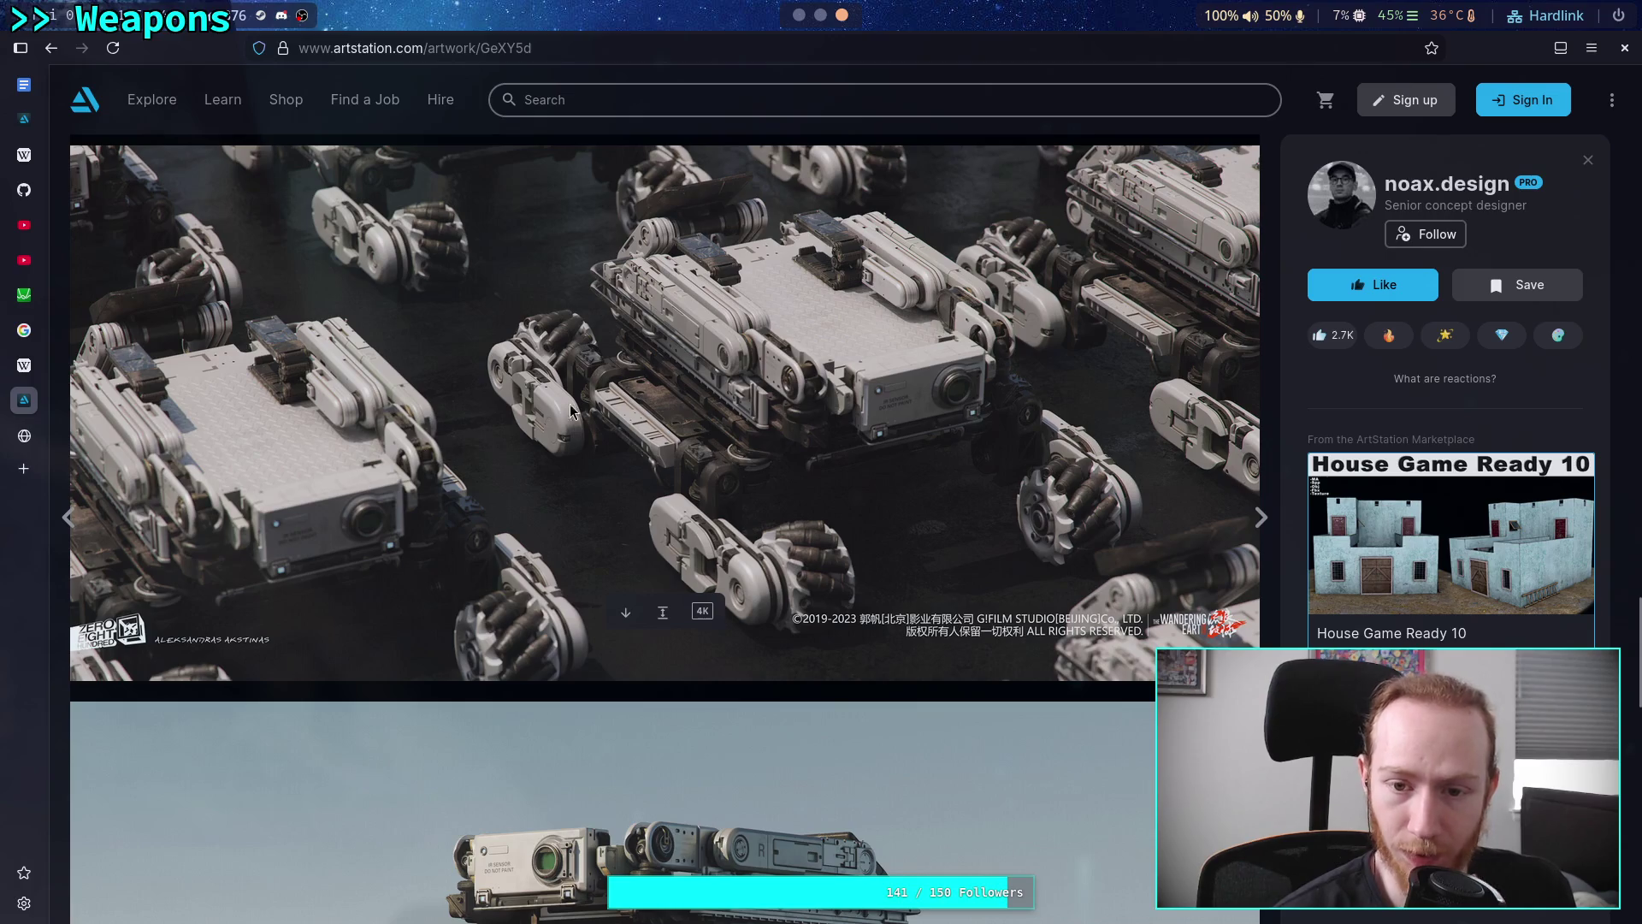
scroll(605, 396, "down", 4)
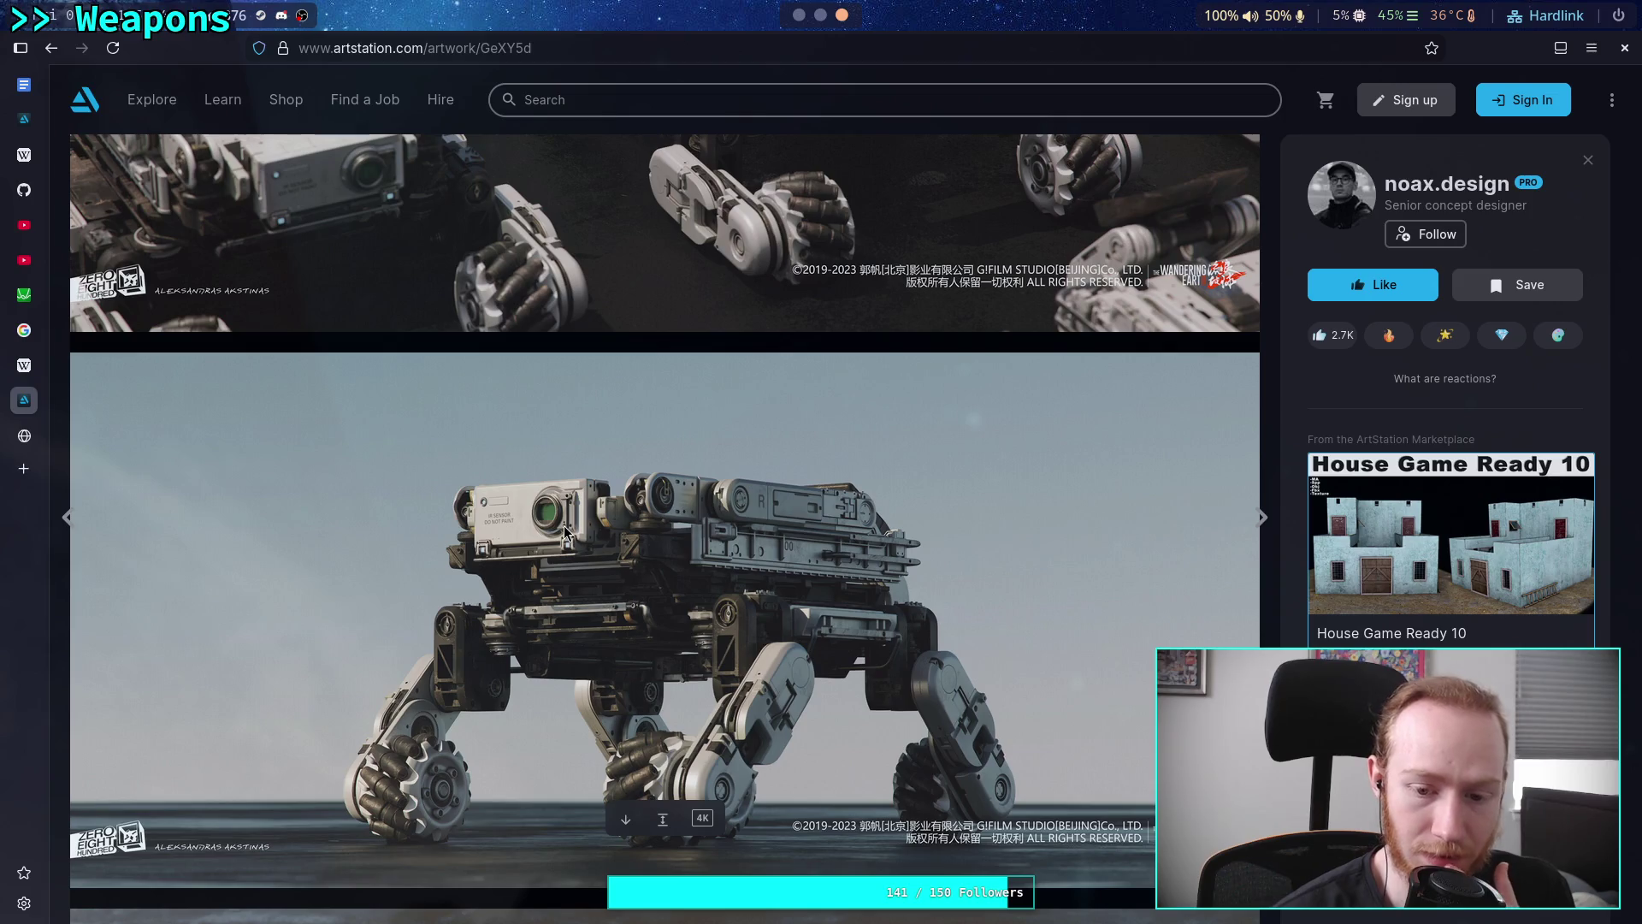
scroll(564, 532, "down", 10)
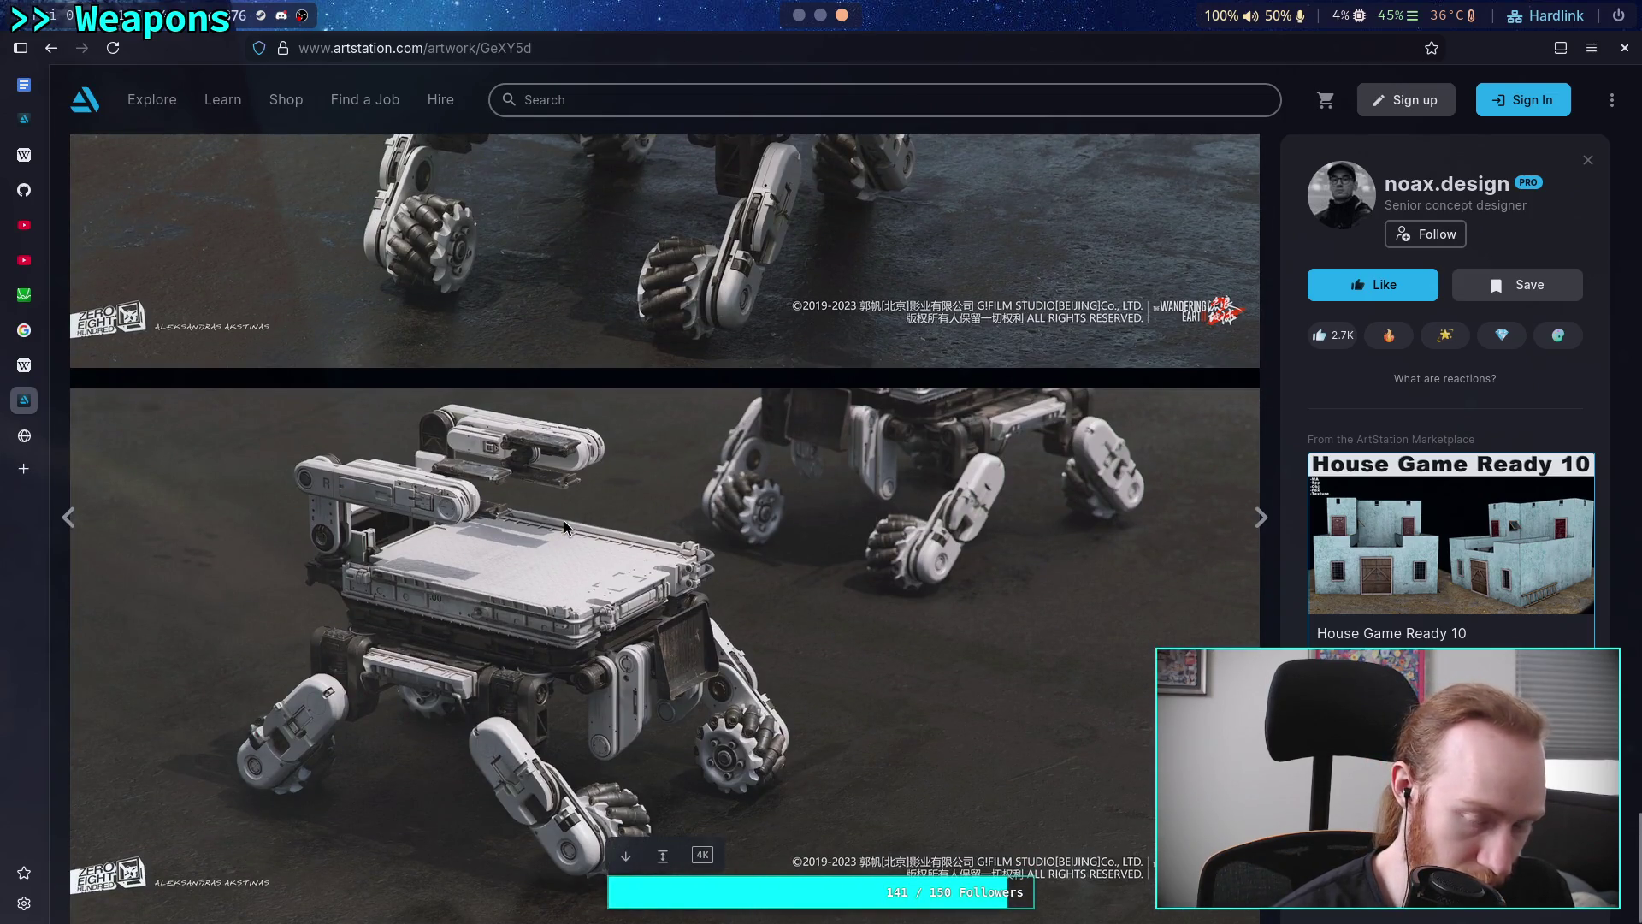
scroll(564, 532, "down", 5)
scroll(563, 520, "up", 5)
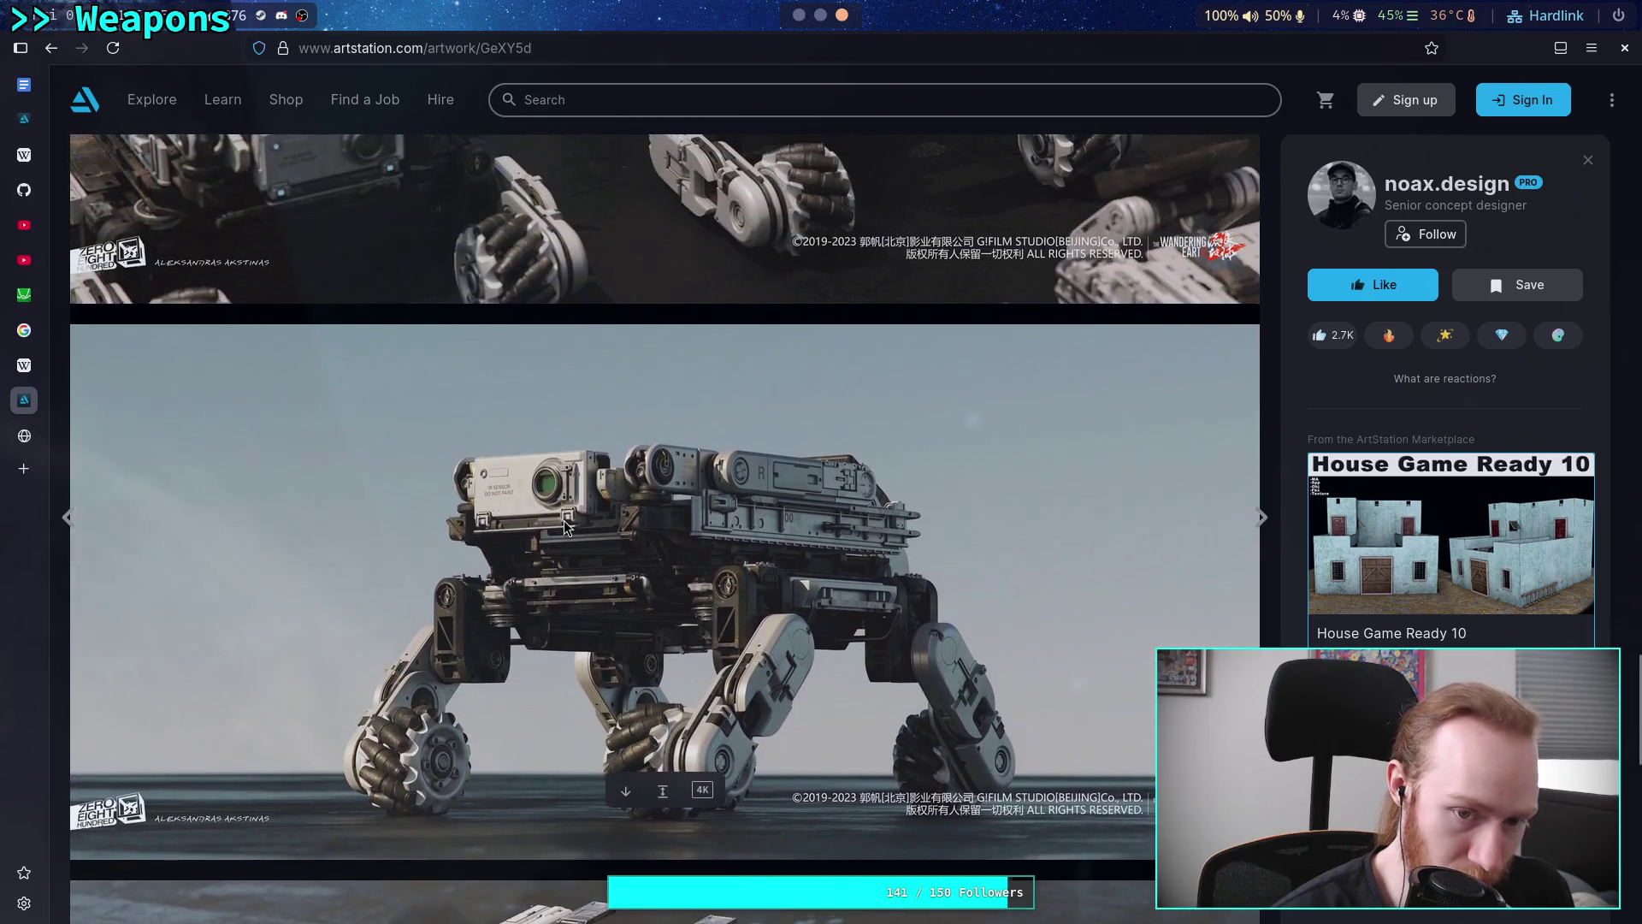
scroll(563, 520, "down", 5)
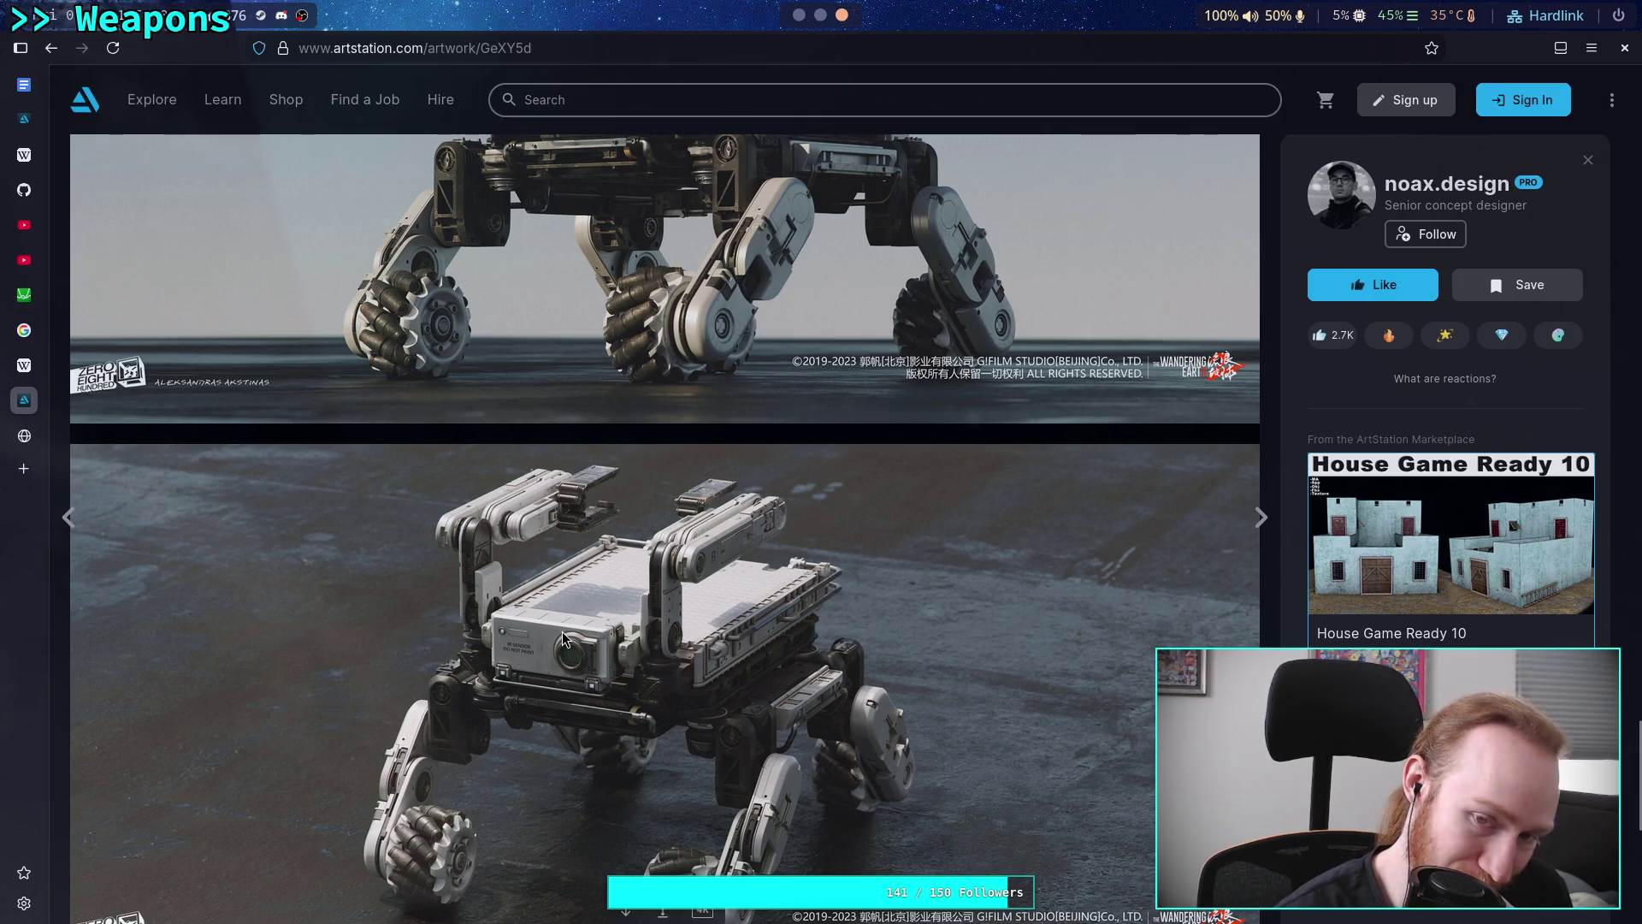
scroll(562, 637, "up", 2)
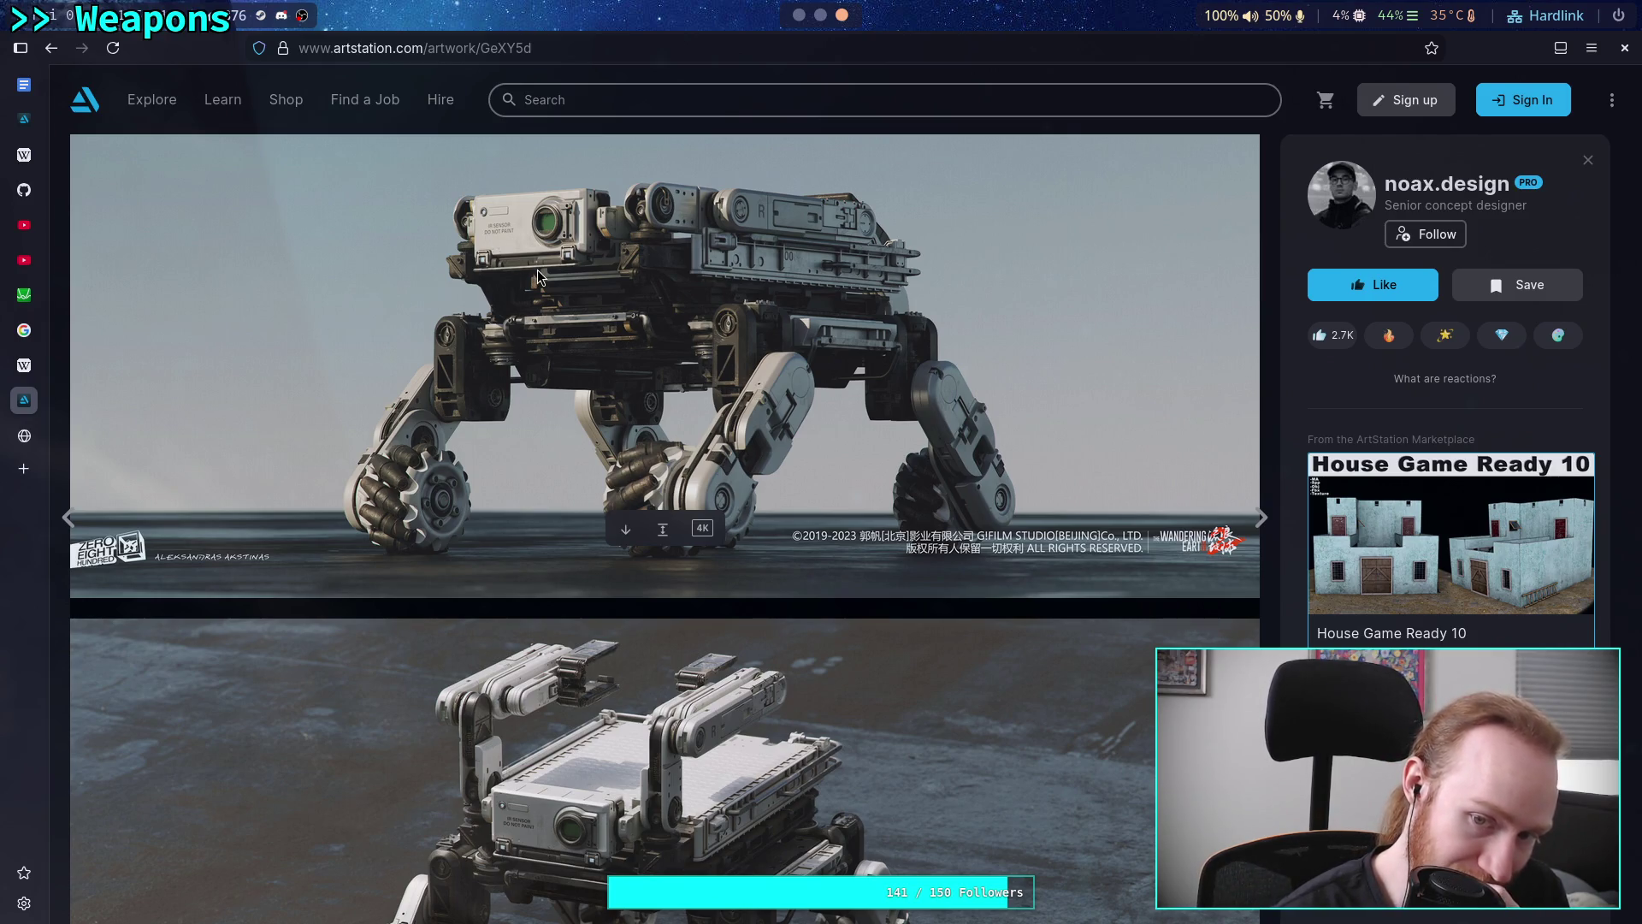
scroll(539, 276, "down", 5)
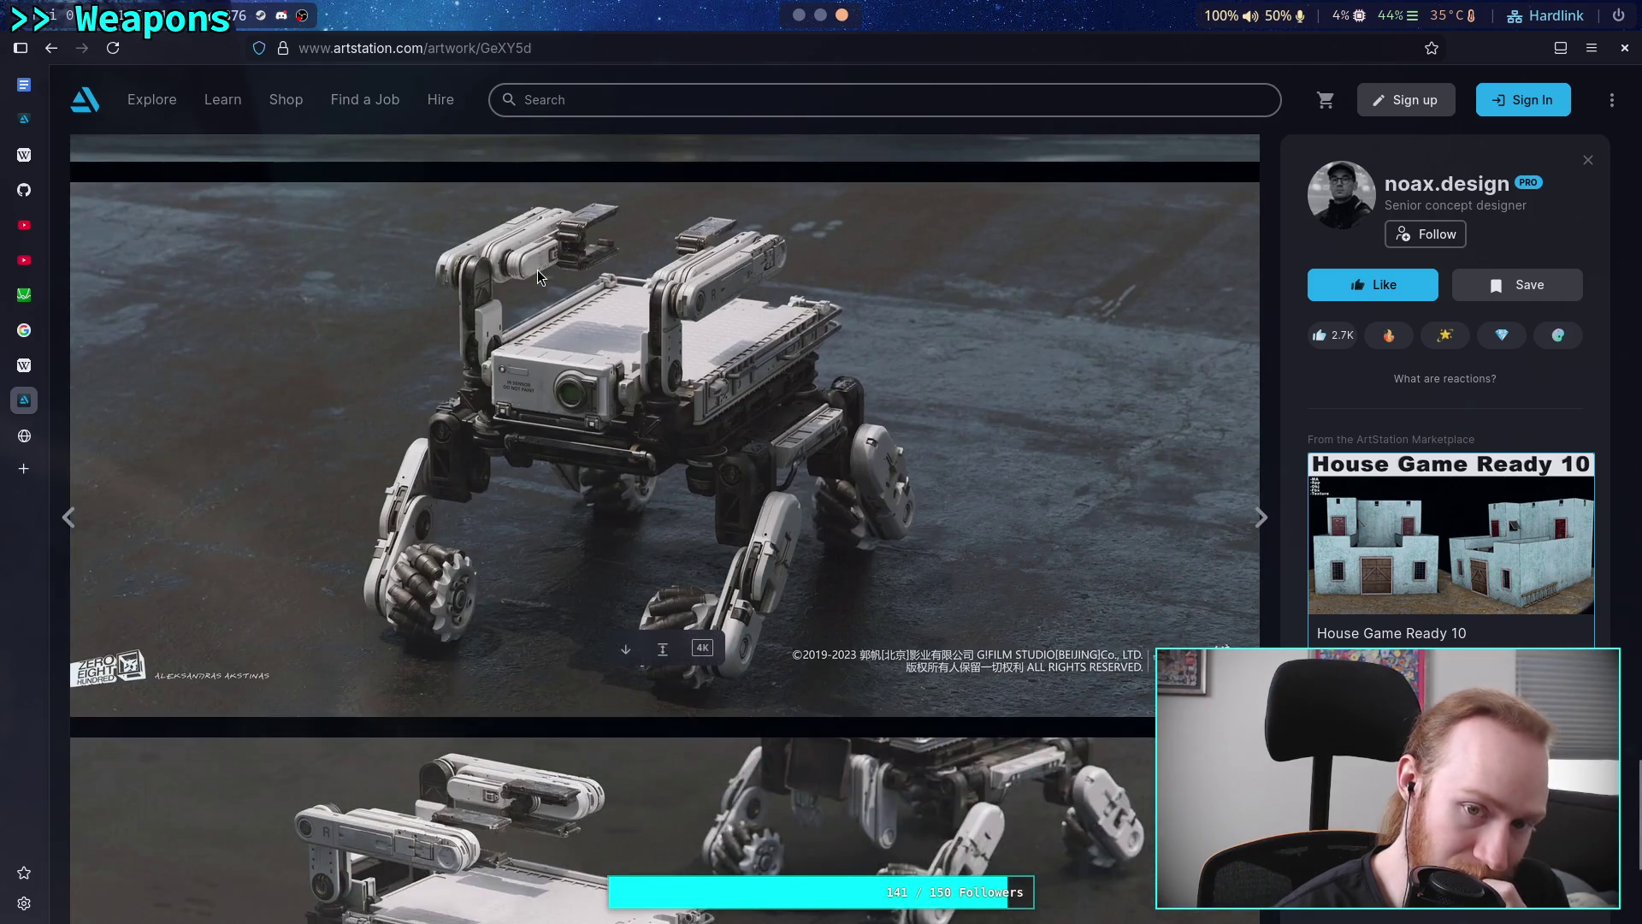
scroll(726, 292, "down", 2)
scroll(727, 291, "down", 2)
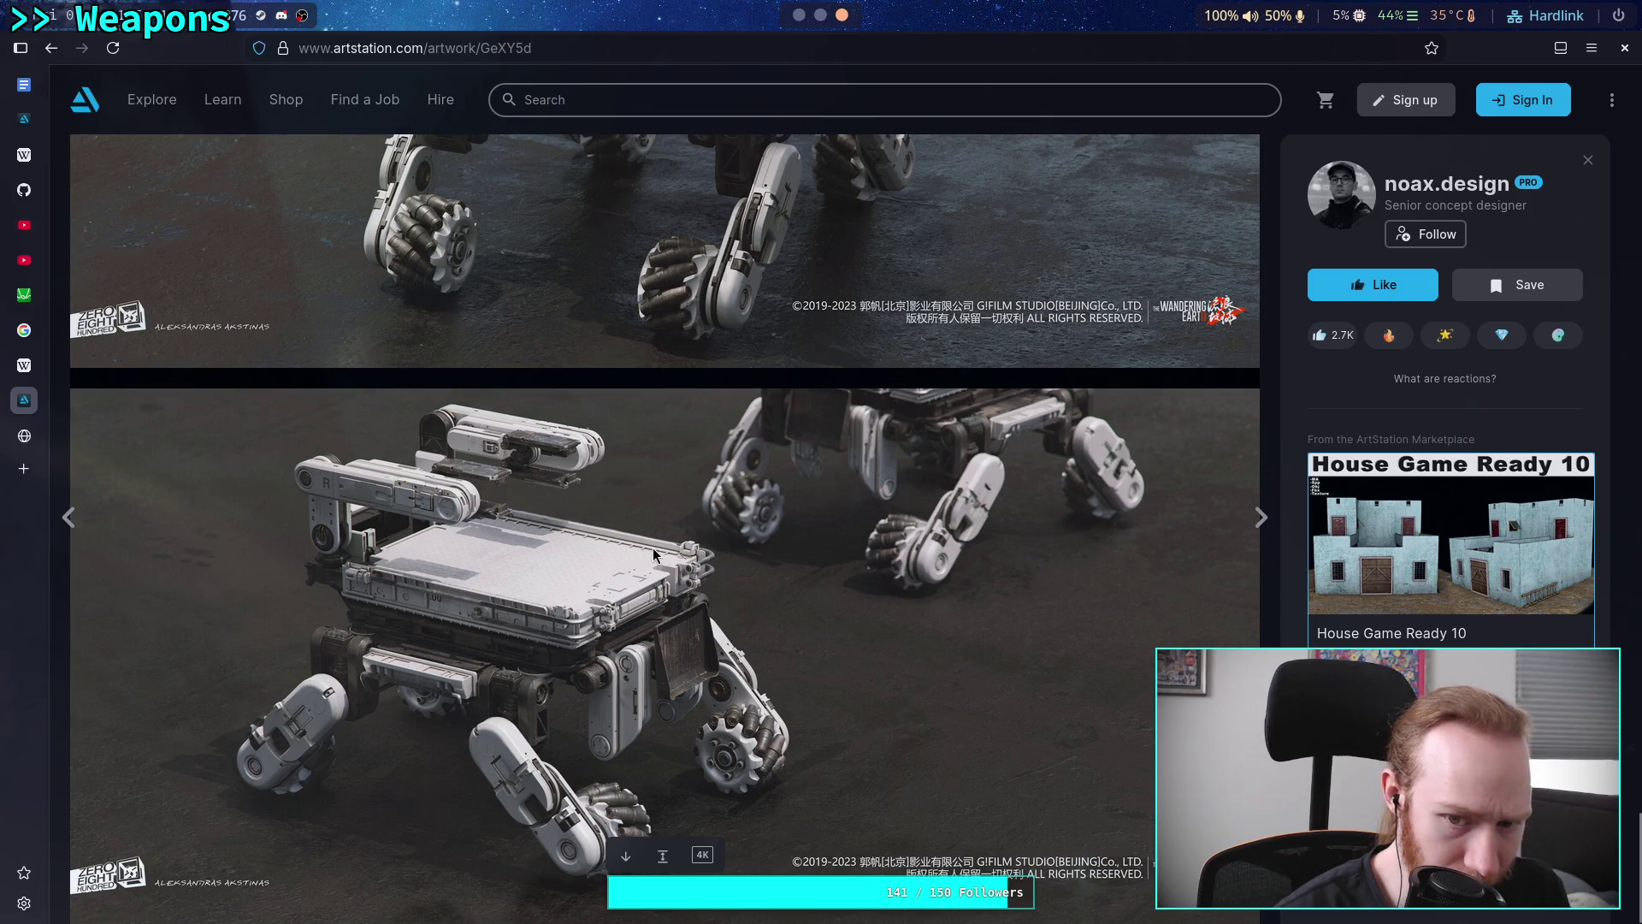
scroll(654, 554, "down", 8)
scroll(654, 555, "up", 5)
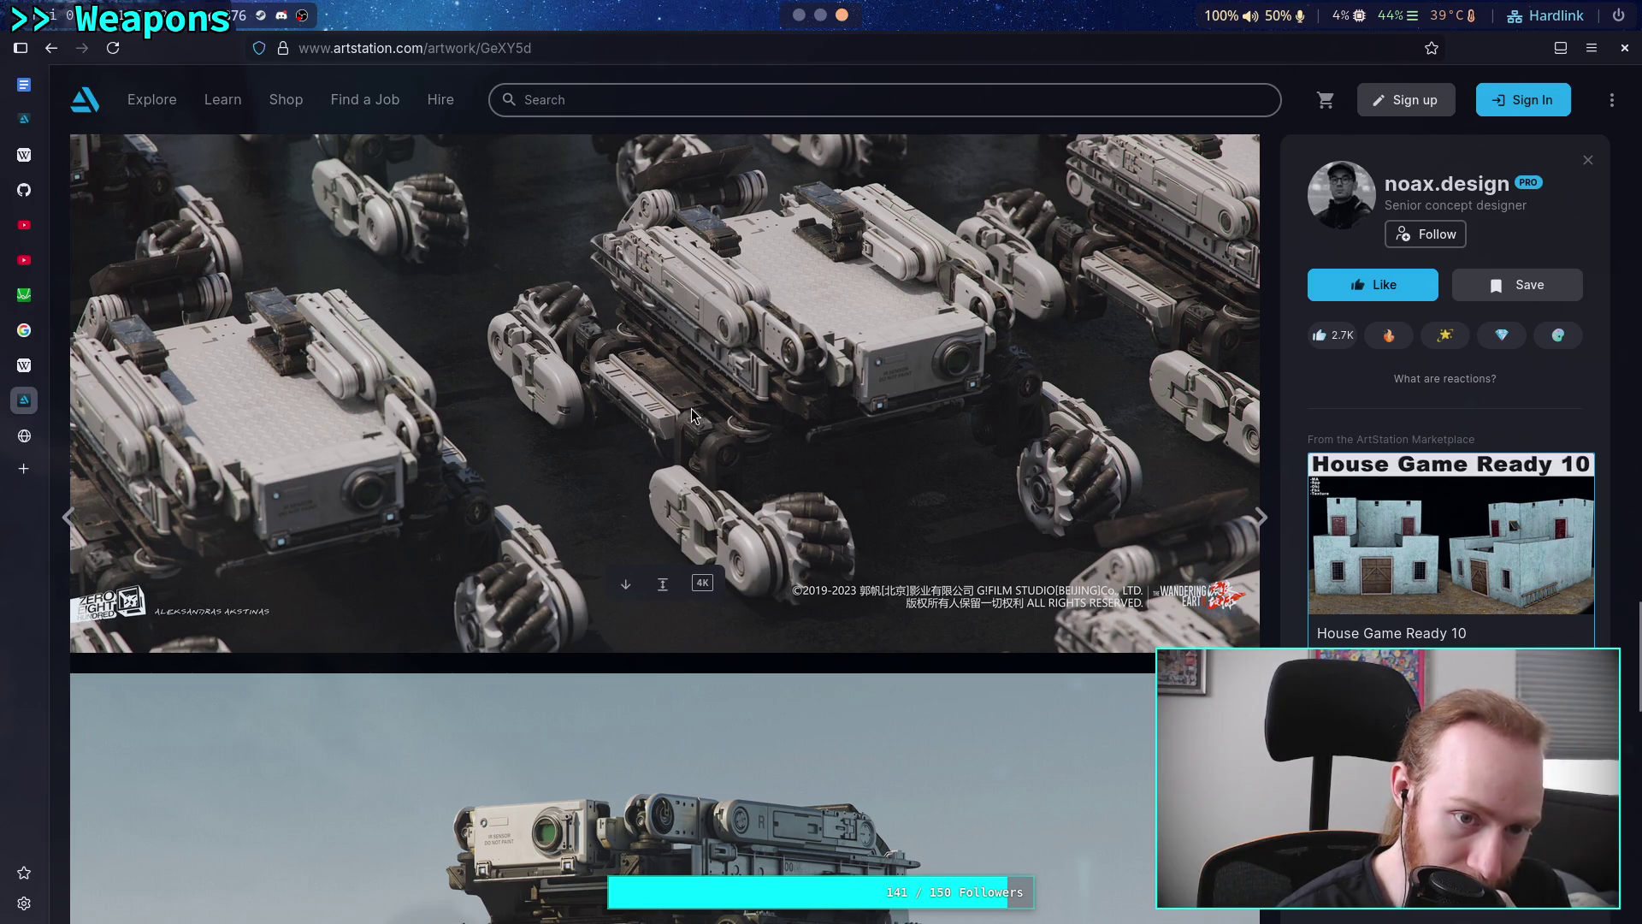
scroll(697, 415, "down", 4)
scroll(730, 511, "up", 4)
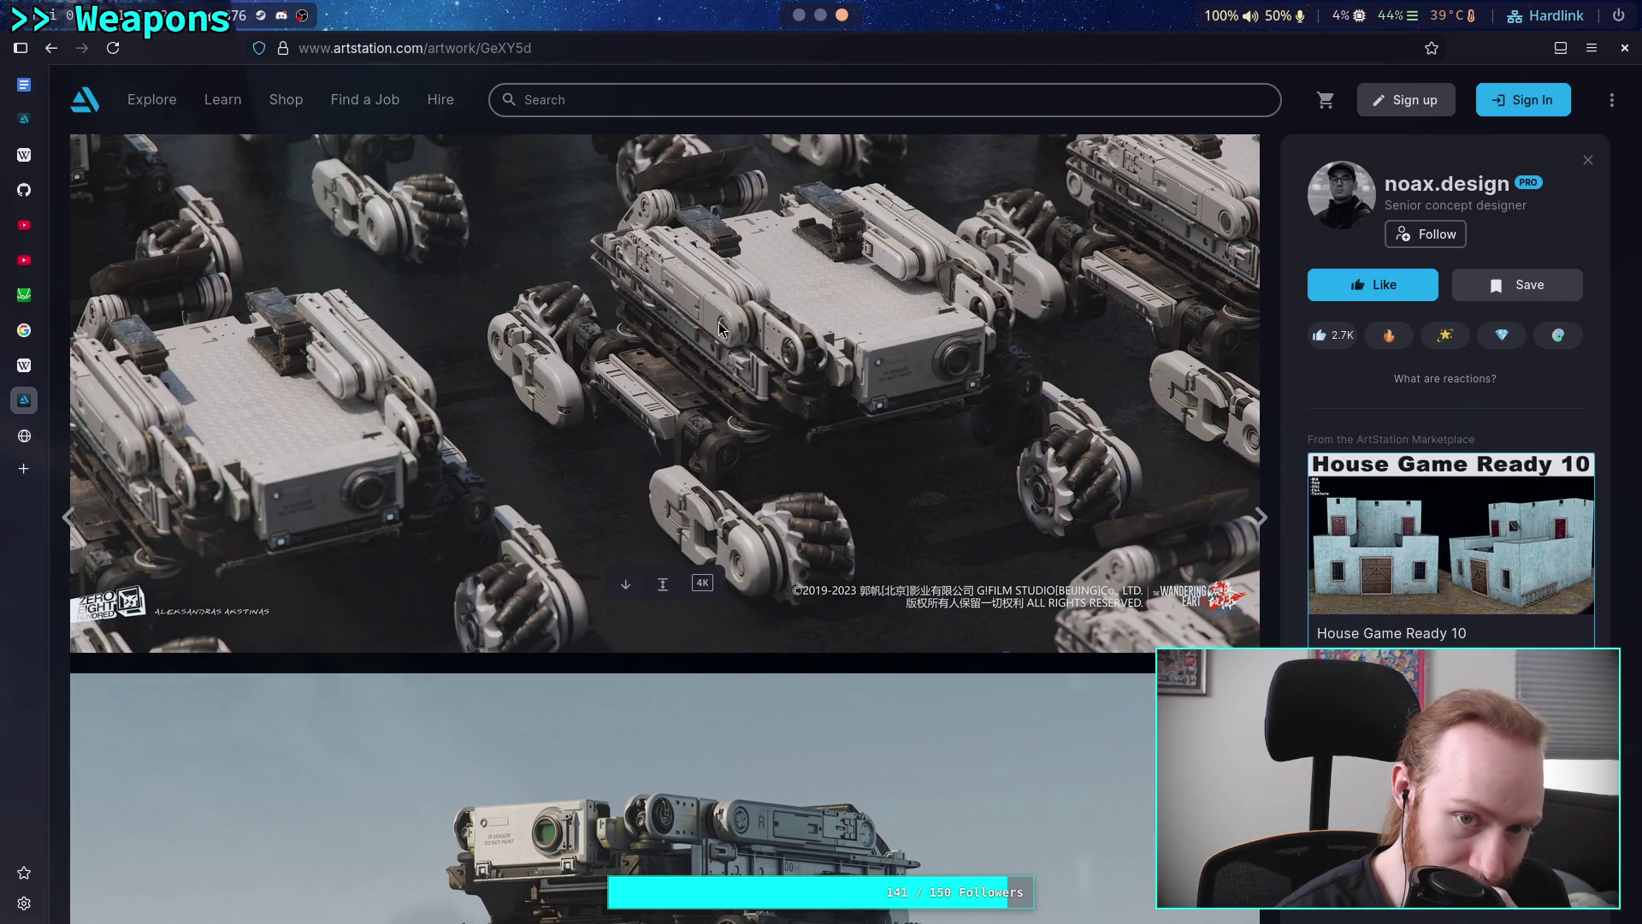
scroll(372, 498, "down", 7)
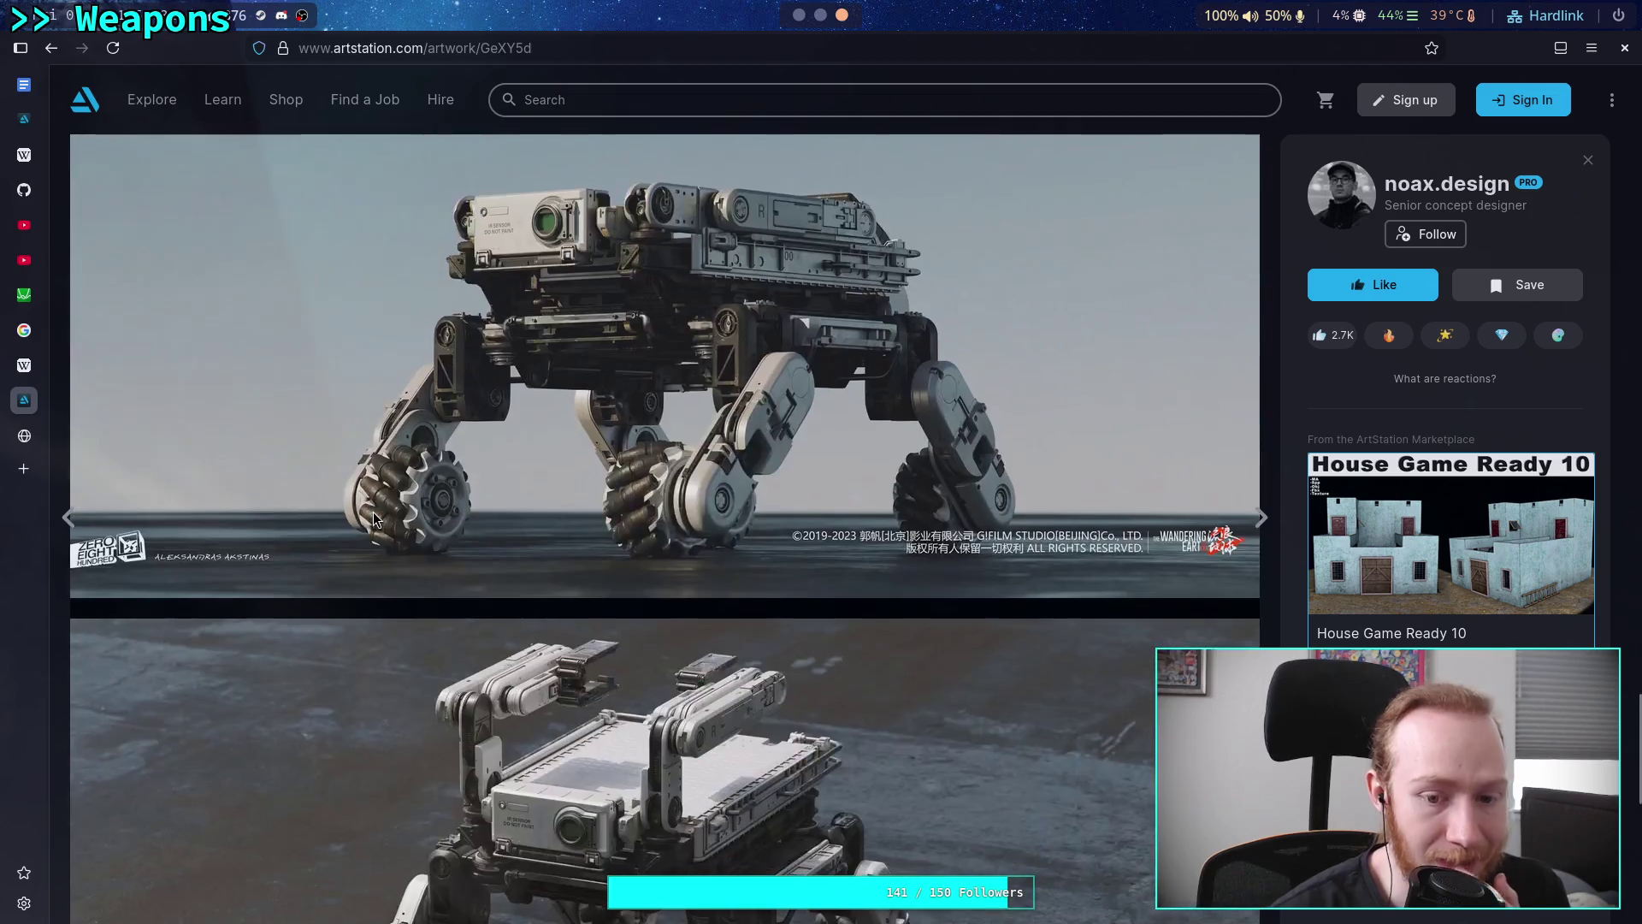
scroll(382, 454, "down", 6)
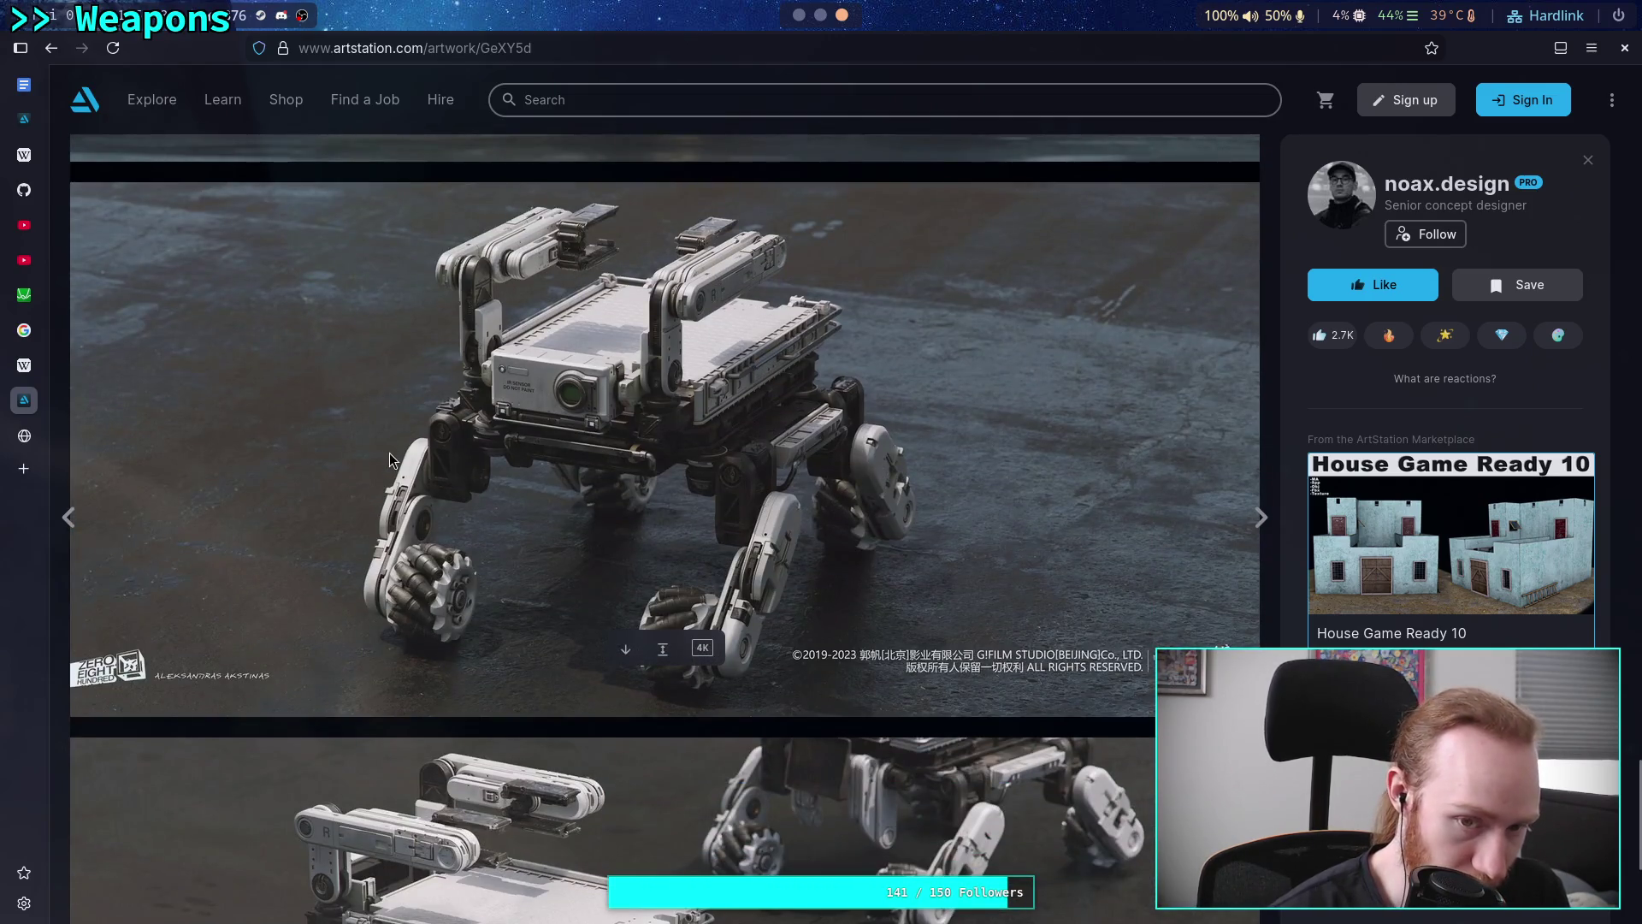
scroll(388, 453, "down", 4)
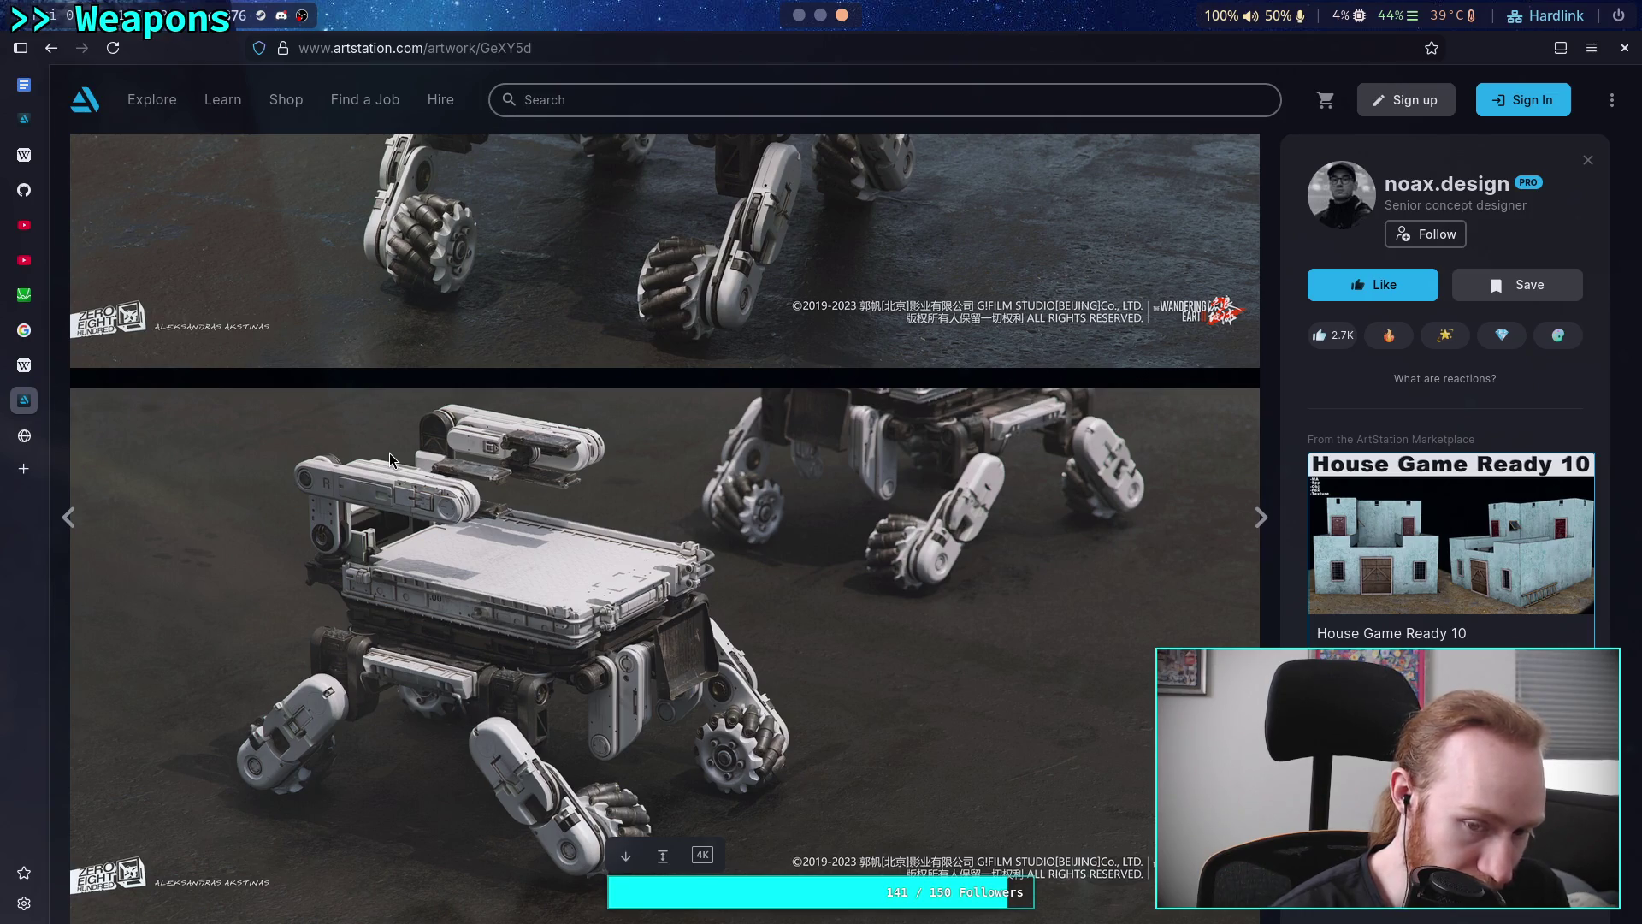
scroll(388, 453, "up", 4)
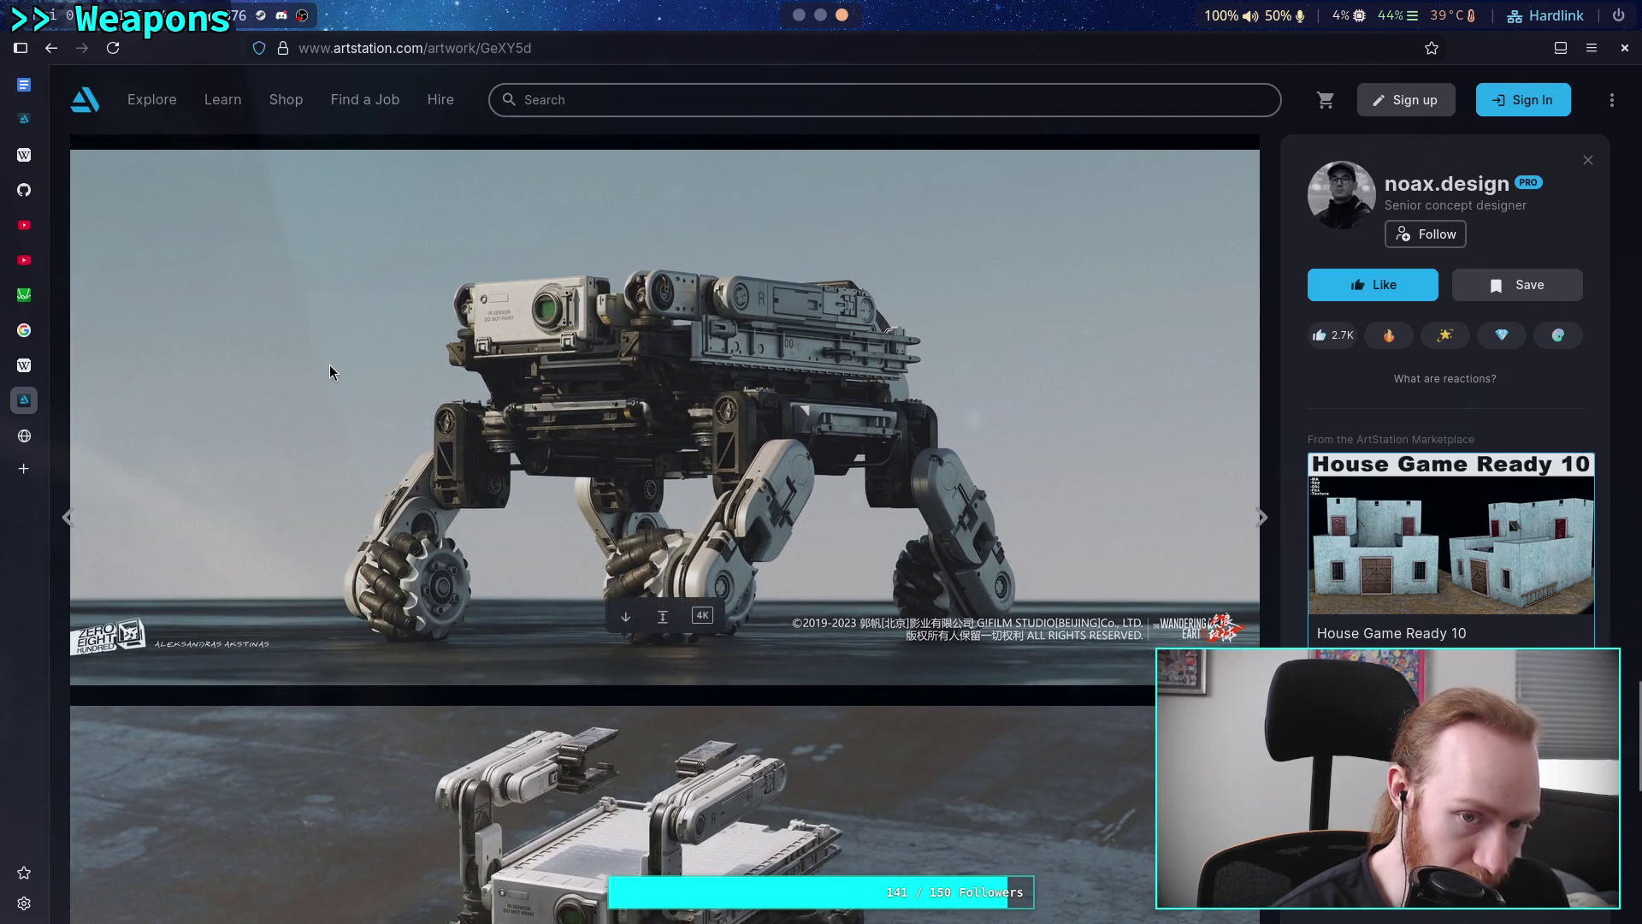
scroll(330, 367, "down", 15)
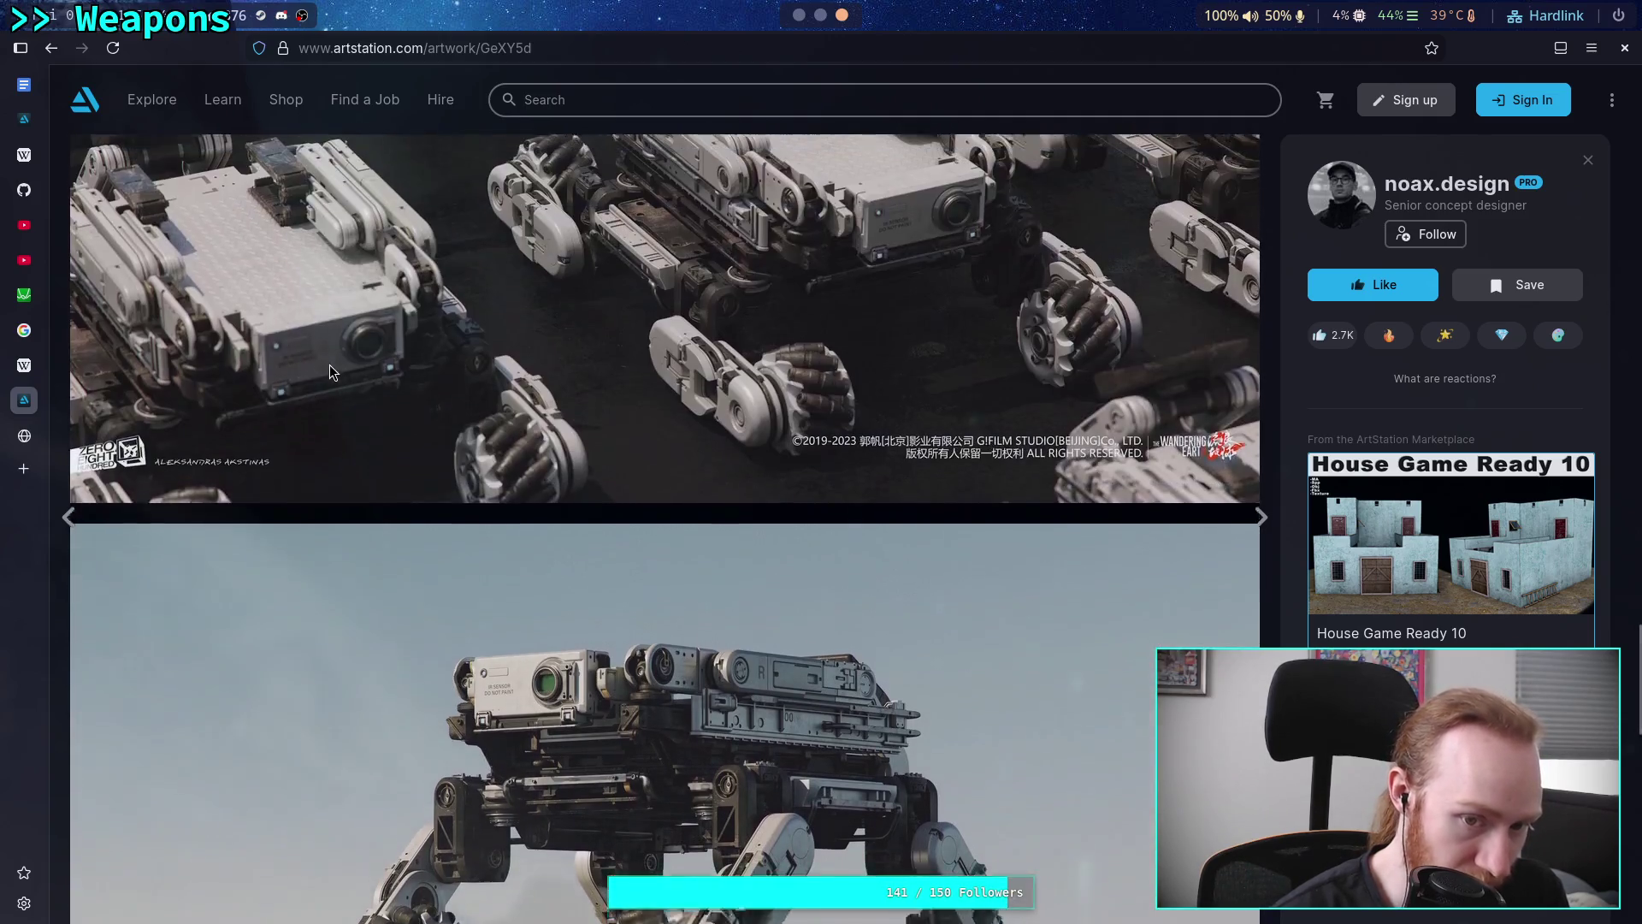
scroll(341, 360, "down", 10)
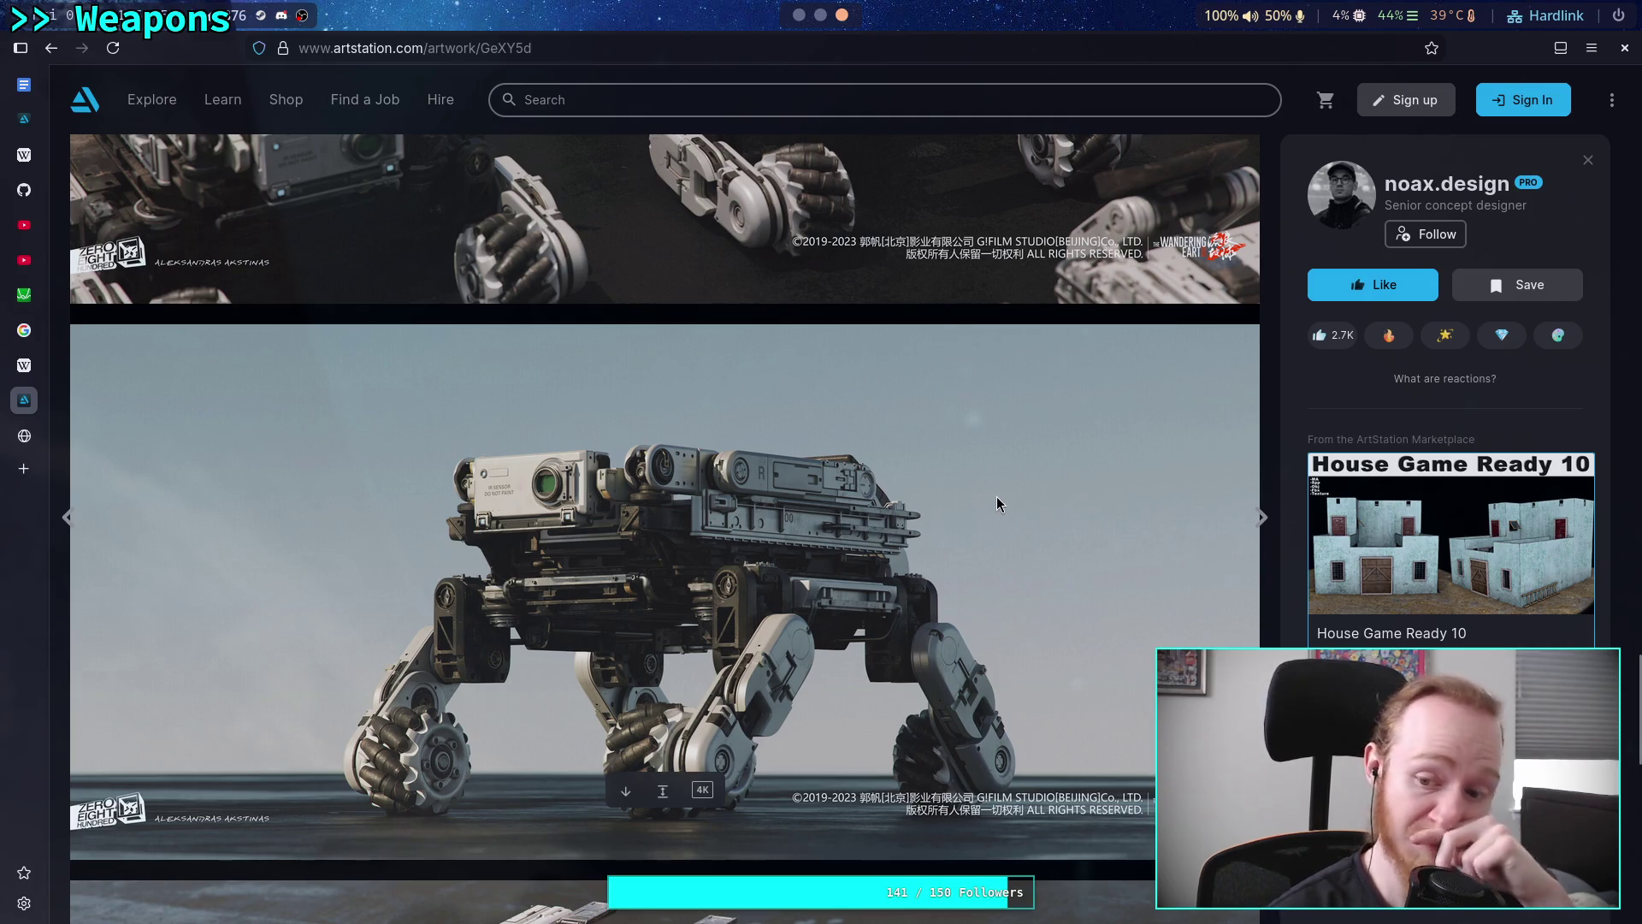
scroll(966, 480, "down", 4)
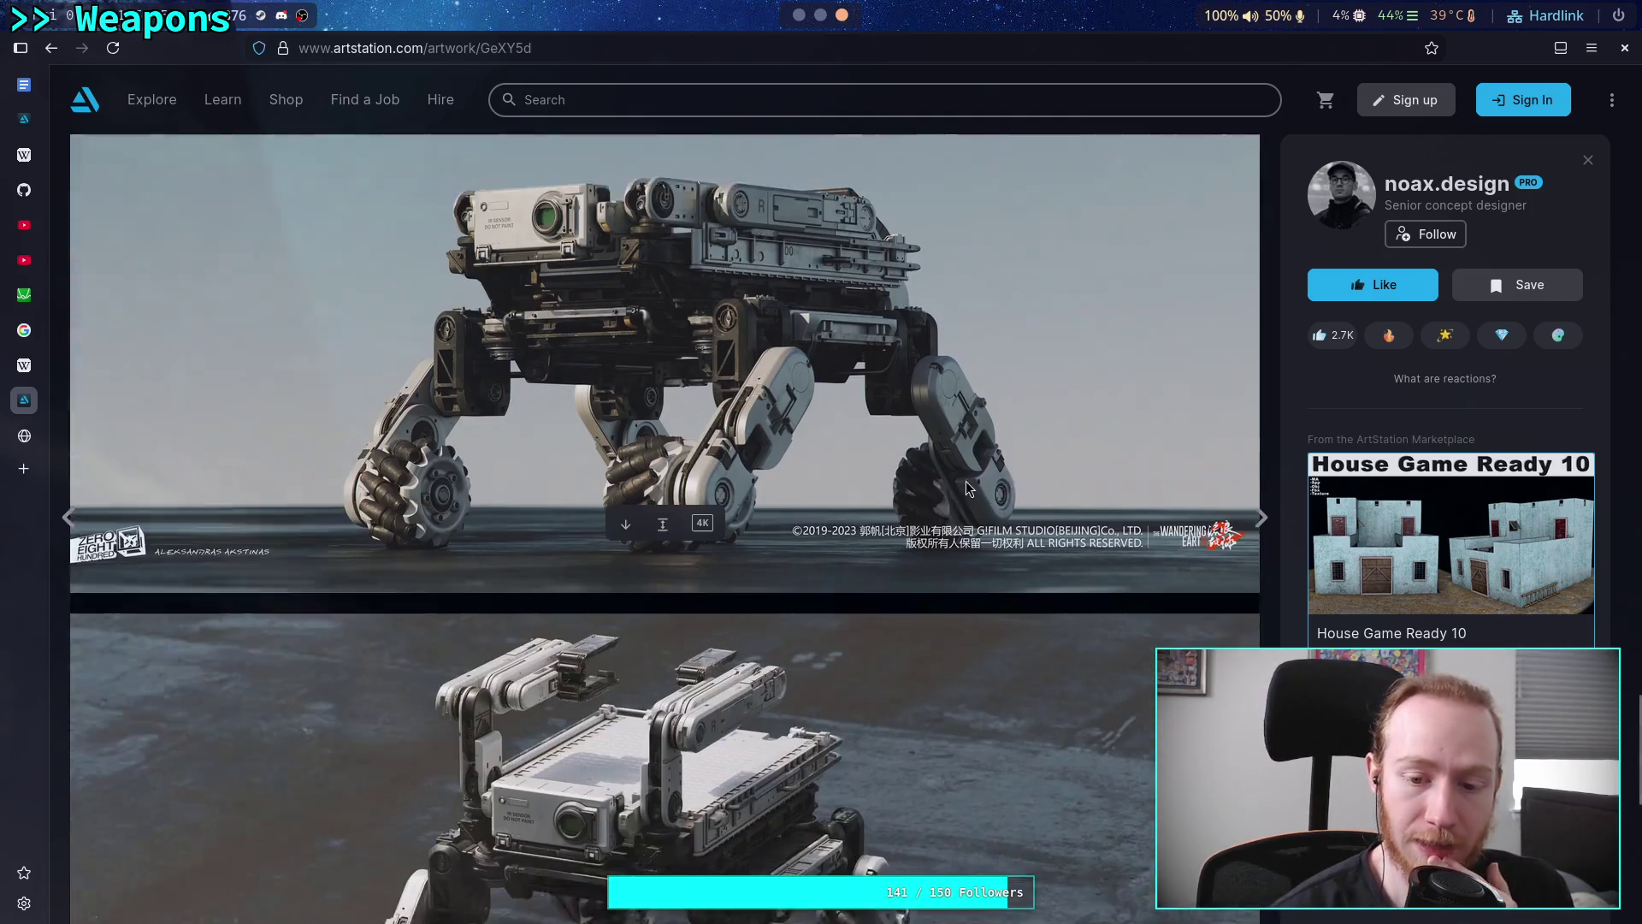
scroll(915, 475, "down", 2)
scroll(915, 481, "down", 10)
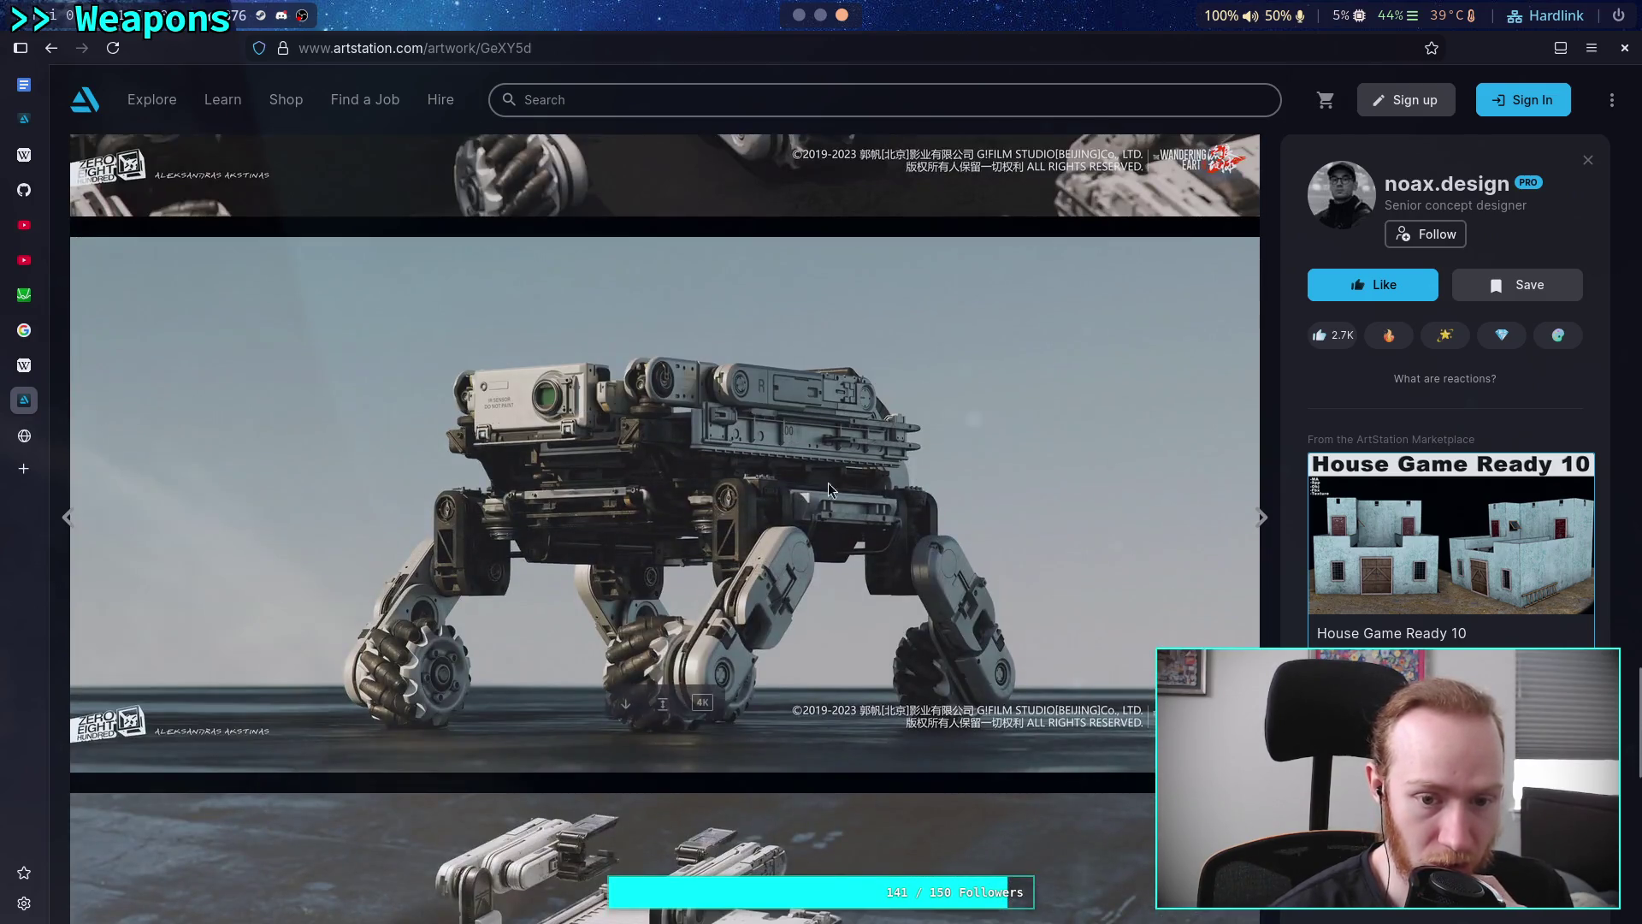
right_click(804, 485)
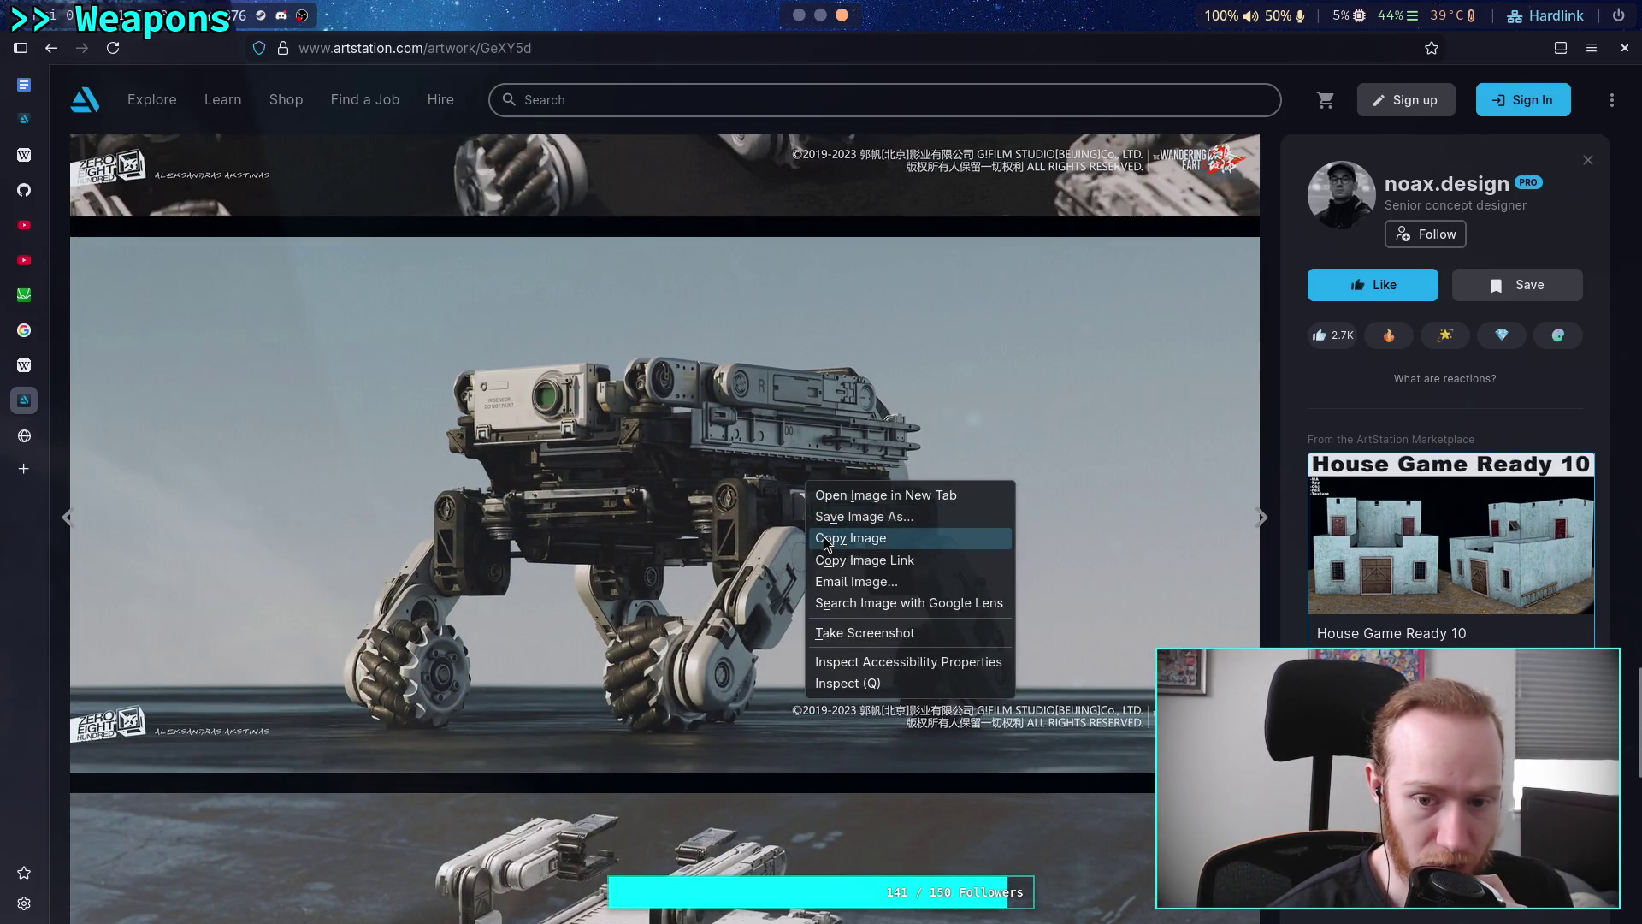
left_click(851, 538)
key("super+1")
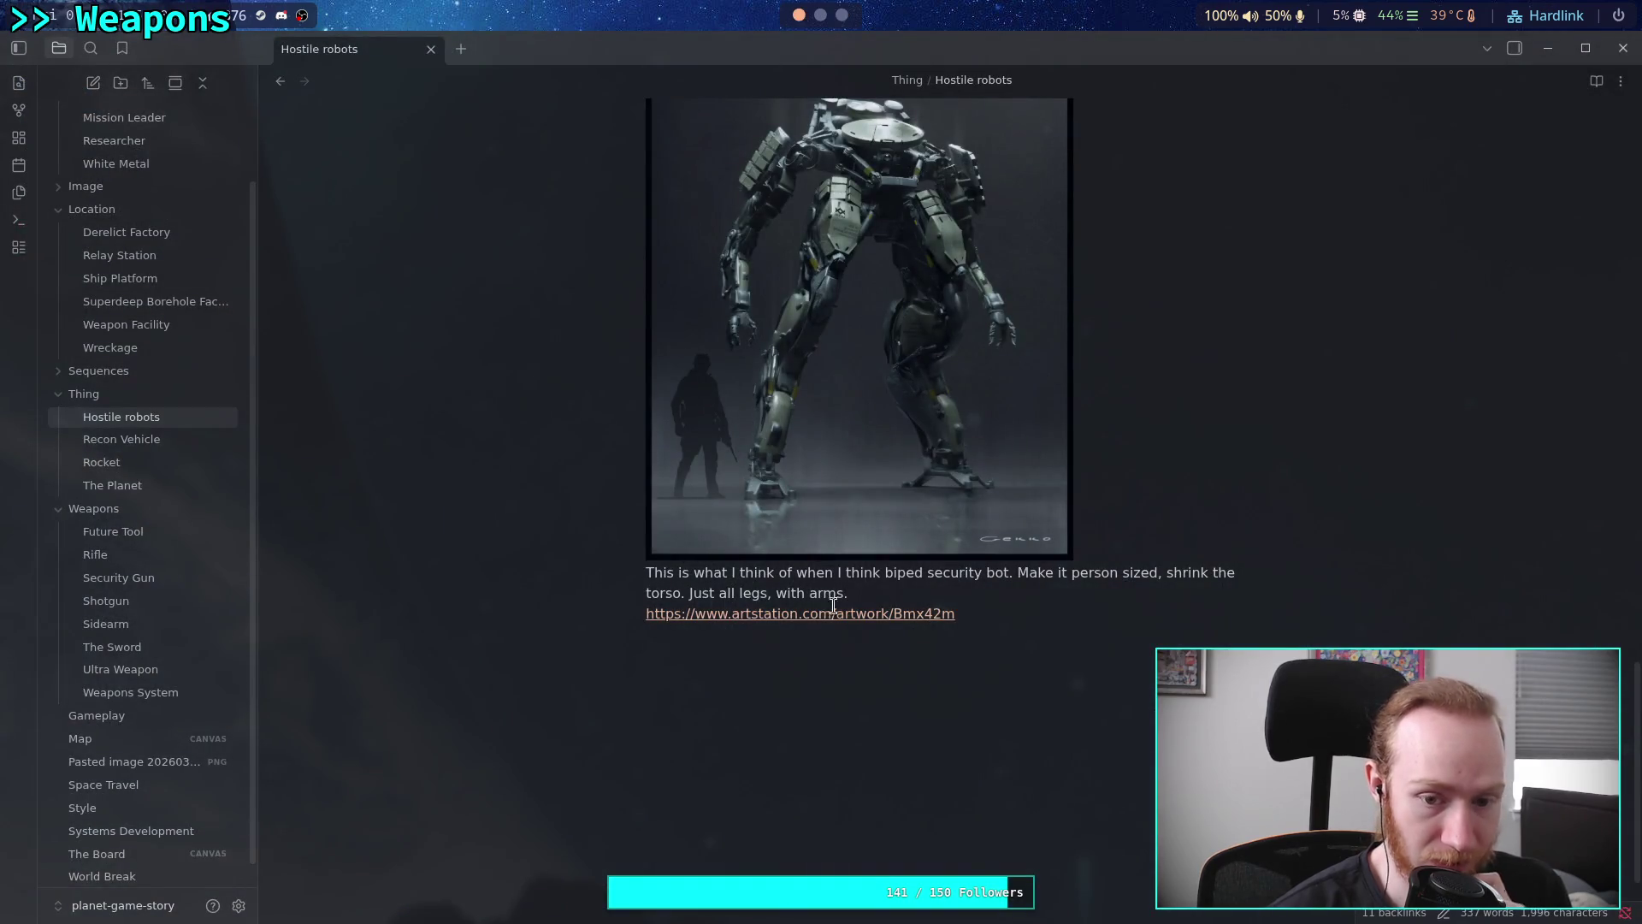
Paste the rover image on a new line below the biped bot's link
left_click(1011, 669)
key("Return")
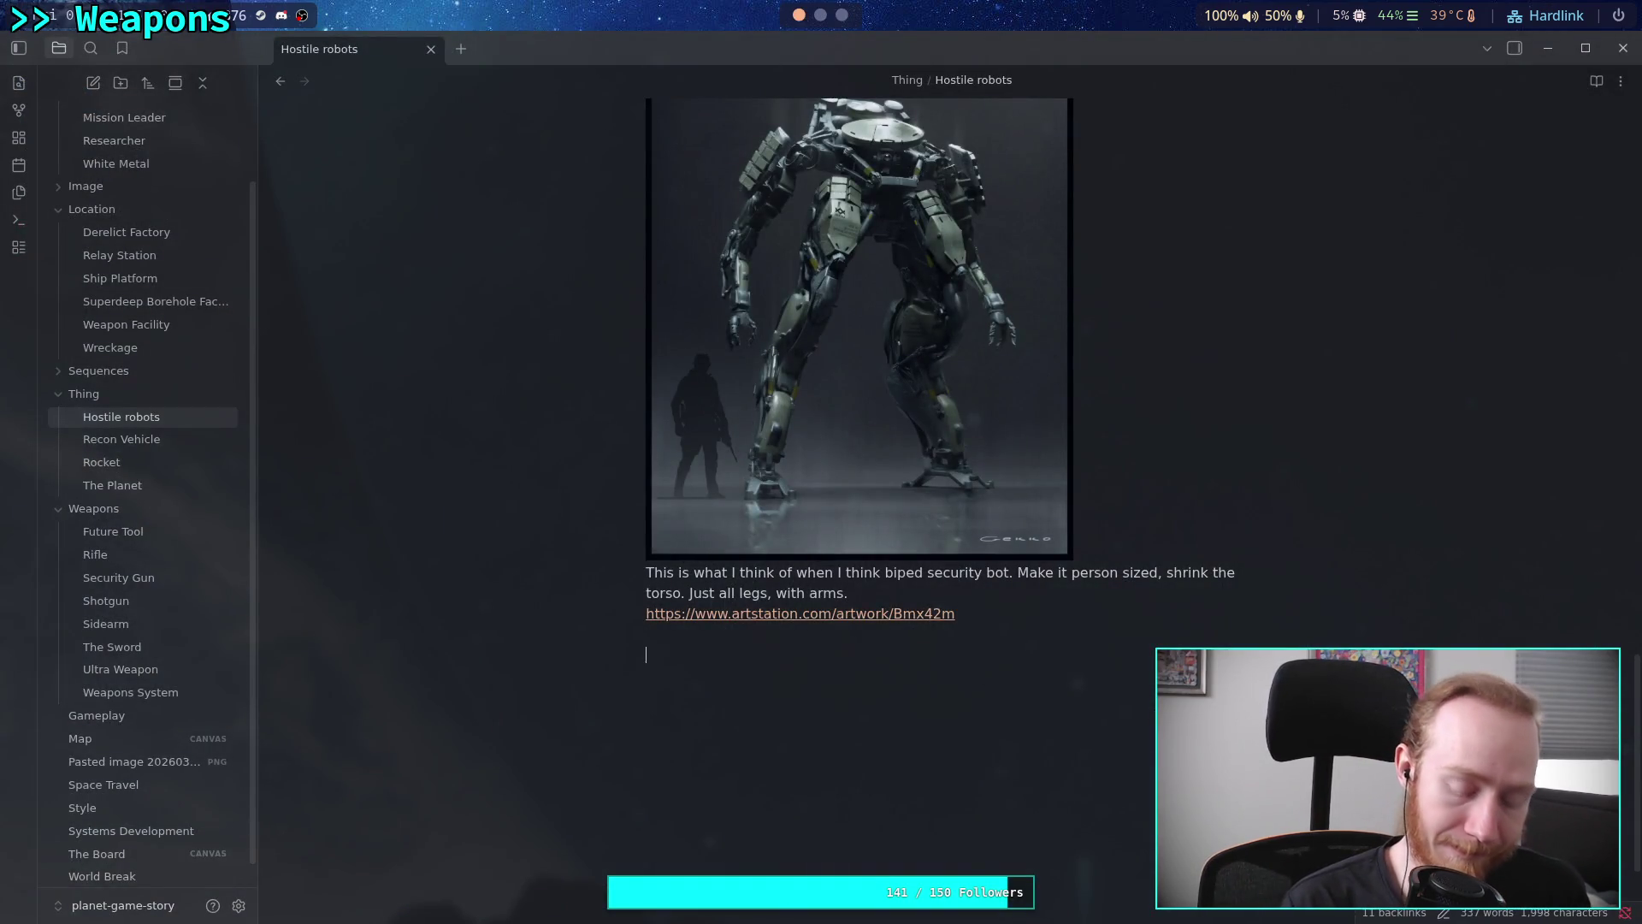
key("ctrl+v")
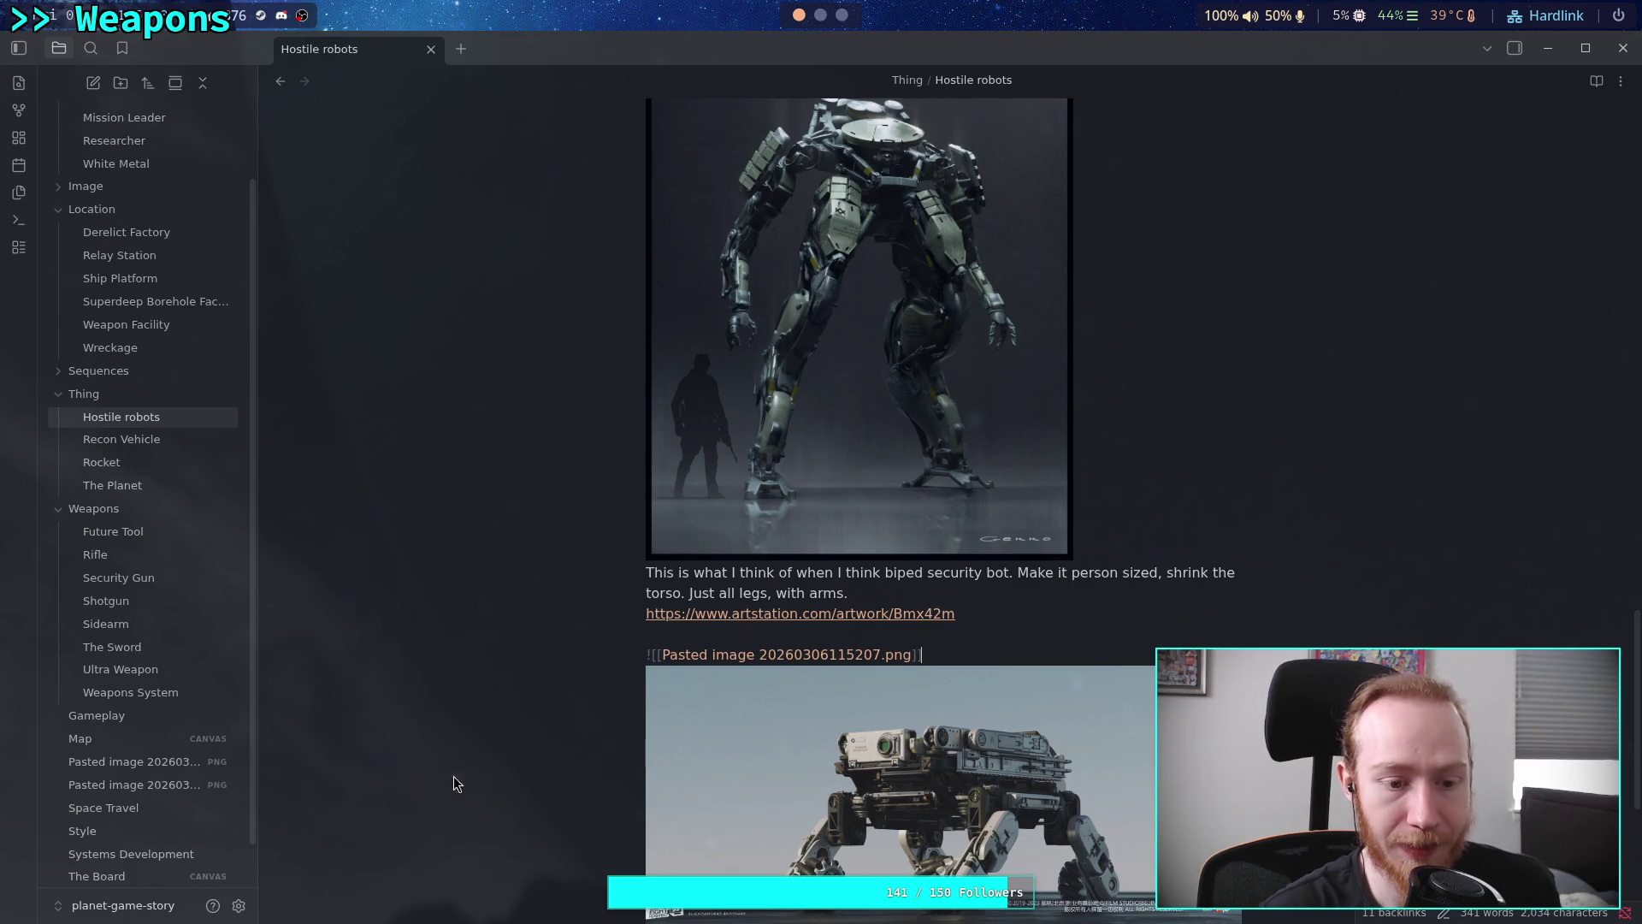
Rename the earlier pasted image to all_legs_bot and move it into another folder
left_click(187, 770)
left_click(962, 79)
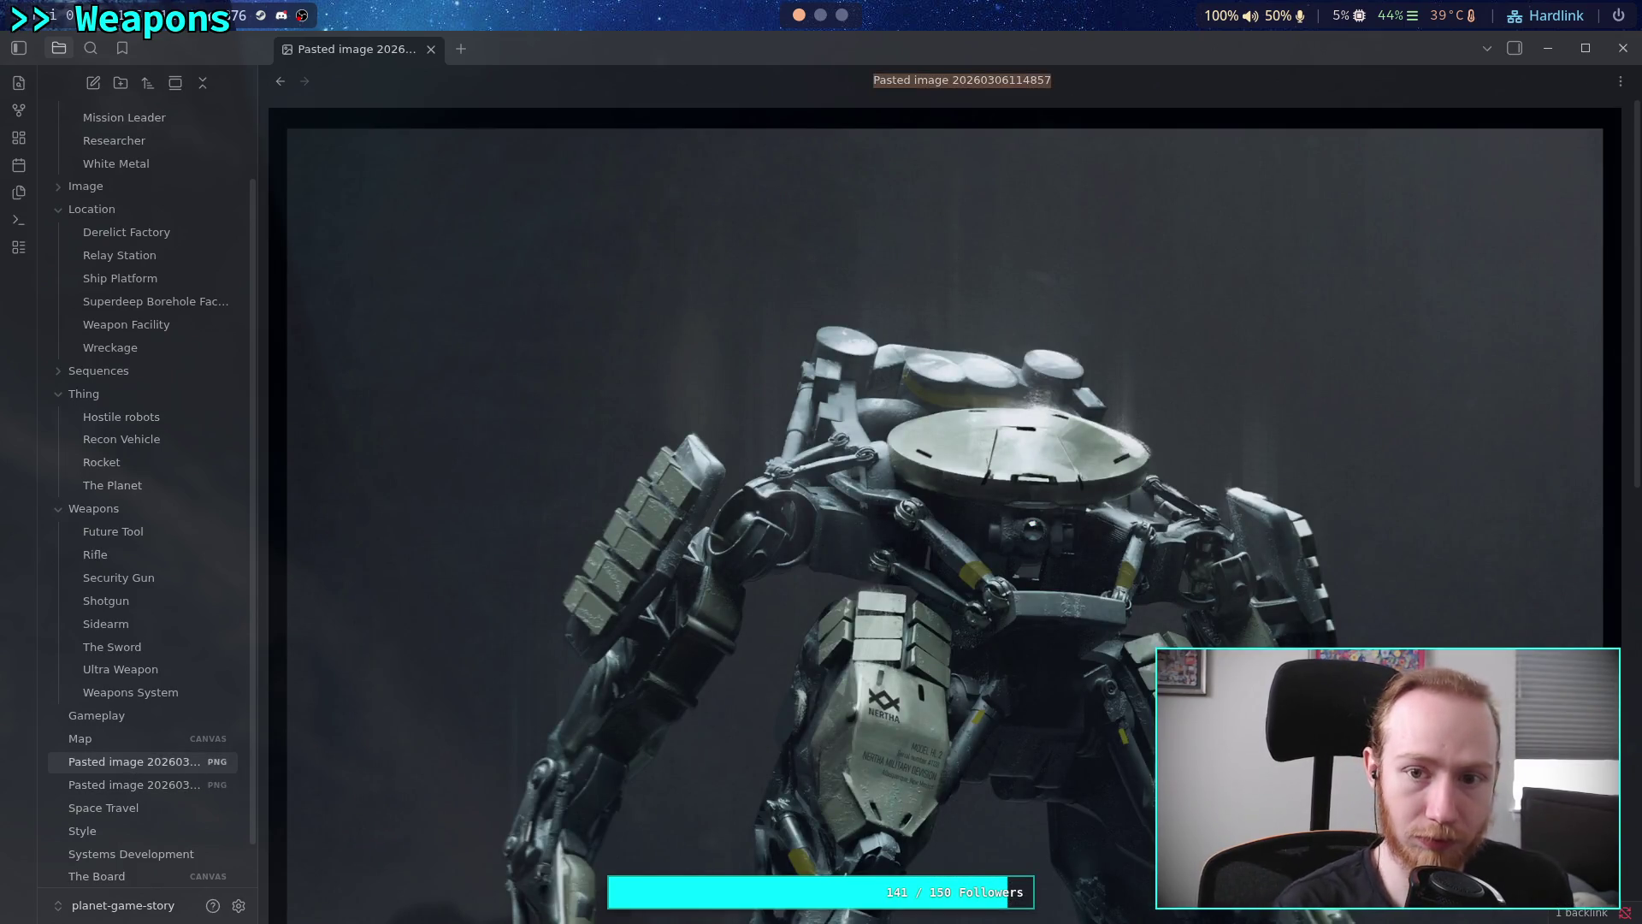
type("a/")
key("BackSpace")
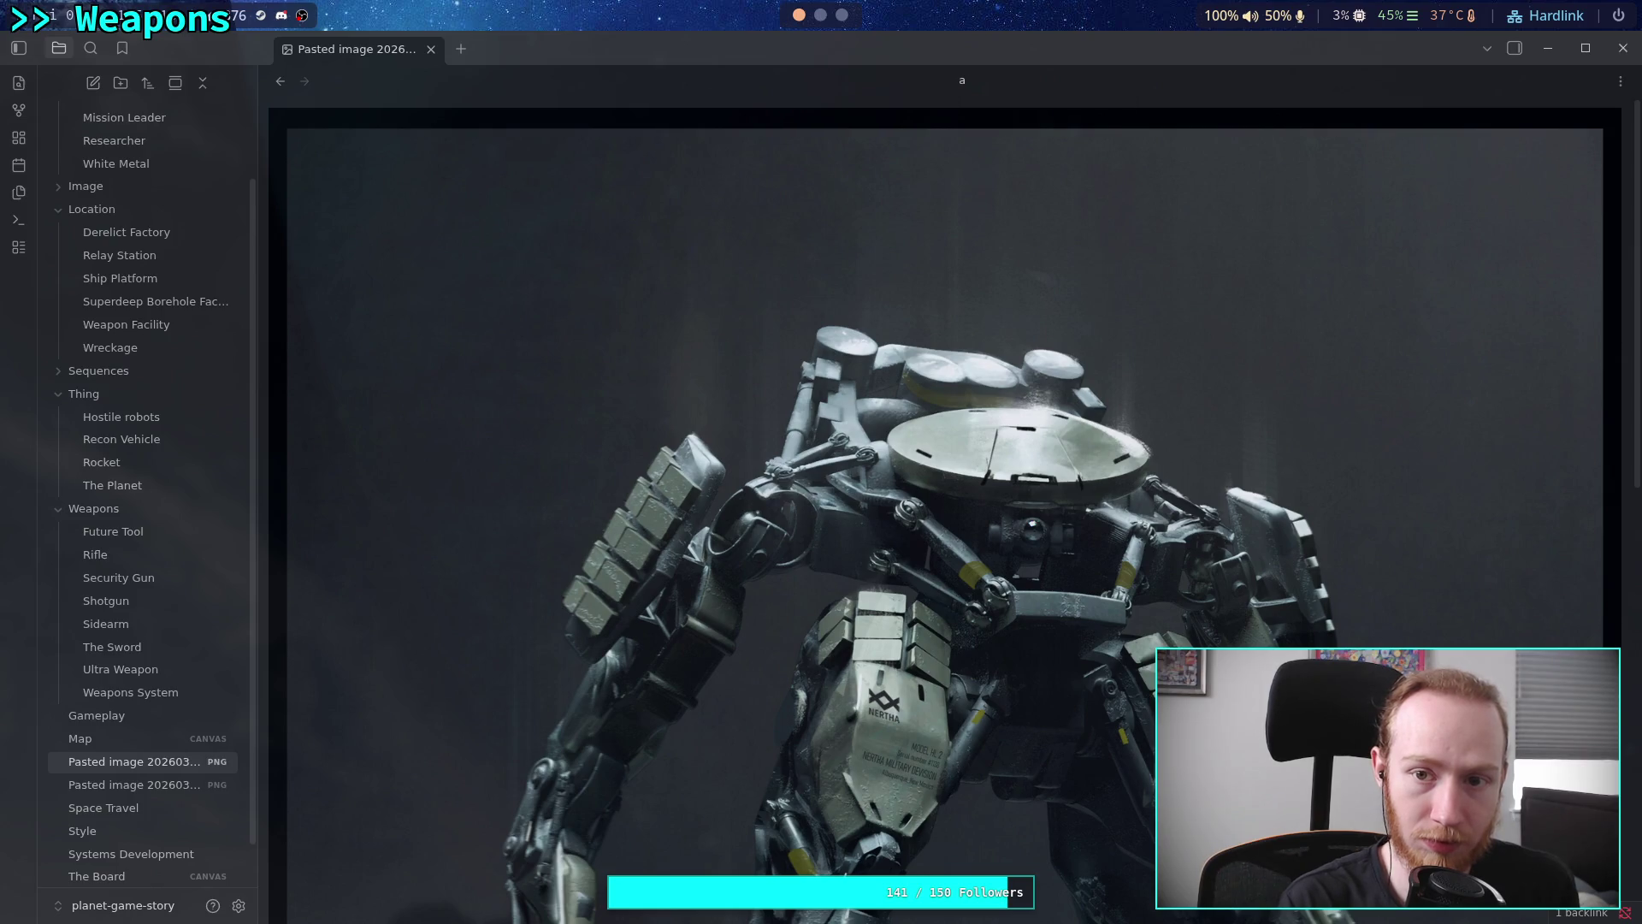
type("_legs_bot")
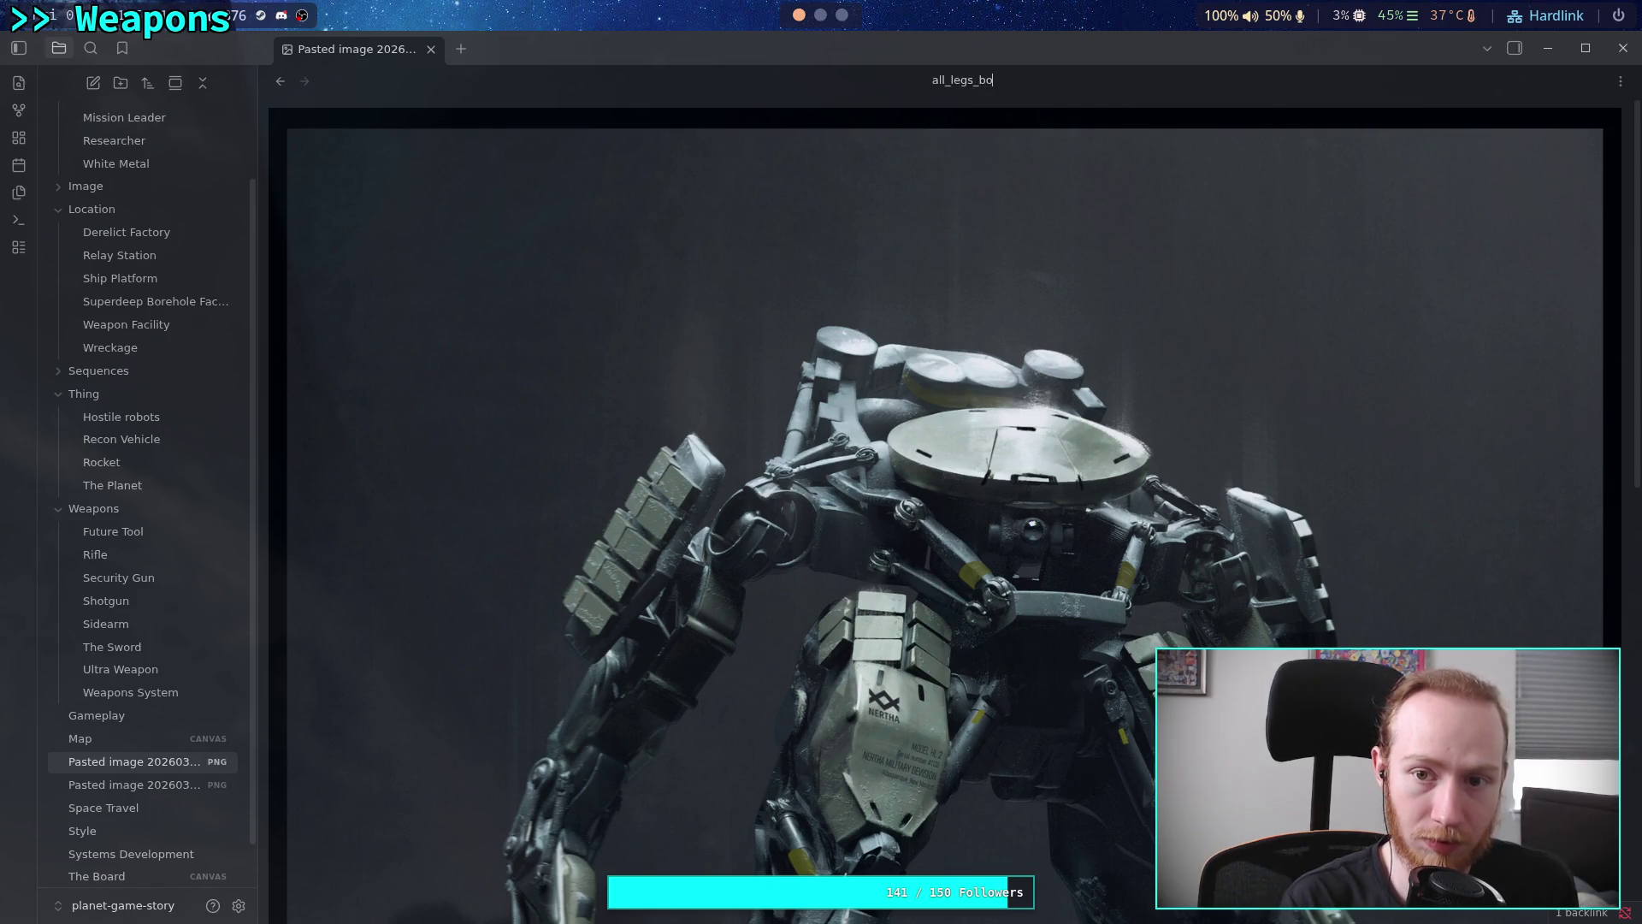
key("Return")
left_click_drag(110, 715, 82, 181)
Rename the rover image to rover_science_bot and file it in the Image folder
left_click(158, 762)
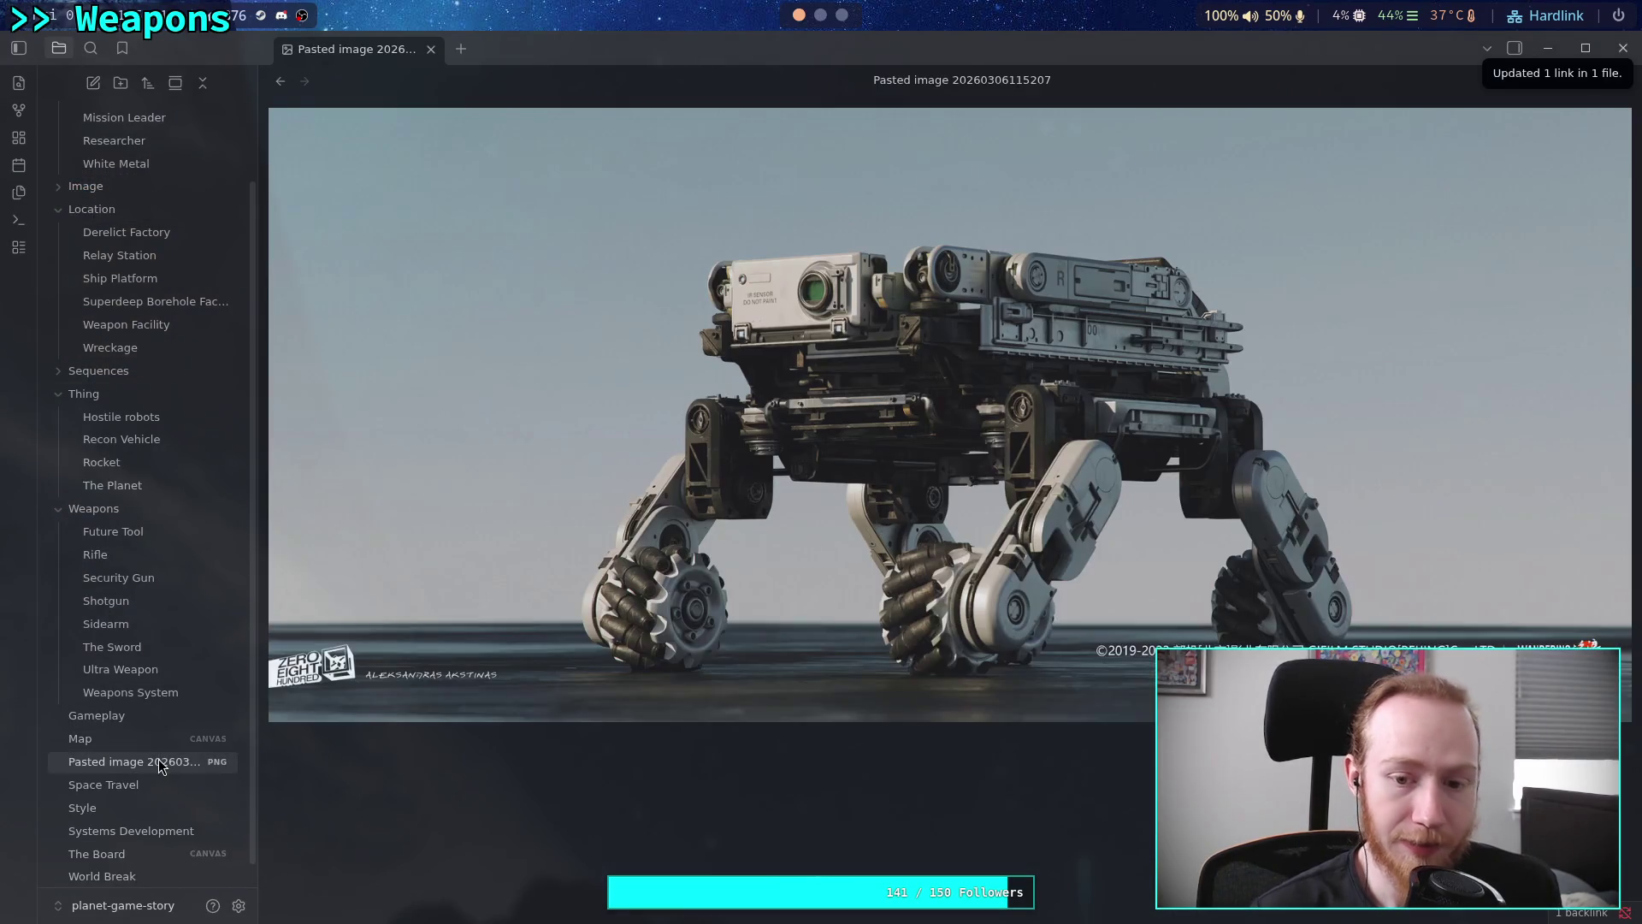
key("F2")
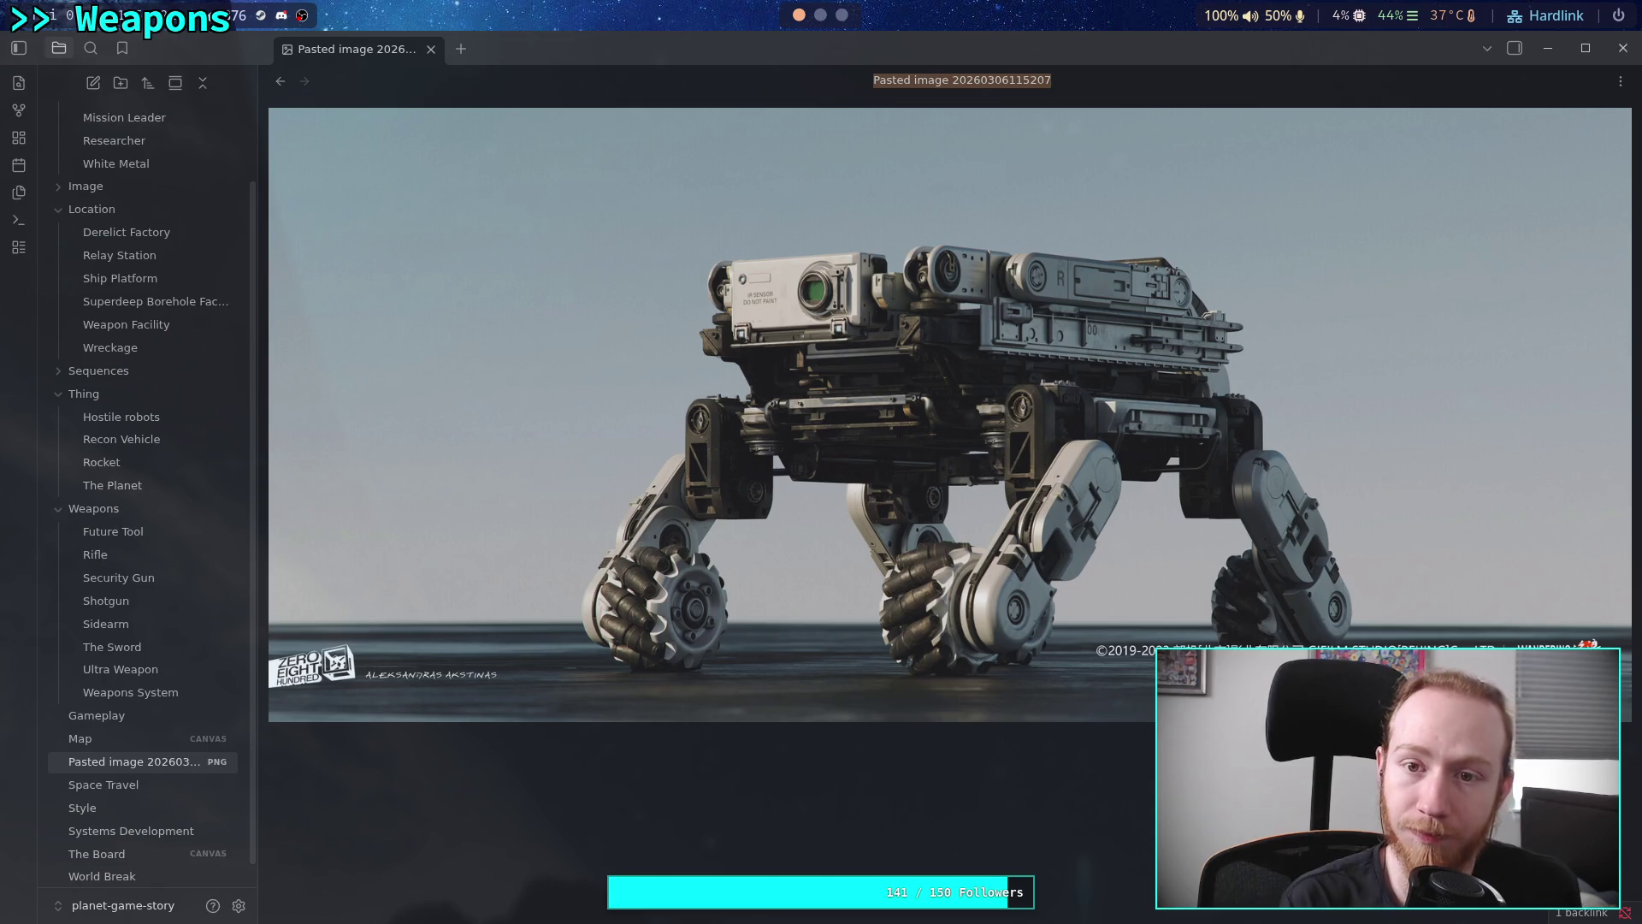
type("rover_sce")
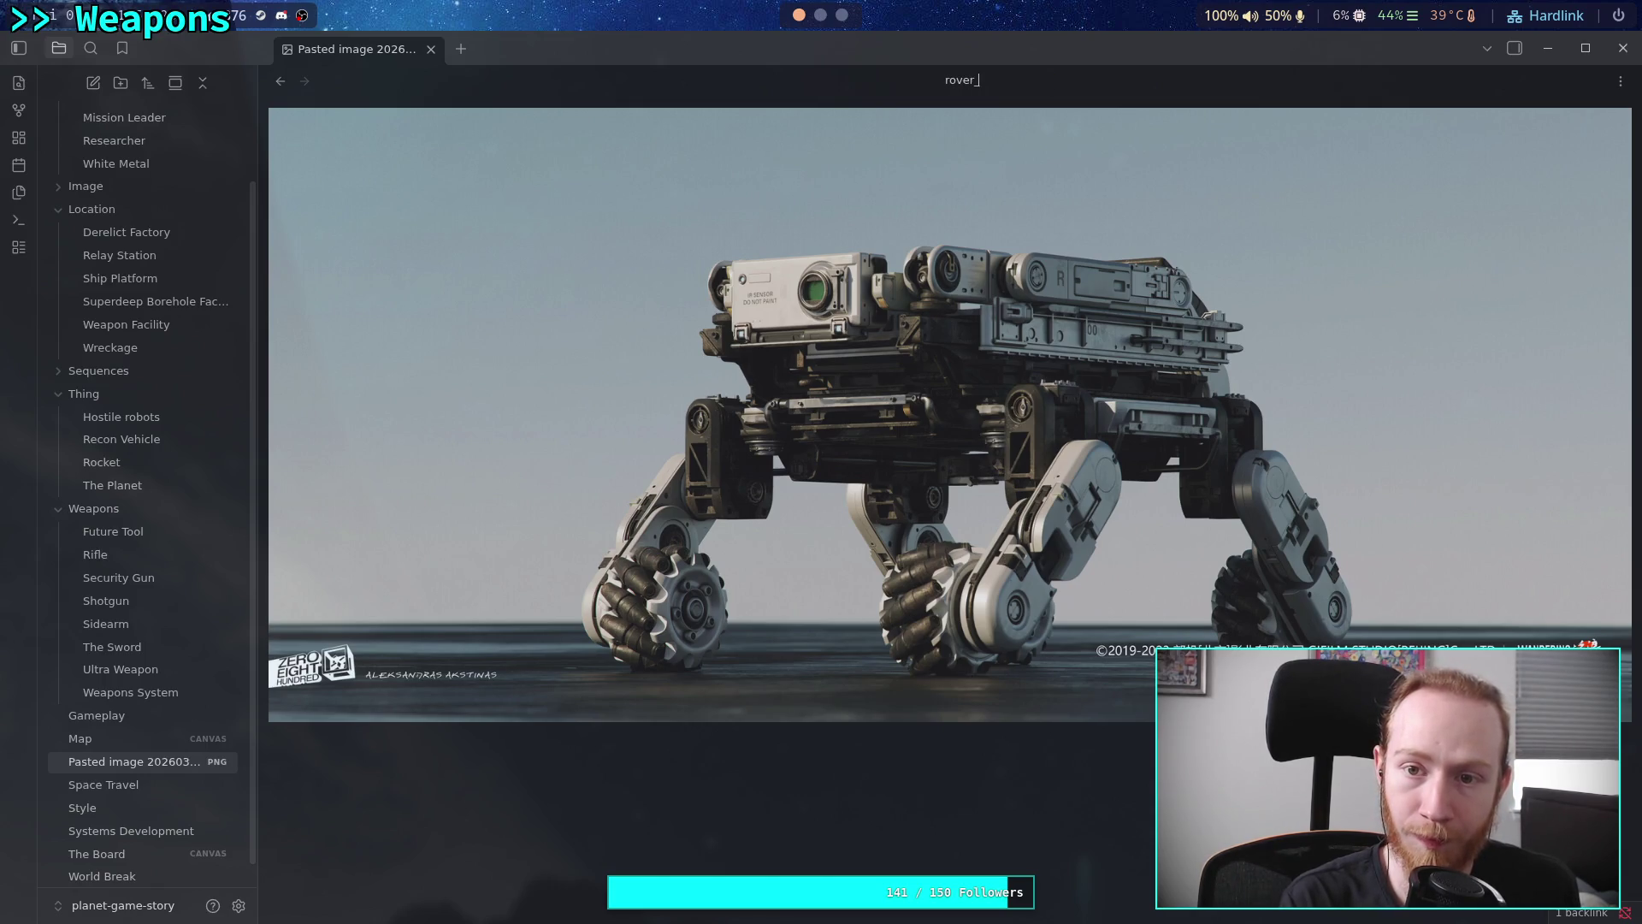
key("BackSpace")
type("ience_bot")
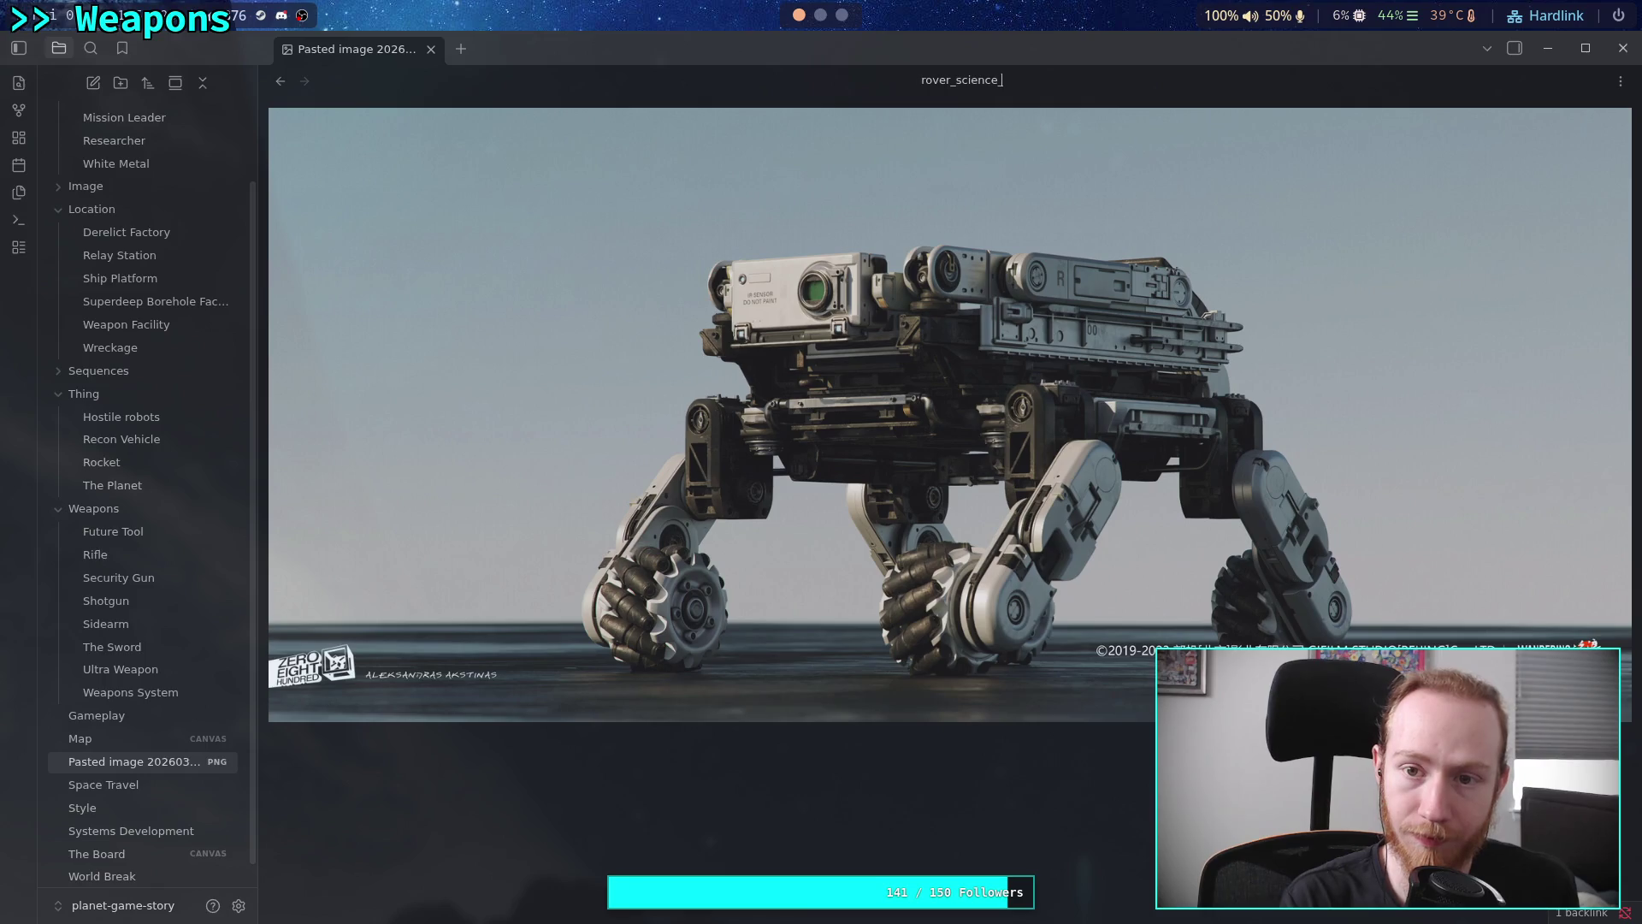
key("Return")
left_click_drag(118, 762, 122, 196)
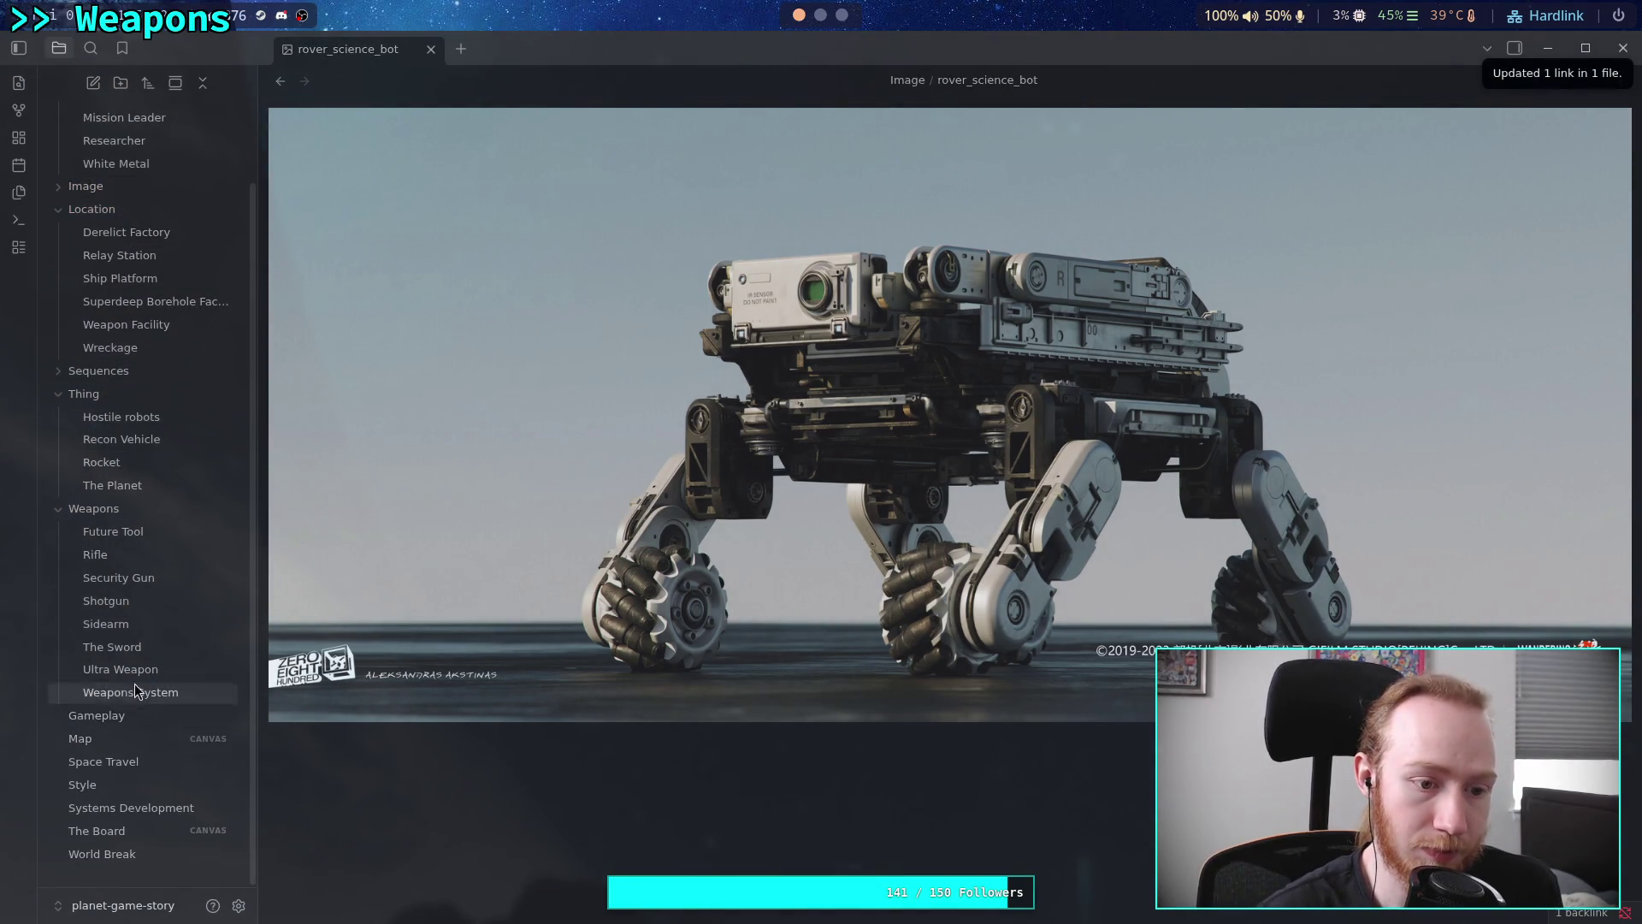
left_click(122, 416)
Collapse the Location and Weapons folders in the file sidebar
left_click(58, 208)
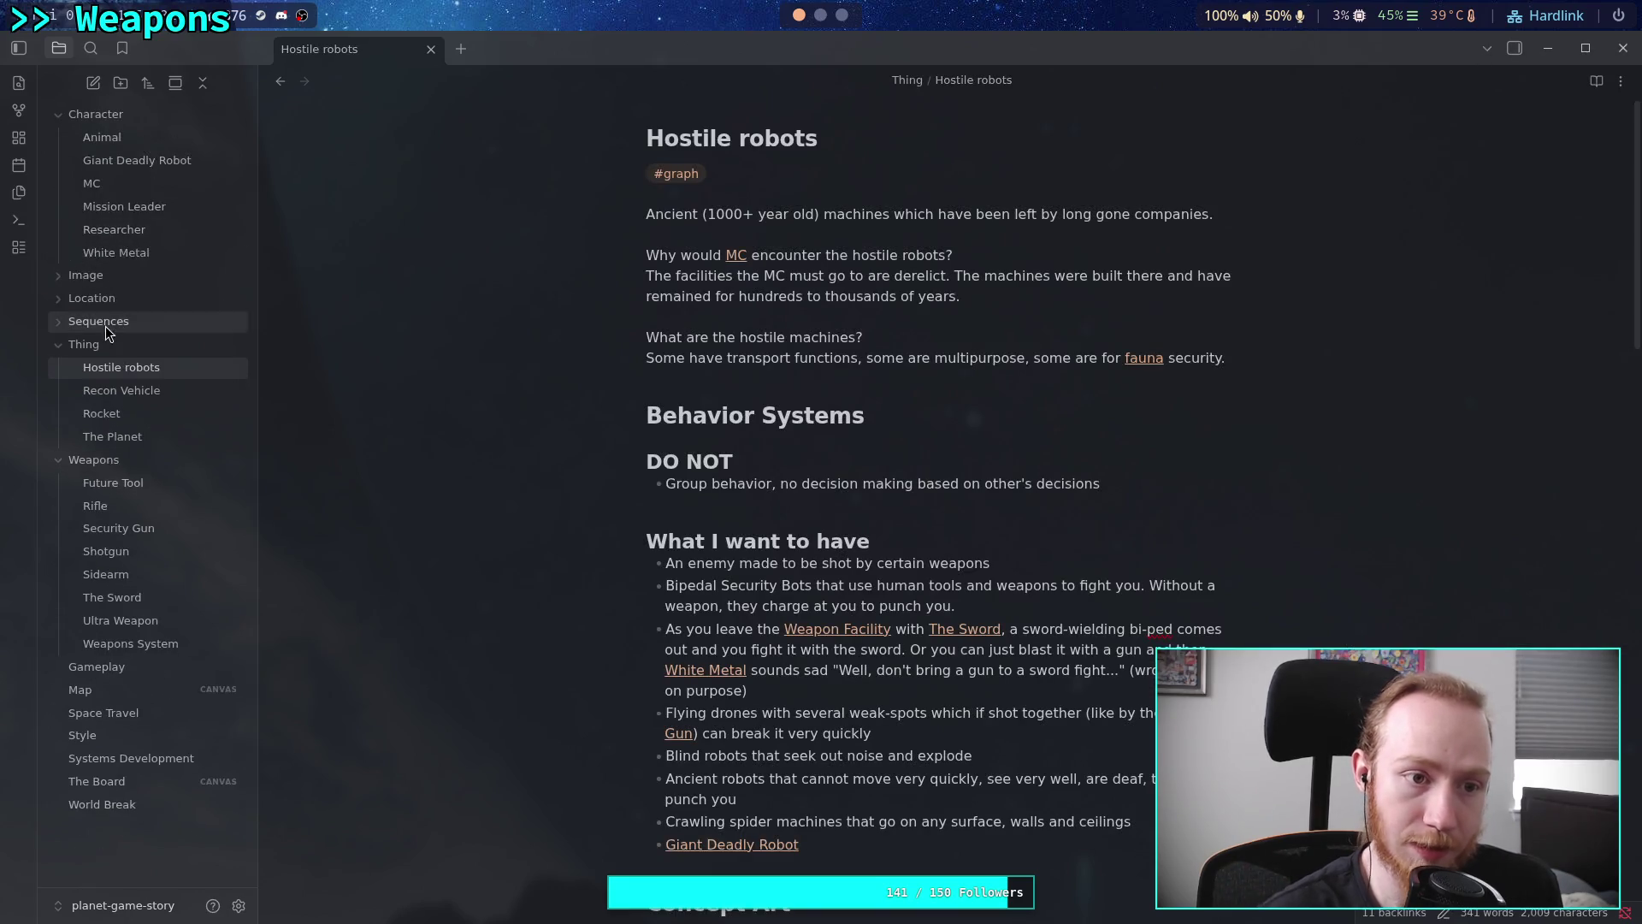
left_click(53, 464)
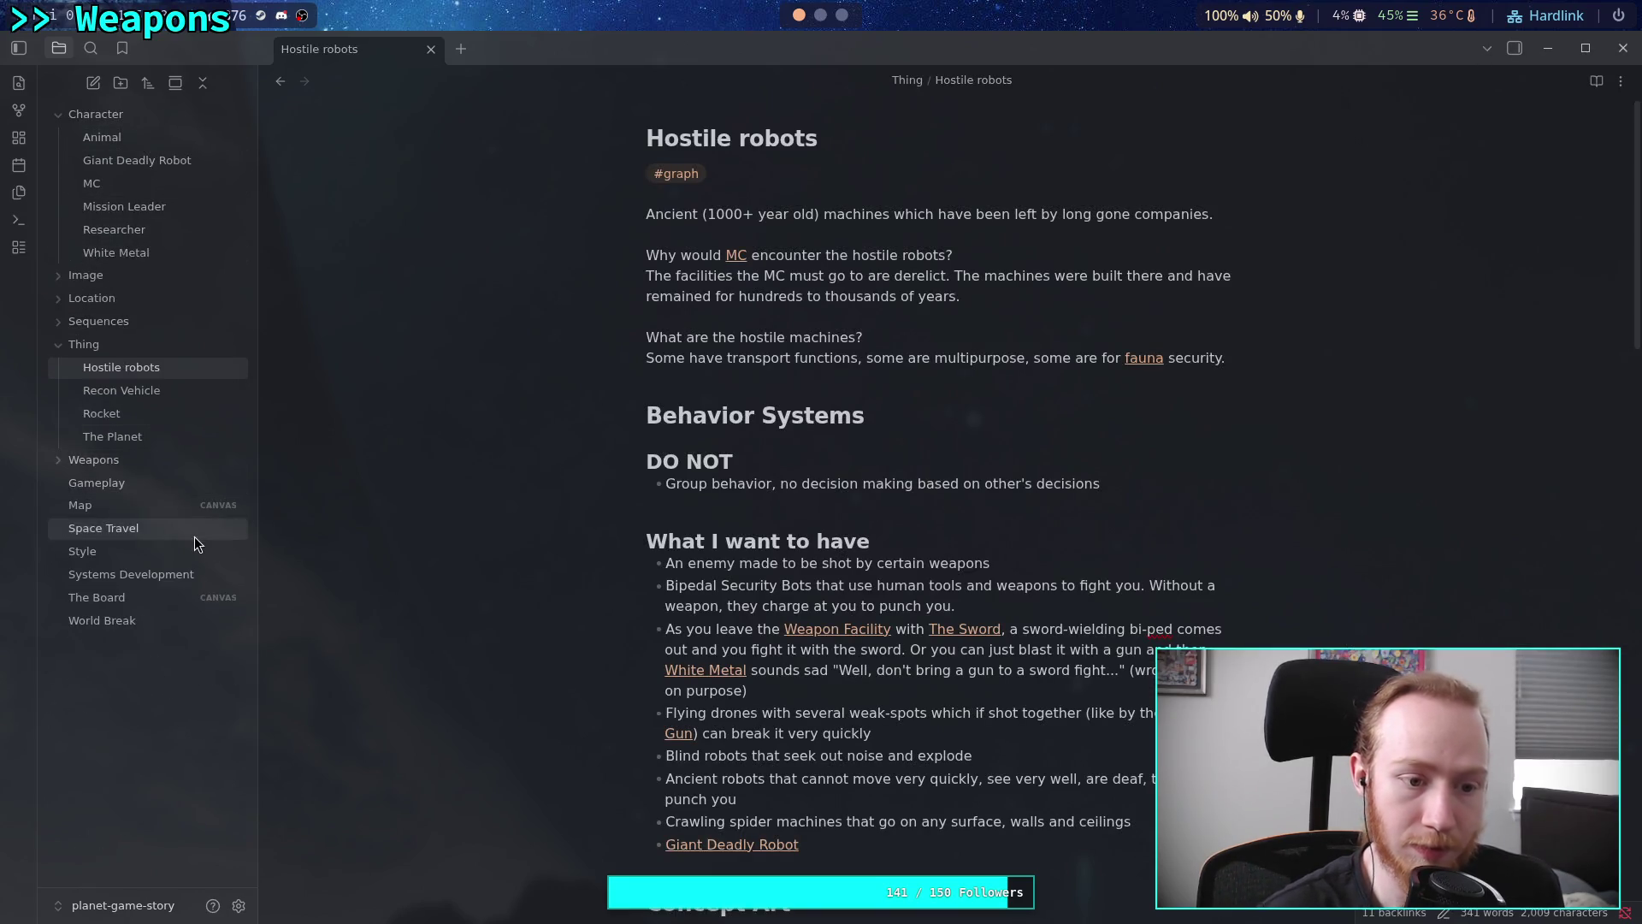
scroll(952, 578, "down", 8)
scroll(952, 578, "down", 15)
scroll(953, 568, "up", 4)
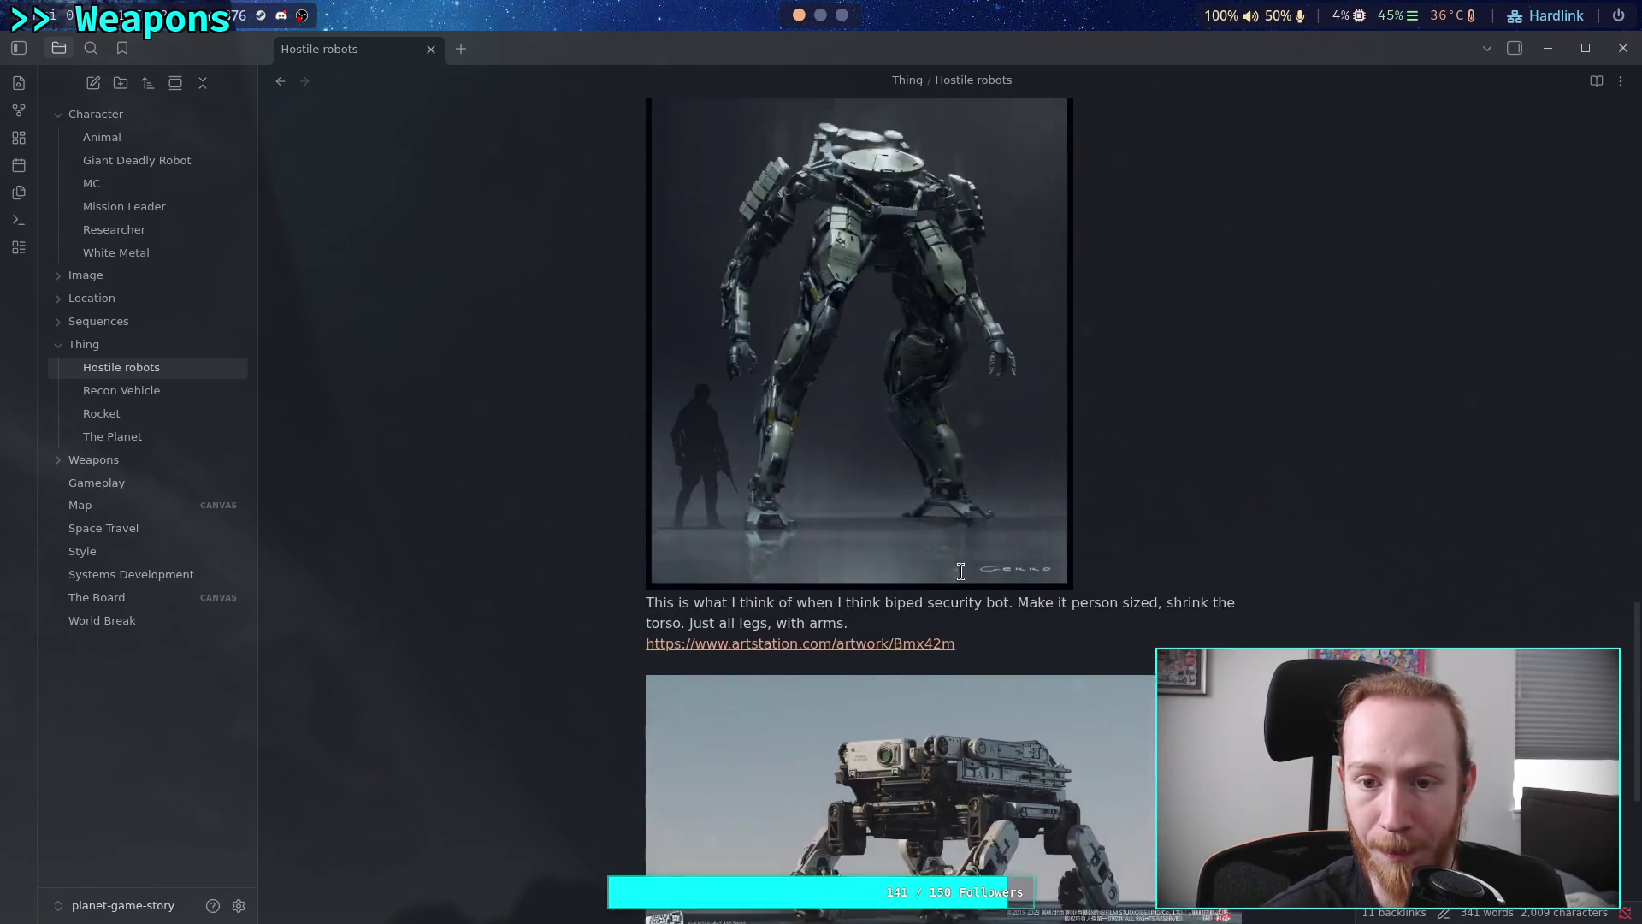
scroll(975, 667, "down", 4)
Paste the rover artwork's ArtStation link below its image and begin the caption 'Like a rover, front facing'
left_click(844, 17)
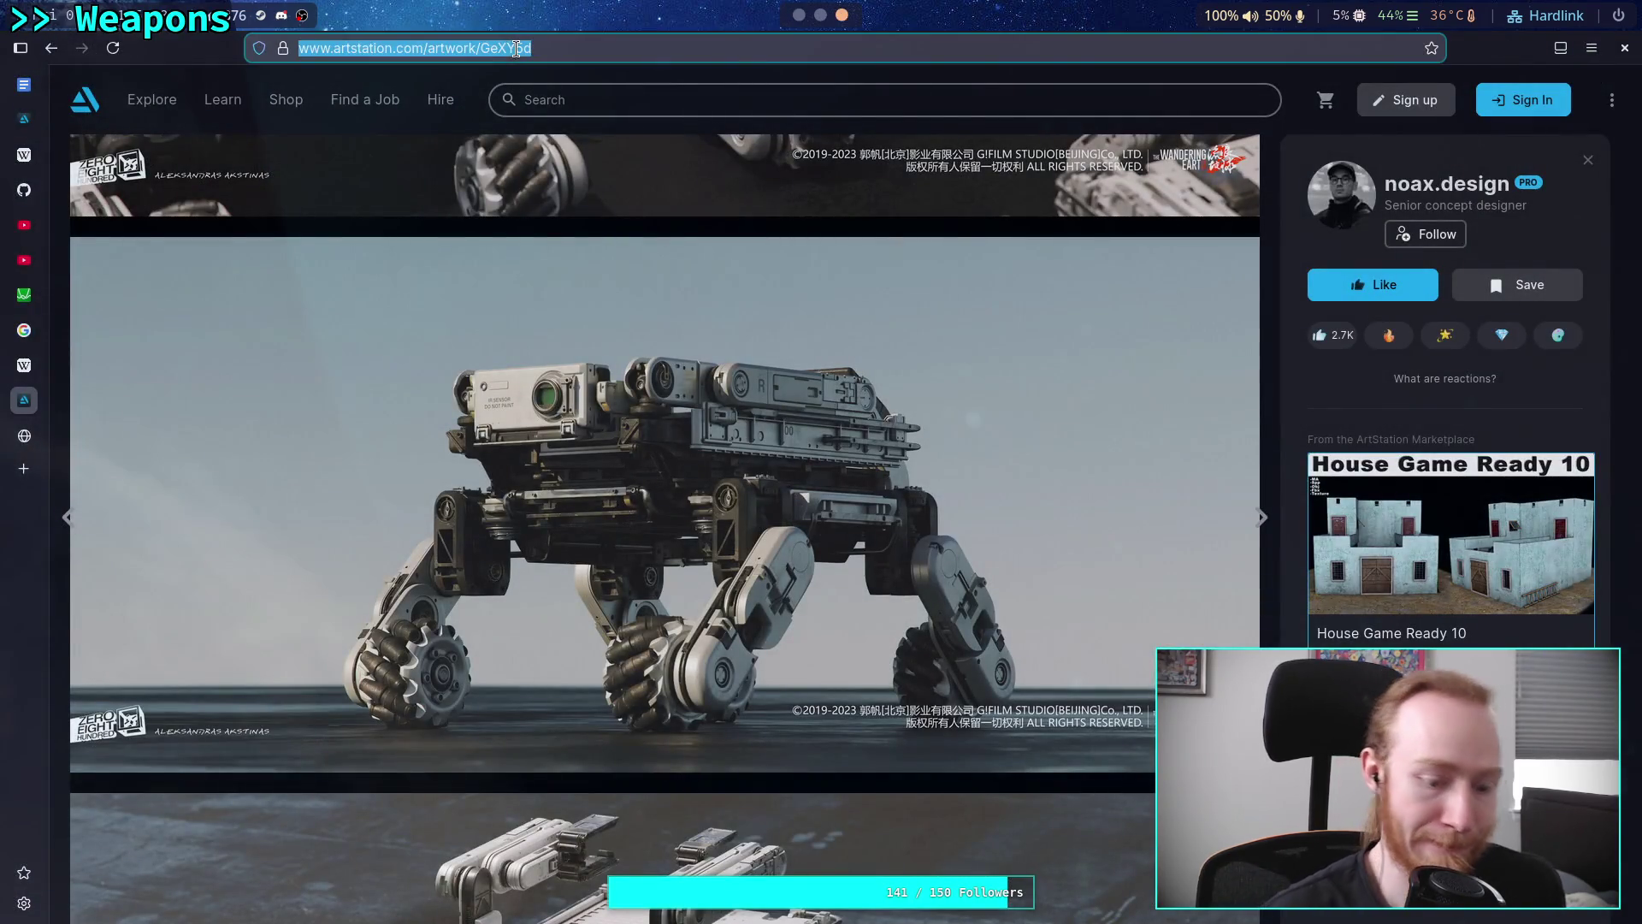
key("super+1")
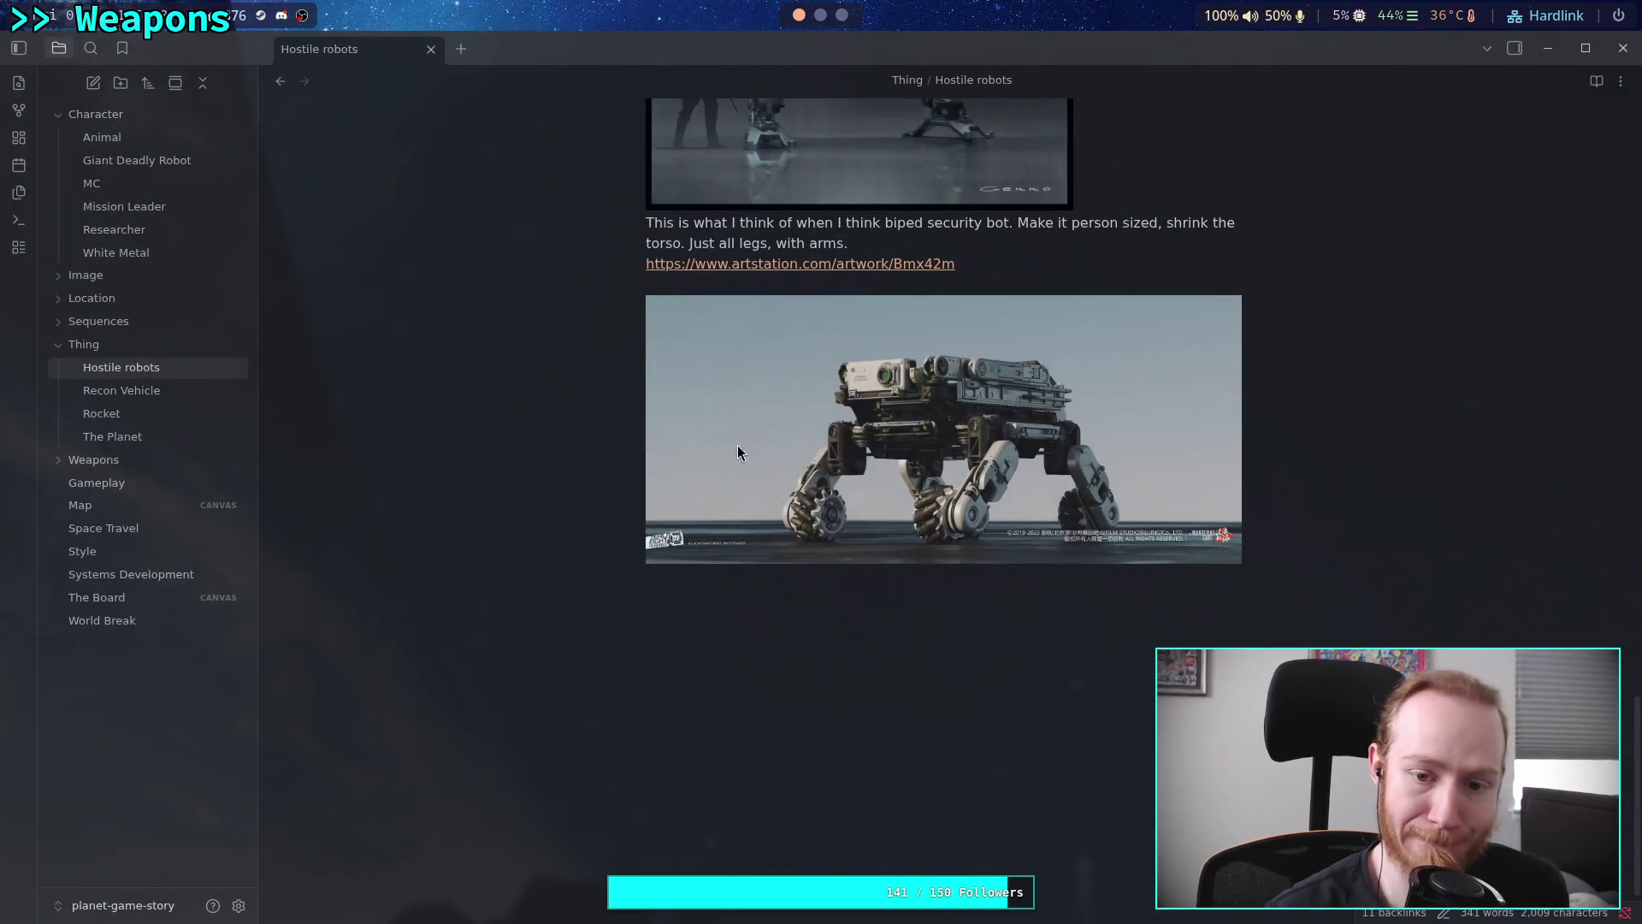
left_click(764, 594)
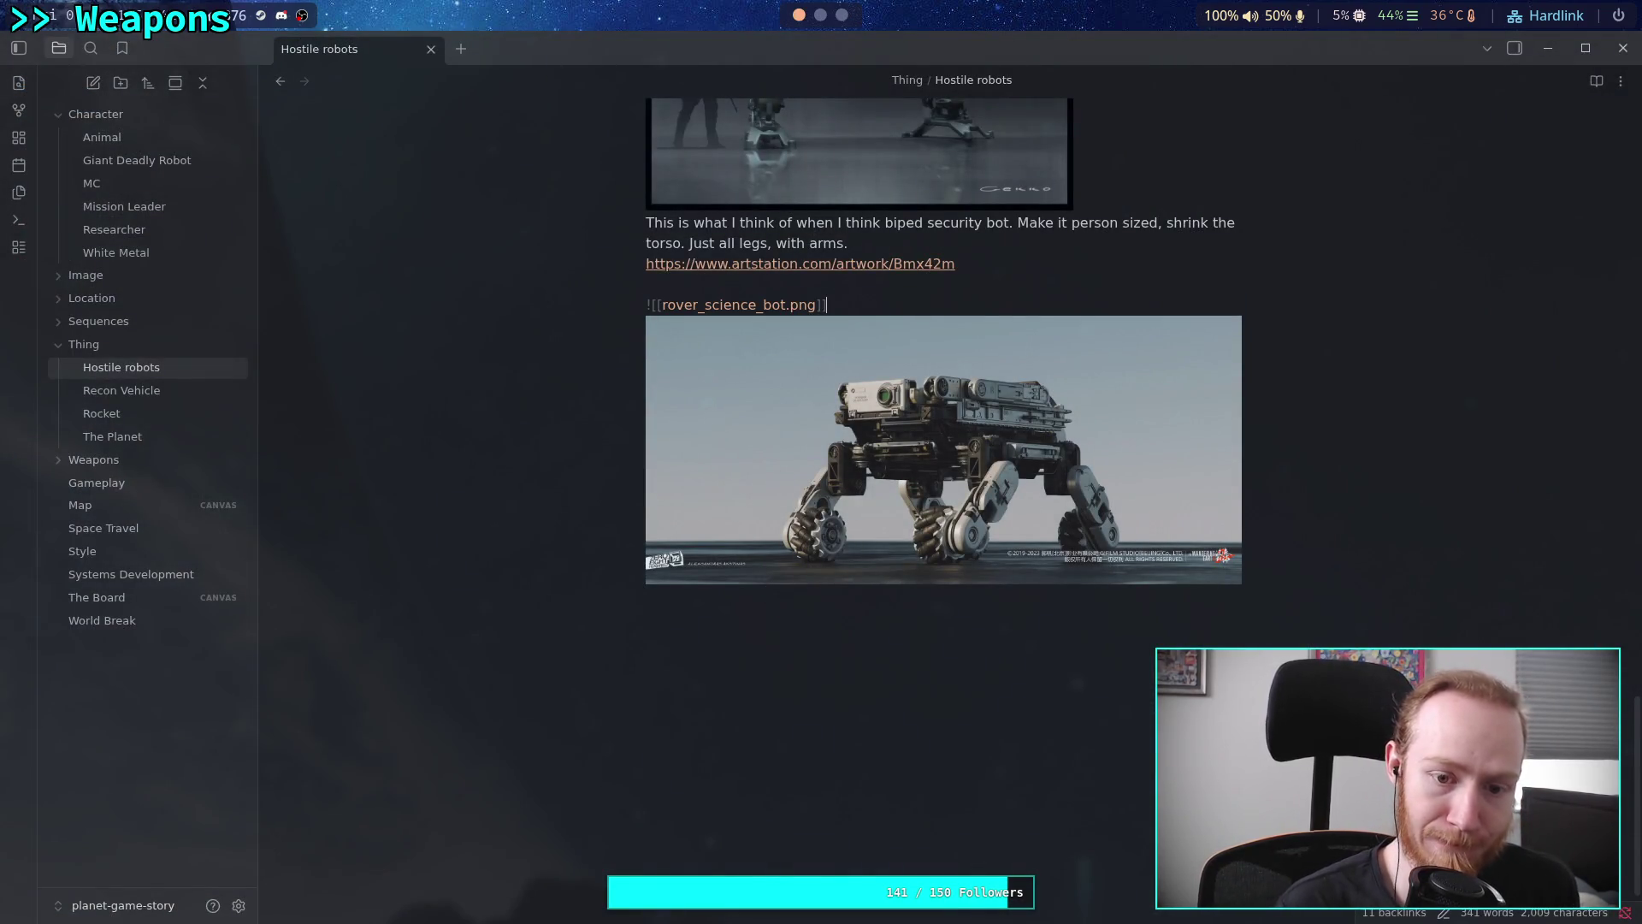
key("Return")
key("Return")
type("https://www.artstation.com/artwork/GeXY5d")
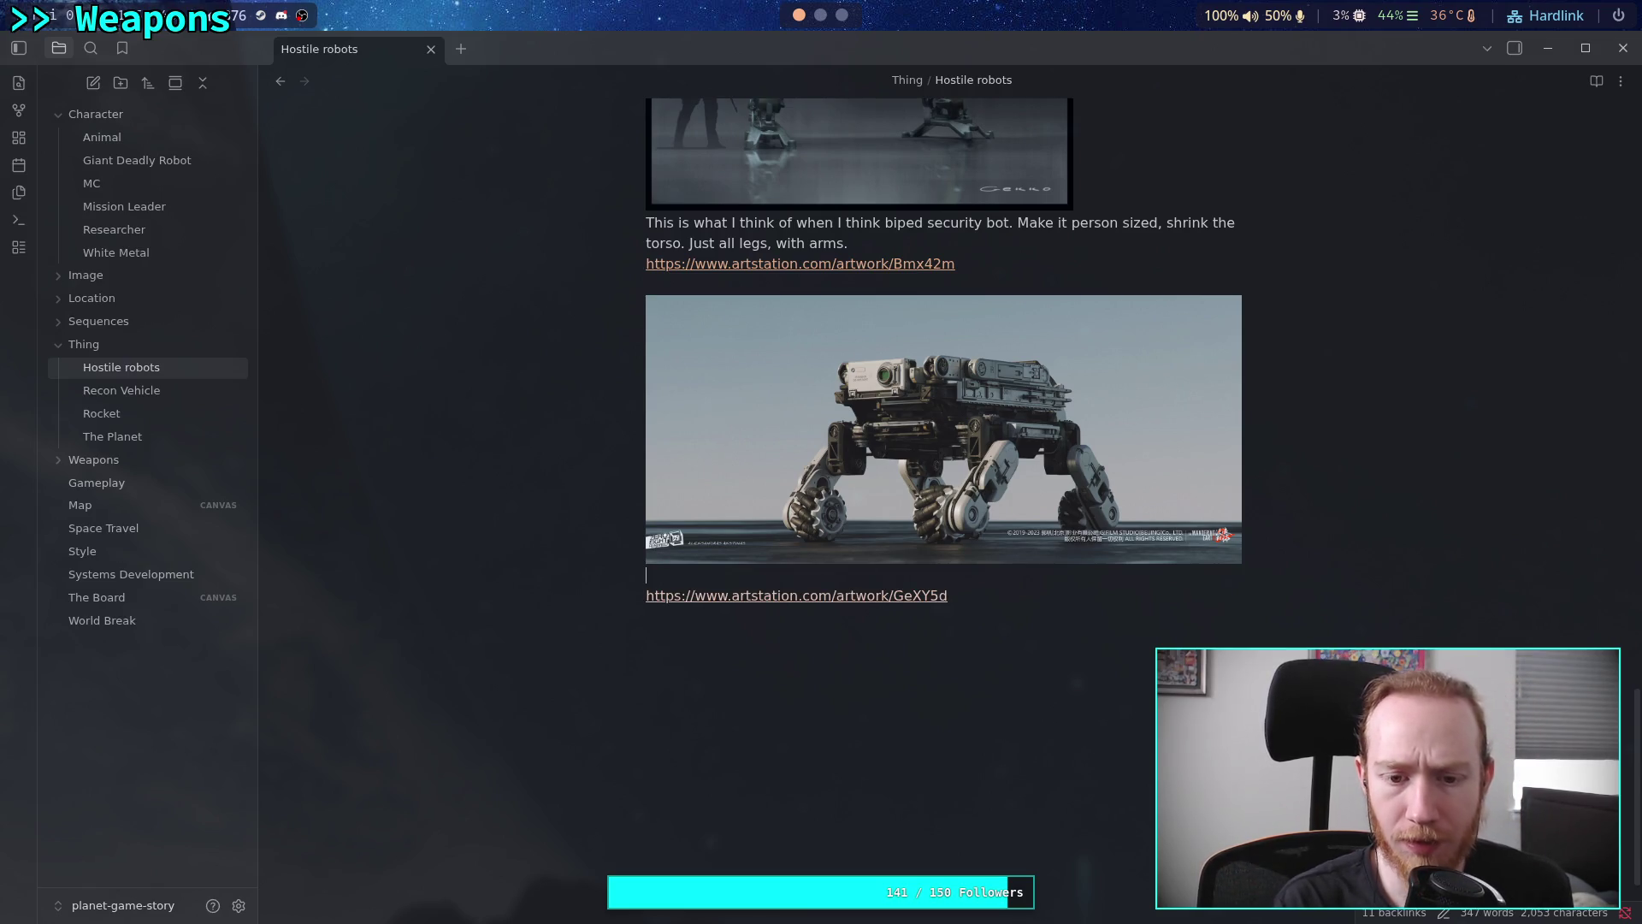
type("More")
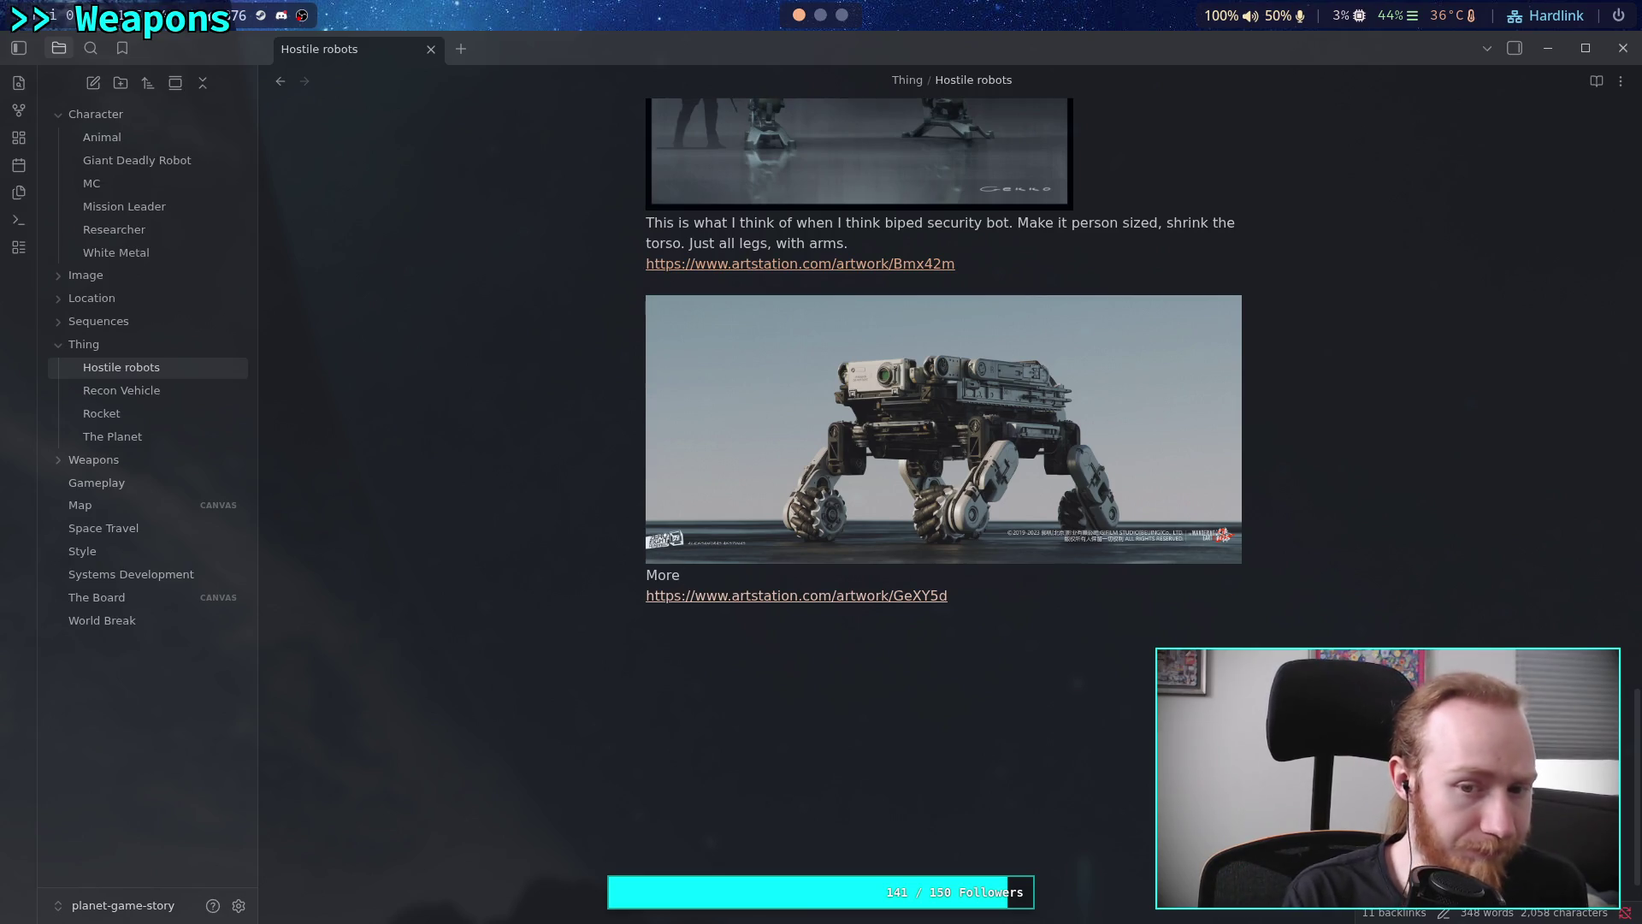
key("BackSpace")
key("BackSpace")
key("BackSpace")
type("Like a rover, front fac")
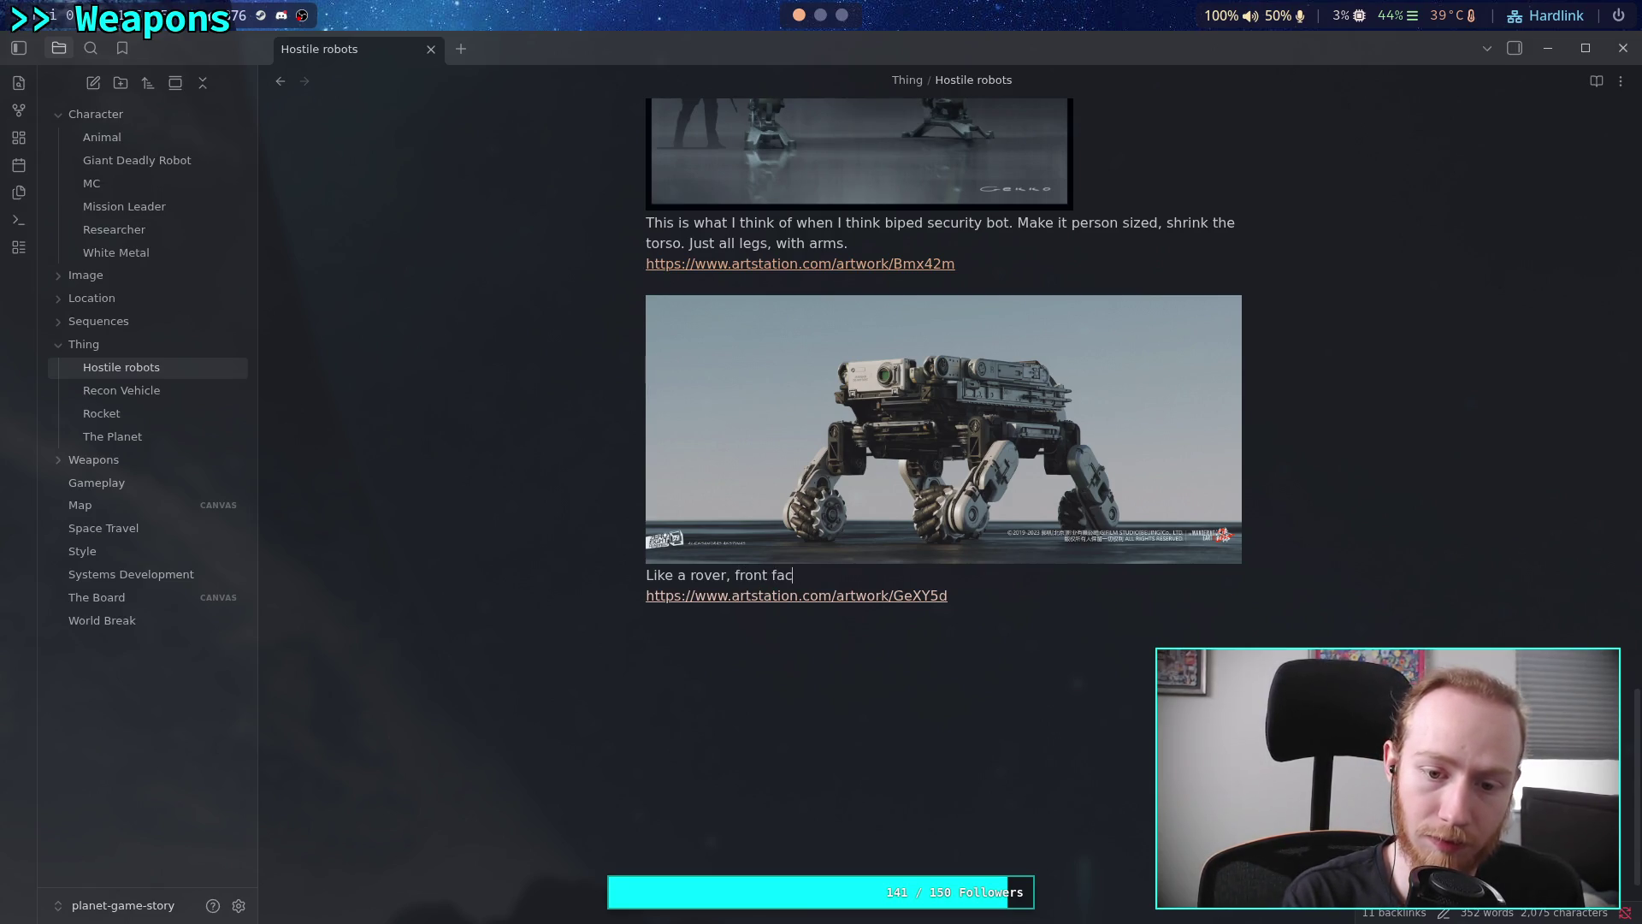
type("ing came")
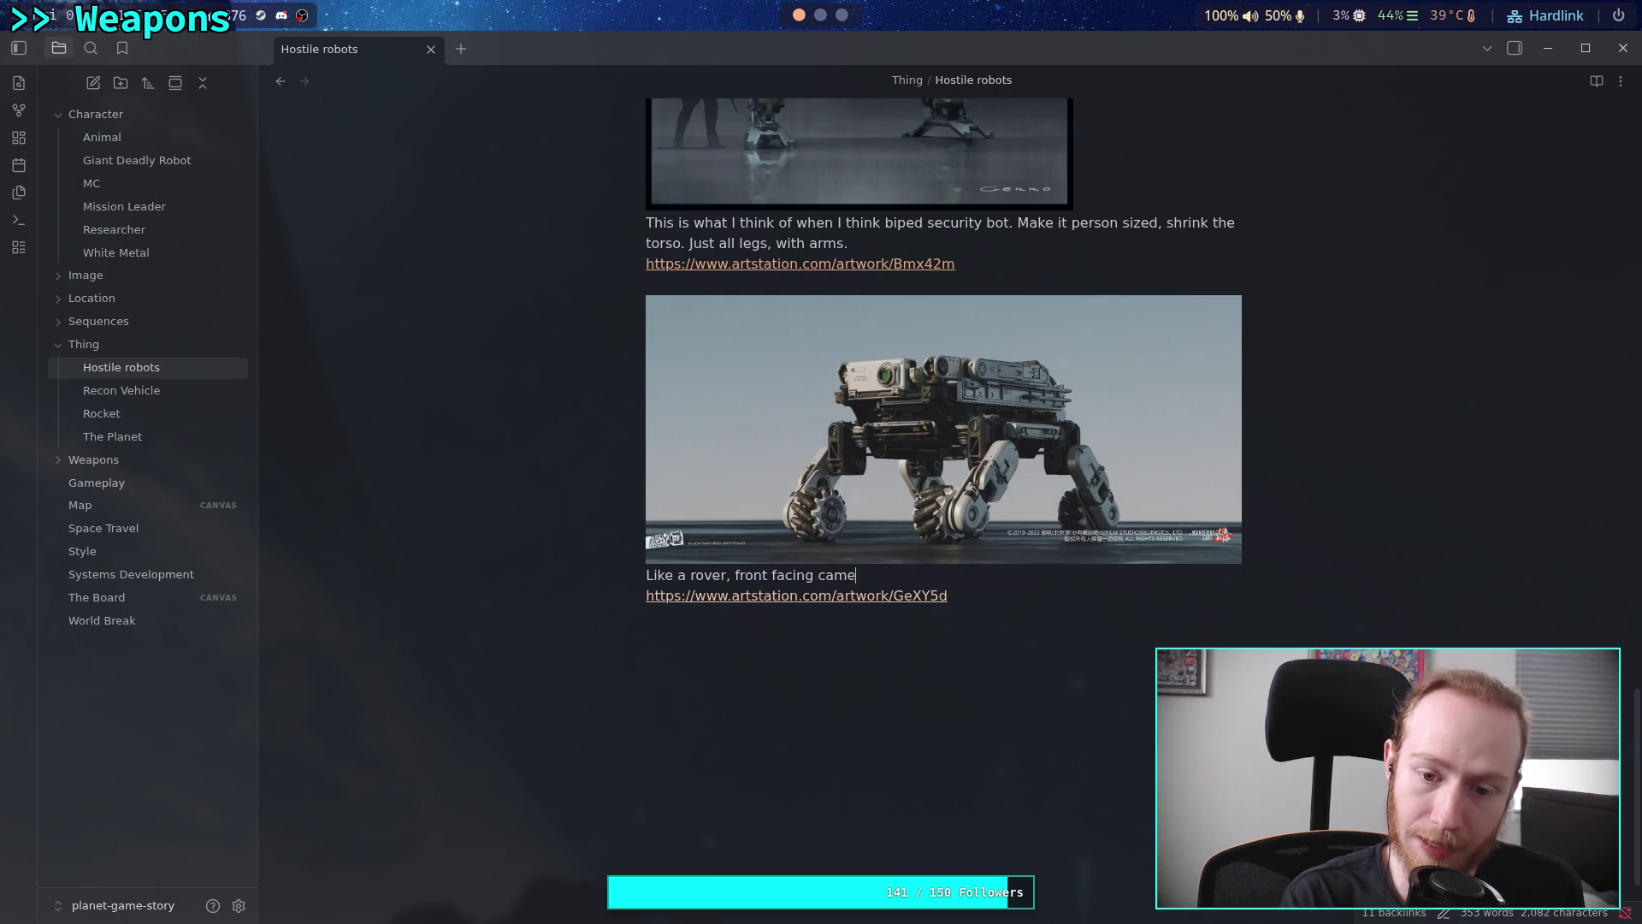